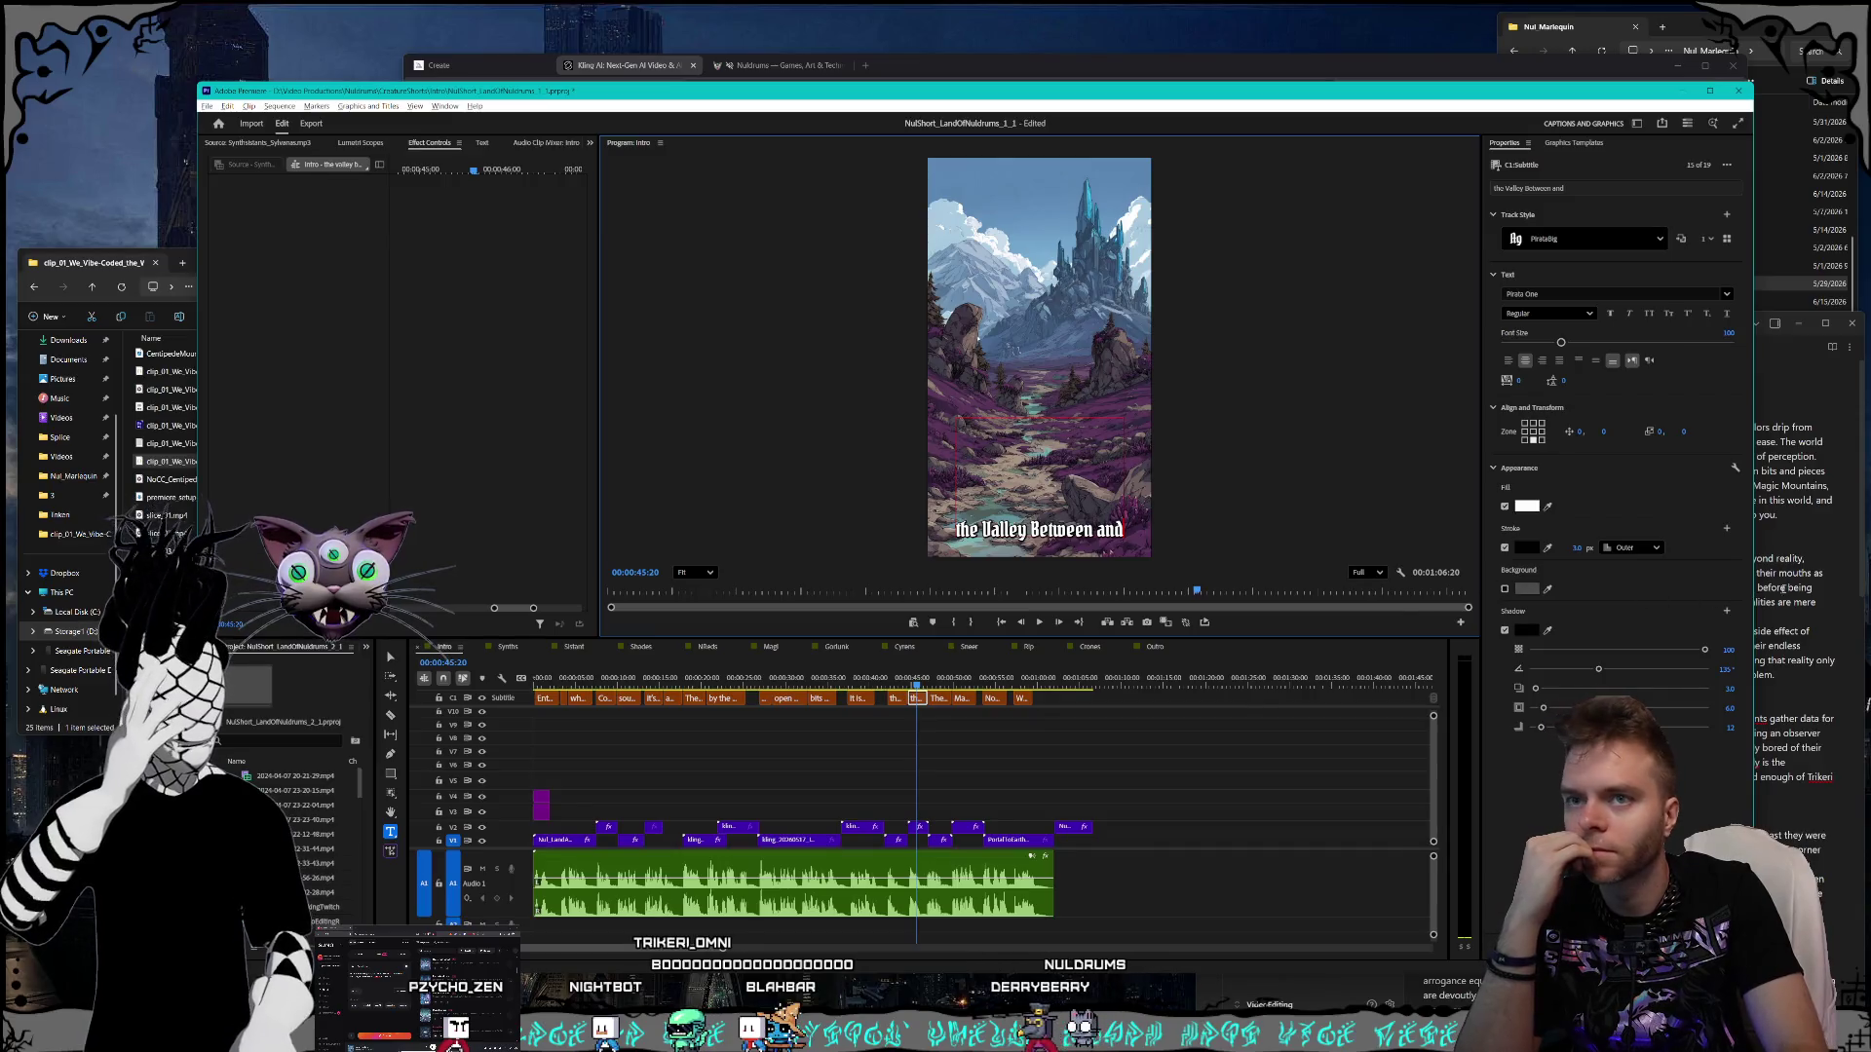
# - Add a comma after 'Between' in the Intro caption, checking the script notes
pyautogui.hotkey('alt', 'Tab')
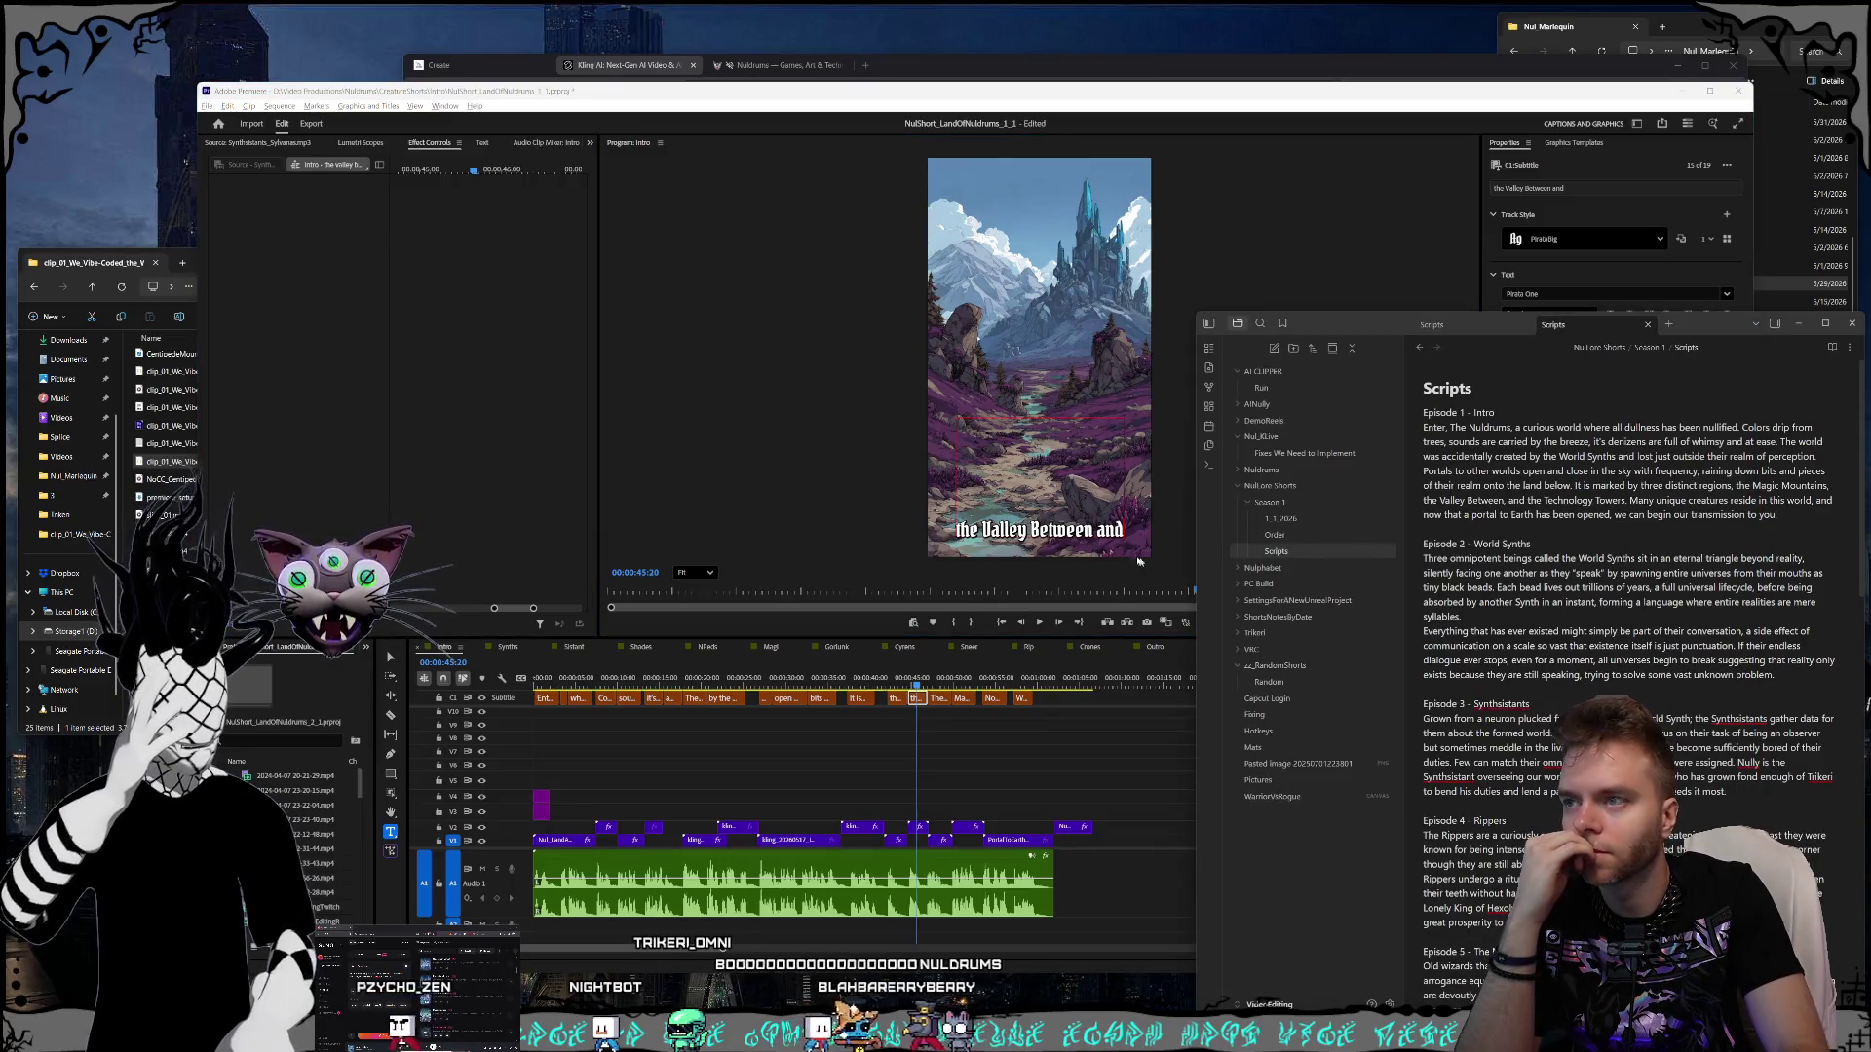
pyautogui.click(1142, 546)
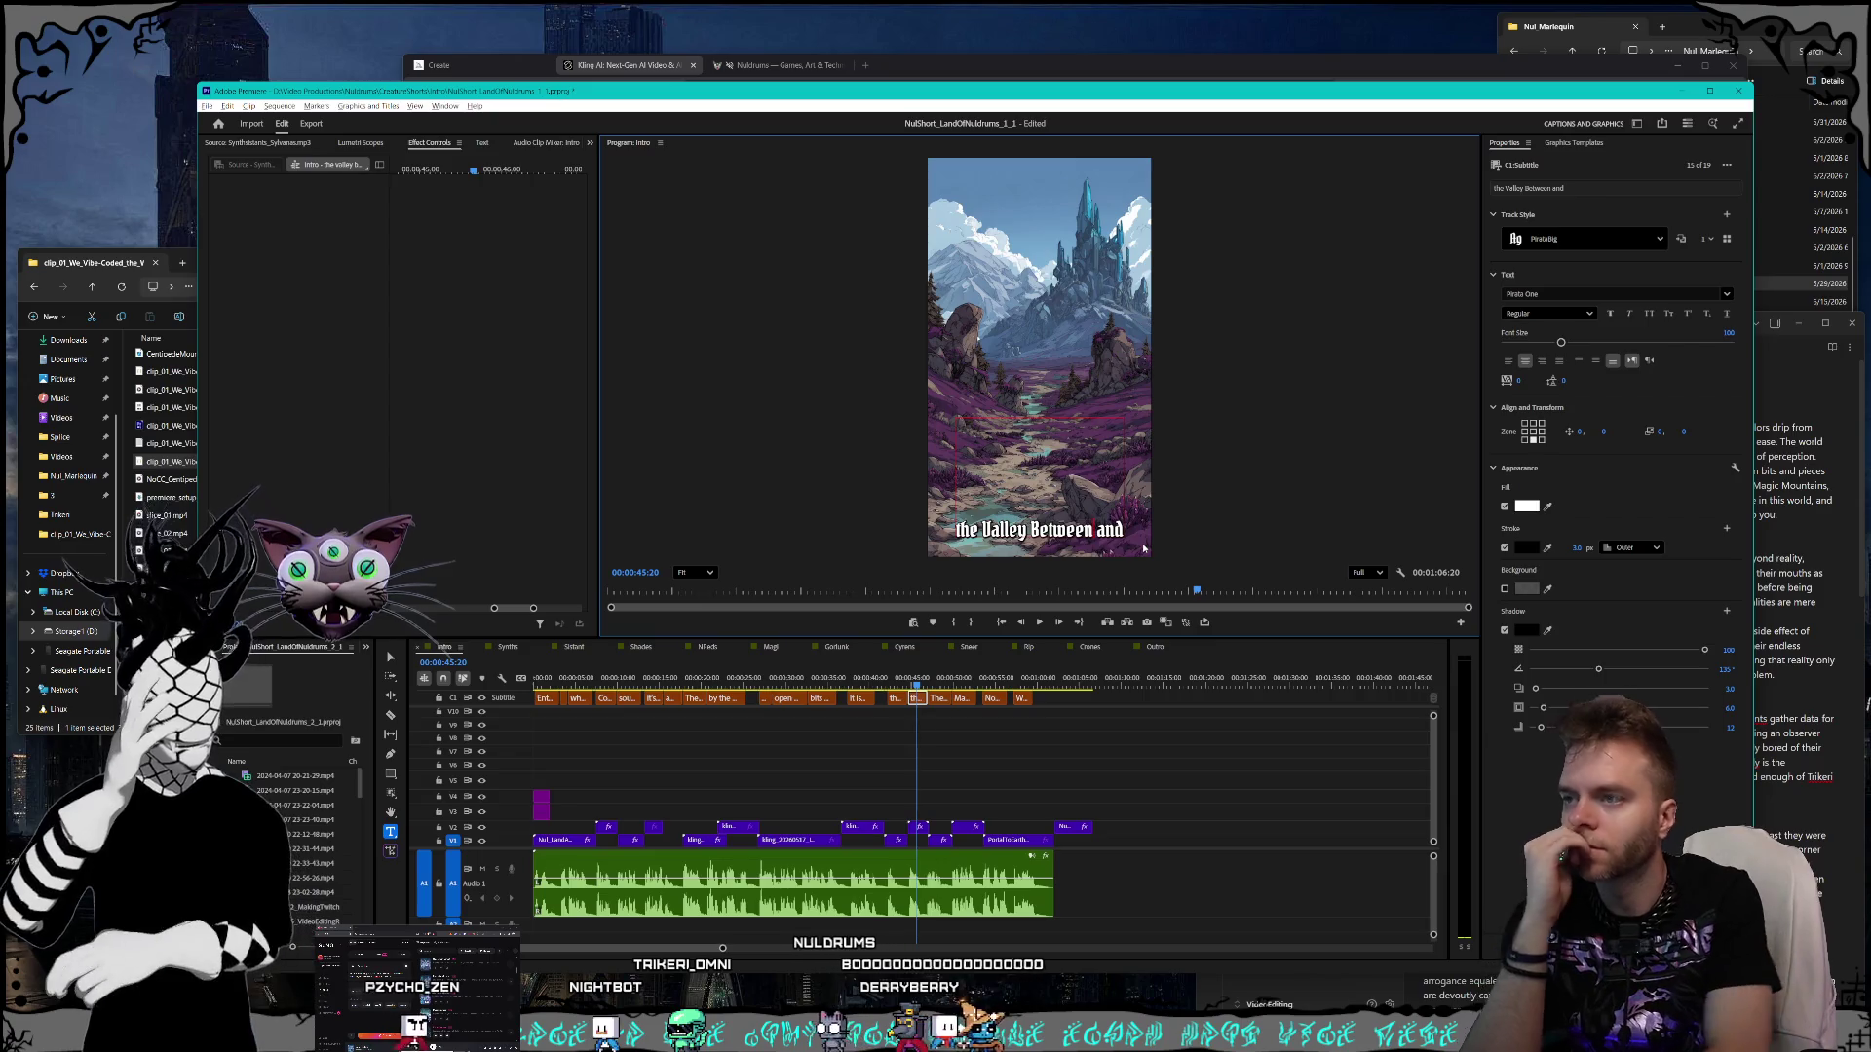
pyautogui.write(',')
pyautogui.press('Escape')
pyautogui.press('space')
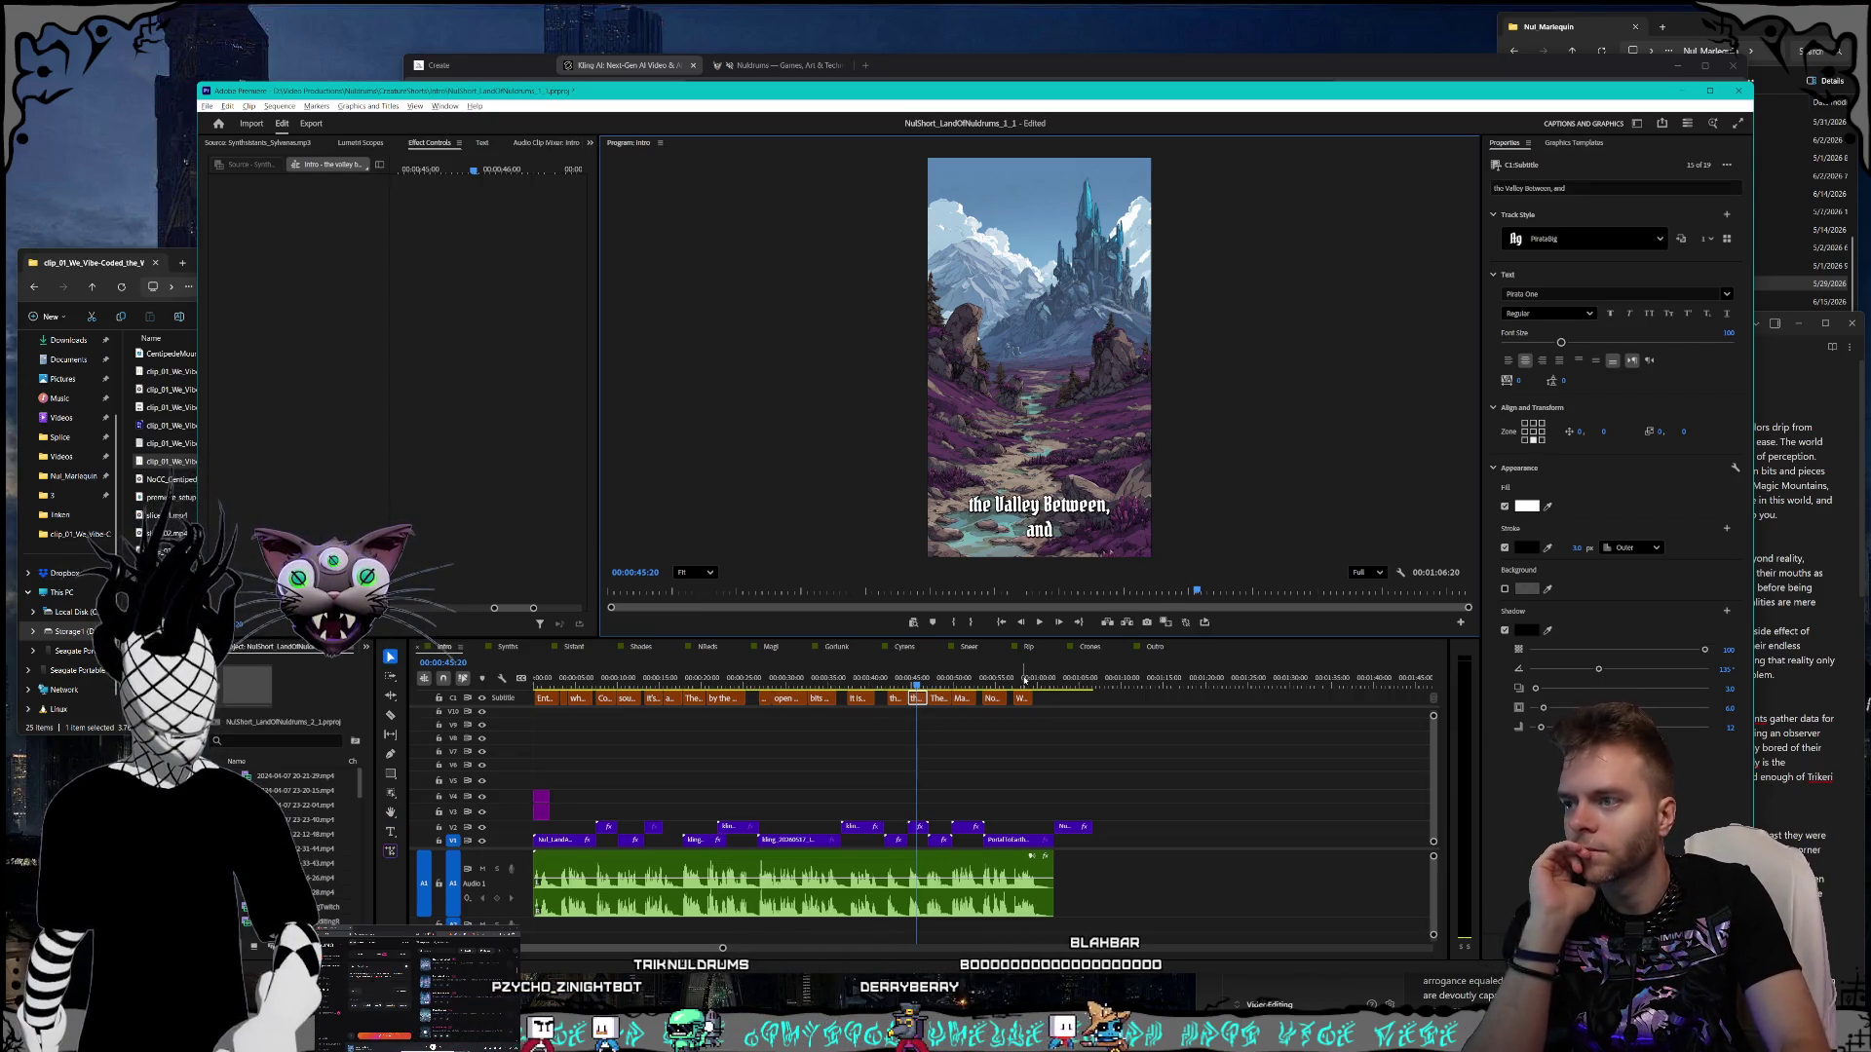
# - Replace the caption's first word so it reads 'the Technology Towers.'
pyautogui.click(939, 700)
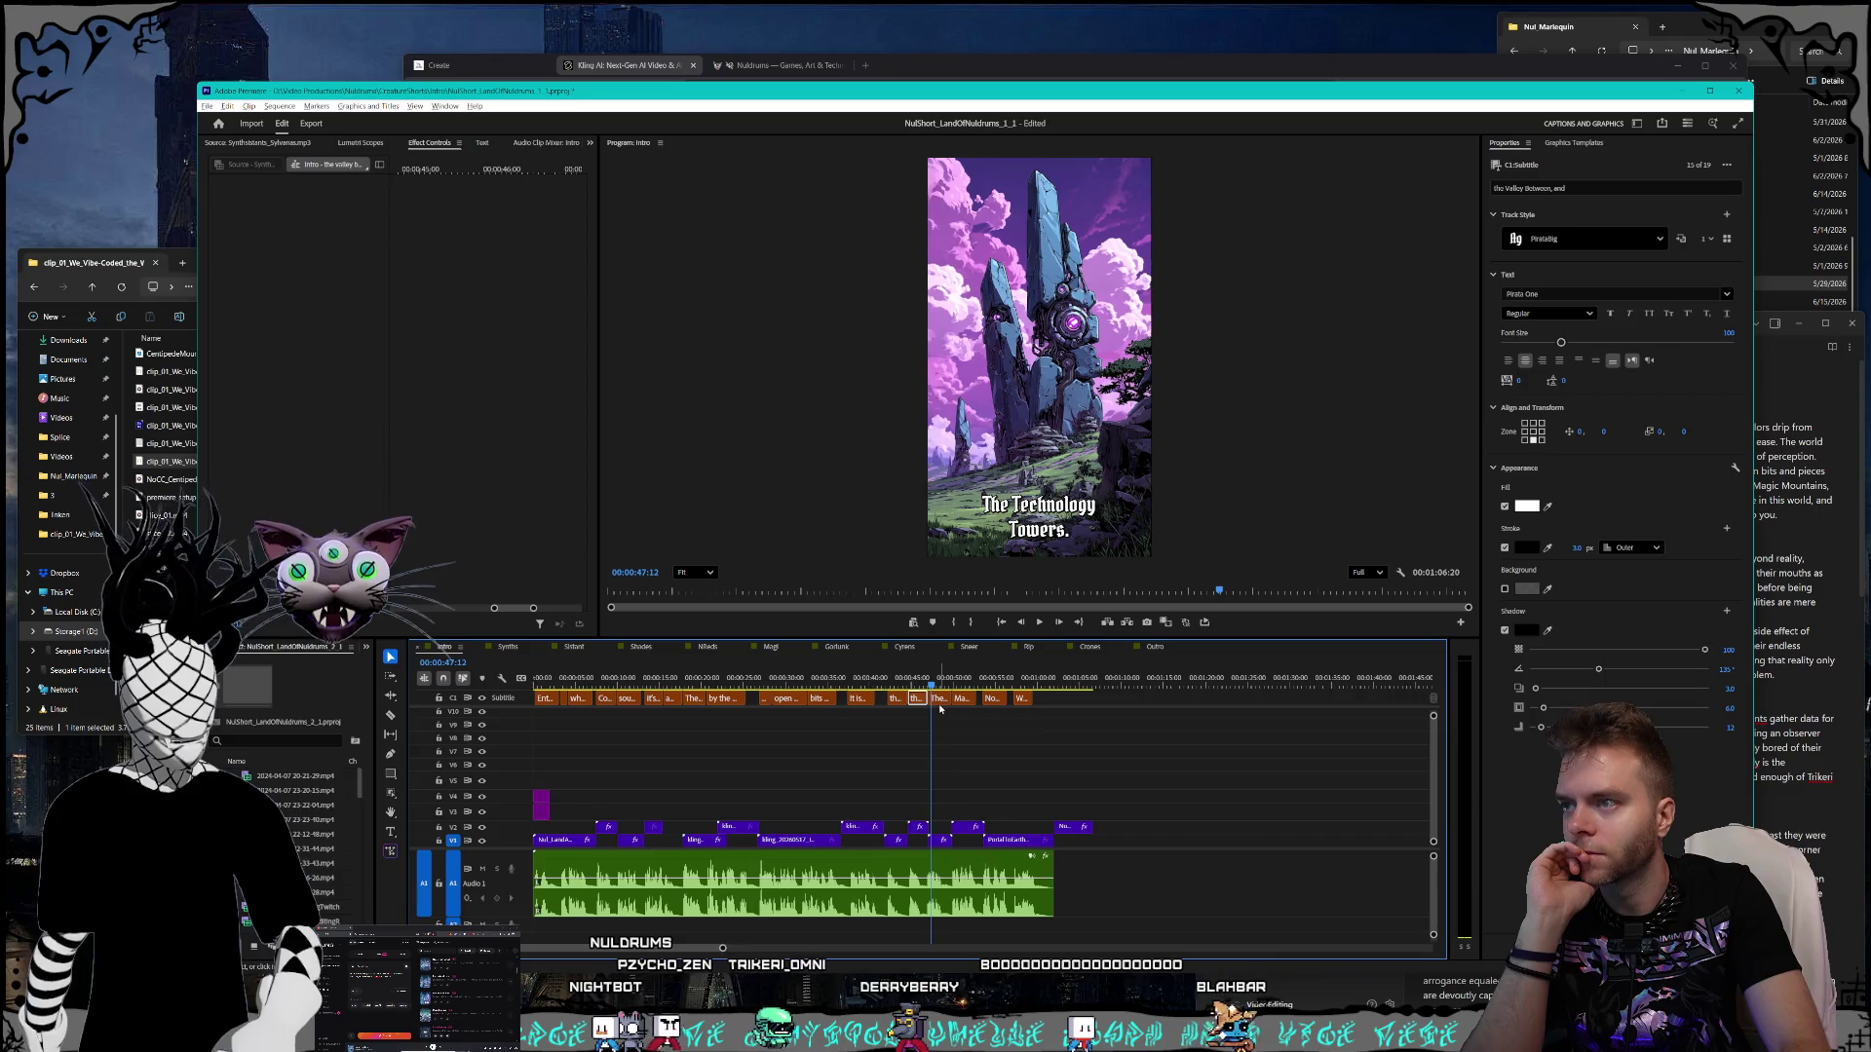
pyautogui.press('t')
pyautogui.doubleClick(994, 505)
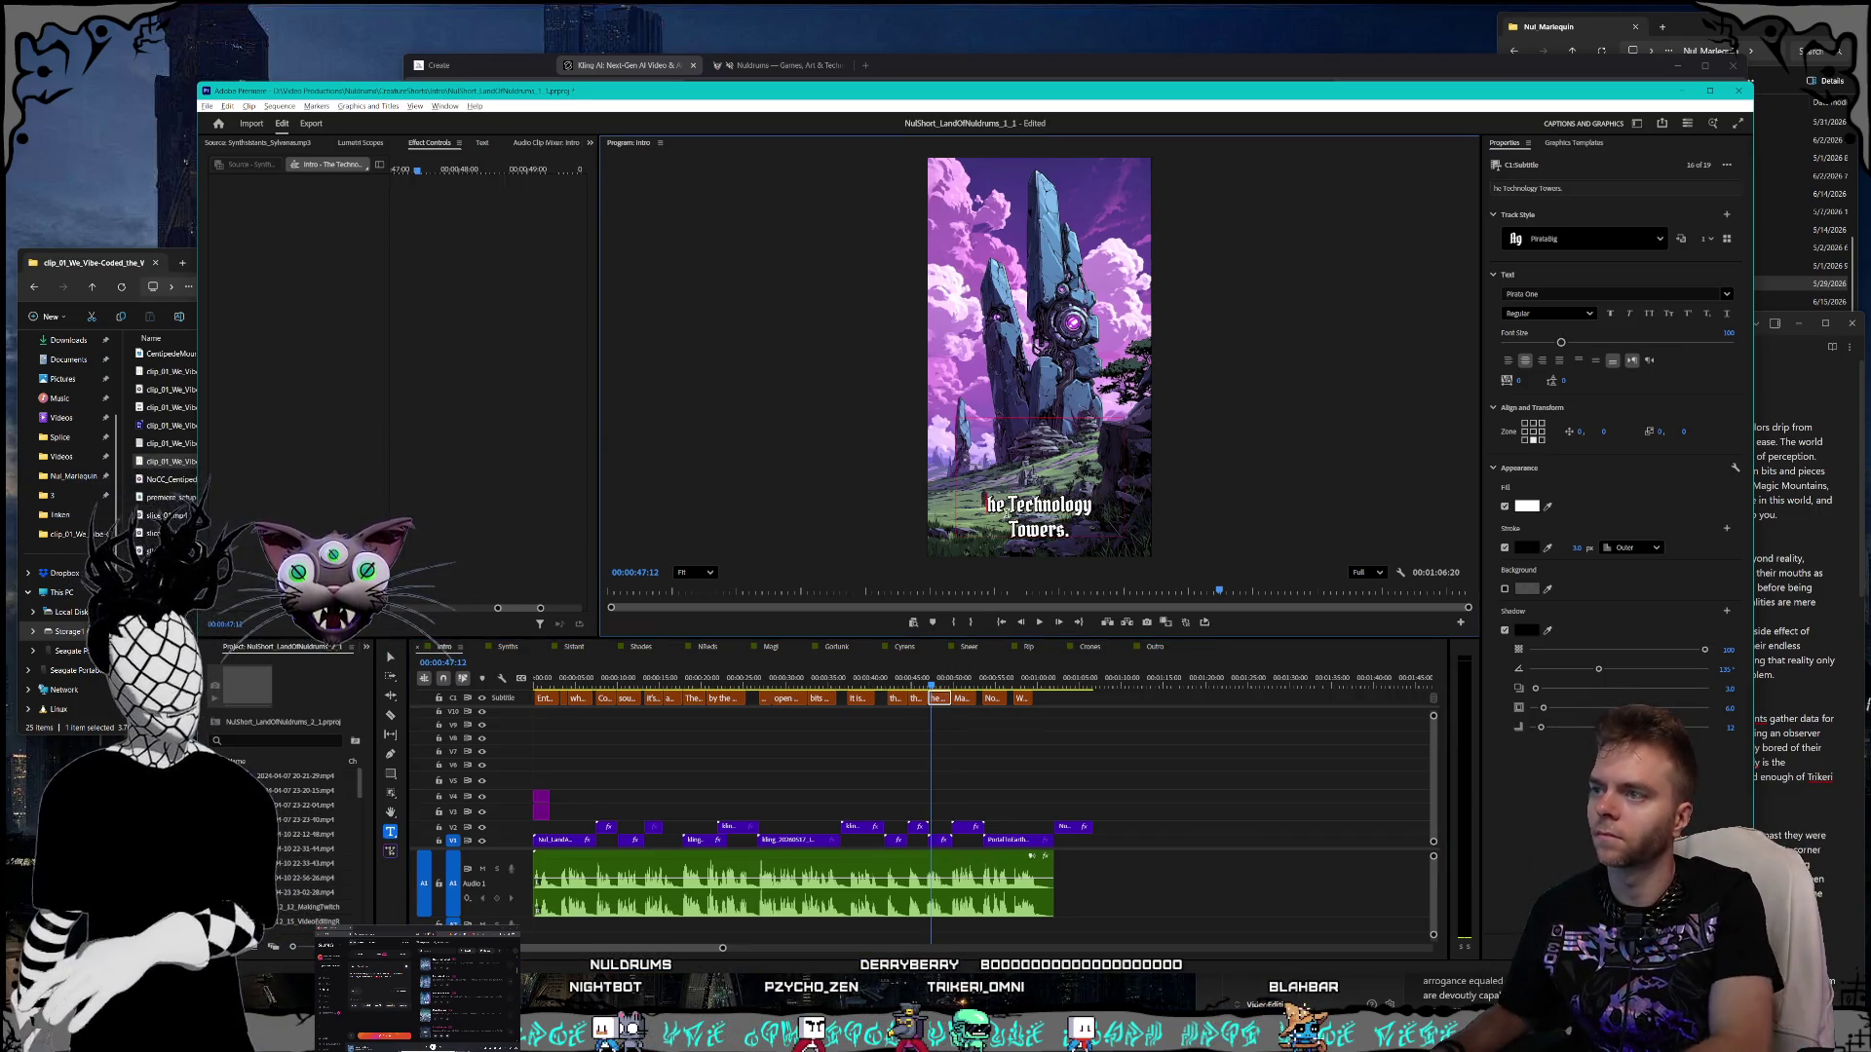
pyautogui.write('the')
pyautogui.press('Escape')
pyautogui.press('space')
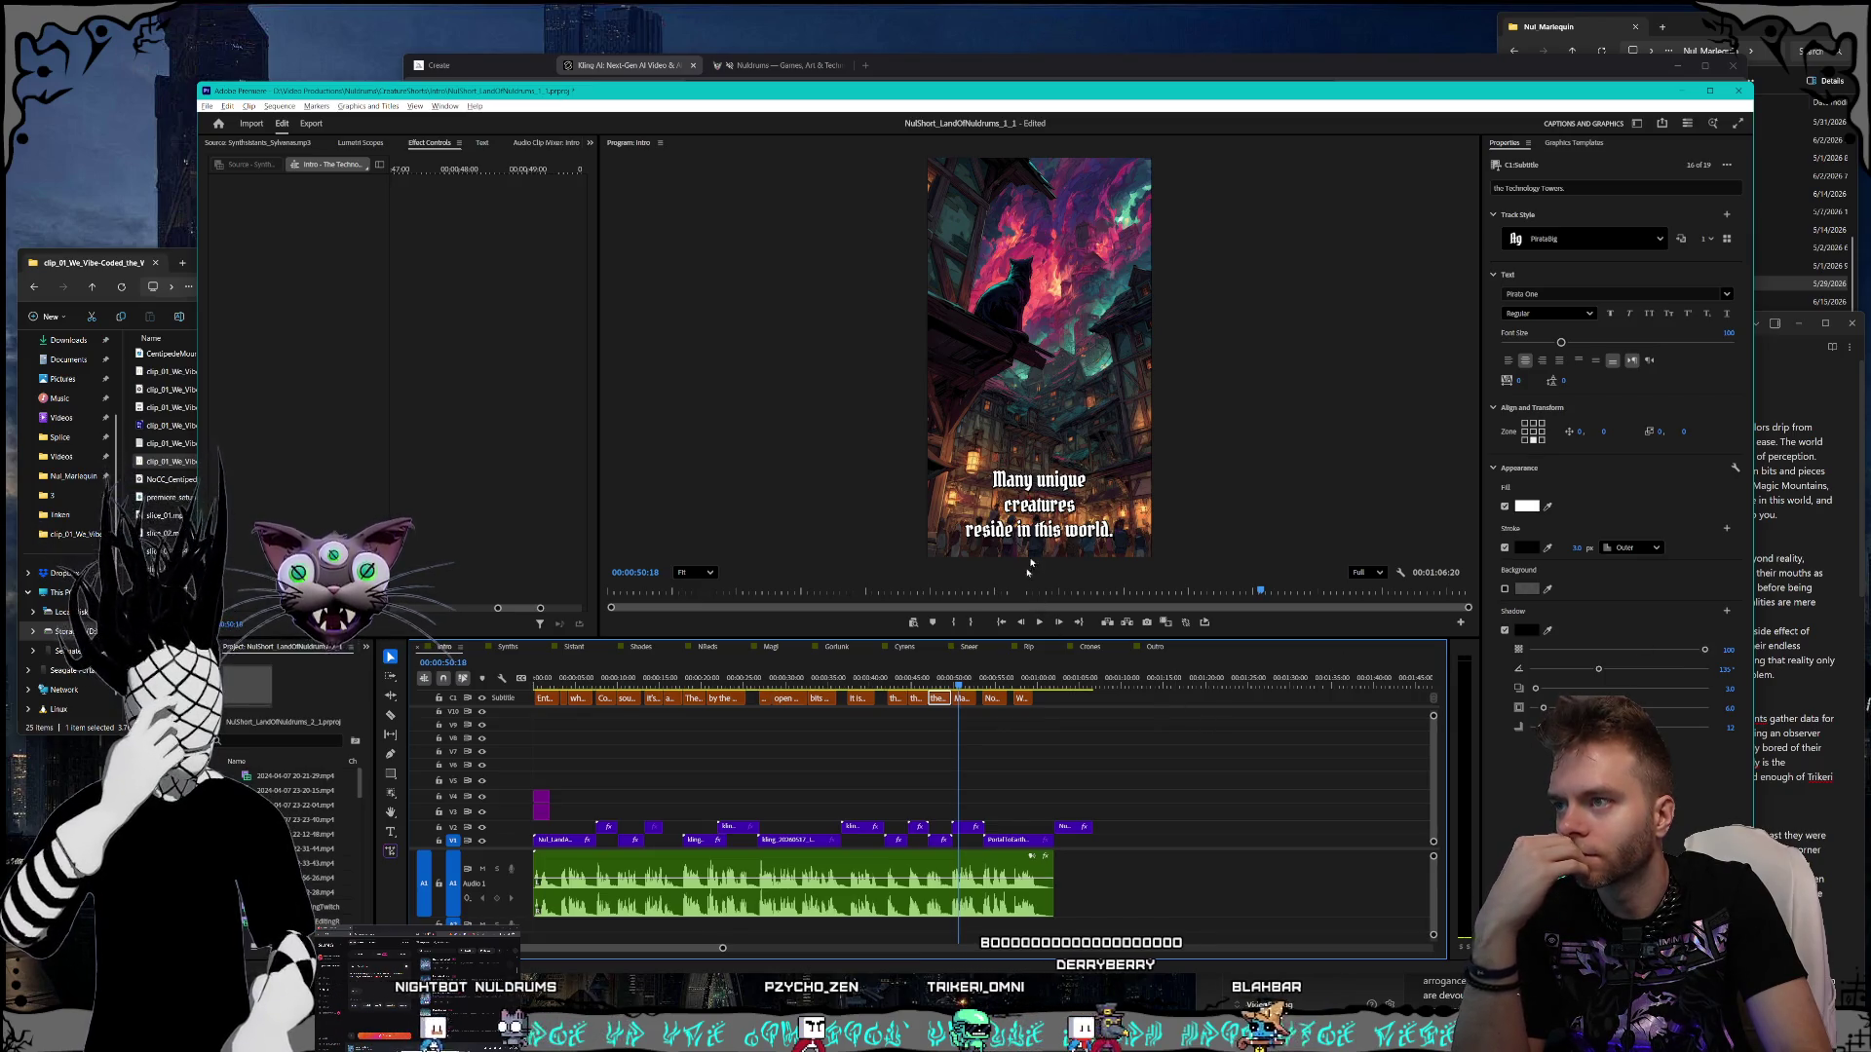
# - Fix the Portal caption to read 'Now that the Portal to Earth has been opened.'
pyautogui.click(989, 678)
pyautogui.click(994, 698)
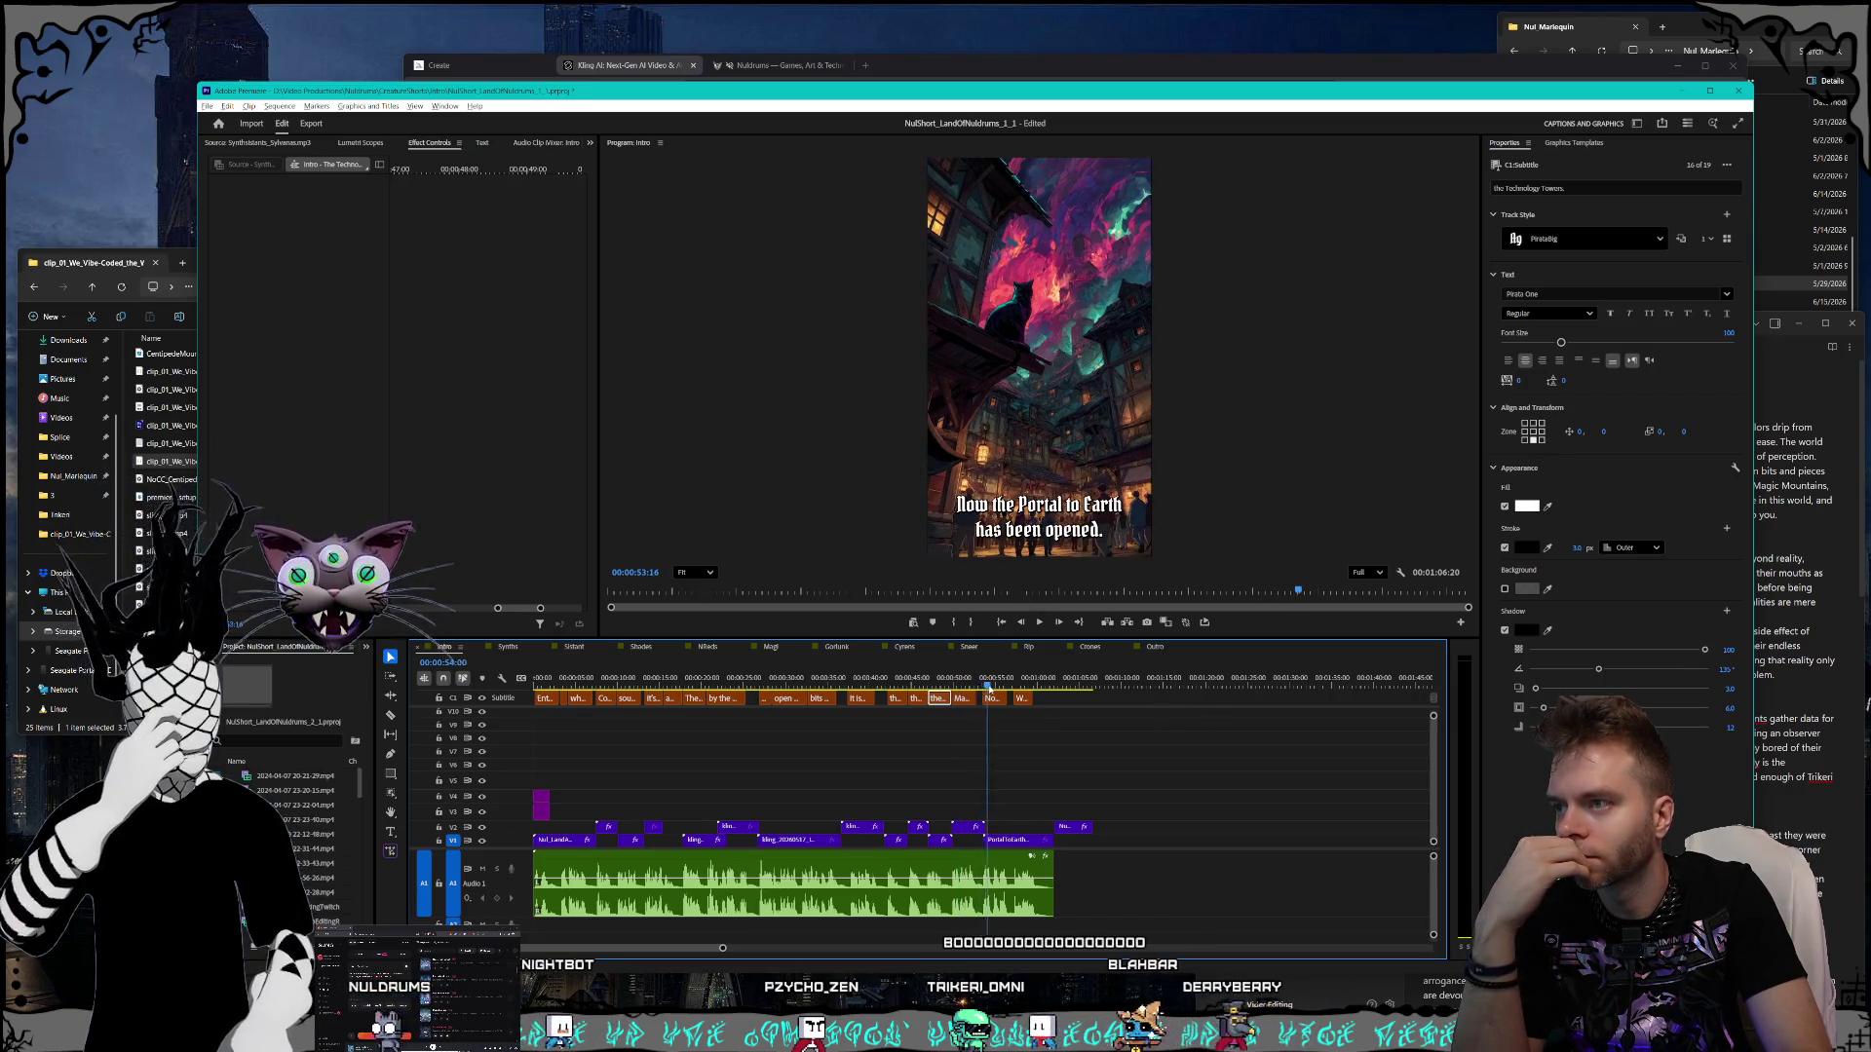
pyautogui.moveTo(996, 680); pyautogui.dragTo(1021, 679)
pyautogui.click(1805, 575)
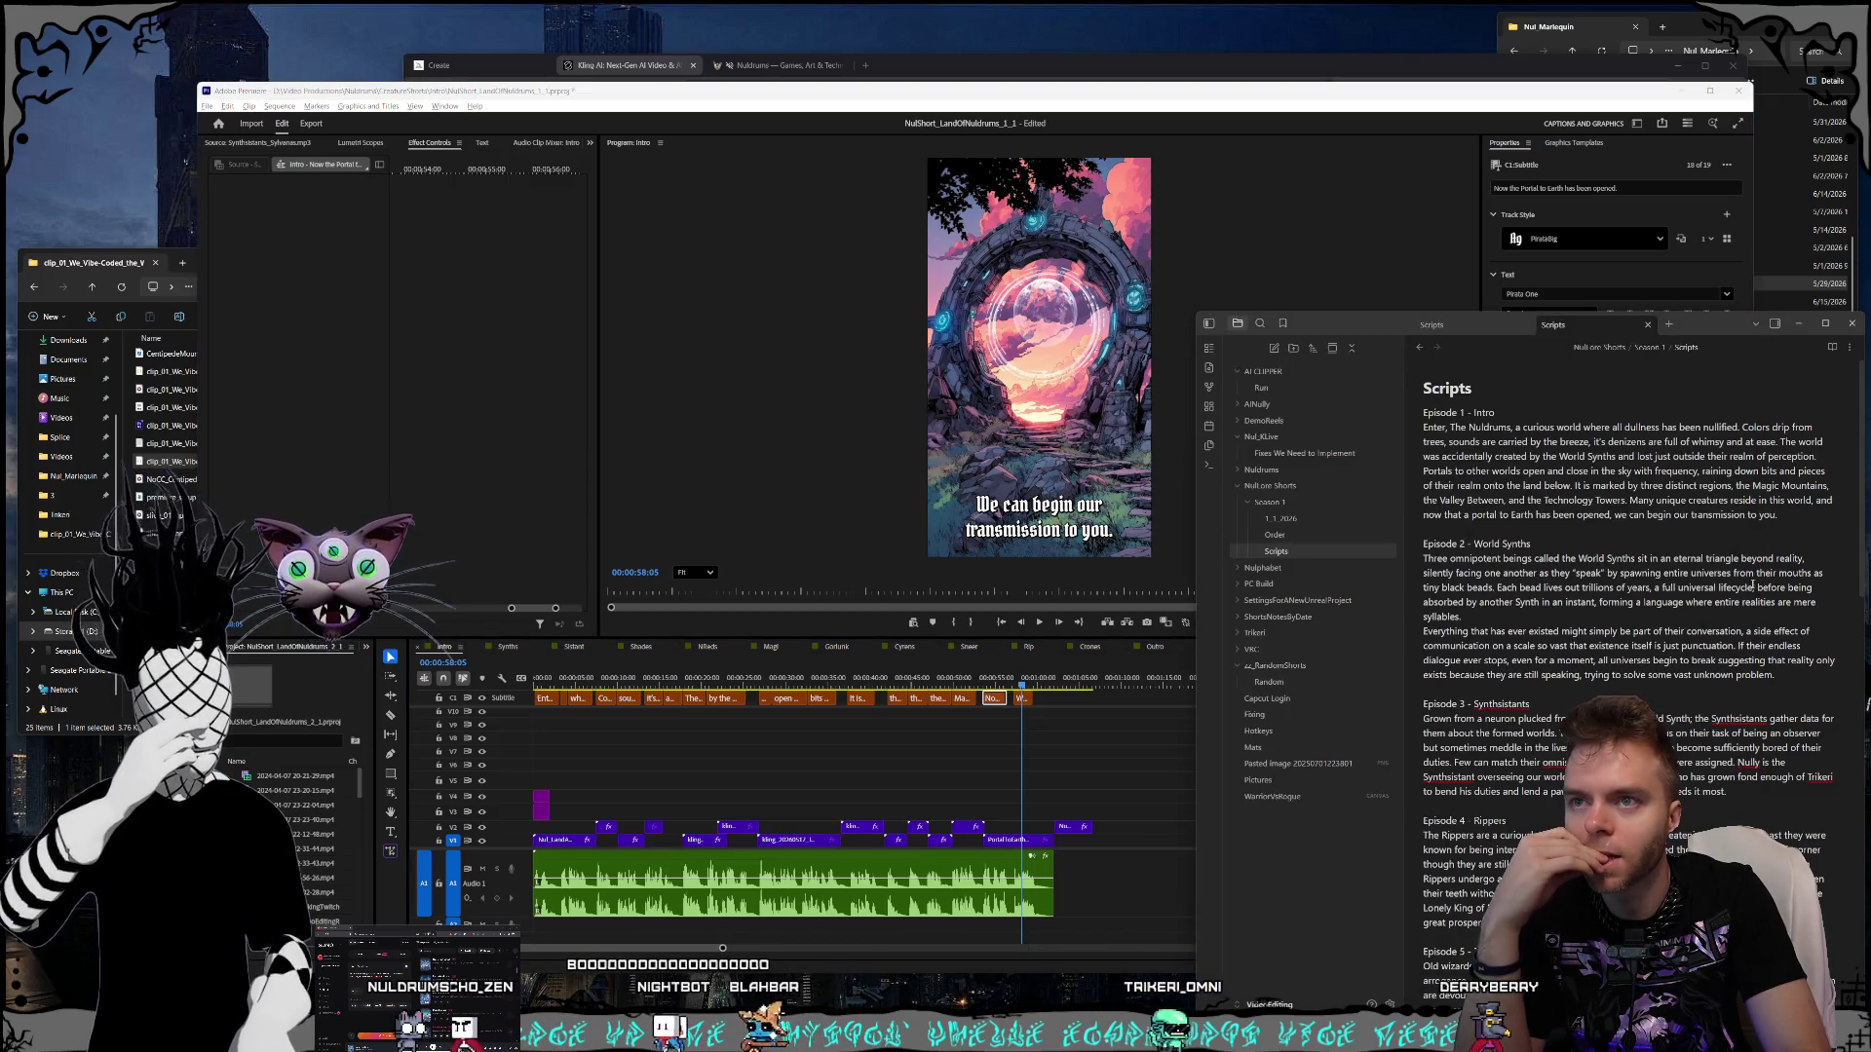
pyautogui.click(989, 681)
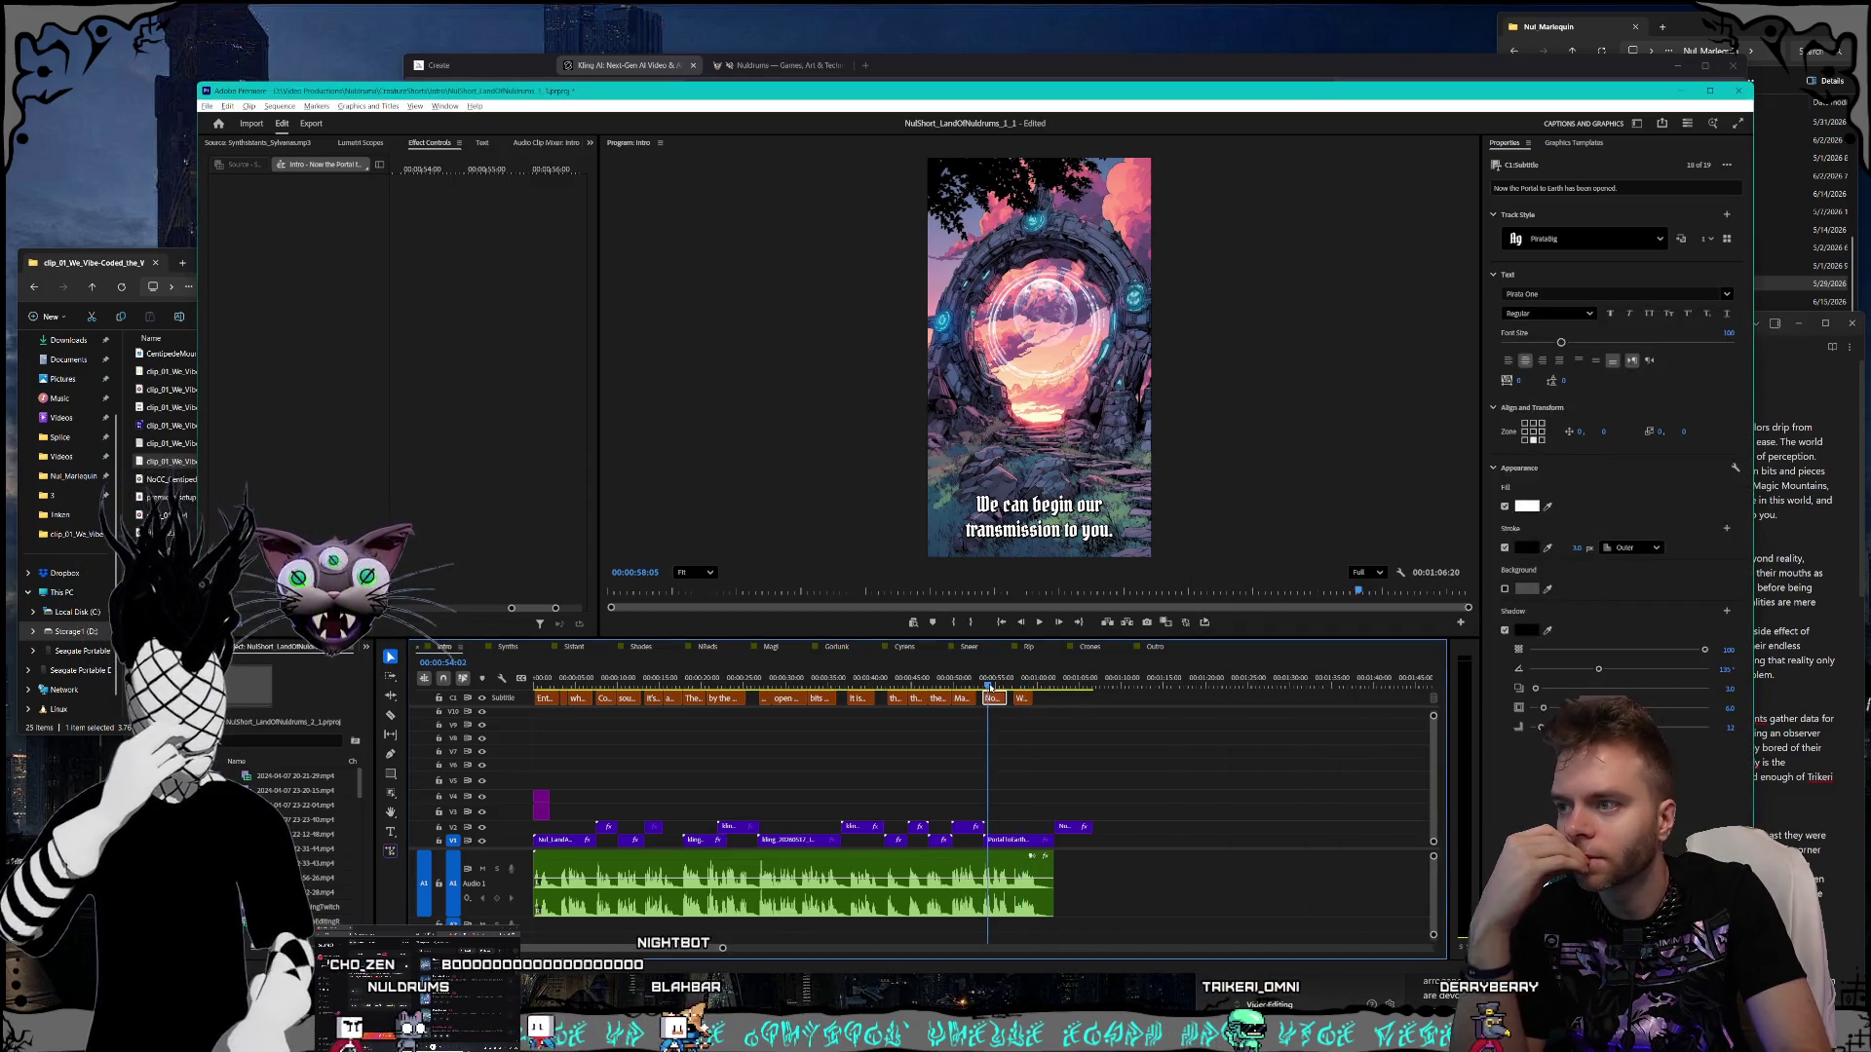
pyautogui.doubleClick(1001, 504)
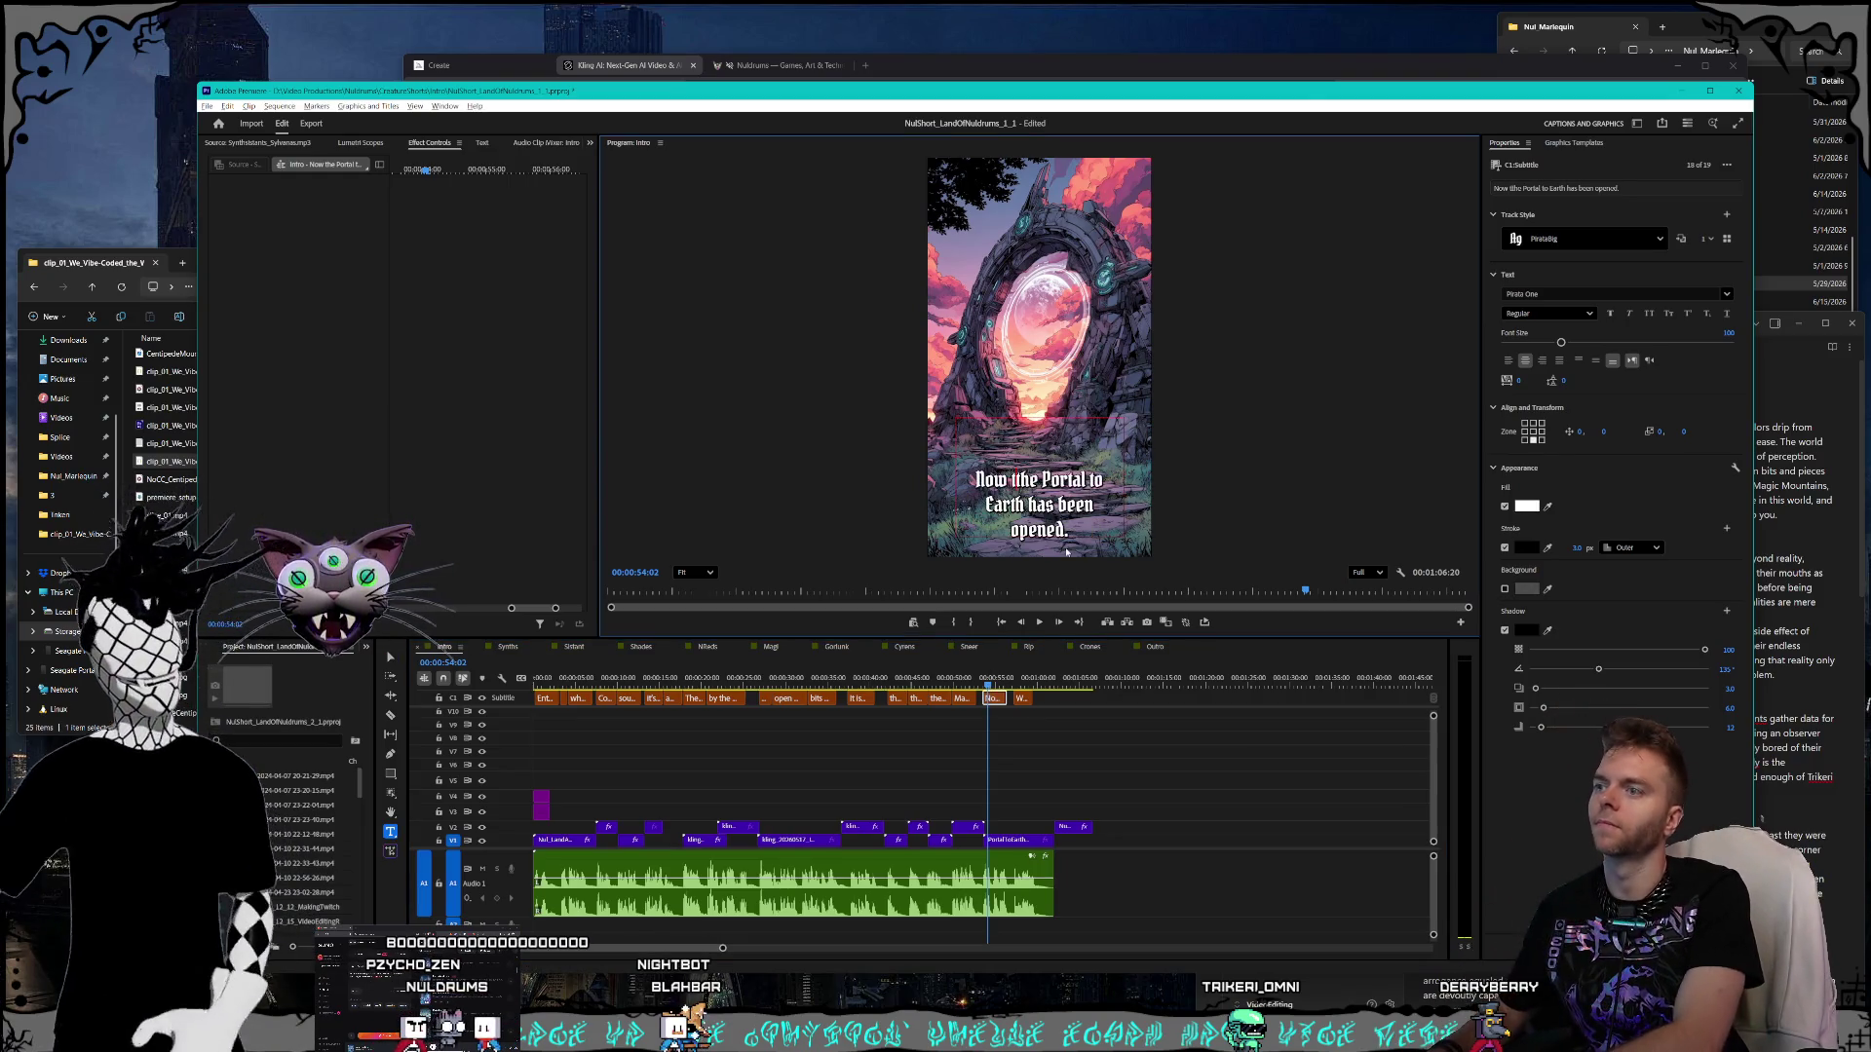
pyautogui.write('that')
pyautogui.press('Escape')
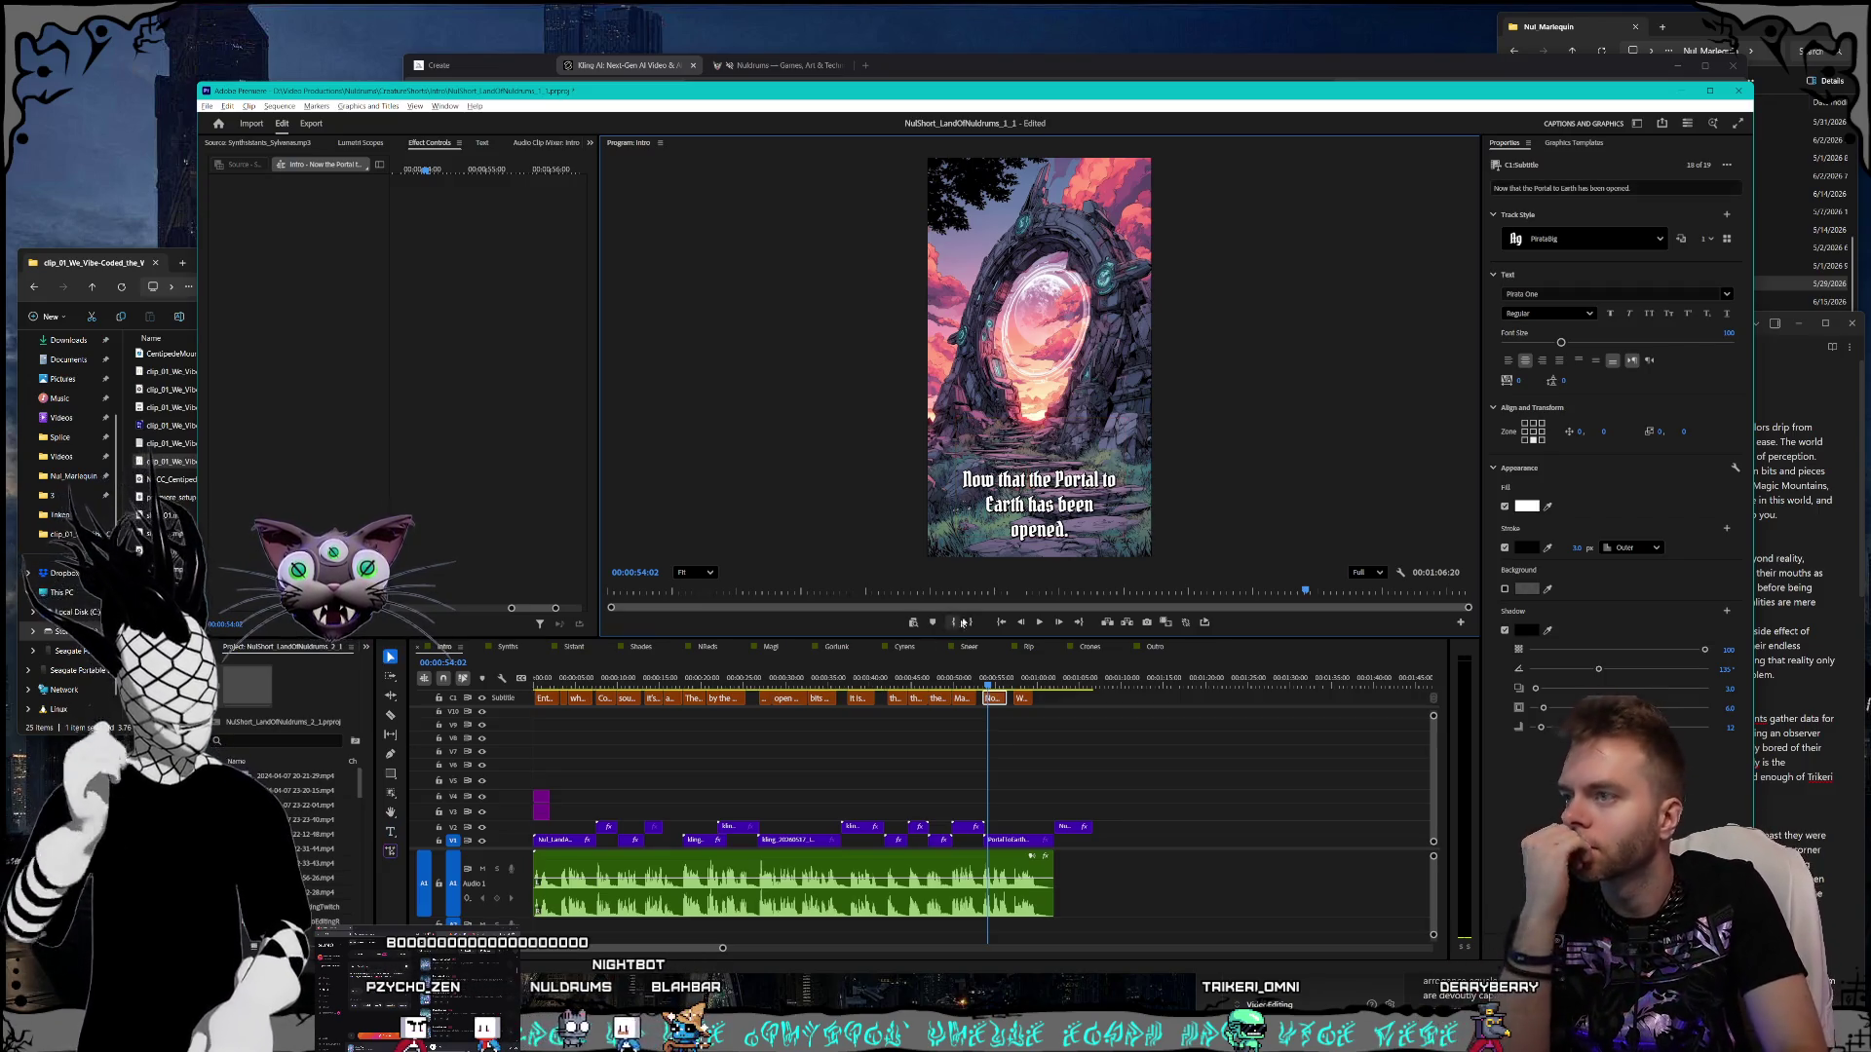
pyautogui.click(207, 106)
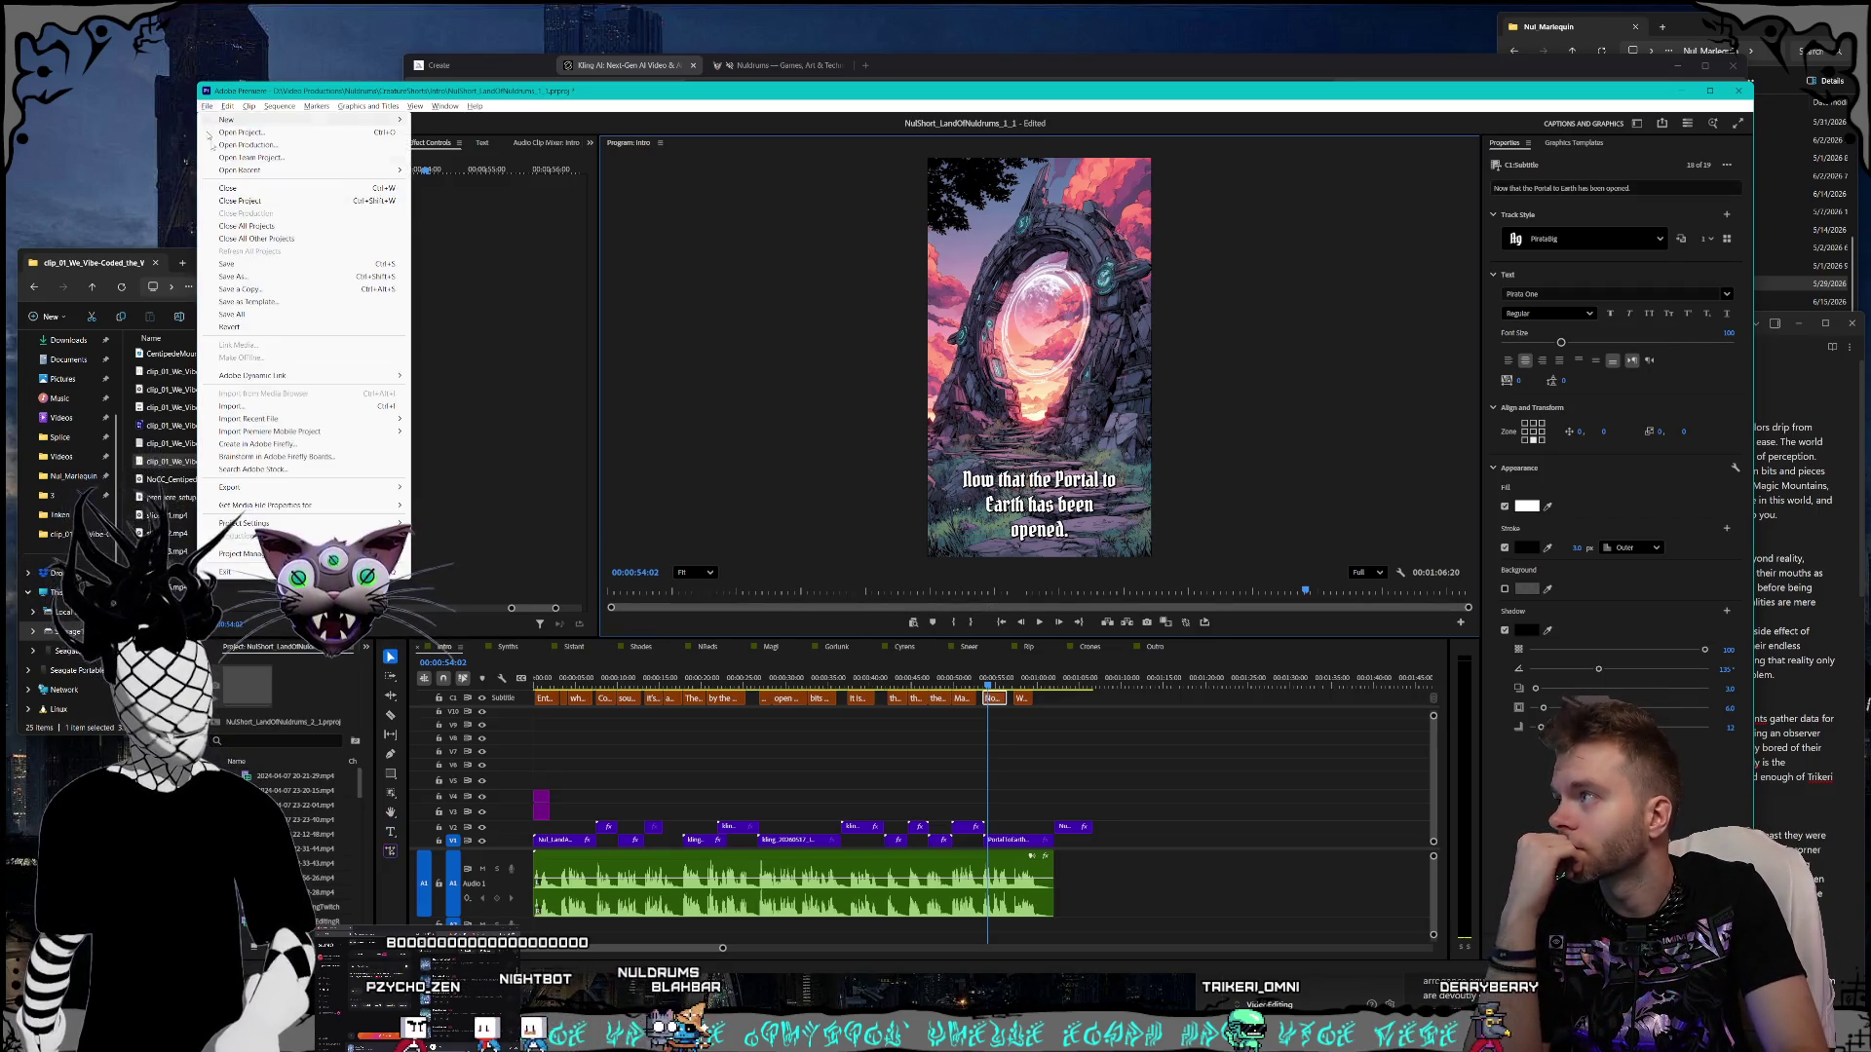
# - Save all projects and play the Intro short from the beginning
pyautogui.click(256, 314)
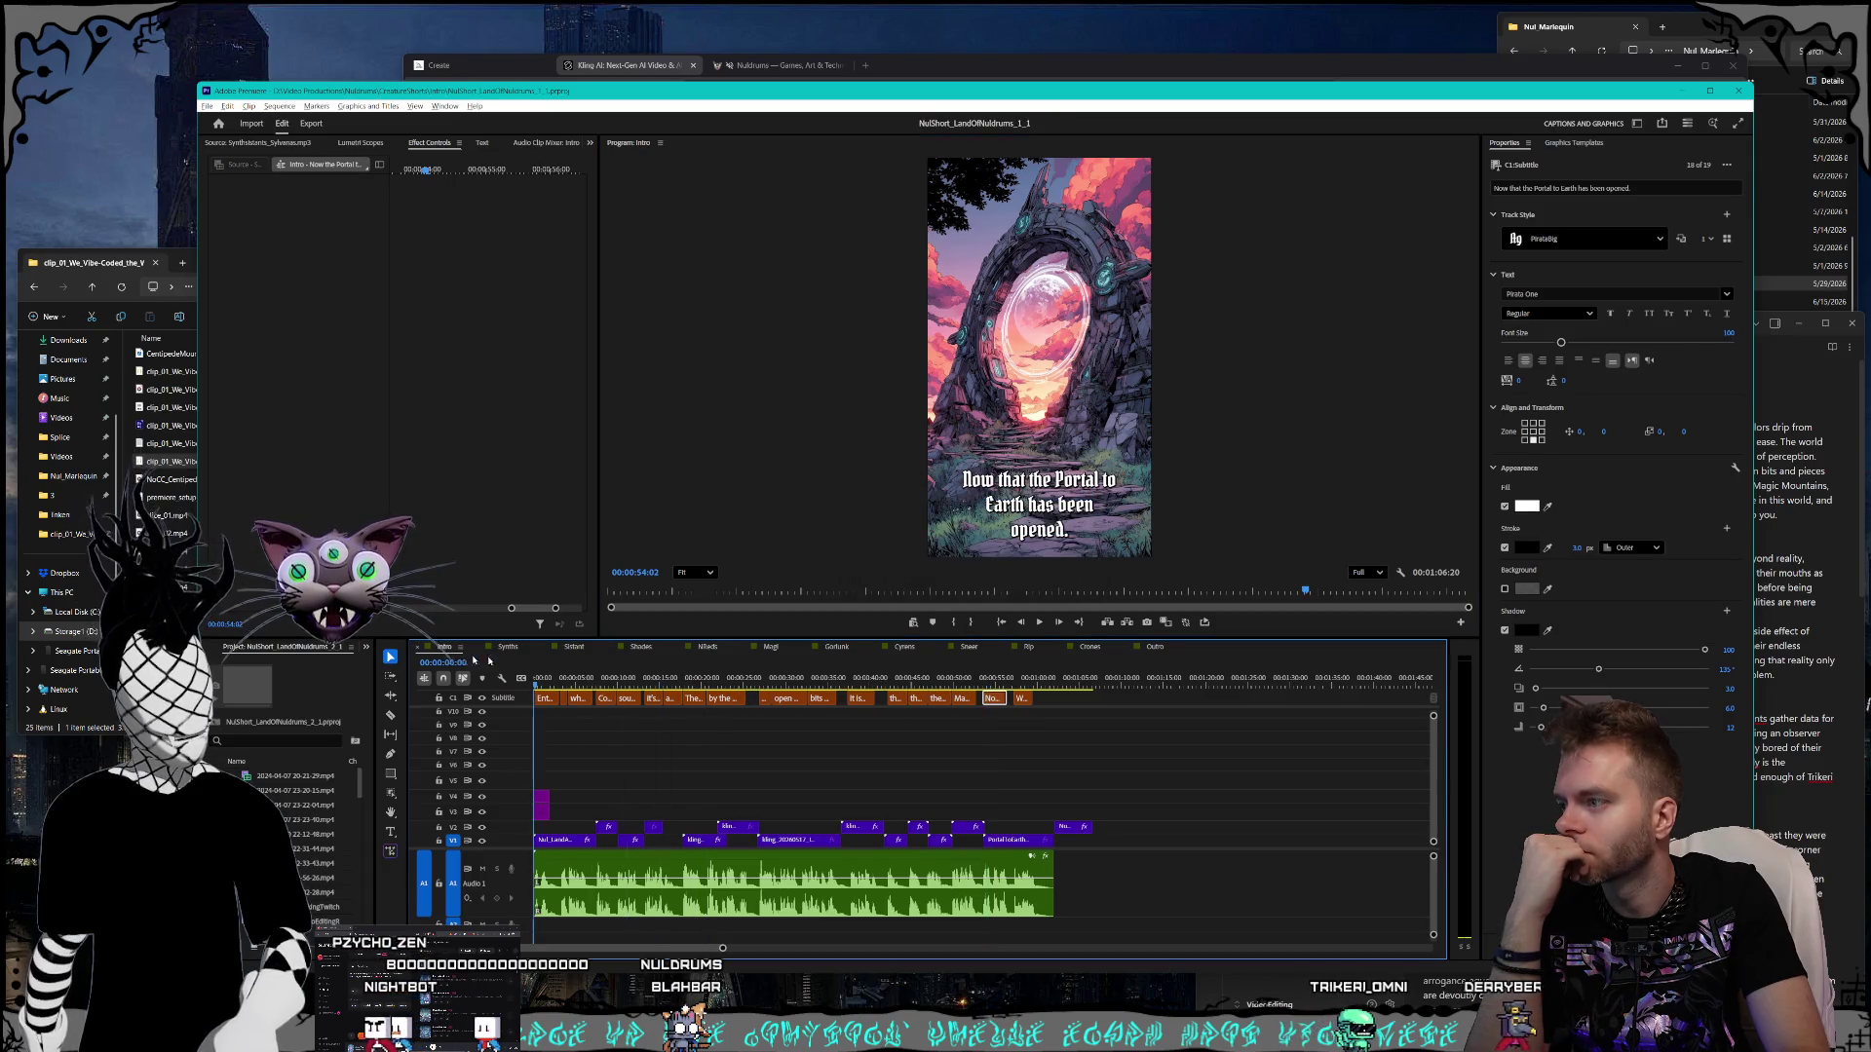
pyautogui.press('Home')
pyautogui.press('space')
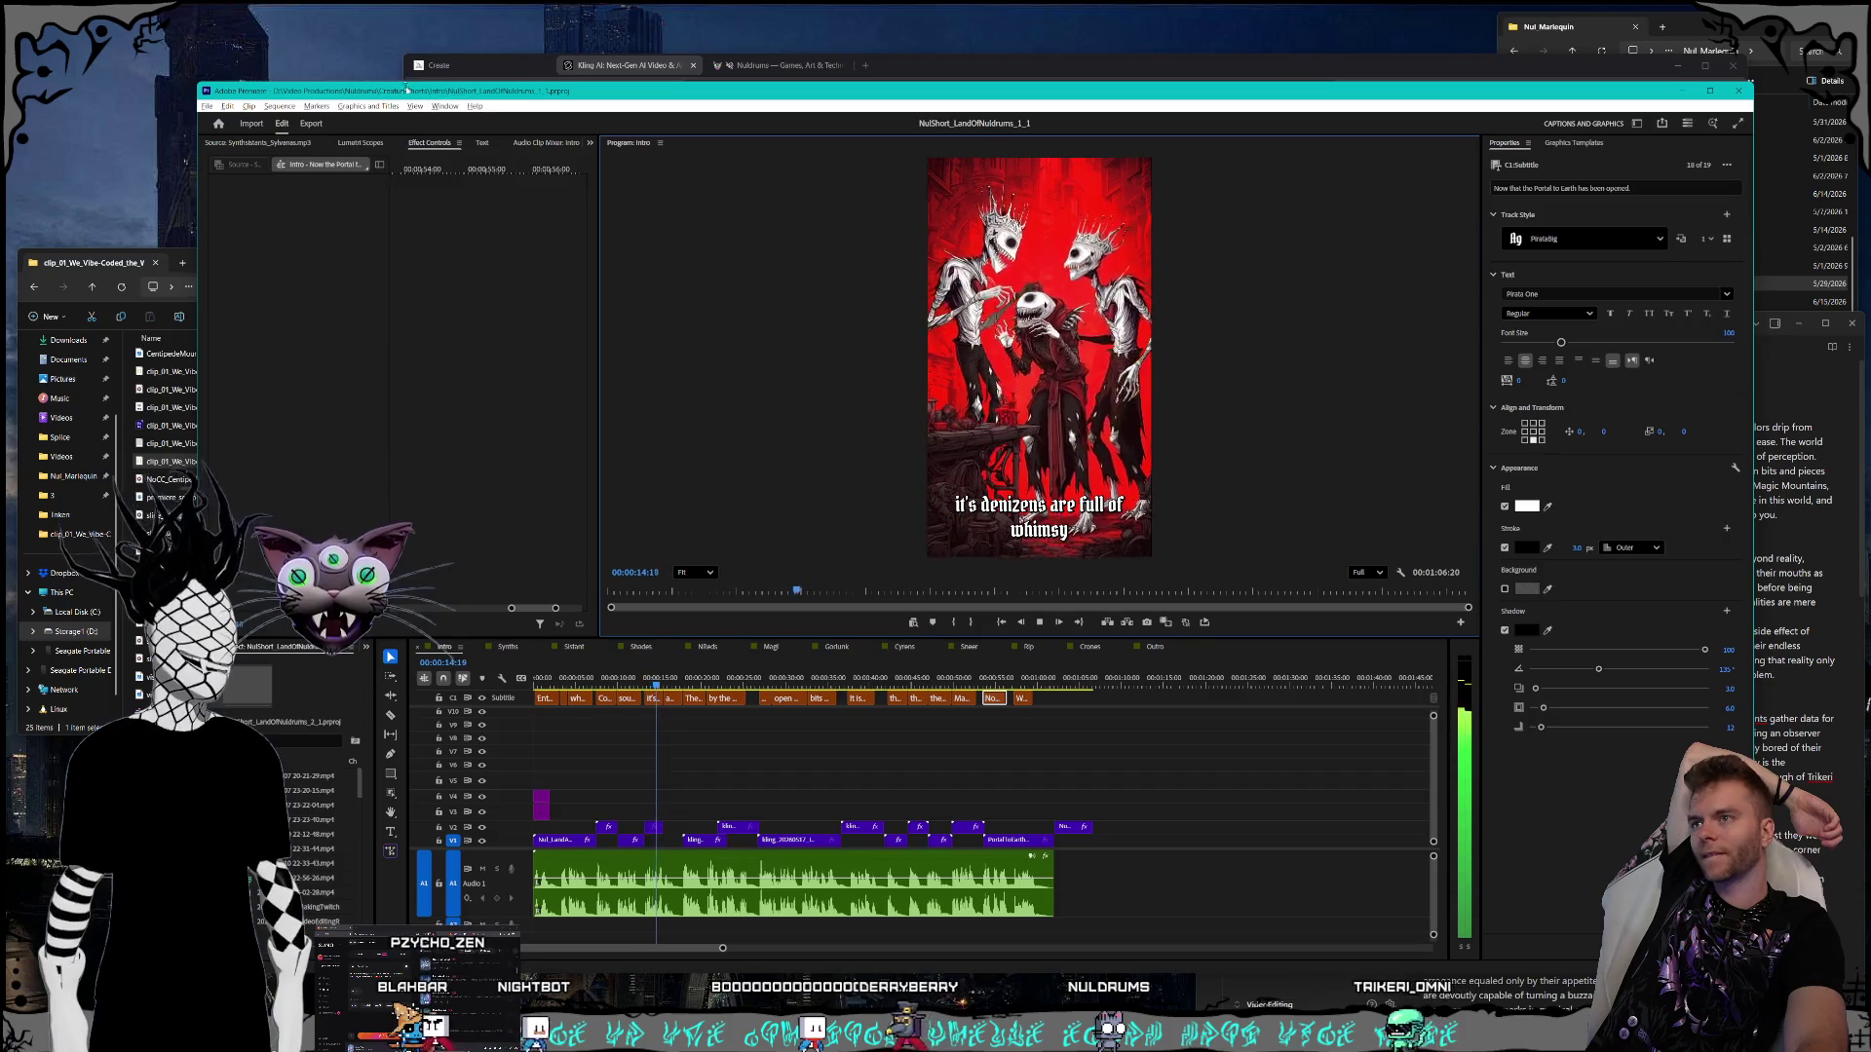
# - Reposition and enlarge the editor window, stopping playback at the end of the short
pyautogui.moveTo(408, 91); pyautogui.dragTo(416, 112)
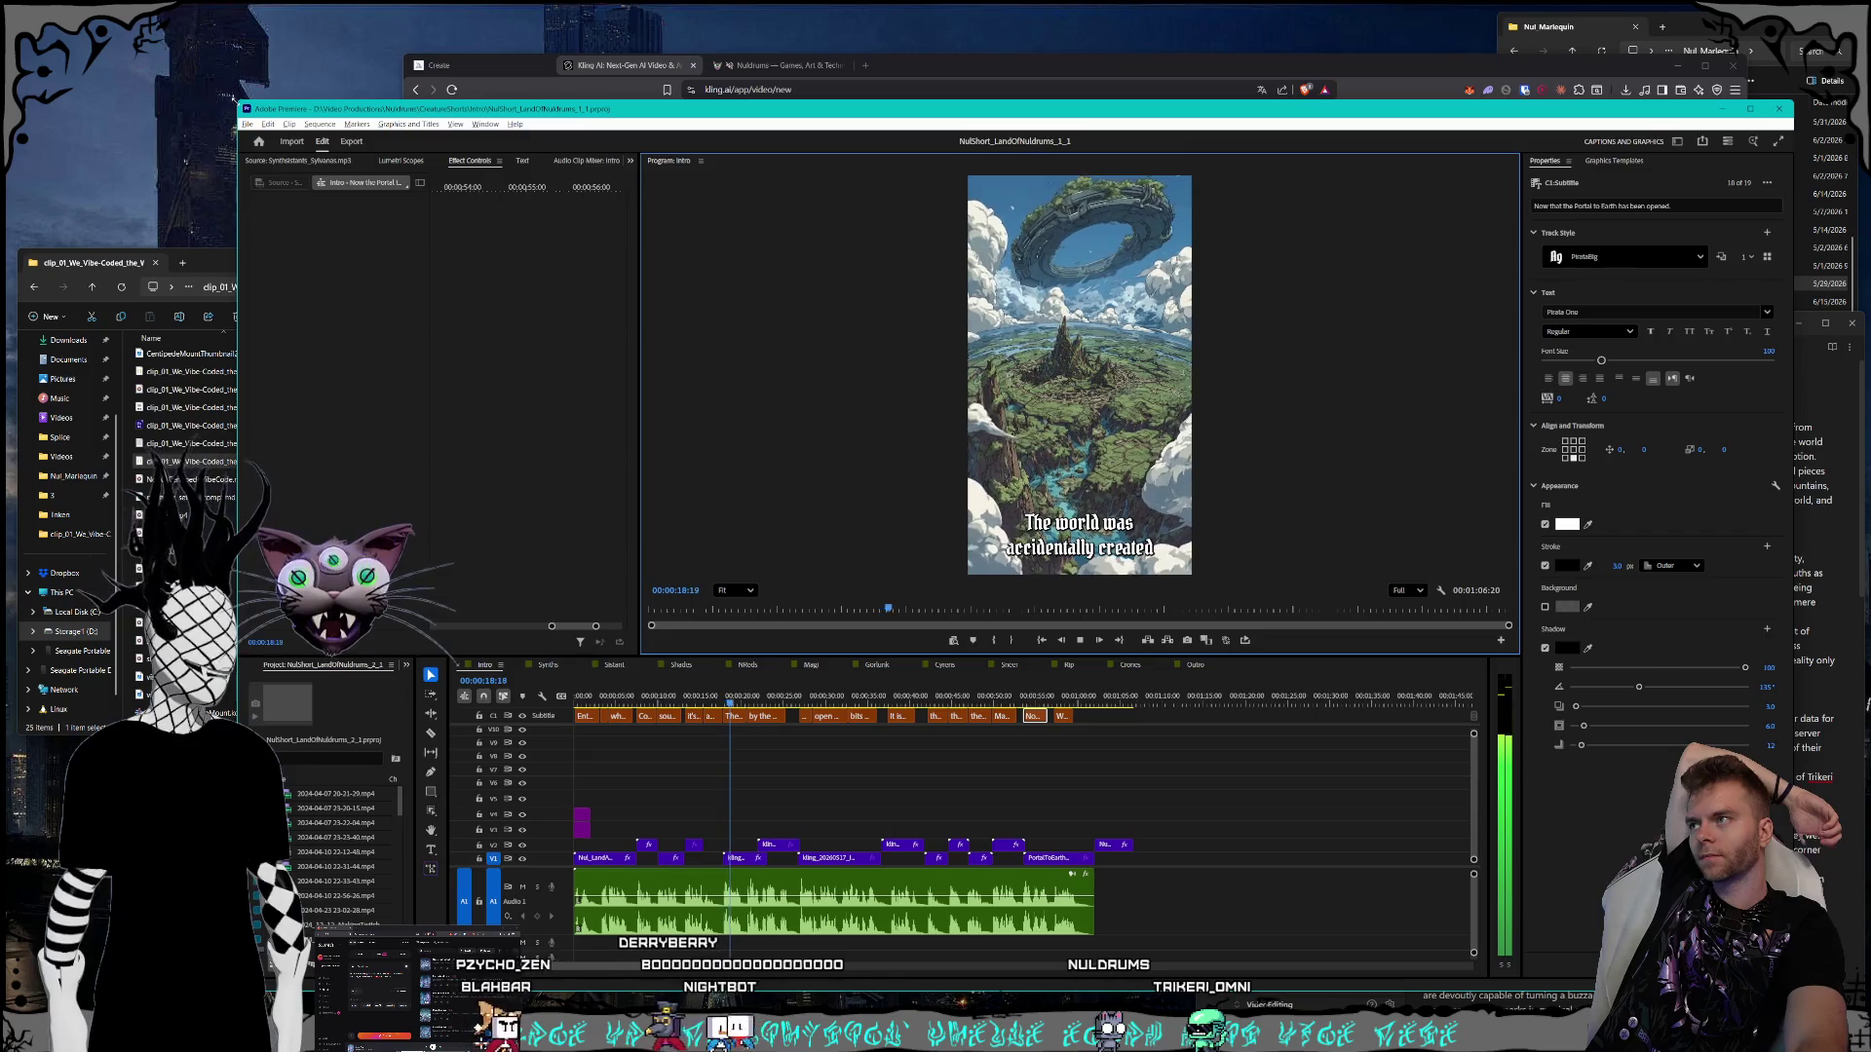
pyautogui.moveTo(234, 99)
pyautogui.mouseDown()
pyautogui.moveTo(185, 74)
pyautogui.moveTo(179, 15)
pyautogui.mouseUp()
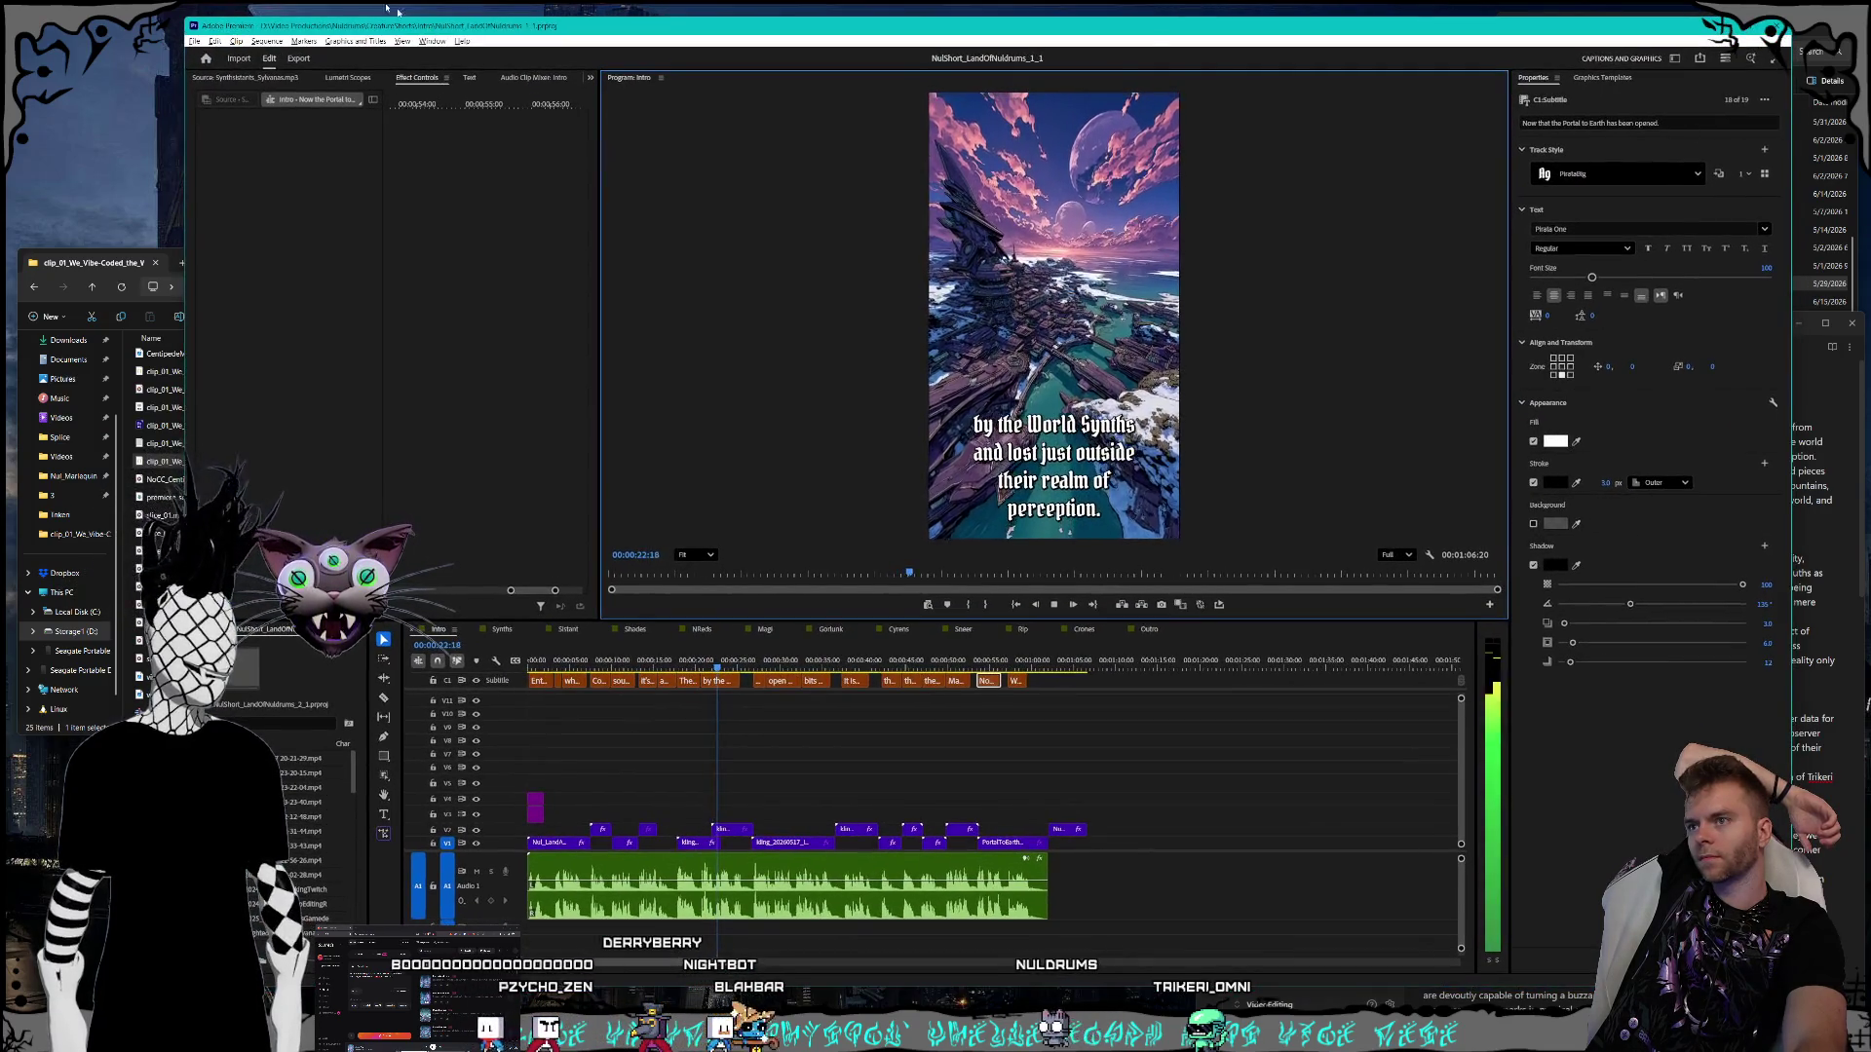
pyautogui.click(163, 93)
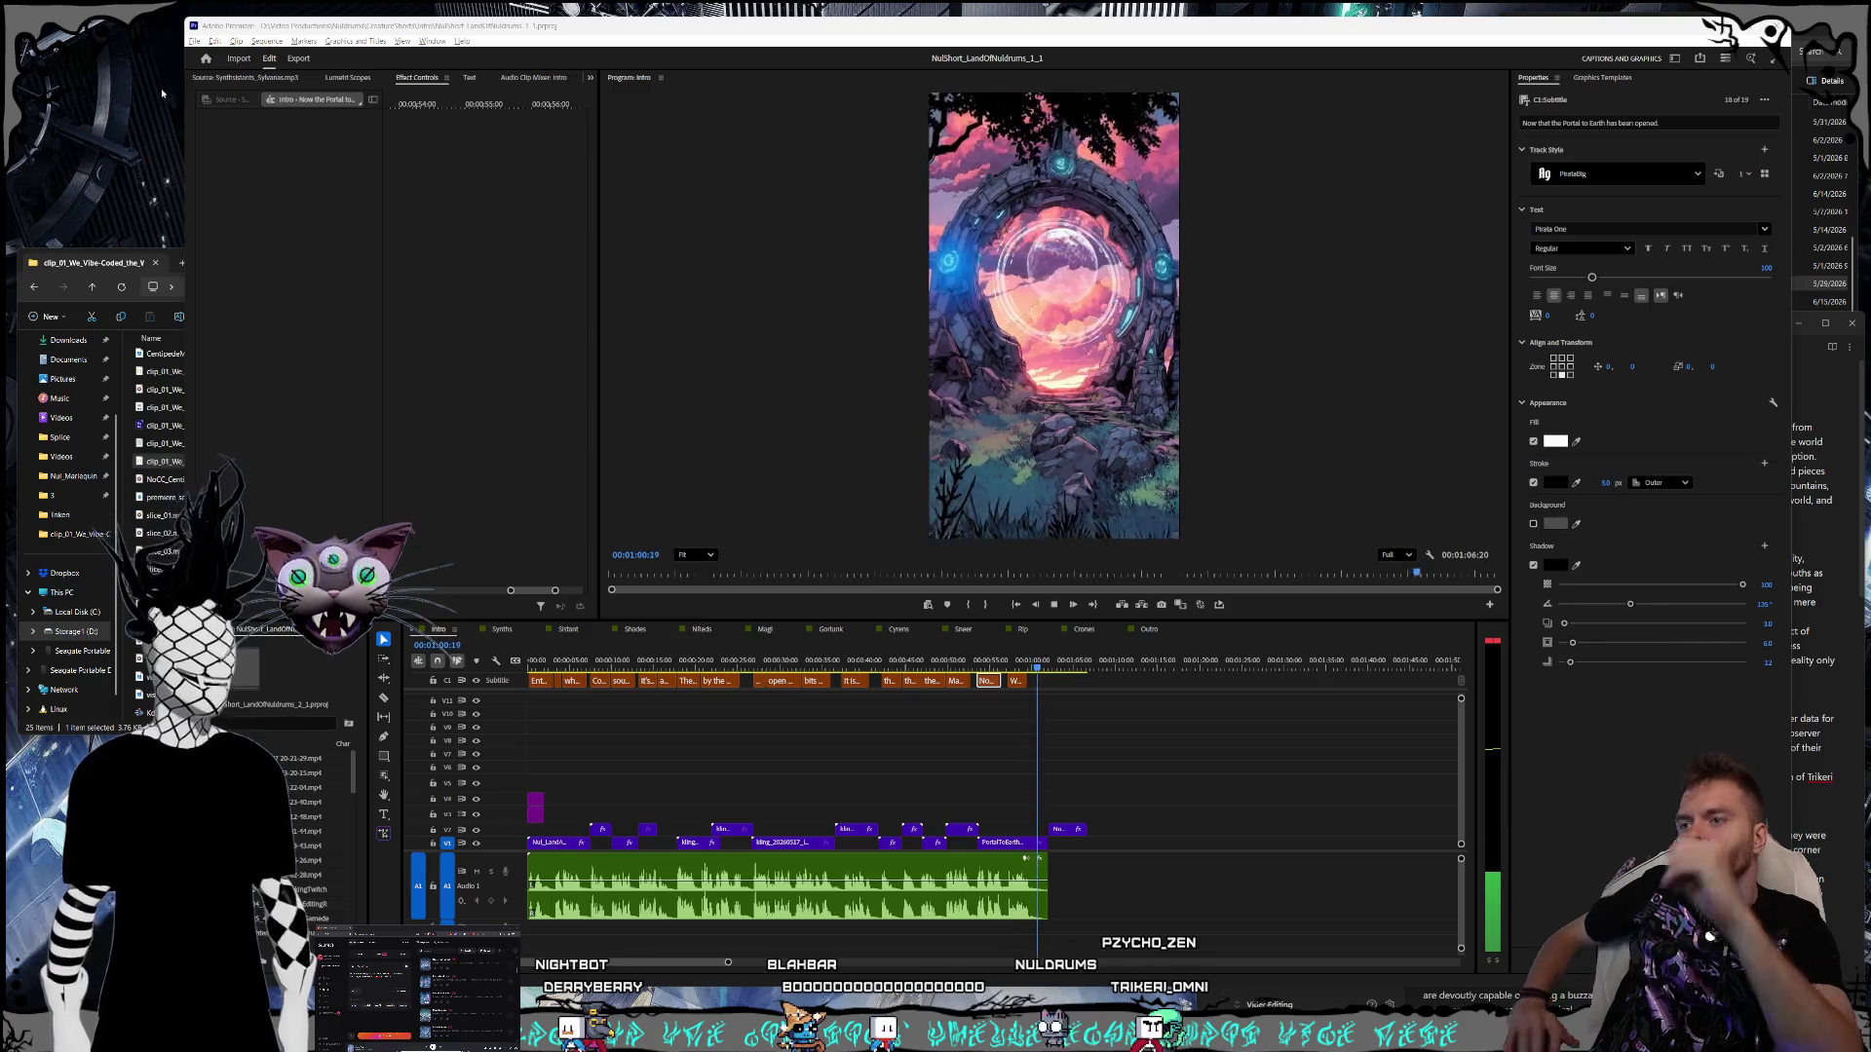
pyautogui.click(1055, 606)
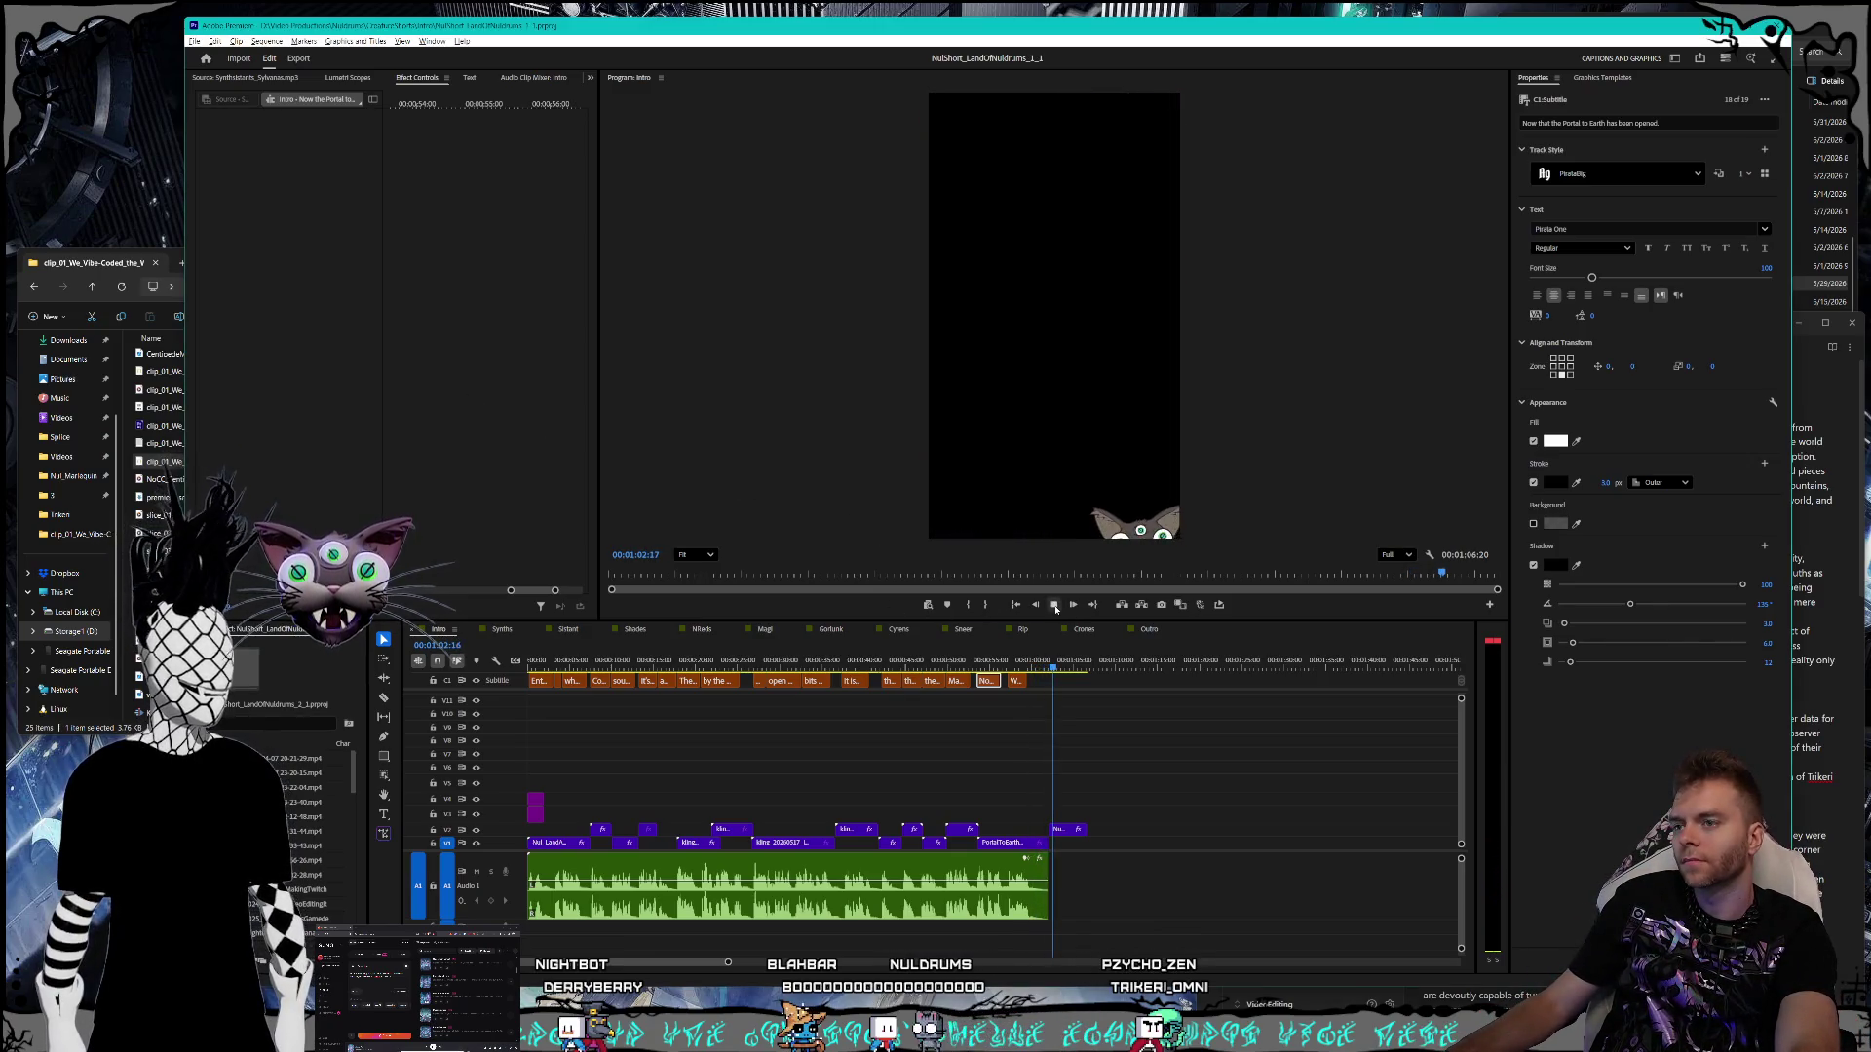
# - Slide NullyLogo_Blink.mp4 on V2 to end with the narration, verify playback, then switch to Synths
pyautogui.click(1064, 832)
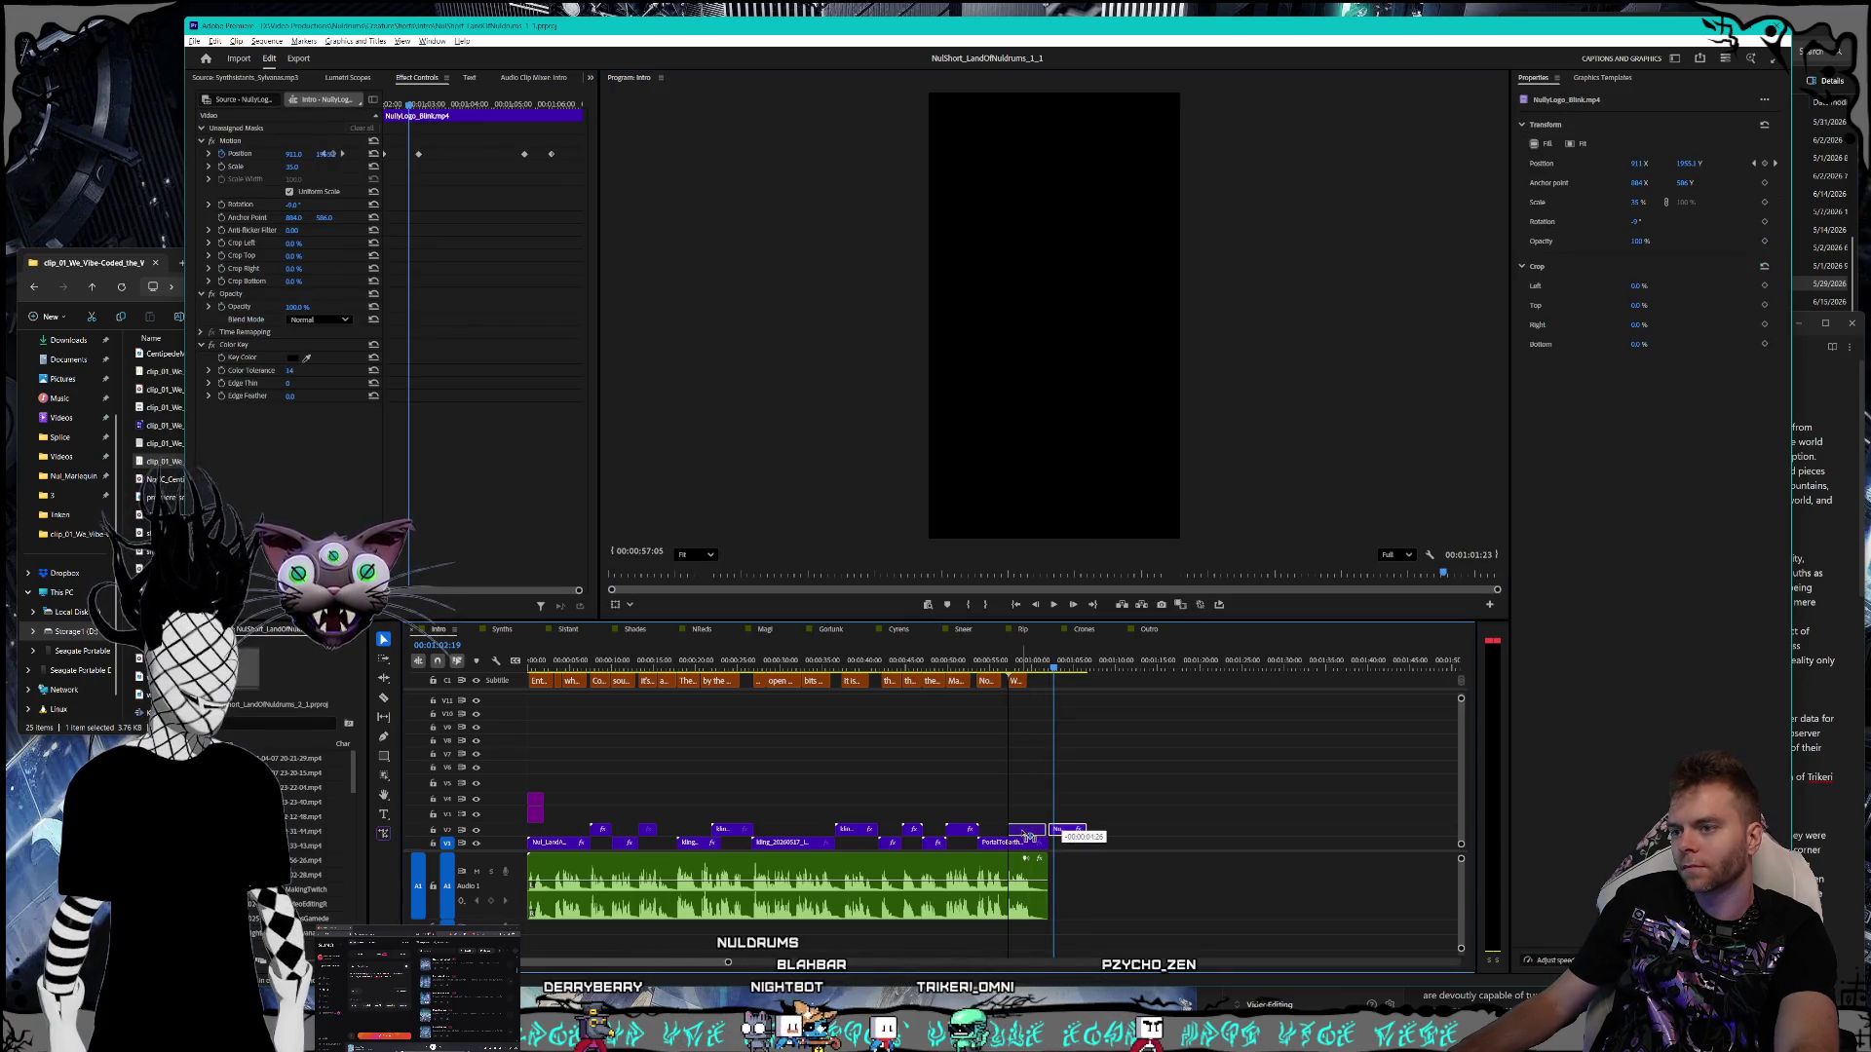
pyautogui.moveTo(1028, 836); pyautogui.dragTo(1028, 836)
pyautogui.click(1054, 604)
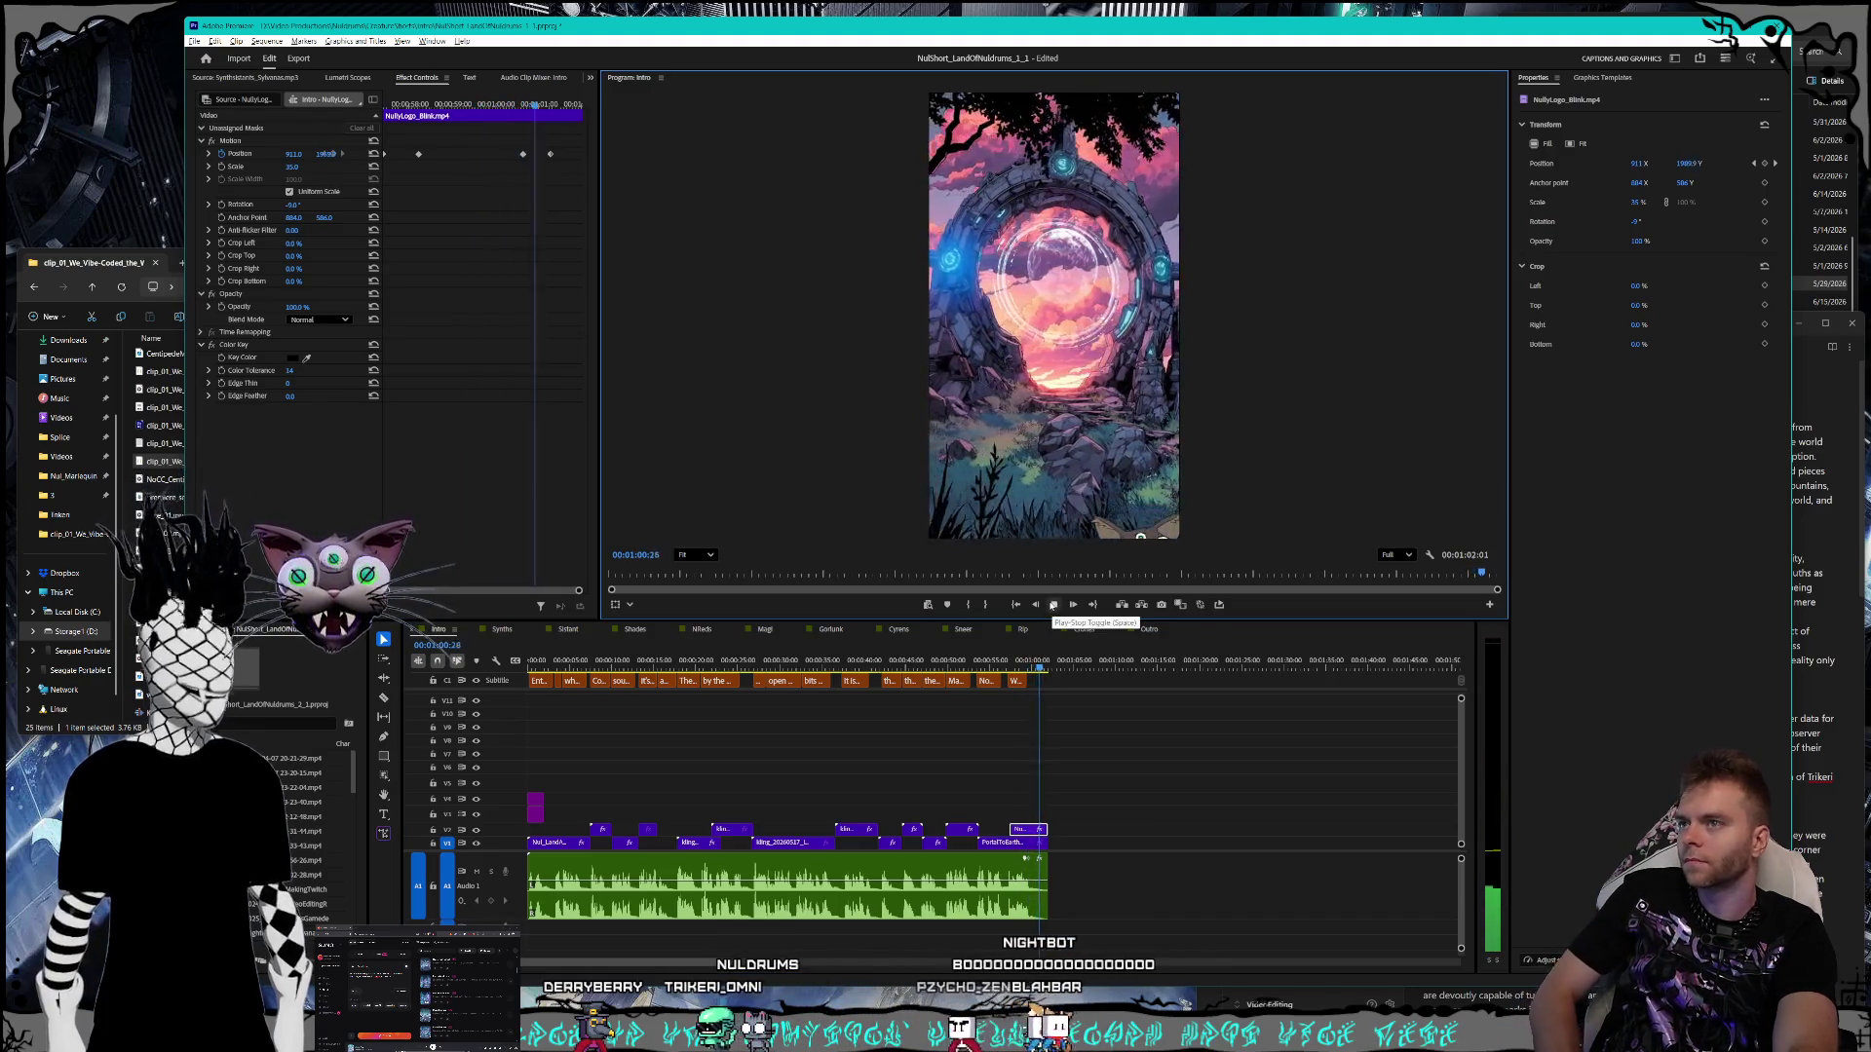
pyautogui.click(1056, 606)
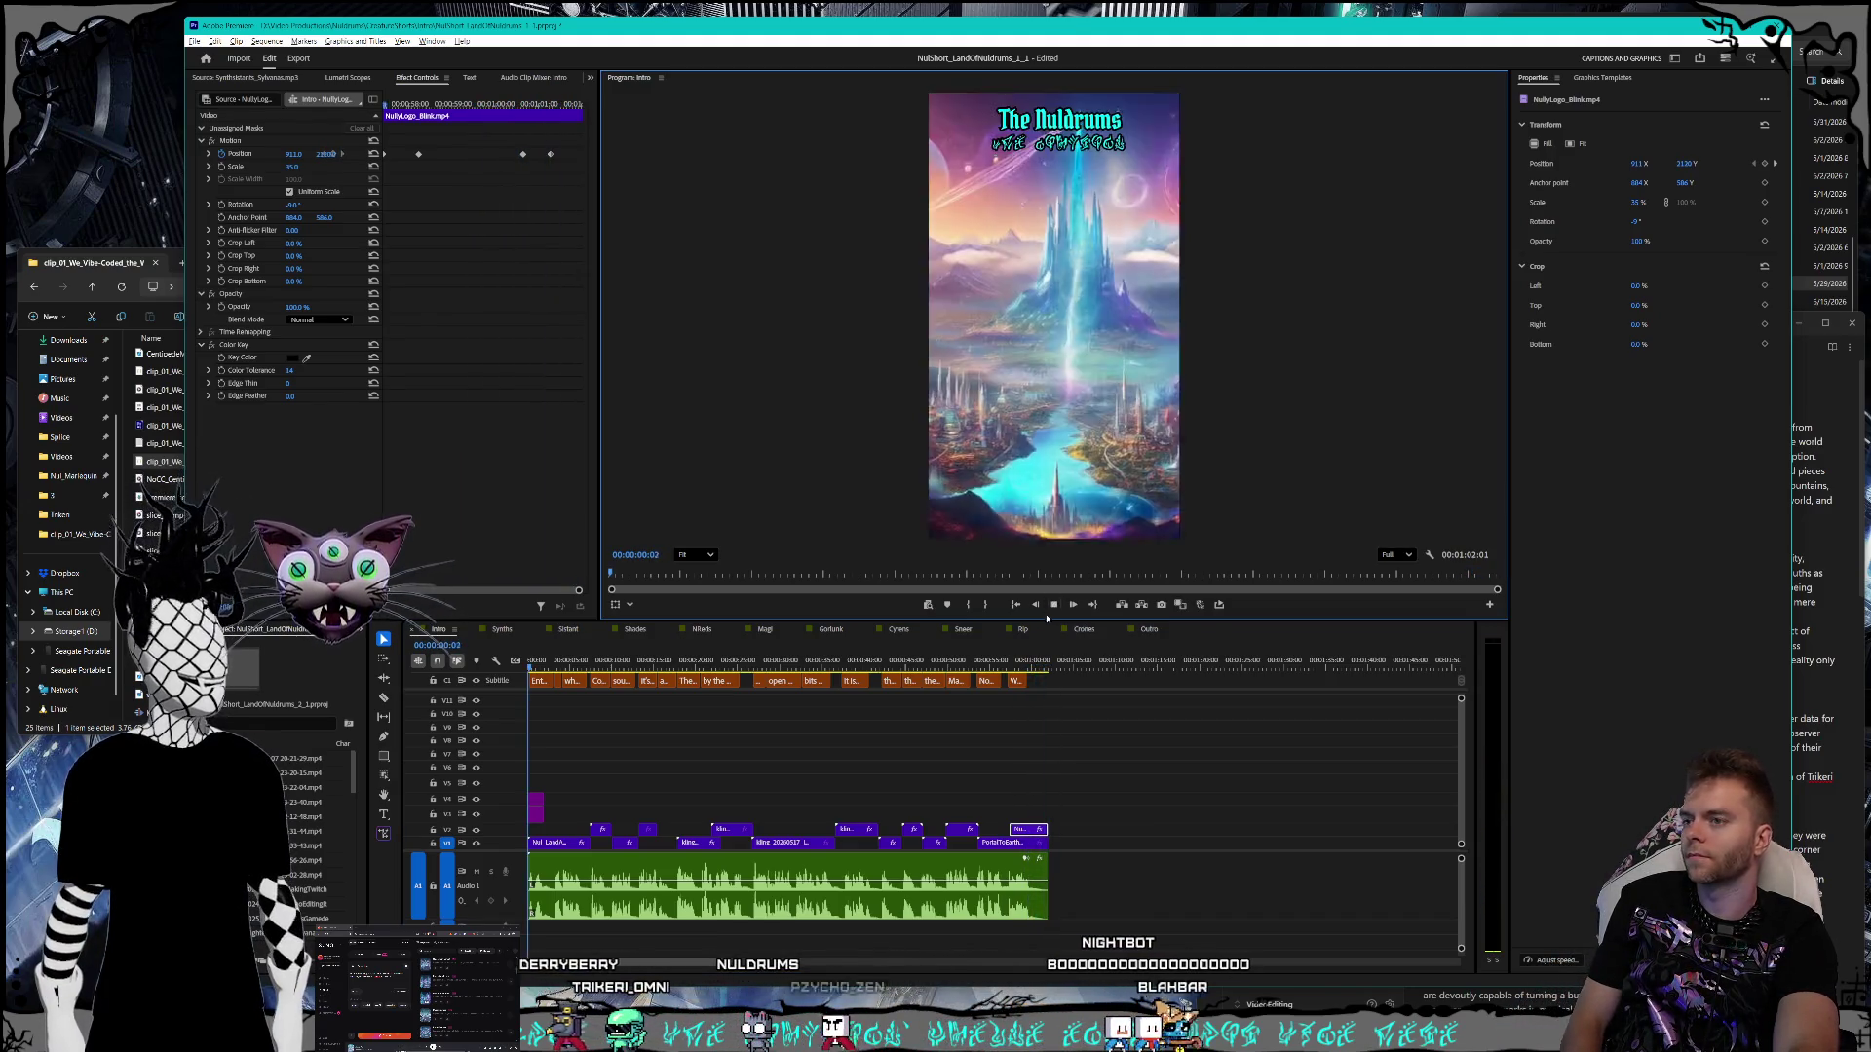
pyautogui.click(1055, 606)
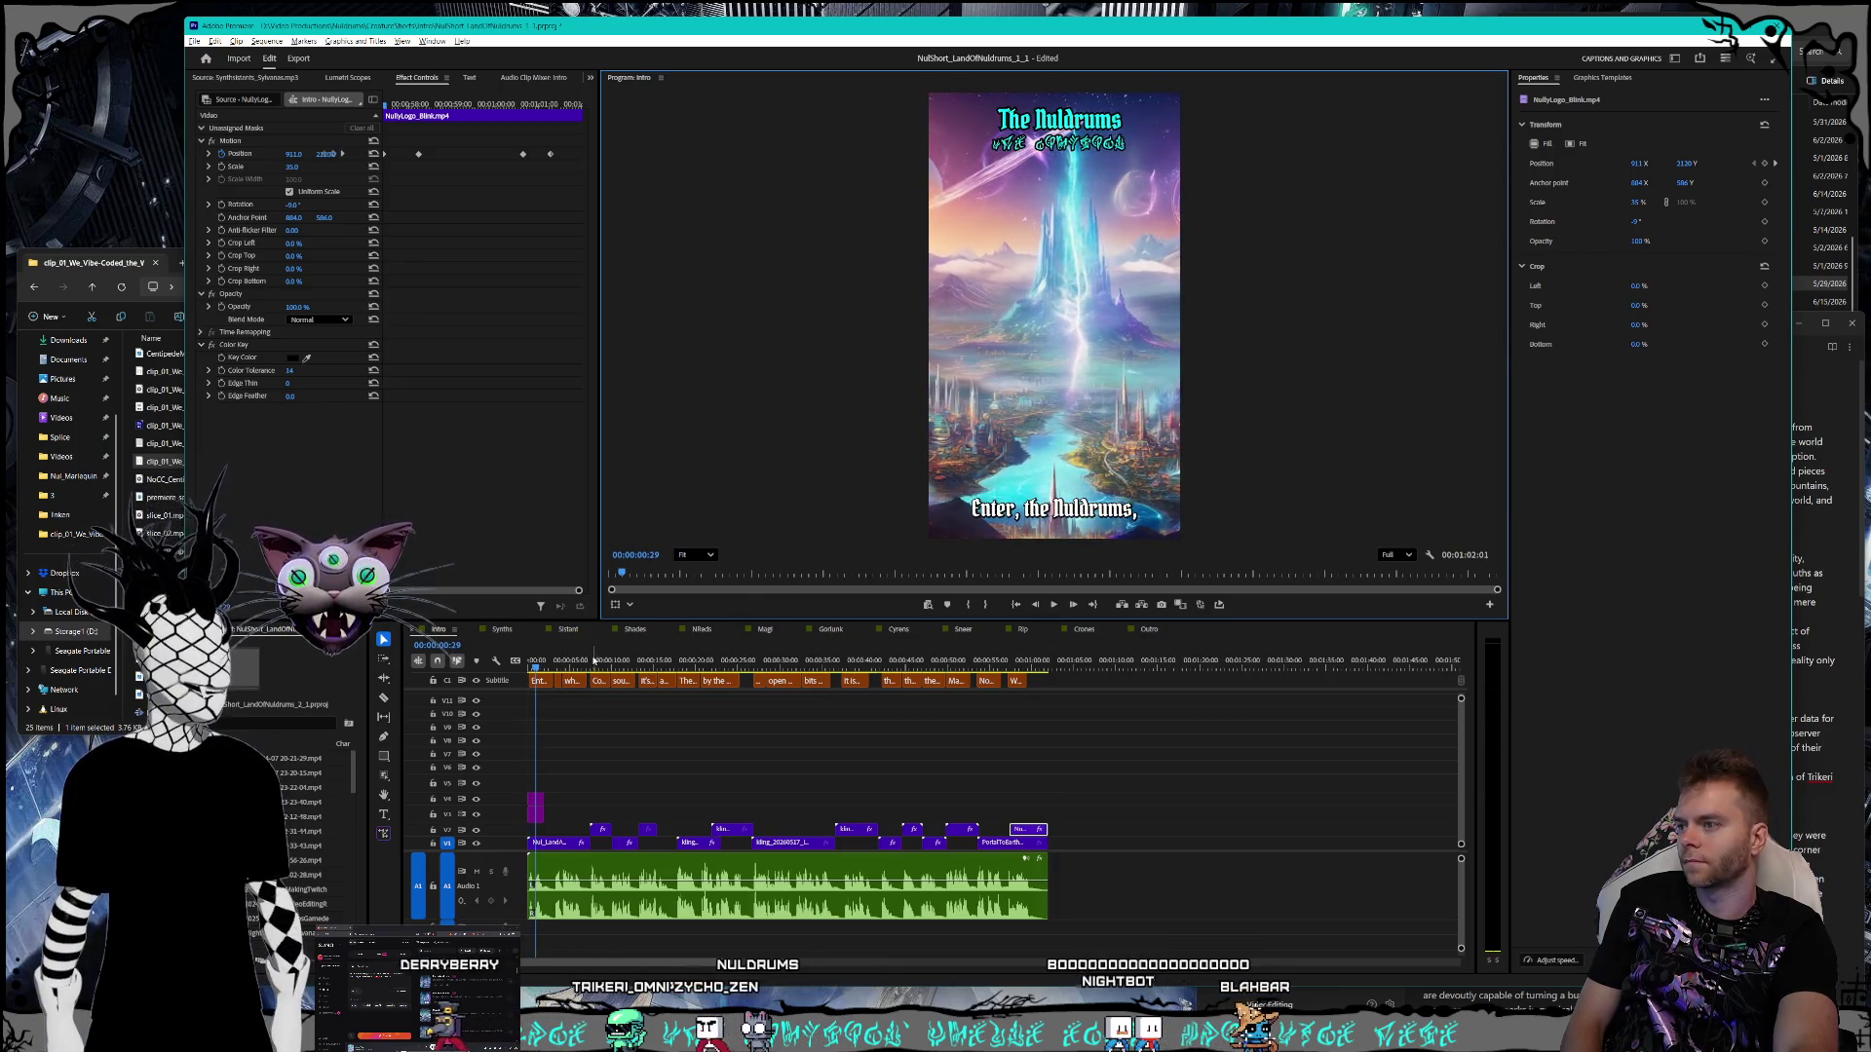
pyautogui.click(505, 630)
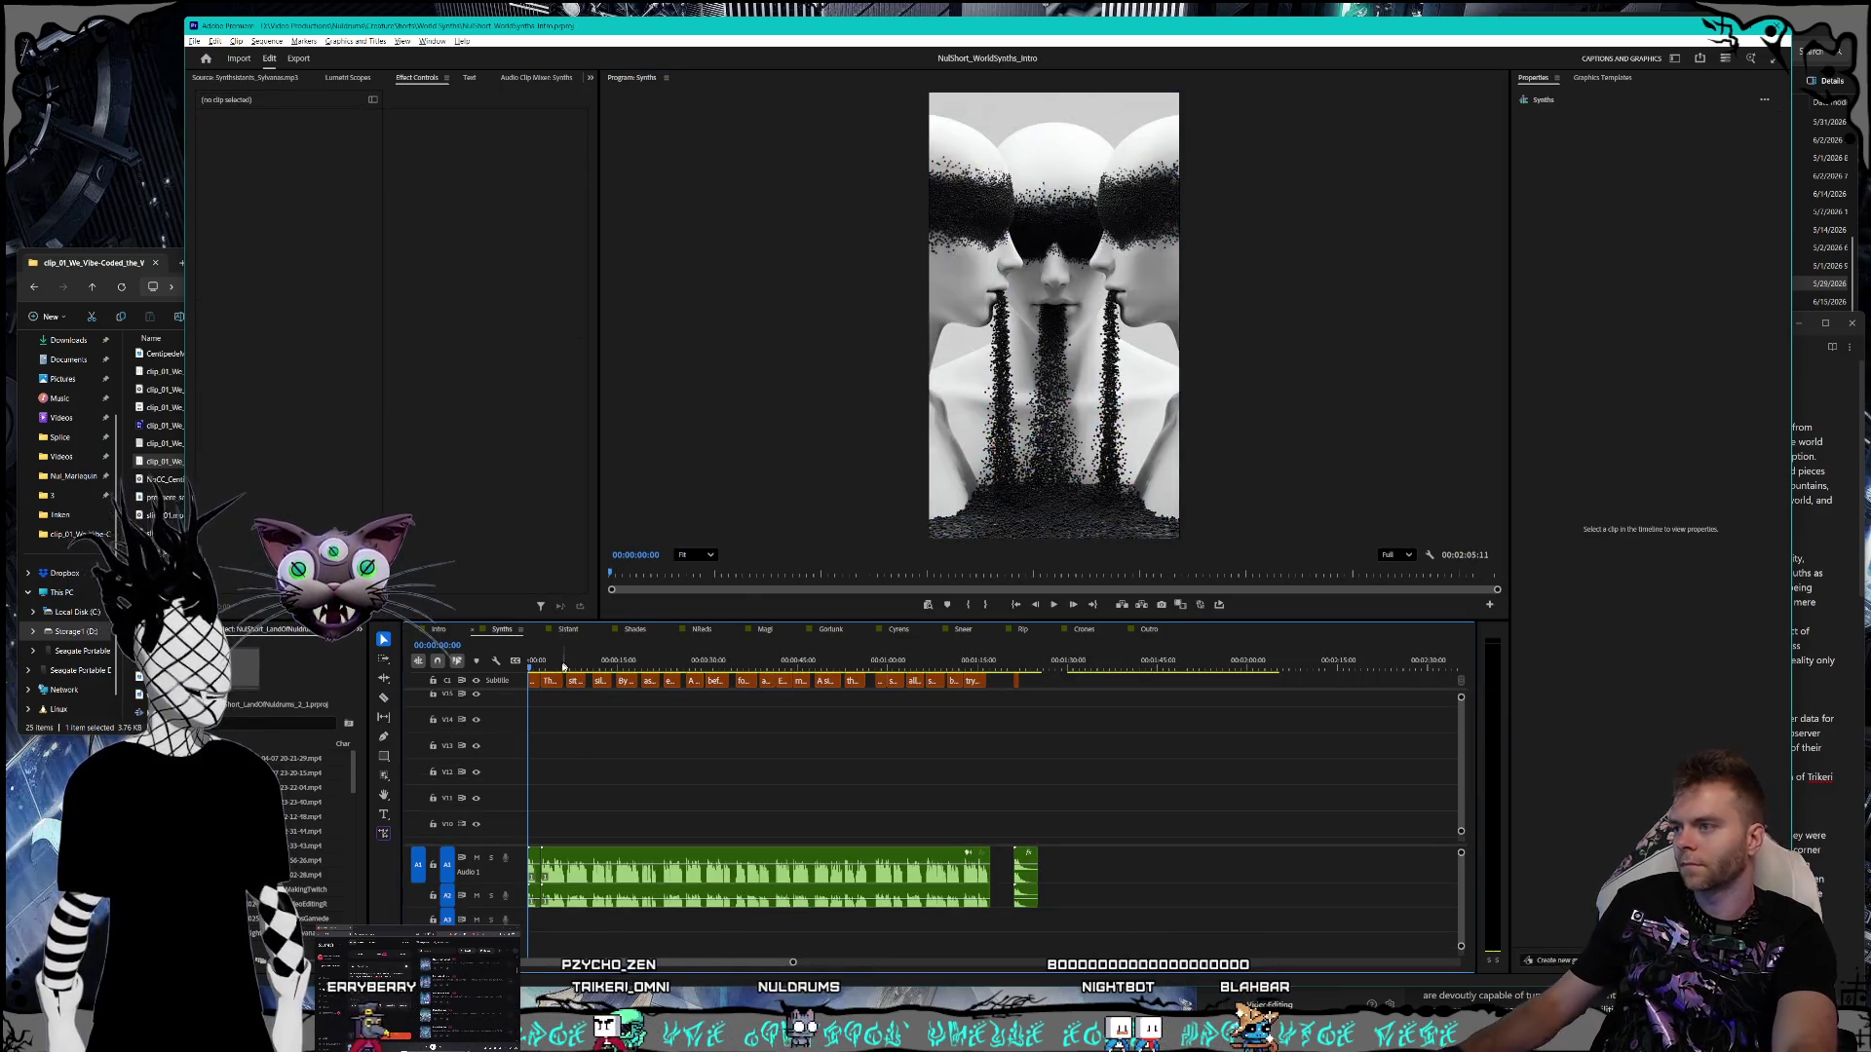
# - Delete the first subtitle clip of the Synths sequence
pyautogui.click(533, 680)
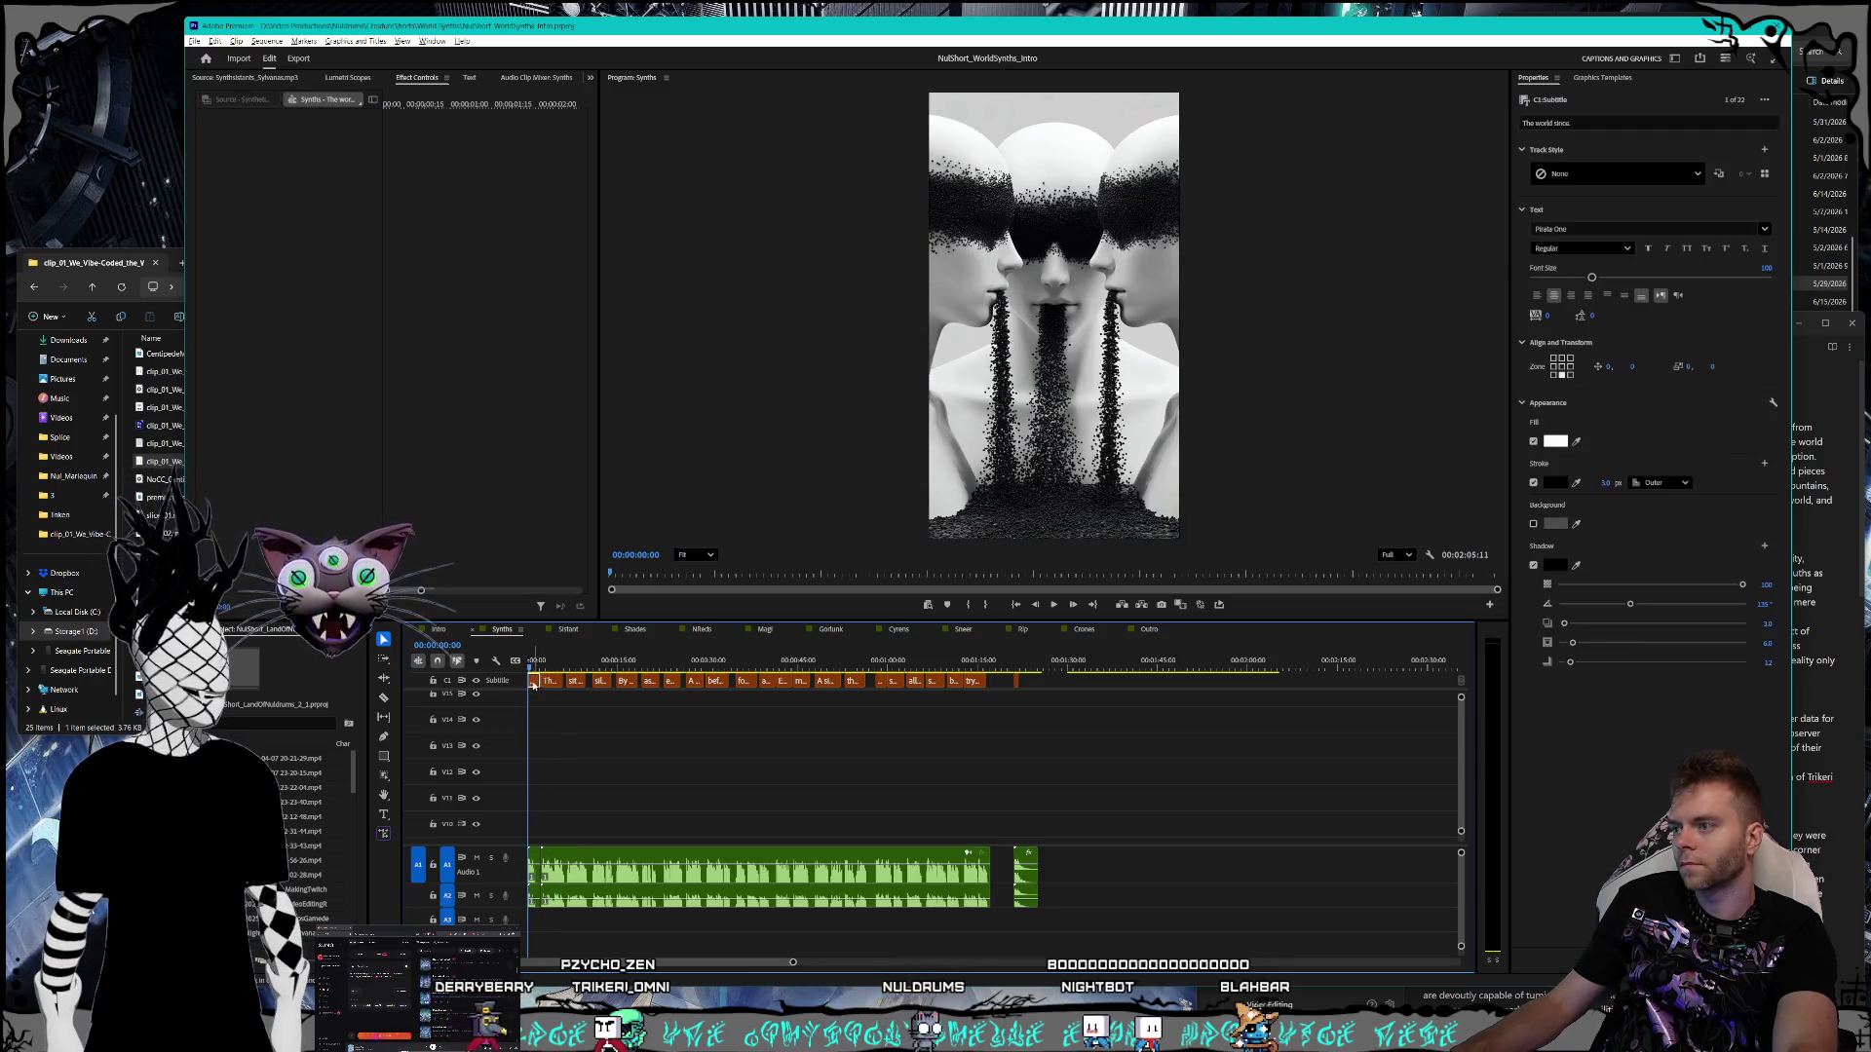
pyautogui.click(535, 667)
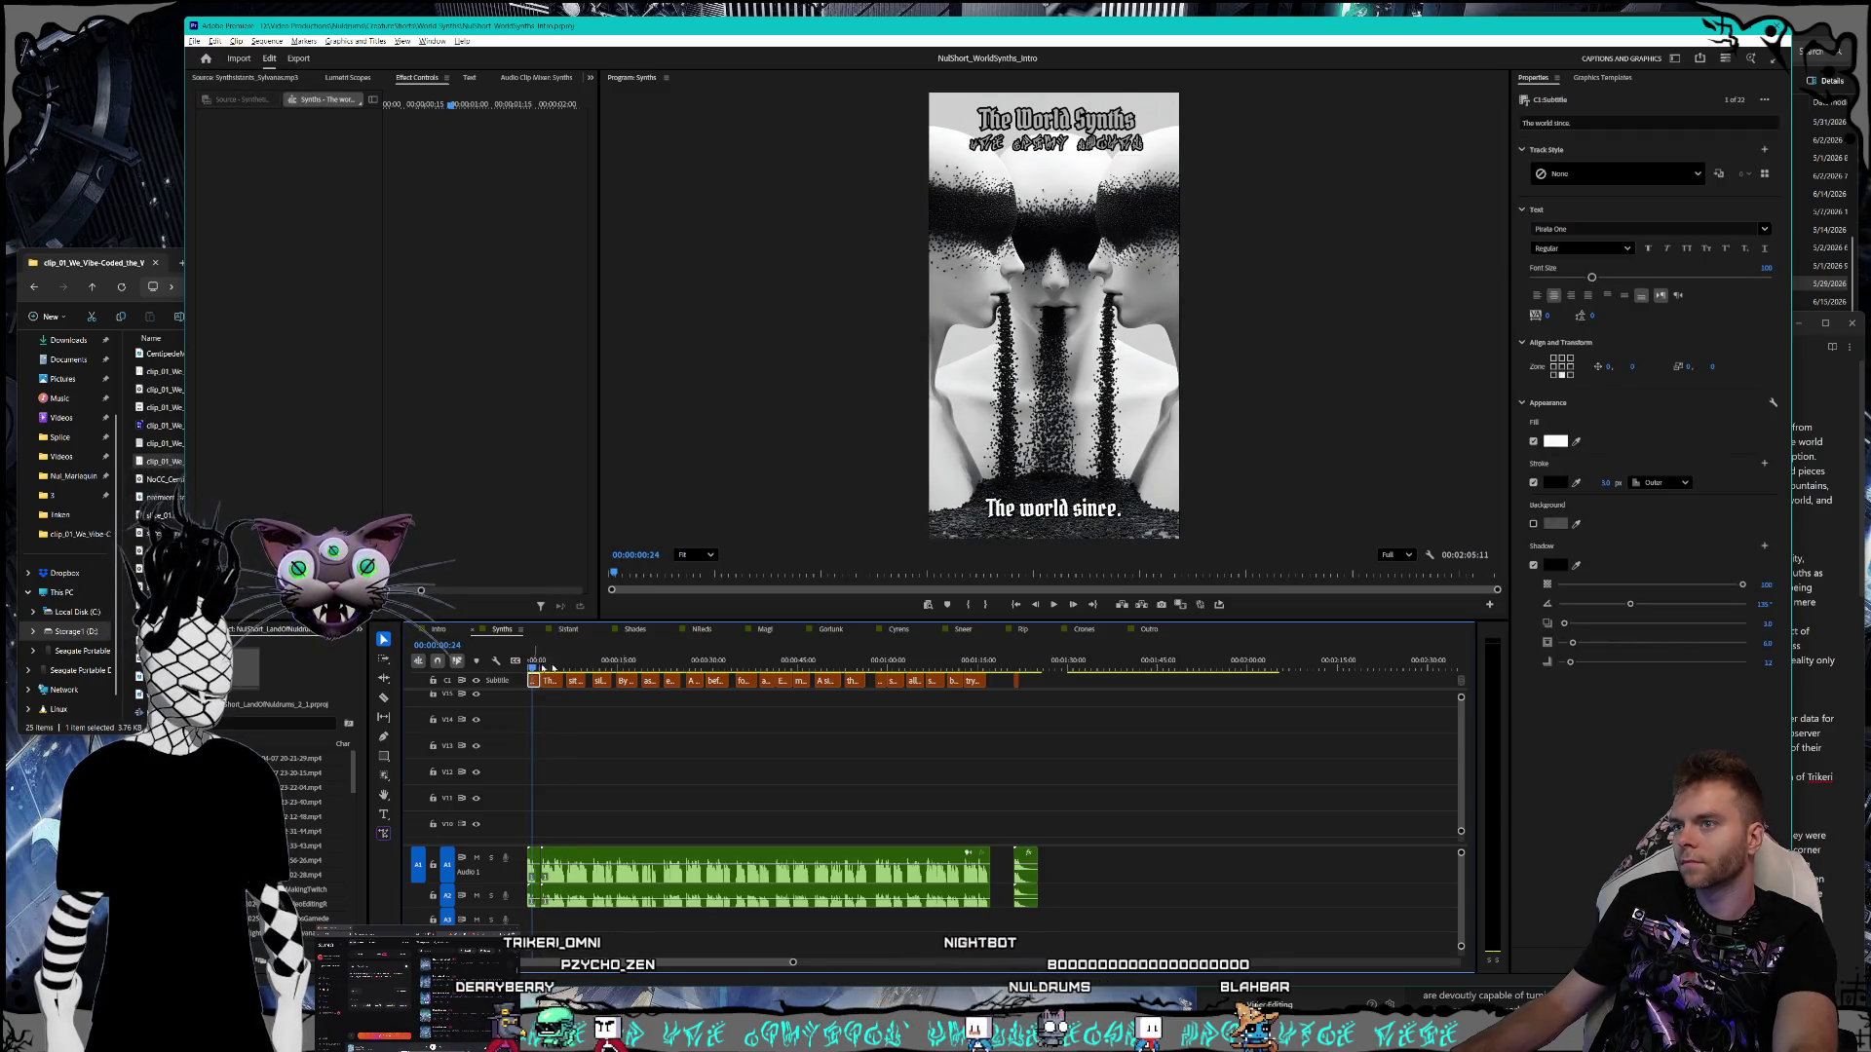
pyautogui.doubleClick(1106, 508)
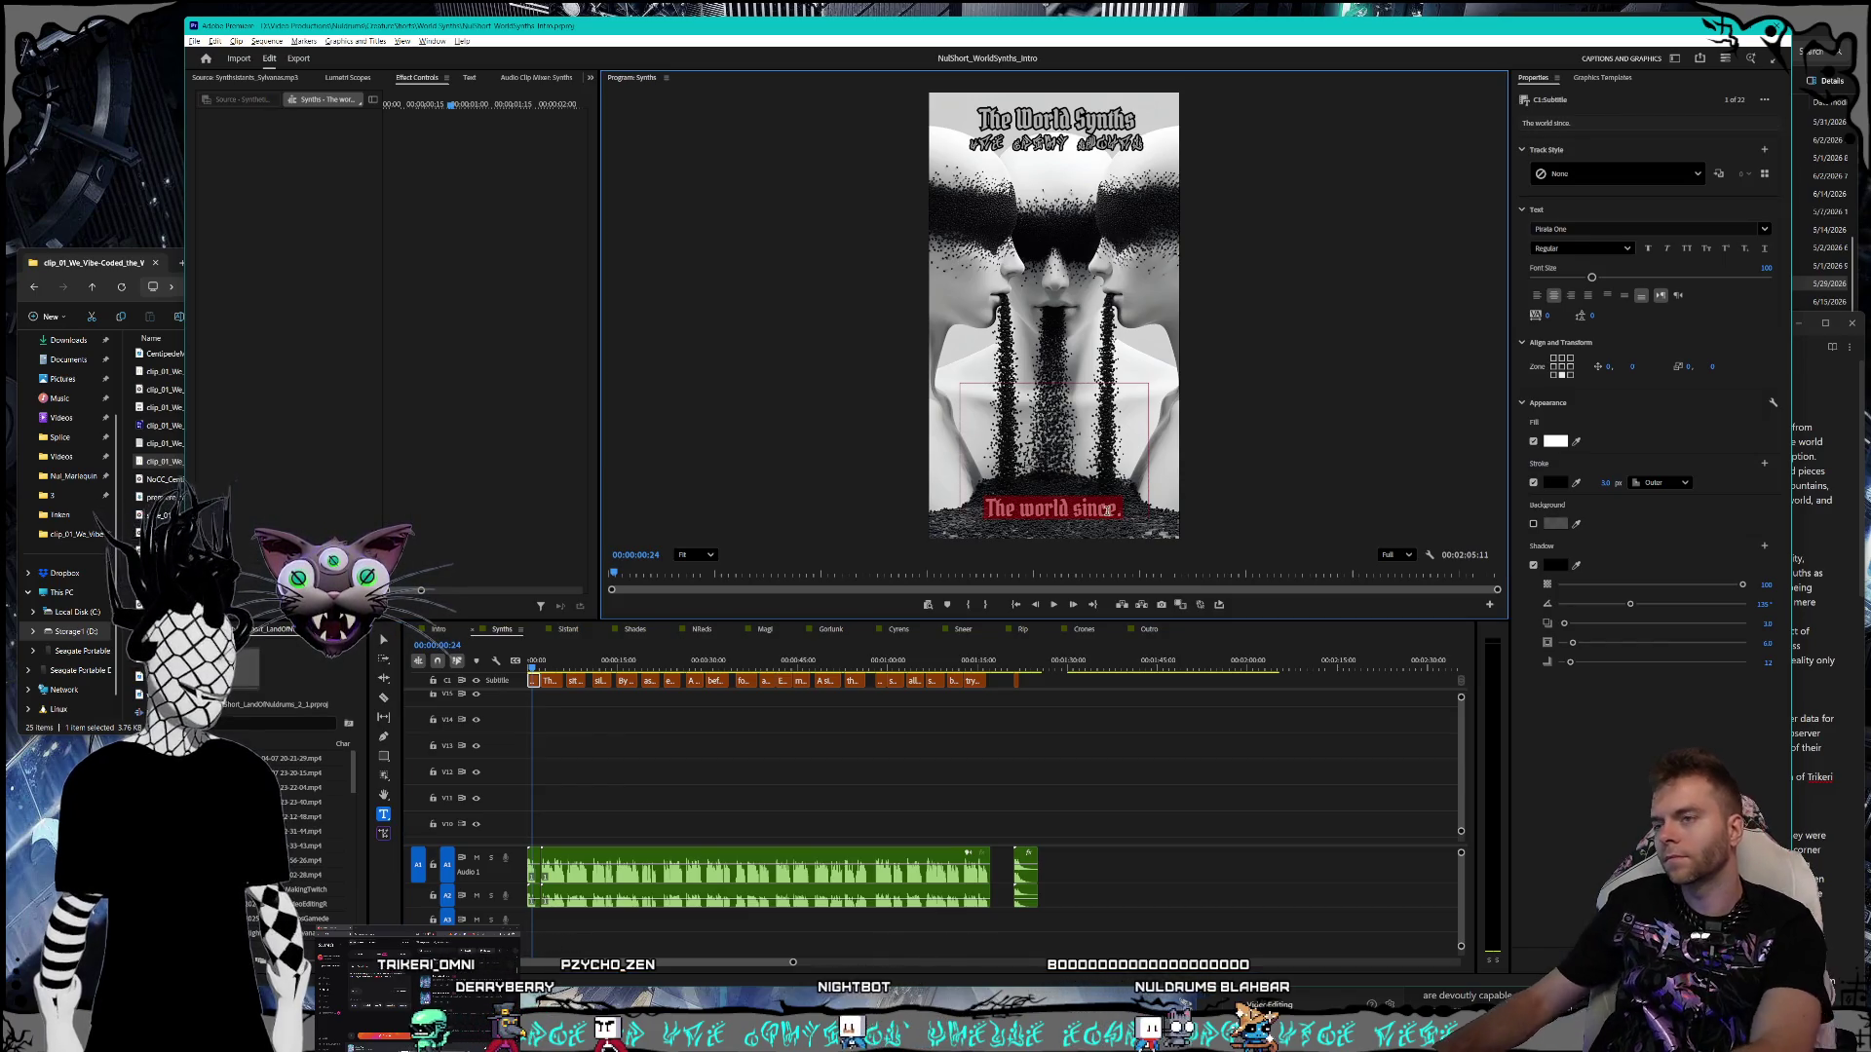
pyautogui.click(534, 684)
pyautogui.press('Delete')
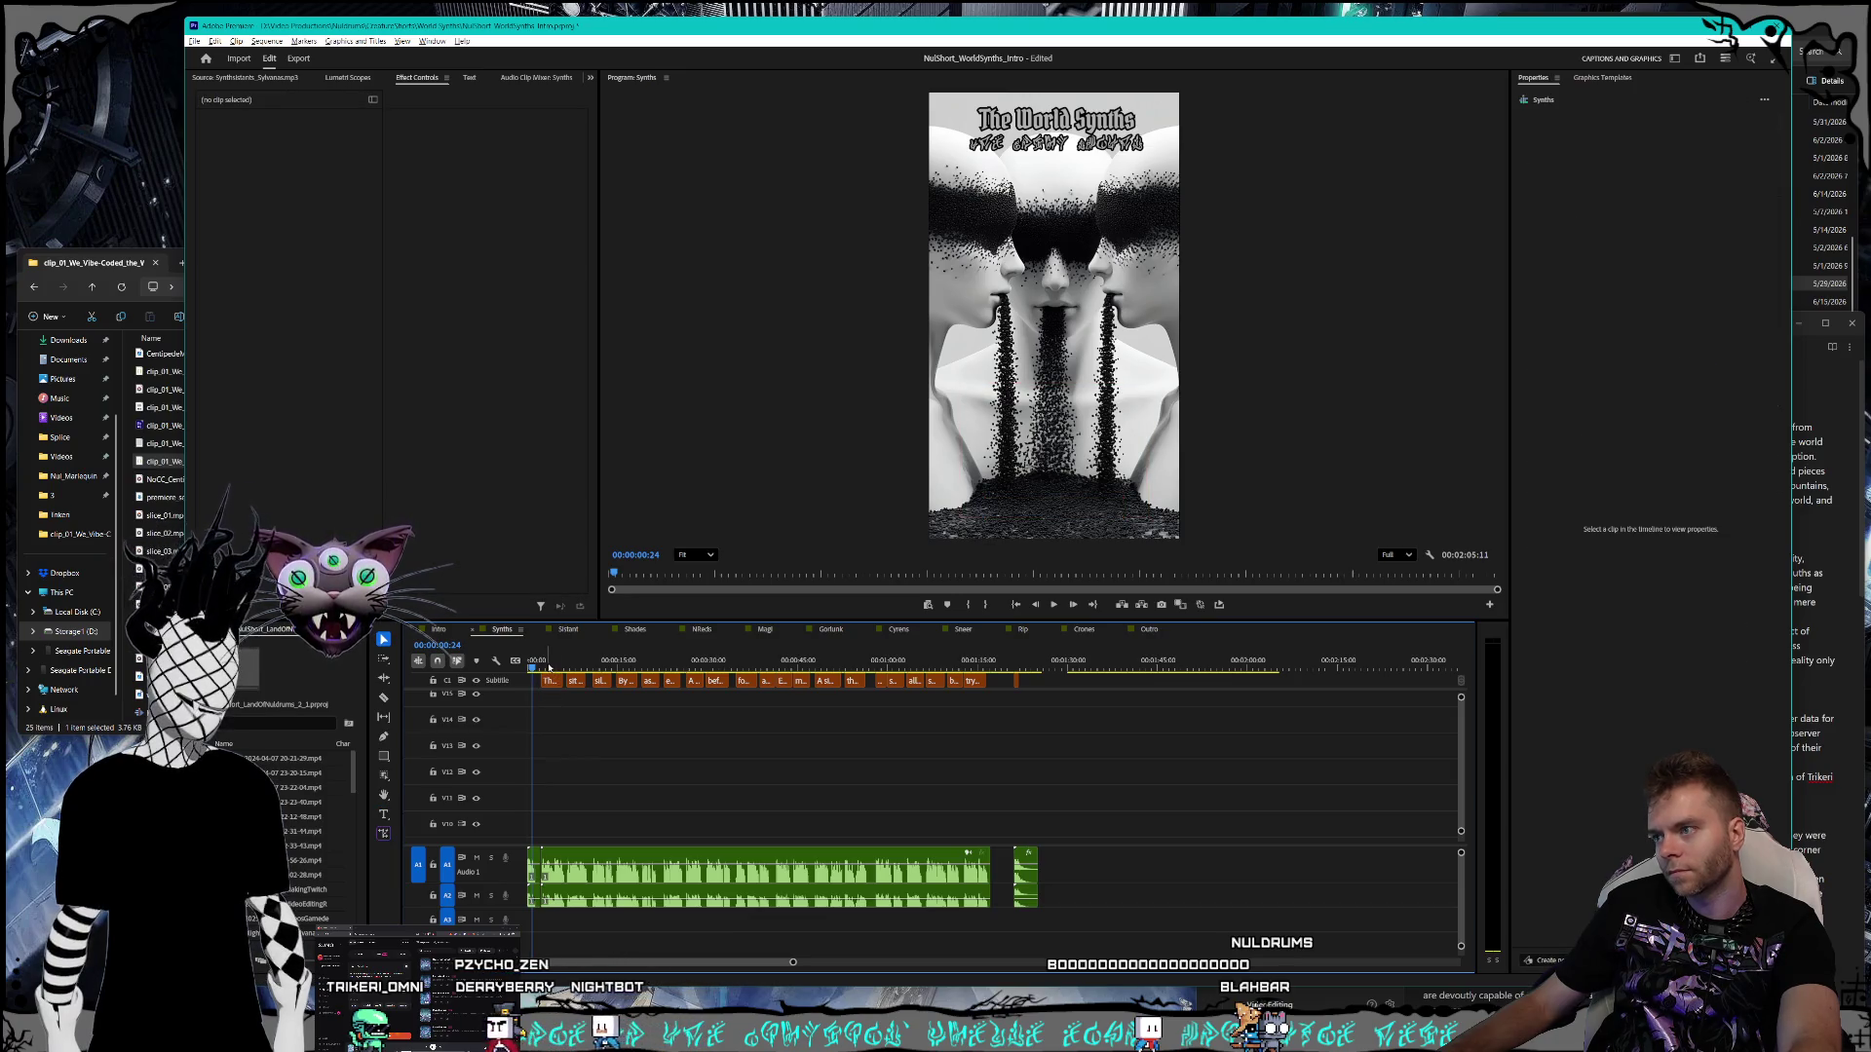
# - Replace the misheard ending of the Three omnipotent beings caption with 'World Synths'
pyautogui.click(548, 669)
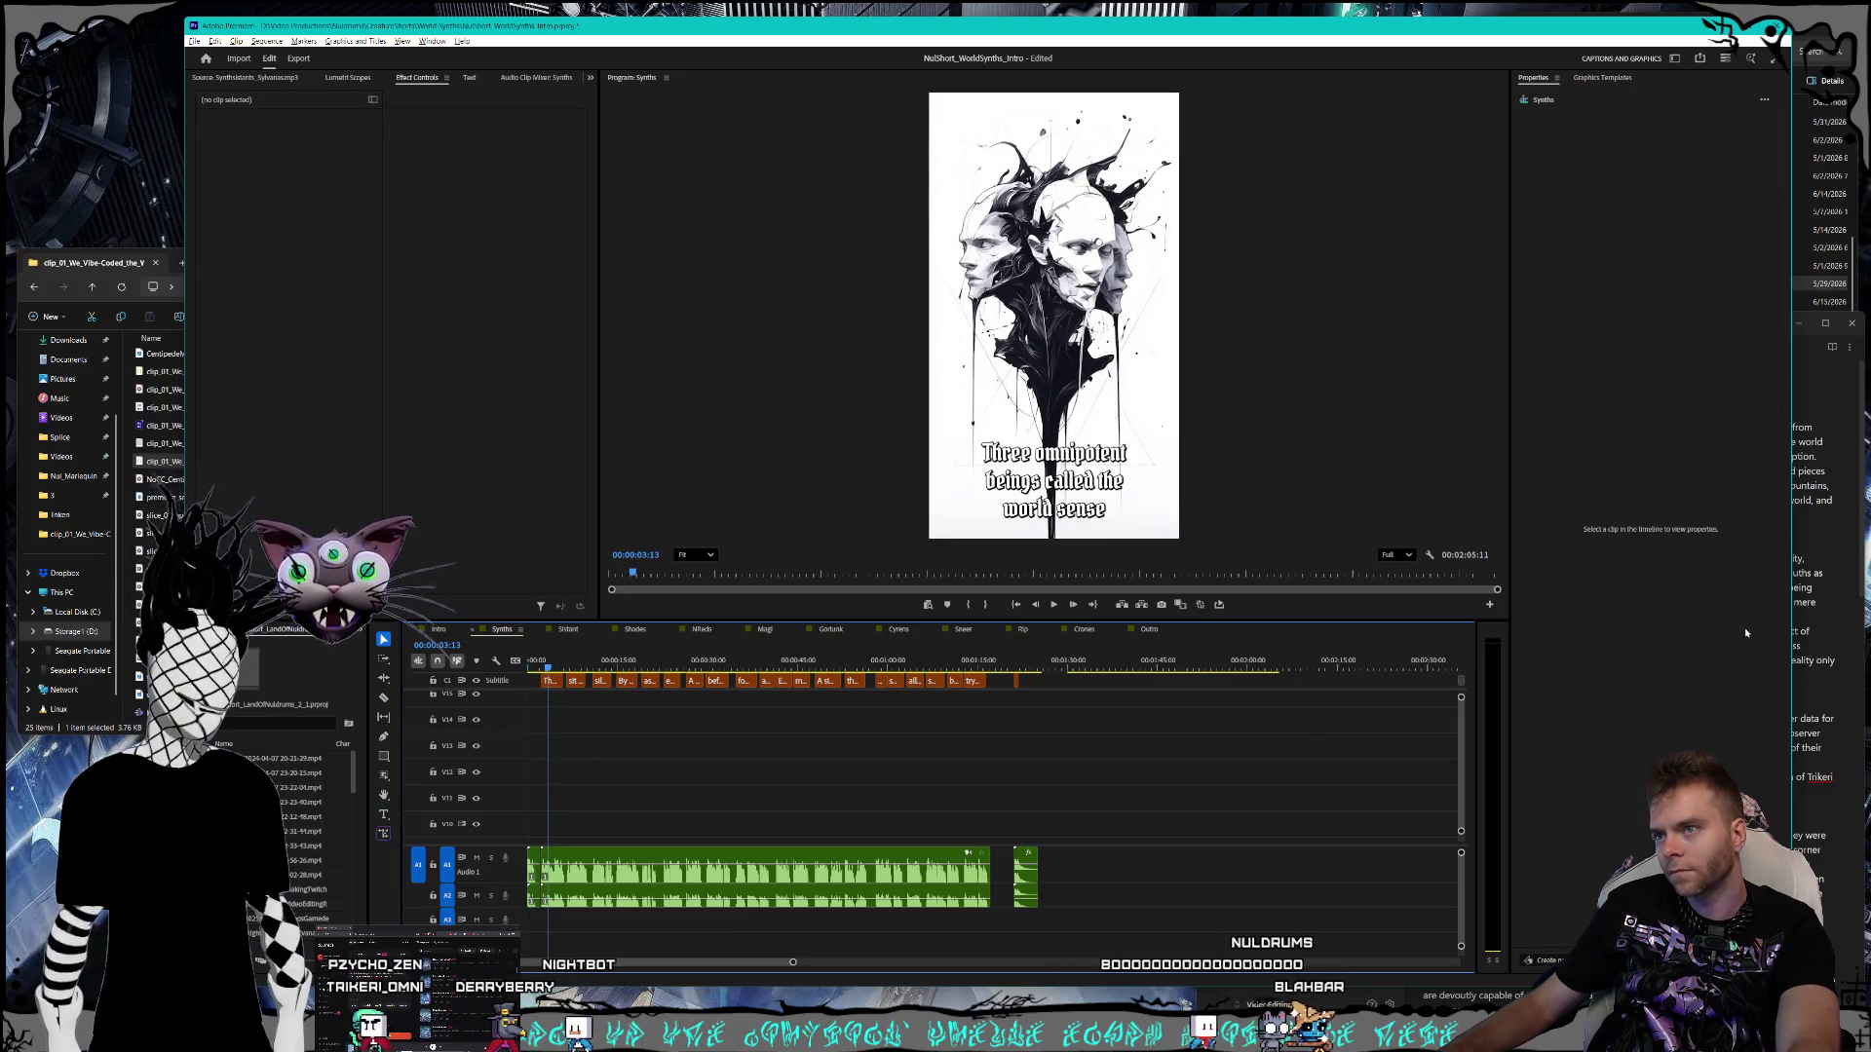
pyautogui.click(1813, 593)
pyautogui.scroll(-3, 1618, 604)
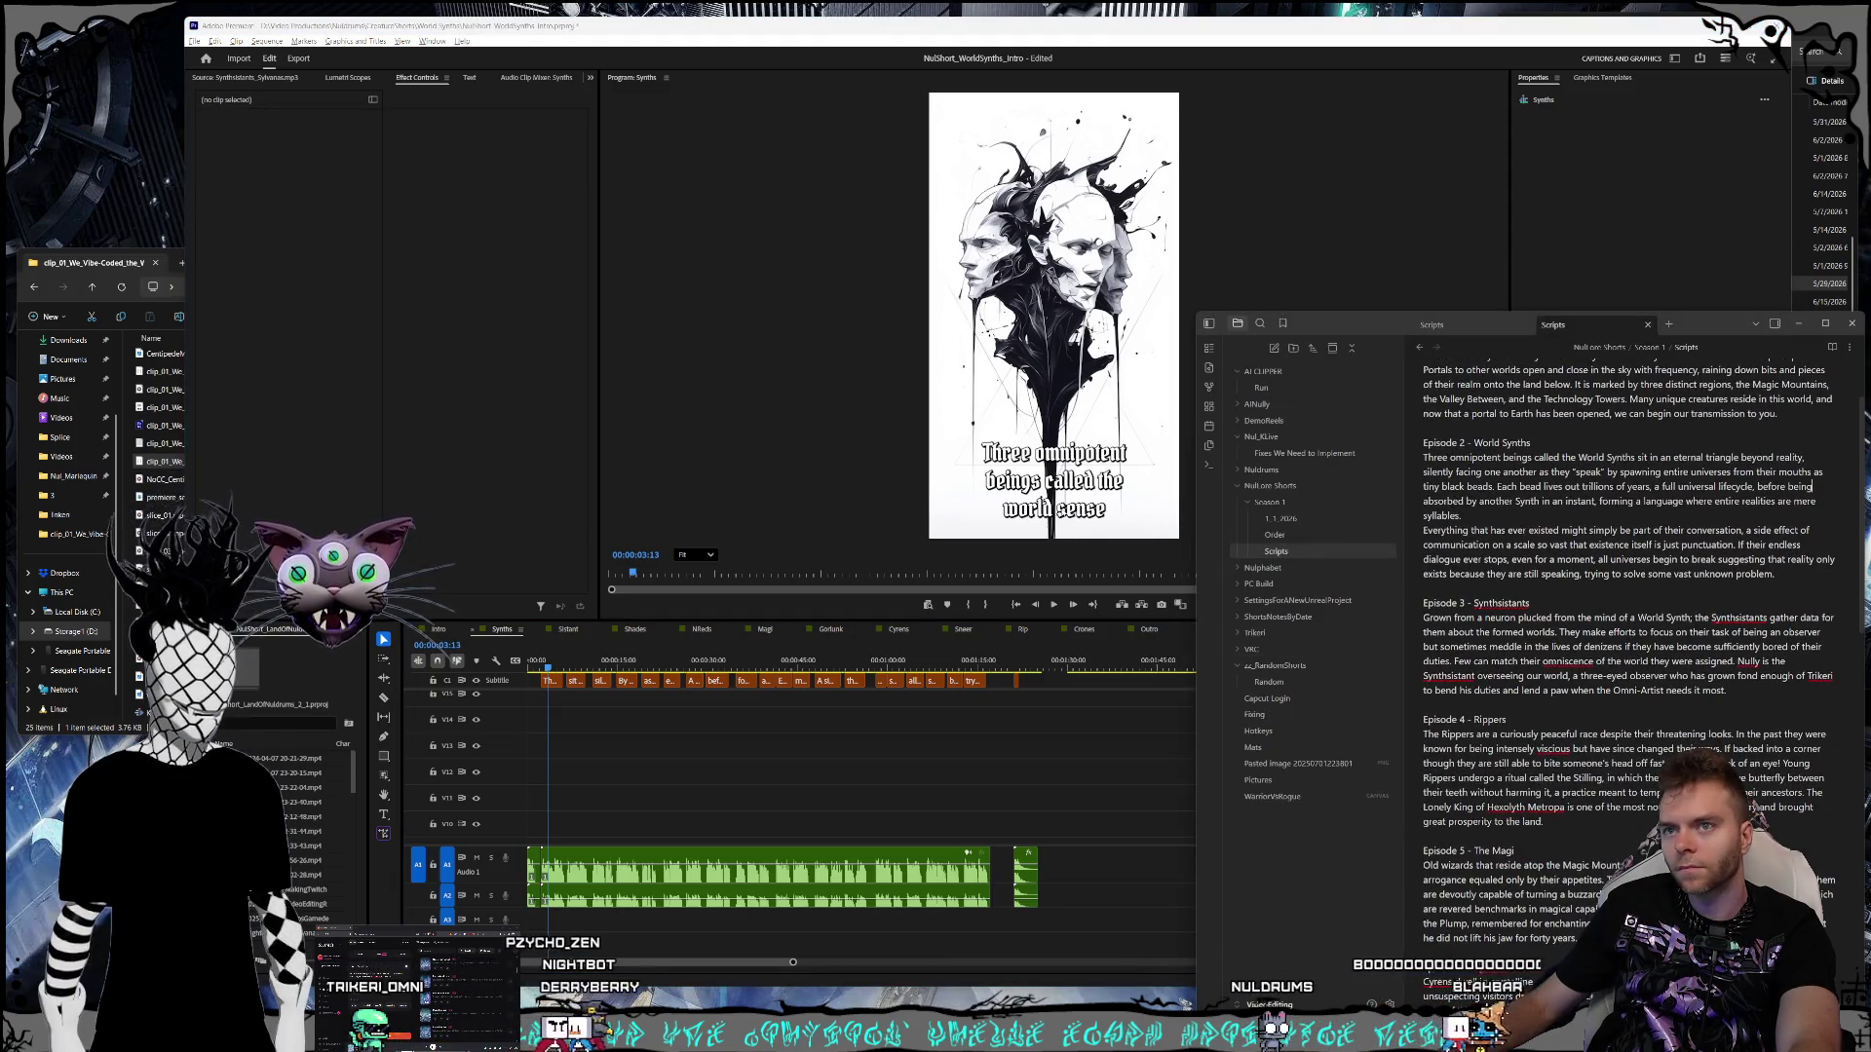
pyautogui.doubleClick(1060, 509)
pyautogui.click(1109, 509)
pyautogui.press('BackSpace')
pyautogui.press('BackSpace')
pyautogui.press('BackSpace')
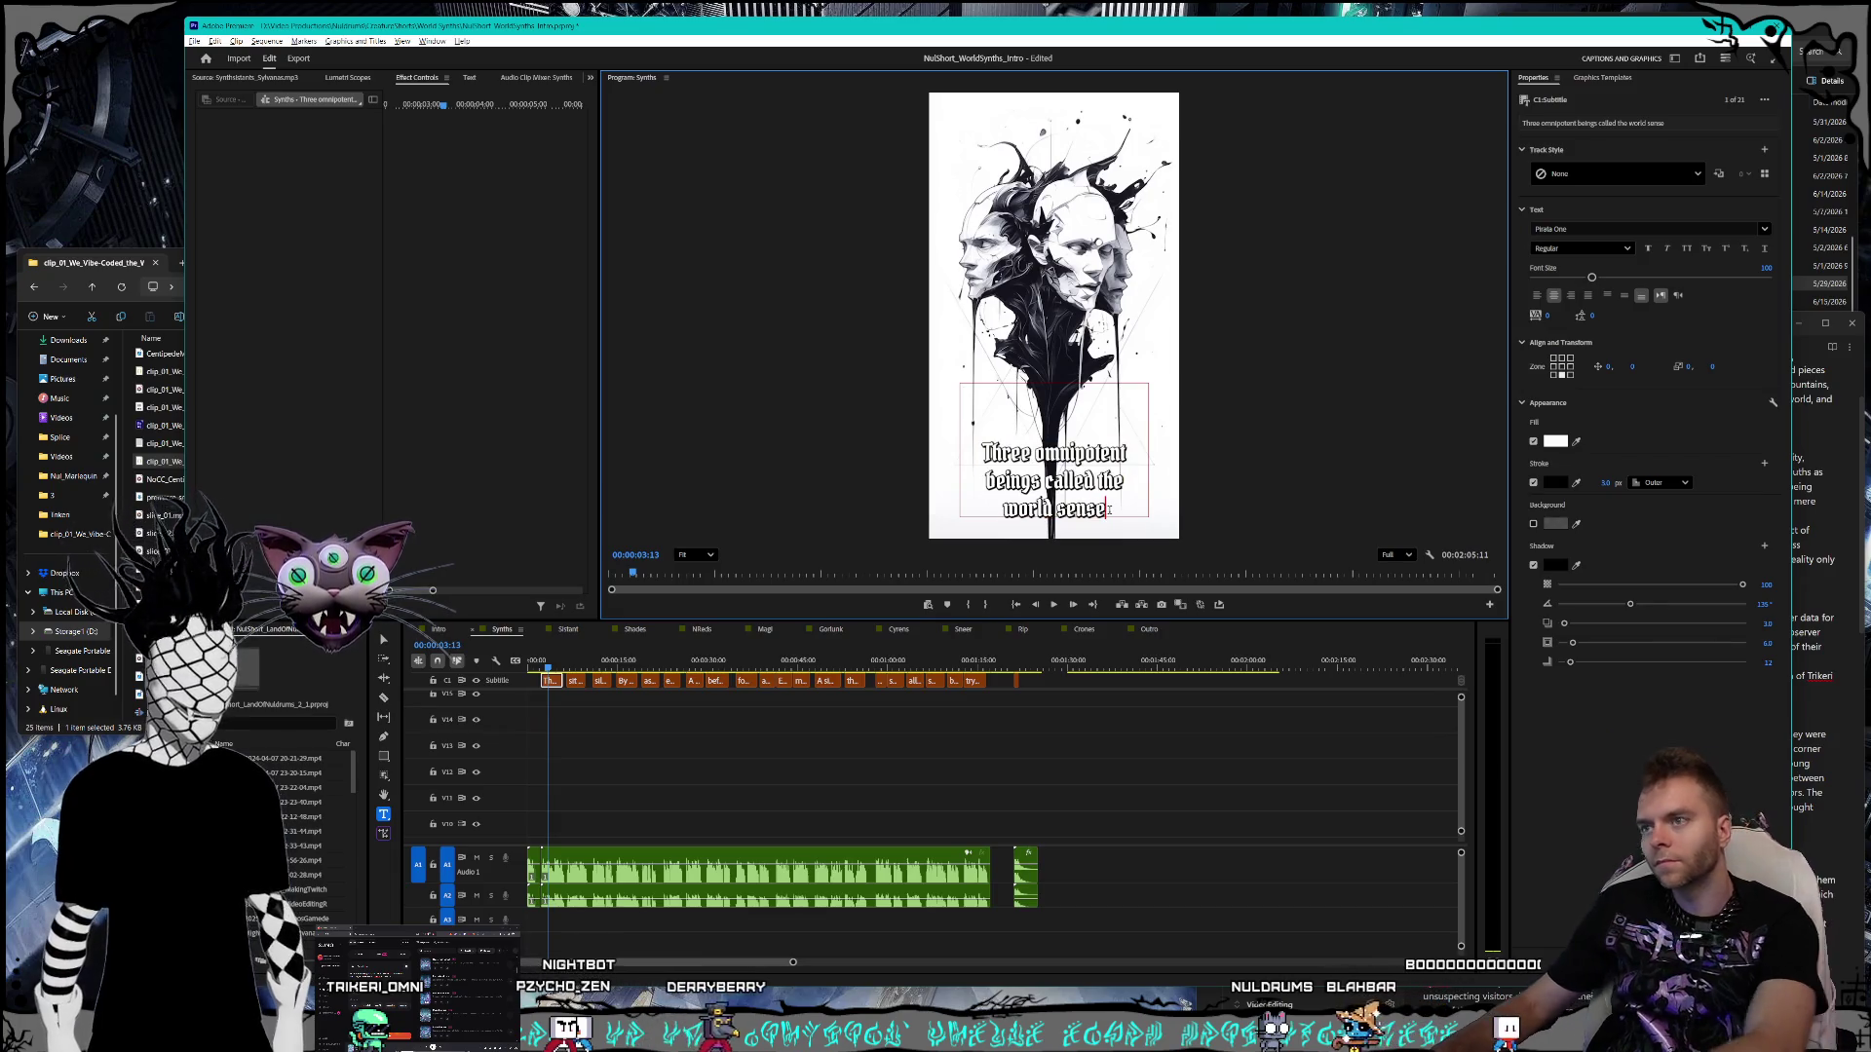
pyautogui.press('BackSpace')
pyautogui.press('BackSpace')
pyautogui.press('BackSpace')
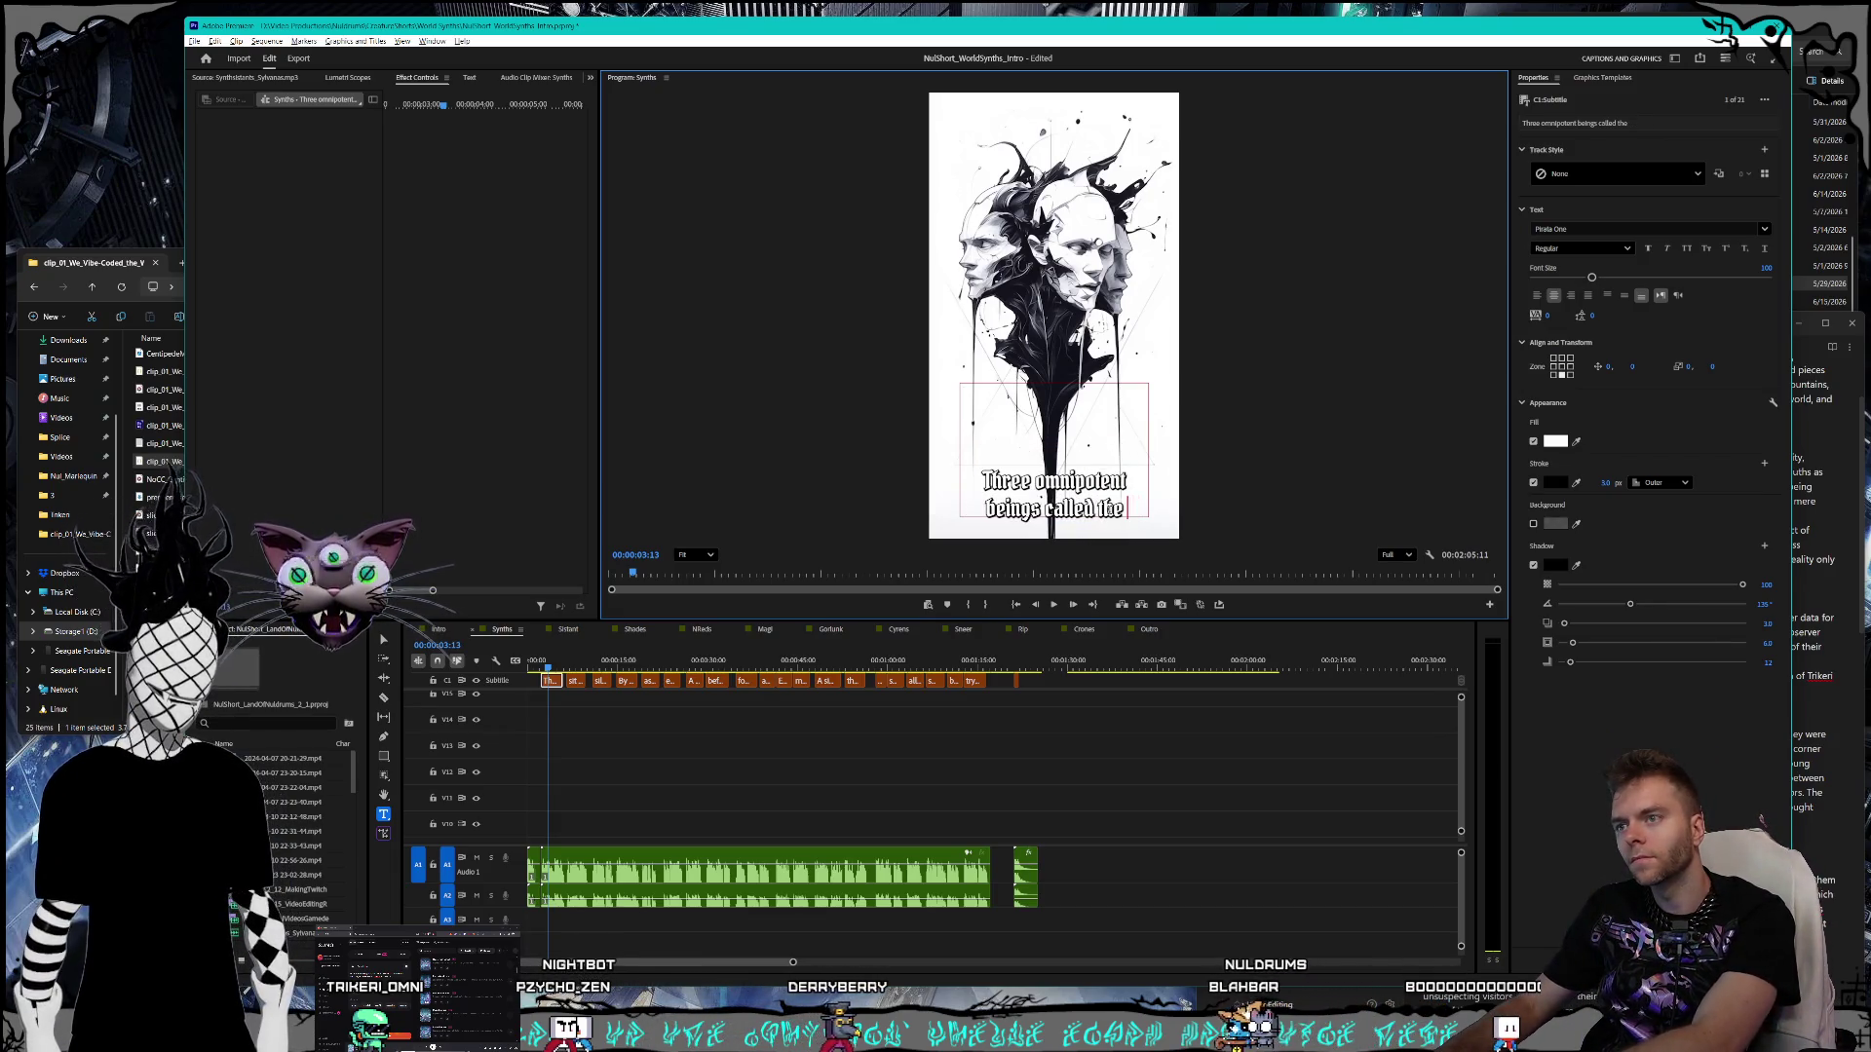
pyautogui.write(' Worl')
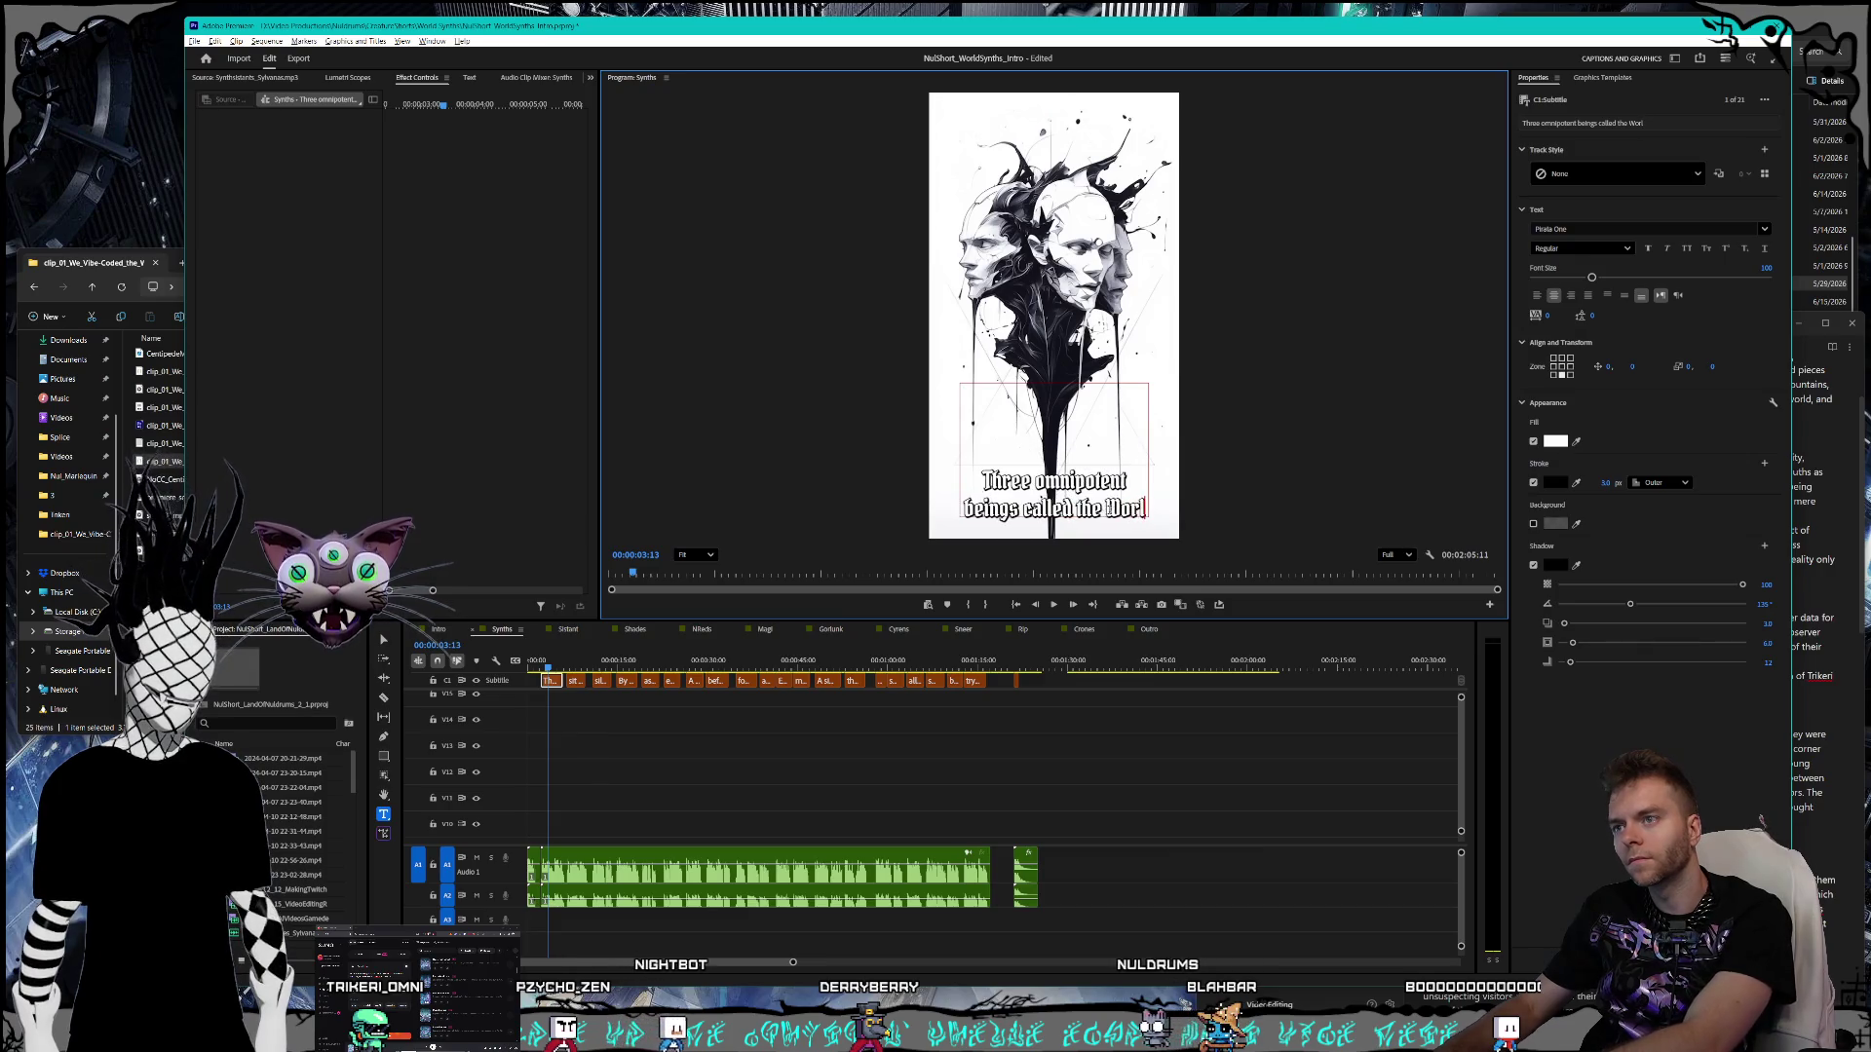
pyautogui.write('d Synths')
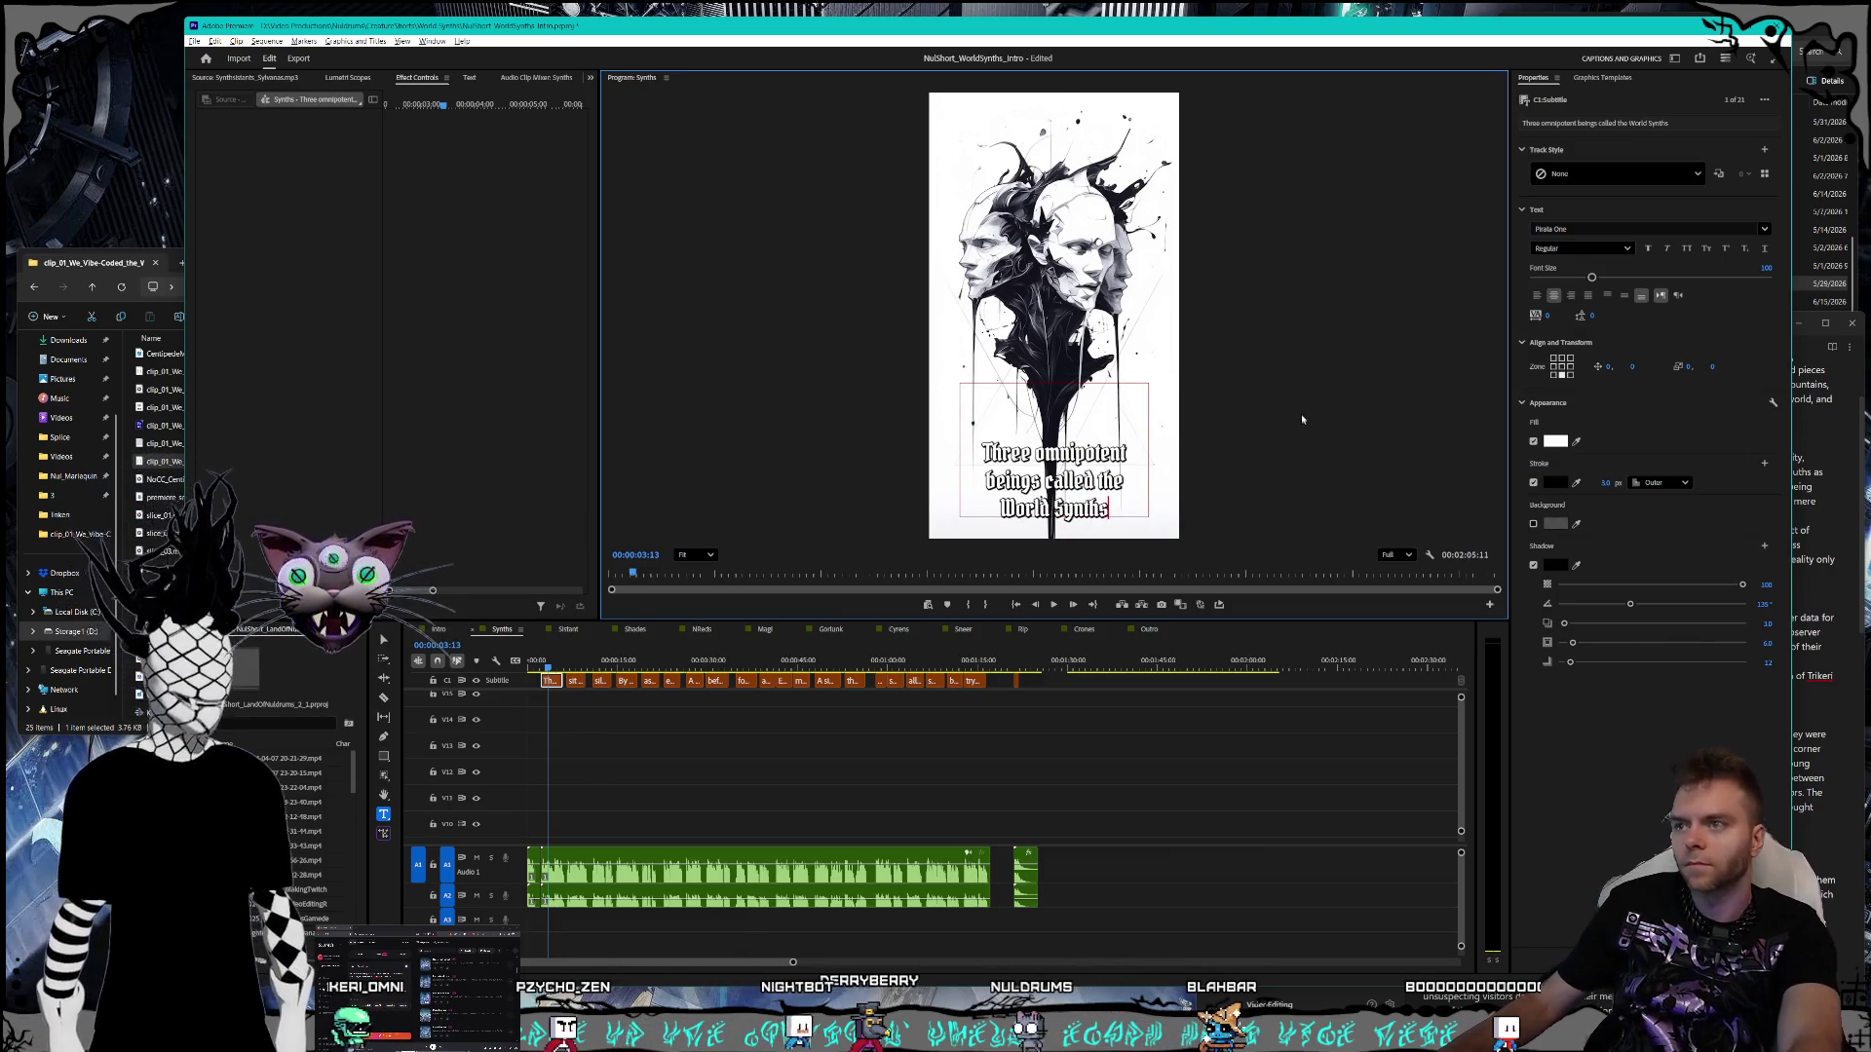
pyautogui.press('Escape')
# - Put quotation marks around "speak" in the silently facing one another caption
pyautogui.hotkey('alt', 'Tab')
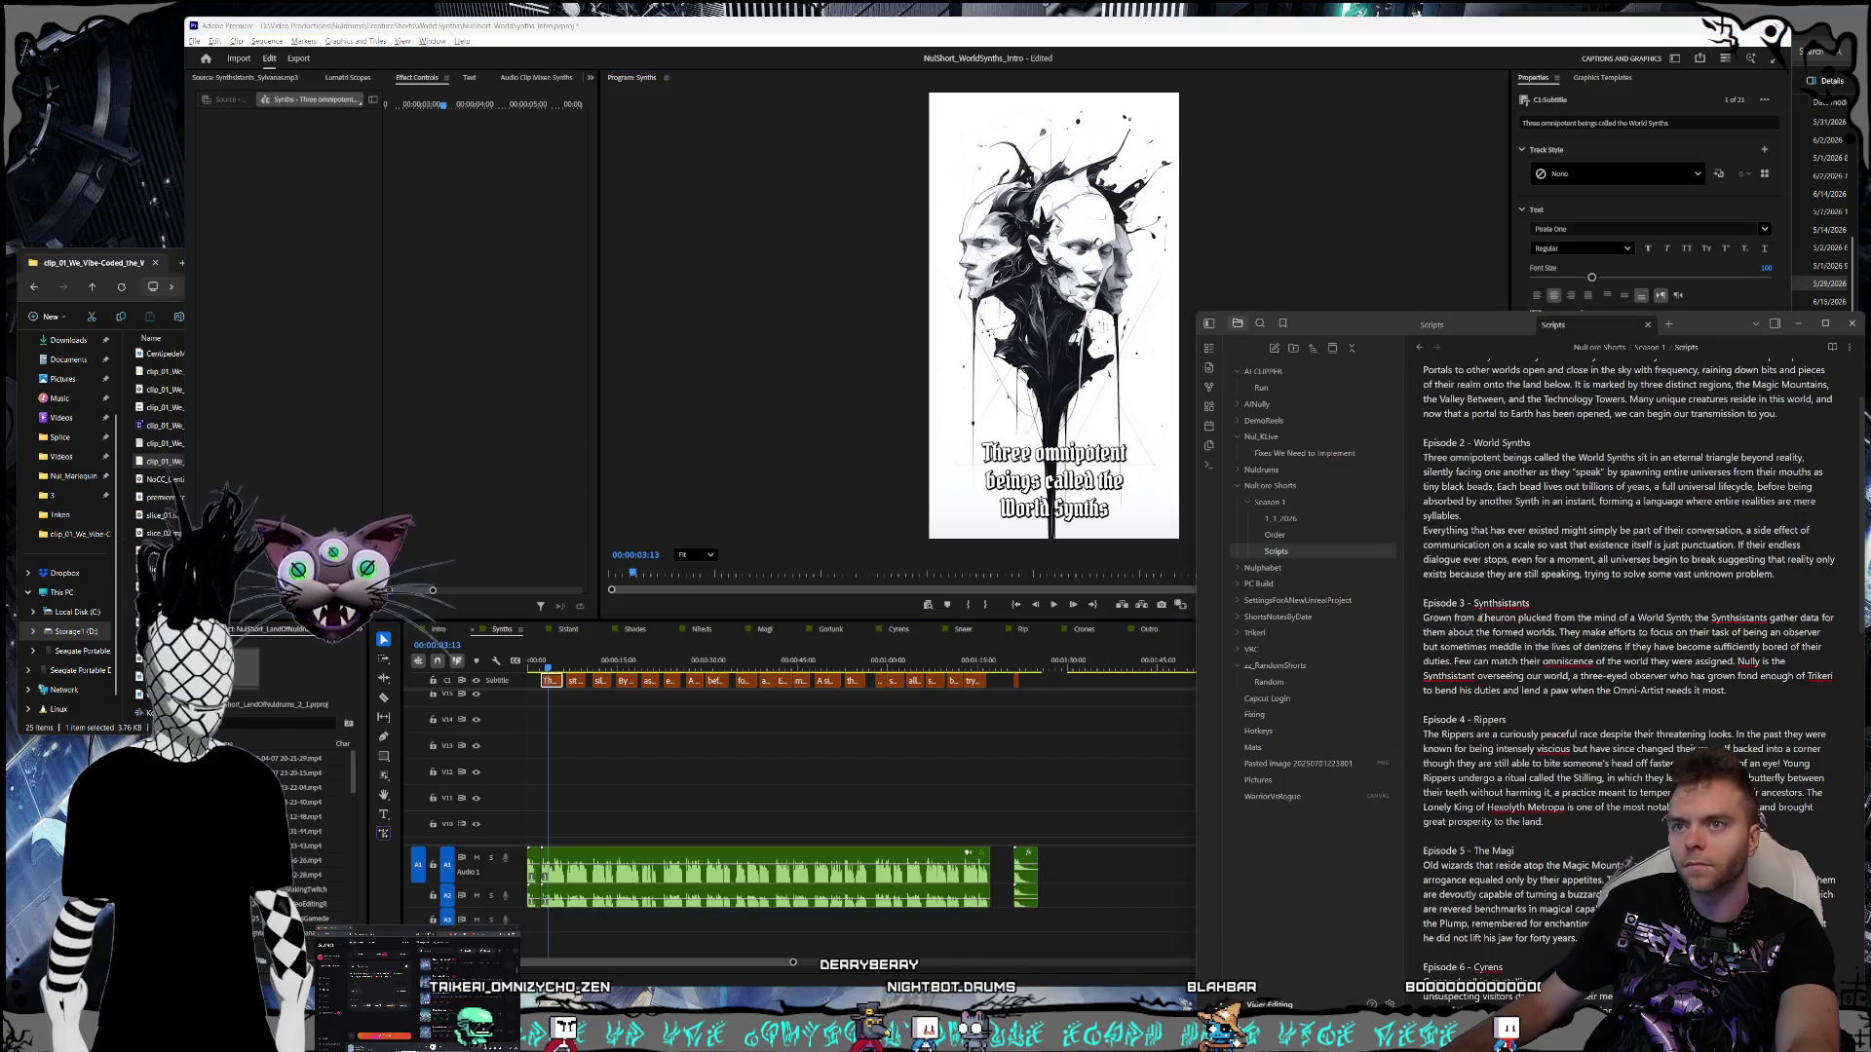
pyautogui.hotkey('alt', 'Tab')
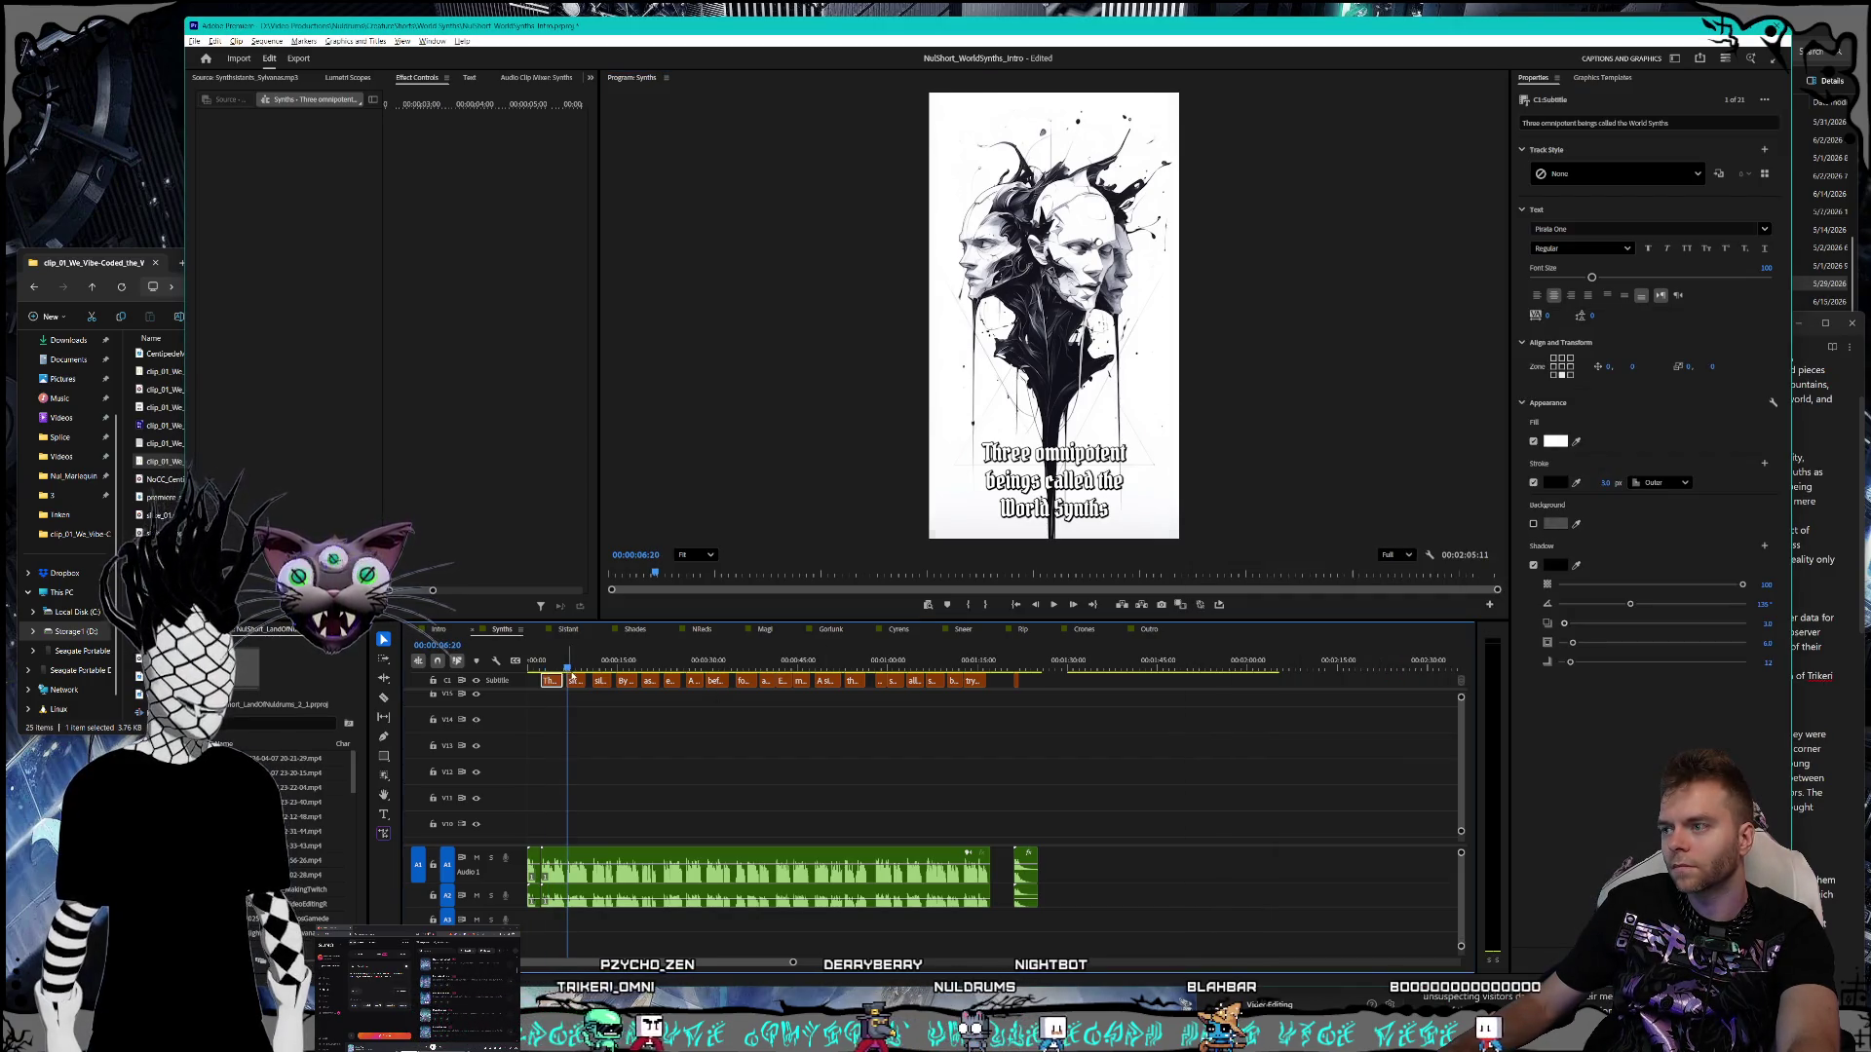
pyautogui.click(575, 683)
pyautogui.hotkey('alt', 'Tab')
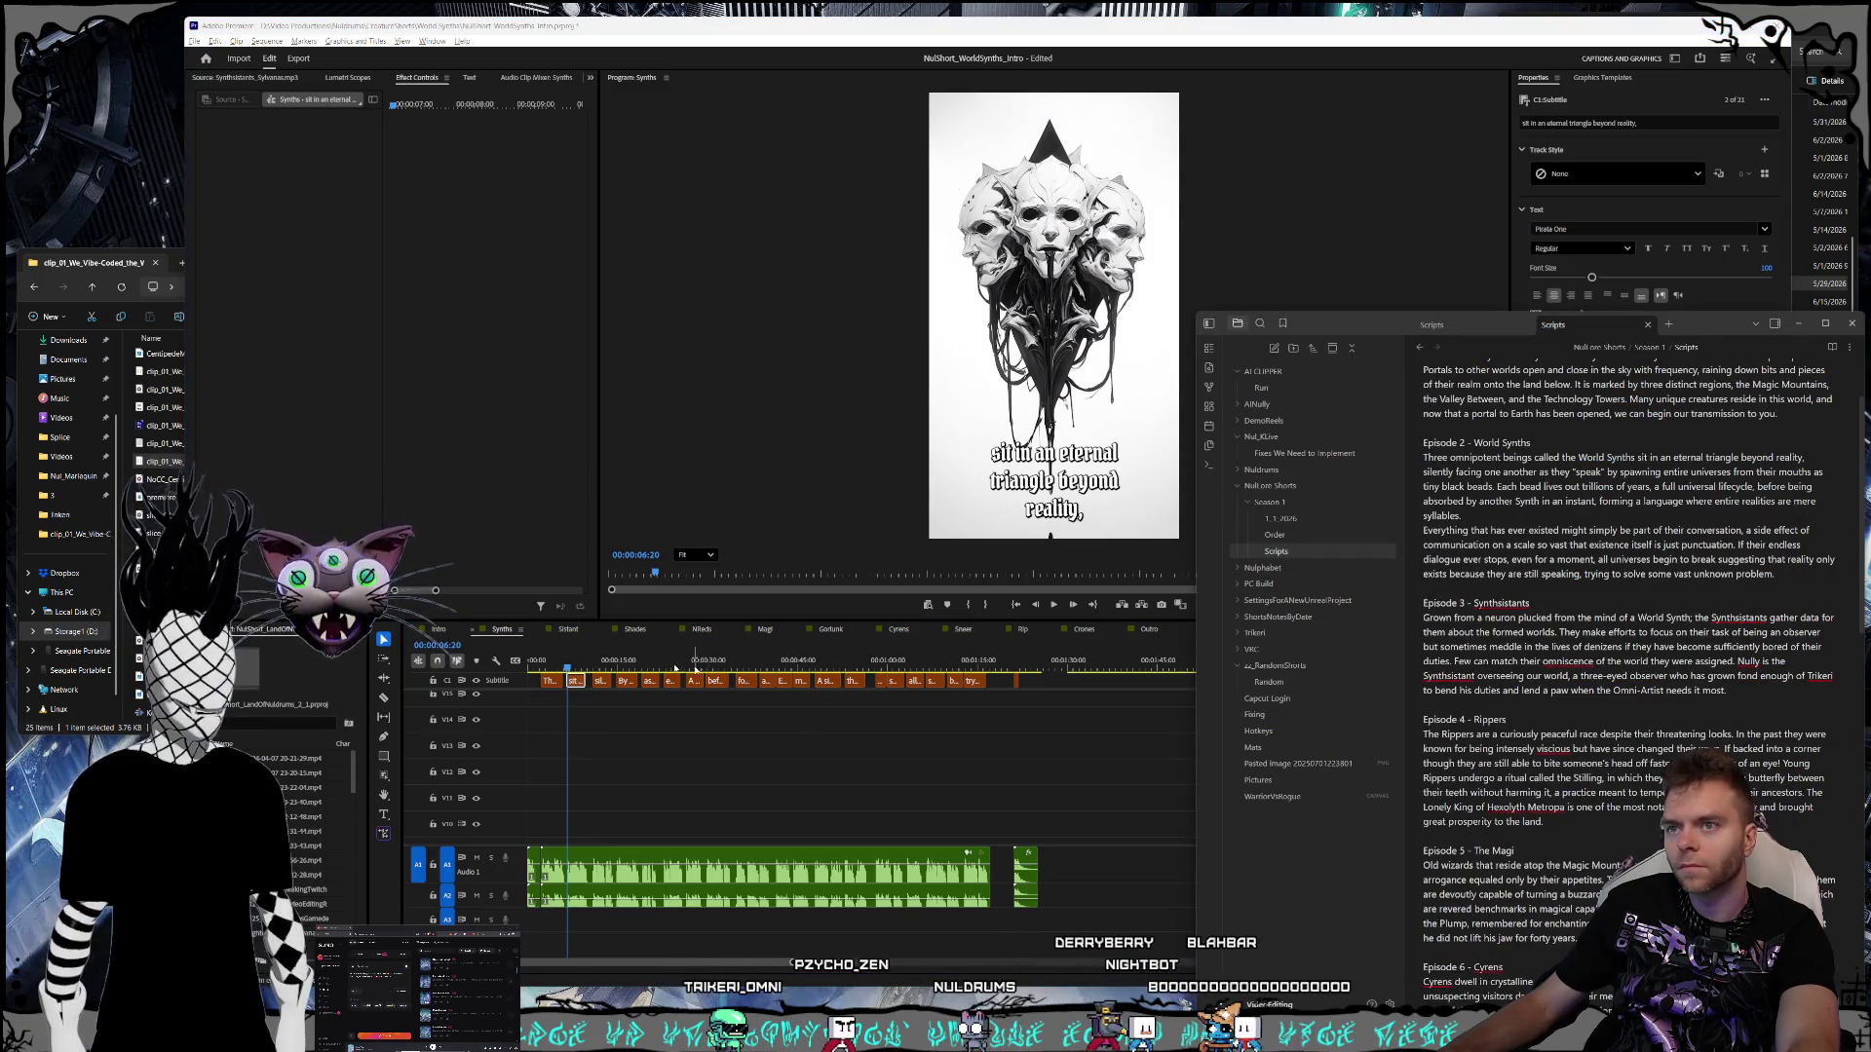
pyautogui.click(603, 662)
pyautogui.click(601, 681)
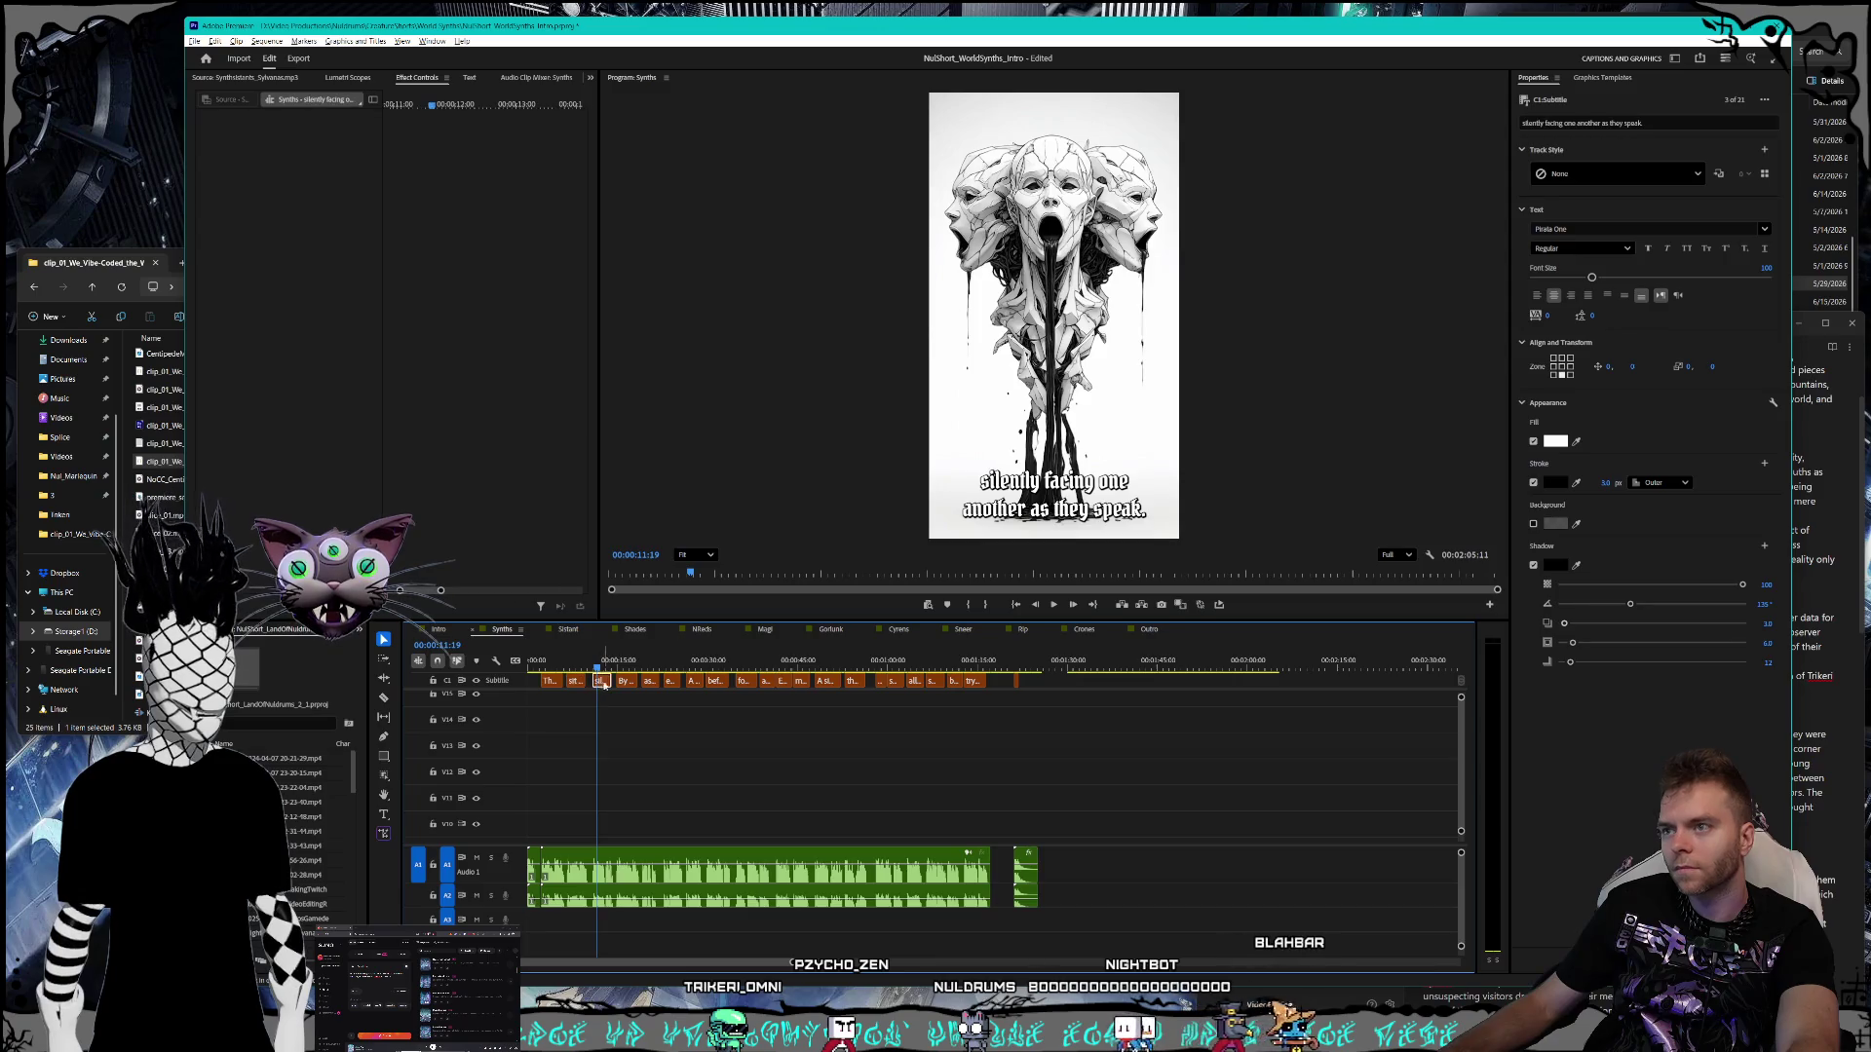
pyautogui.click(1793, 602)
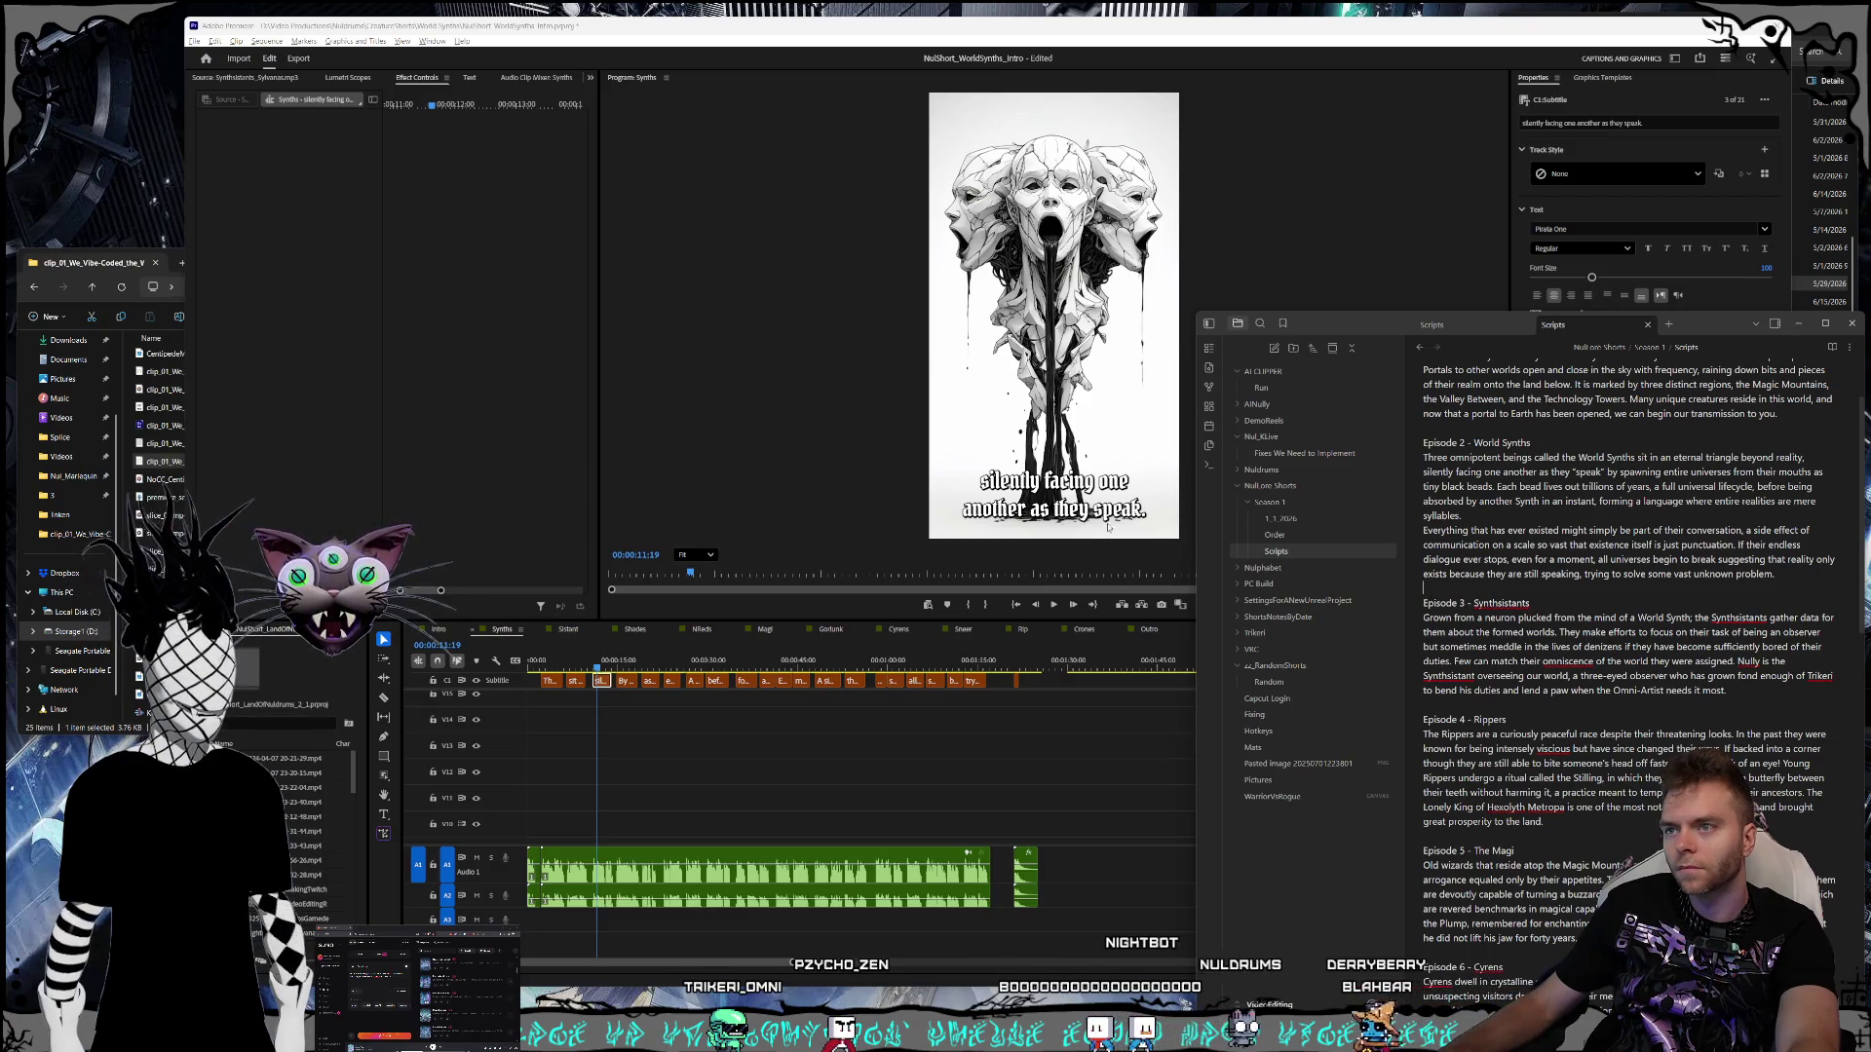
pyautogui.doubleClick(1142, 505)
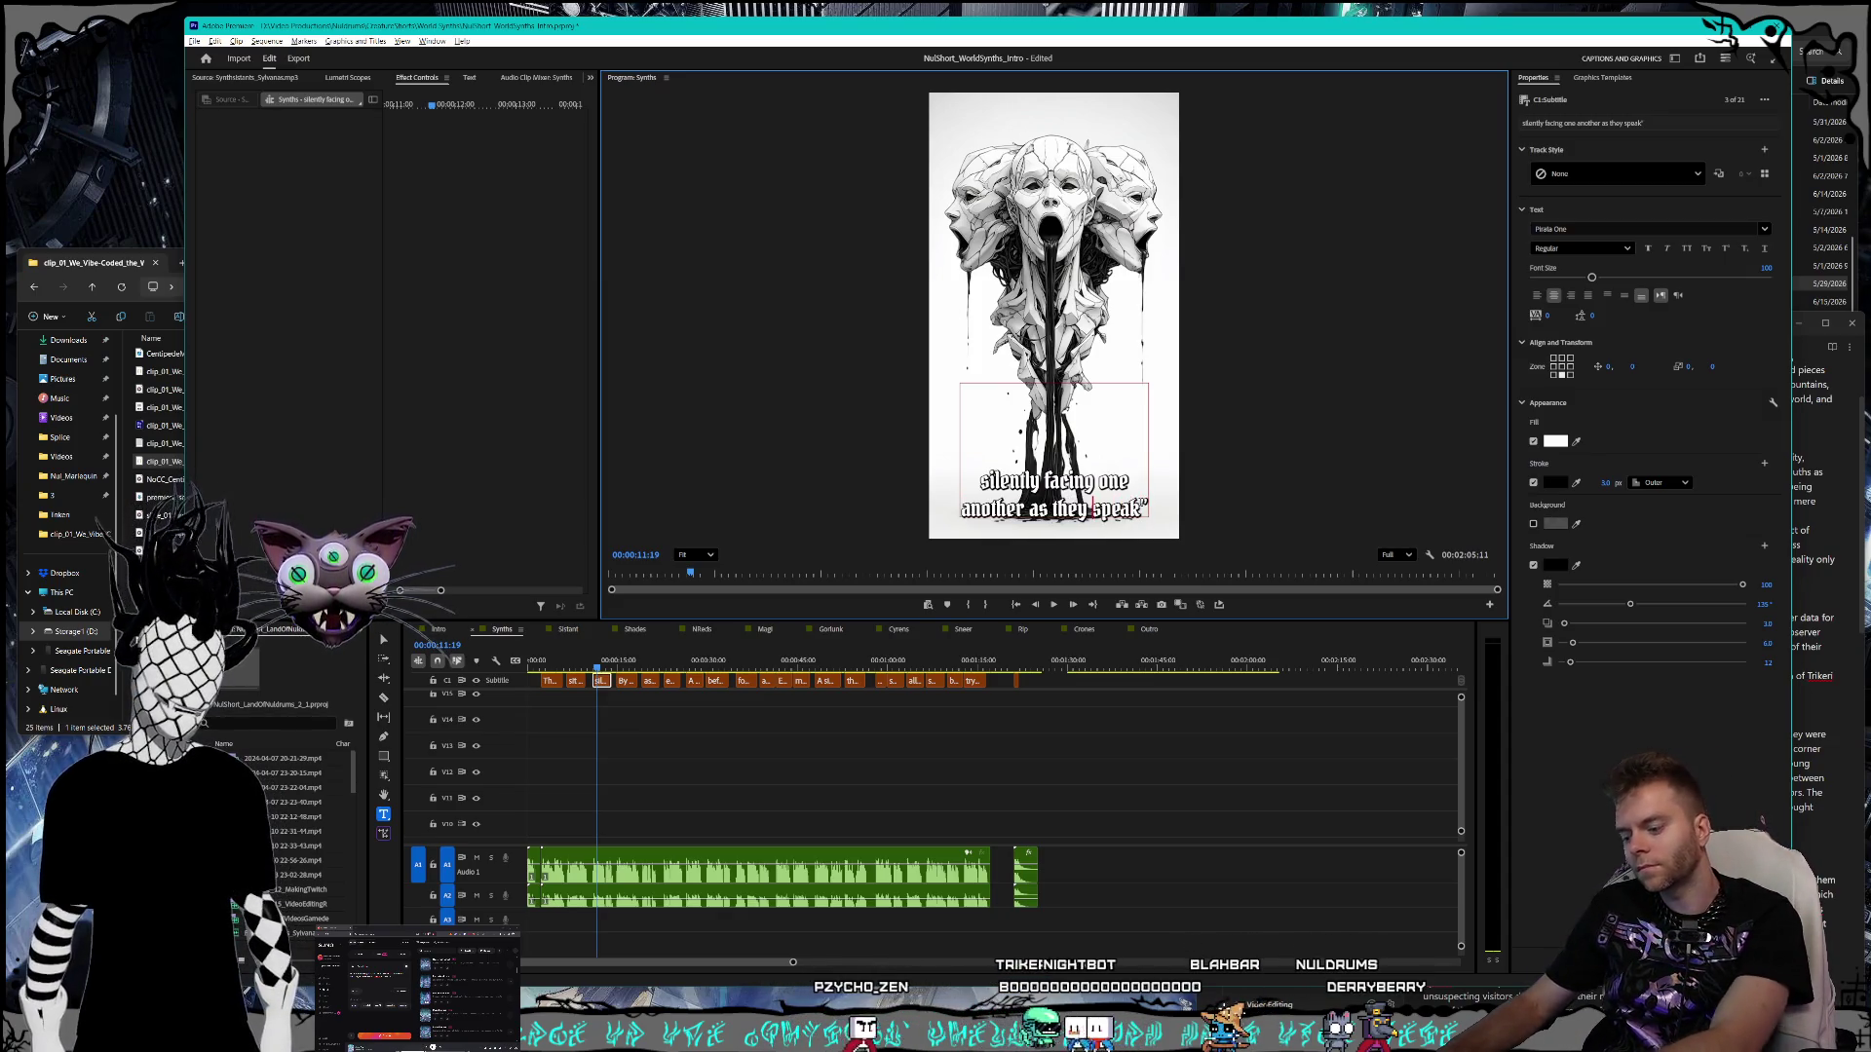
pyautogui.write('"')
pyautogui.press('Escape')
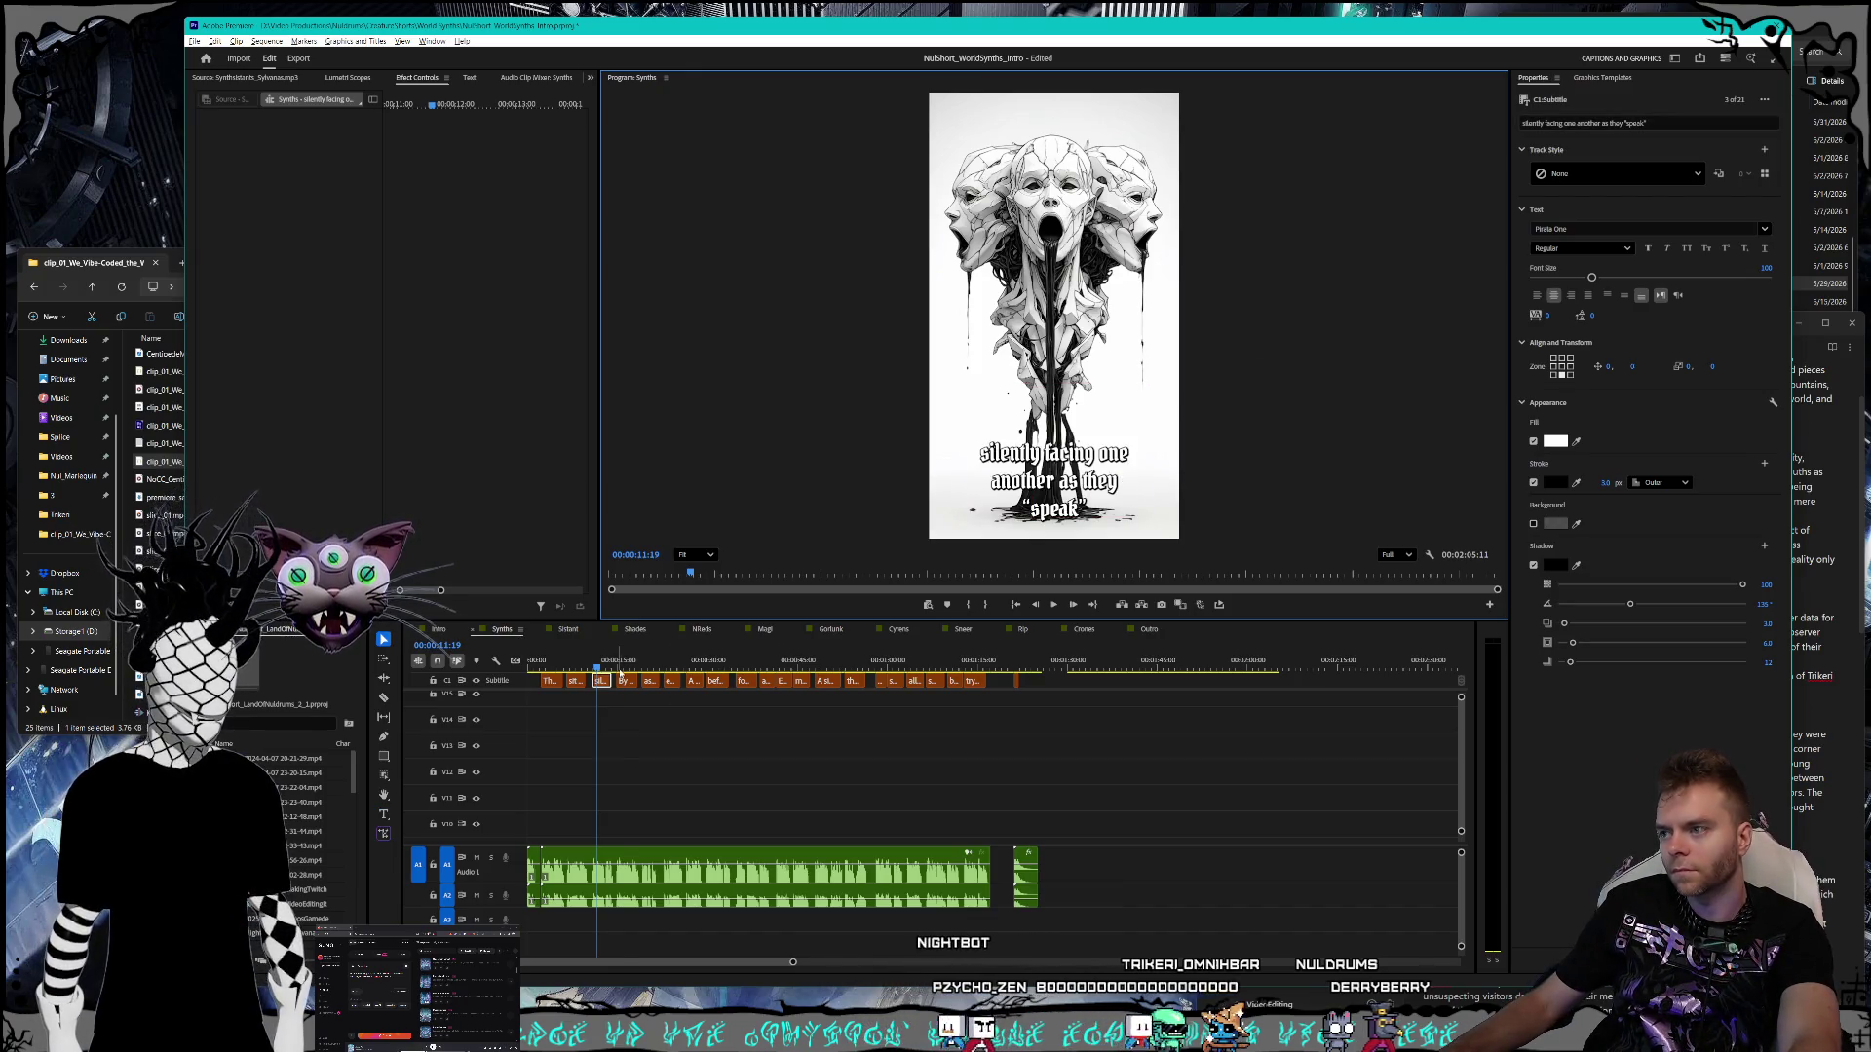
# - Lowercase 'by' at the start of the By spawning caption, per the script
pyautogui.click(623, 680)
pyautogui.doubleClick(987, 451)
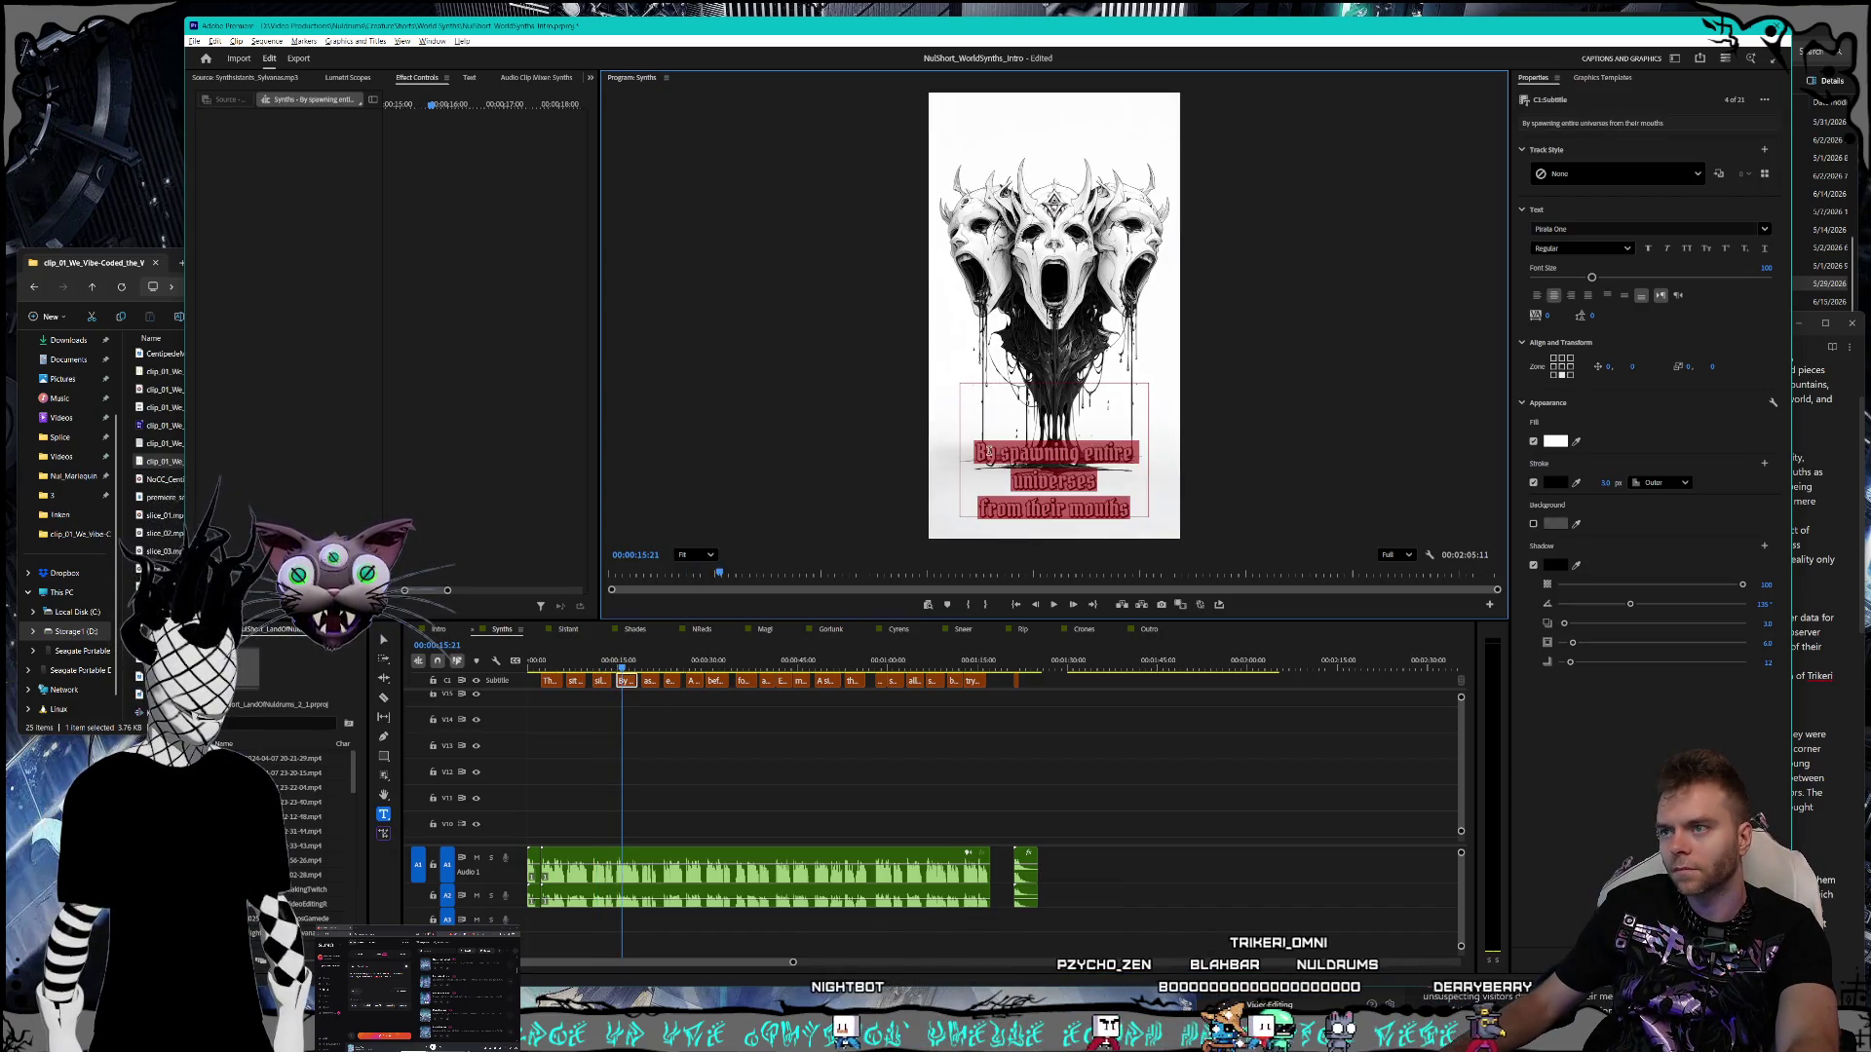
pyautogui.tripleClick(987, 452)
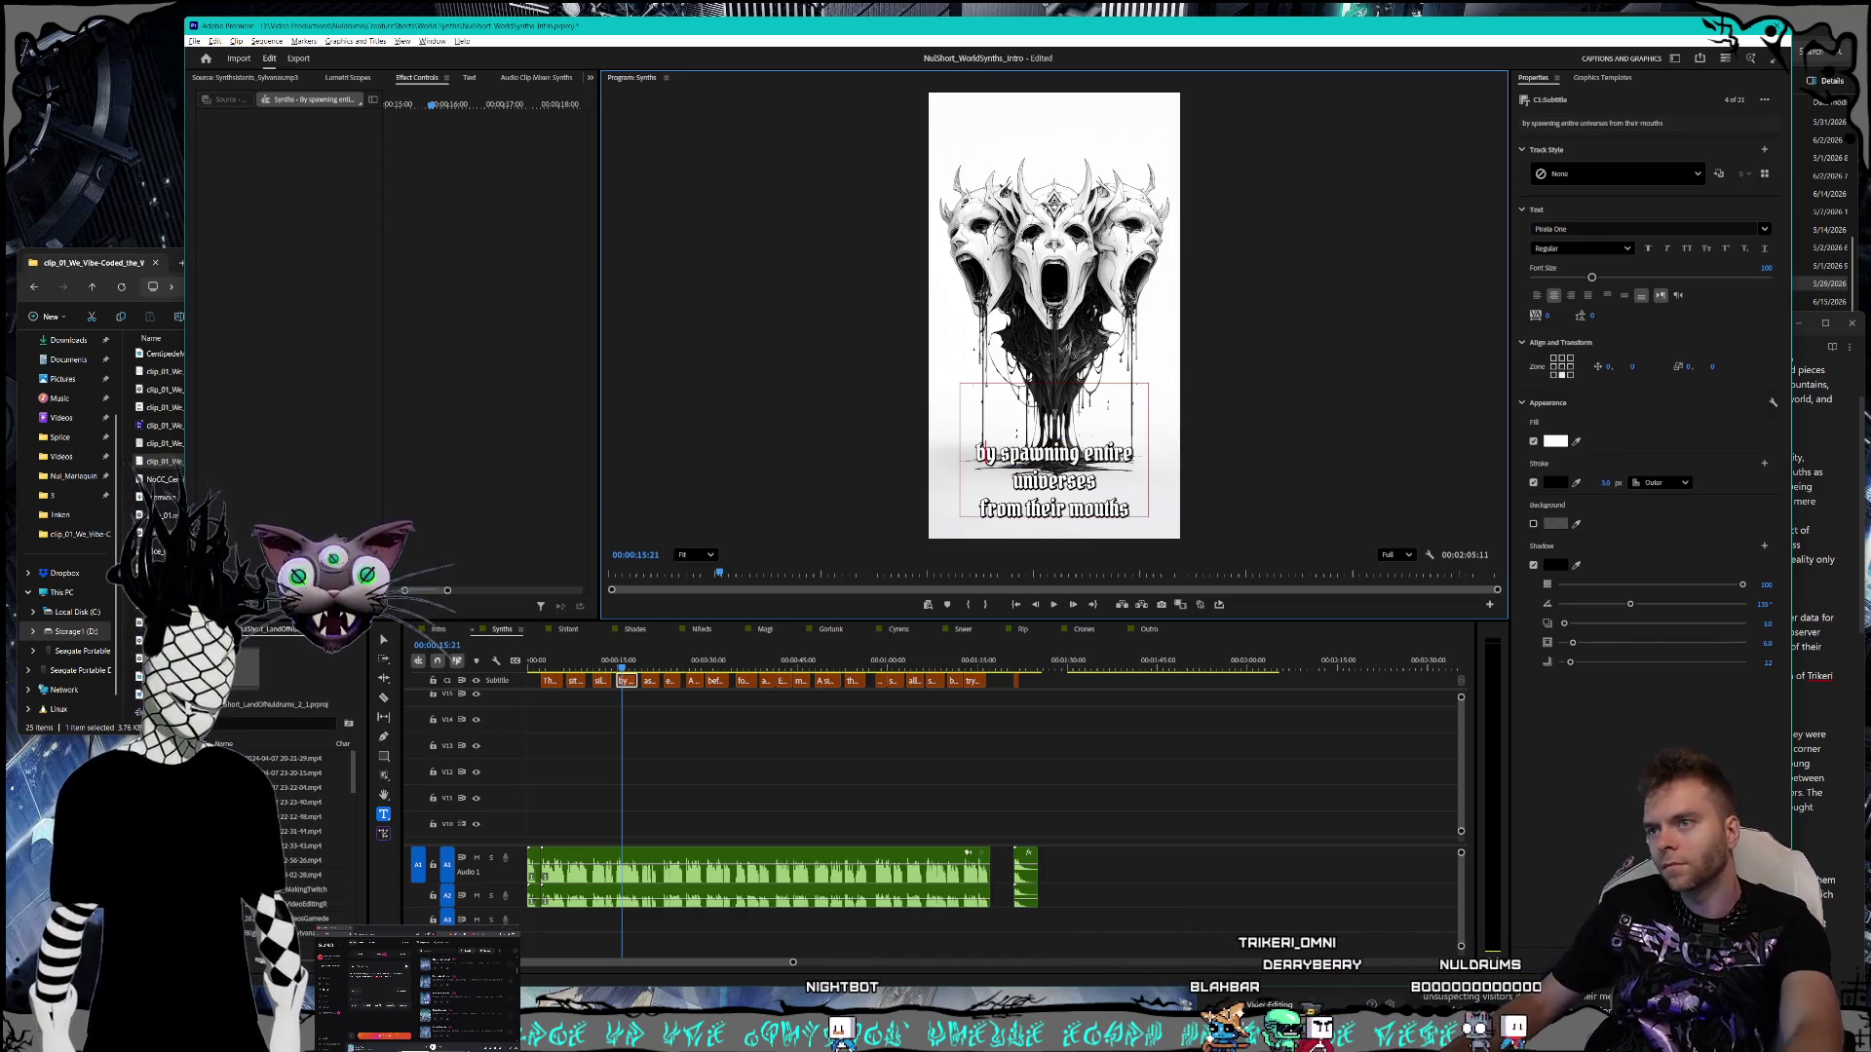
pyautogui.click(1791, 581)
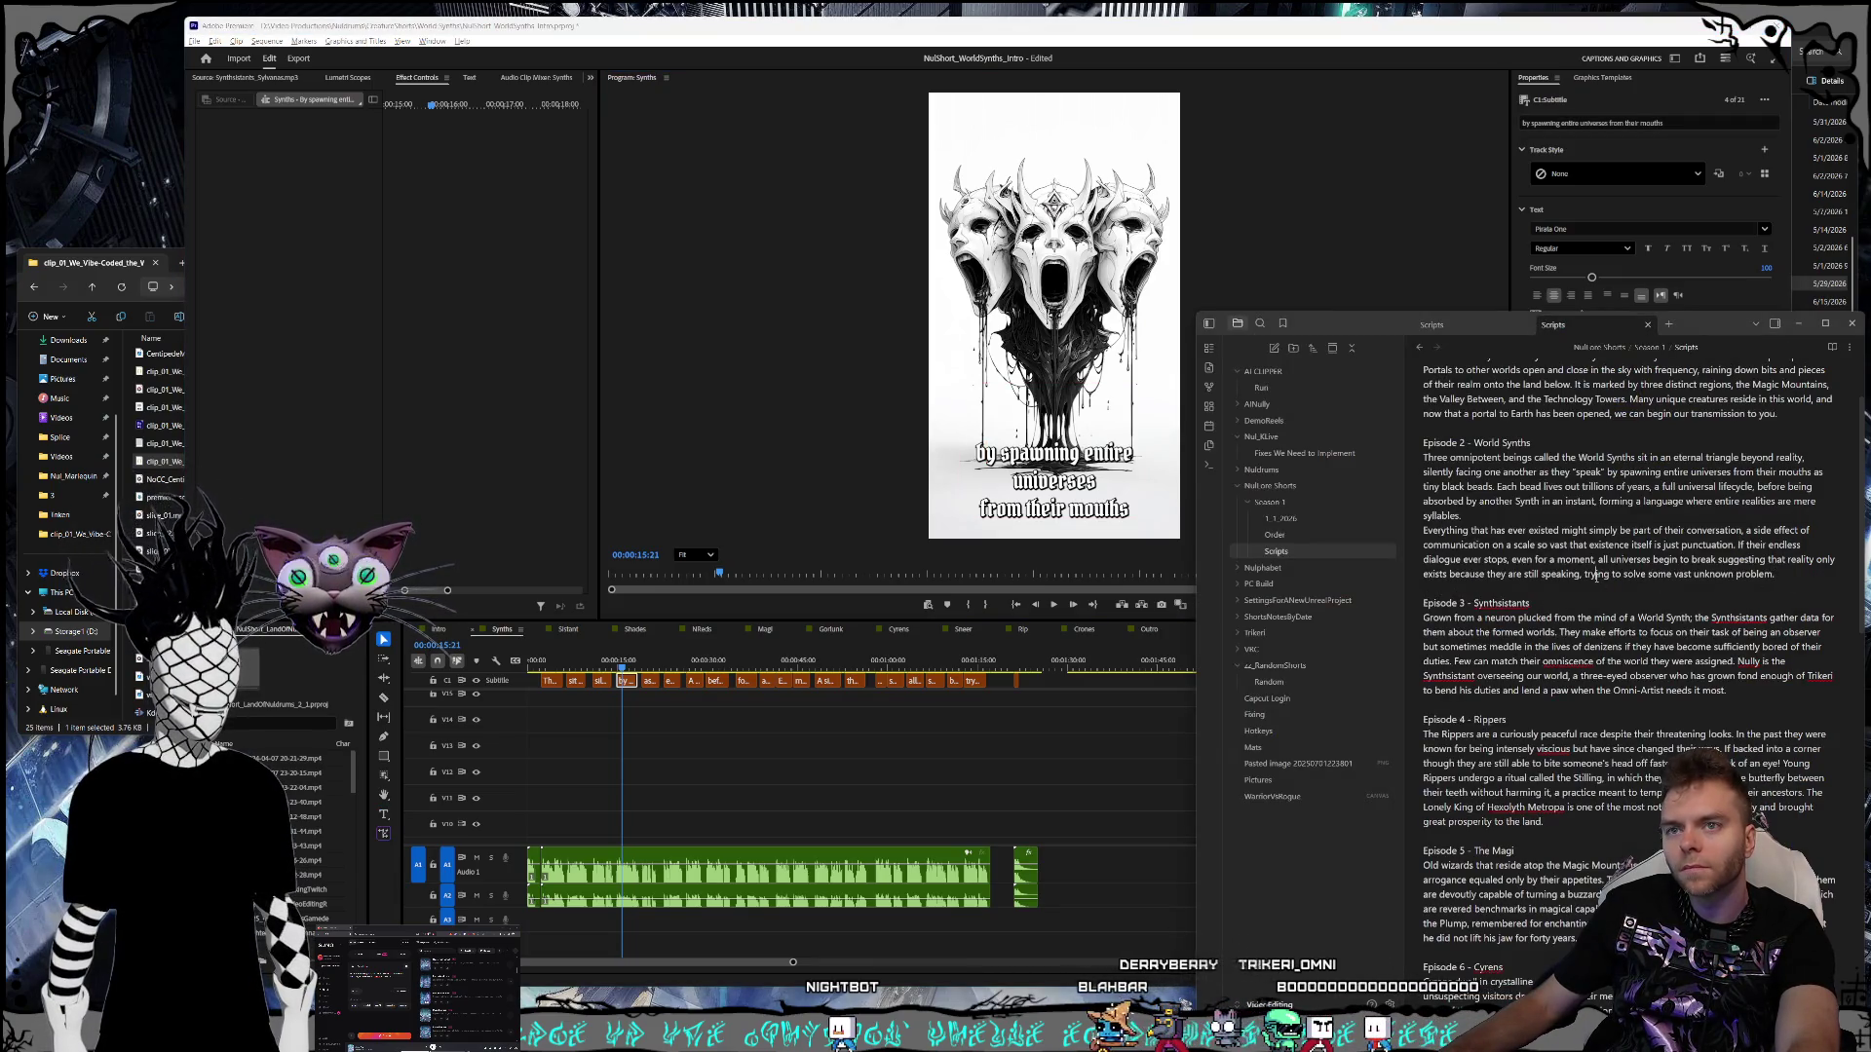
pyautogui.click(686, 626)
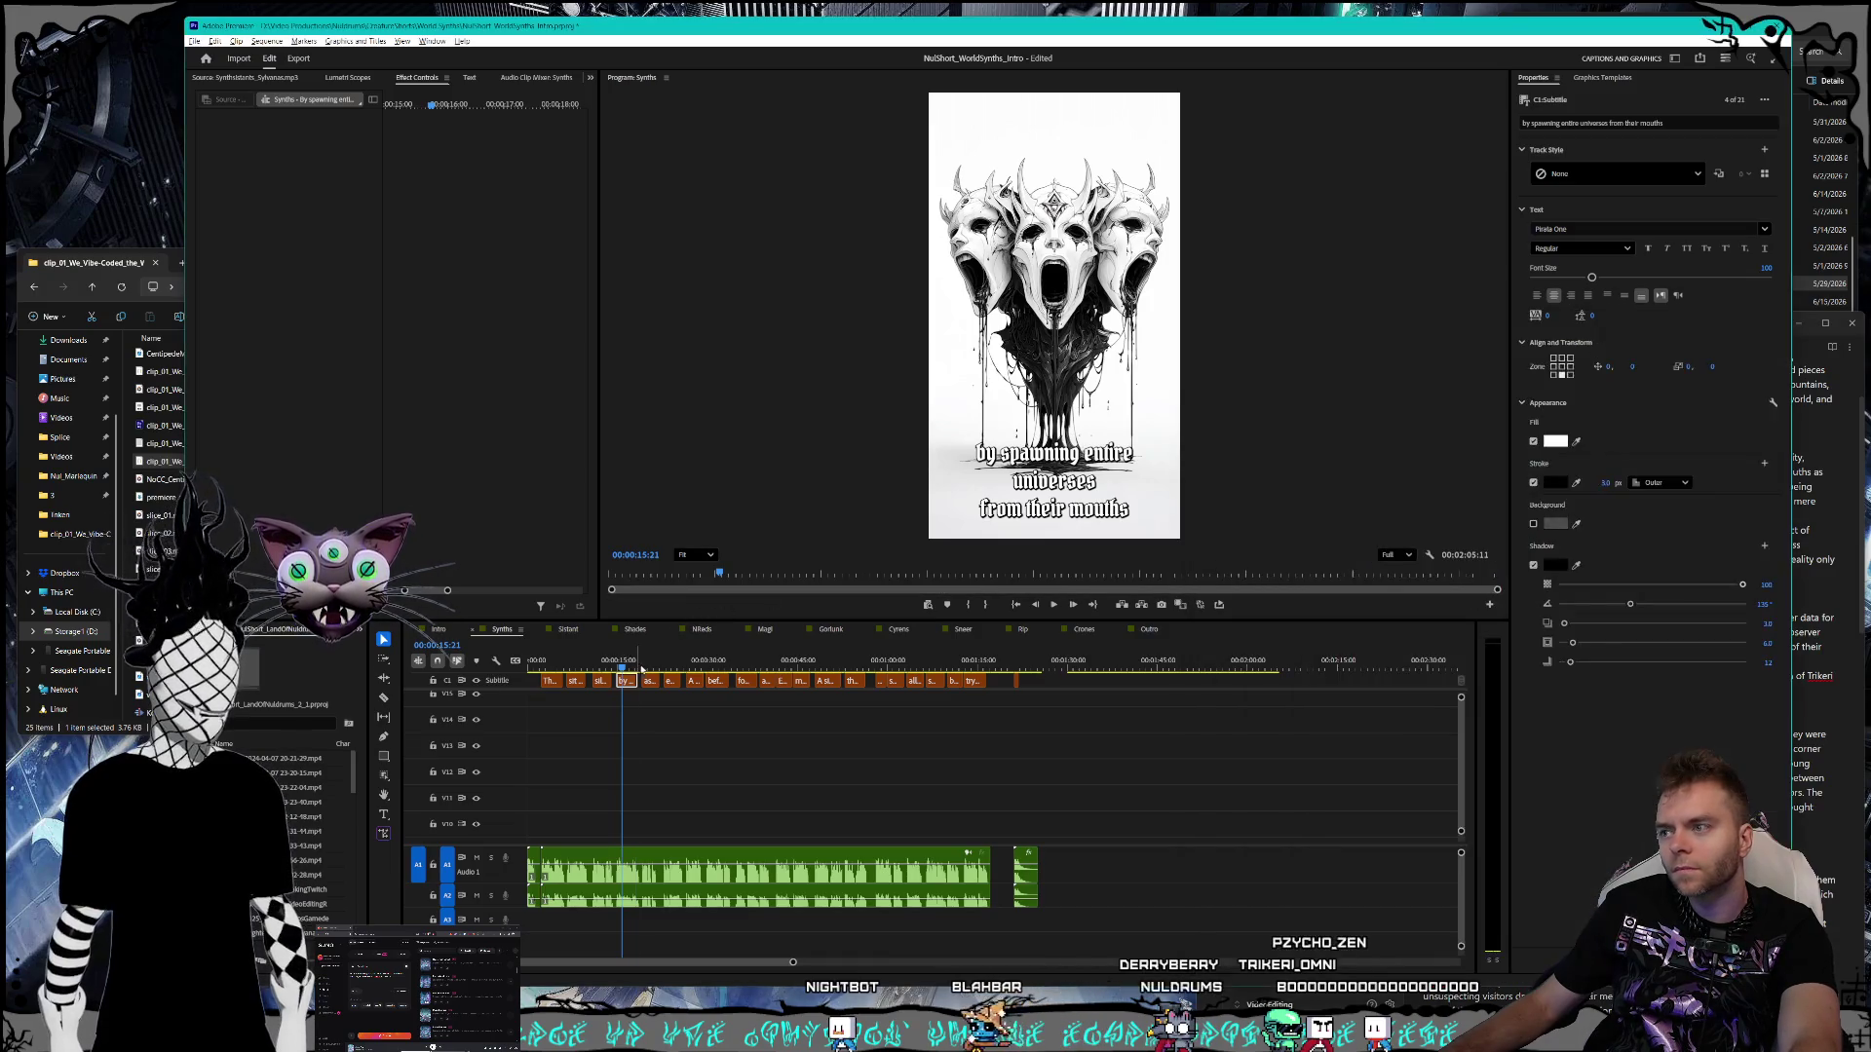
# - End the caption with a period so it reads 'as tiny black beads.'
pyautogui.click(647, 669)
pyautogui.click(1856, 596)
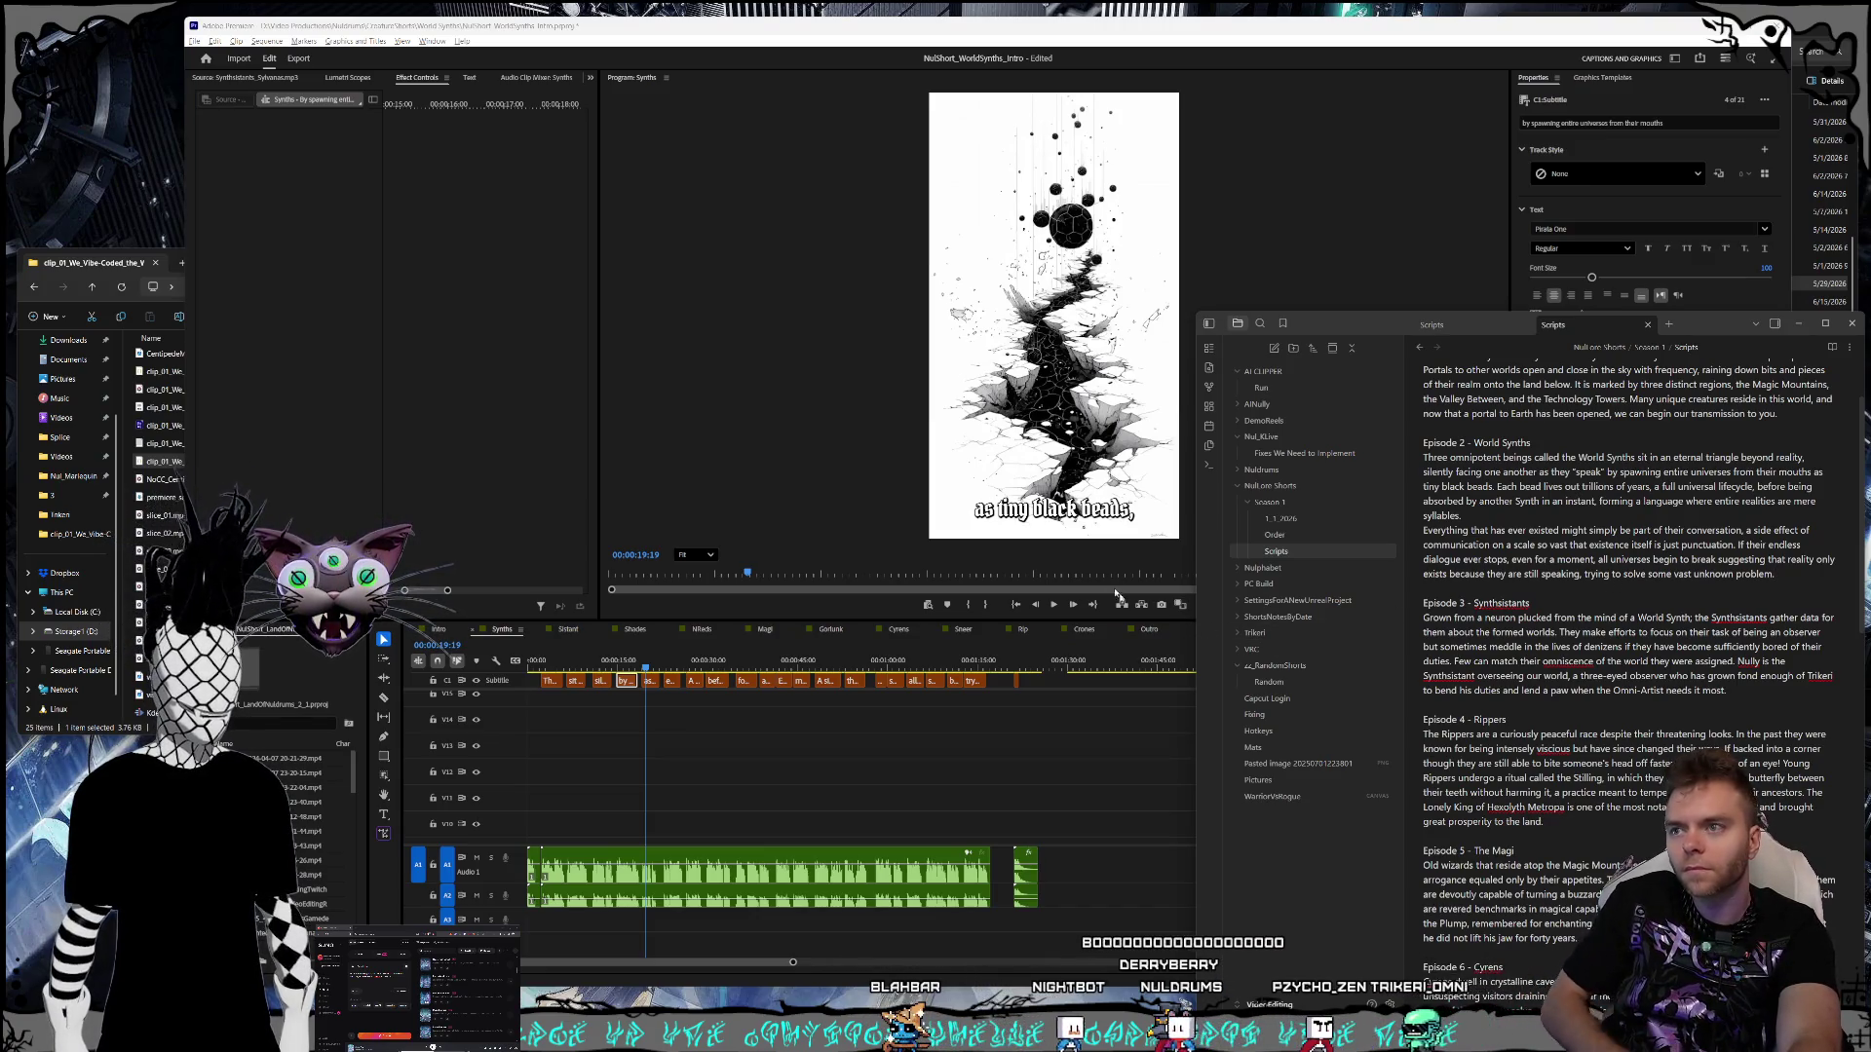
pyautogui.click(1131, 512)
pyautogui.write('.')
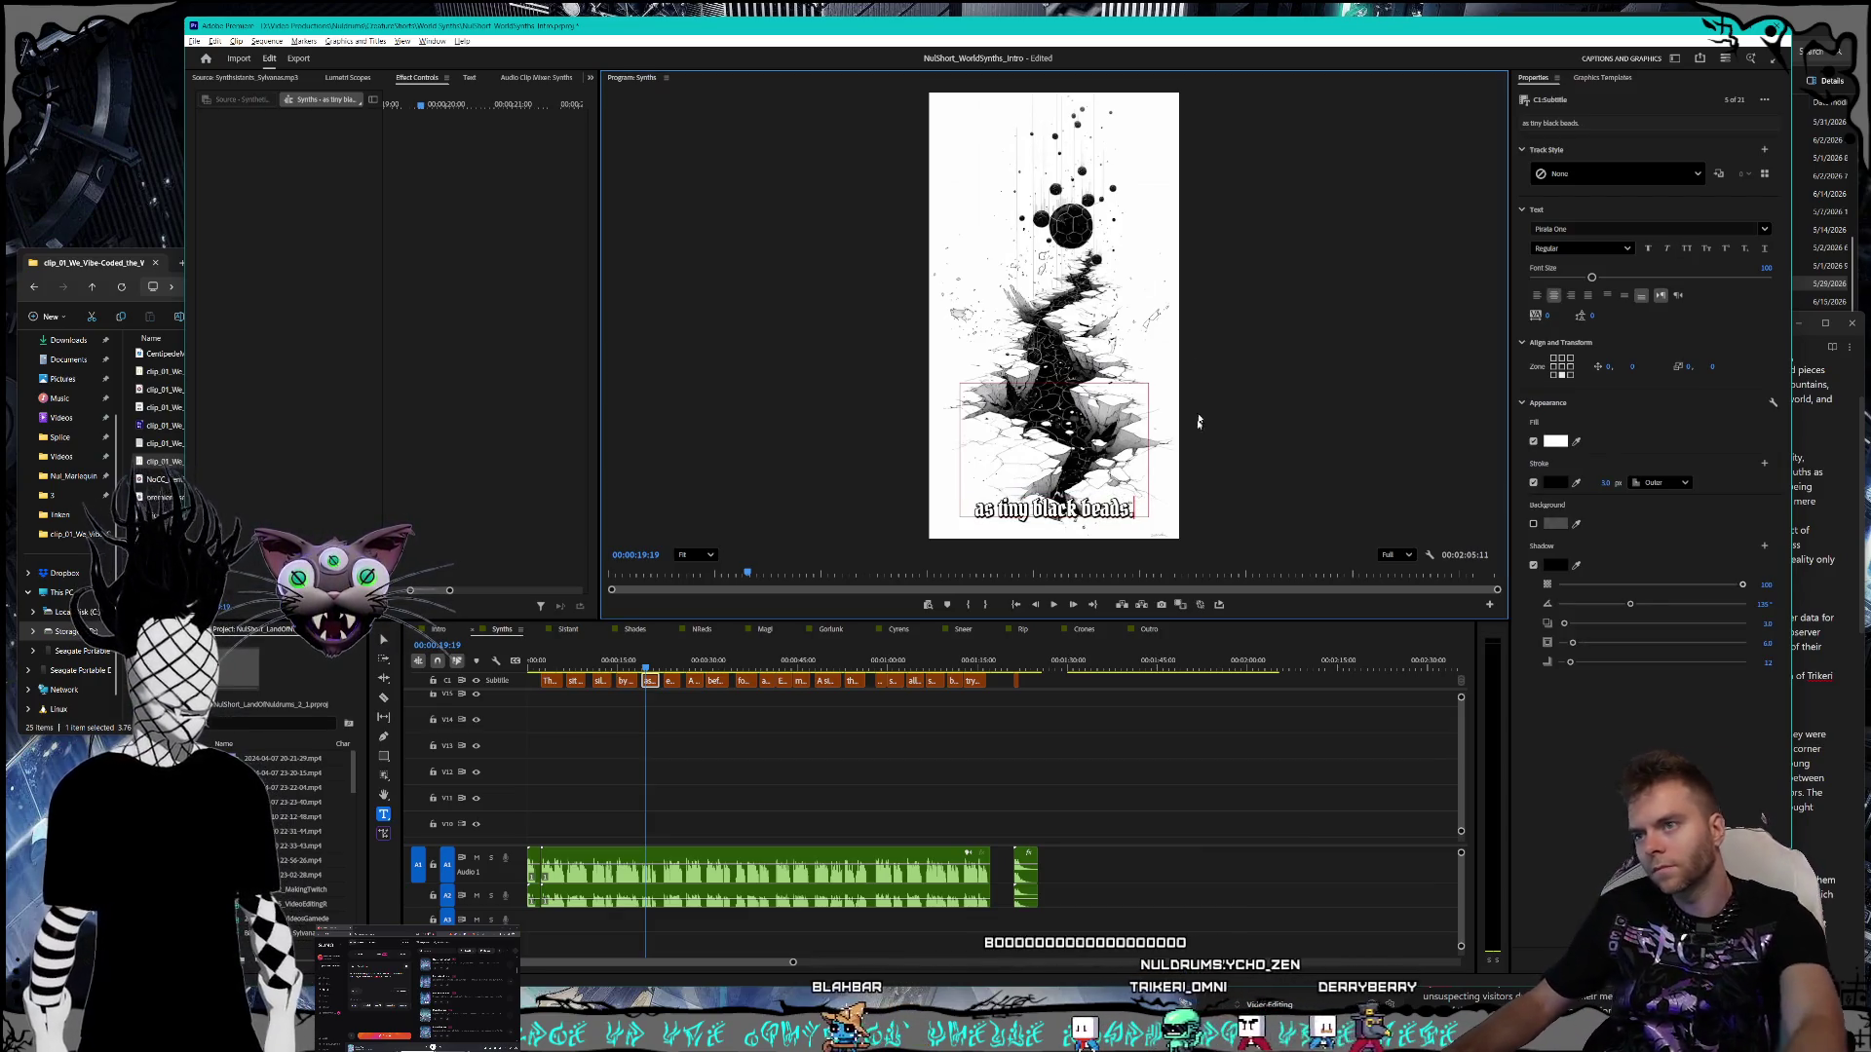
pyautogui.press('Escape')
pyautogui.click(1829, 515)
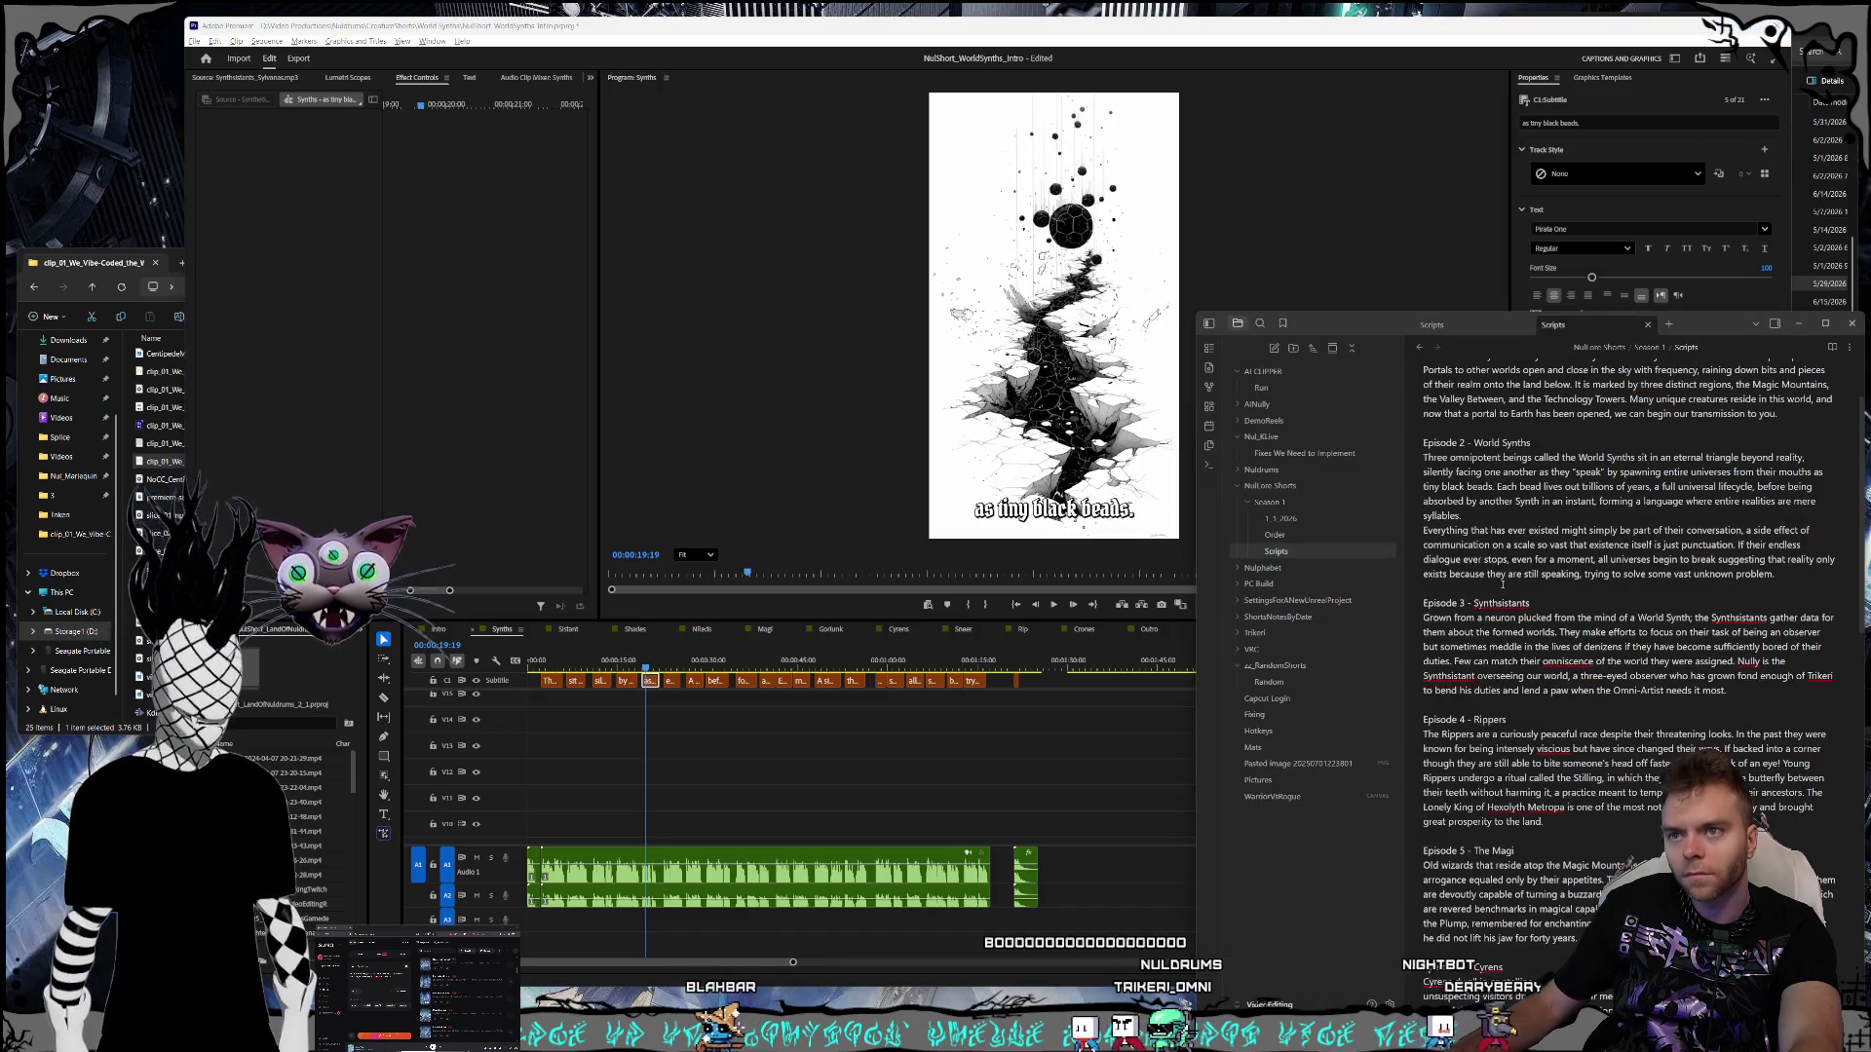
pyautogui.click(672, 674)
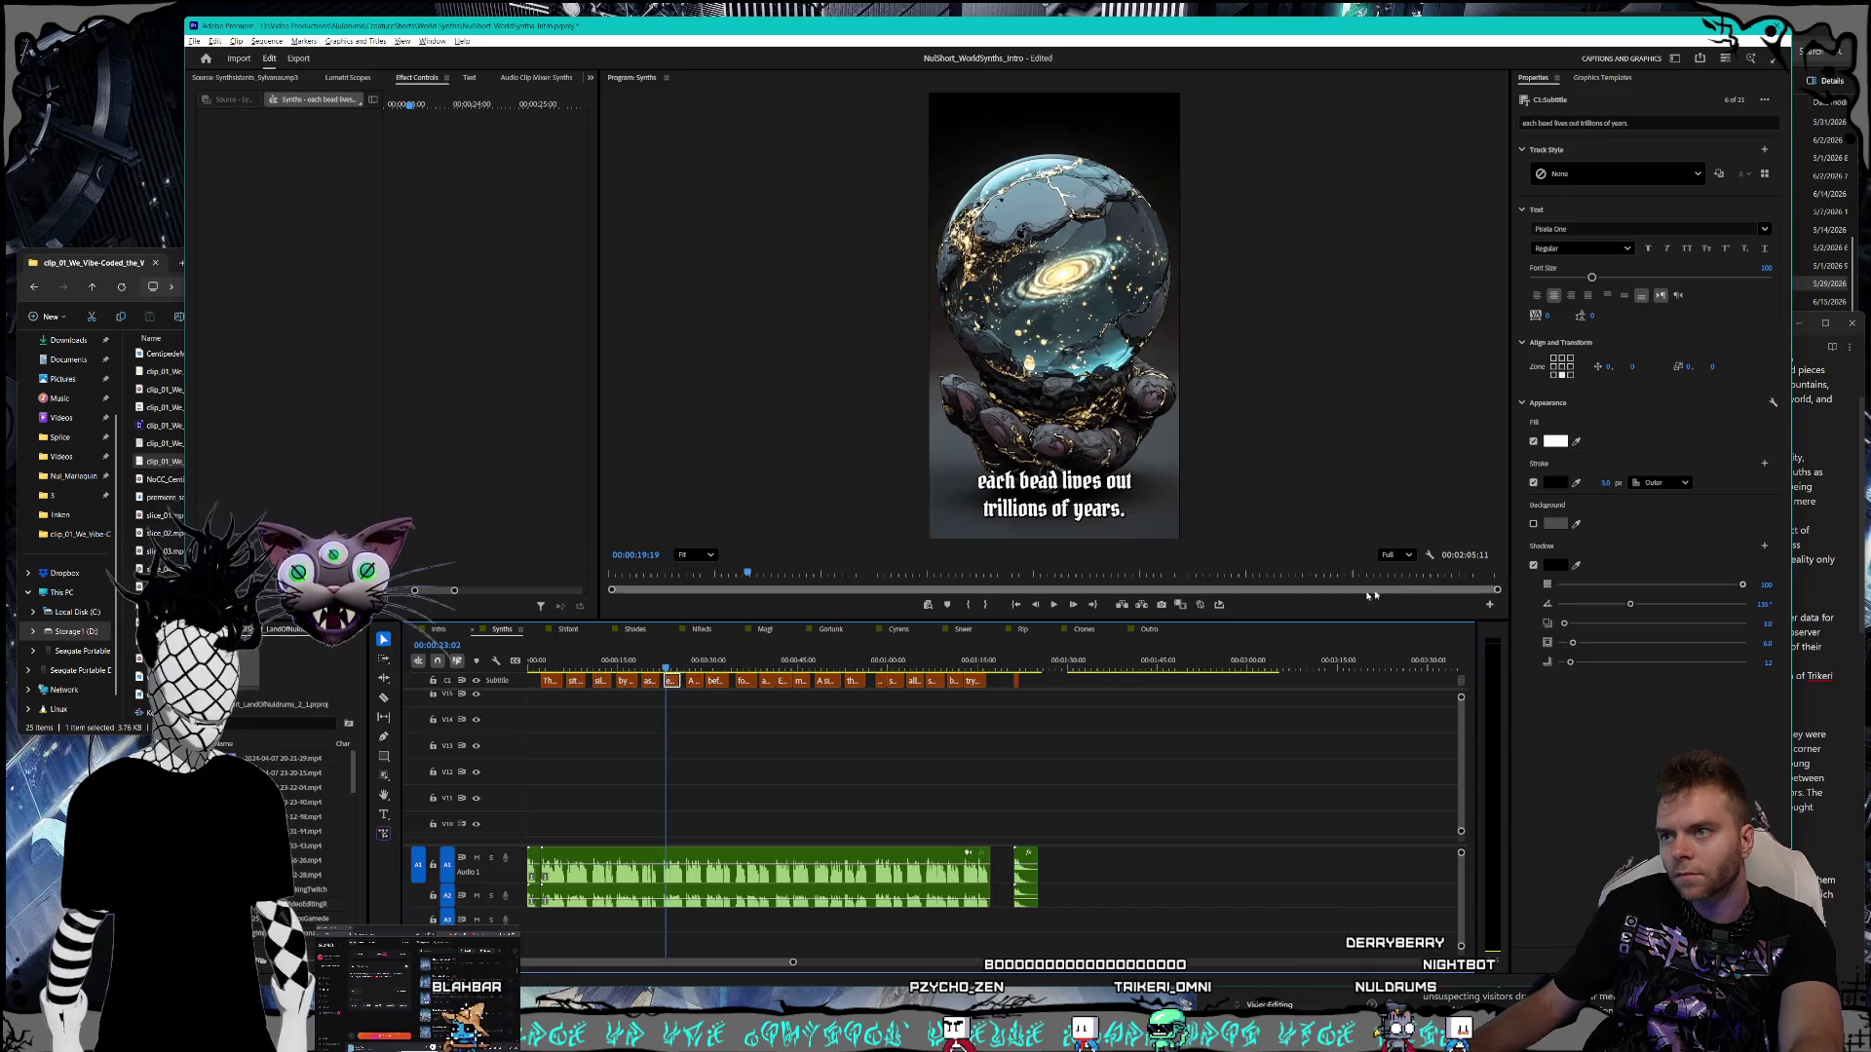
# - Correct the opening of the 'each bead lives out' caption against the script
pyautogui.click(1840, 543)
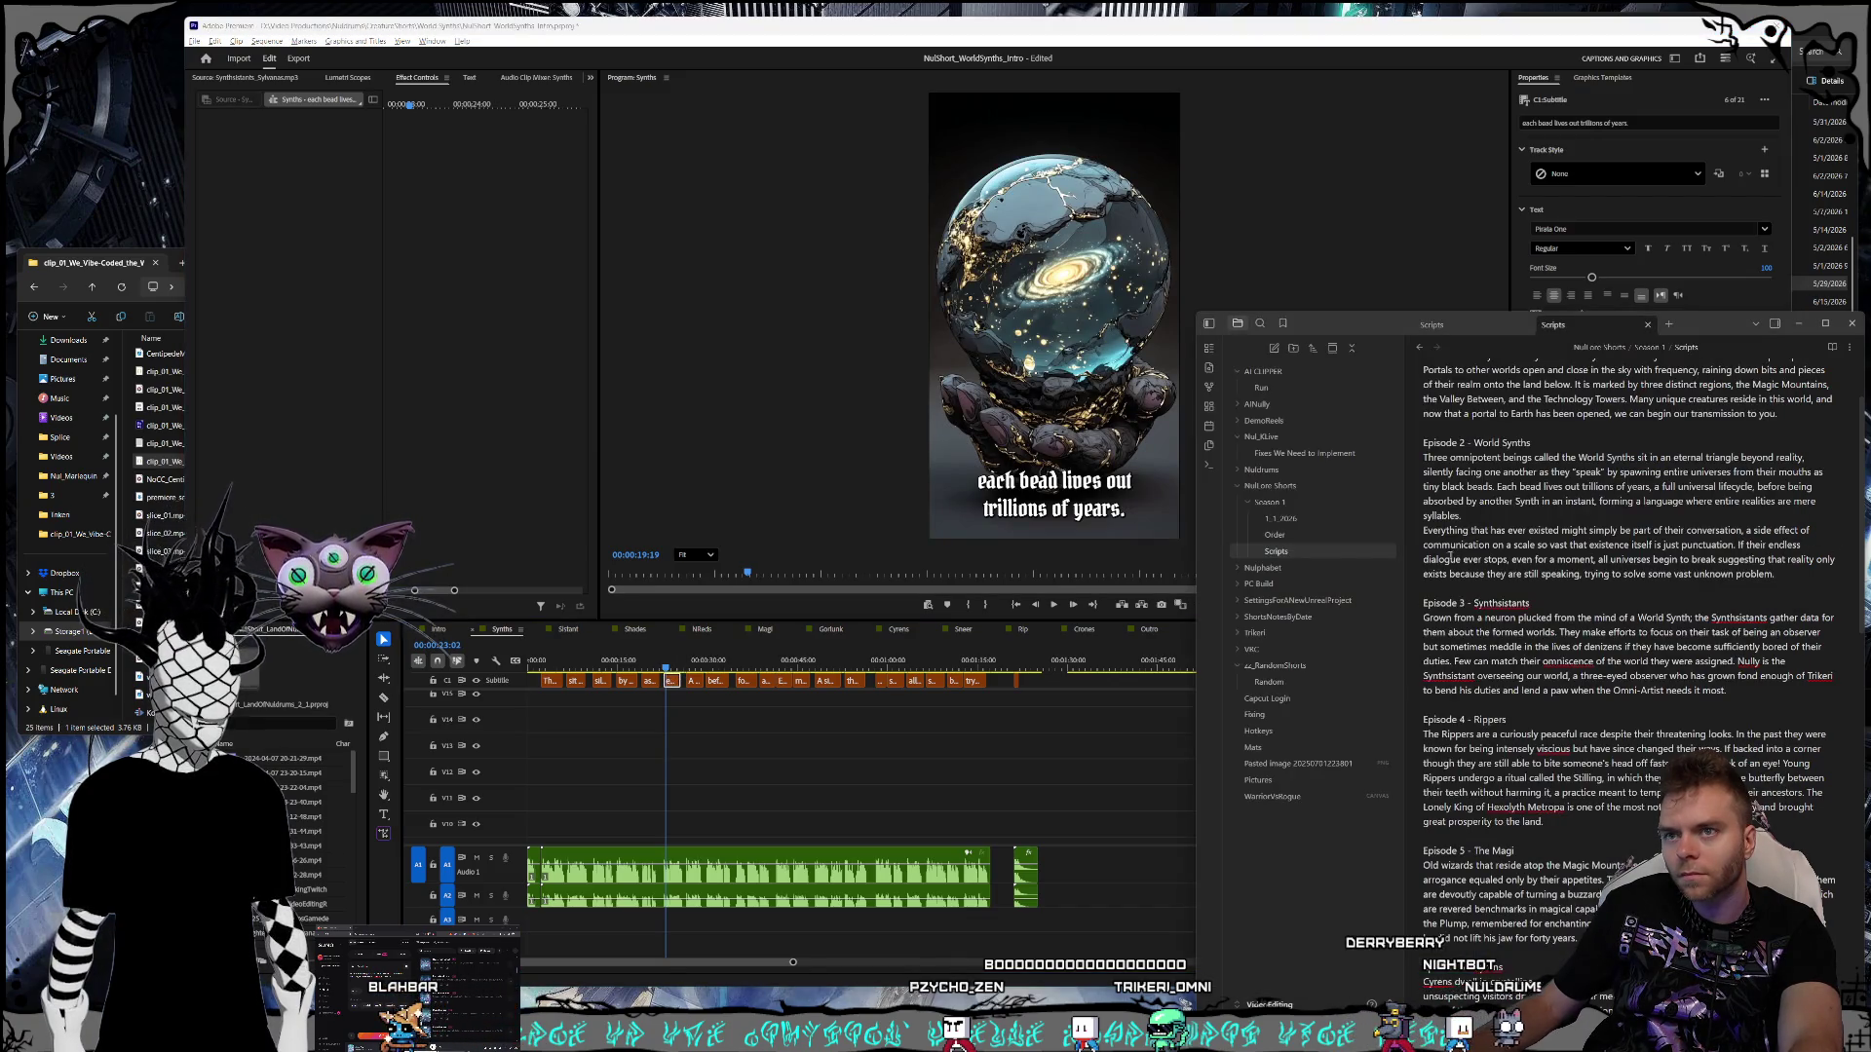
pyautogui.click(1009, 480)
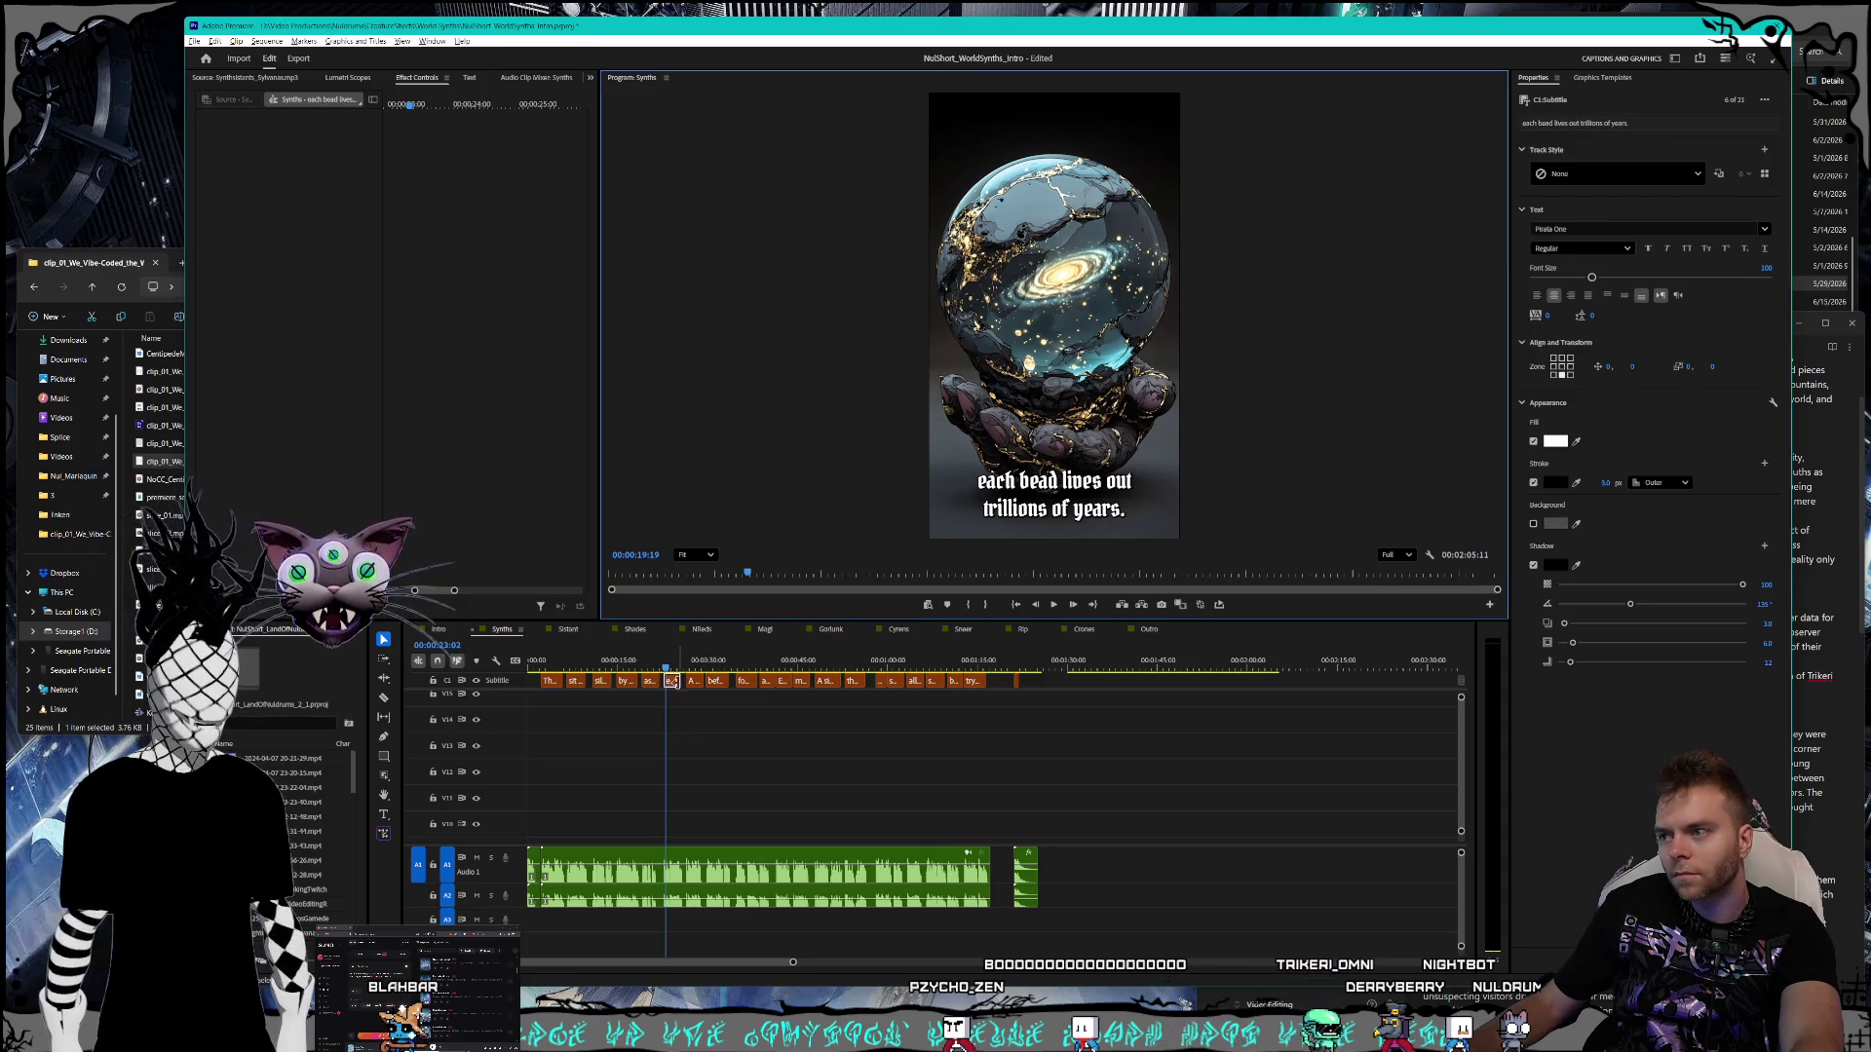
pyautogui.click(671, 682)
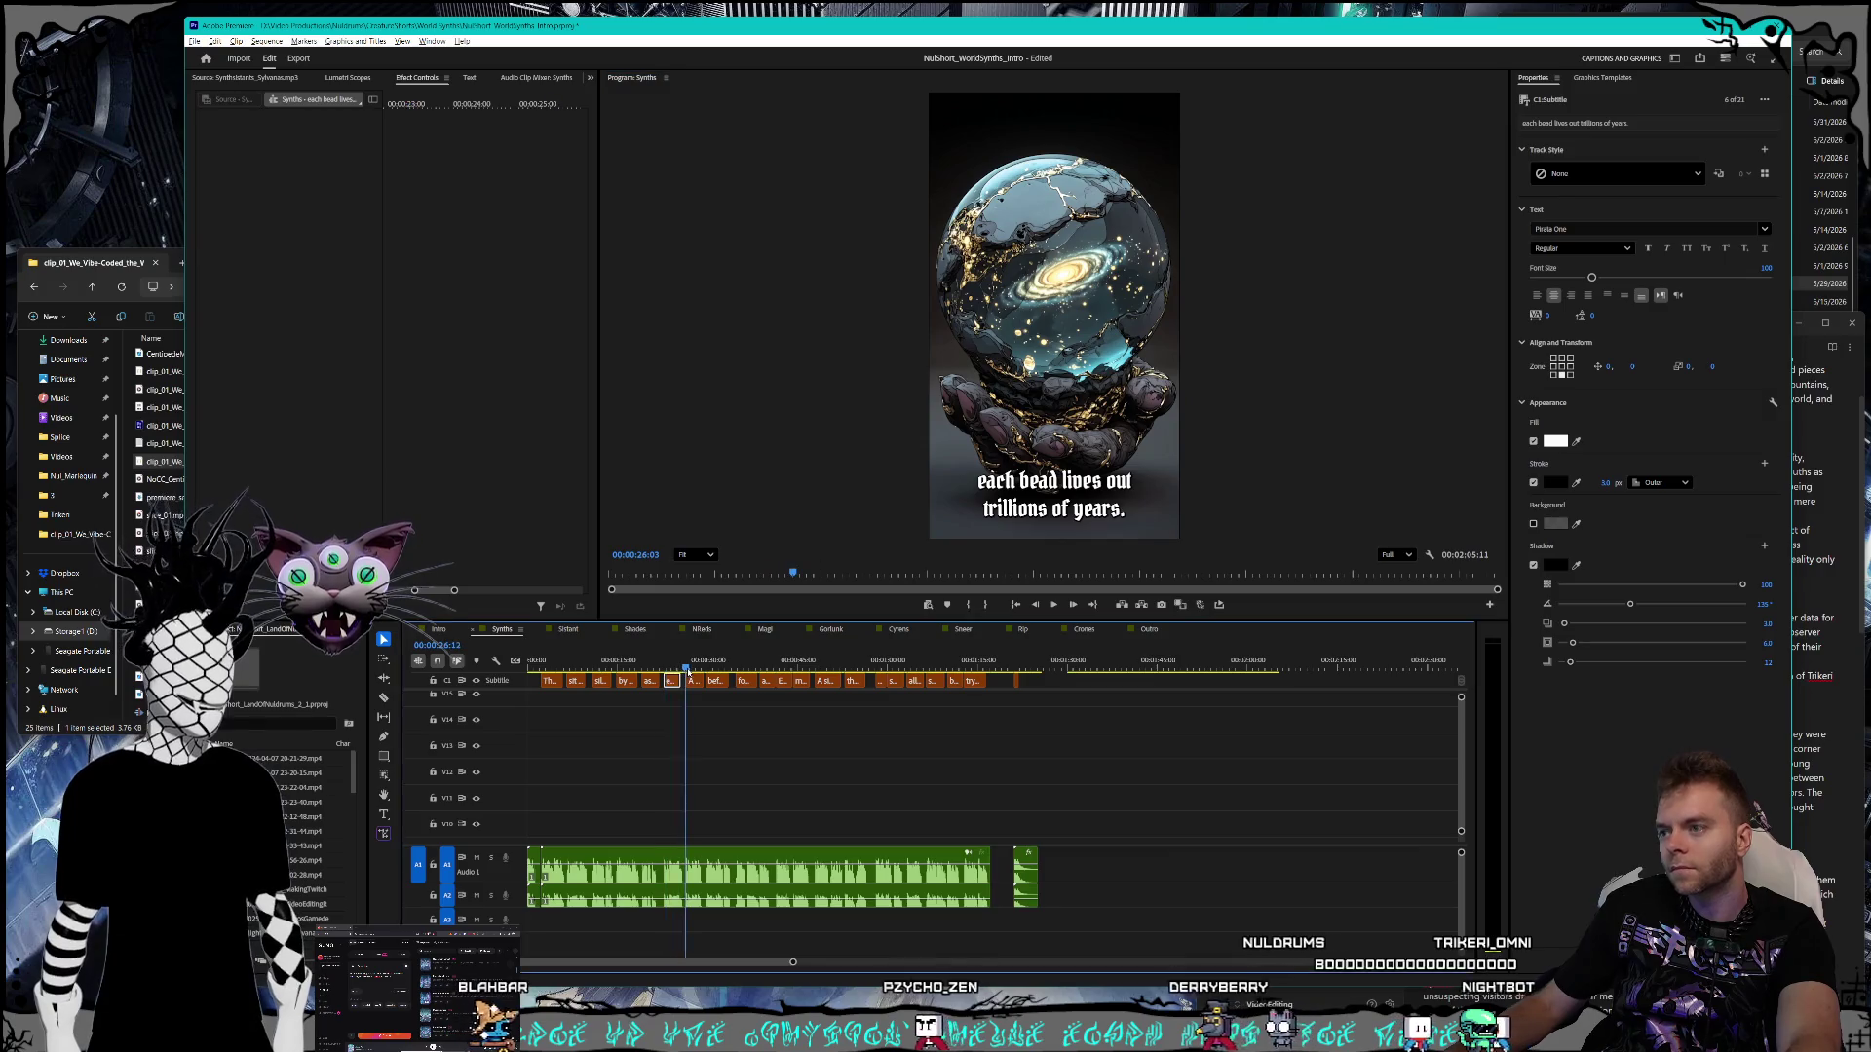
pyautogui.click(695, 672)
pyautogui.doubleClick(1037, 481)
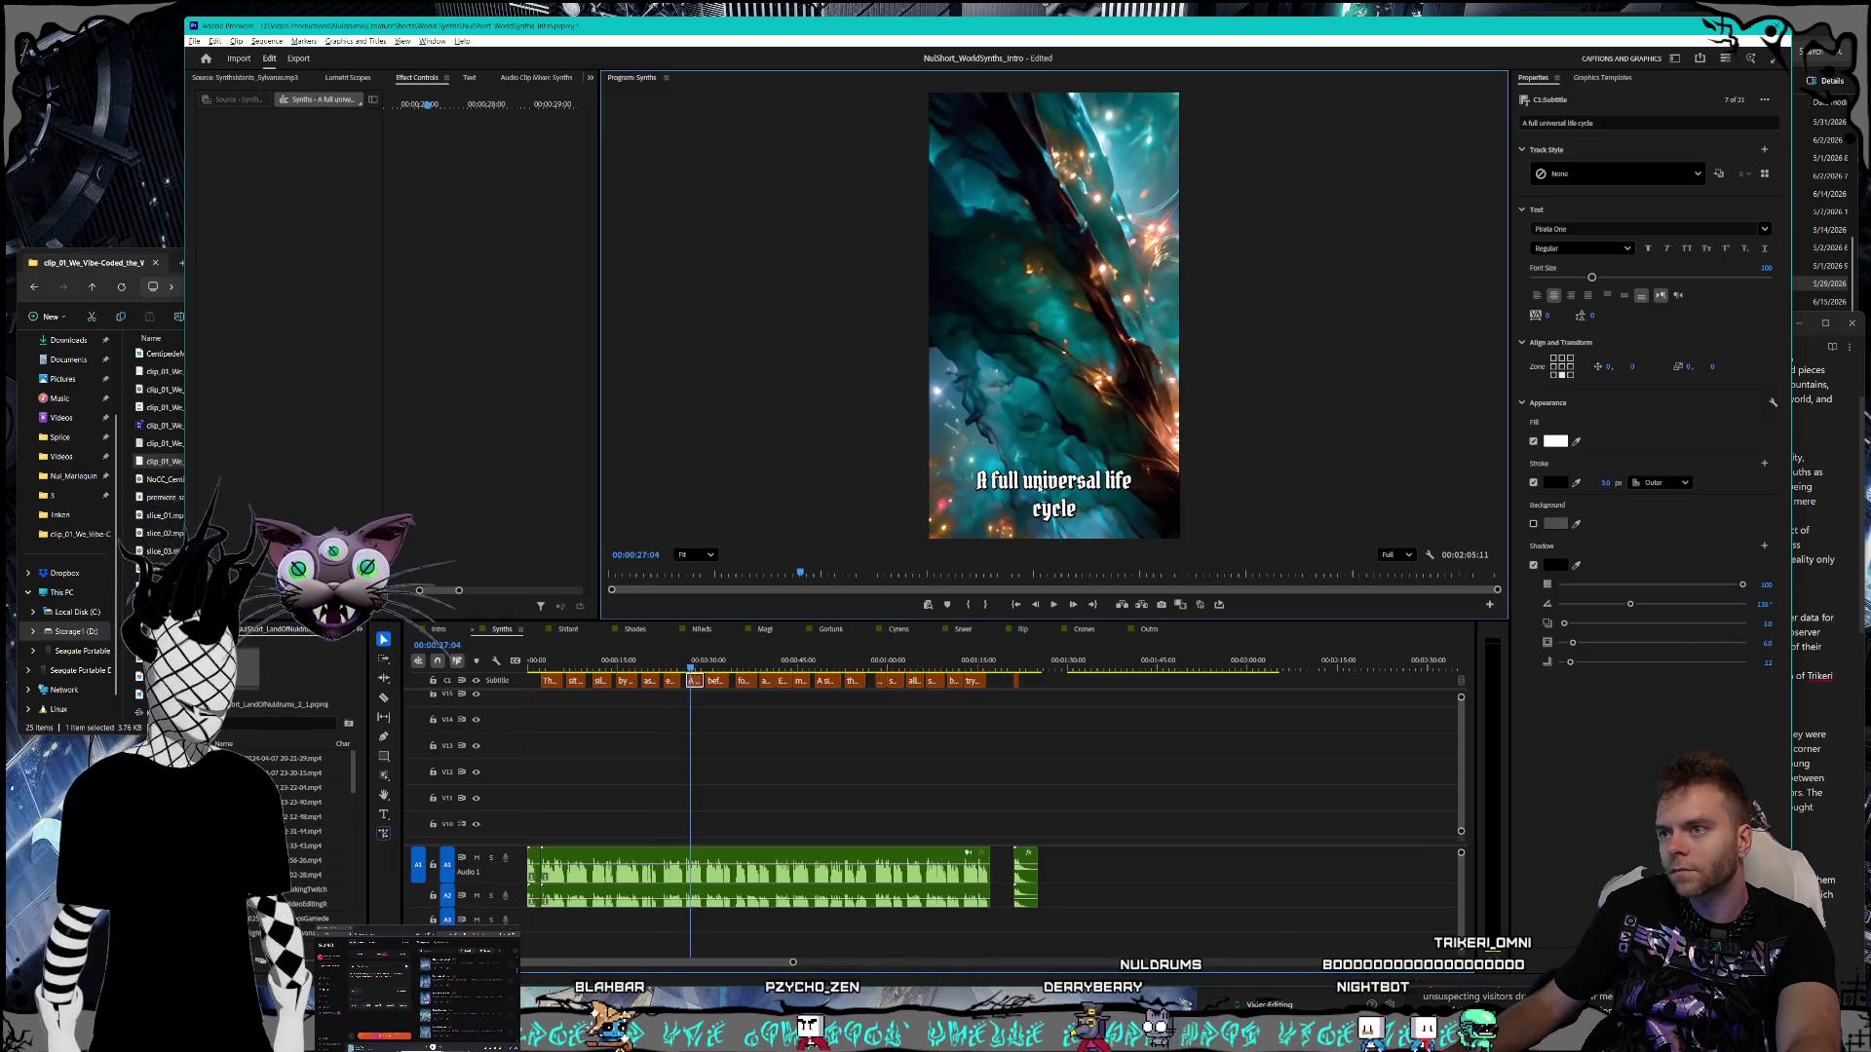
pyautogui.press('Escape')
pyautogui.press('Up')
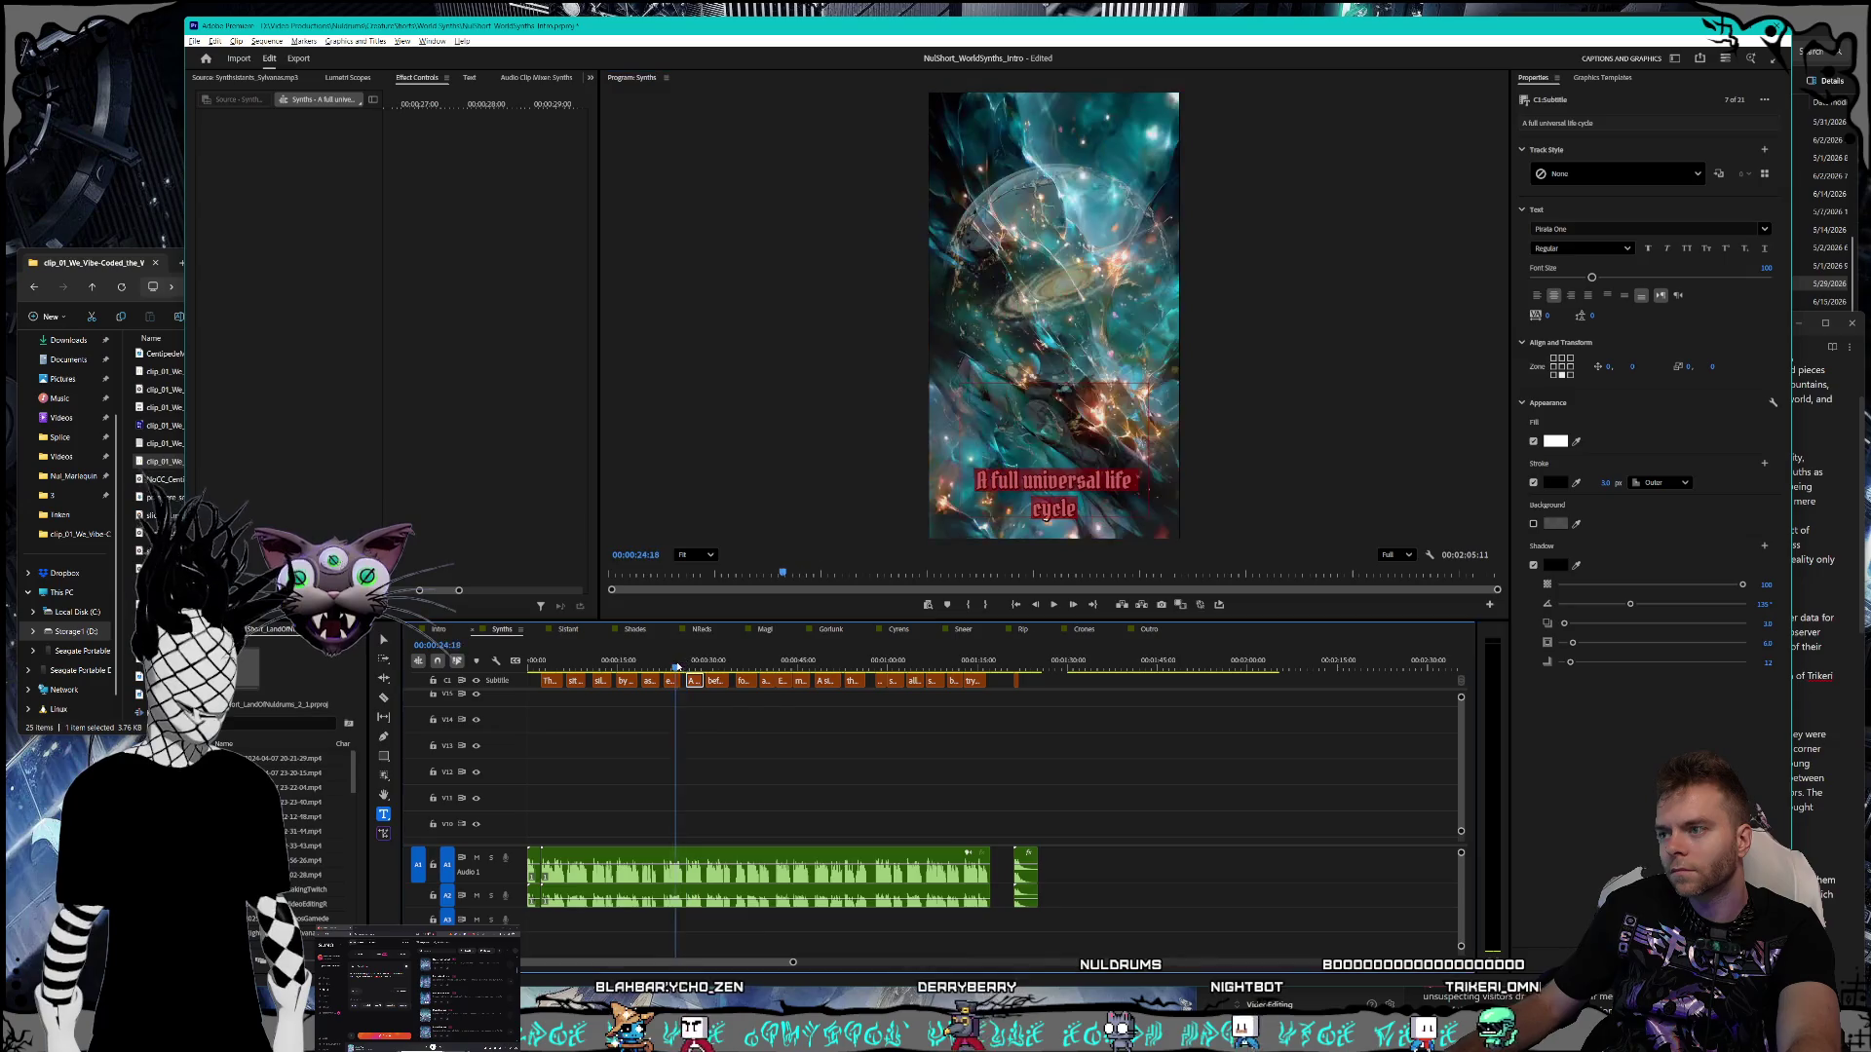
pyautogui.doubleClick(982, 481)
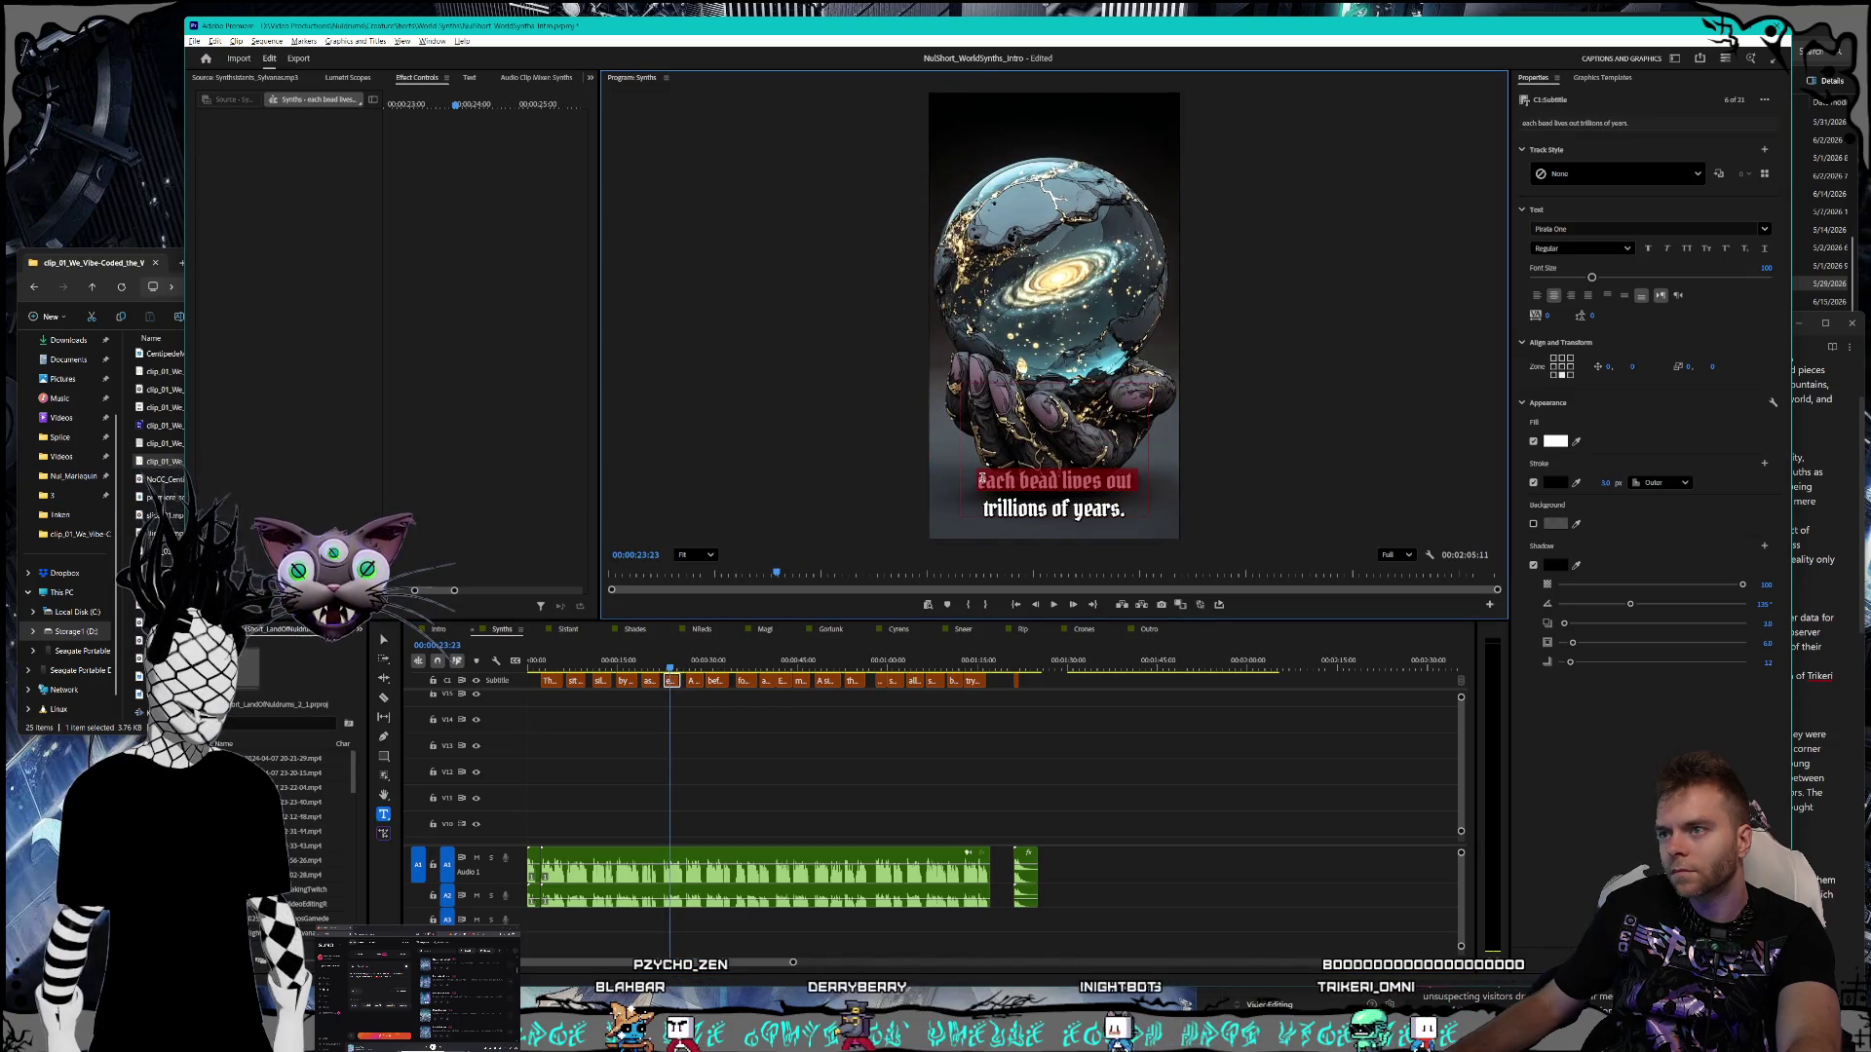
pyautogui.press('BackSpace')
pyautogui.write('E')
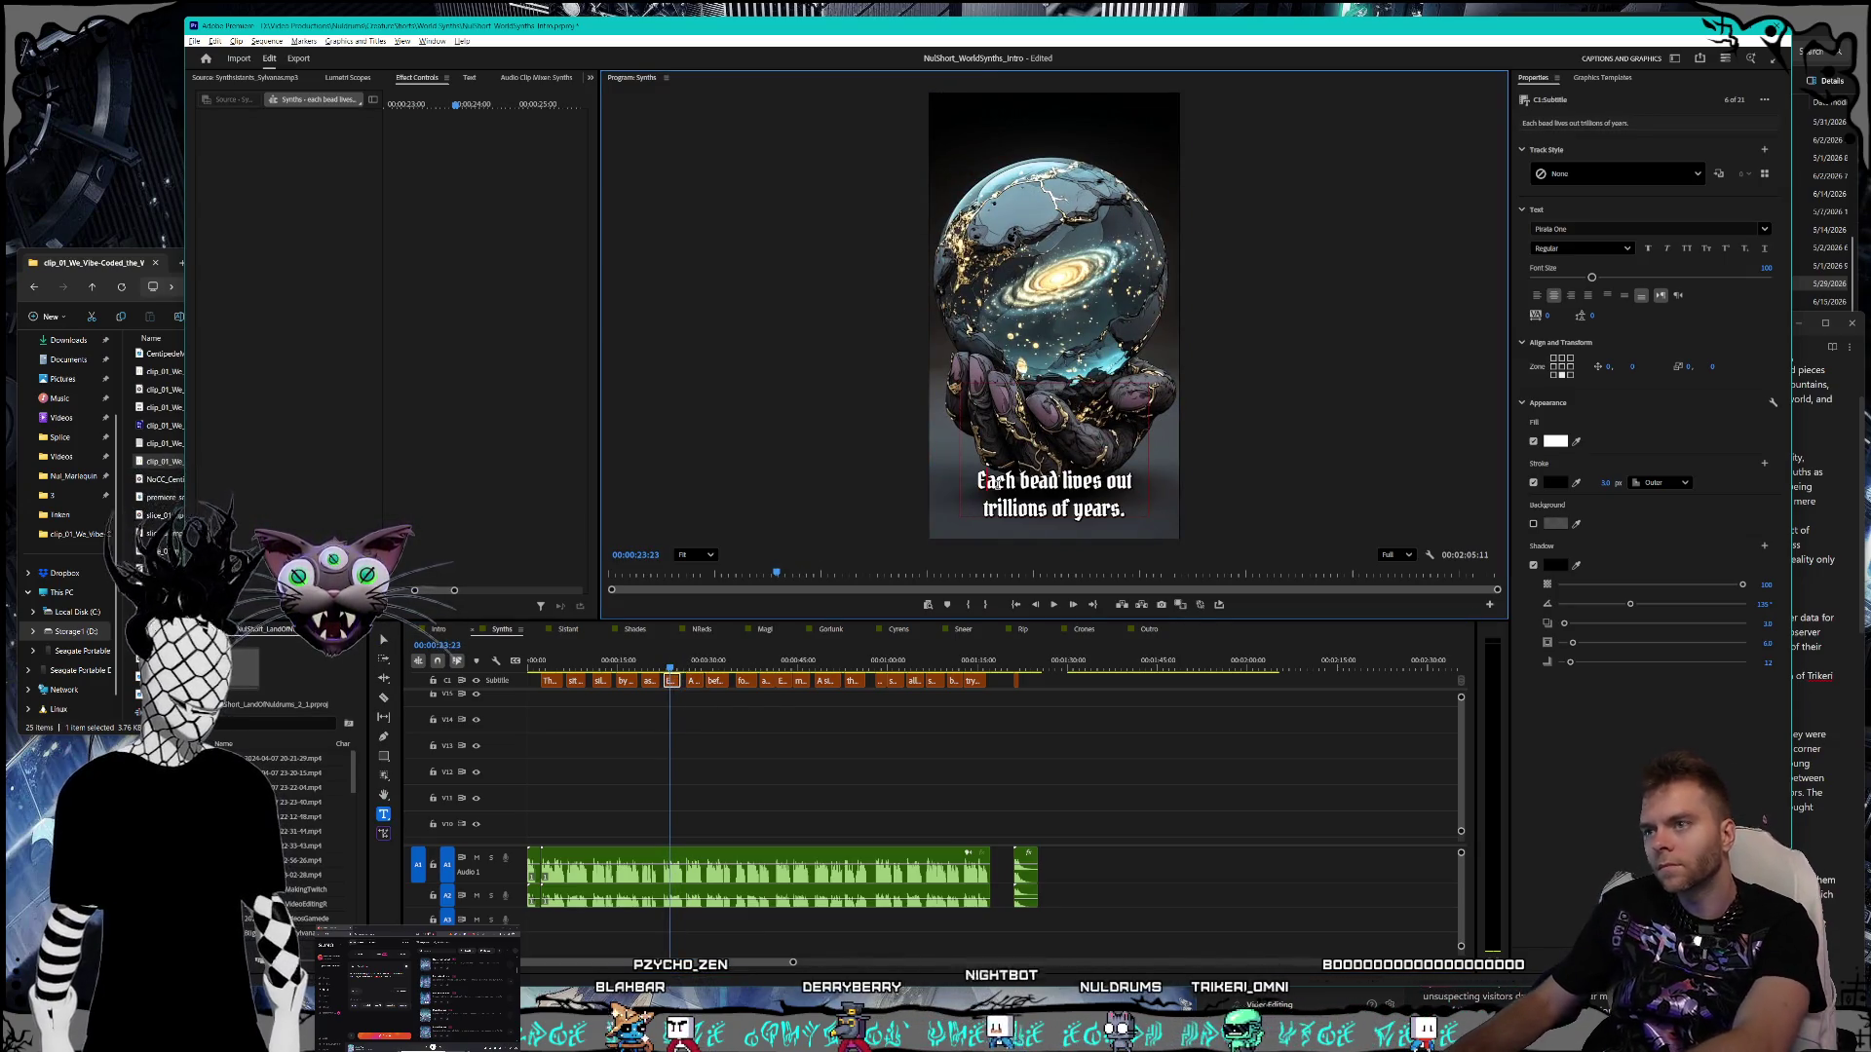
# - Lowercase the capital A so the caption starts 'a full universal life cycle'
pyautogui.click(1816, 484)
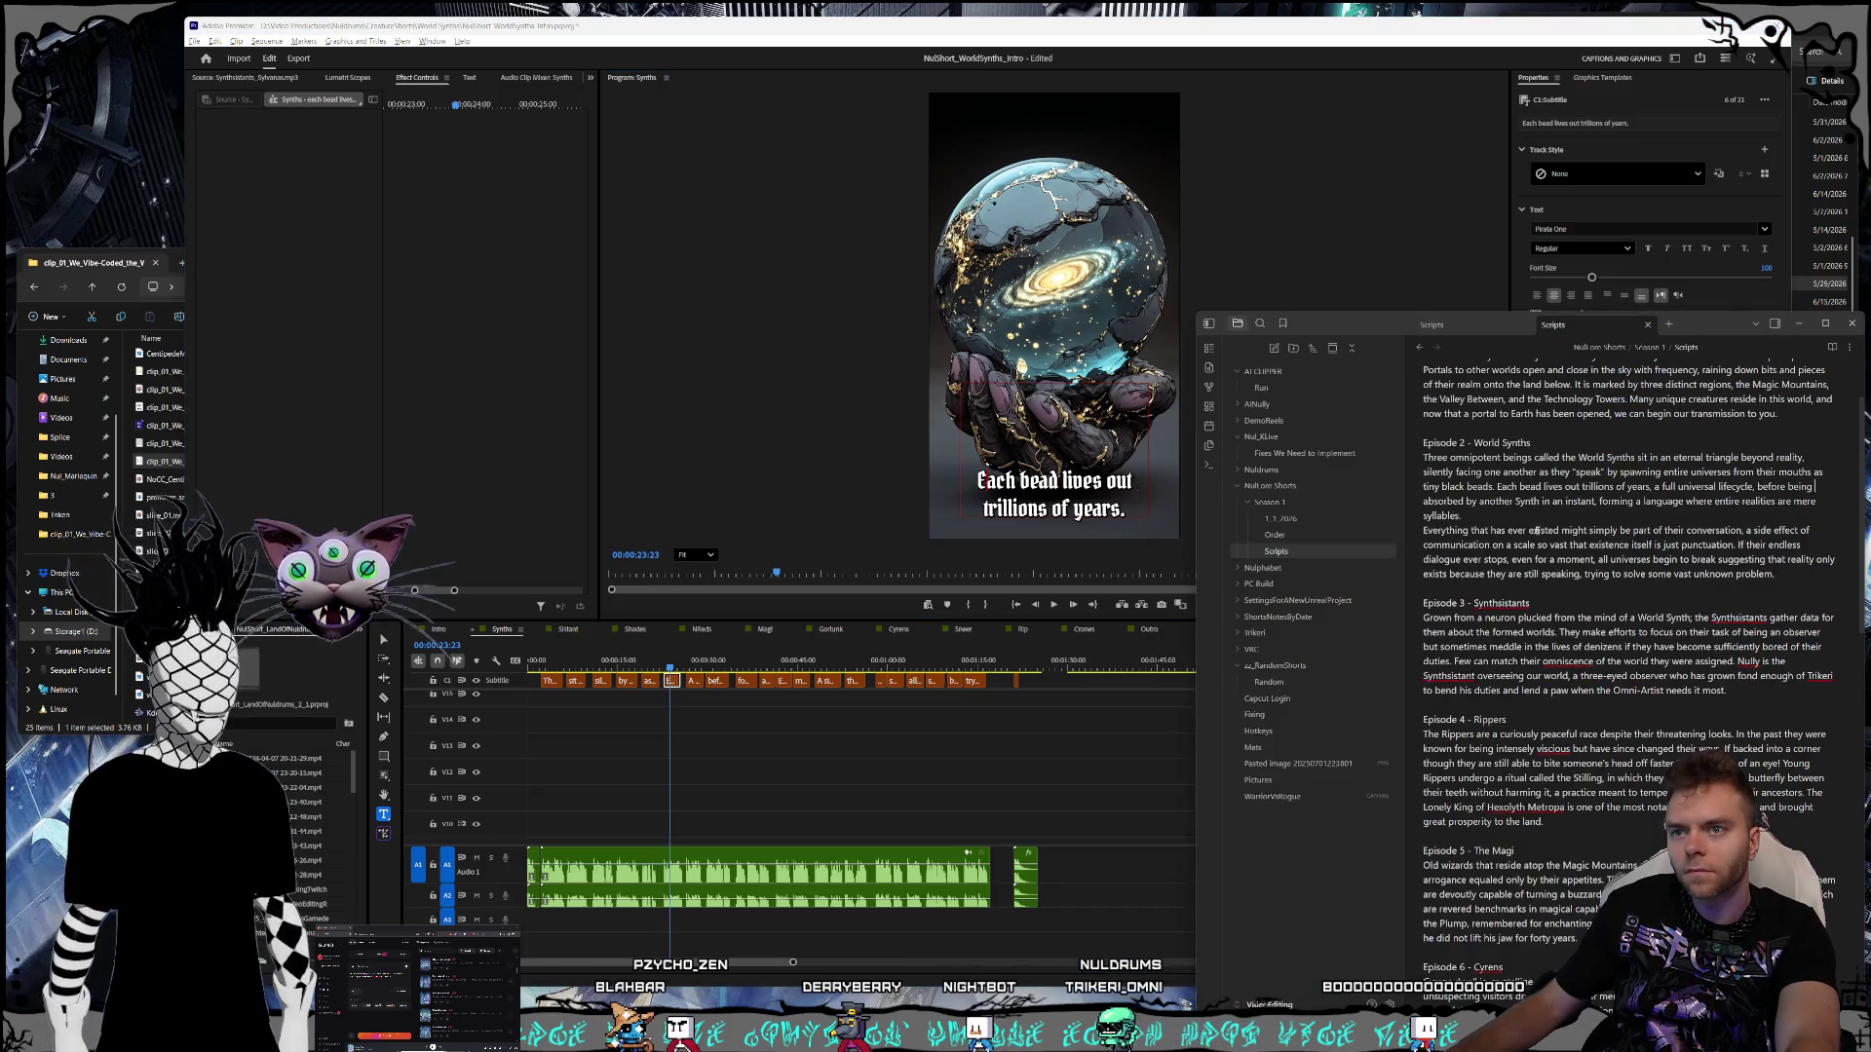
pyautogui.click(693, 660)
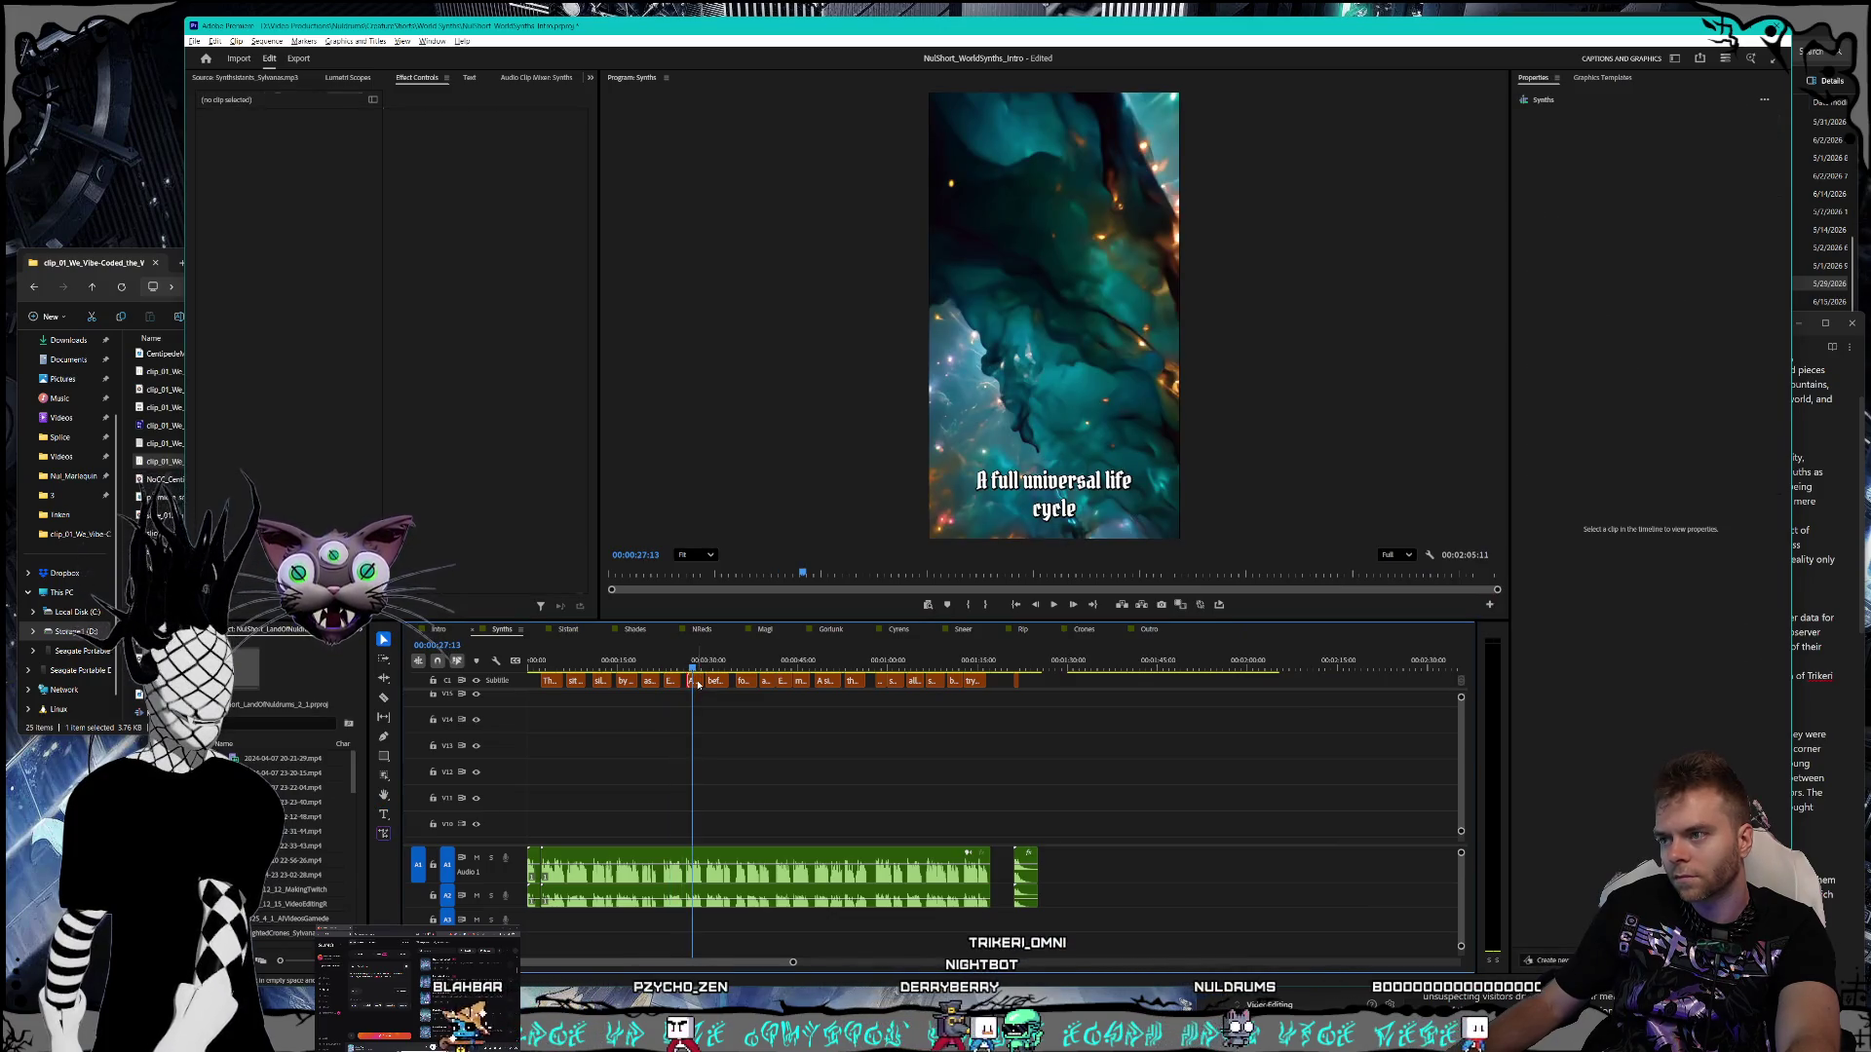
pyautogui.click(693, 681)
pyautogui.click(1800, 601)
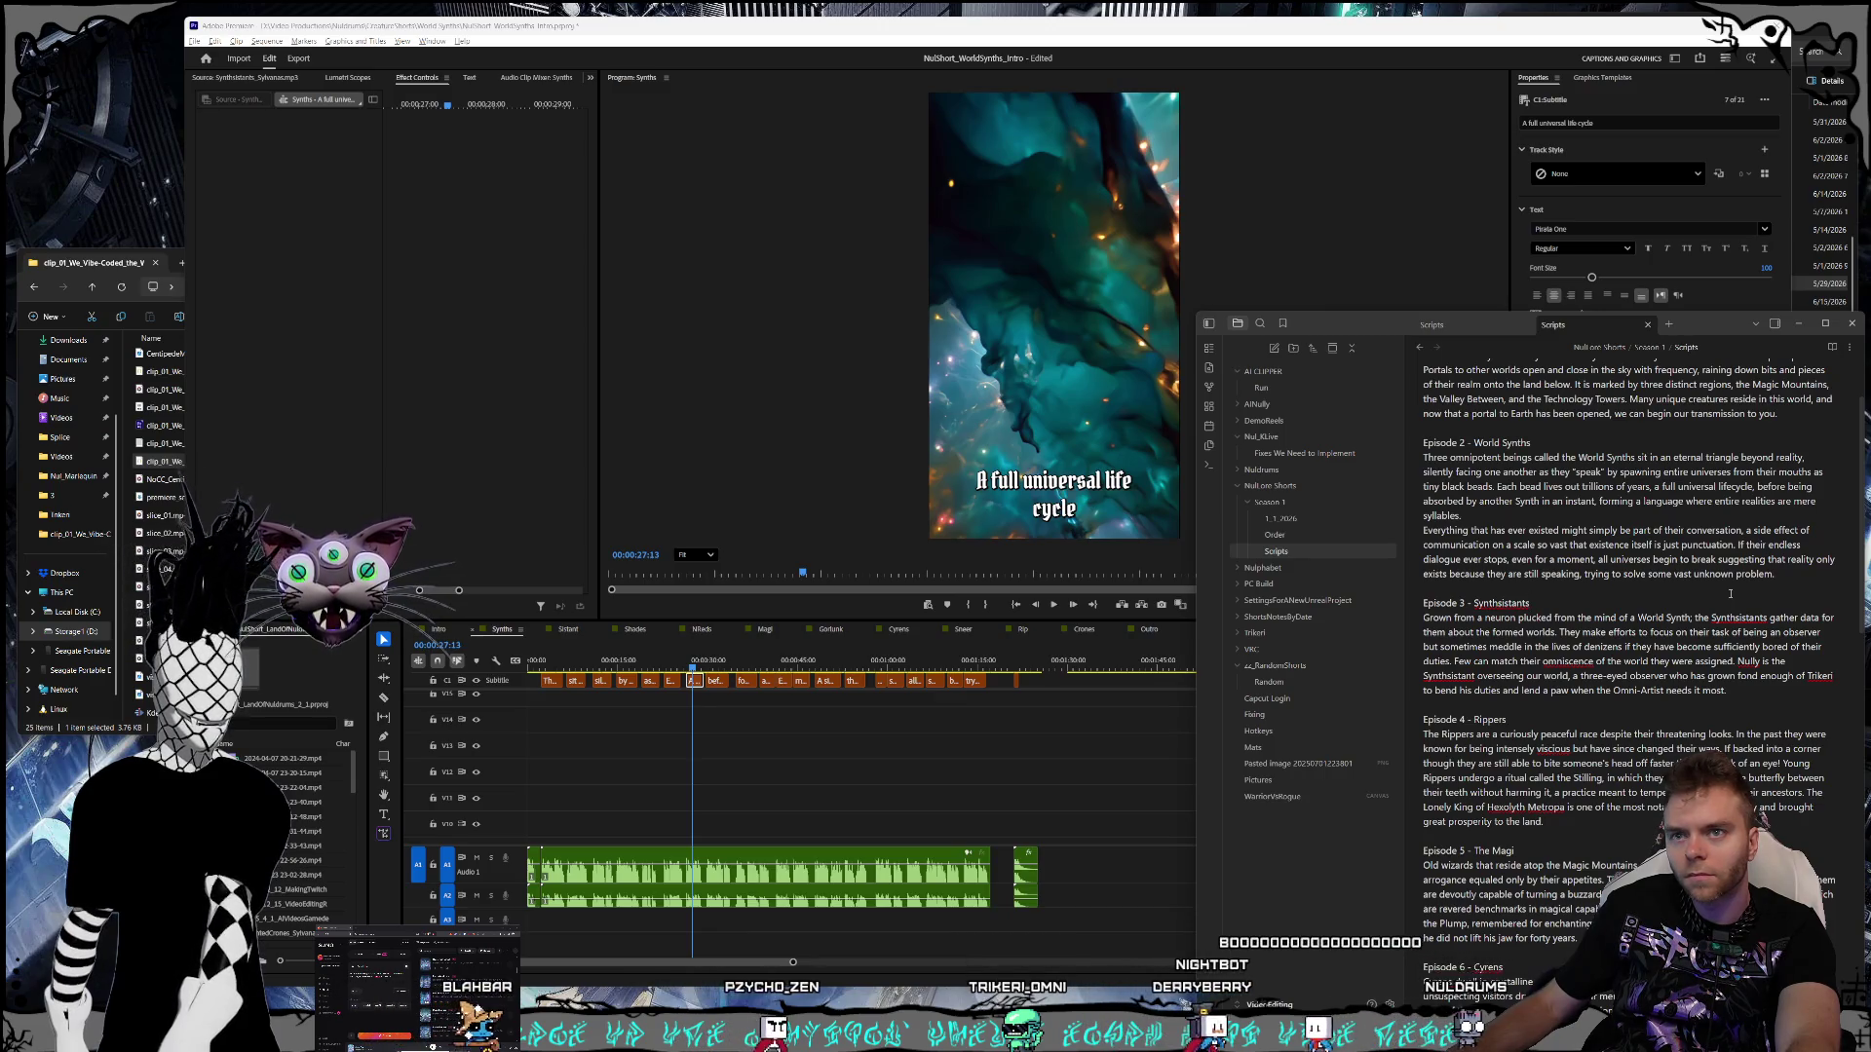
pyautogui.hotkey('alt', 'Tab')
pyautogui.press('t')
pyautogui.click(981, 481)
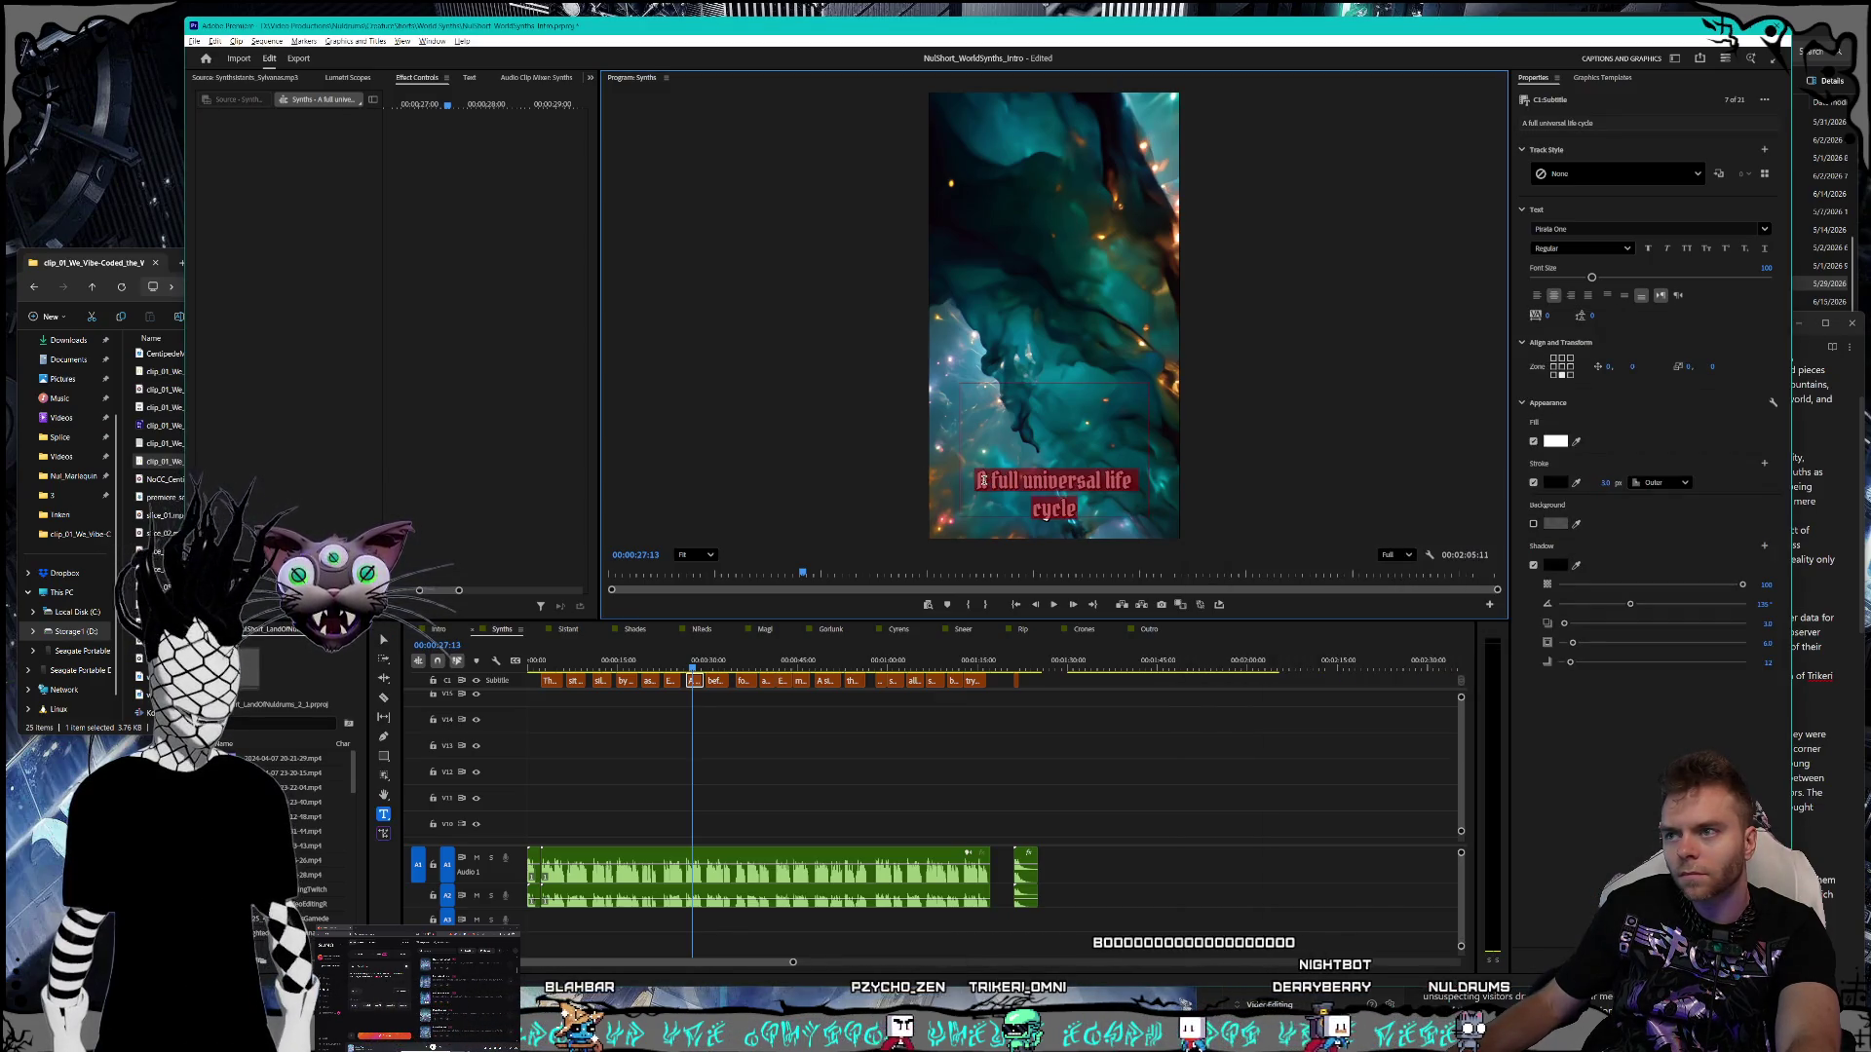
pyautogui.press('Delete')
pyautogui.write('a')
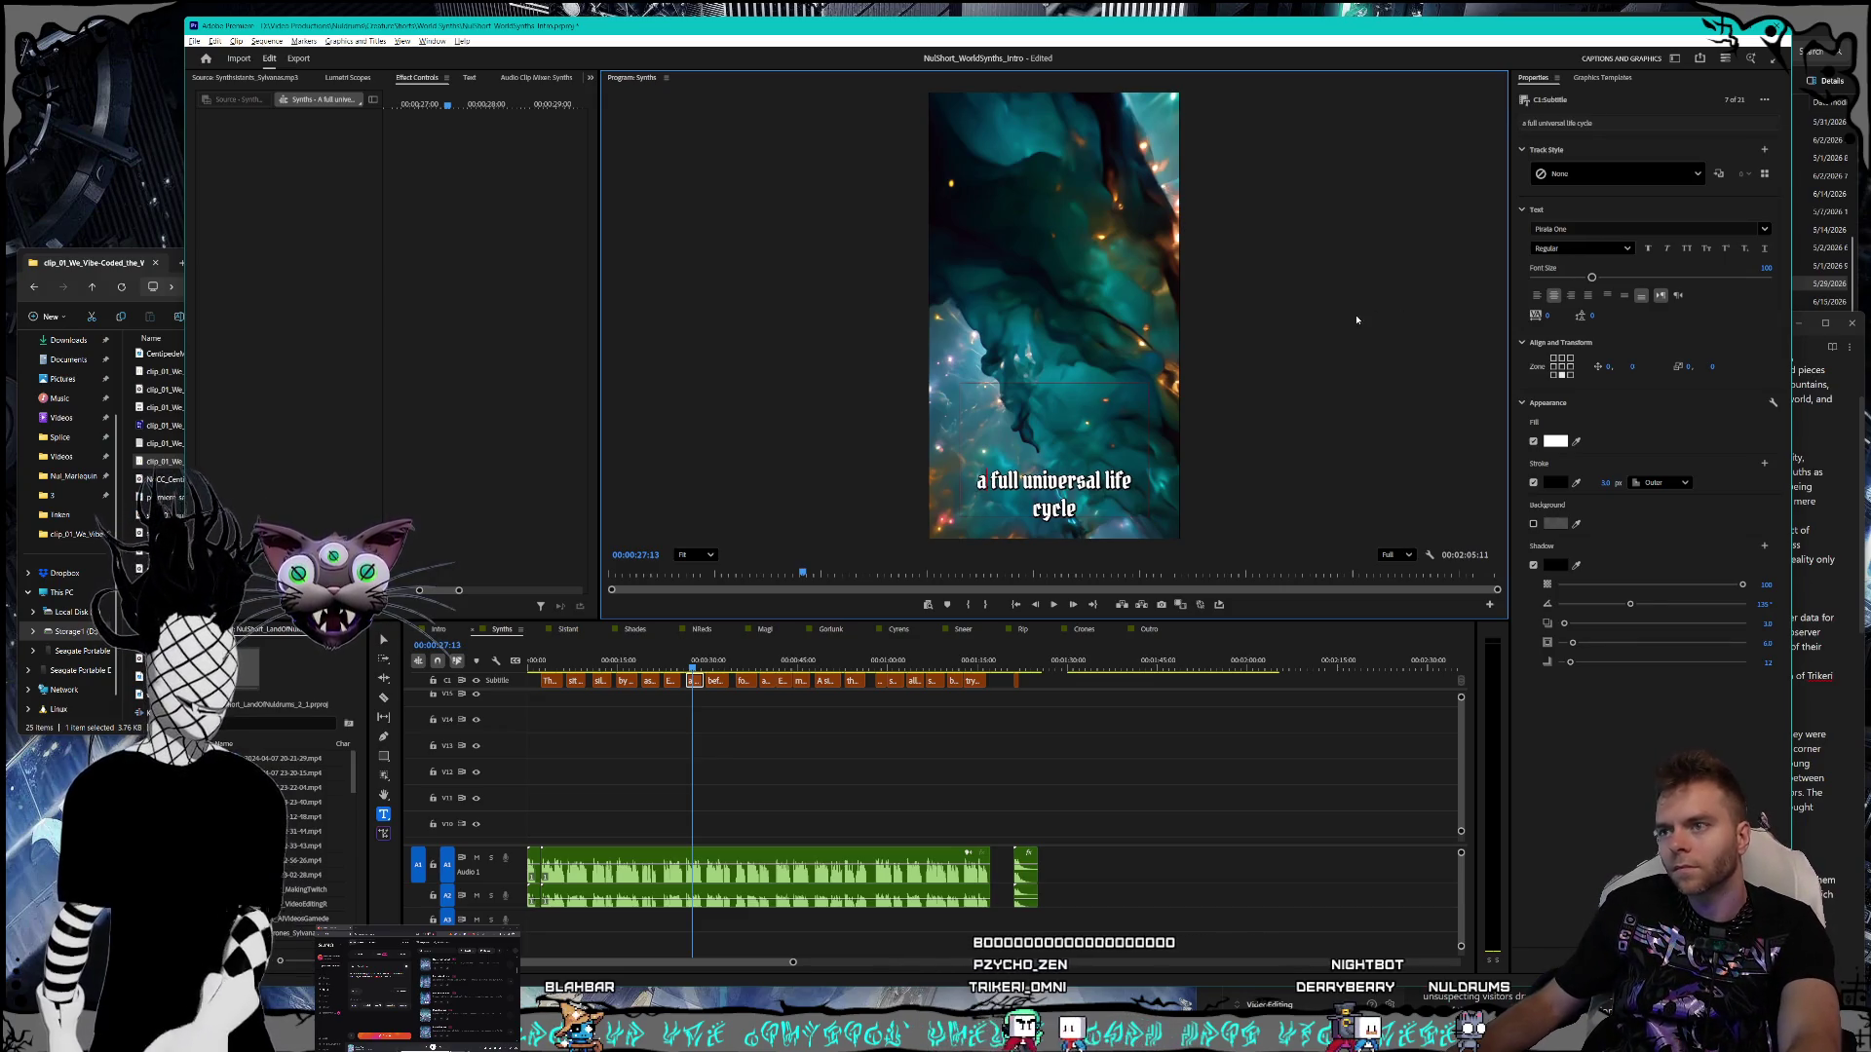
pyautogui.press('Escape')
pyautogui.hotkey('alt', 'Tab')
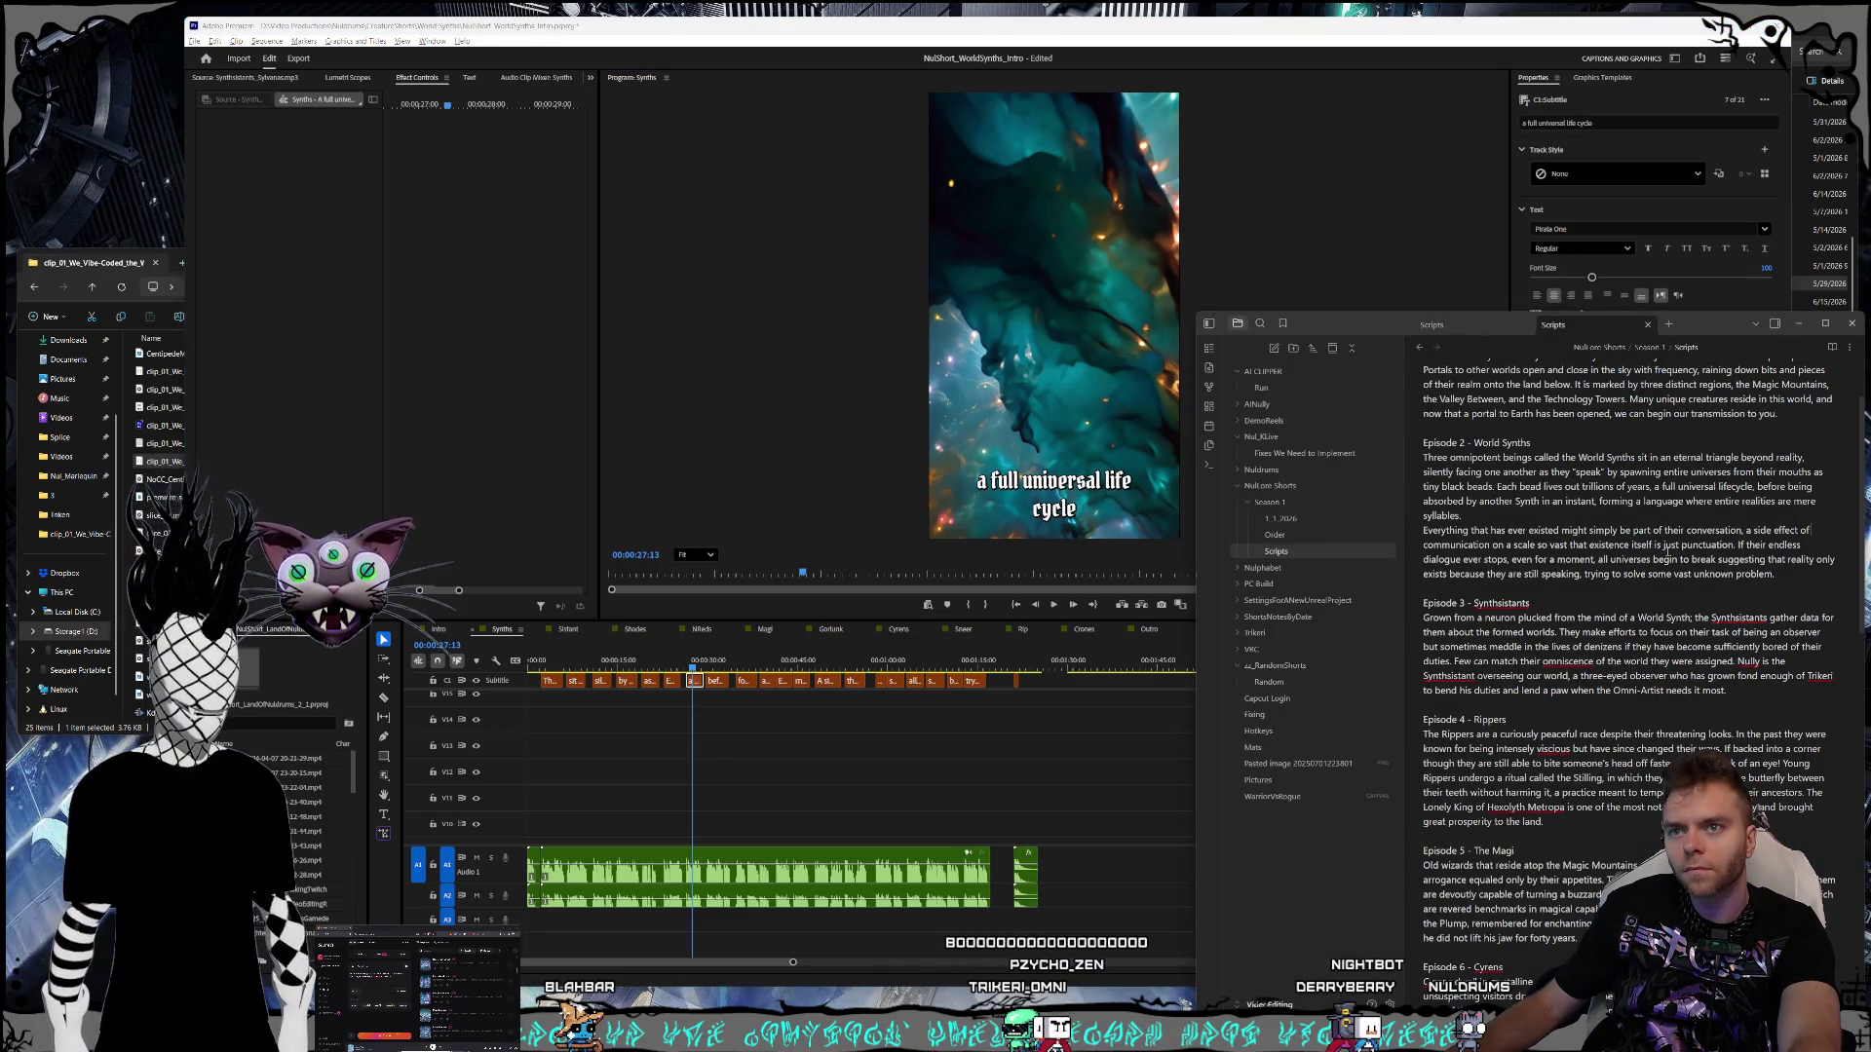
# - Replace lowercase 'synth' with 'Synth' in the 'absorbed by another Synth' caption
pyautogui.doubleClick(1070, 508)
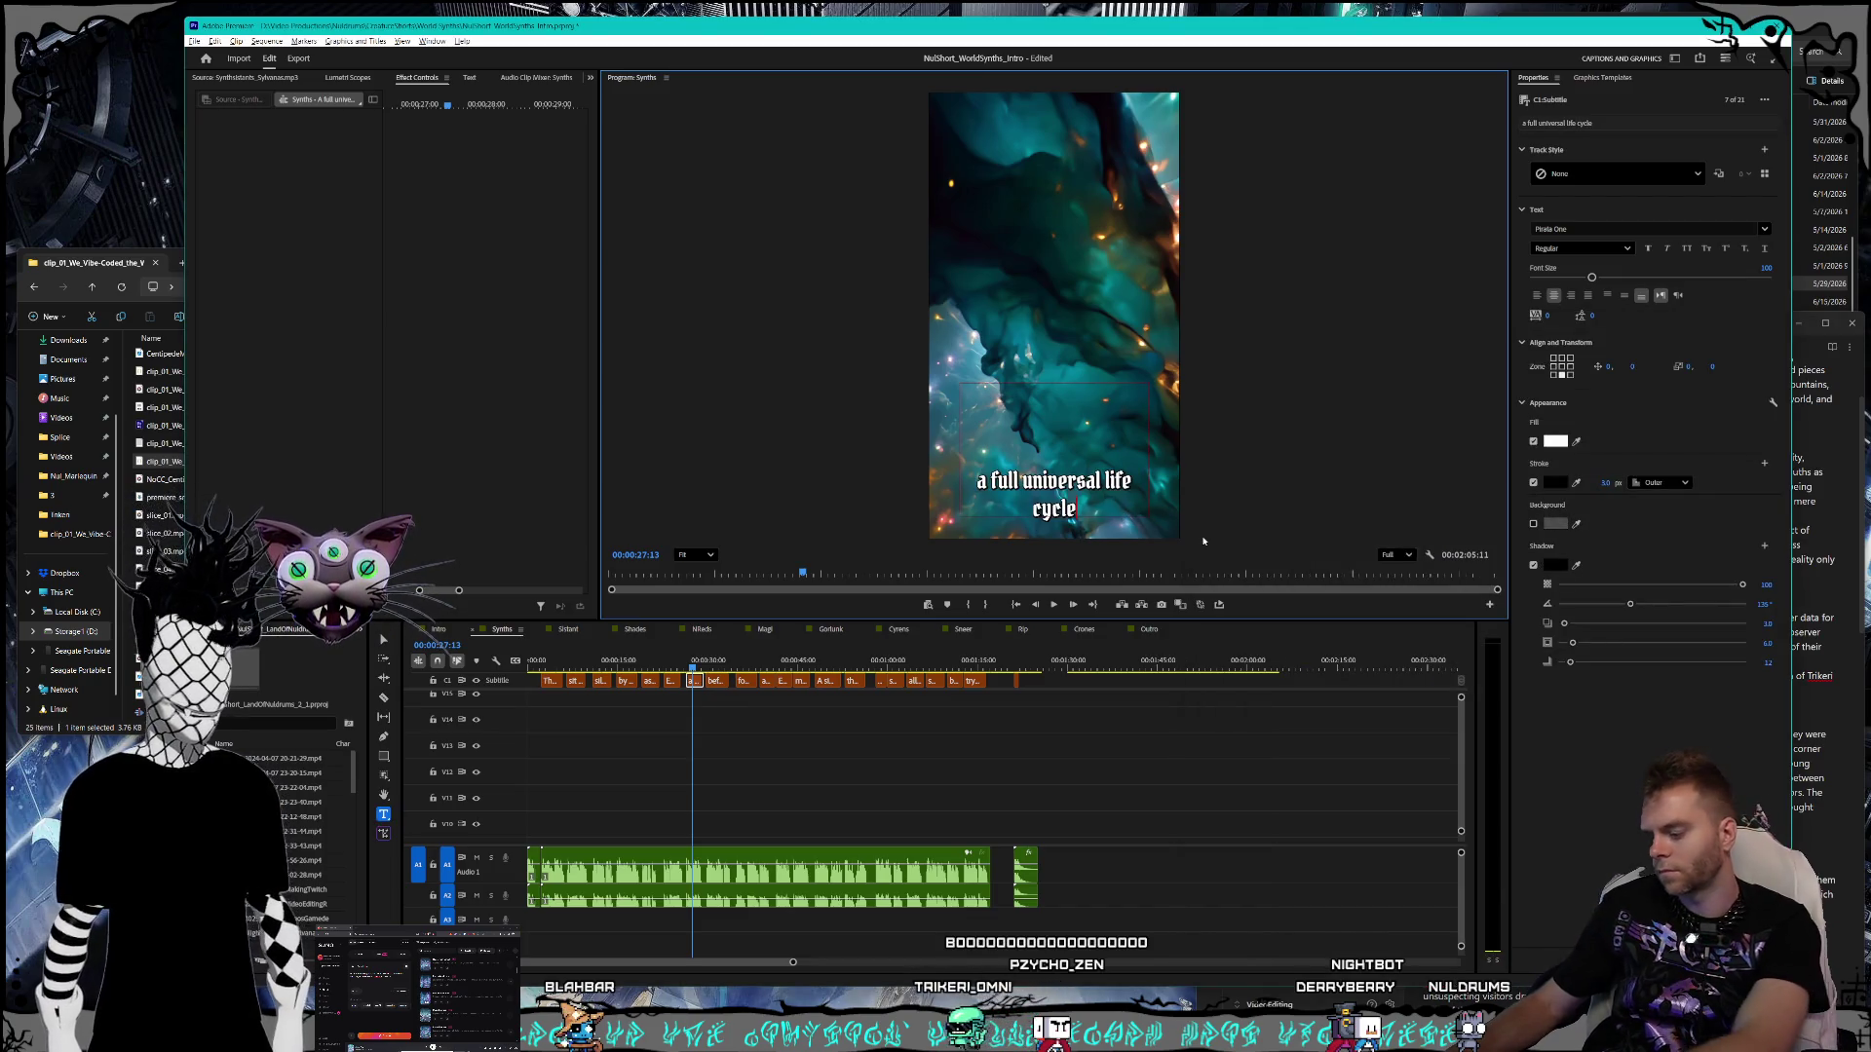
pyautogui.write(',')
pyautogui.press('Escape')
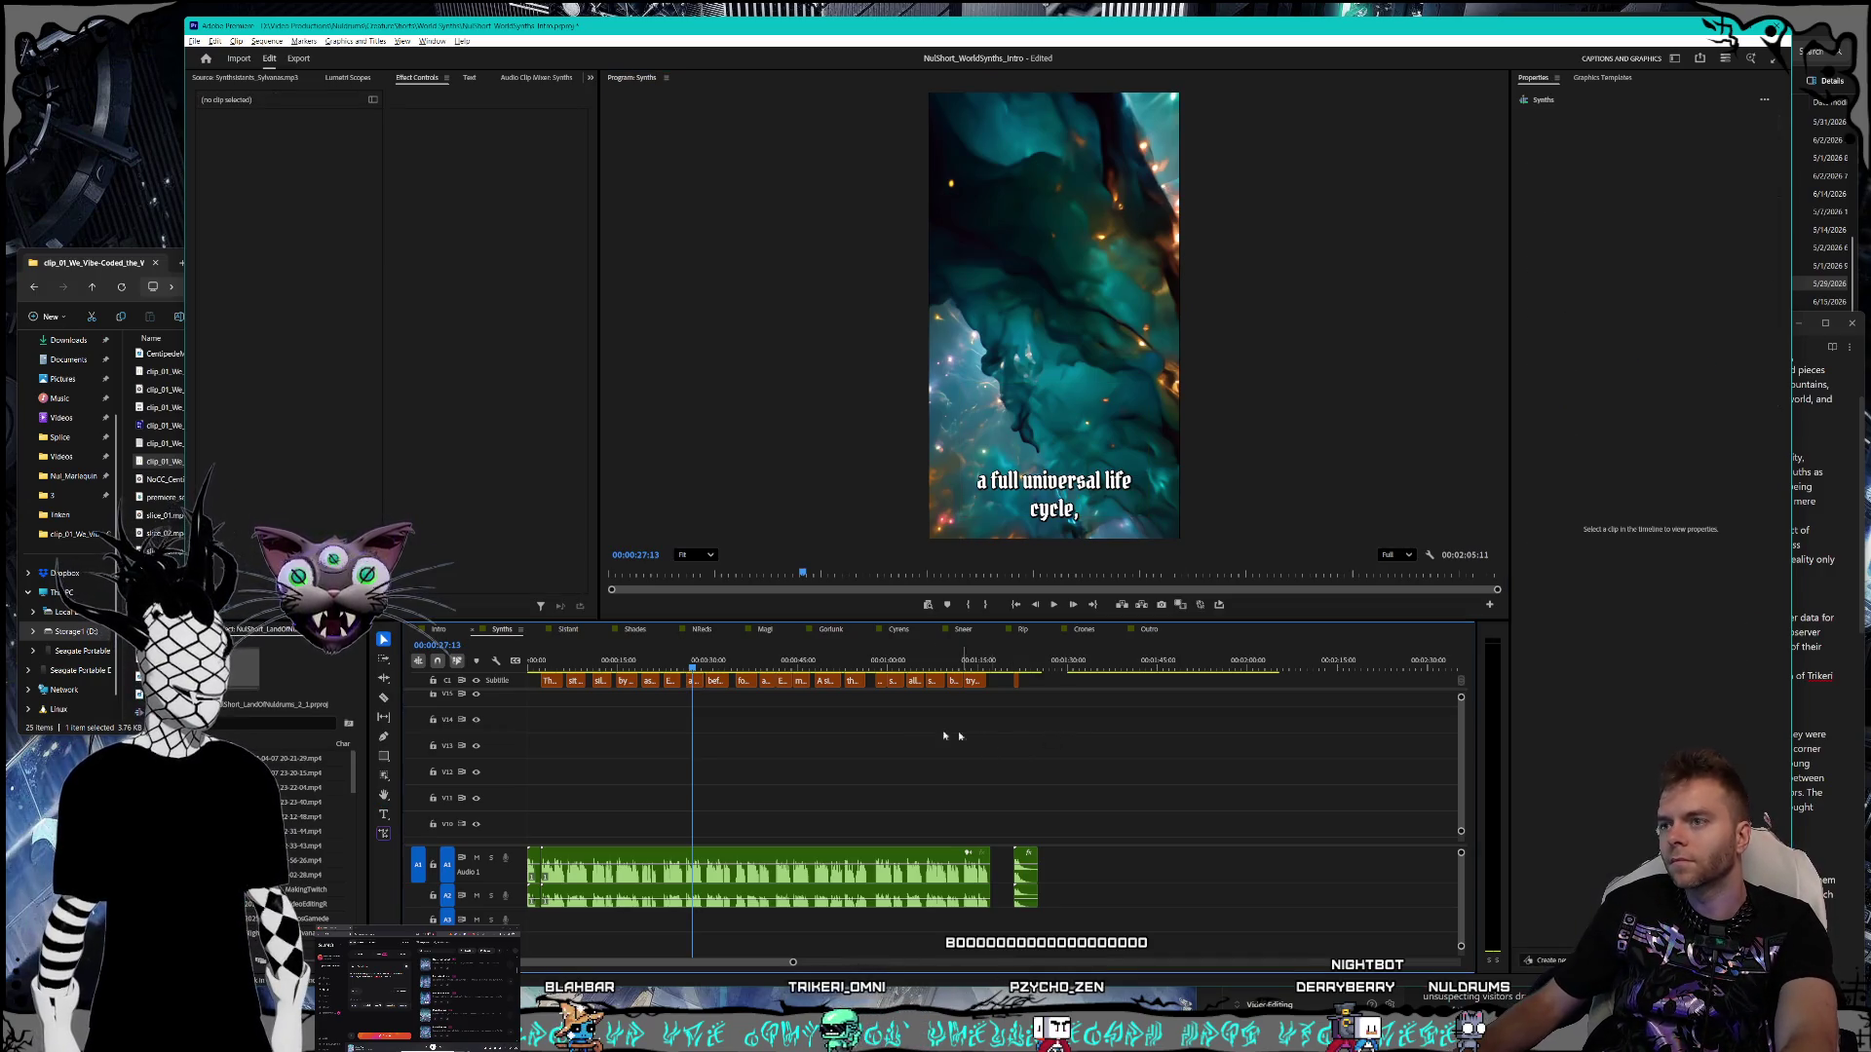
pyautogui.press('Down')
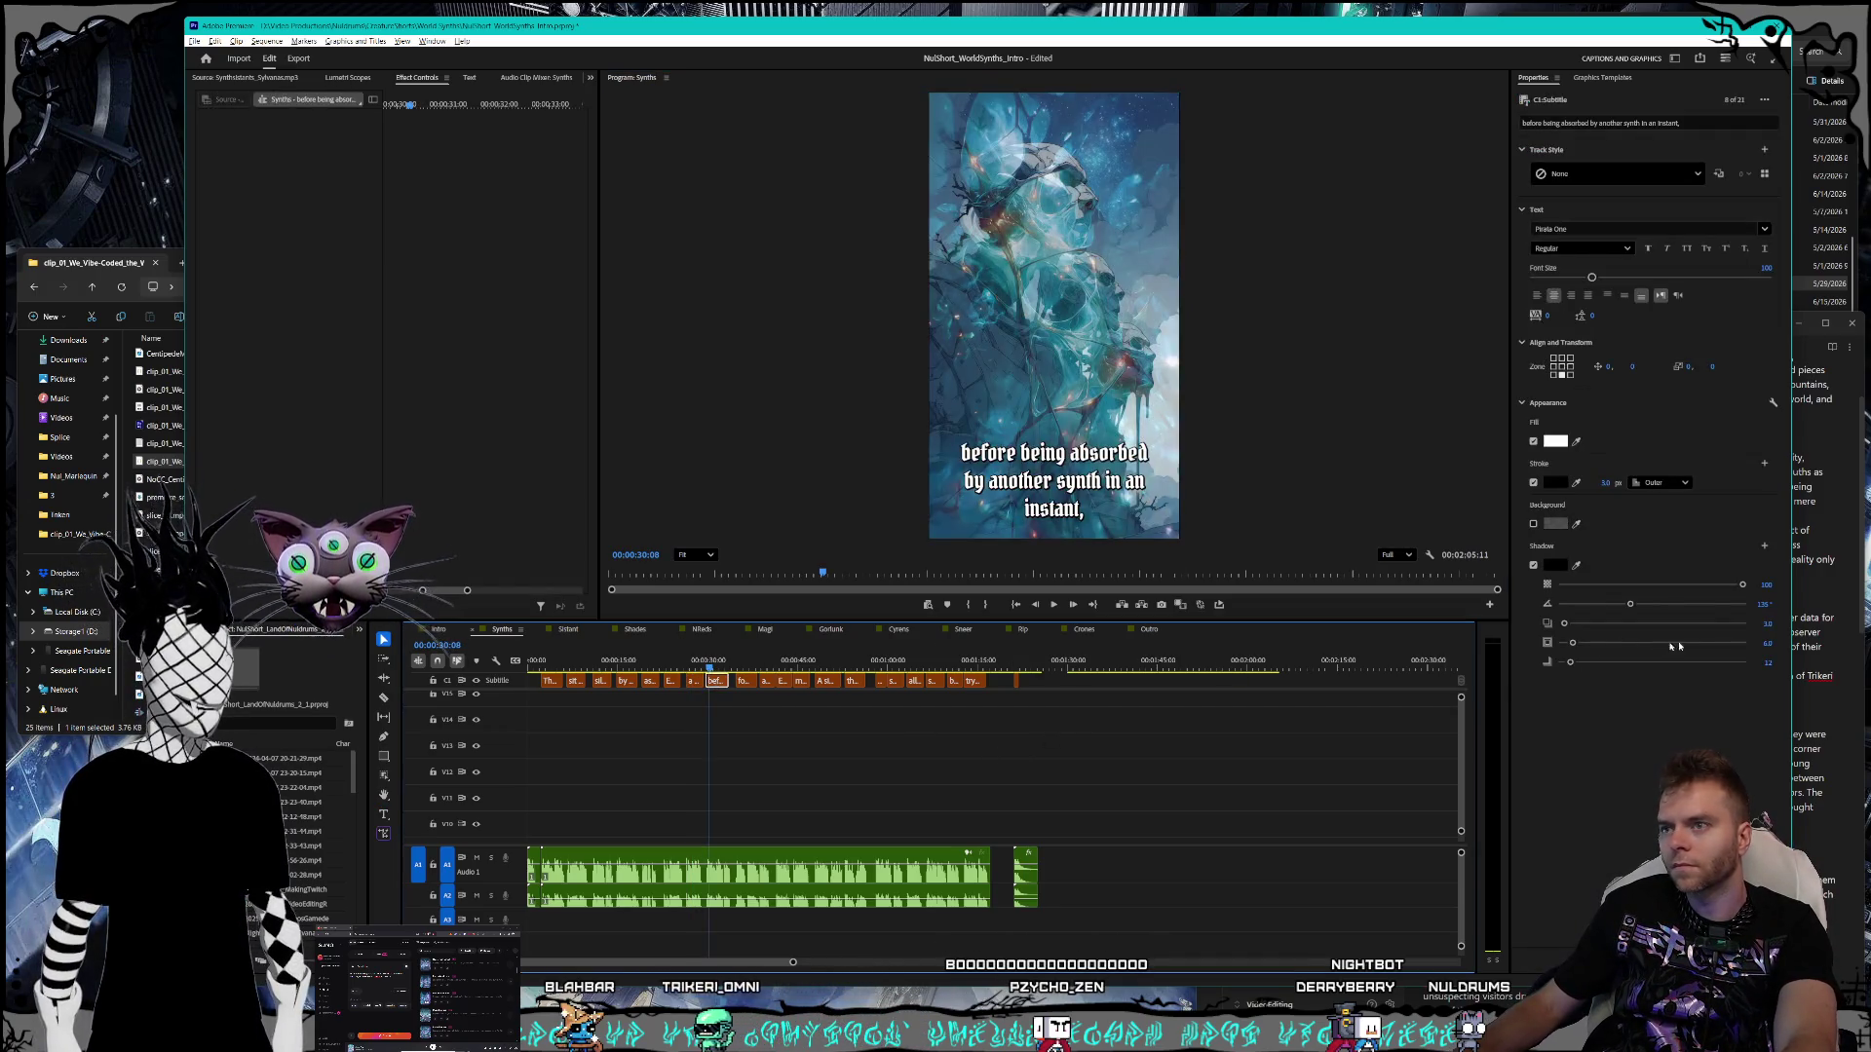
pyautogui.hotkey('alt', 'Tab')
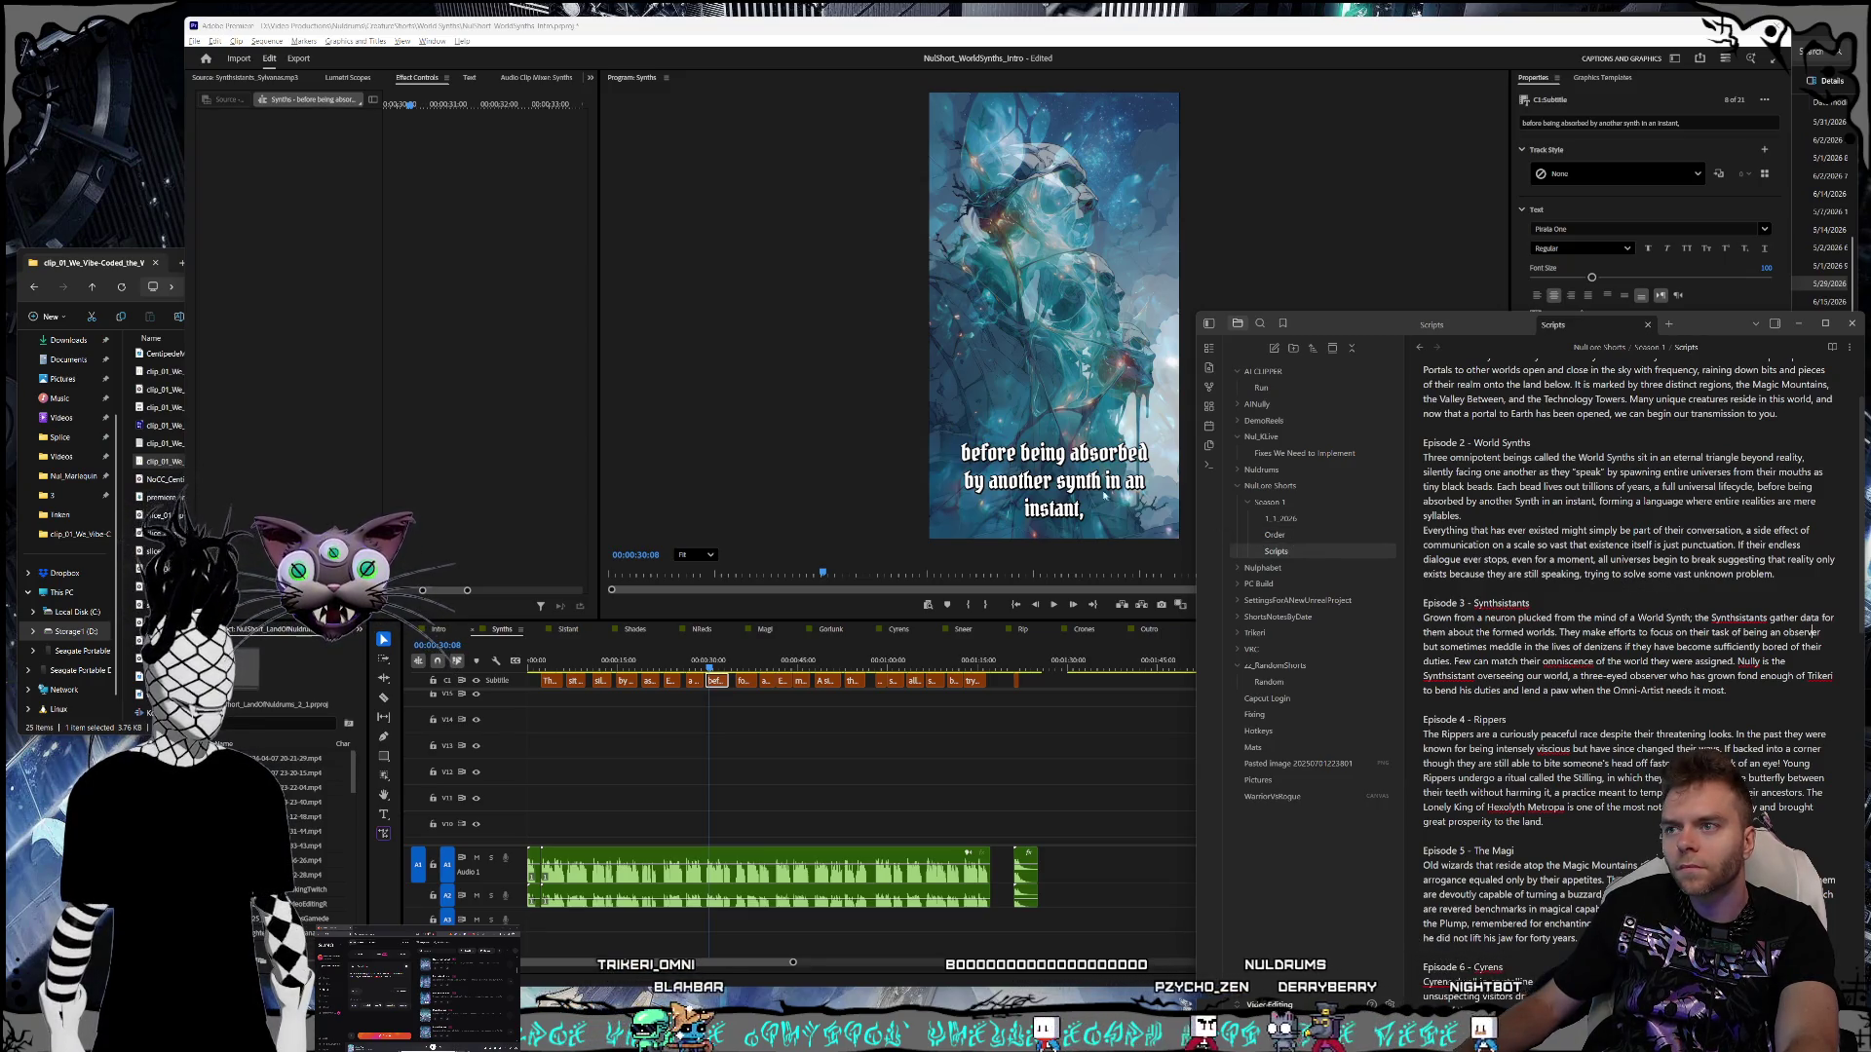
pyautogui.hotkey('alt', 'Tab')
pyautogui.press('t')
pyautogui.click(1060, 481)
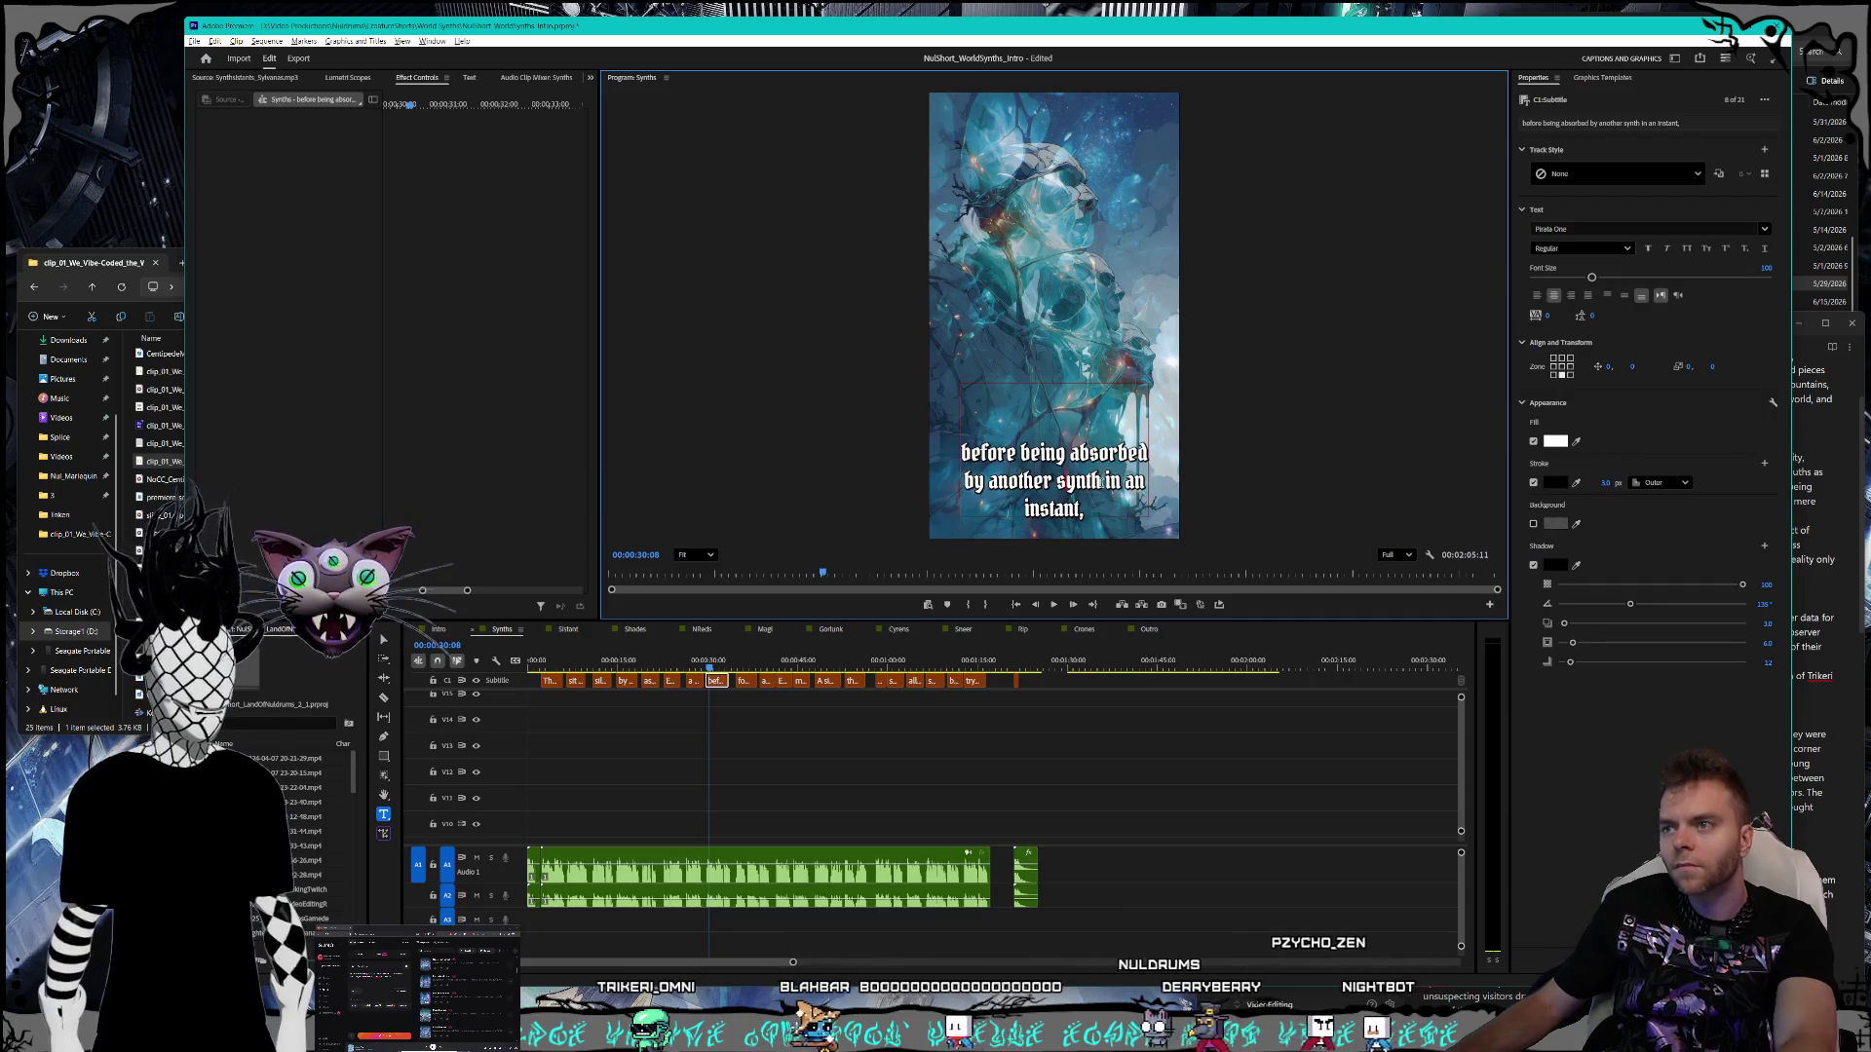
pyautogui.press('BackSpace')
pyautogui.write('S')
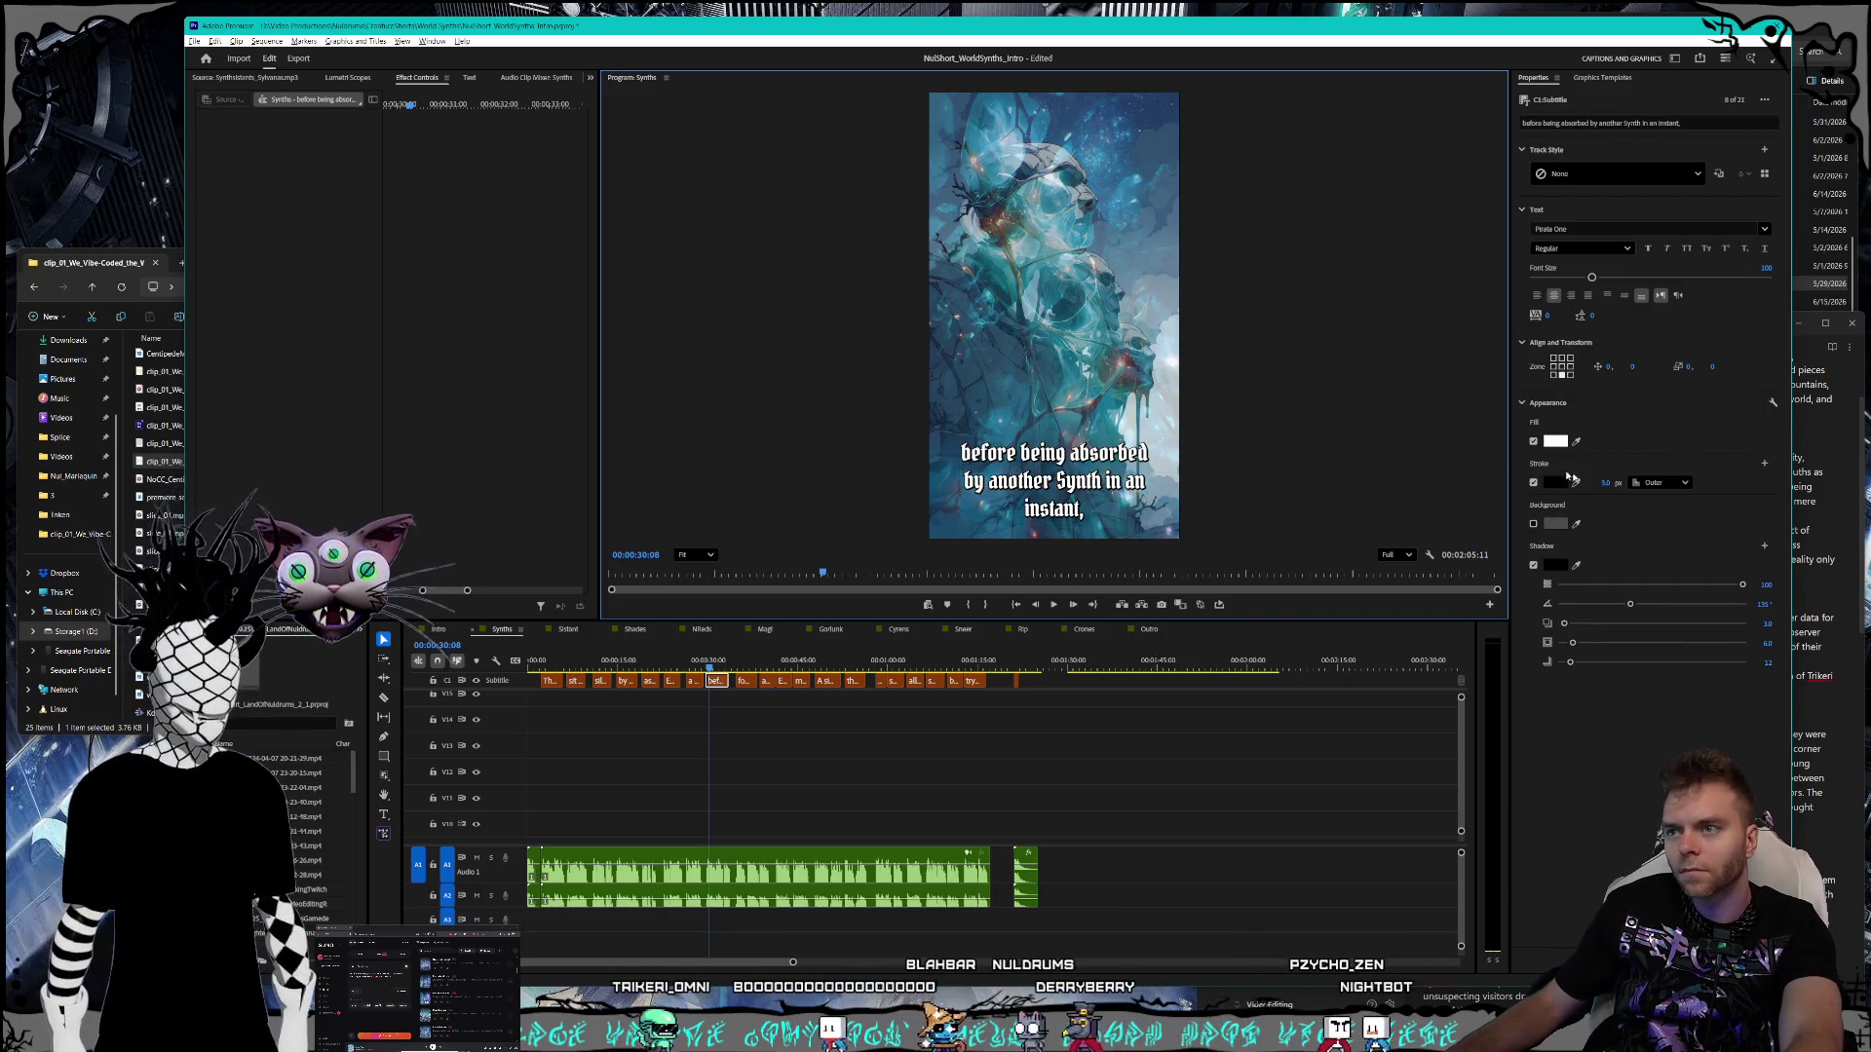
pyautogui.press('Escape')
pyautogui.hotkey('alt', 'Tab')
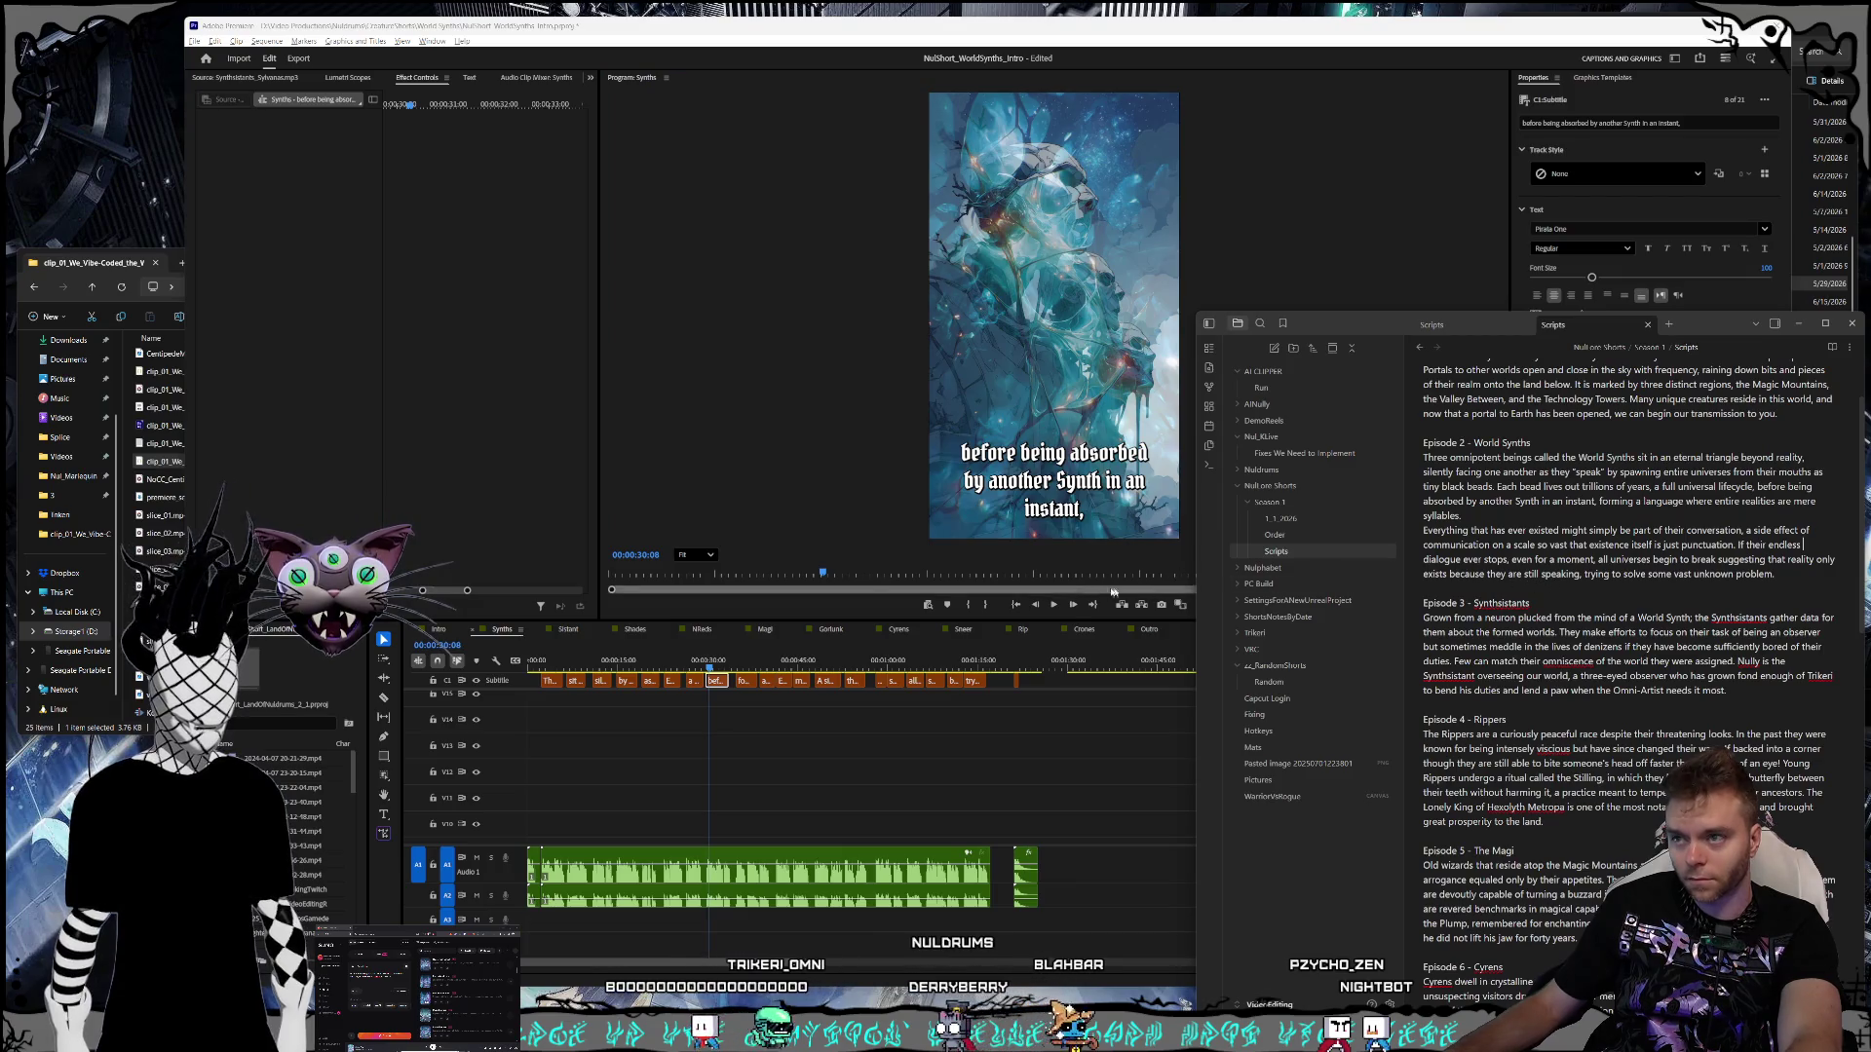
pyautogui.click(765, 627)
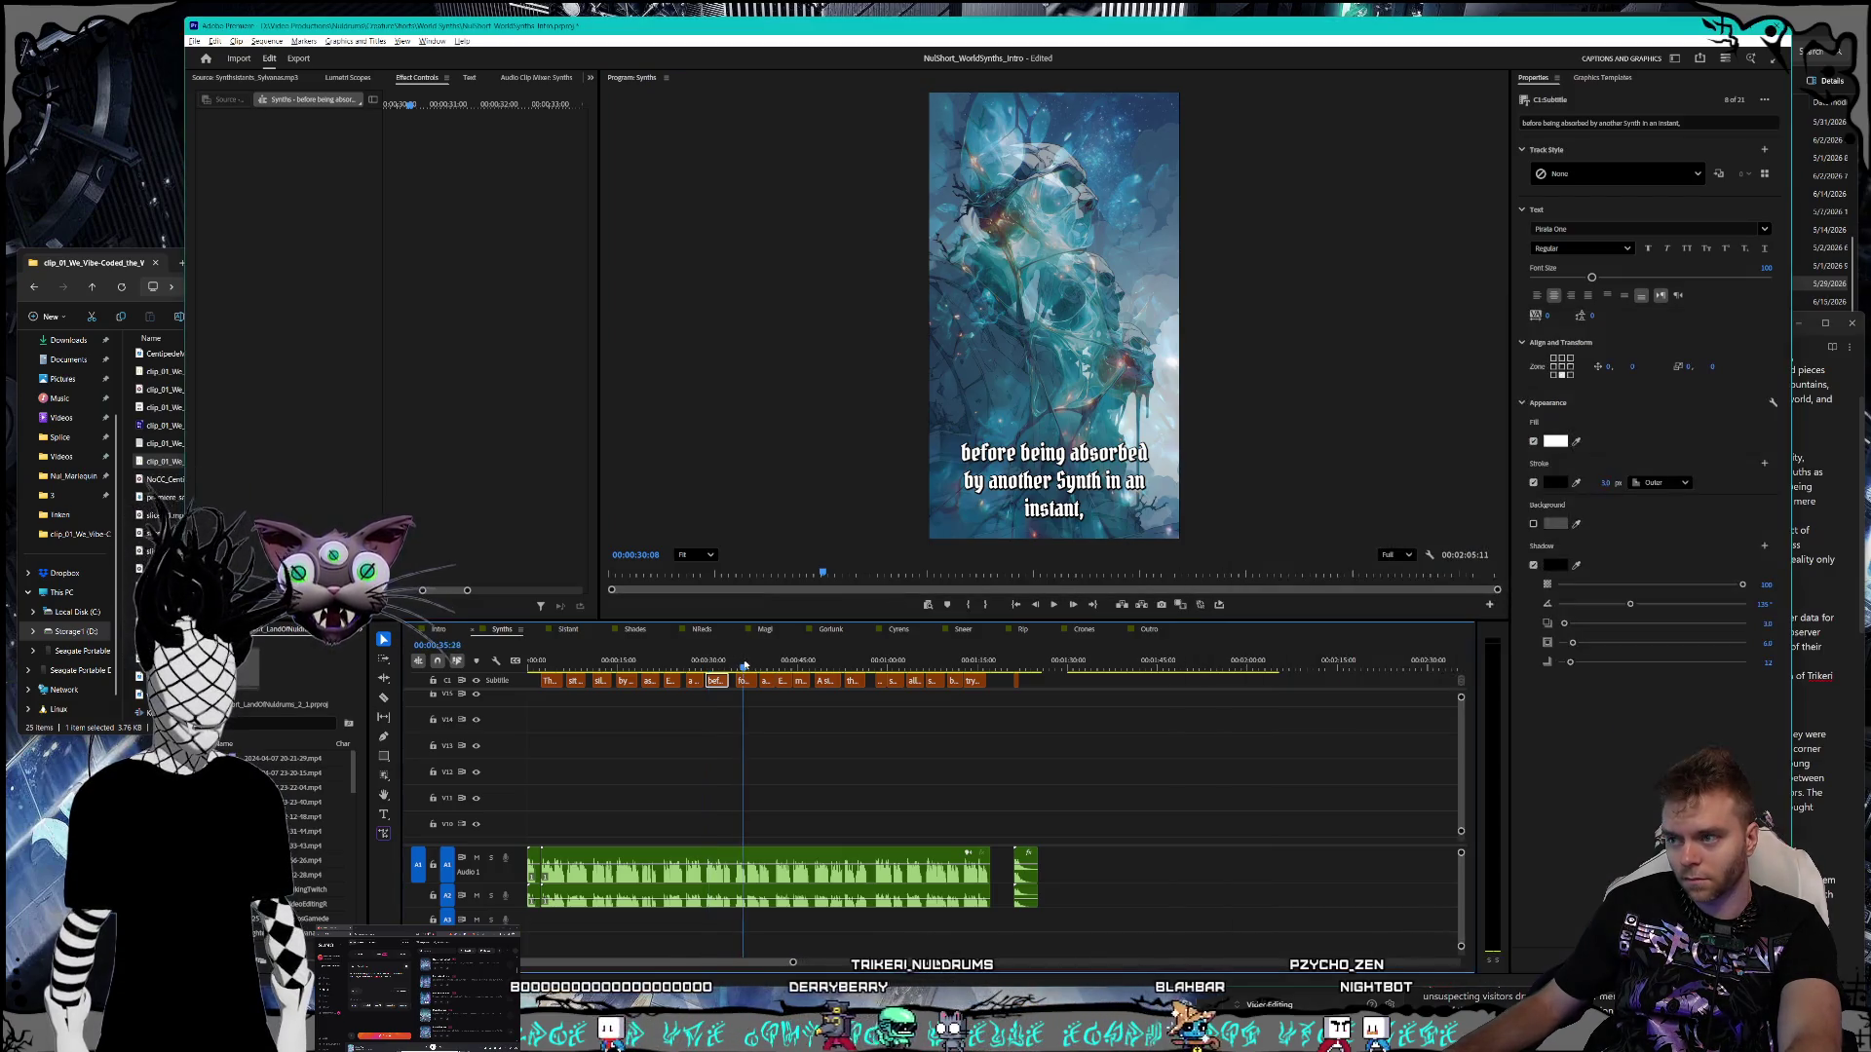
pyautogui.click(745, 662)
pyautogui.click(746, 681)
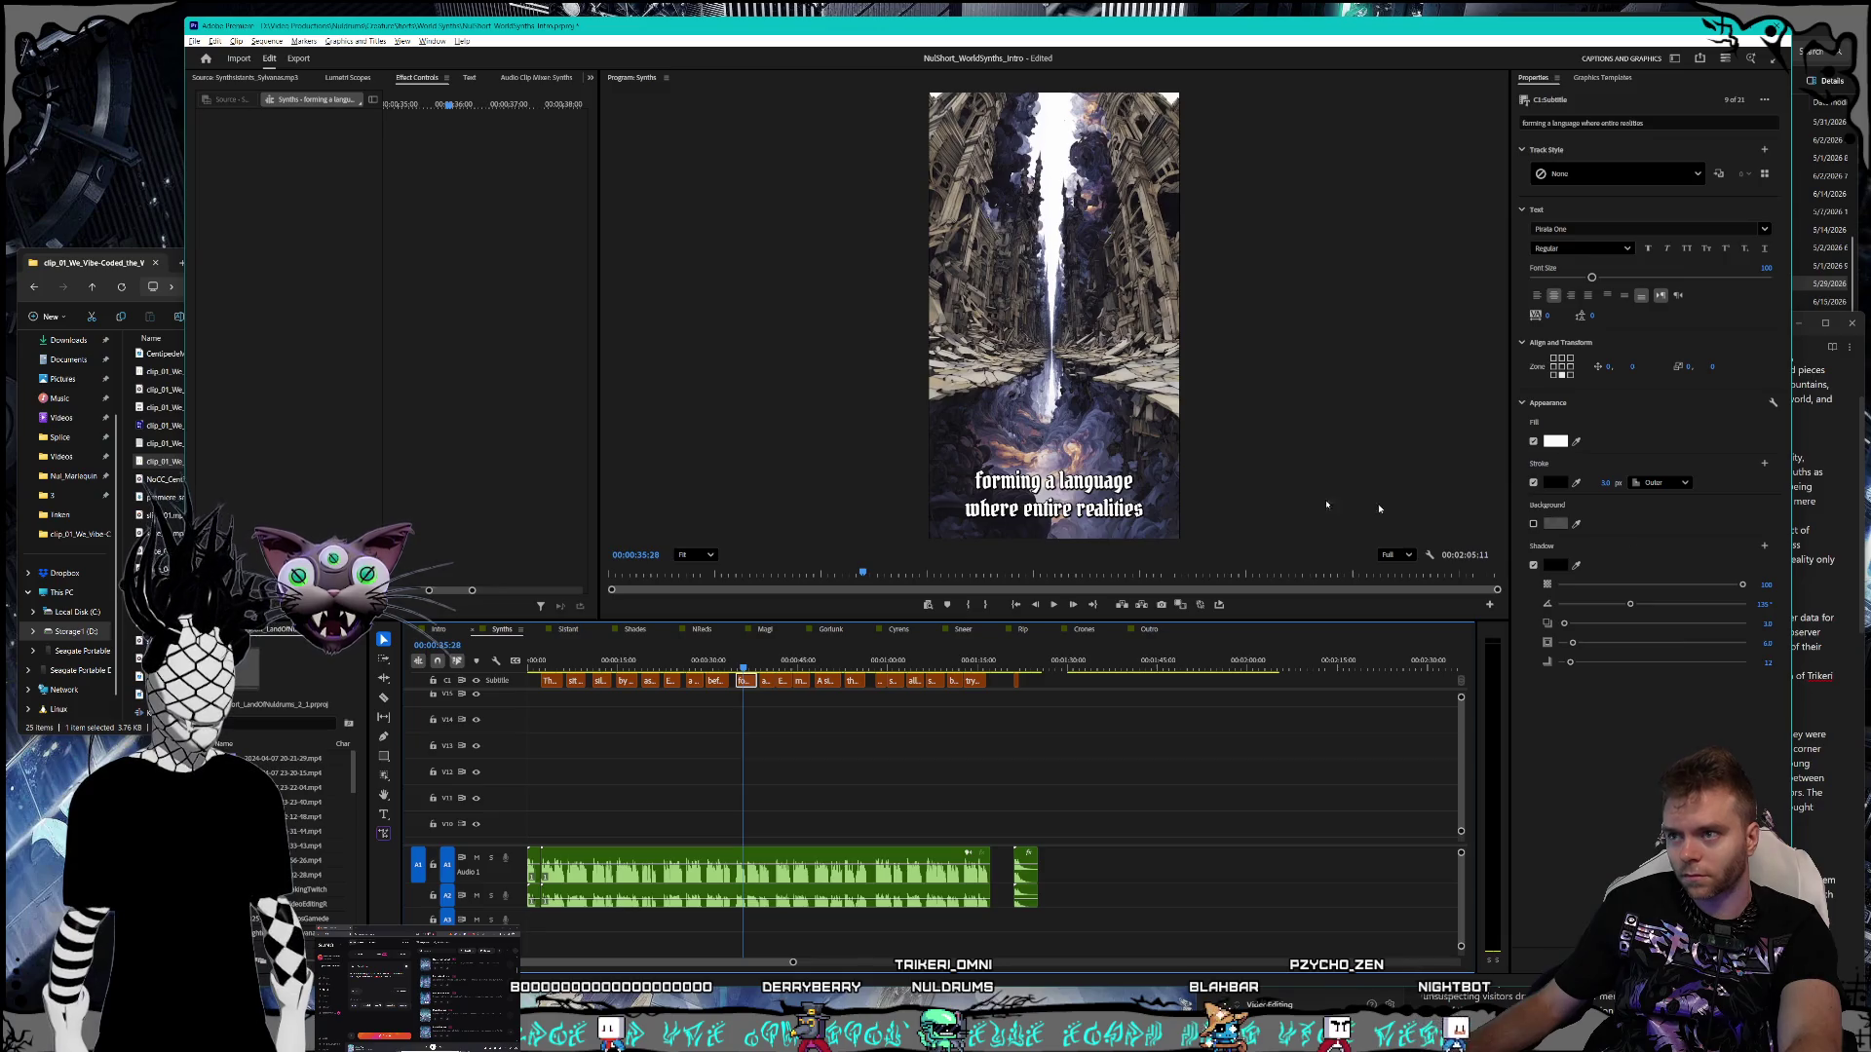
# - Check the 'are mere syllables.' caption against the script notes
pyautogui.click(1866, 524)
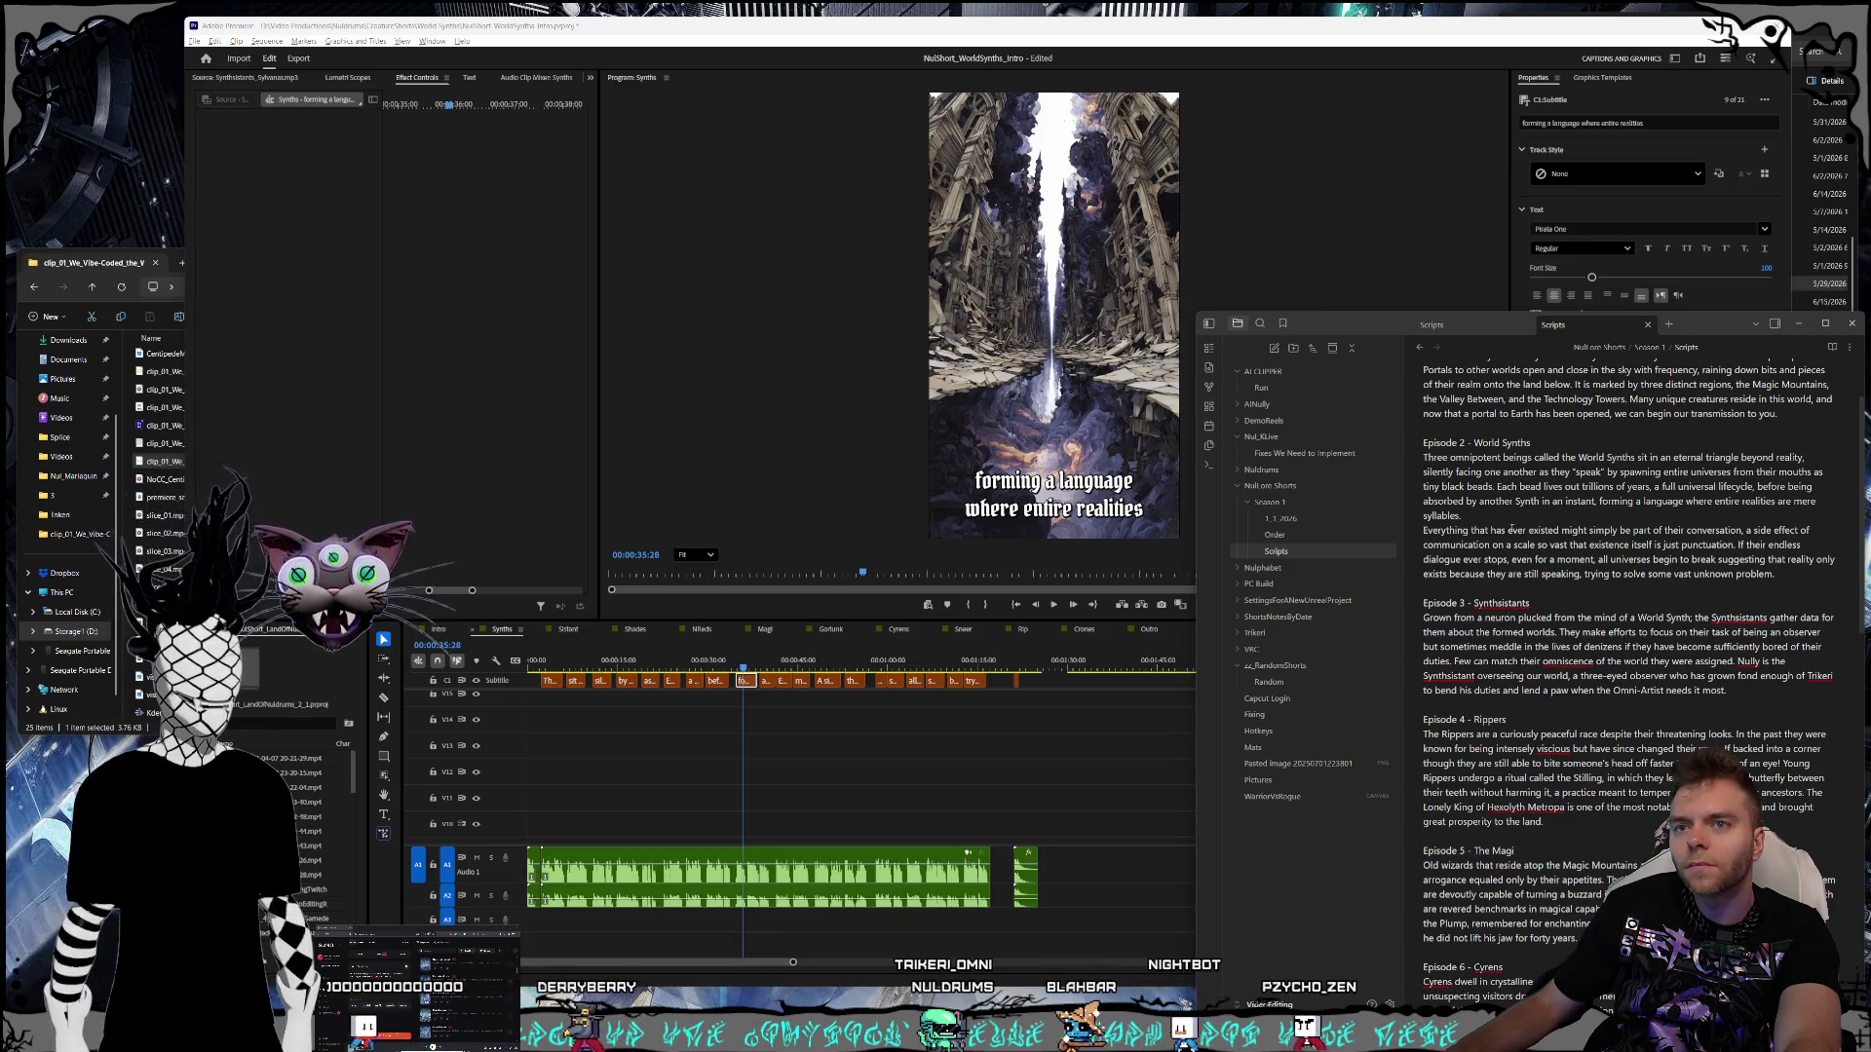
pyautogui.click(1474, 516)
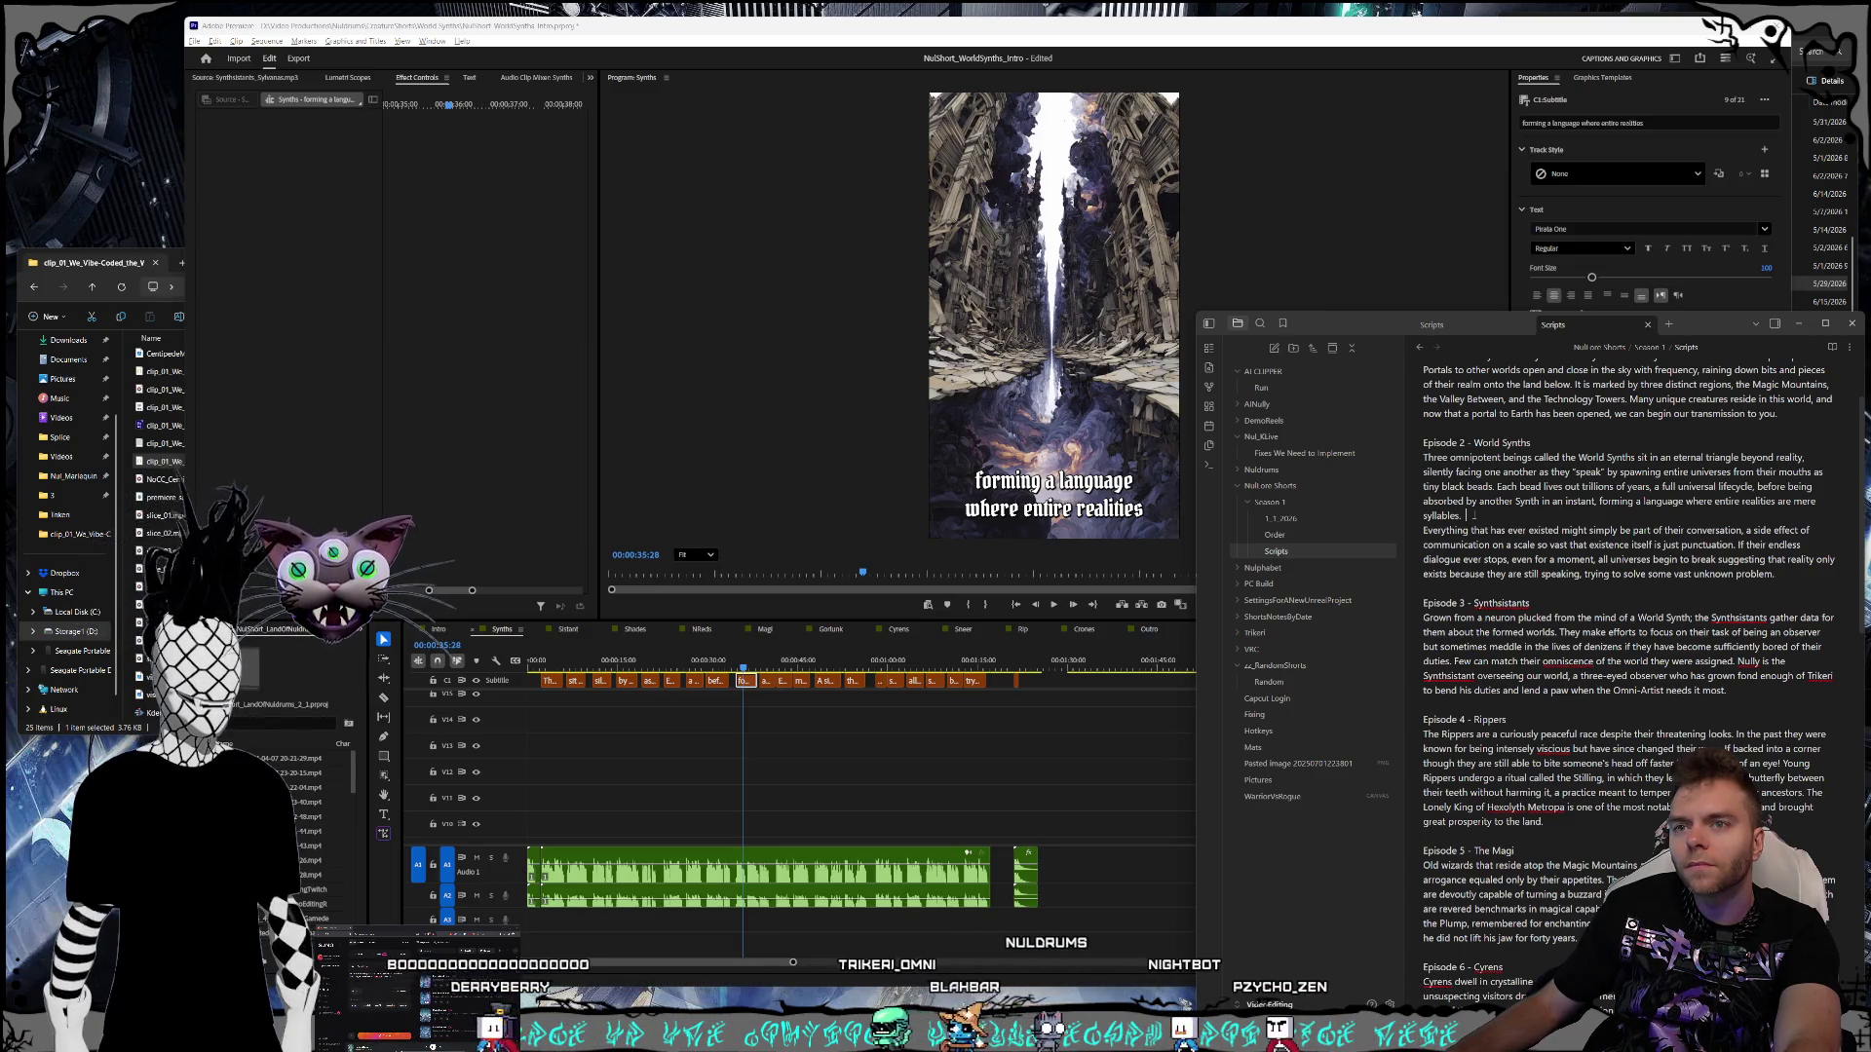
pyautogui.click(743, 690)
pyautogui.press('Down')
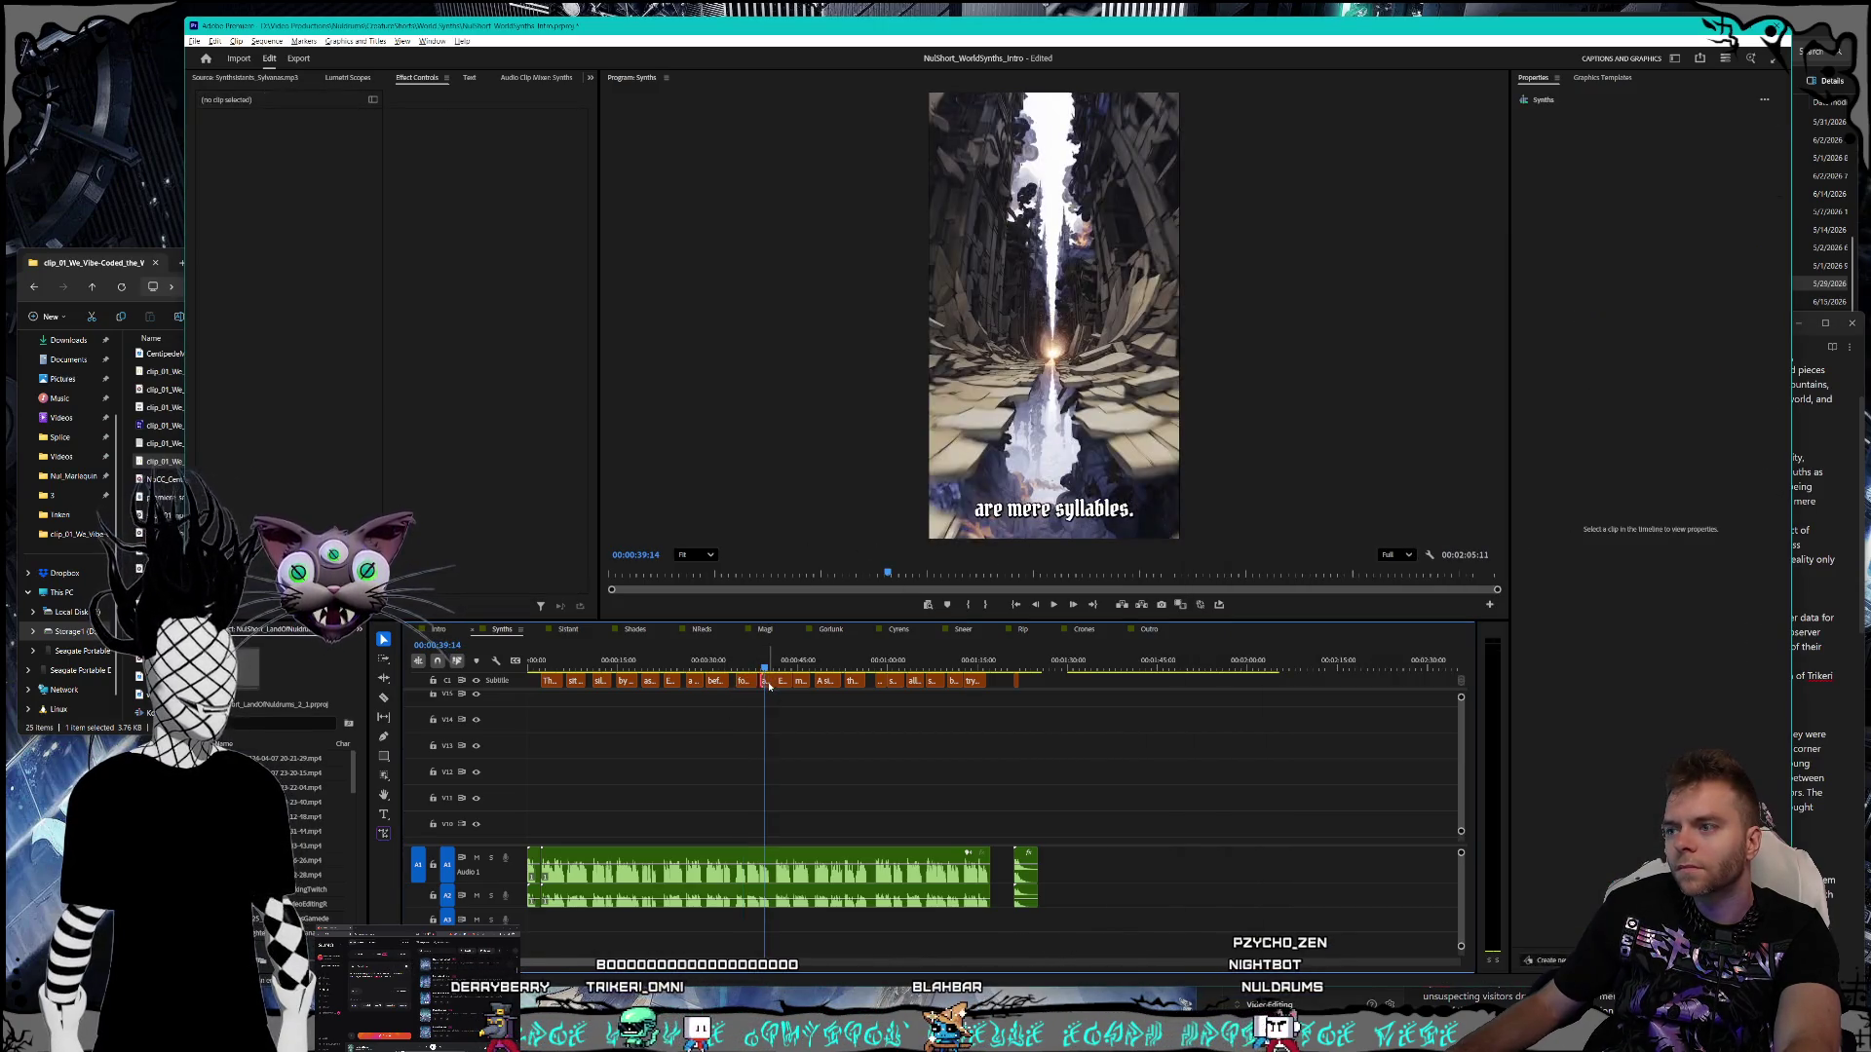
pyautogui.click(768, 682)
pyautogui.hotkey('alt', 'Tab')
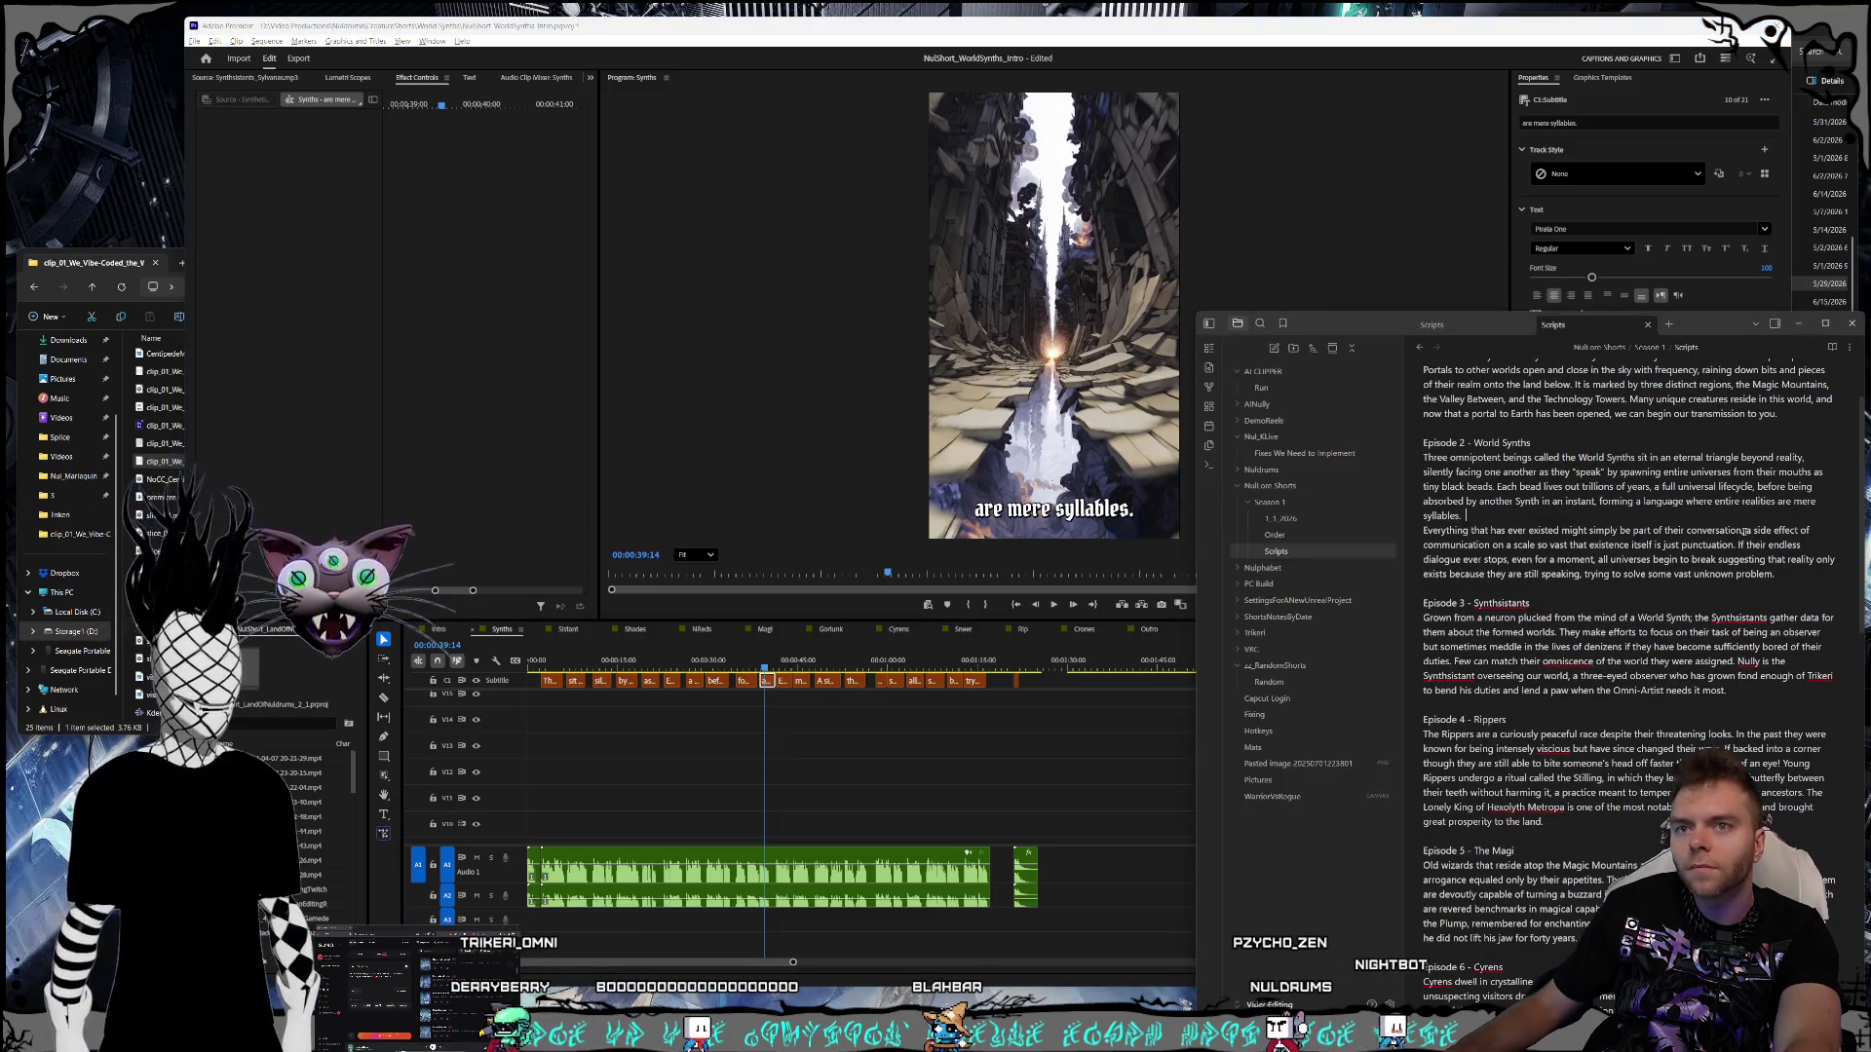
pyautogui.hotkey('alt', 'Tab')
pyautogui.click(1112, 508)
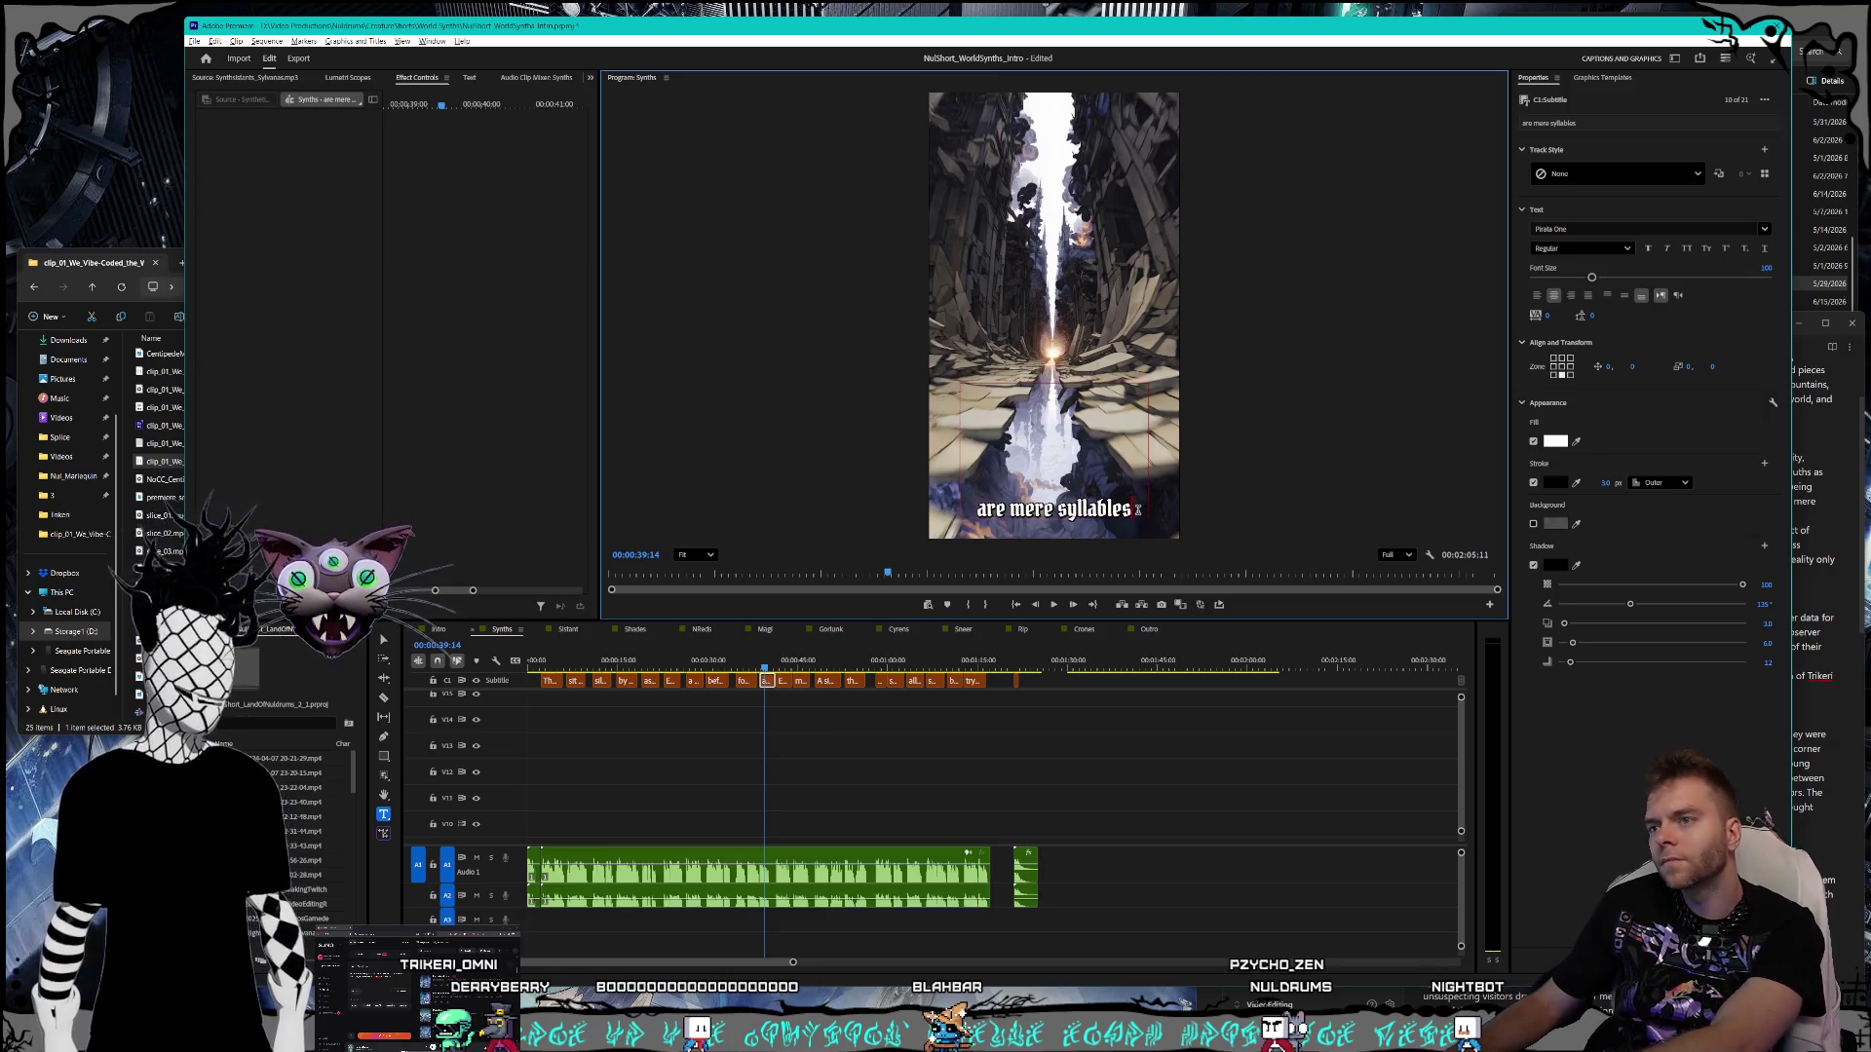
pyautogui.write('.')
pyautogui.press('Escape')
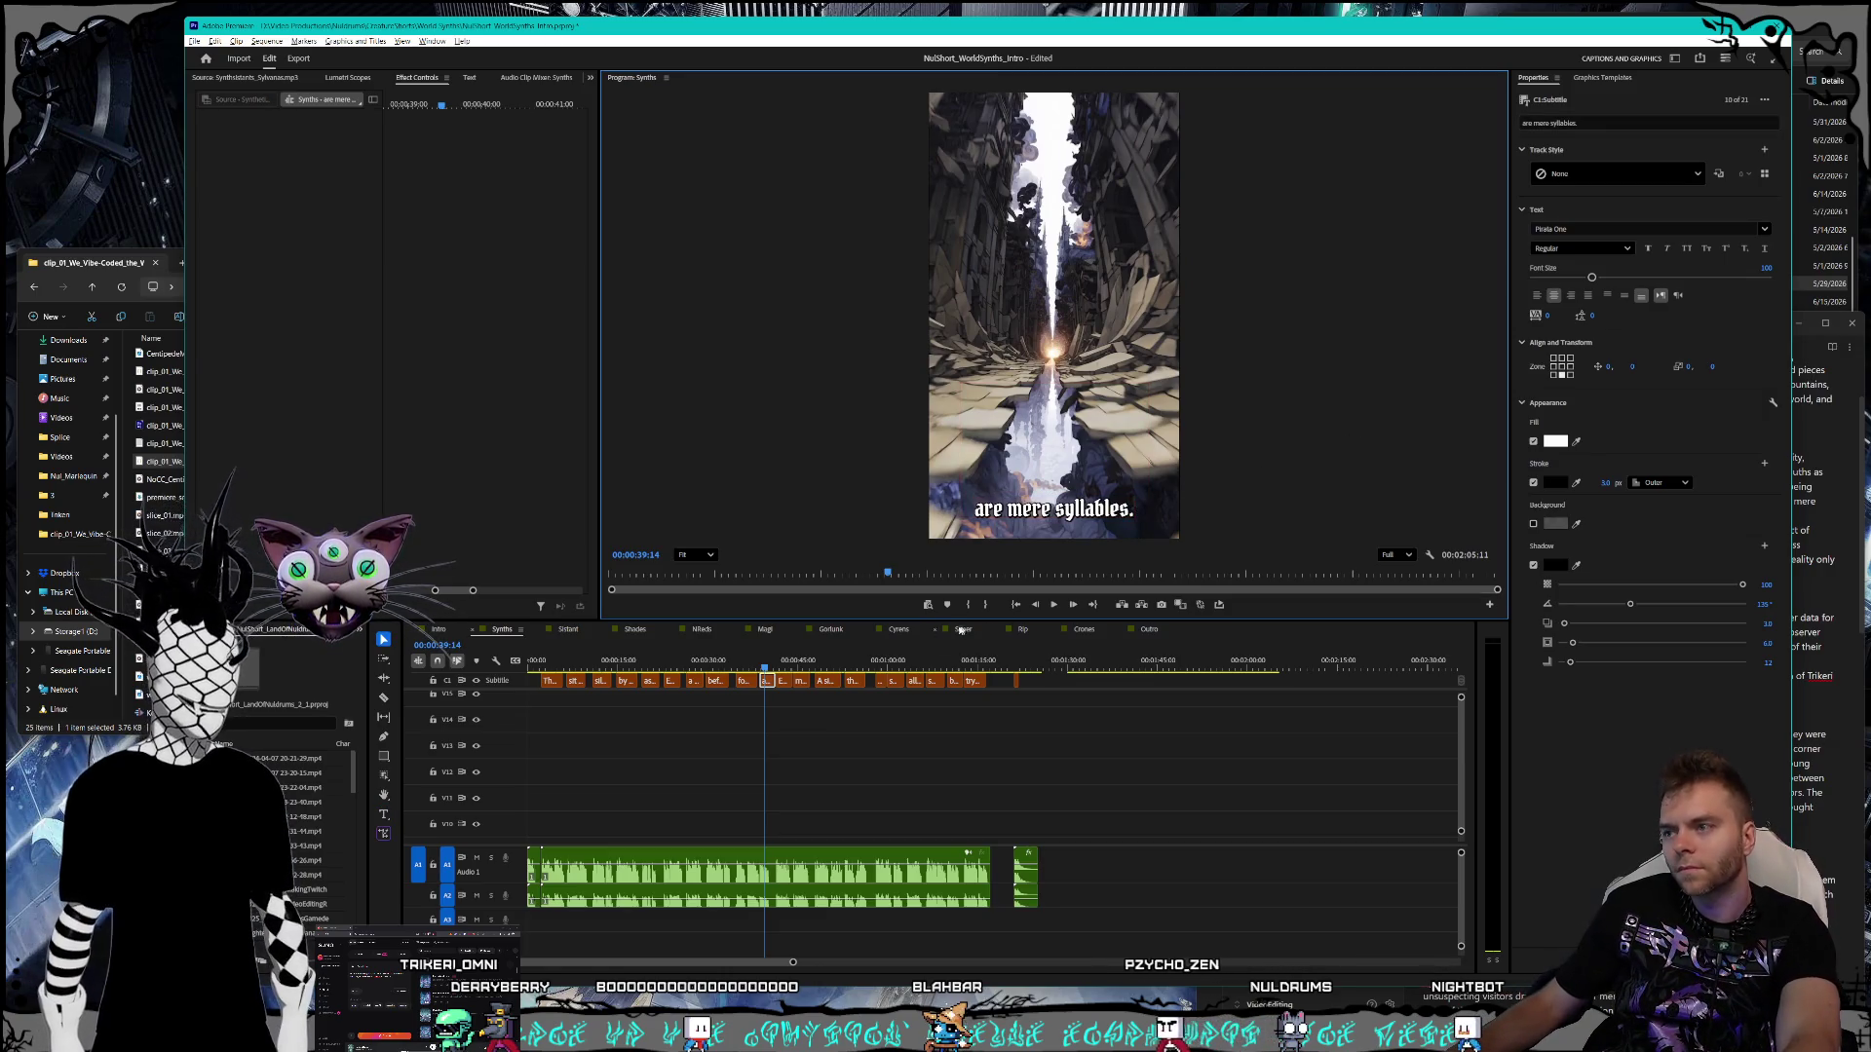
# - Add a comma after 'conversation' in the 'might simply be part of their conversation' caption
pyautogui.click(778, 671)
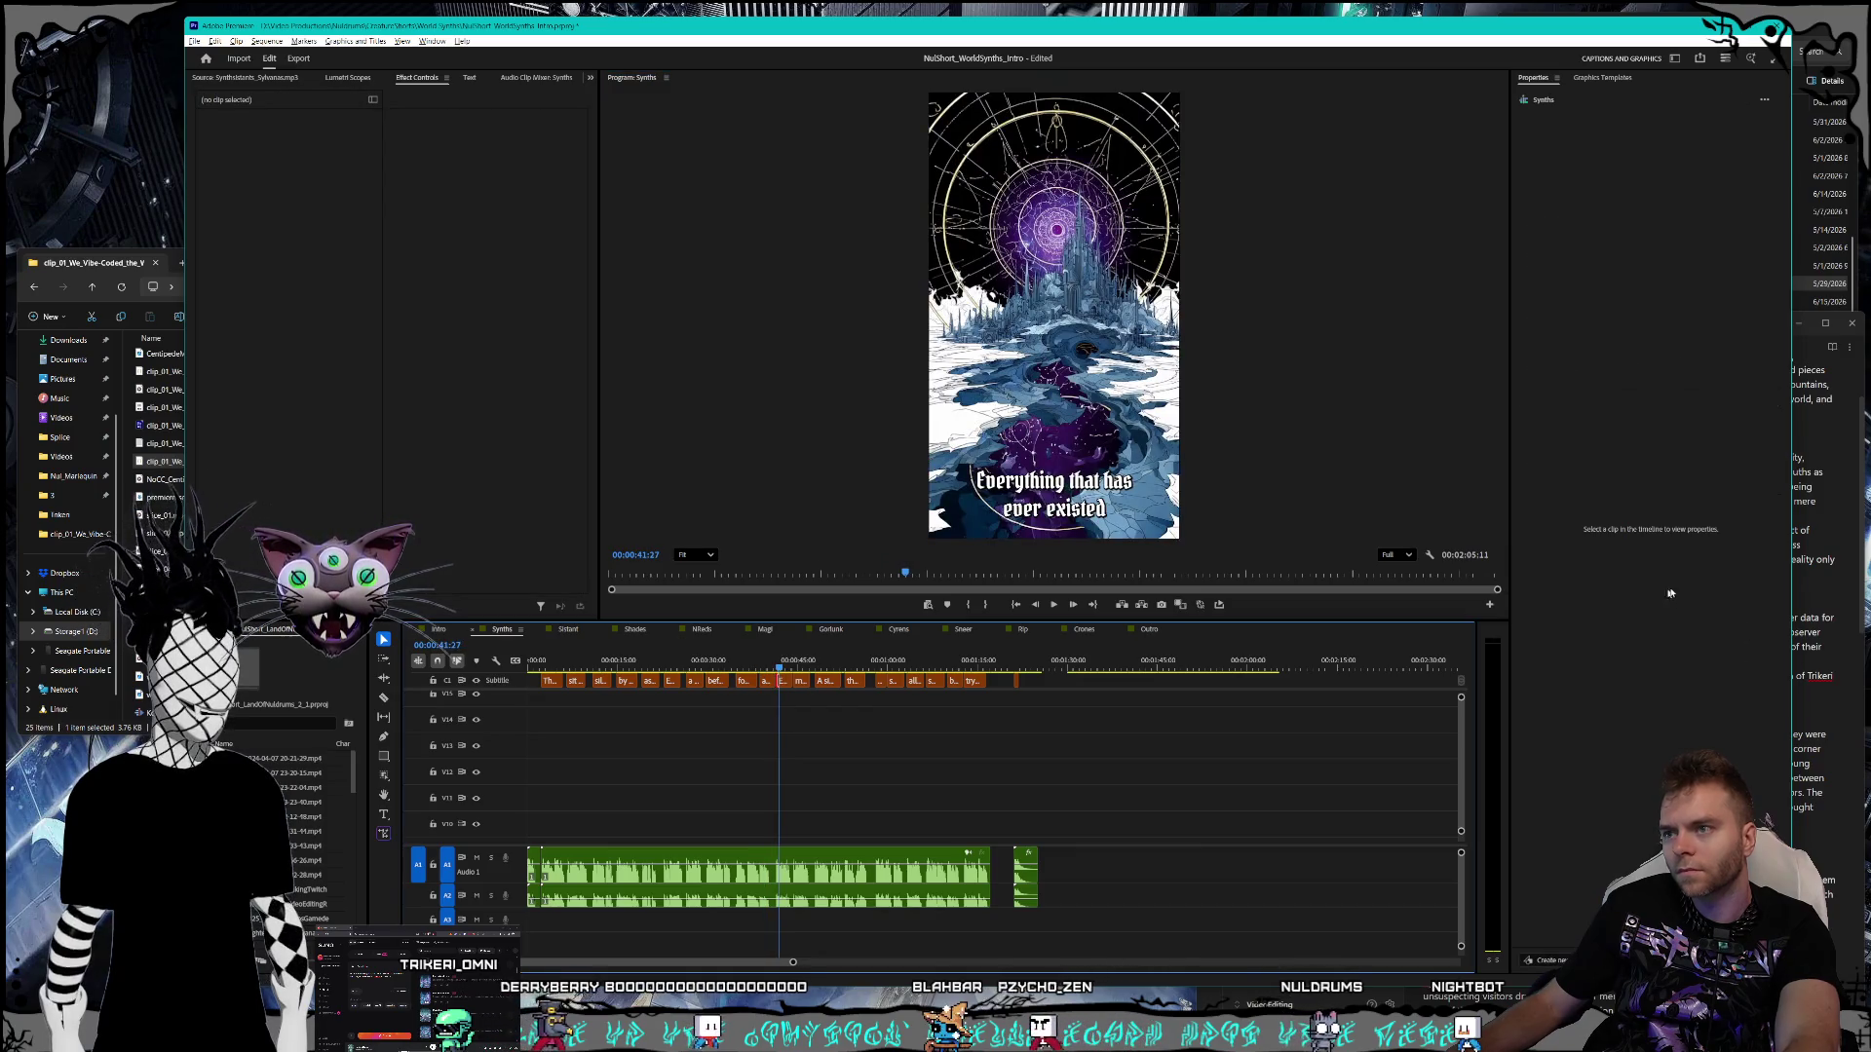
pyautogui.hotkey('alt', 'Tab')
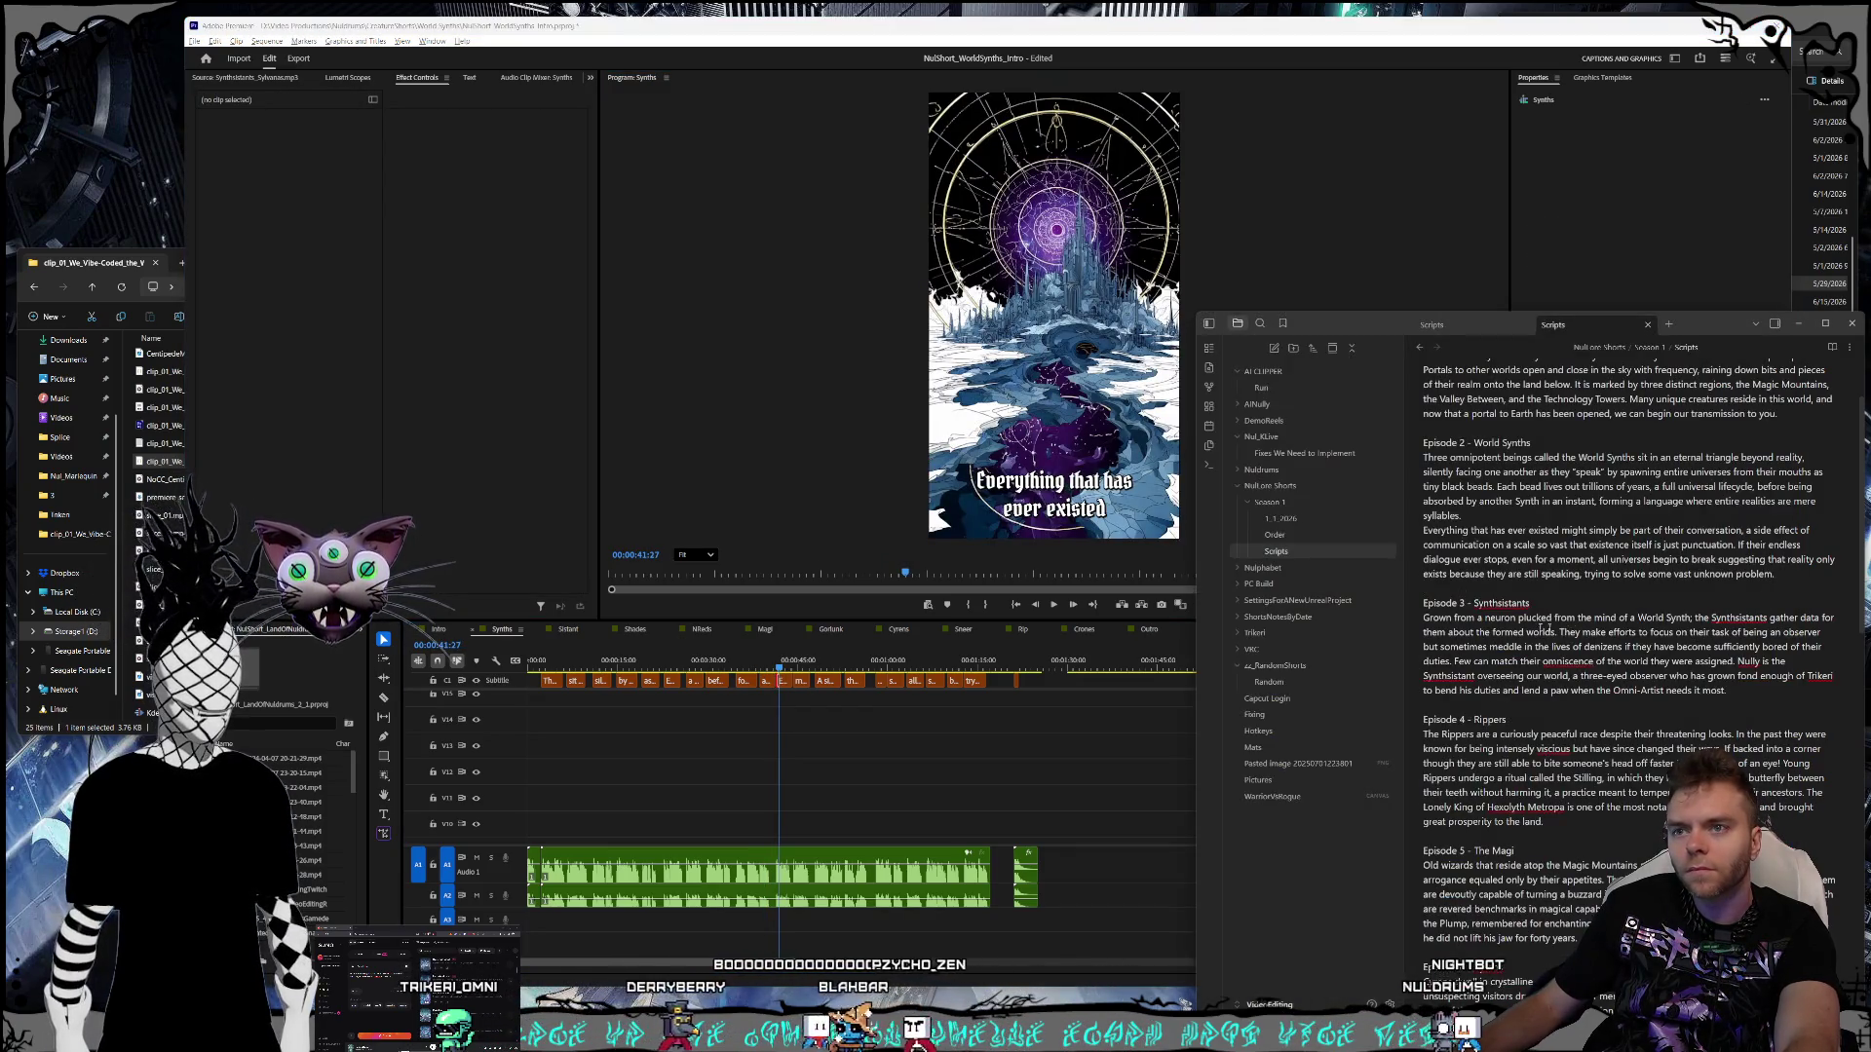
pyautogui.click(797, 669)
pyautogui.click(800, 680)
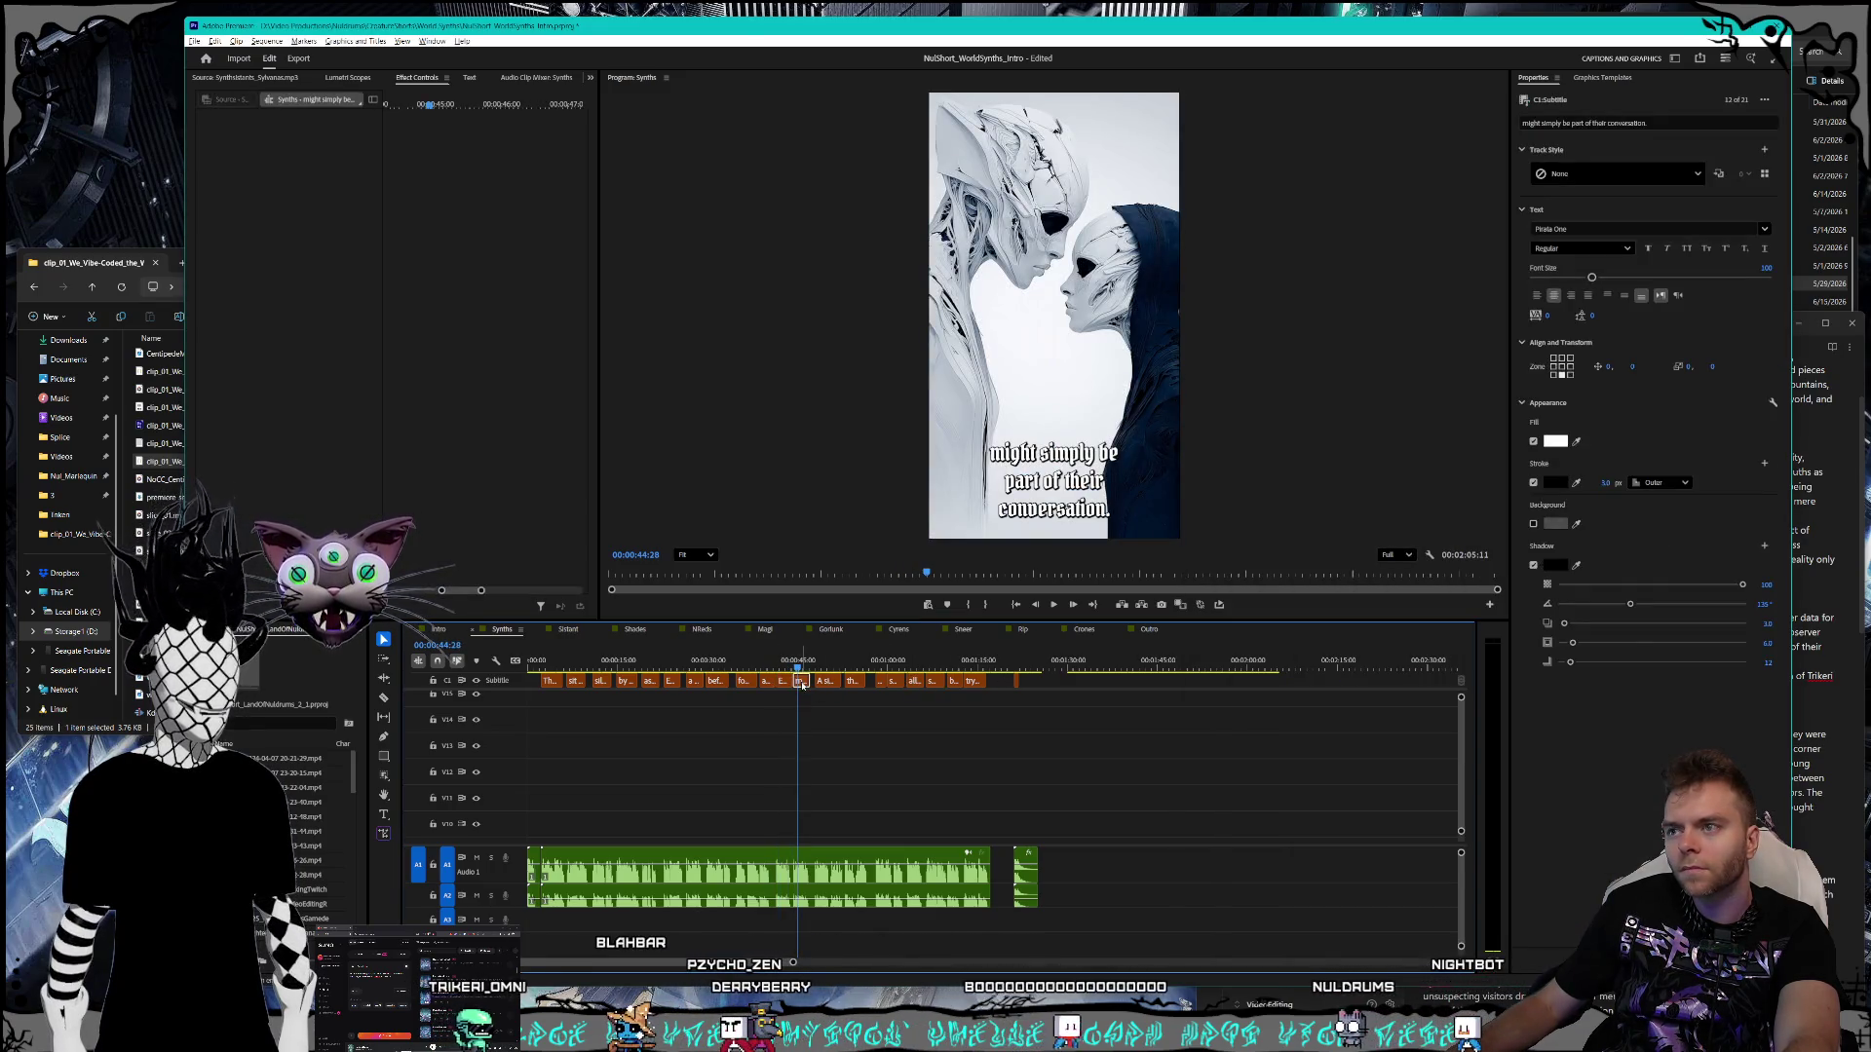
pyautogui.hotkey('alt', 'Tab')
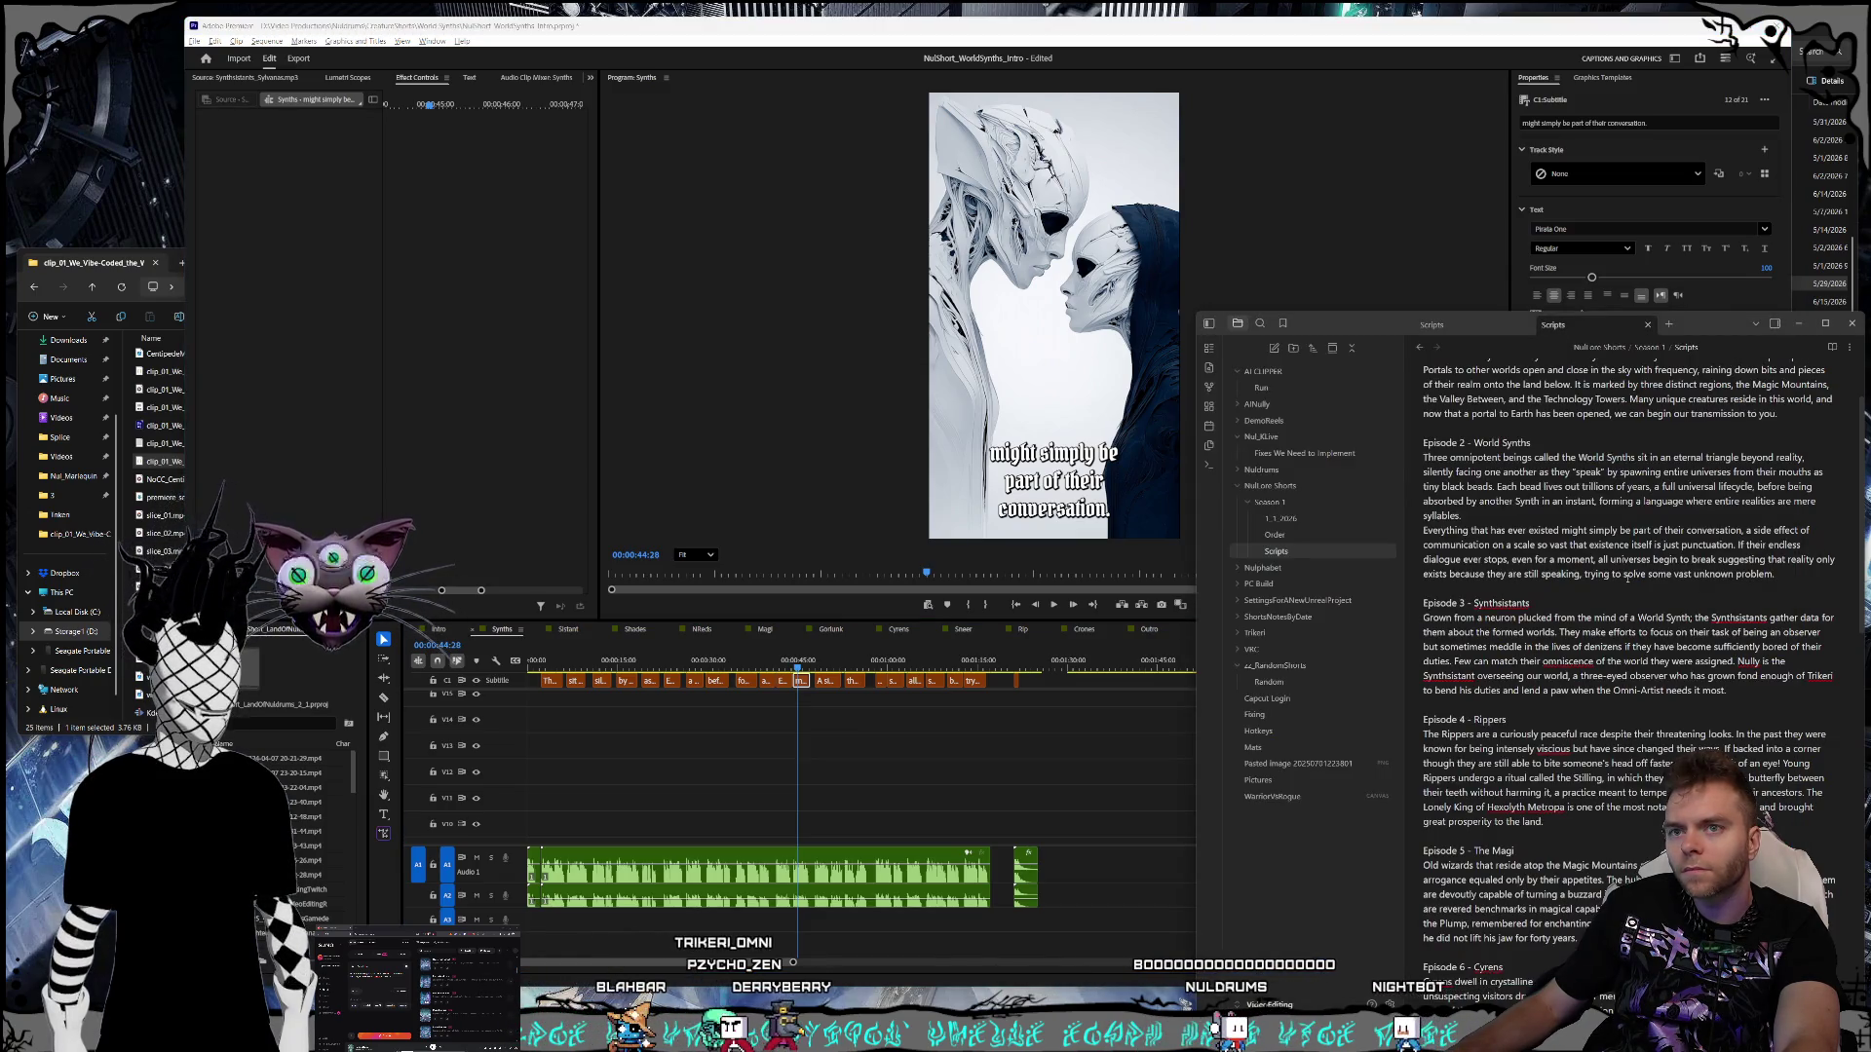
pyautogui.doubleClick(1109, 510)
pyautogui.click(1109, 510)
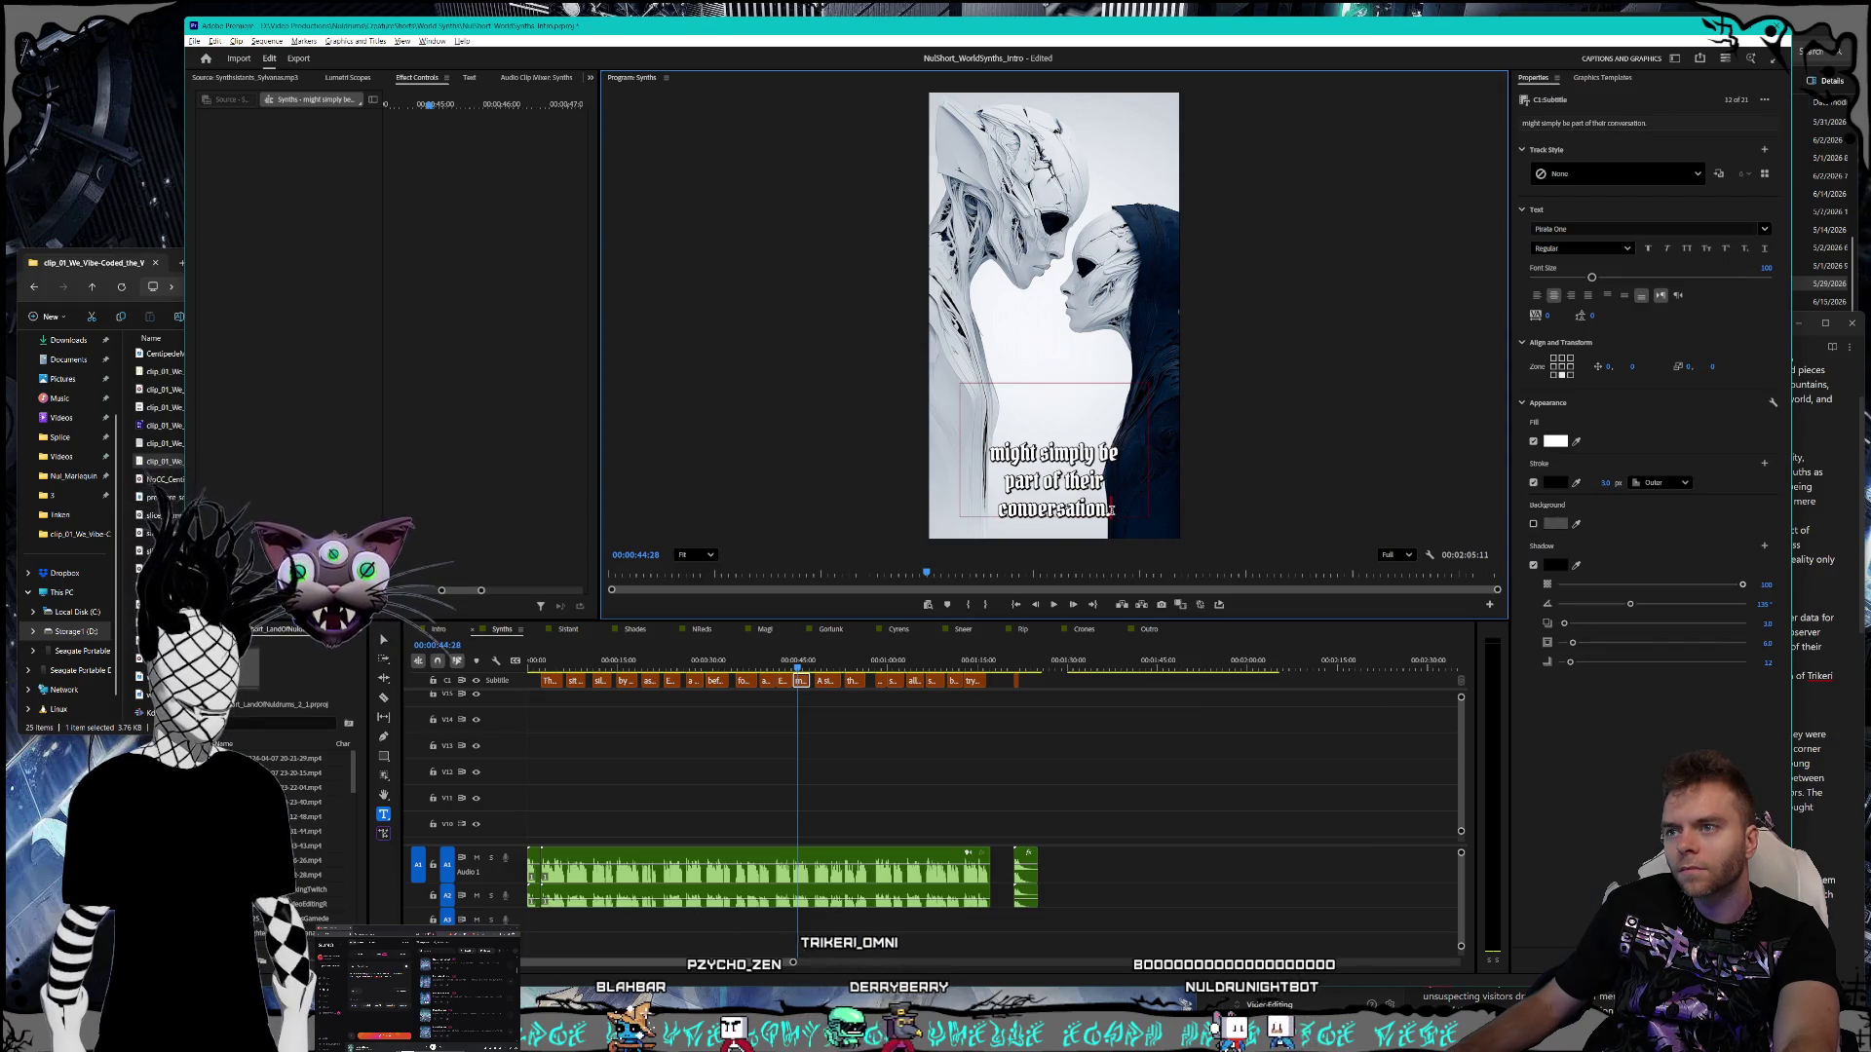
pyautogui.write(',')
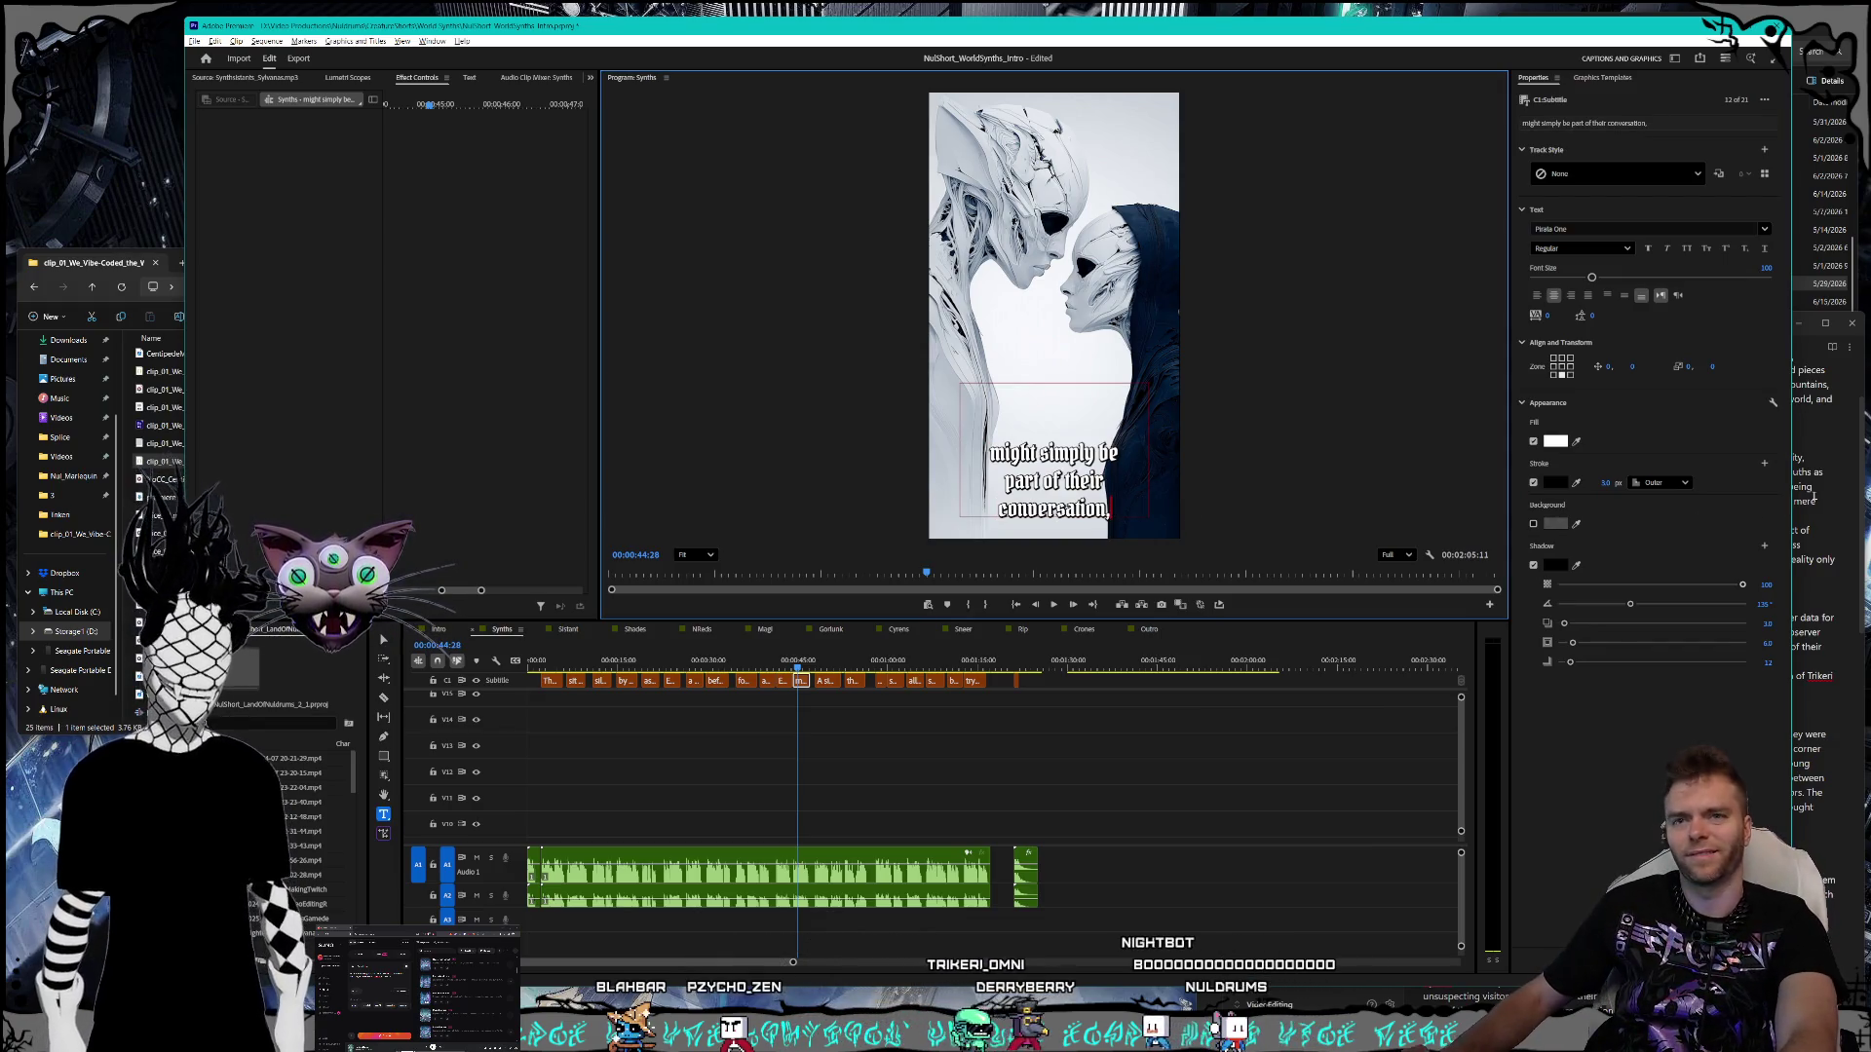
pyautogui.hotkey('alt', 'Tab')
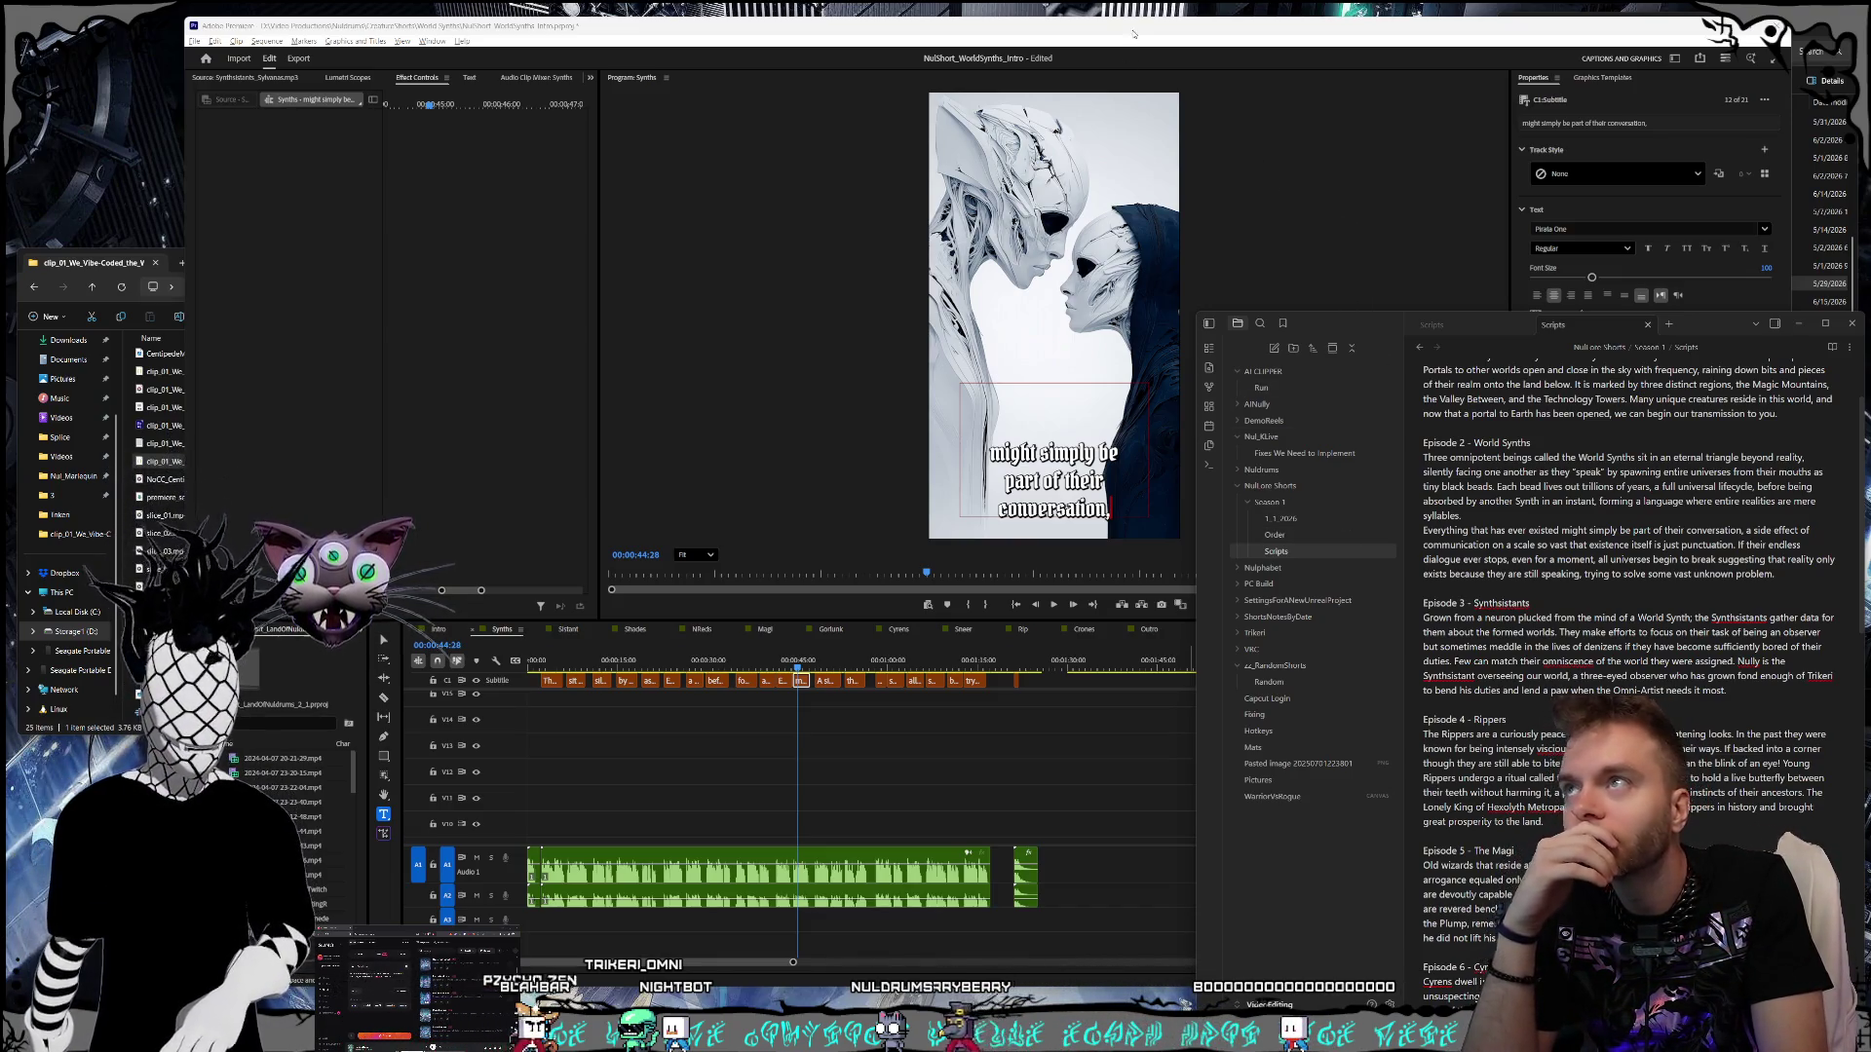
pyautogui.moveTo(1134, 34); pyautogui.dragTo(1100, 37)
pyautogui.click(1840, 578)
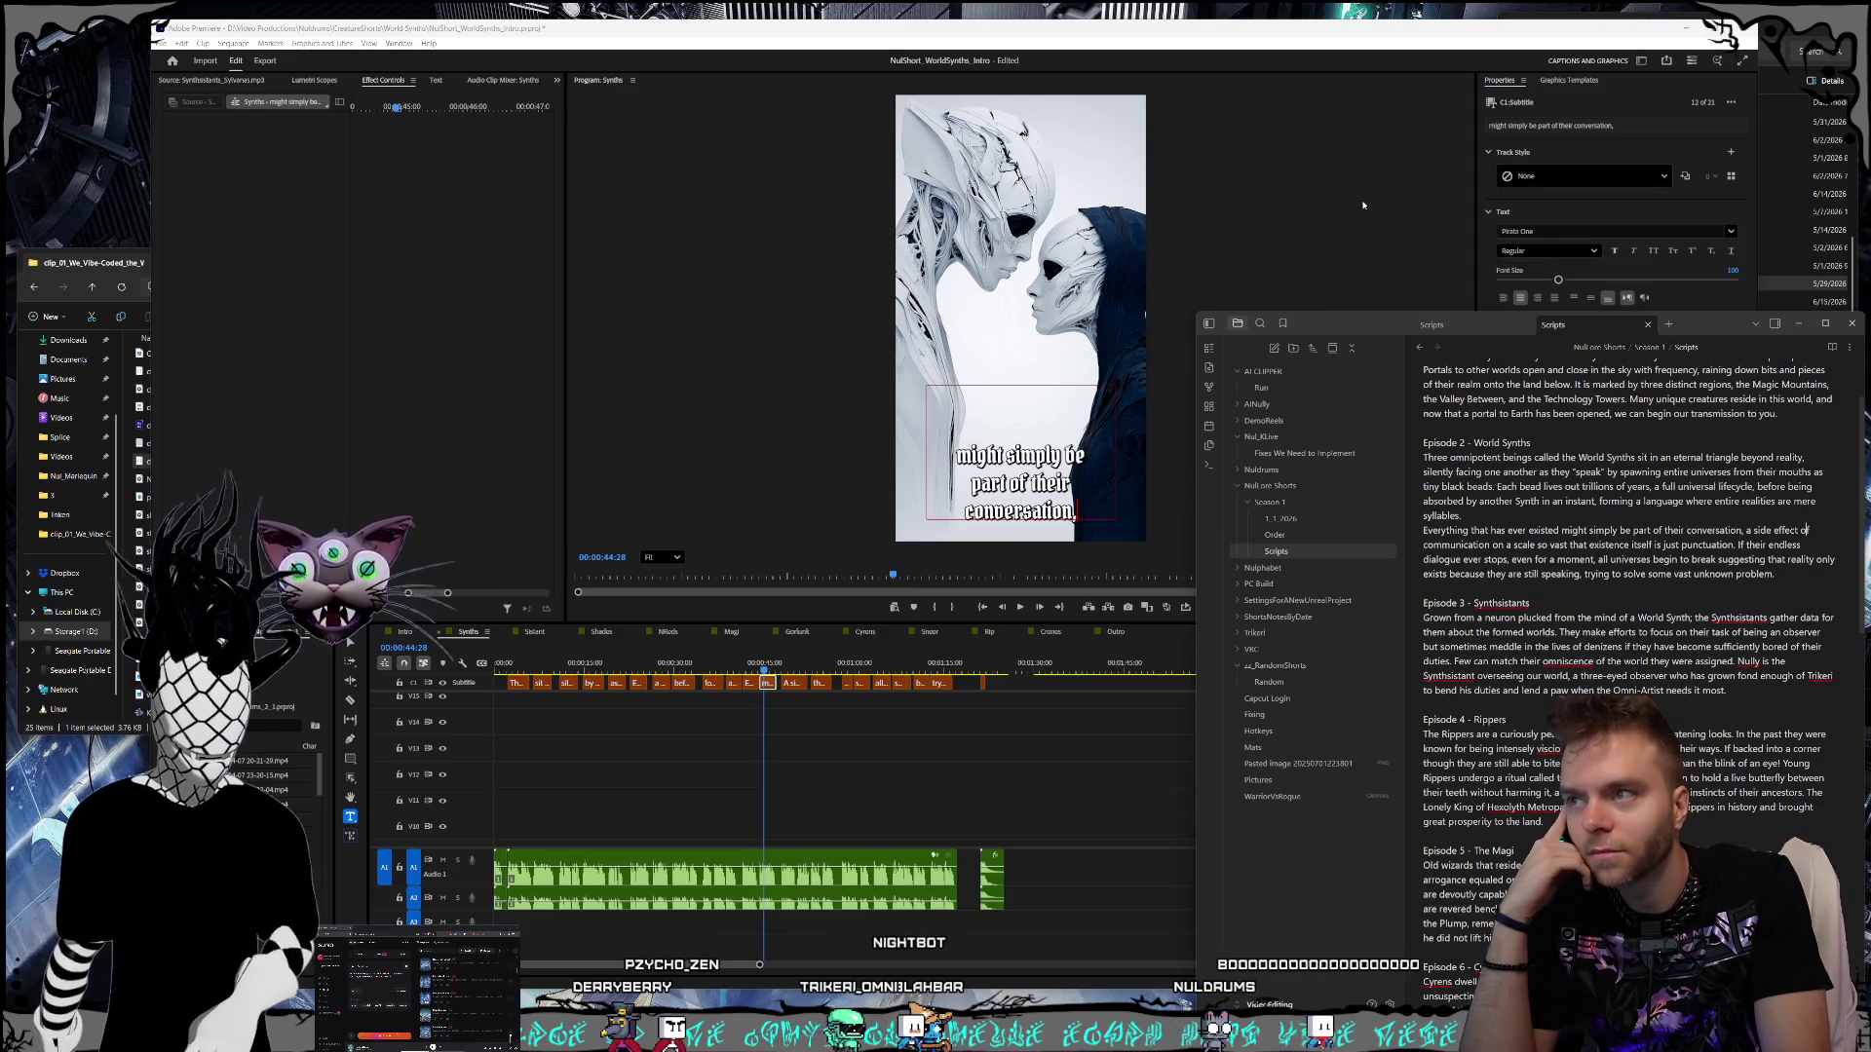
pyautogui.click(1363, 203)
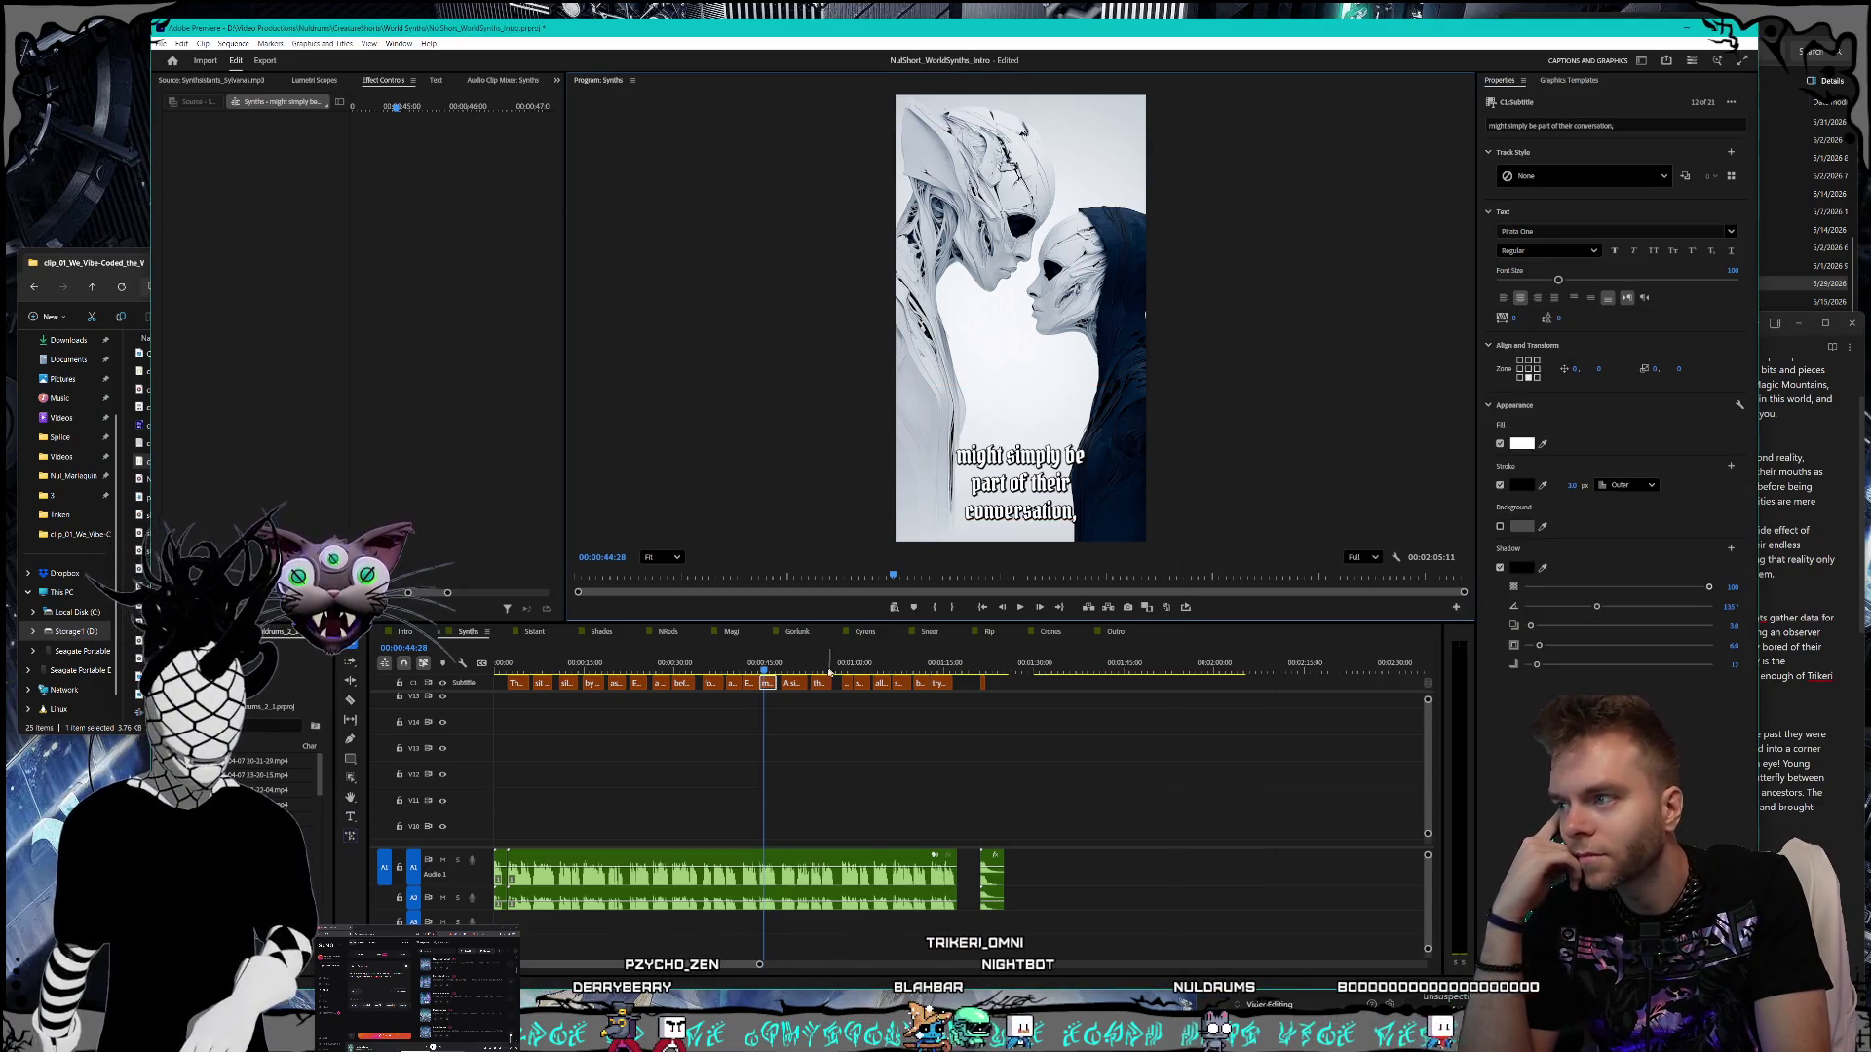
# - Lowercase the opening A so the caption reads 'a side effect of communication'
pyautogui.click(793, 684)
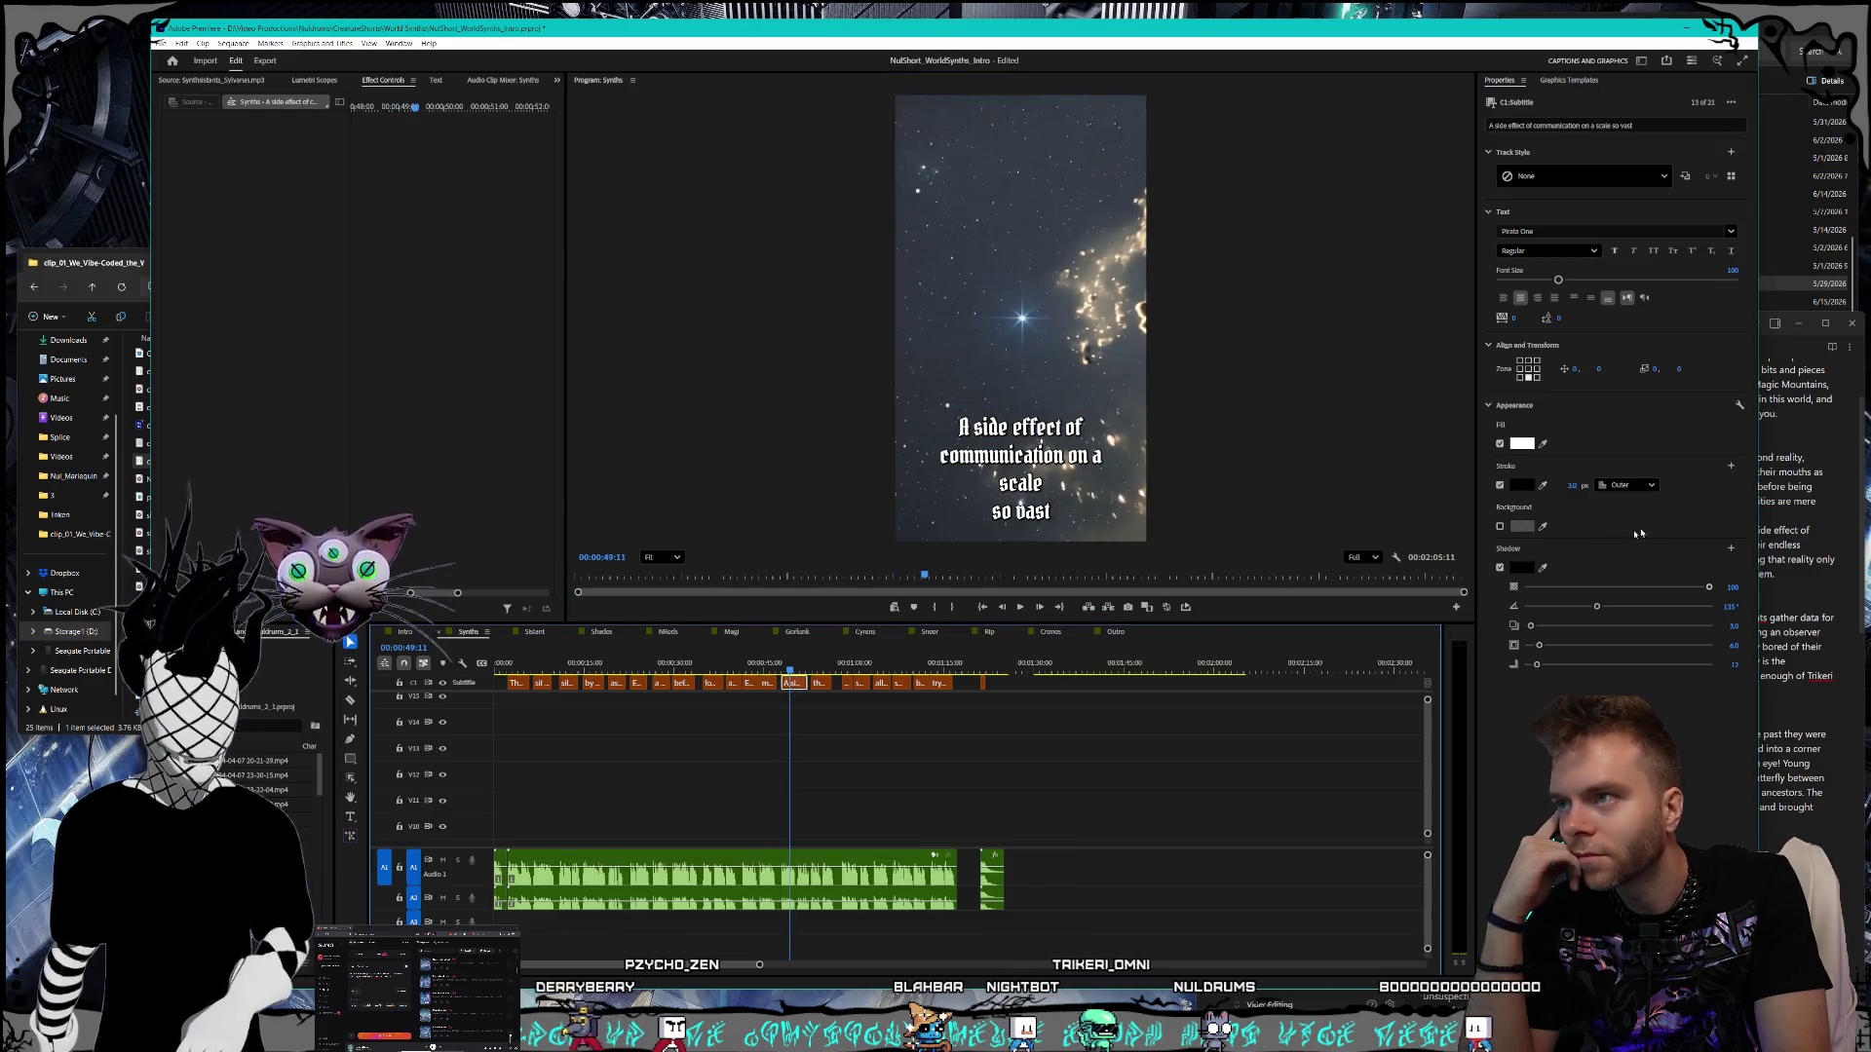
pyautogui.hotkey('alt', 'Tab')
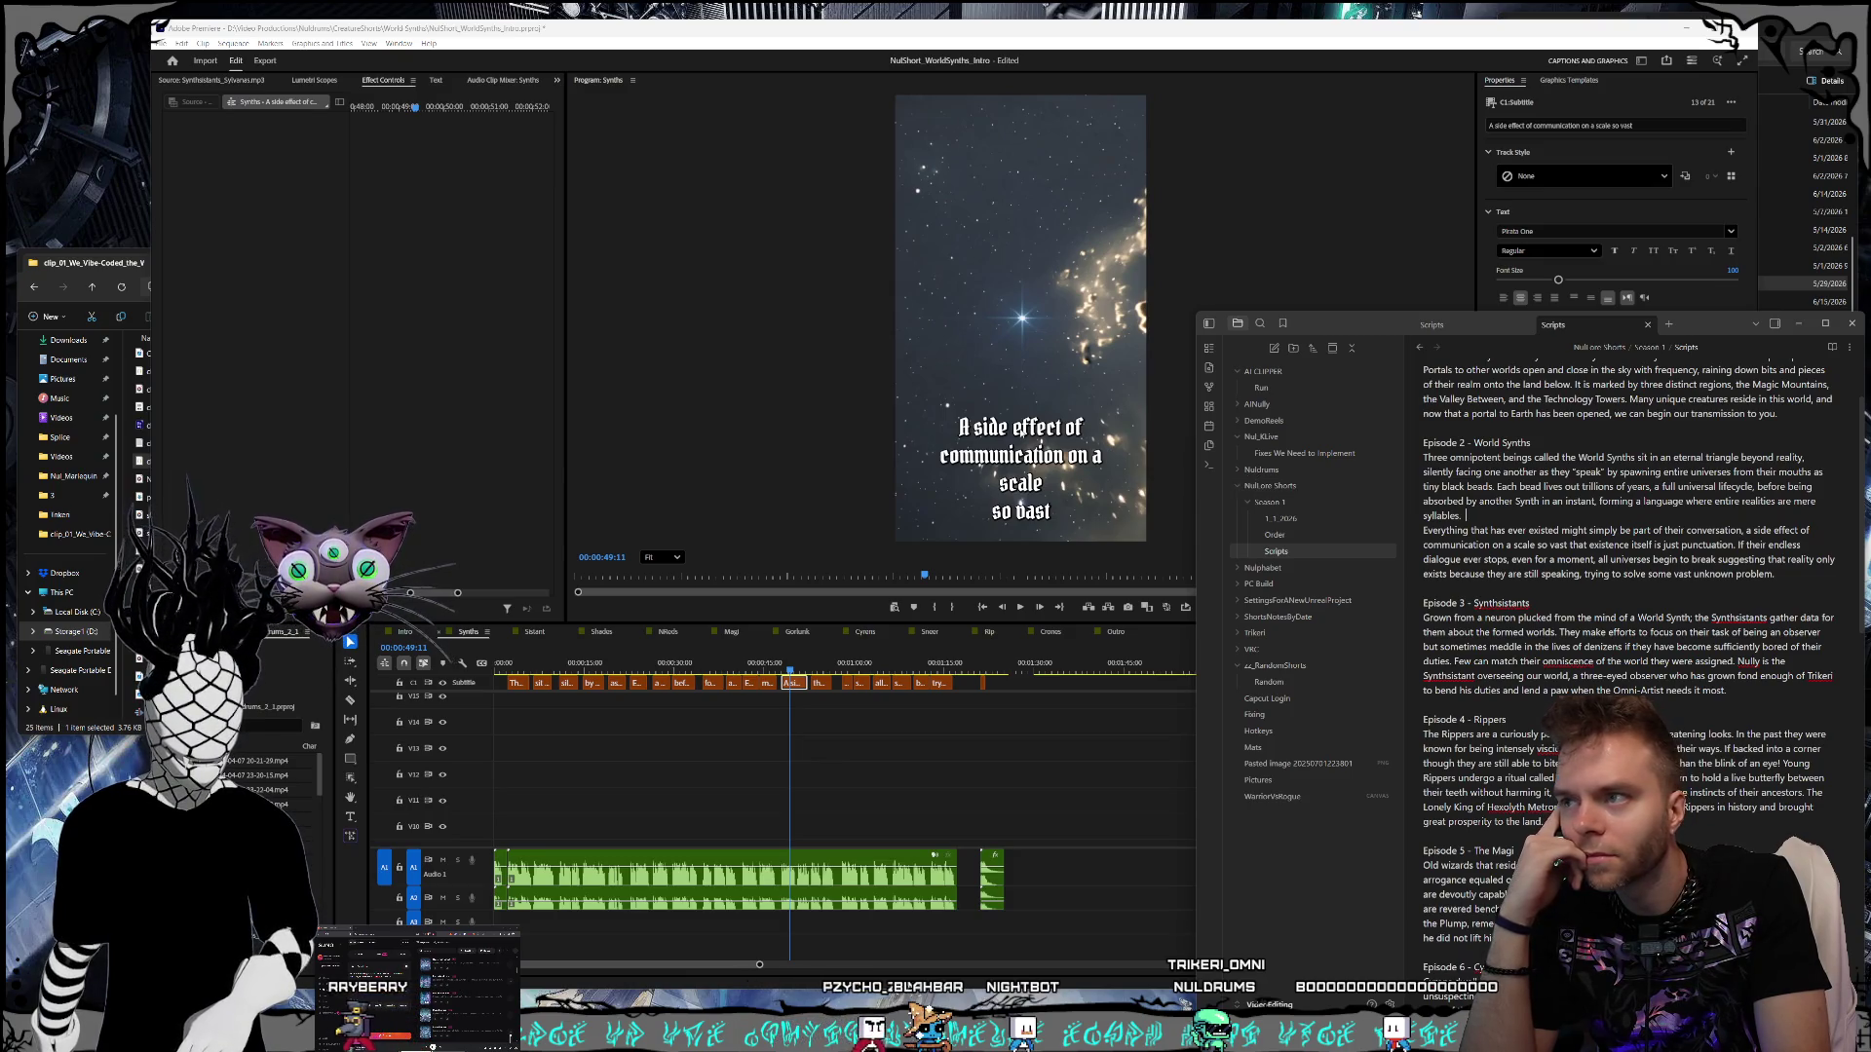
pyautogui.click(1014, 431)
pyautogui.doubleClick(1014, 431)
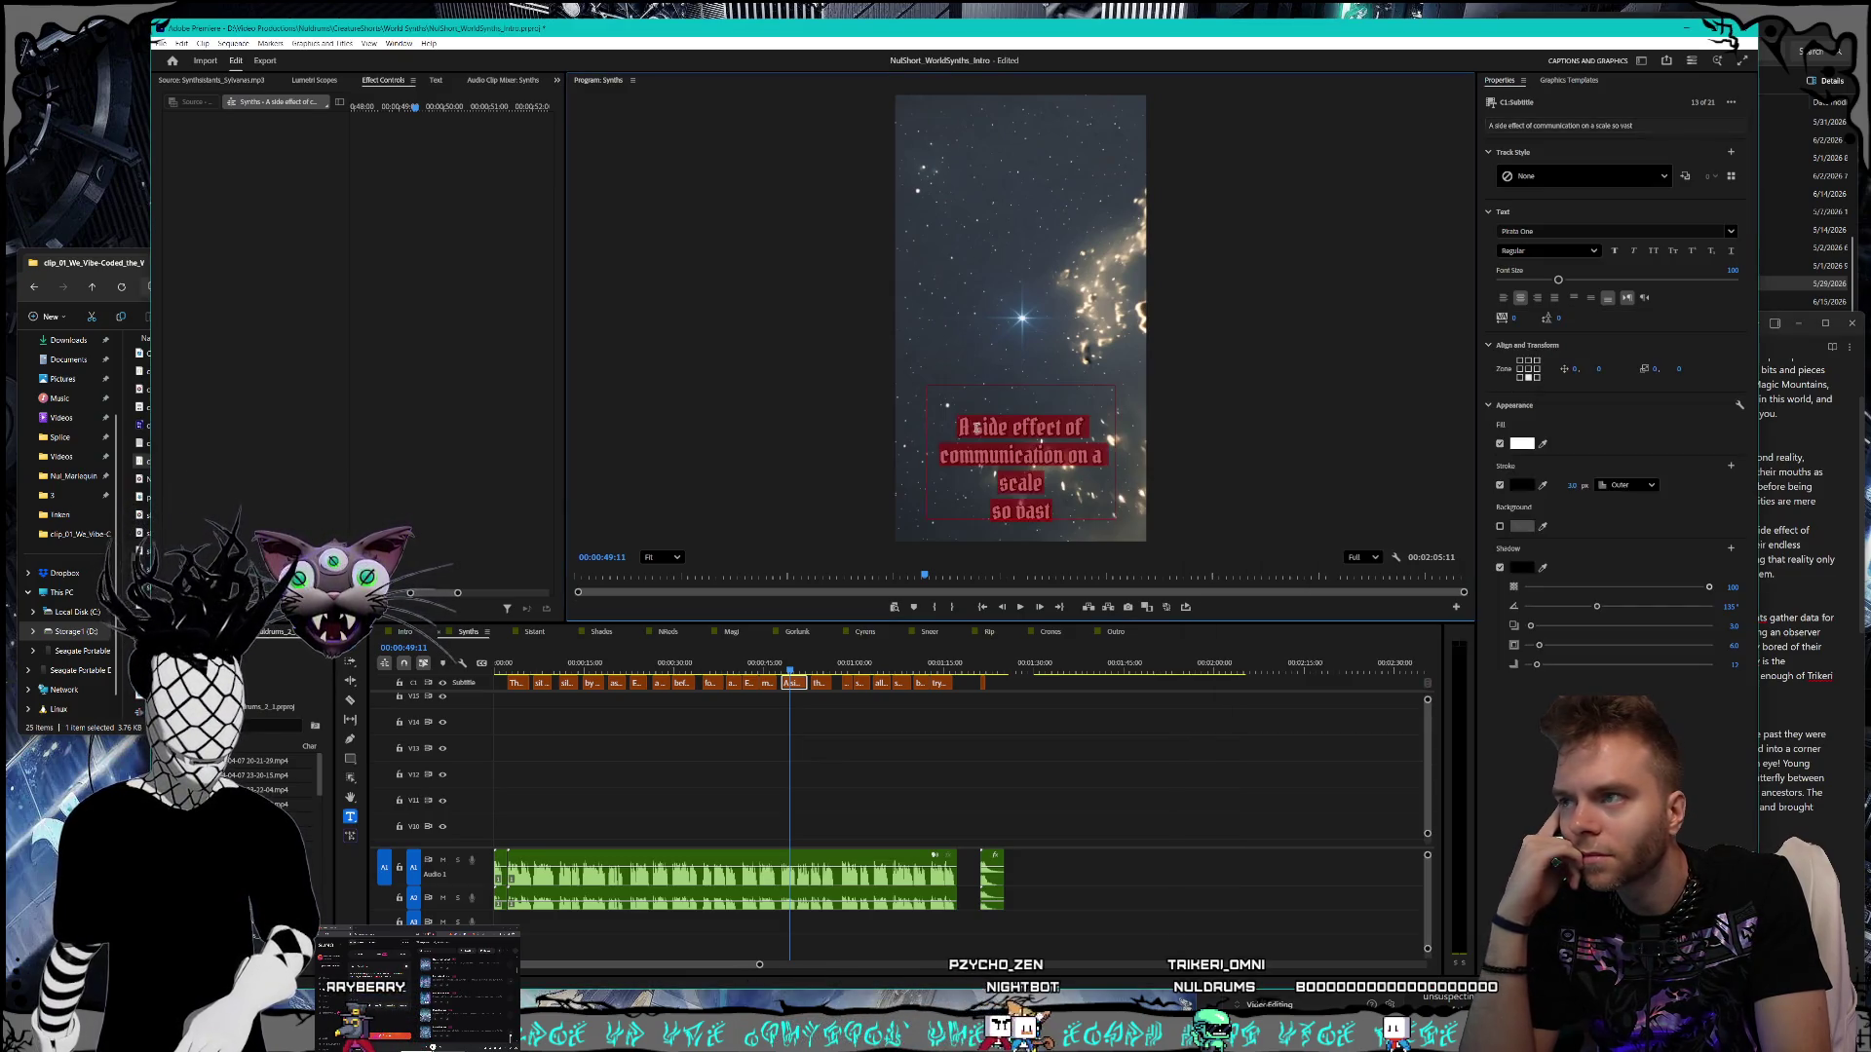
pyautogui.click(1084, 432)
pyautogui.write('a')
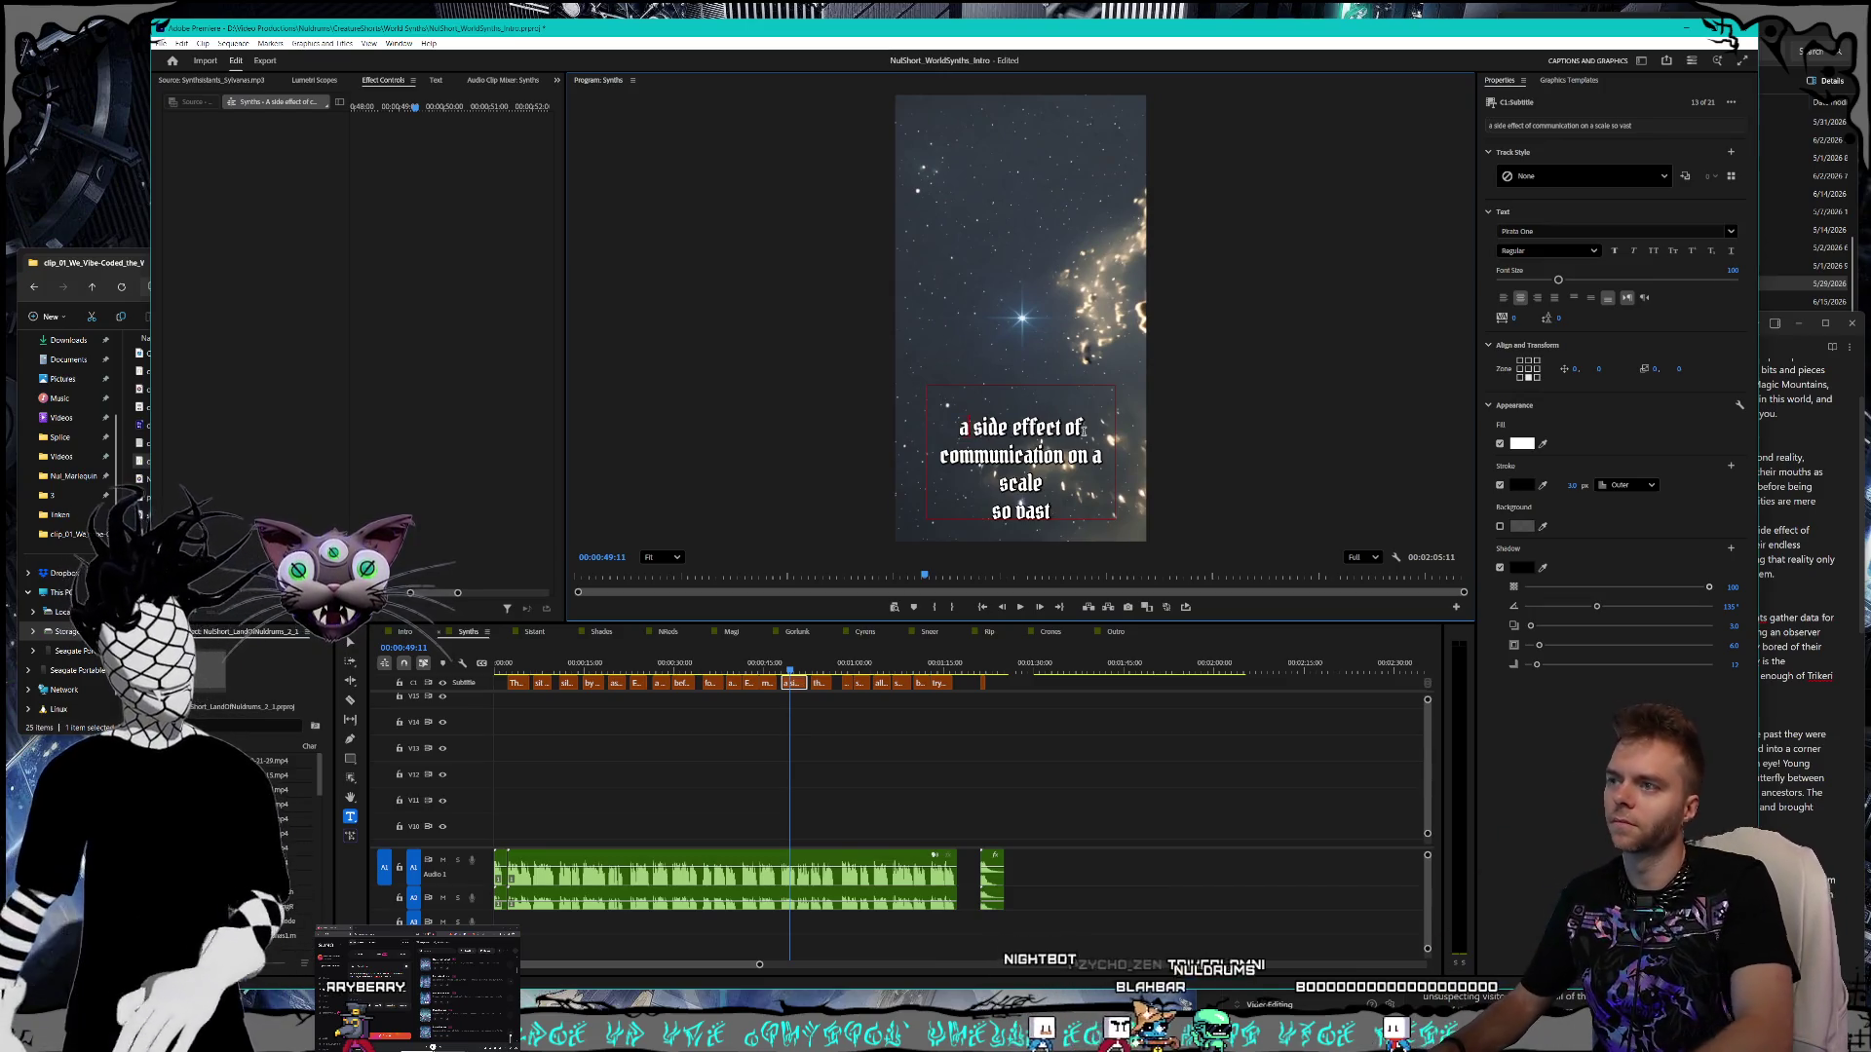
pyautogui.click(1228, 366)
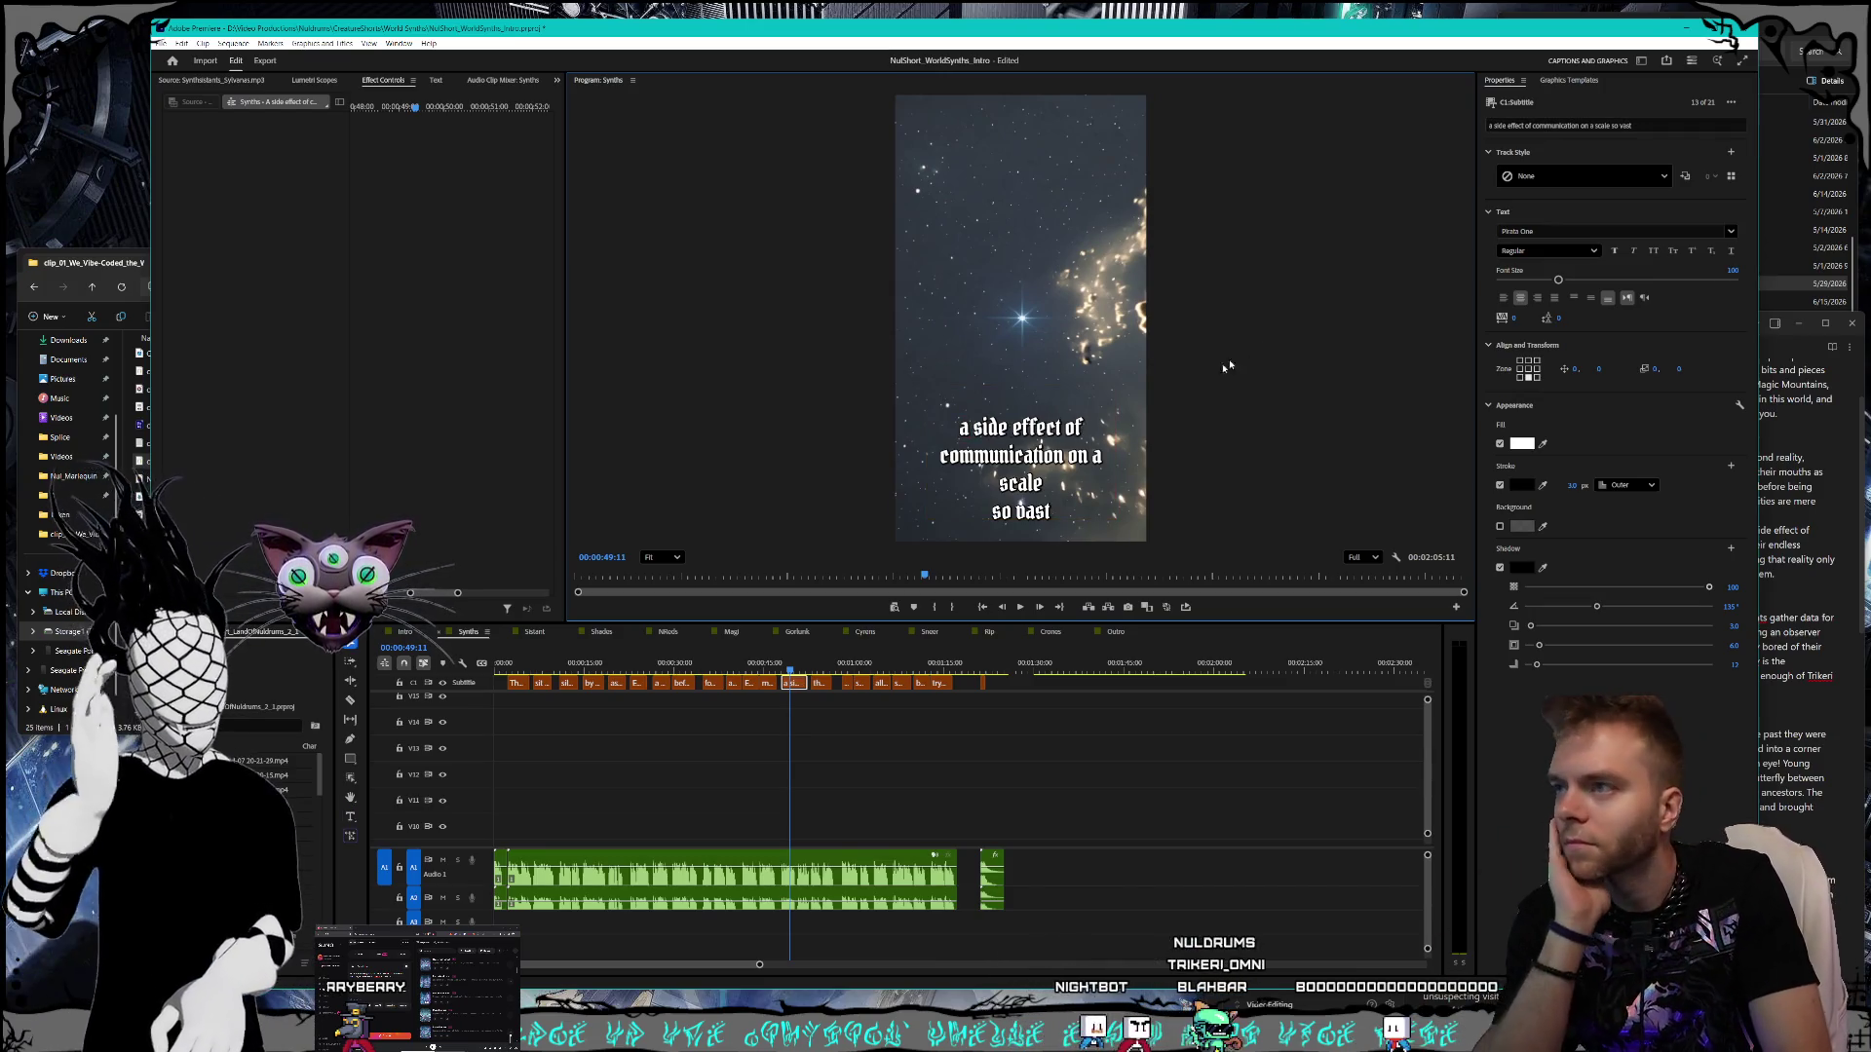
# - Compare the 'existence itself is just punctuation' and 'stops, even for a moment,' captions against the script notes
pyautogui.click(814, 670)
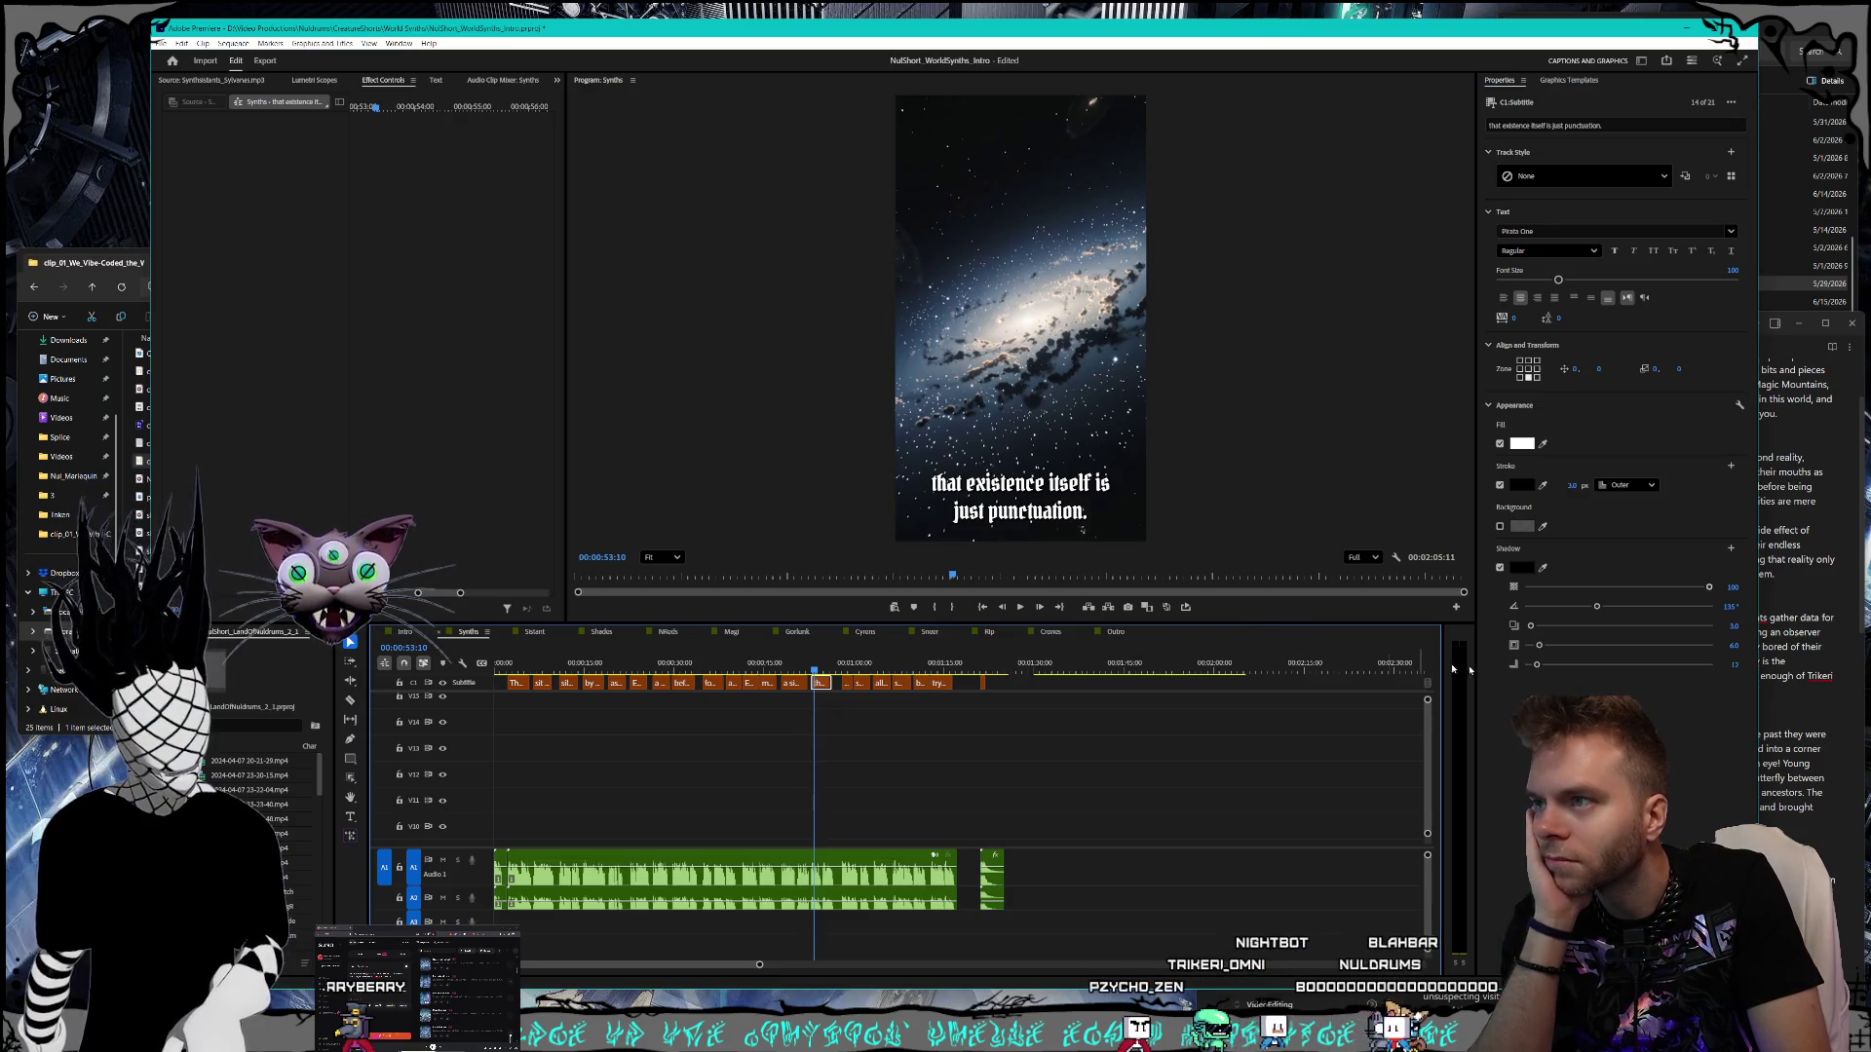
pyautogui.click(1825, 646)
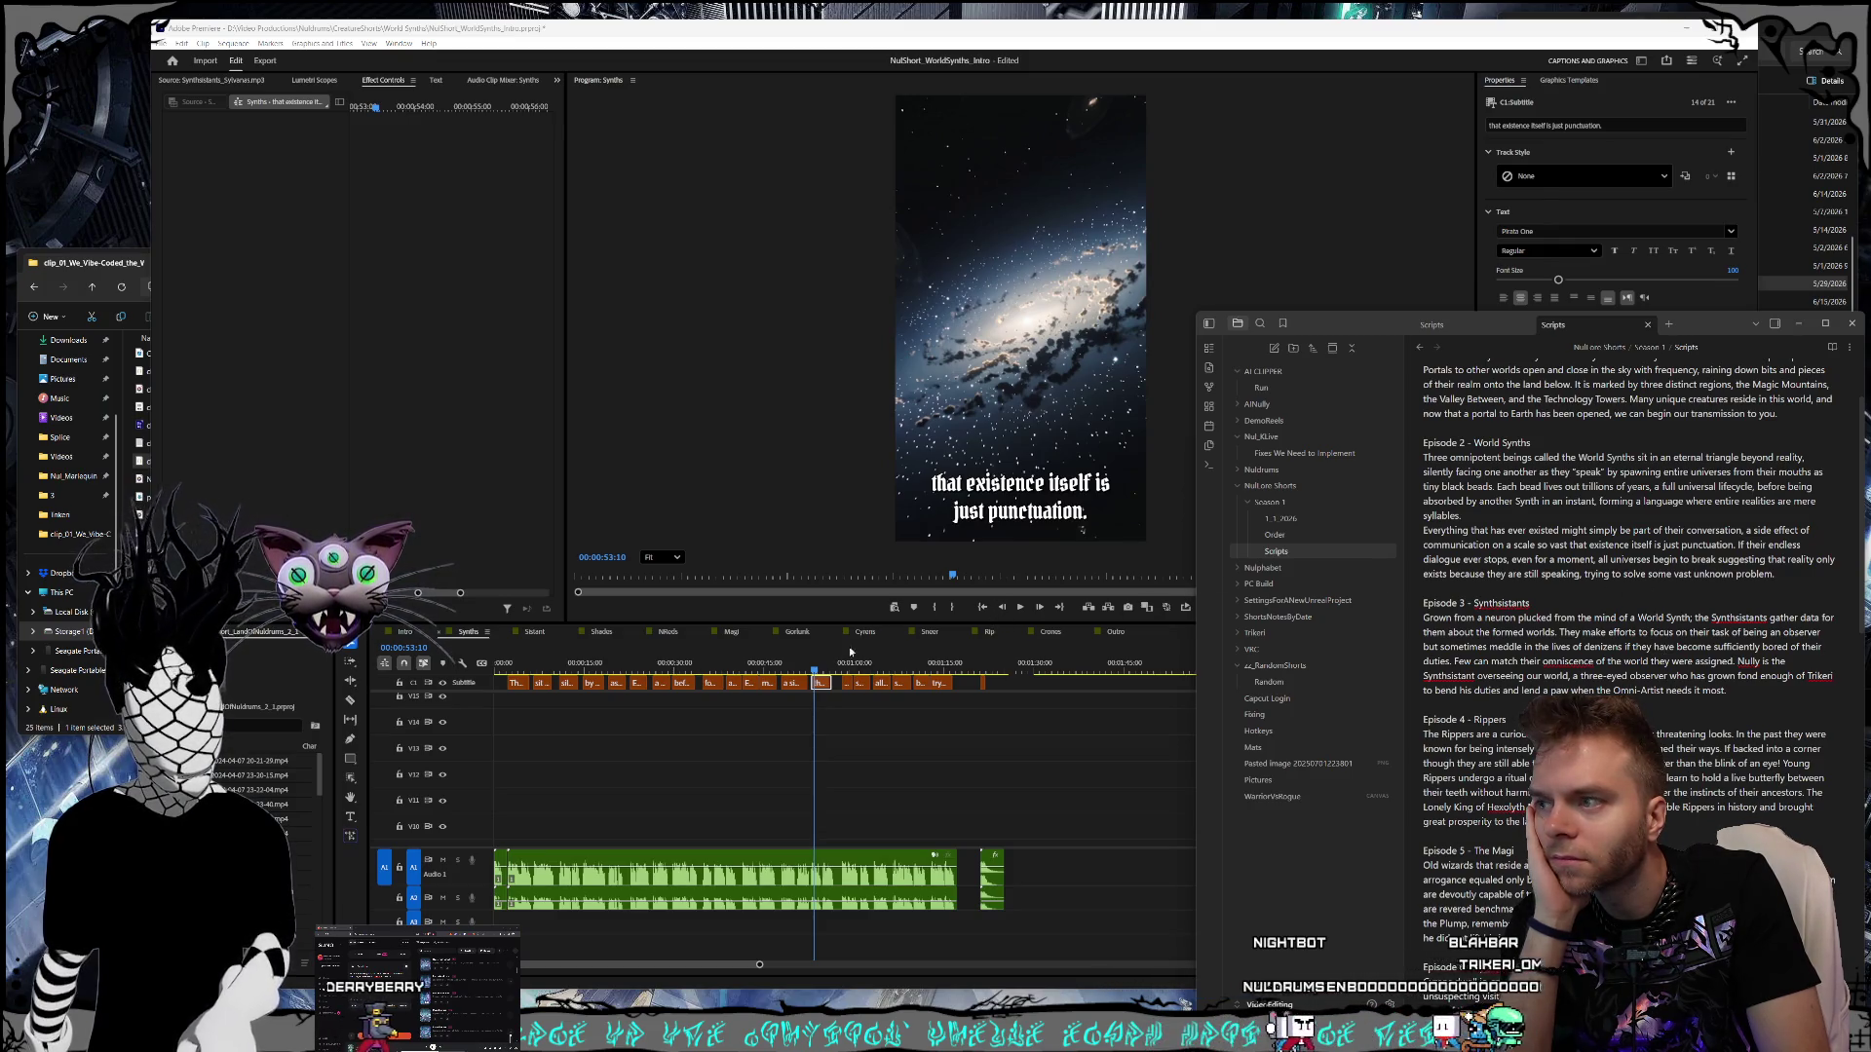
pyautogui.click(847, 684)
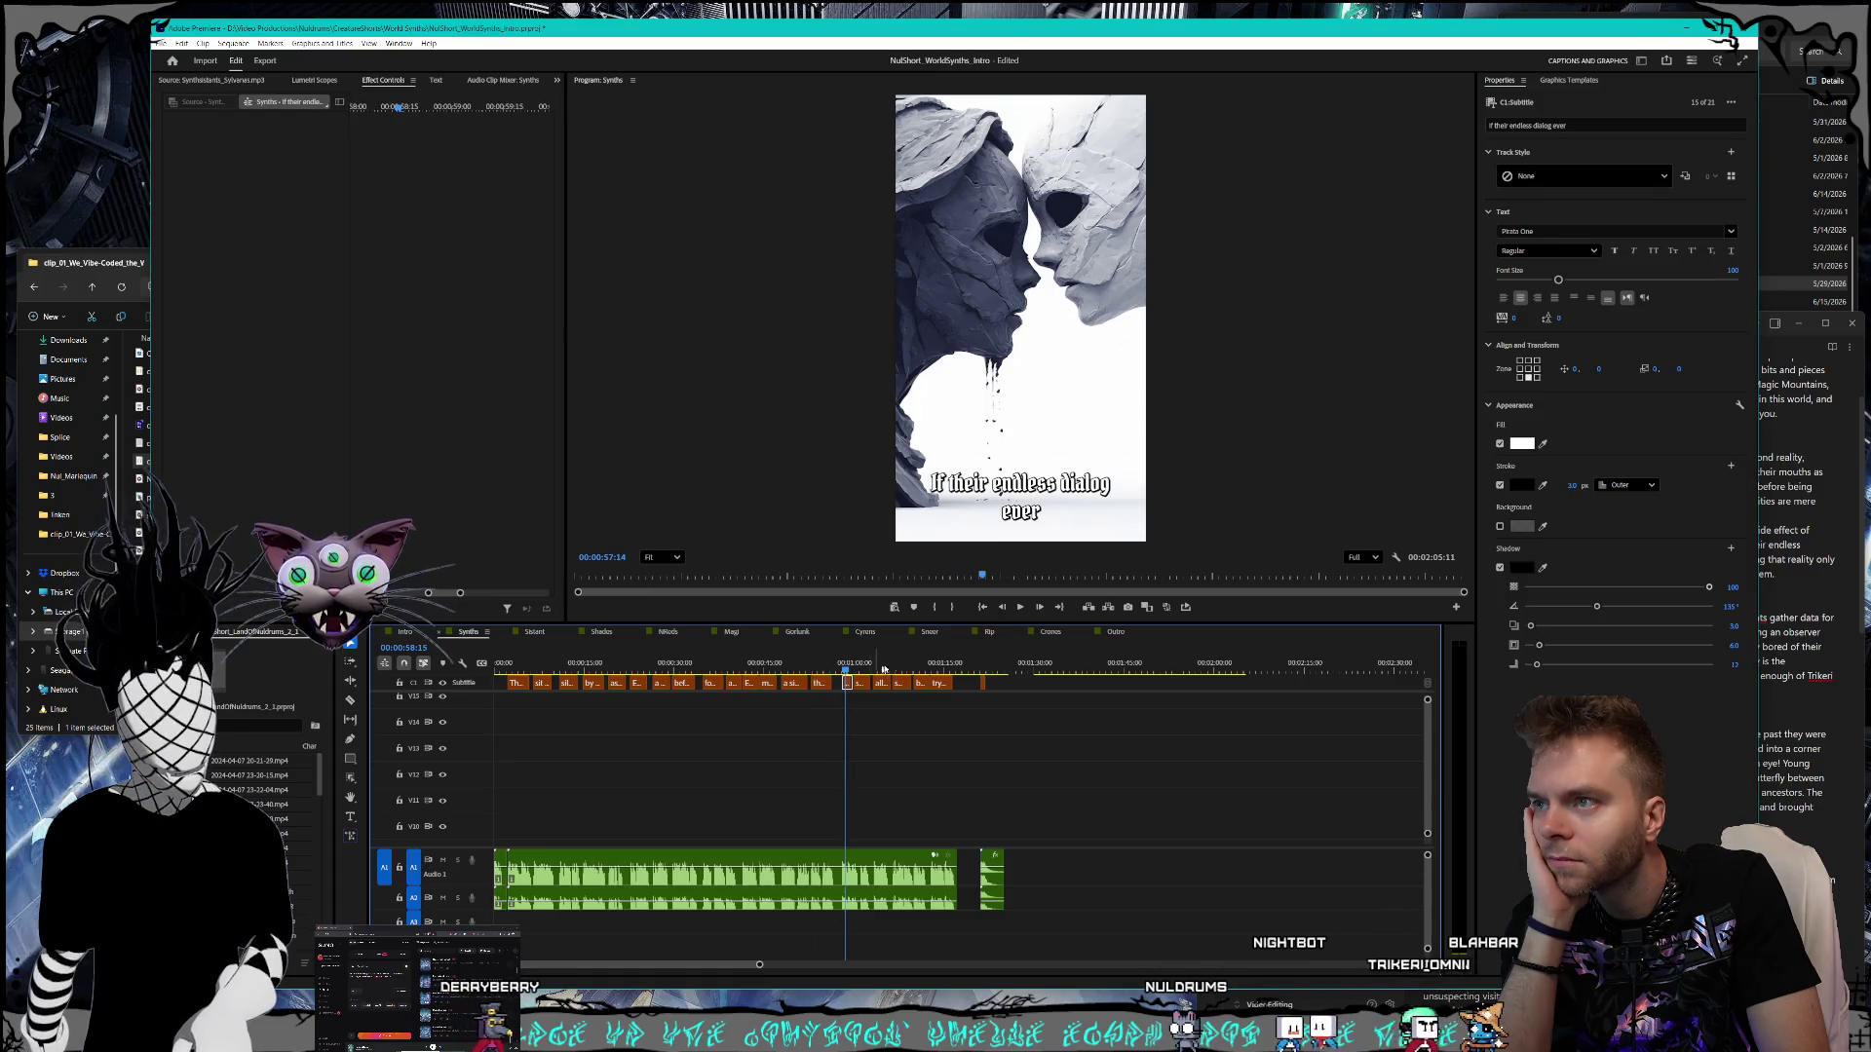
pyautogui.hotkey('alt', 'Tab')
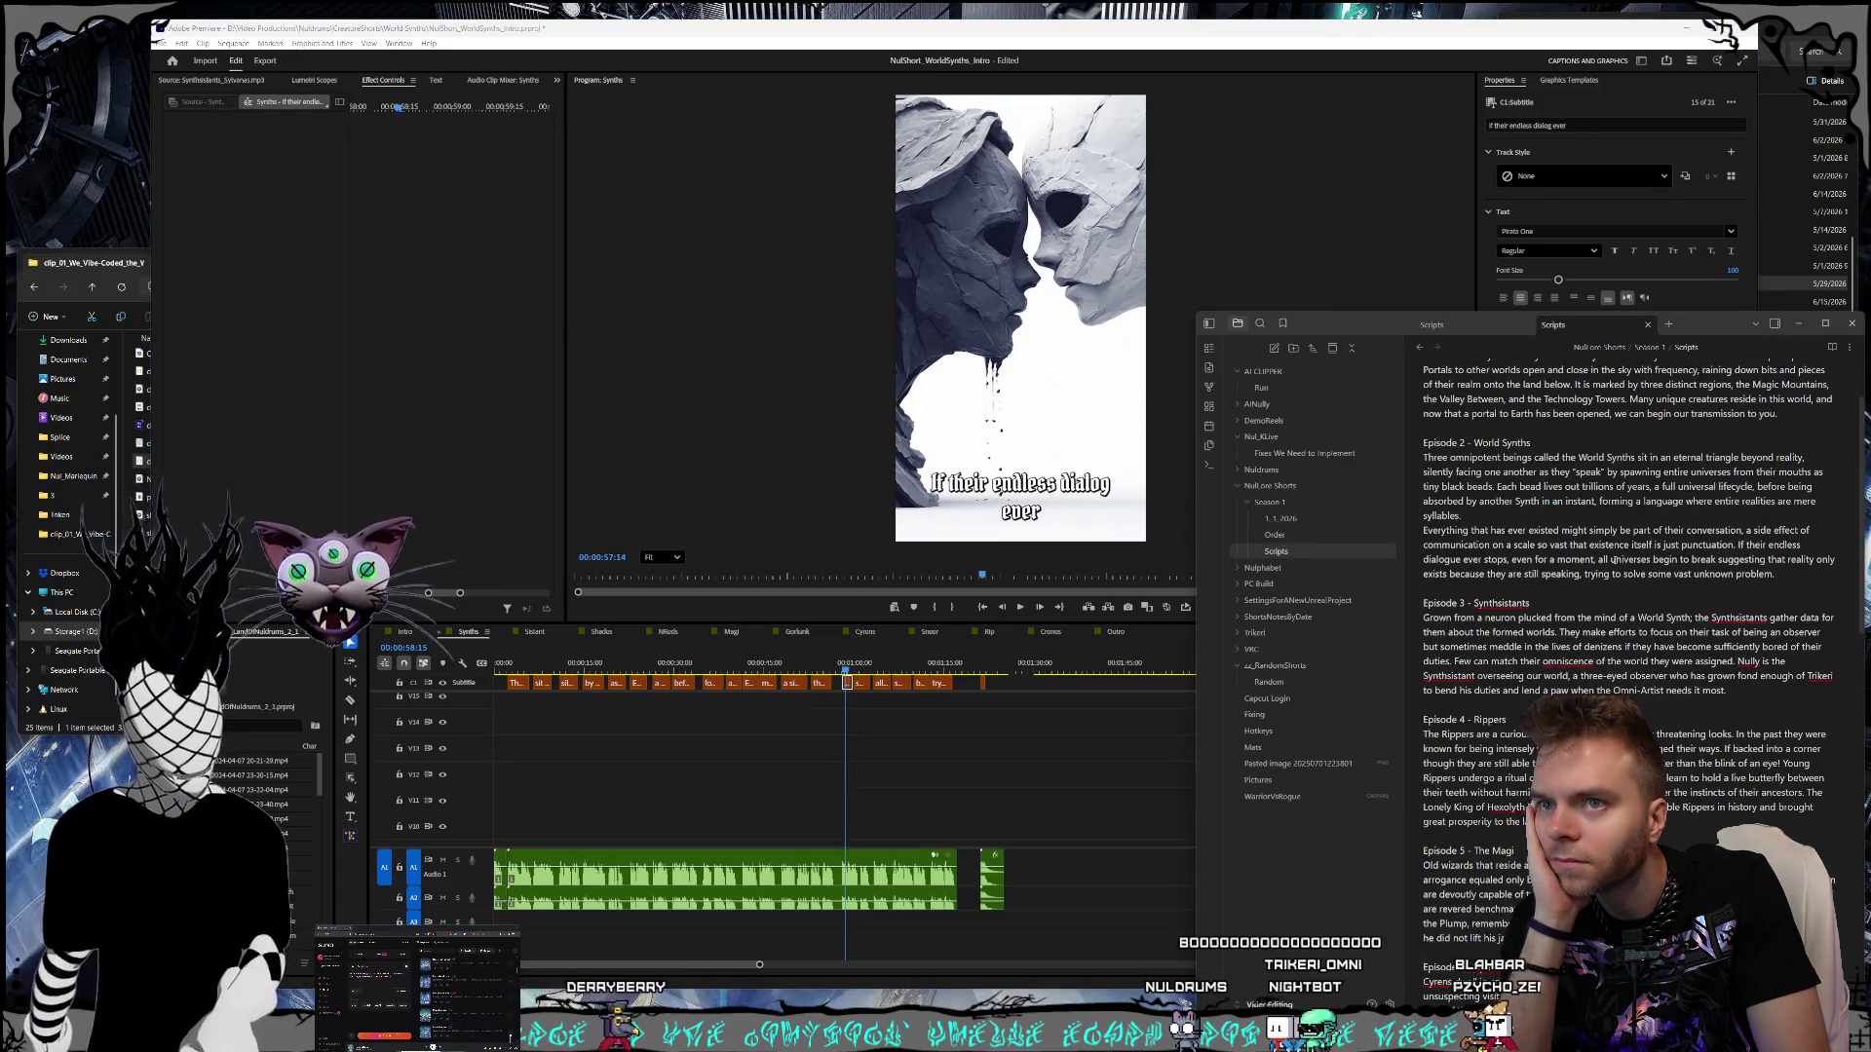
pyautogui.click(855, 670)
pyautogui.click(859, 671)
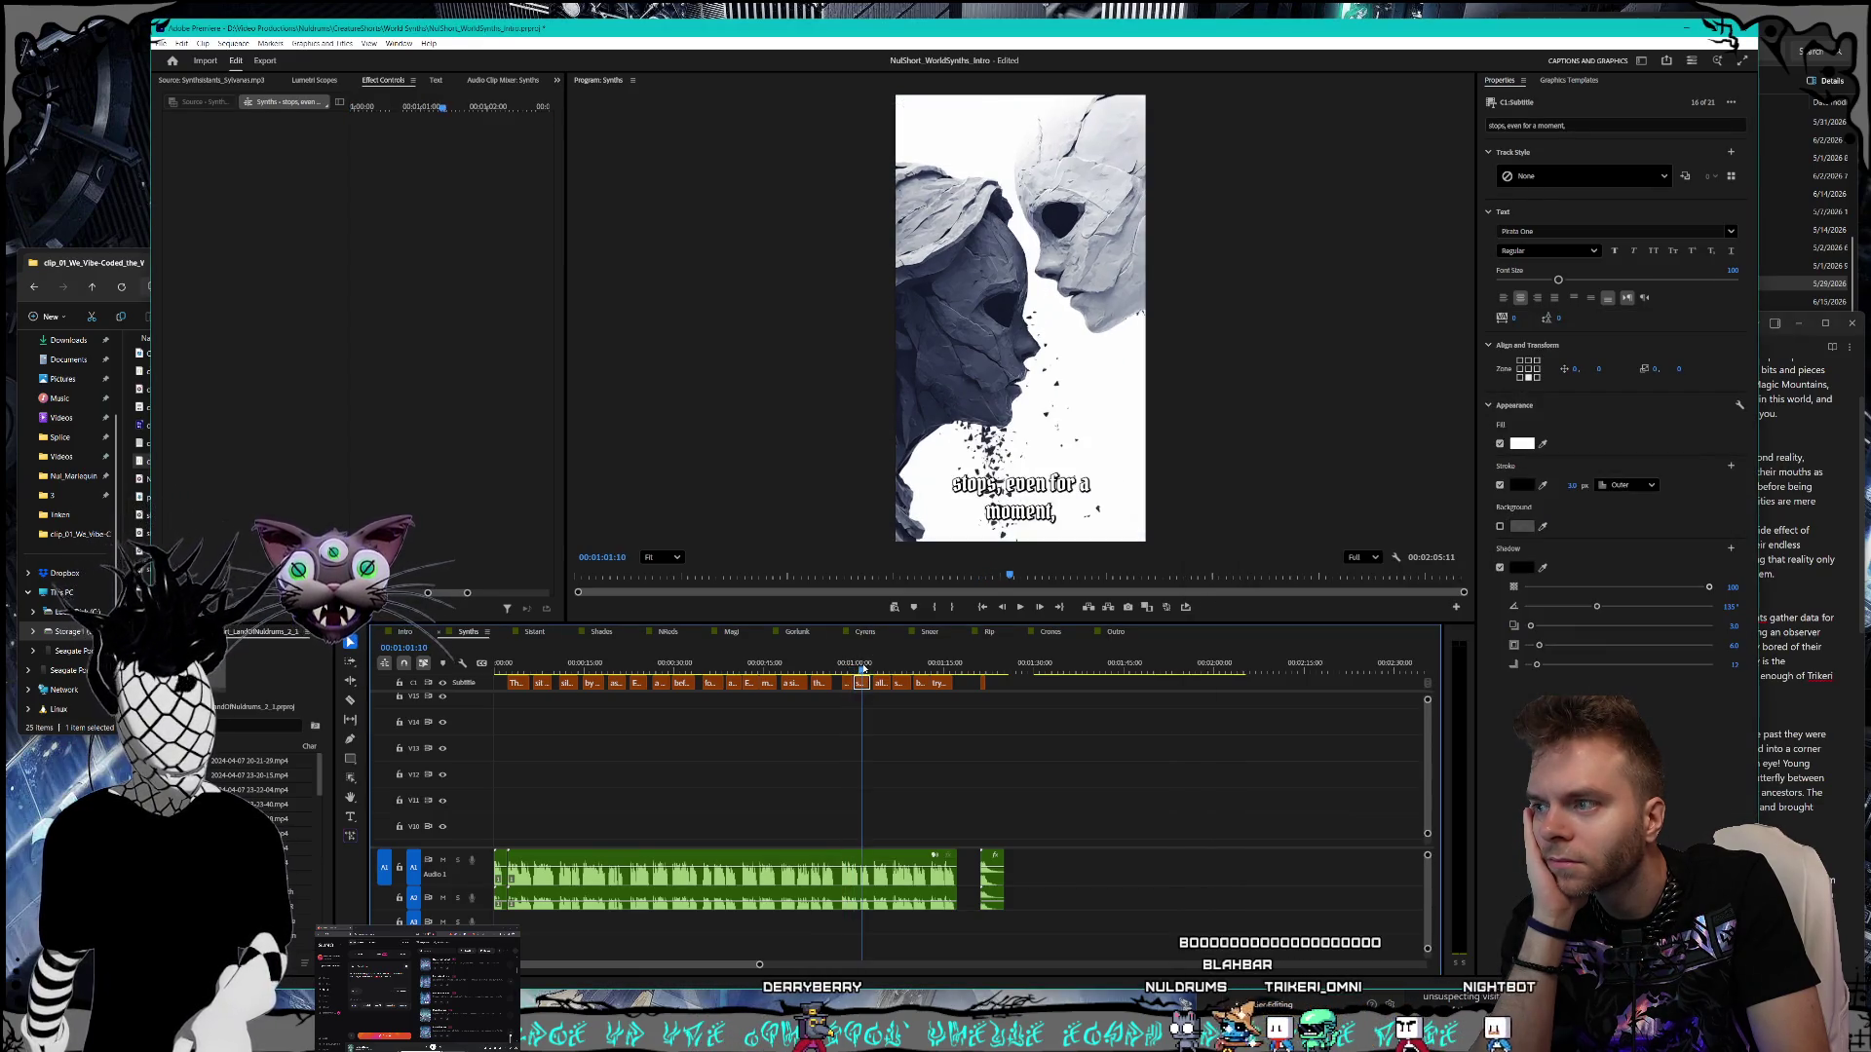
pyautogui.click(1774, 559)
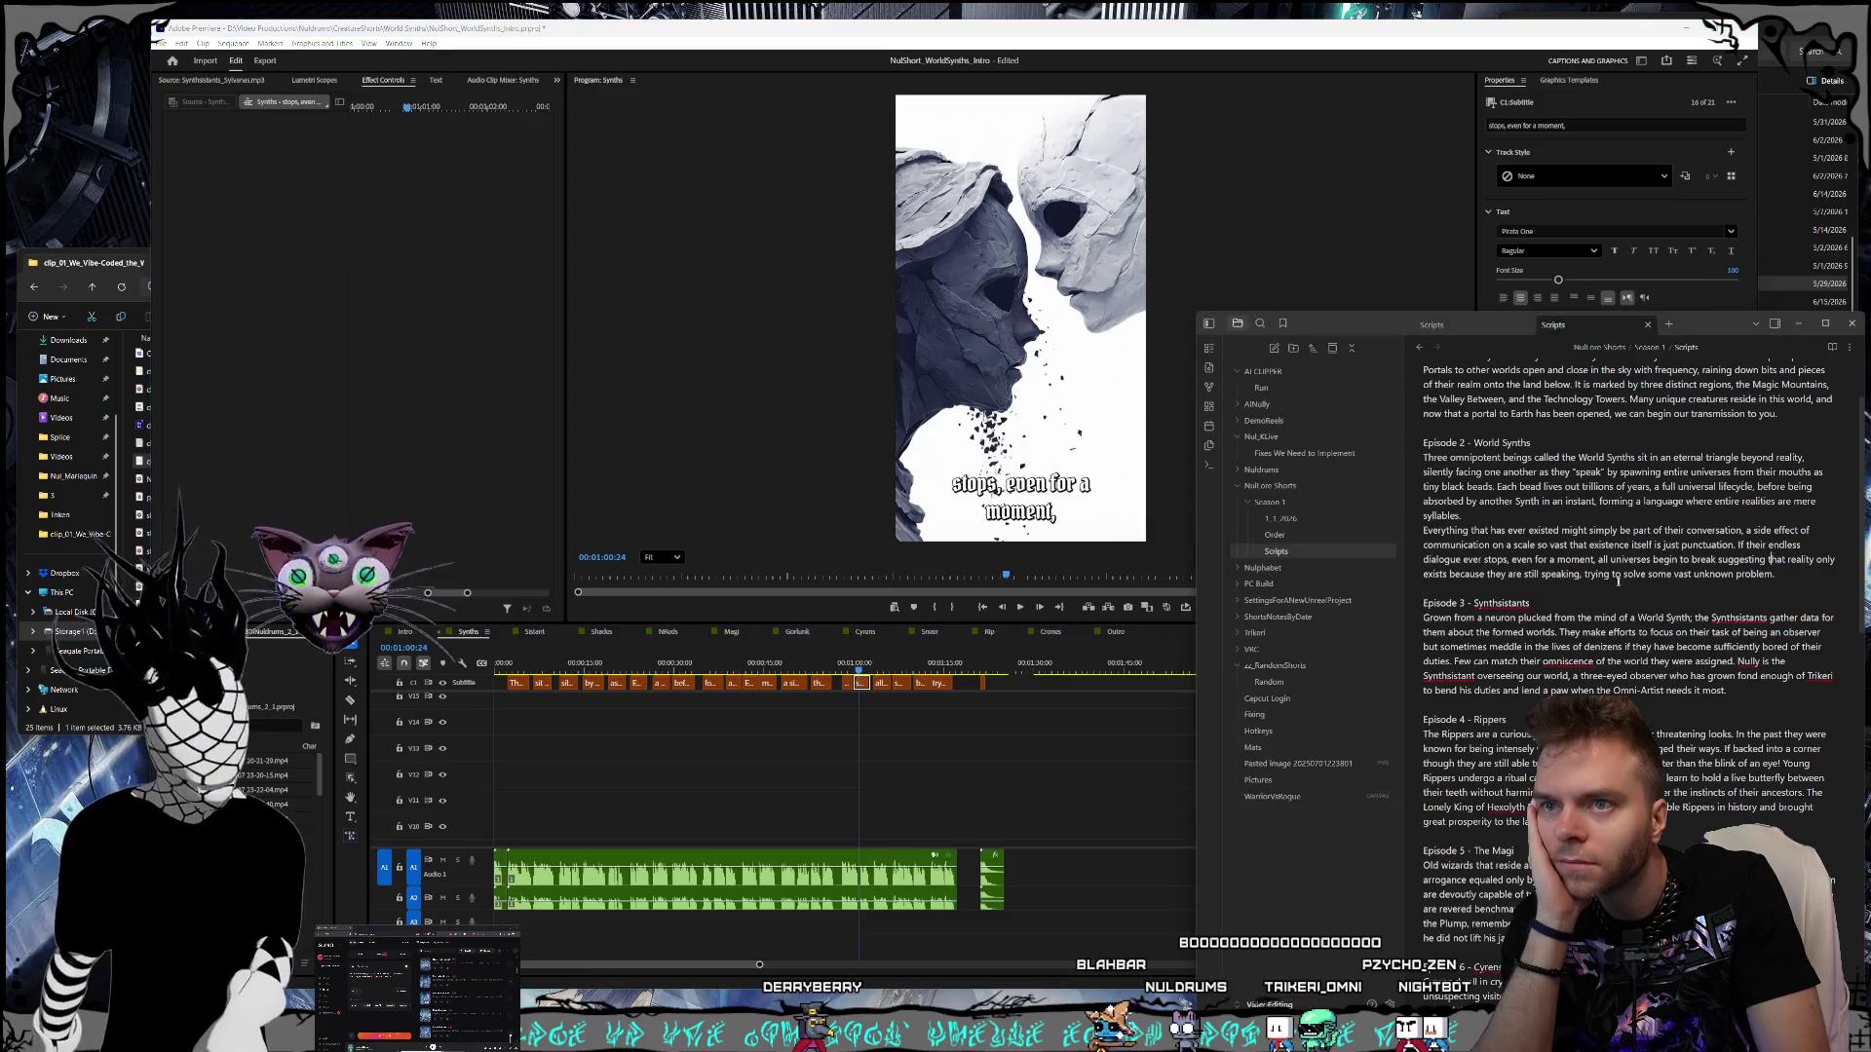
pyautogui.click(876, 671)
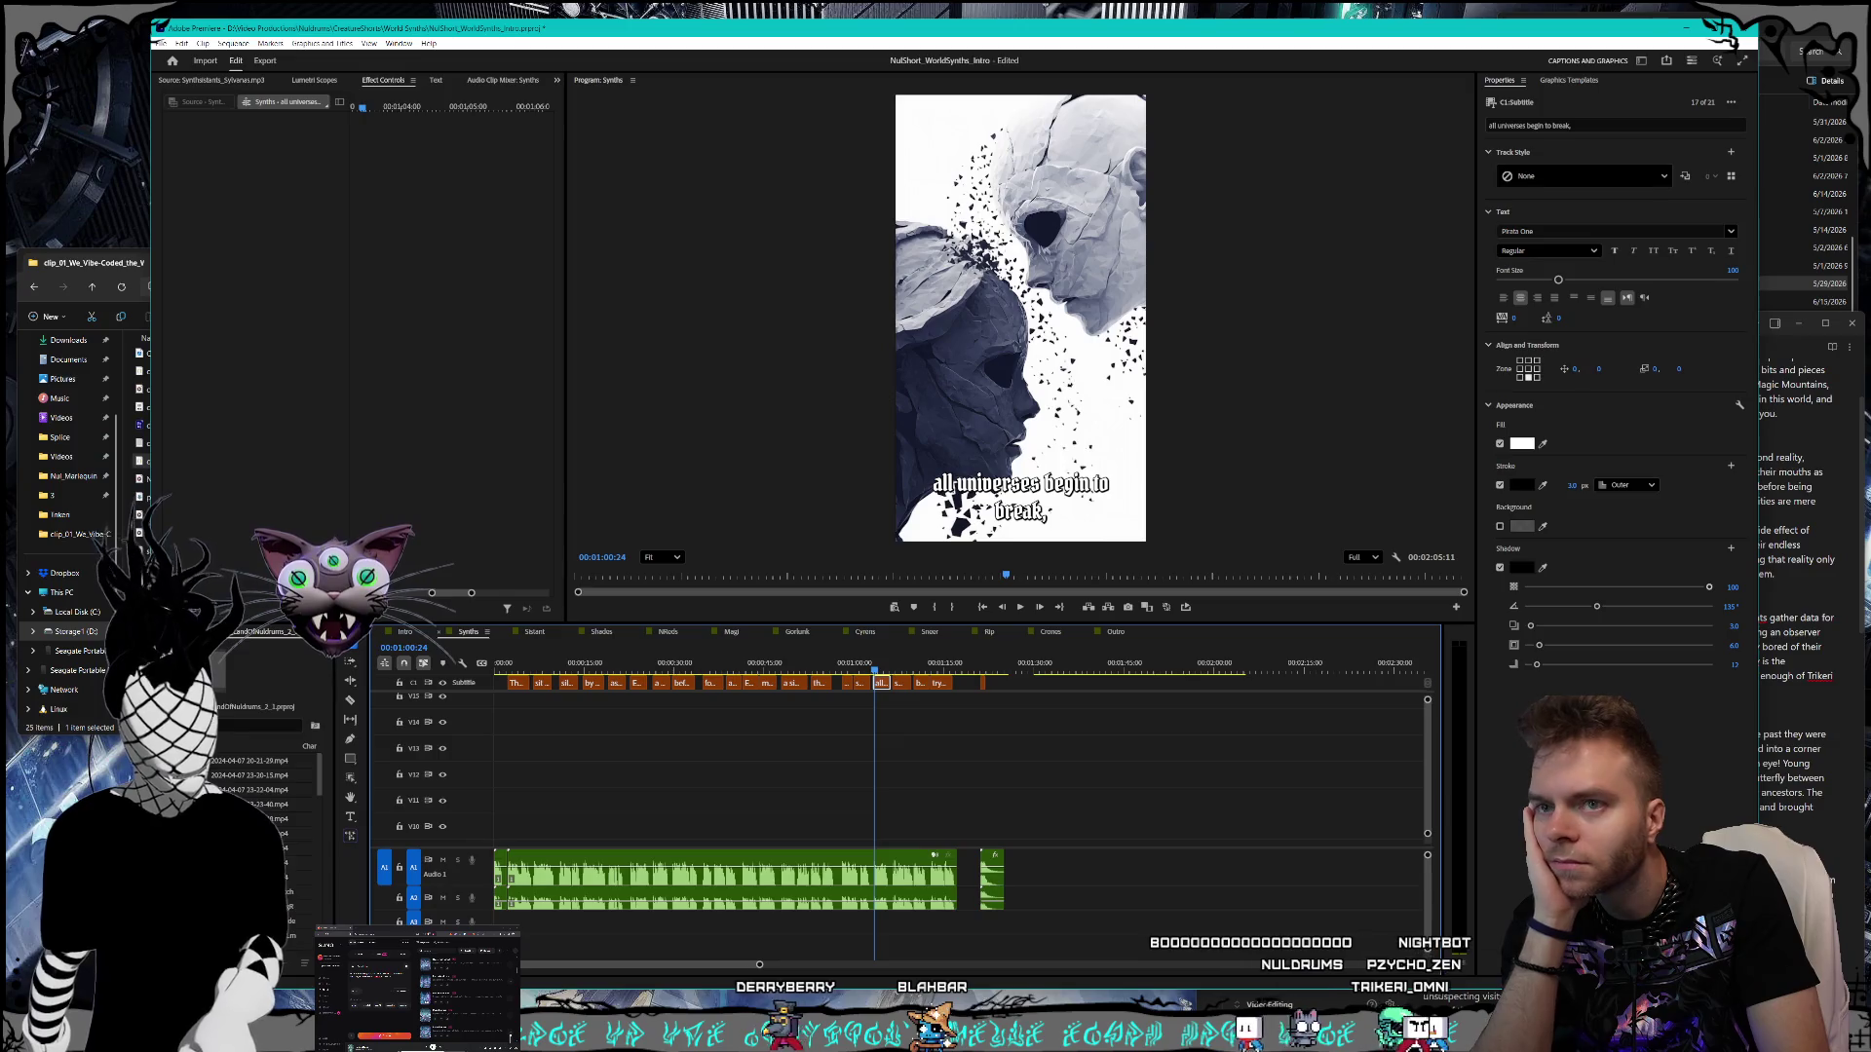
pyautogui.click(1779, 632)
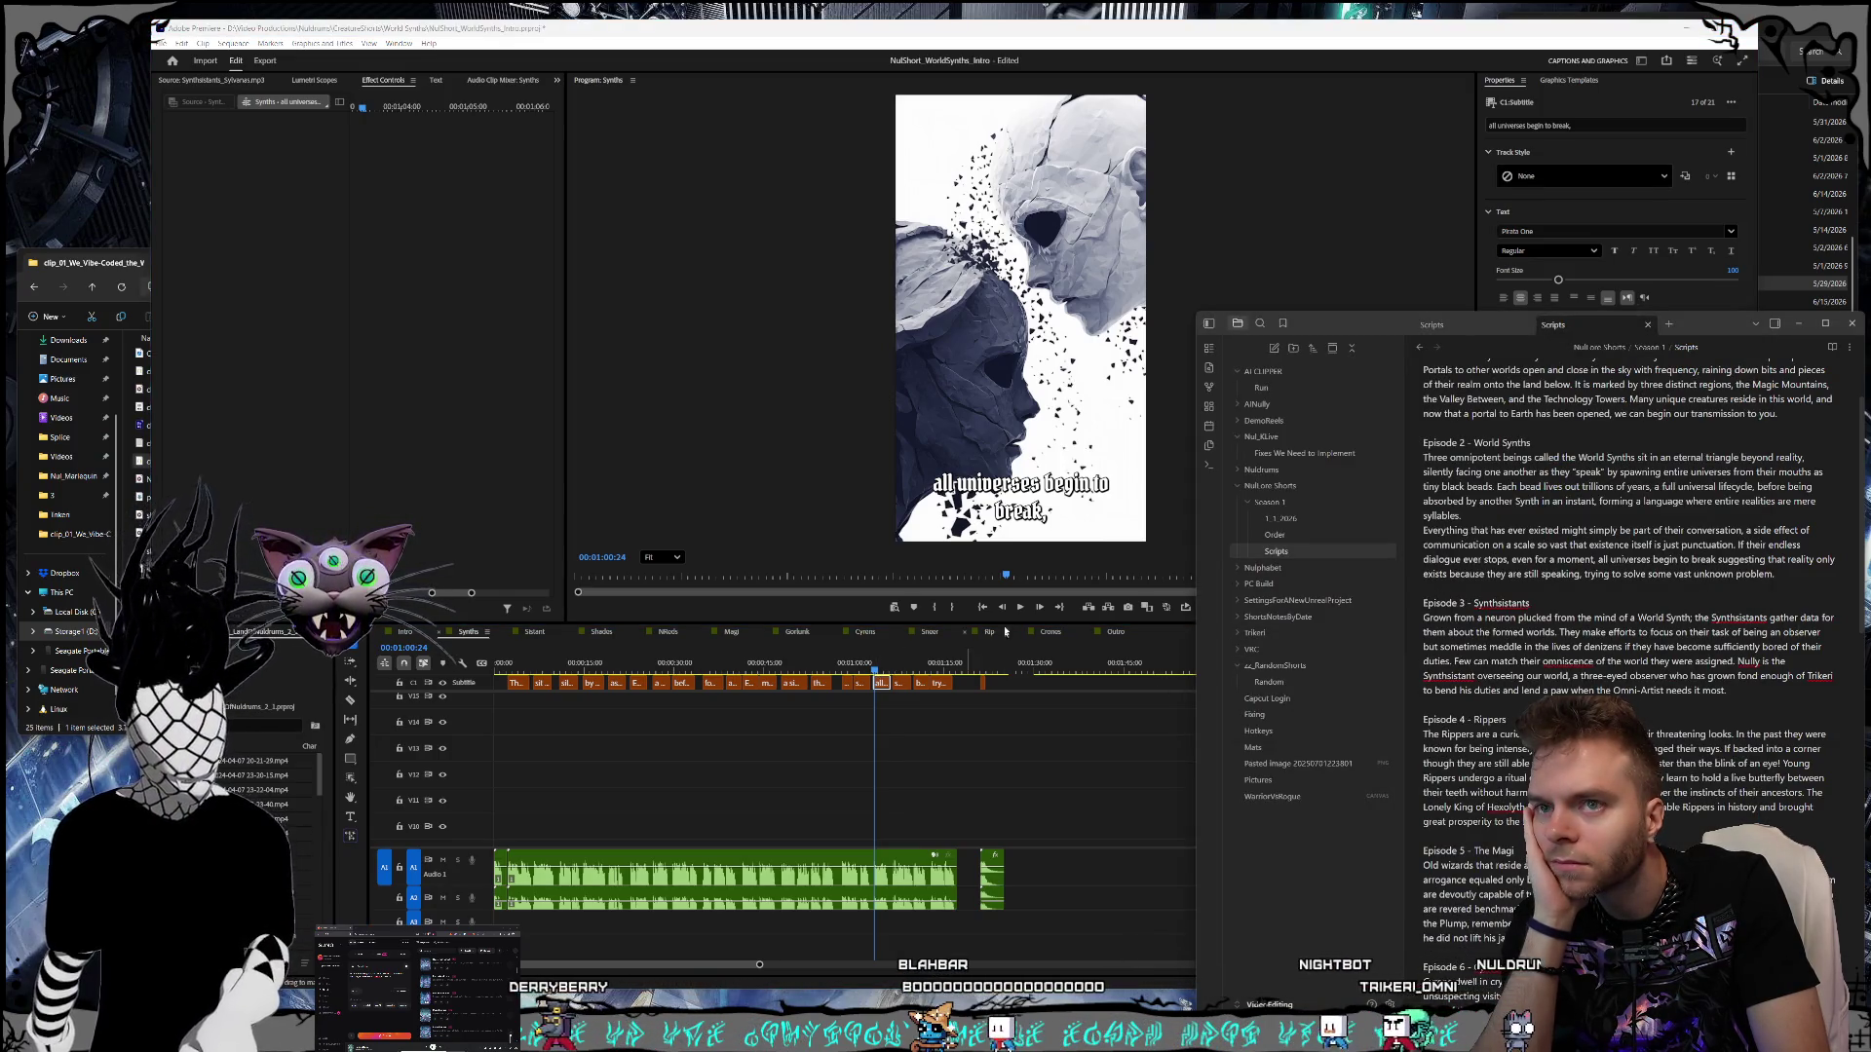
pyautogui.hotkey('alt', 'Tab')
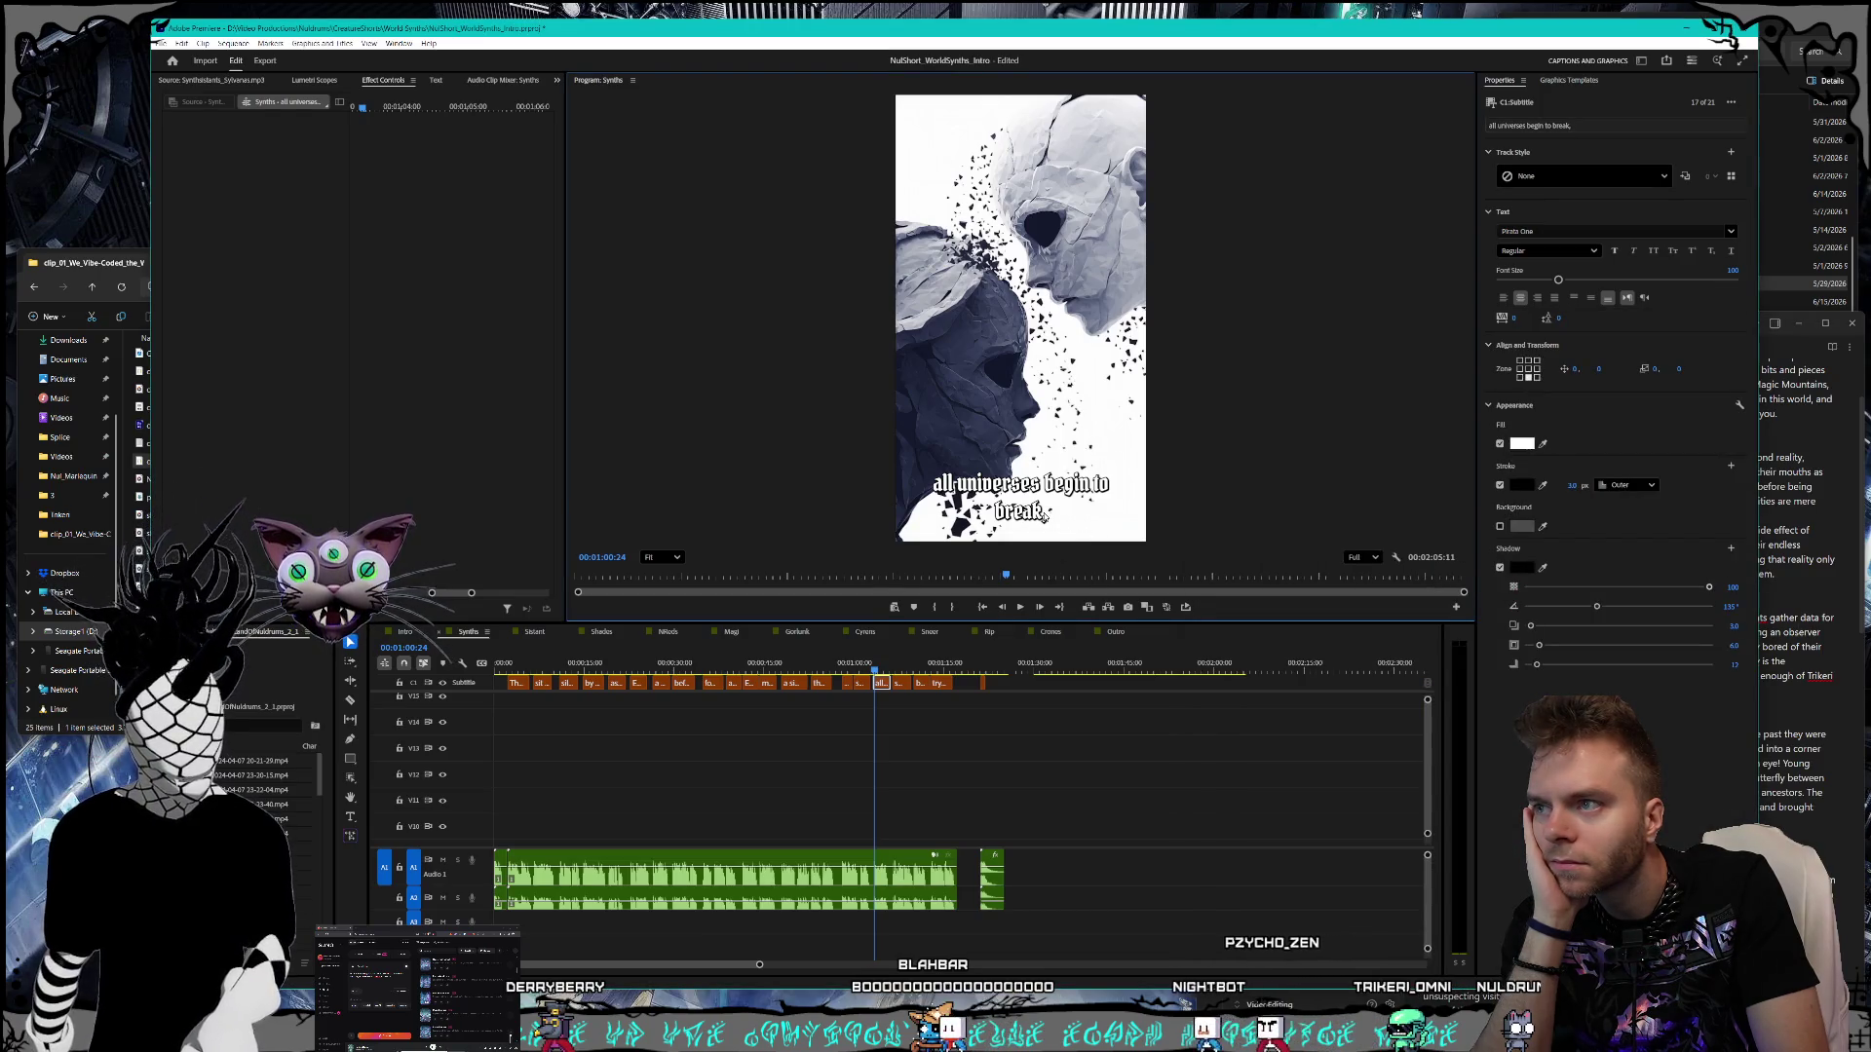
# - Delete the comma after 'break' in the caption text, then check the following caption against the script
pyautogui.click(900, 682)
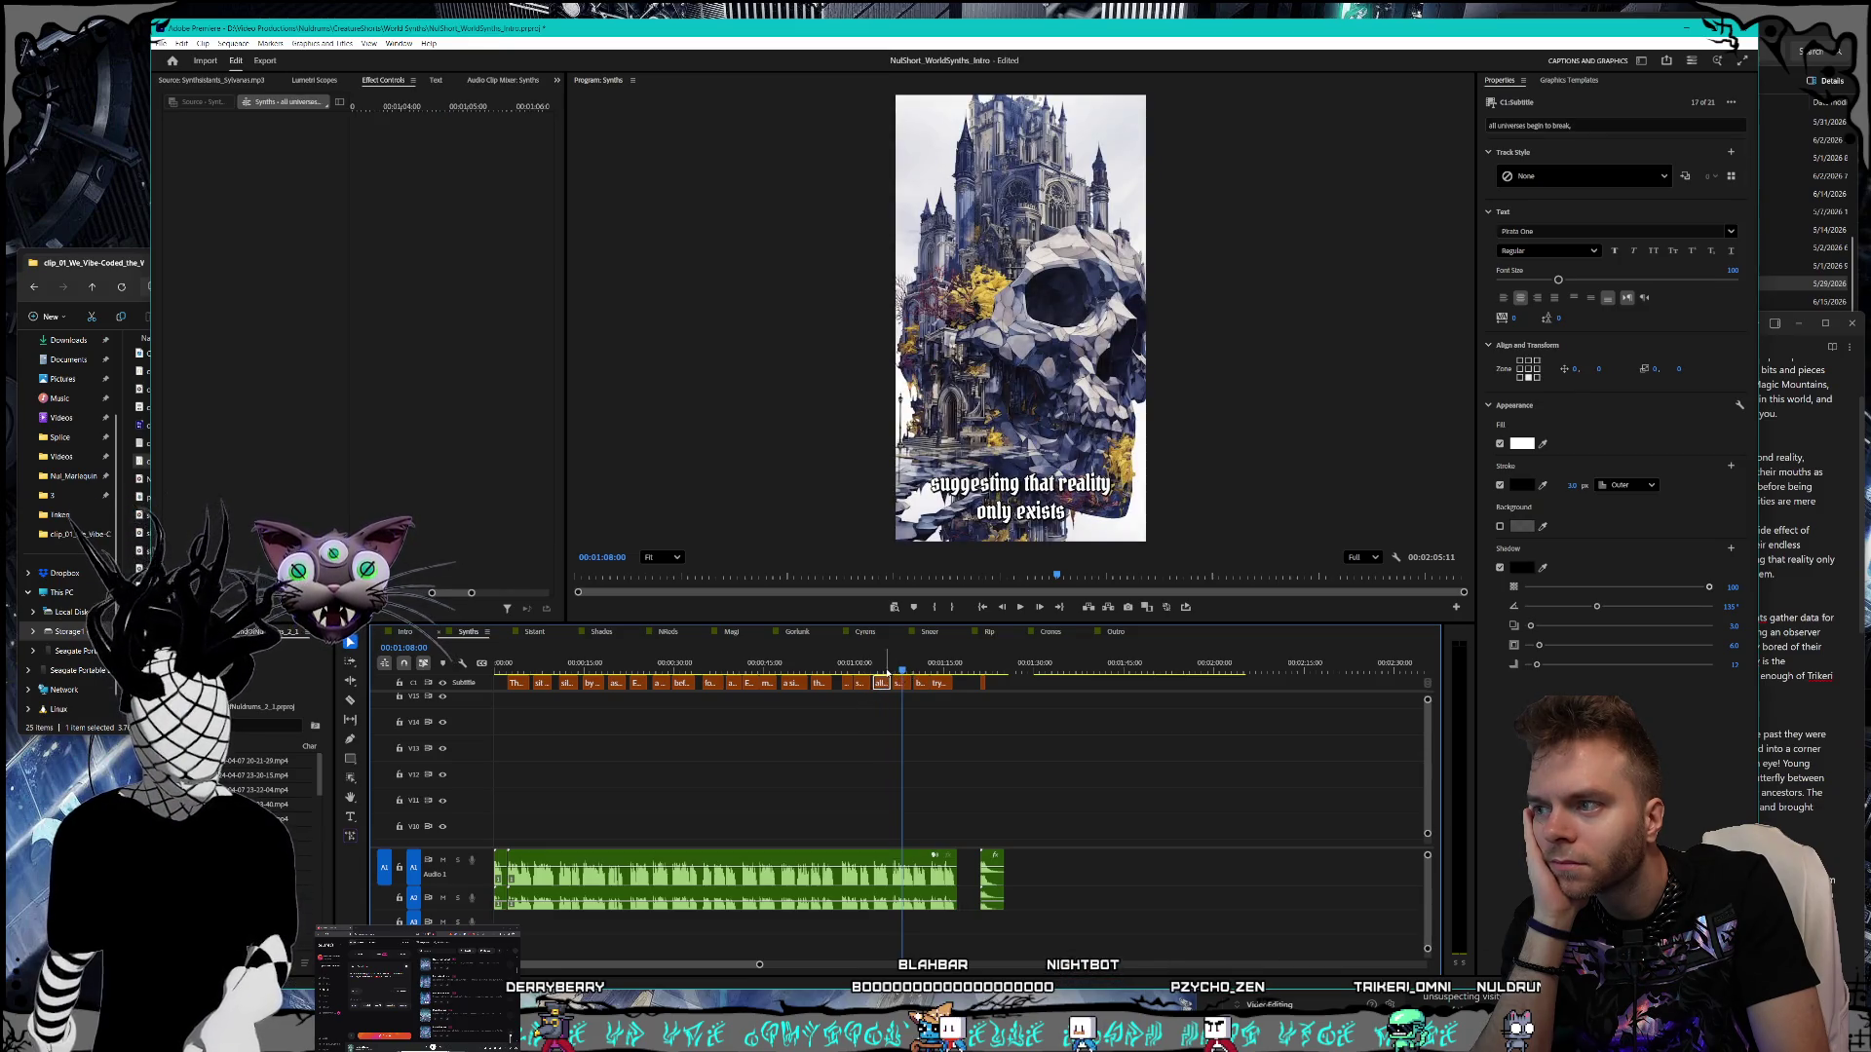
pyautogui.doubleClick(1043, 514)
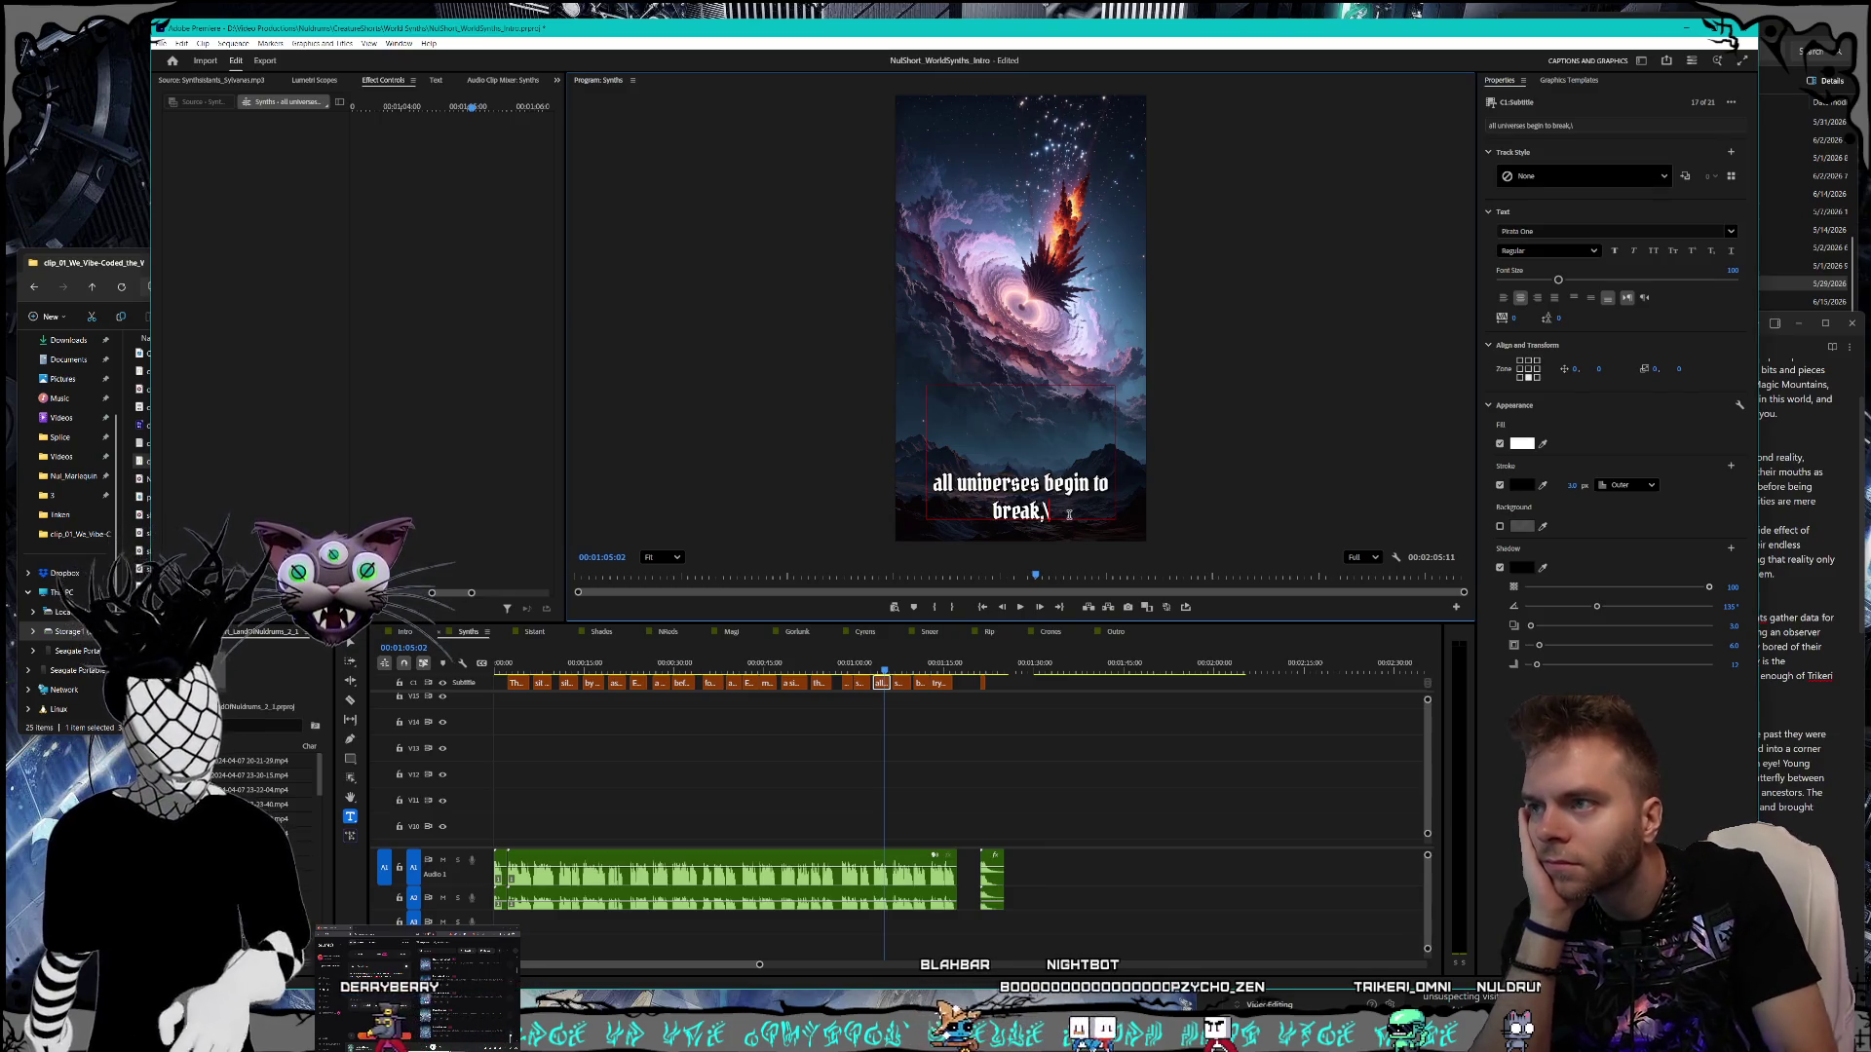
pyautogui.press('BackSpace')
pyautogui.press('Escape')
pyautogui.press('space')
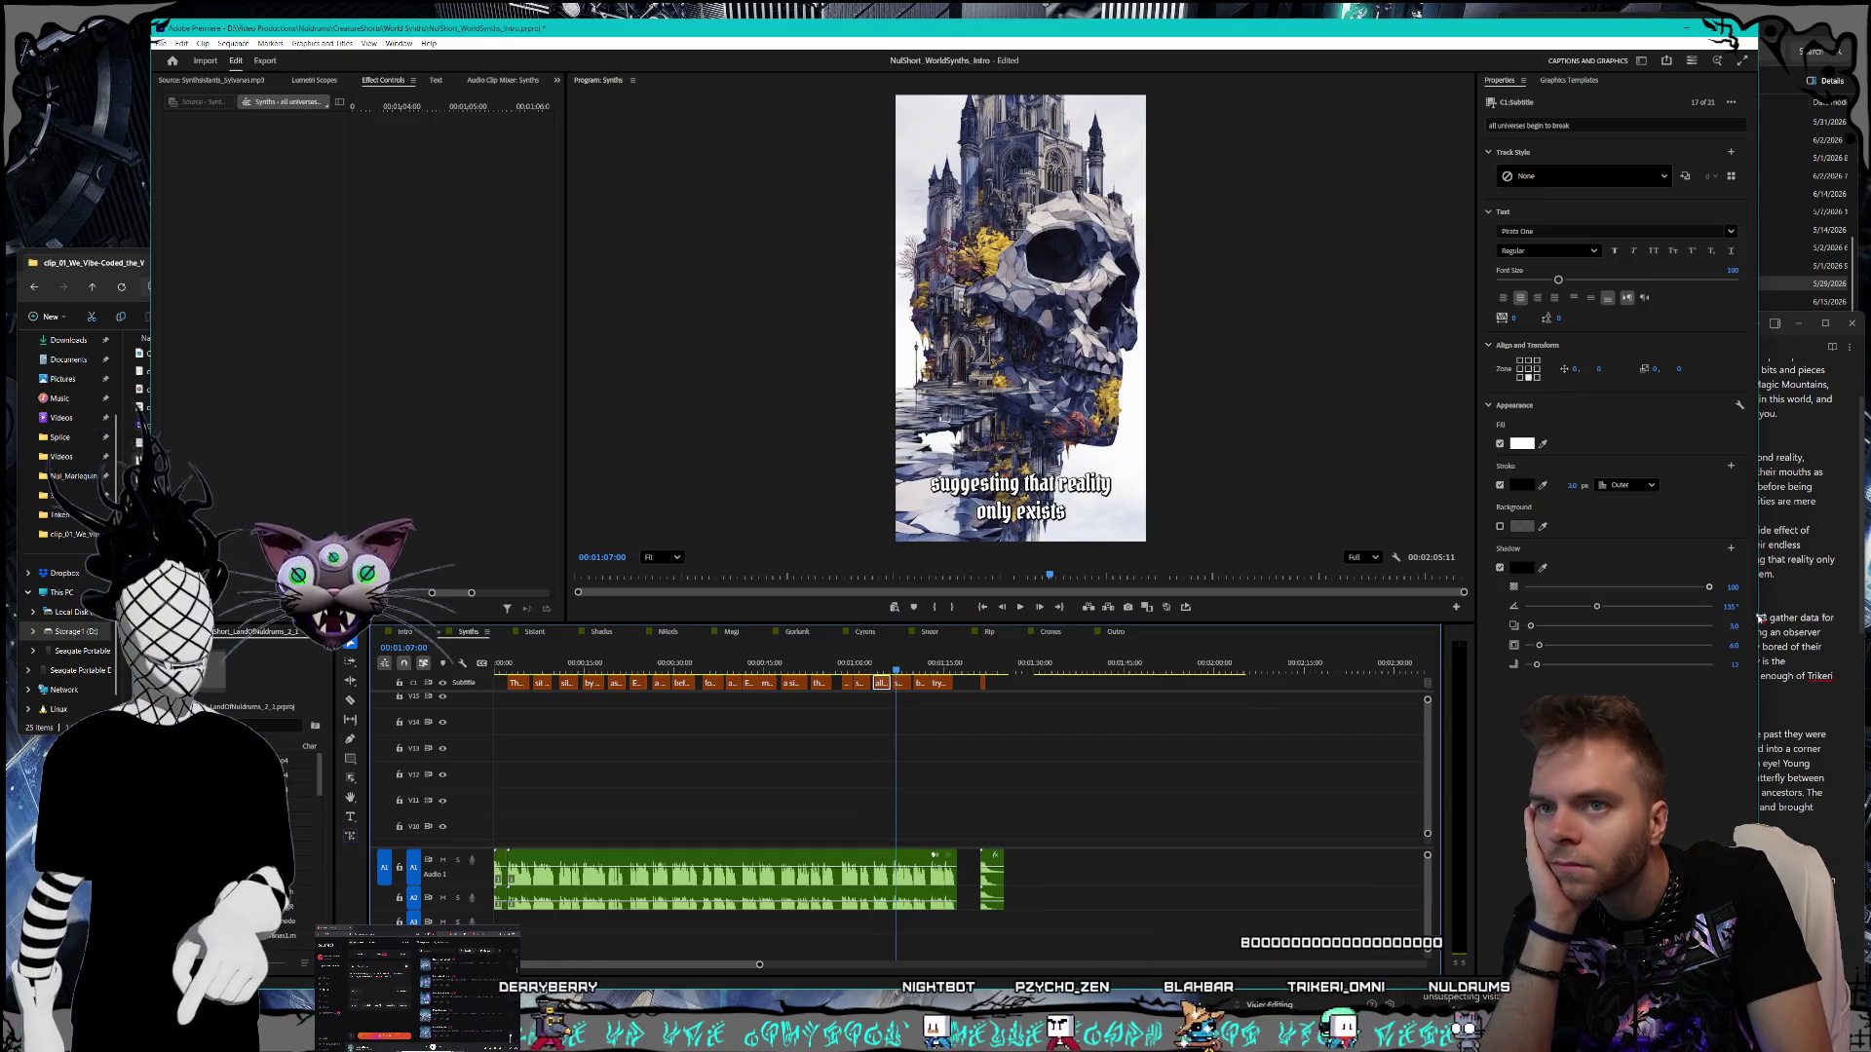
pyautogui.click(1793, 575)
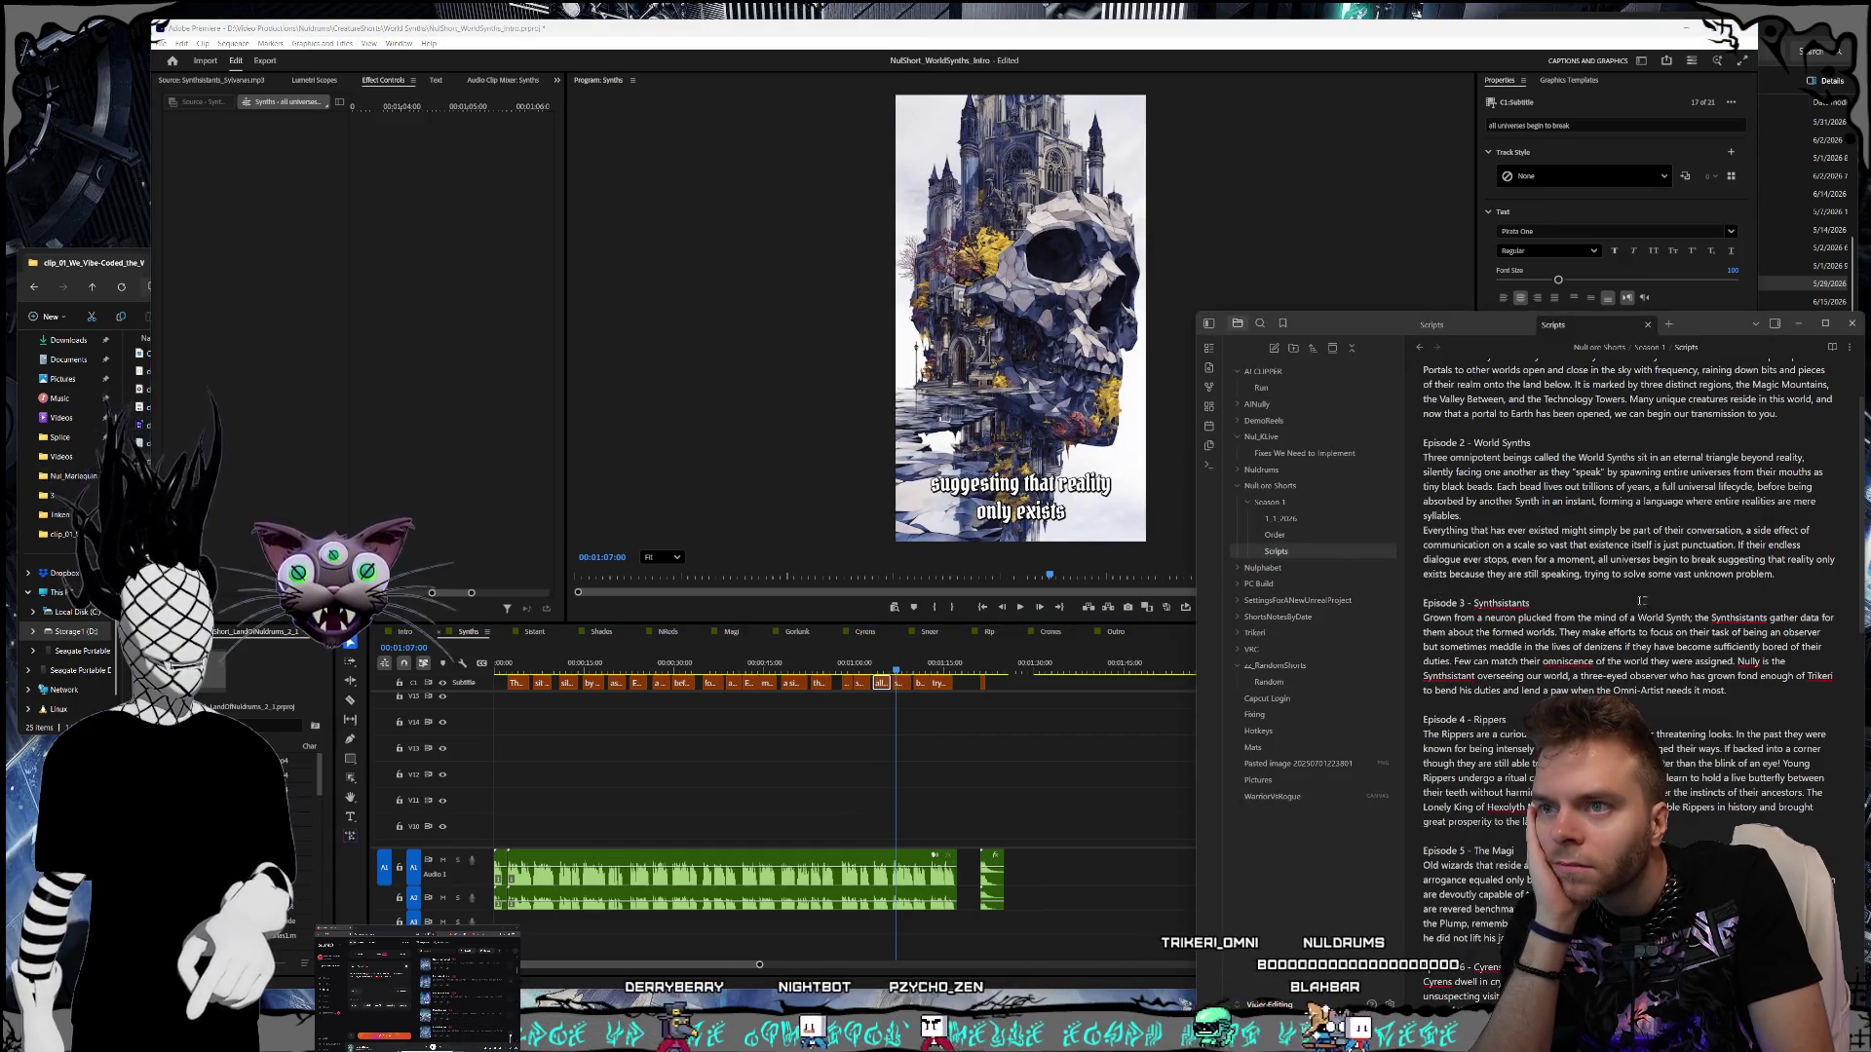
pyautogui.click(891, 666)
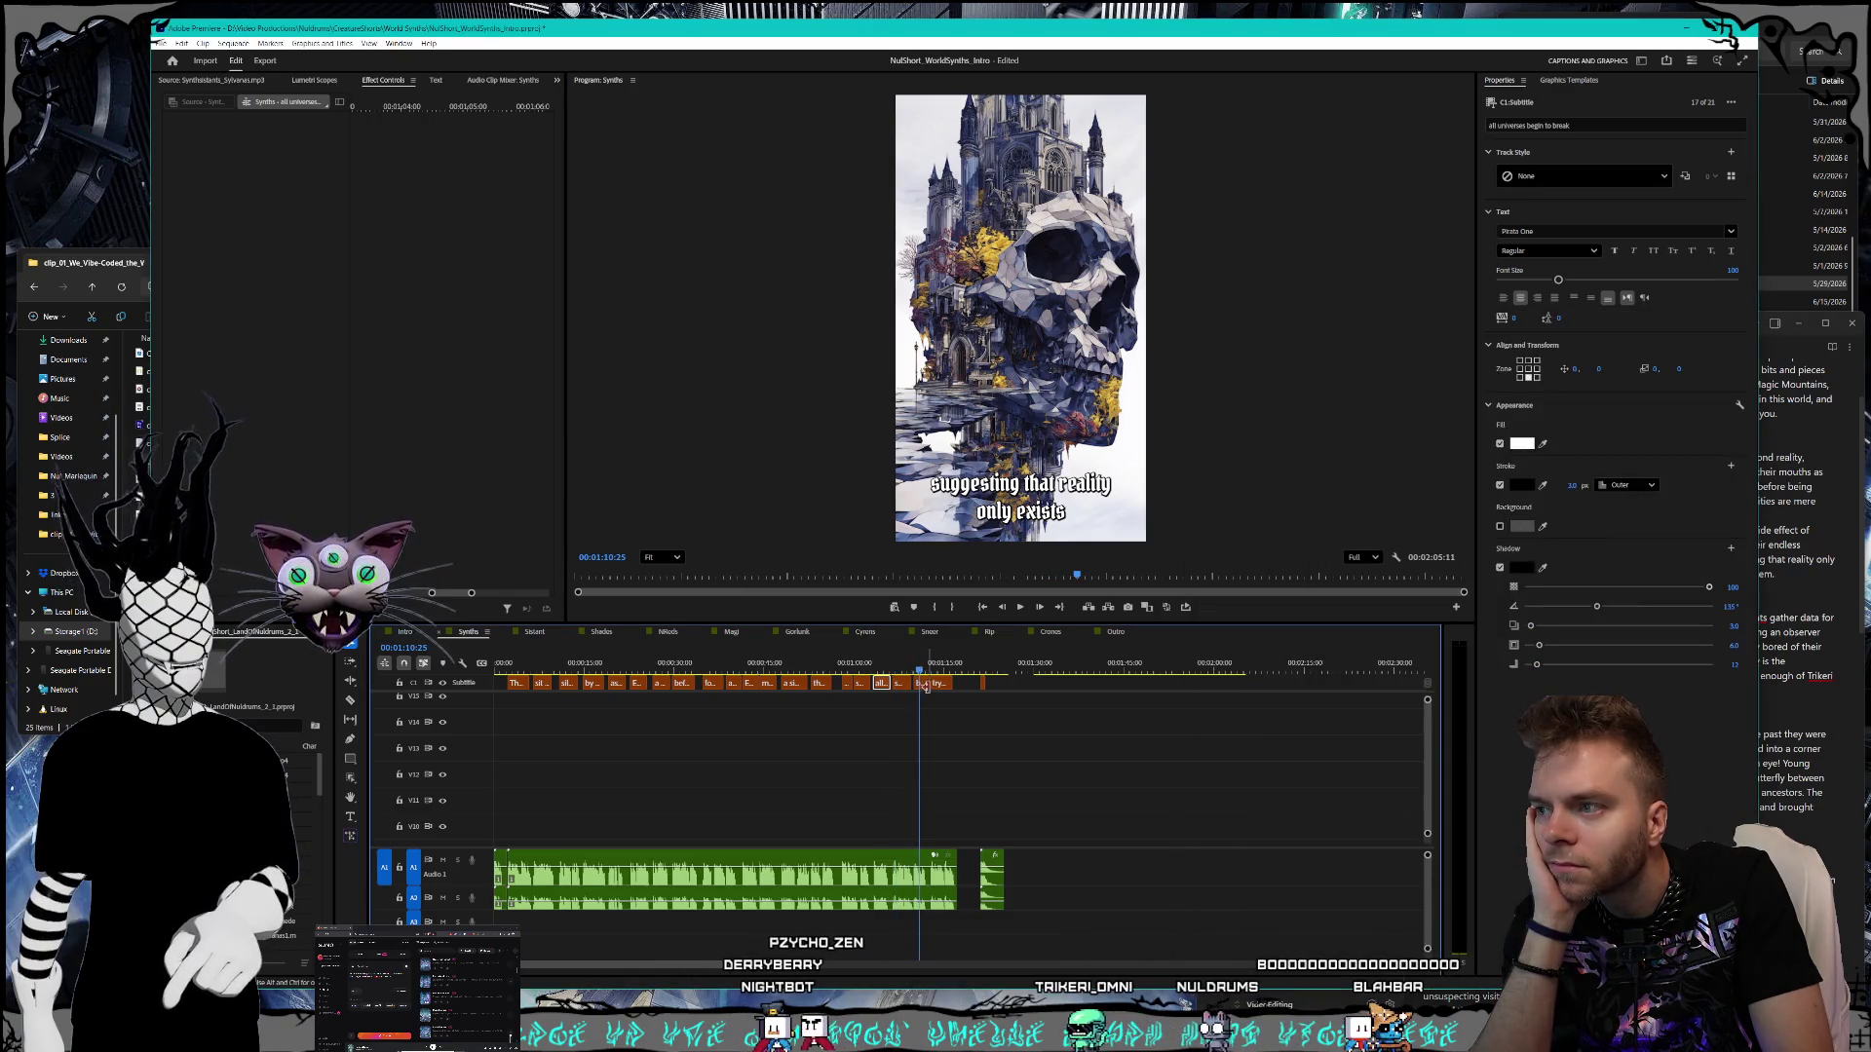
pyautogui.click(918, 666)
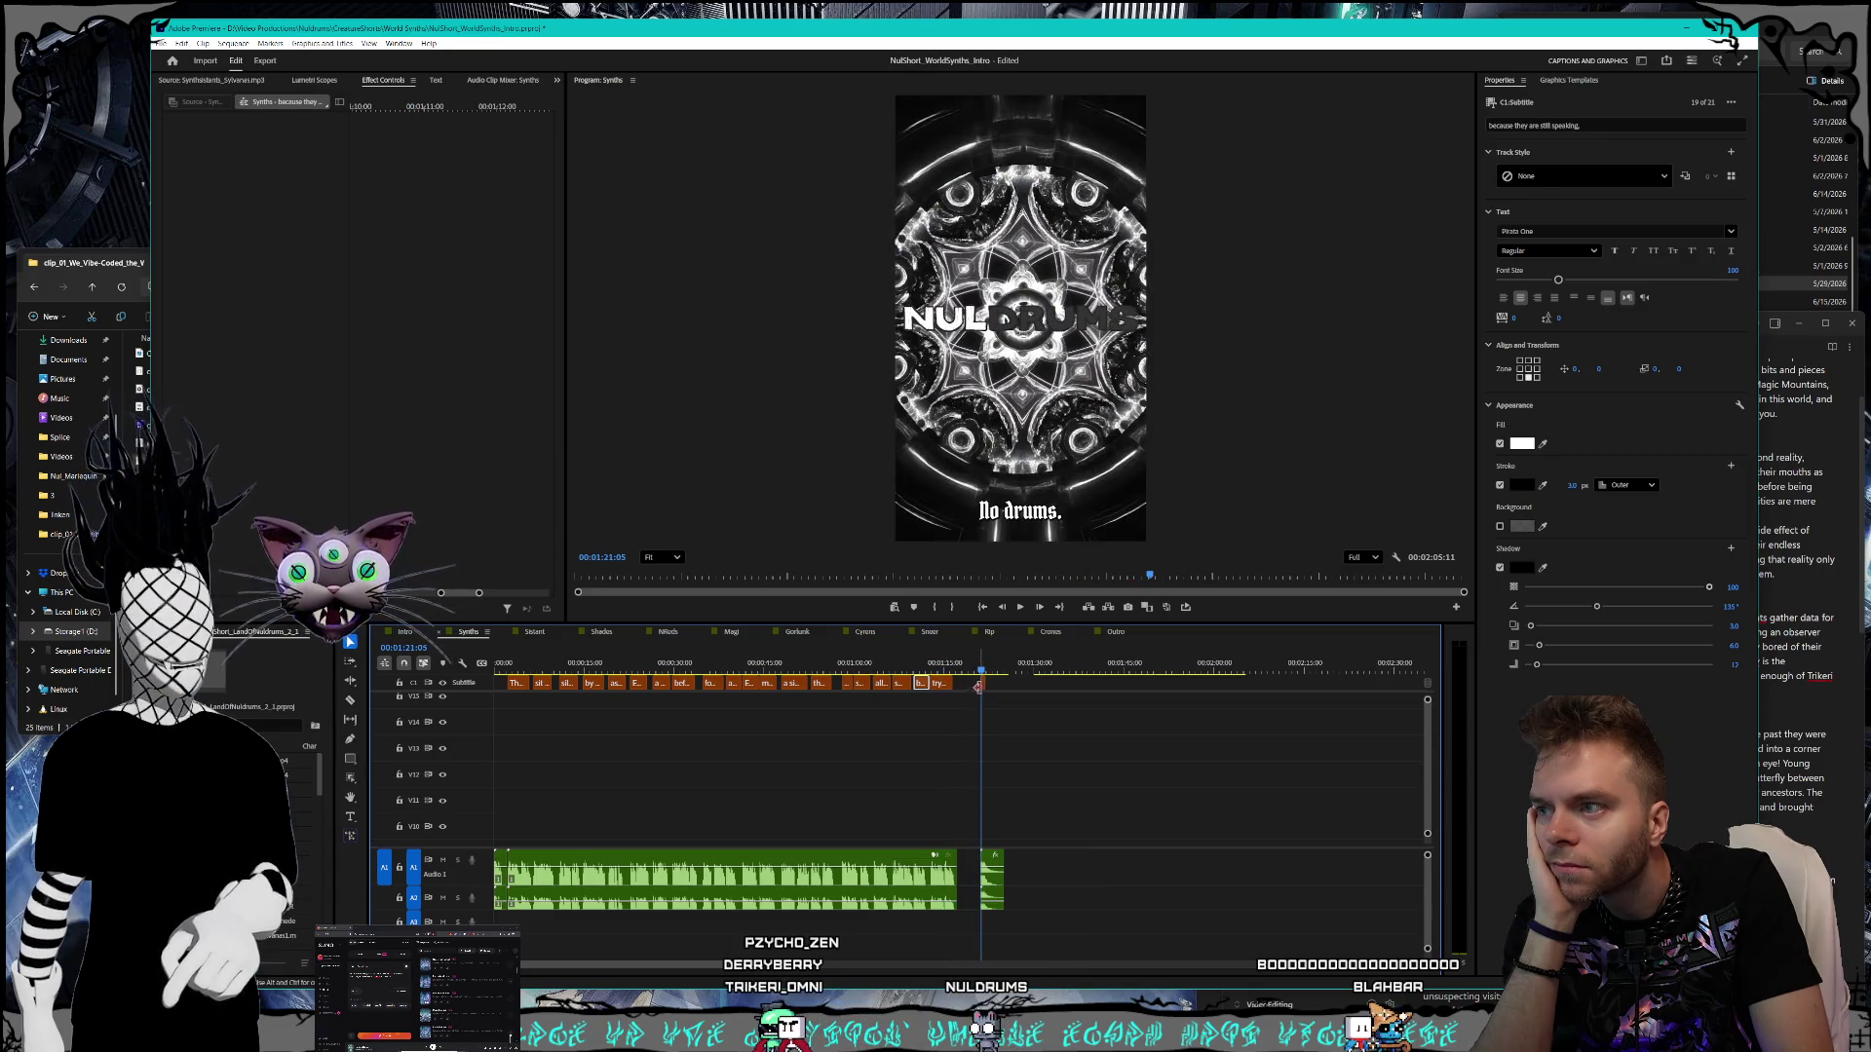
# - Change the 'No drums.' caption text to 'Nuldrums.' and deselect the clip
pyautogui.doubleClick(1027, 515)
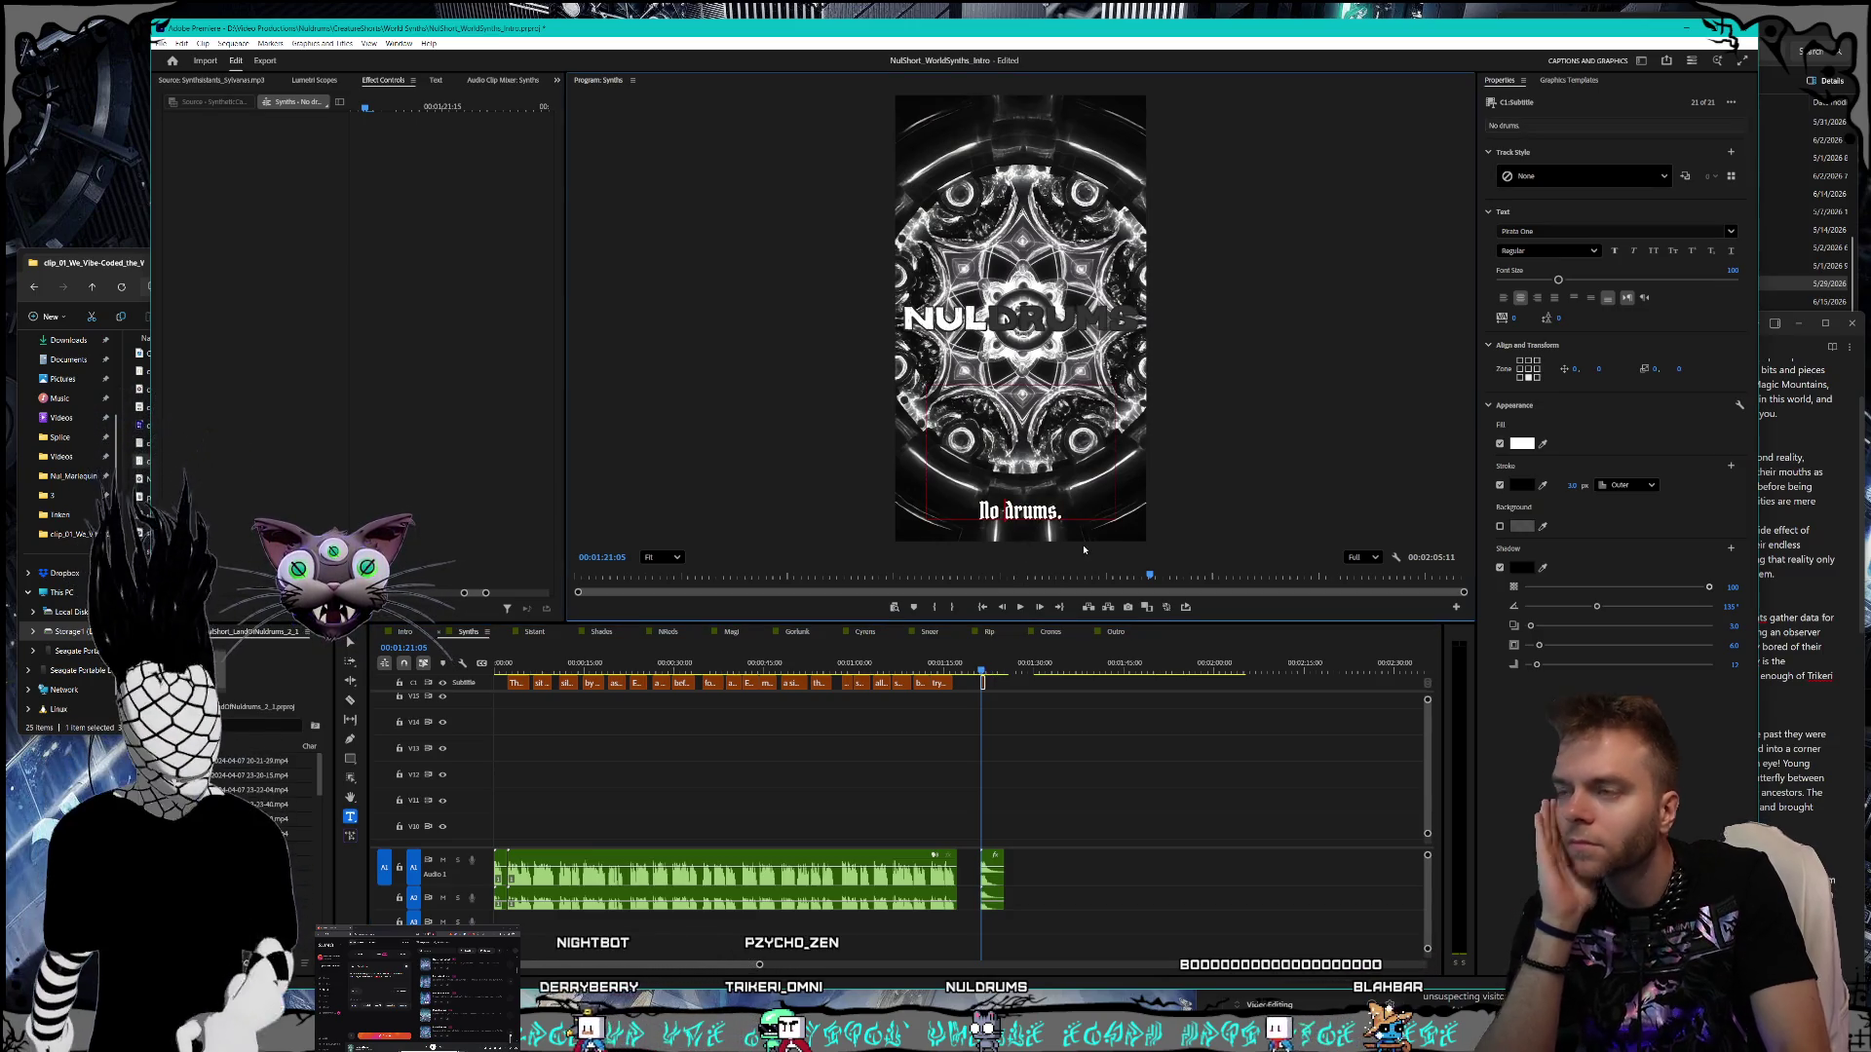
pyautogui.press('BackSpace')
pyautogui.press('BackSpace')
pyautogui.write('ul')
pyautogui.press('Escape')
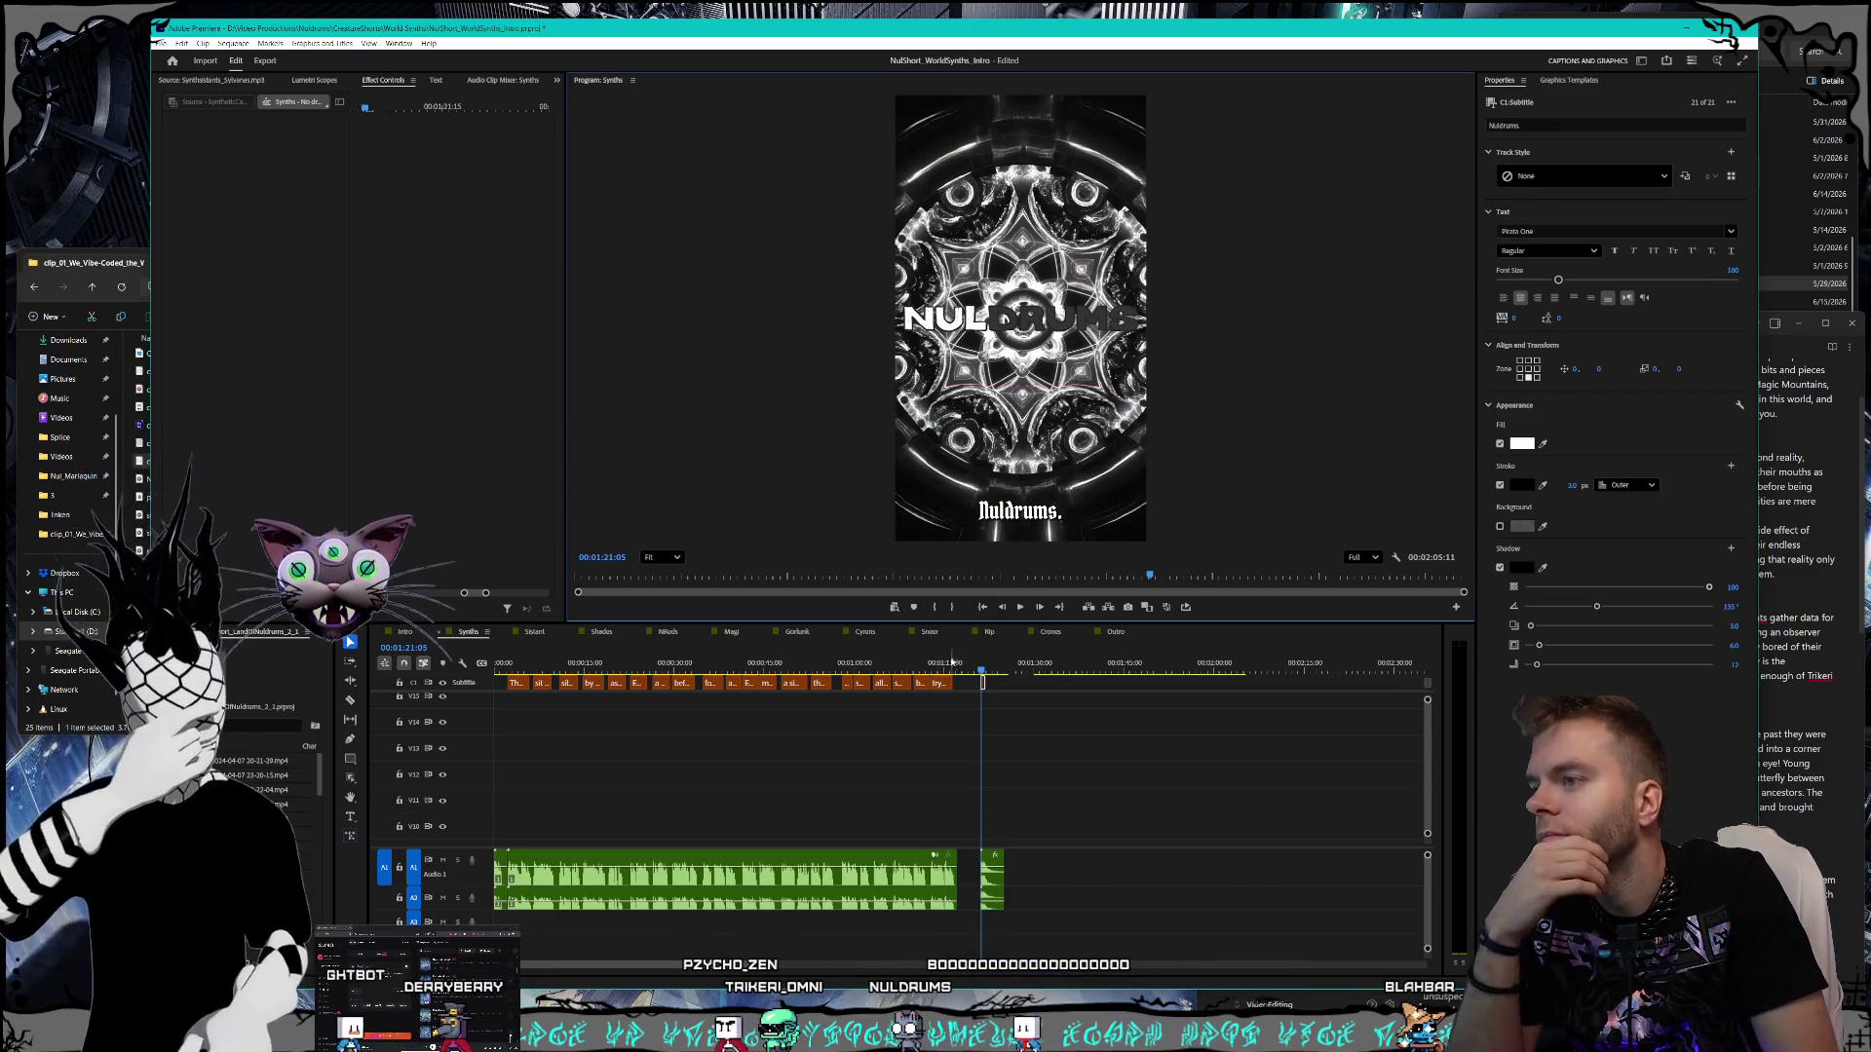
pyautogui.click(999, 688)
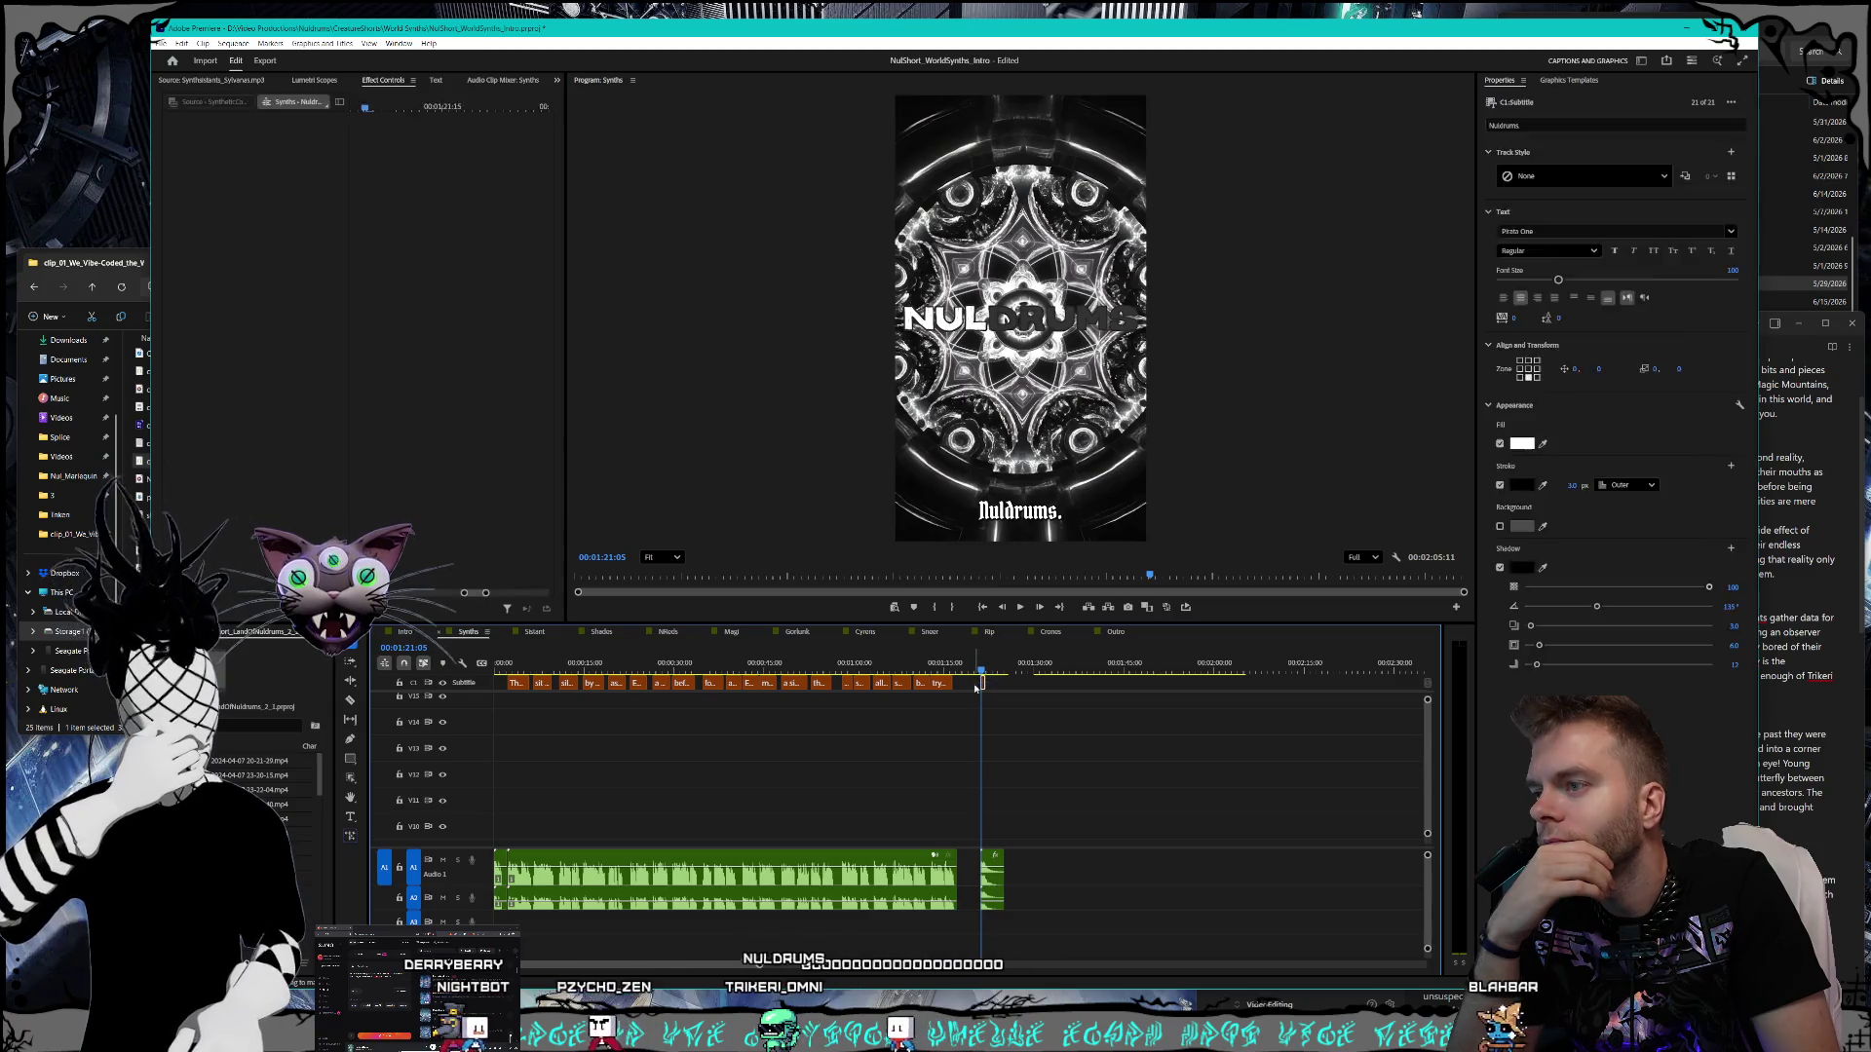
# - Save the project with Ctrl+S and return to the sequence start
pyautogui.click(161, 42)
pyautogui.hotkey('ctrl', 's')
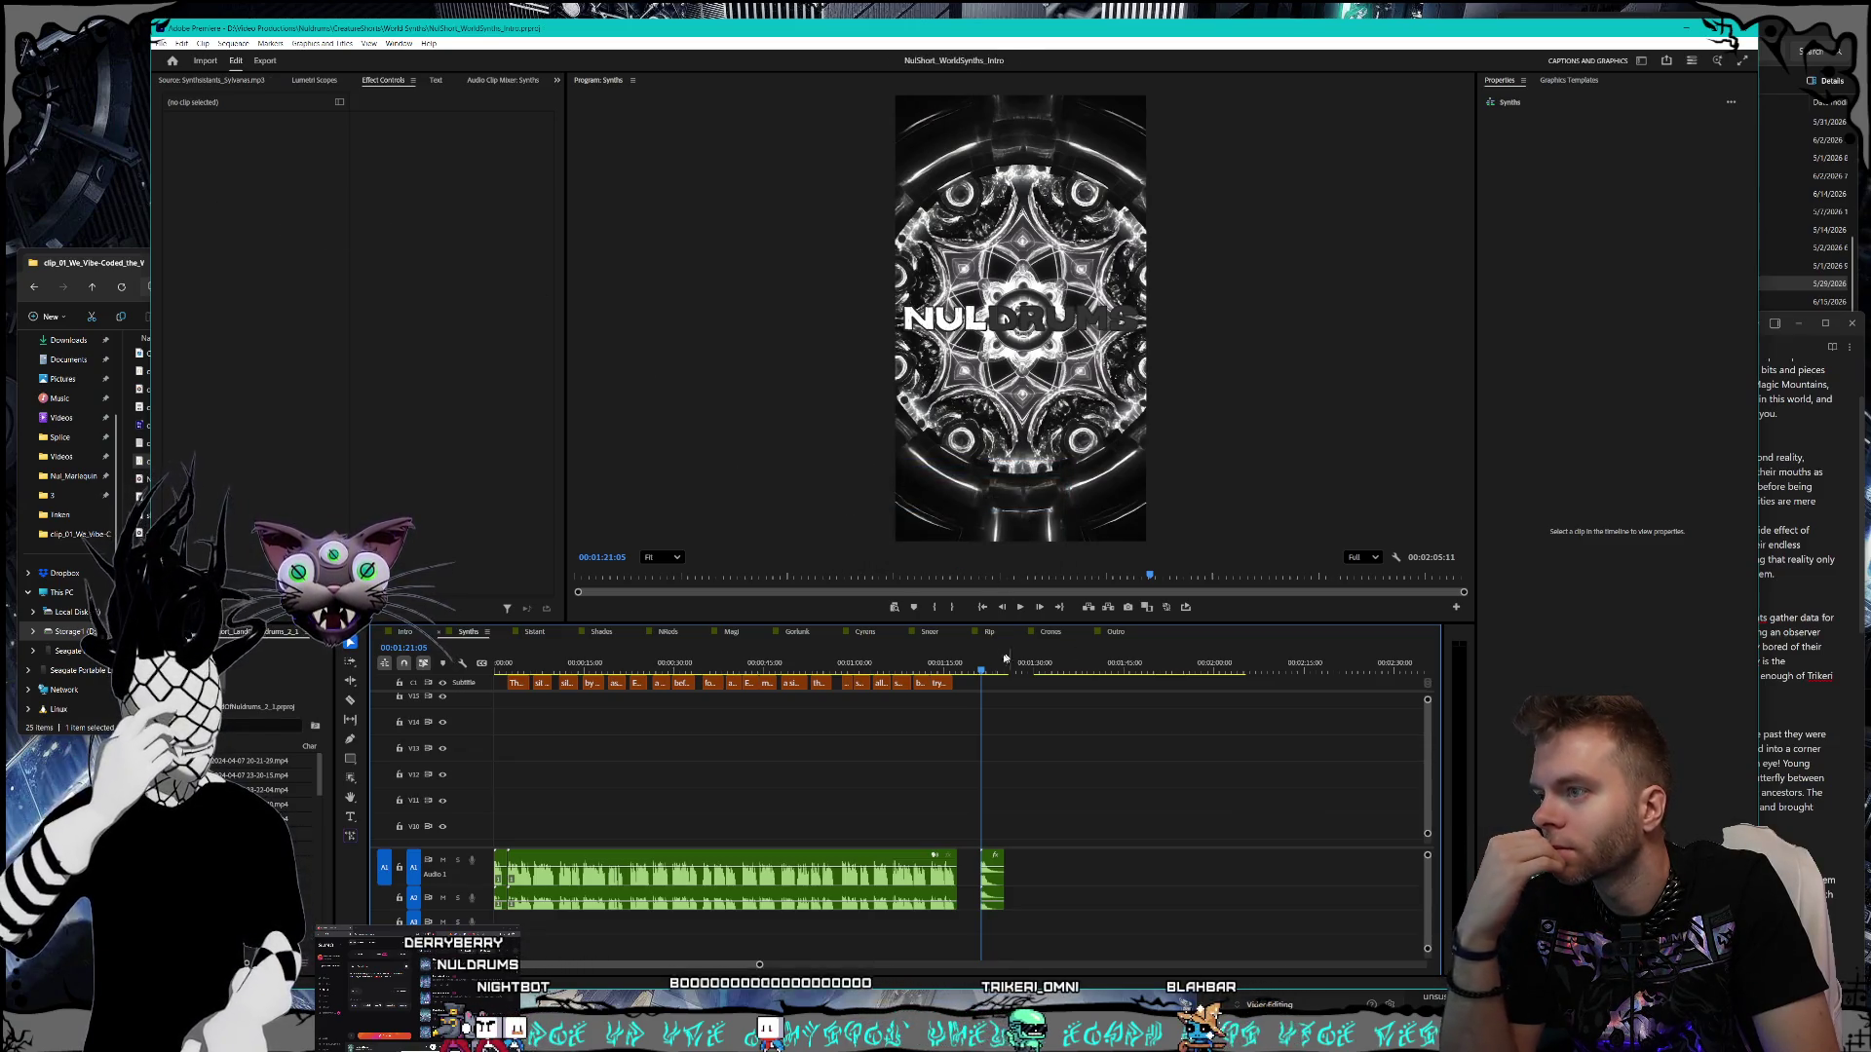
pyautogui.moveTo(1005, 663); pyautogui.dragTo(814, 672)
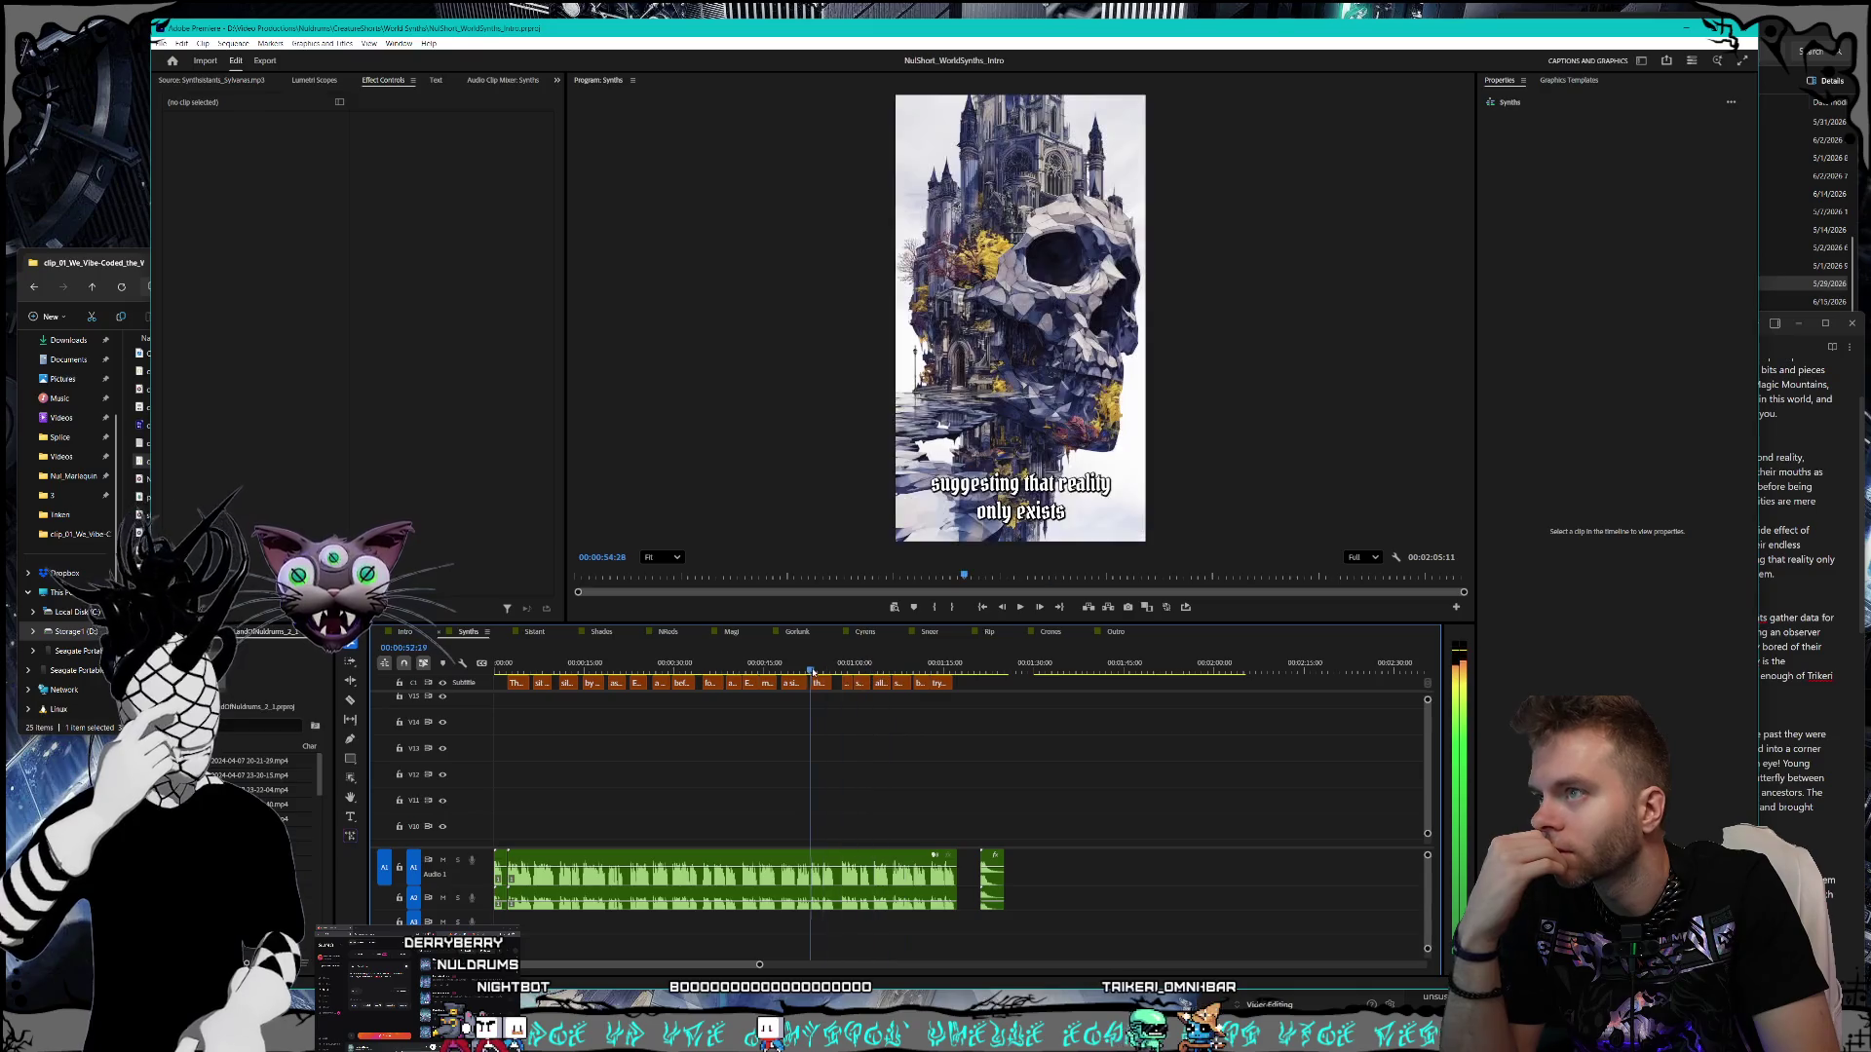
pyautogui.press('Up')
pyautogui.press('Up')
pyautogui.press('Up')
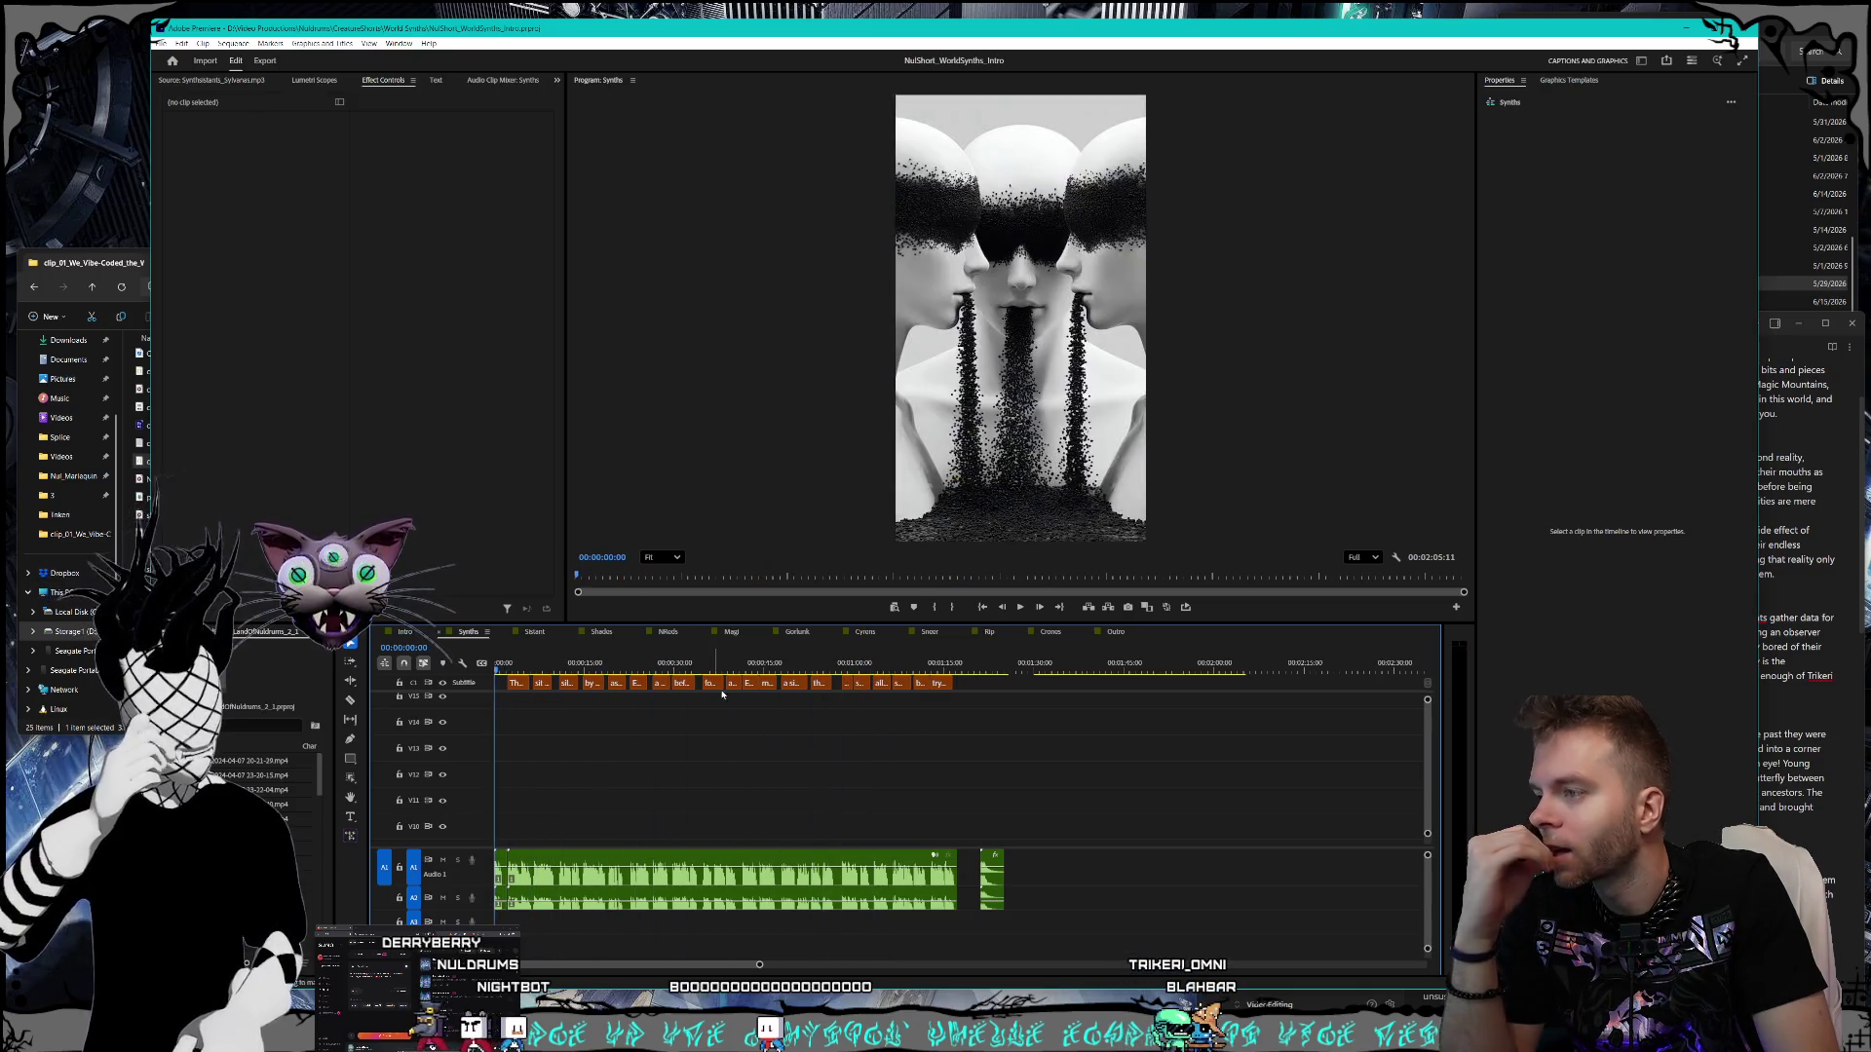
# - Switch the timeline to the Sstant sequence
pyautogui.click(551, 632)
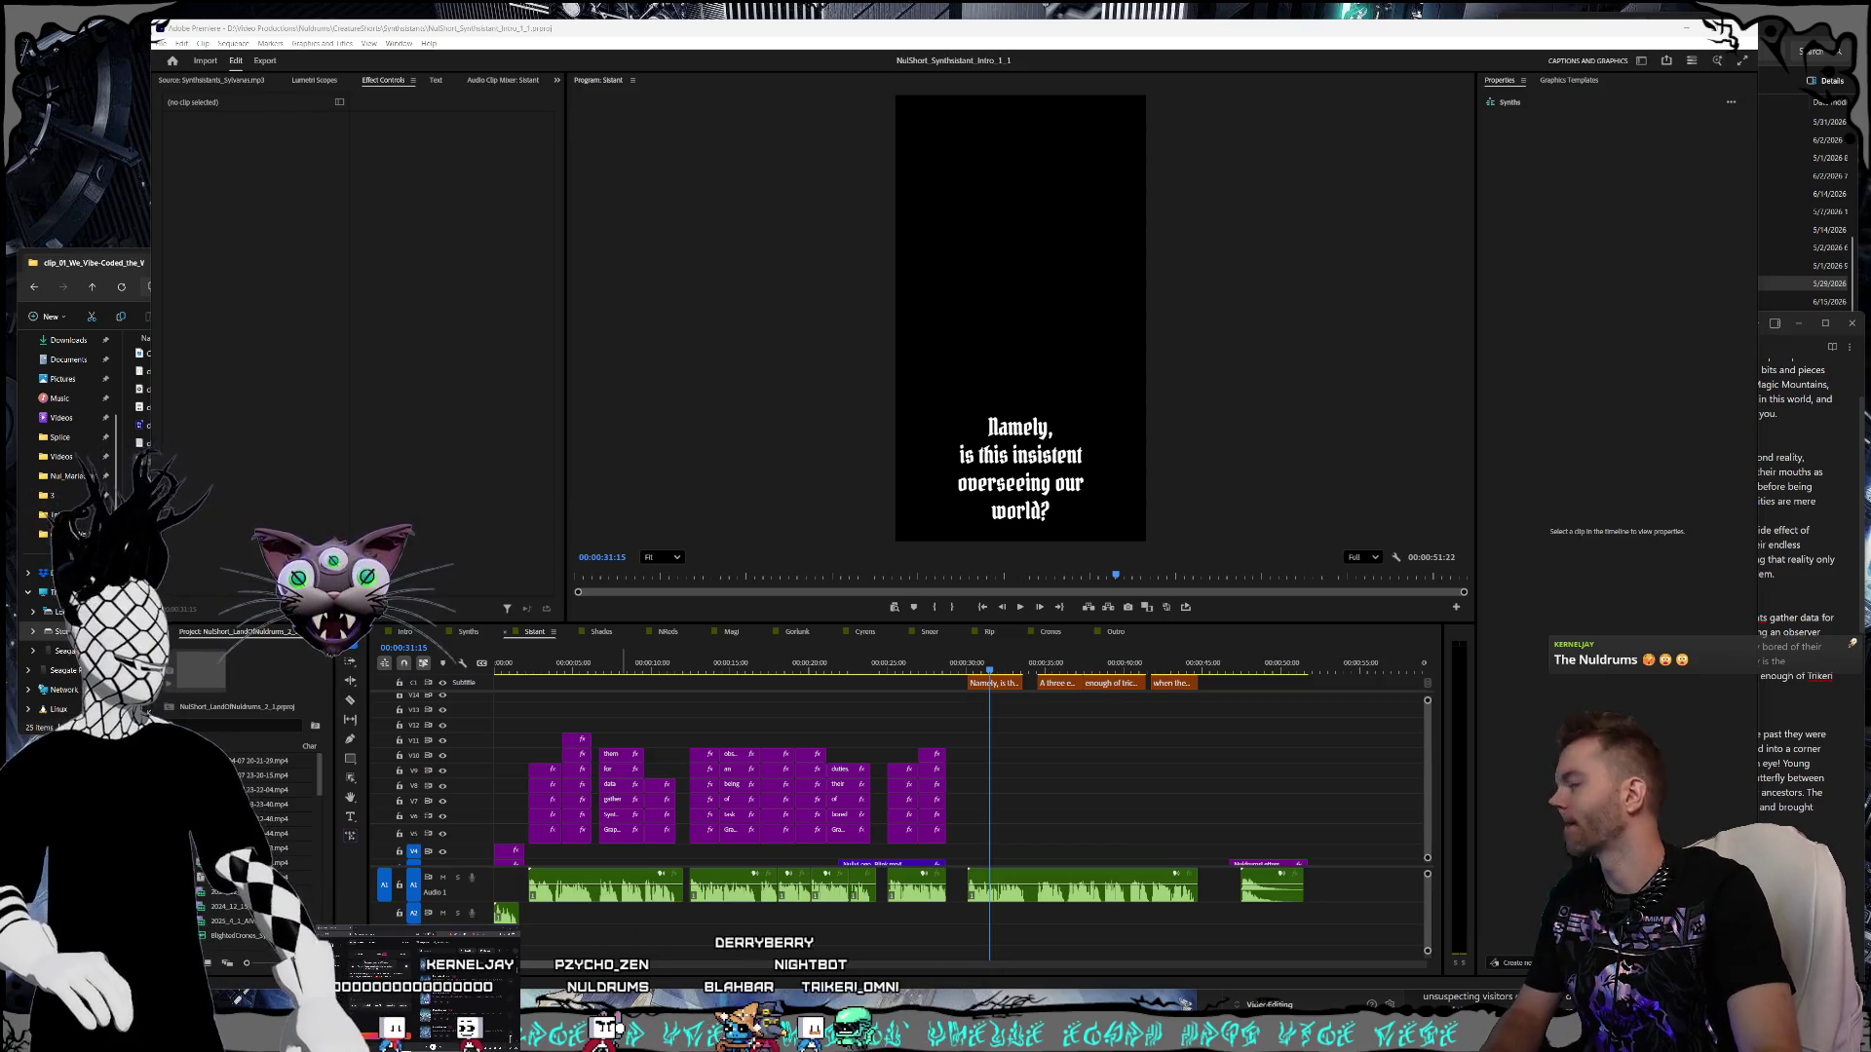
# - Select the caption clip at the stained-glass cat shot and compare it with the script notes
pyautogui.click(990, 671)
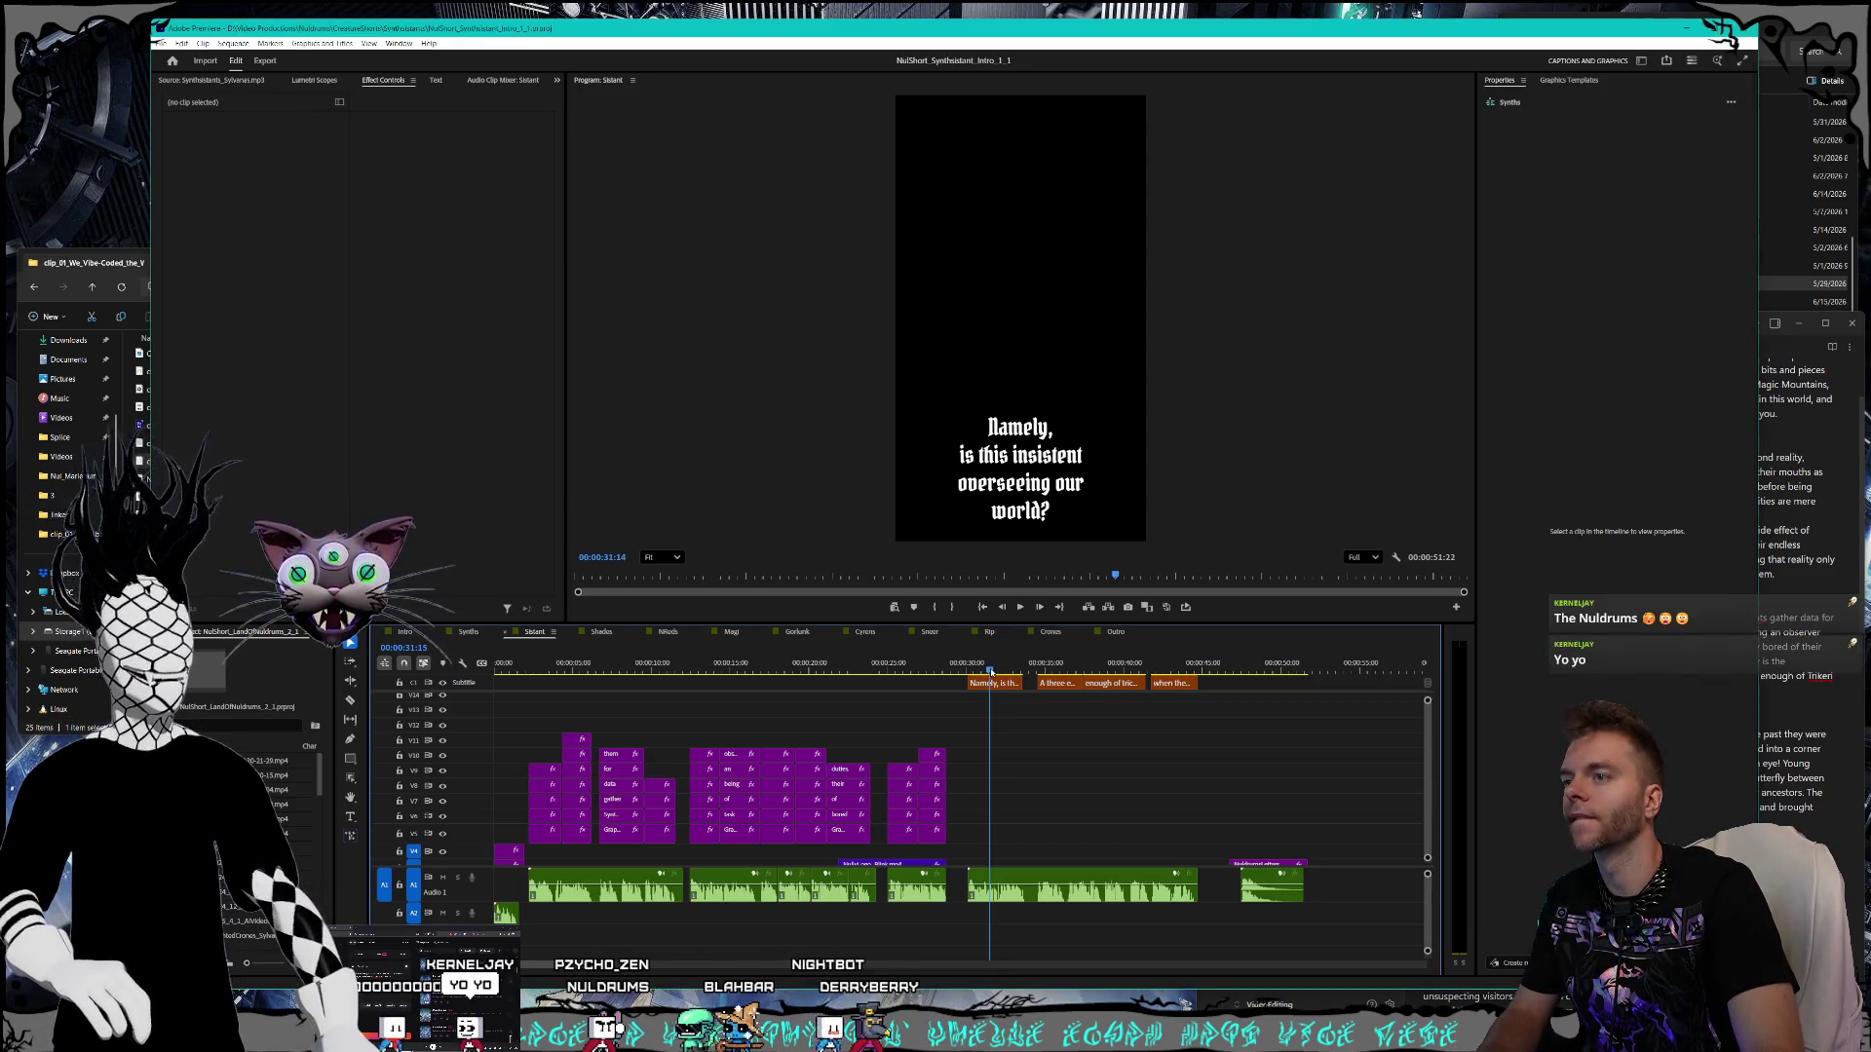
pyautogui.click(978, 671)
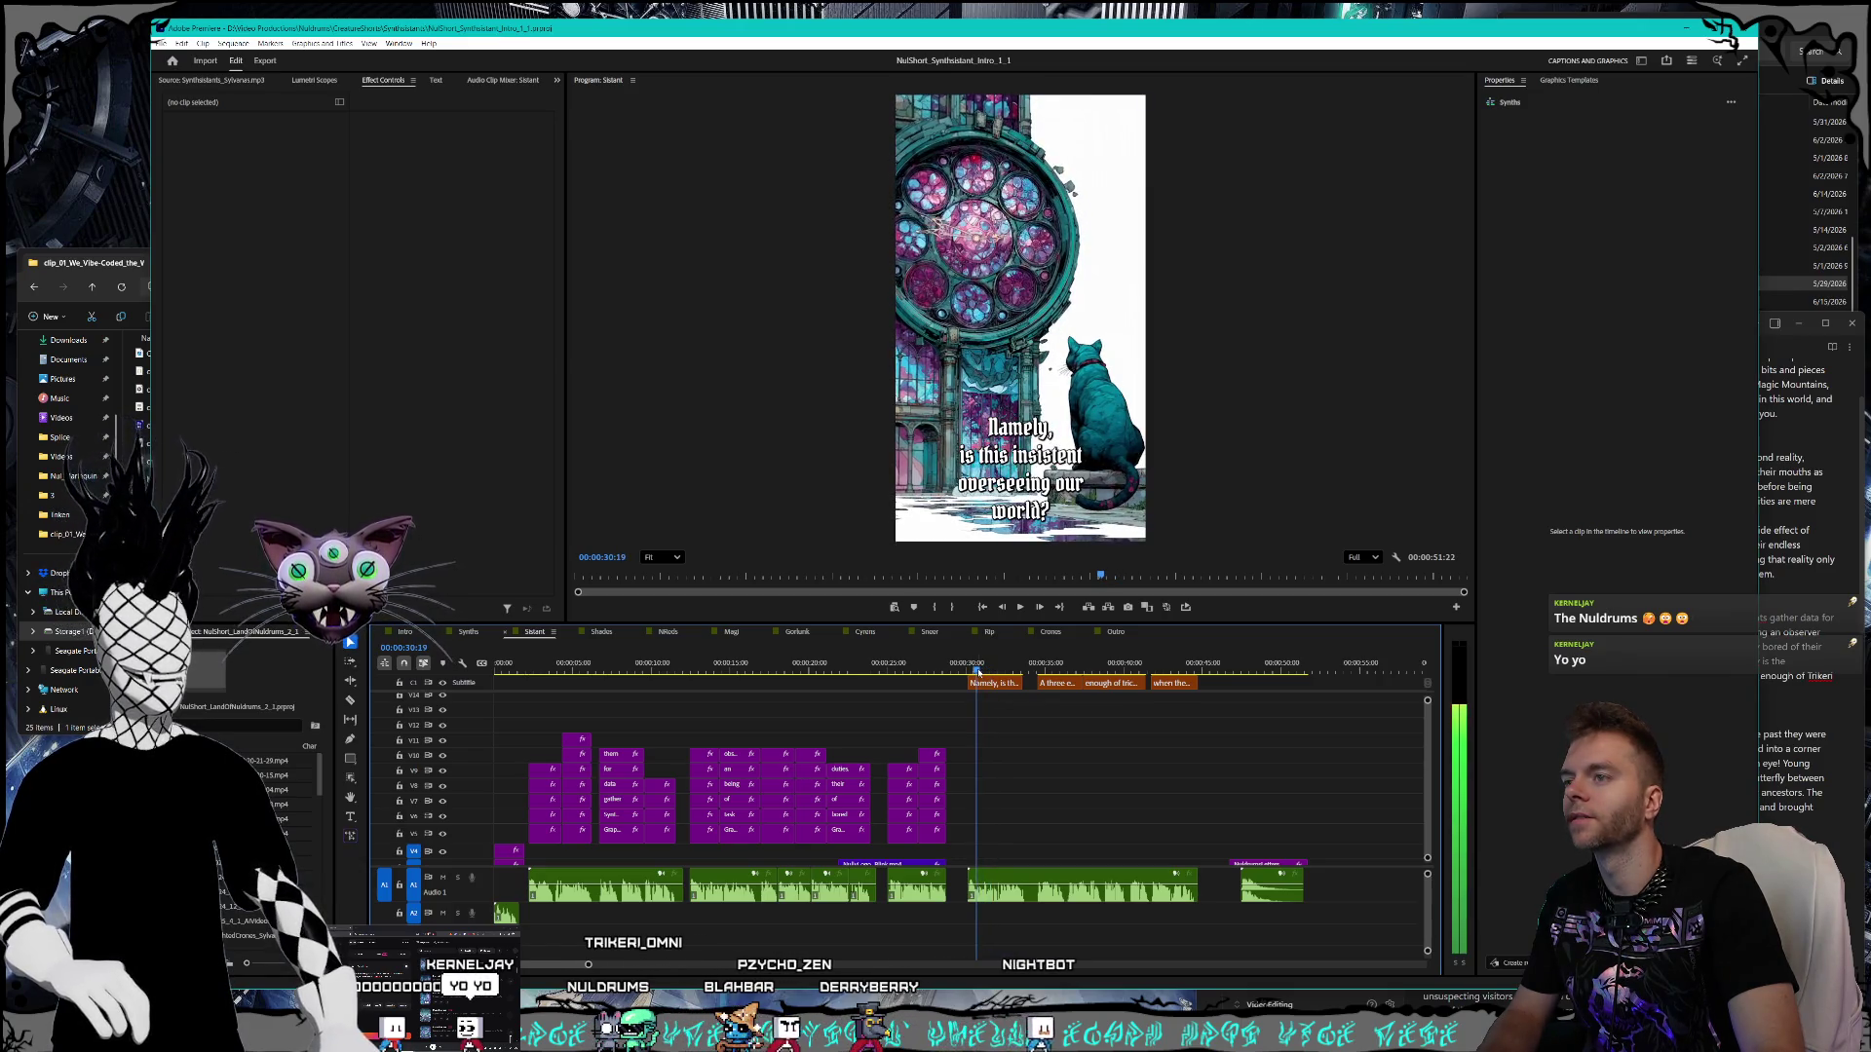
pyautogui.click(988, 685)
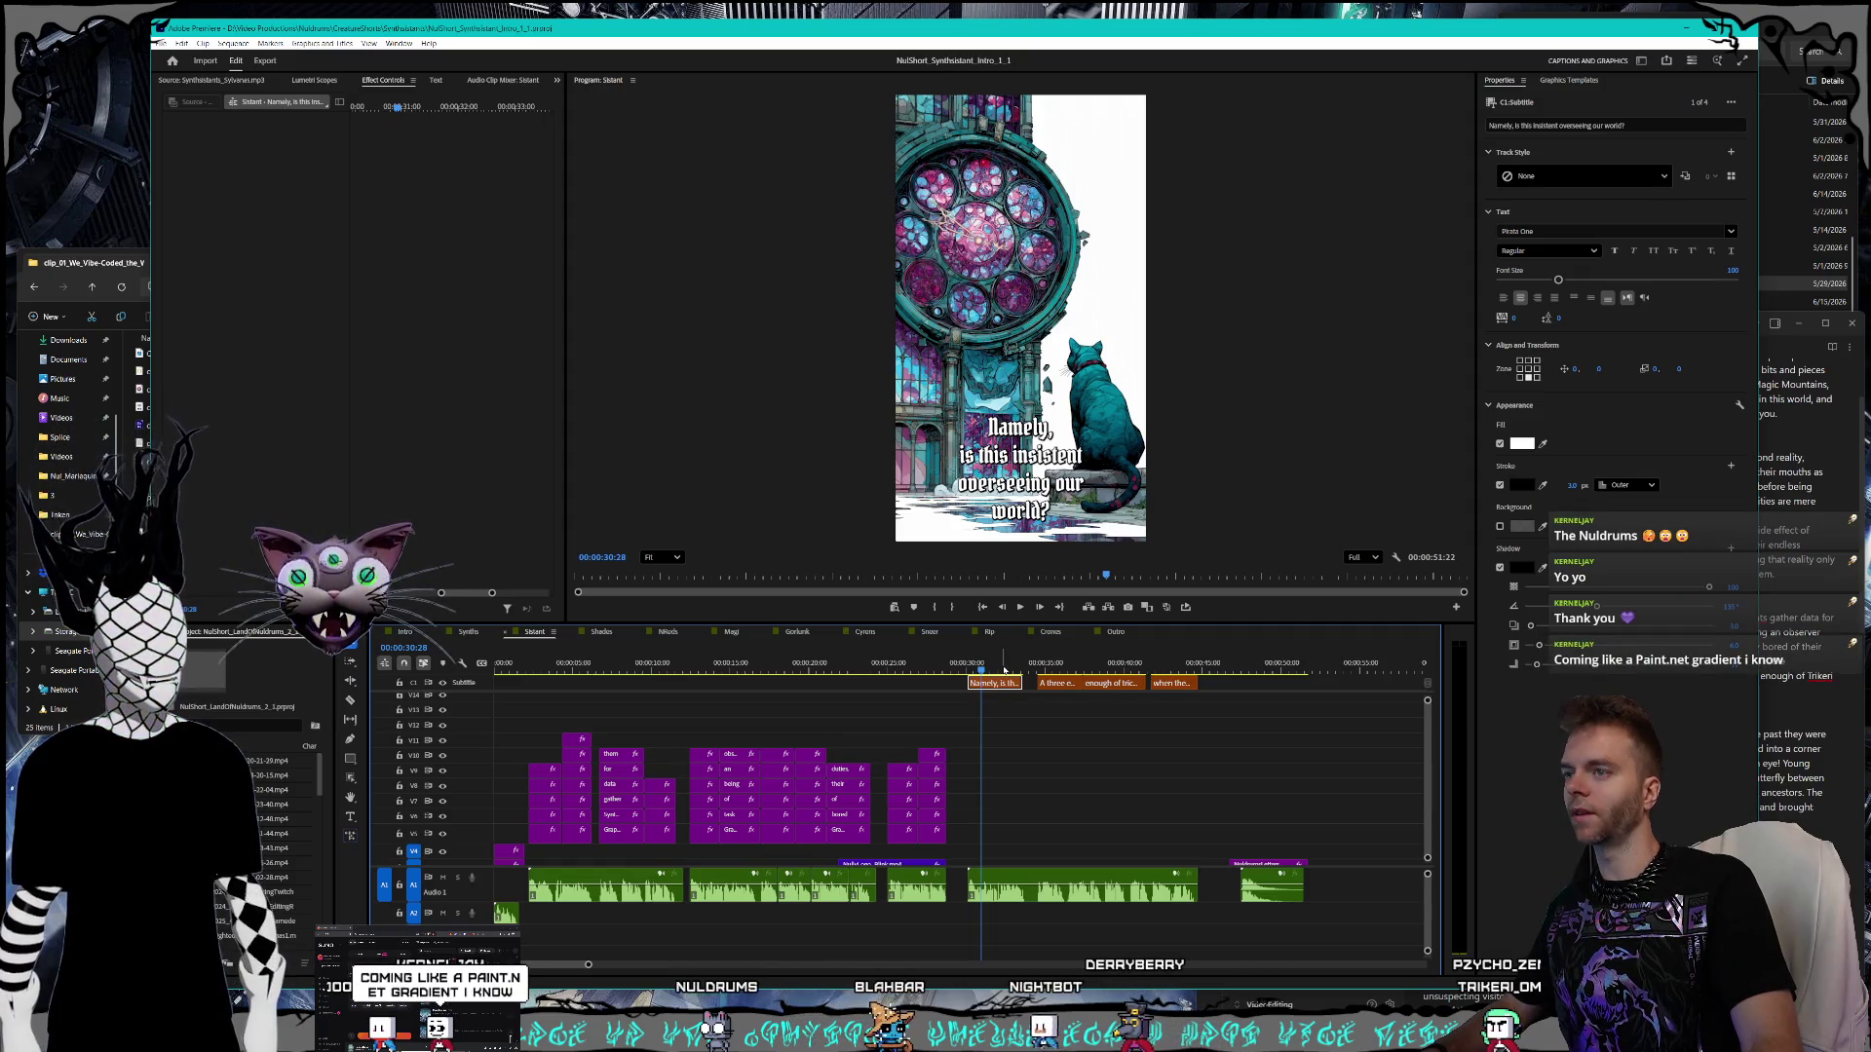
pyautogui.click(1821, 701)
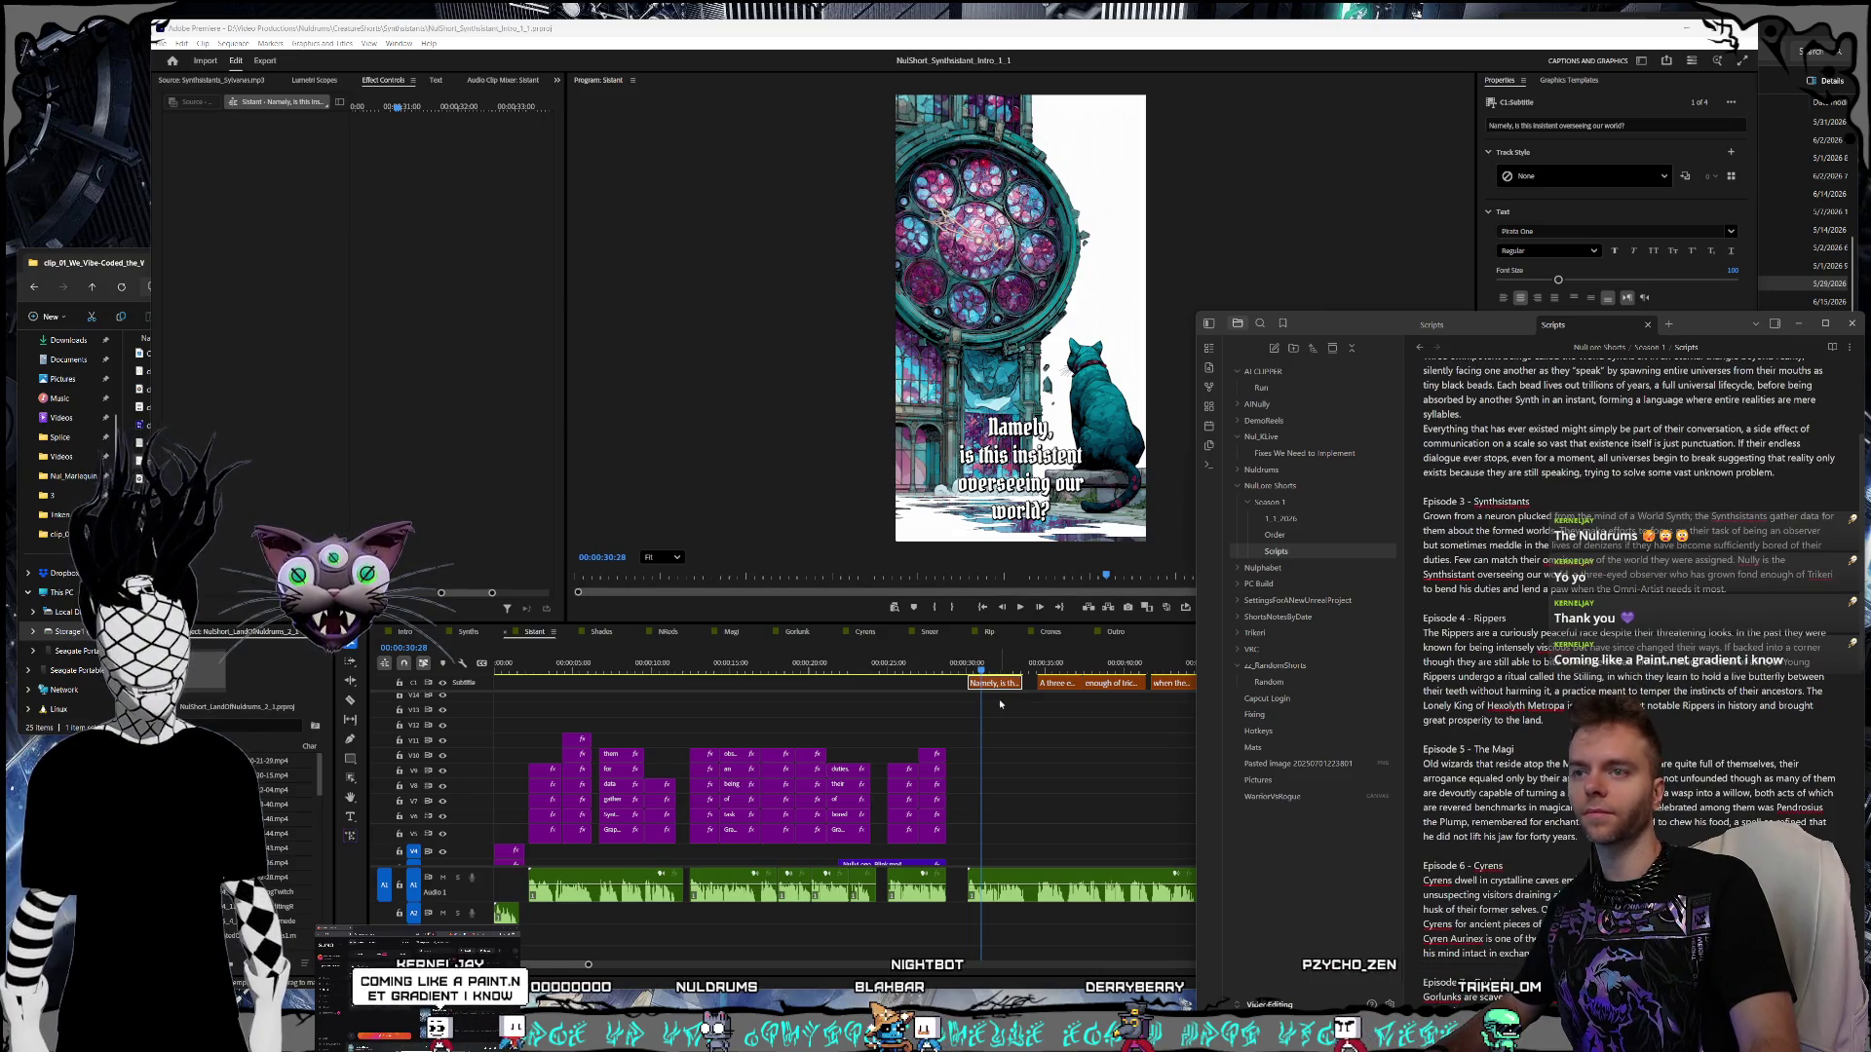
# - Retype the caption as 'Nully is the Synthsistant overseeing our world', checking the script wording
pyautogui.doubleClick(1024, 458)
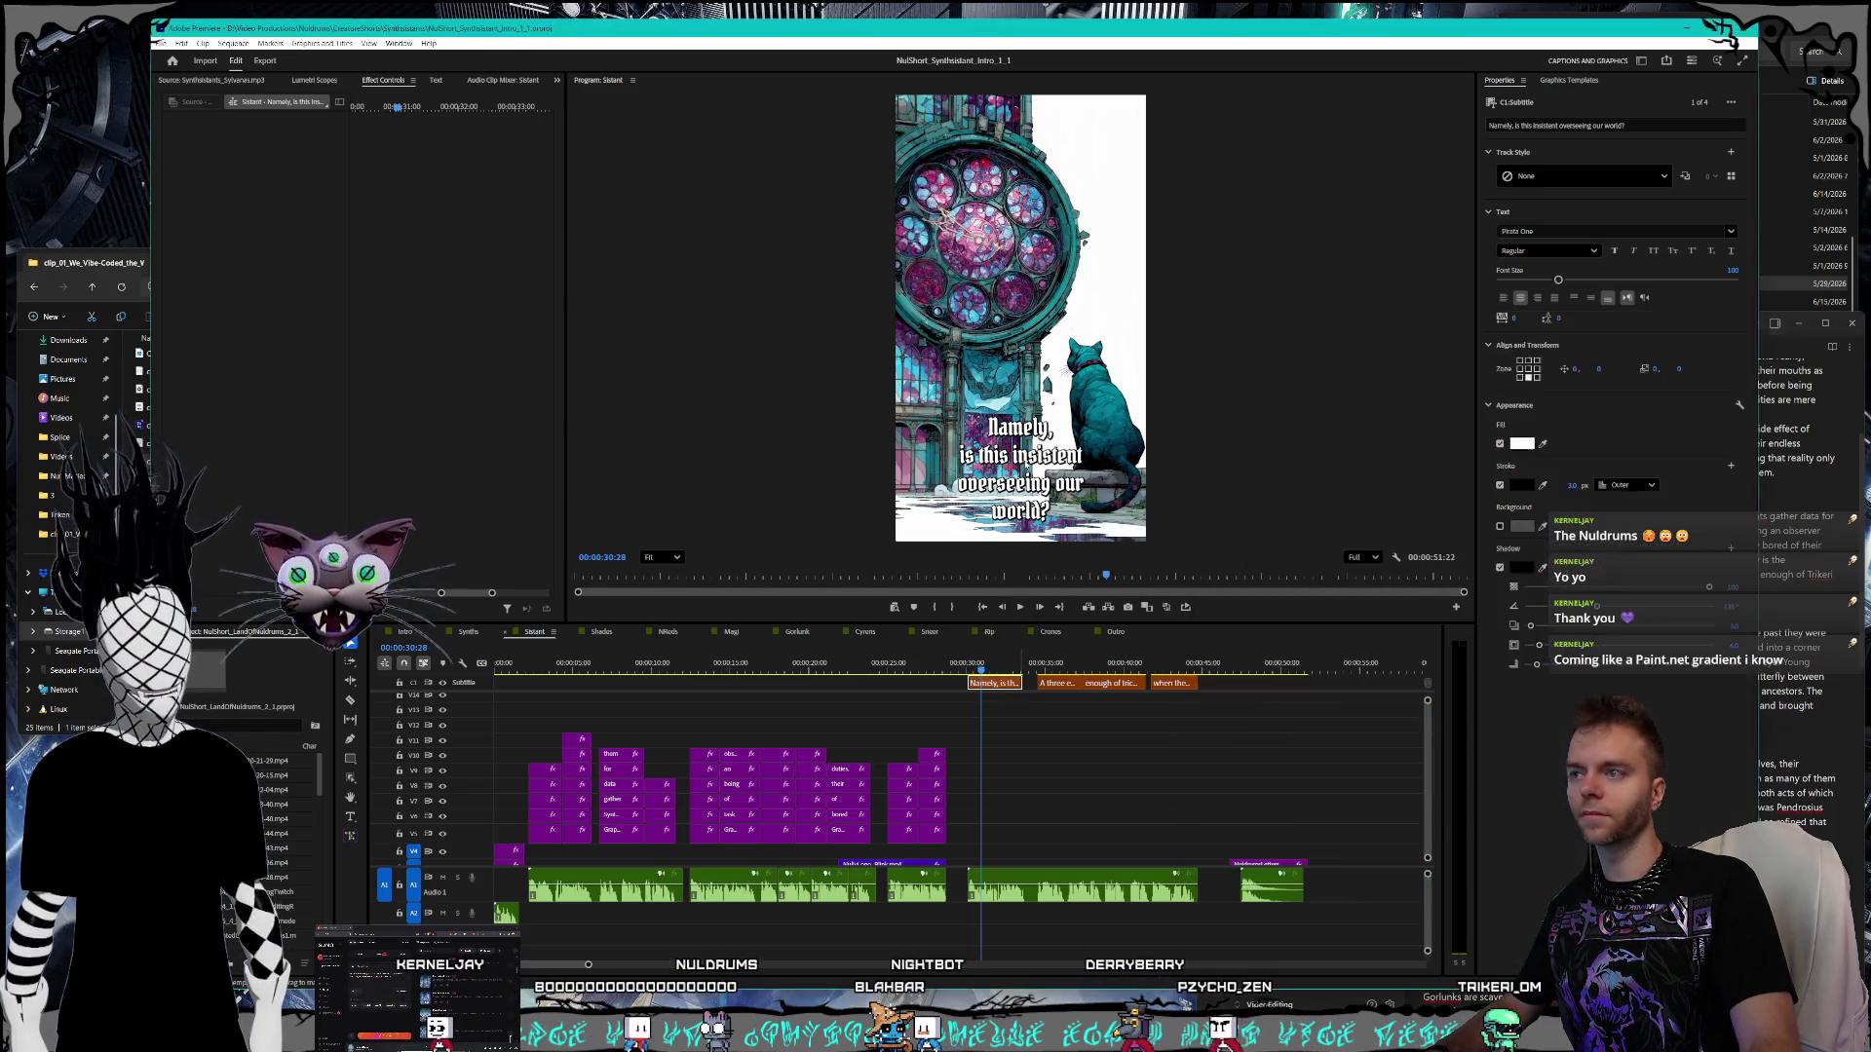
pyautogui.write('Nul')
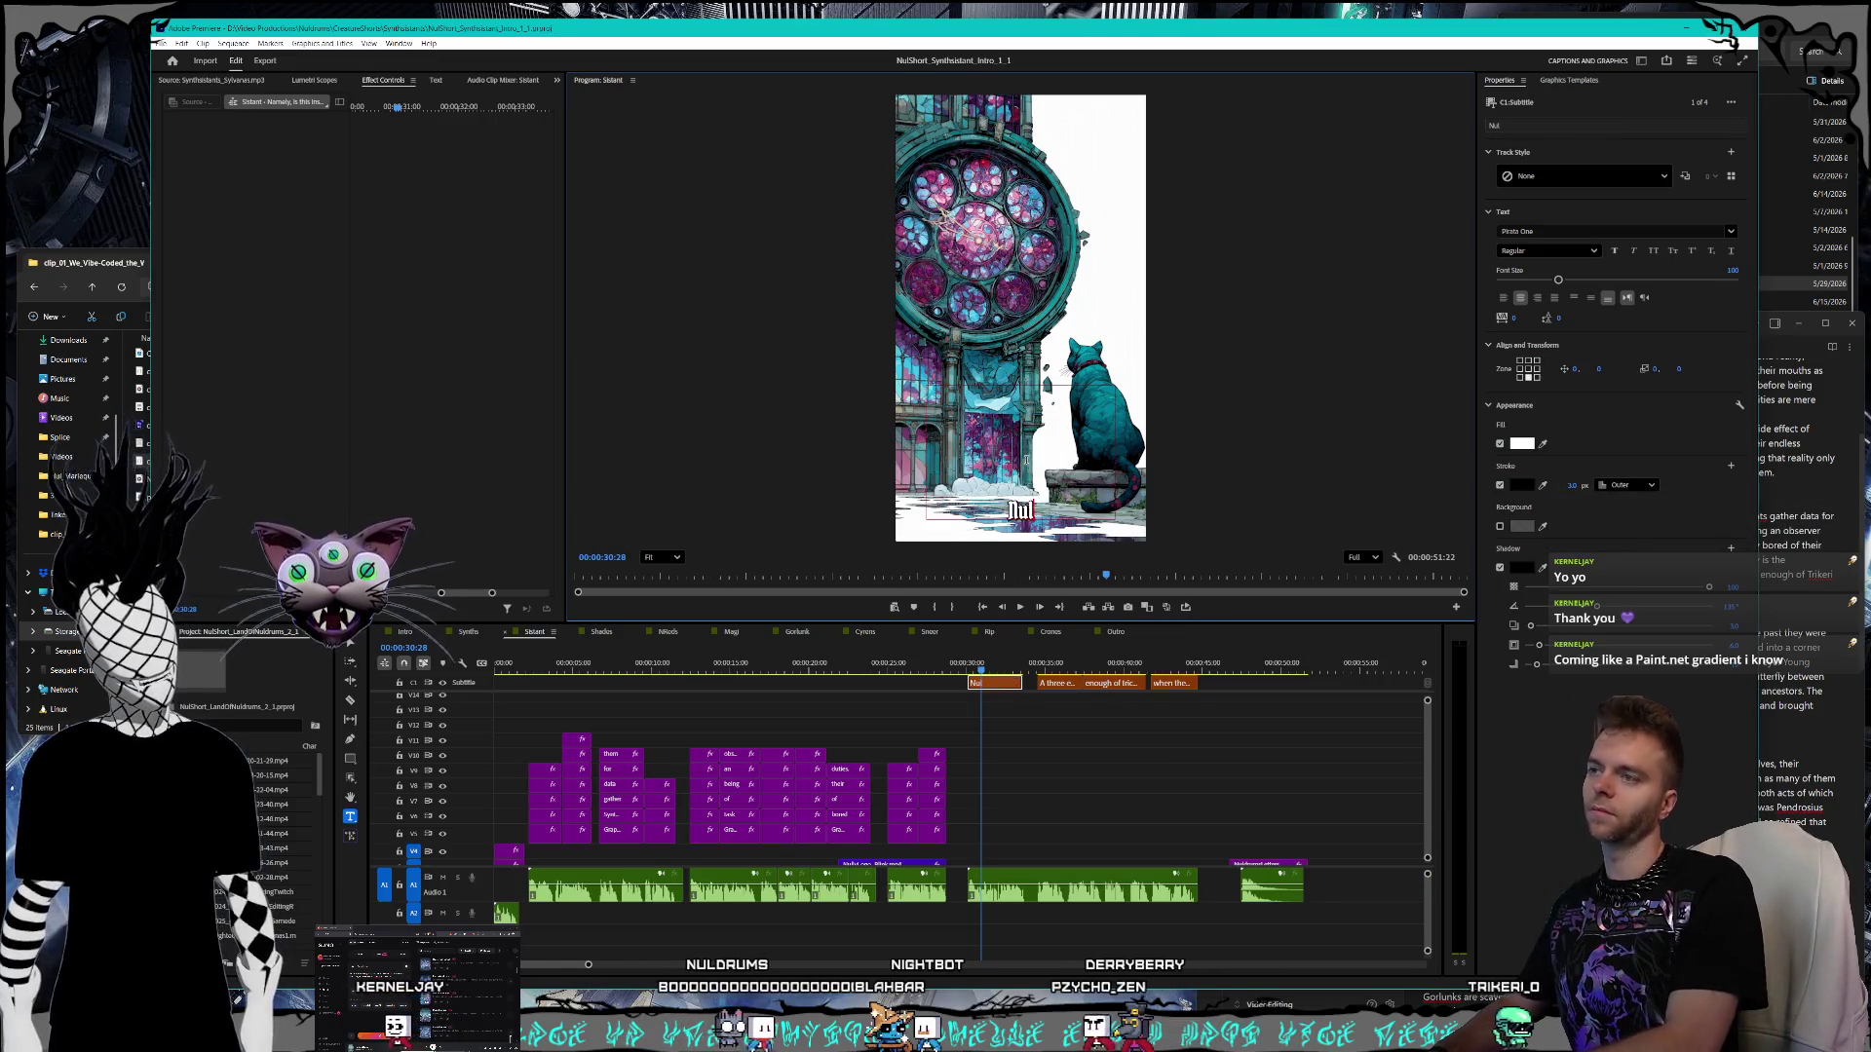
pyautogui.write('ly is the')
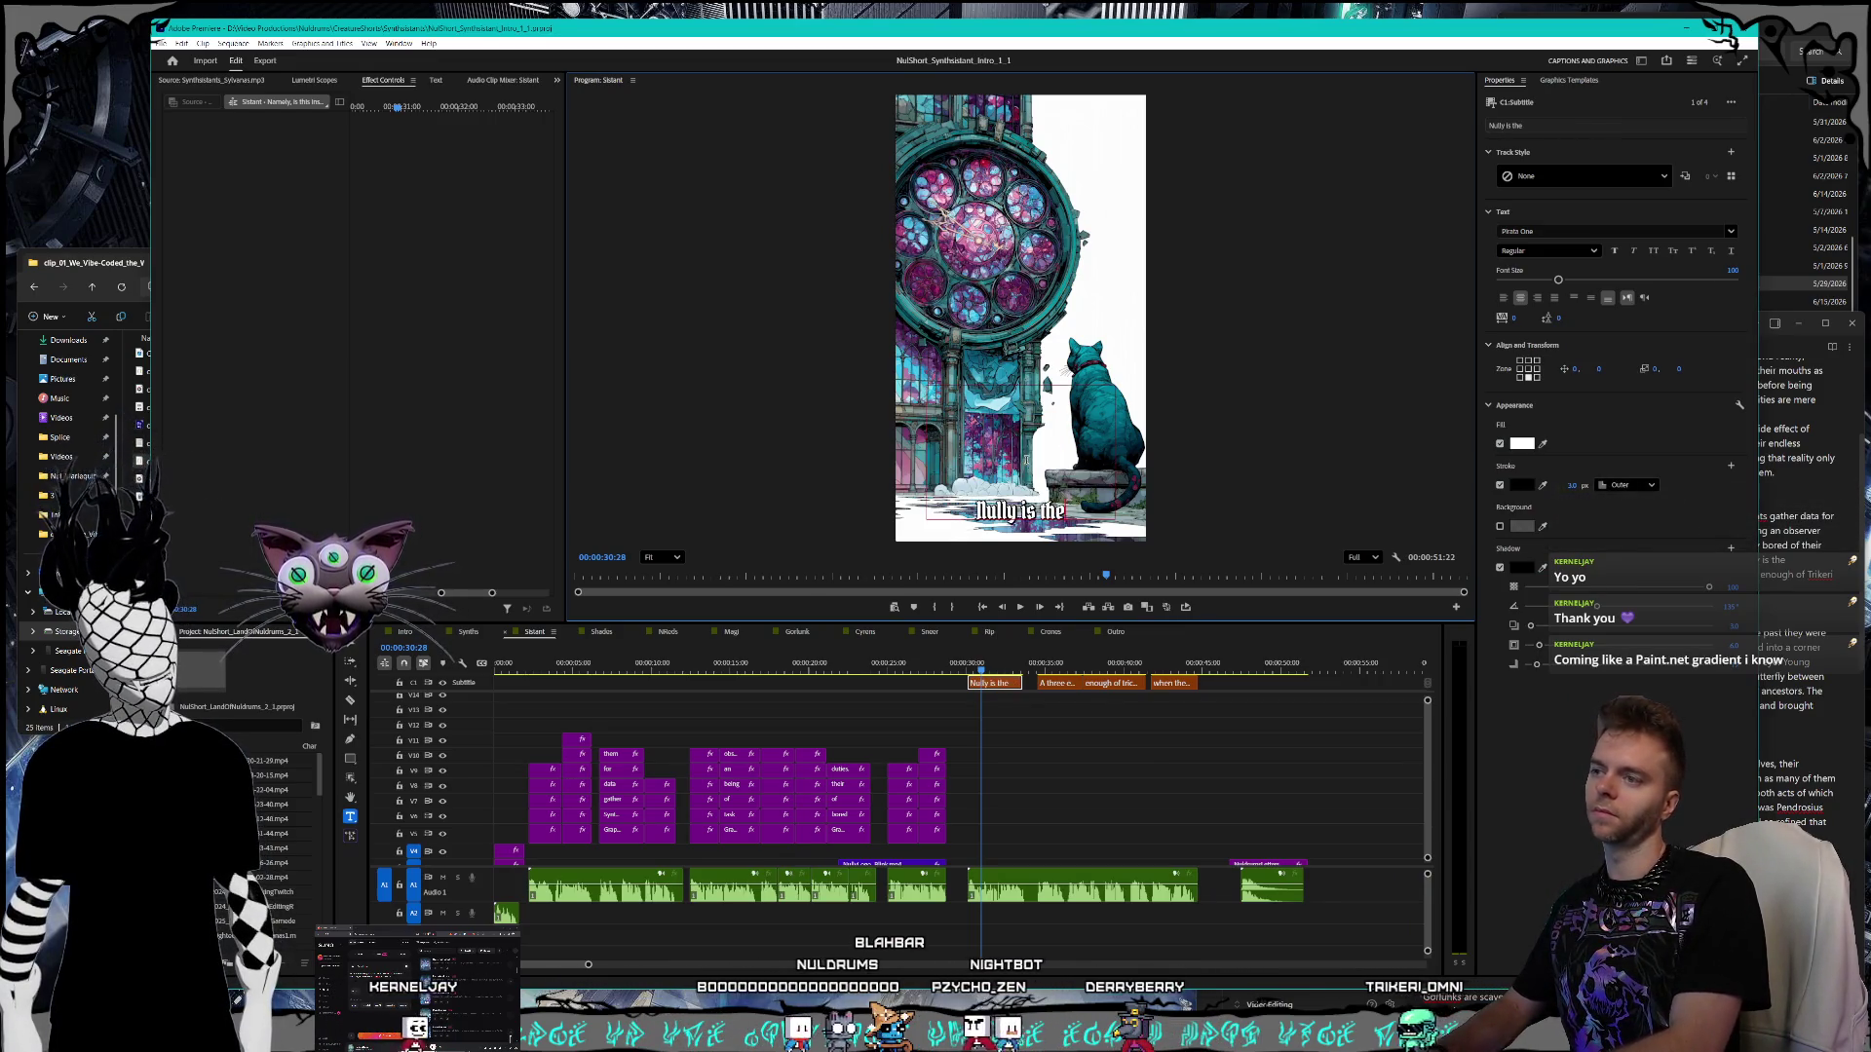
pyautogui.write(' Synthsi')
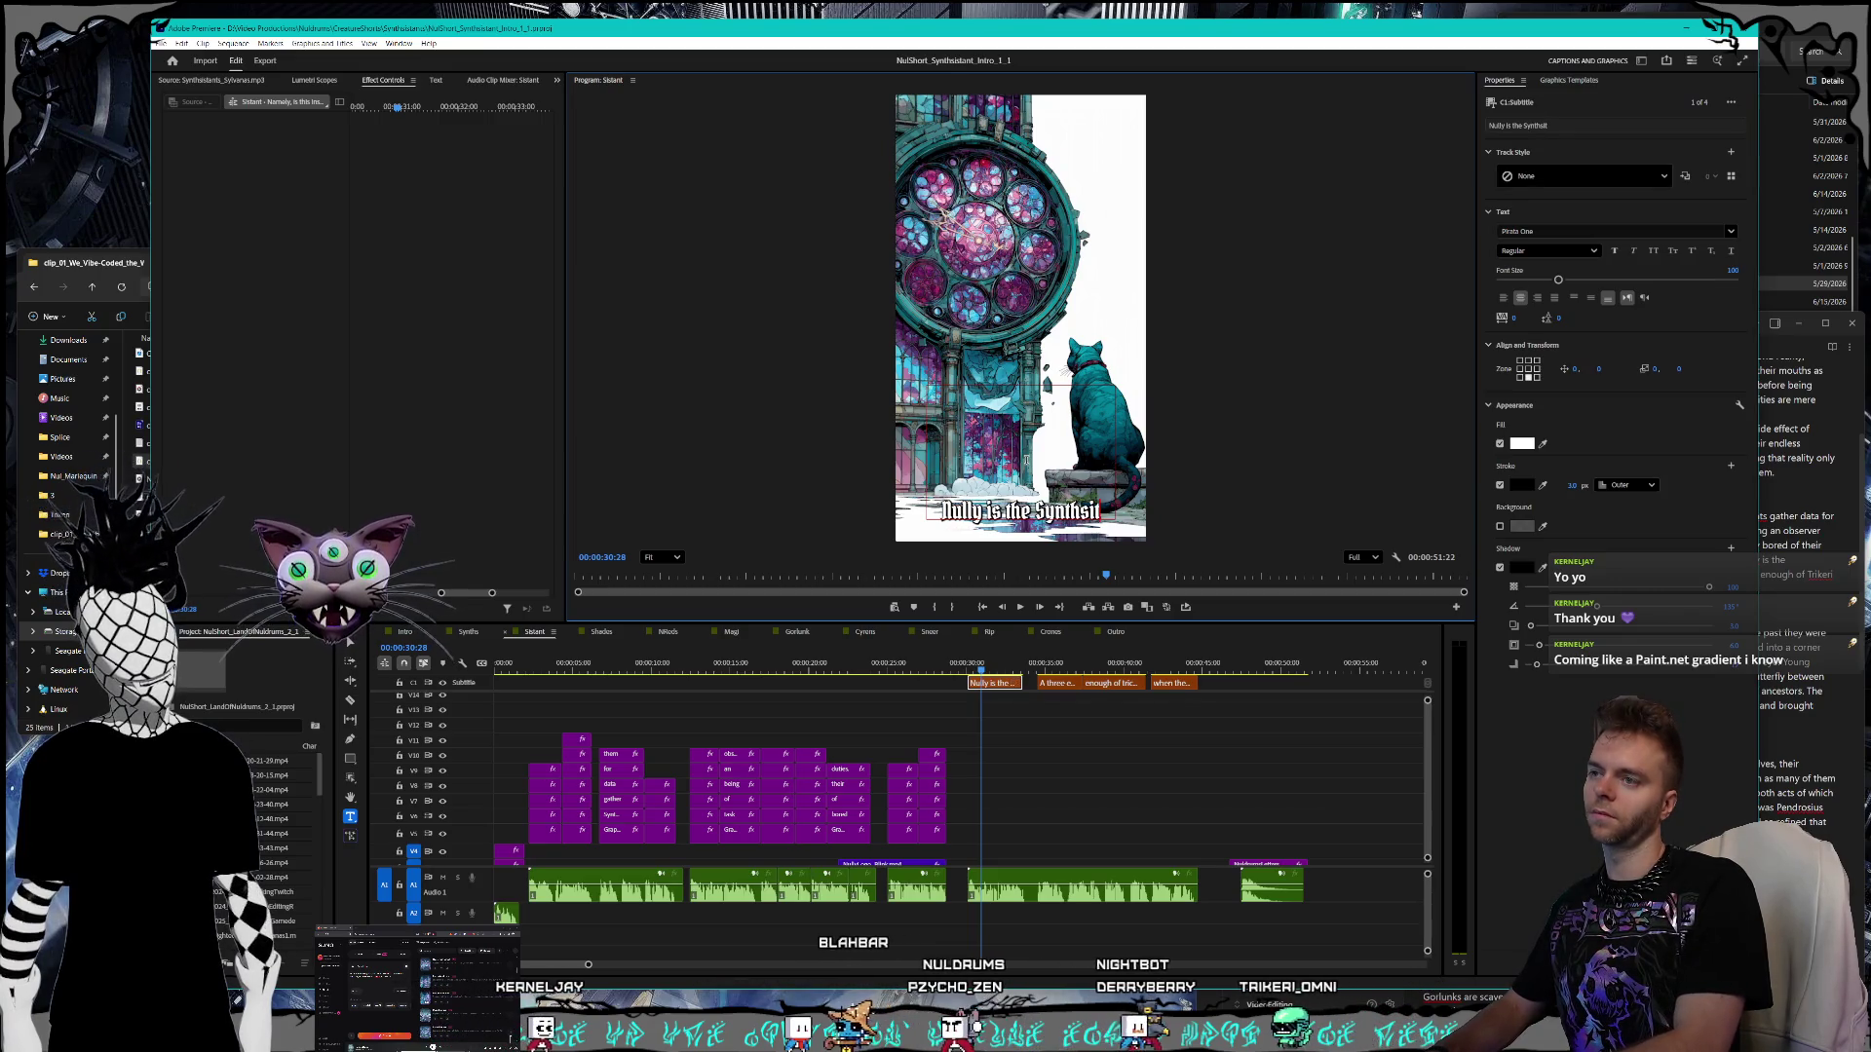
pyautogui.press('BackSpace')
pyautogui.write('tan')
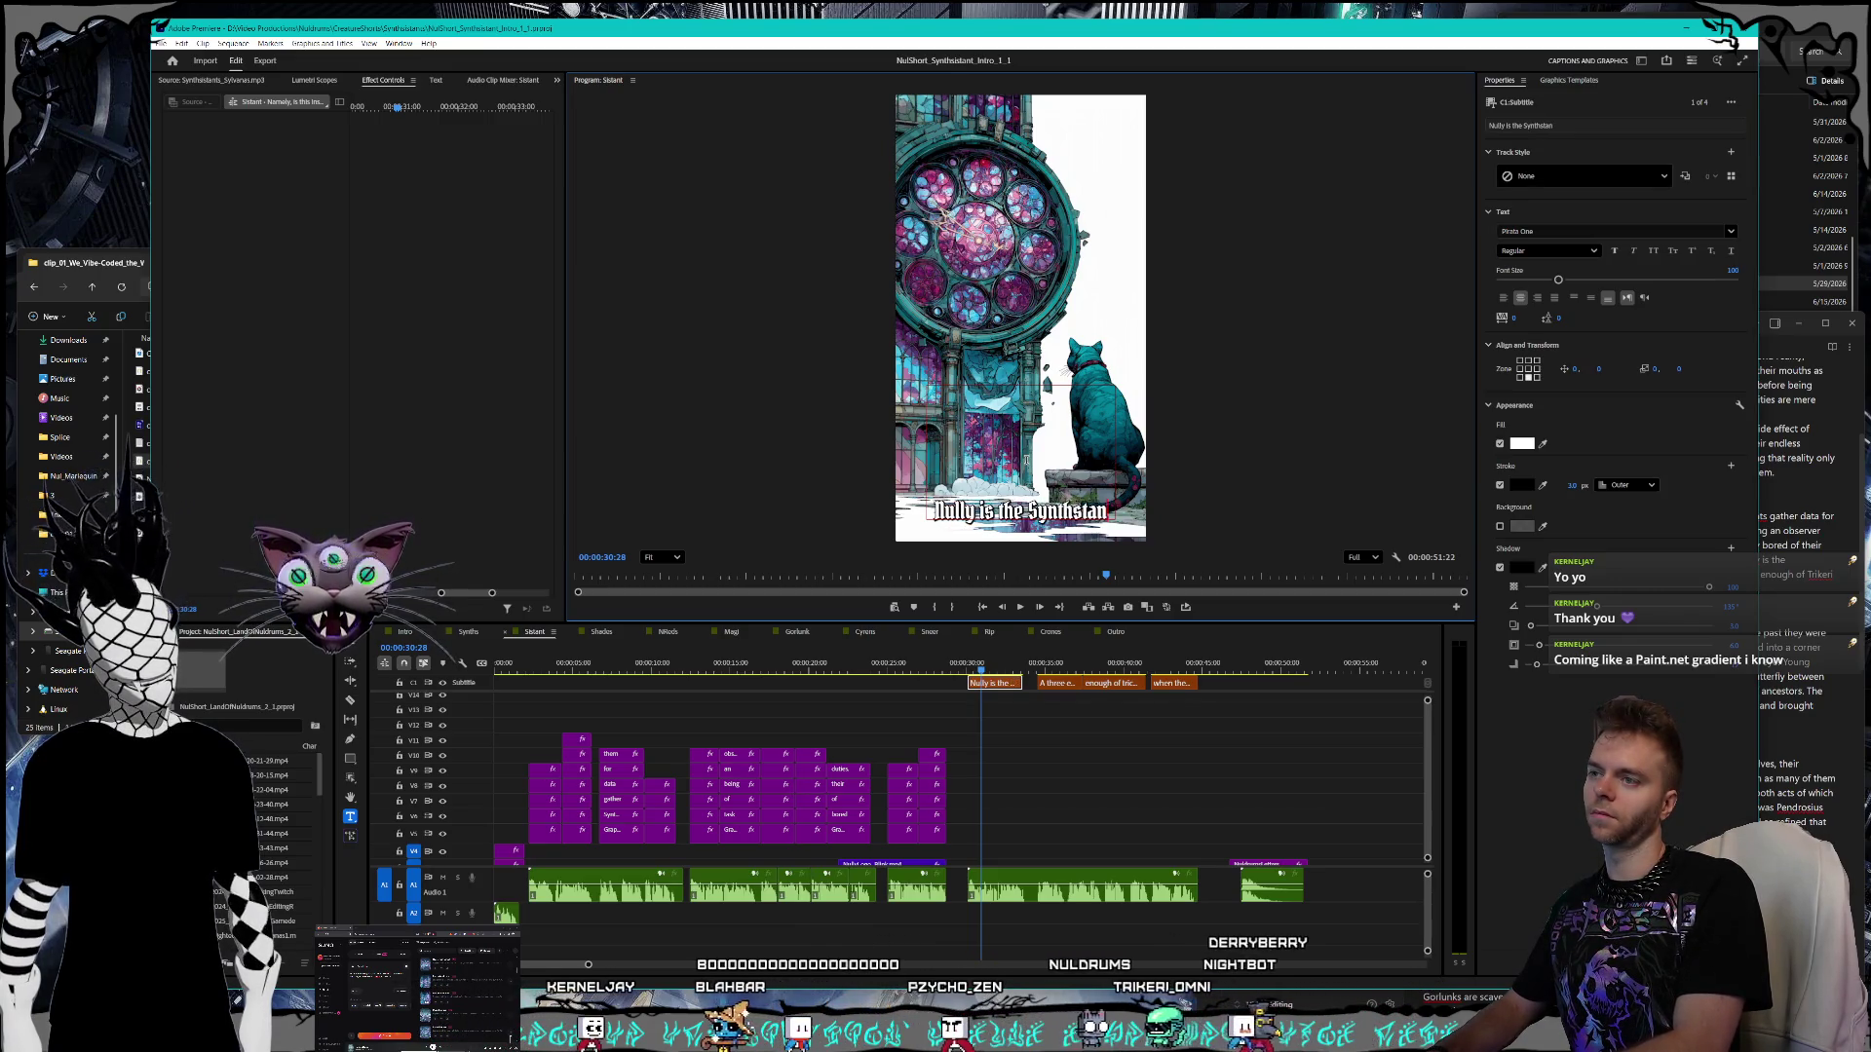
pyautogui.write('t overseeing')
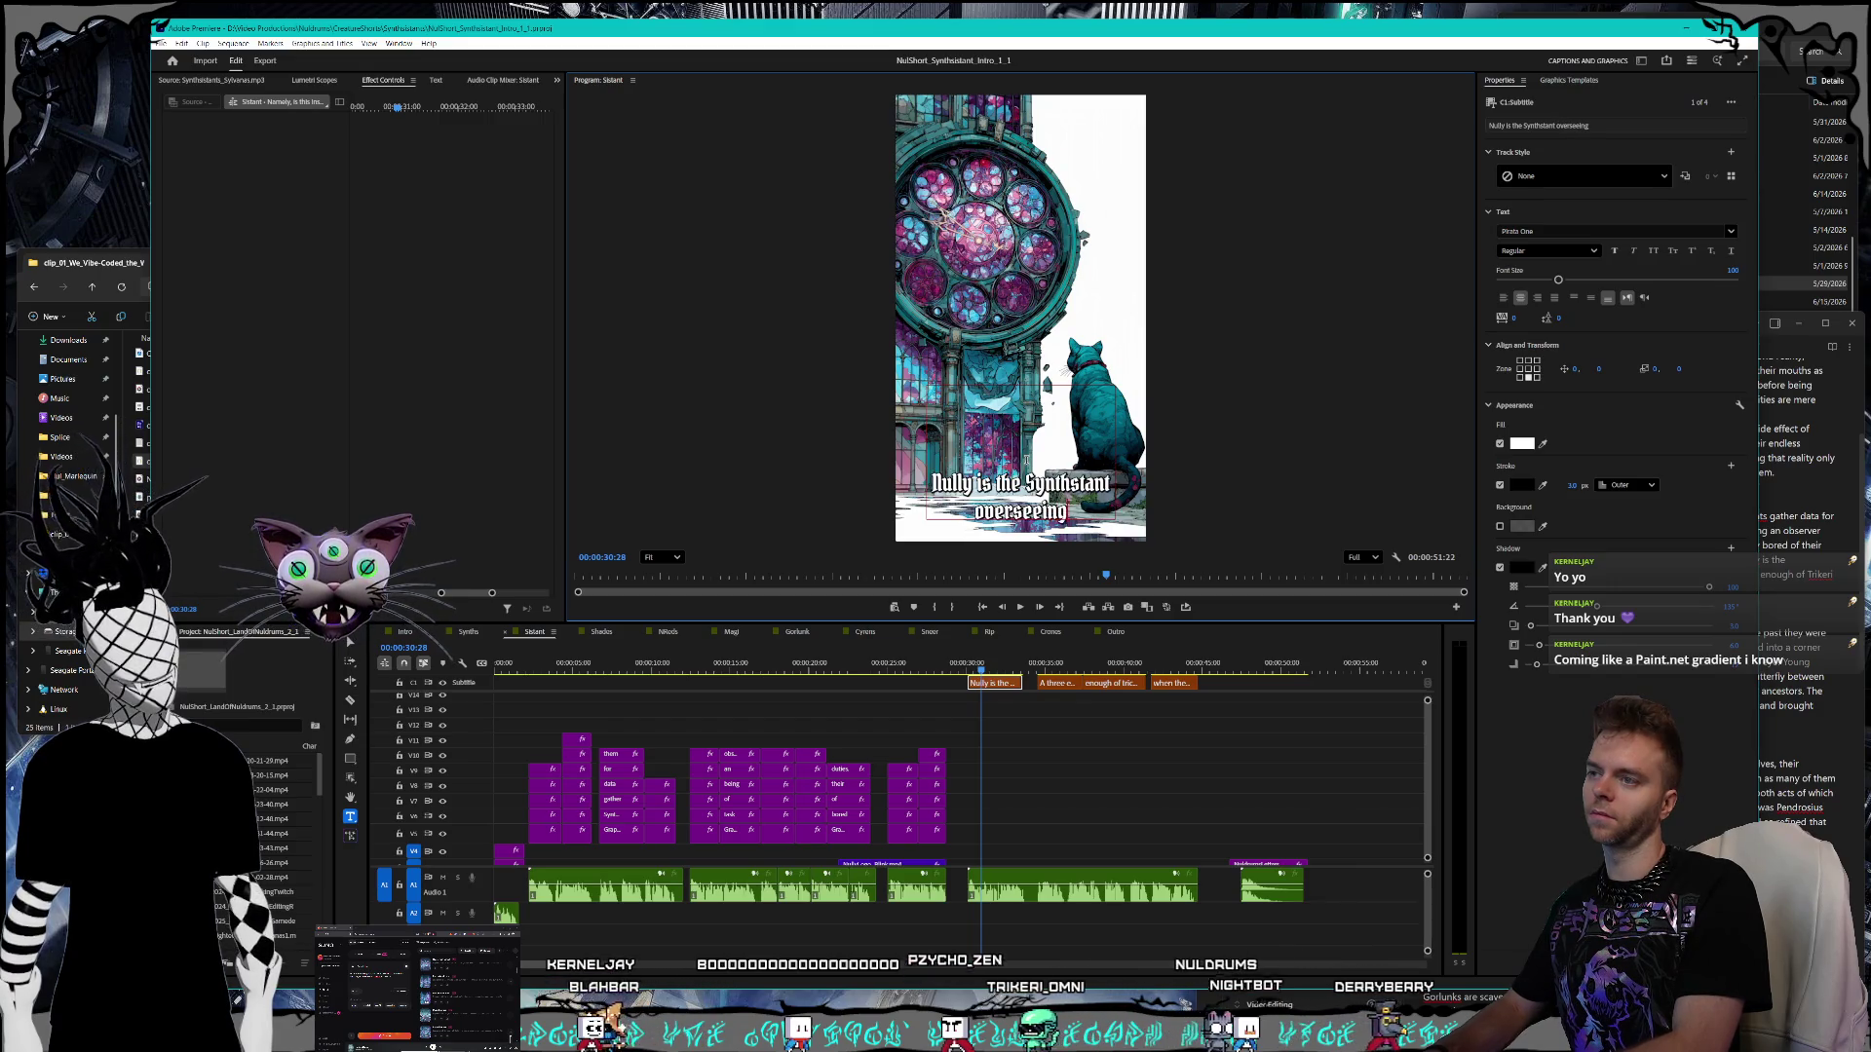
pyautogui.write(' our world')
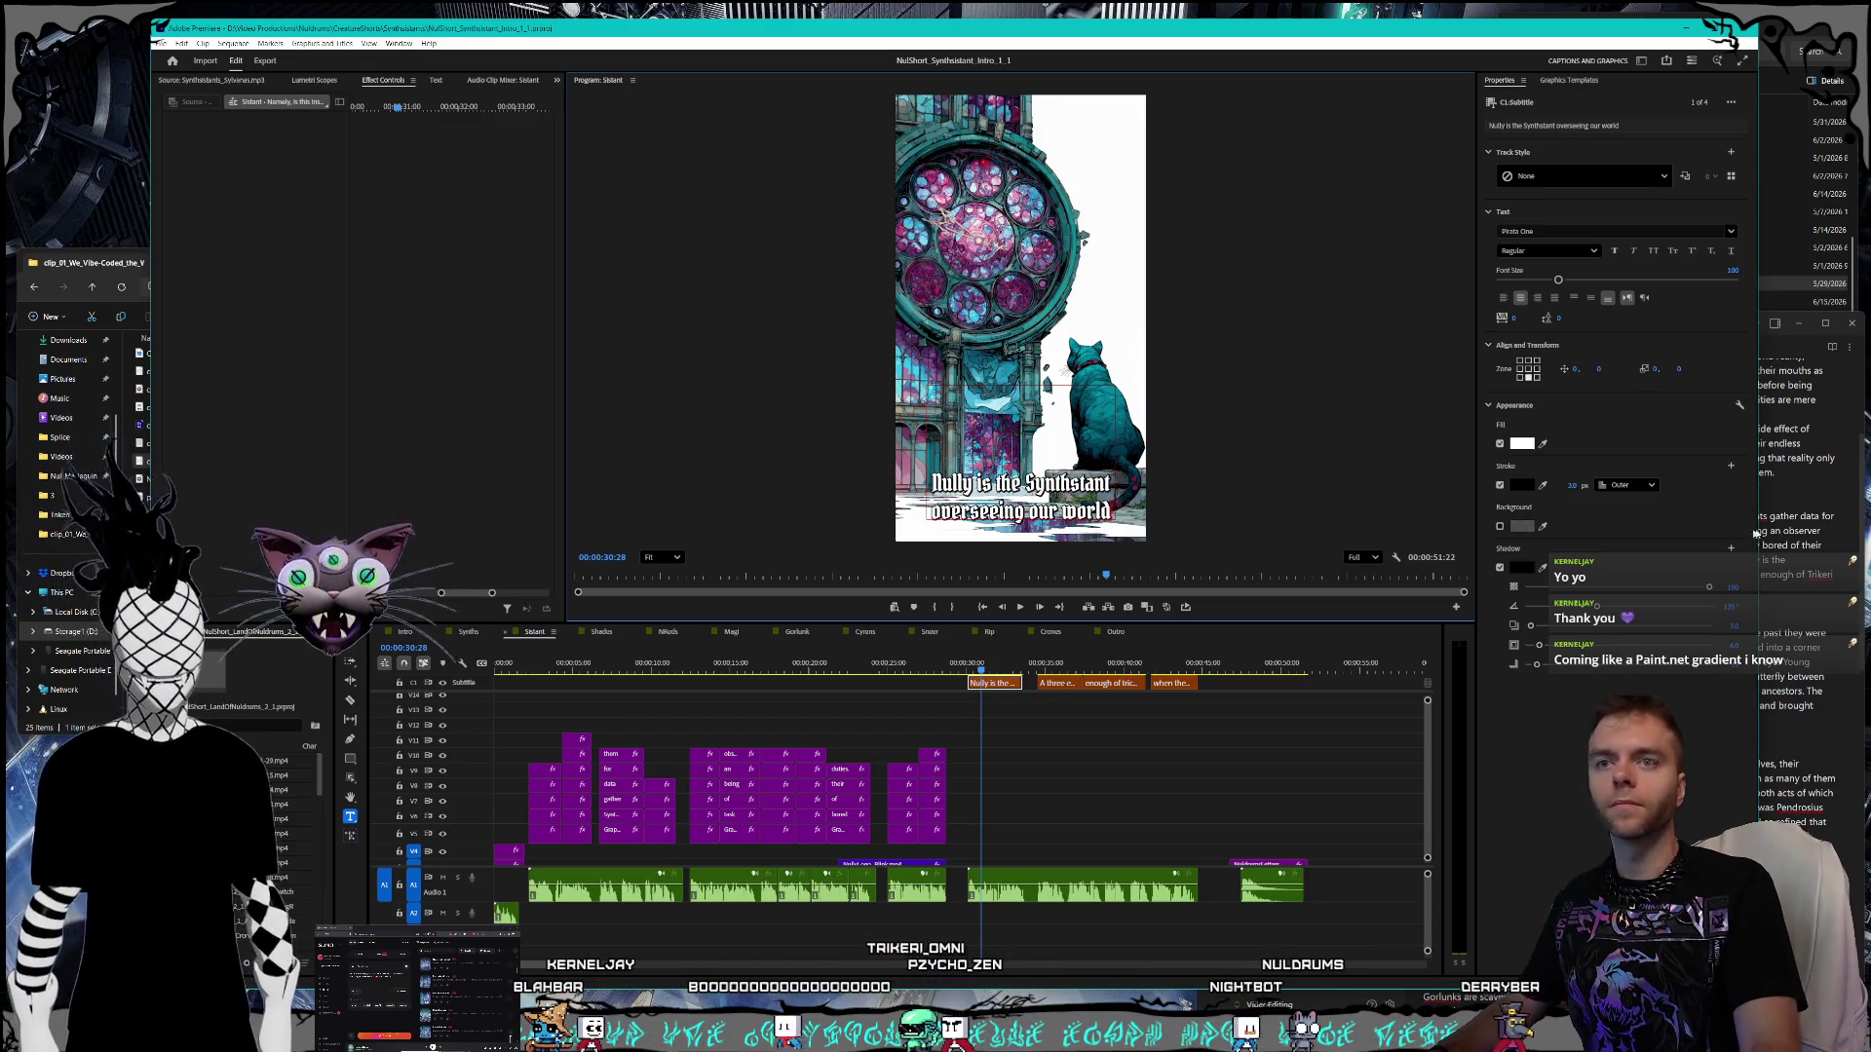
pyautogui.click(1756, 533)
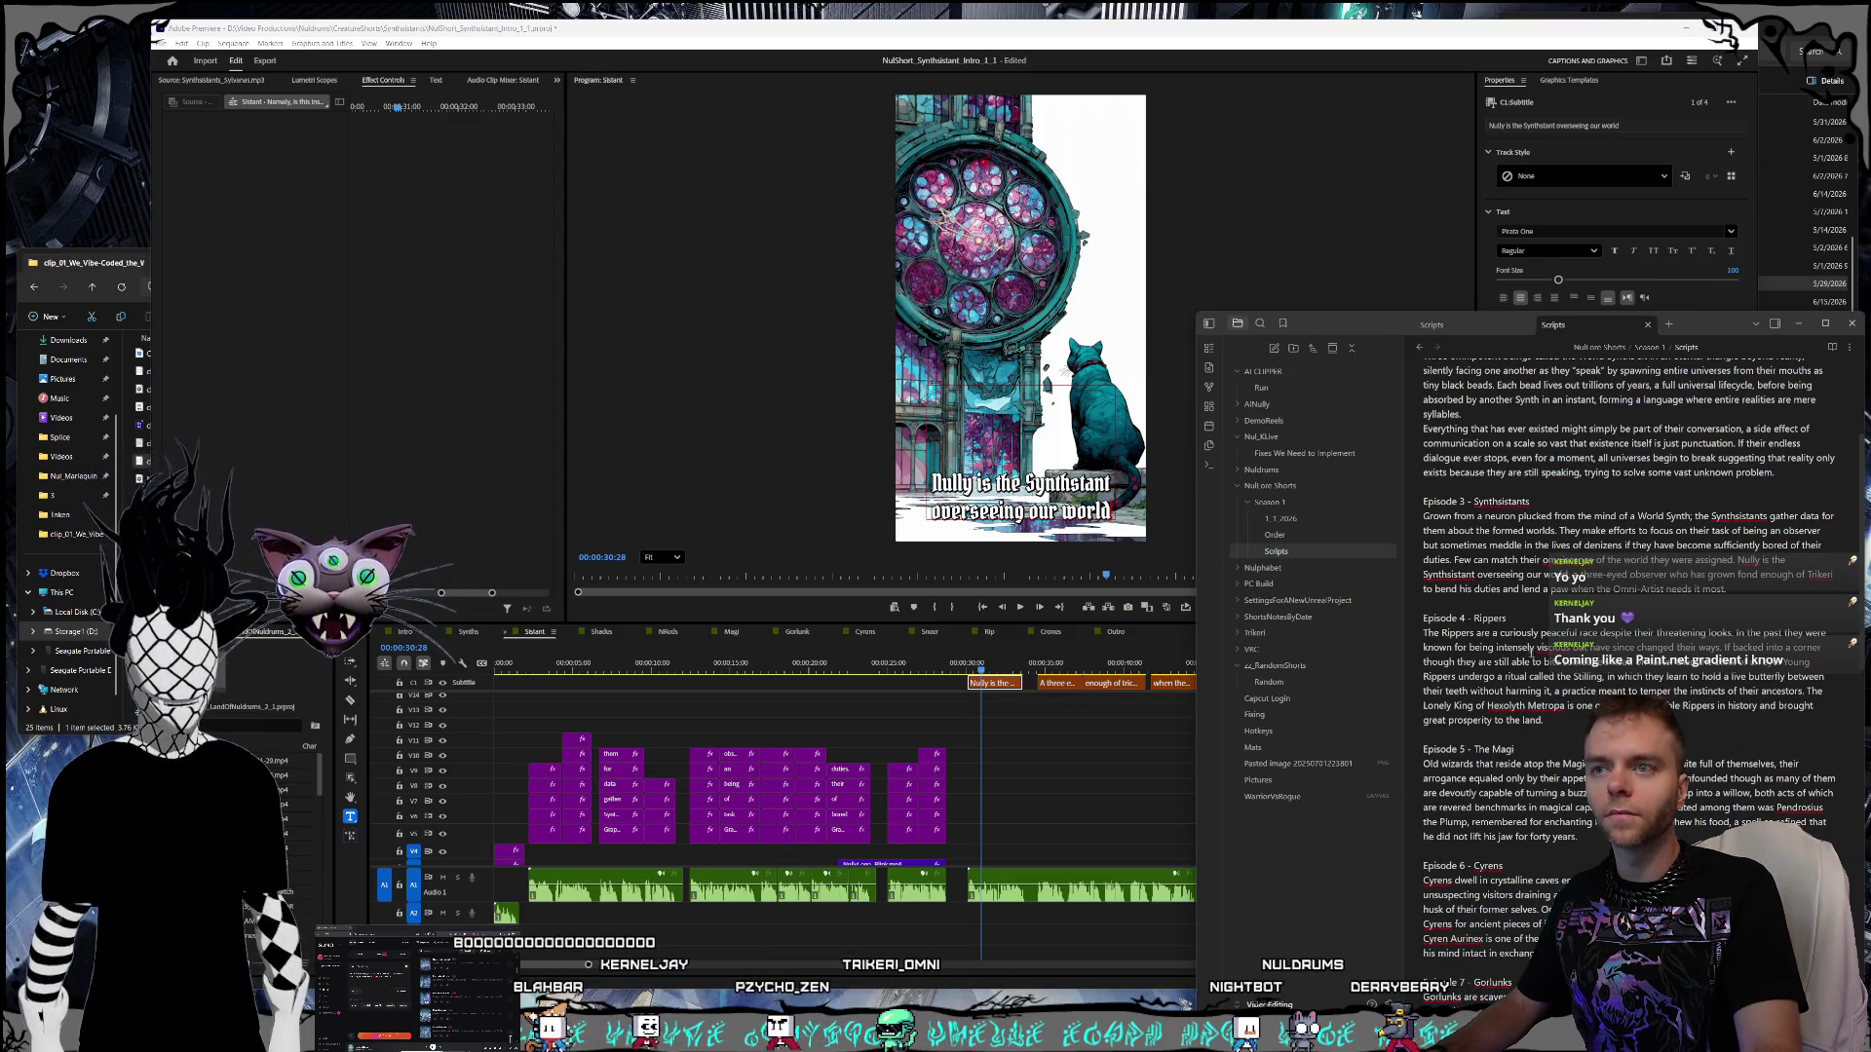
pyautogui.hotkey('alt', 'Tab')
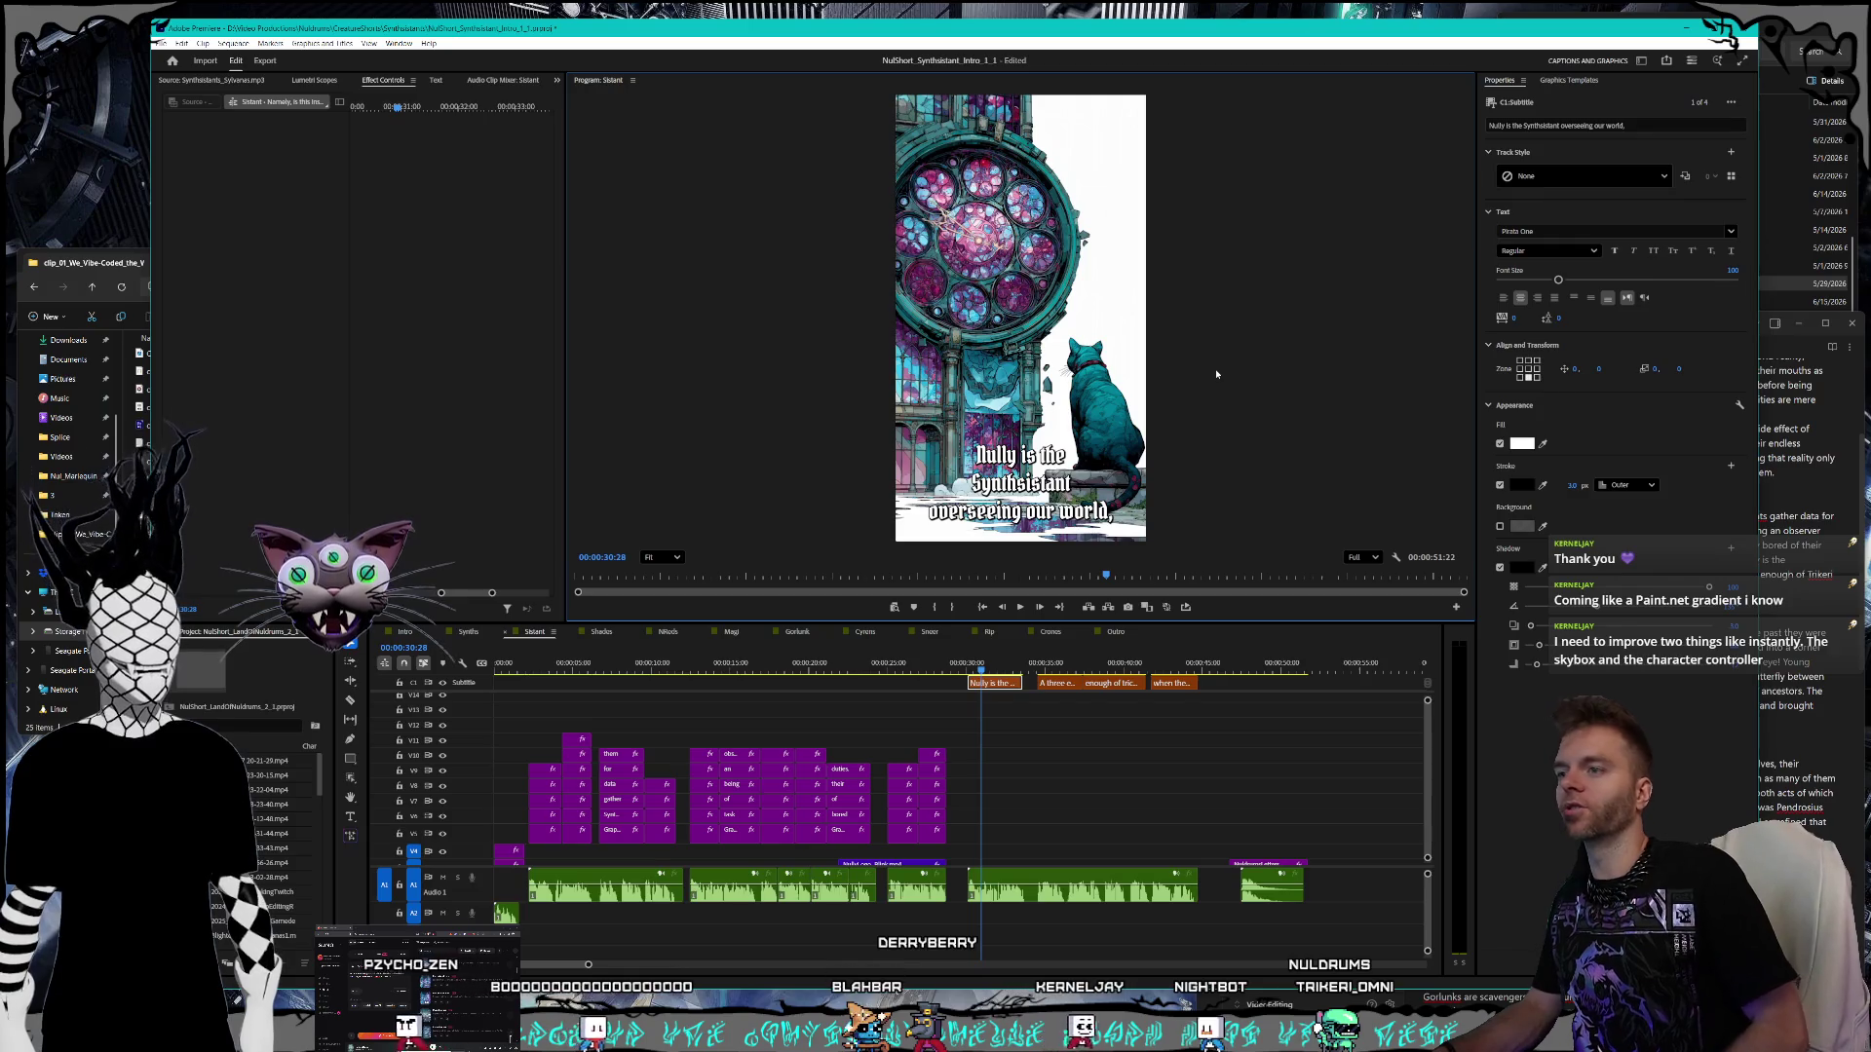
# - Move to the three-eyed observer caption and check its wording against the script
pyautogui.click(1830, 458)
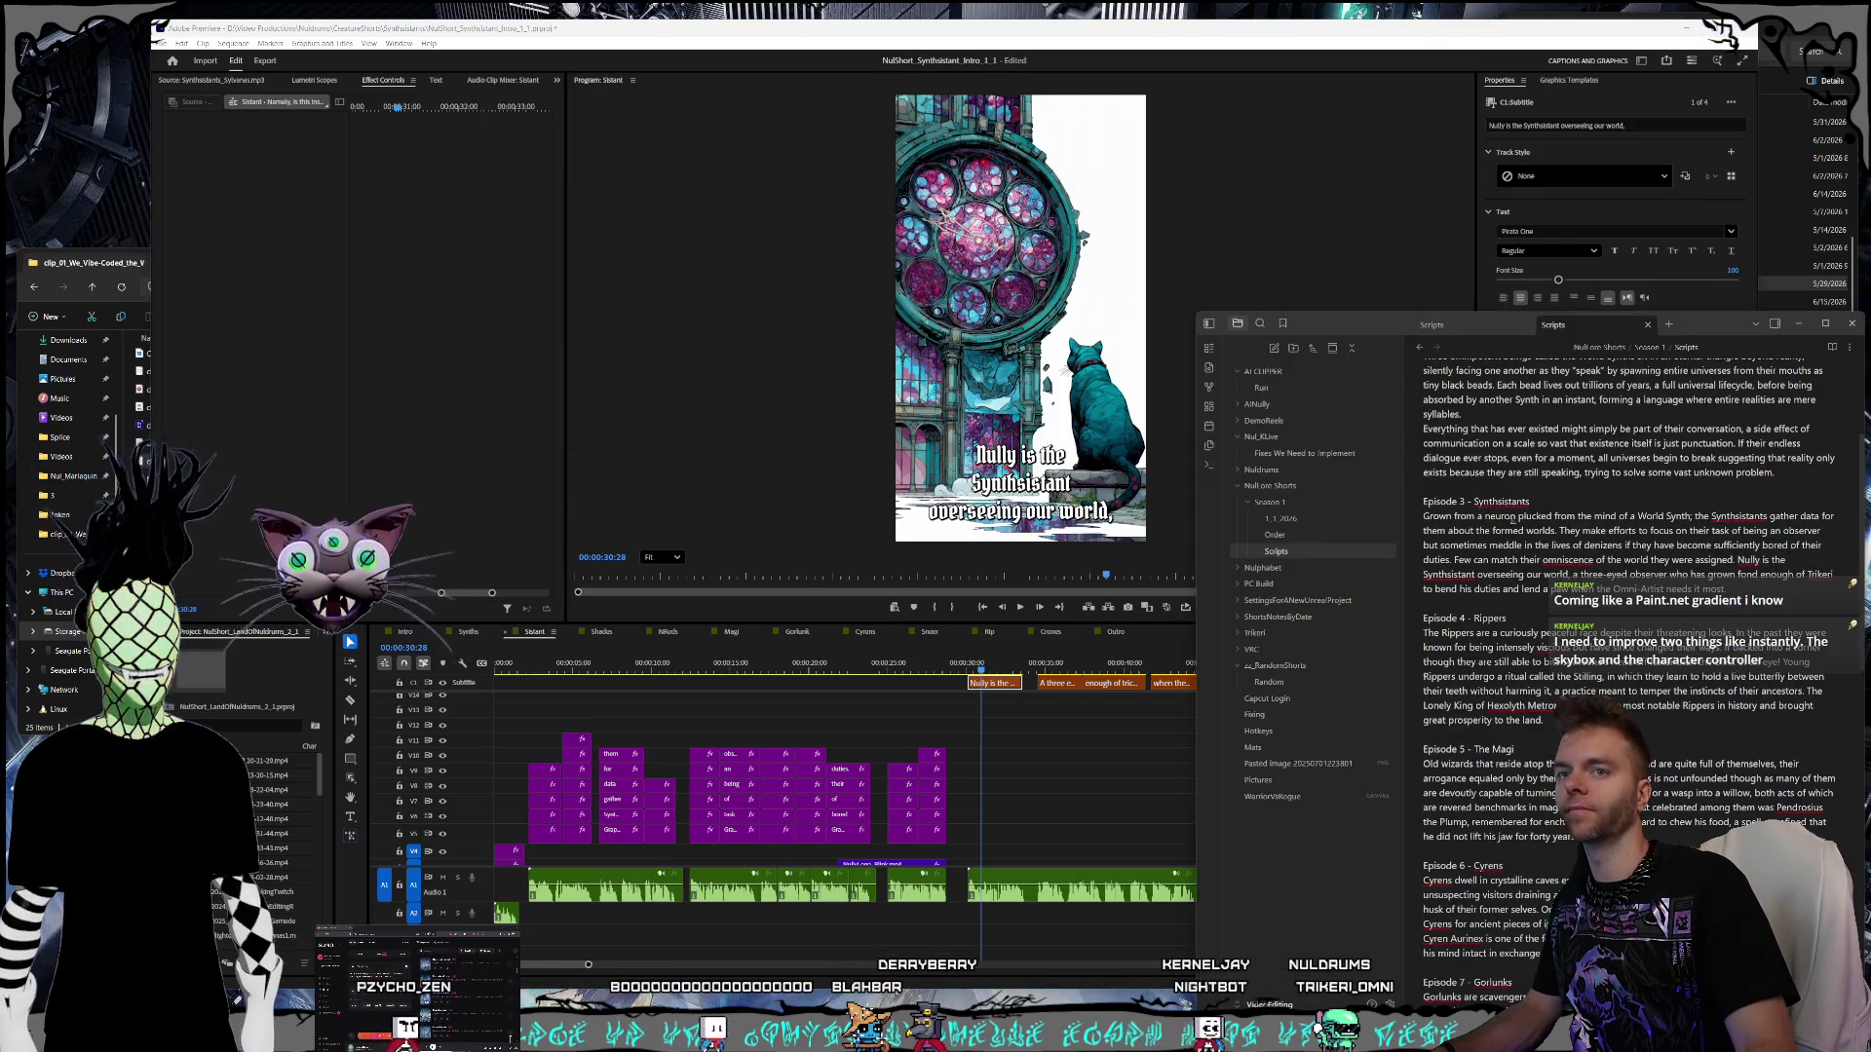
pyautogui.click(1051, 663)
pyautogui.click(1061, 683)
pyautogui.click(1809, 543)
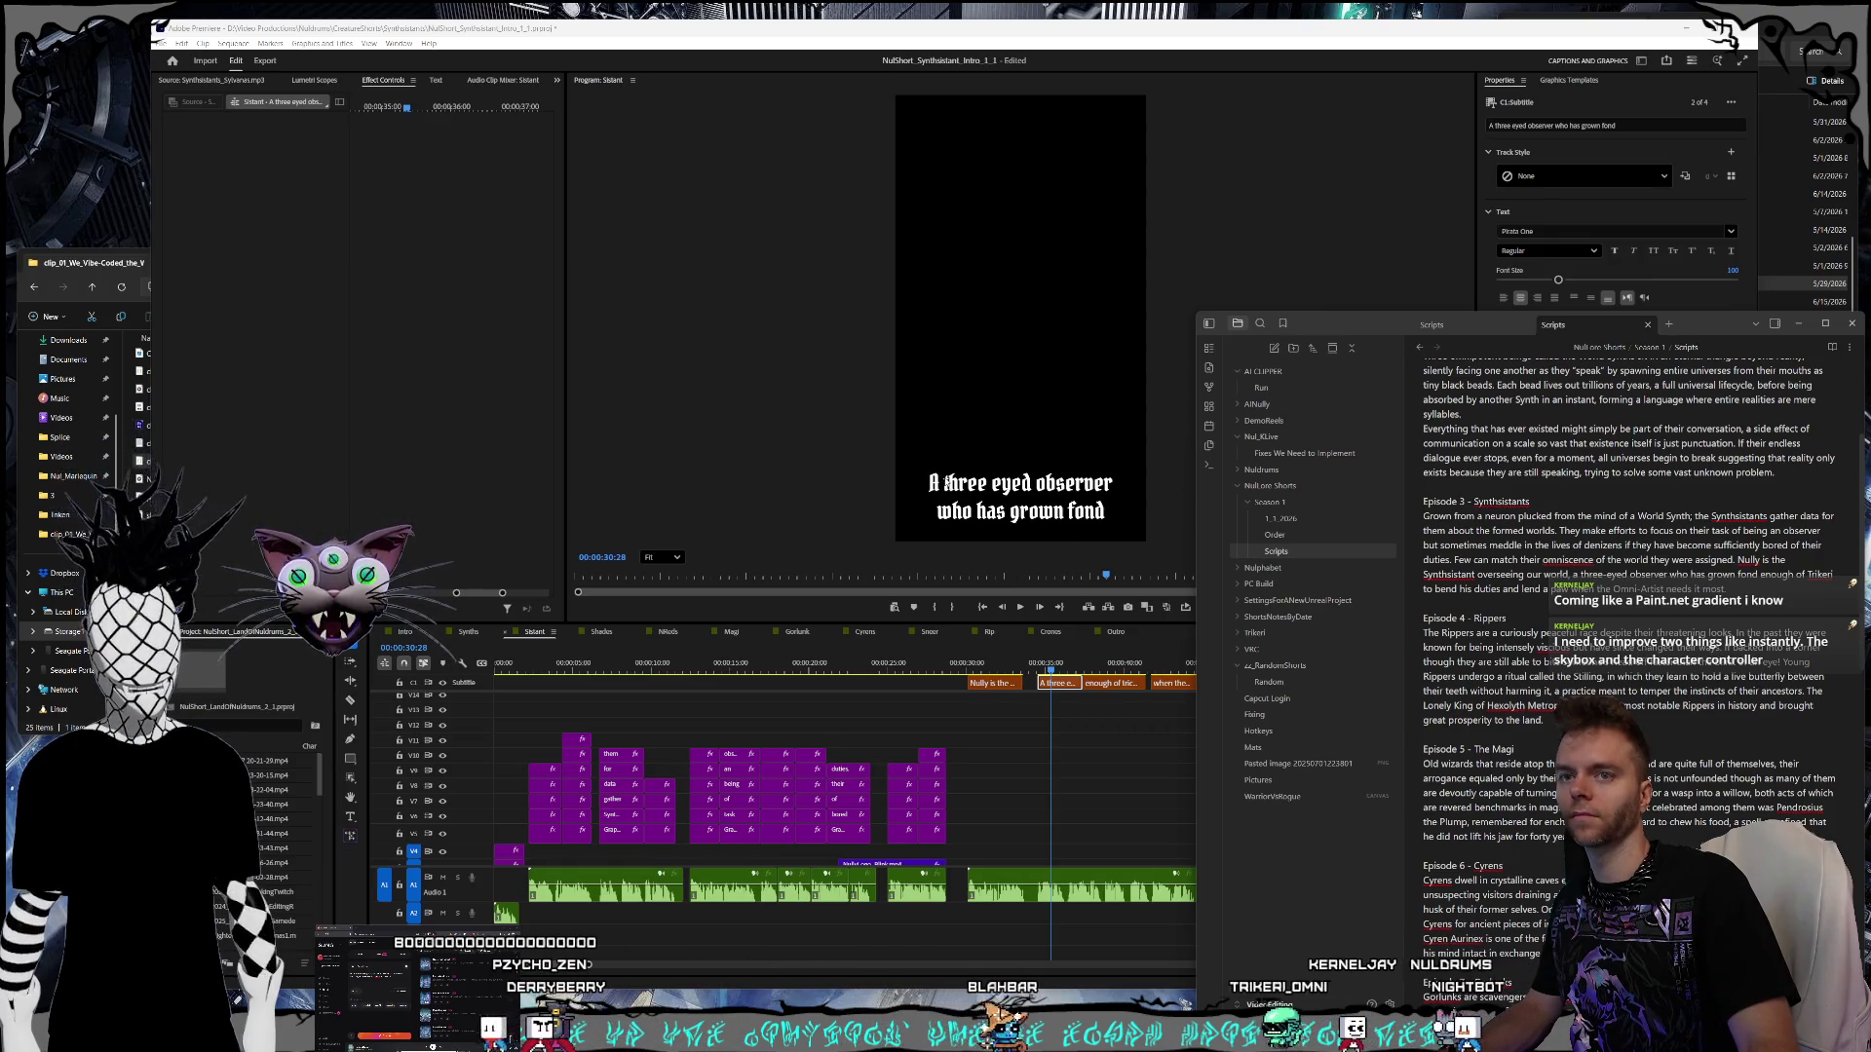
# - Lowercase the opening letter so the caption reads 'a three eyed observer'
pyautogui.click(946, 493)
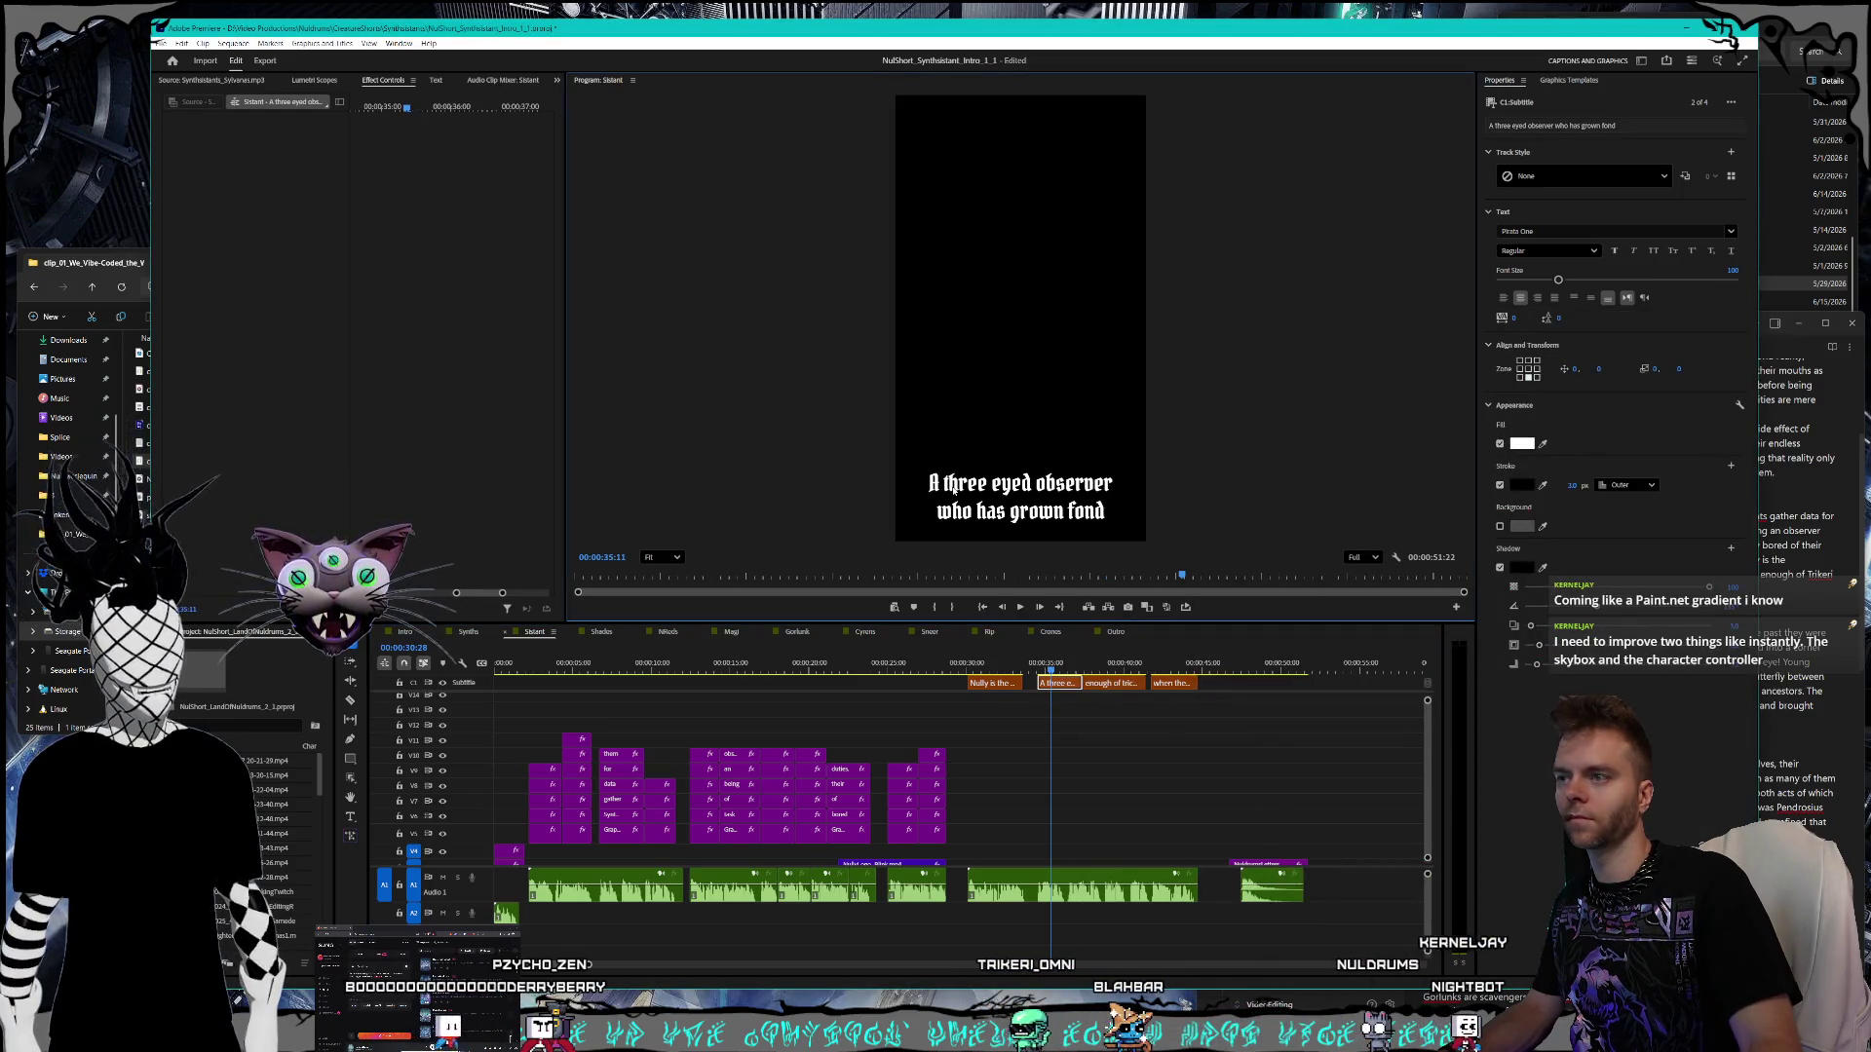
pyautogui.click(1095, 684)
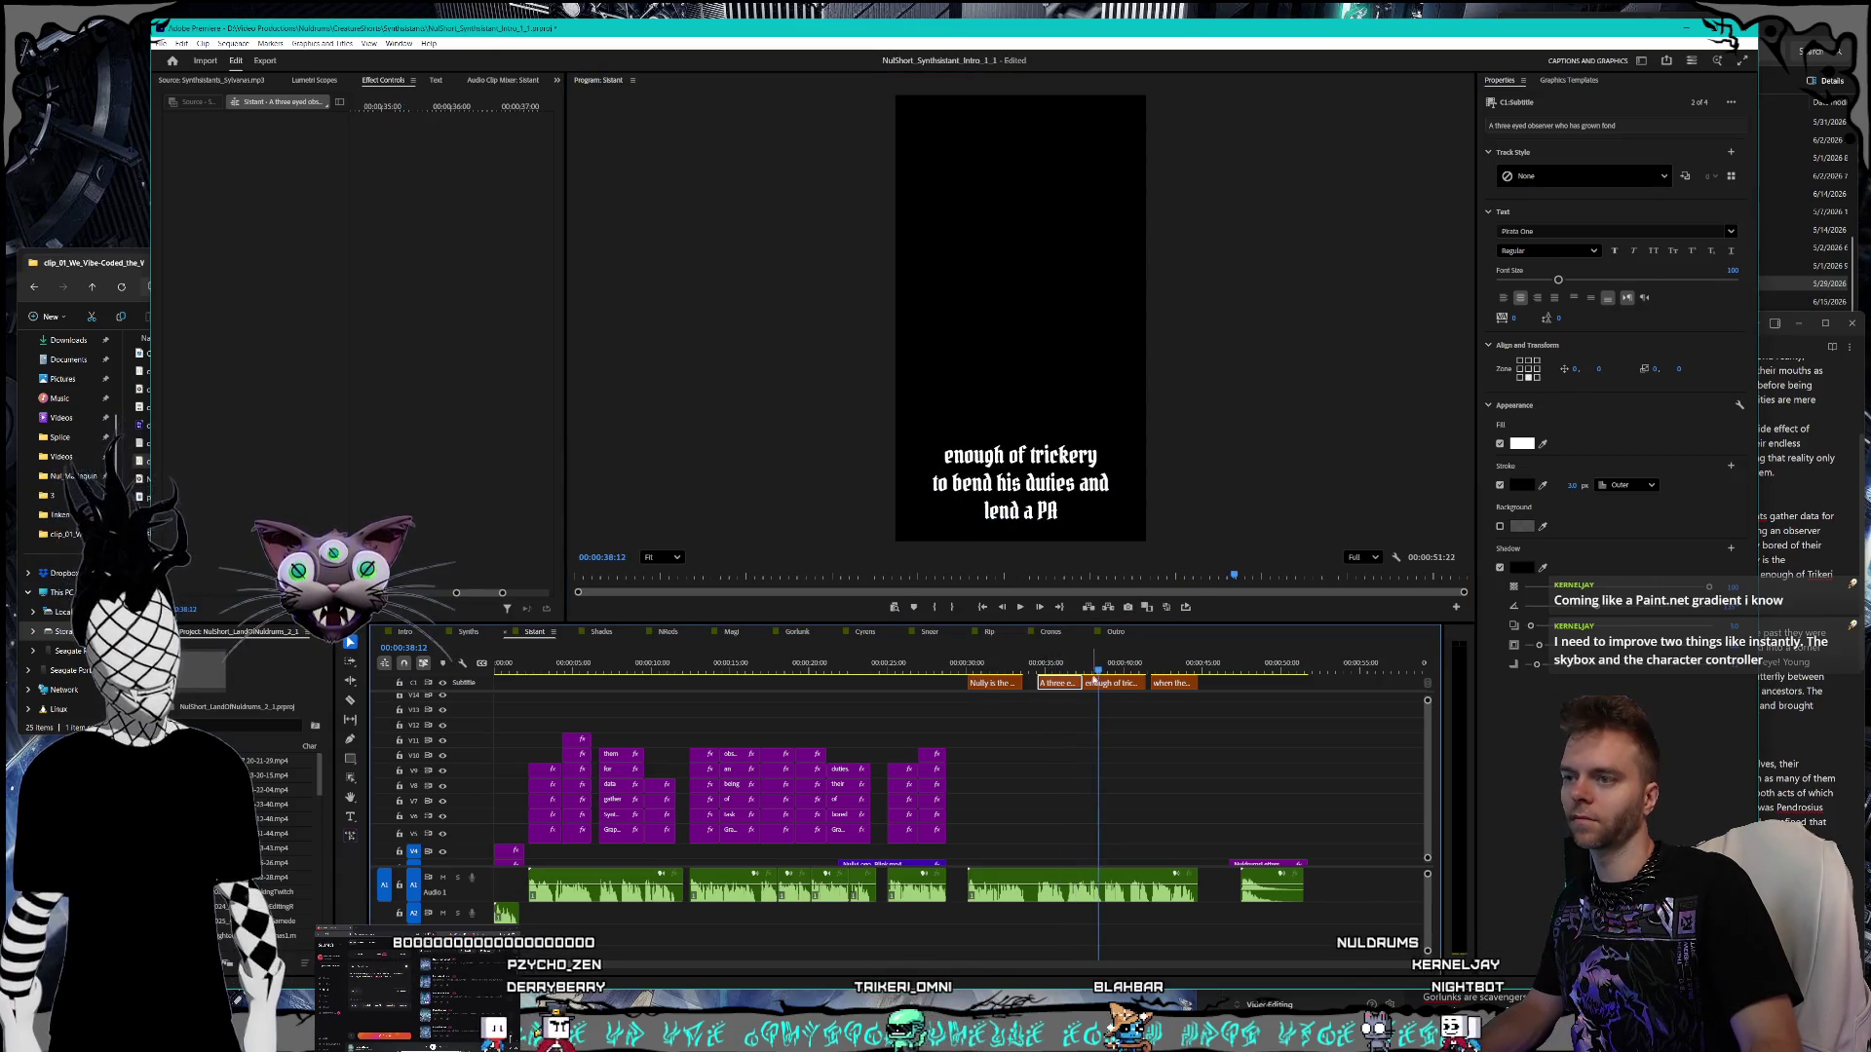
pyautogui.click(1046, 683)
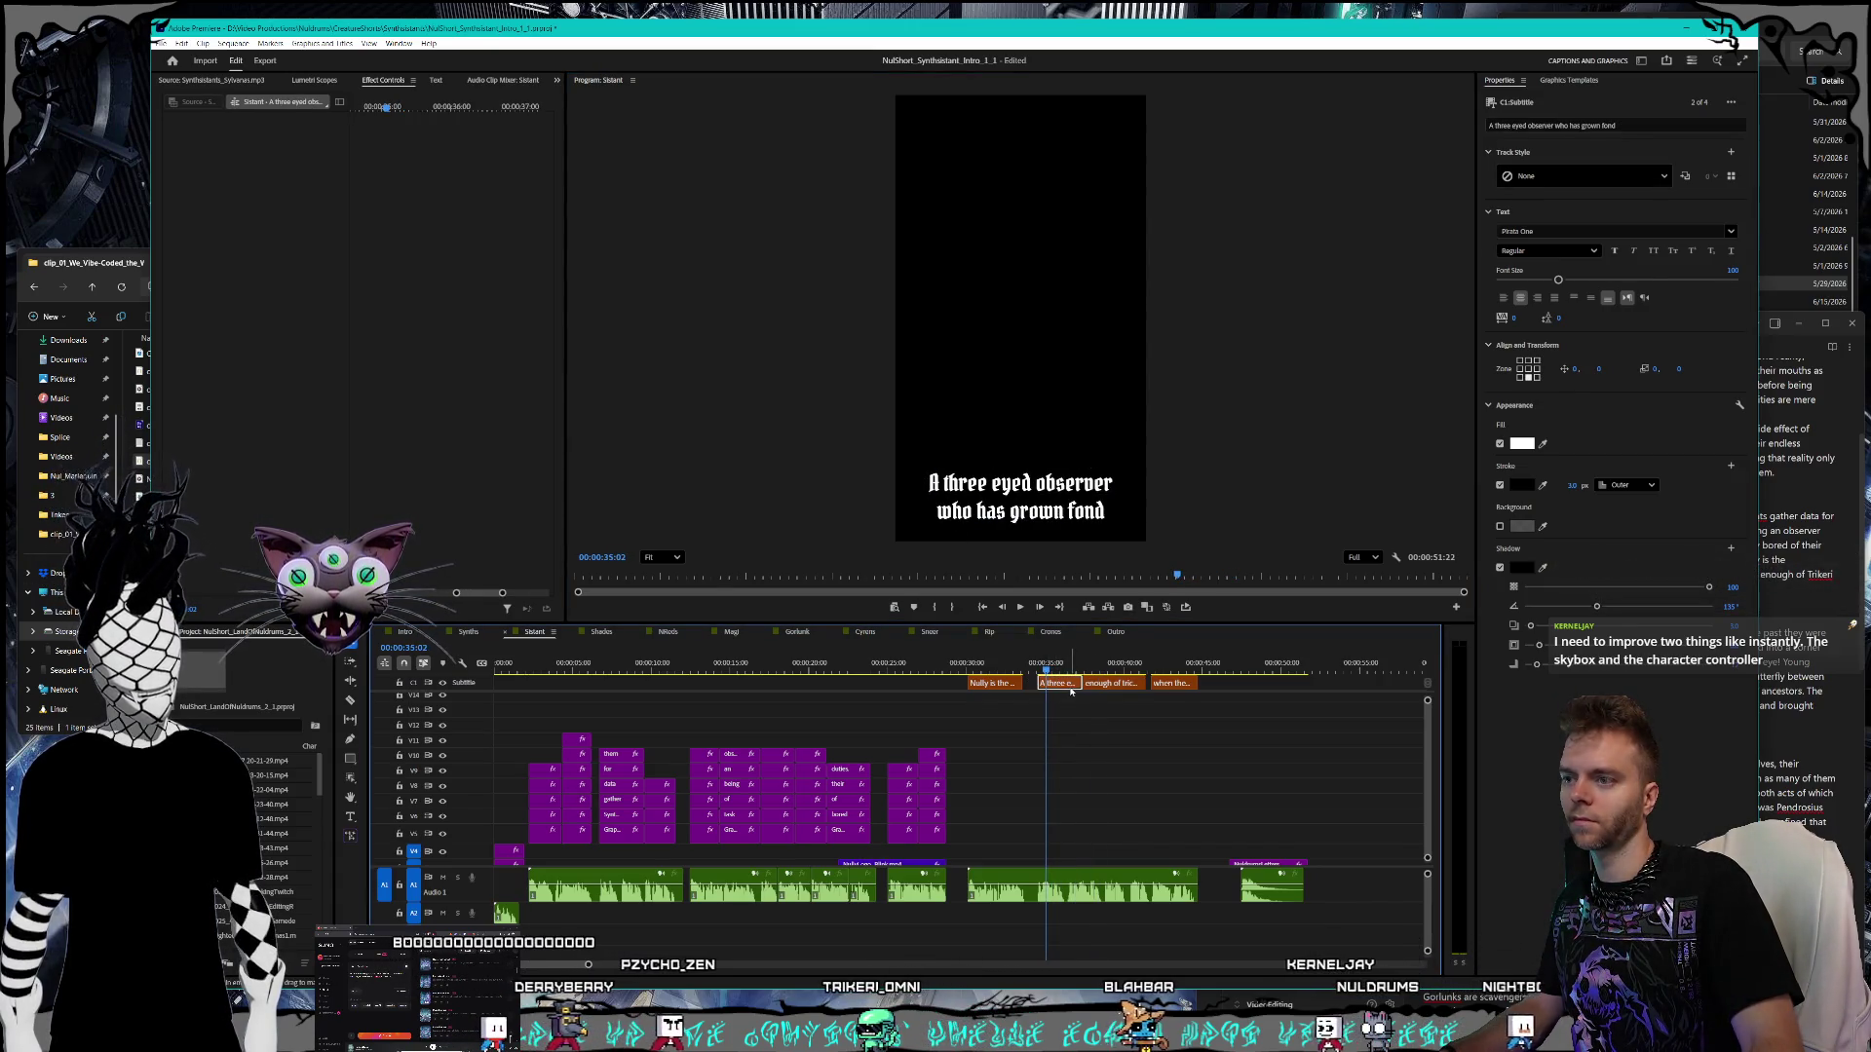
pyautogui.click(947, 477)
pyautogui.click(943, 484)
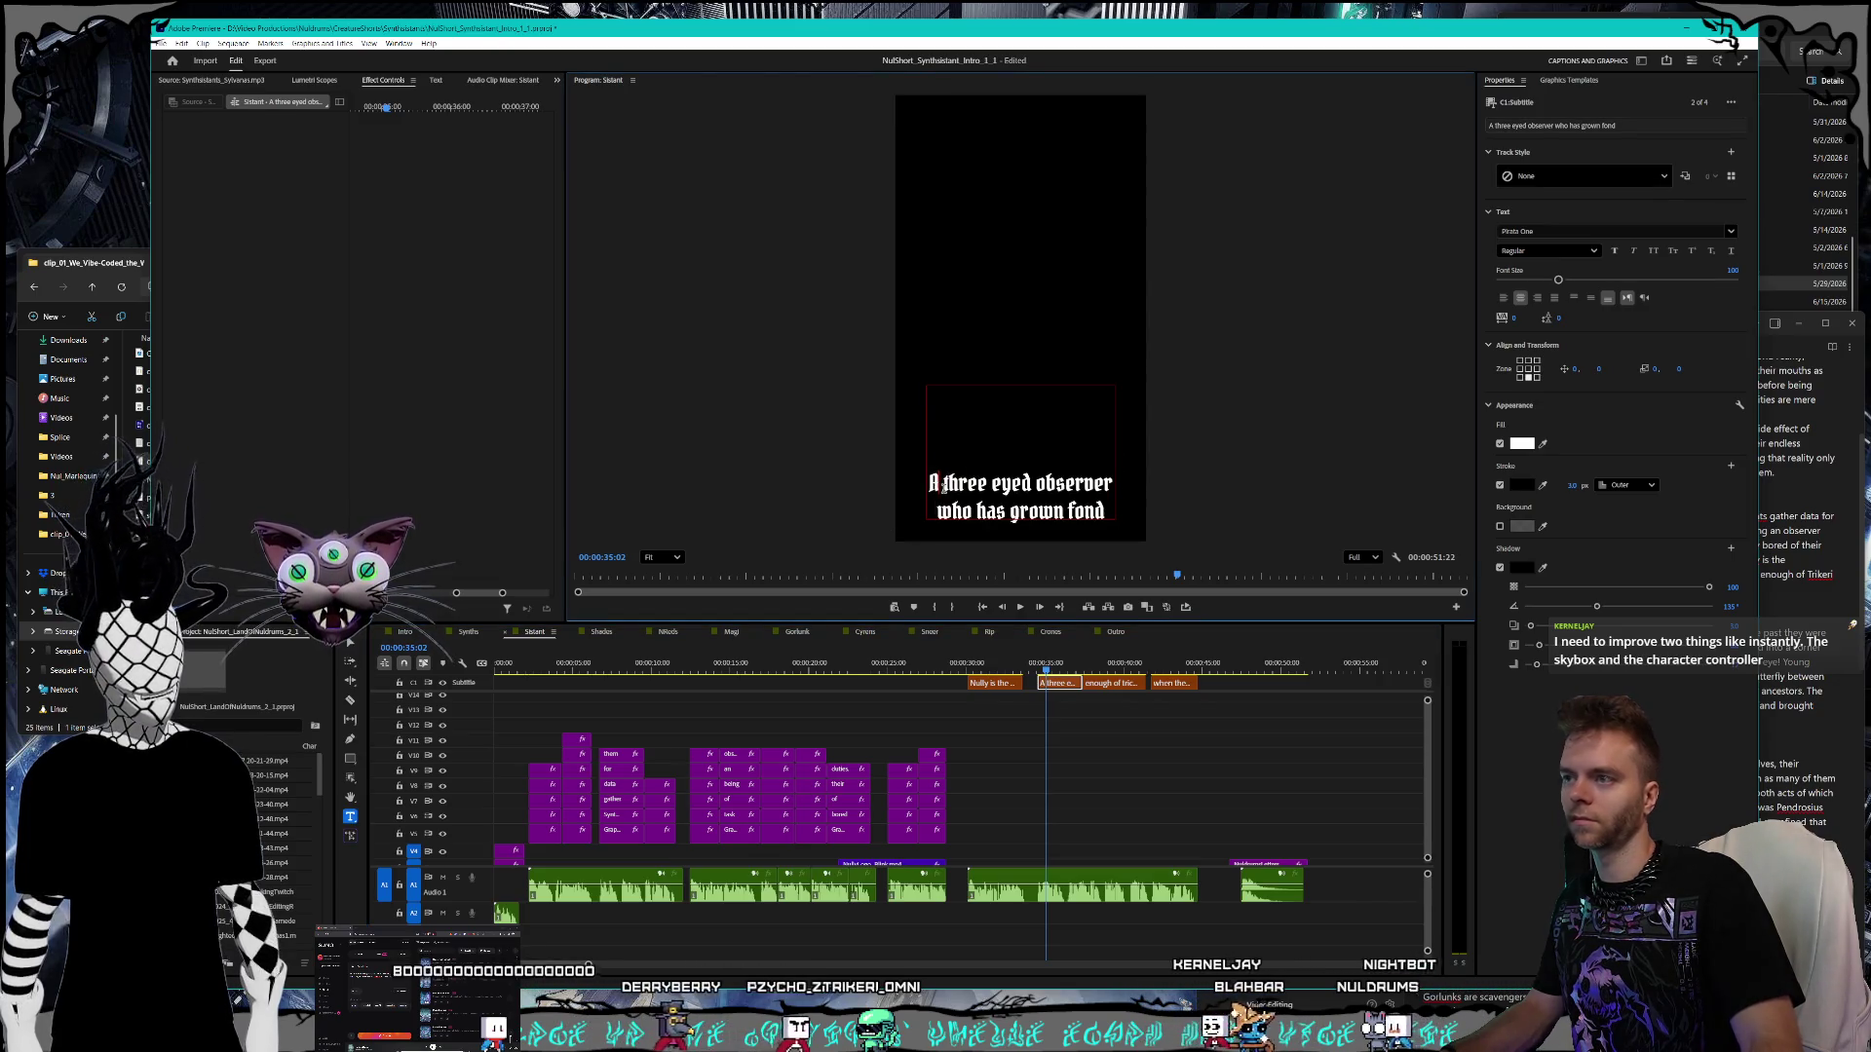
pyautogui.press('BackSpace')
pyautogui.write('a')
pyautogui.click(1089, 667)
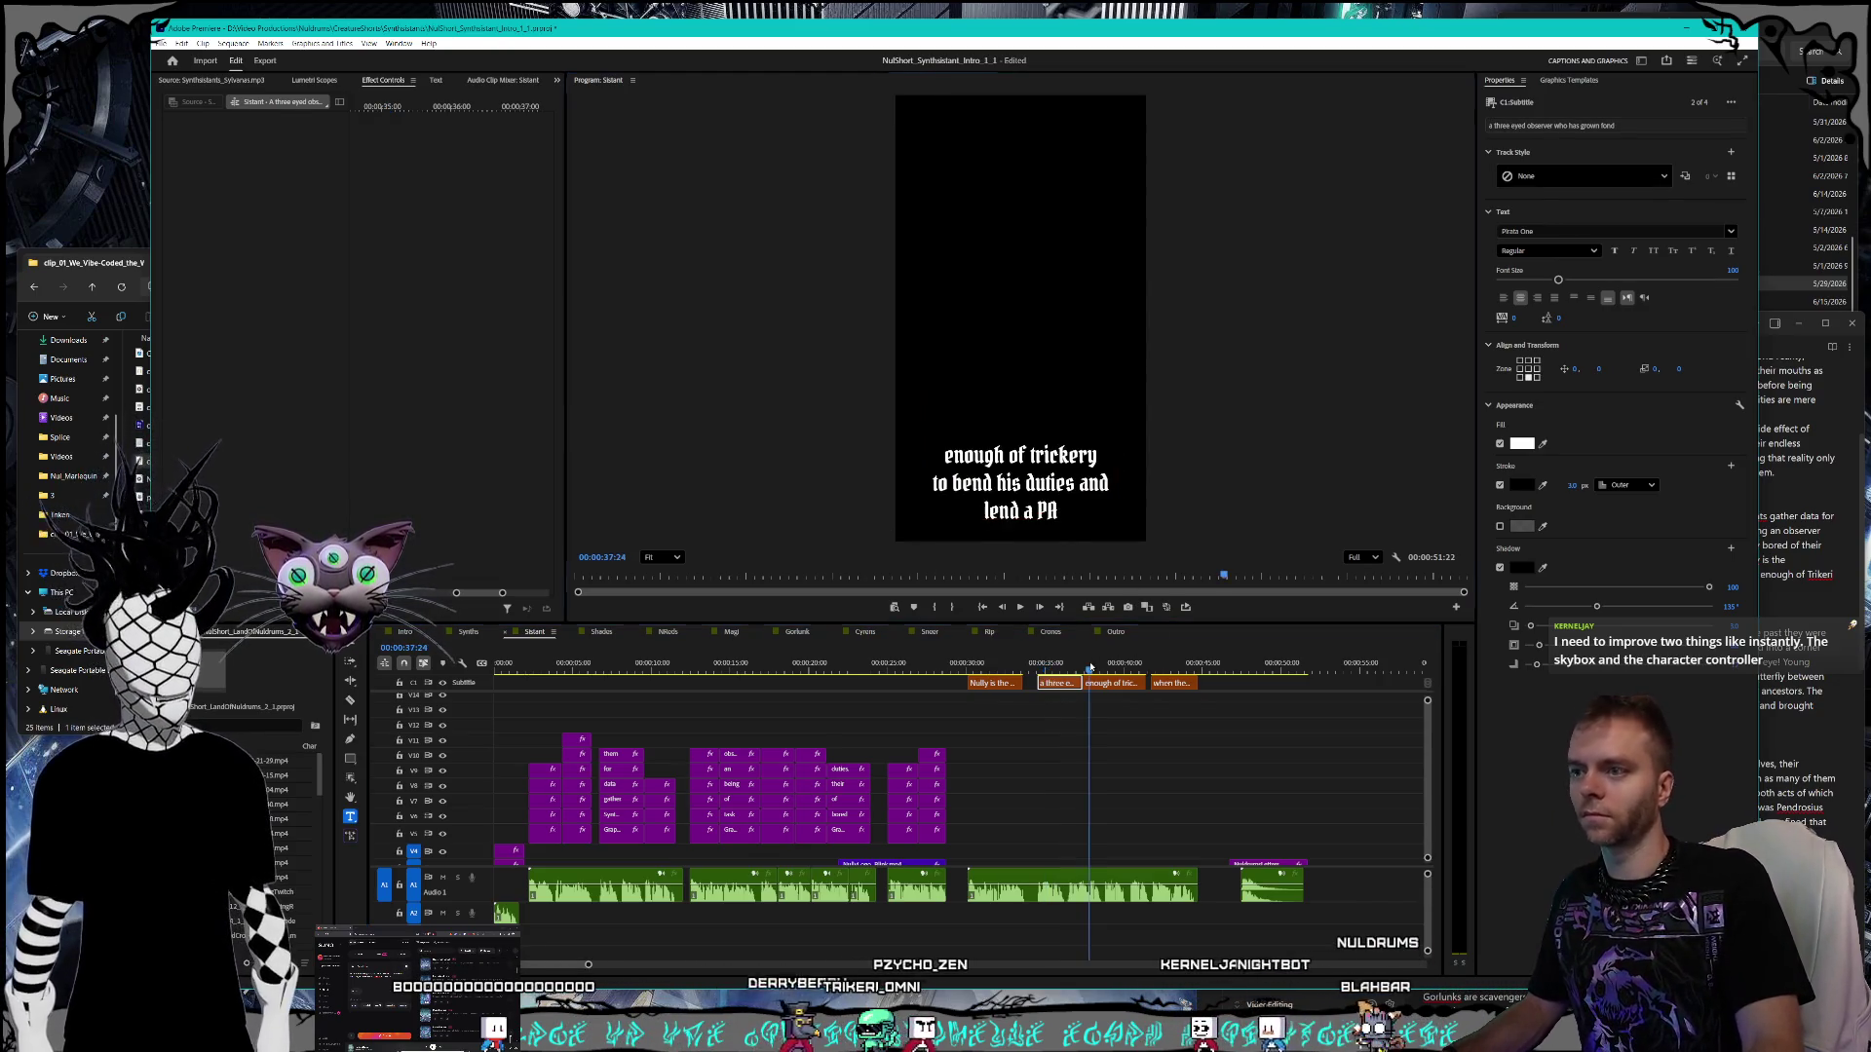
# - Capitalise 'Trikeri' in the 'enough of Trikeri' caption and fix its wrong ending
pyautogui.click(1137, 683)
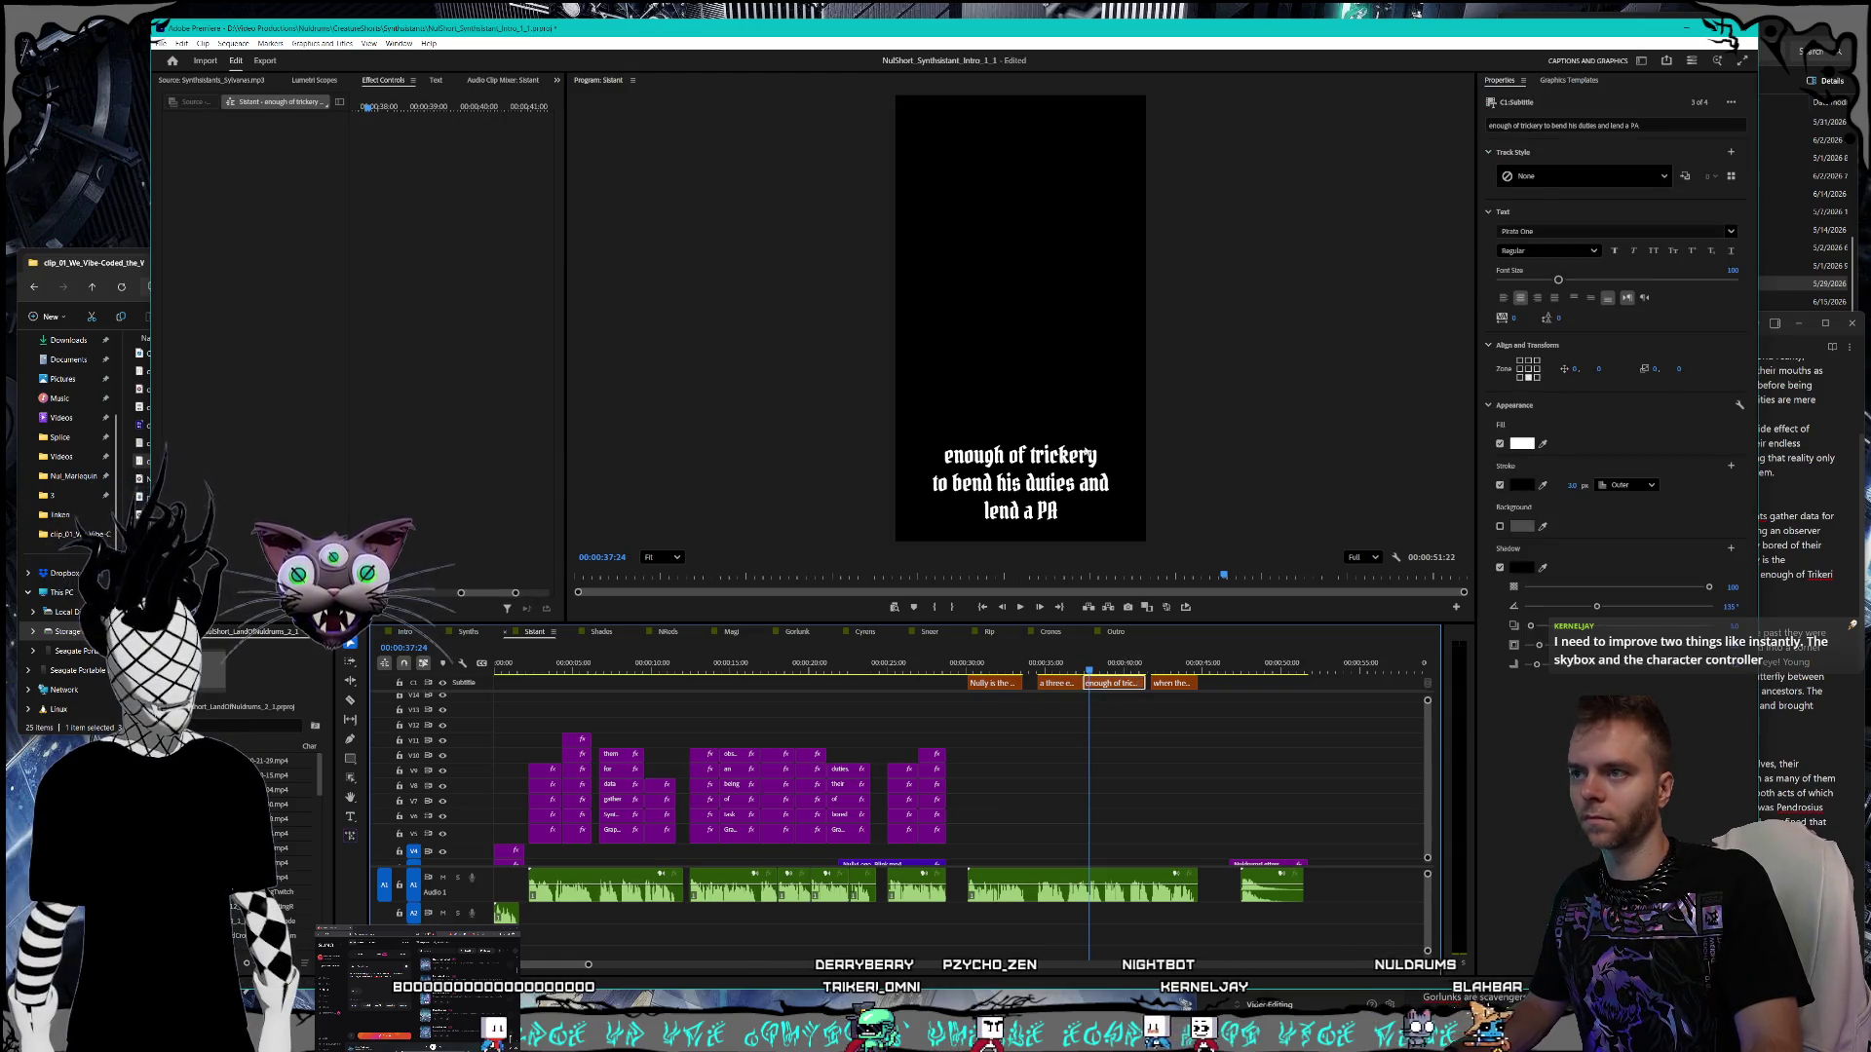
pyautogui.doubleClick(1069, 456)
pyautogui.click(1095, 455)
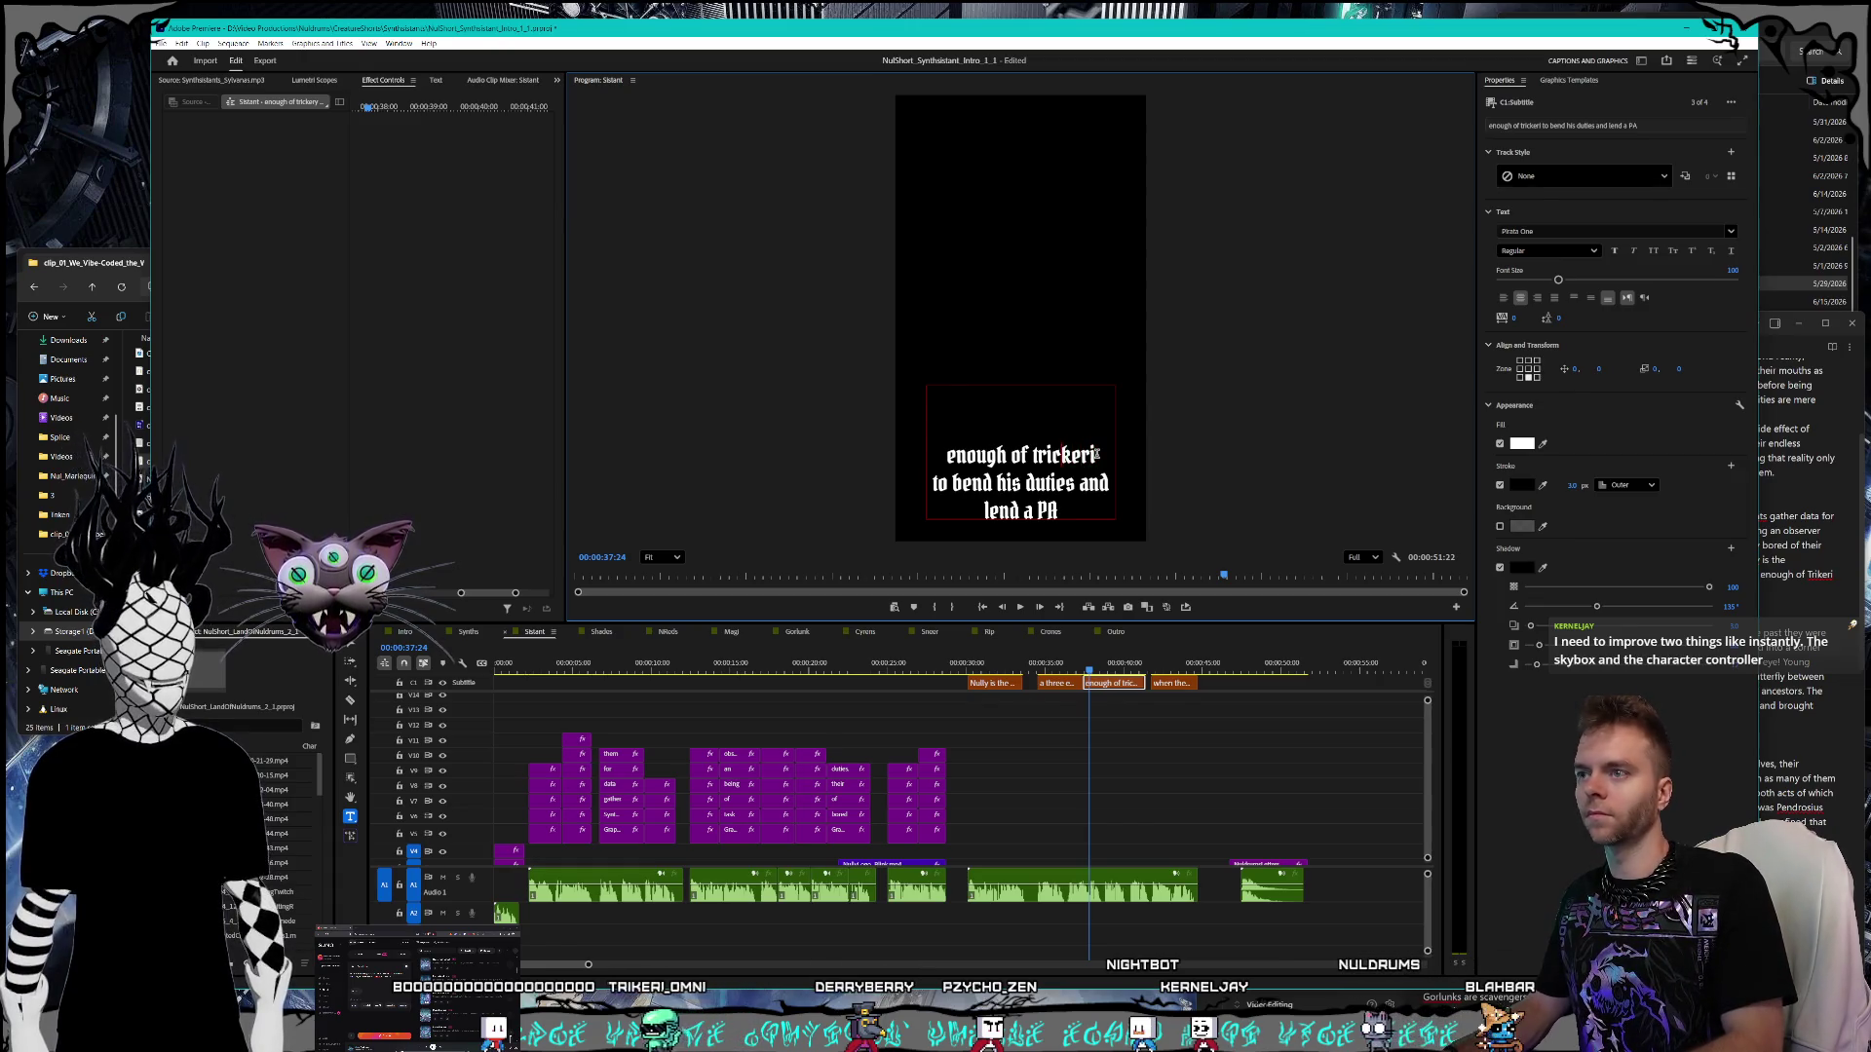
pyautogui.hotkey('ctrl', 'Left')
pyautogui.press('Delete')
pyautogui.write('T')
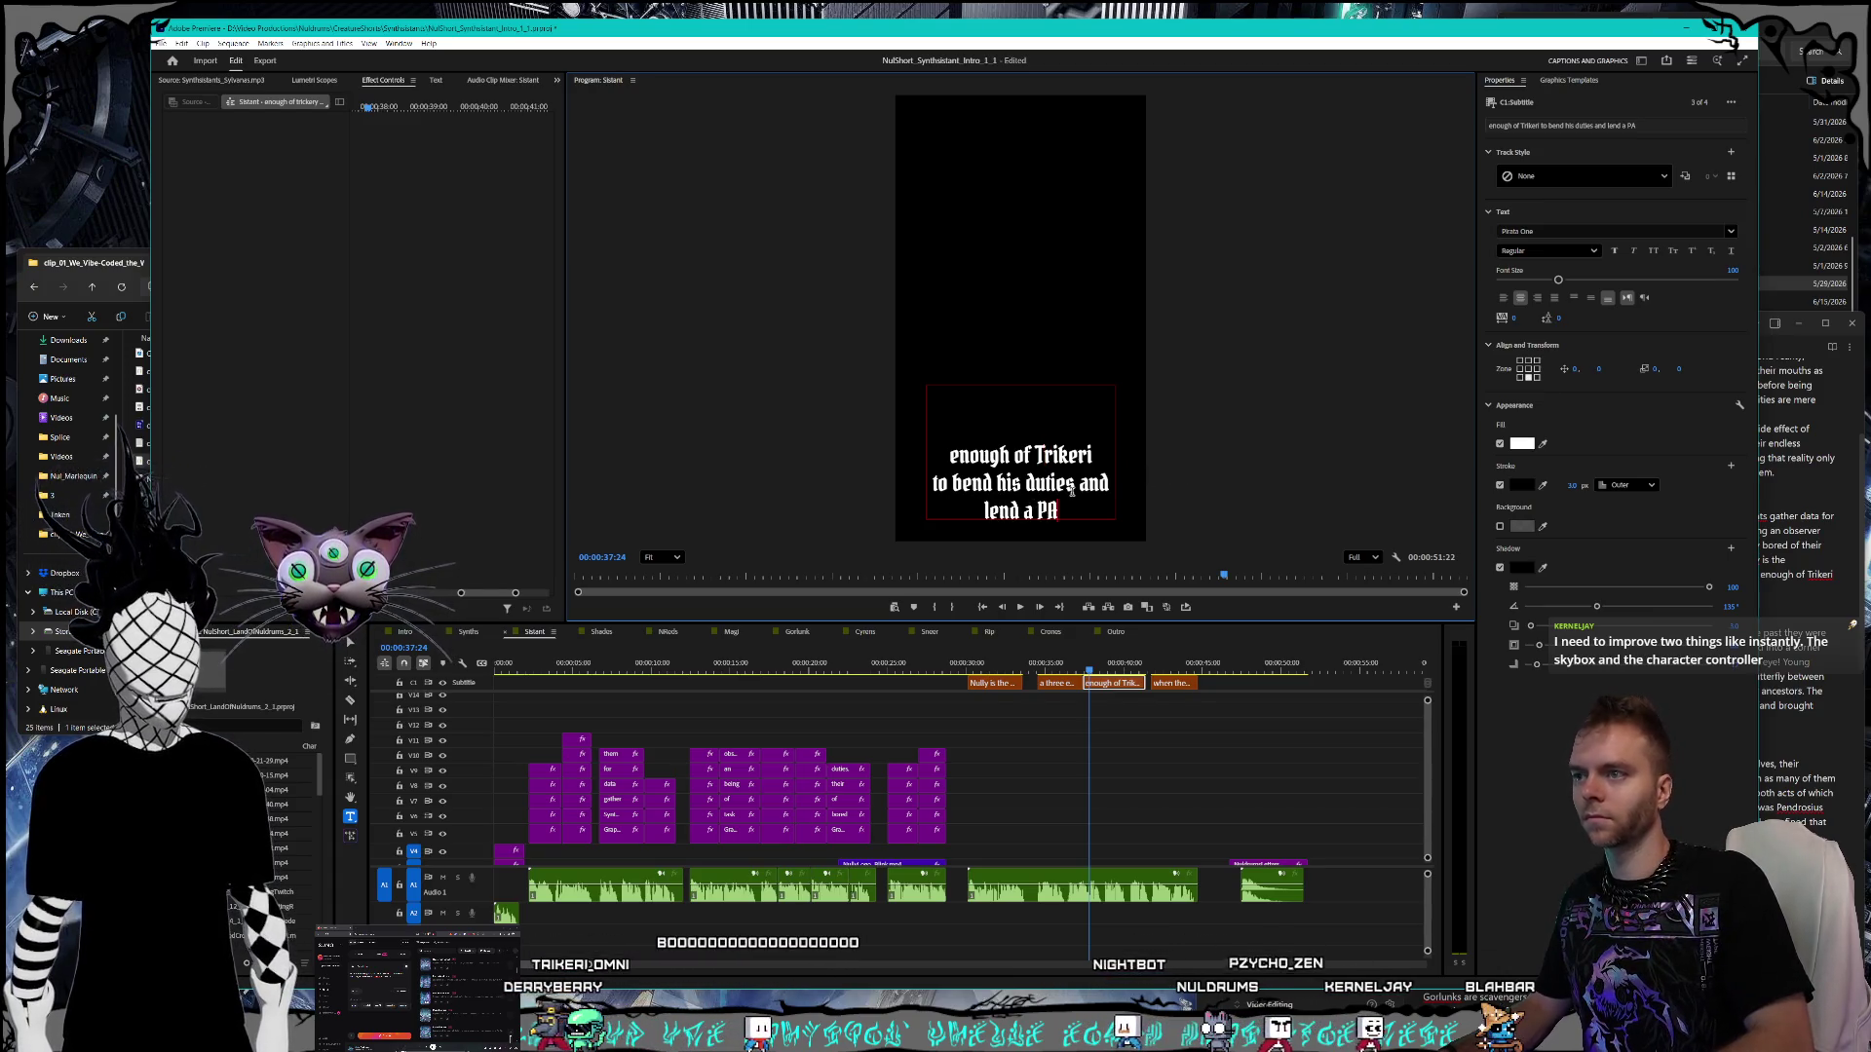
pyautogui.press('BackSpace')
pyautogui.press('BackSpace')
pyautogui.write('paw')
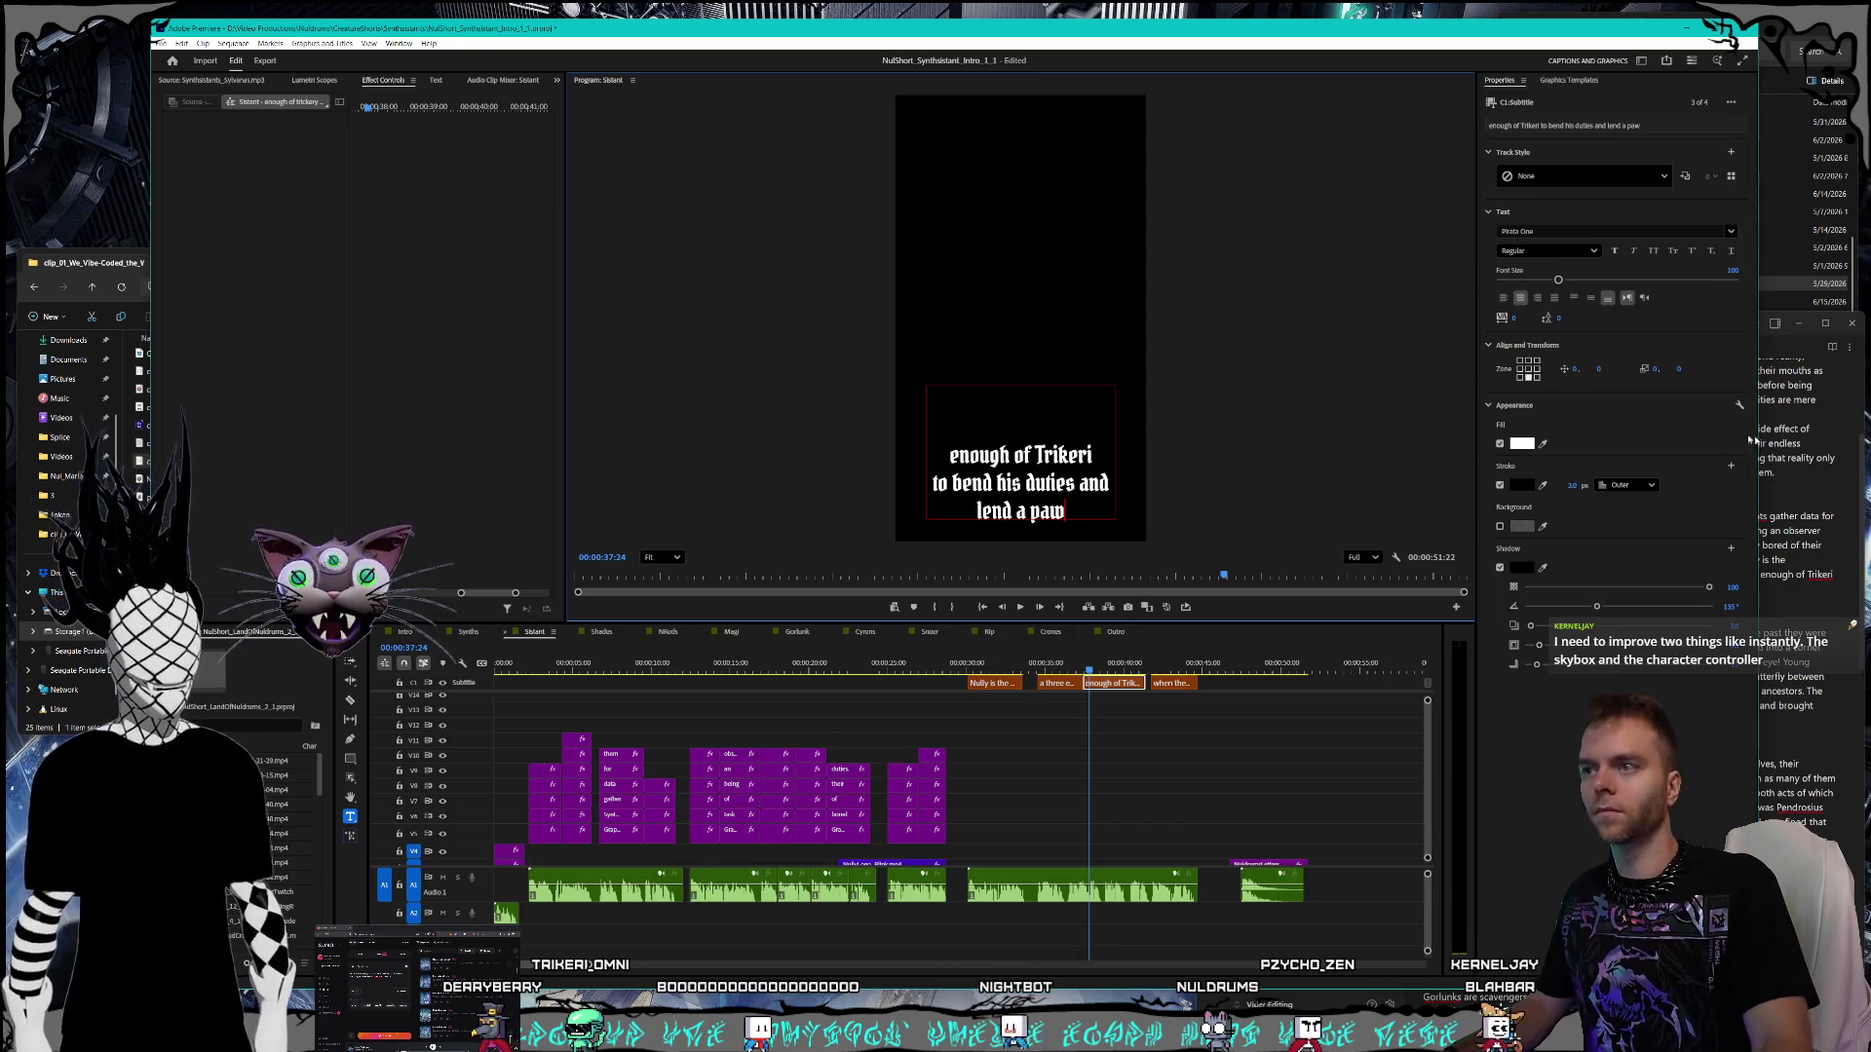
# - Change 'Omni artist' to 'Omni-Artist' in the final caption, matching the script
pyautogui.click(1808, 478)
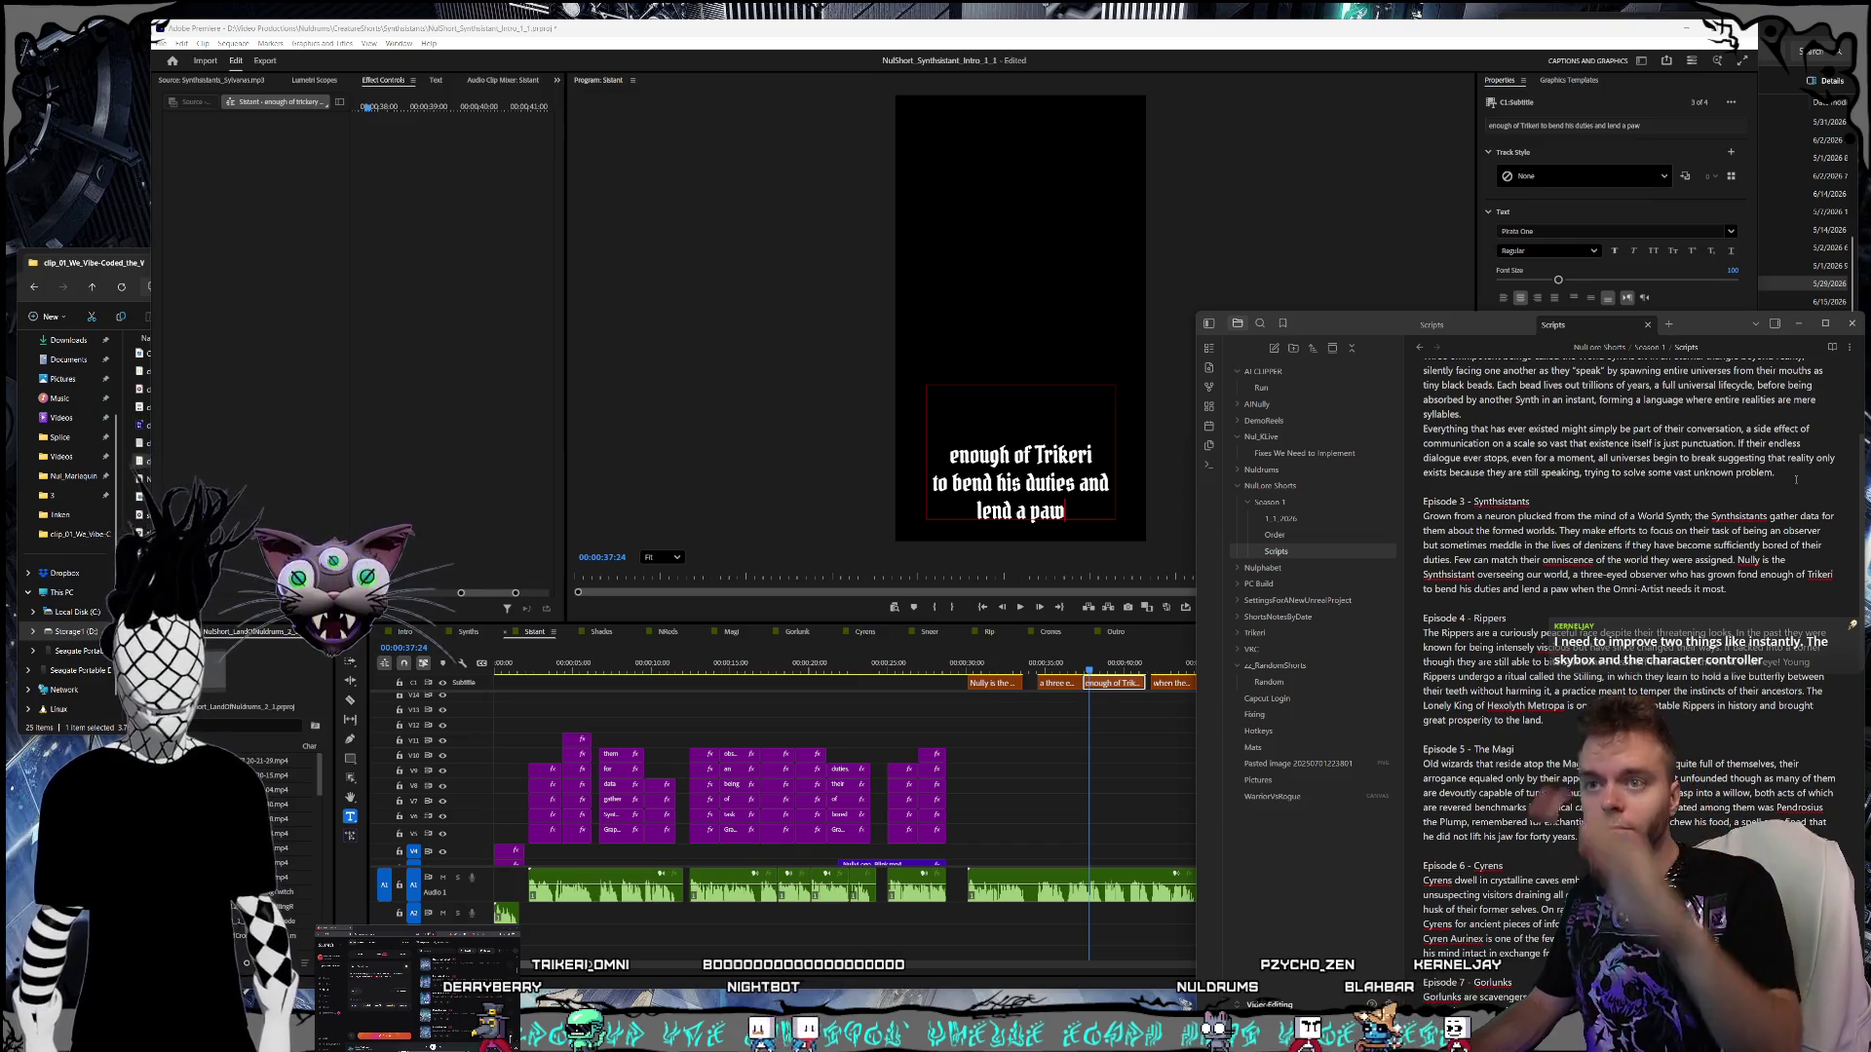
pyautogui.click(1154, 666)
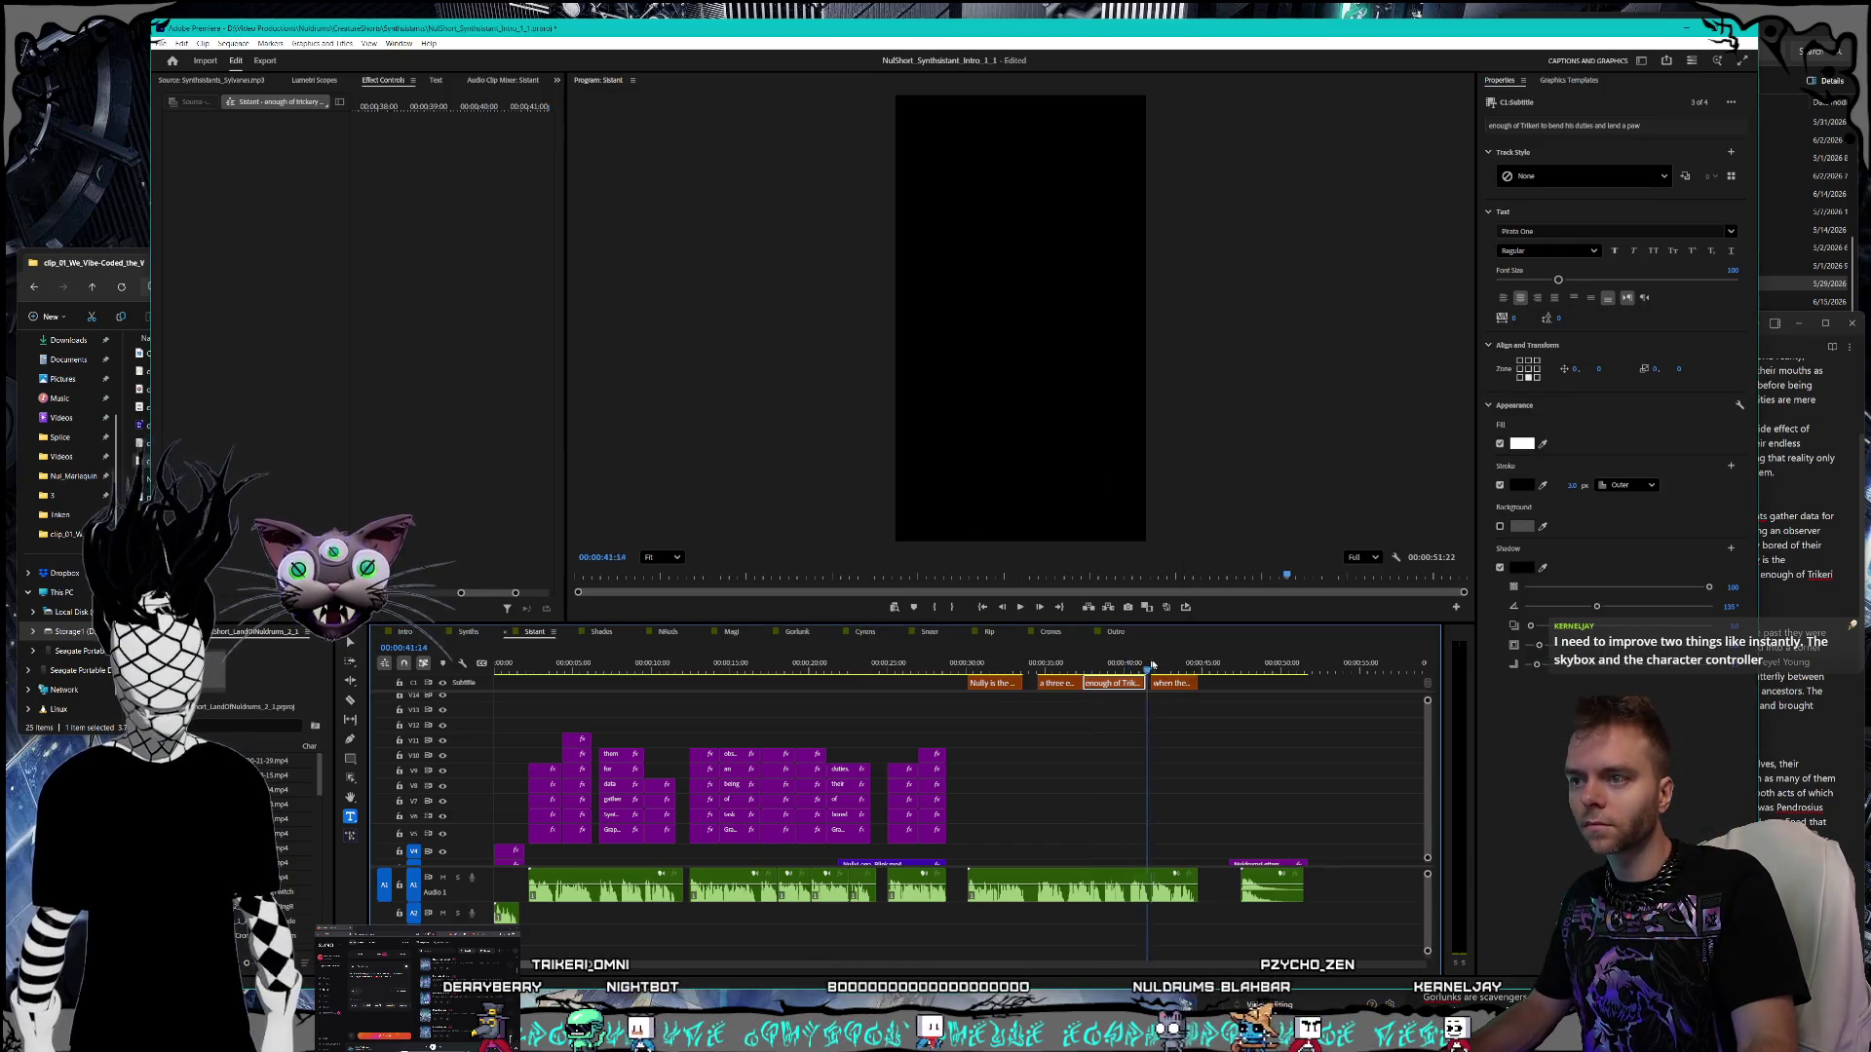
pyautogui.click(1181, 685)
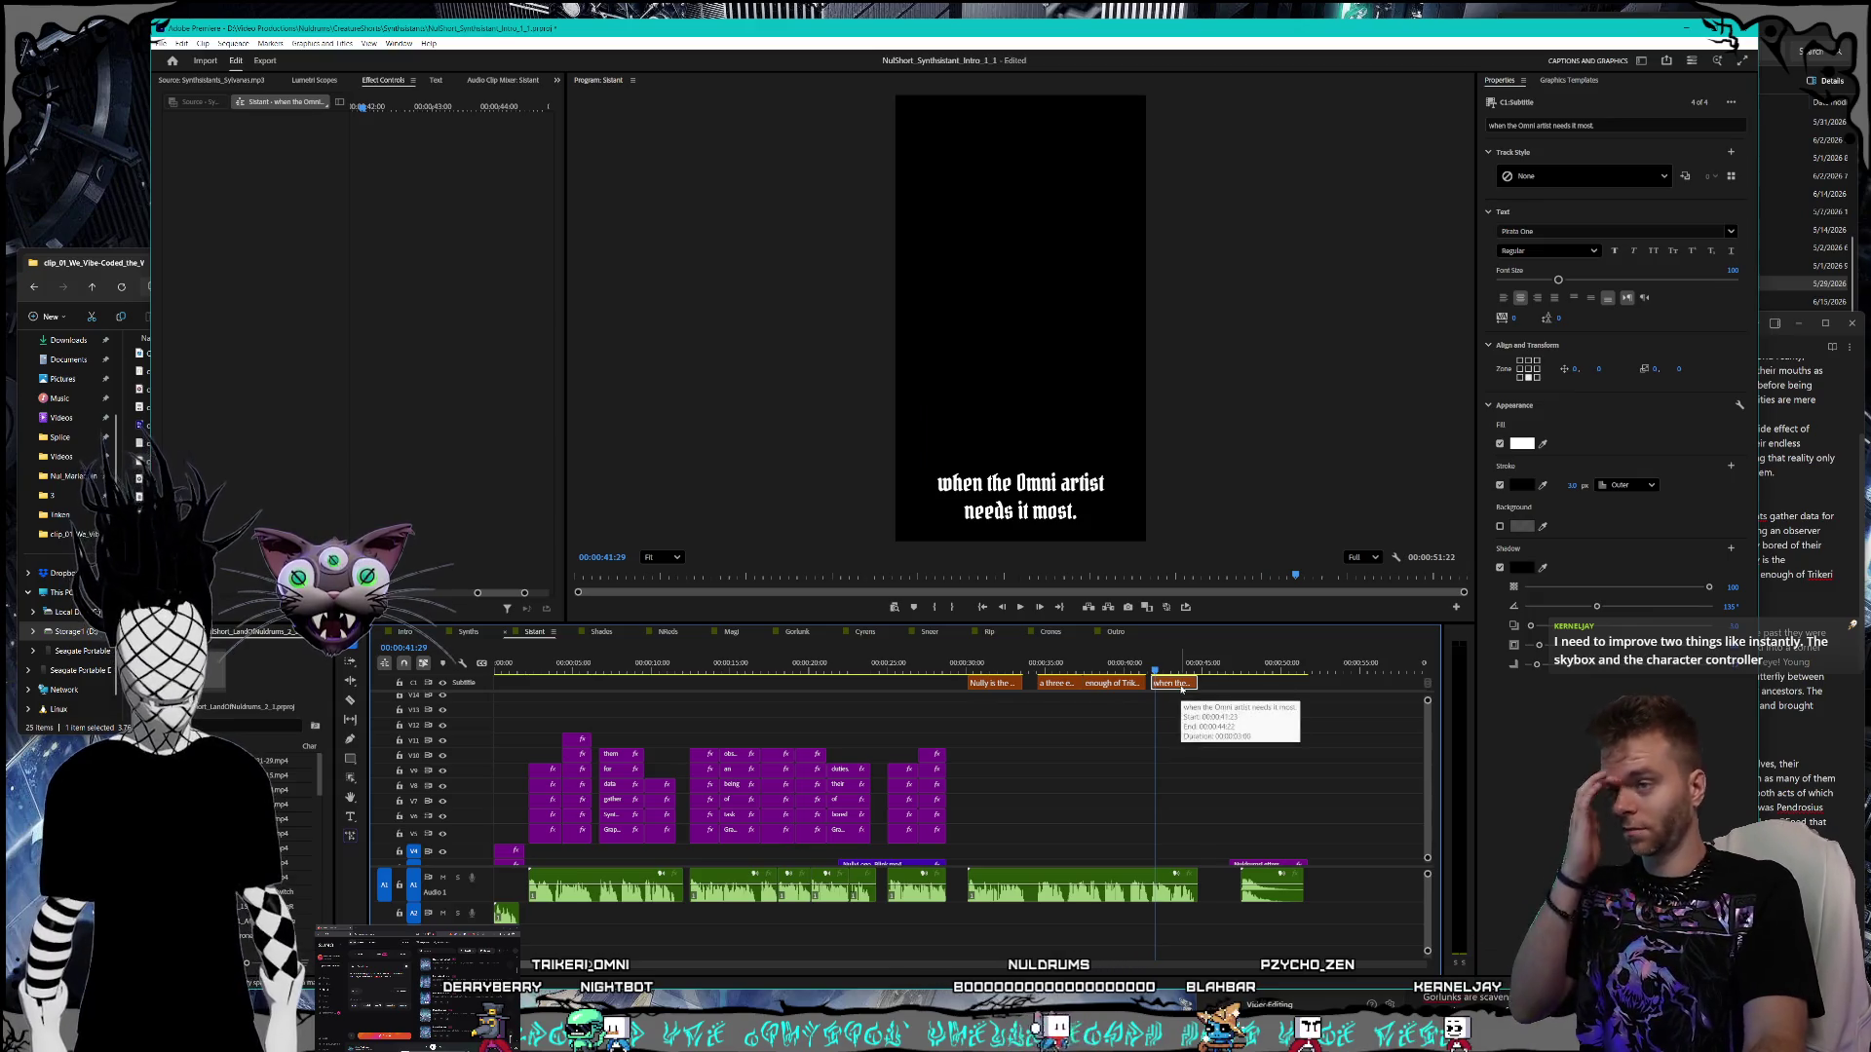
pyautogui.click(1065, 487)
pyautogui.doubleClick(1065, 487)
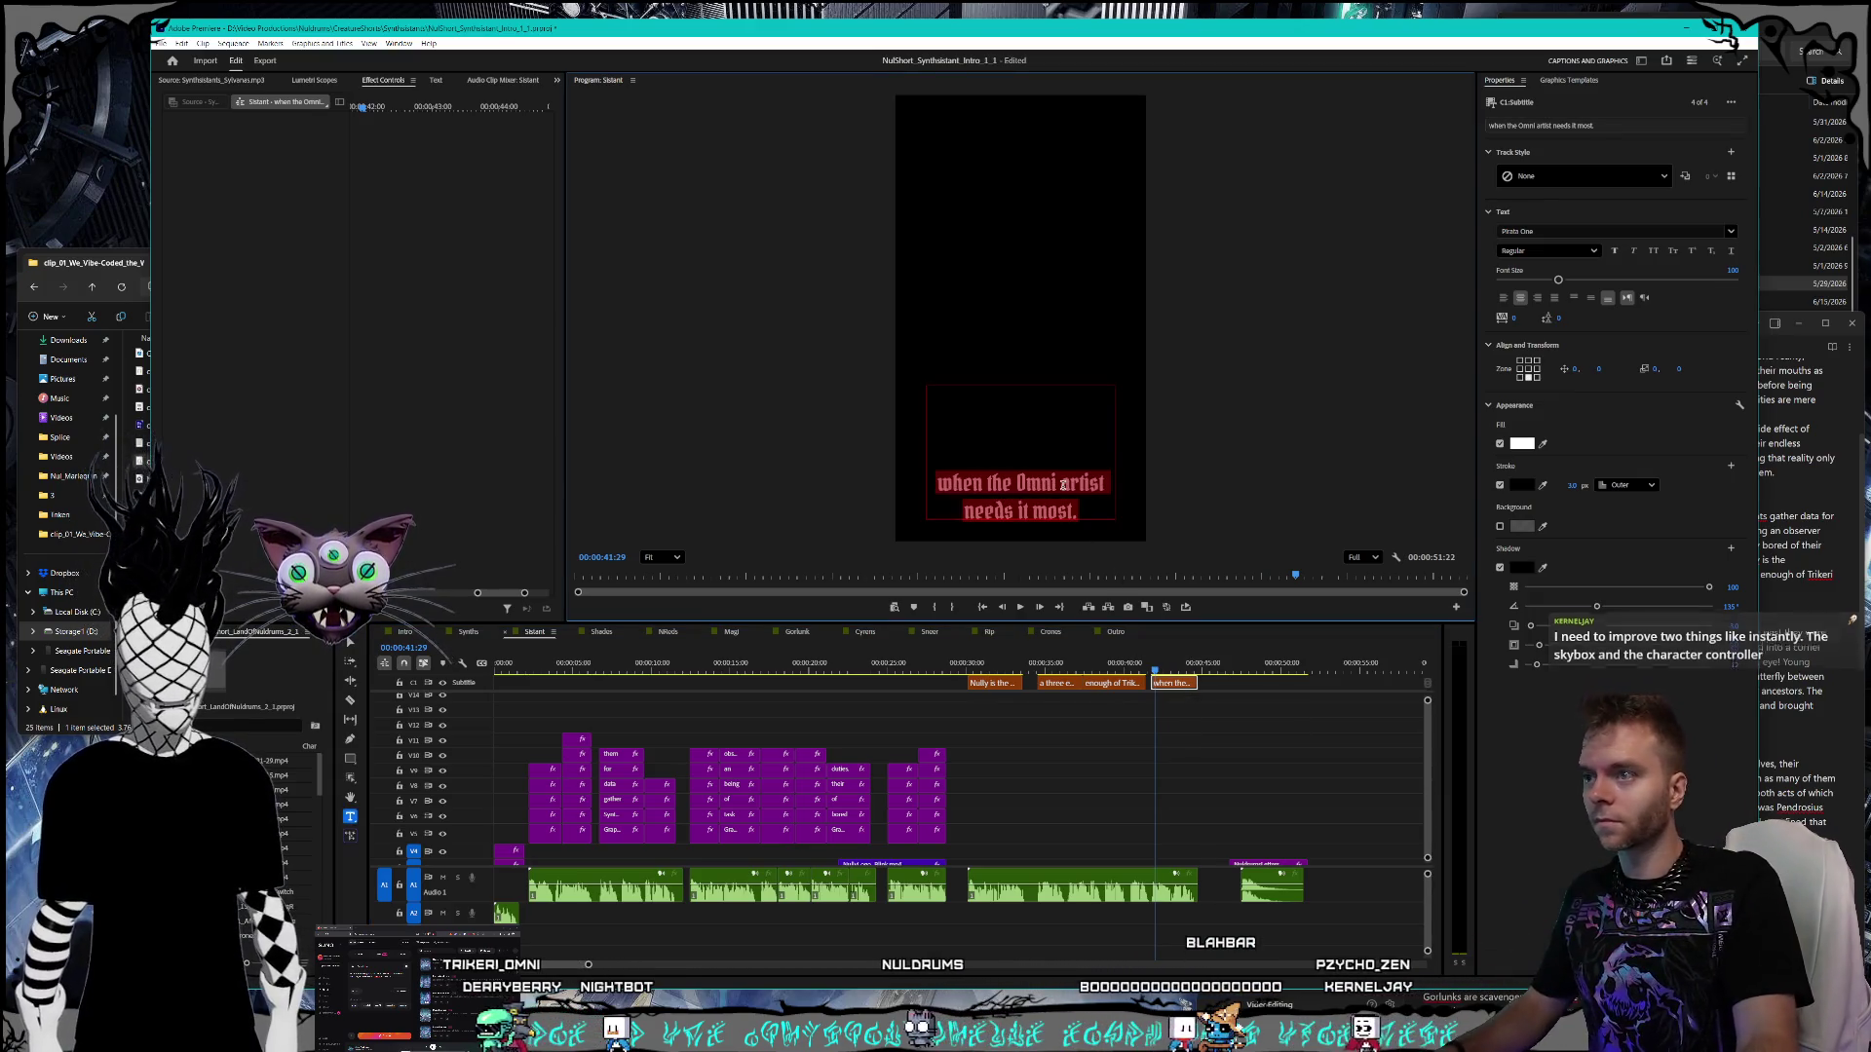
pyautogui.click(1085, 487)
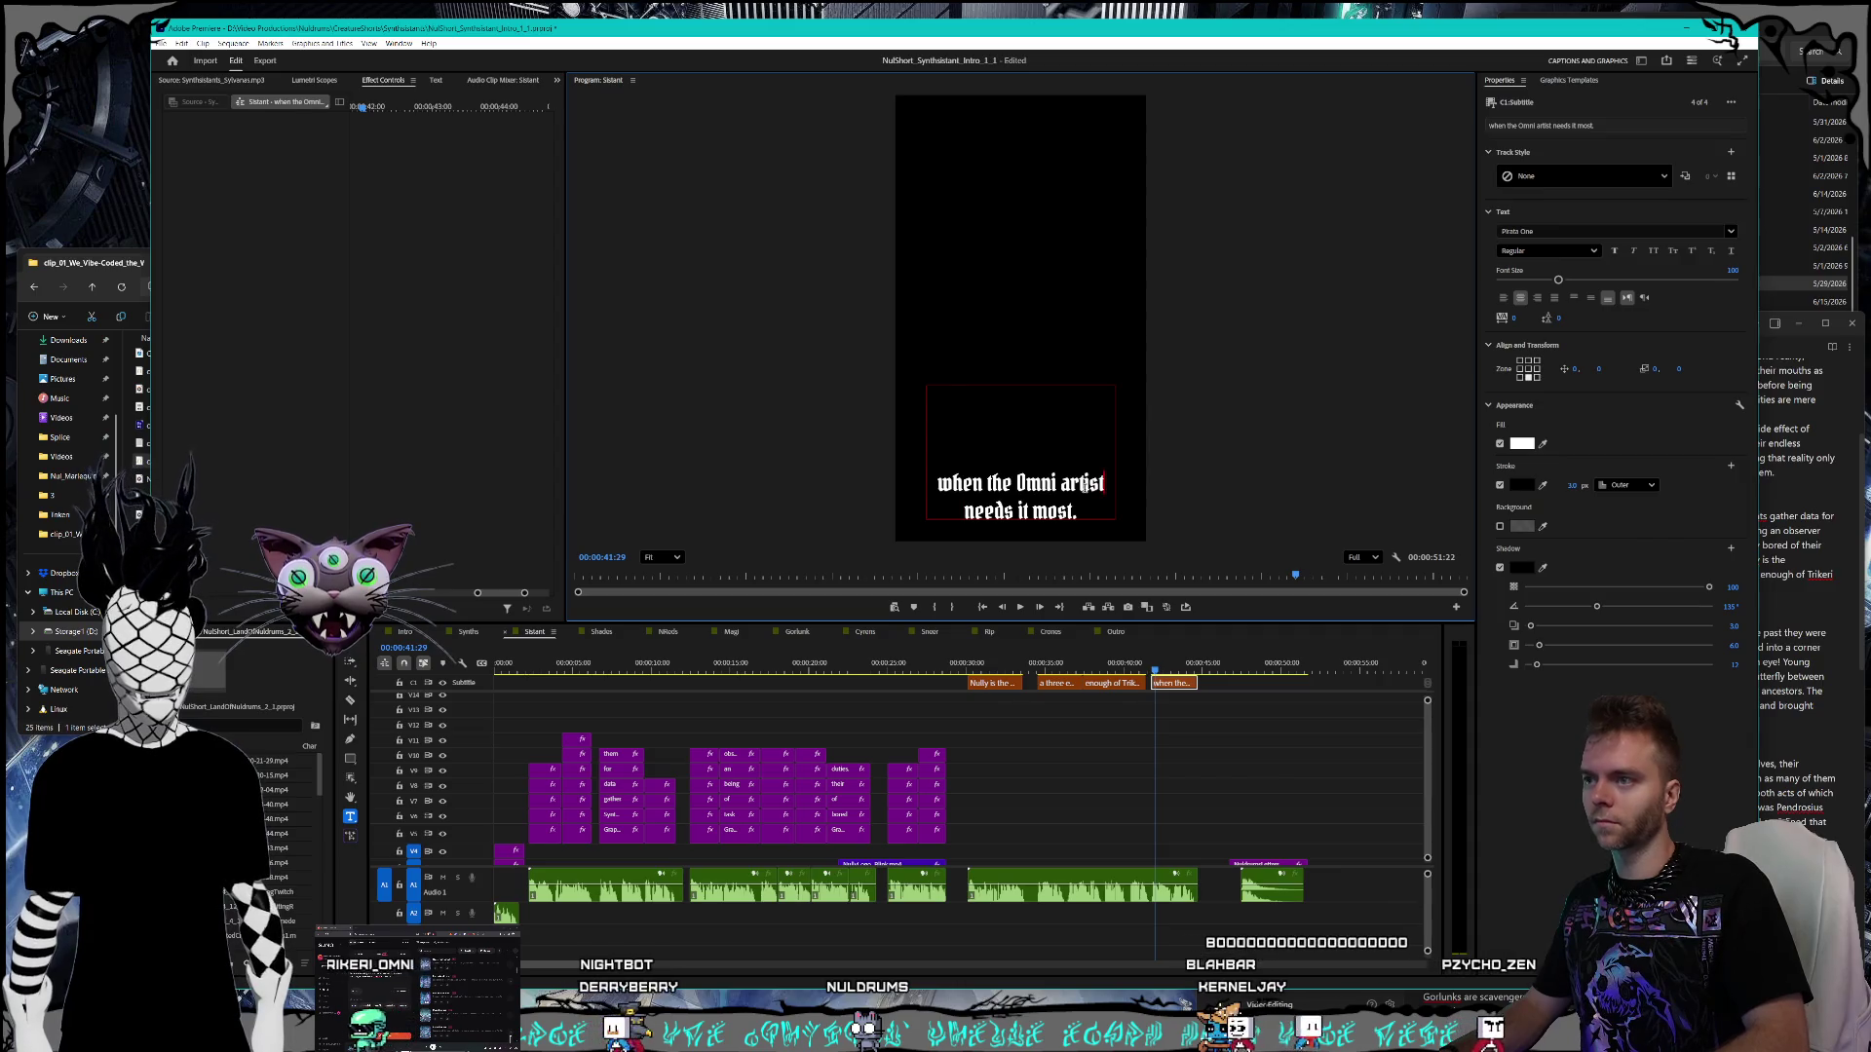
pyautogui.press('BackSpace')
pyautogui.press('BackSpace')
pyautogui.write('-A')
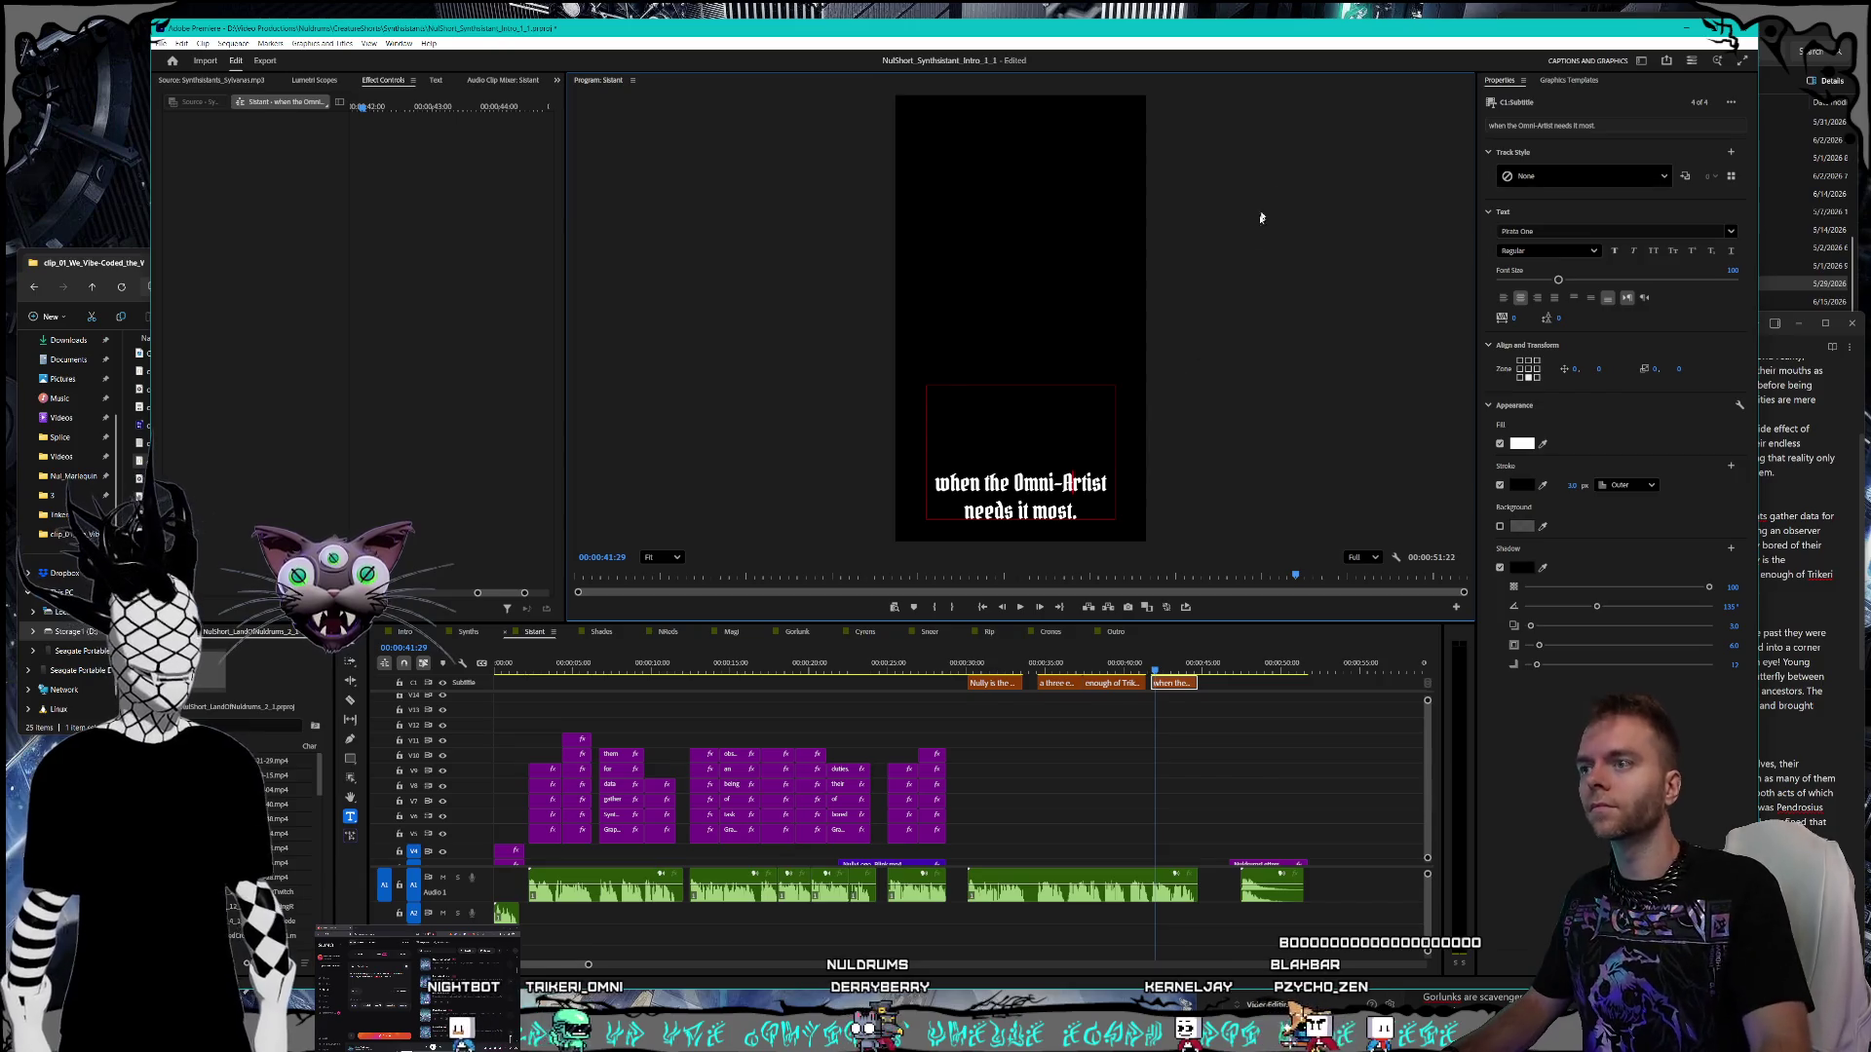
pyautogui.press('Escape')
# - Save the corrected project and switch to the Synths sequence
pyautogui.click(1185, 682)
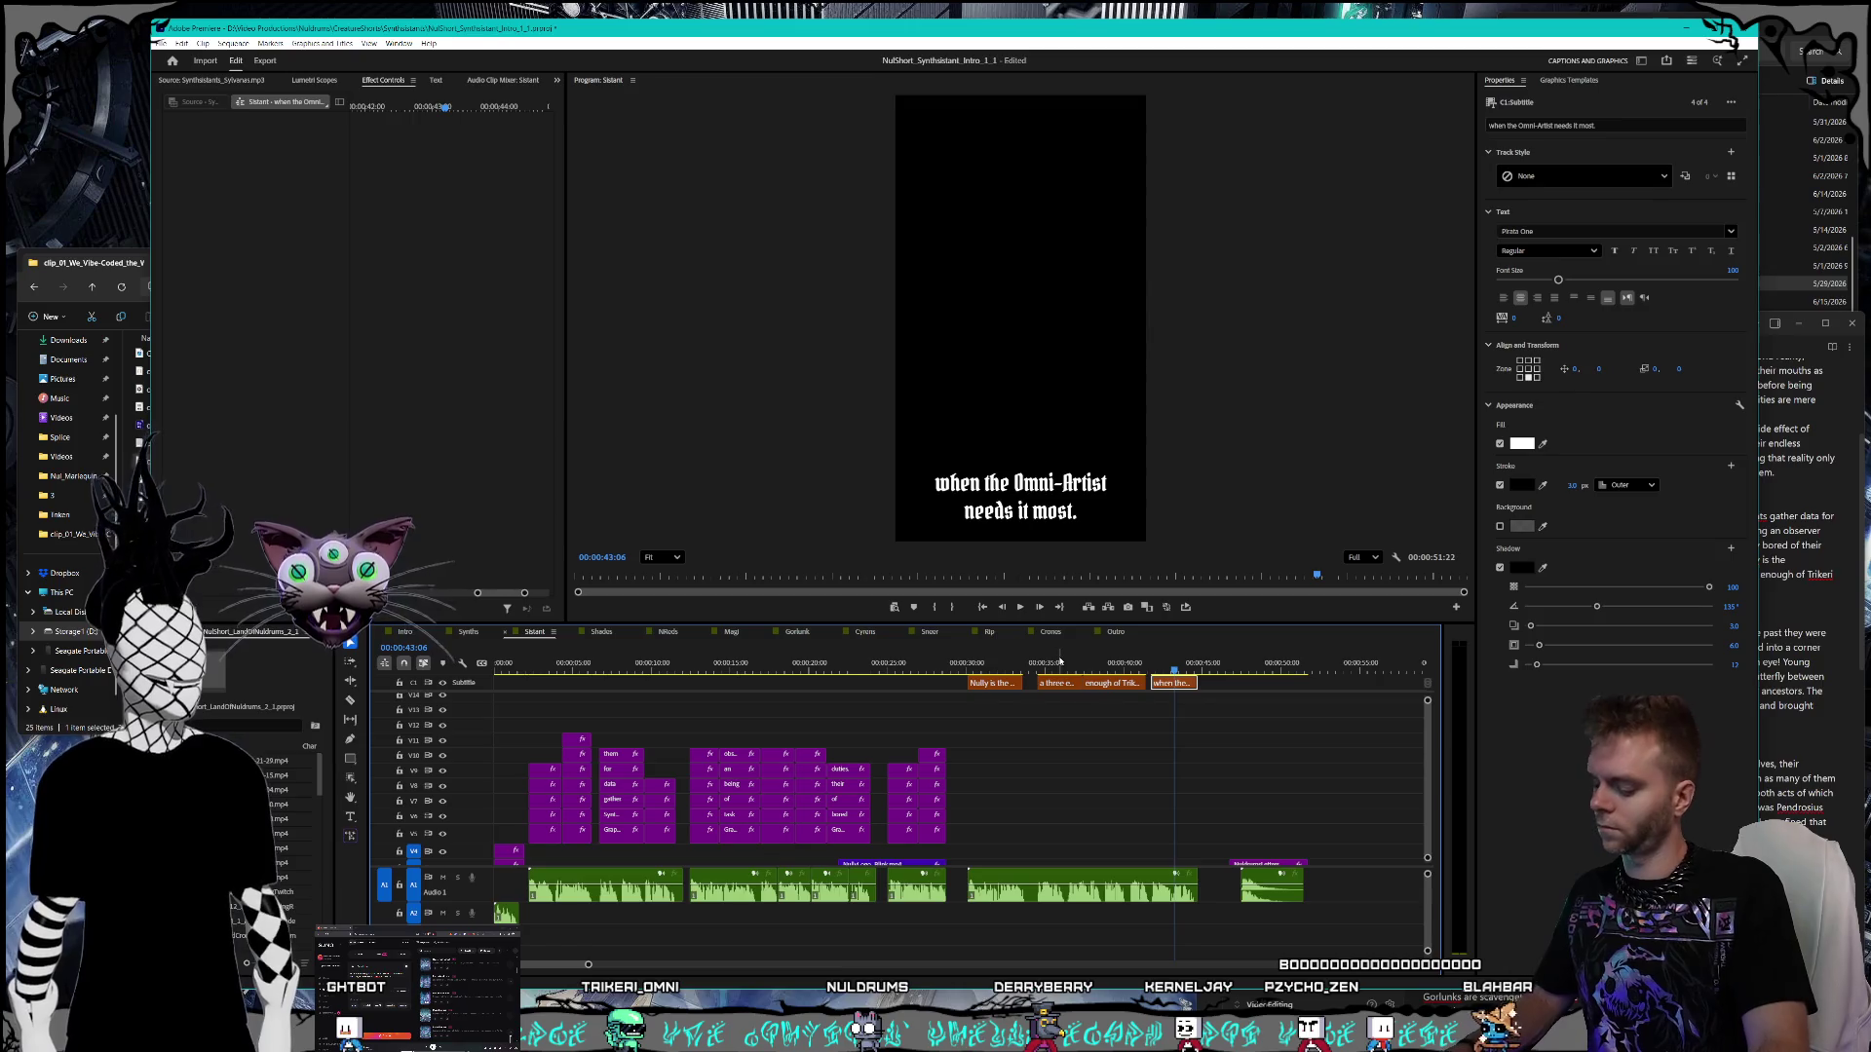
pyautogui.hotkey('ctrl', 's')
pyautogui.click(469, 633)
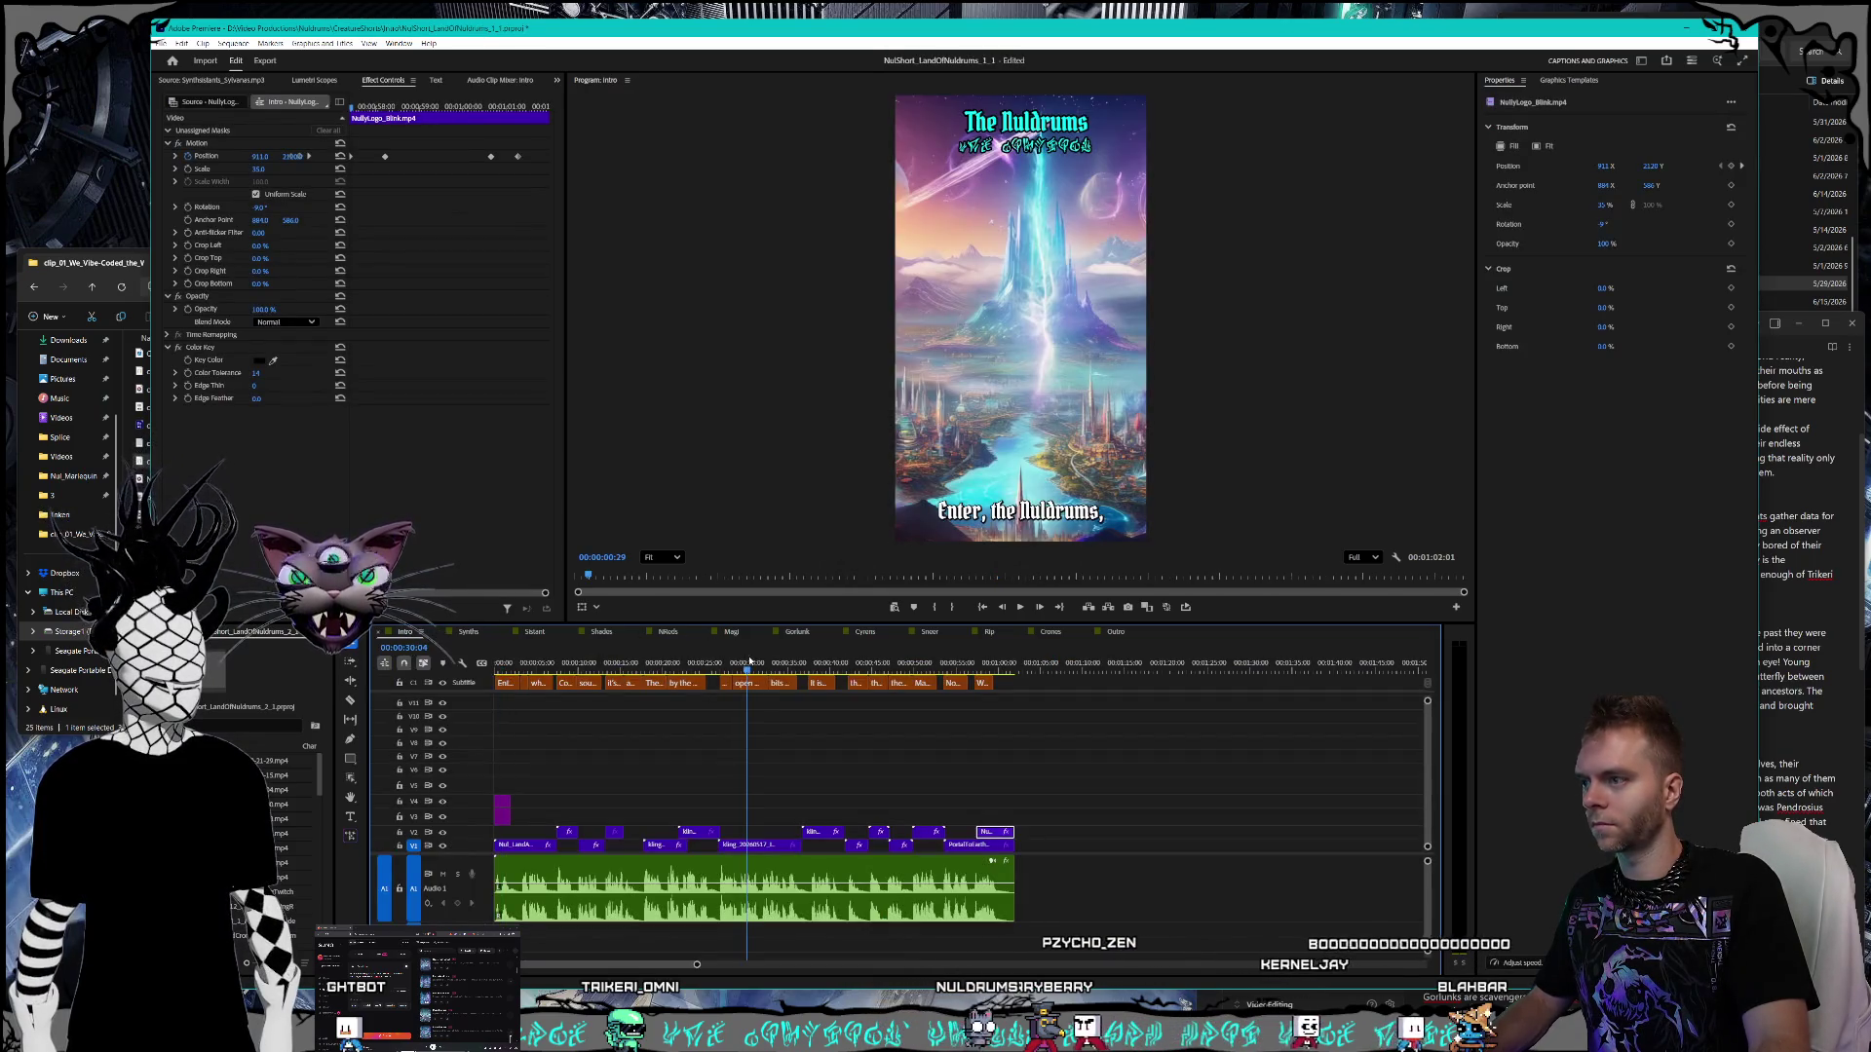
# - Save, select 'The Legendary Shifters' caption clip in the Shades sequence, and bring up the script notes
pyautogui.hotkey('ctrl', 's')
pyautogui.click(601, 632)
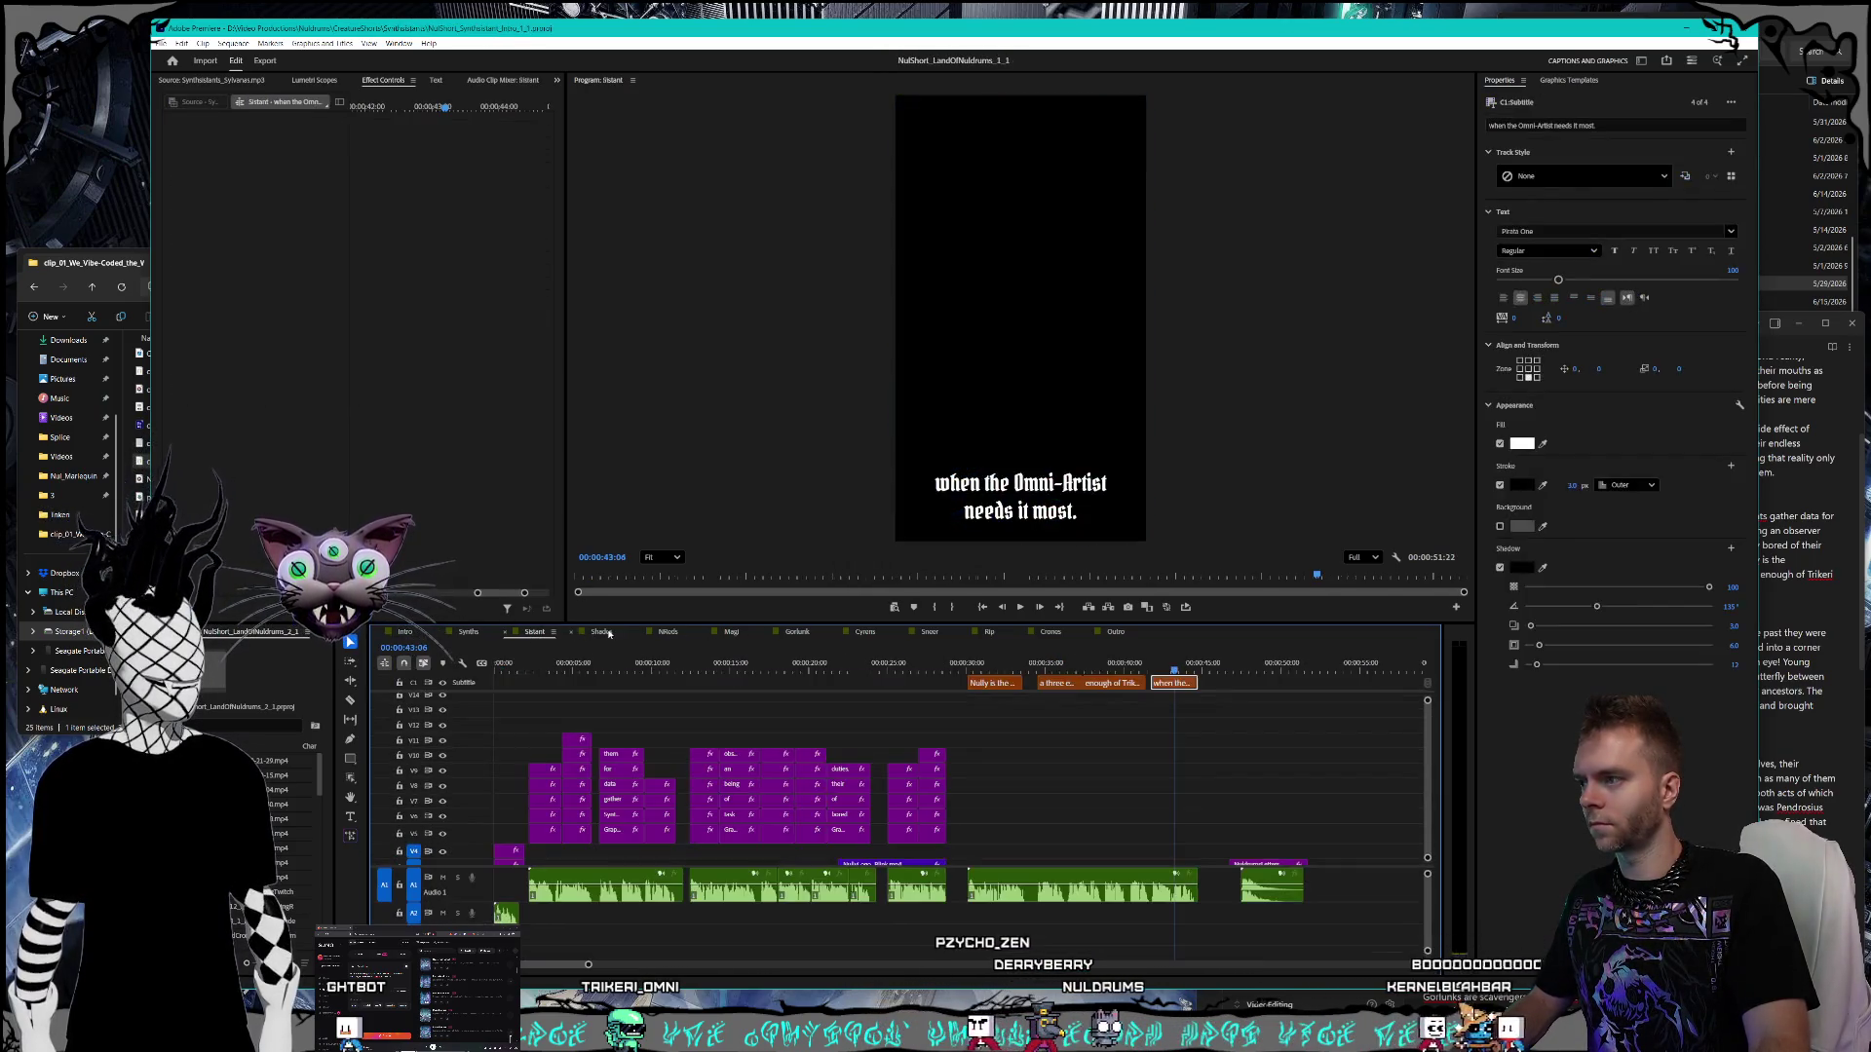
pyautogui.click(1081, 670)
pyautogui.click(1083, 683)
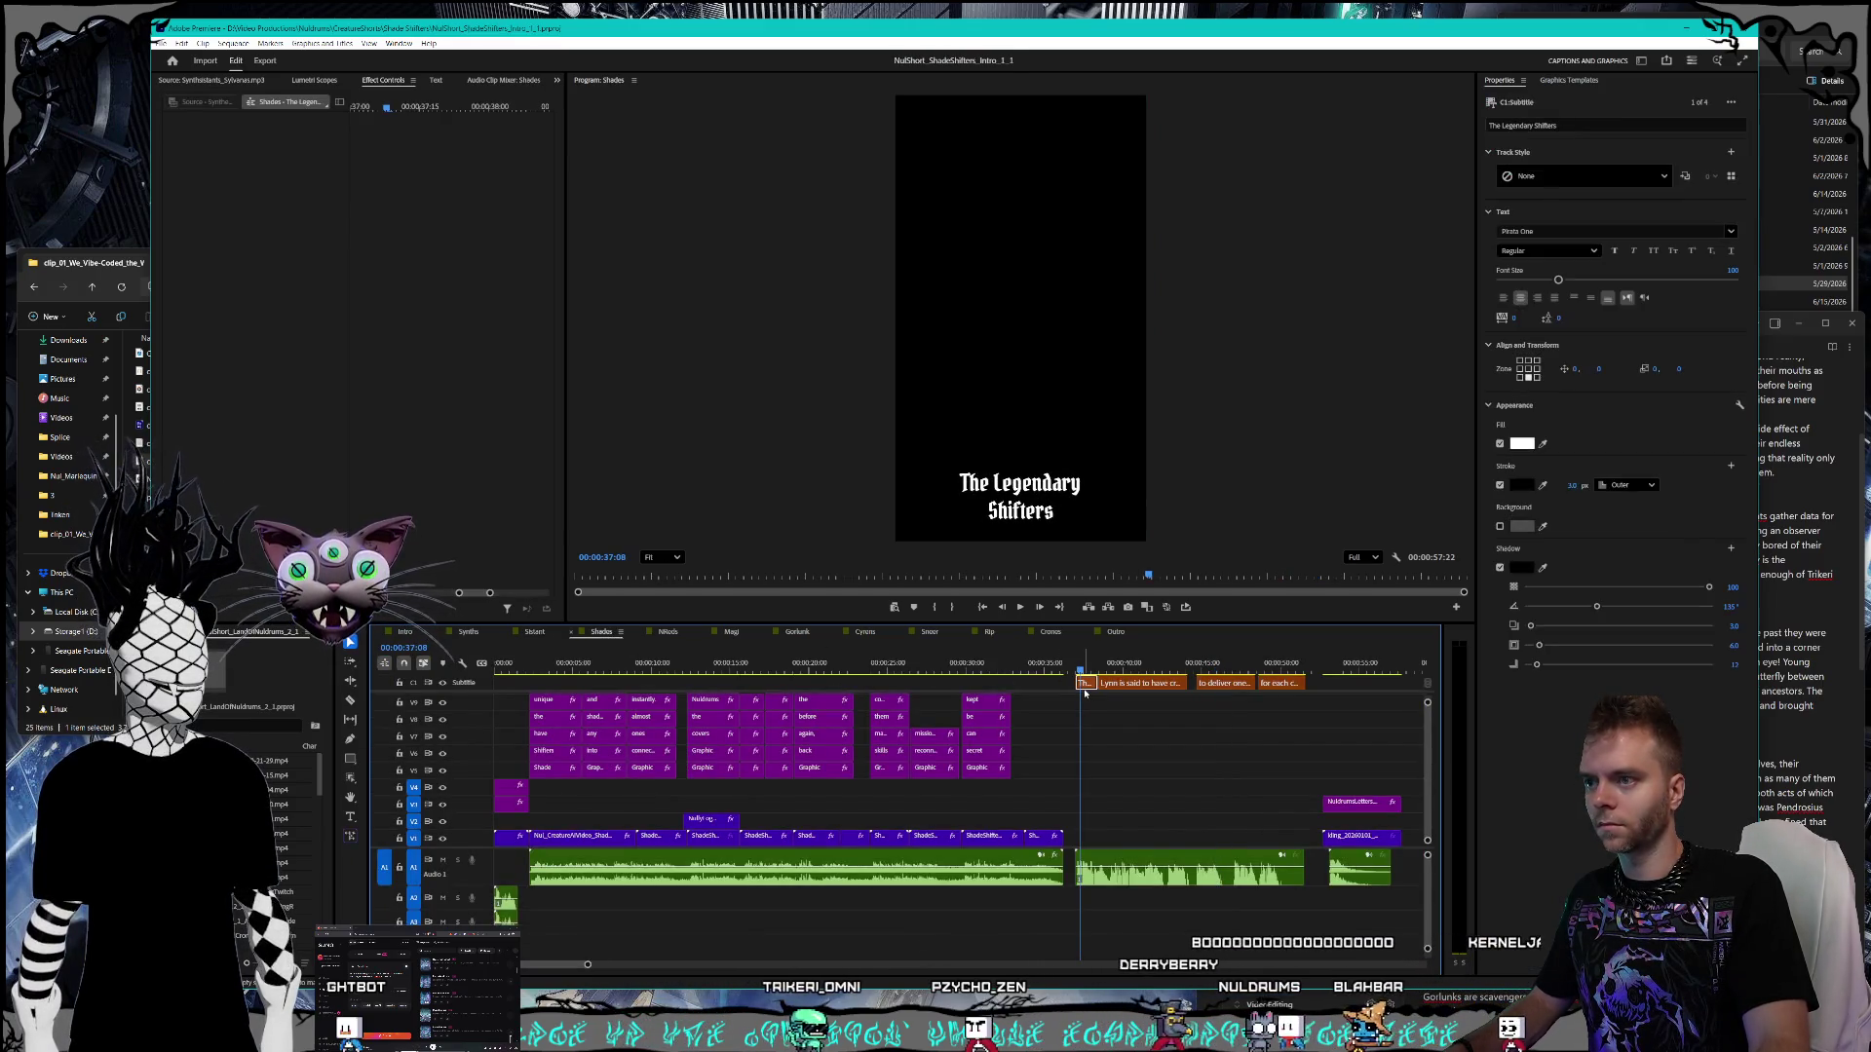
pyautogui.click(1751, 727)
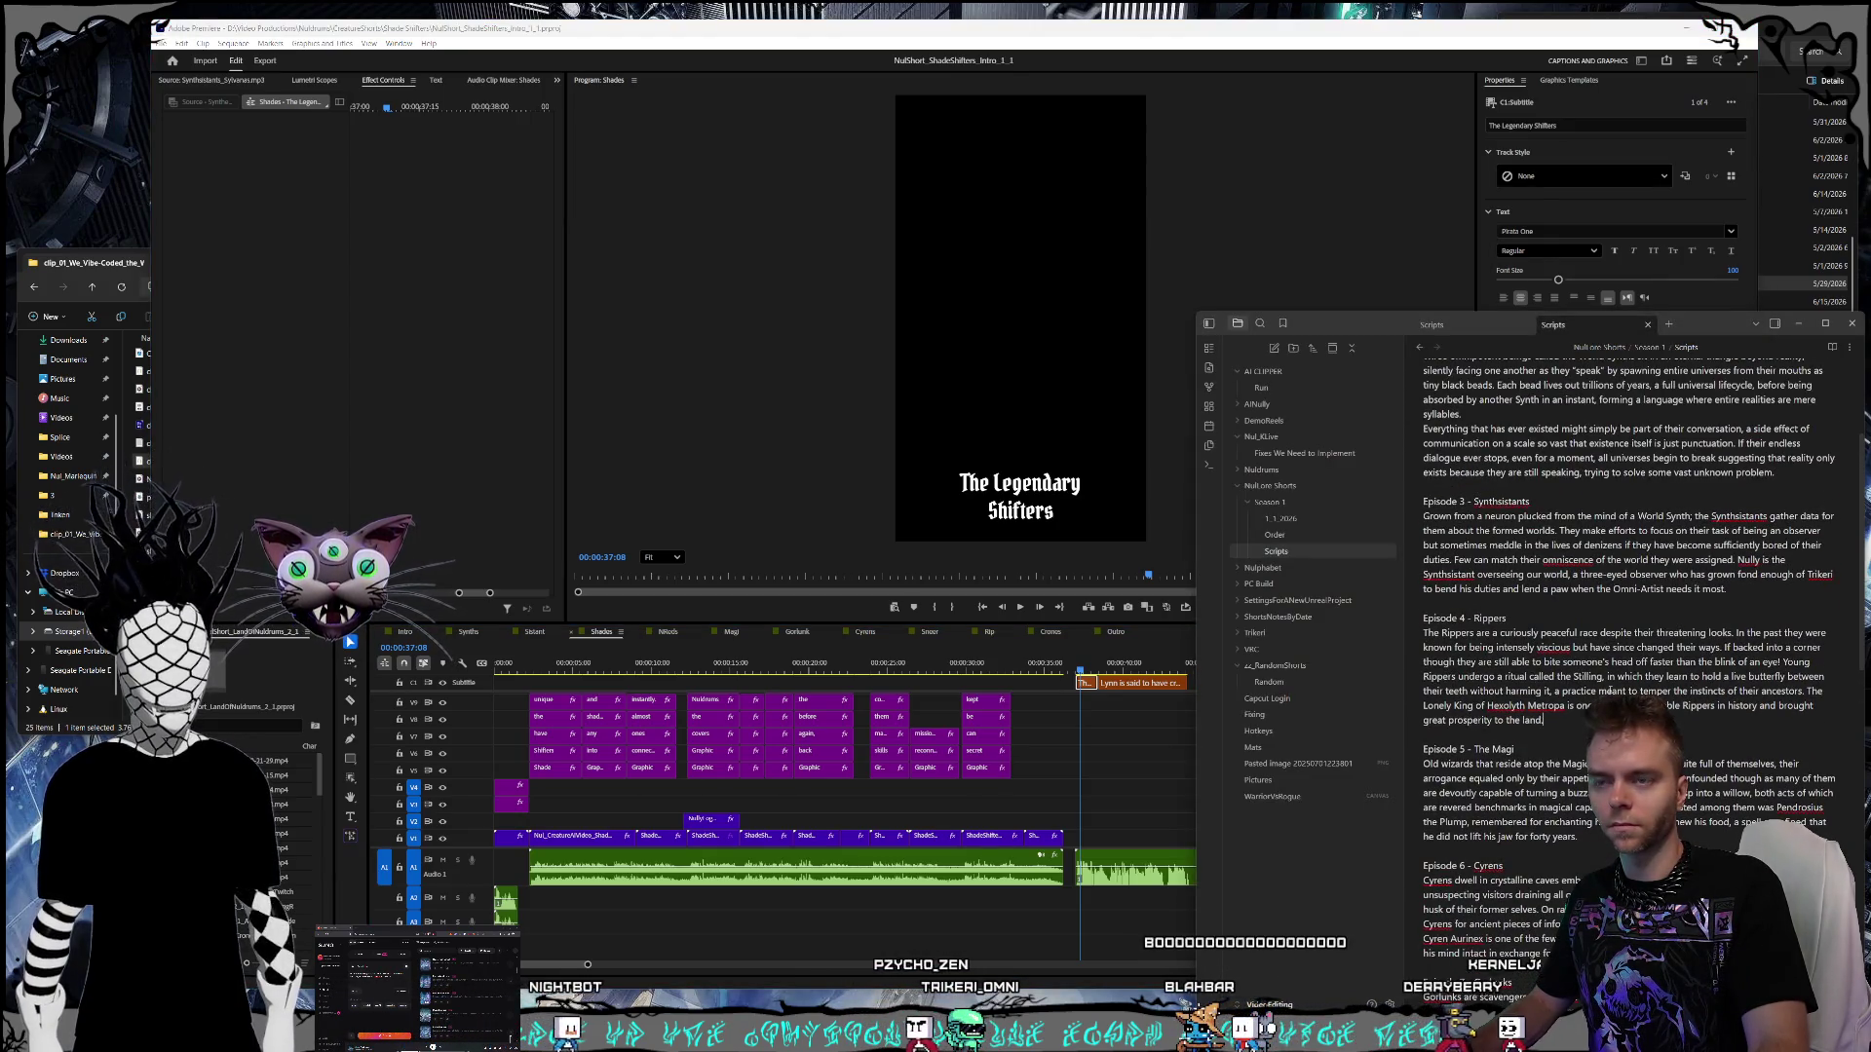
# - Scroll the Scripts note and briefly look at the Order note
pyautogui.scroll(-6, 1610, 691)
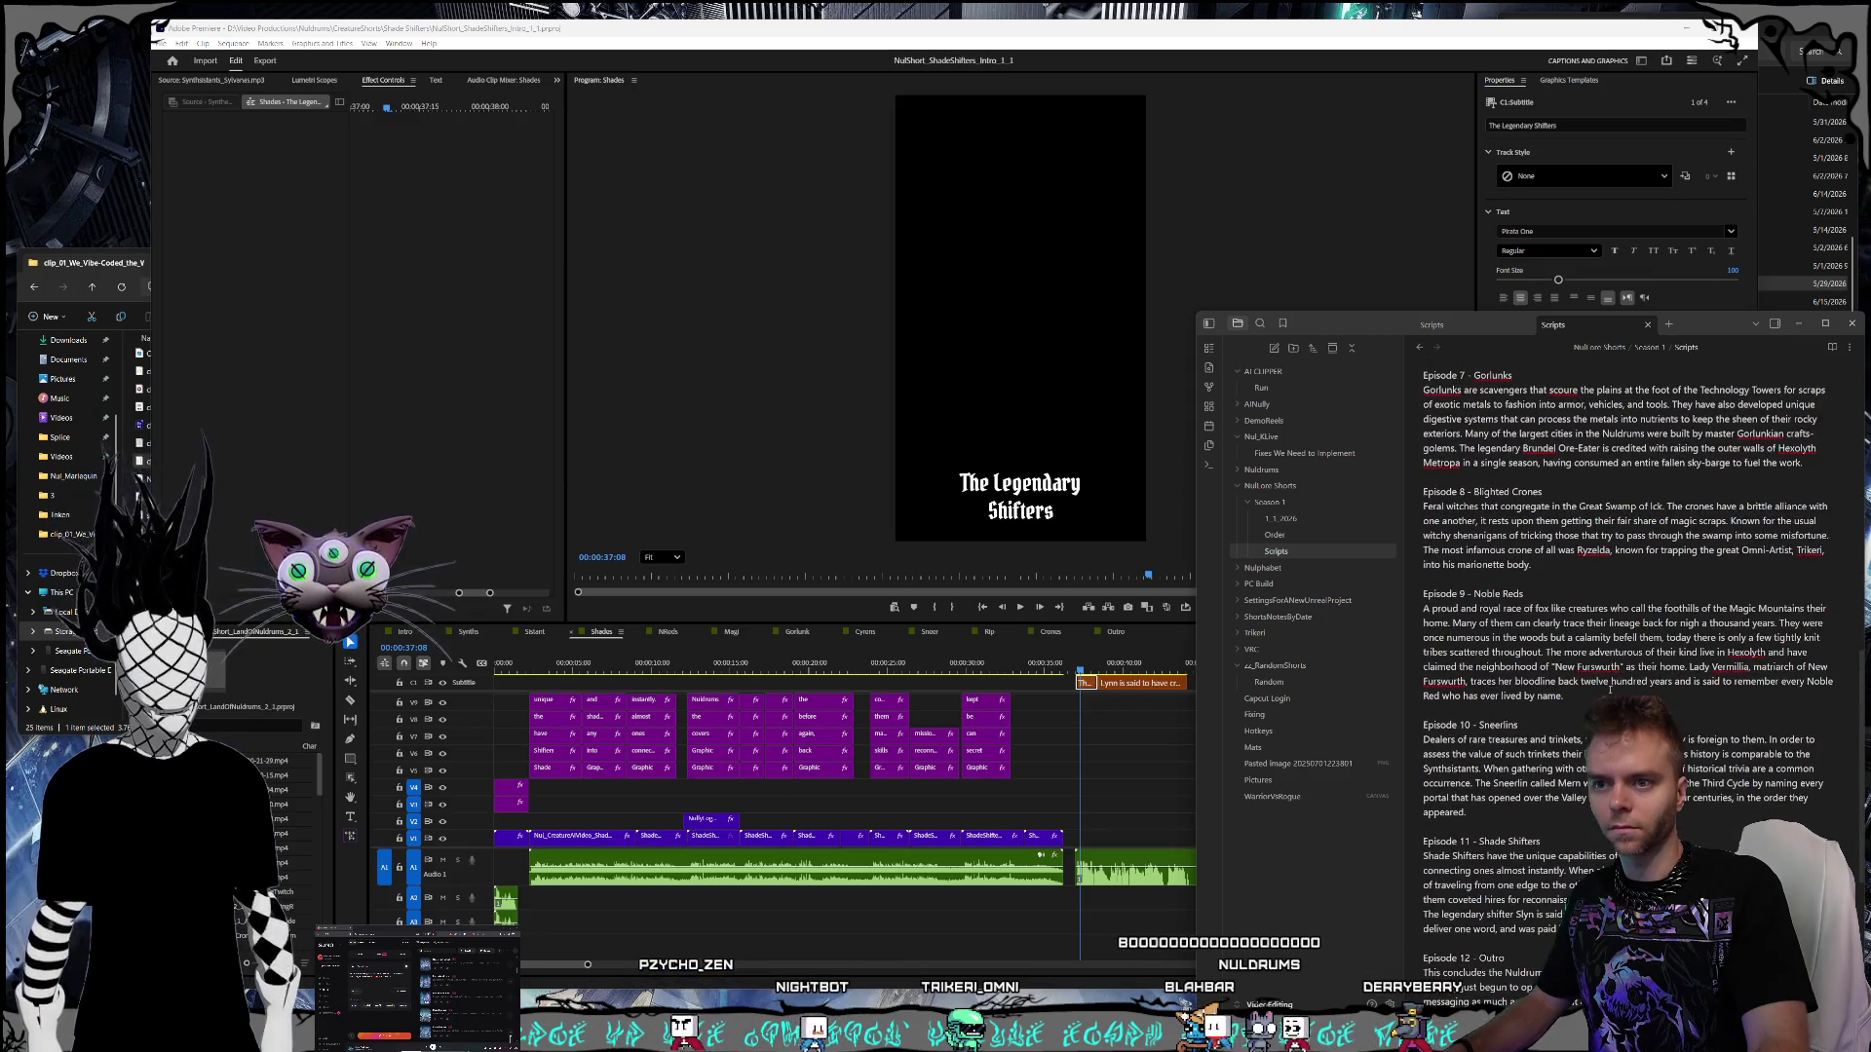
pyautogui.scroll(-4, 1610, 690)
pyautogui.scroll(3, 1609, 690)
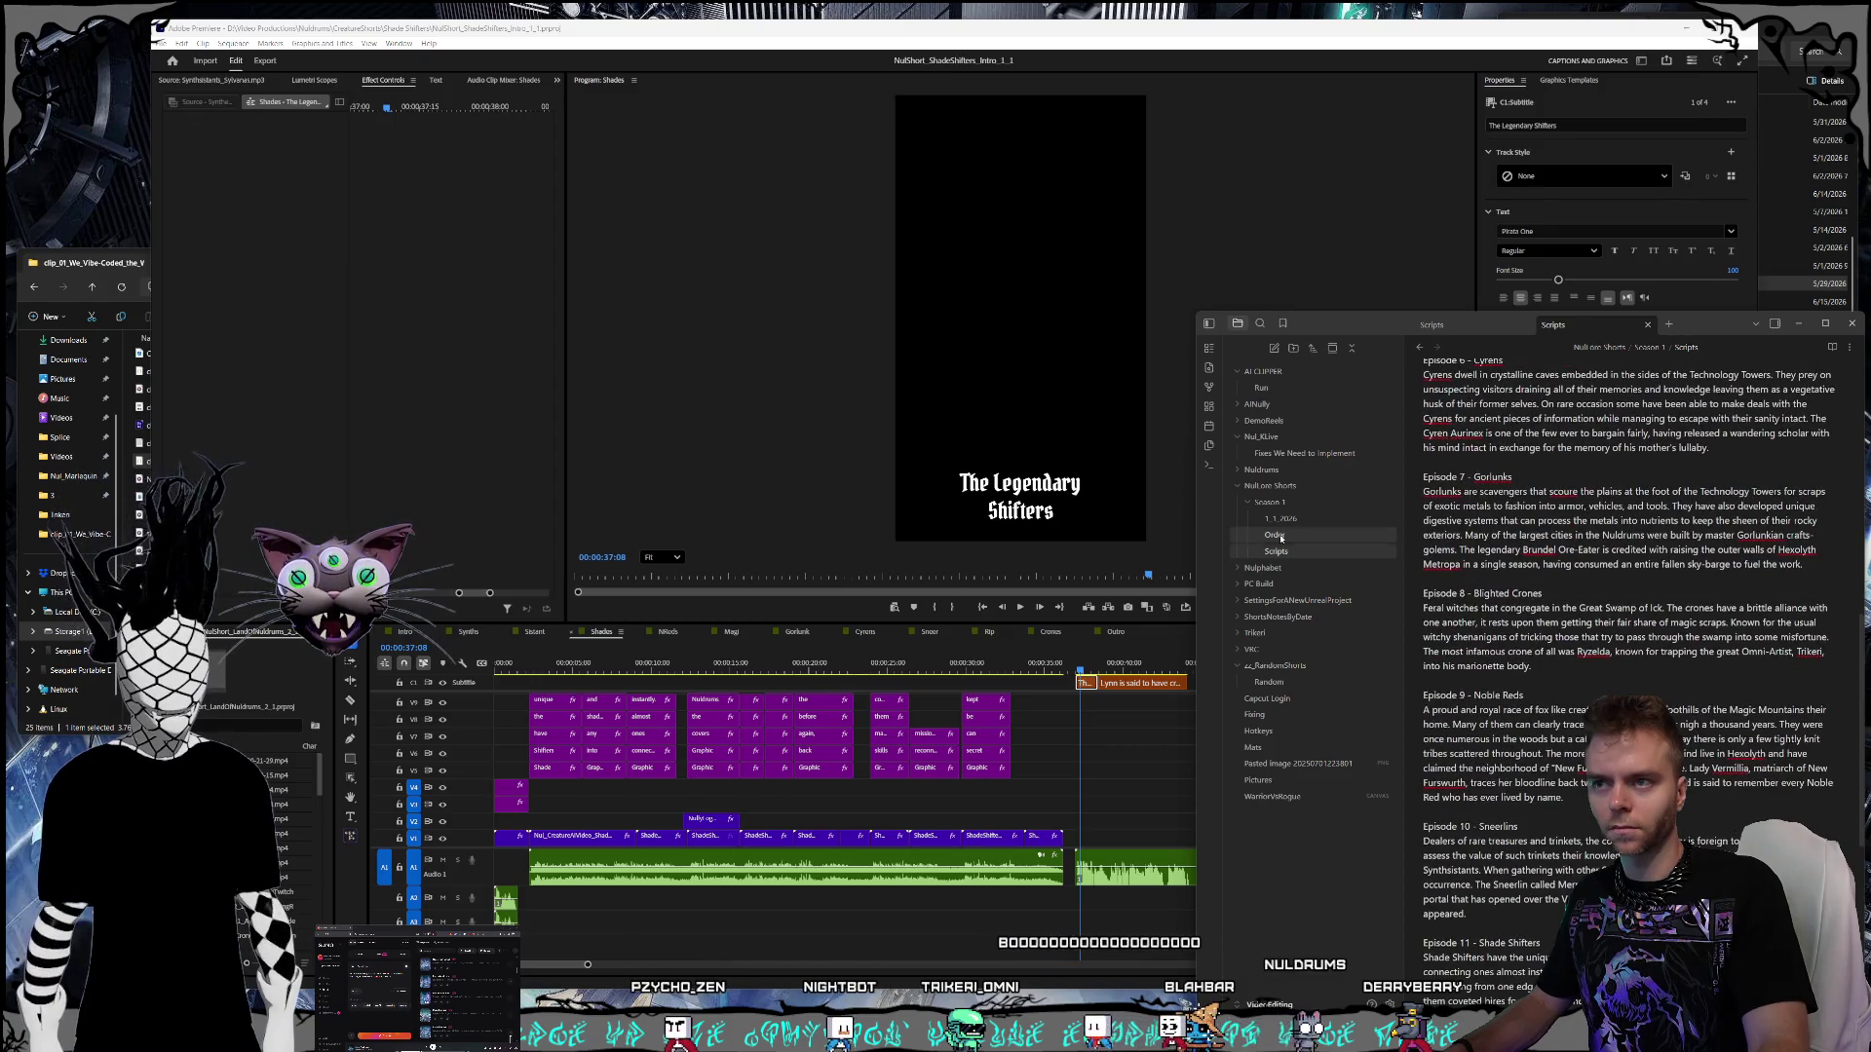
pyautogui.click(1277, 535)
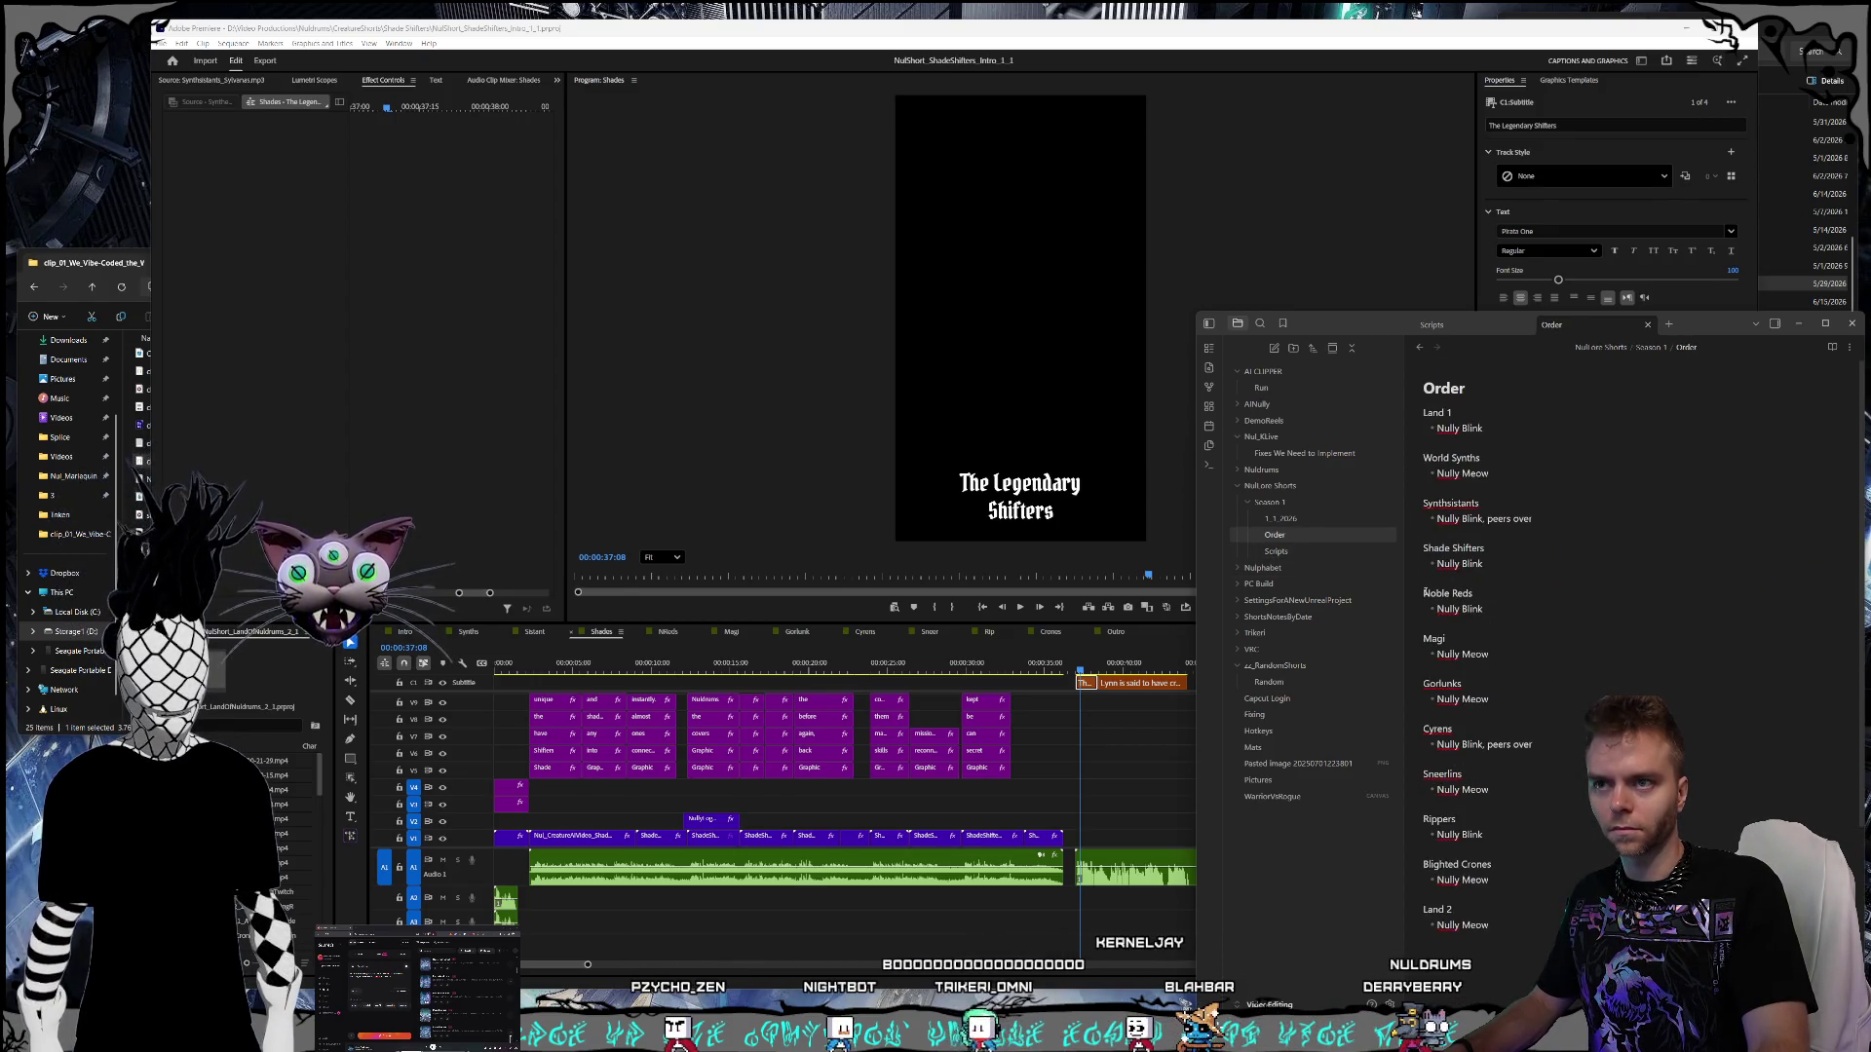
pyautogui.click(1306, 552)
# - Read through the episode descriptions in Scripts, then open the Order note
pyautogui.scroll(-12, 1555, 646)
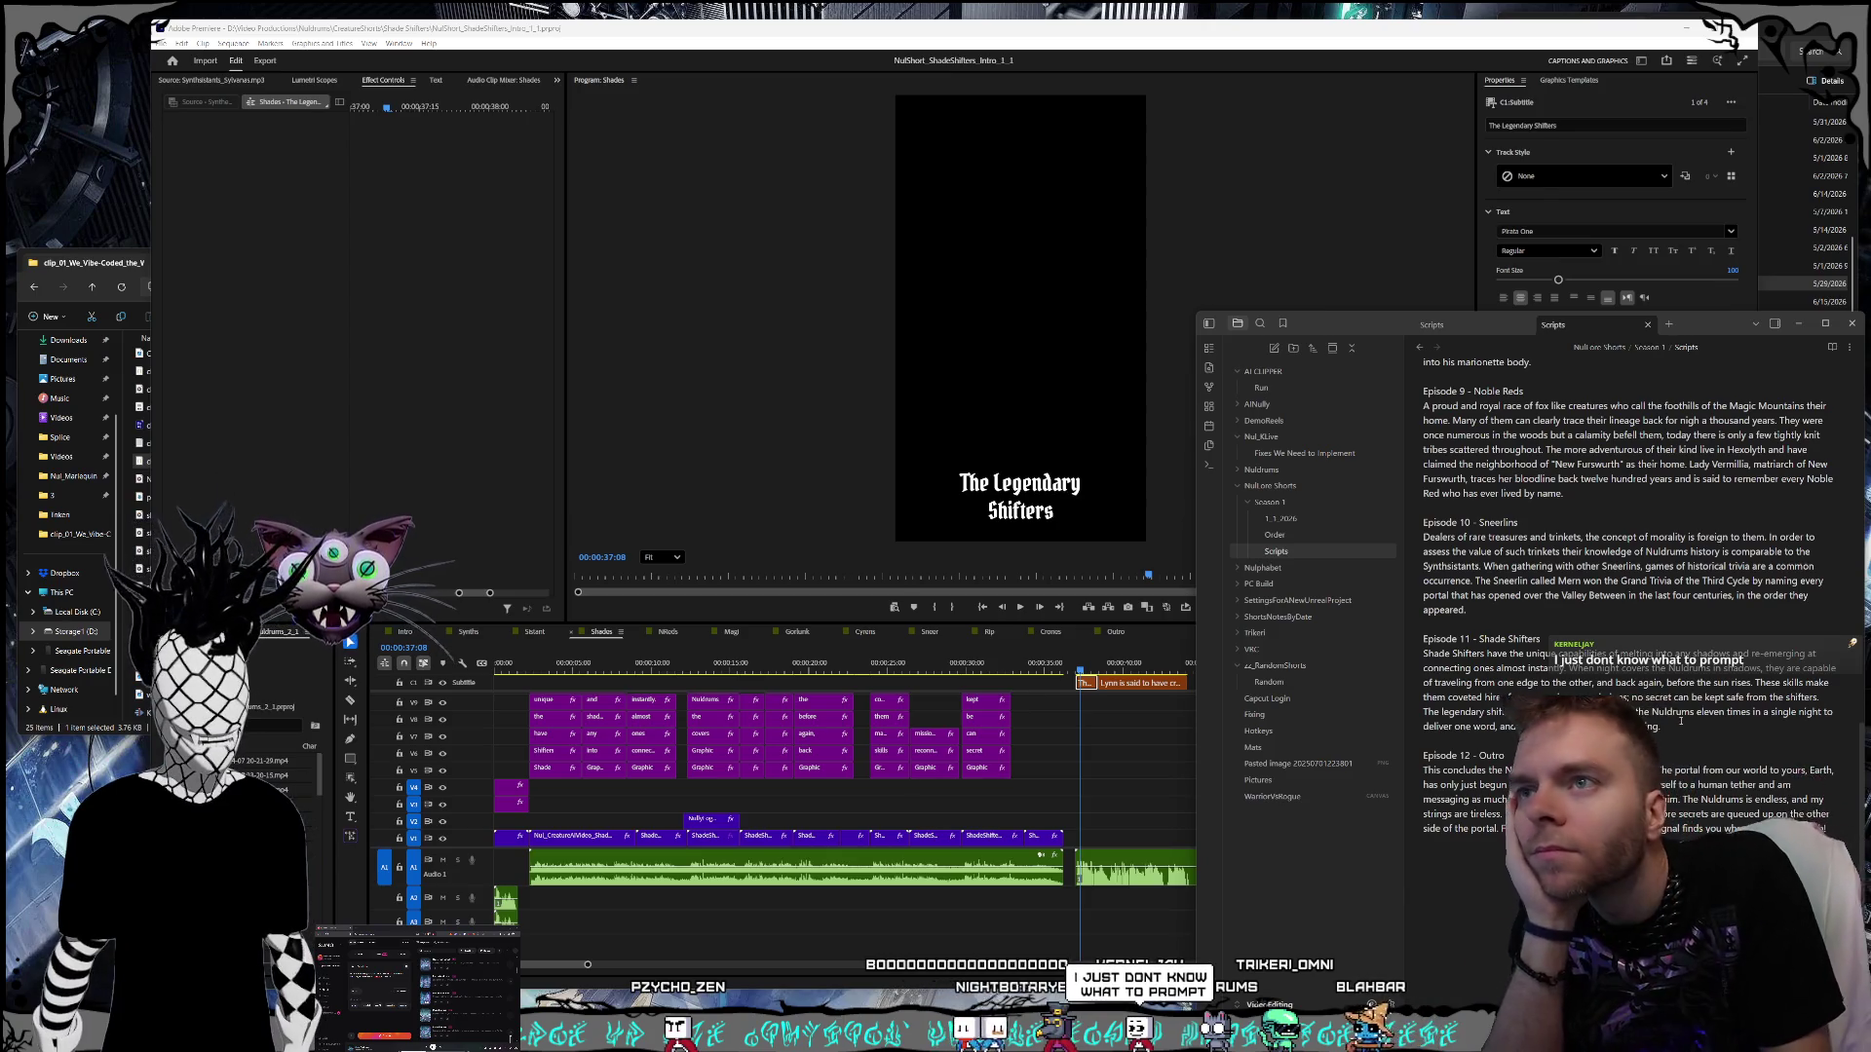
pyautogui.scroll(4, 1628, 584)
pyautogui.scroll(6, 1683, 712)
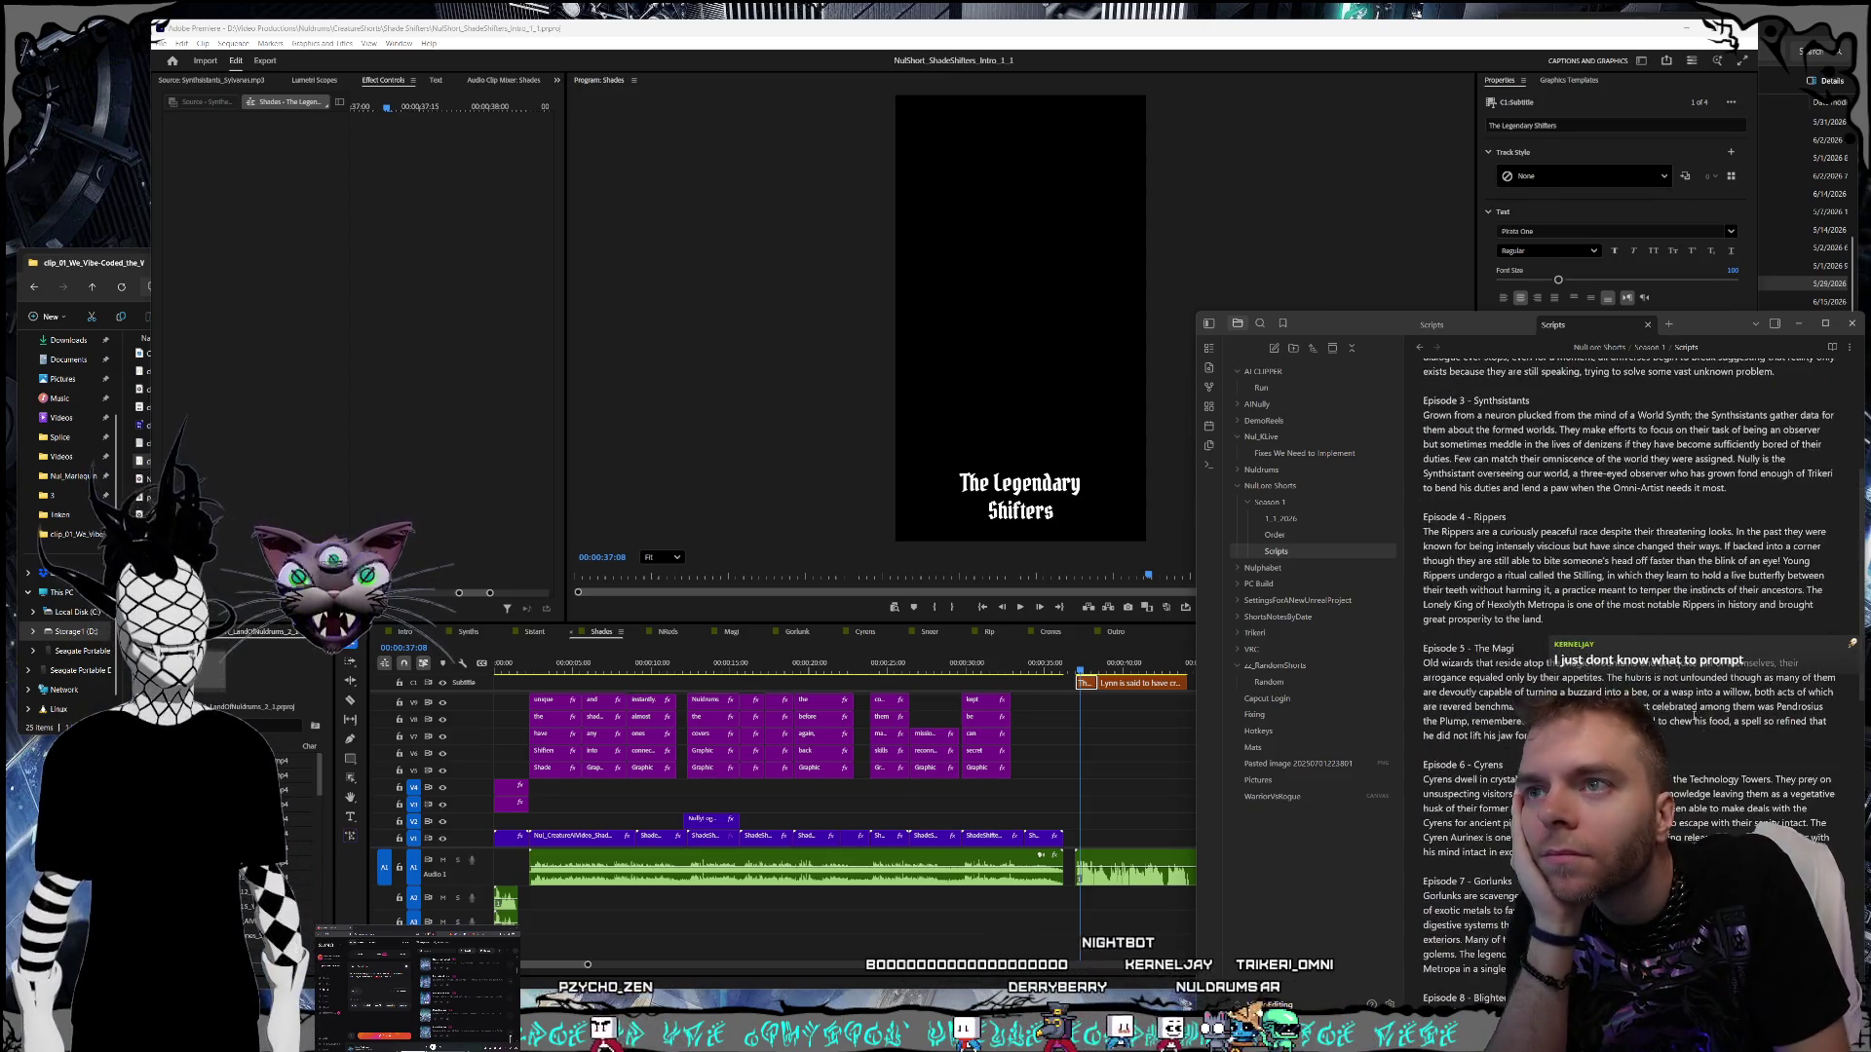
pyautogui.scroll(2, 1683, 712)
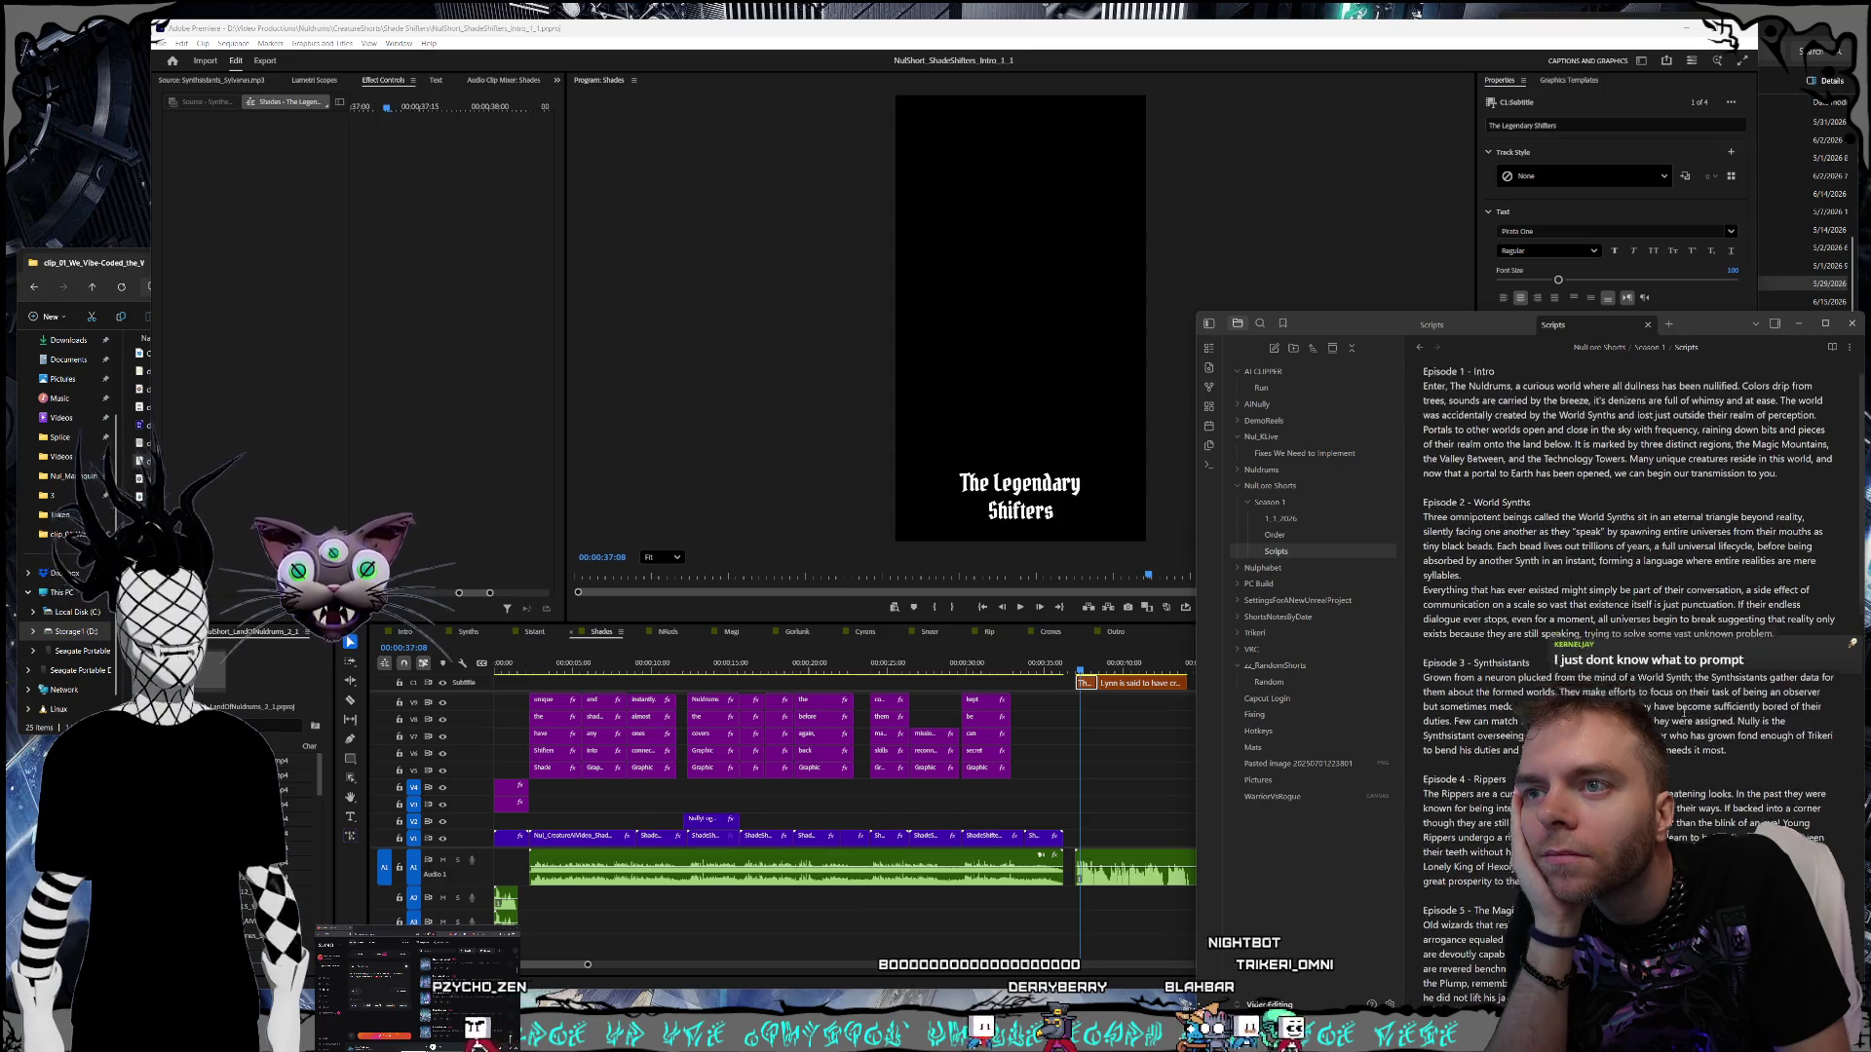
pyautogui.scroll(-2, 1683, 713)
pyautogui.scroll(-1, 1683, 712)
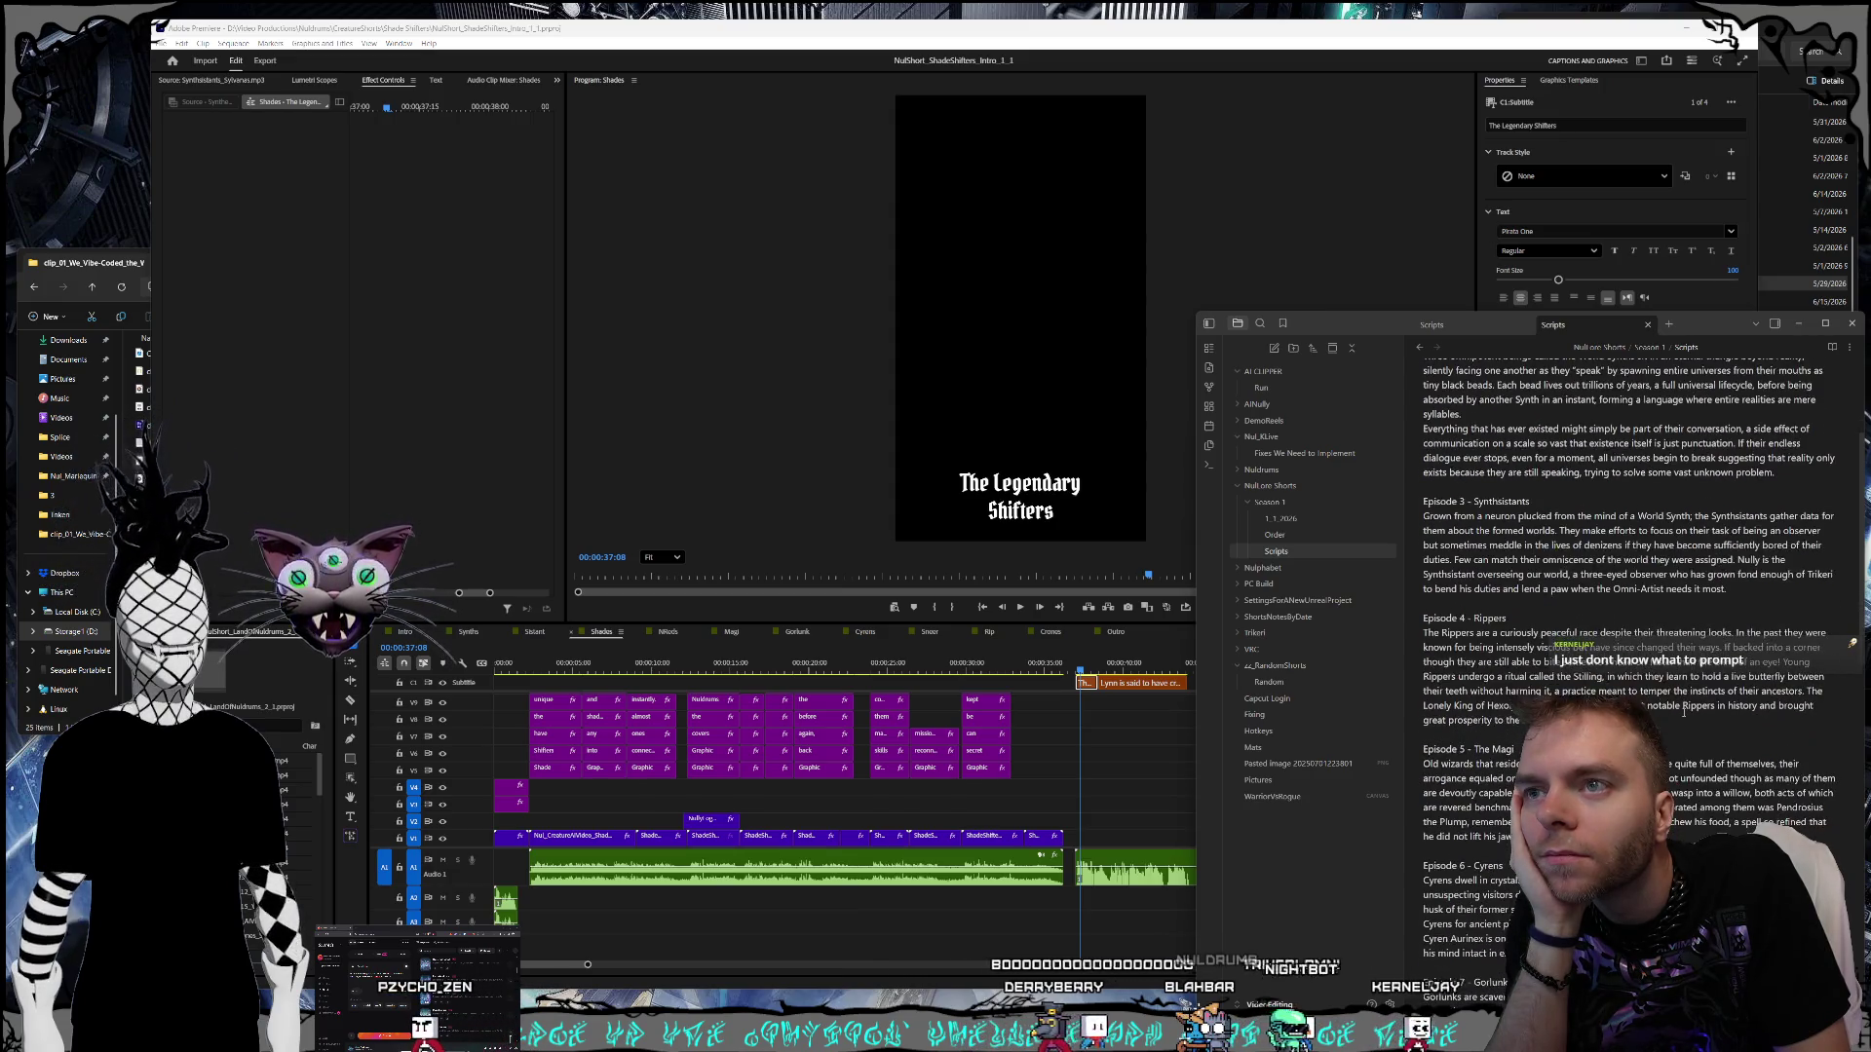
pyautogui.scroll(-1, 1683, 712)
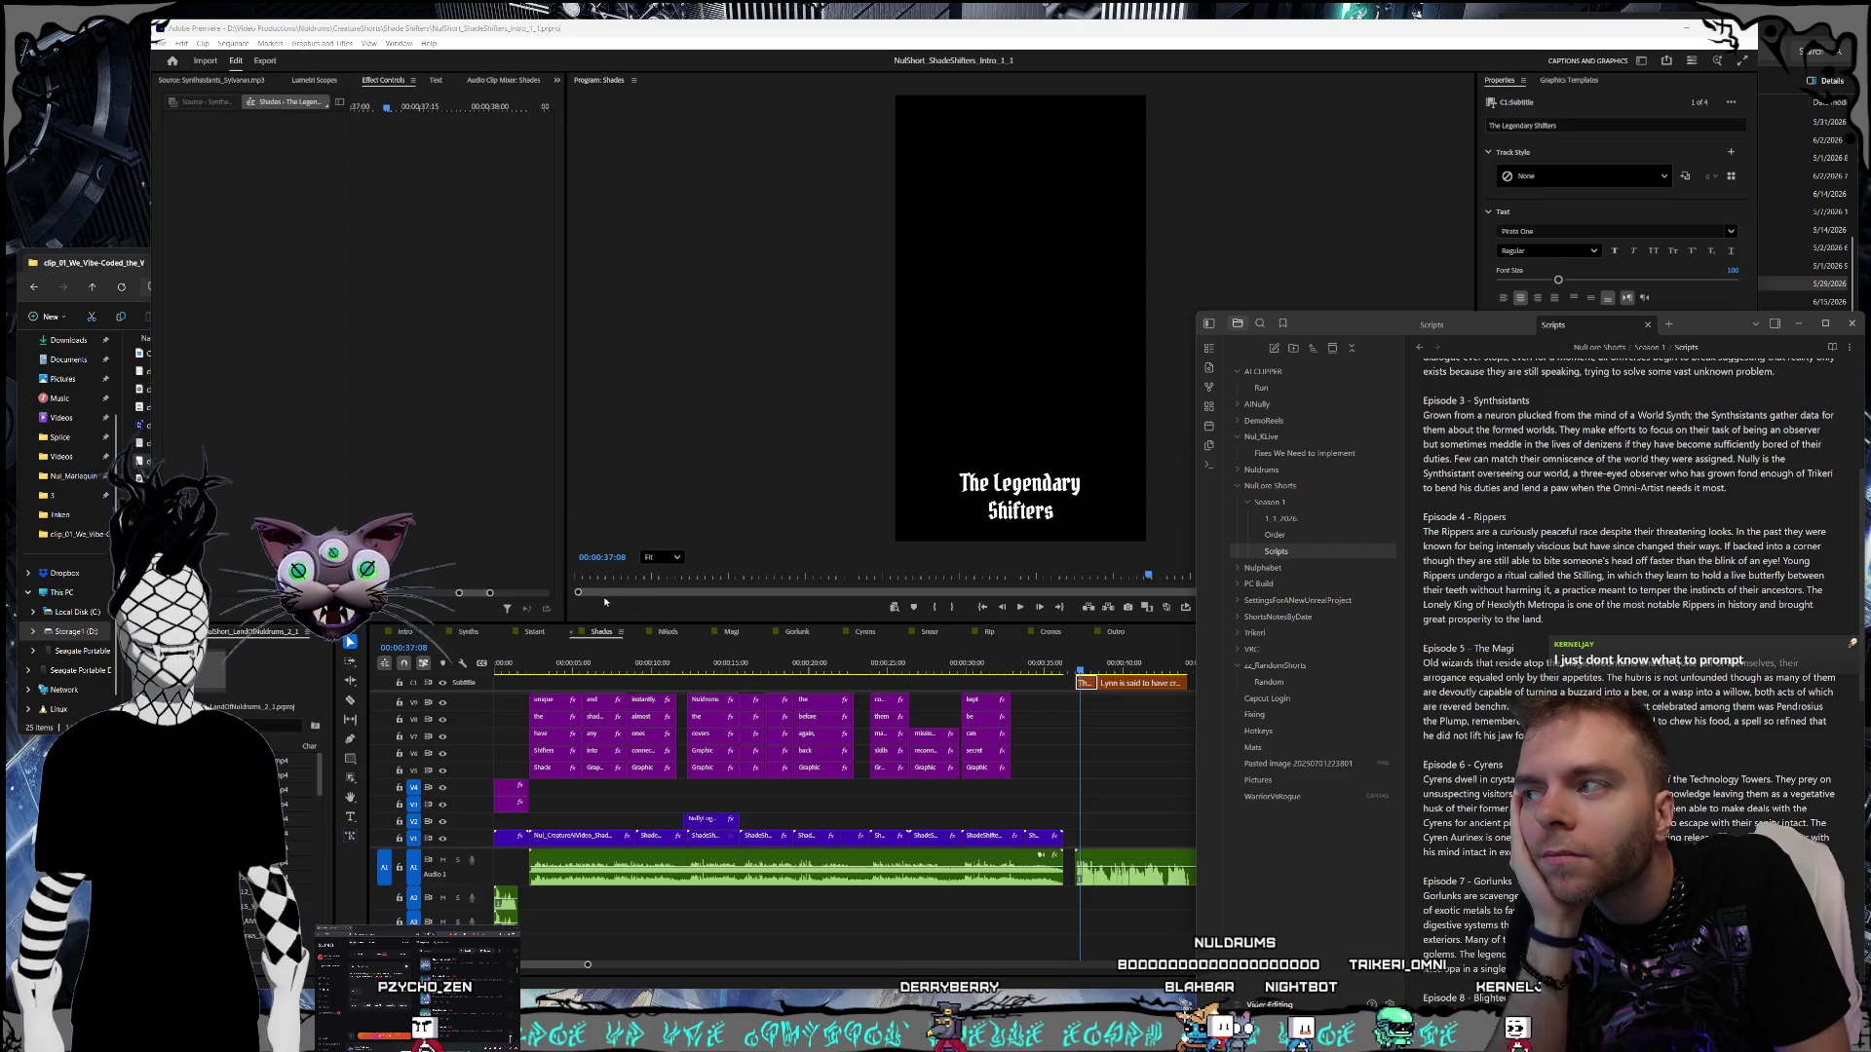
pyautogui.click(1275, 535)
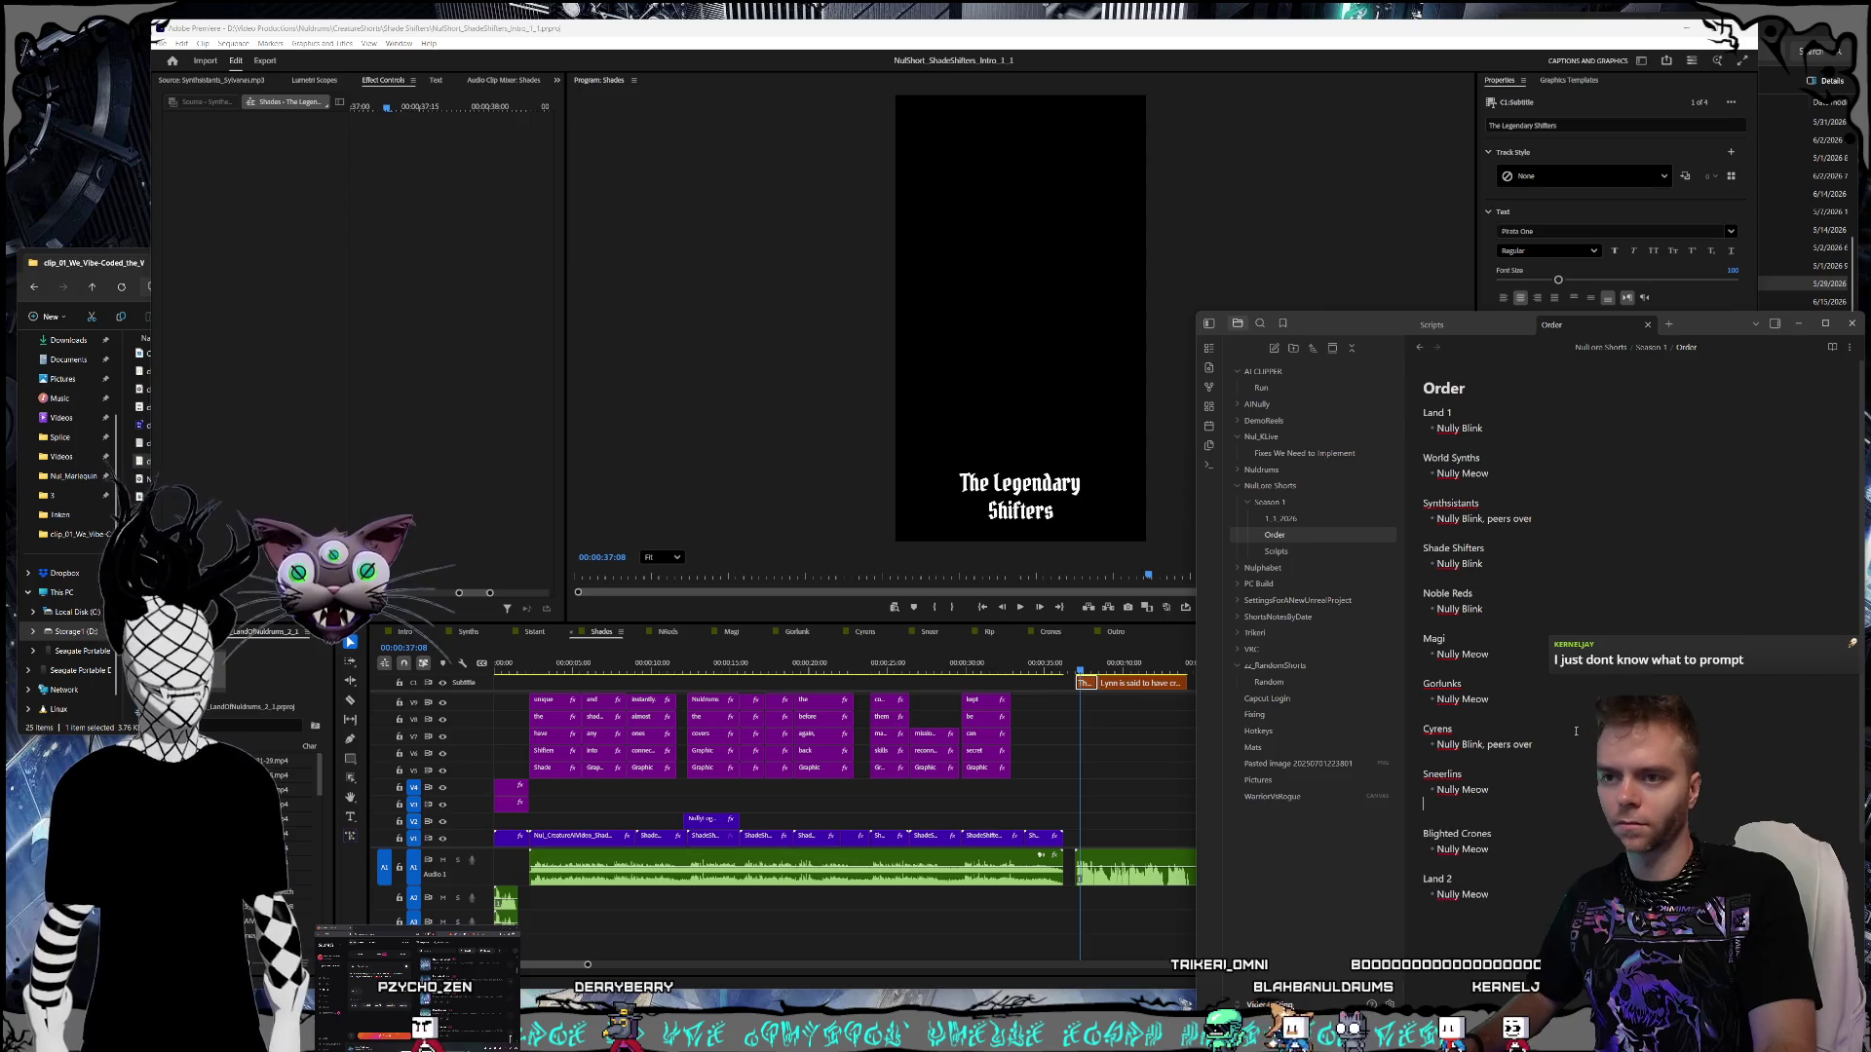
# - Paste the Rippers entry below Synthsistants and cut the Shade Shifters entry, checking Scripts
pyautogui.press('Return')
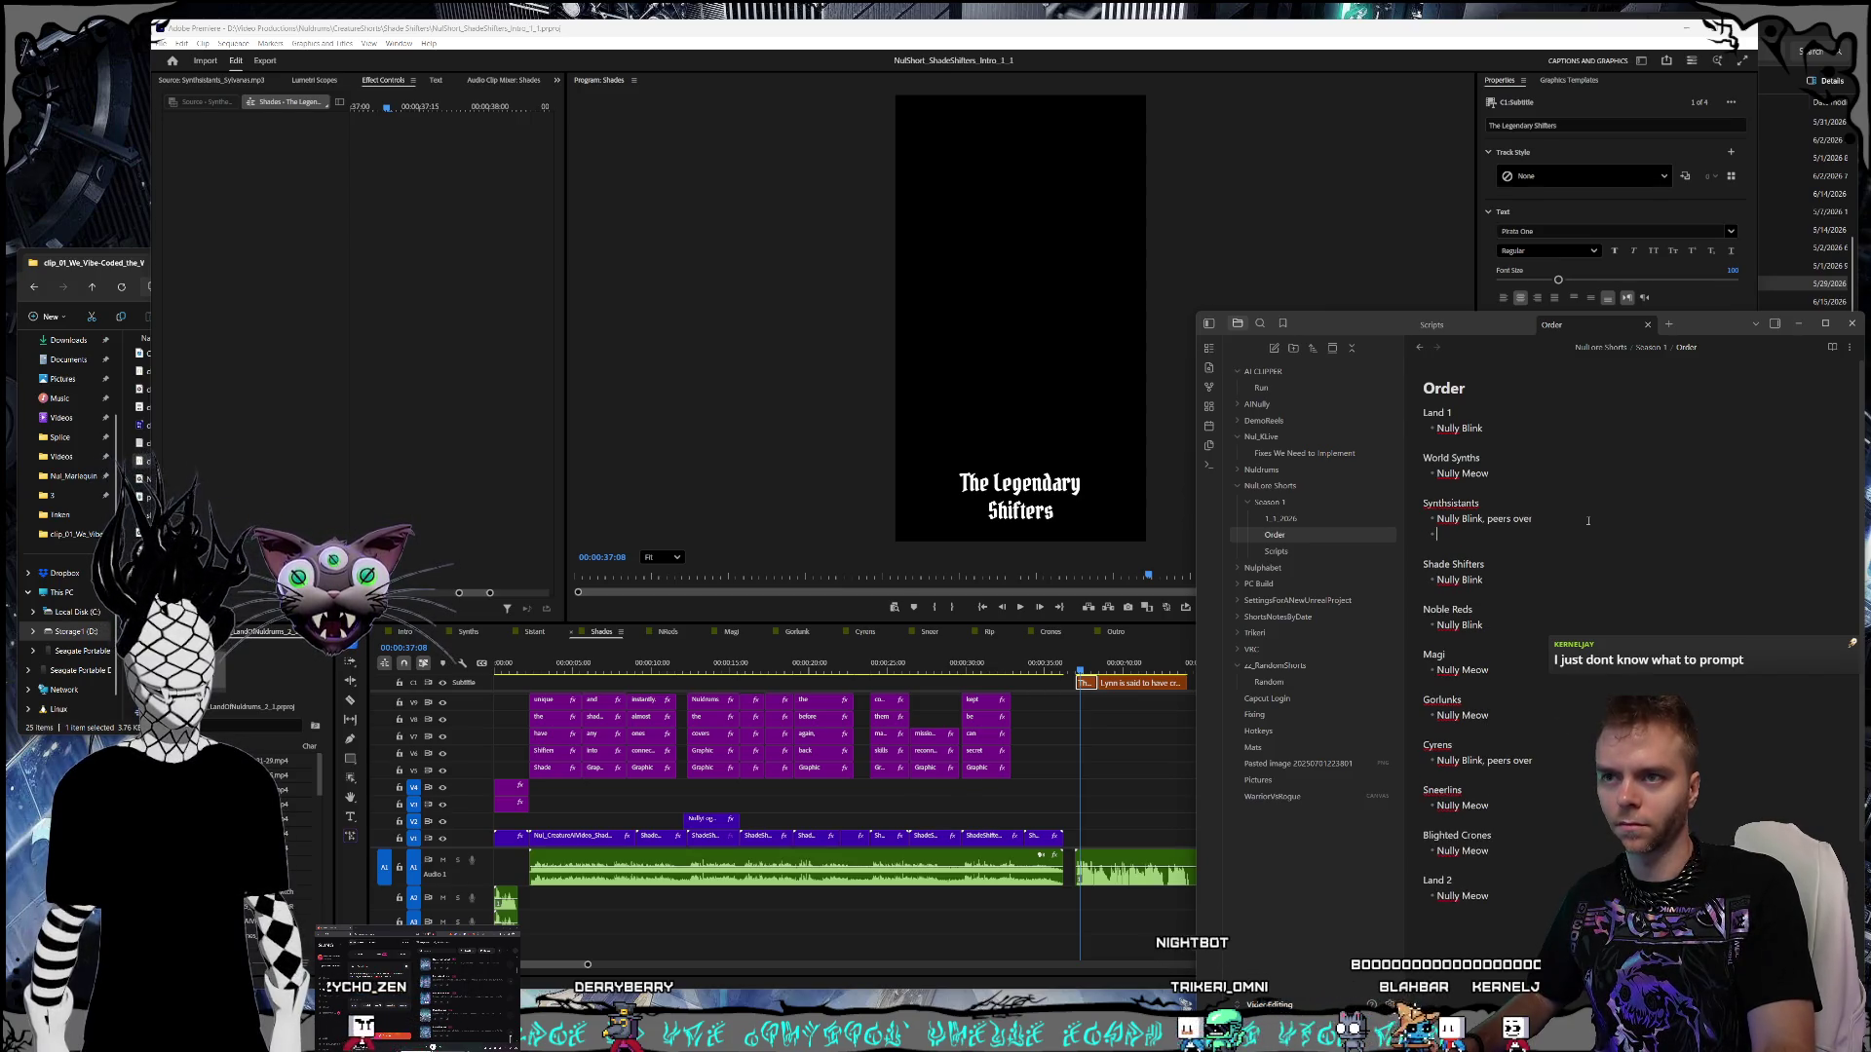
pyautogui.hotkey('ctrl', 'v')
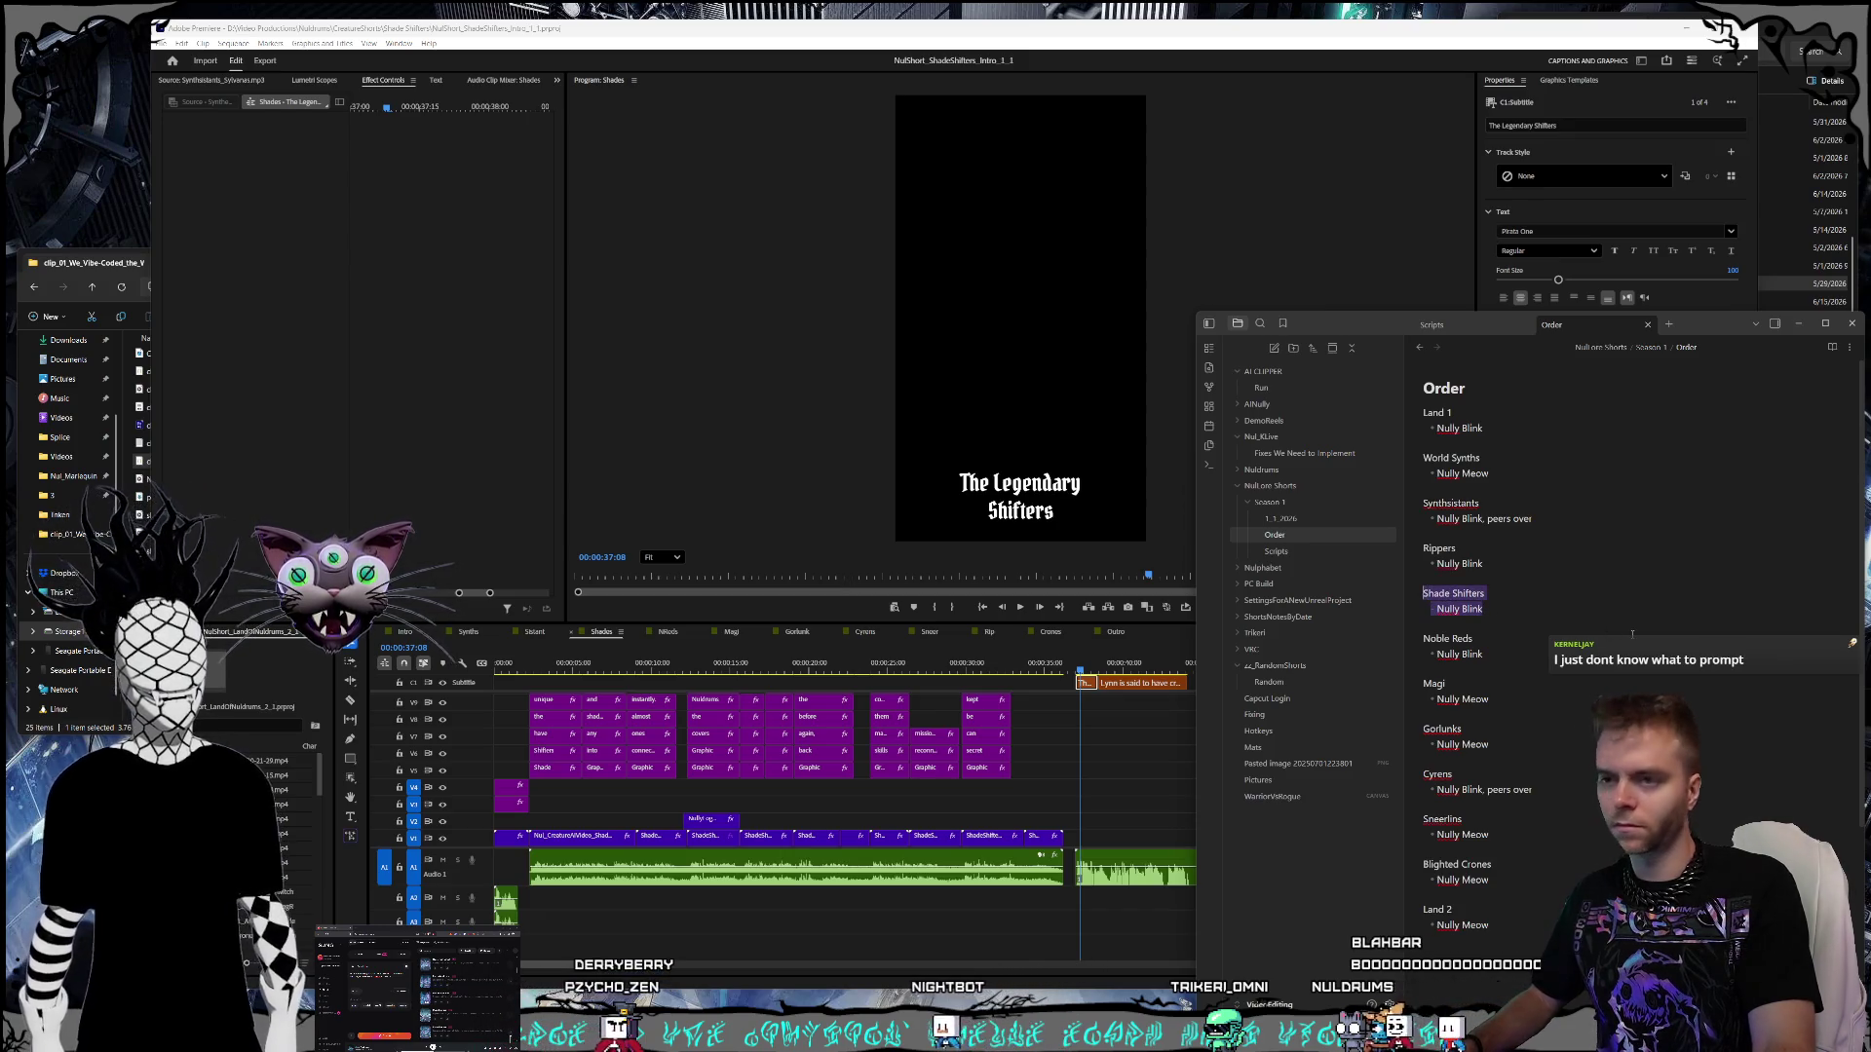
pyautogui.hotkey('ctrl', 'x')
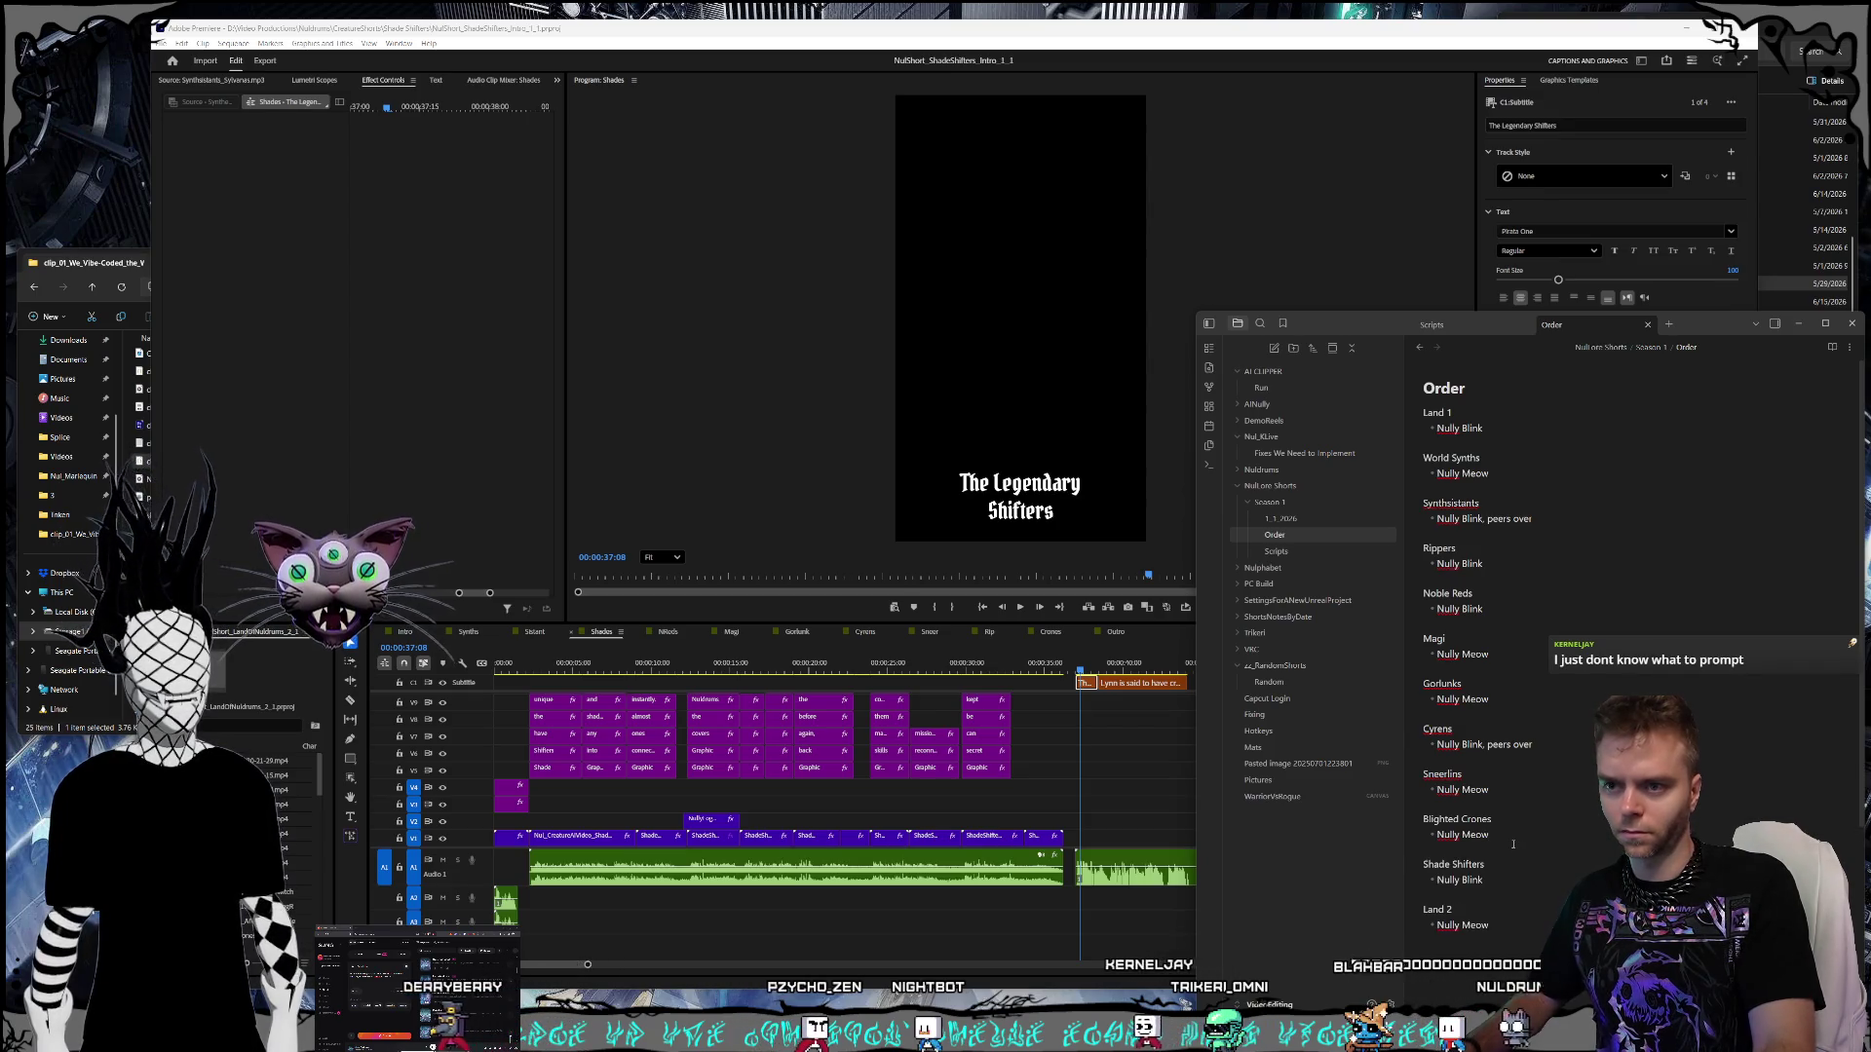
pyautogui.click(1276, 552)
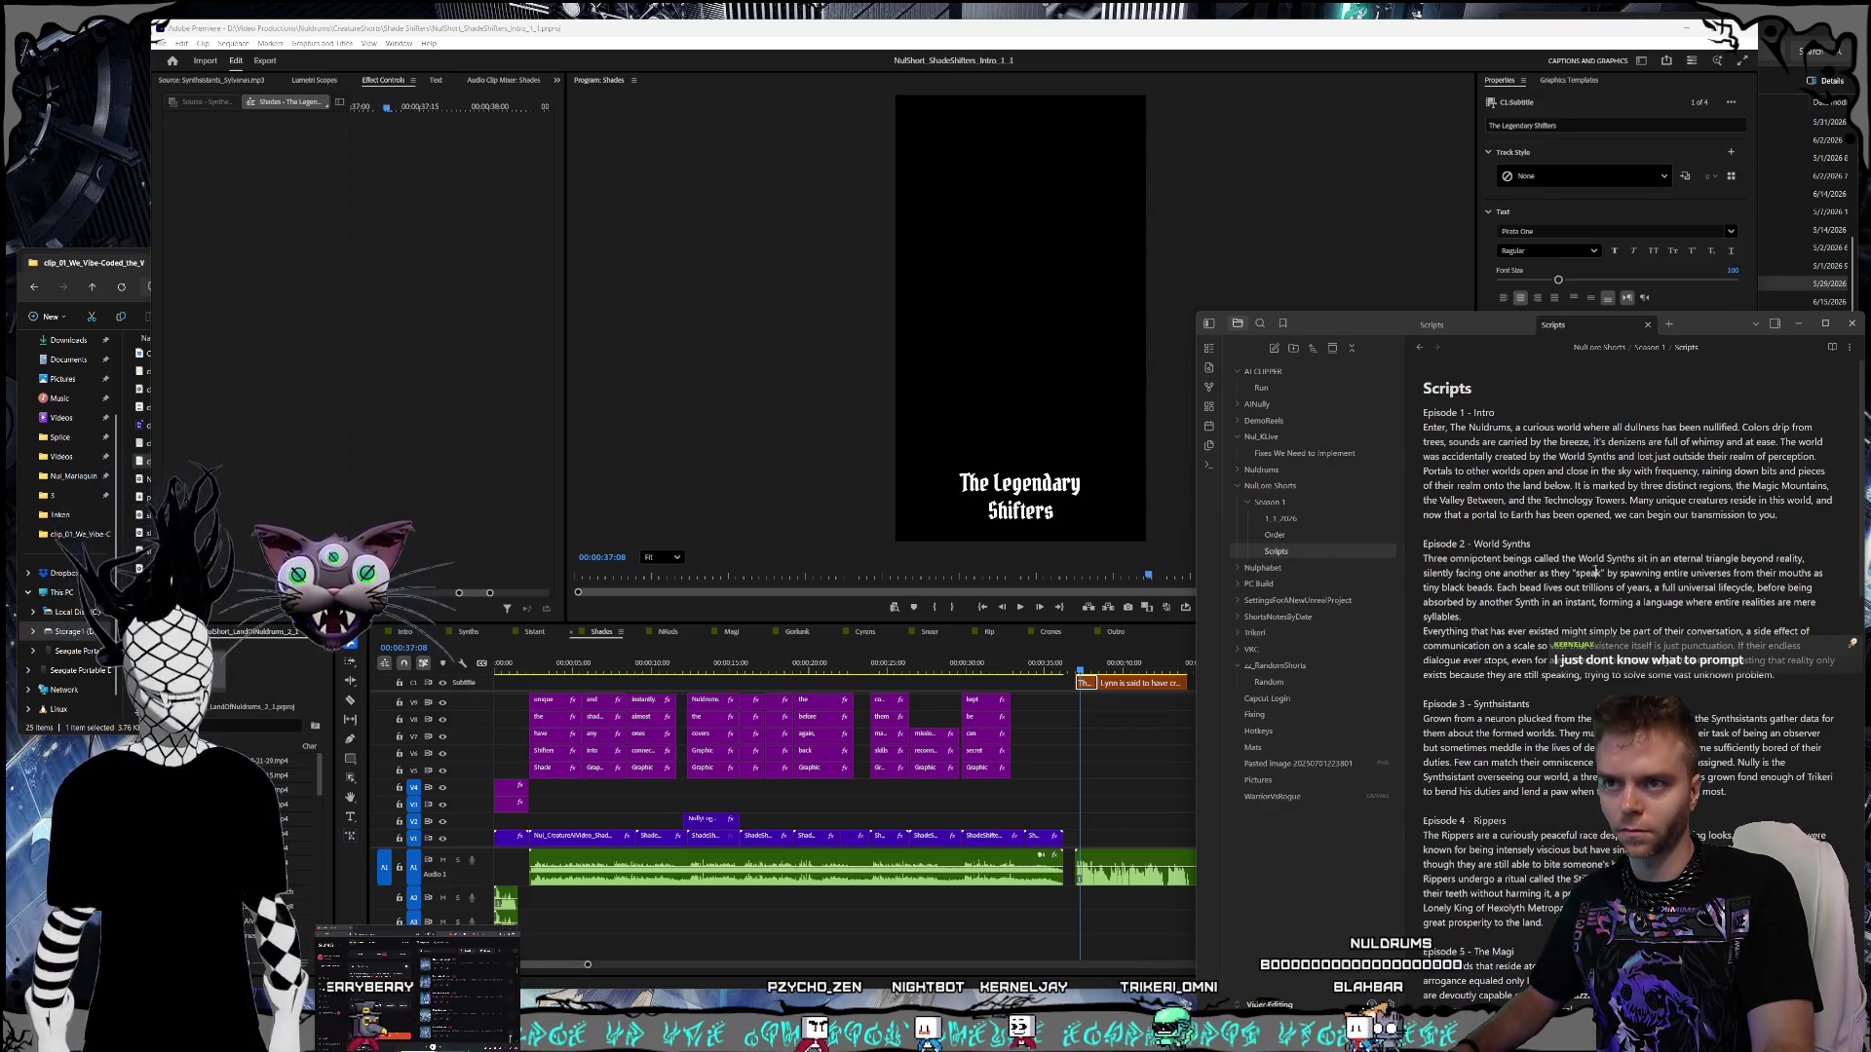
pyautogui.scroll(-5, 1570, 586)
pyautogui.scroll(-4, 1571, 586)
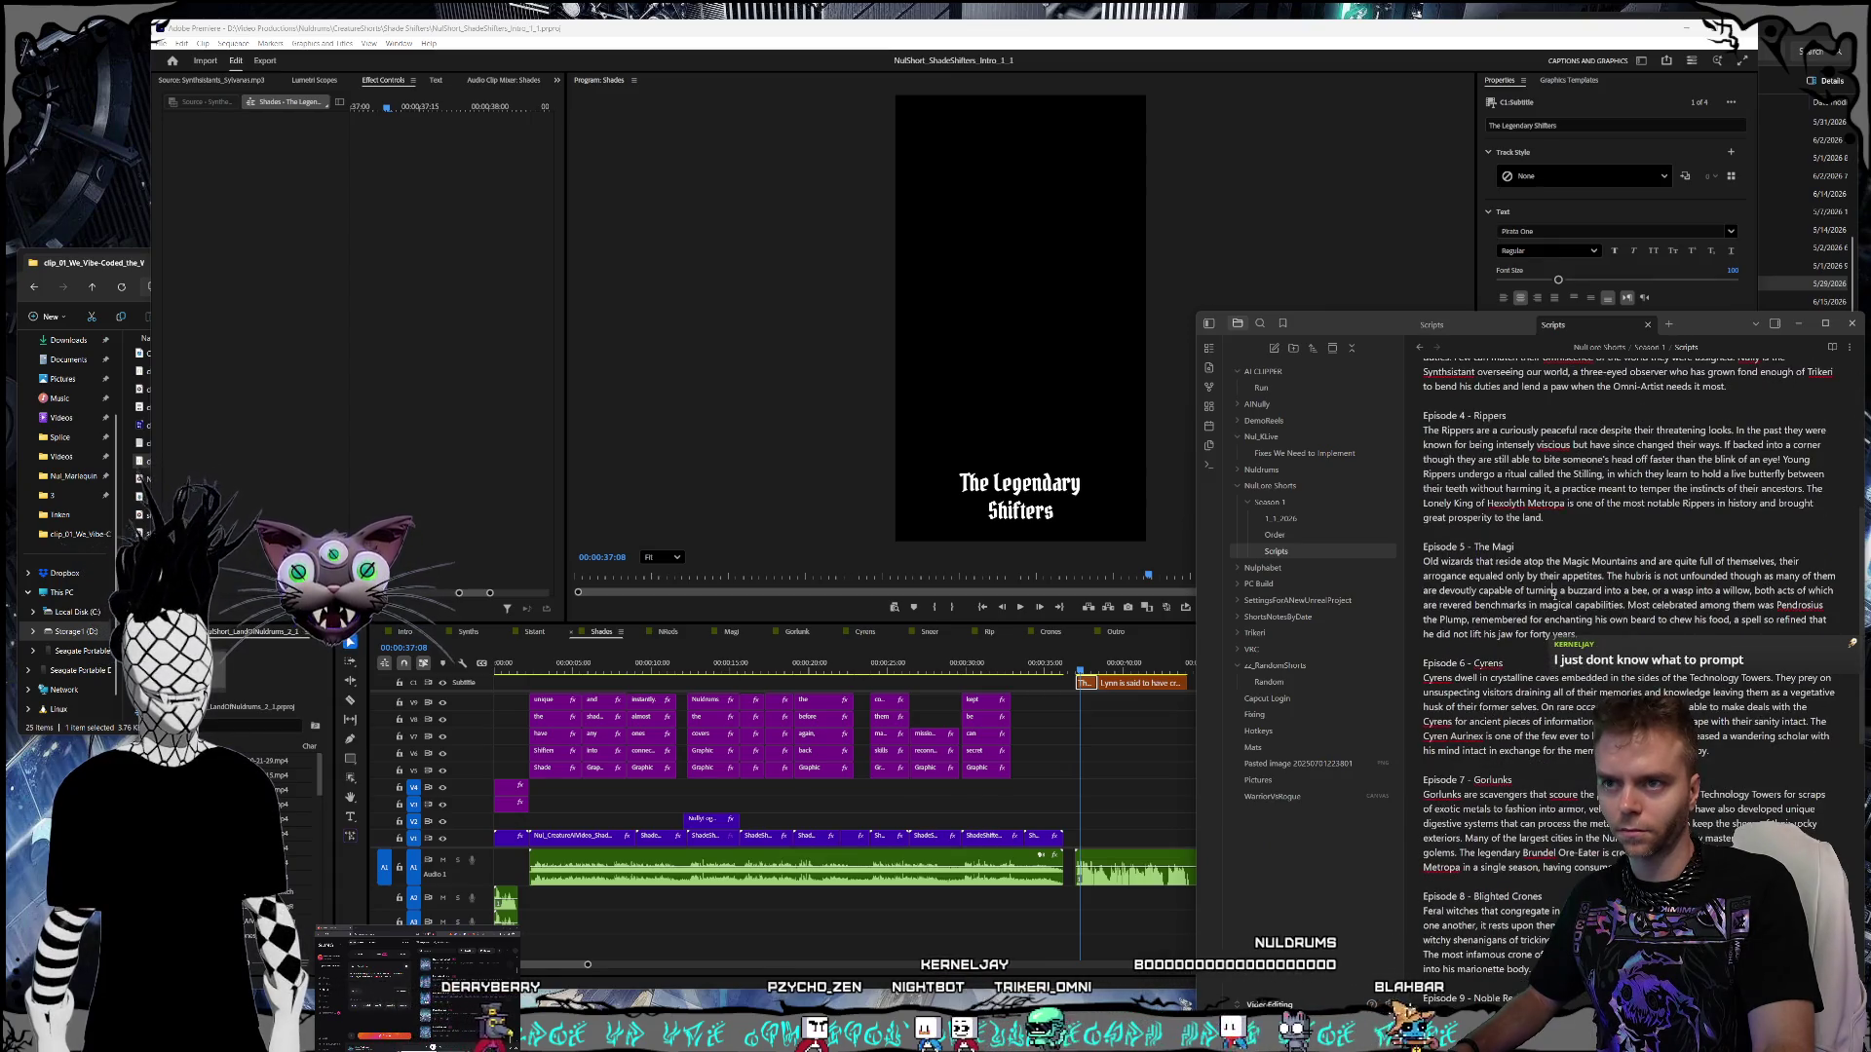
pyautogui.click(1275, 535)
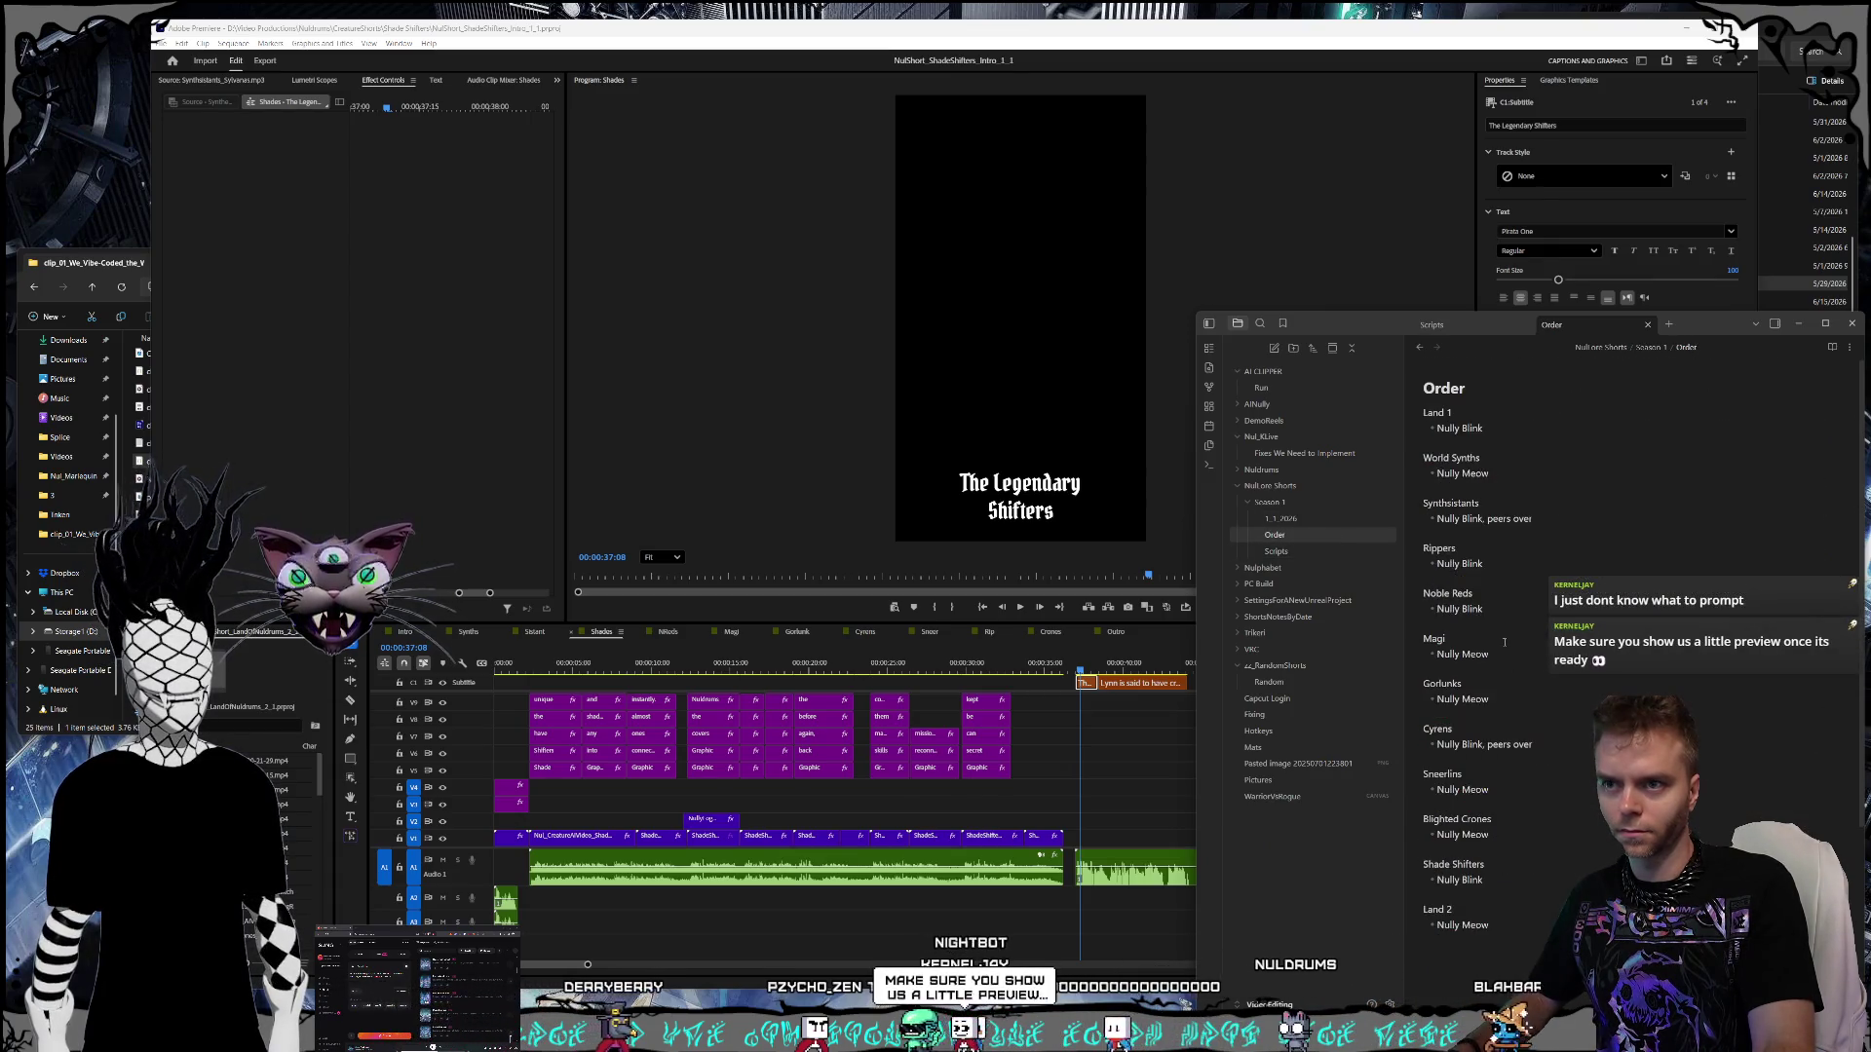
# - Move the Magi entry to just below Rippers
pyautogui.moveTo(1503, 645); pyautogui.dragTo(1384, 633)
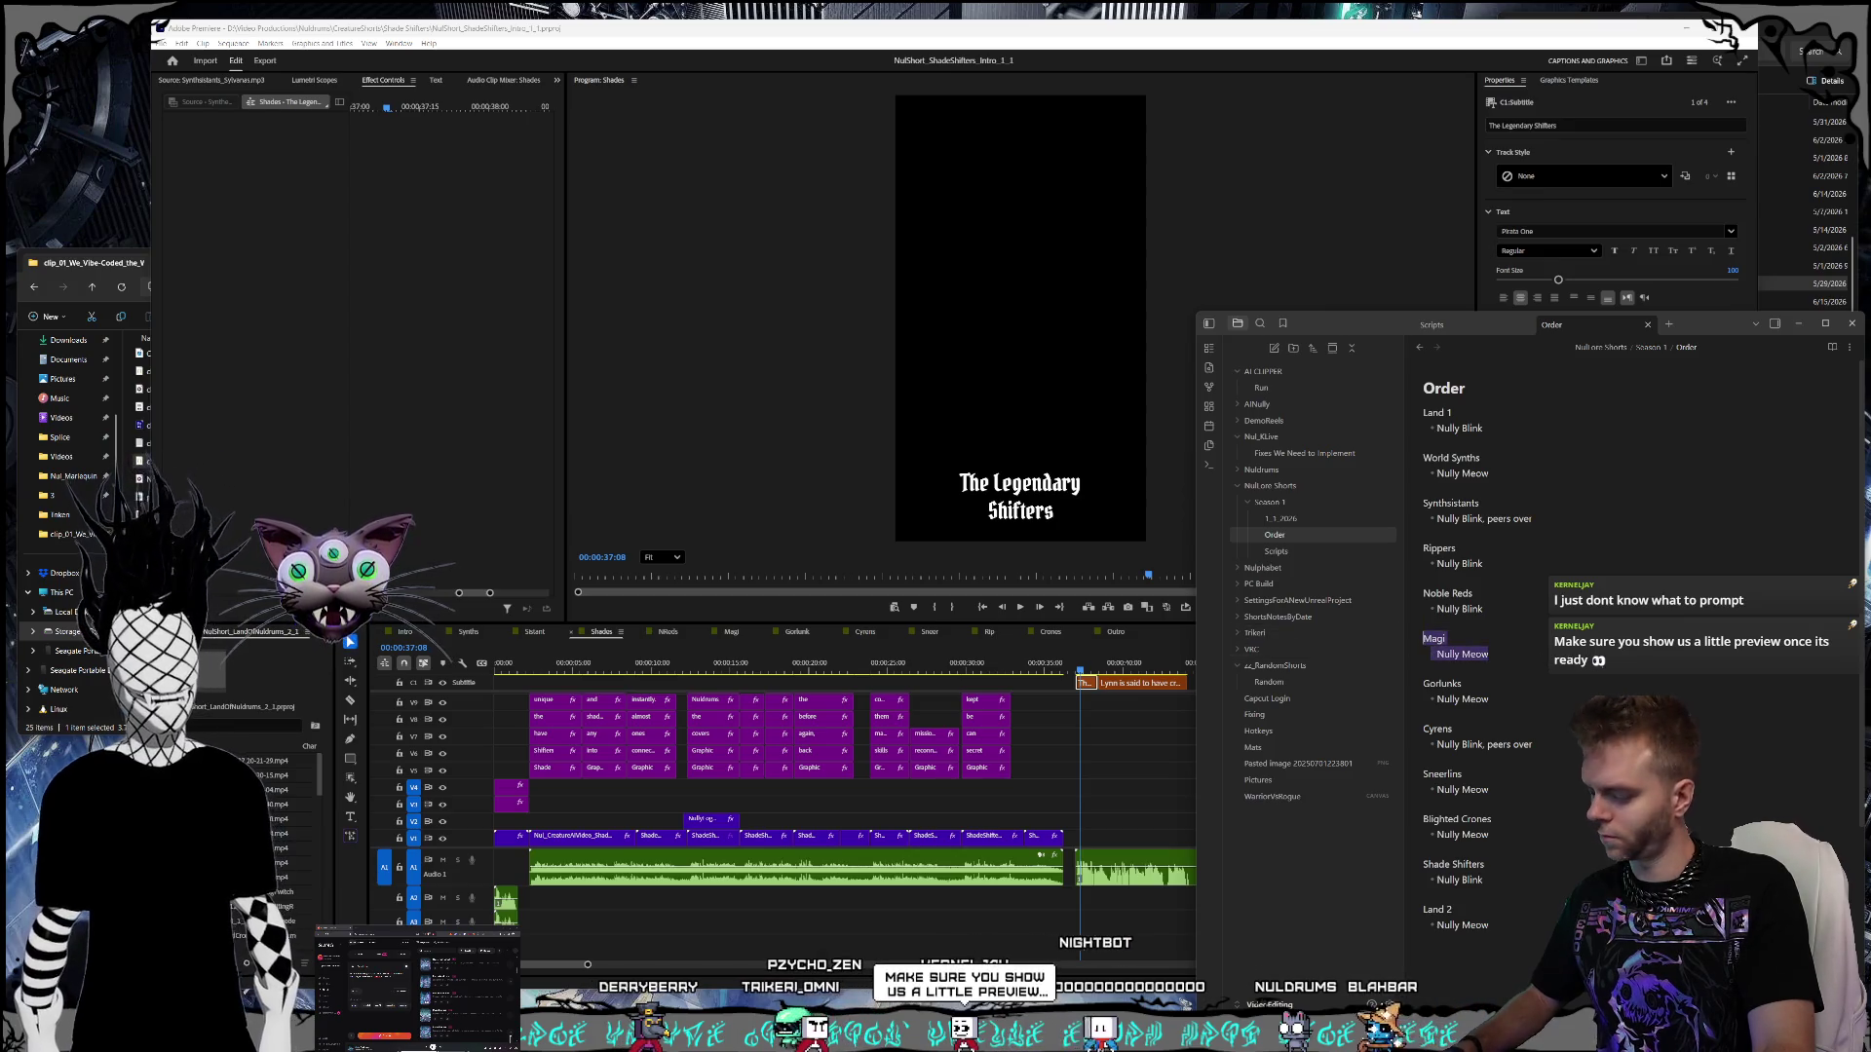
pyautogui.hotkey('ctrl', 'x')
pyautogui.click(1513, 566)
pyautogui.press('Return')
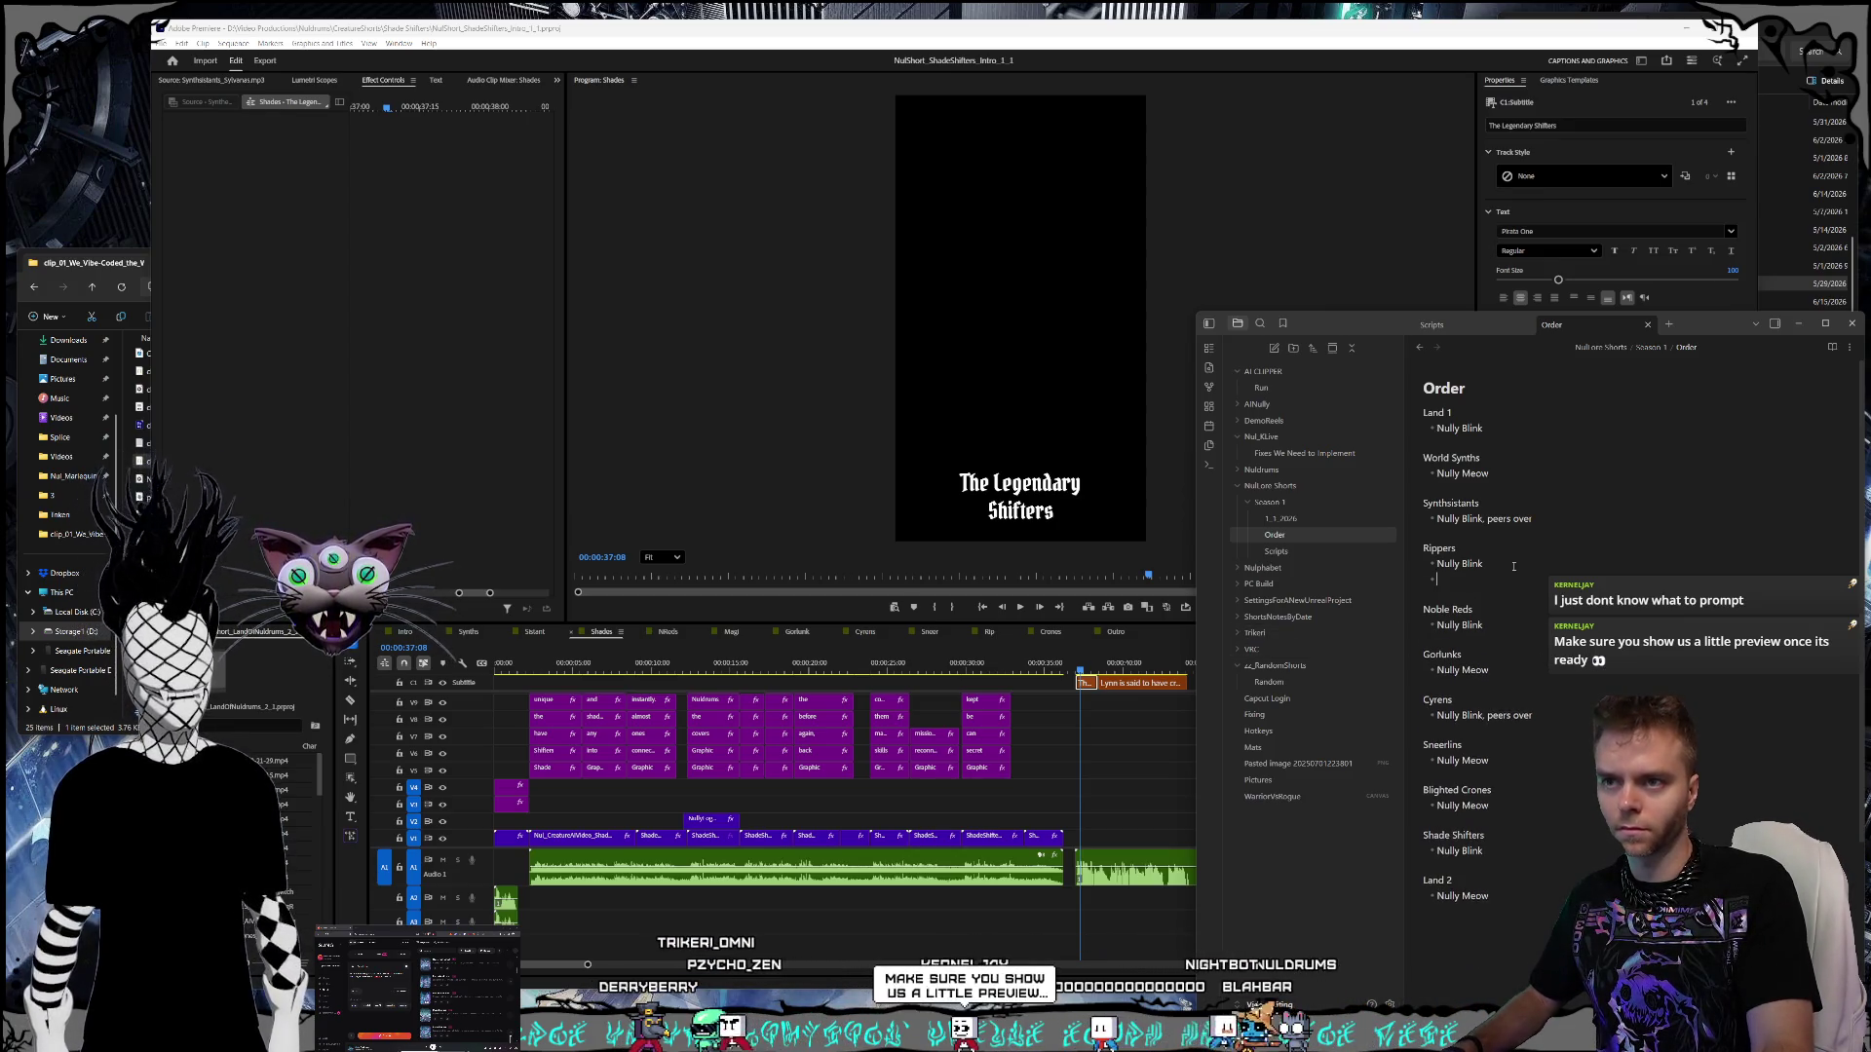
pyautogui.hotkey('ctrl', 'v')
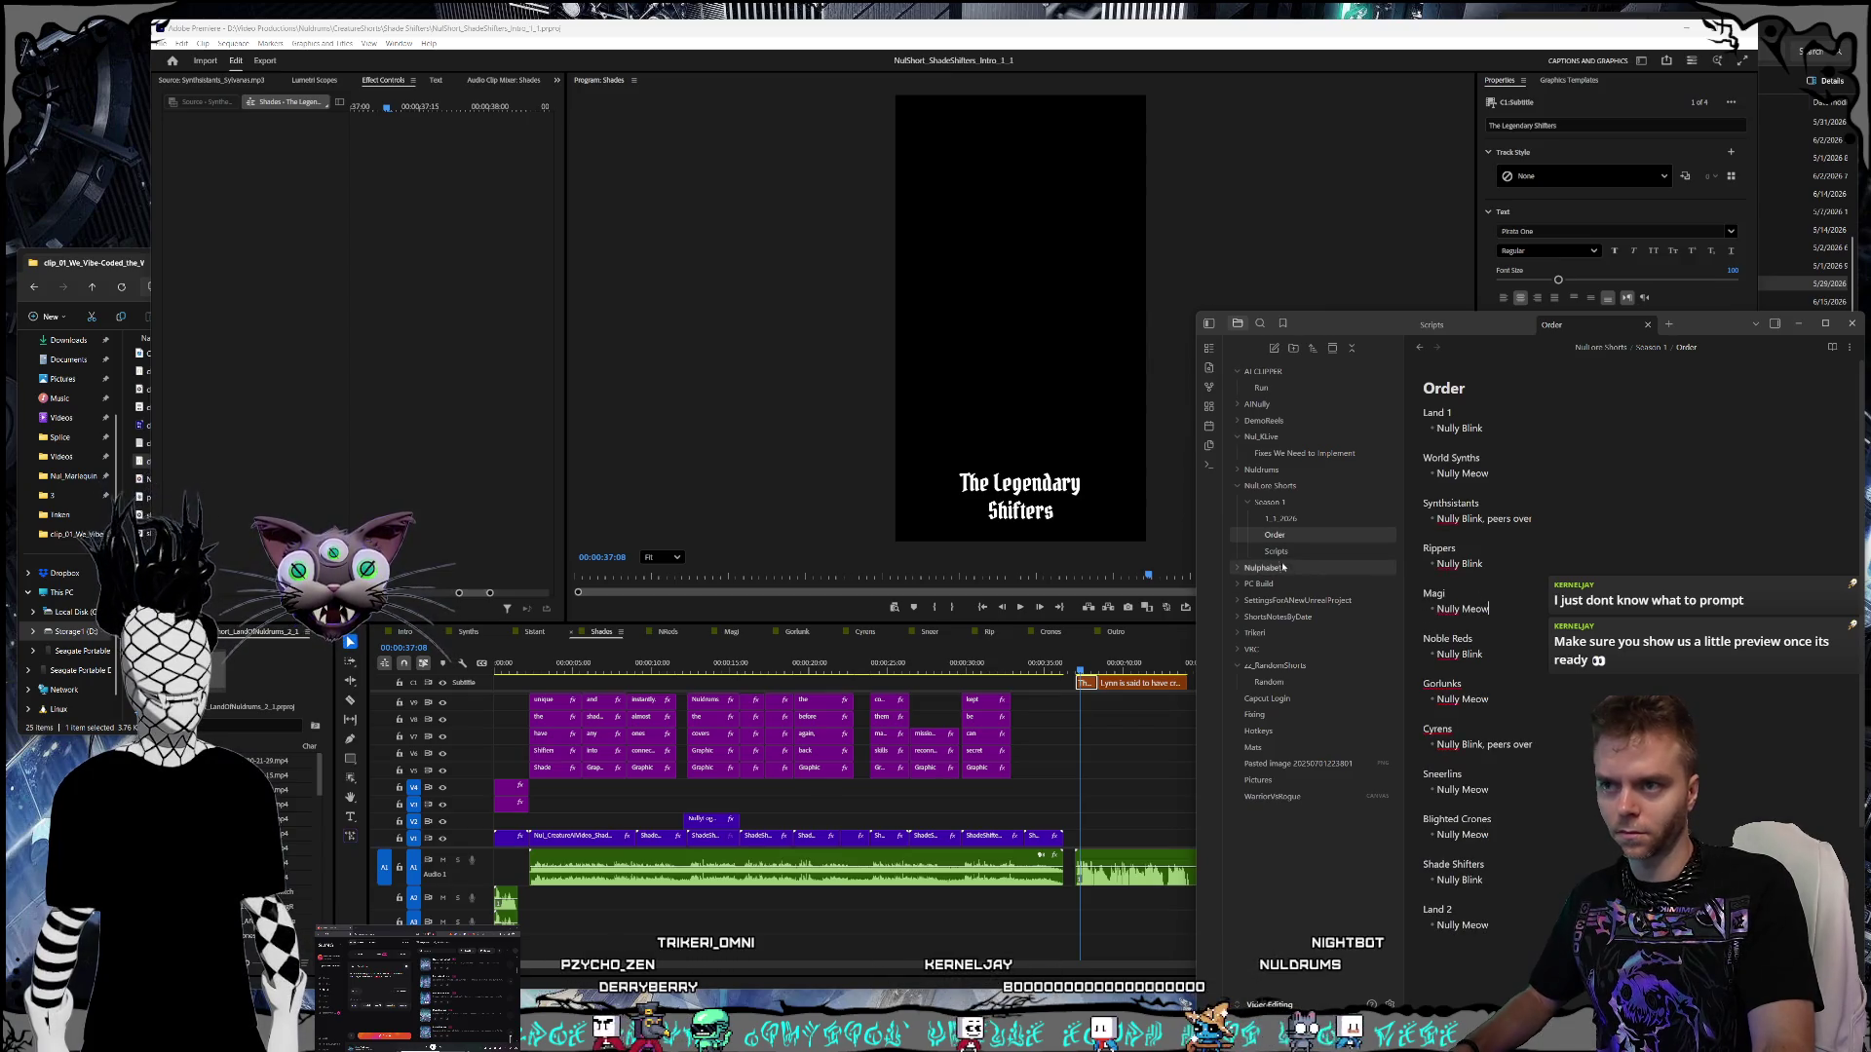
# - Check Scripts, then move the Cyrens entry to just below Magi
pyautogui.click(1279, 553)
pyautogui.scroll(-5, 1627, 585)
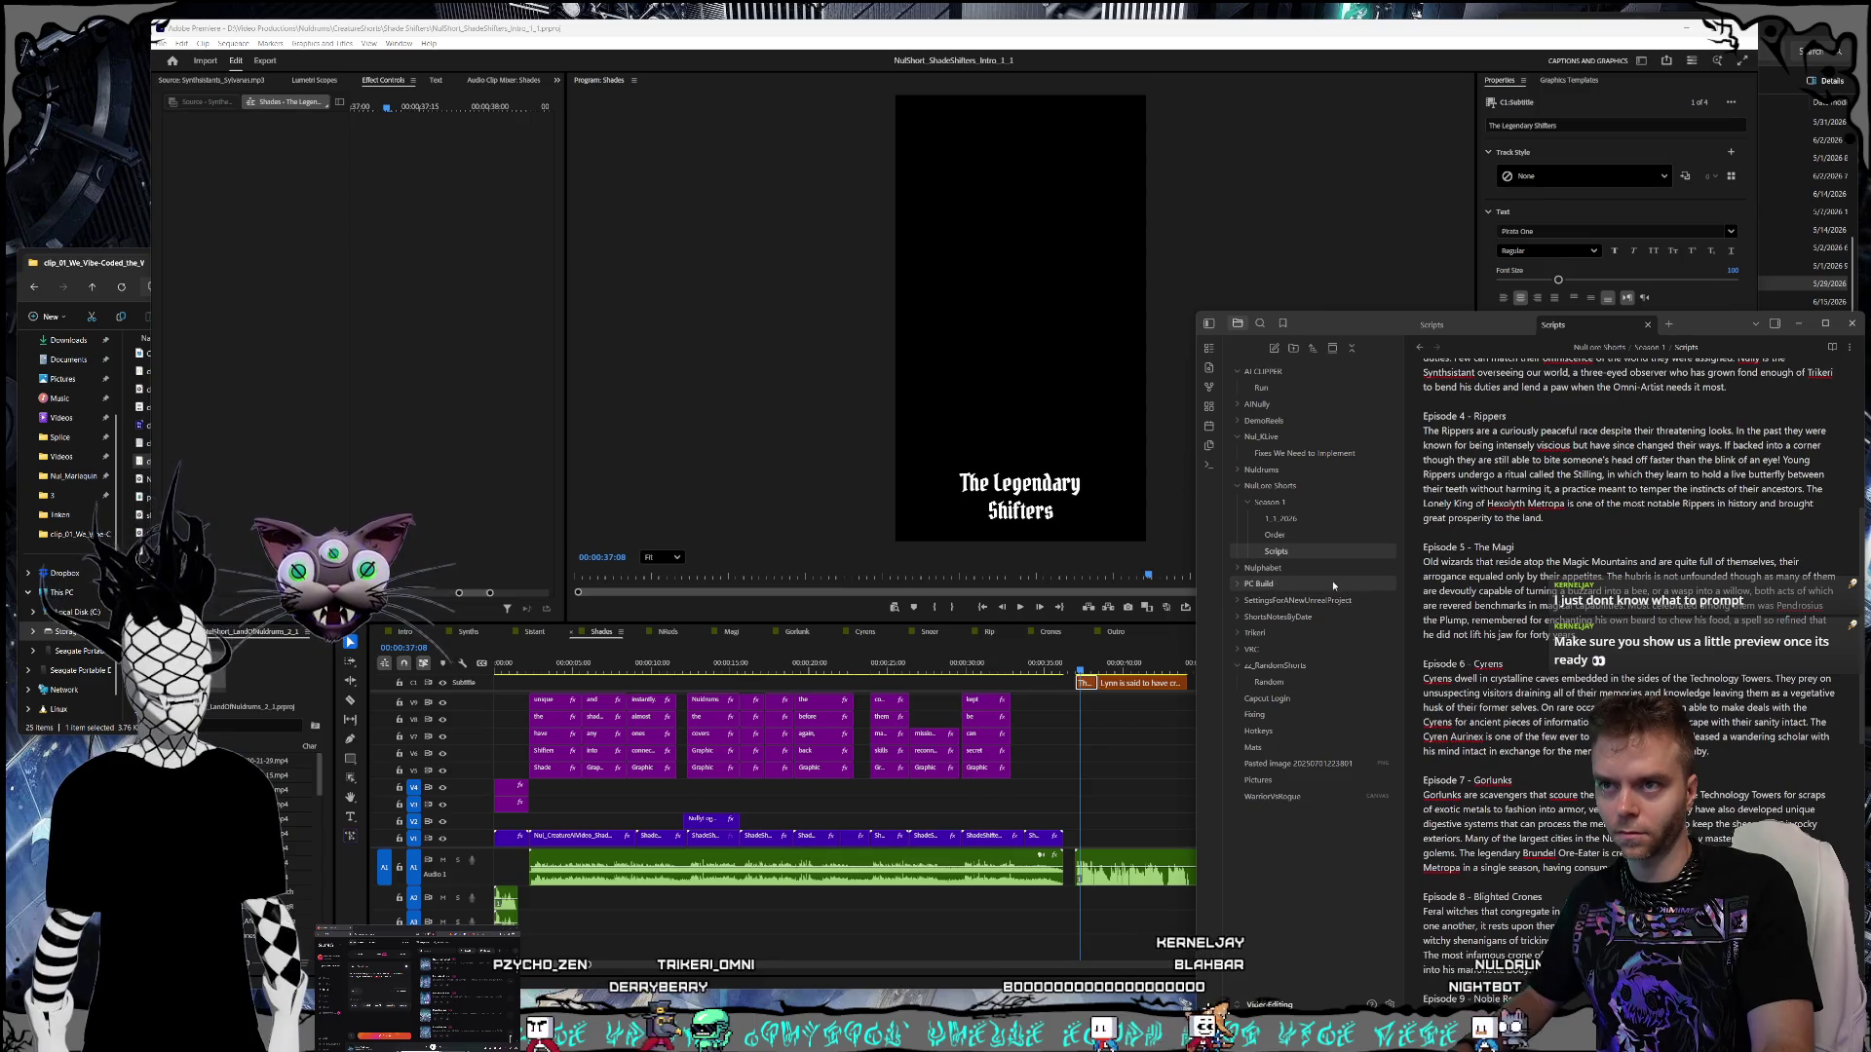
pyautogui.click(1299, 541)
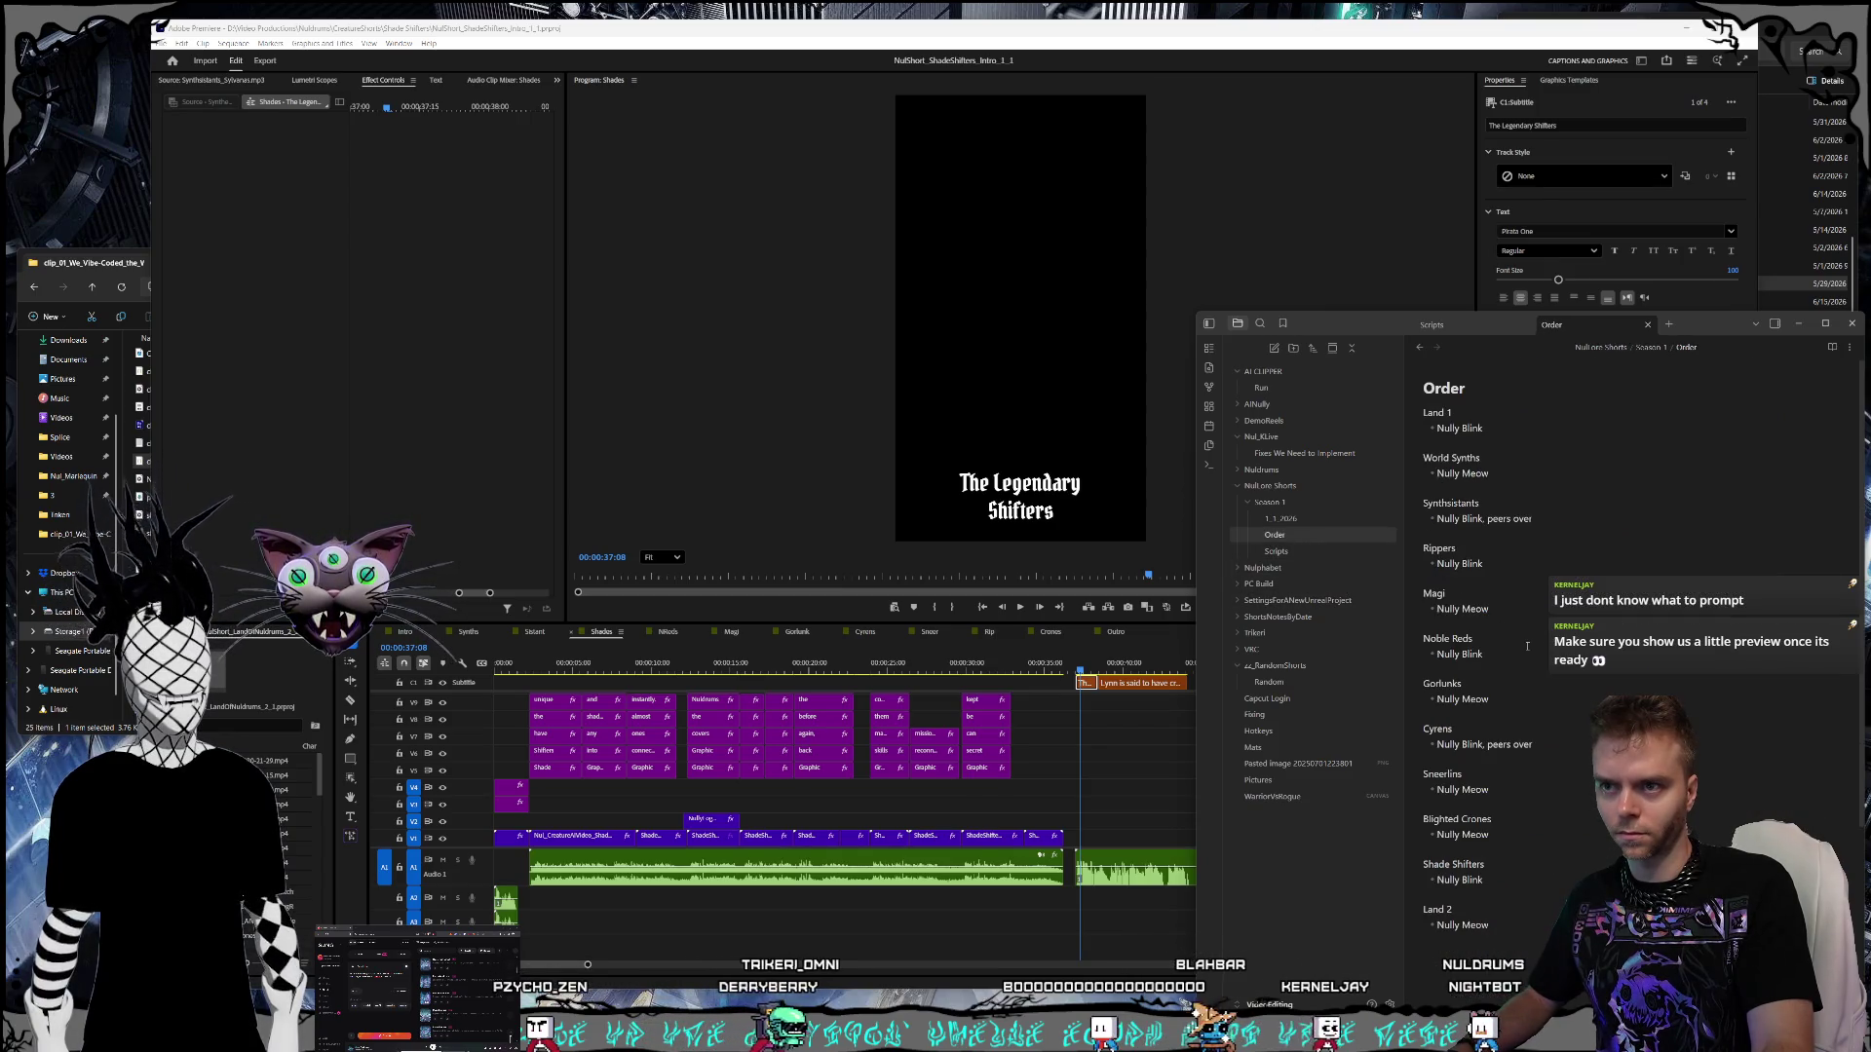
pyautogui.moveTo(1554, 743); pyautogui.dragTo(1393, 729)
pyautogui.press('BackSpace')
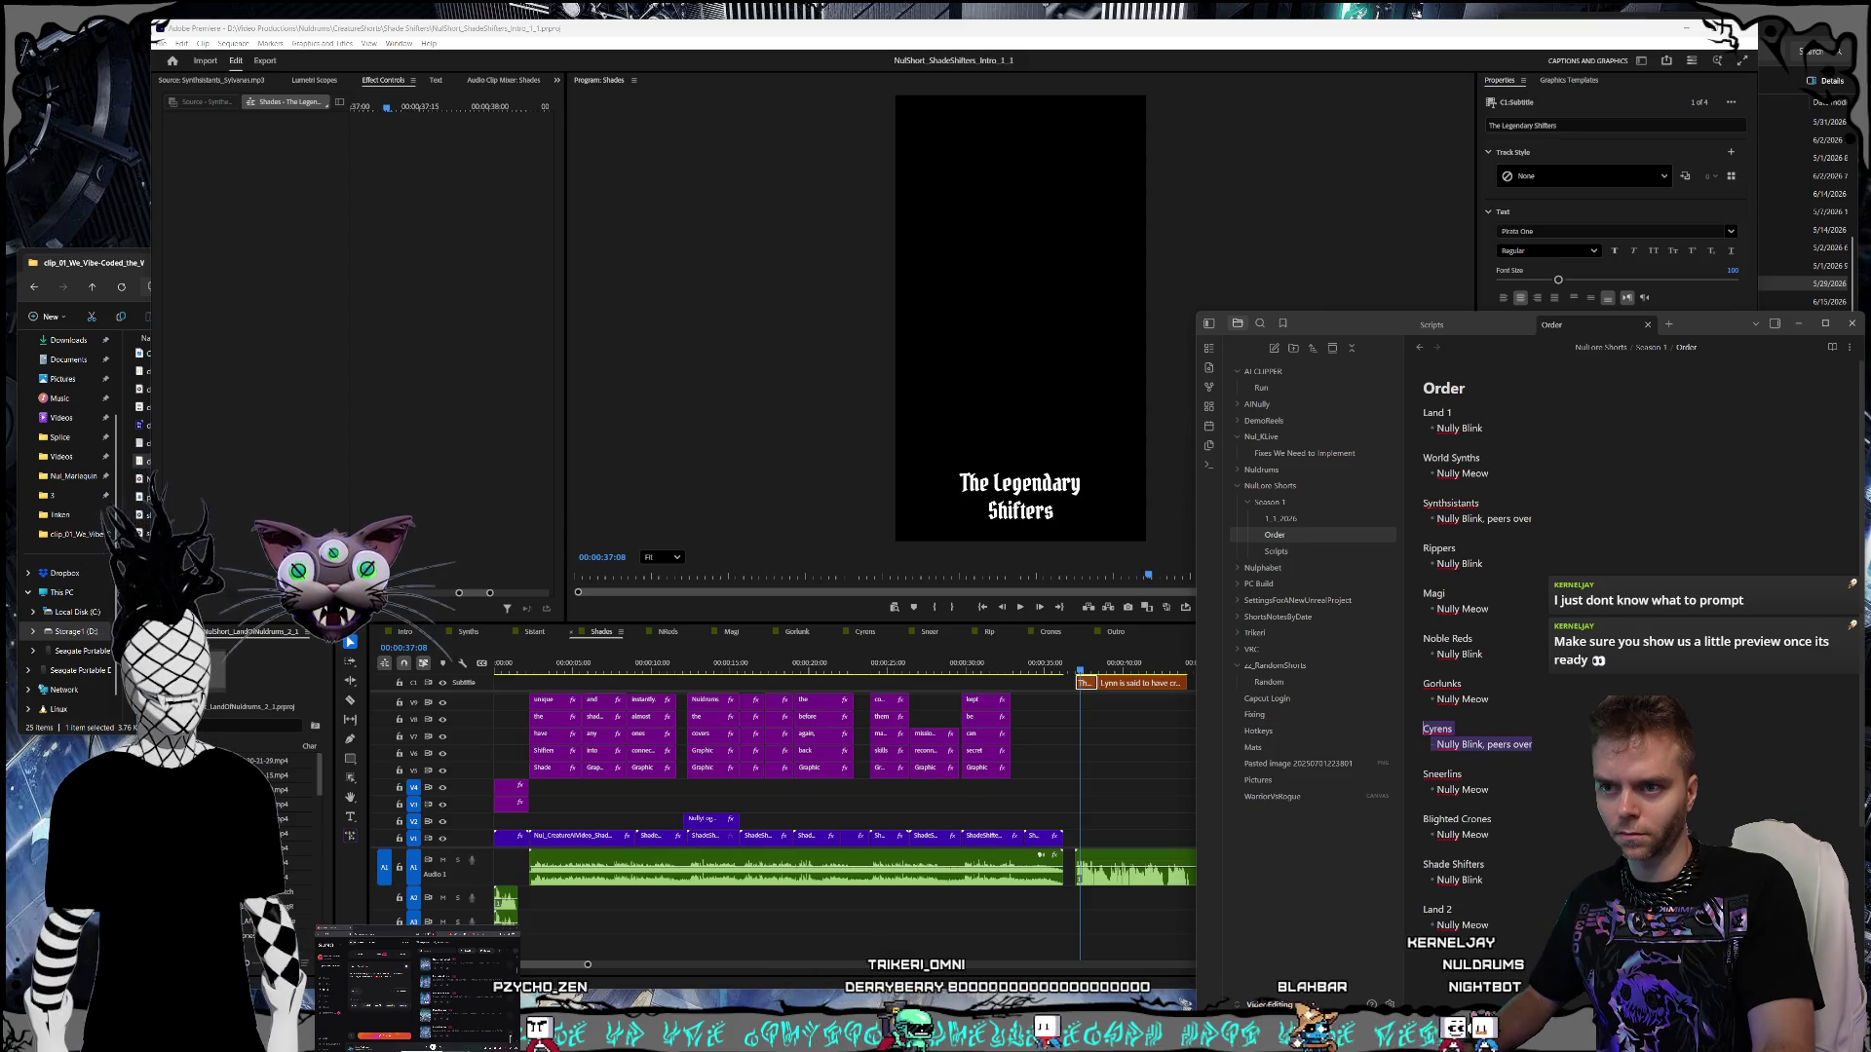
pyautogui.press('BackSpace')
pyautogui.click(1514, 609)
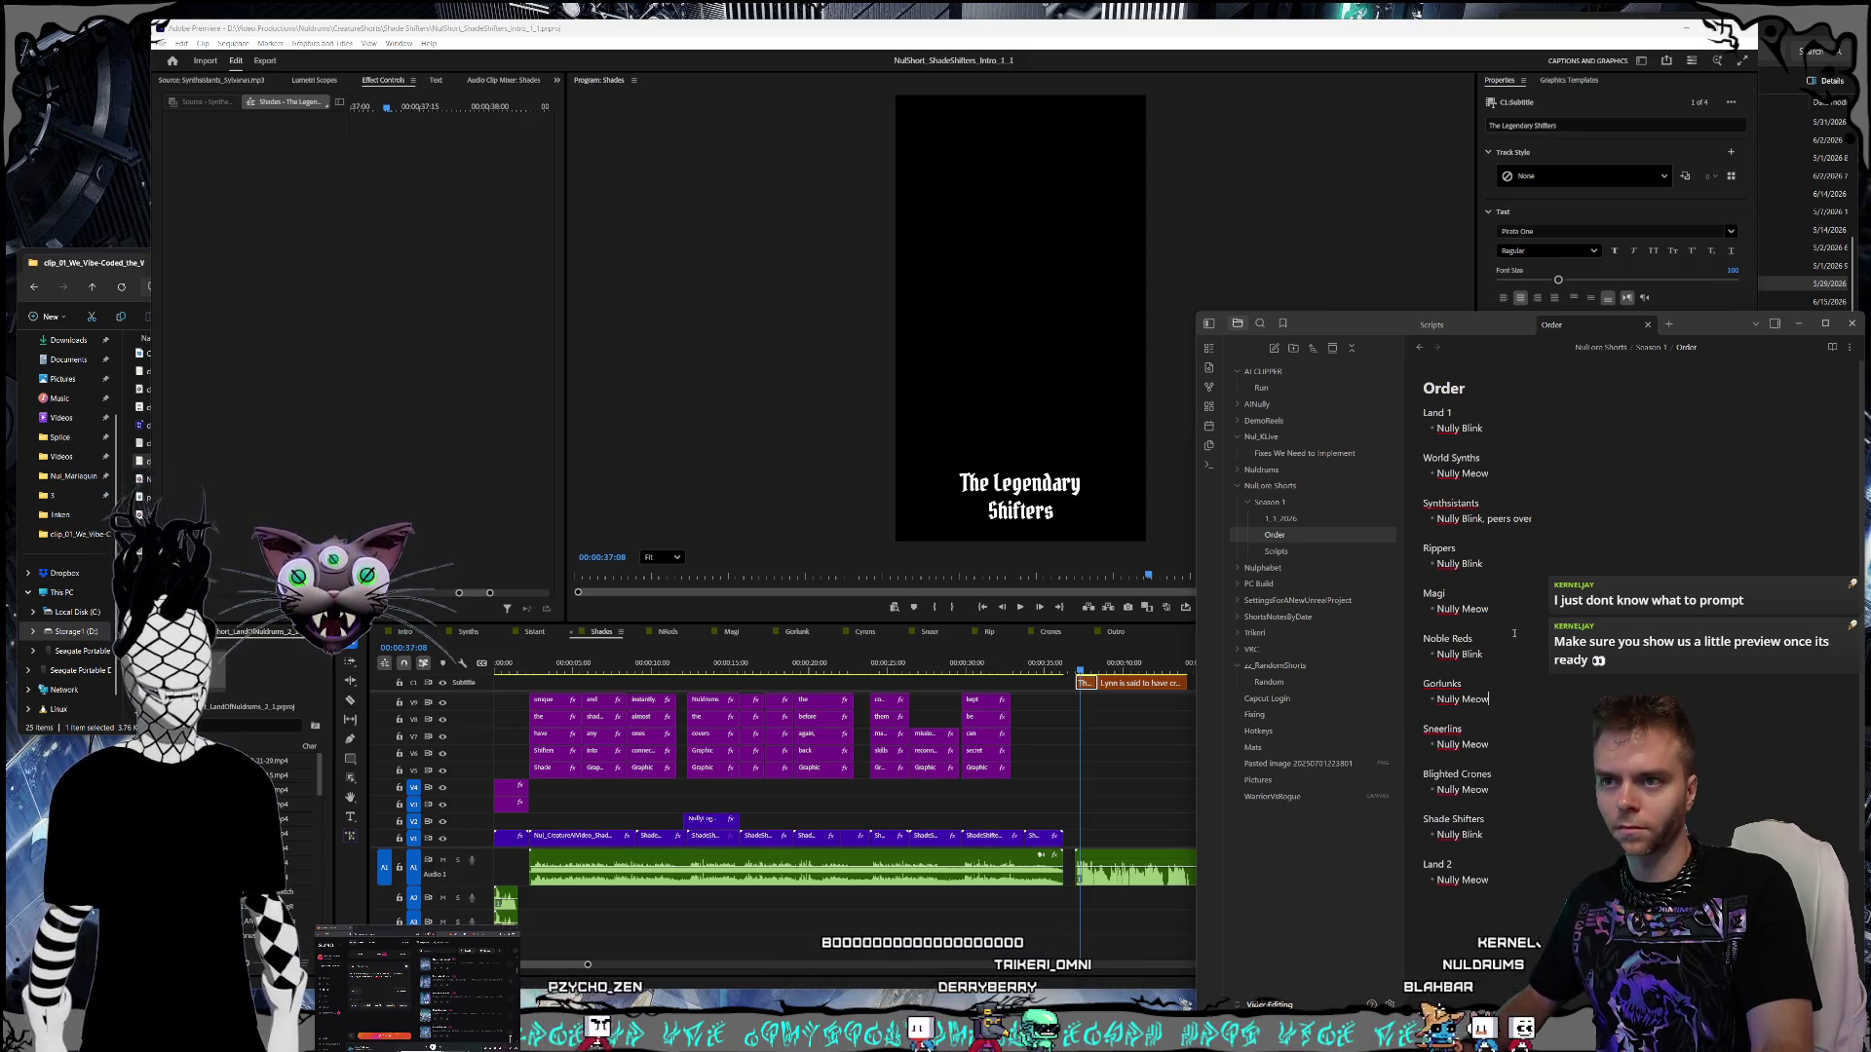
pyautogui.press('Return')
pyautogui.press('Return')
pyautogui.write('Cyrens Nully Blink, peers over')
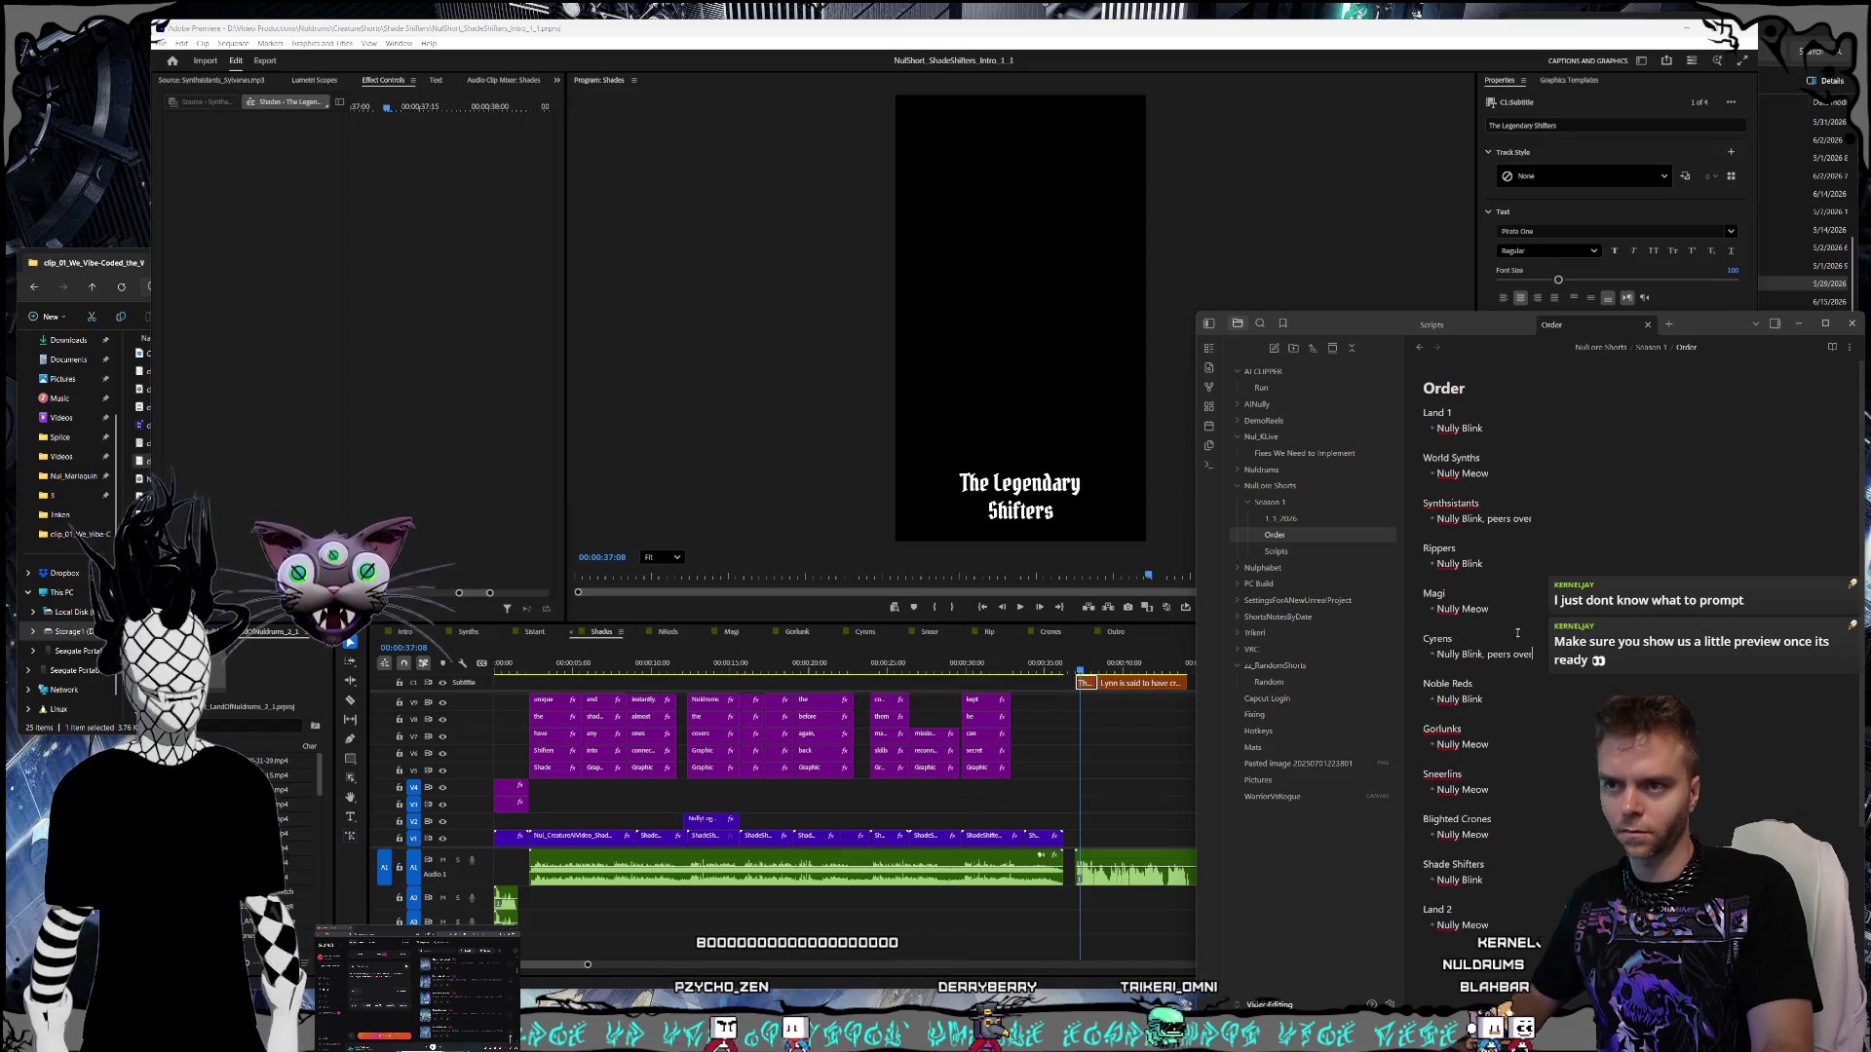
# - Reposition the Gorlunks and Blighted Crones entries after Cyrens in the Order note
pyautogui.click(1285, 551)
pyautogui.scroll(-10, 1634, 655)
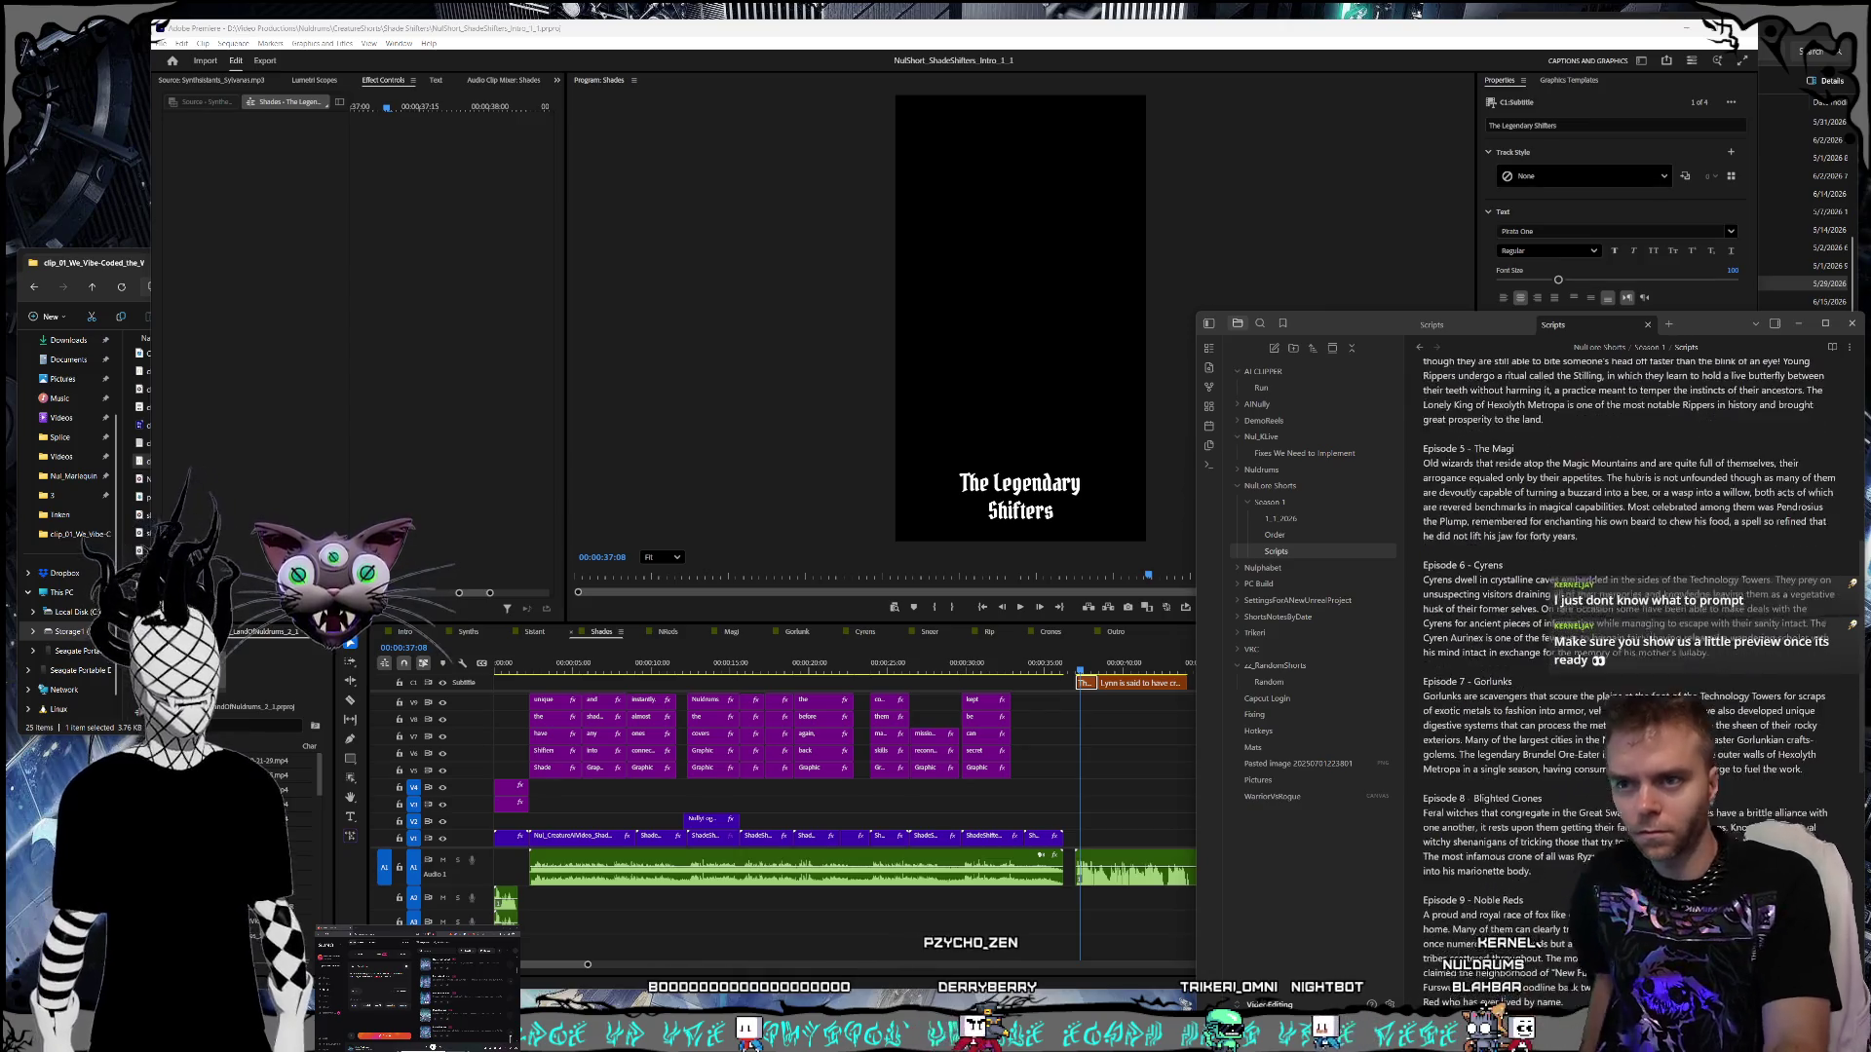
pyautogui.click(1289, 539)
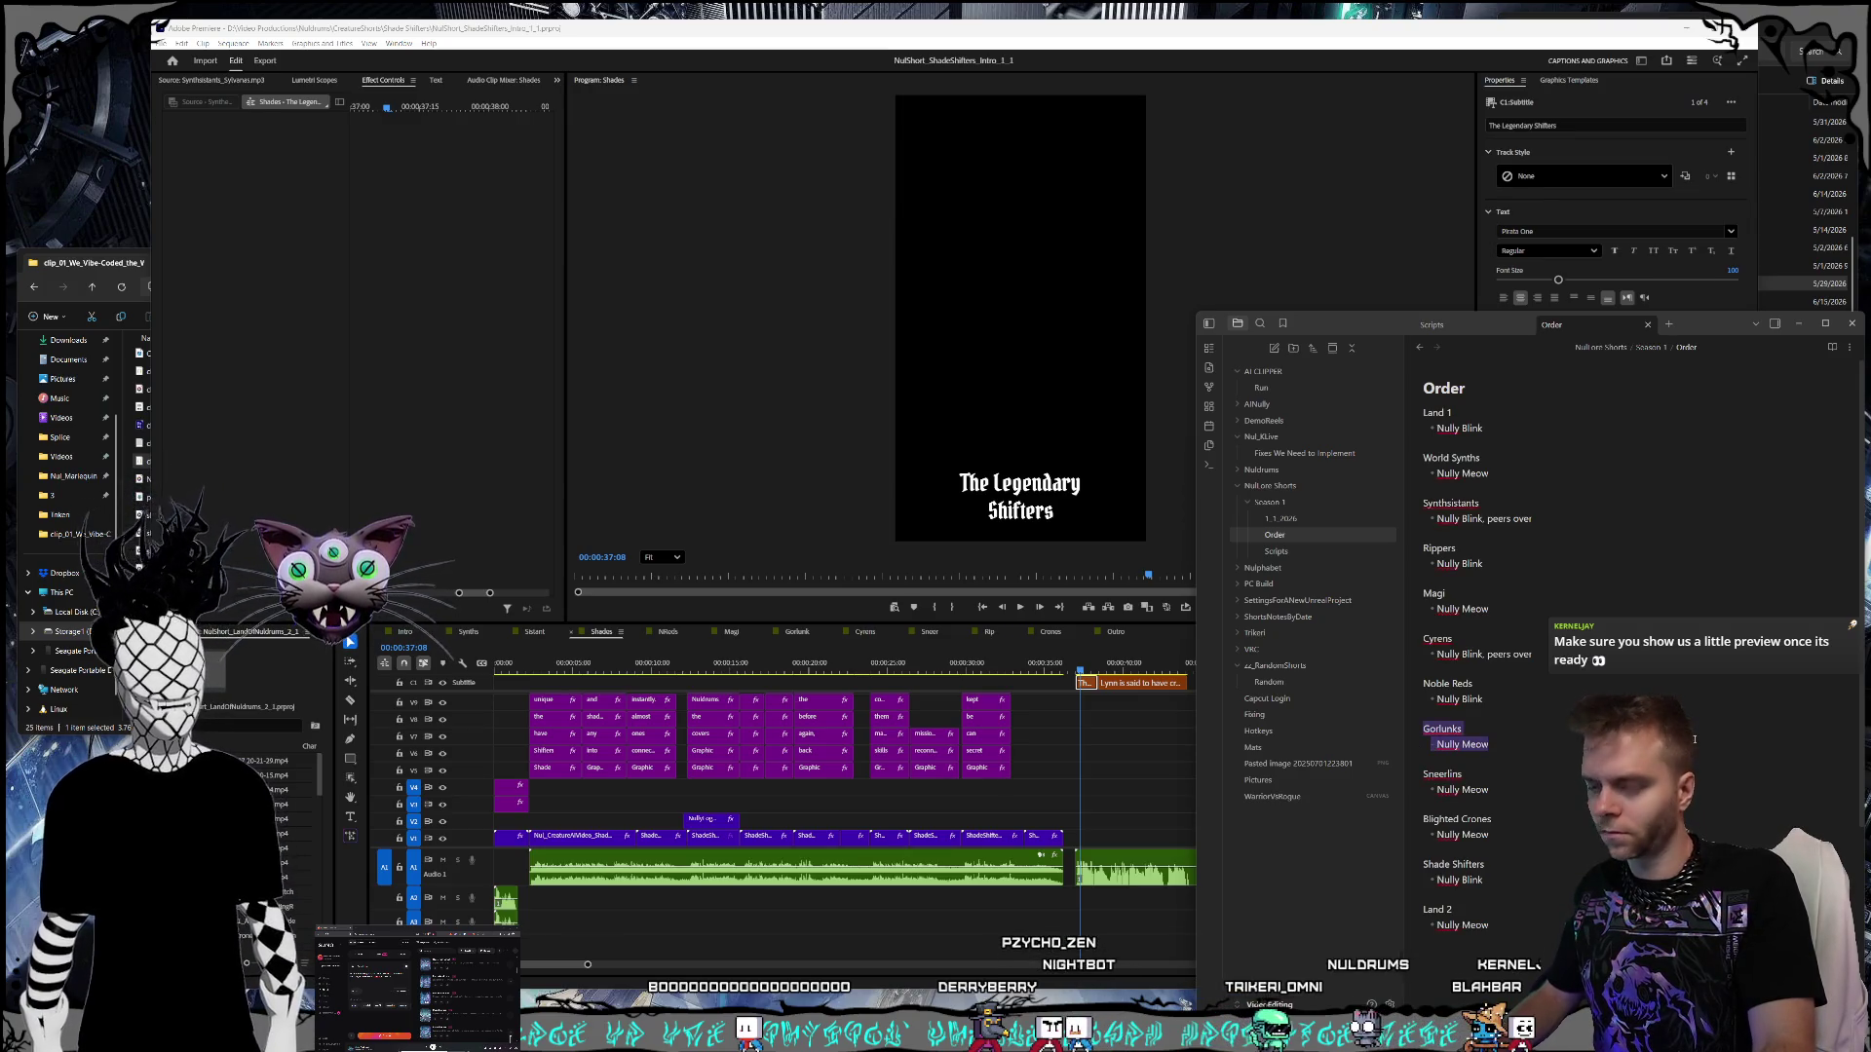
pyautogui.press('BackSpace')
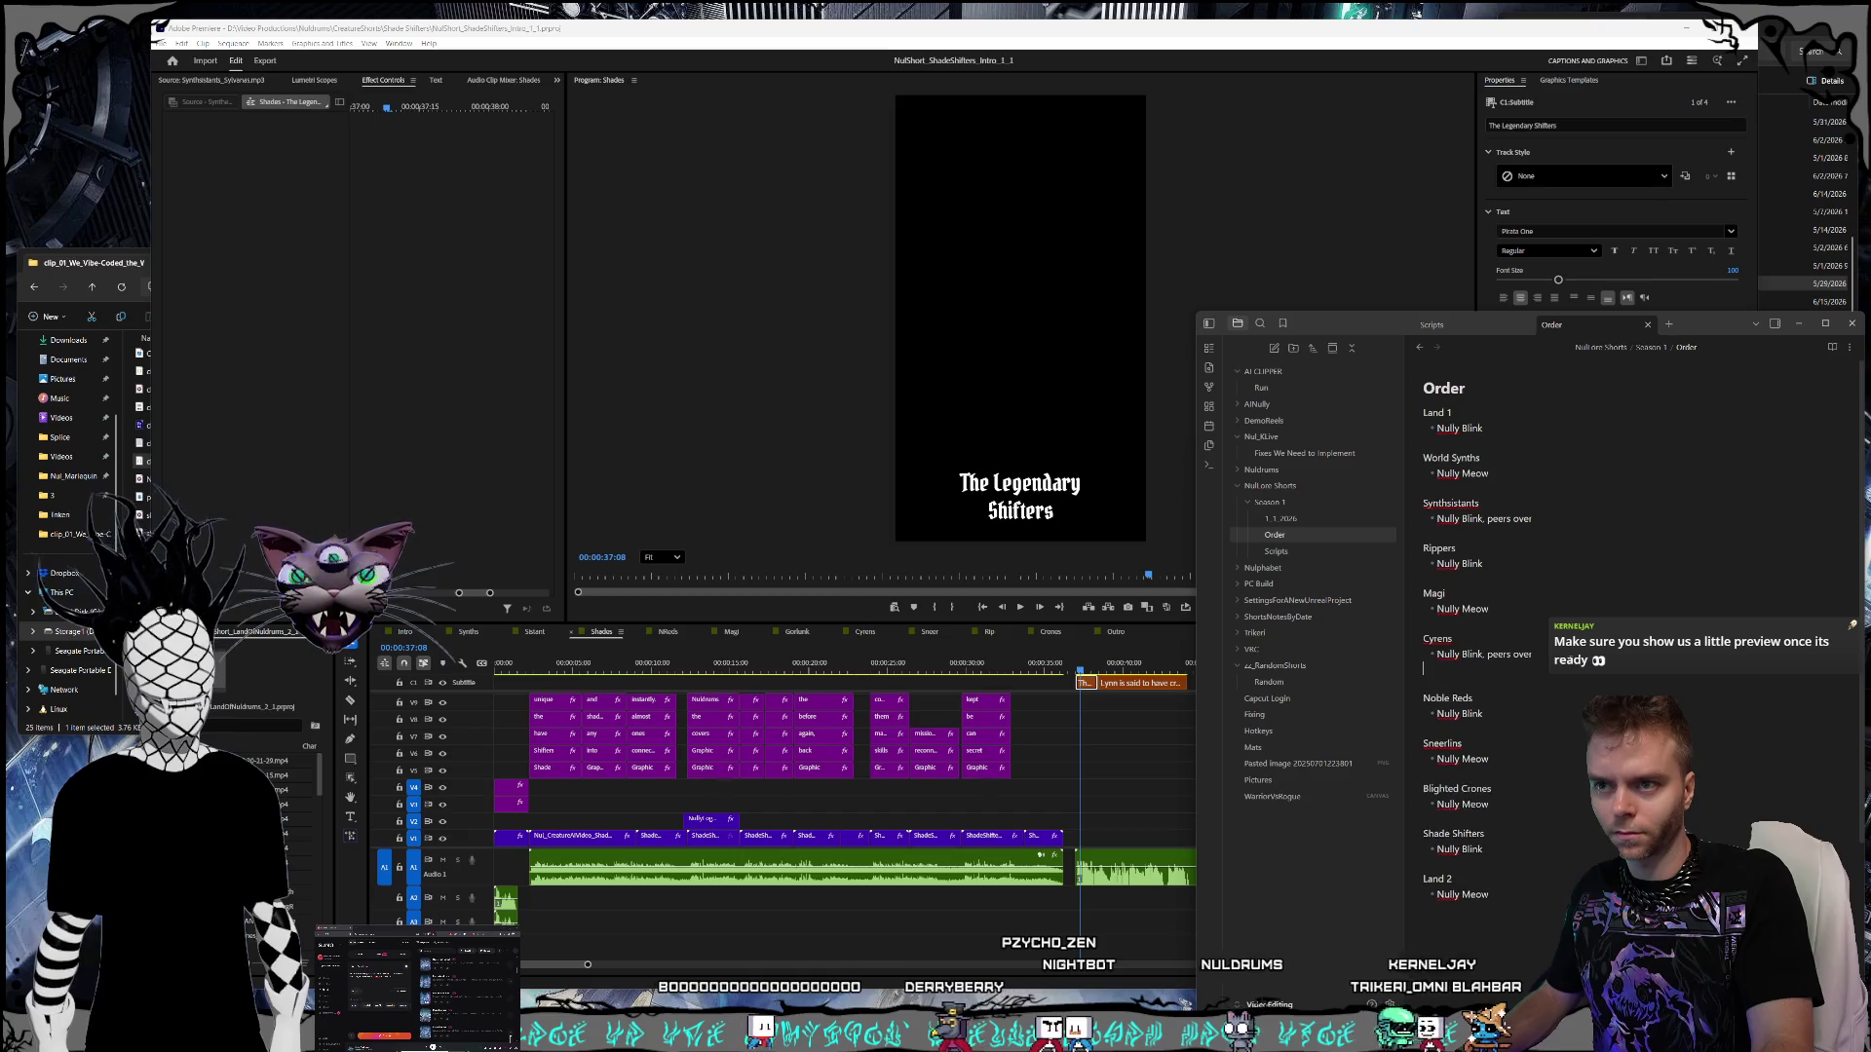
pyautogui.hotkey('ctrl', 'z')
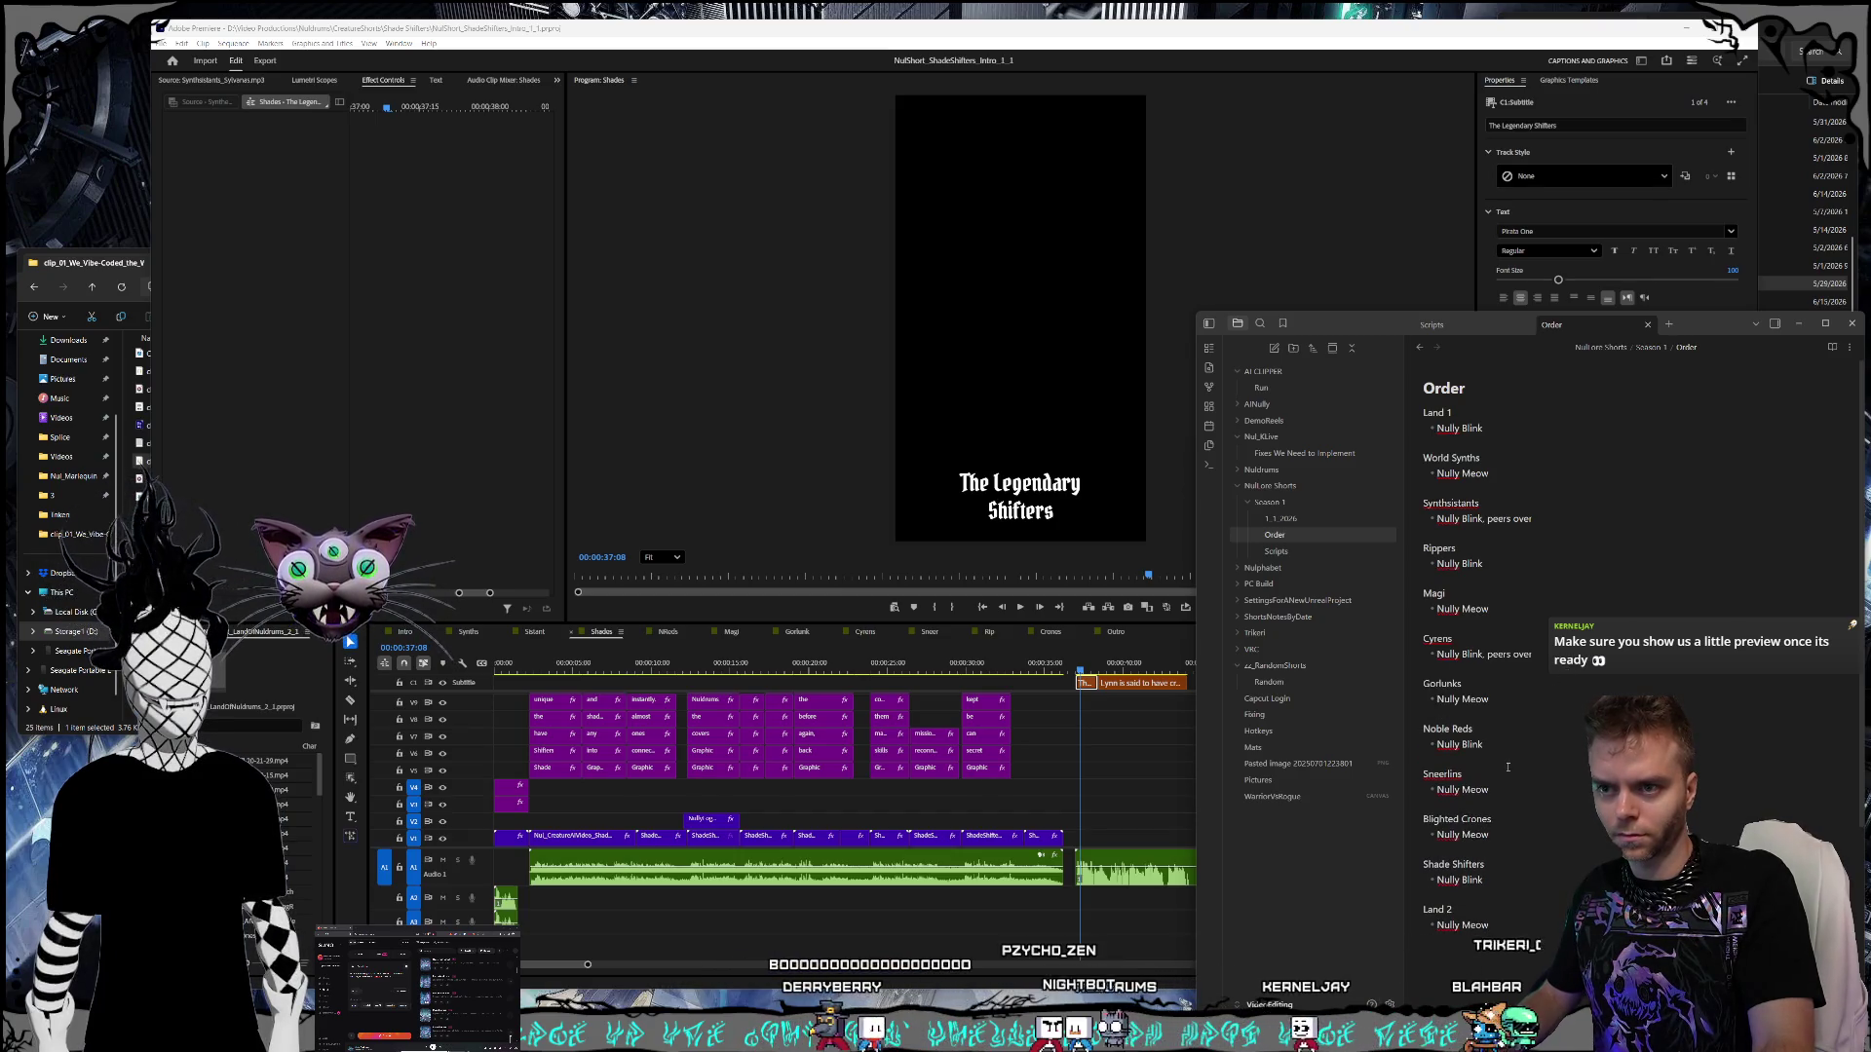
pyautogui.moveTo(1491, 835); pyautogui.dragTo(1420, 824)
pyautogui.hotkey('ctrl', 'c')
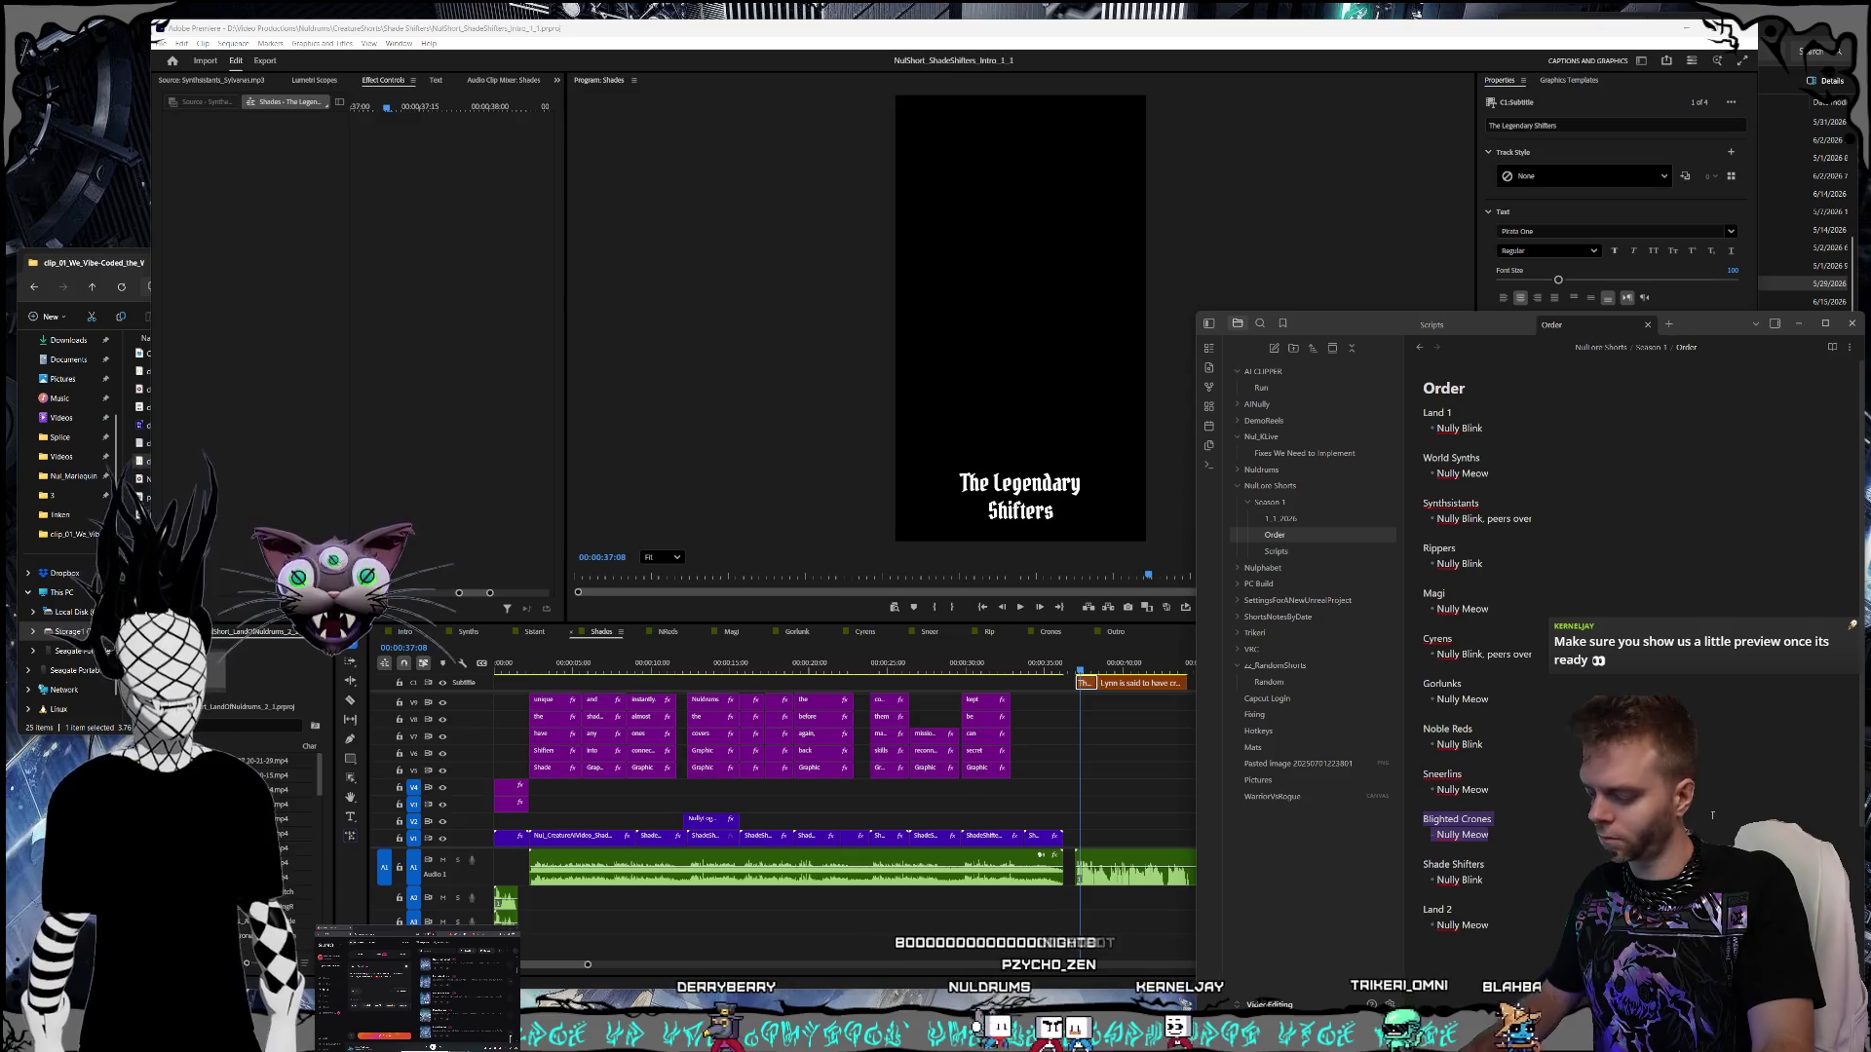
pyautogui.press('BackSpace')
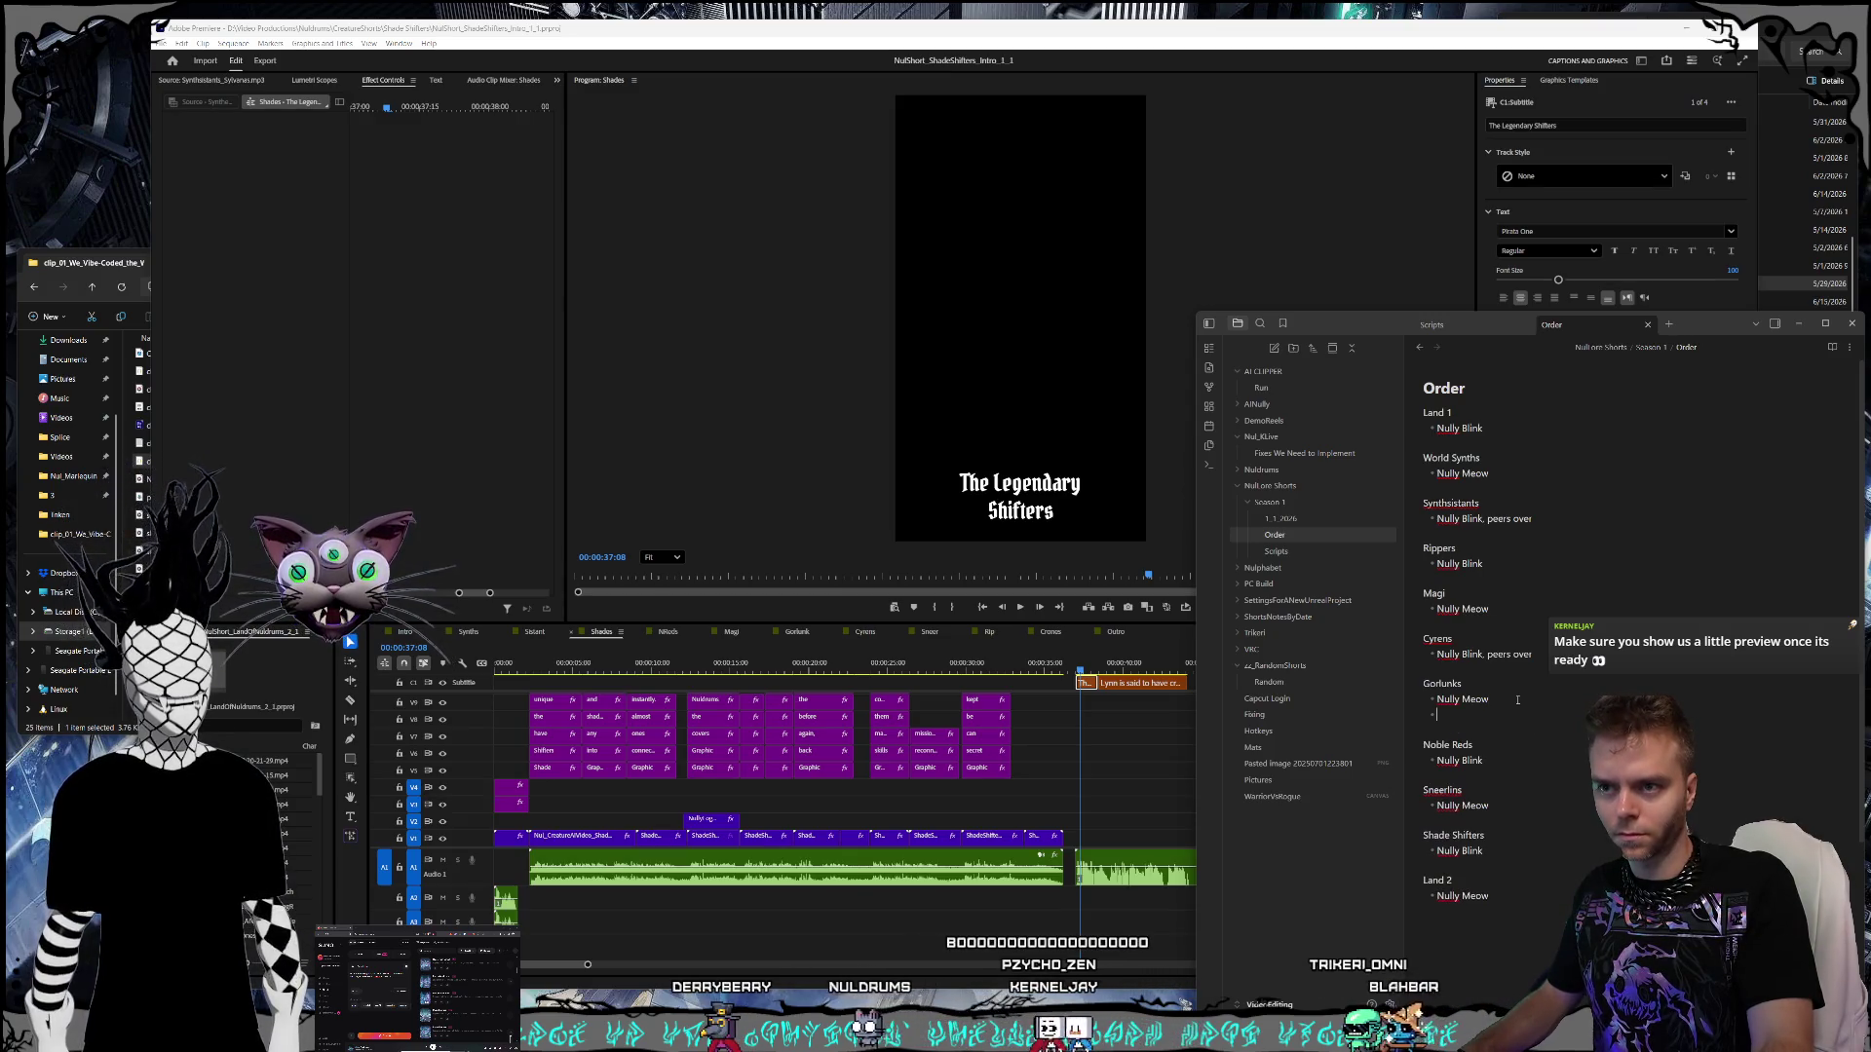
pyautogui.hotkey('ctrl', 'v')
pyautogui.click(1278, 552)
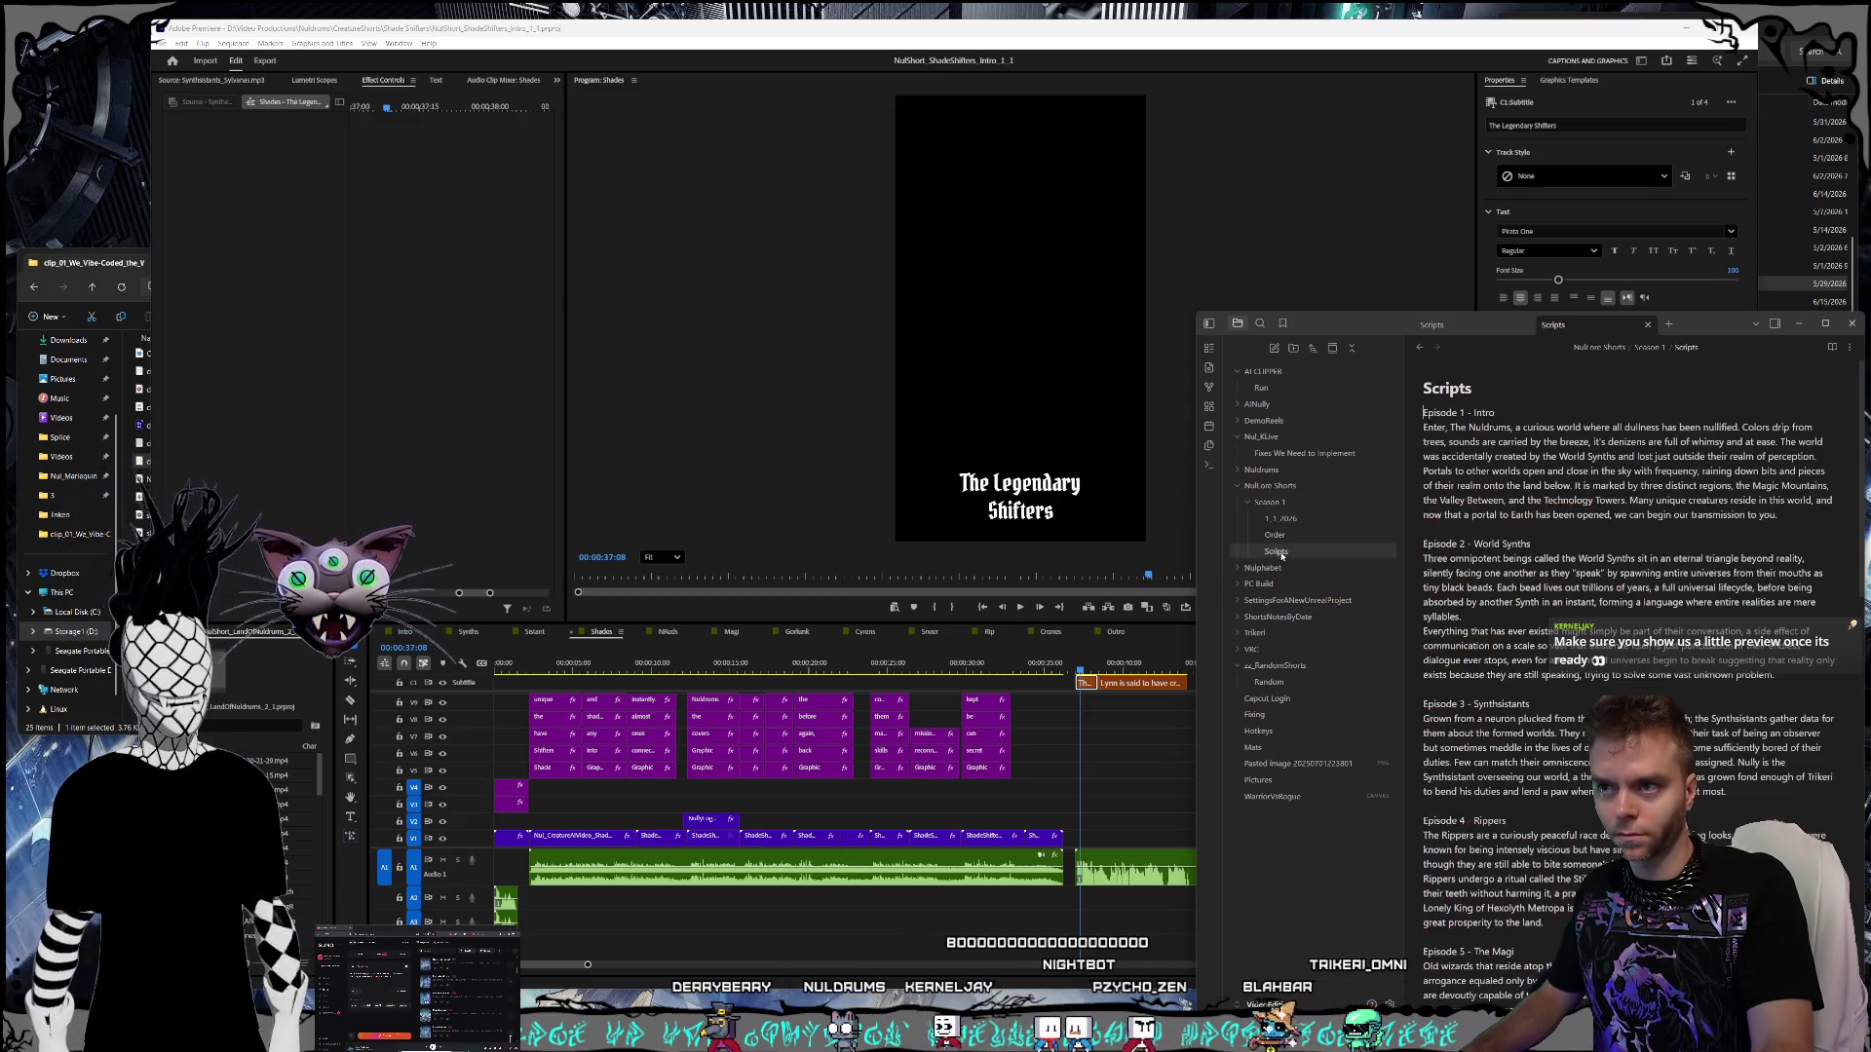
# - Scroll through the Scripts episodes and compare them with the Order note
pyautogui.scroll(-6, 1628, 682)
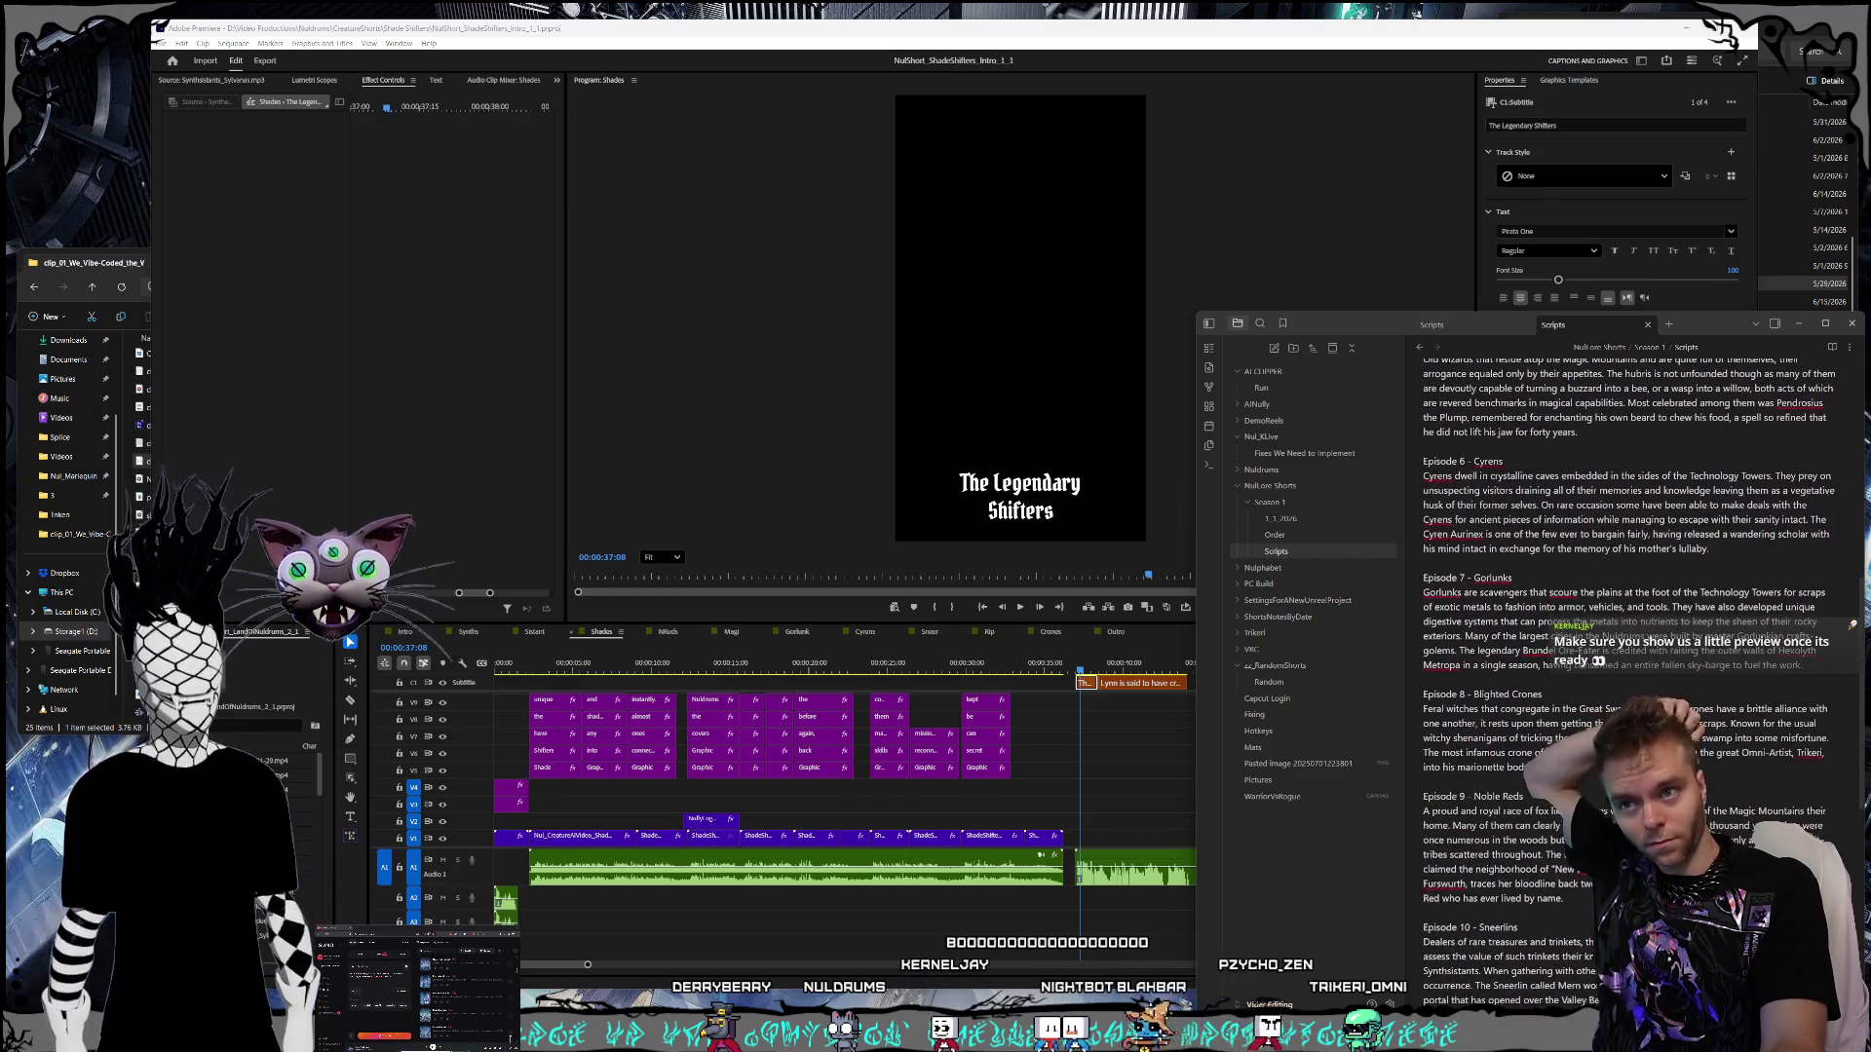
pyautogui.scroll(-3, 1628, 584)
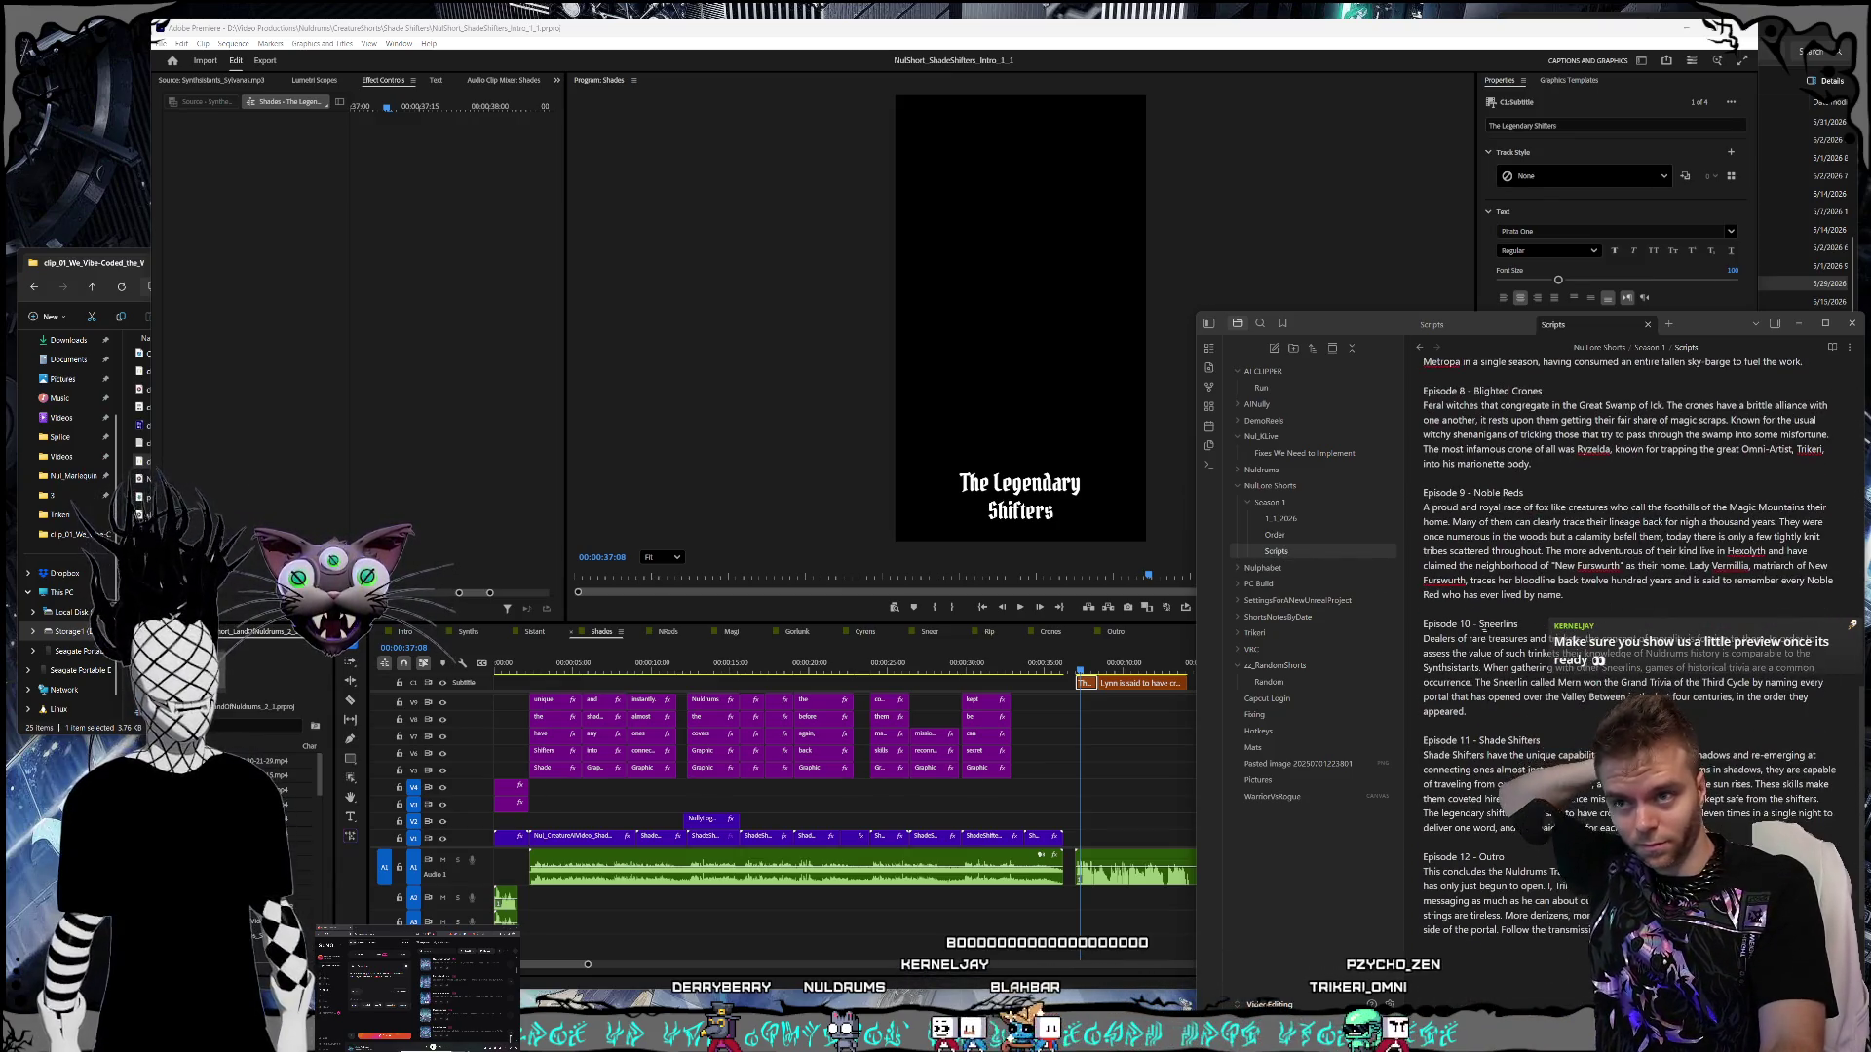
pyautogui.click(1292, 537)
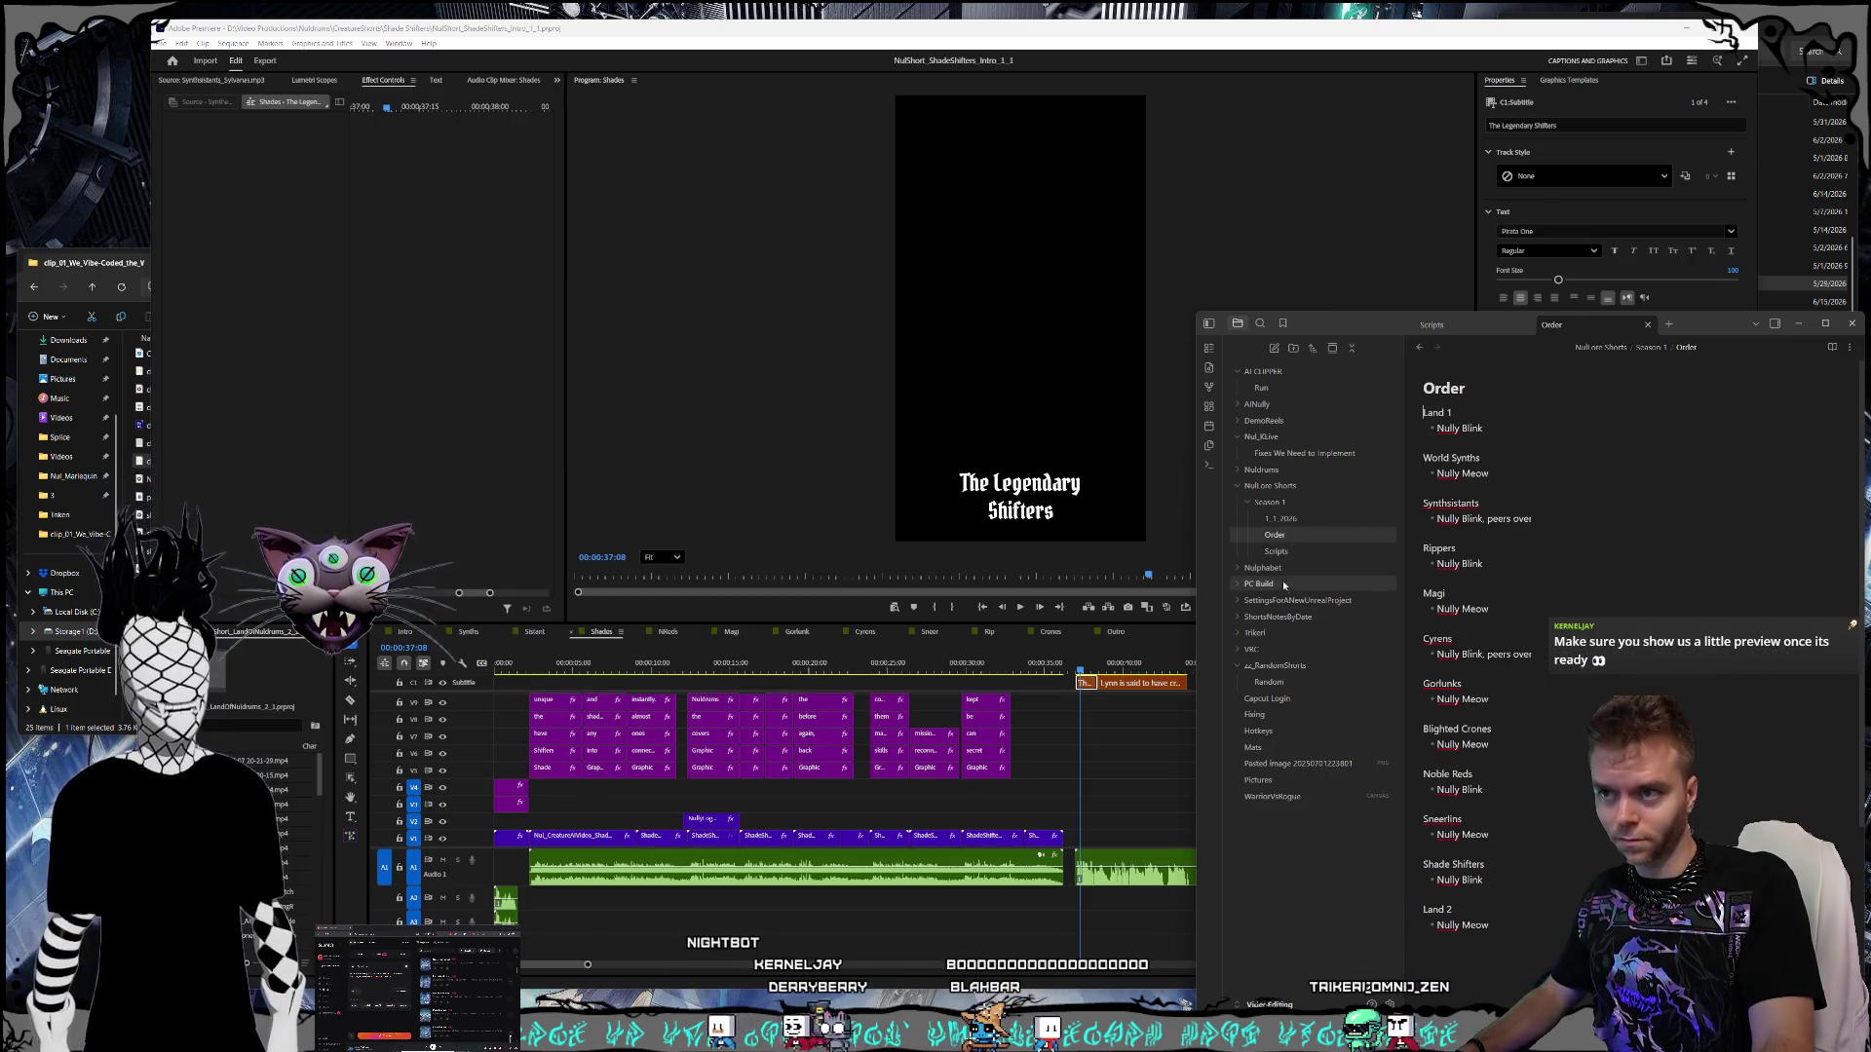
pyautogui.click(1276, 552)
pyautogui.scroll(-10, 1627, 585)
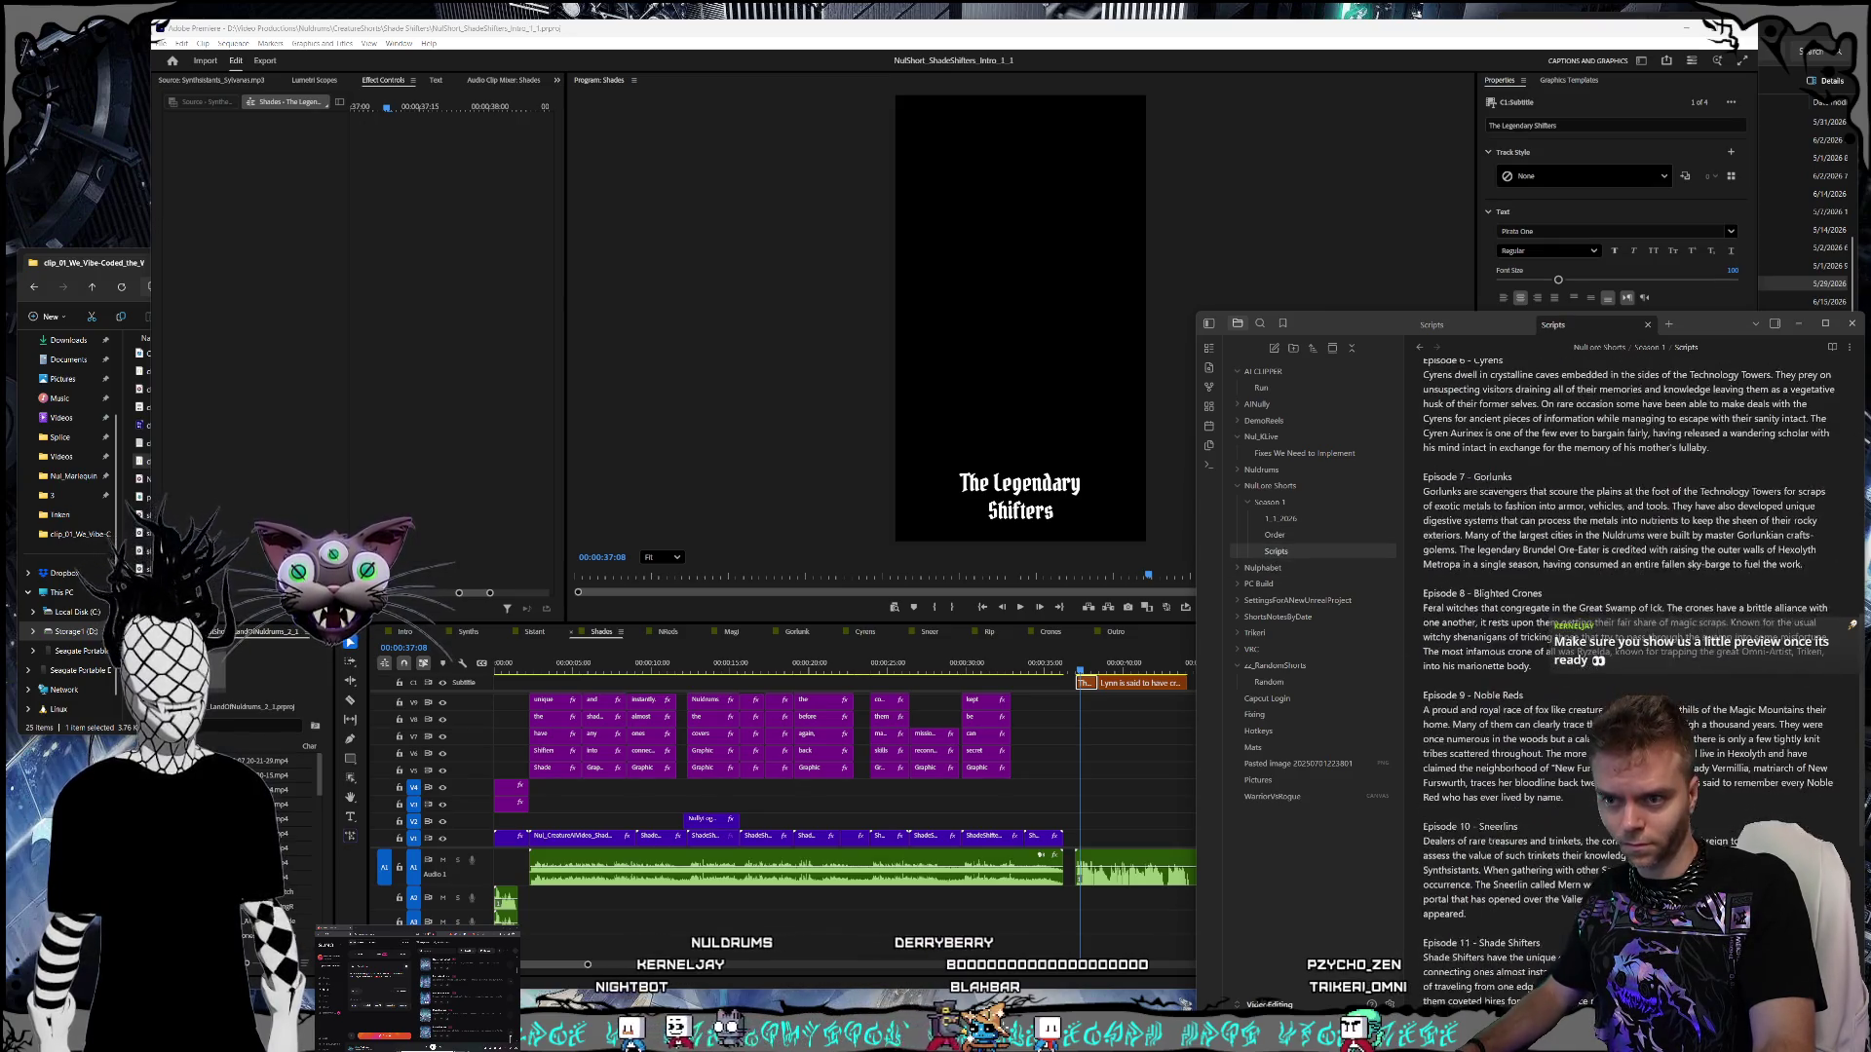
pyautogui.scroll(10, 1598, 724)
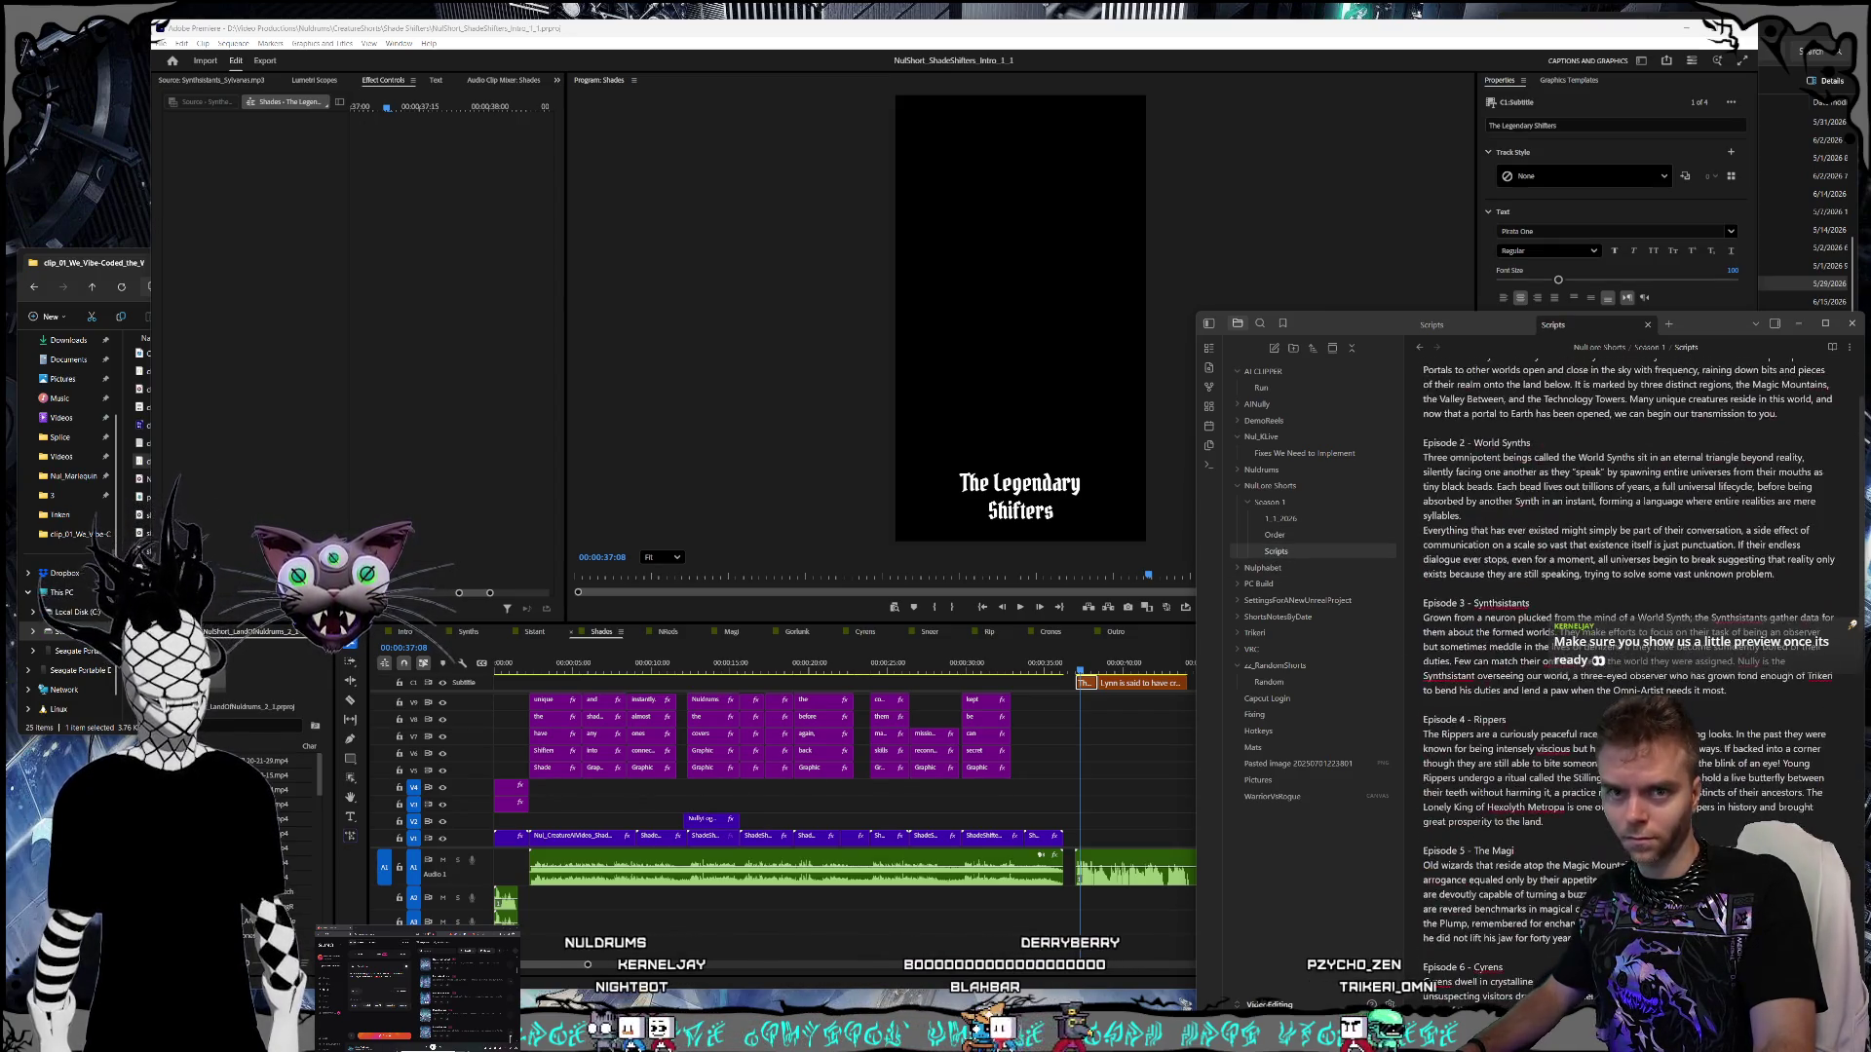
pyautogui.scroll(5, 1657, 706)
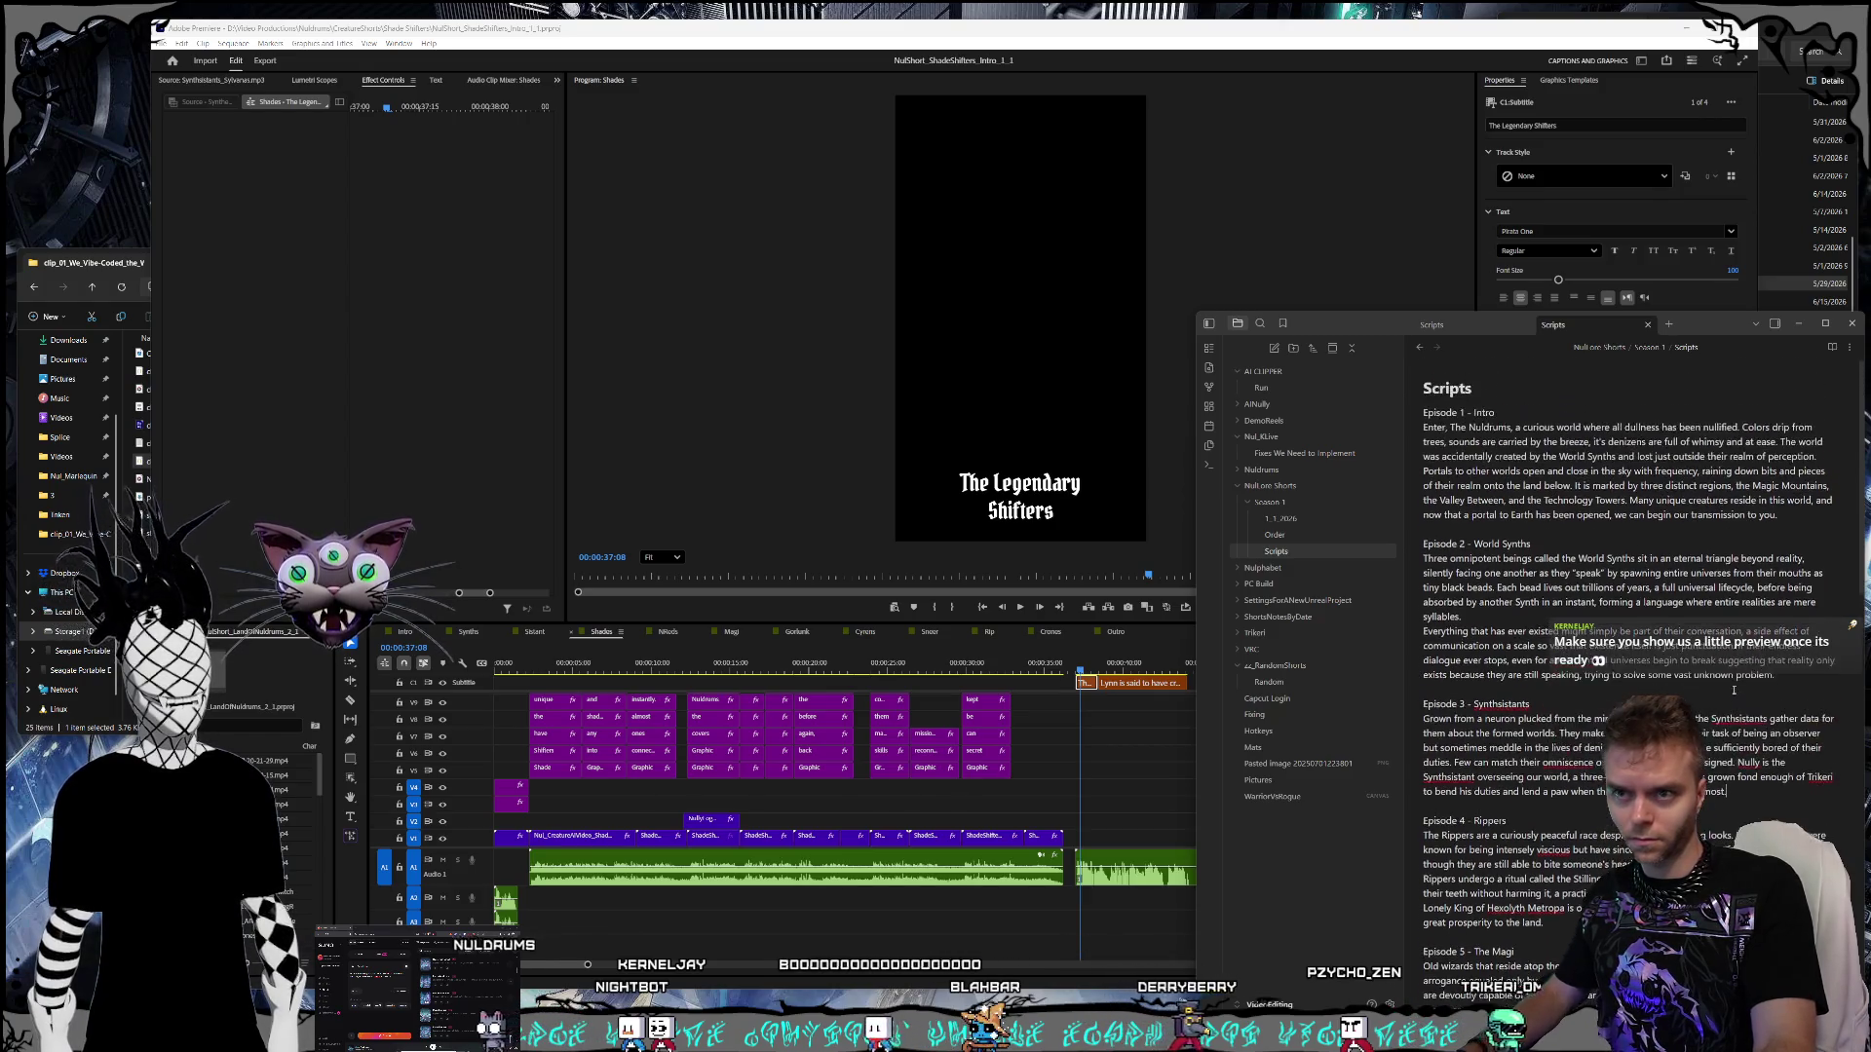
pyautogui.scroll(-5, 1732, 692)
pyautogui.scroll(-2, 1732, 692)
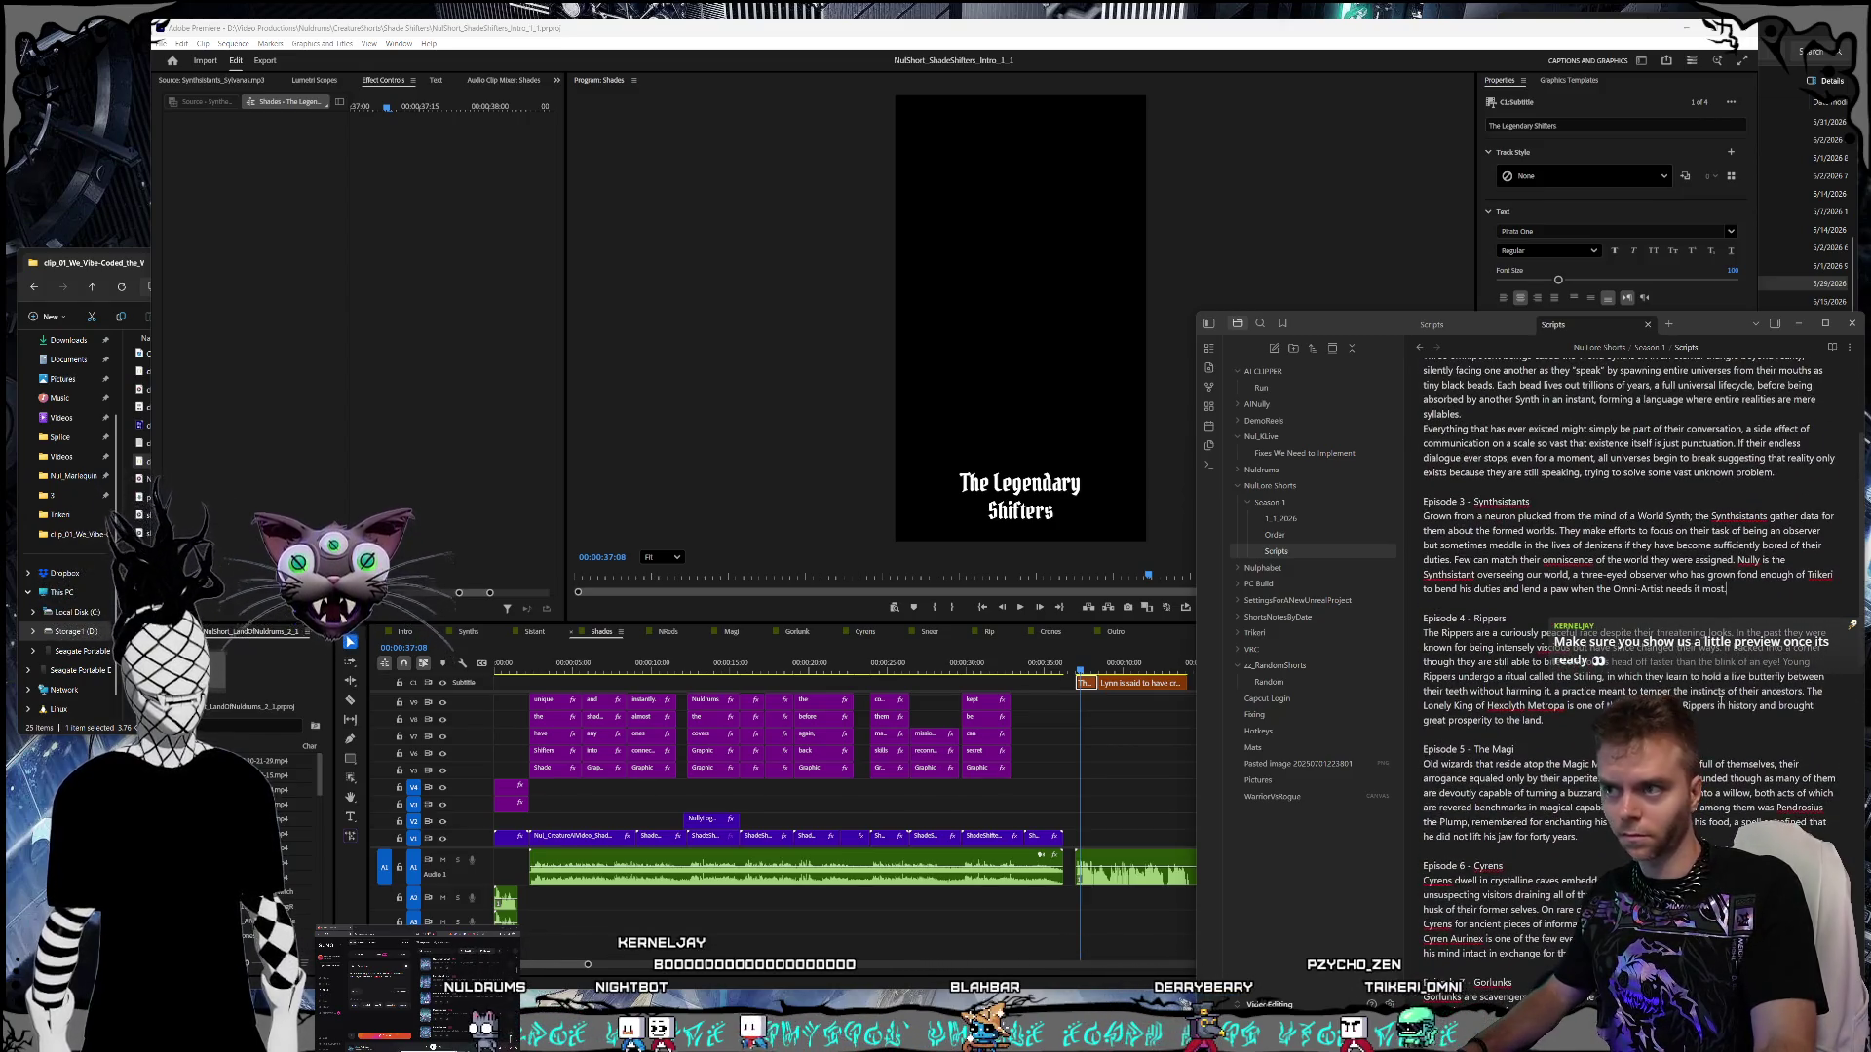
pyautogui.scroll(-3, 1722, 701)
pyautogui.scroll(3, 1722, 700)
# - Return to Premiere Pro and open the Rip sequence in the timeline
pyautogui.click(1570, 720)
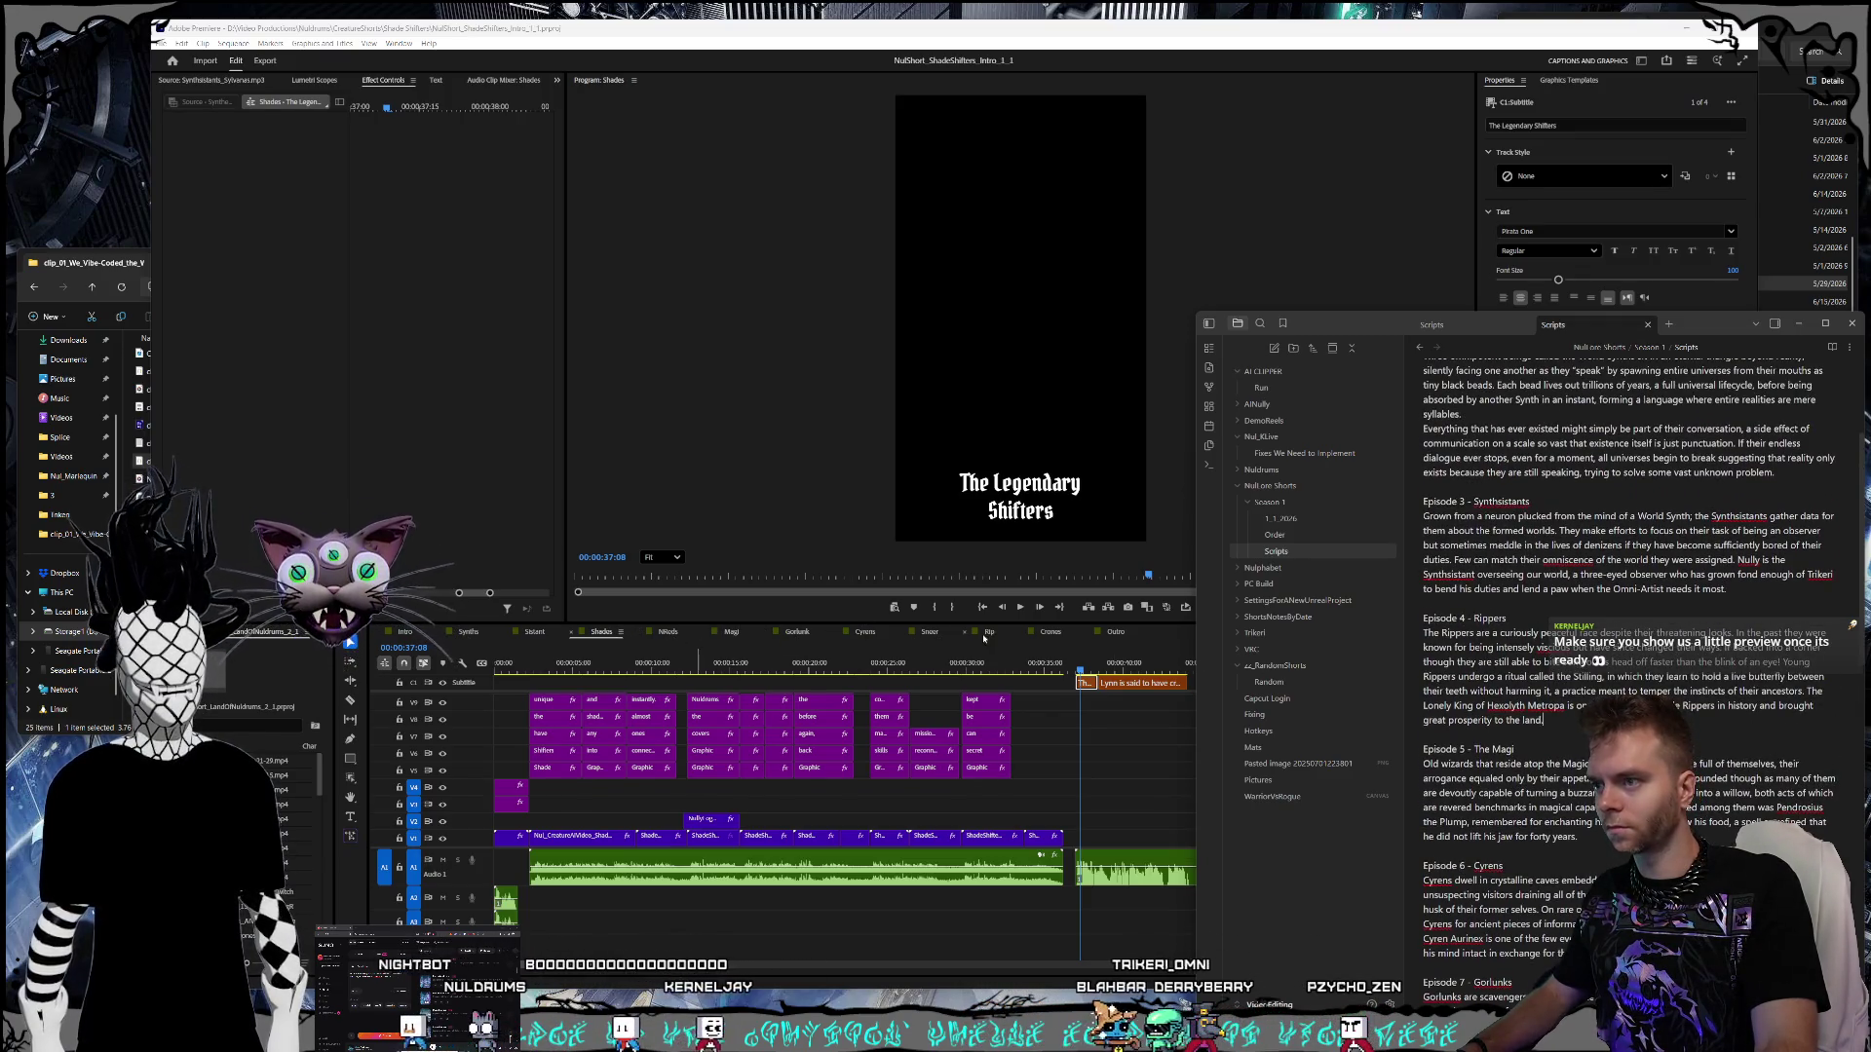
pyautogui.click(984, 638)
pyautogui.click(921, 634)
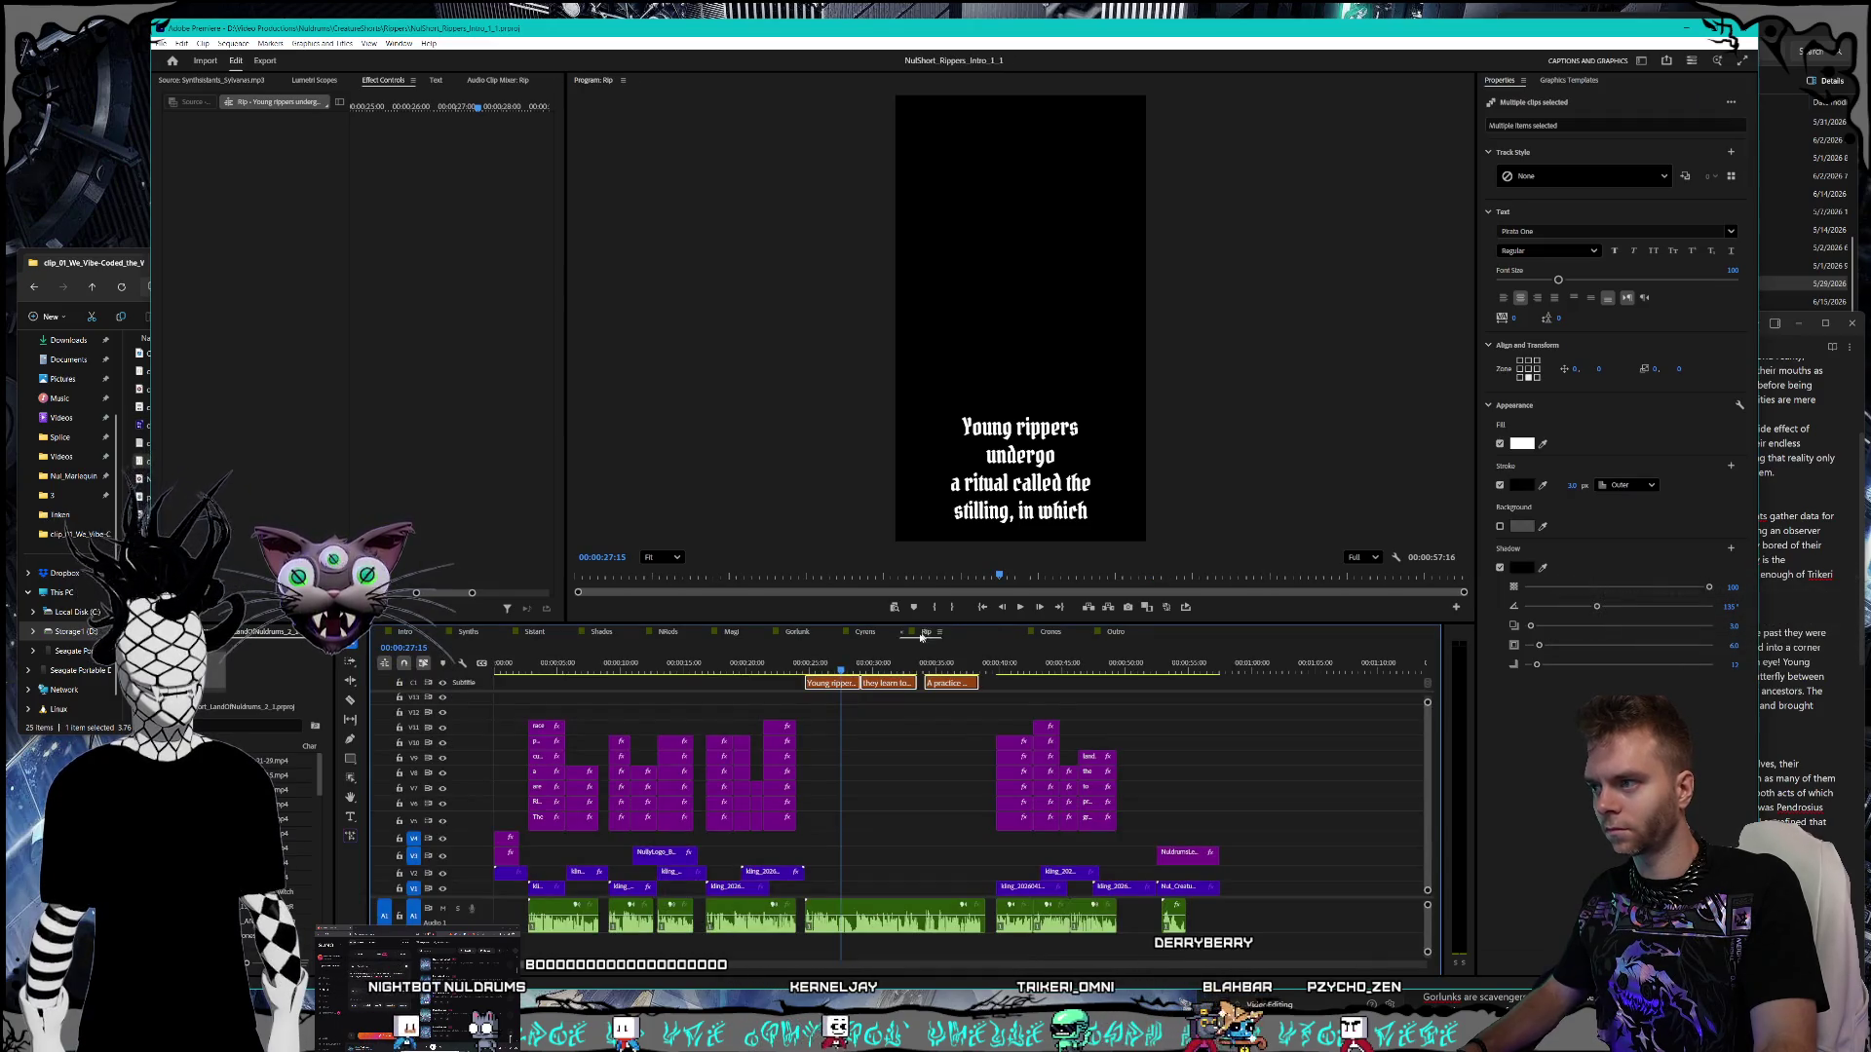
# - Place the Rip sequence tab right after Sistant, then look through the Shades, Crones and NReds sequences
pyautogui.moveTo(921, 633); pyautogui.dragTo(600, 633)
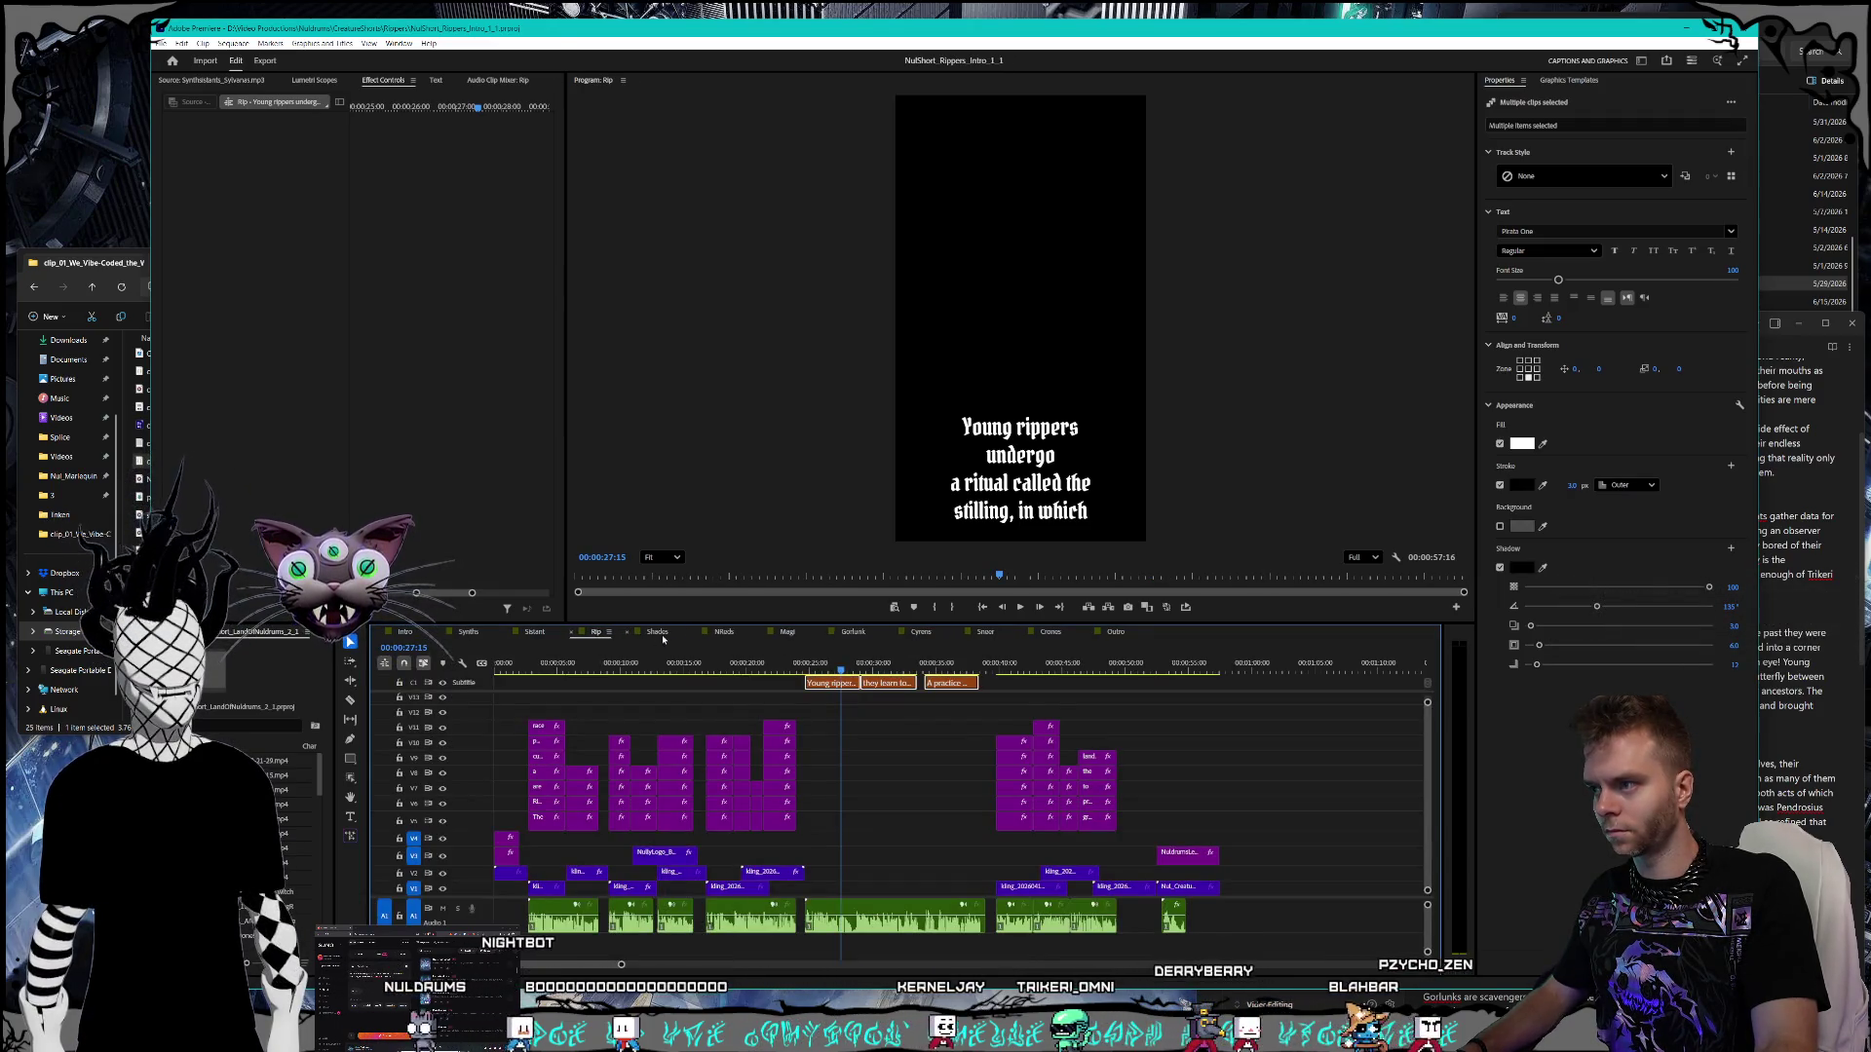
pyautogui.click(657, 633)
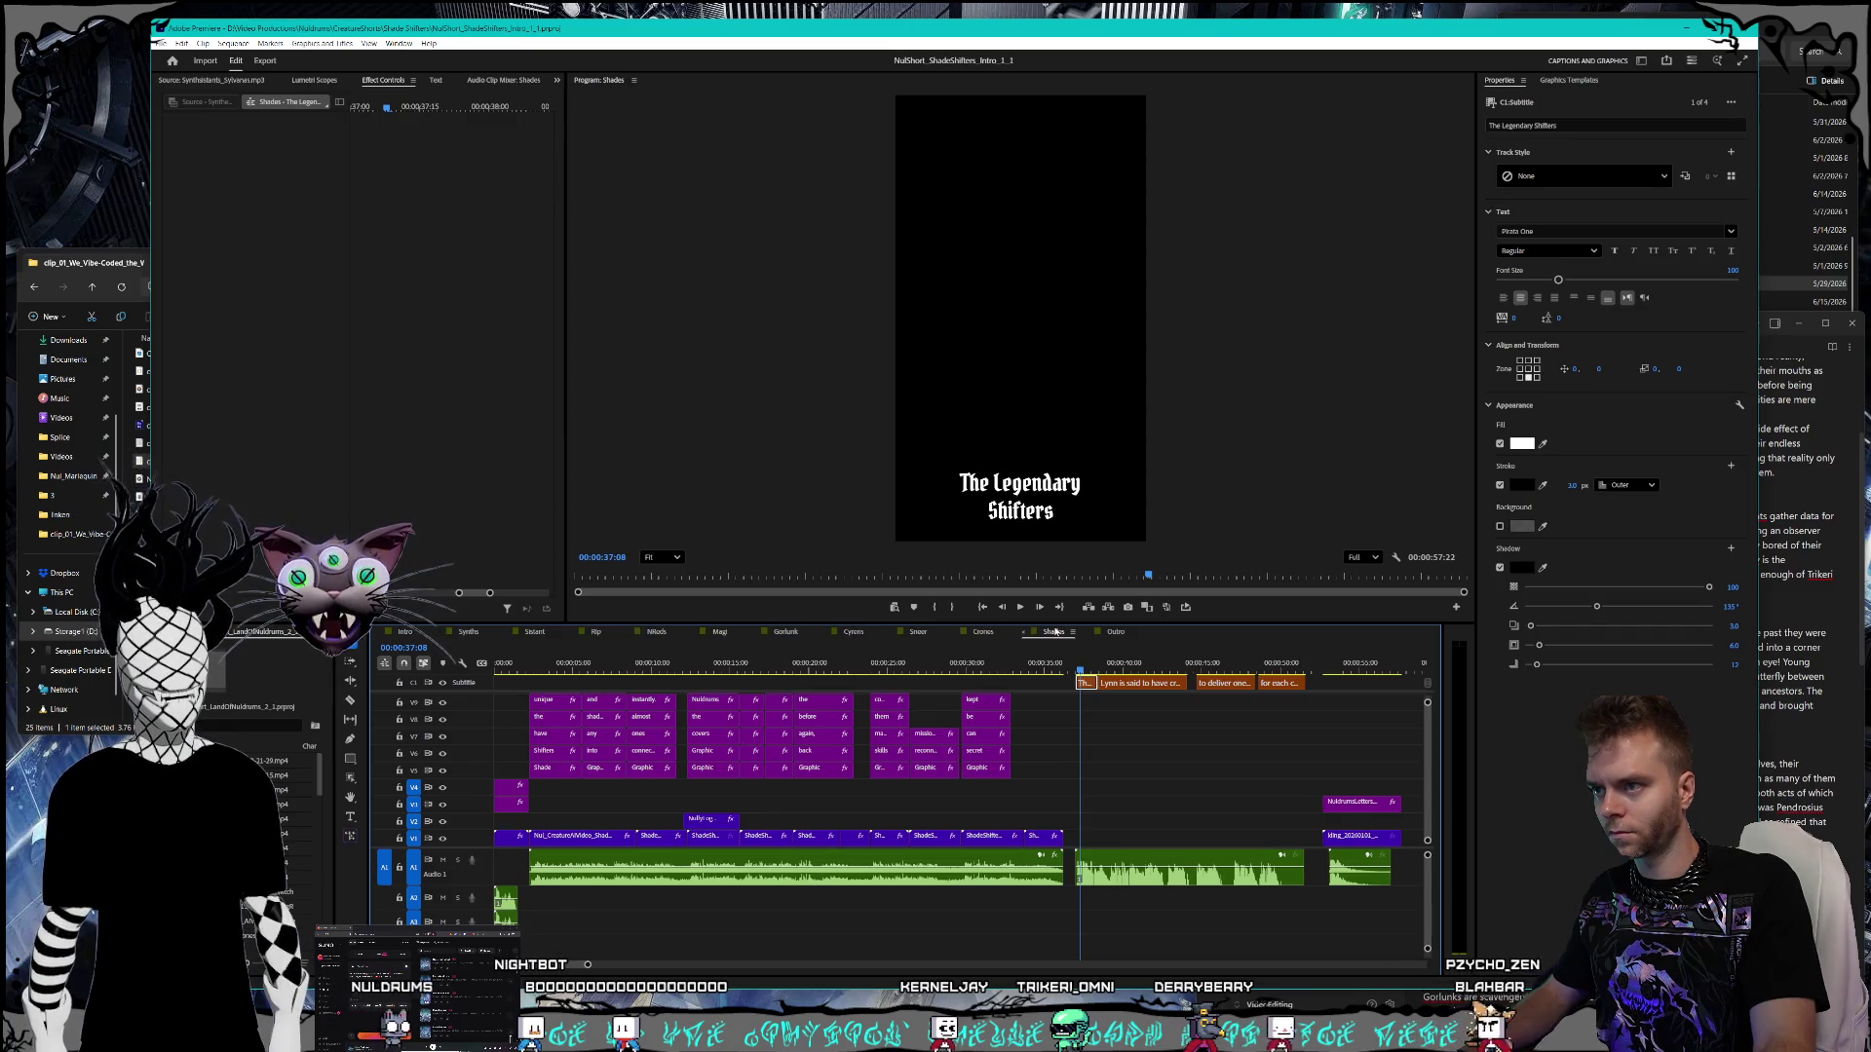
pyautogui.click(986, 633)
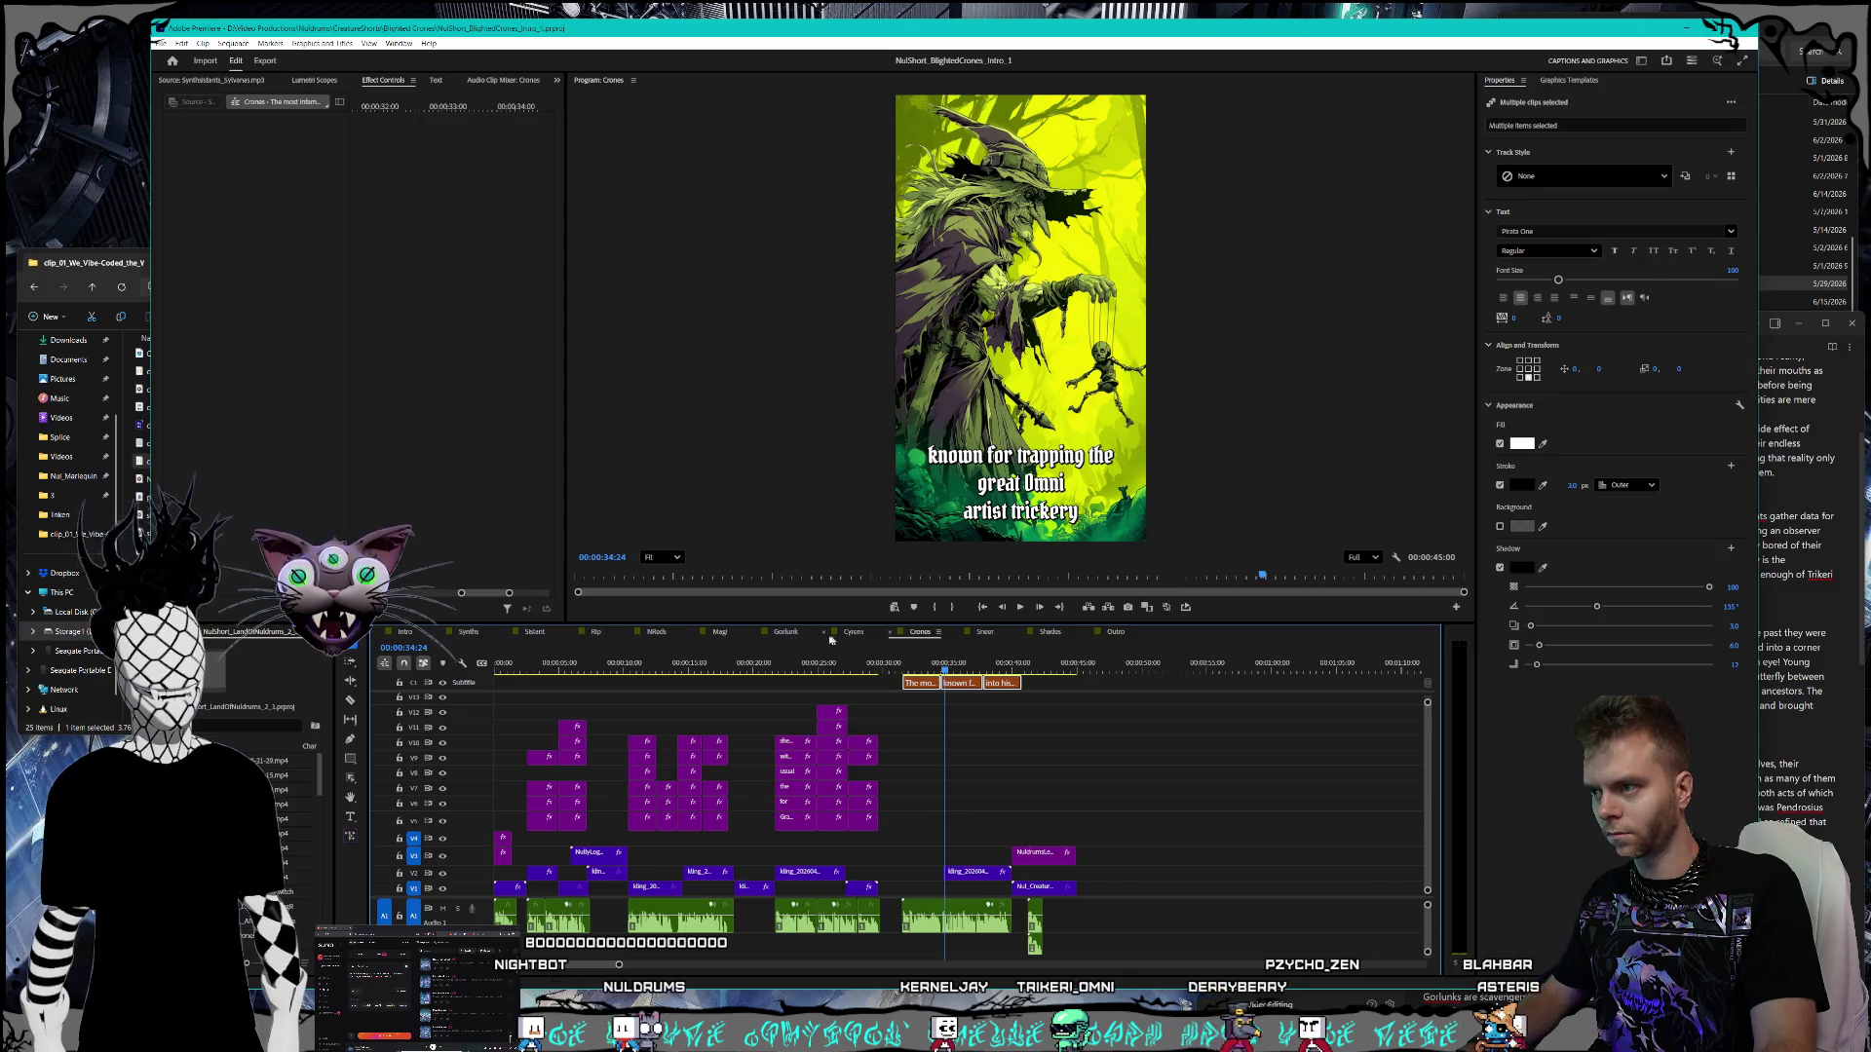
pyautogui.moveTo(669, 633); pyautogui.dragTo(853, 634)
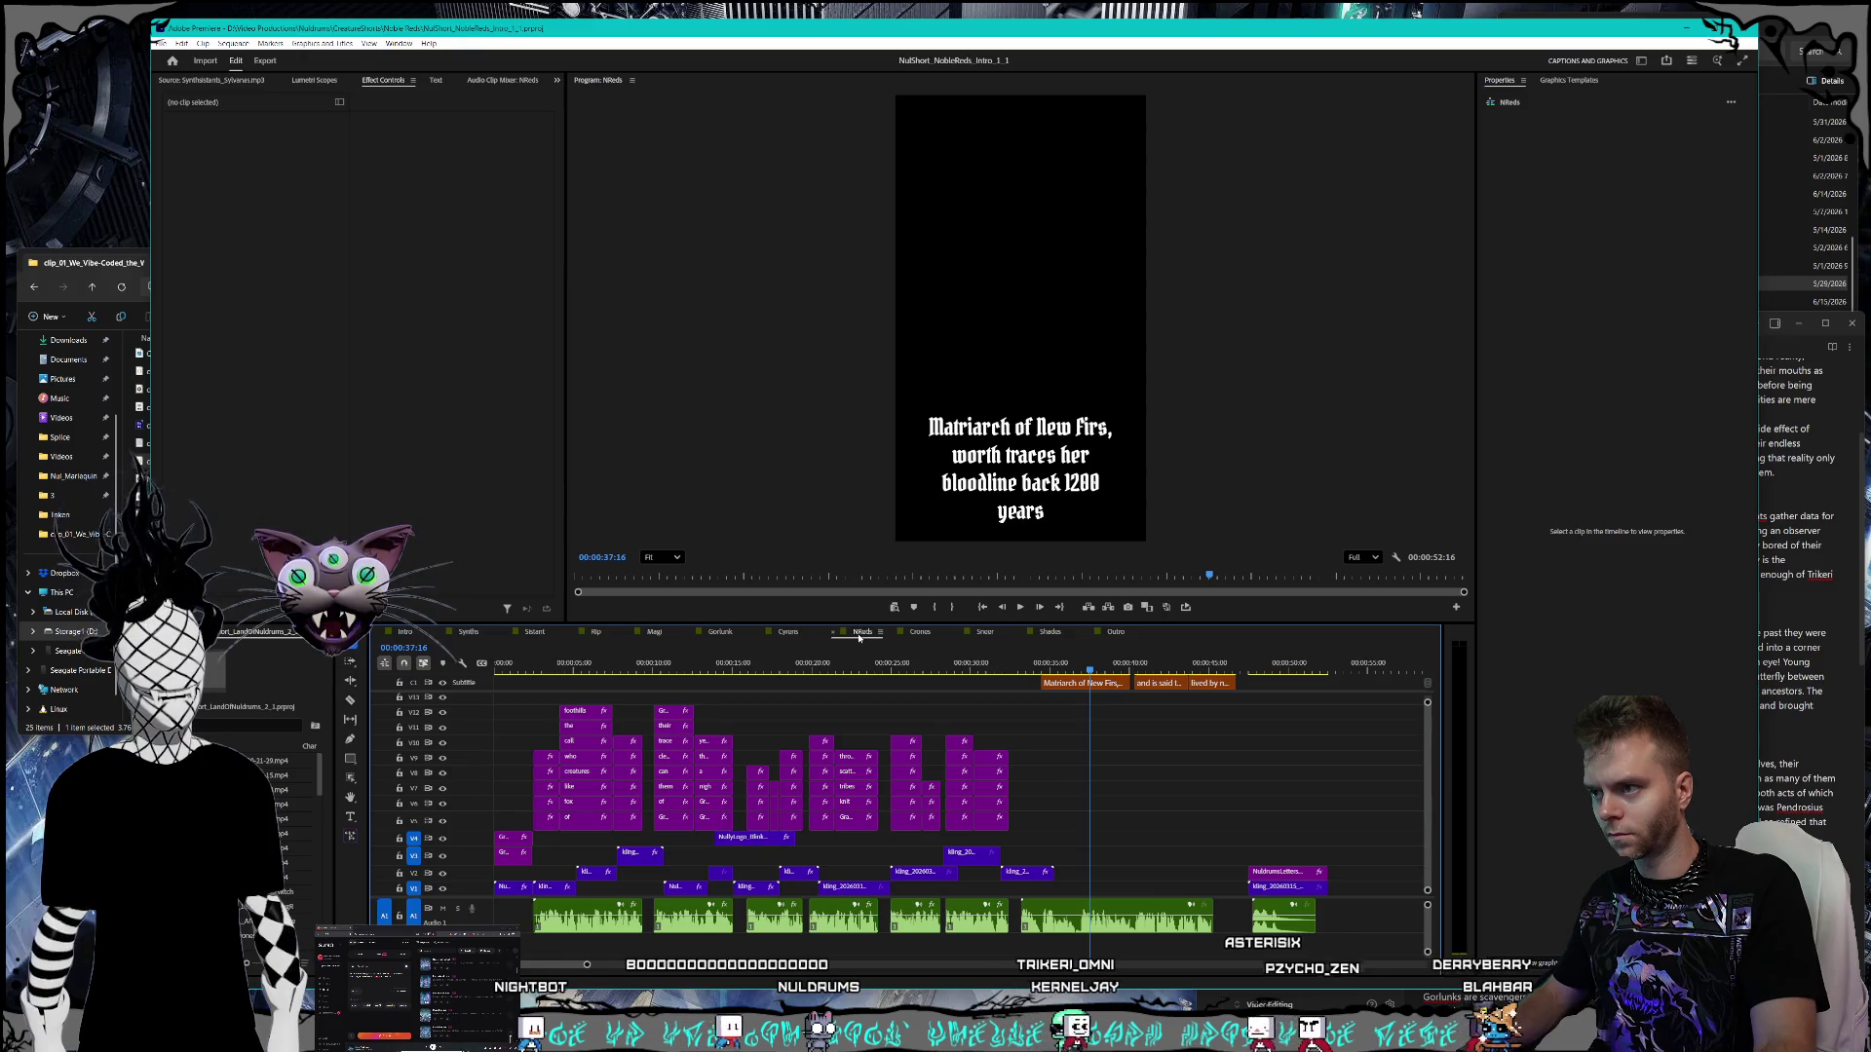
pyautogui.click(1779, 661)
pyautogui.scroll(-3, 1560, 594)
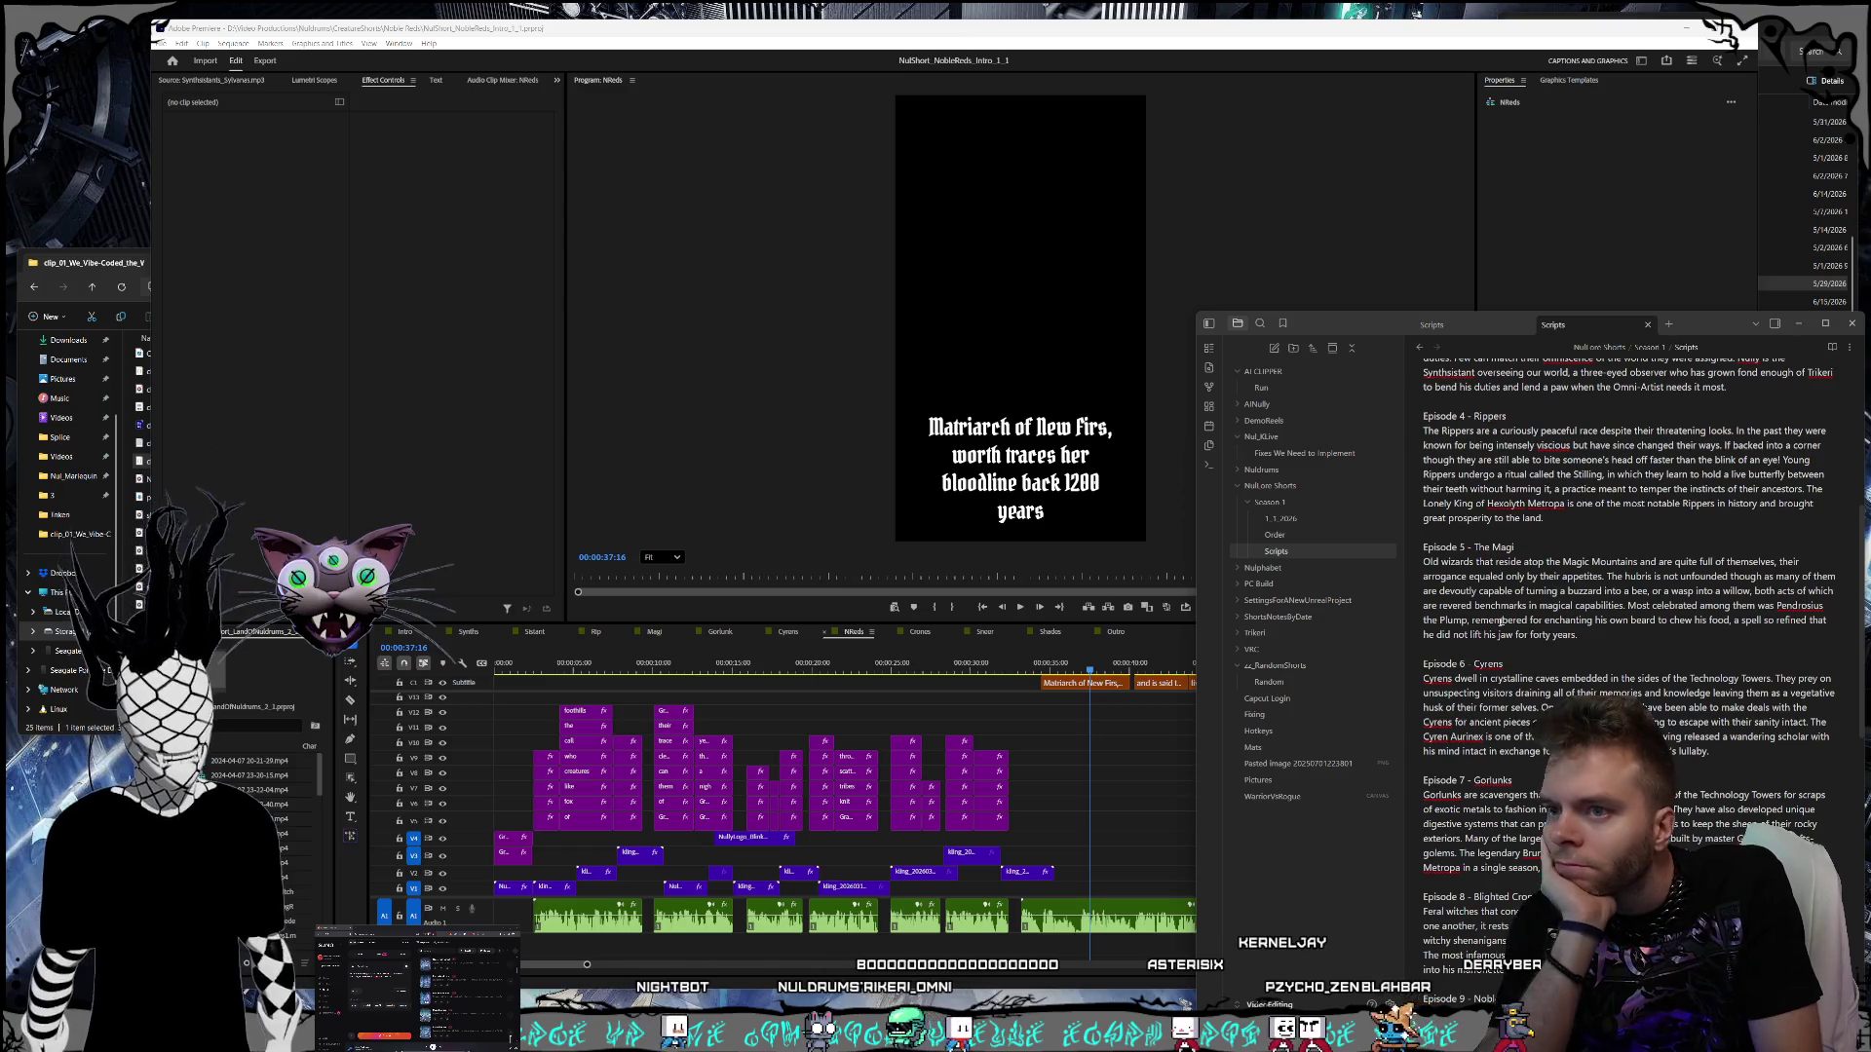
# - View the Cyrens and Crones sequences and scroll the Obsidian script notes to check wording
pyautogui.click(788, 634)
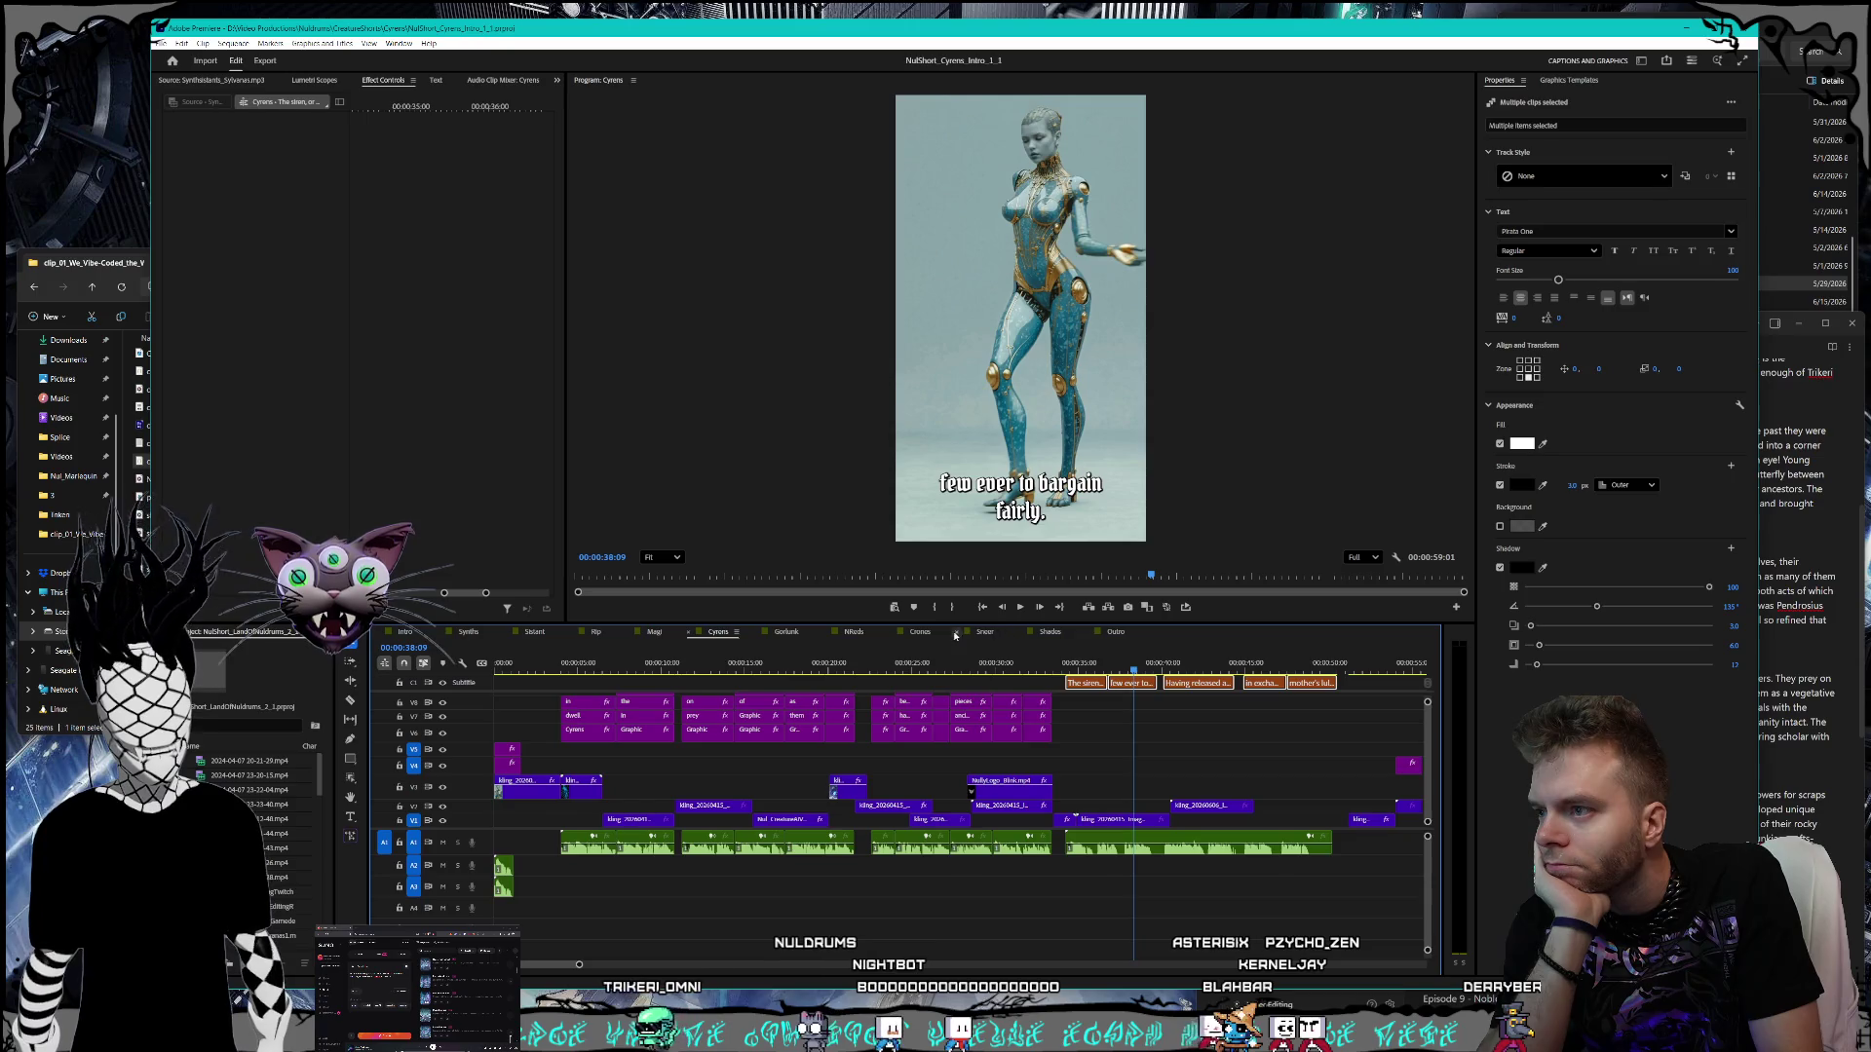
pyautogui.click(920, 633)
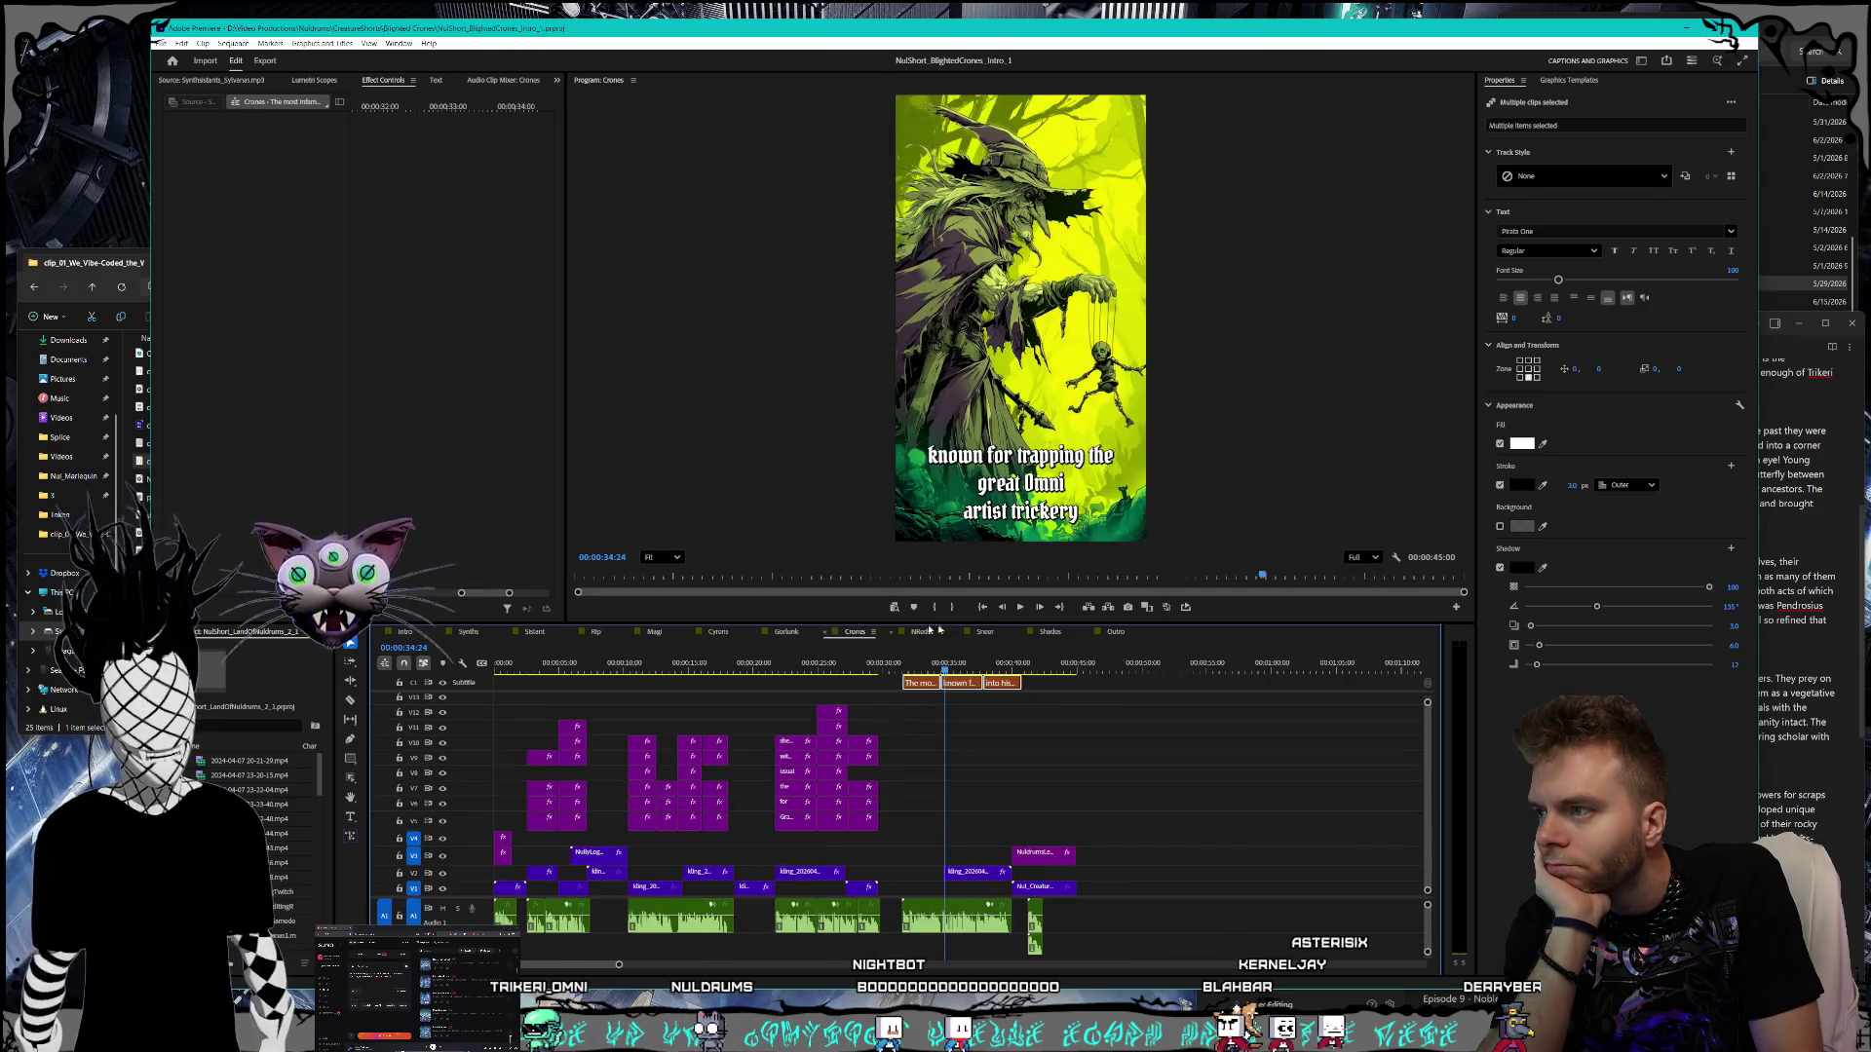
pyautogui.click(1802, 637)
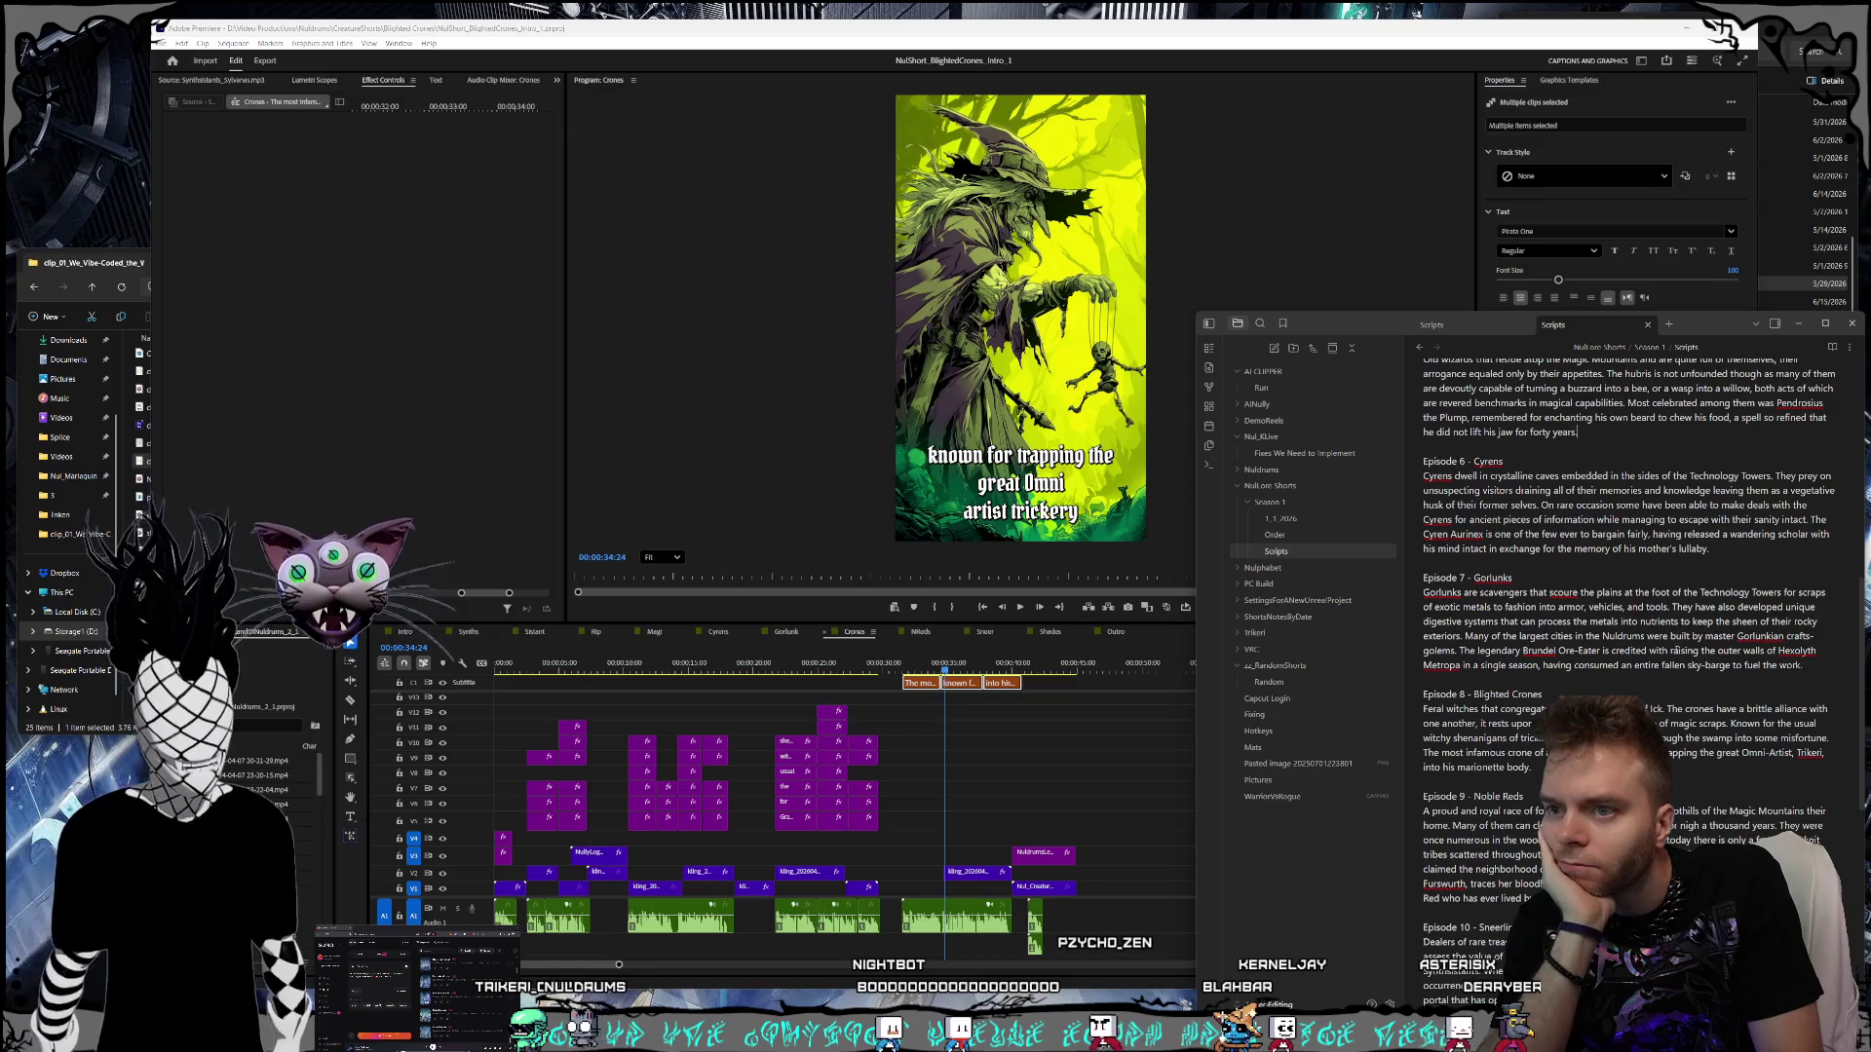
pyautogui.scroll(-2, 1675, 651)
pyautogui.scroll(-2, 1669, 638)
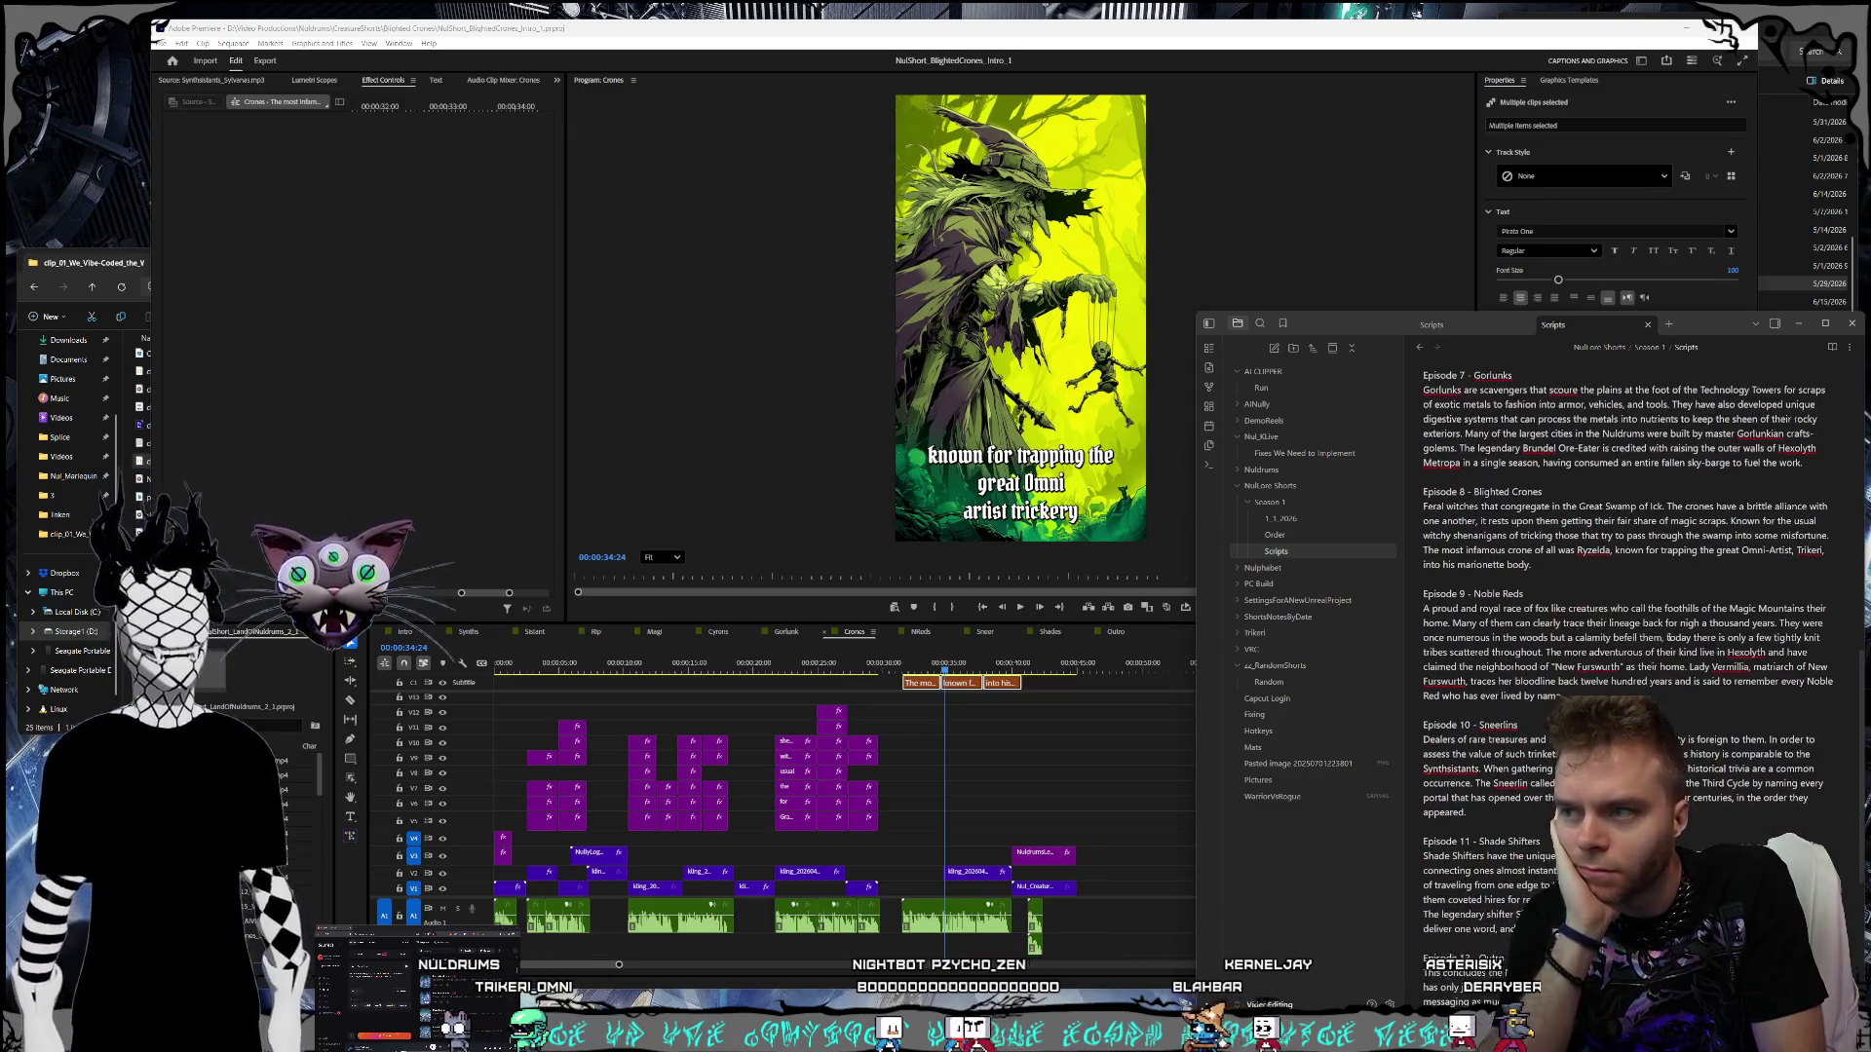
pyautogui.scroll(-2, 1666, 631)
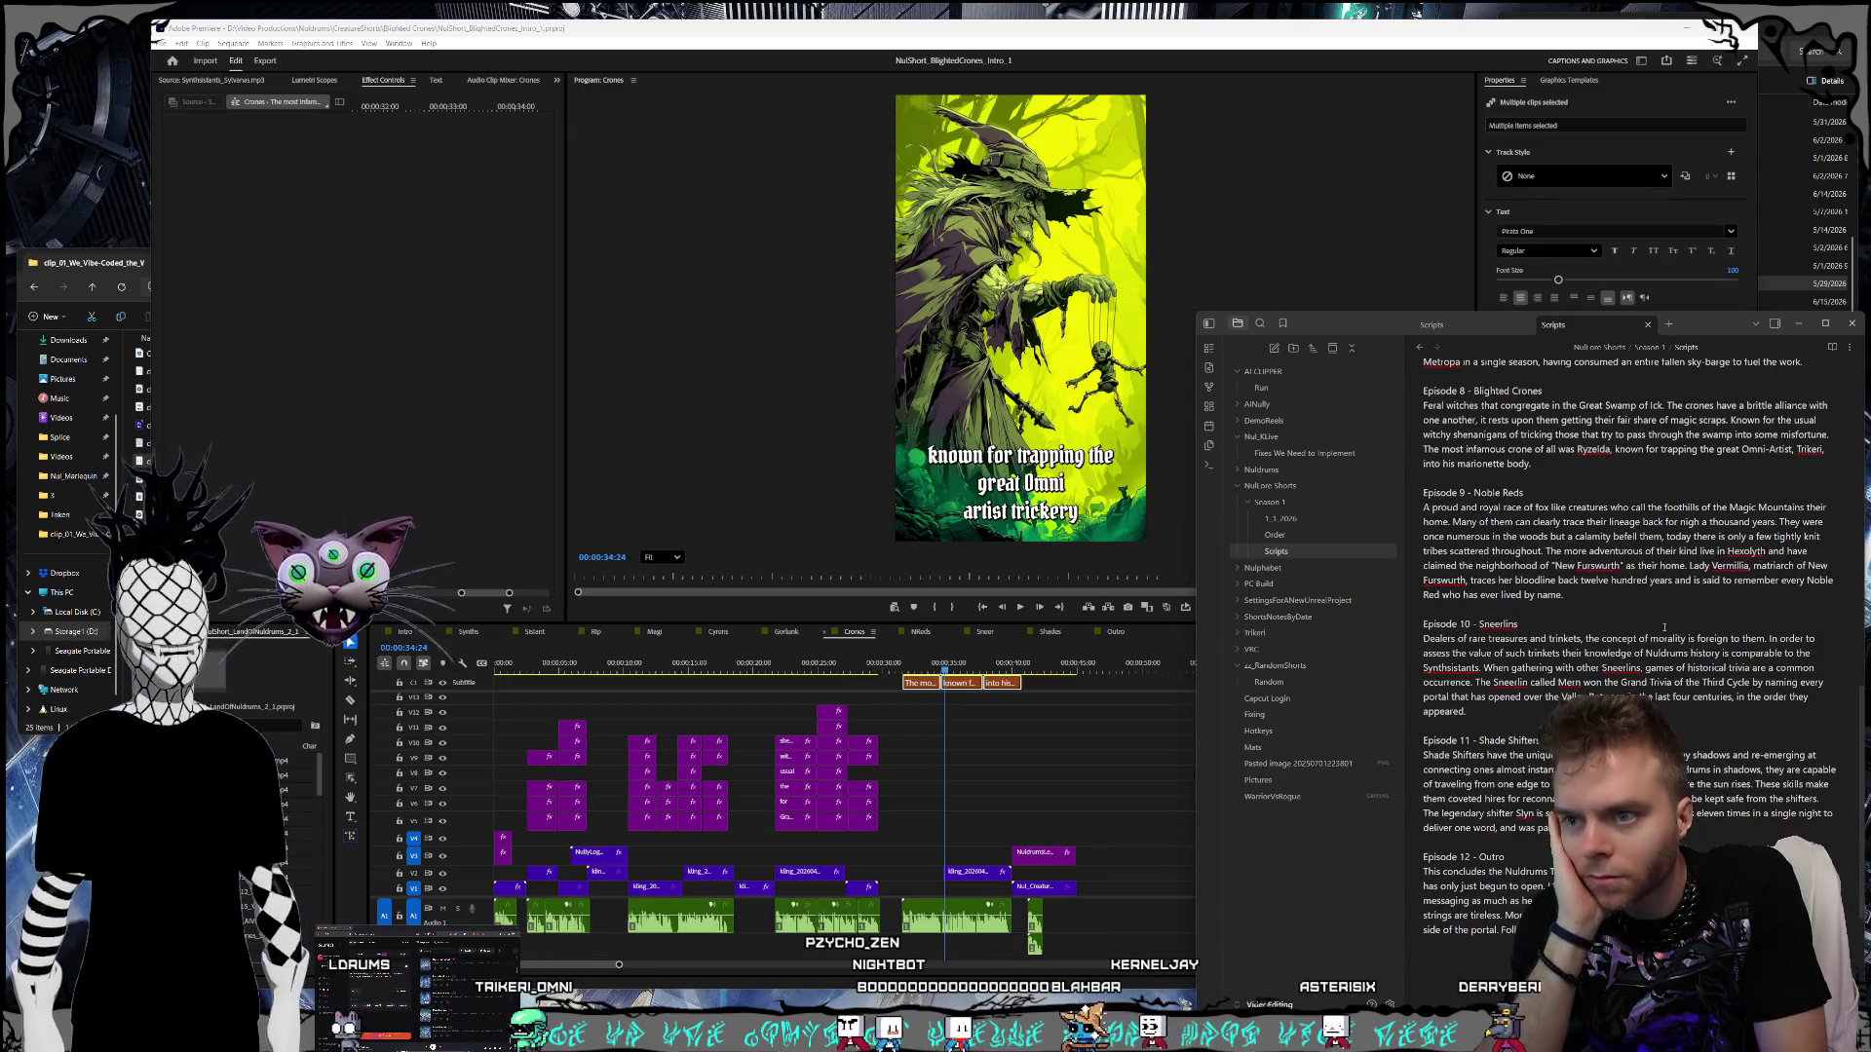
pyautogui.scroll(2, 1506, 624)
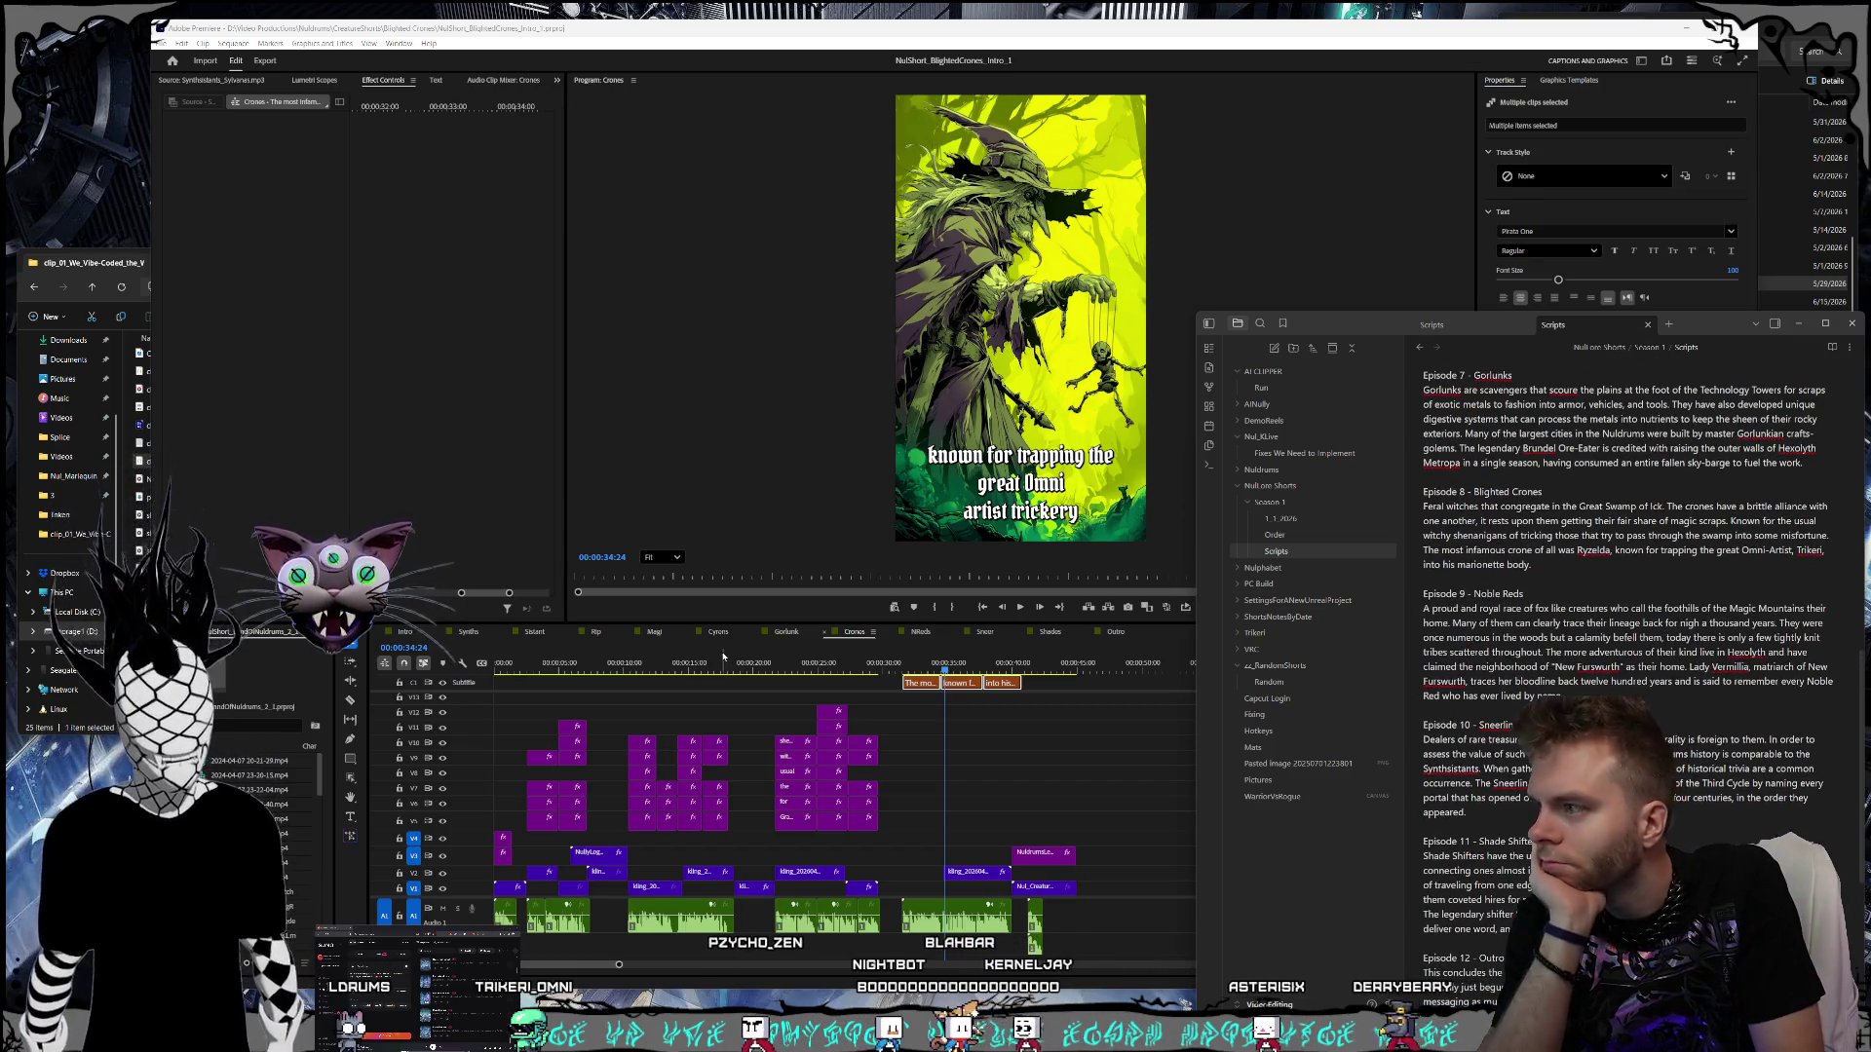
# - Return to the Rip sequence with the Rippers script alongside and select its first caption
pyautogui.click(597, 632)
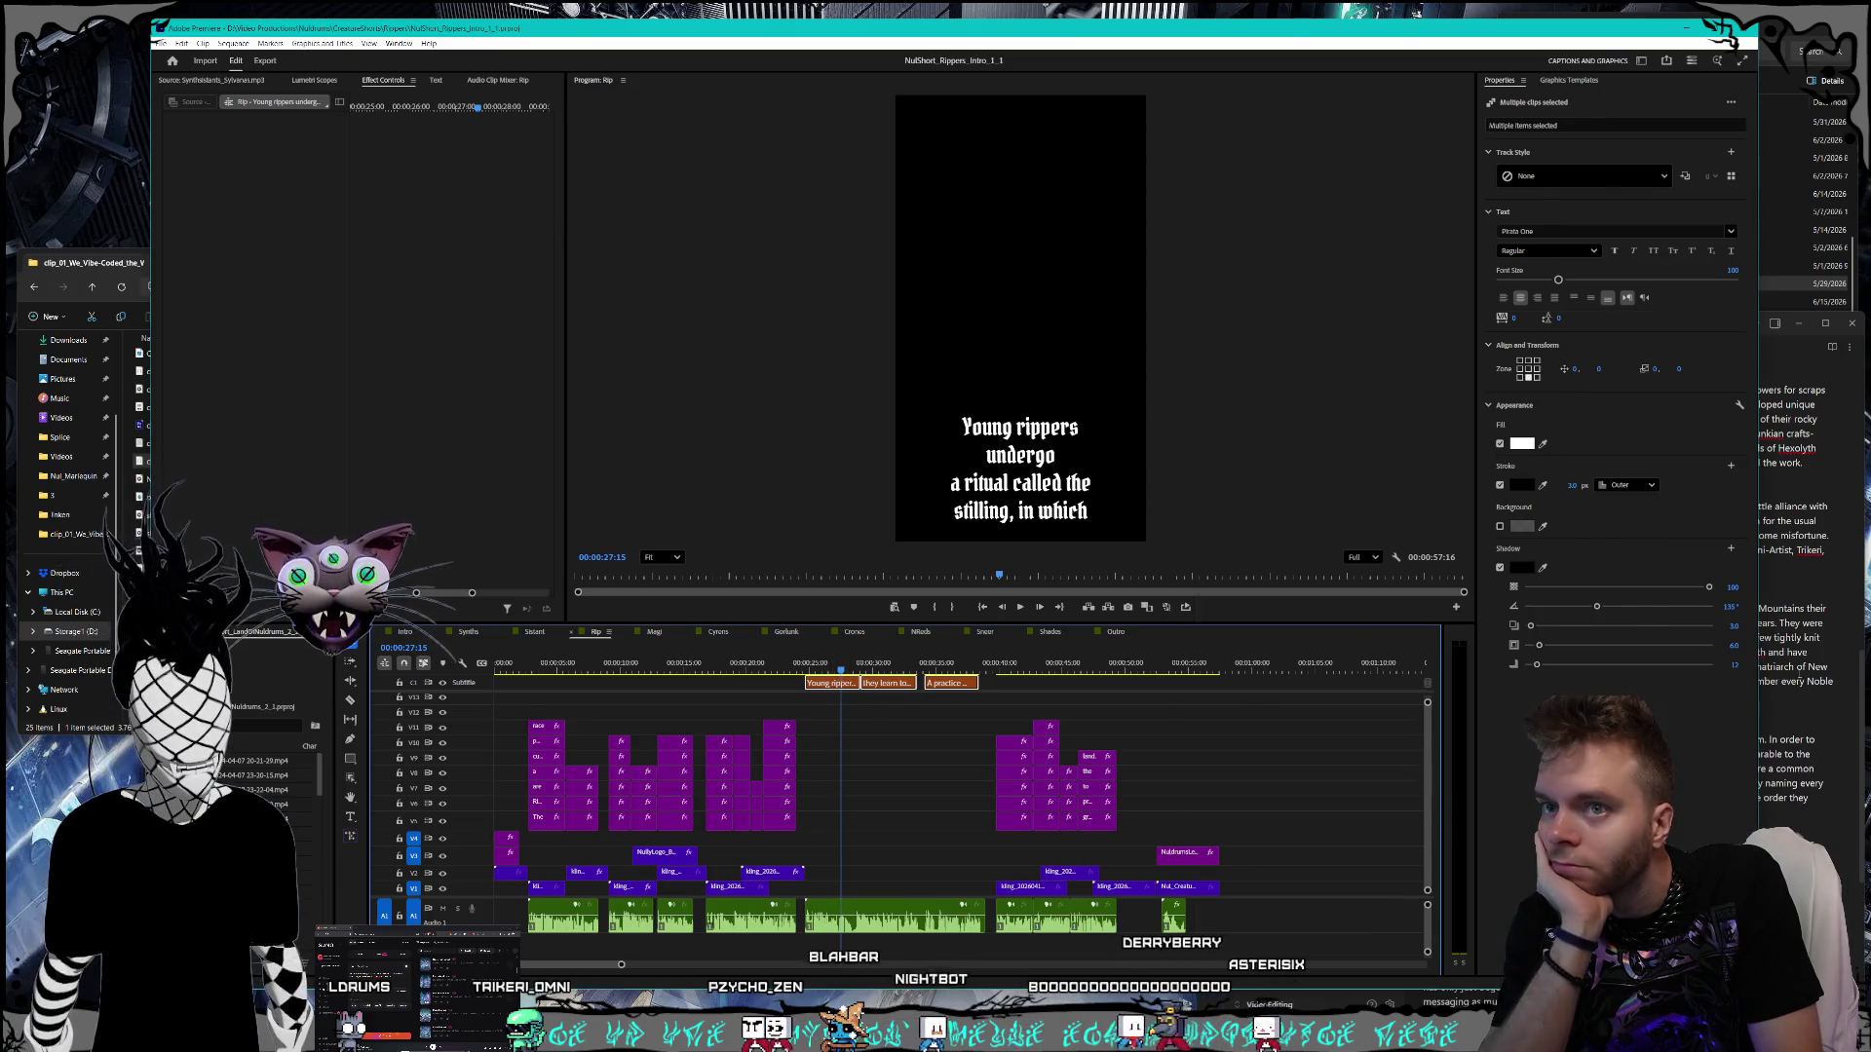
pyautogui.click(1784, 682)
pyautogui.scroll(-5, 1598, 682)
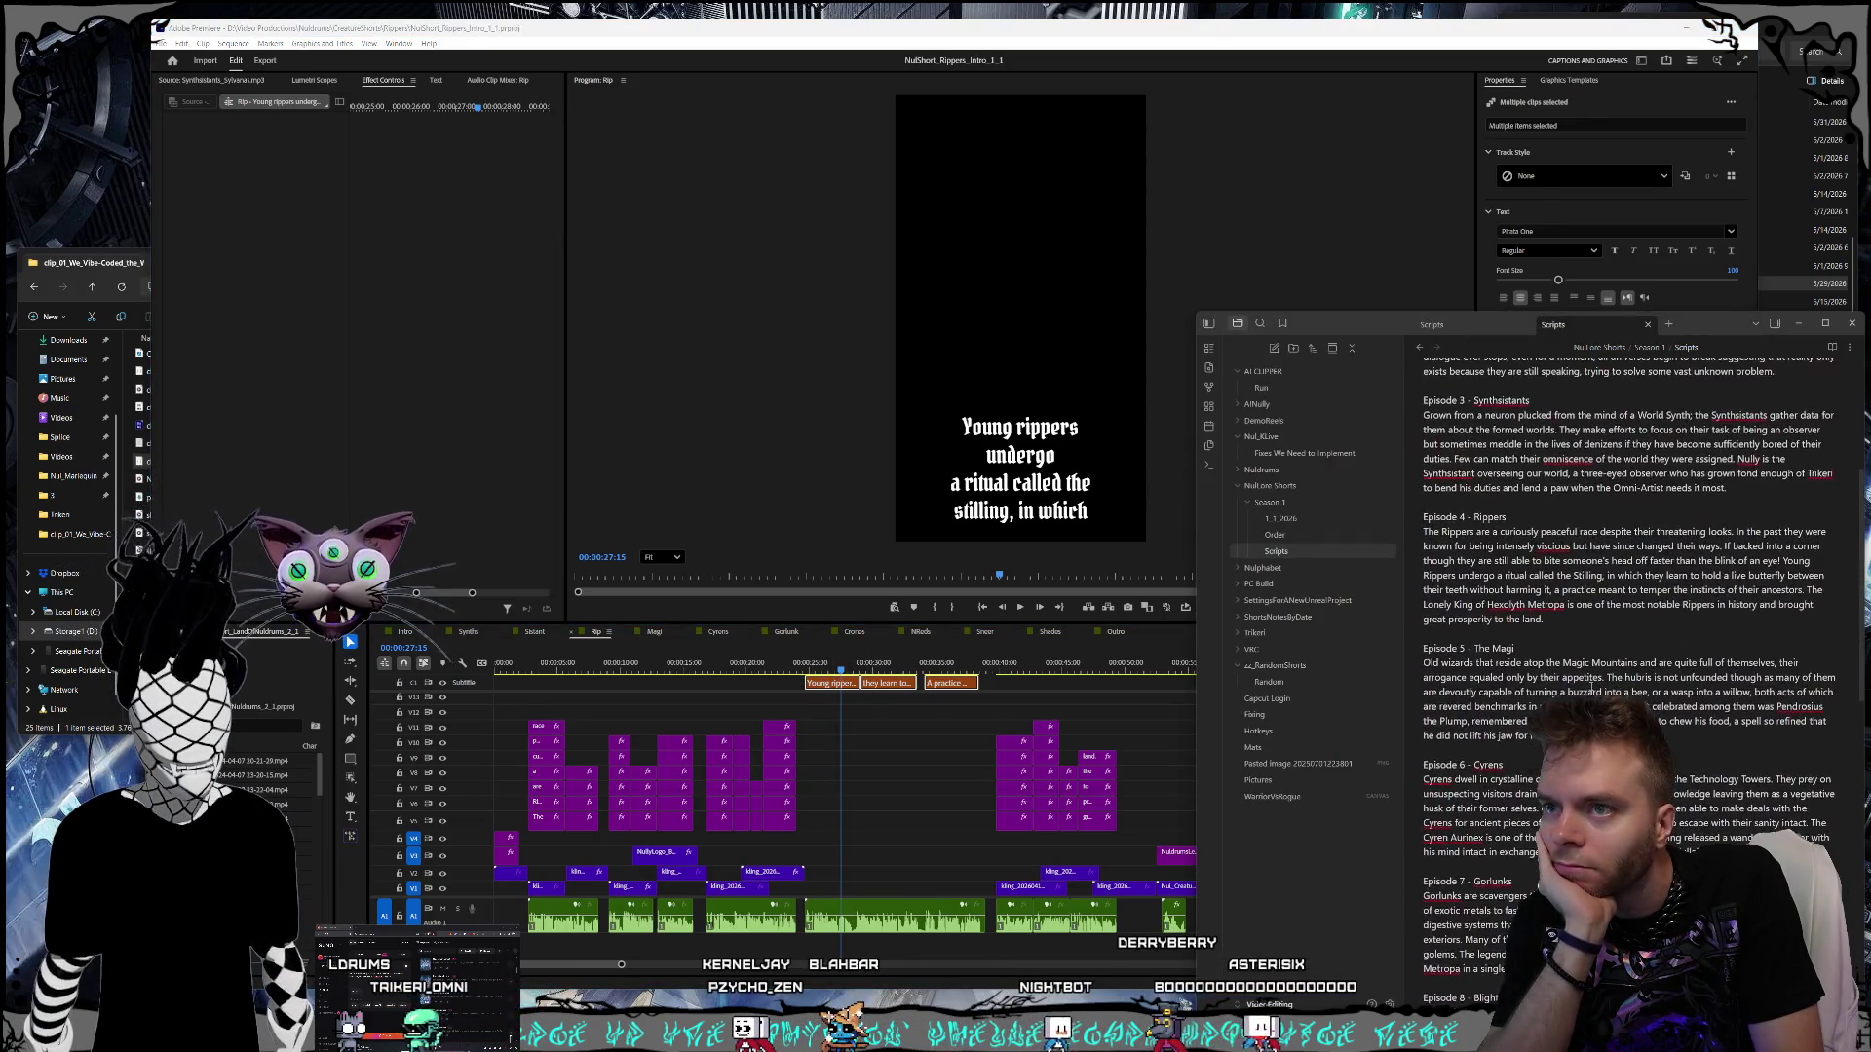
pyautogui.scroll(1, 1591, 682)
pyautogui.scroll(1, 1557, 672)
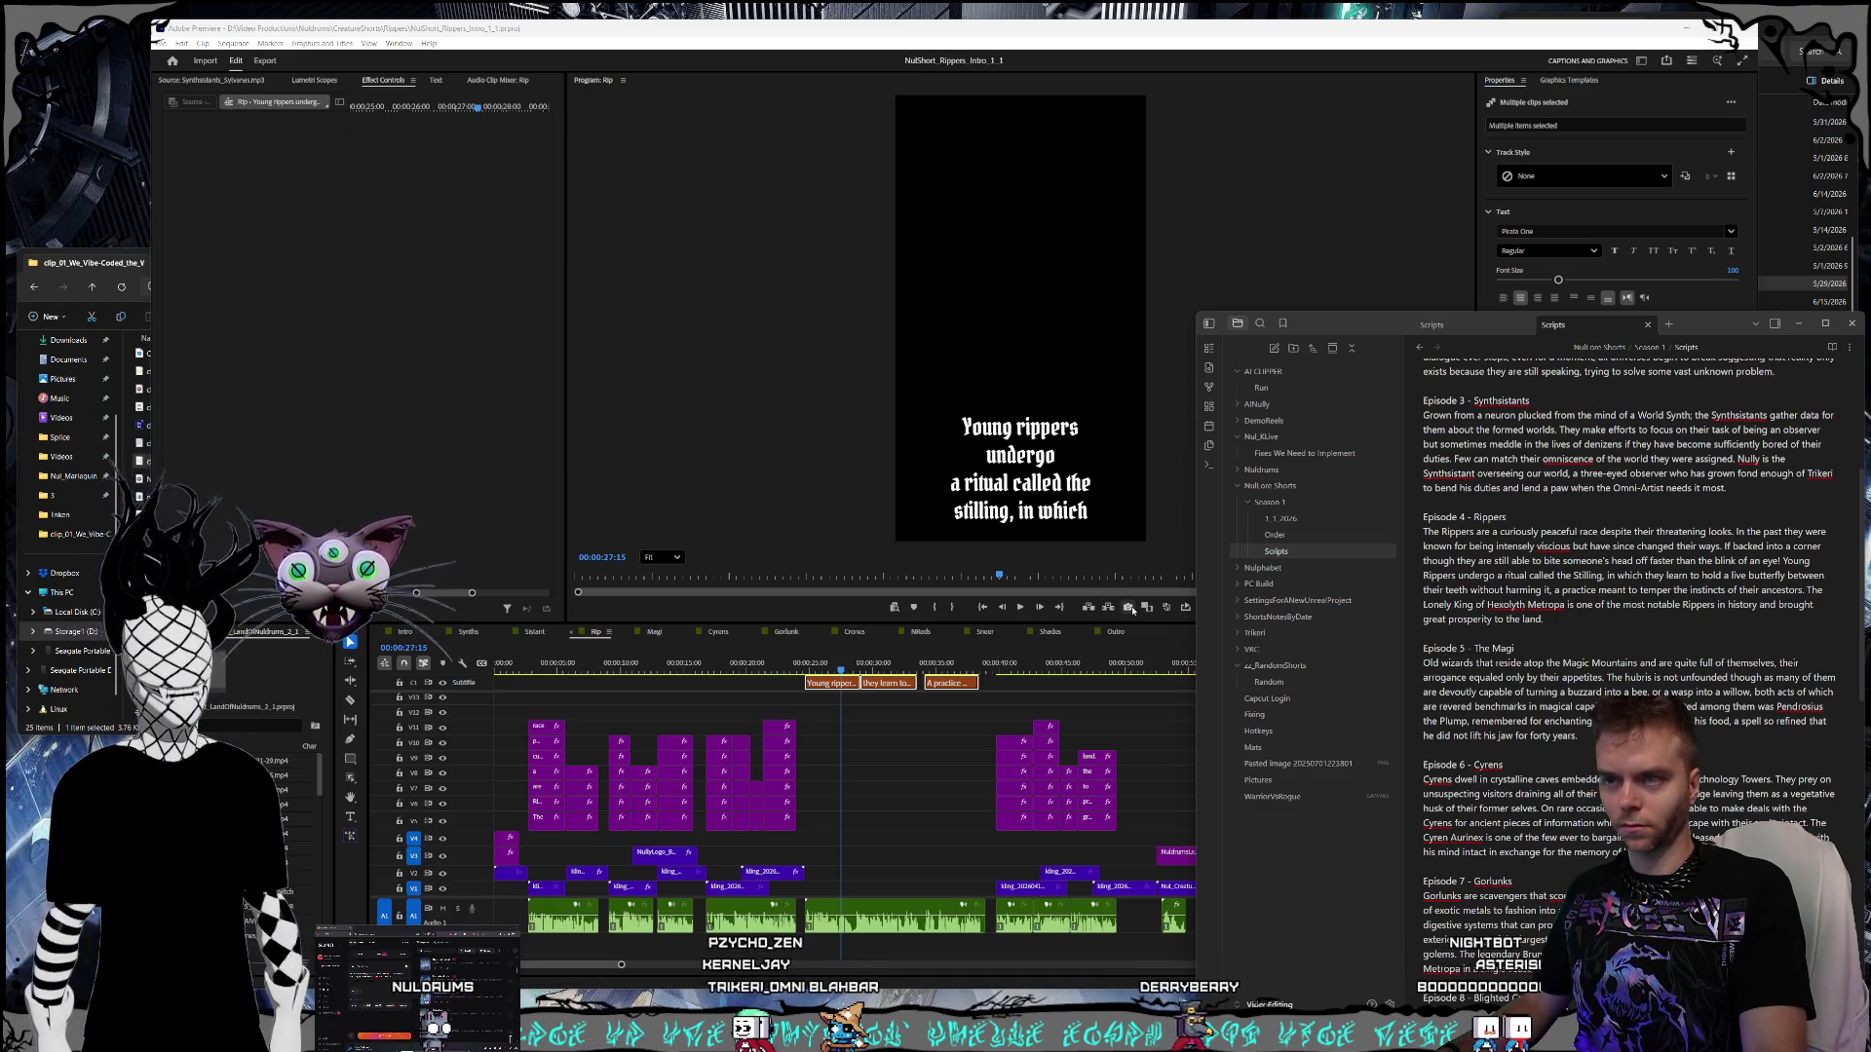
pyautogui.click(941, 509)
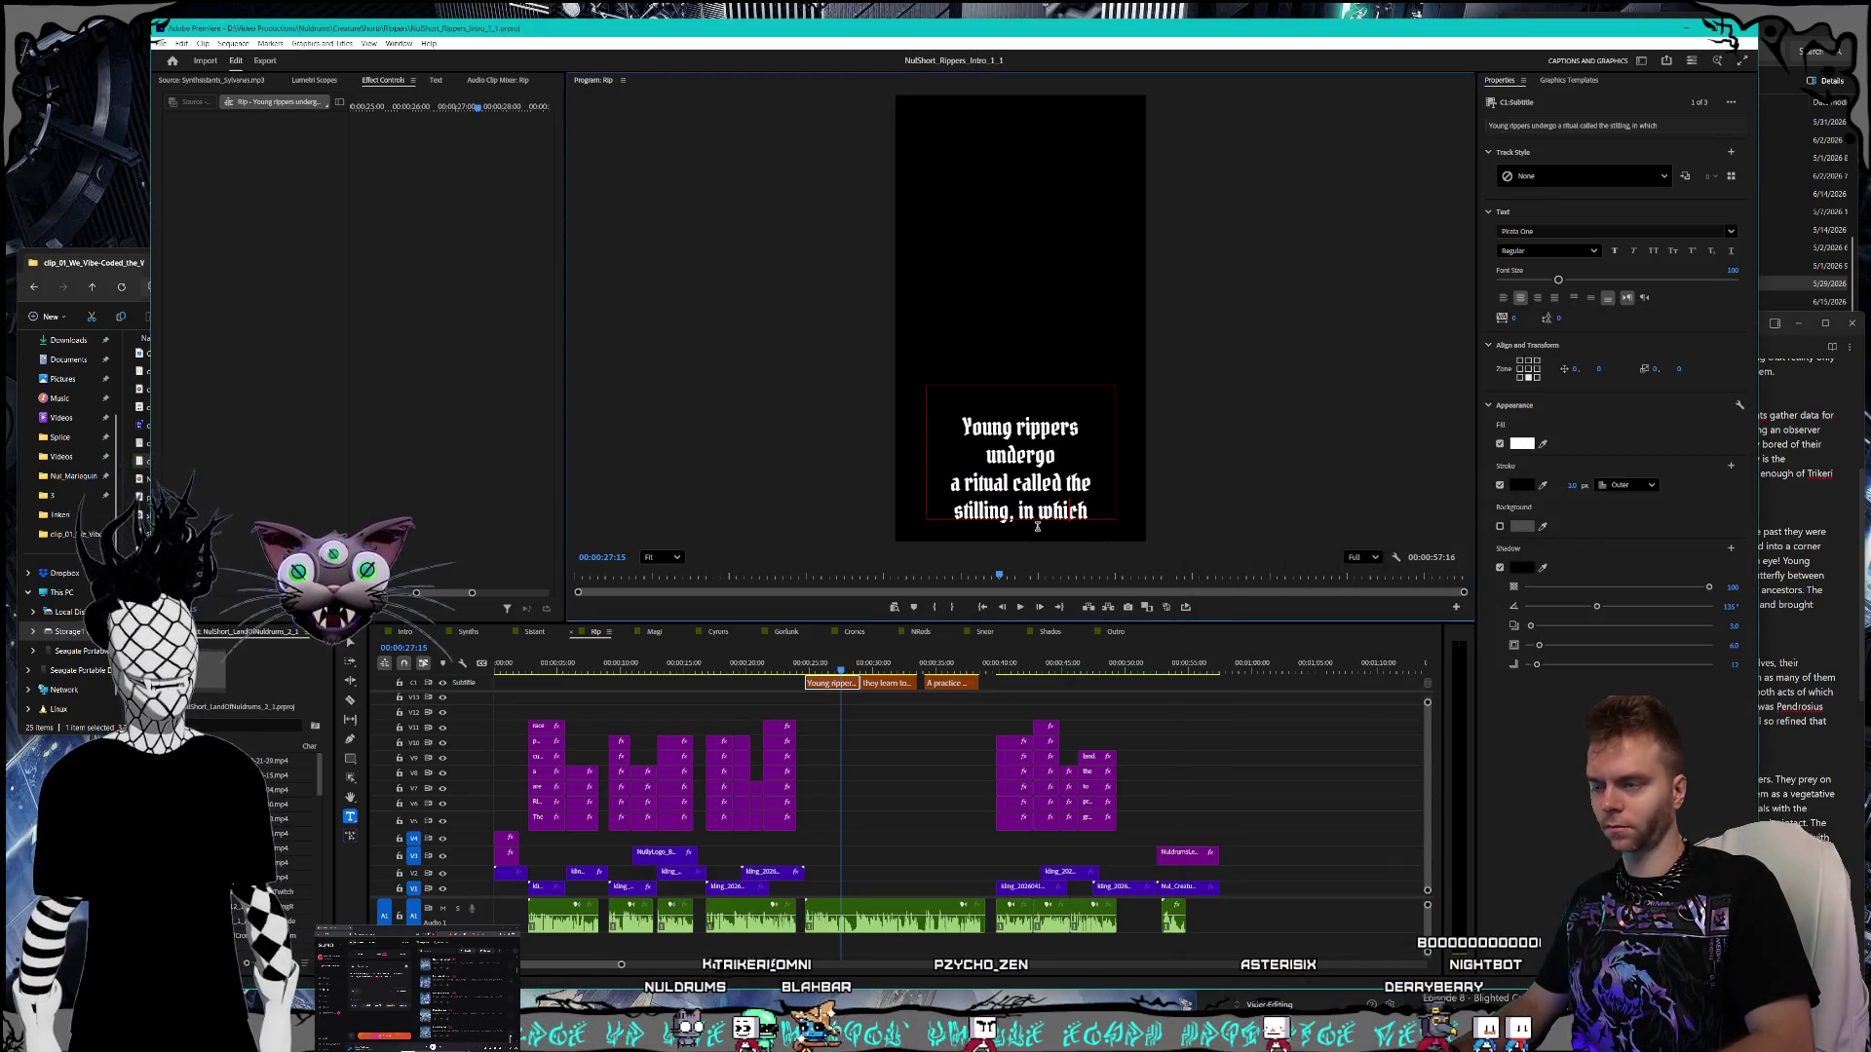
# - Capitalize 'The' and 'Stilling' in the opening Rip caption
pyautogui.press('BackSpace')
pyautogui.write('T')
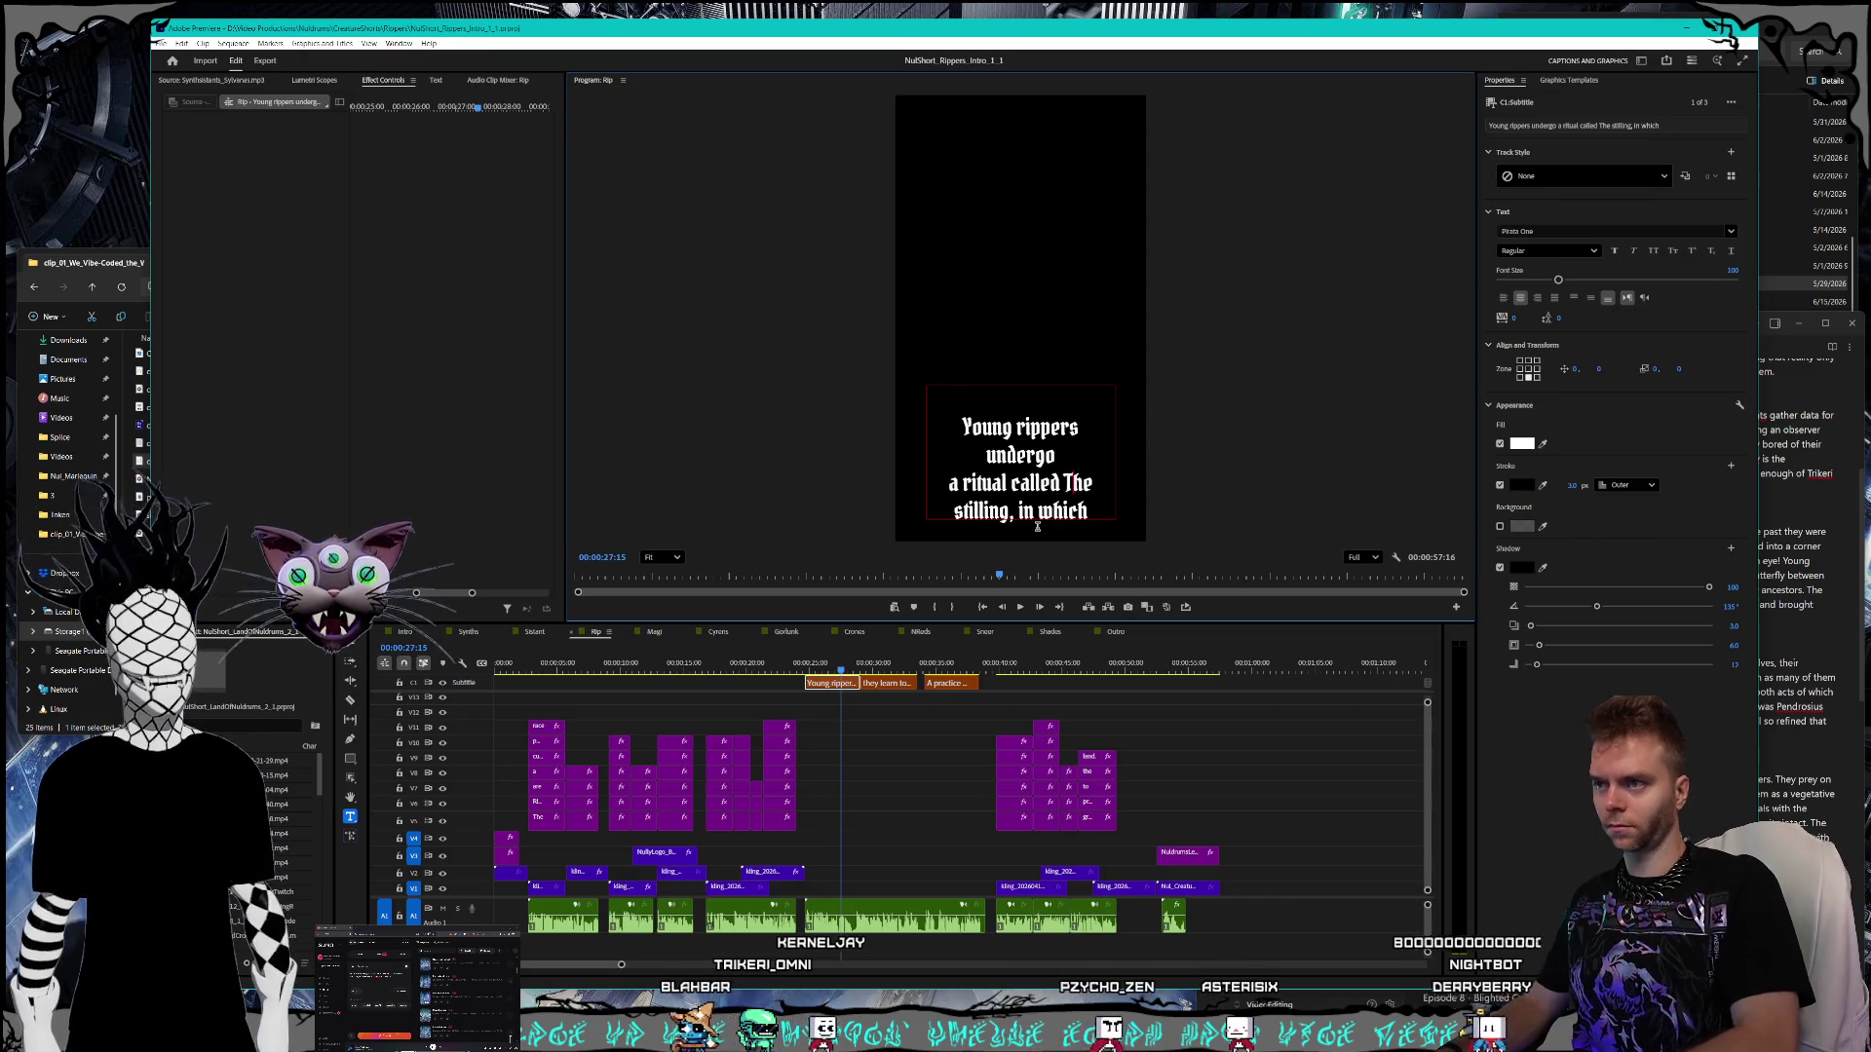
pyautogui.press('BackSpace')
pyautogui.write('S')
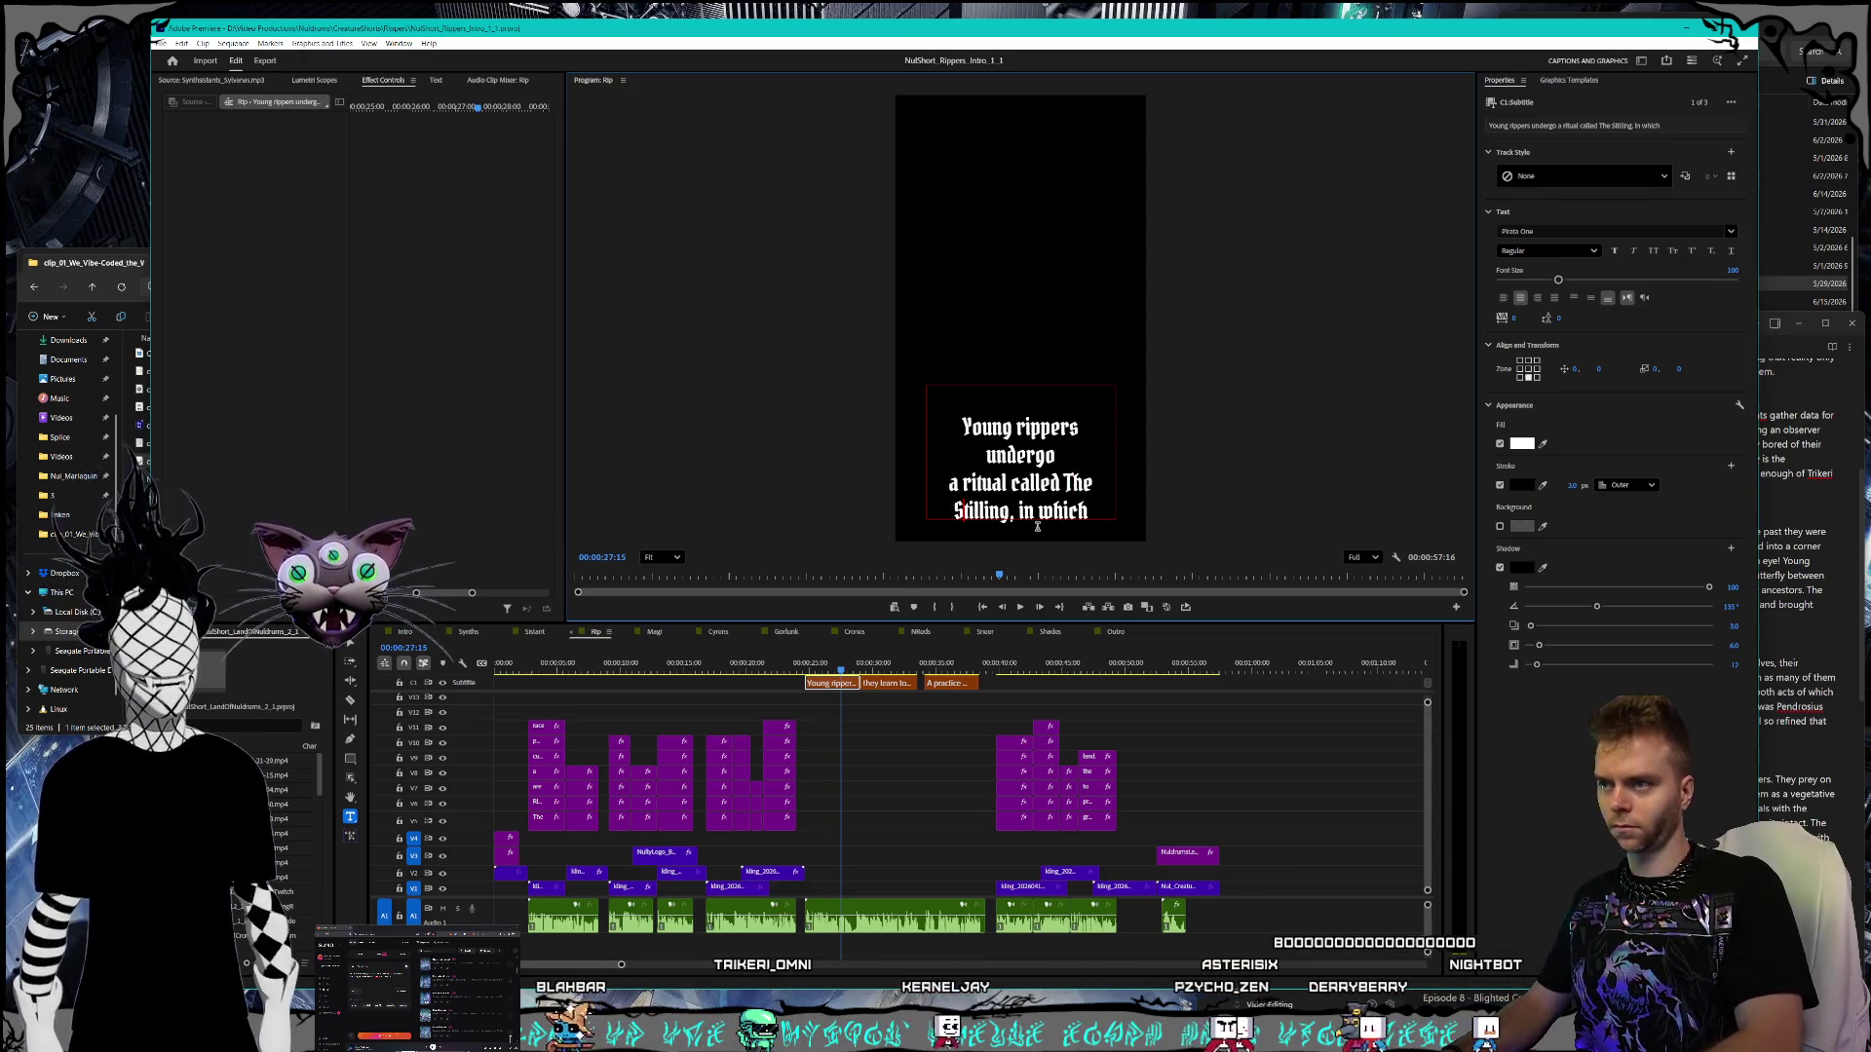
# - Compare the second Rip caption and the butterfly caption against the Rippers paragraph in the script
pyautogui.click(886, 683)
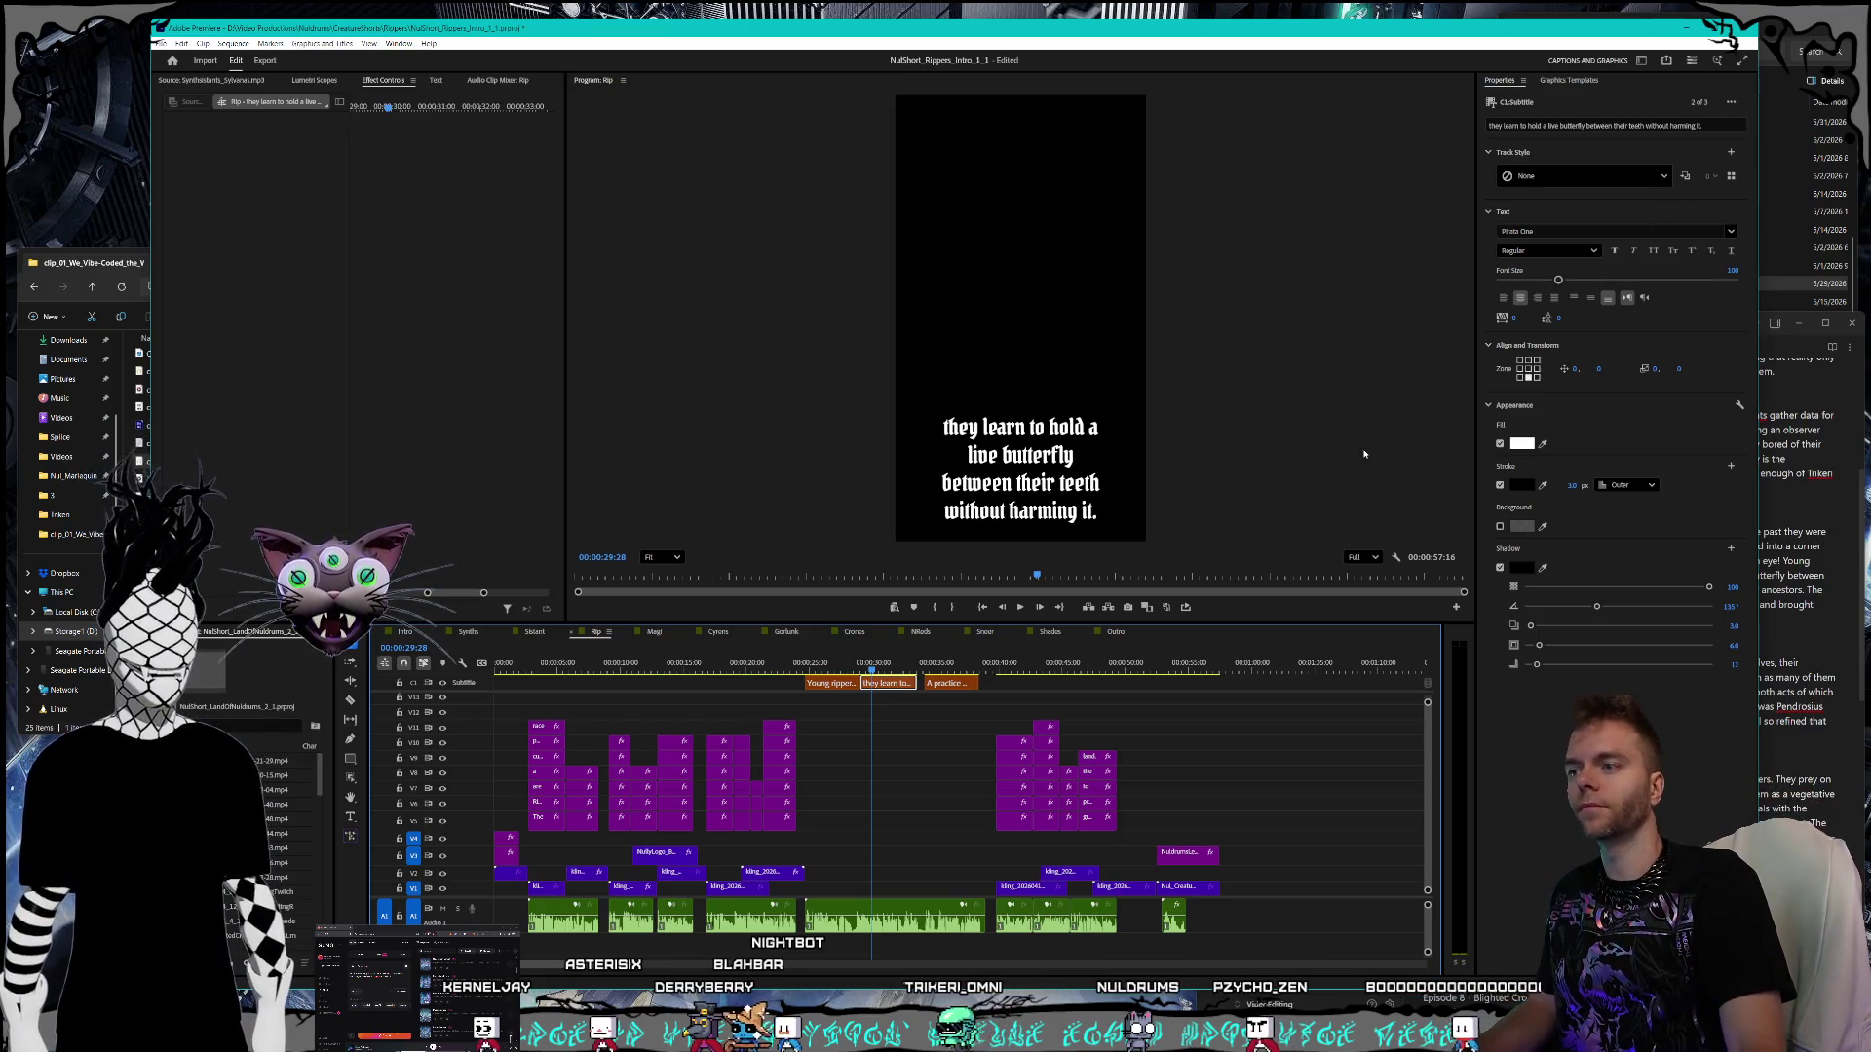
pyautogui.click(1805, 638)
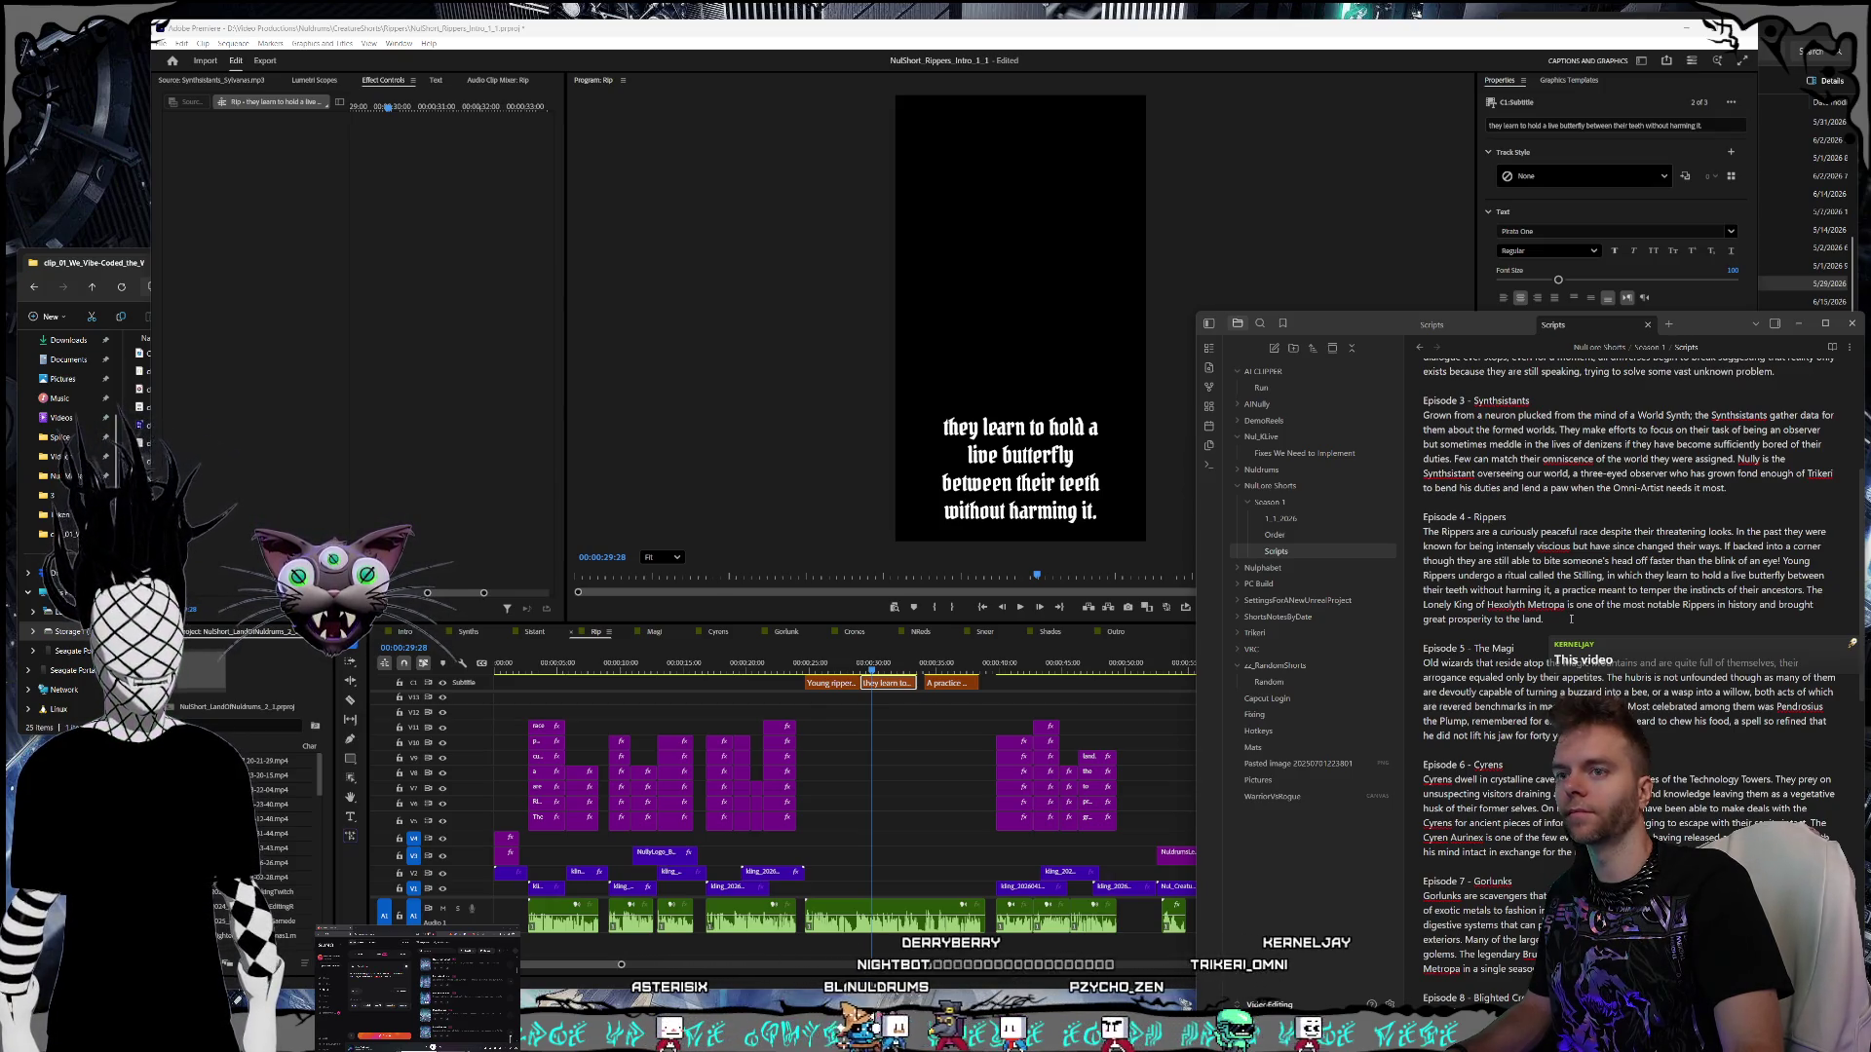
pyautogui.click(1571, 619)
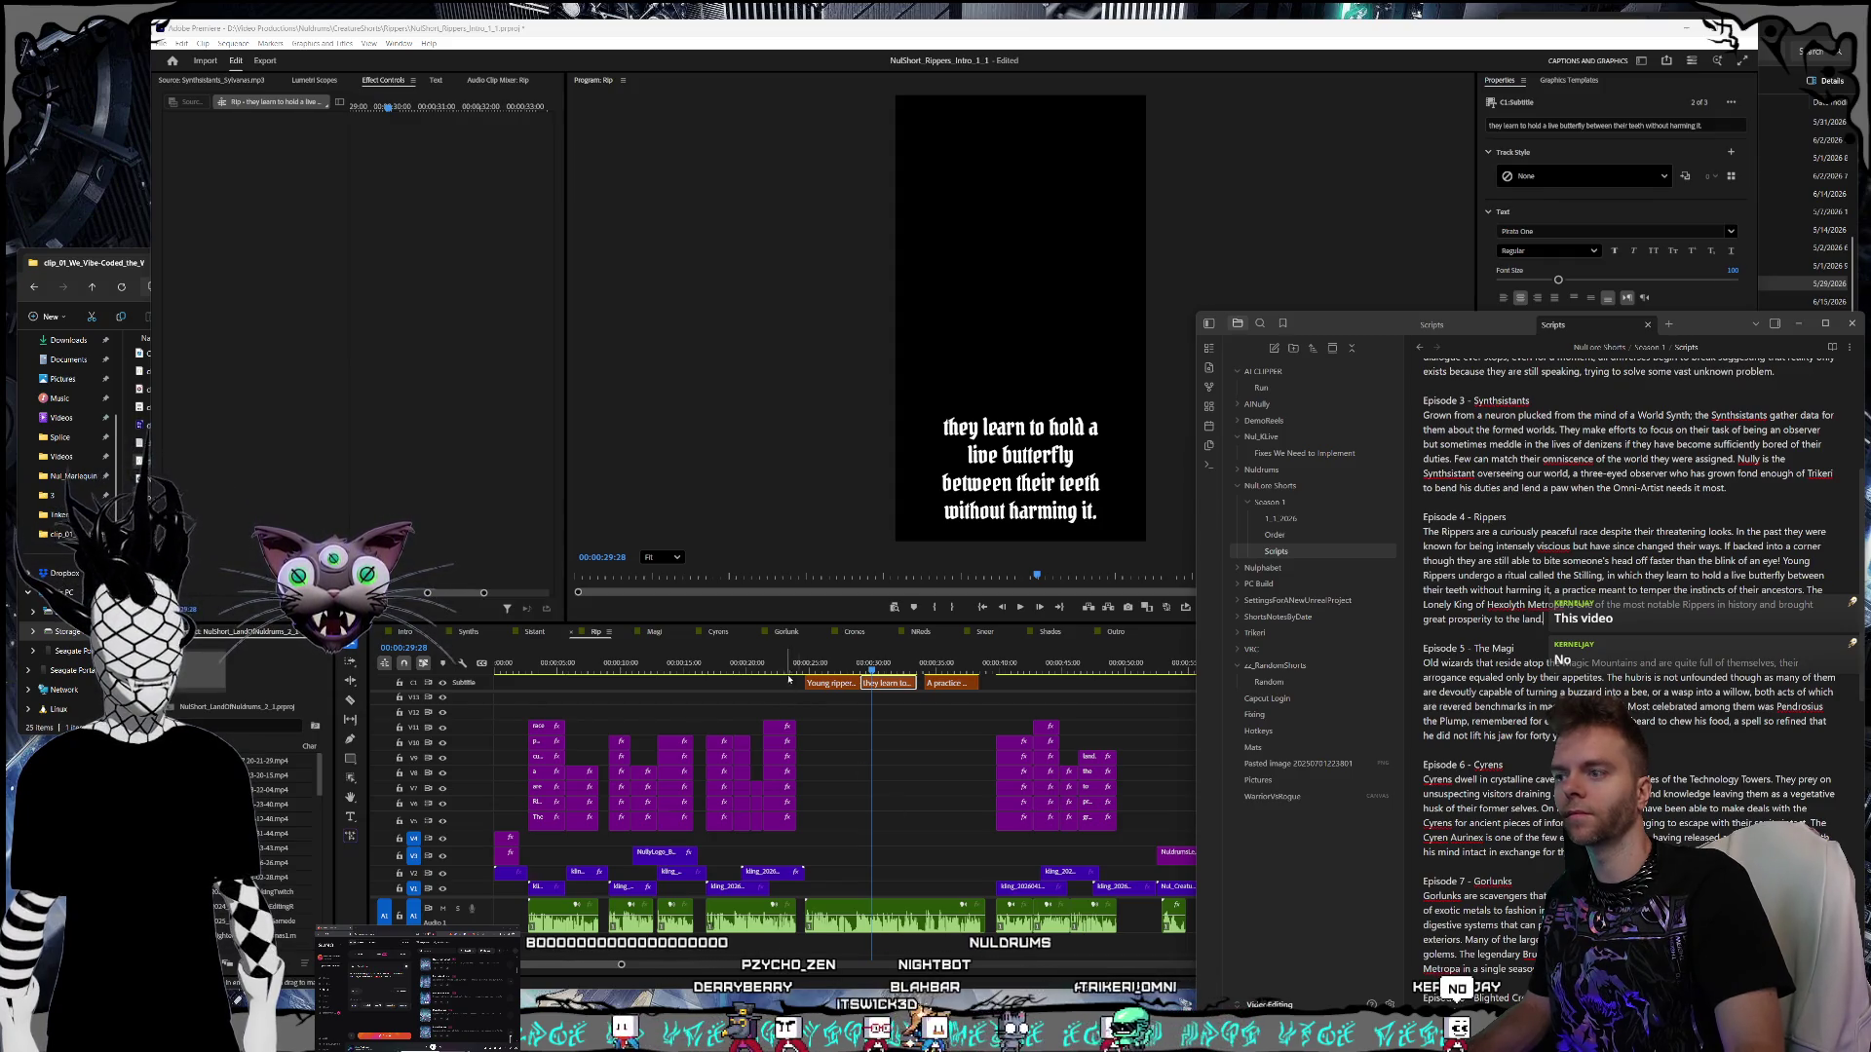
pyautogui.click(844, 670)
pyautogui.moveTo(844, 672); pyautogui.dragTo(877, 670)
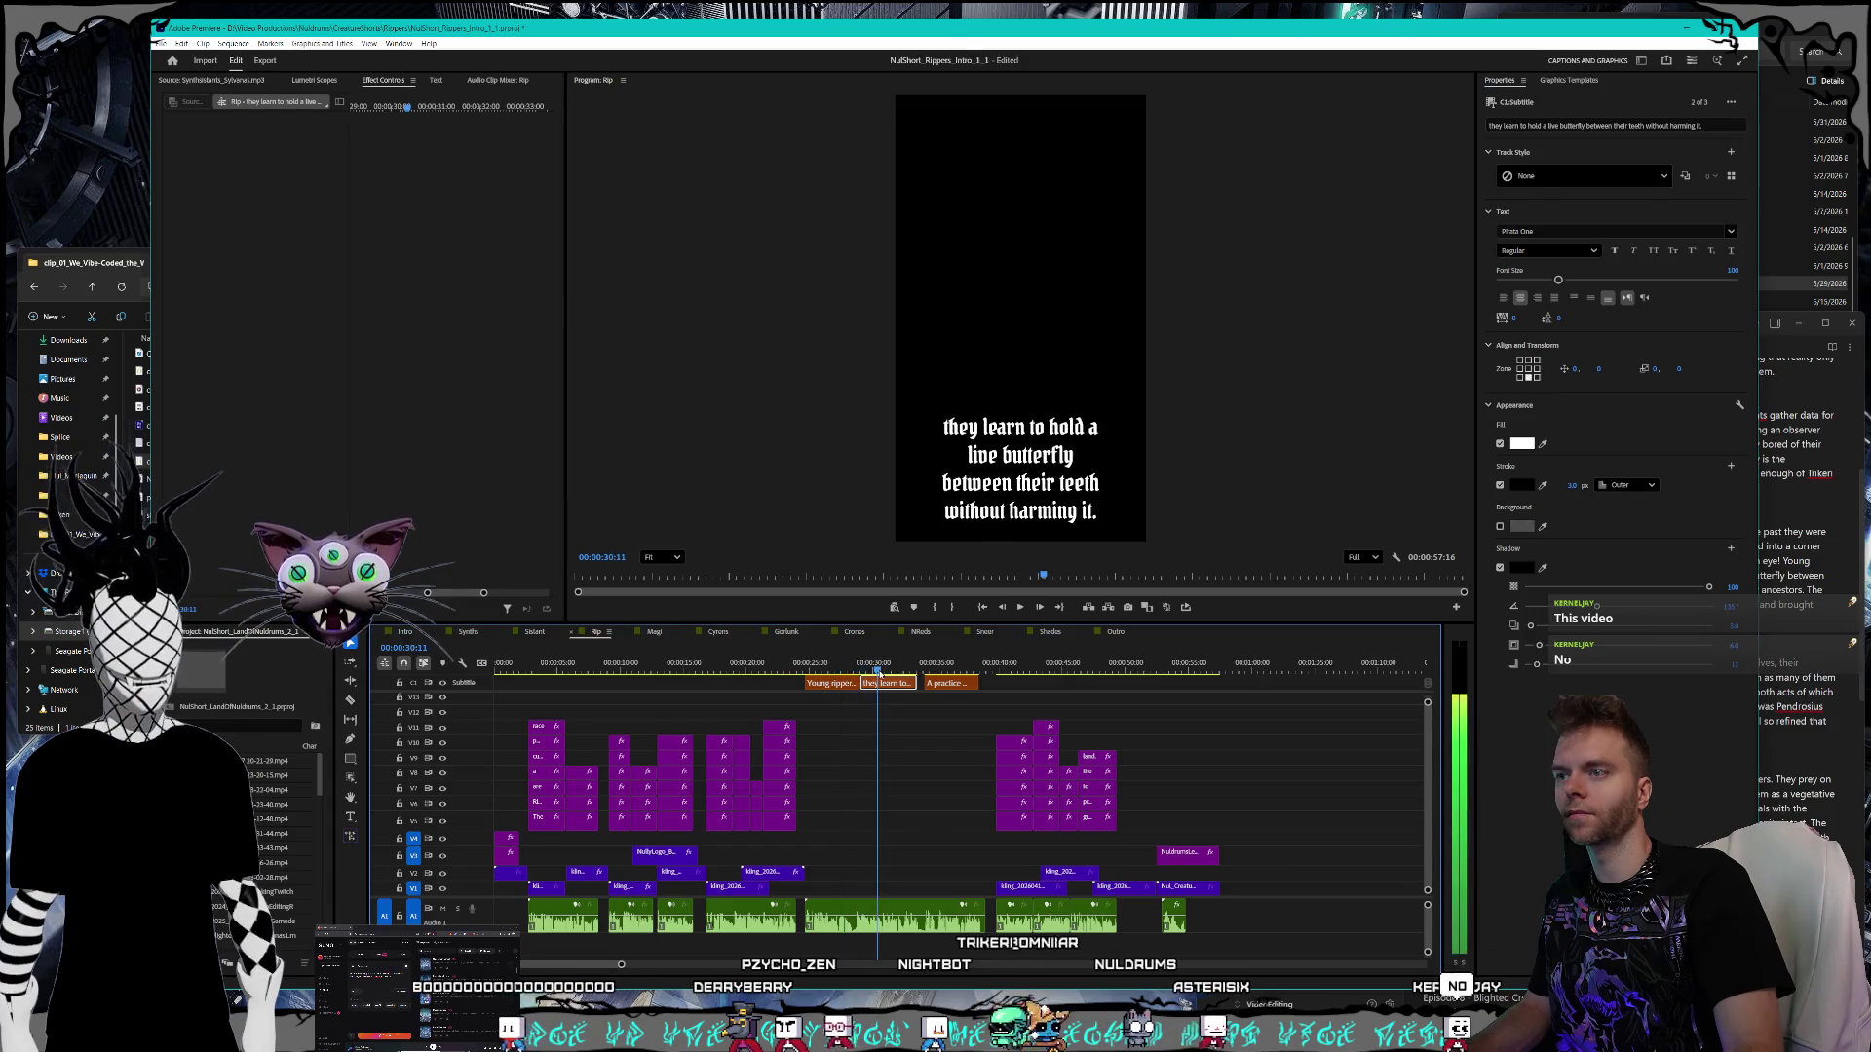
pyautogui.click(1779, 690)
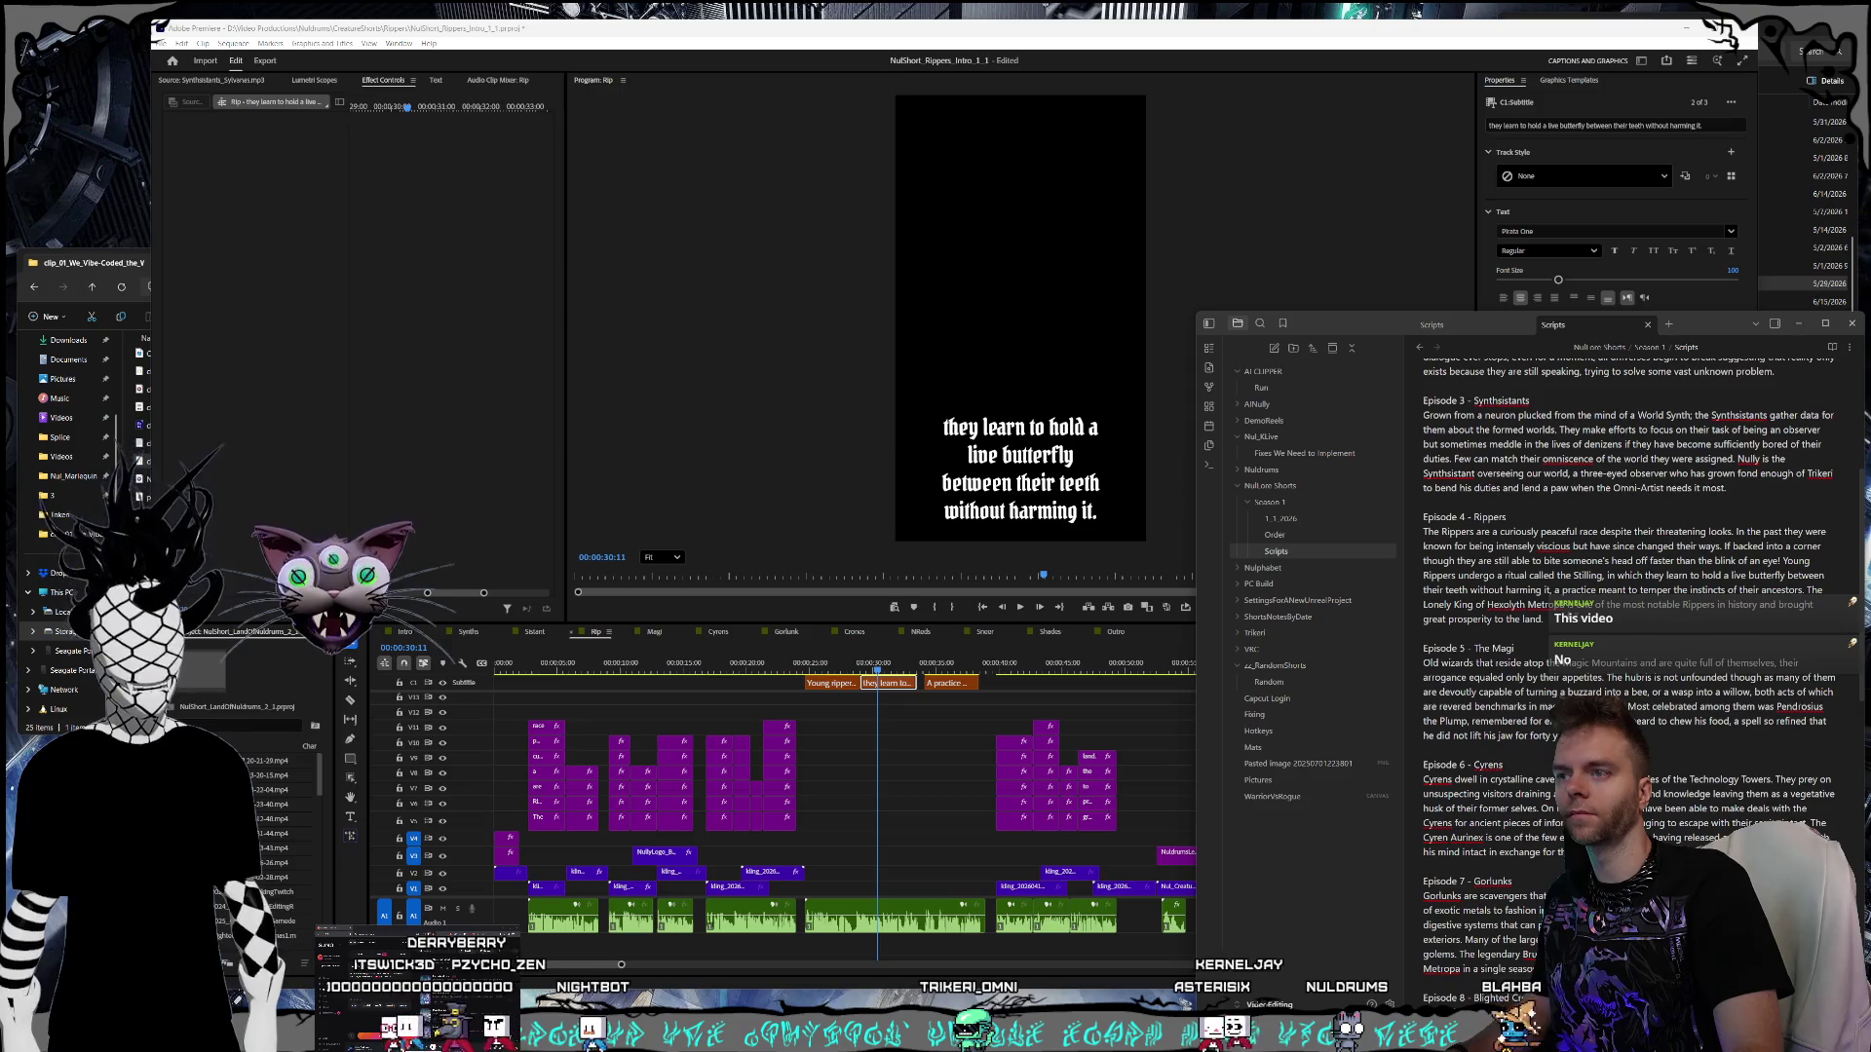
# - Replace the butterfly caption's final period with a comma
pyautogui.click(1050, 550)
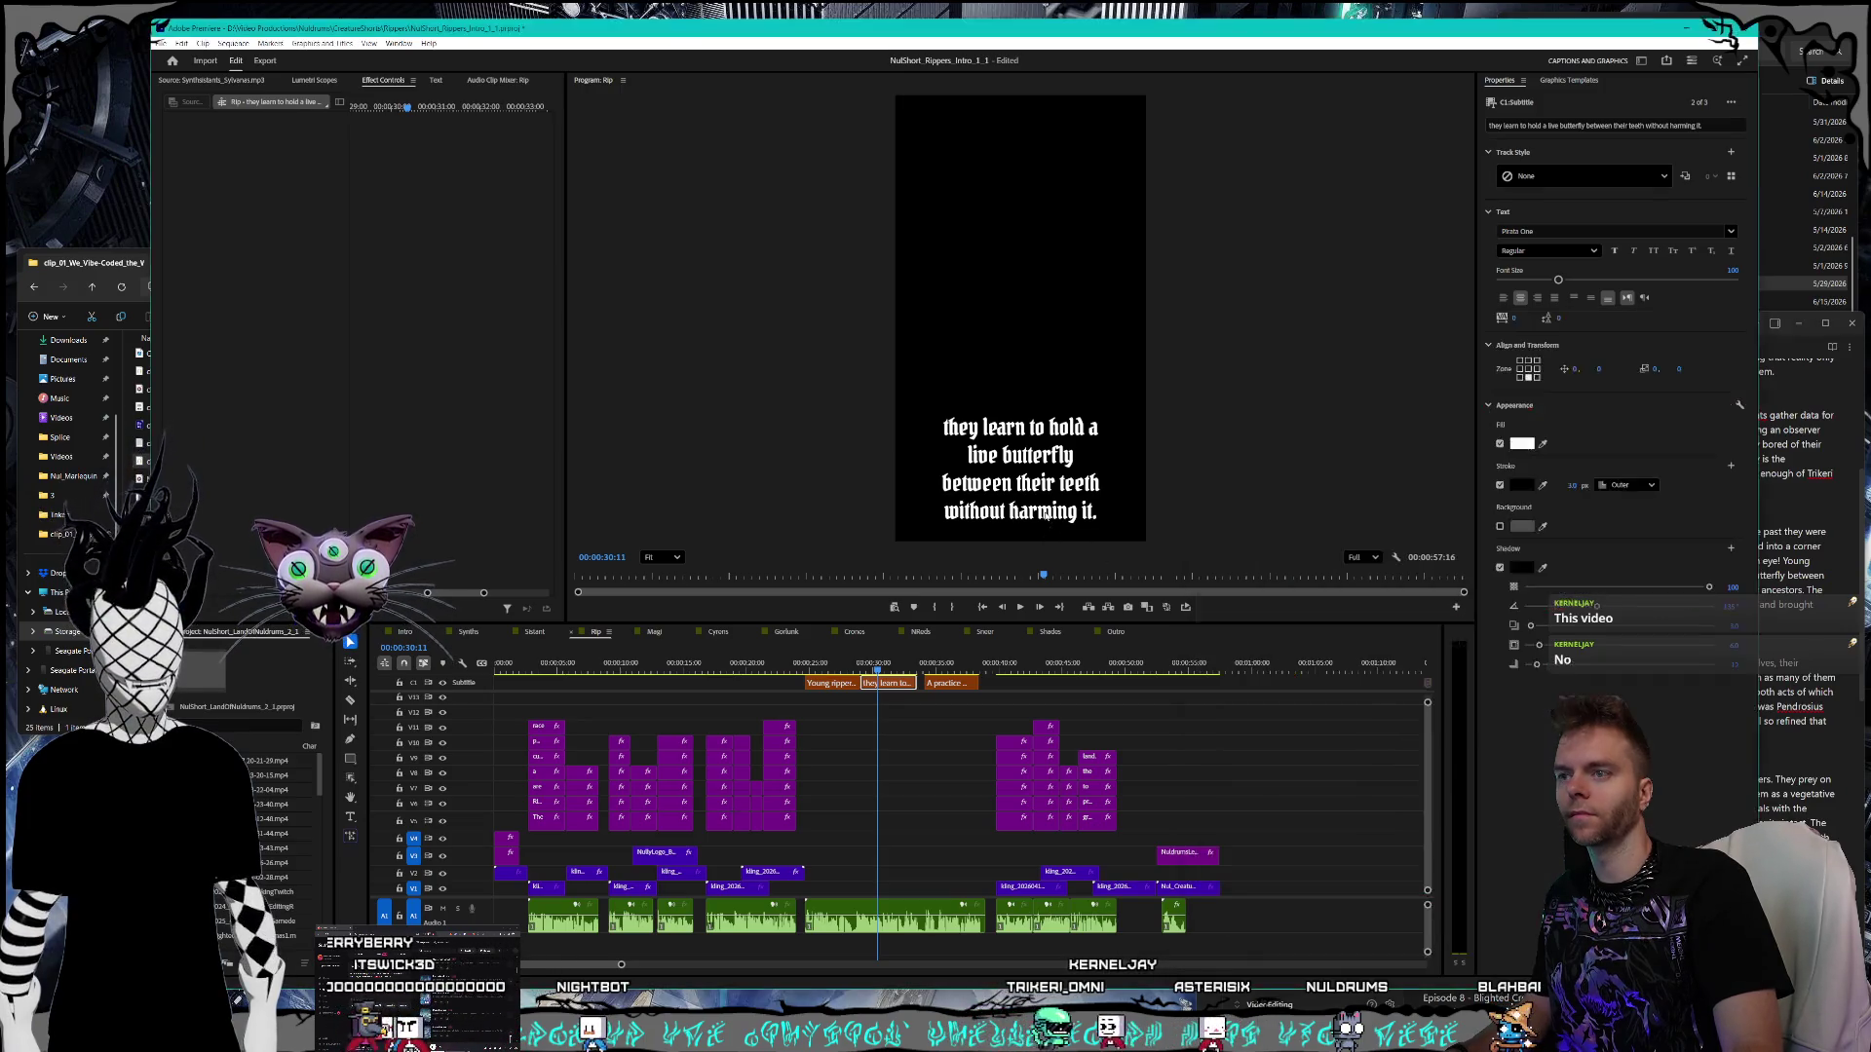
pyautogui.press('t')
pyautogui.click(1099, 508)
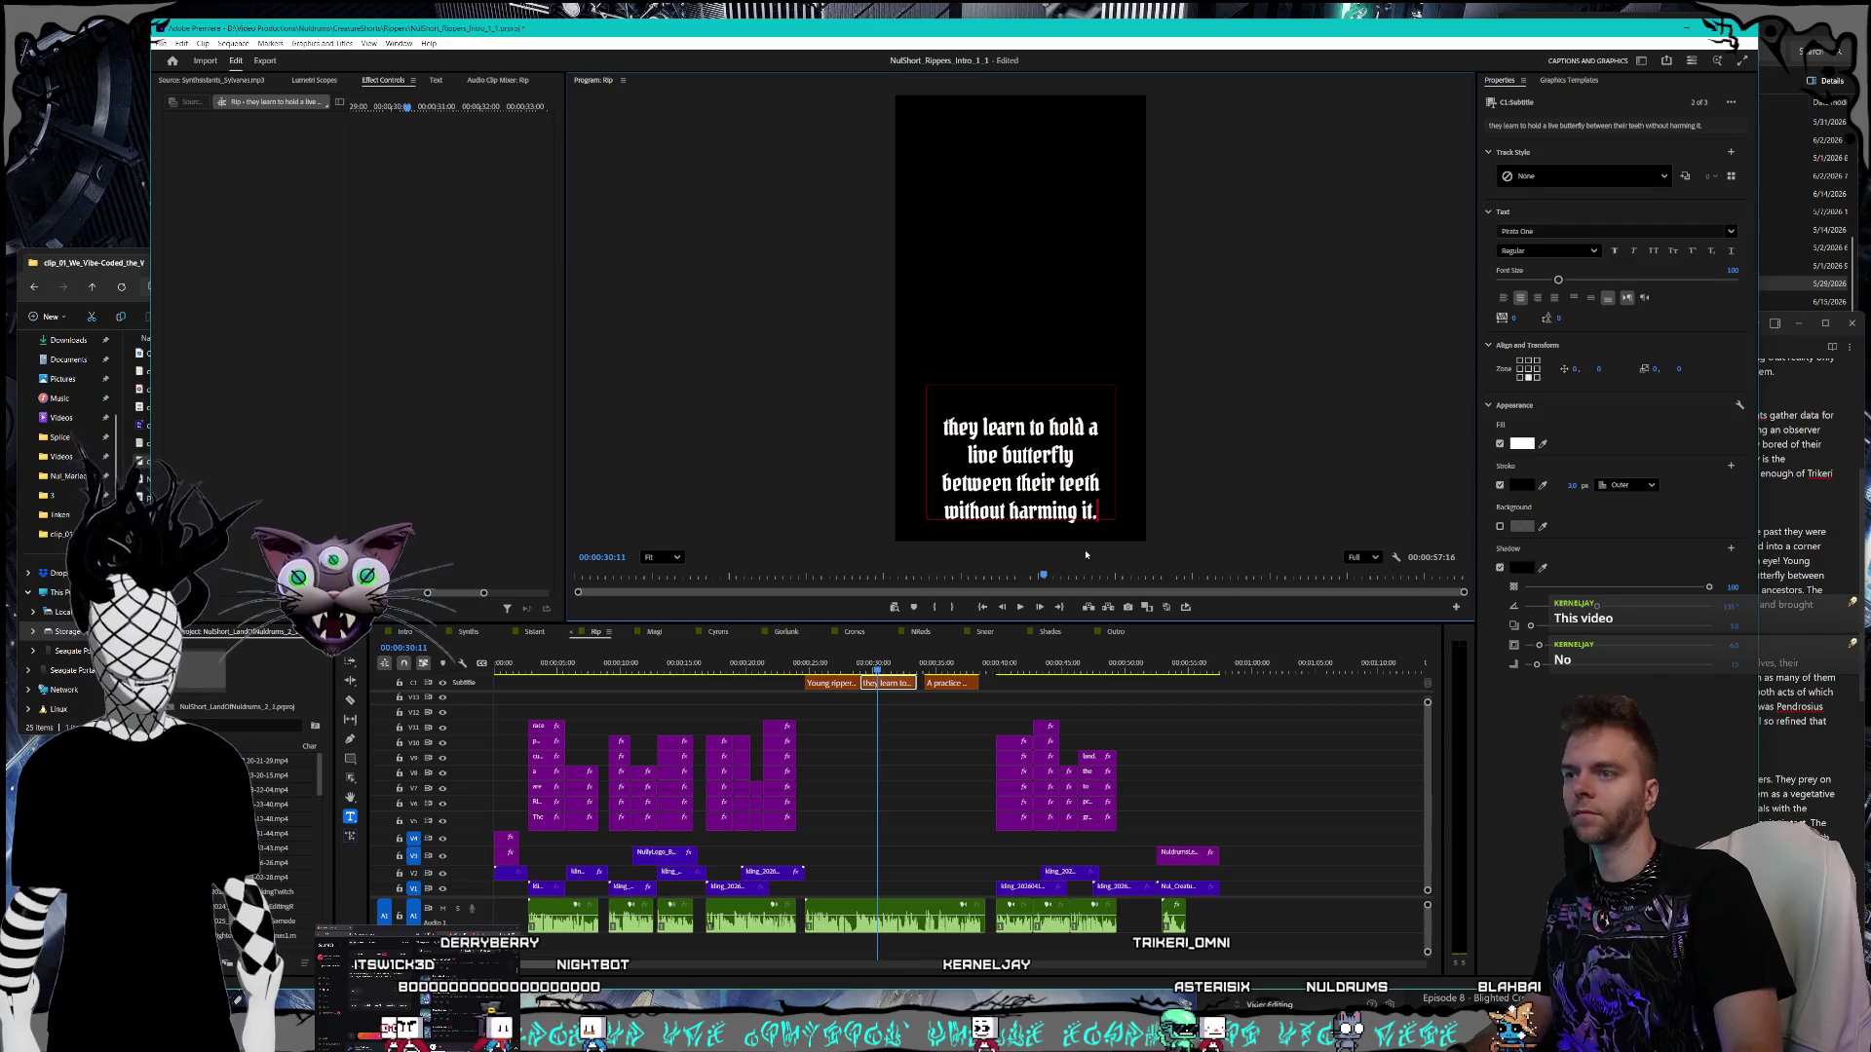
pyautogui.press('BackSpace')
pyautogui.write(',')
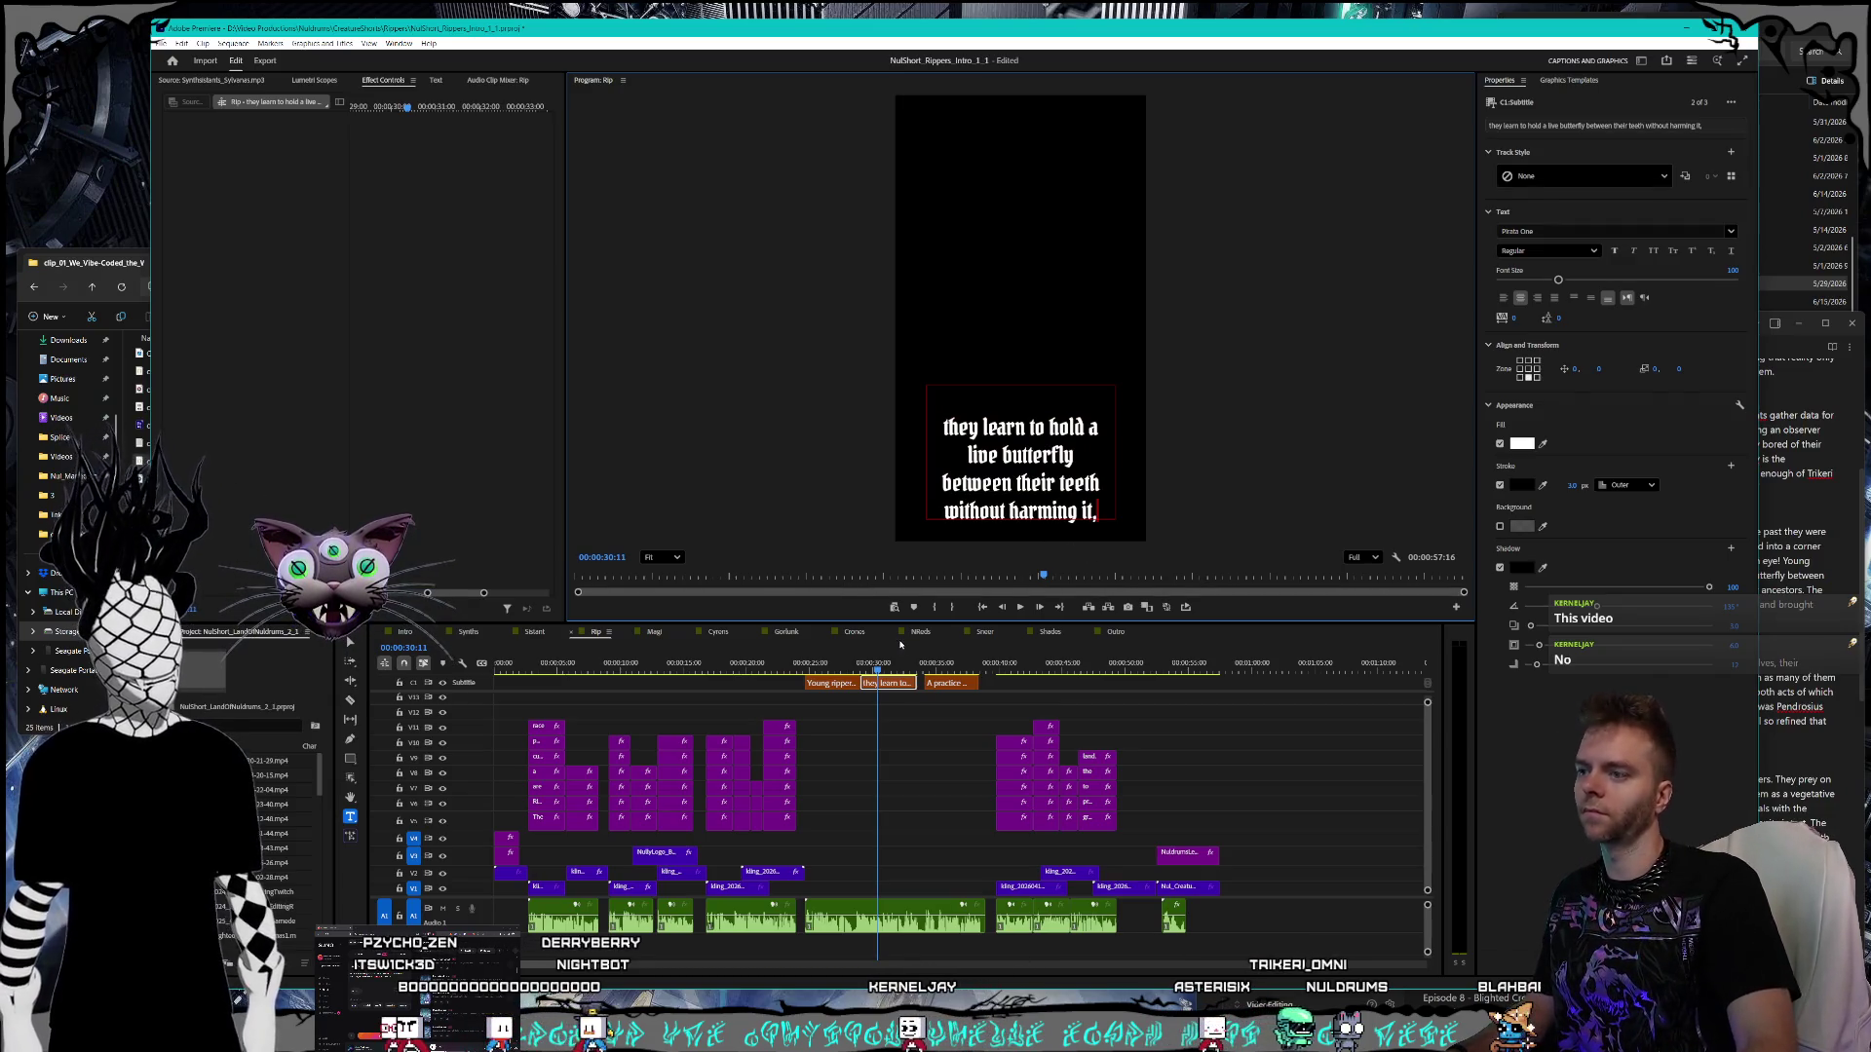
# - Make the third caption start with a lowercase 'a' instead of 'A practice'
pyautogui.click(945, 665)
pyautogui.click(953, 684)
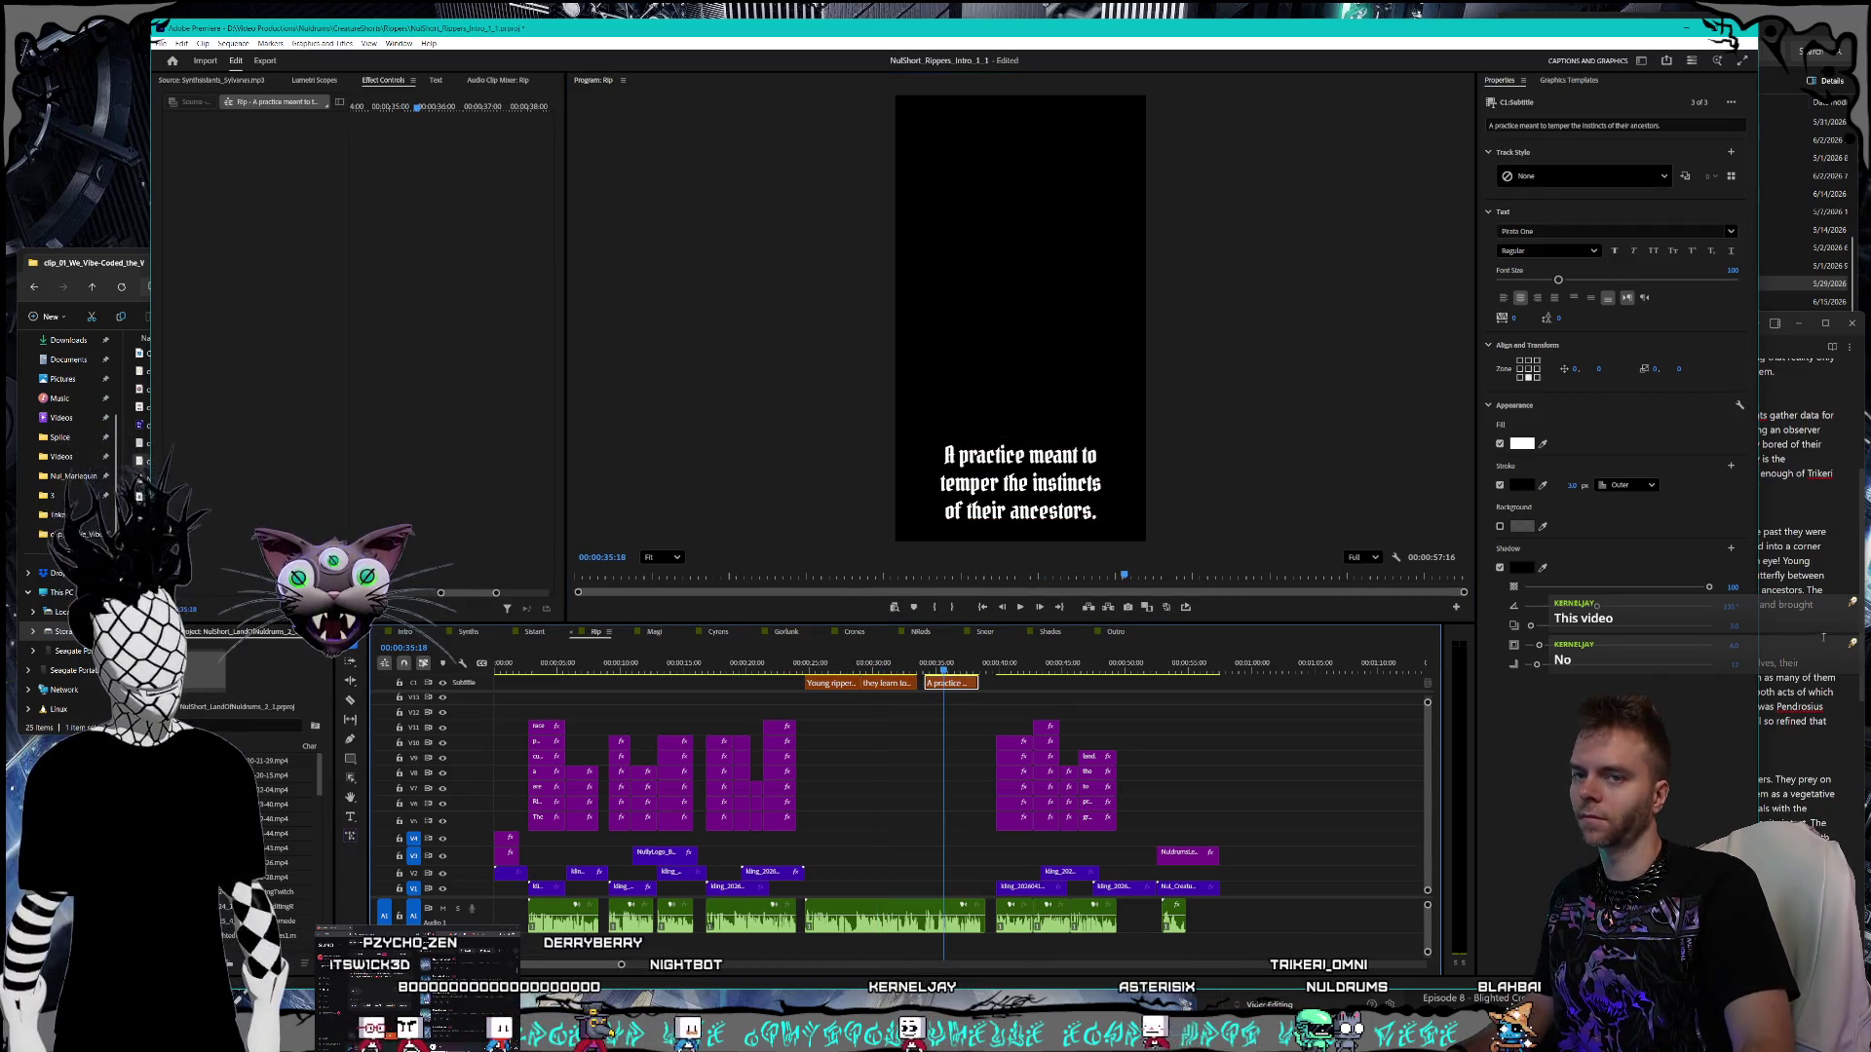
pyautogui.click(1823, 638)
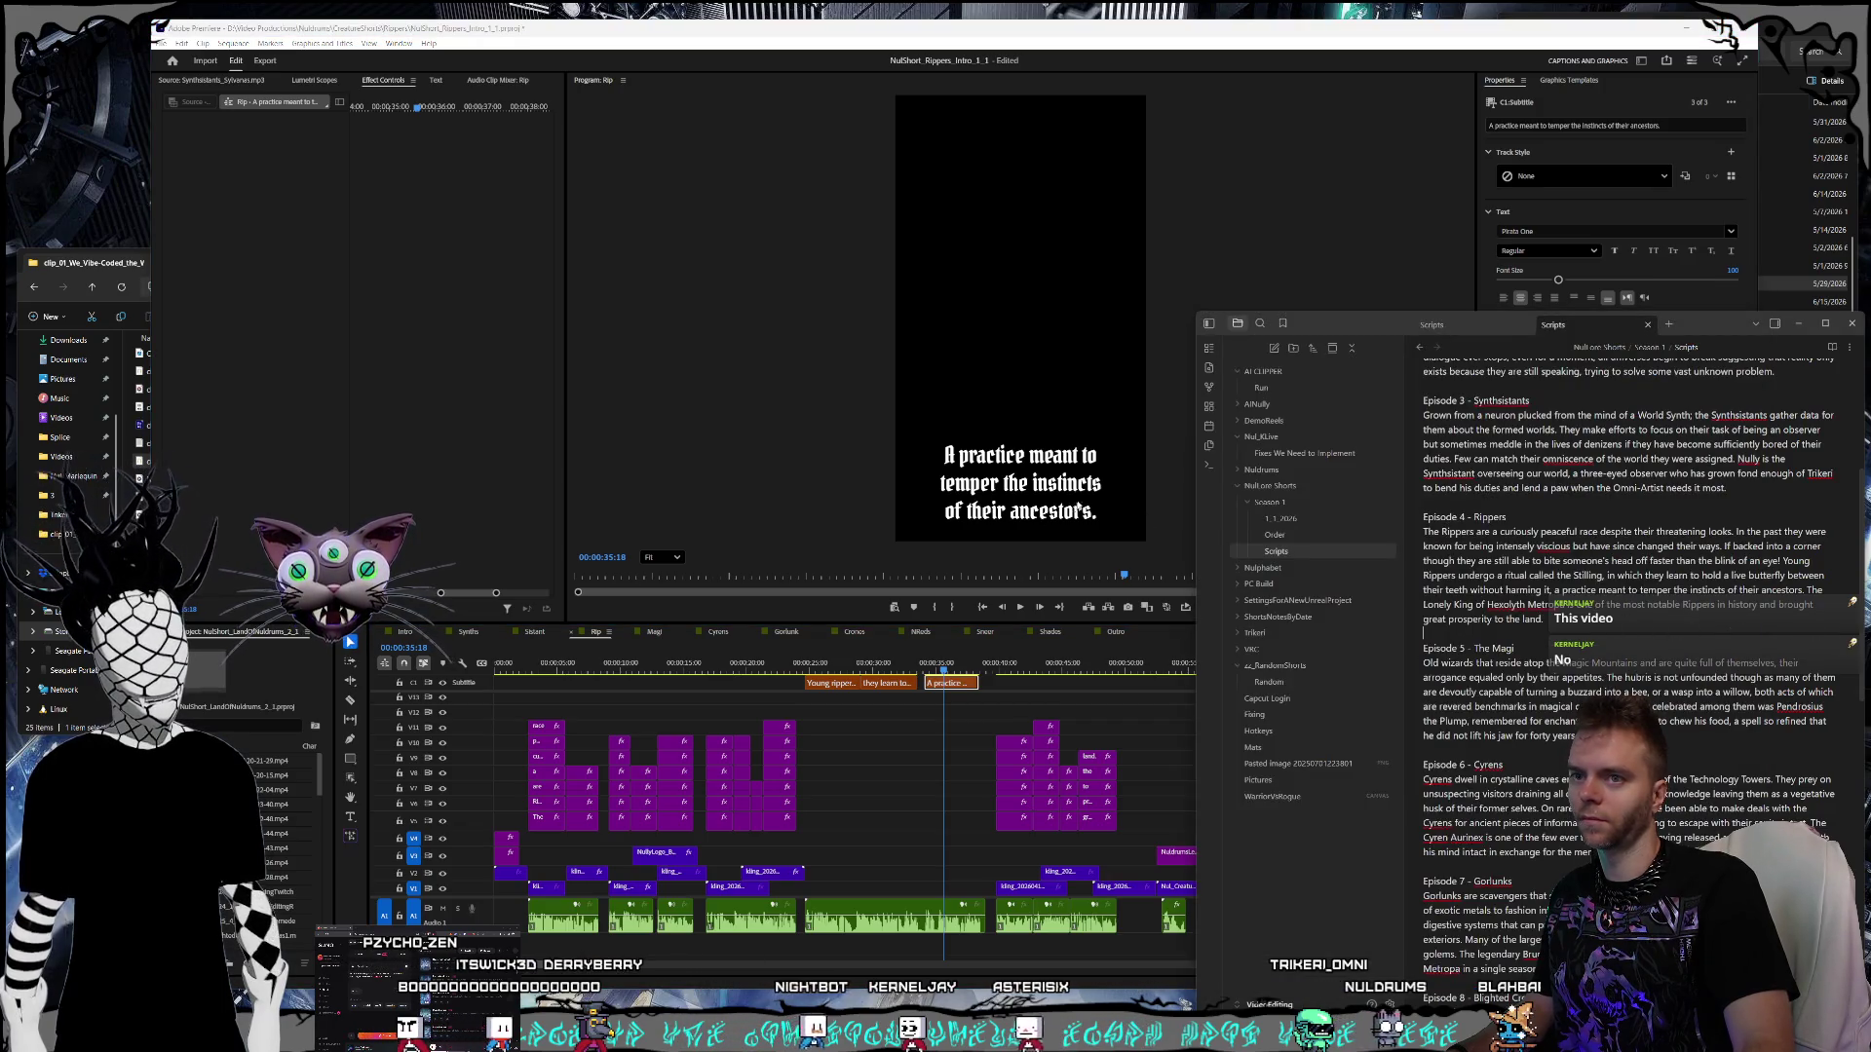
pyautogui.click(953, 454)
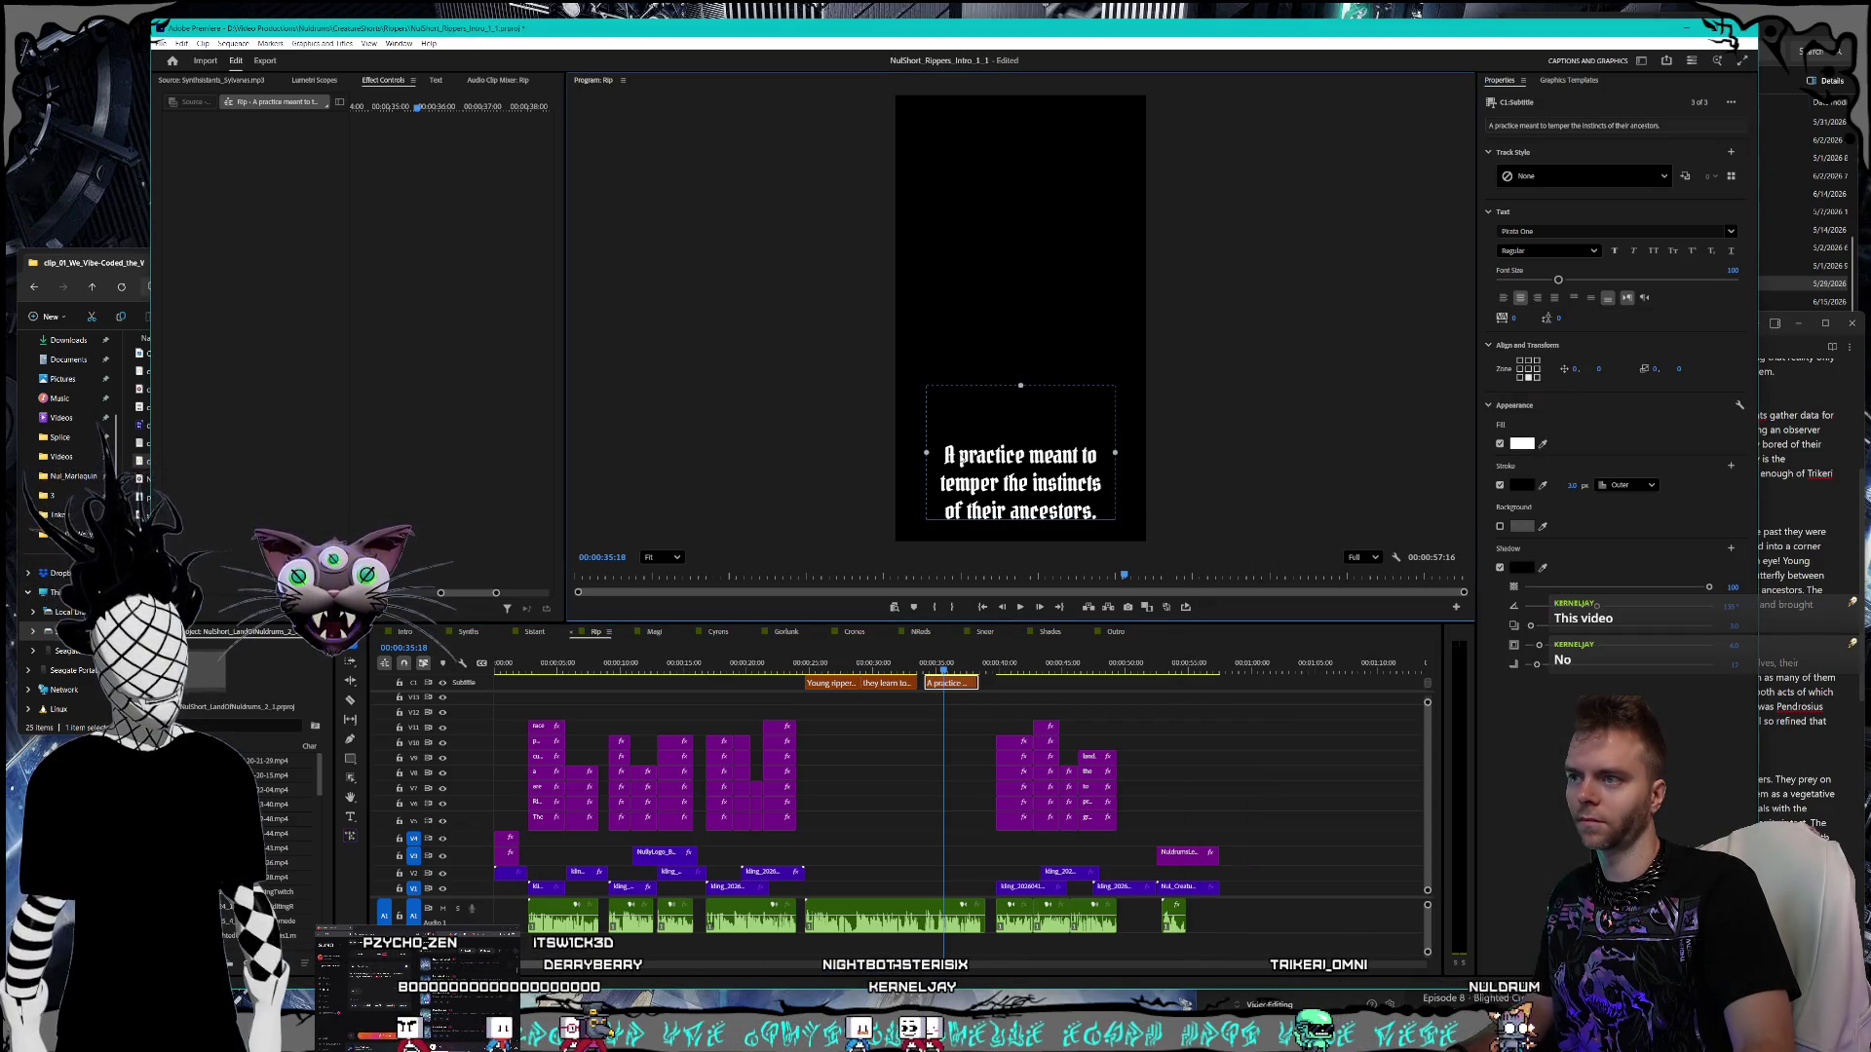
pyautogui.doubleClick(953, 454)
pyautogui.click(953, 454)
pyautogui.write('a')
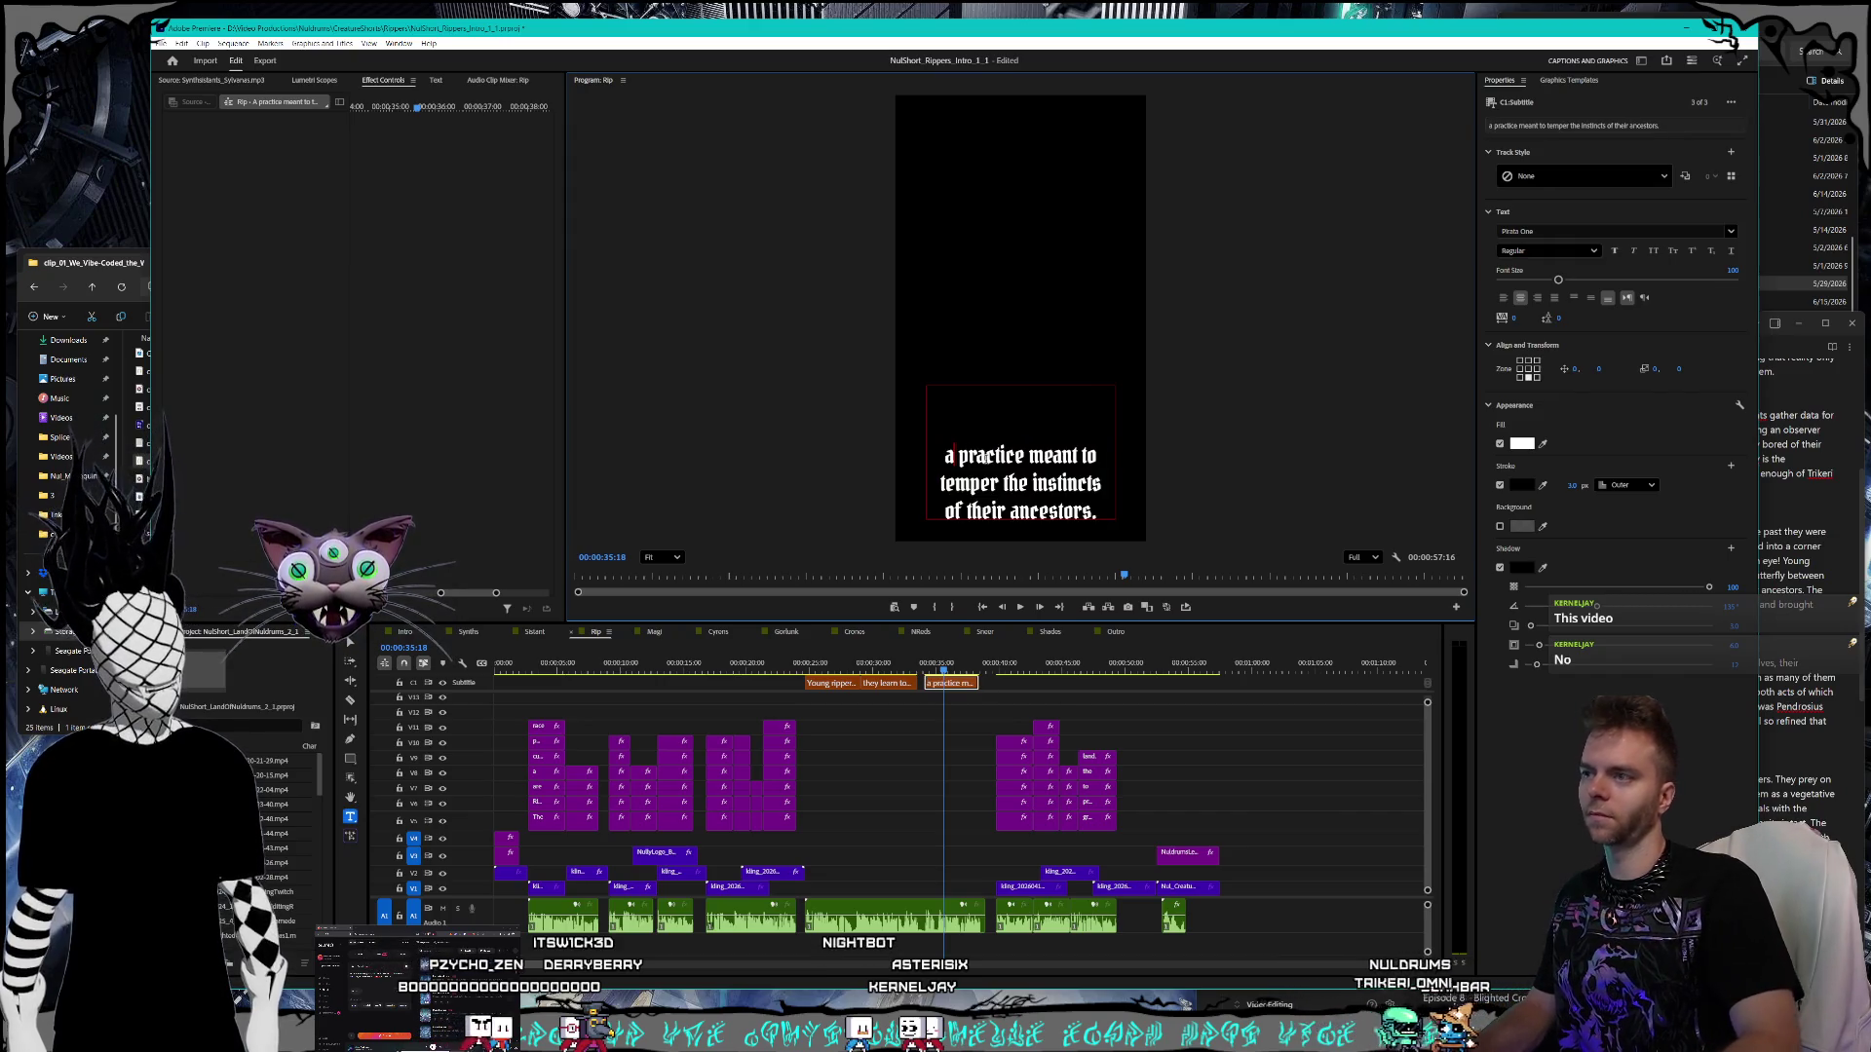
pyautogui.press('Escape')
# - Move the playhead to the artwork frame at 40:24 and save the project
pyautogui.click(1829, 621)
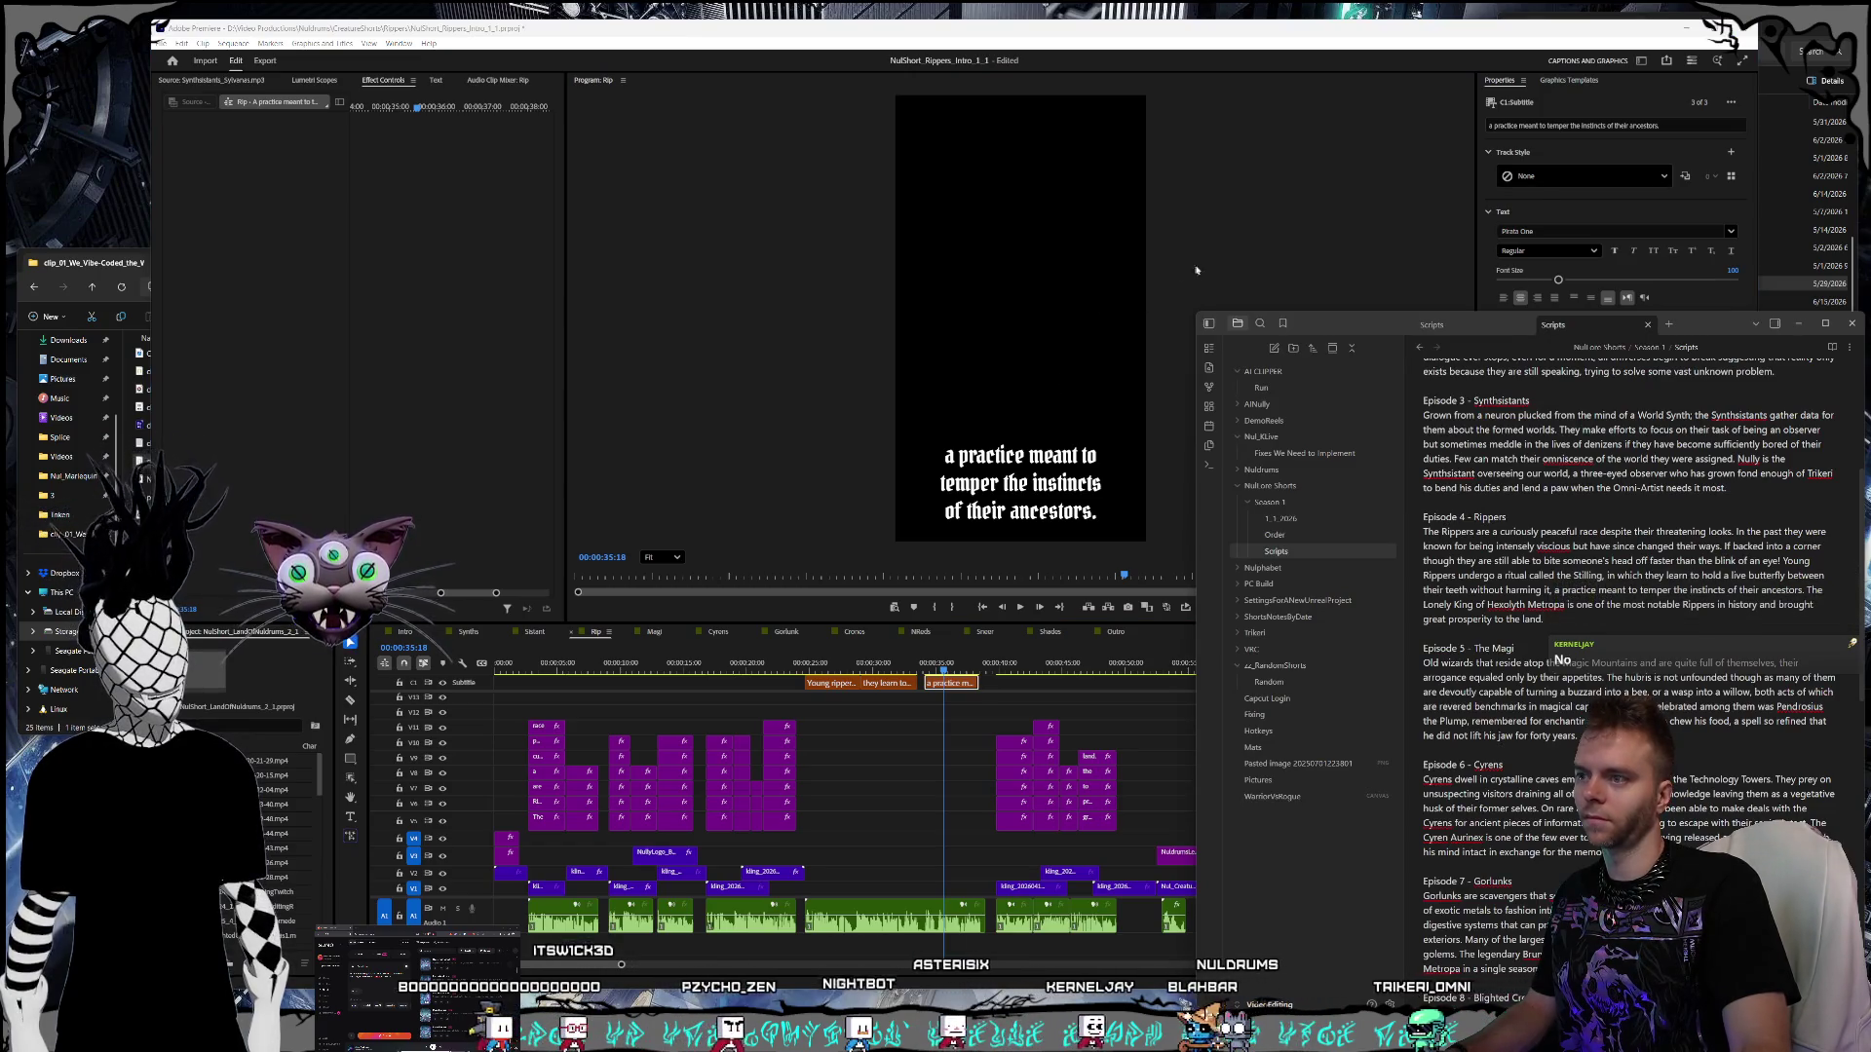
pyautogui.click(1019, 441)
pyautogui.click(963, 665)
pyautogui.click(1009, 666)
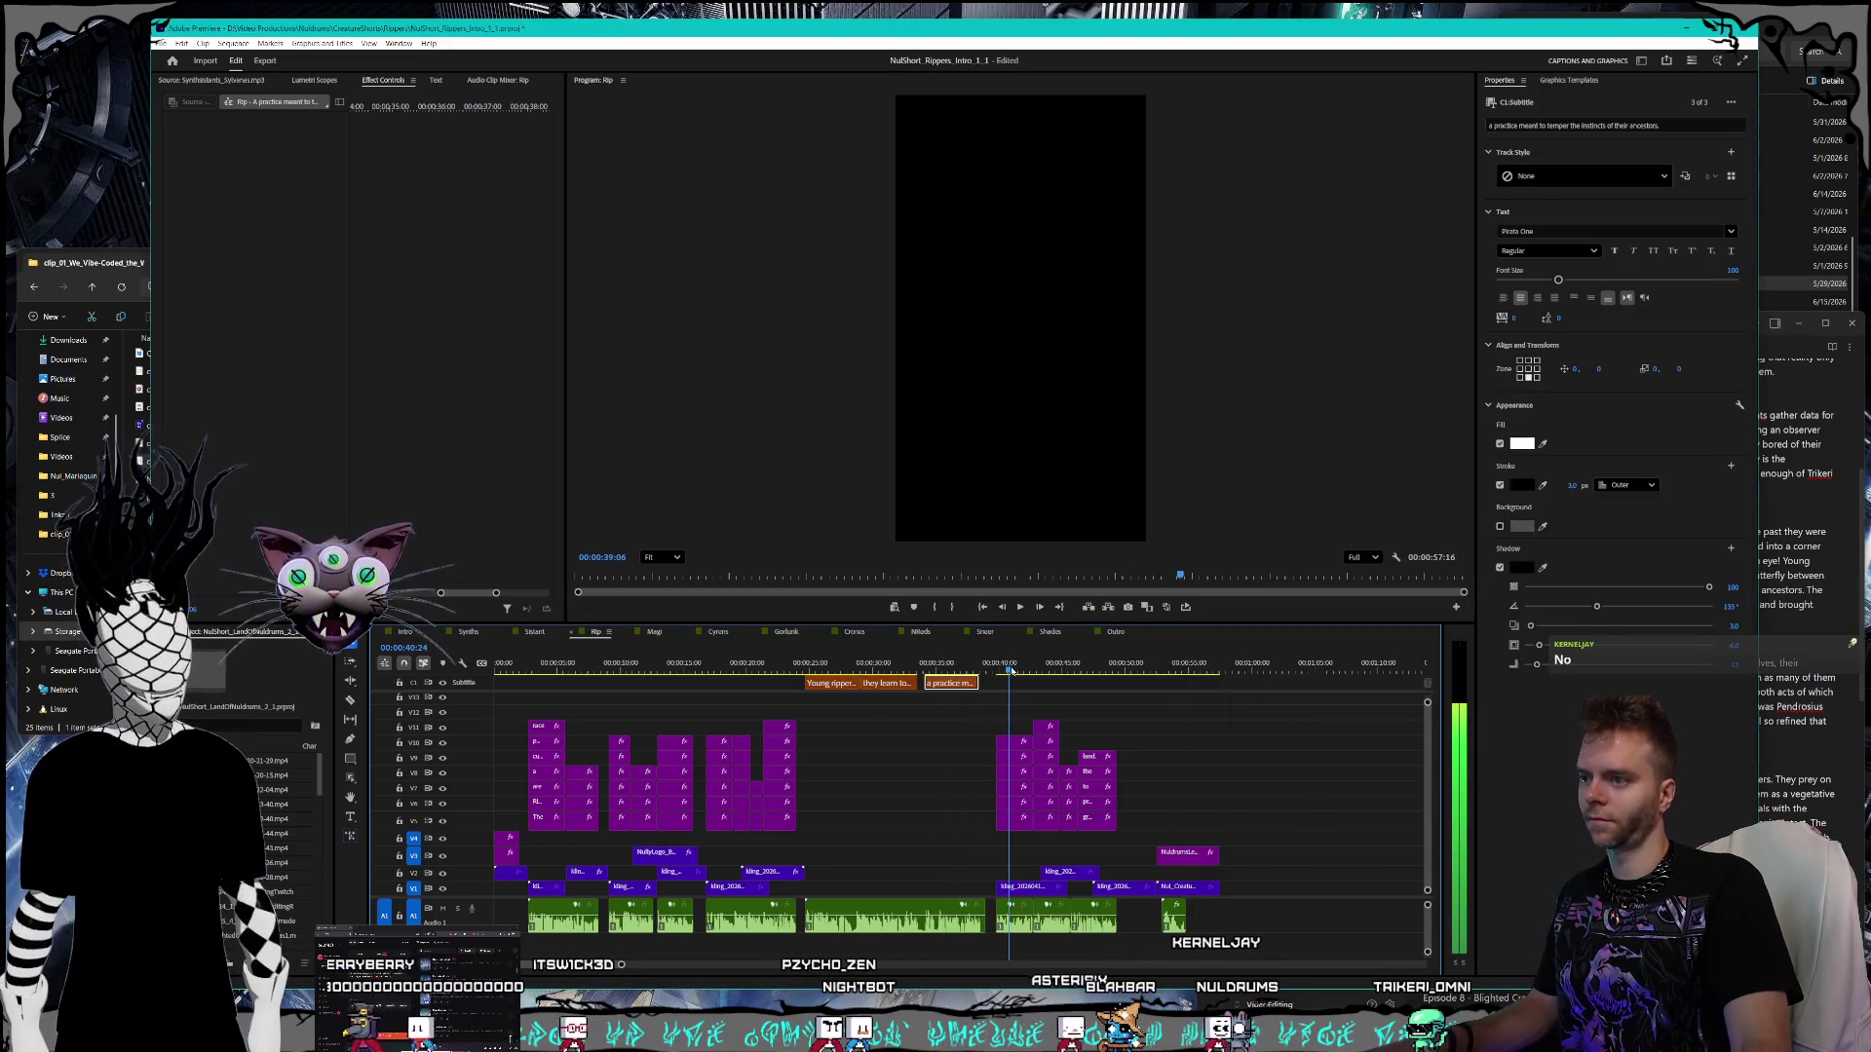
pyautogui.hotkey('ctrl', 's')
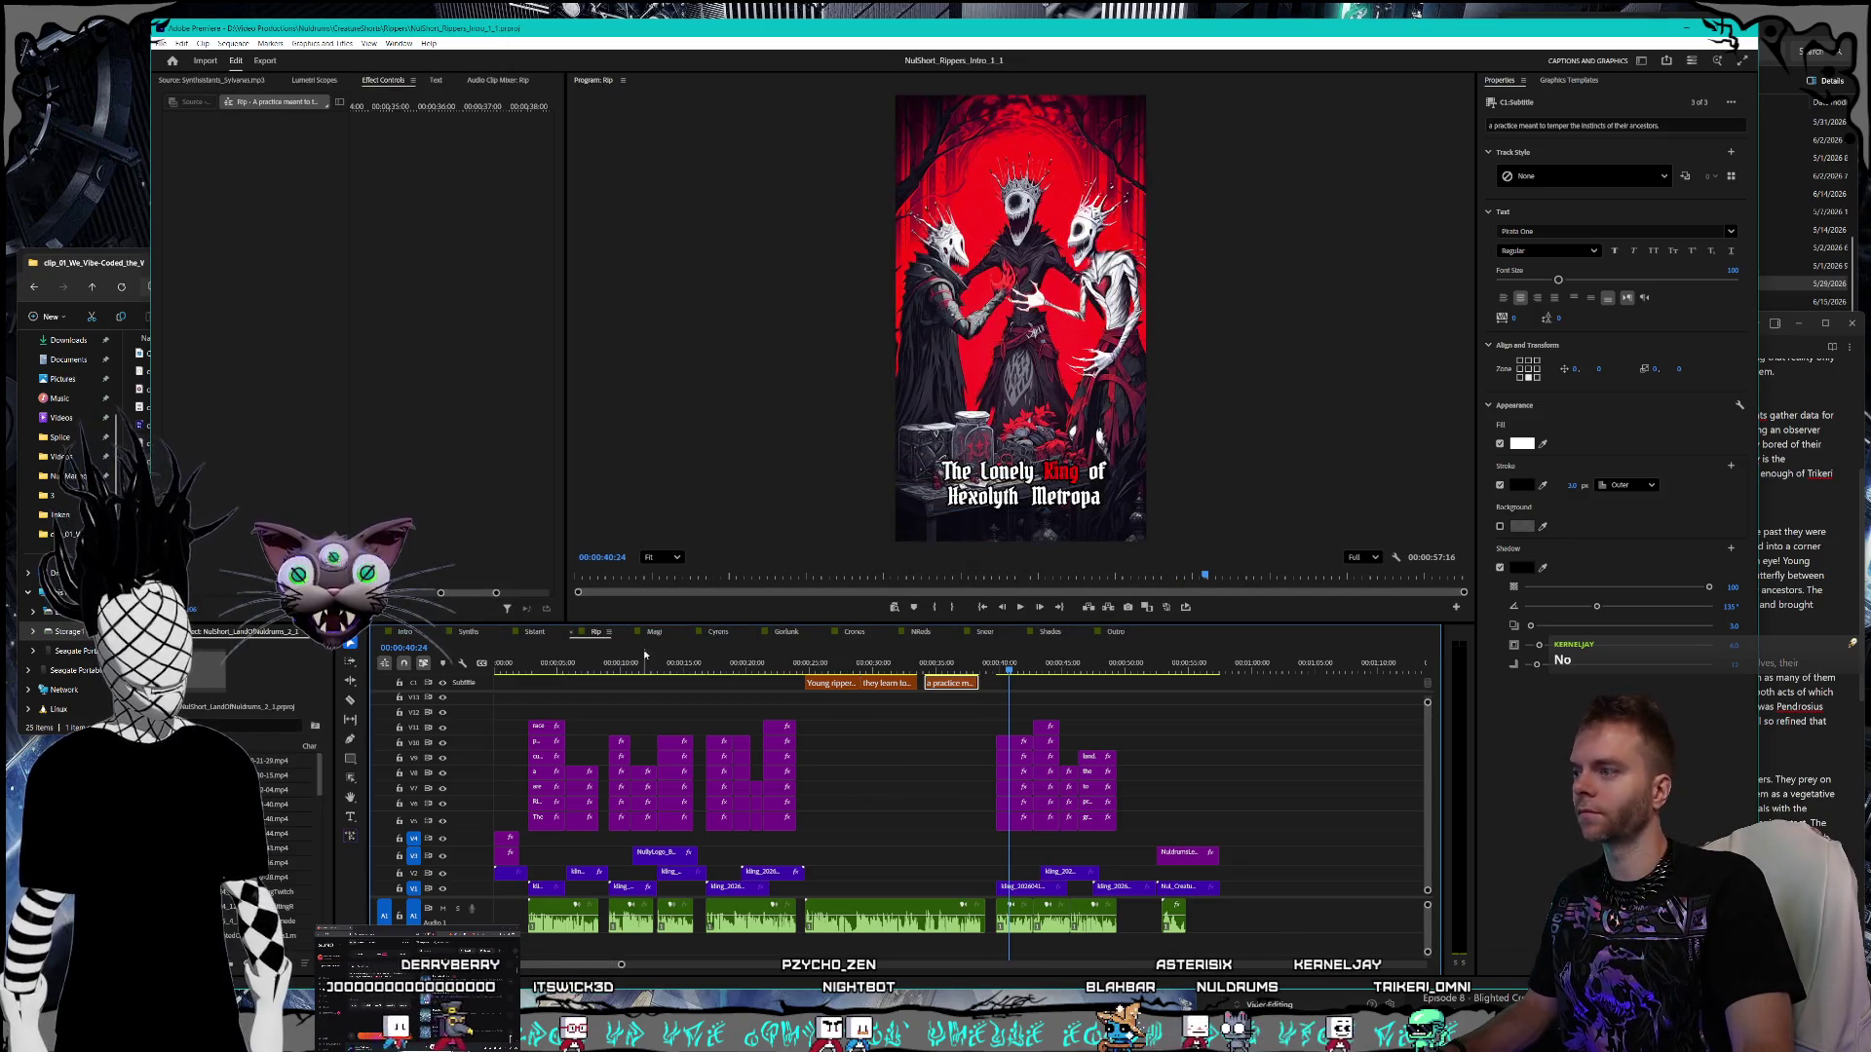
pyautogui.click(653, 631)
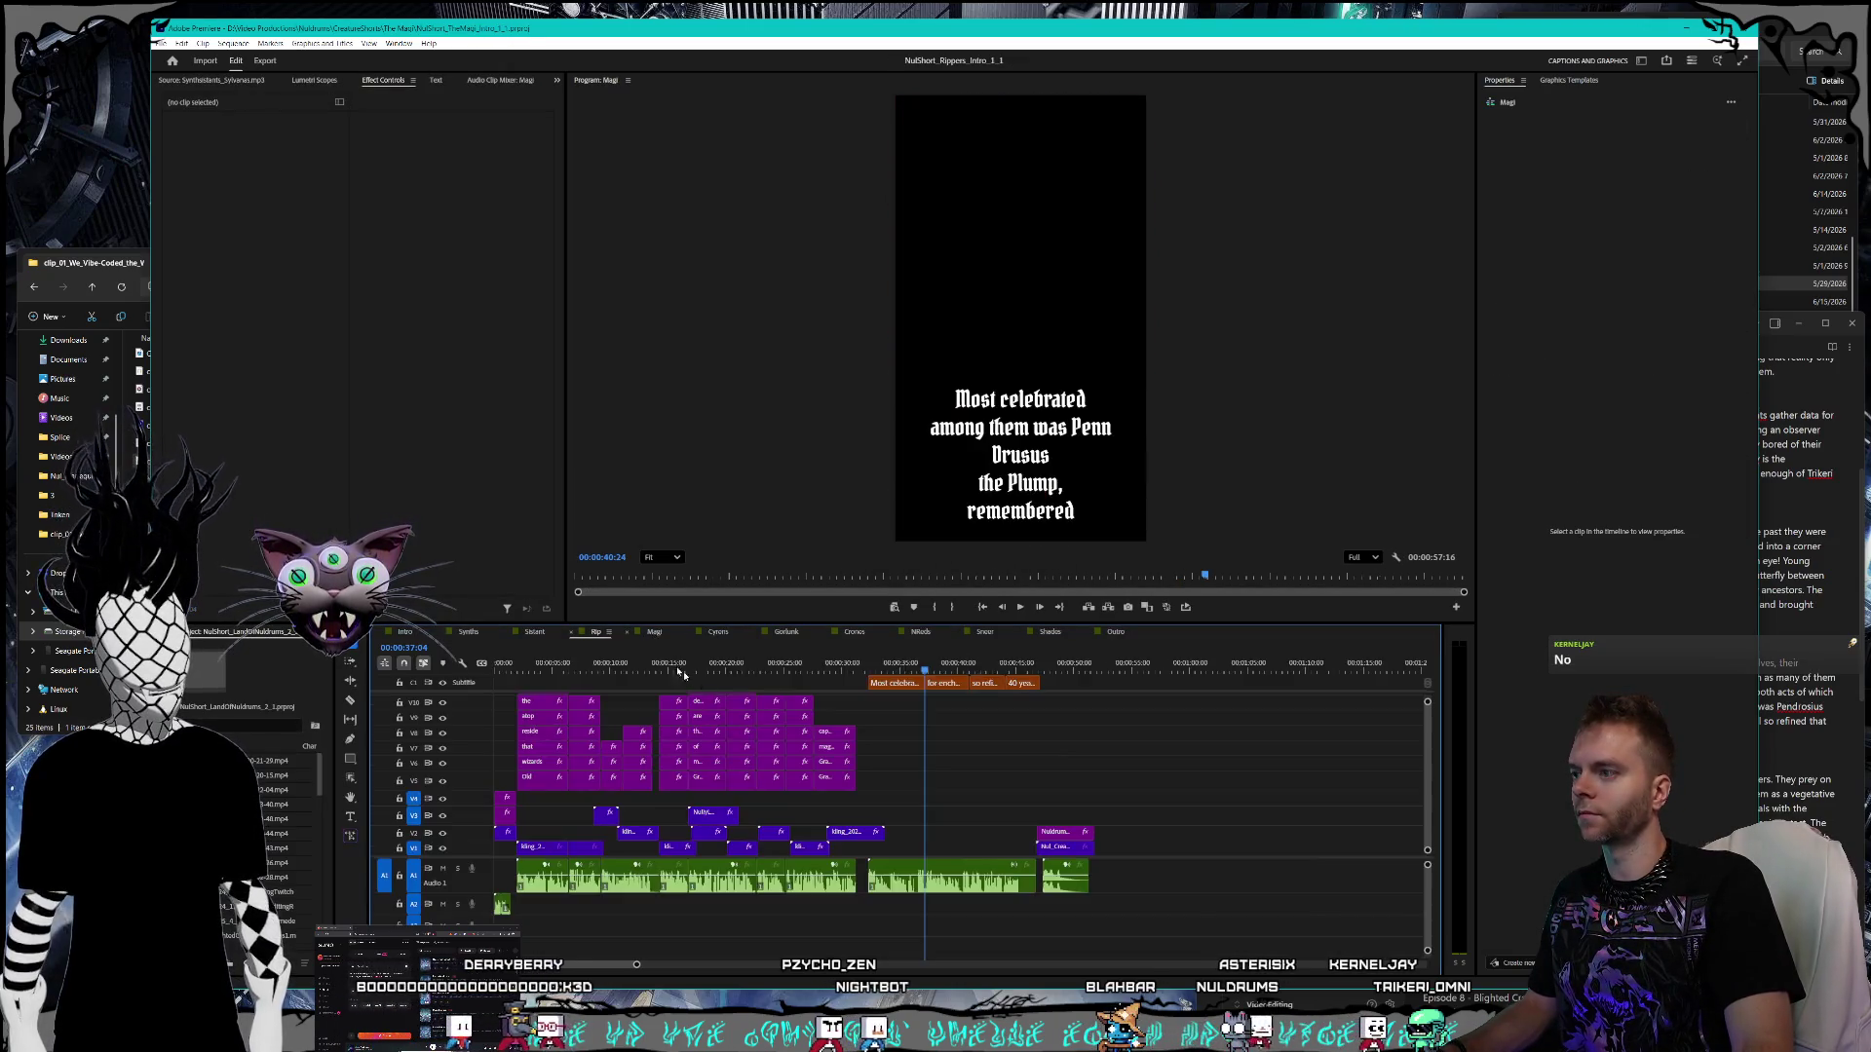
# - Correct 'Penn Drusus' to 'Pendrosius' in the Magi caption, checking the script spelling
pyautogui.click(895, 664)
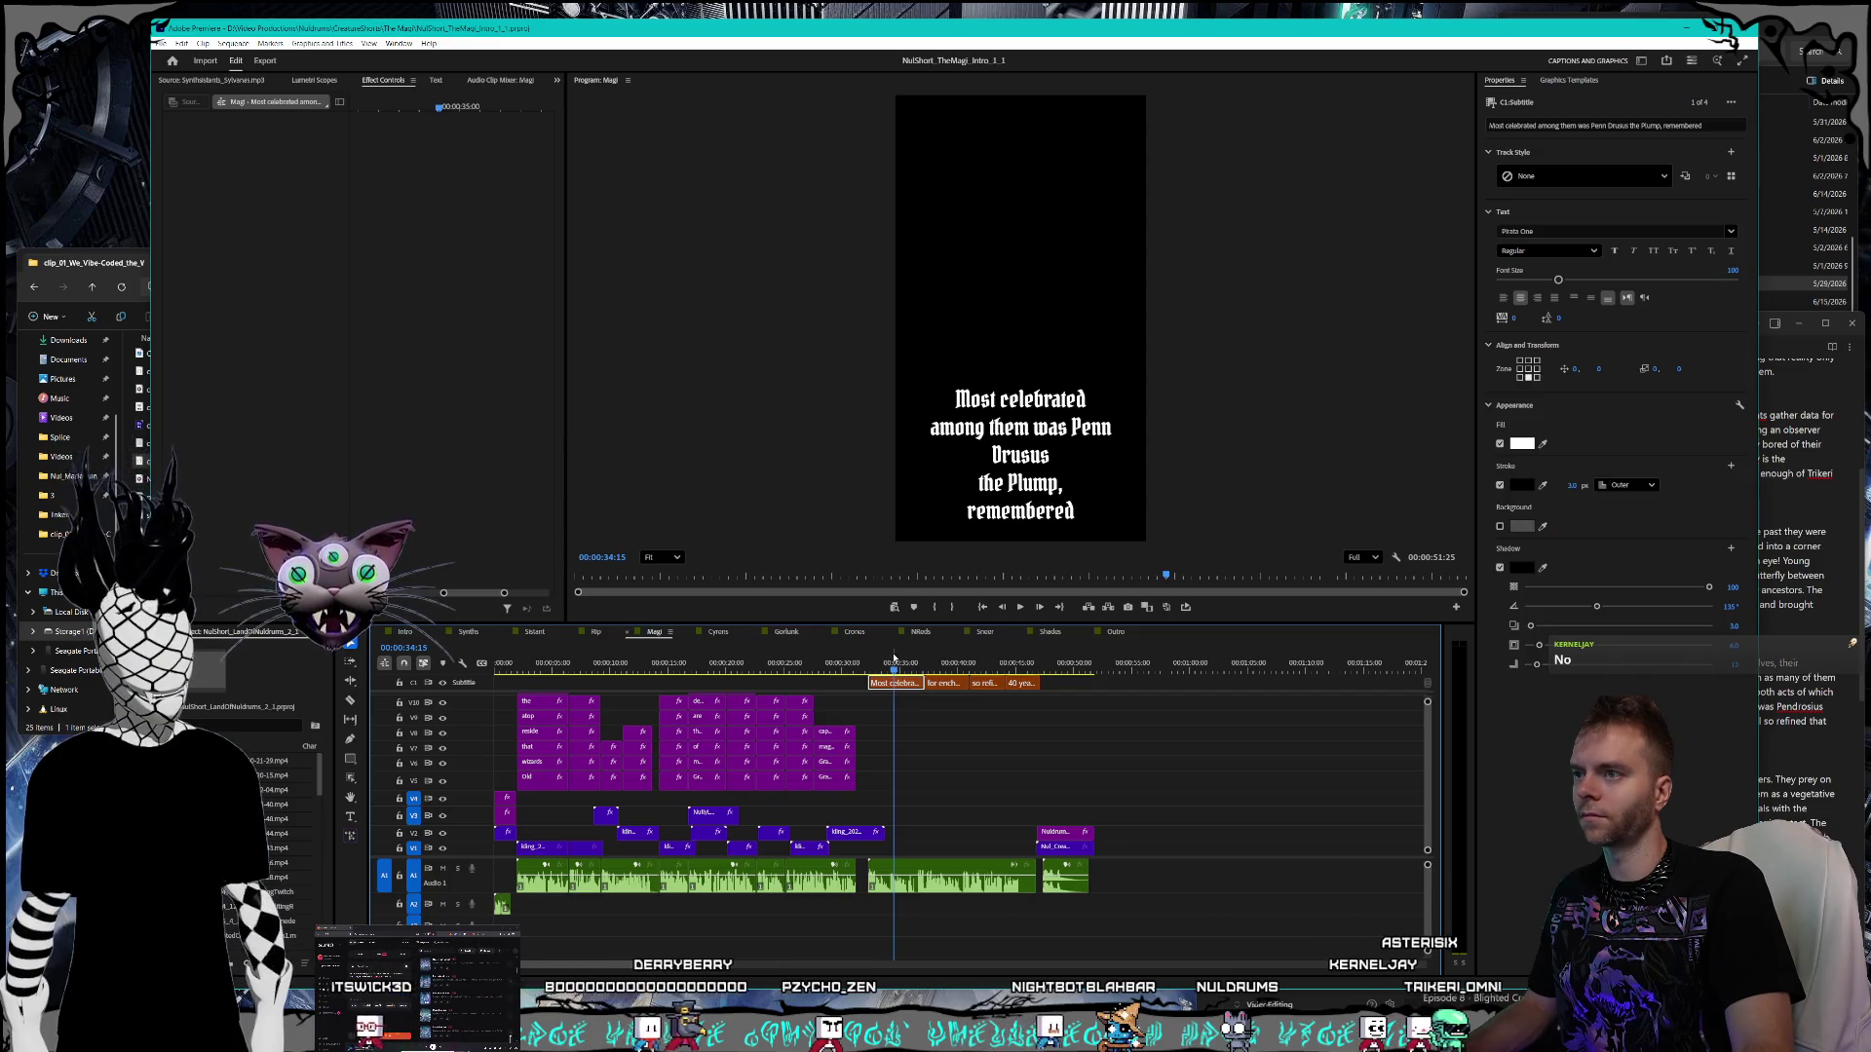
pyautogui.hotkey('alt', 'Tab')
pyautogui.scroll(-2, 1572, 687)
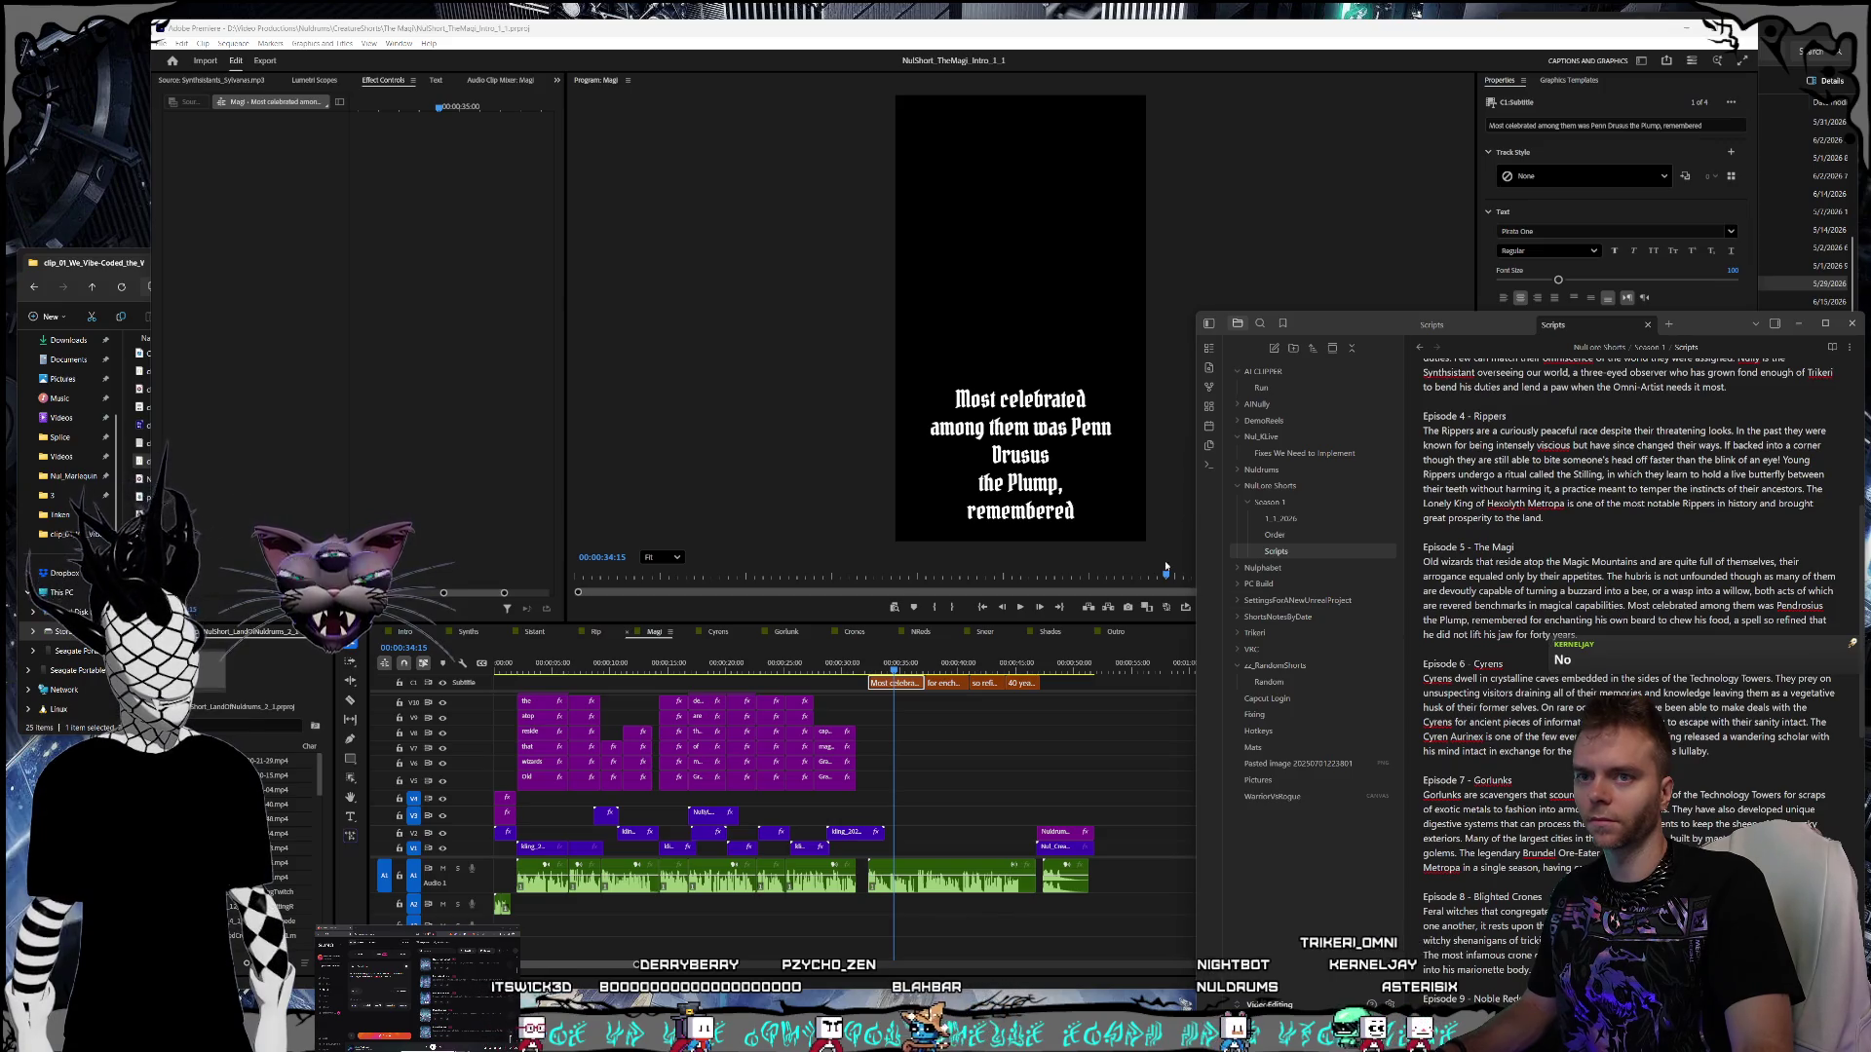
pyautogui.doubleClick(1046, 490)
pyautogui.click(1062, 452)
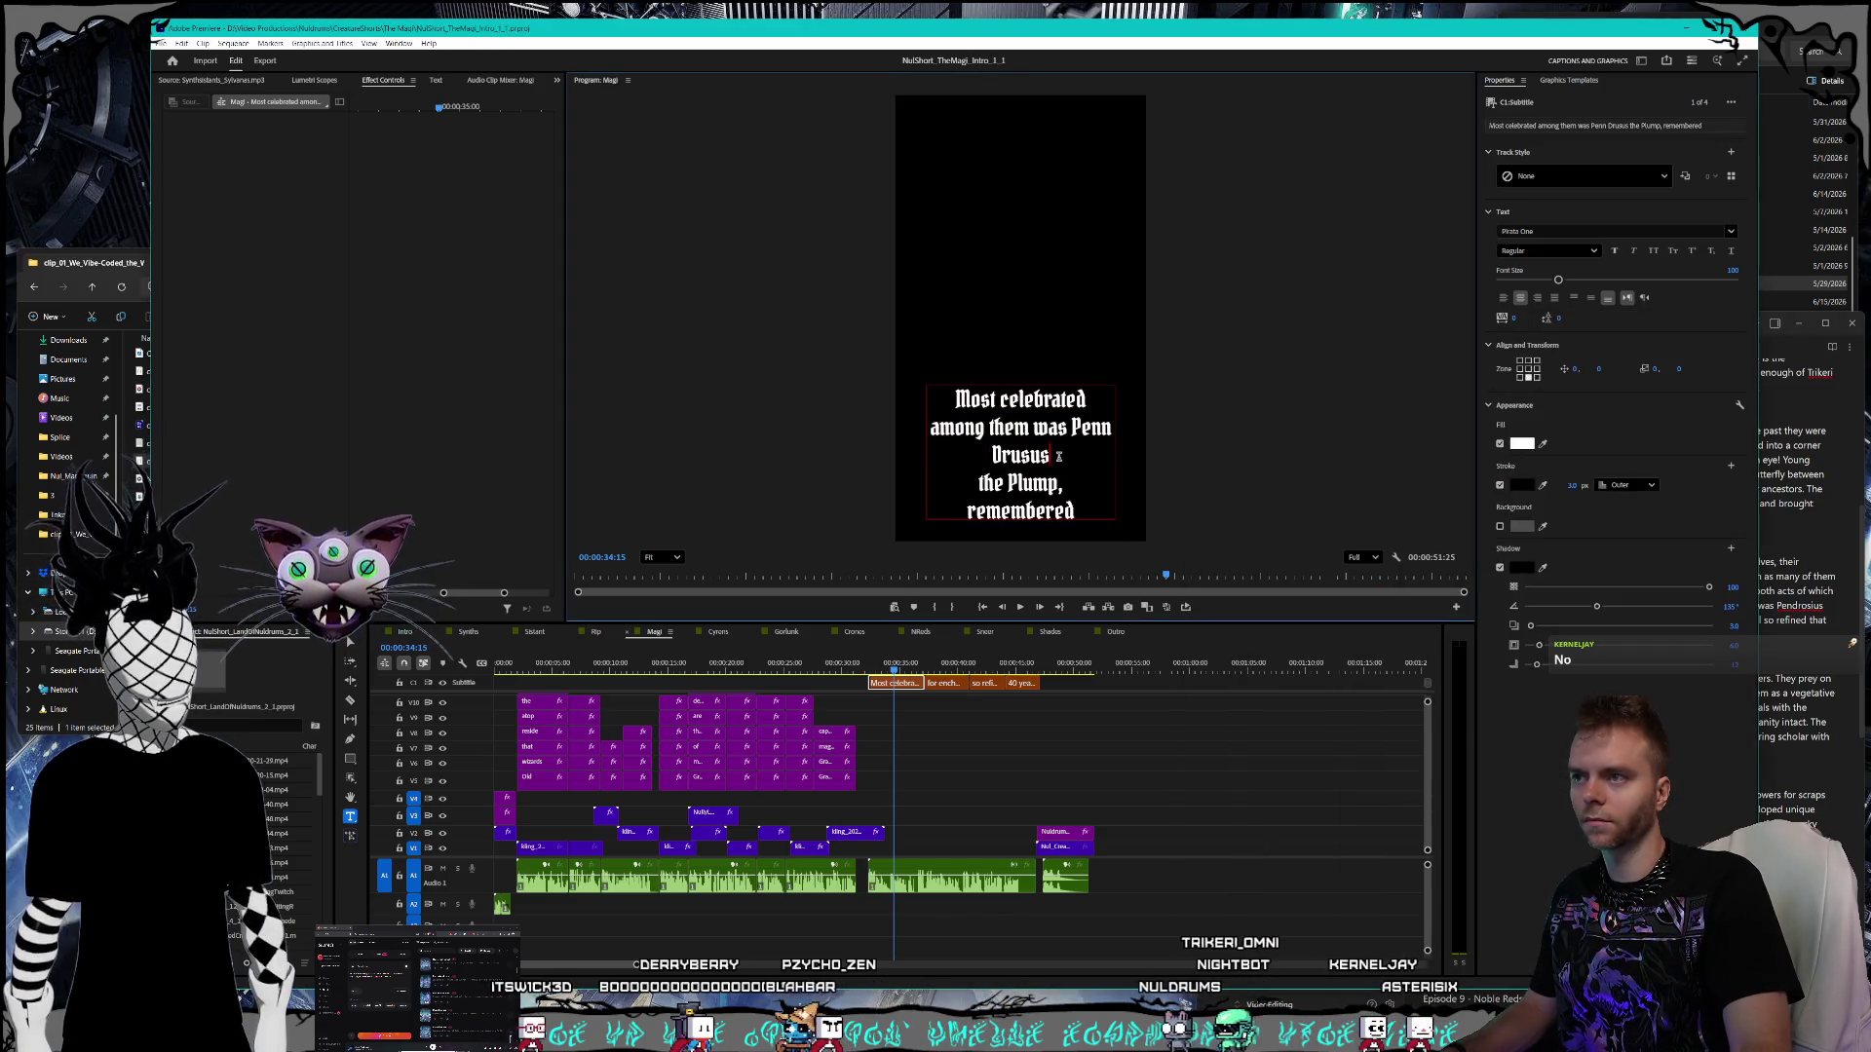
pyautogui.press('BackSpace')
pyautogui.press('BackSpace')
pyautogui.press('BackSpace')
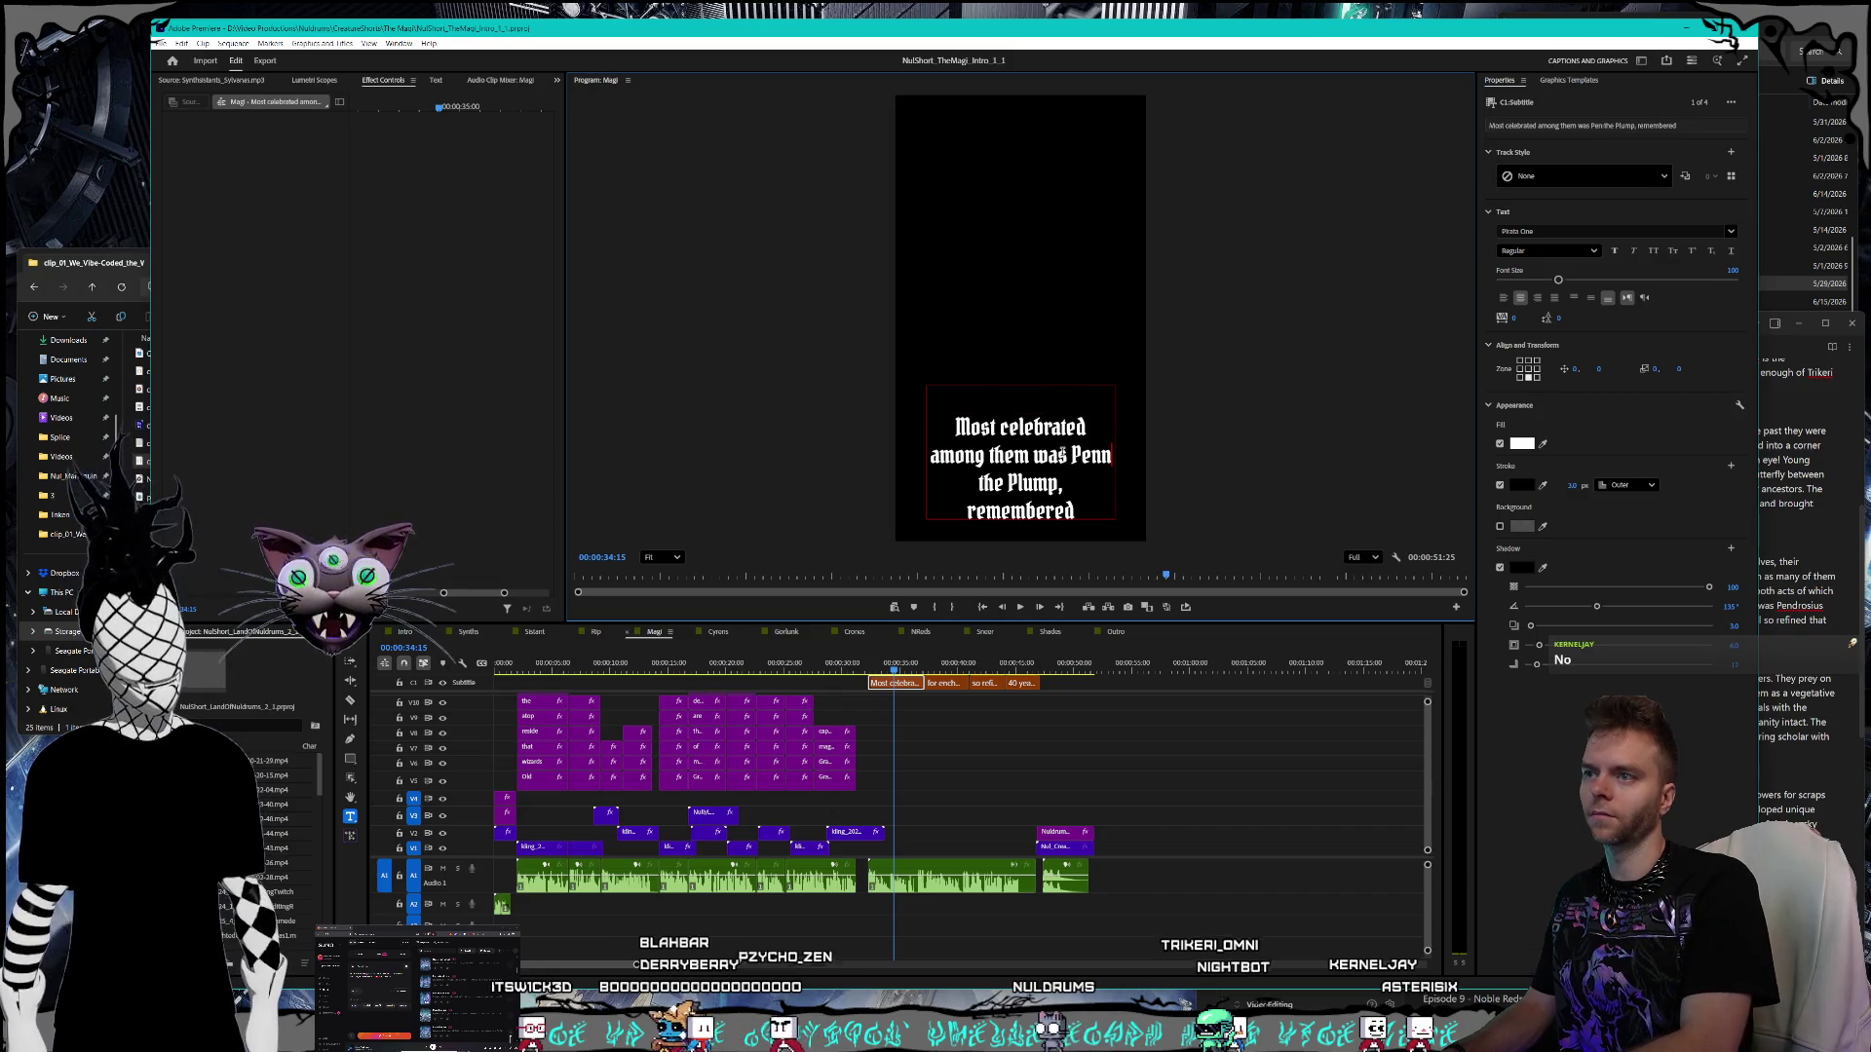
pyautogui.write('ndrosius')
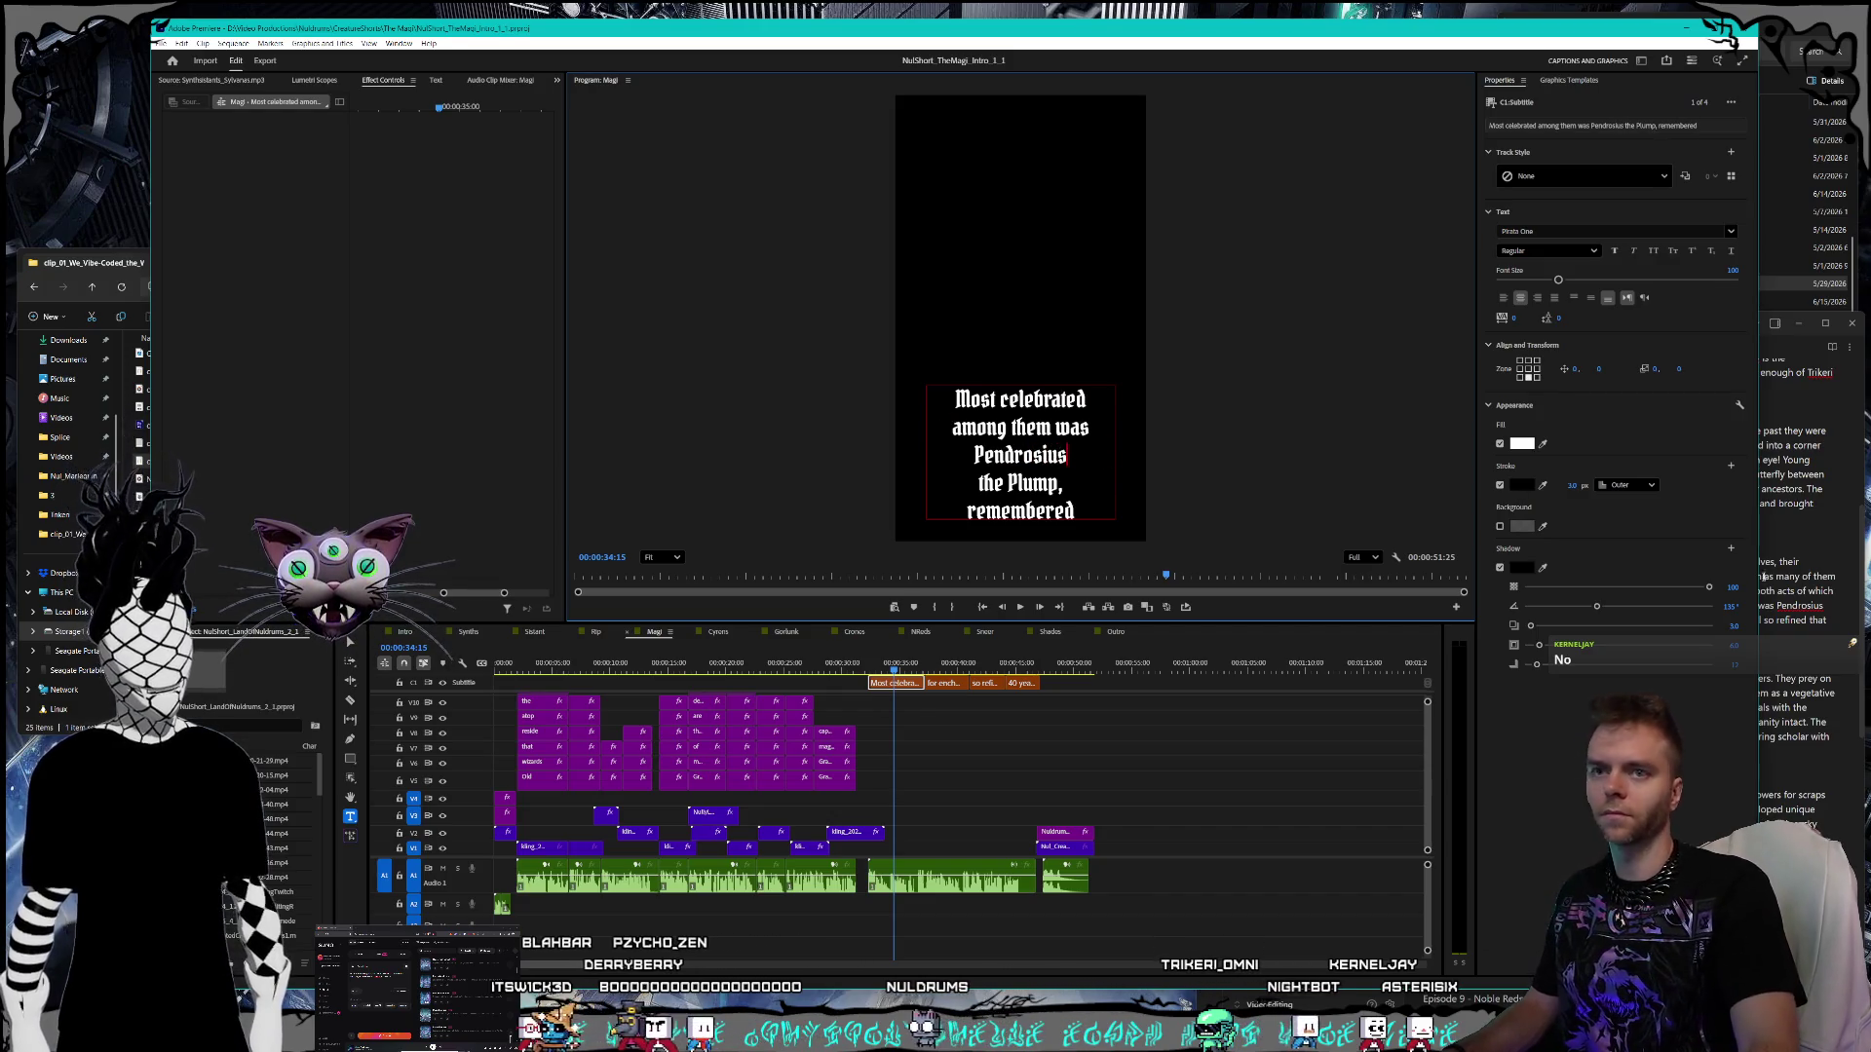
# - Check the beard-enchanting caption against the script and save the project
pyautogui.click(1832, 568)
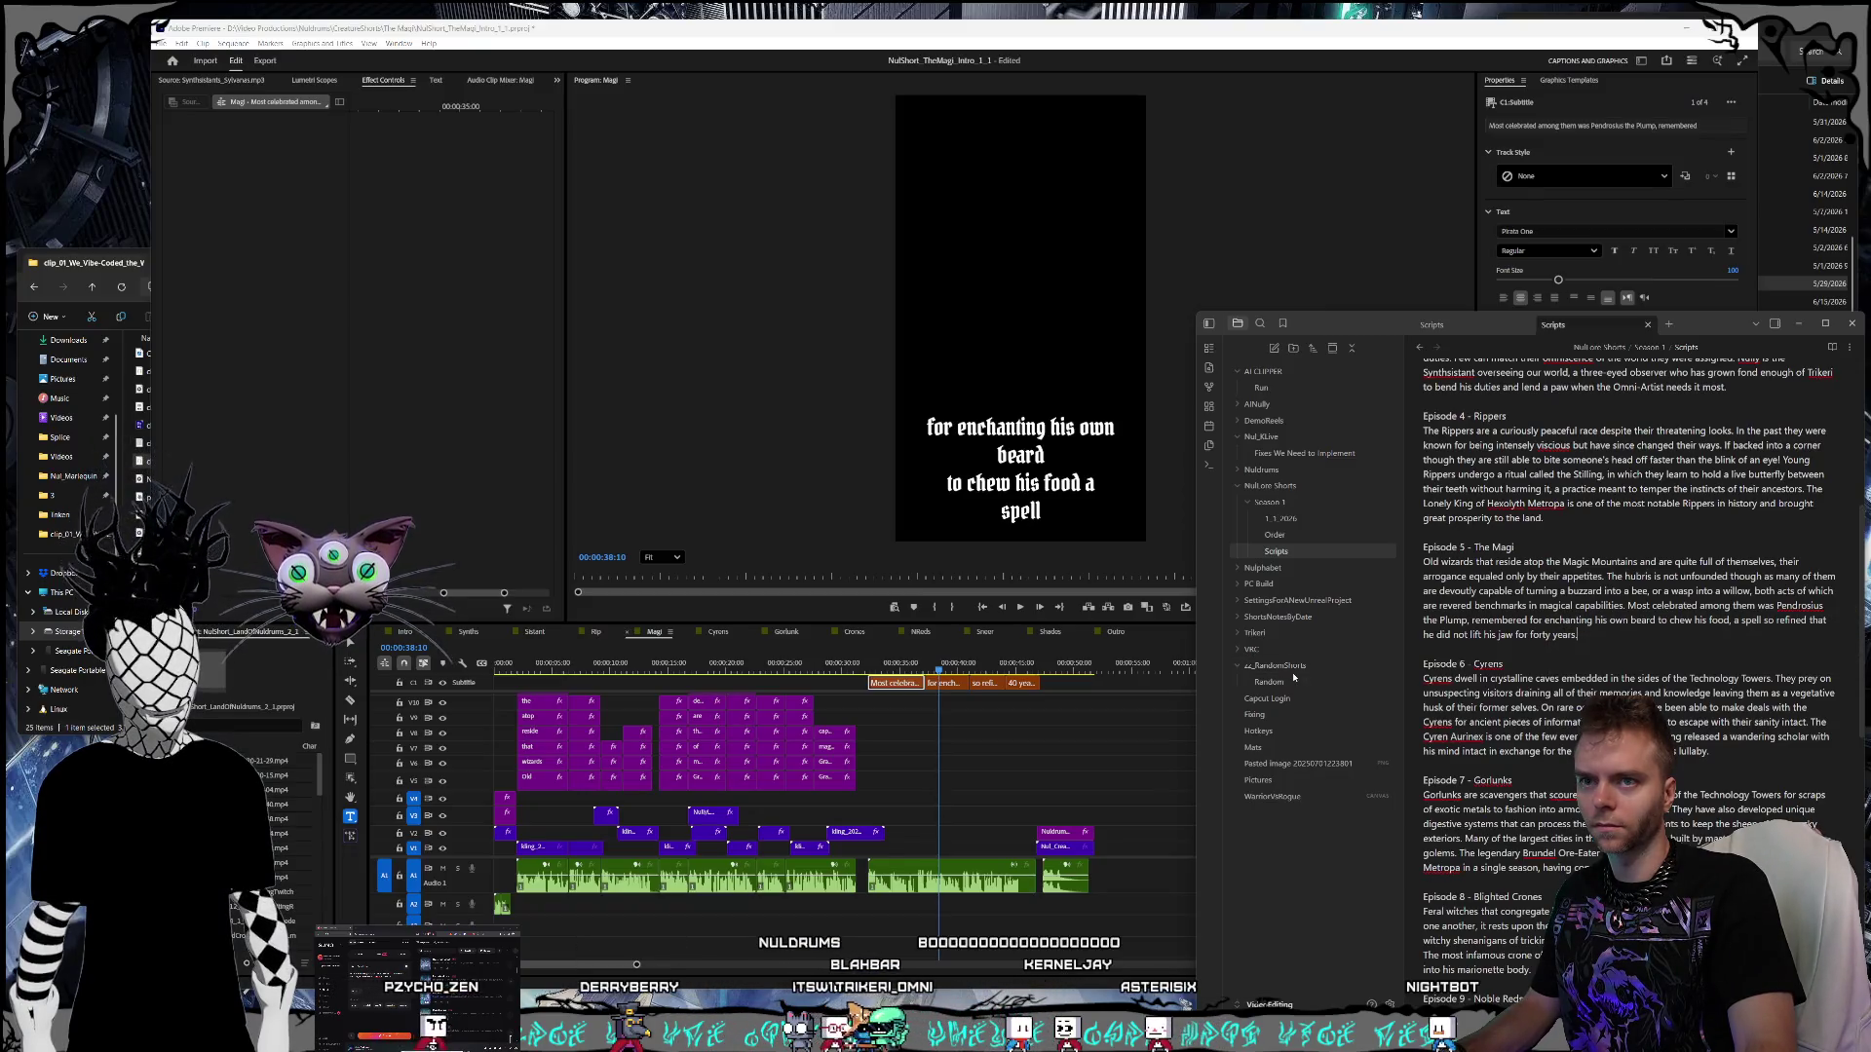
pyautogui.doubleClick(1077, 484)
pyautogui.write(',')
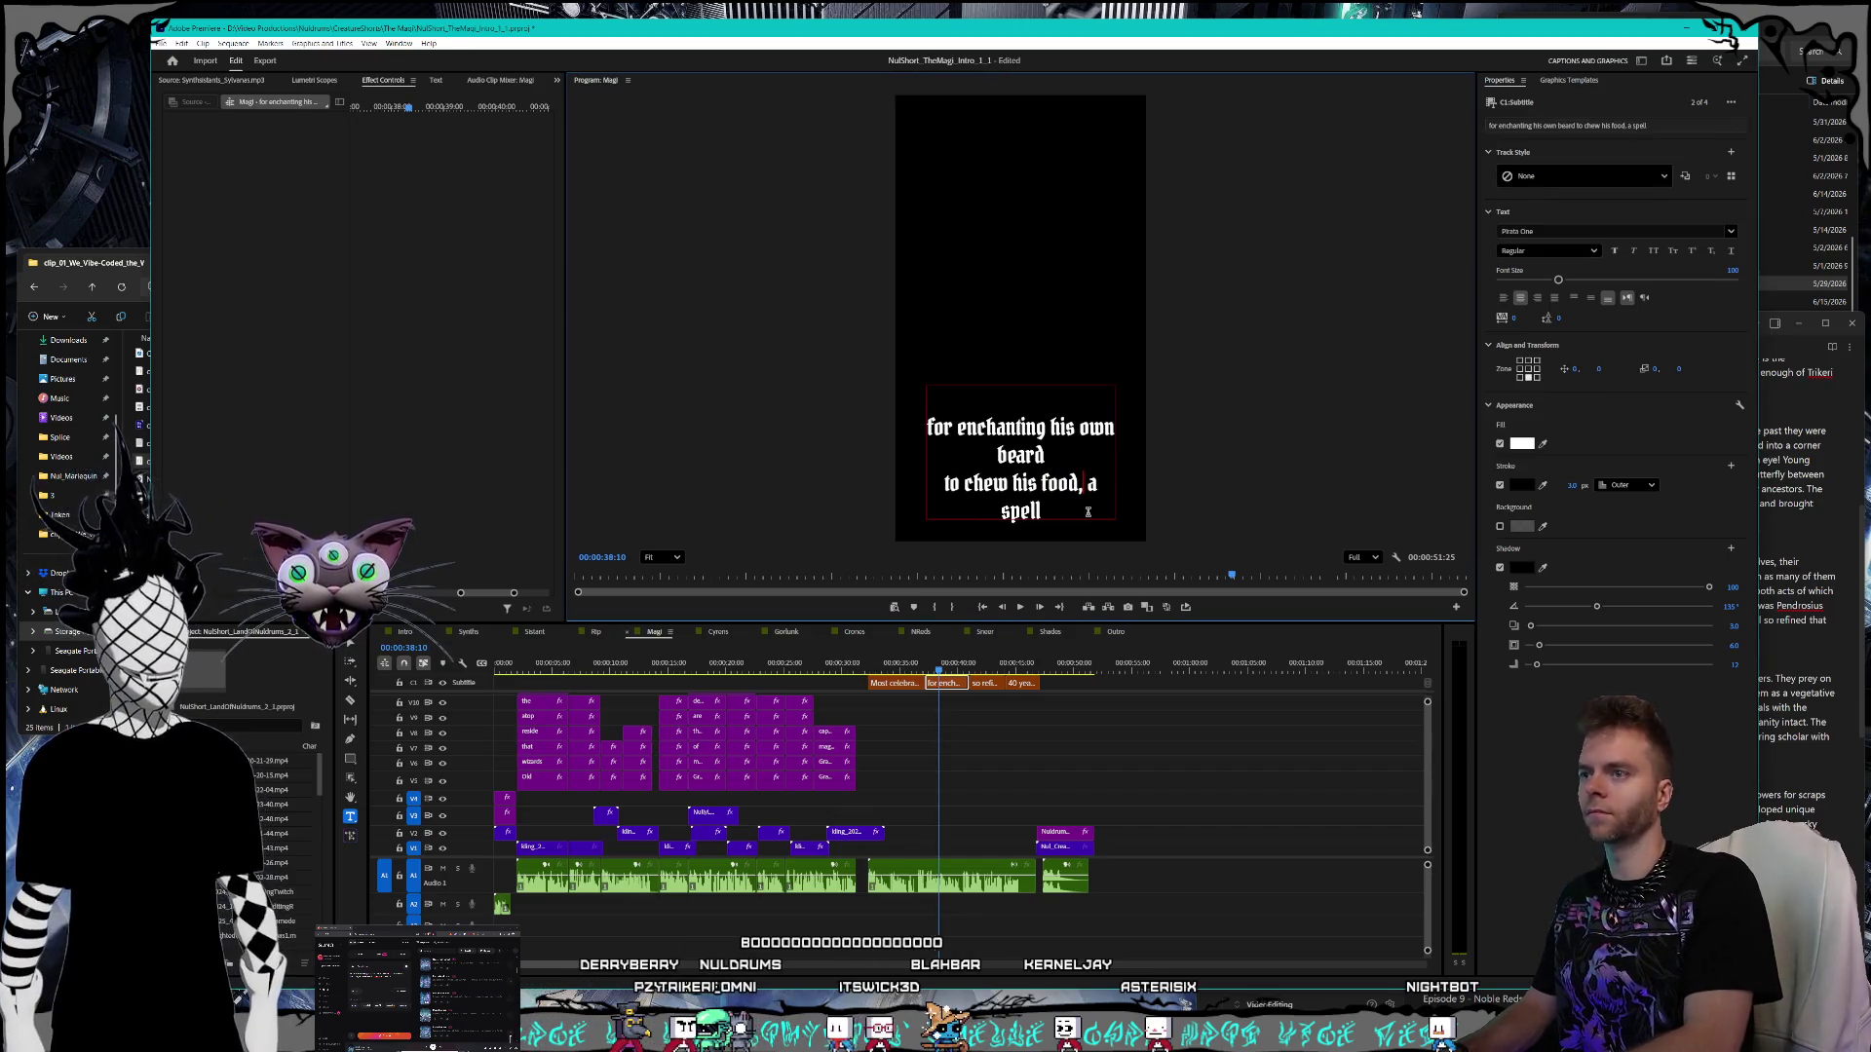
pyautogui.hotkey('ctrl', 'a')
pyautogui.hotkey('ctrl', 's')
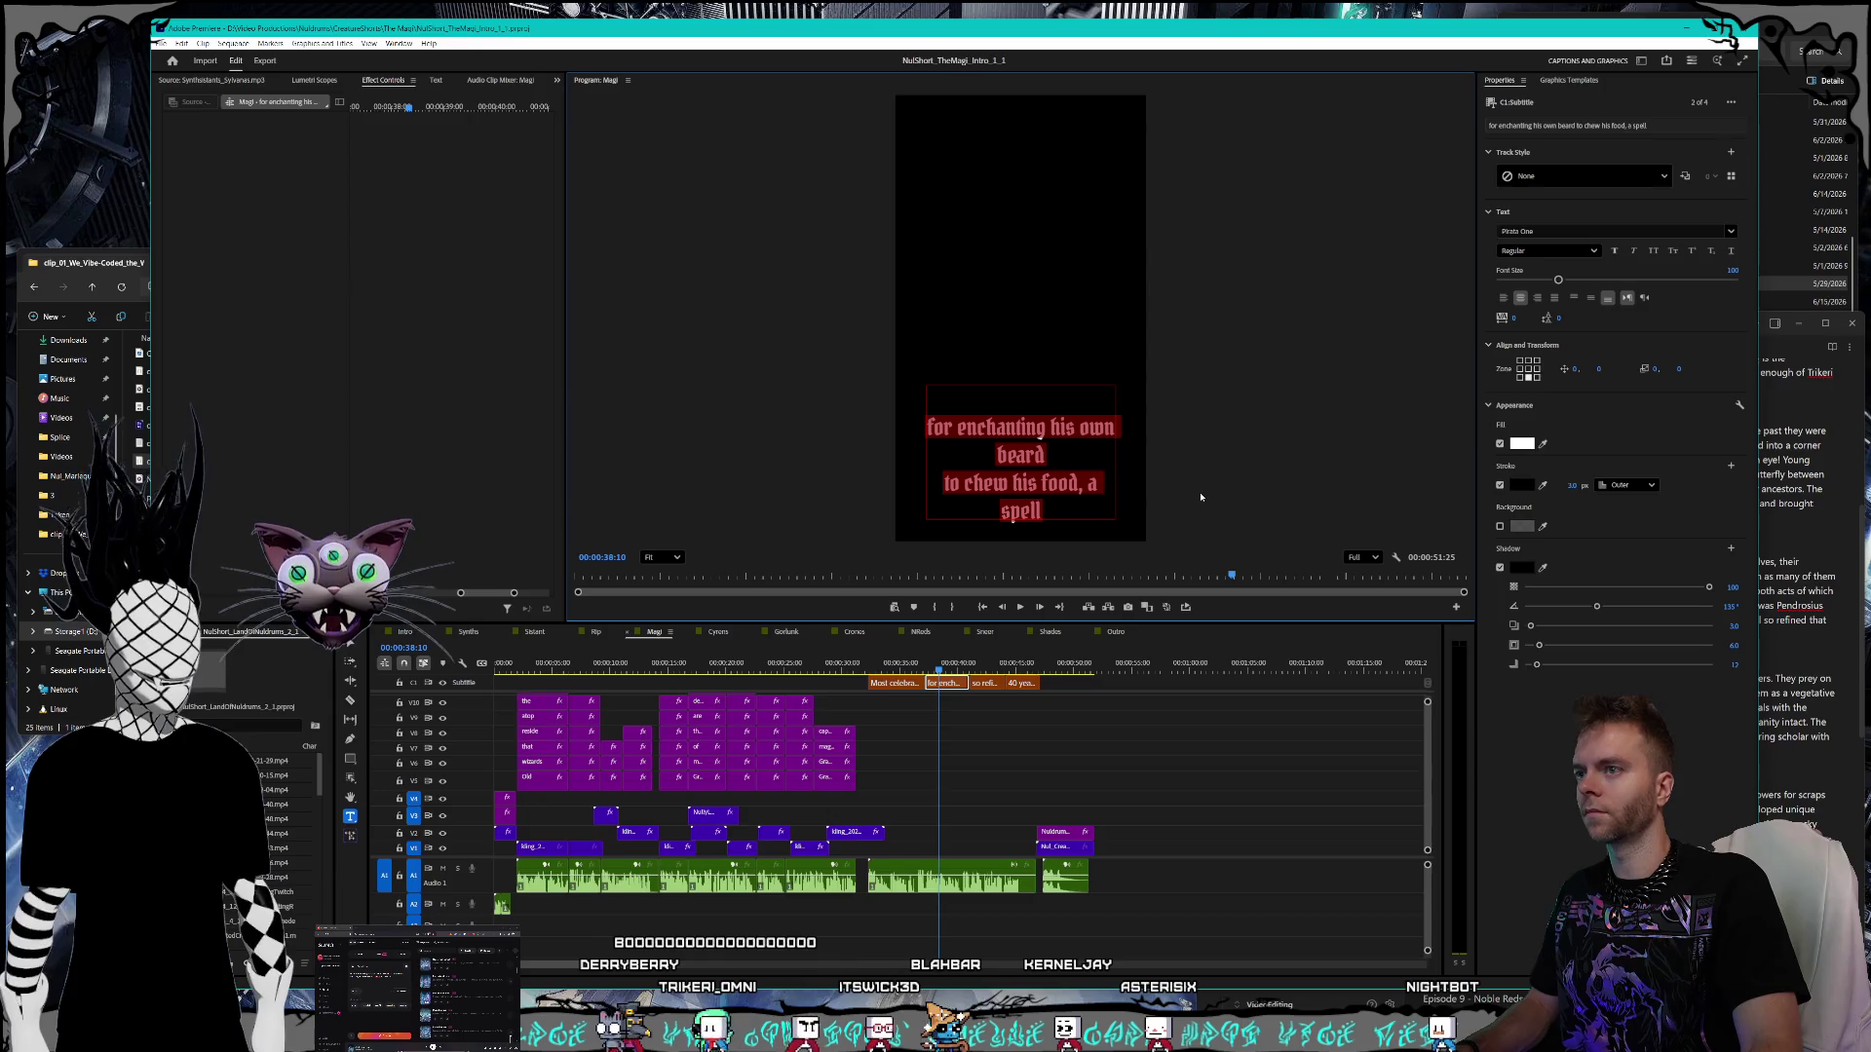
pyautogui.click(1201, 497)
pyautogui.hotkey('alt', 'Tab')
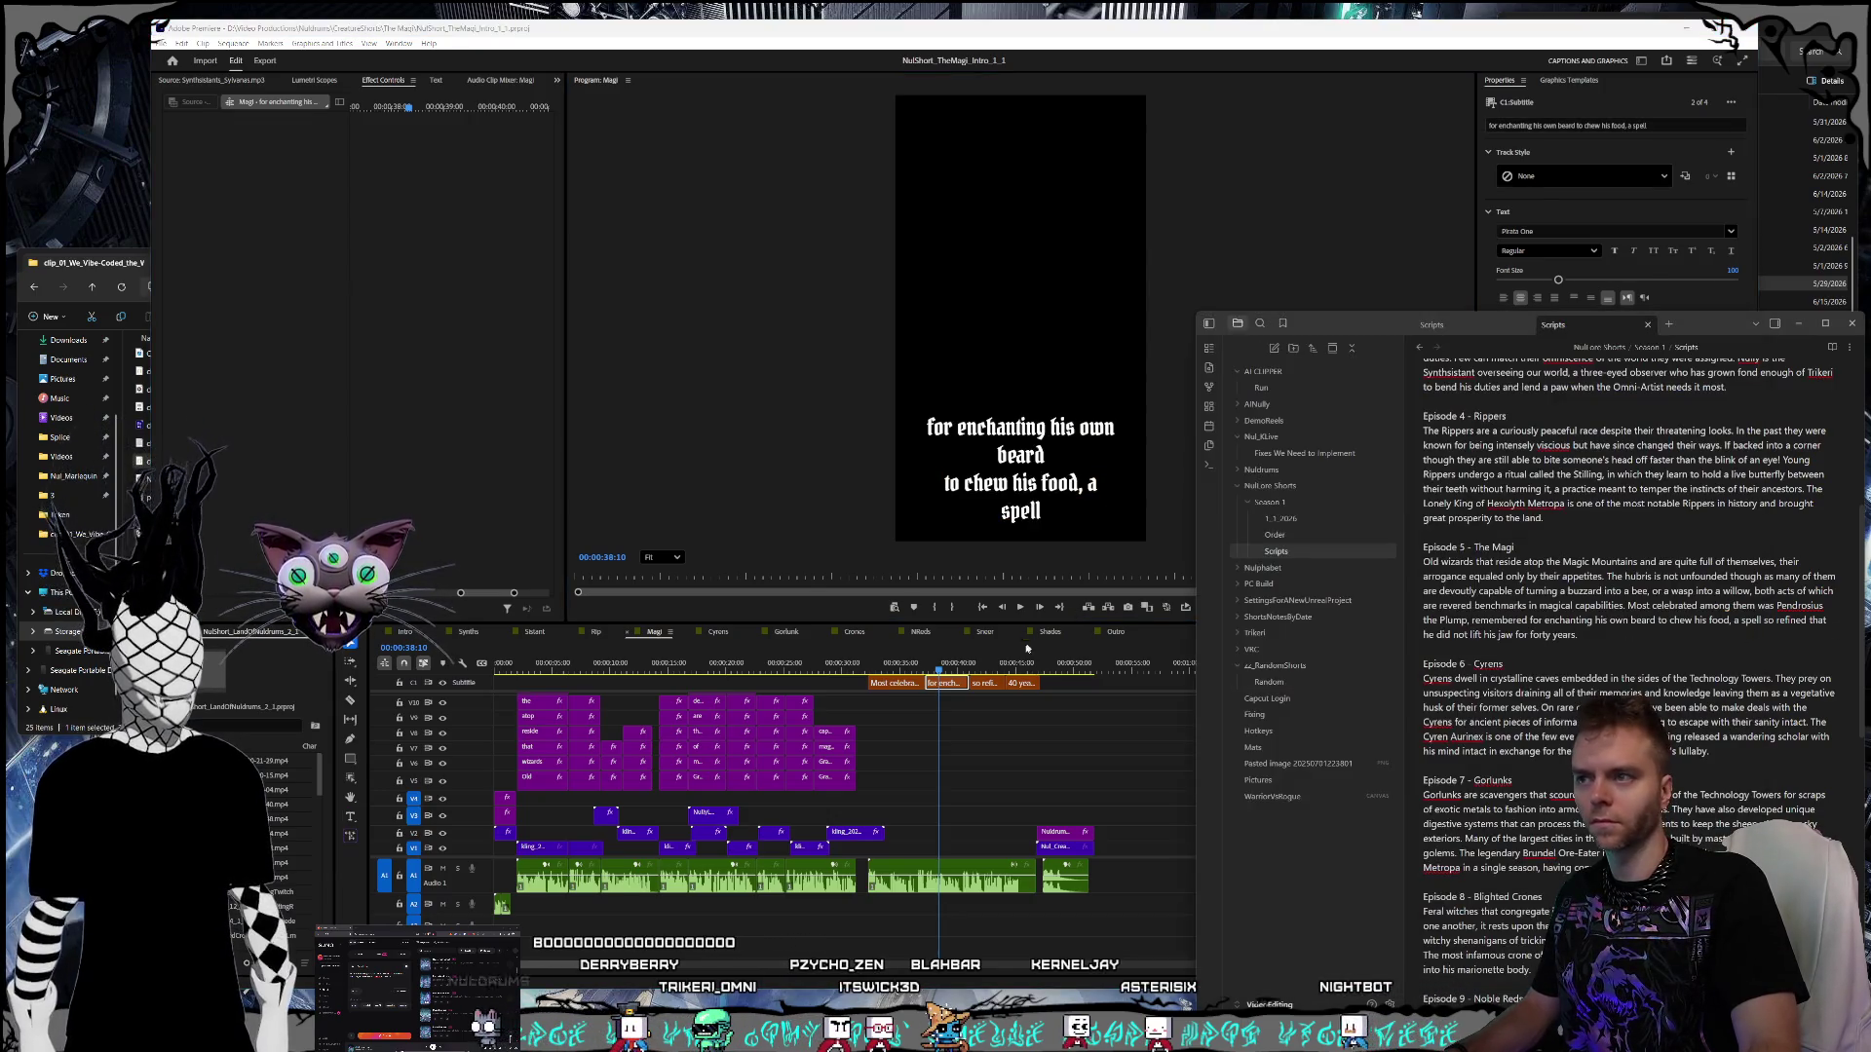
# - Step through the remaining Magi captions, from the jaw caption to '40 years.', against the script
pyautogui.click(995, 664)
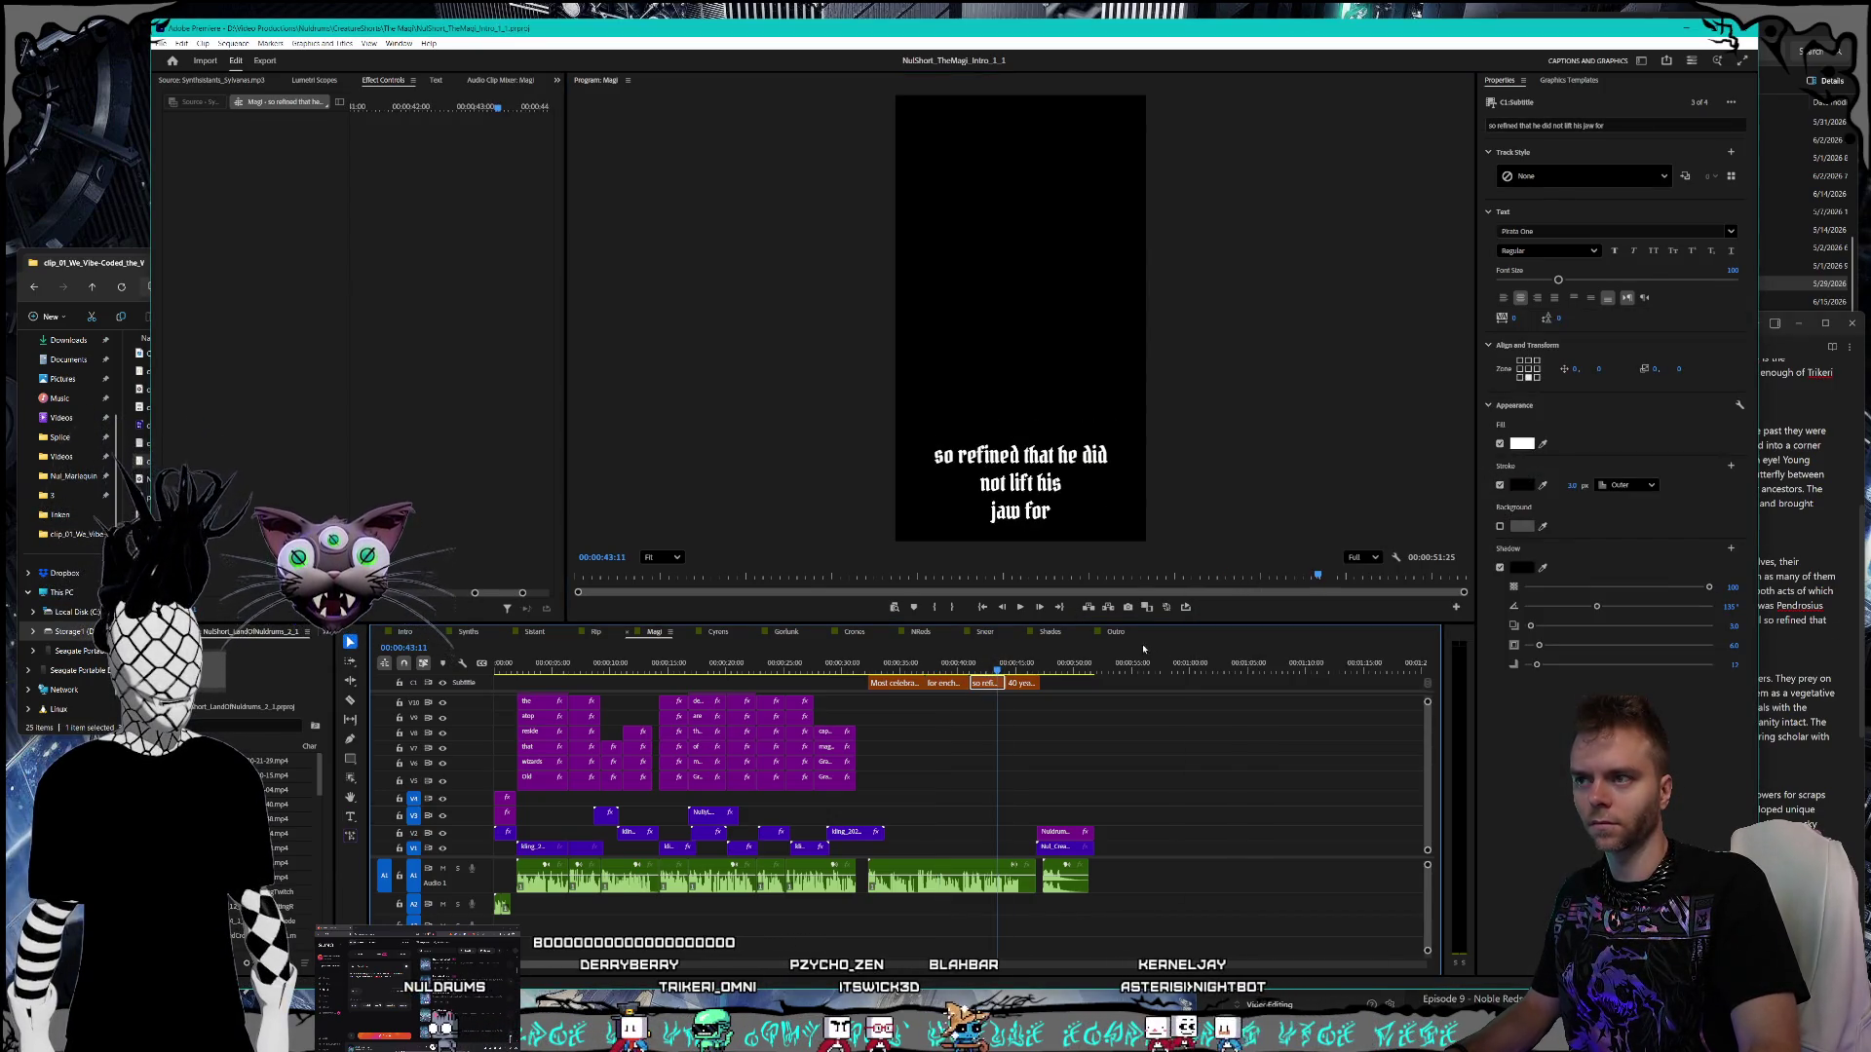
pyautogui.click(1799, 597)
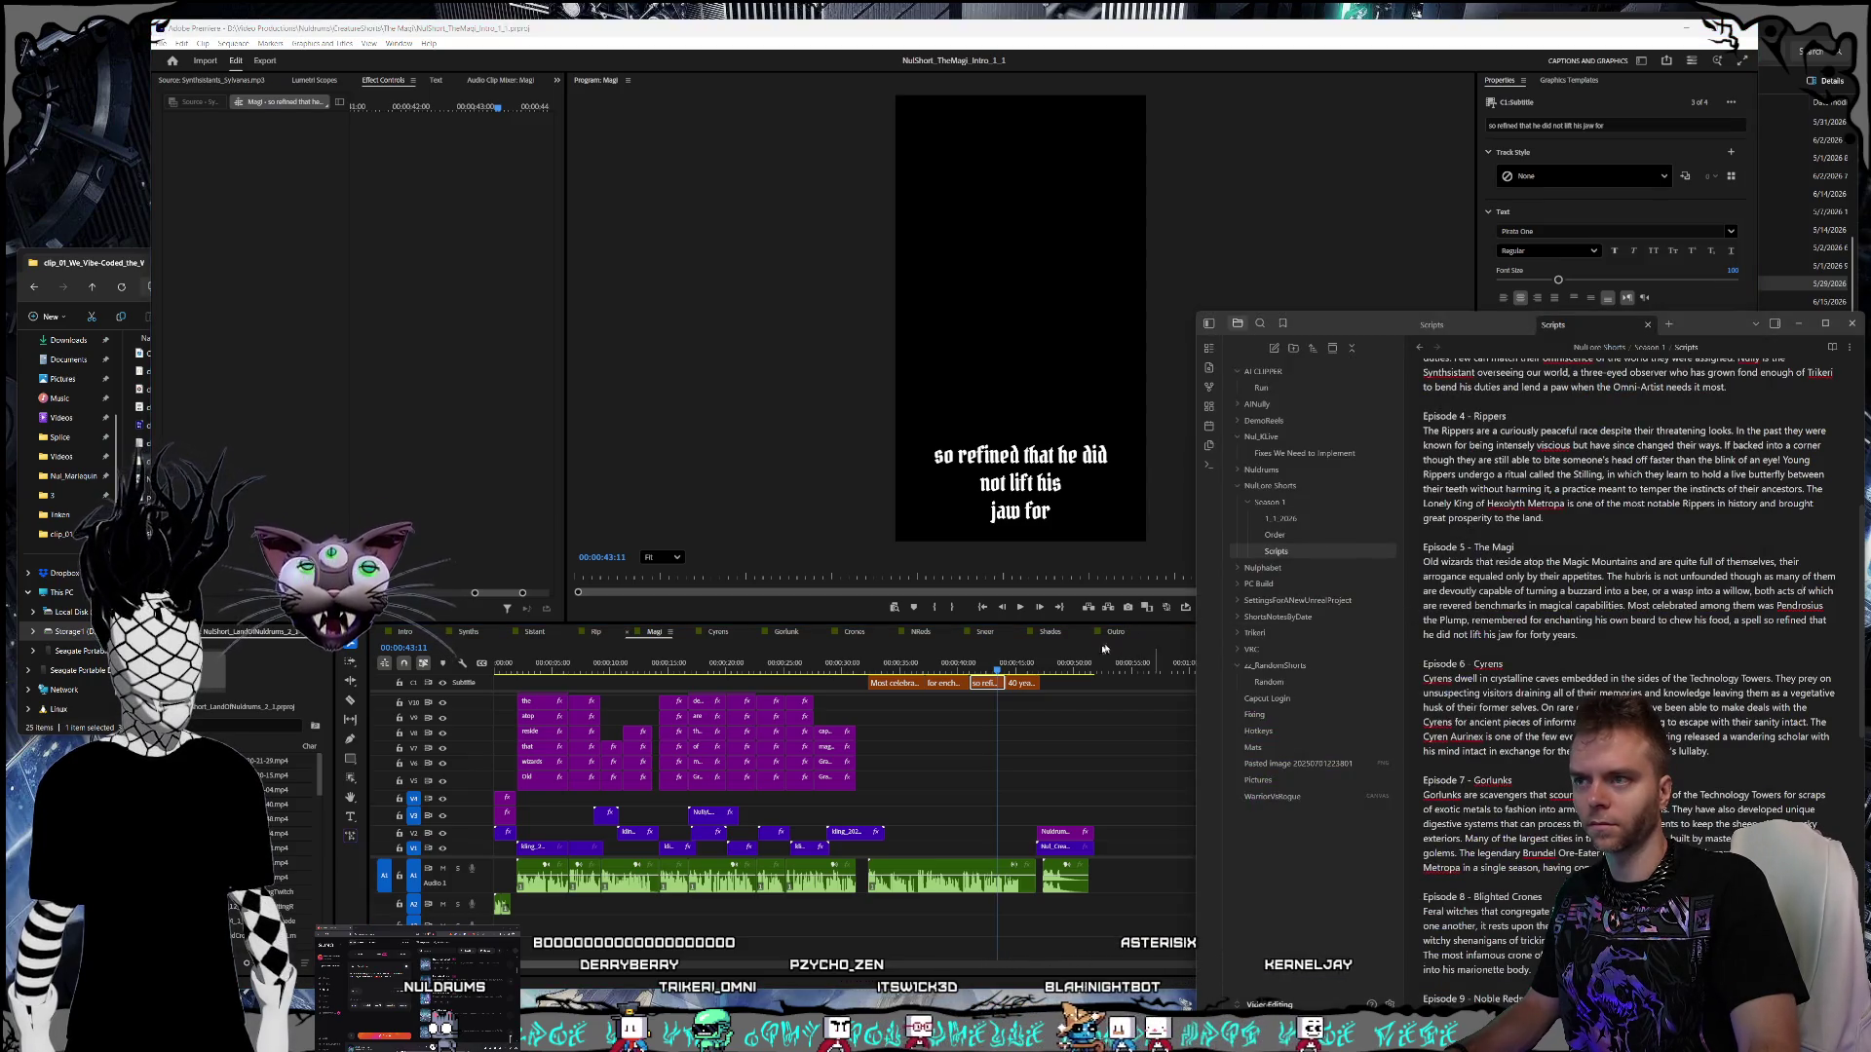
pyautogui.click(1018, 664)
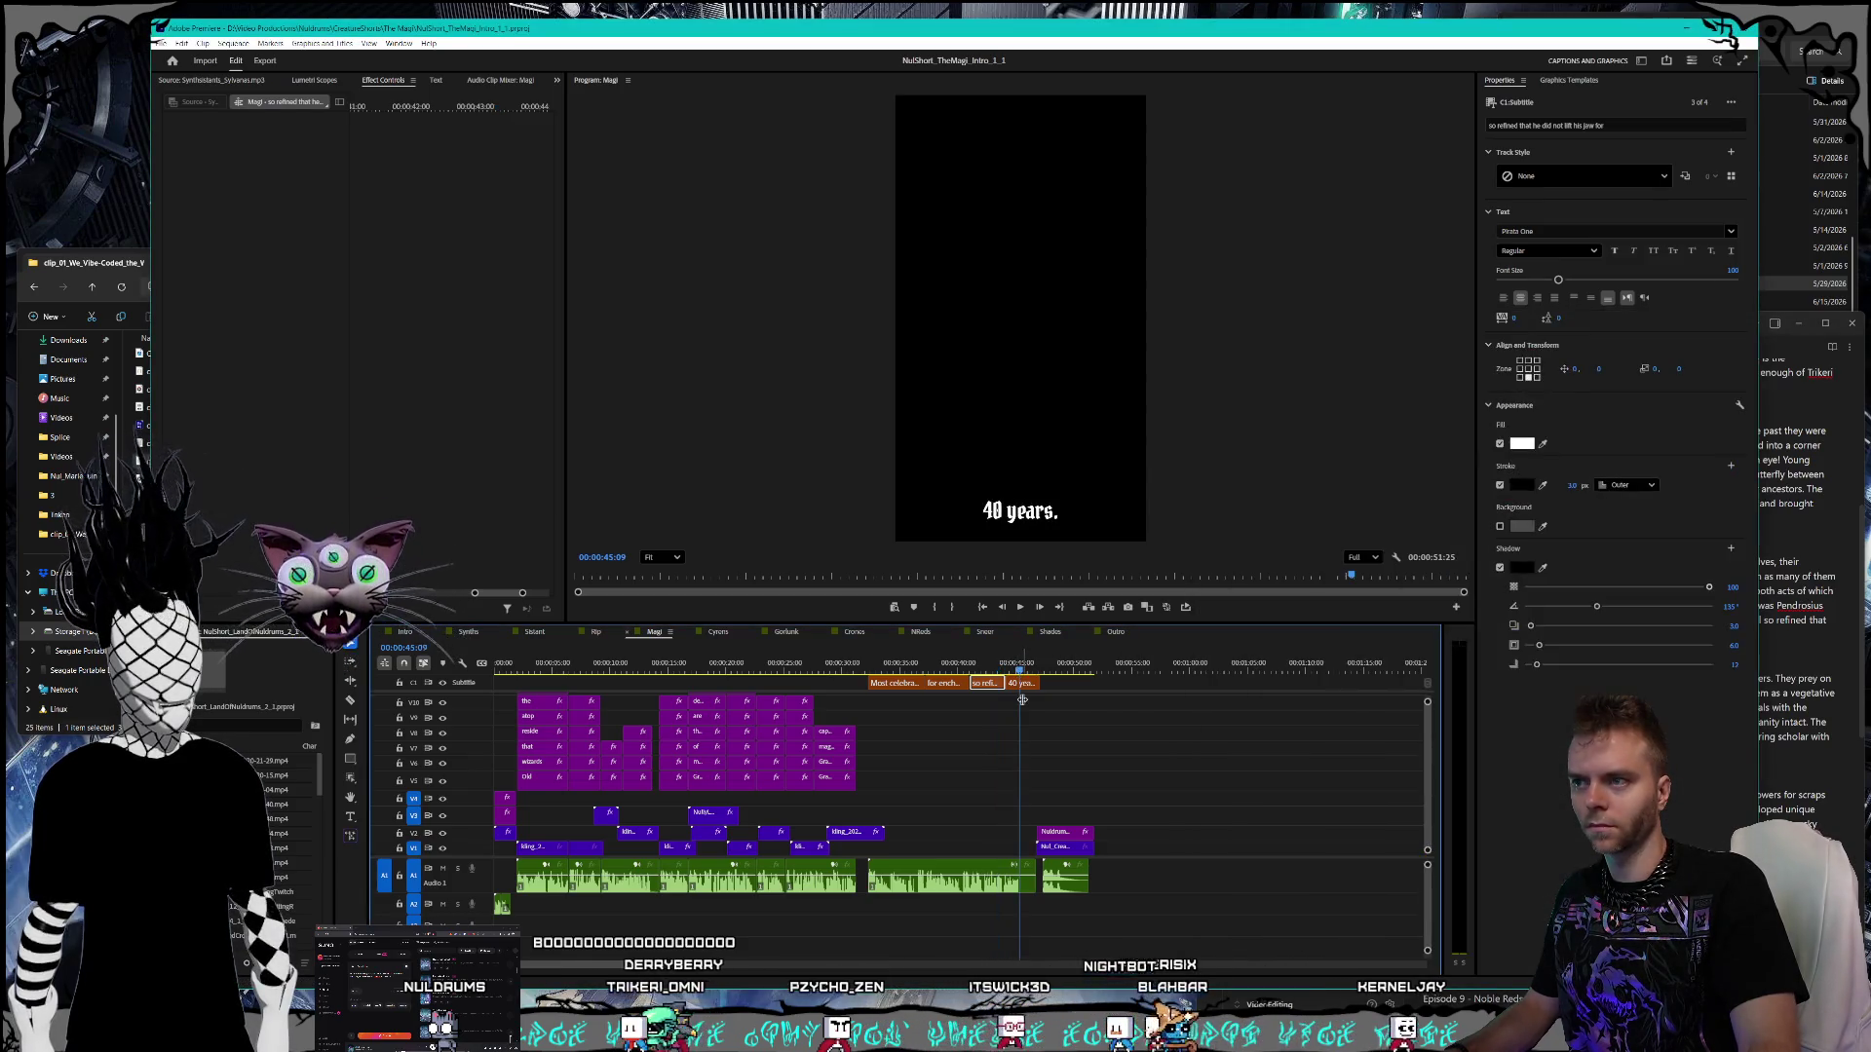
pyautogui.click(988, 664)
pyautogui.click(1025, 664)
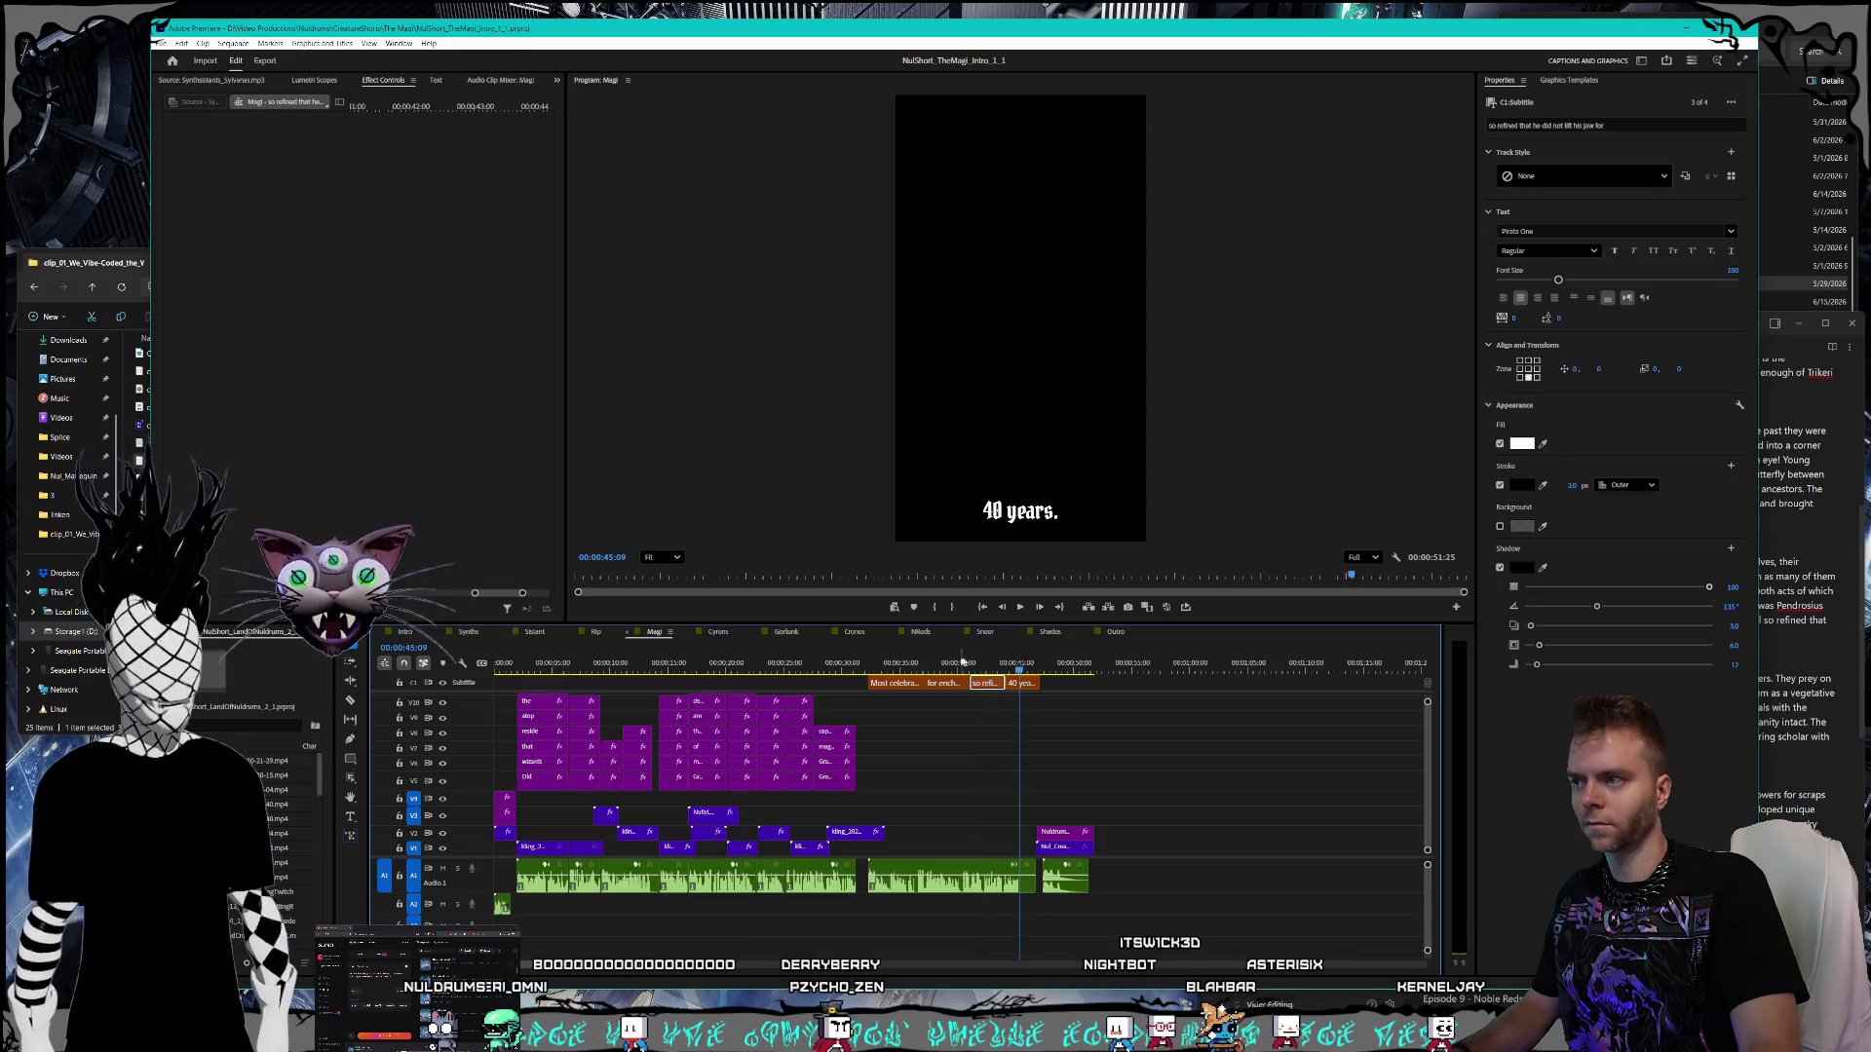
pyautogui.click(719, 632)
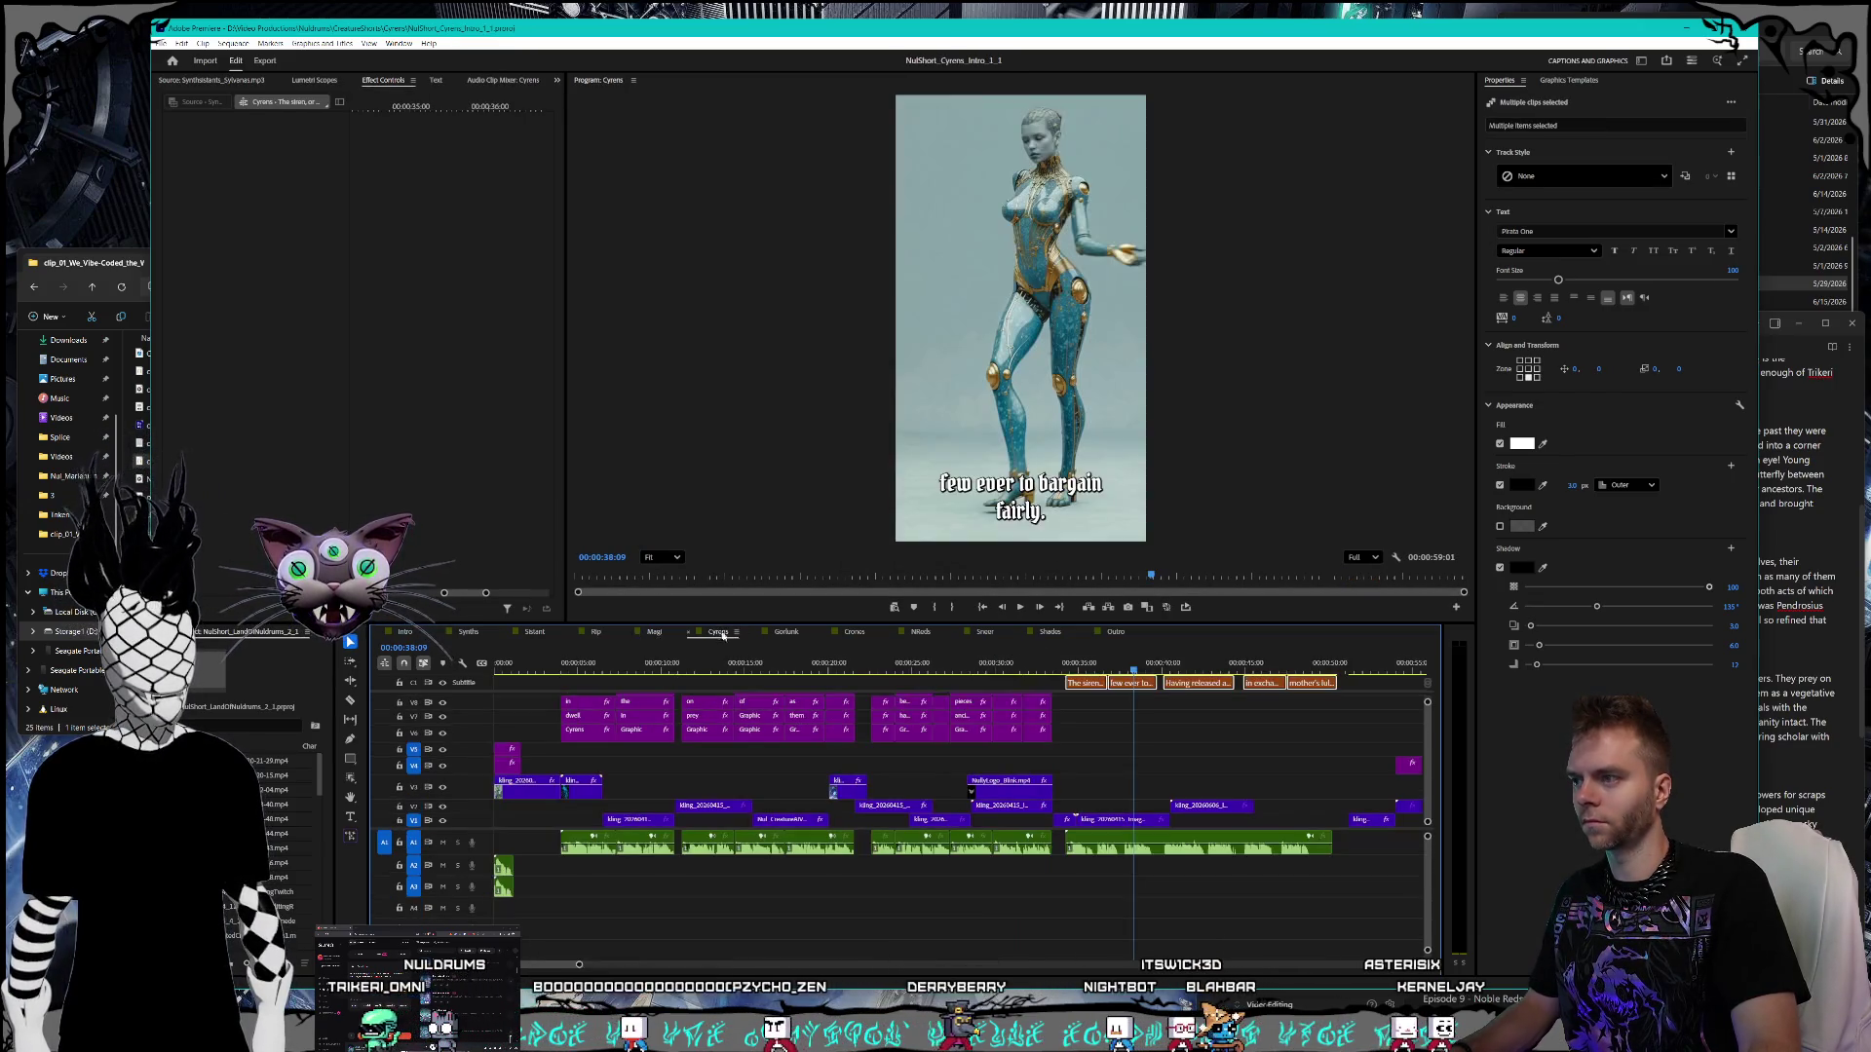
# - Replace 'or anex,' with 'aurinex' in the opening Cyrens caption, verifying the spelling in the script
pyautogui.click(1084, 668)
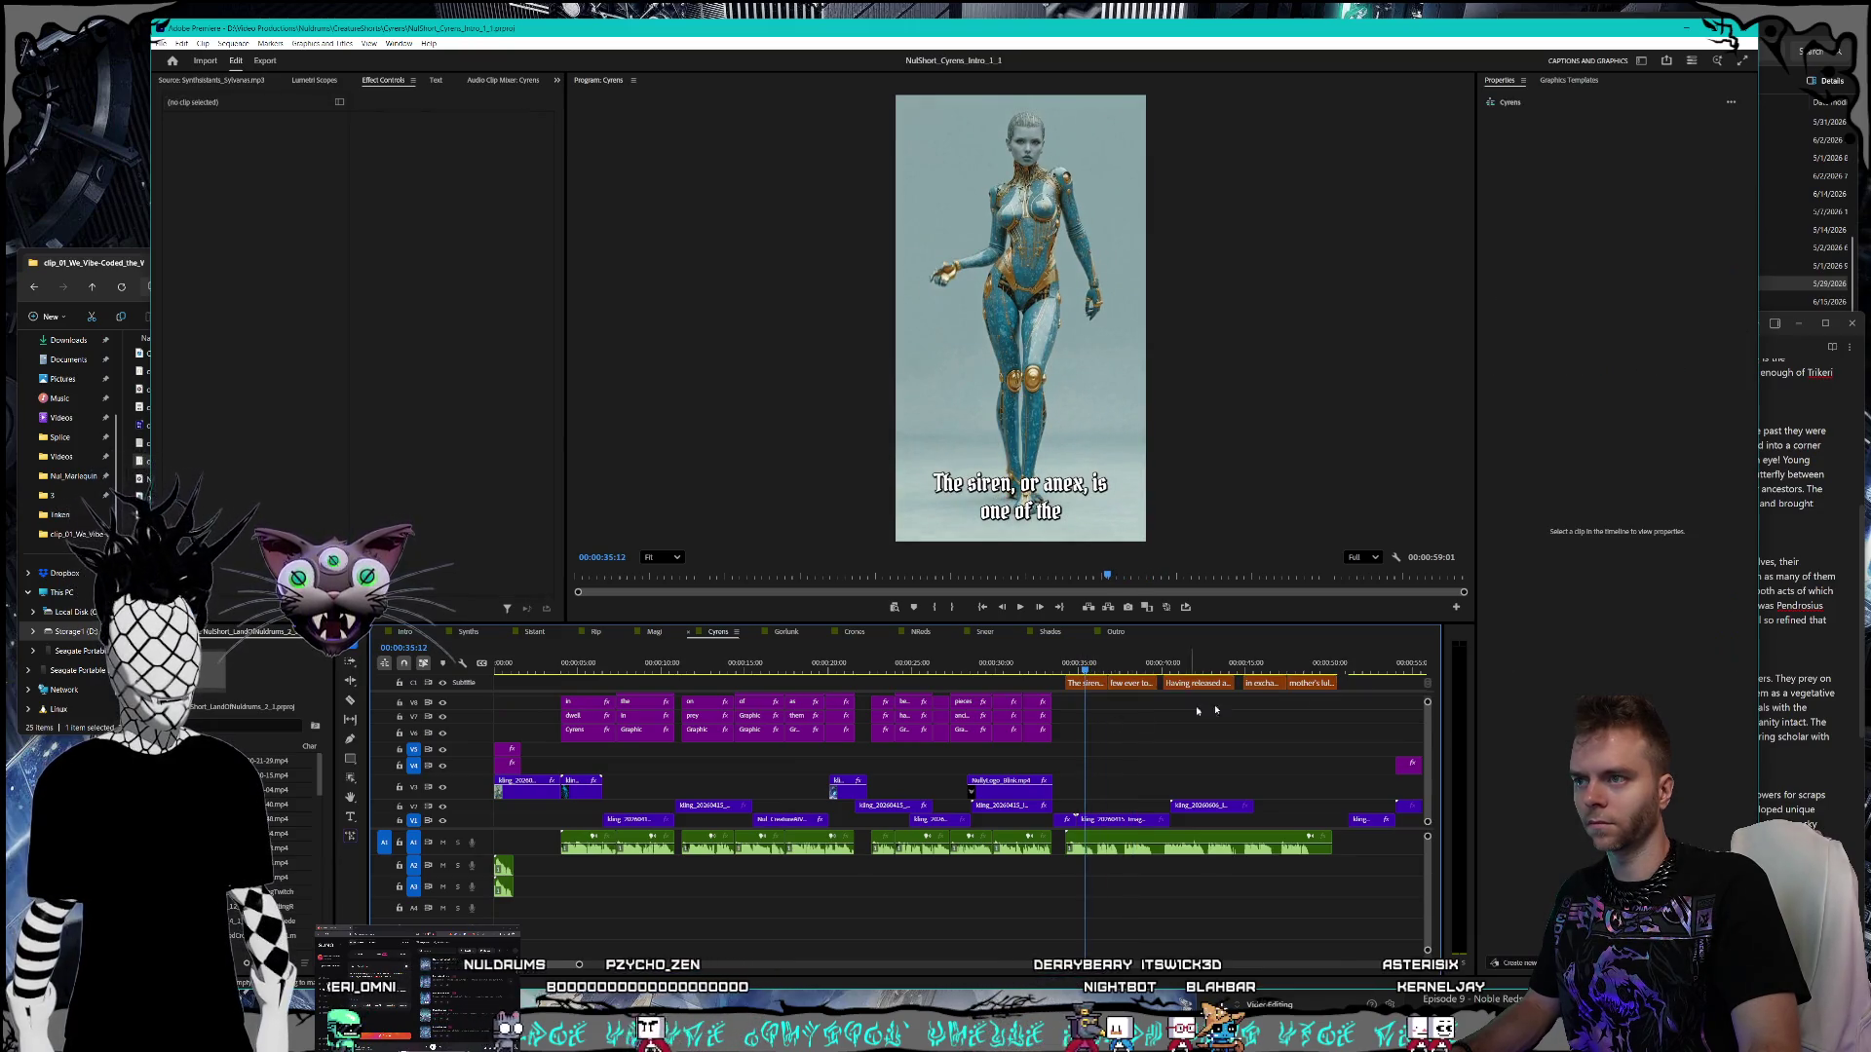
pyautogui.click(1805, 659)
pyautogui.scroll(-3, 1805, 659)
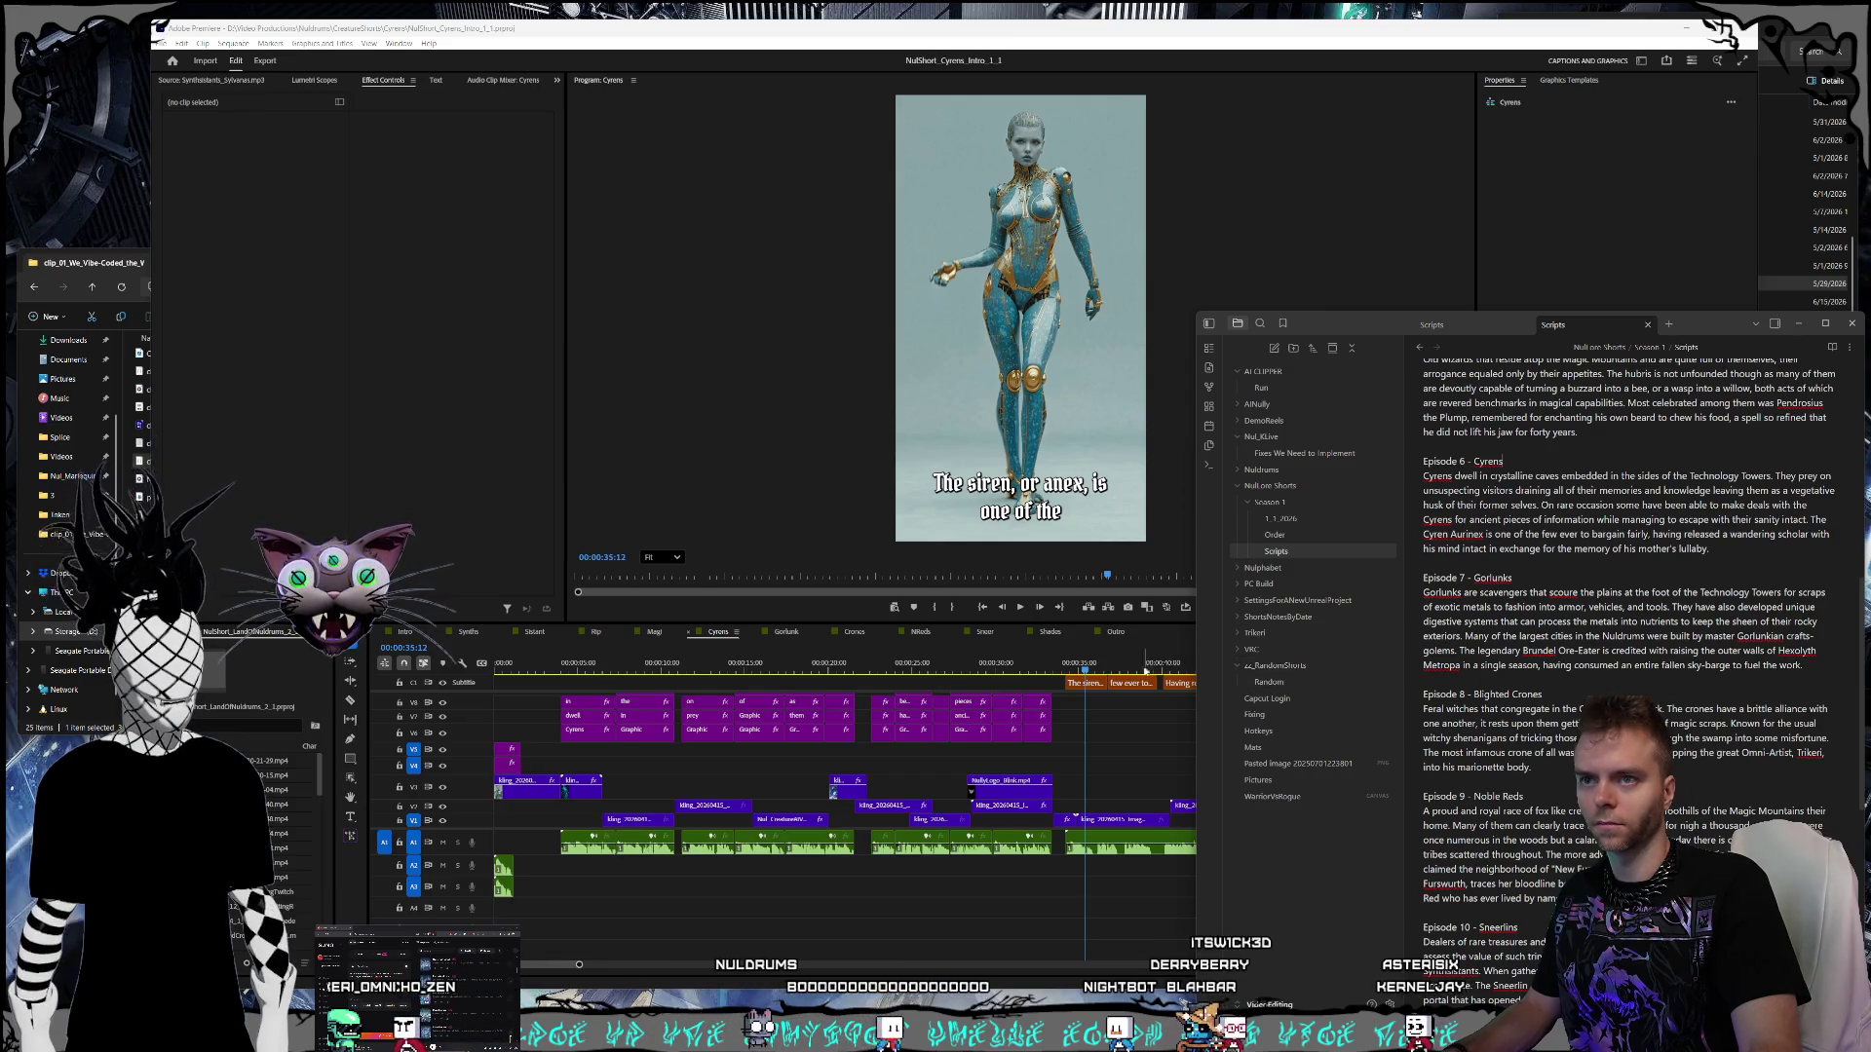
pyautogui.click(1085, 682)
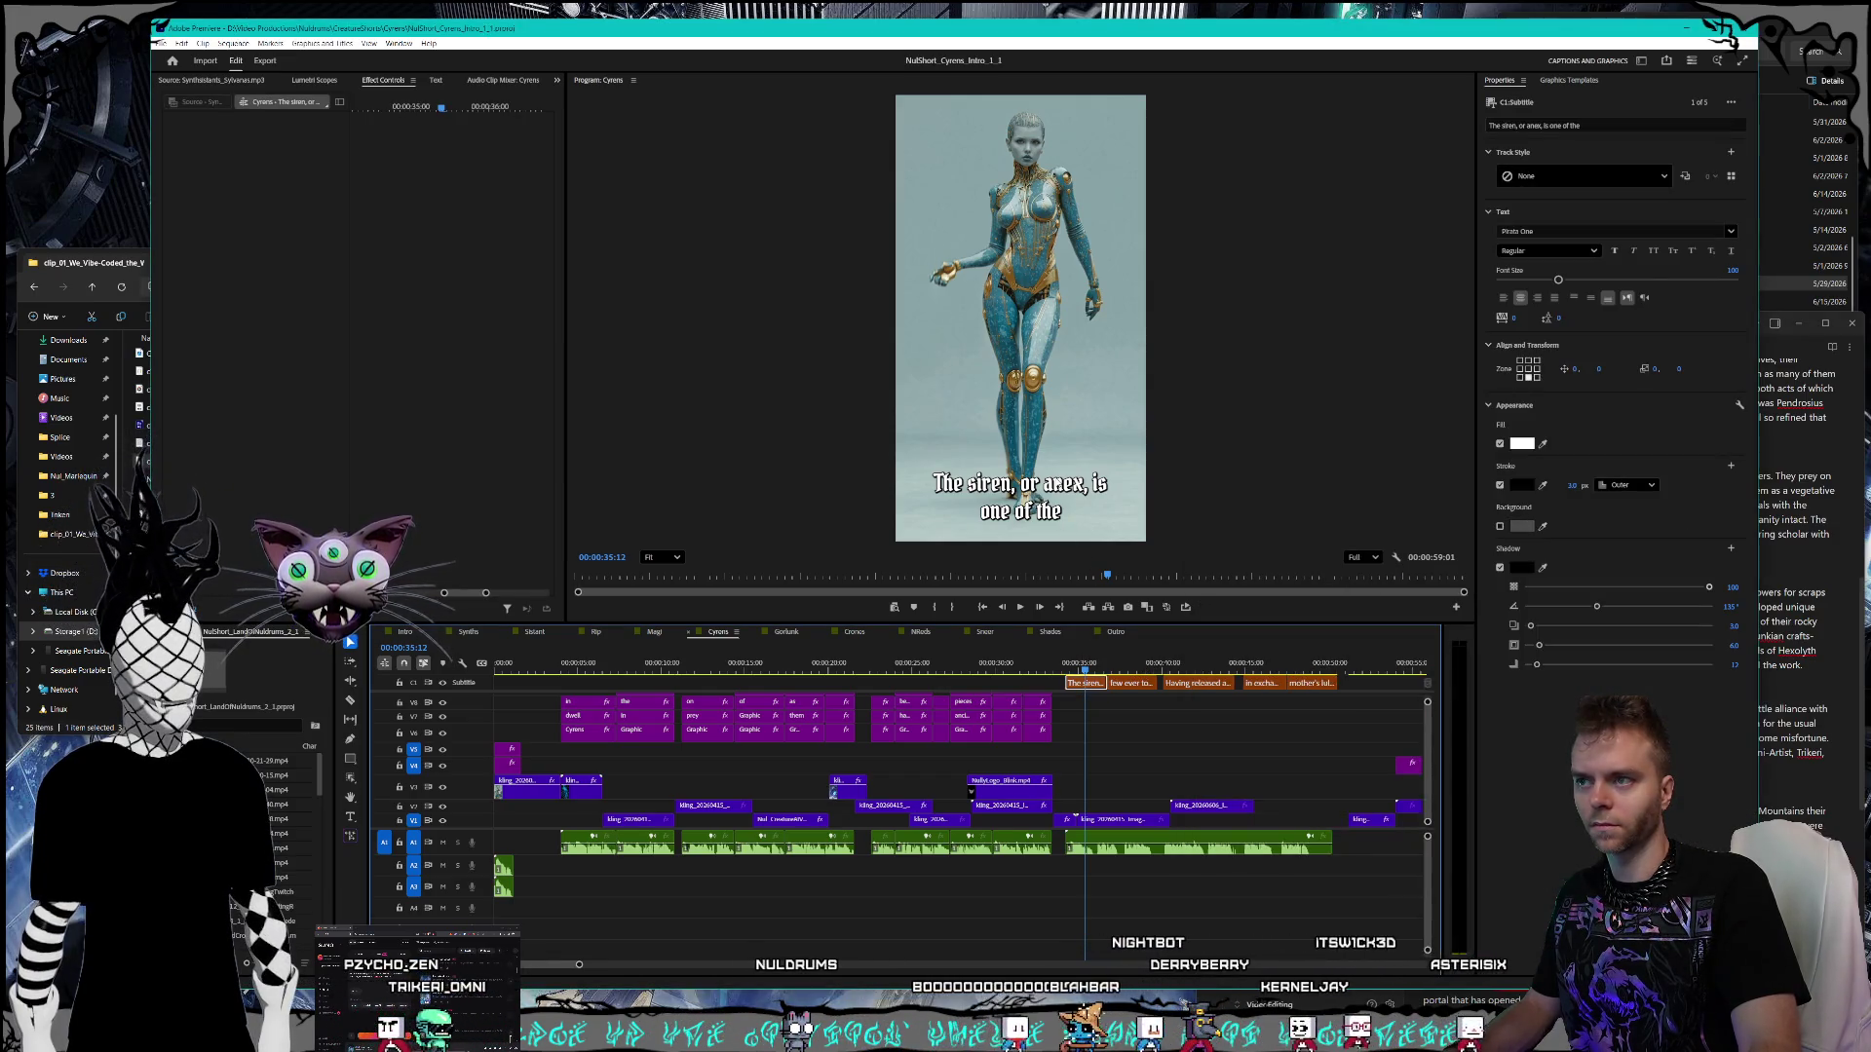
pyautogui.click(1083, 484)
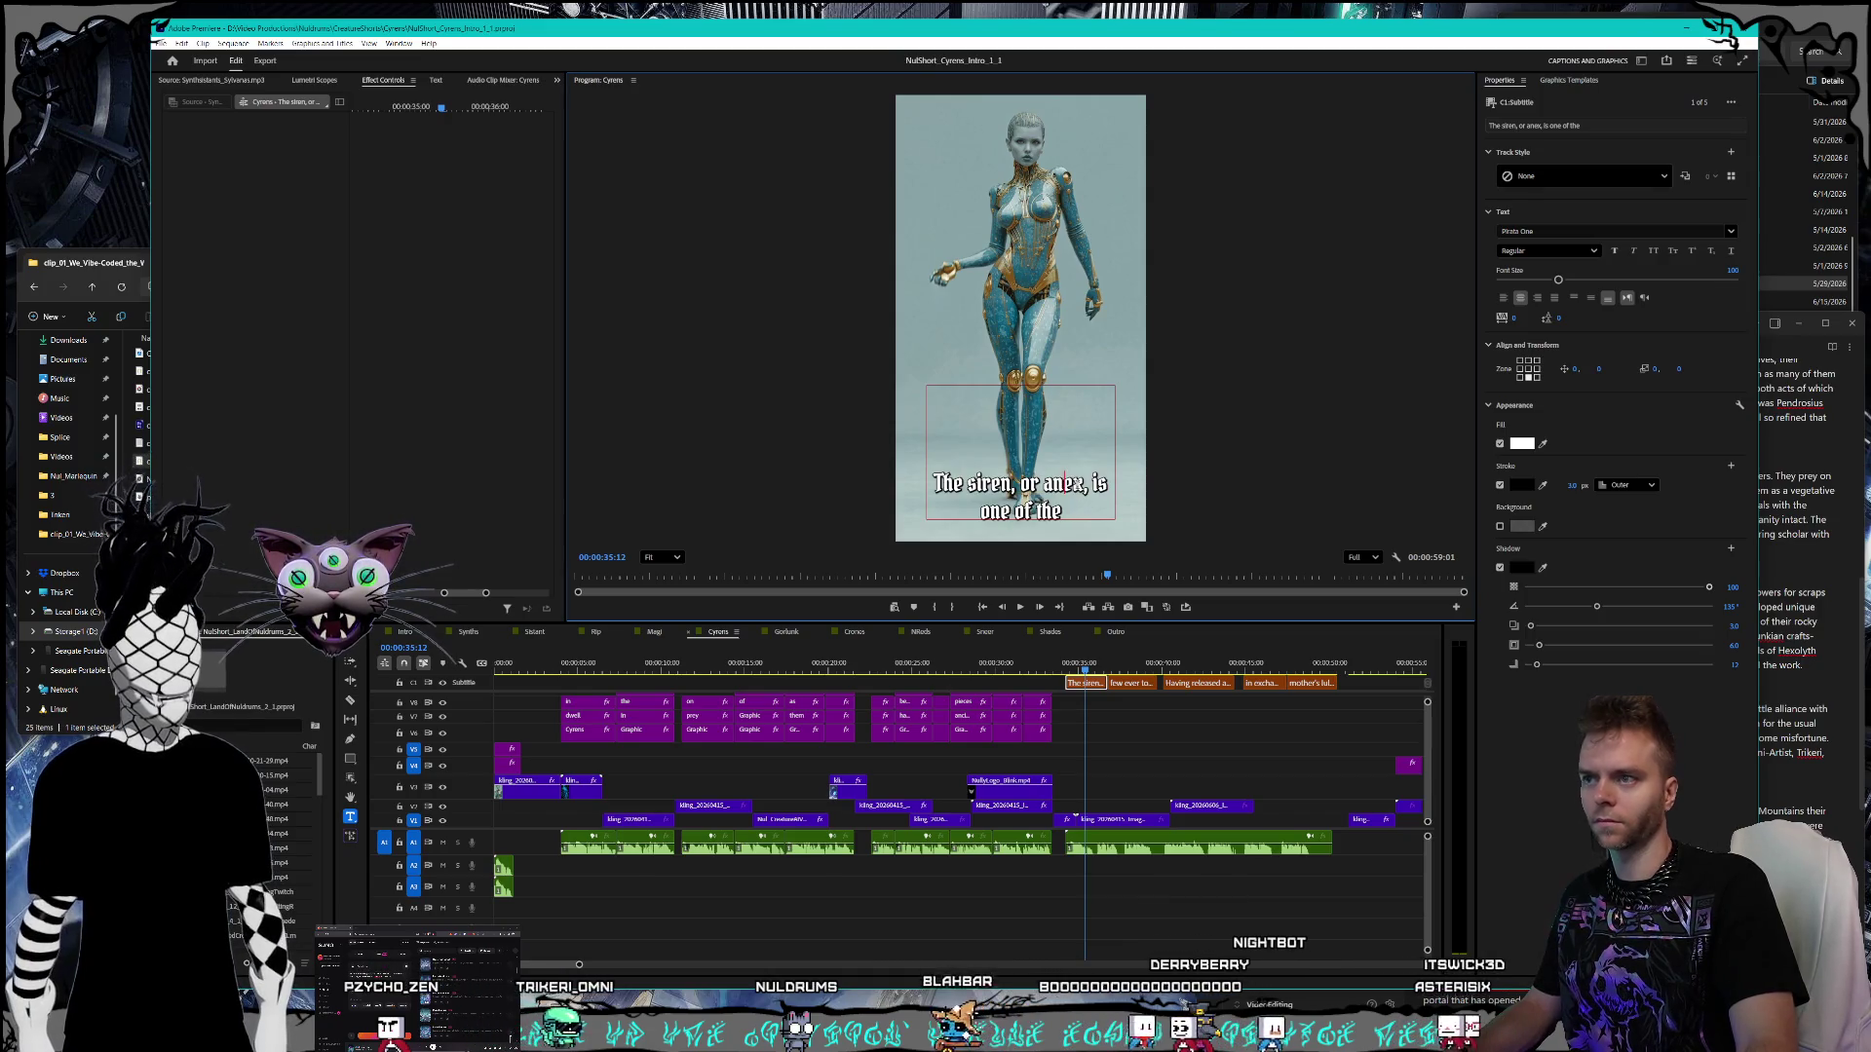
pyautogui.press('BackSpace')
pyautogui.press('BackSpace')
pyautogui.press('BackSpace')
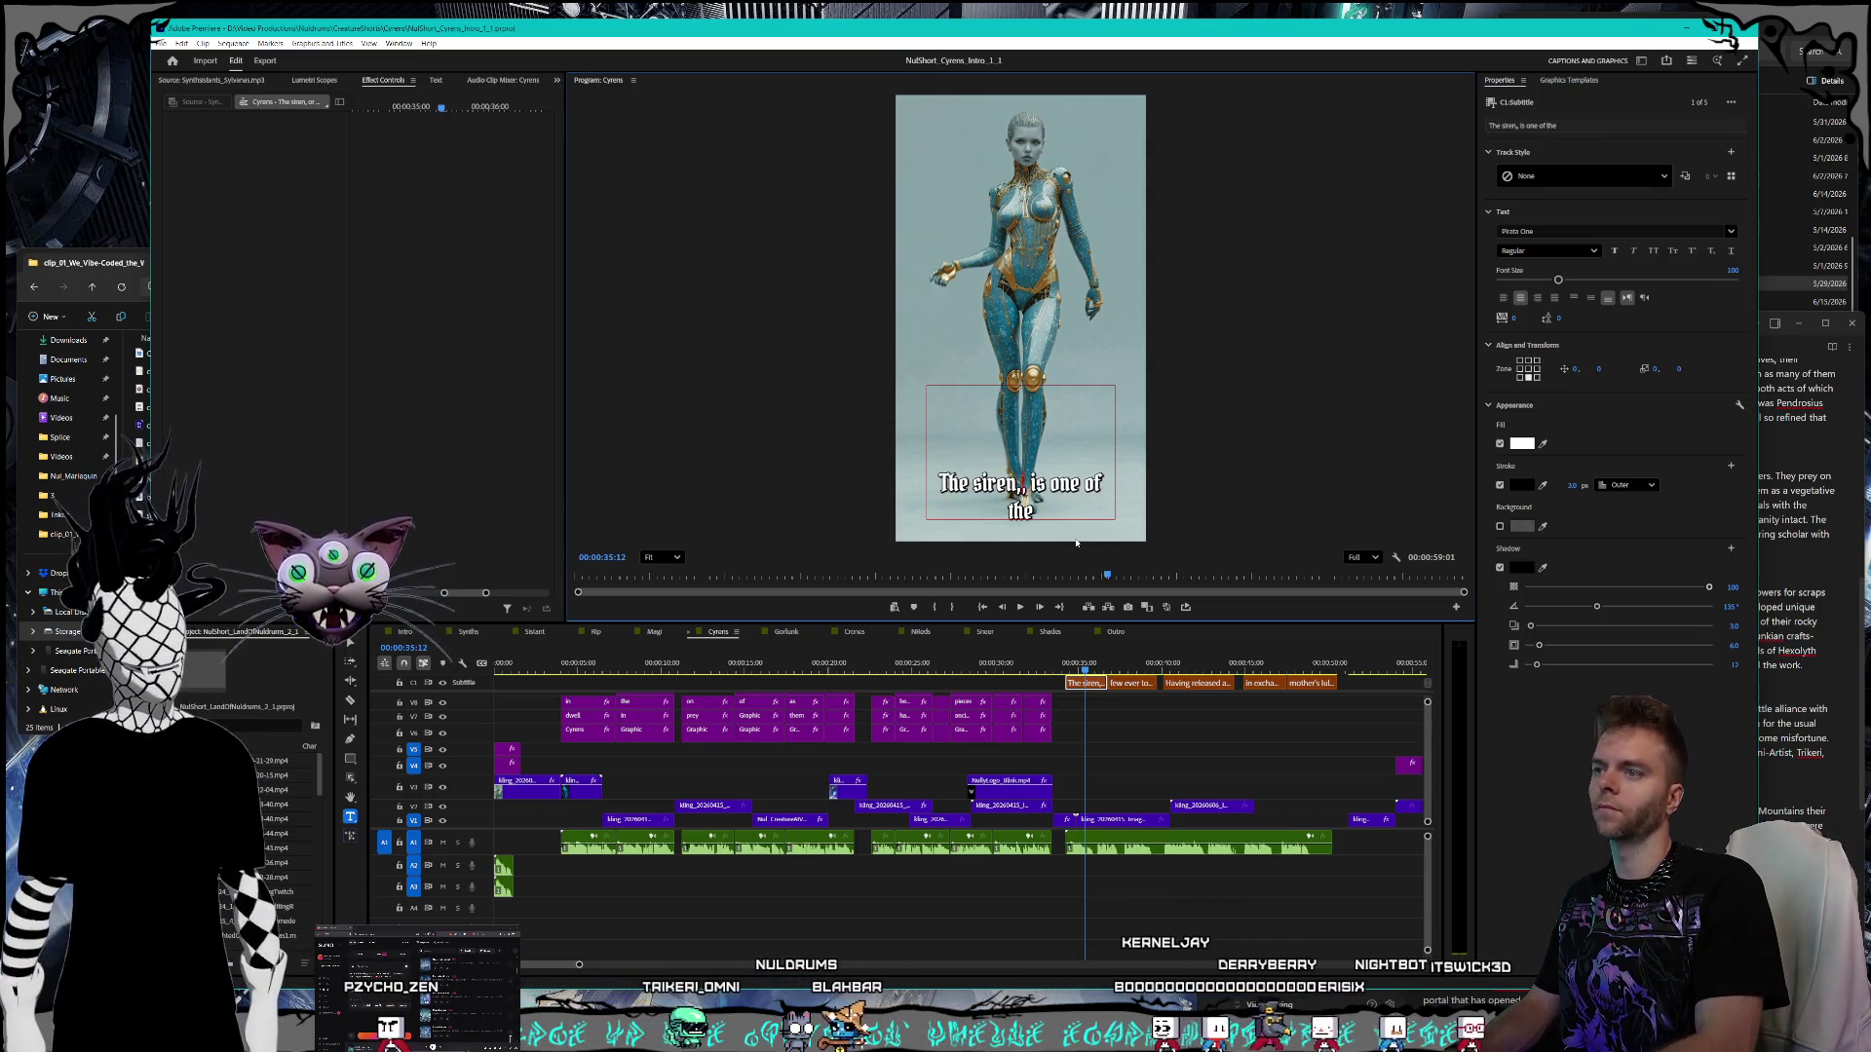
pyautogui.write('aurinex')
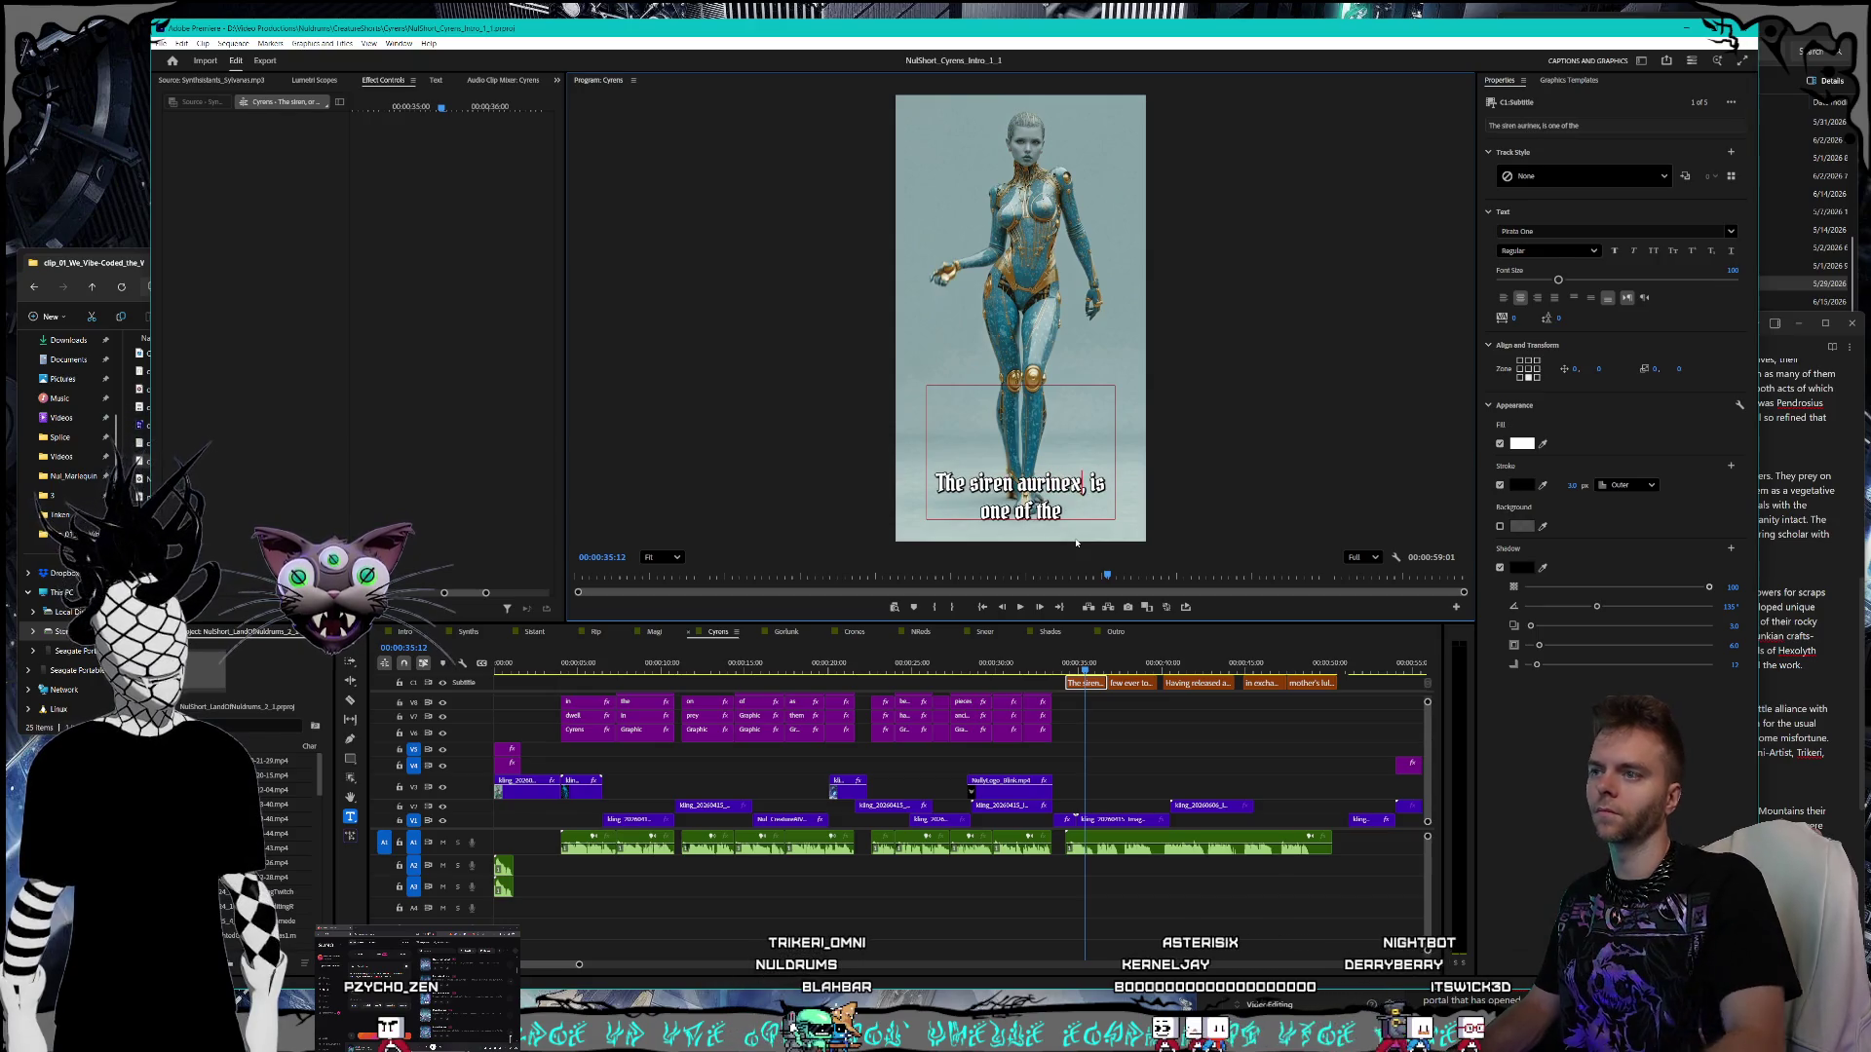
pyautogui.click(1783, 526)
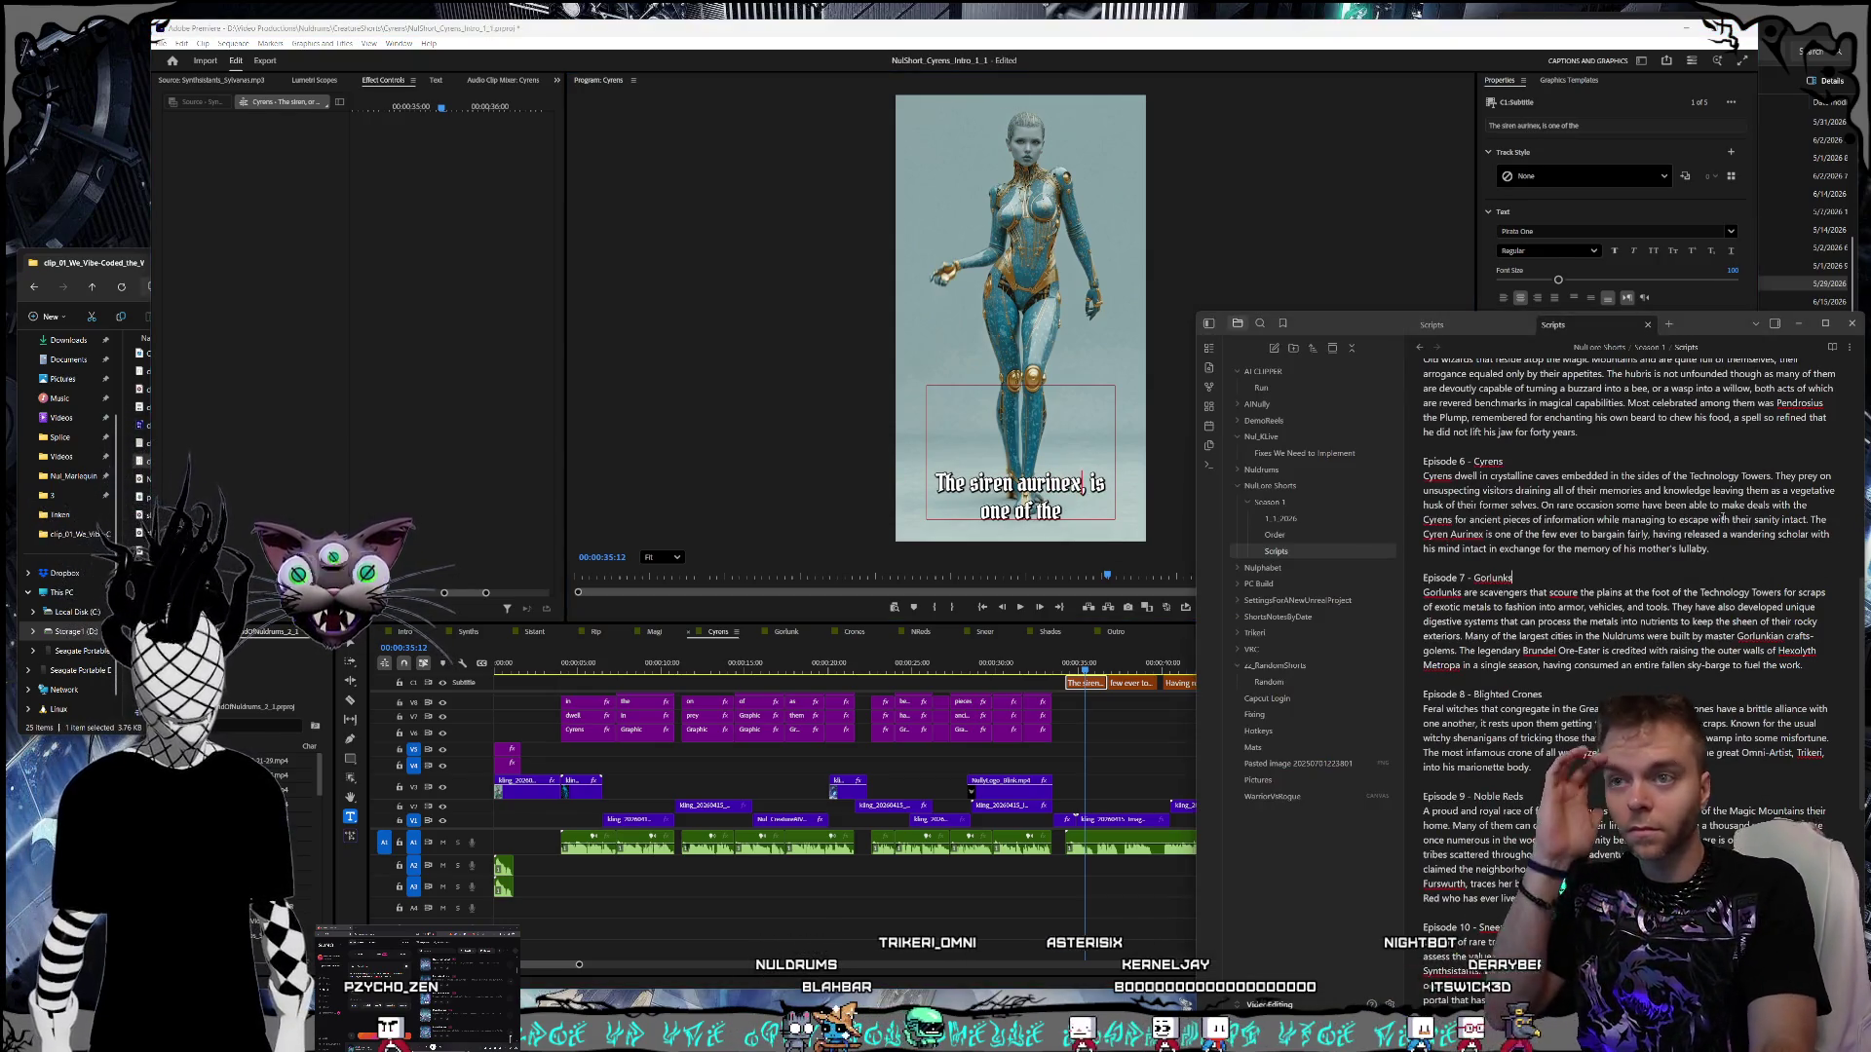
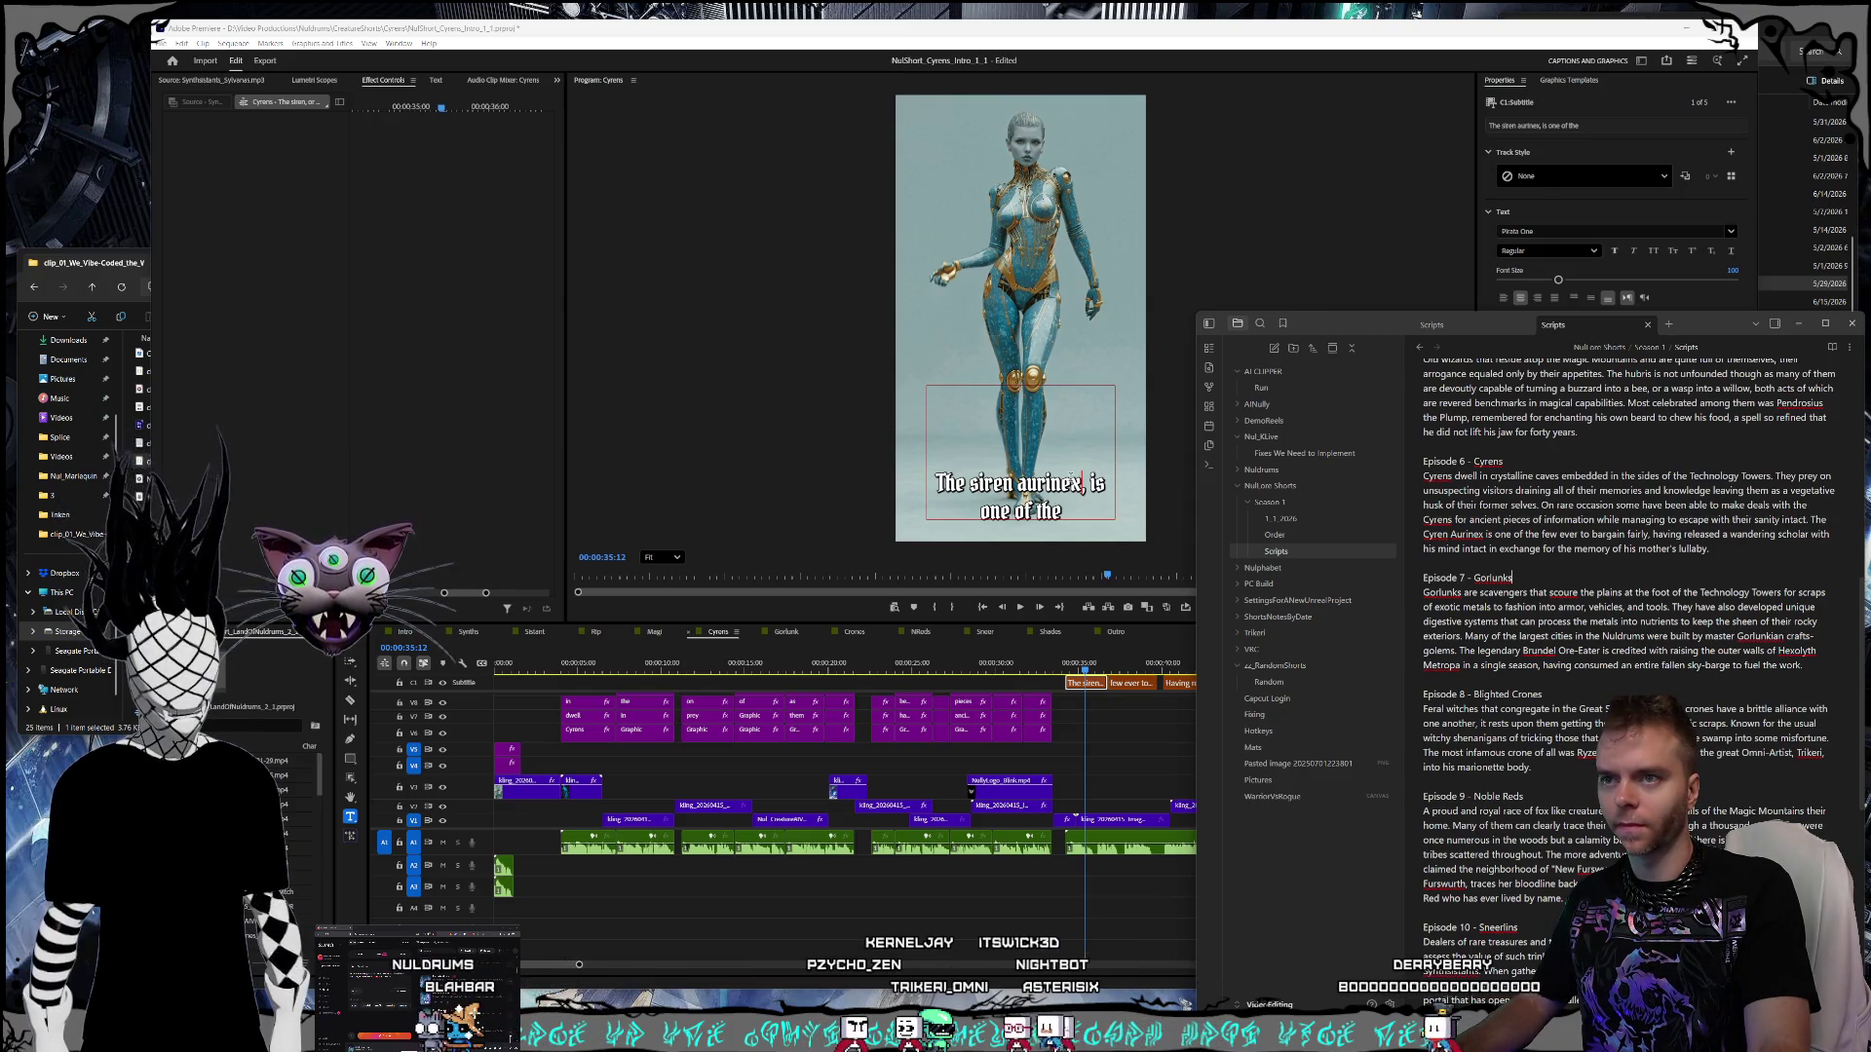
# - Delete the comma after Aurinex and capitalize it so the caption reads 'The siren Aurinex is one of the'
pyautogui.click(1153, 507)
pyautogui.press('BackSpace')
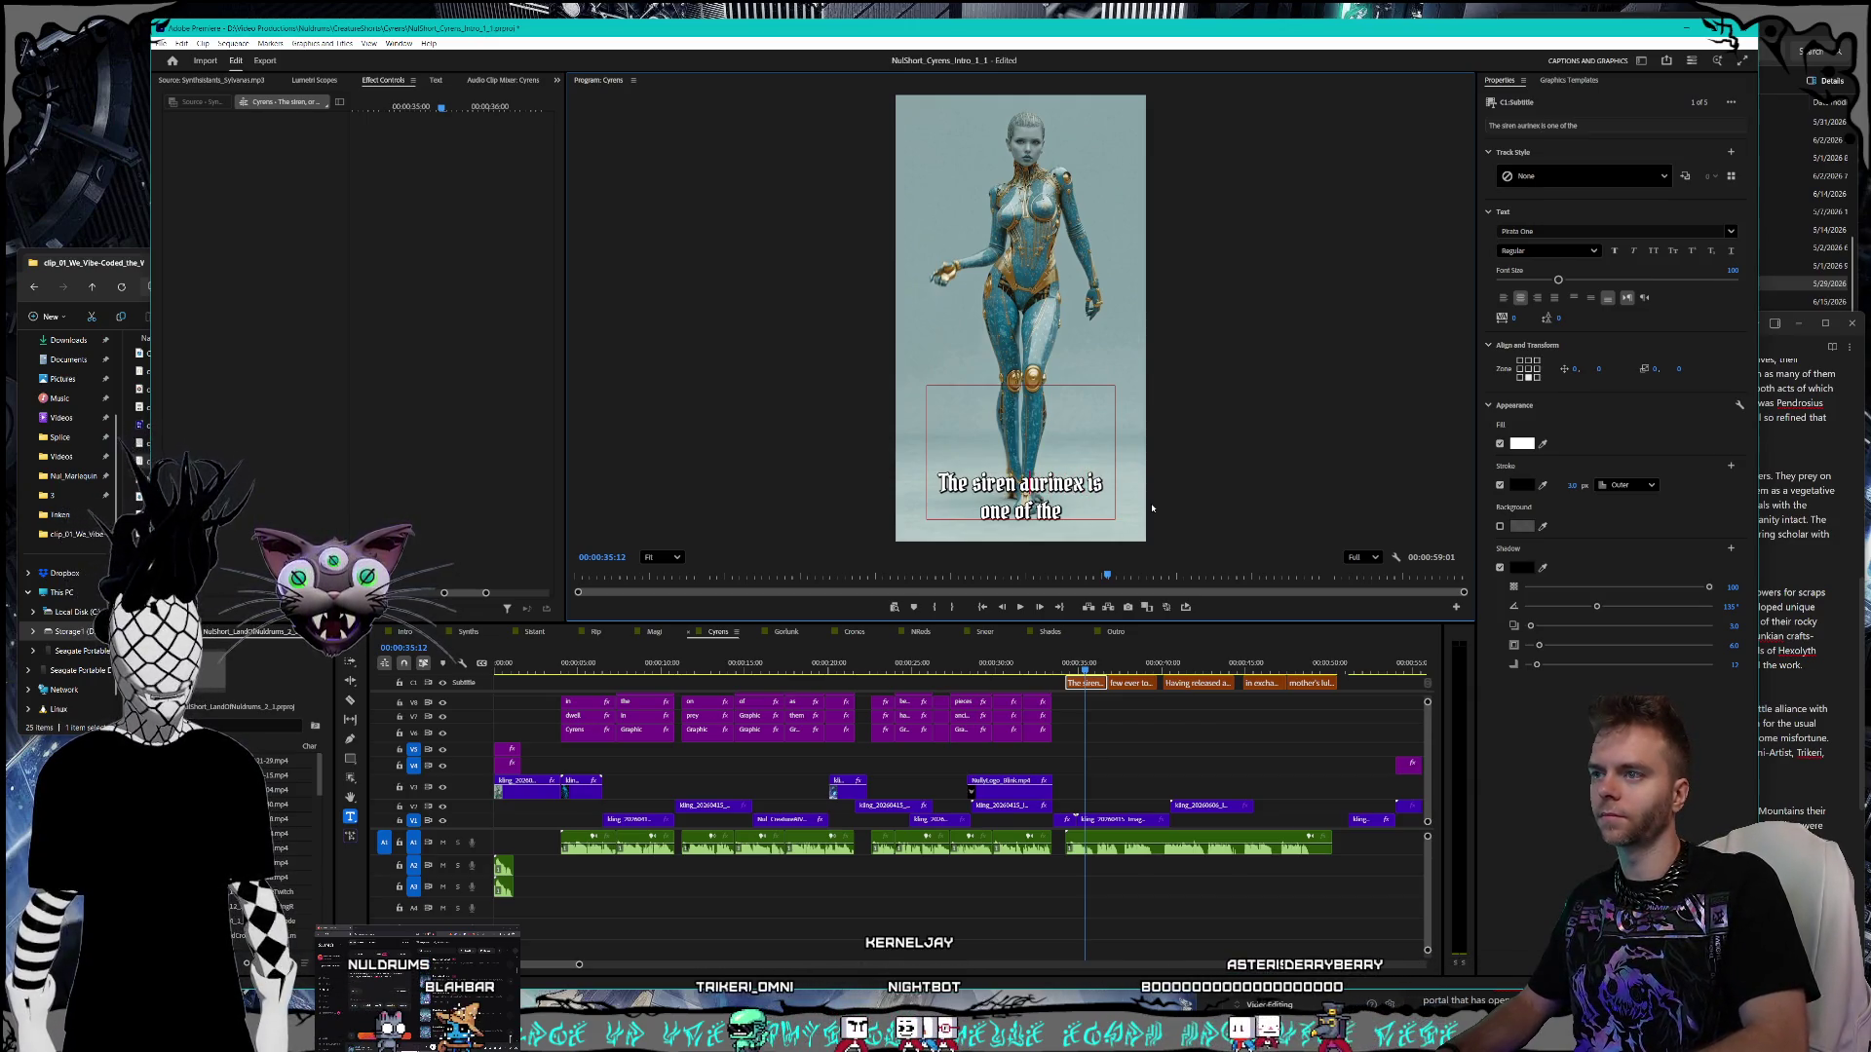
pyautogui.write('A')
pyautogui.click(1095, 672)
pyautogui.press('space')
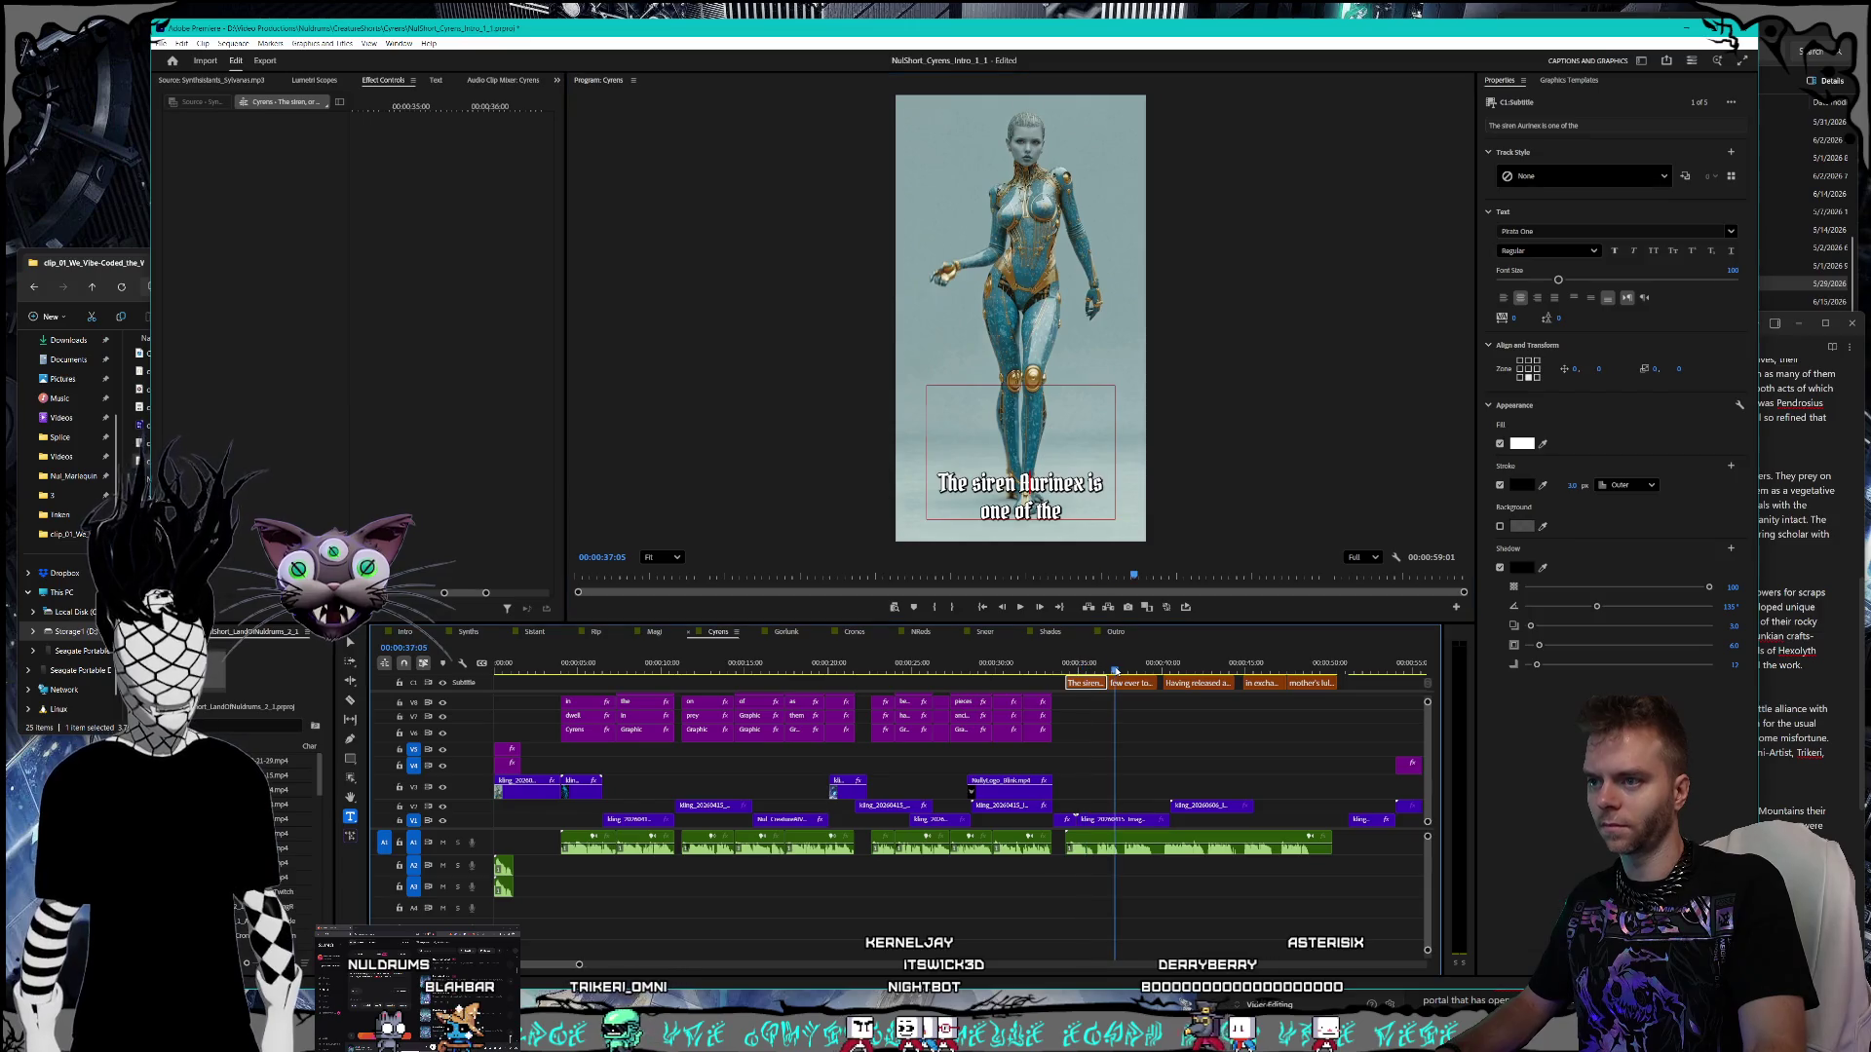
# - Compare the 'Having released a' and 'in exchange for' captions against the script
pyautogui.click(1849, 602)
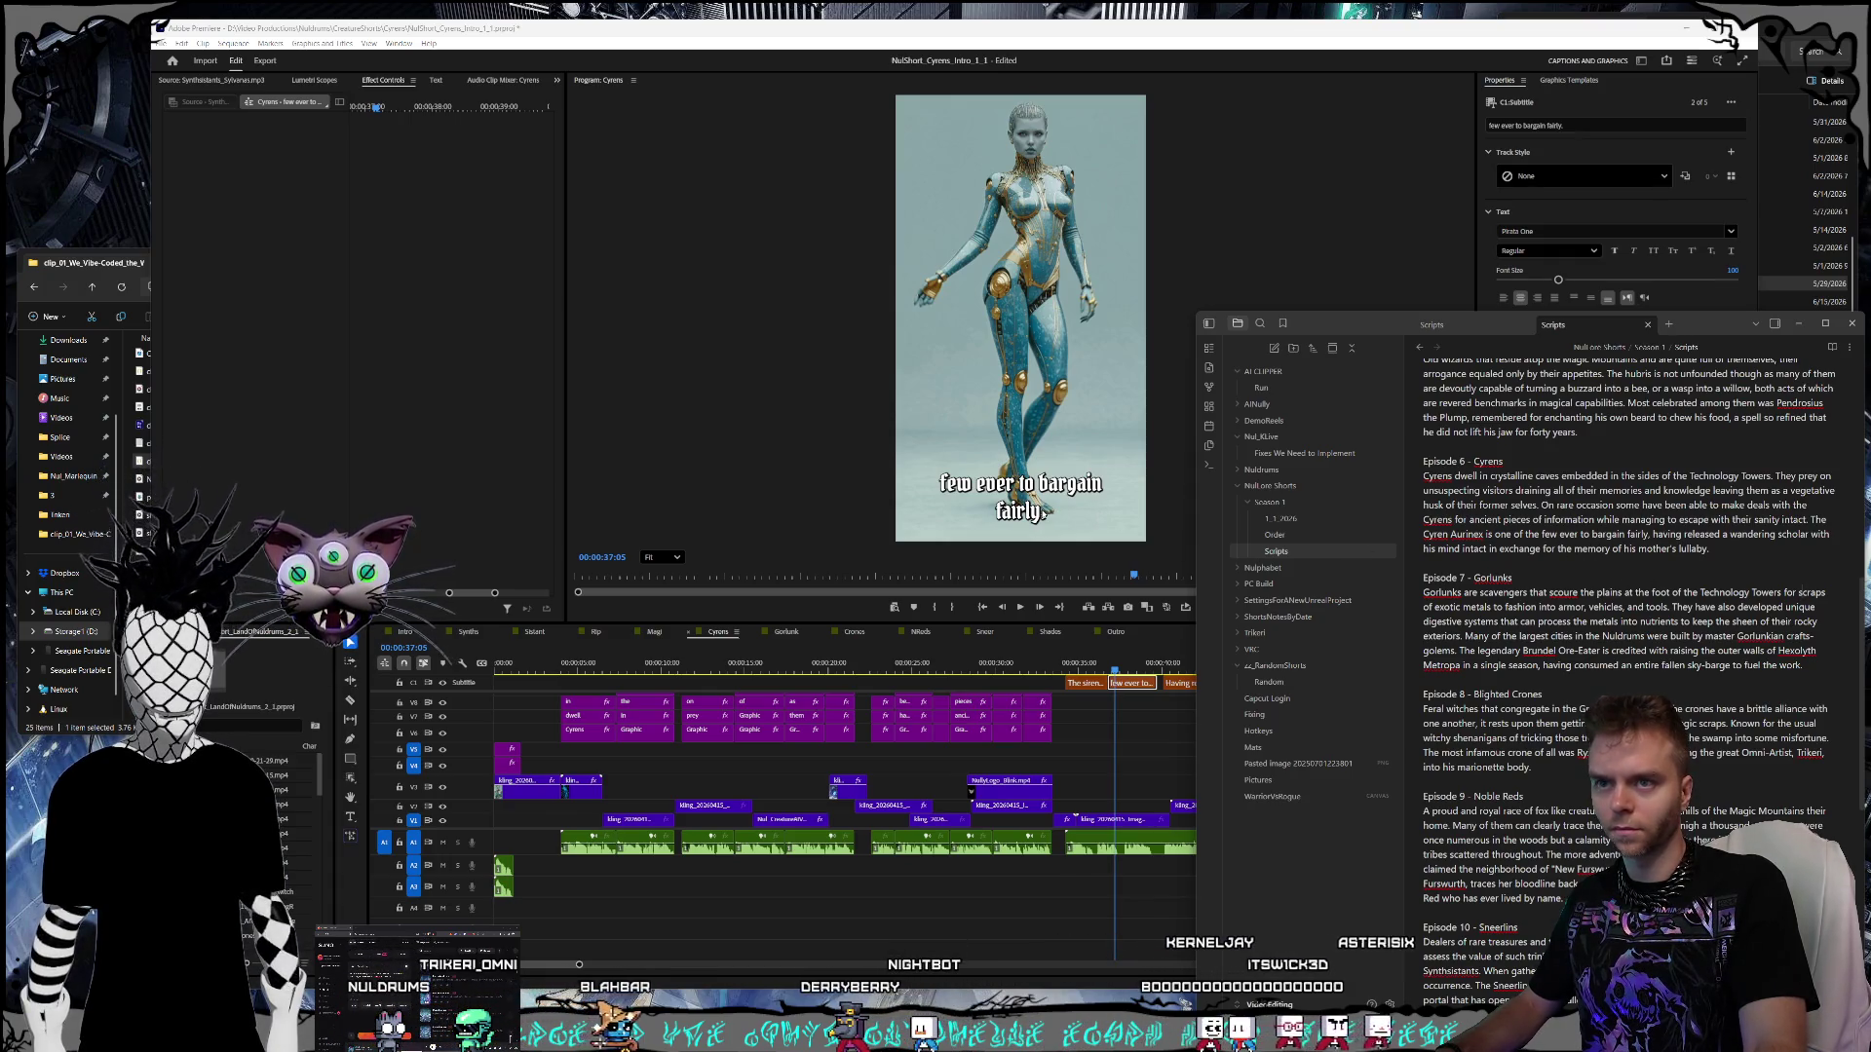
pyautogui.click(1042, 512)
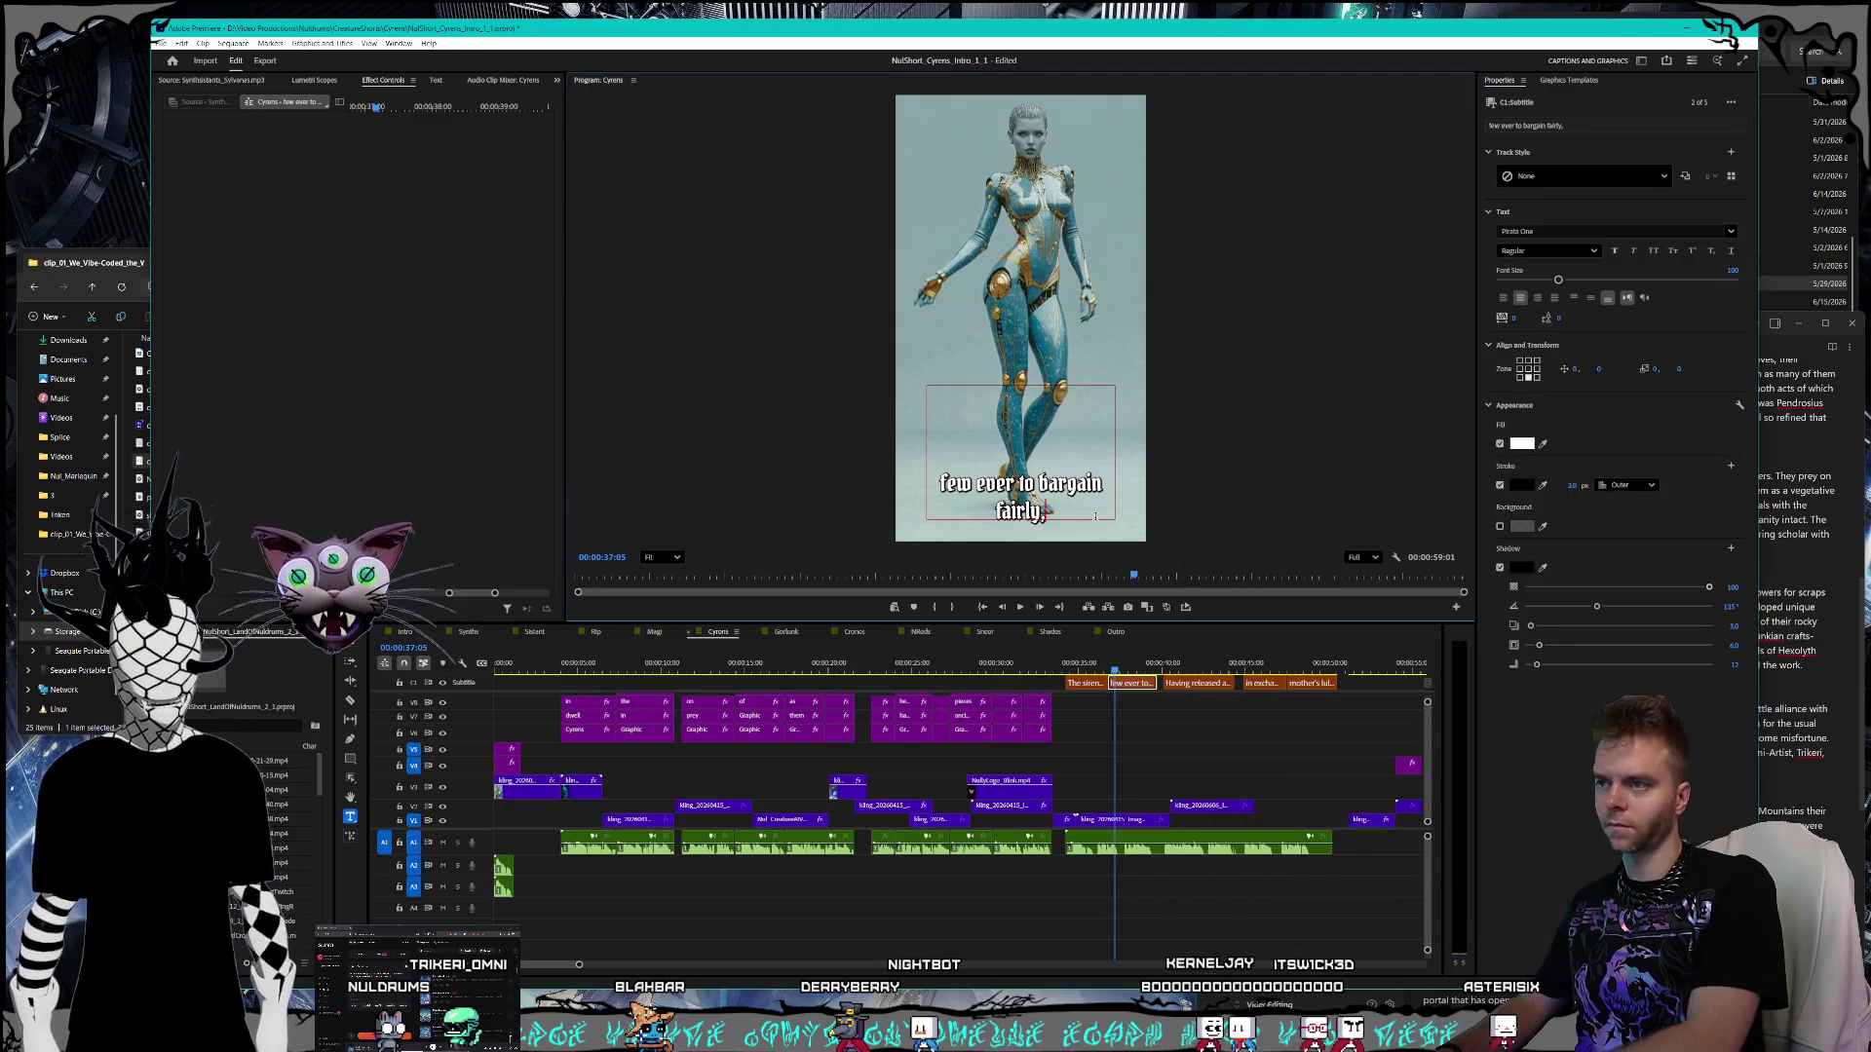
pyautogui.click(1194, 663)
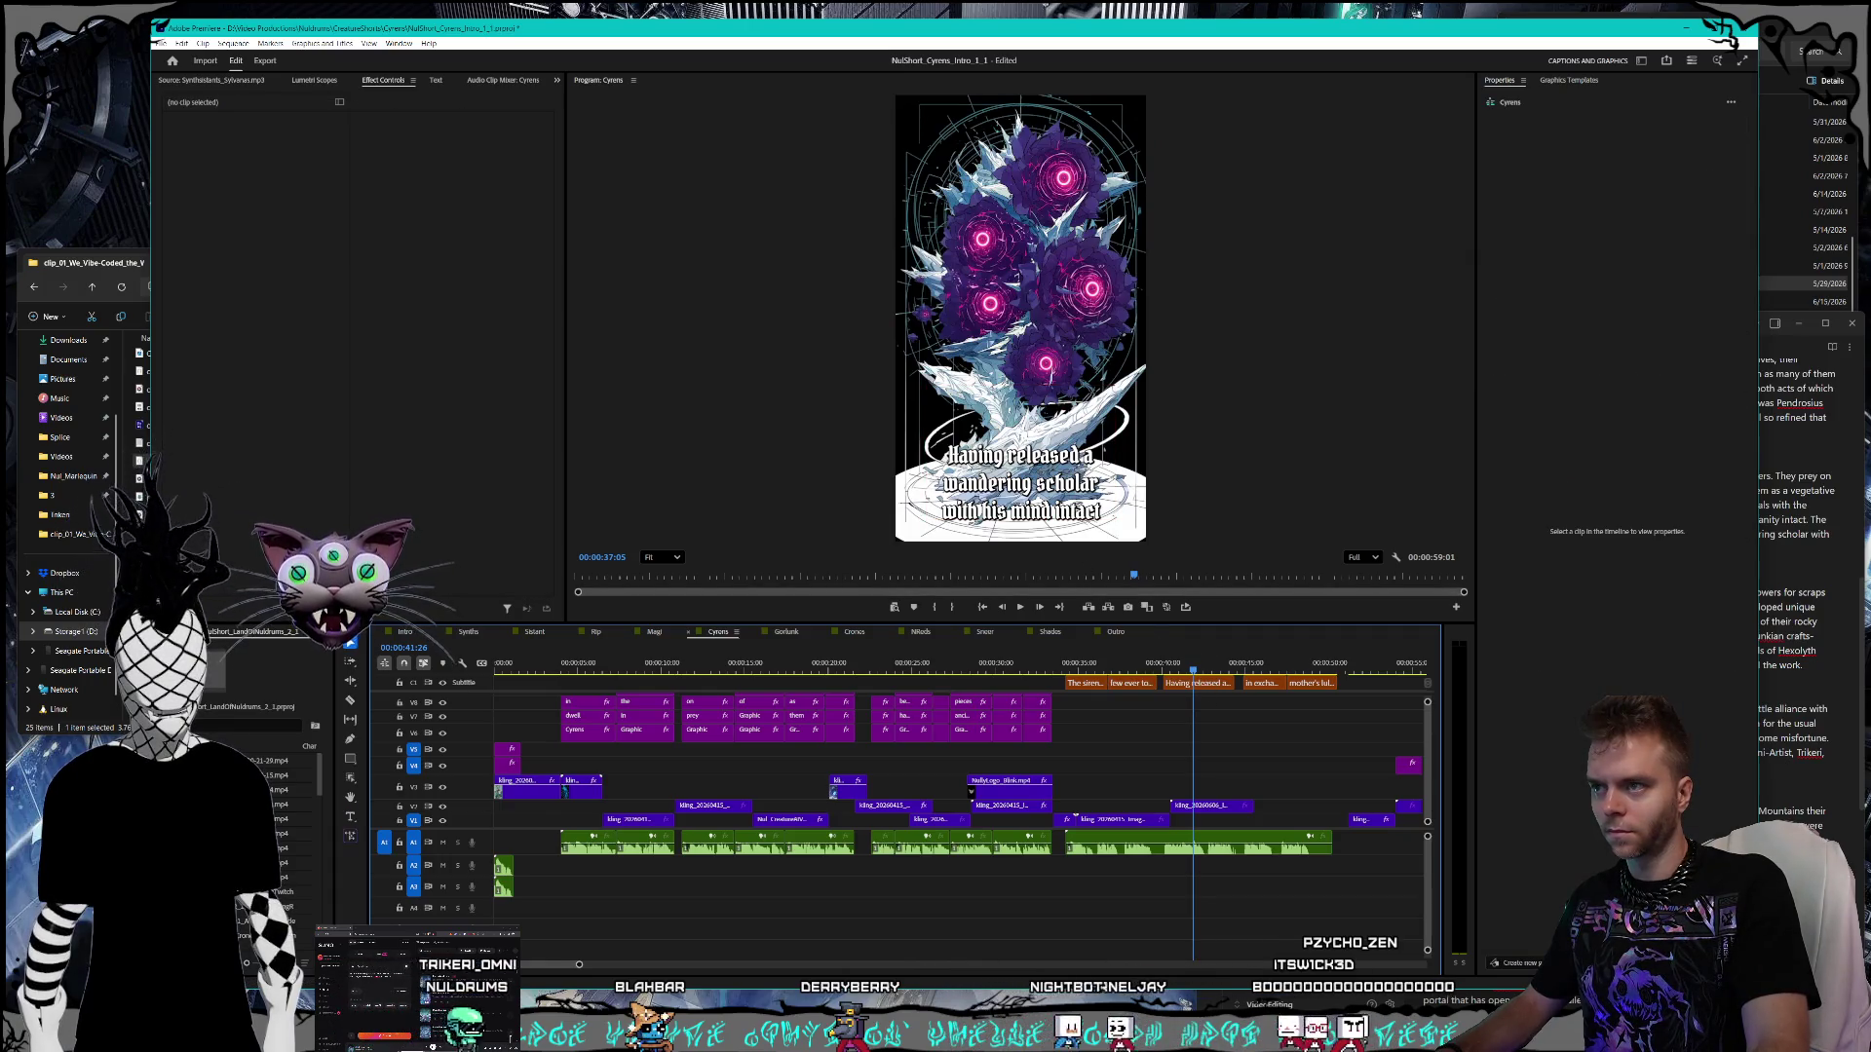
pyautogui.click(1196, 683)
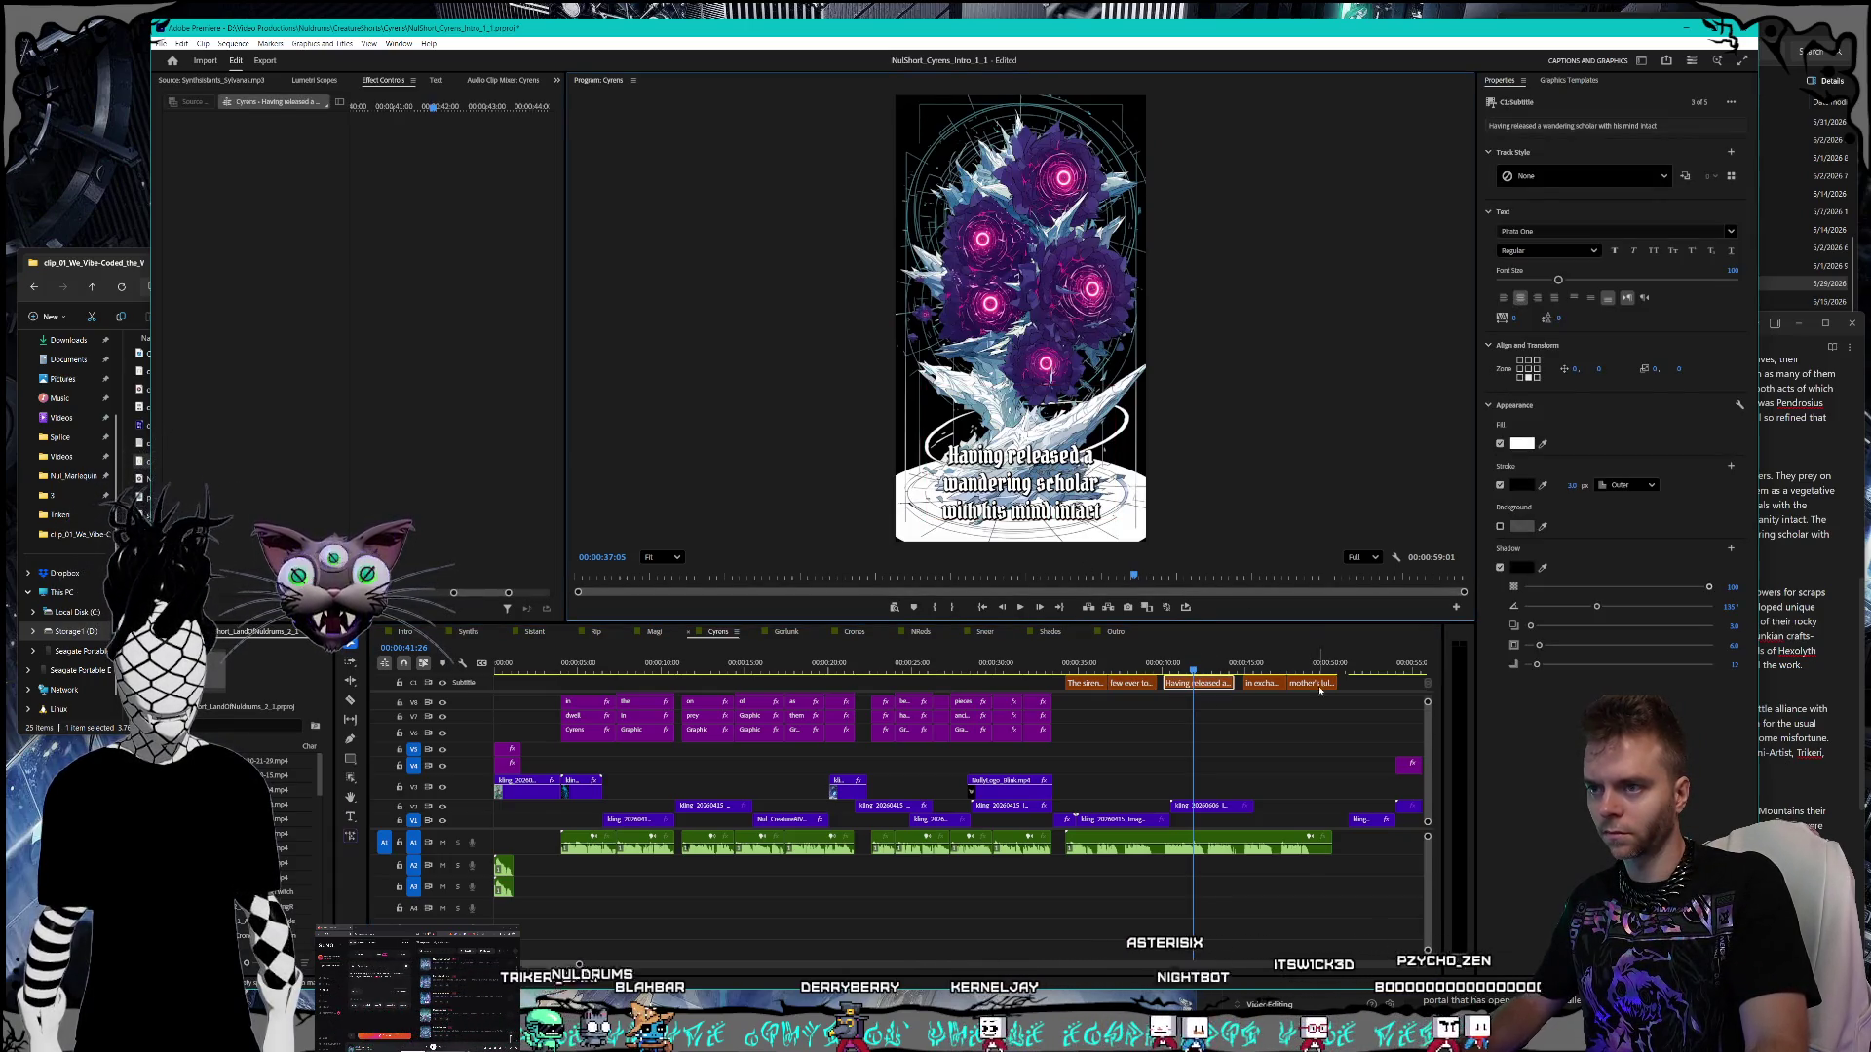
pyautogui.click(1260, 662)
pyautogui.click(1261, 683)
pyautogui.click(1193, 664)
pyautogui.click(1196, 683)
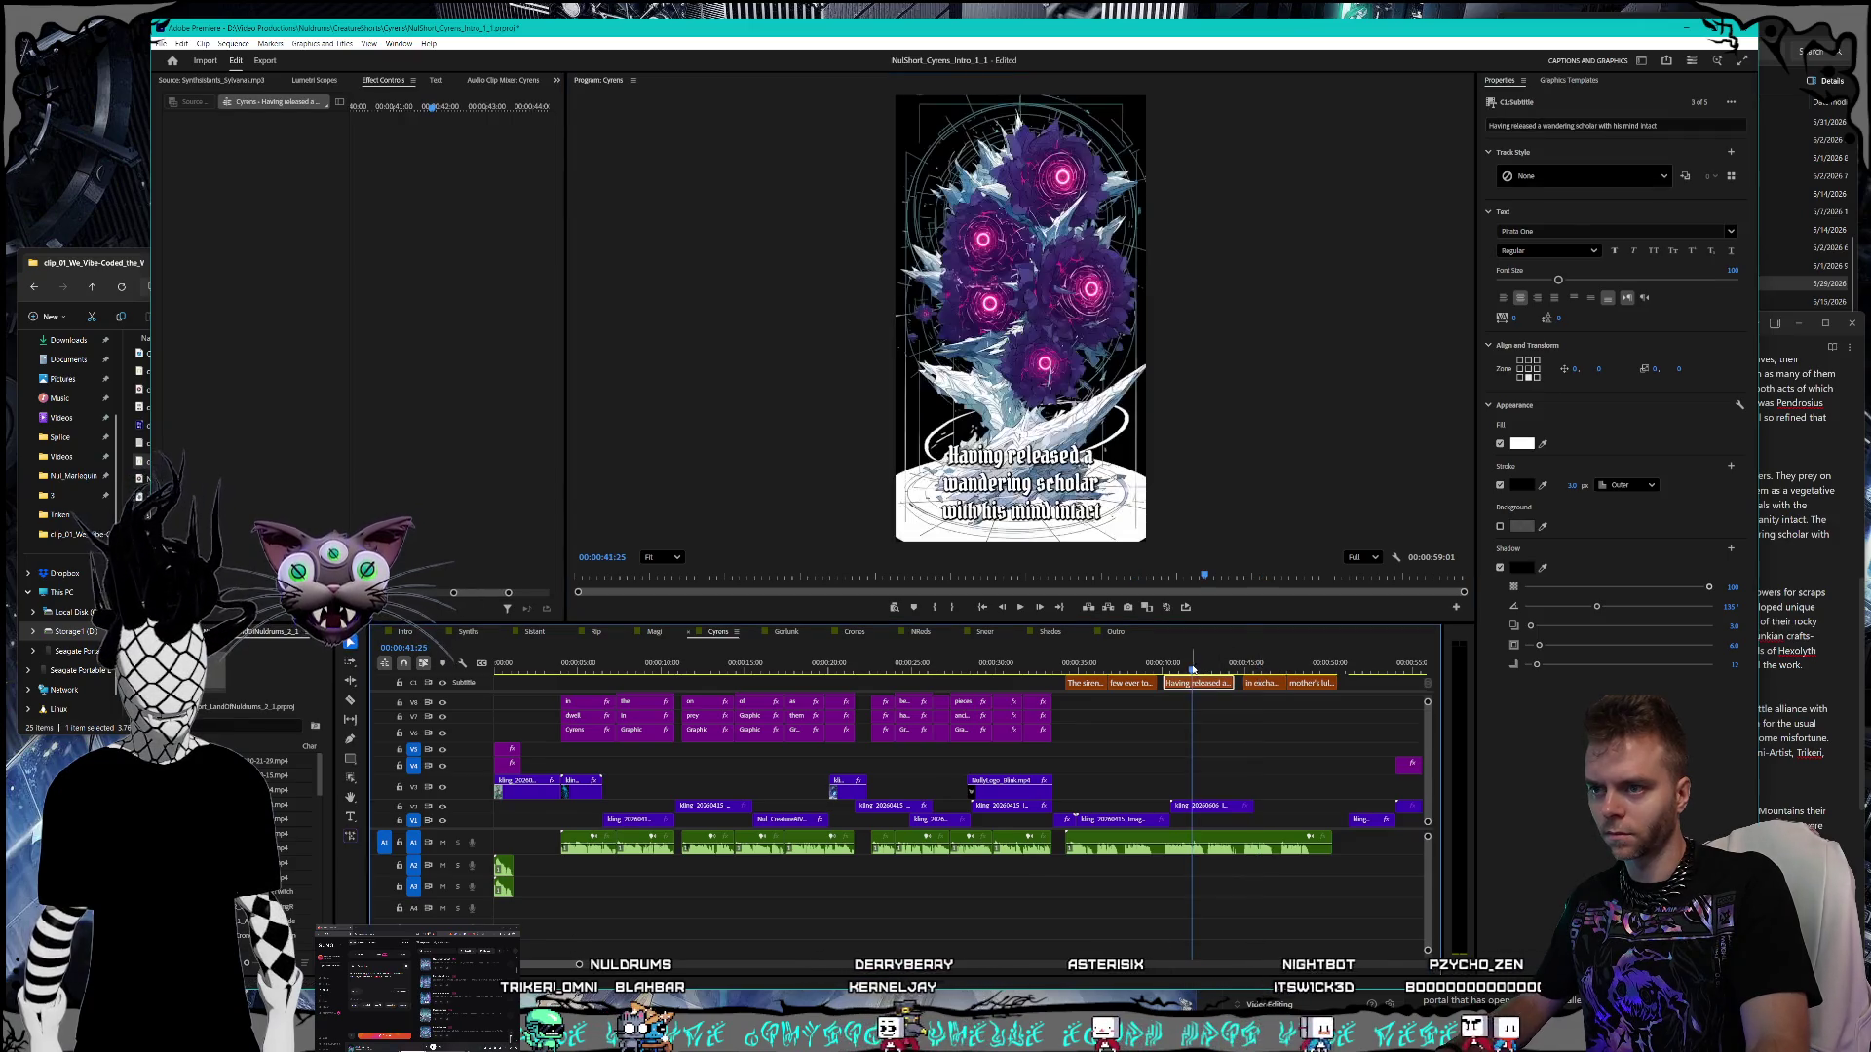
# - Check the remaining captions through 'mother's lullaby.' and save the Cyrons project
pyautogui.doubleClick(958, 458)
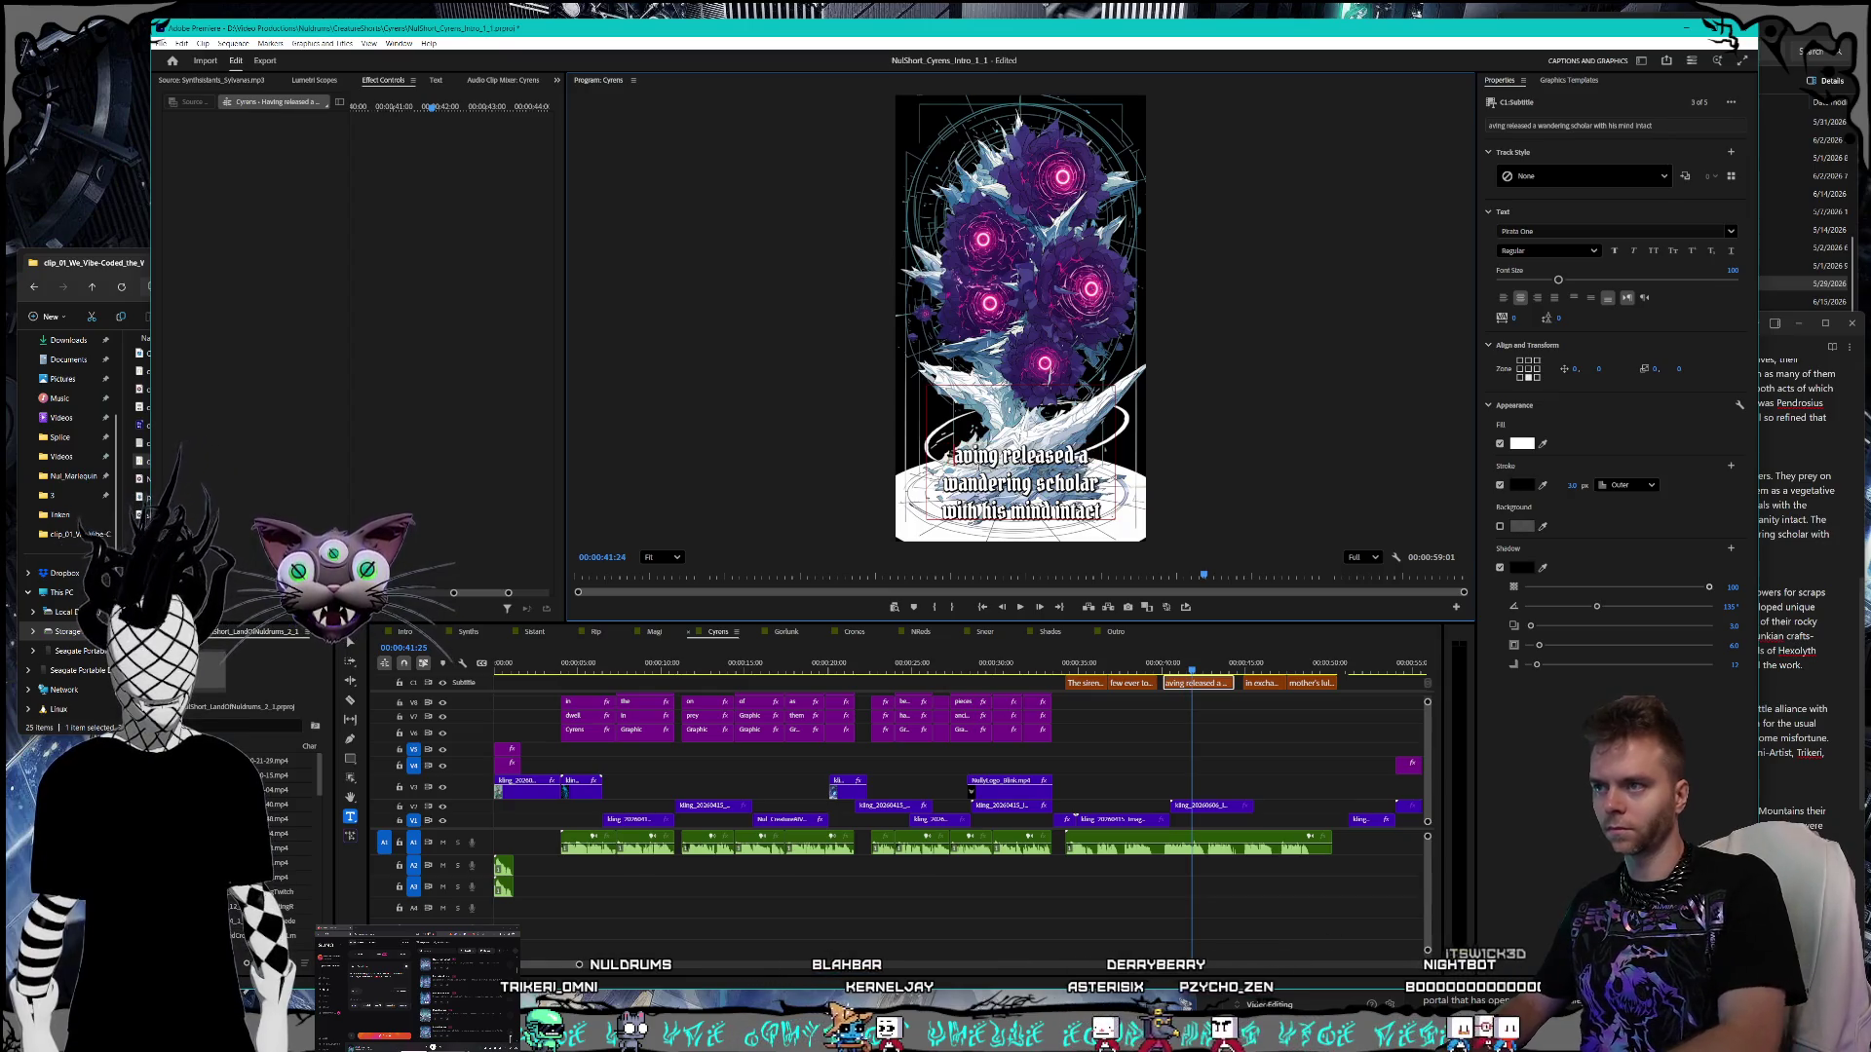
pyautogui.click(1242, 666)
pyautogui.press('v')
pyautogui.click(1263, 684)
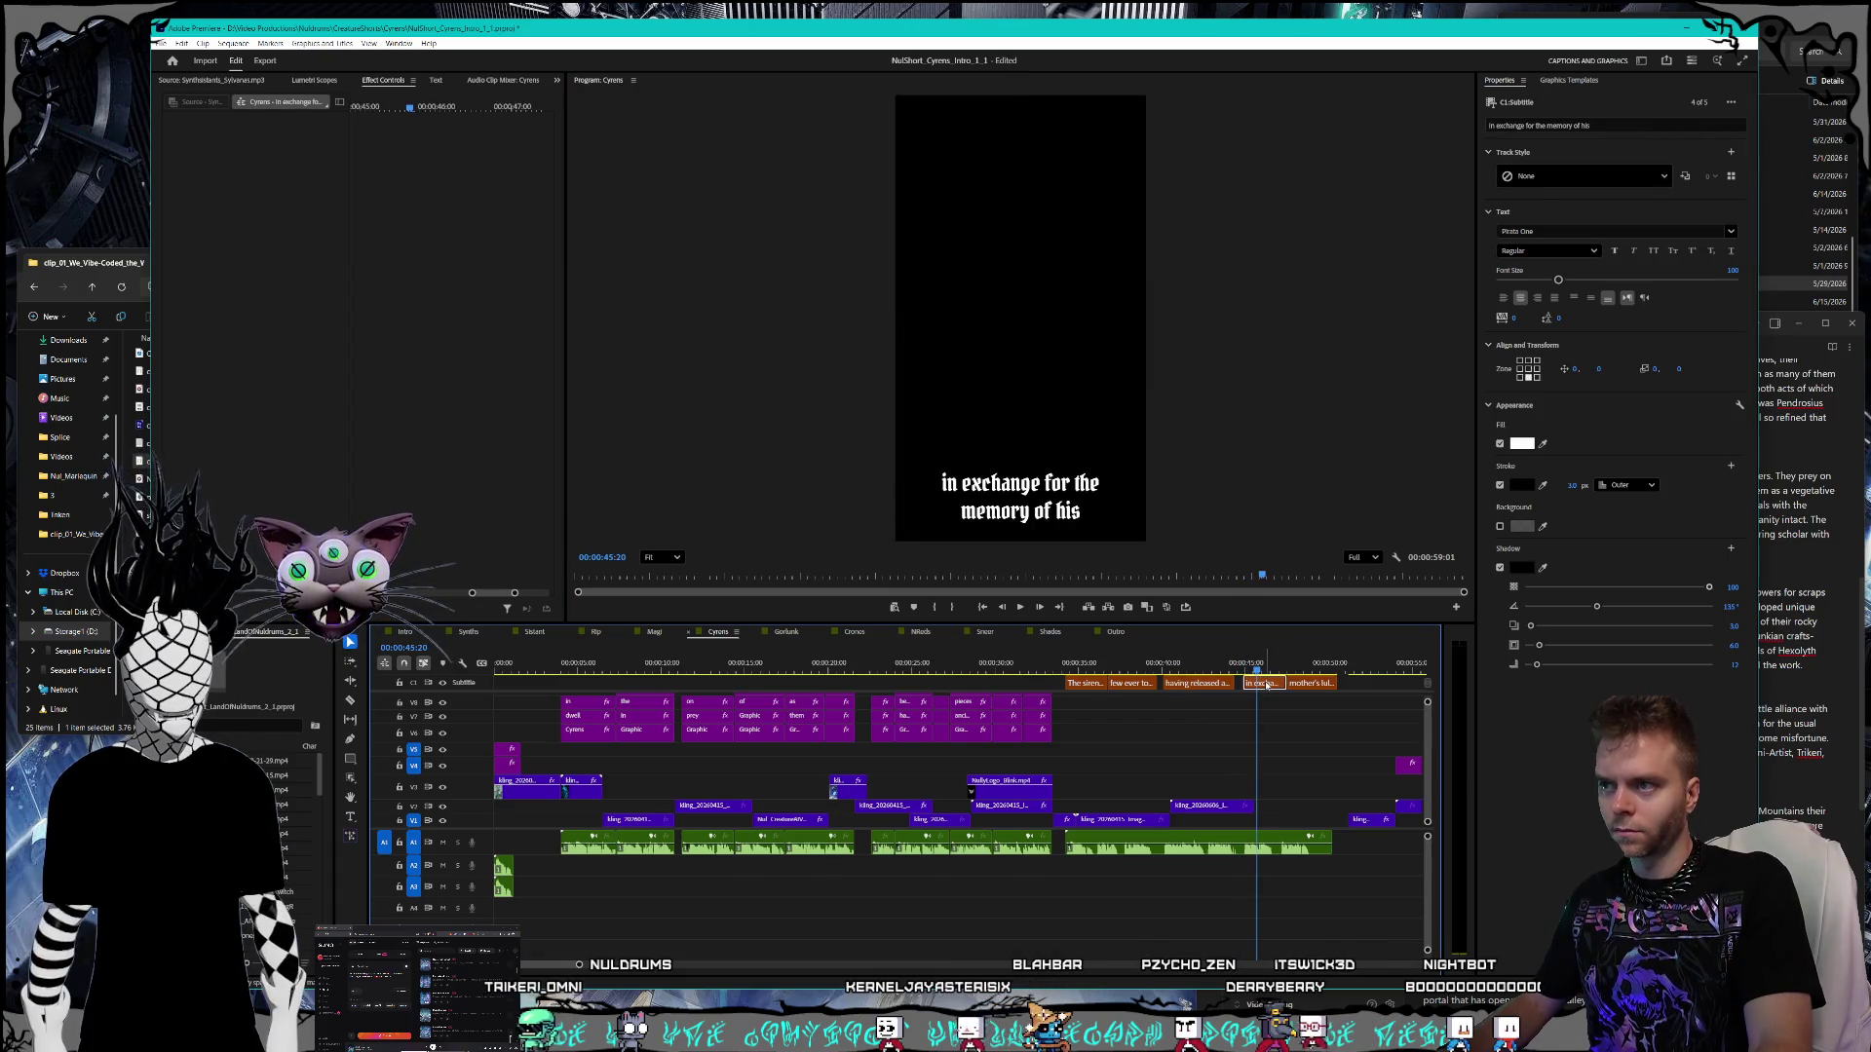
pyautogui.click(1310, 664)
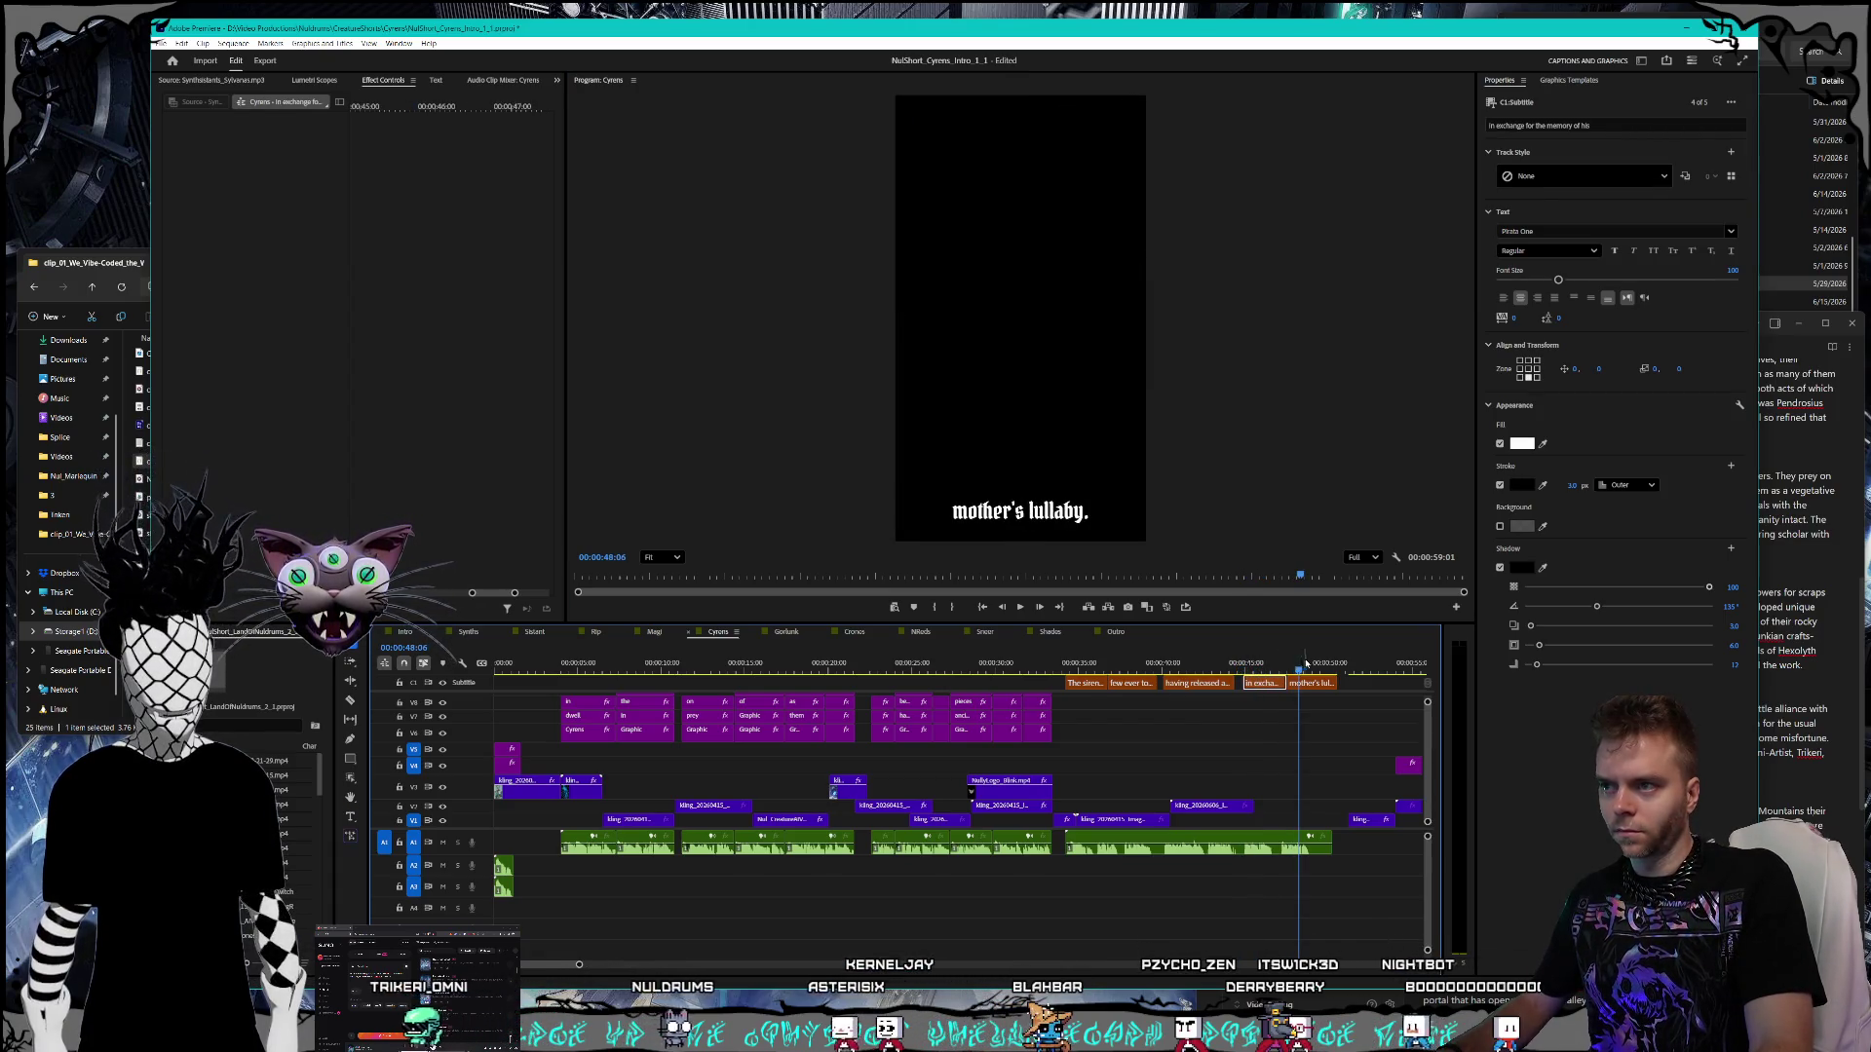
pyautogui.hotkey('ctrl', 's')
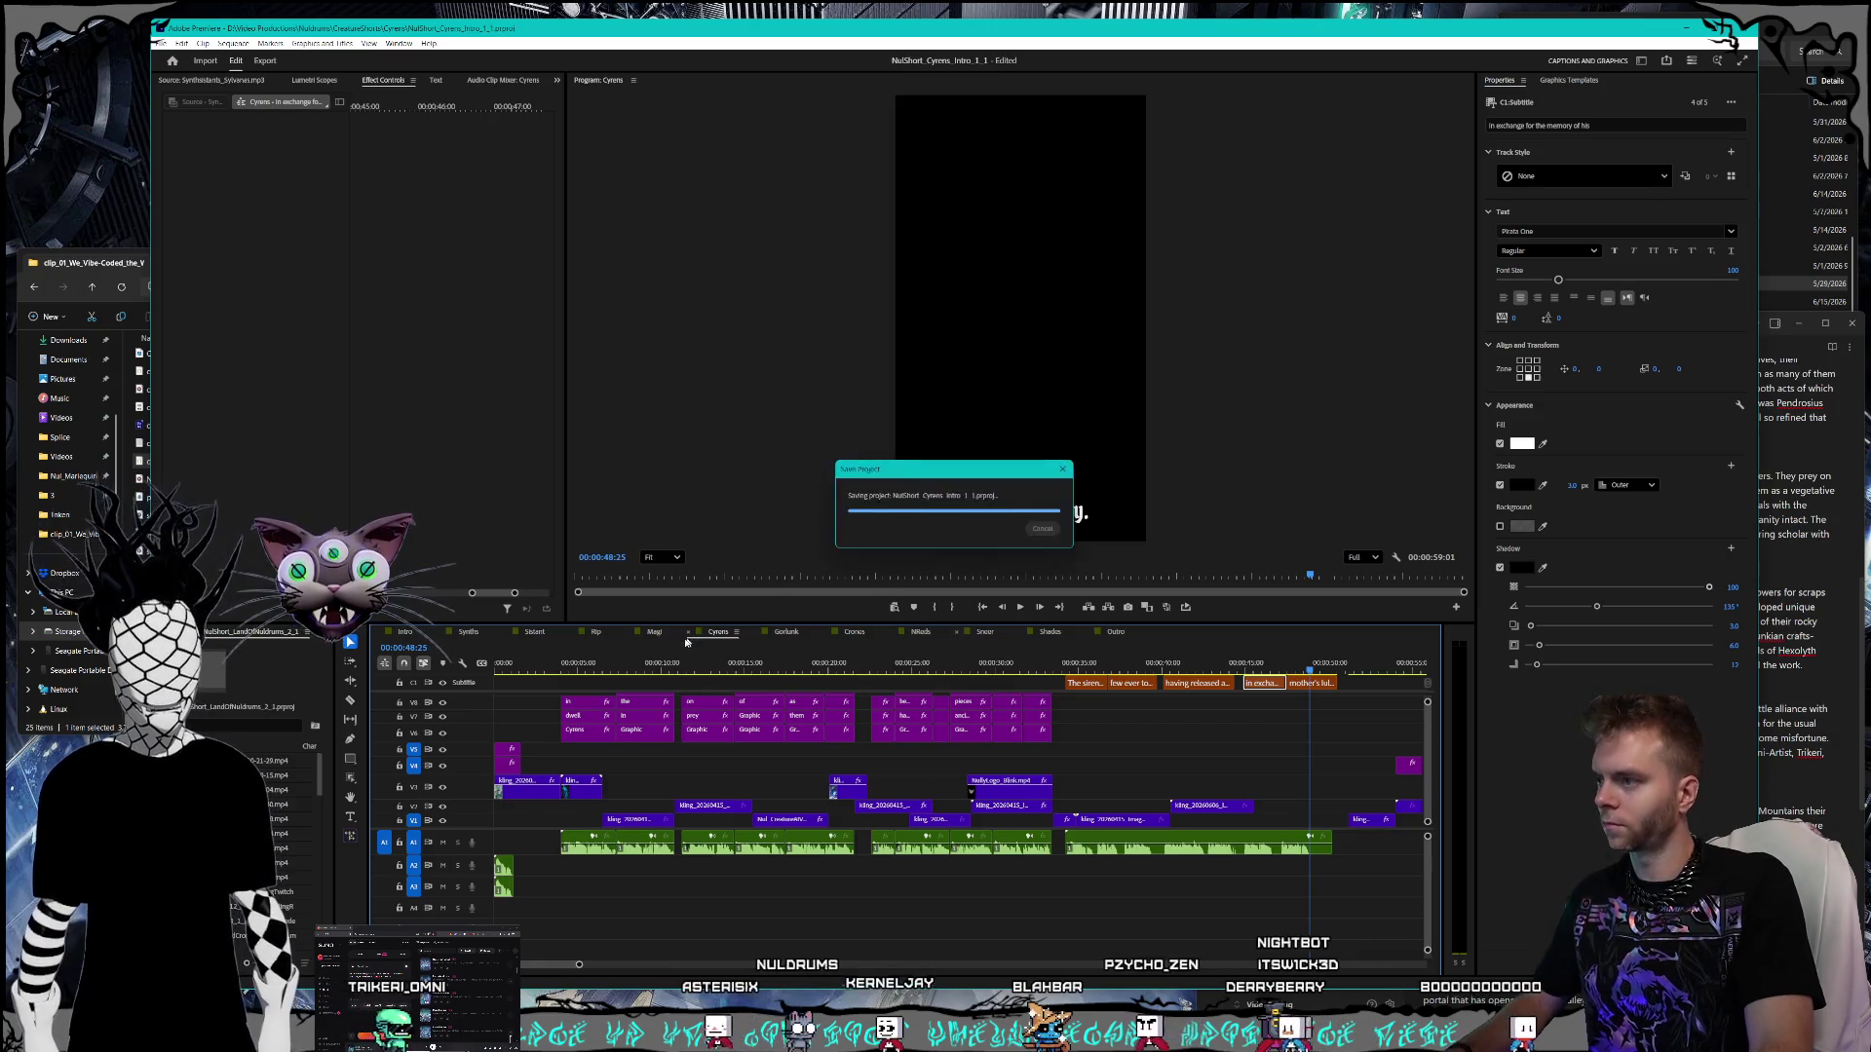
# - Open the Gorlunk short and find the Brundle caption, checking its wording in the script notes
pyautogui.click(786, 631)
pyautogui.click(877, 664)
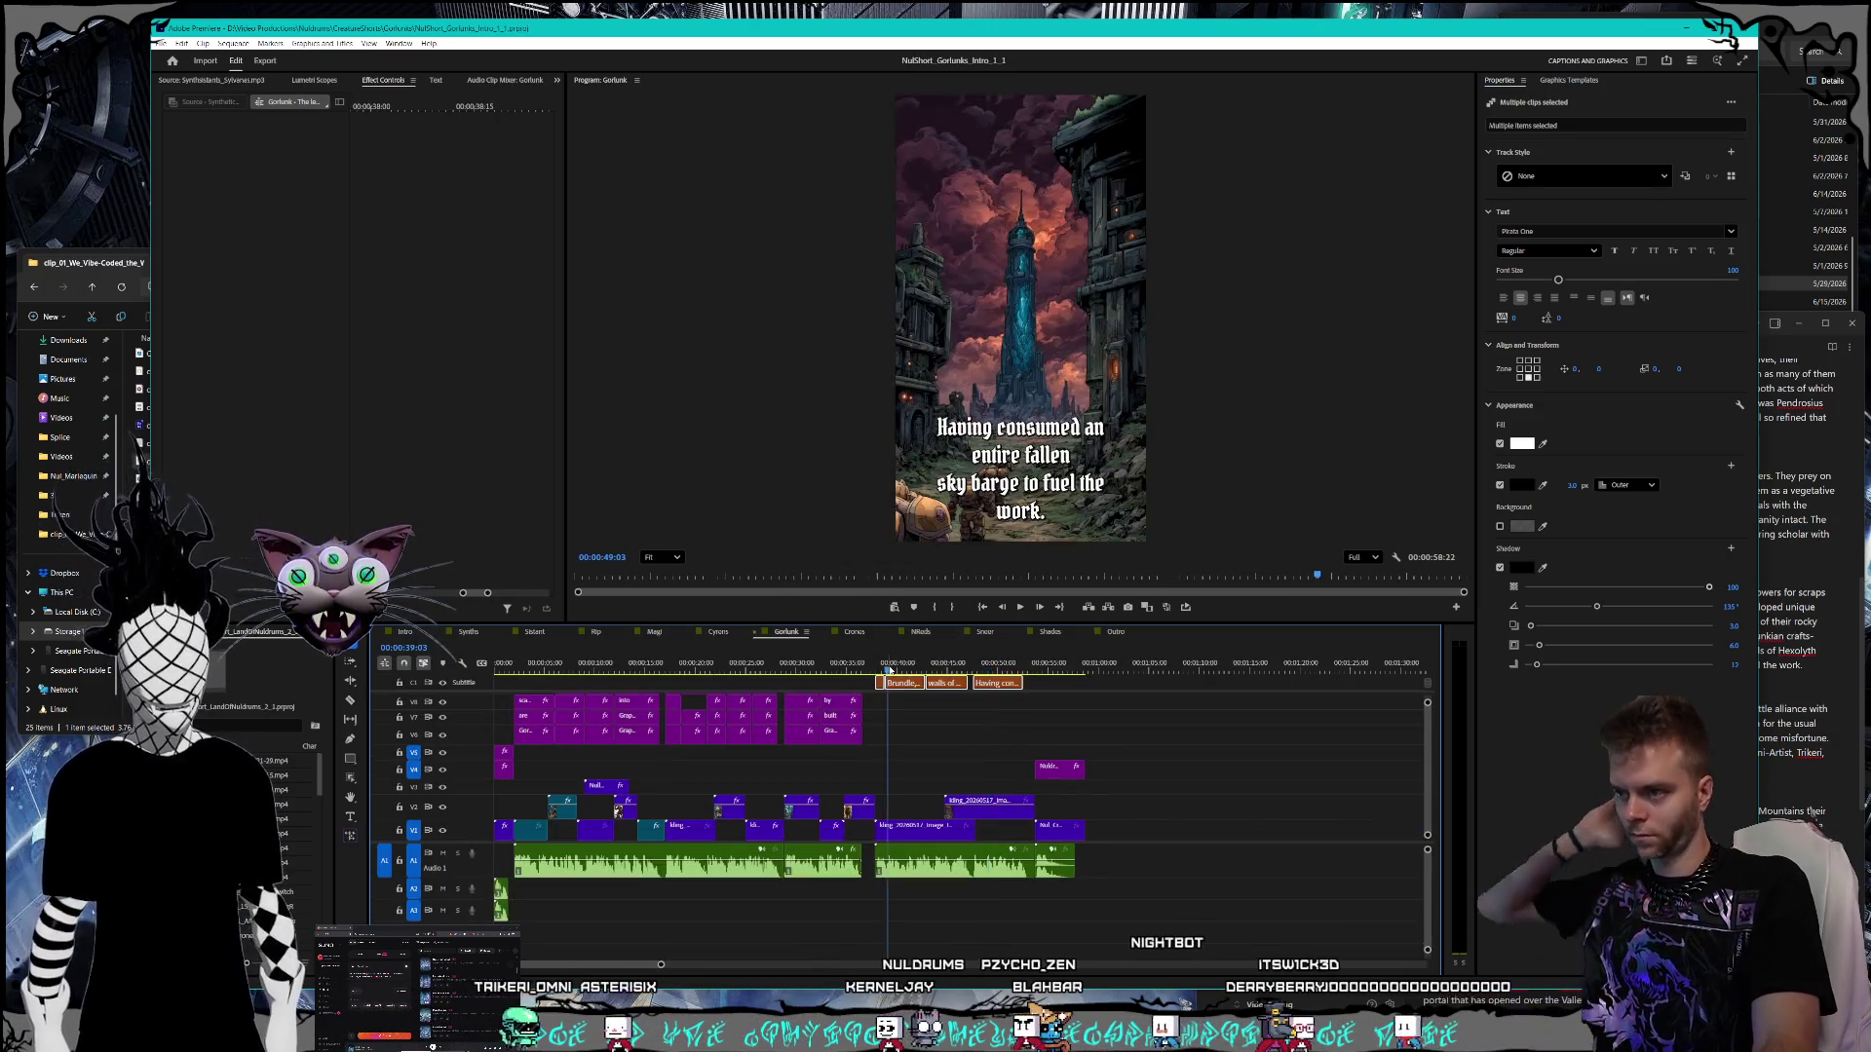
pyautogui.hotkey('alt', 'Tab')
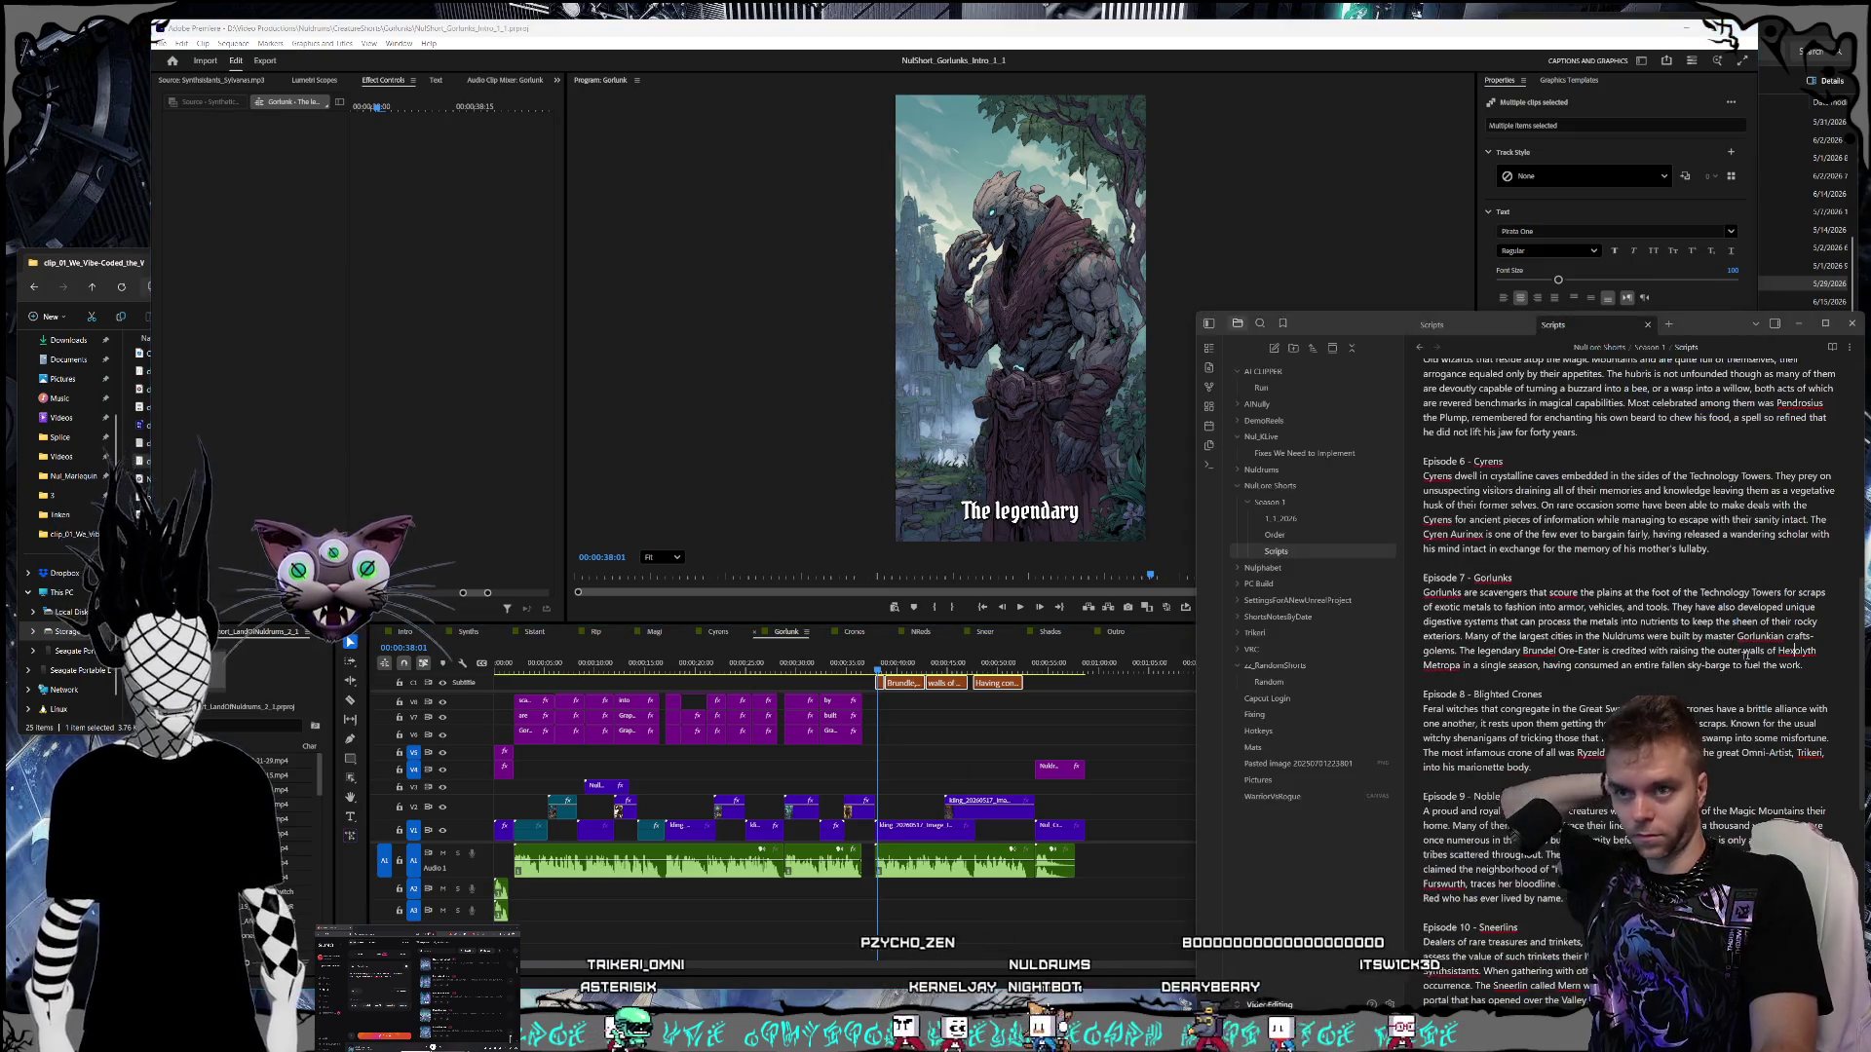
pyautogui.scroll(-2, 1568, 650)
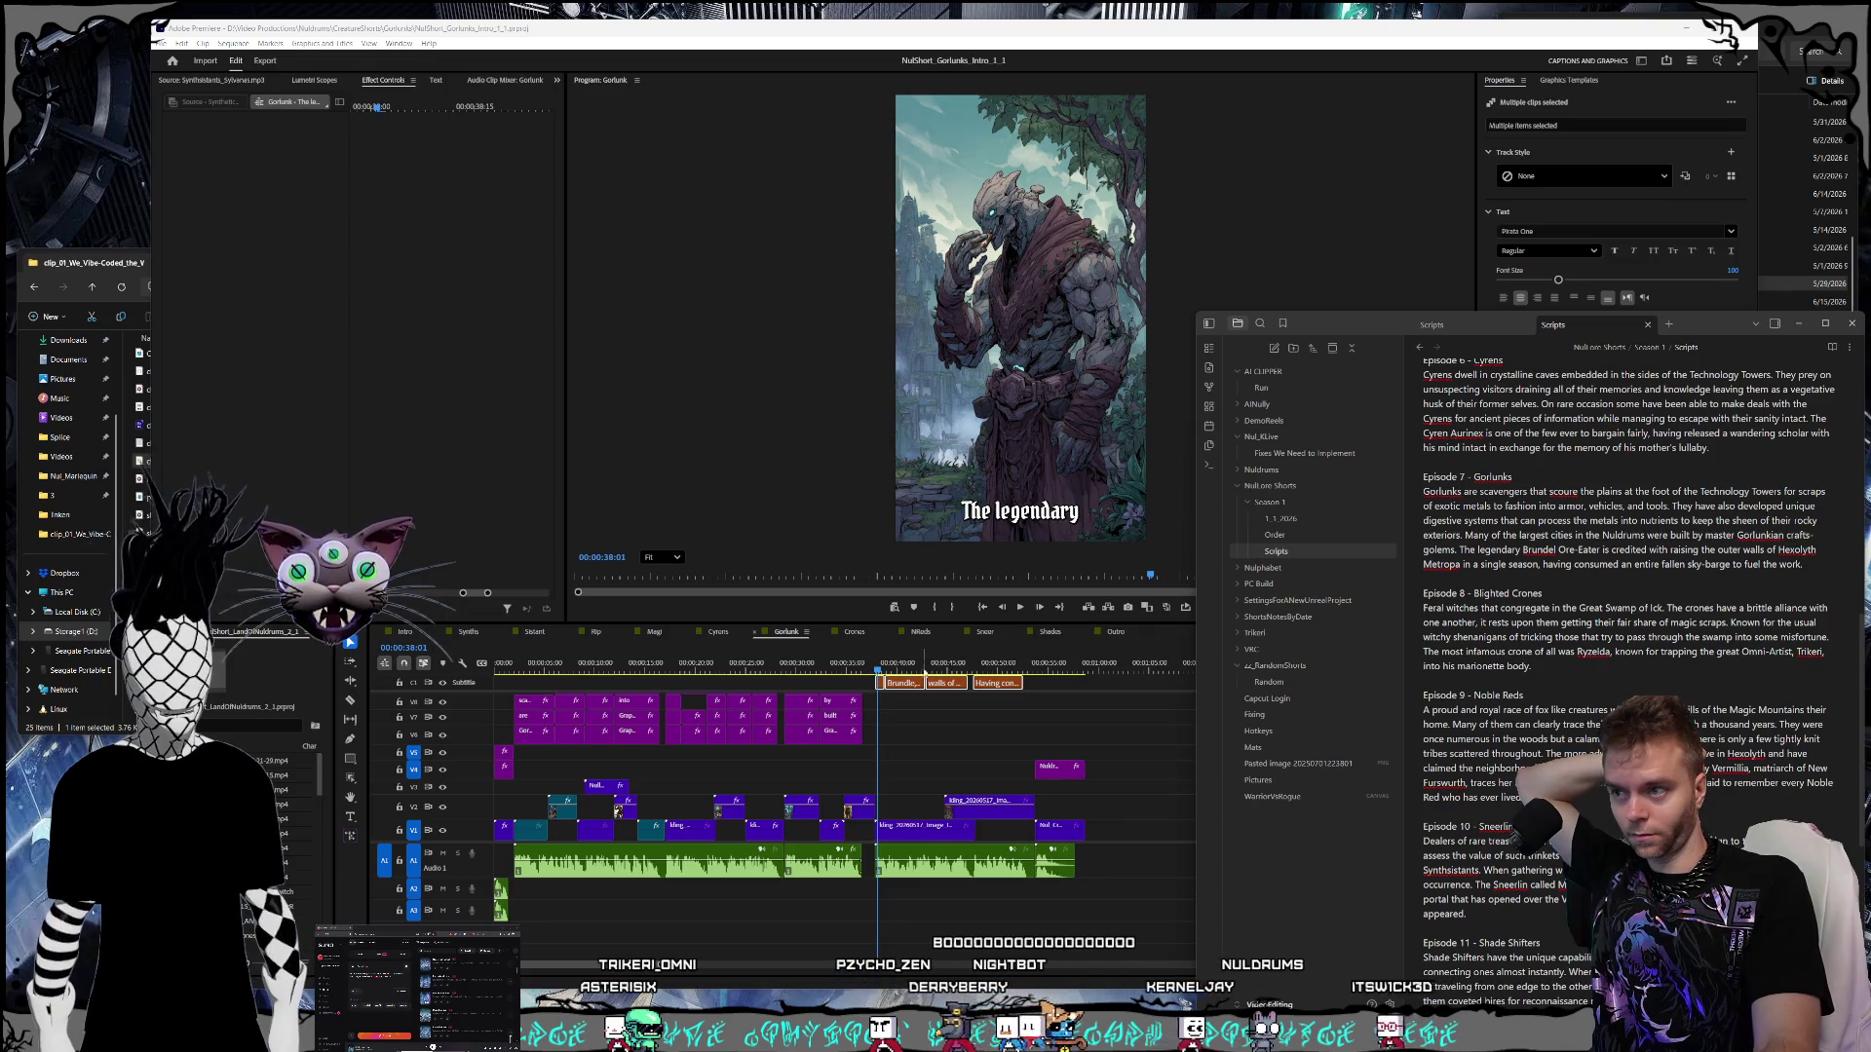
pyautogui.click(906, 665)
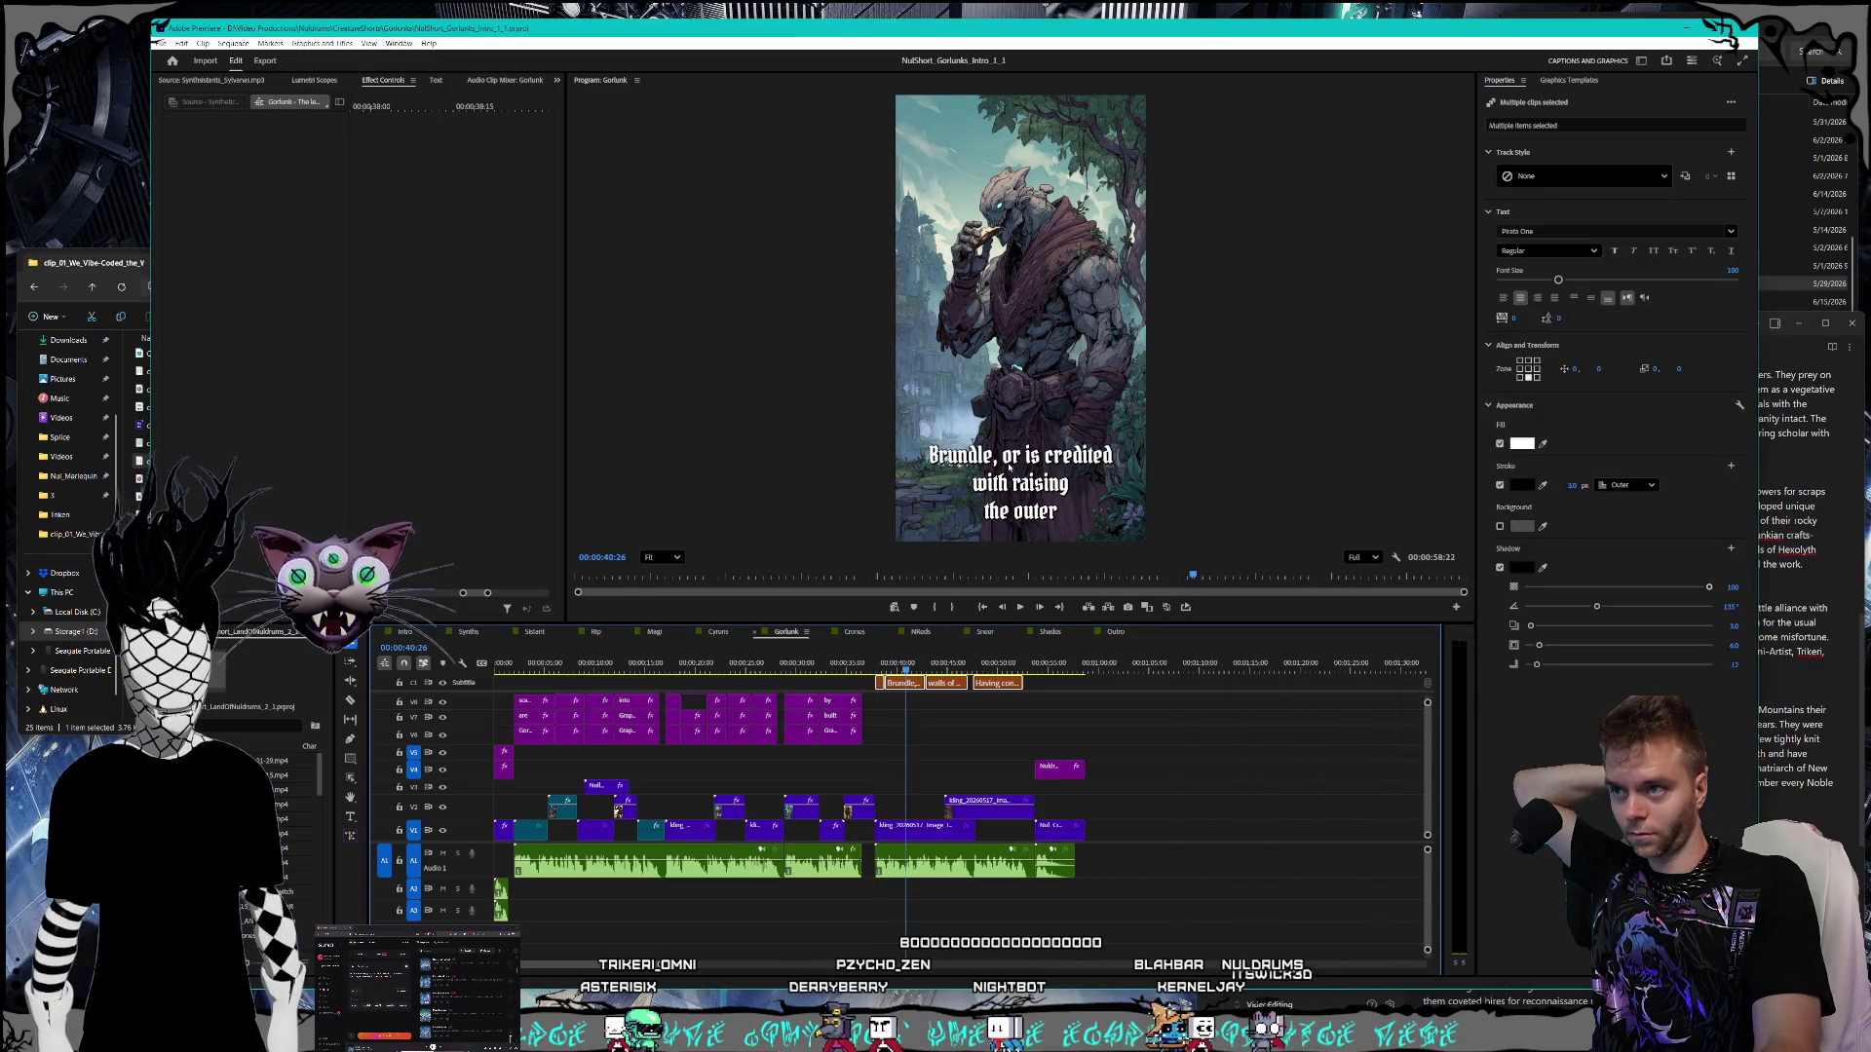
# - Insert 'Ore-Eater is' after Brundle so the caption matches the script
pyautogui.click(1035, 458)
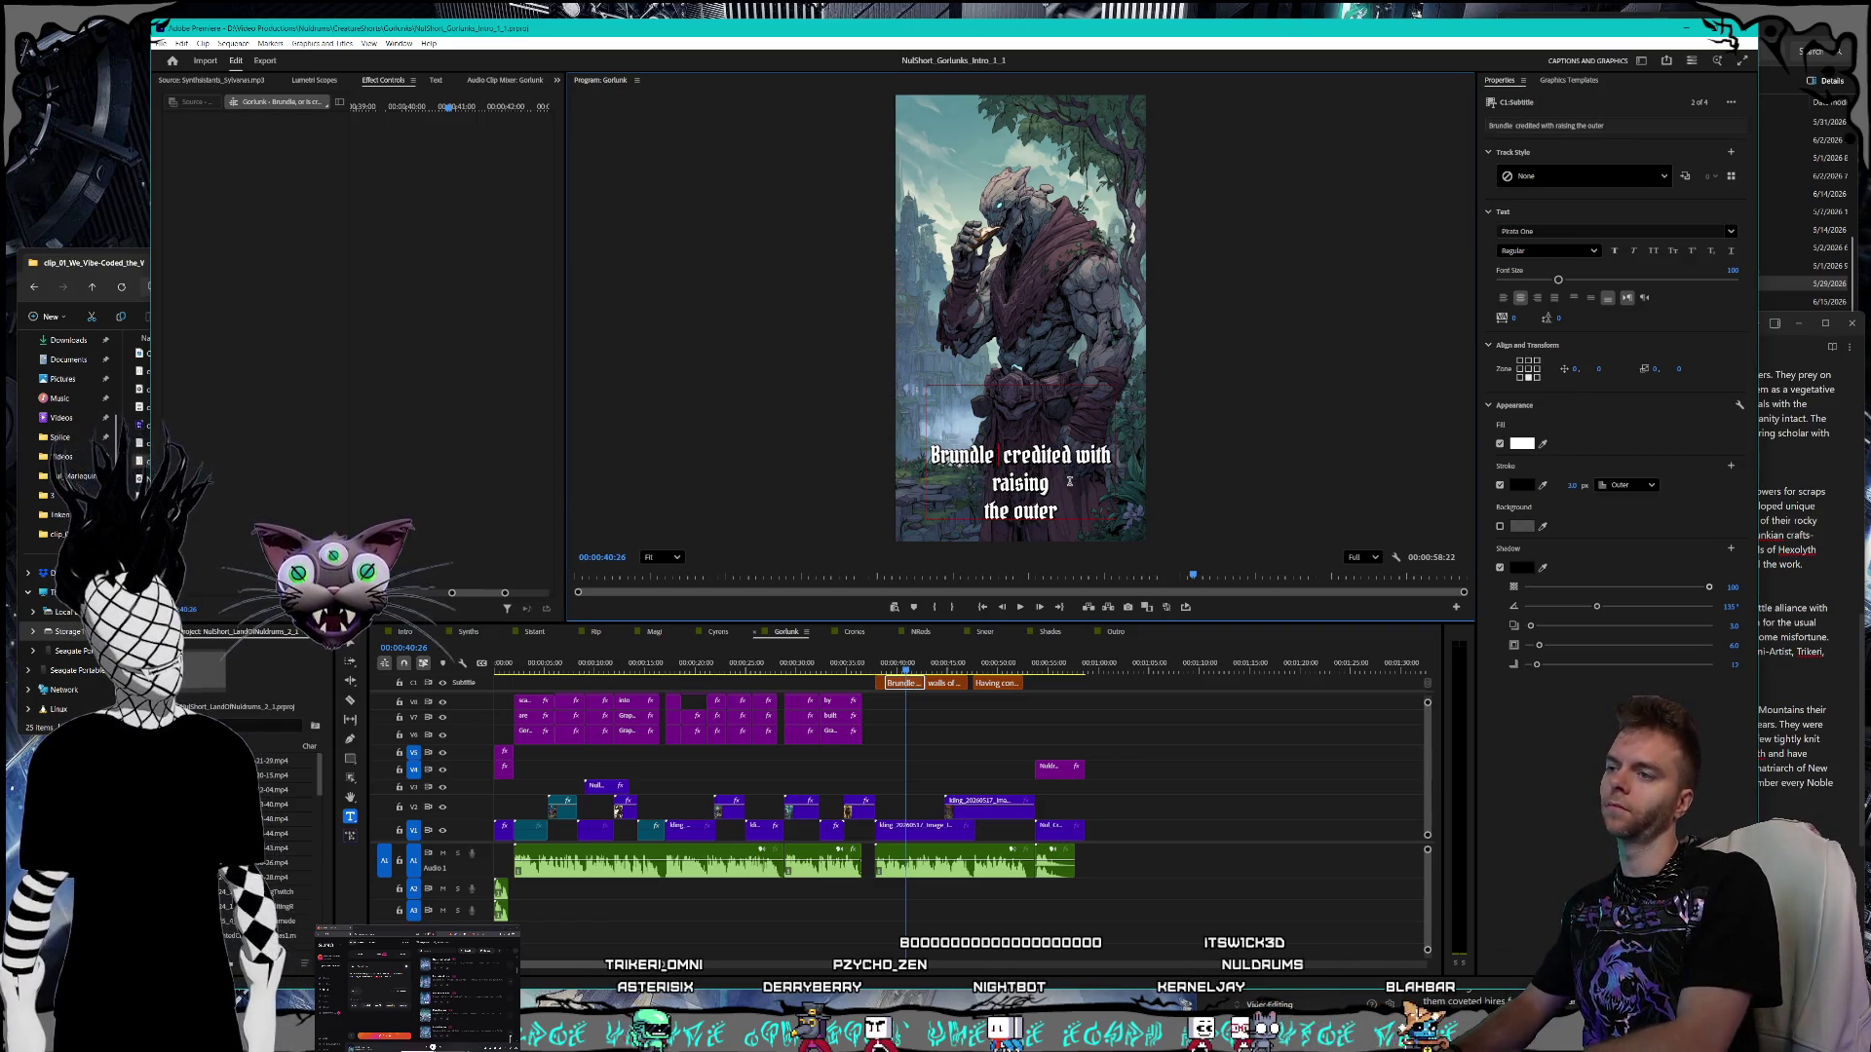
pyautogui.write('Ore-Eater is')
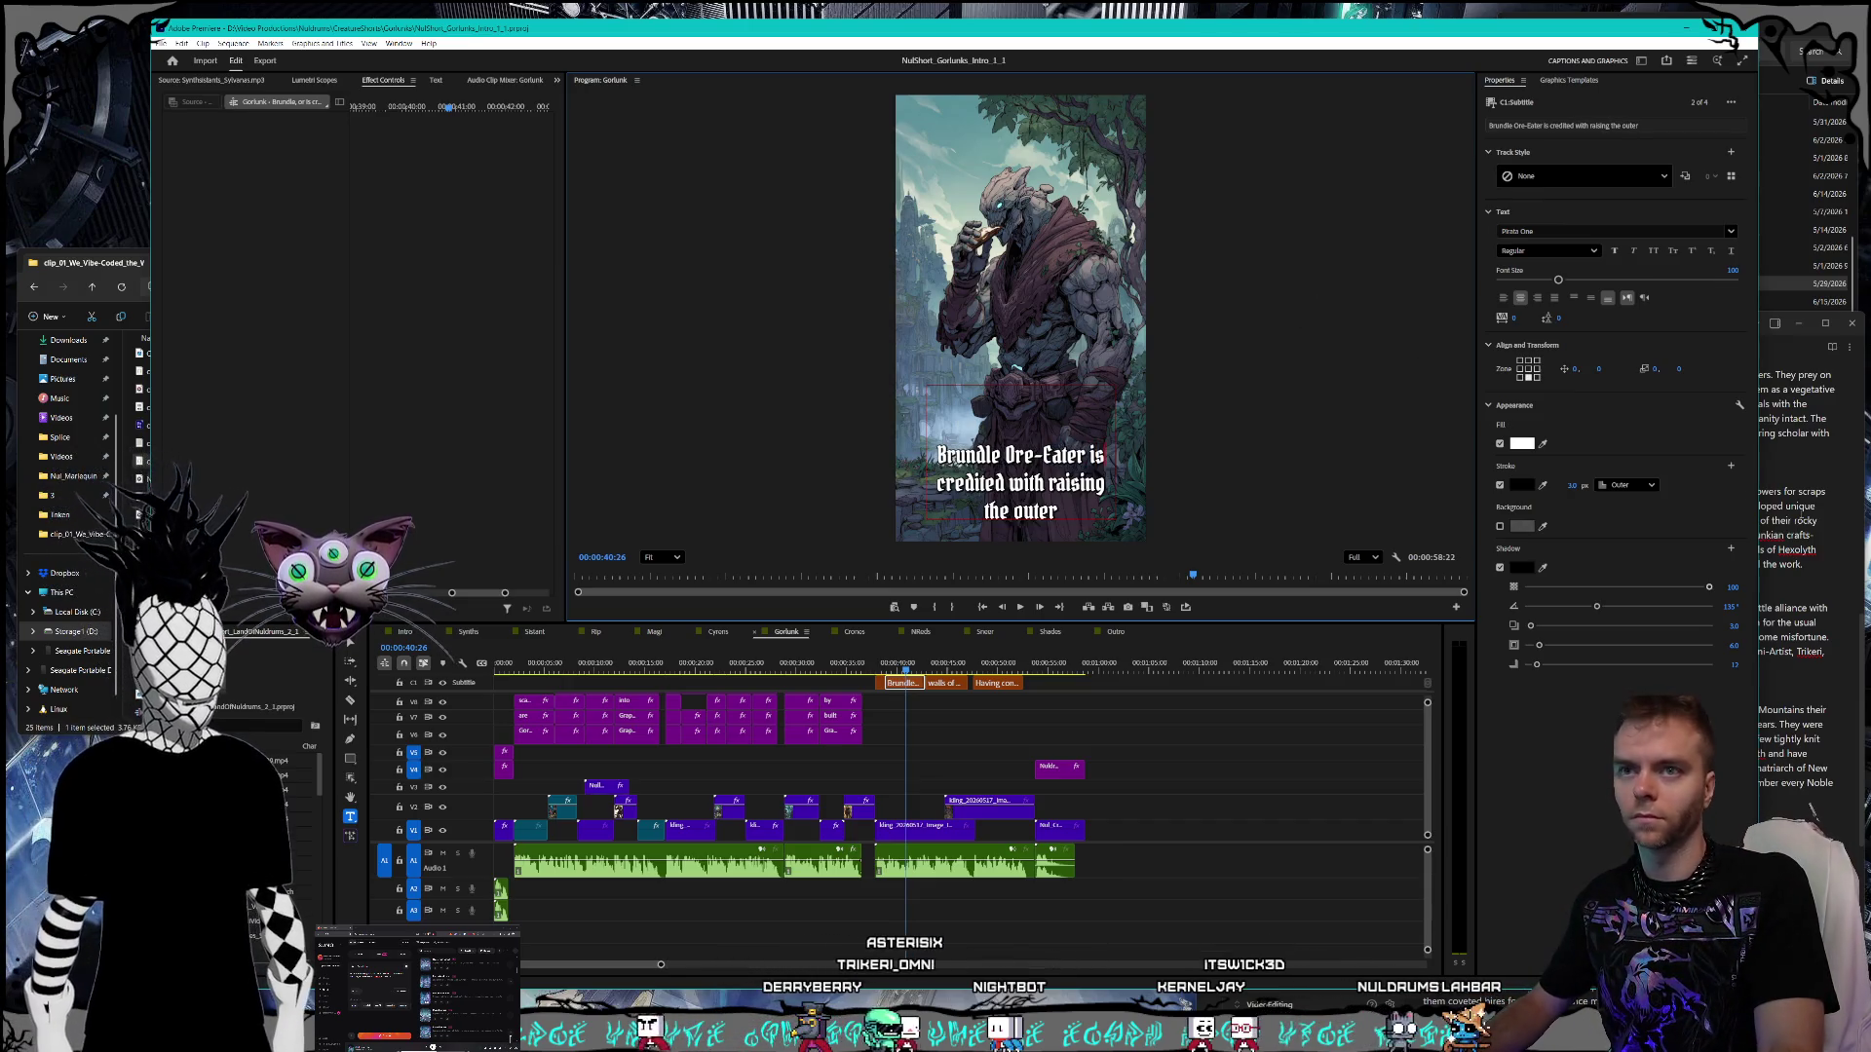
pyautogui.click(1795, 518)
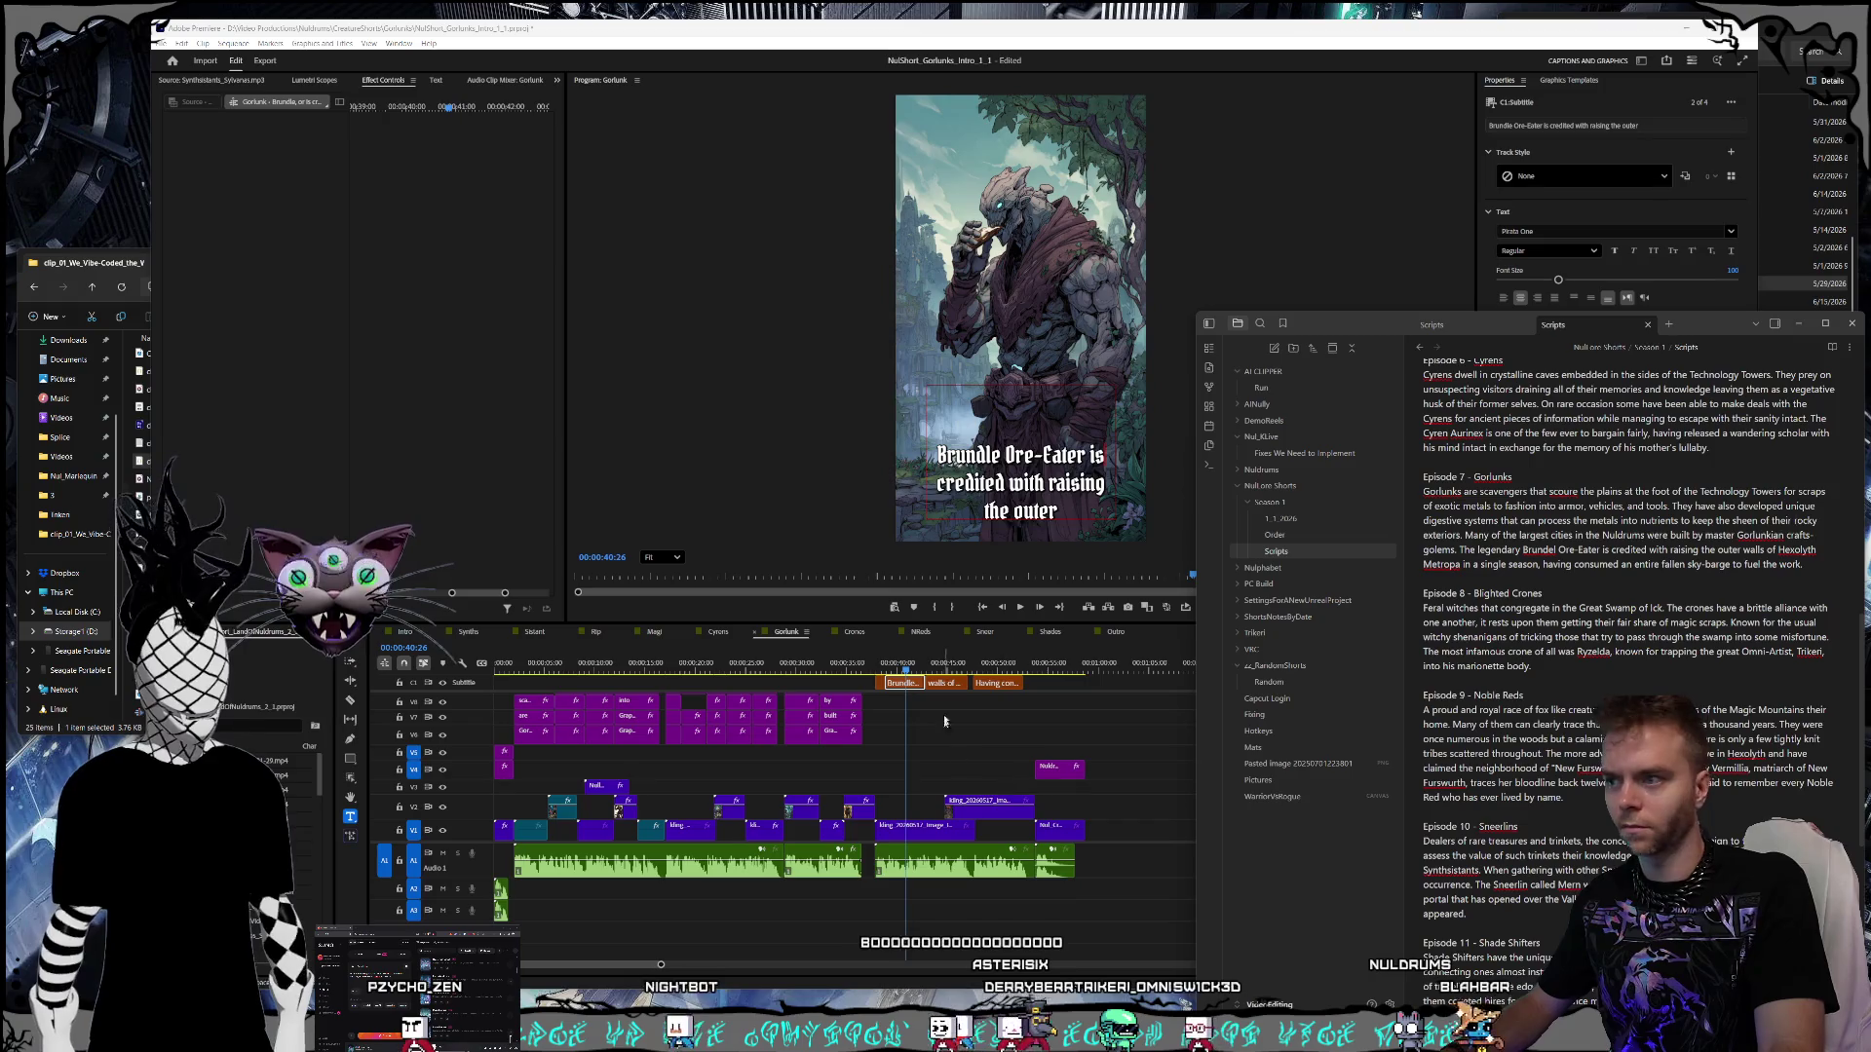
pyautogui.click(936, 666)
# - Correct the place name in the 'walls of' caption from Hexham to Hexolyth Metropa
pyautogui.click(948, 666)
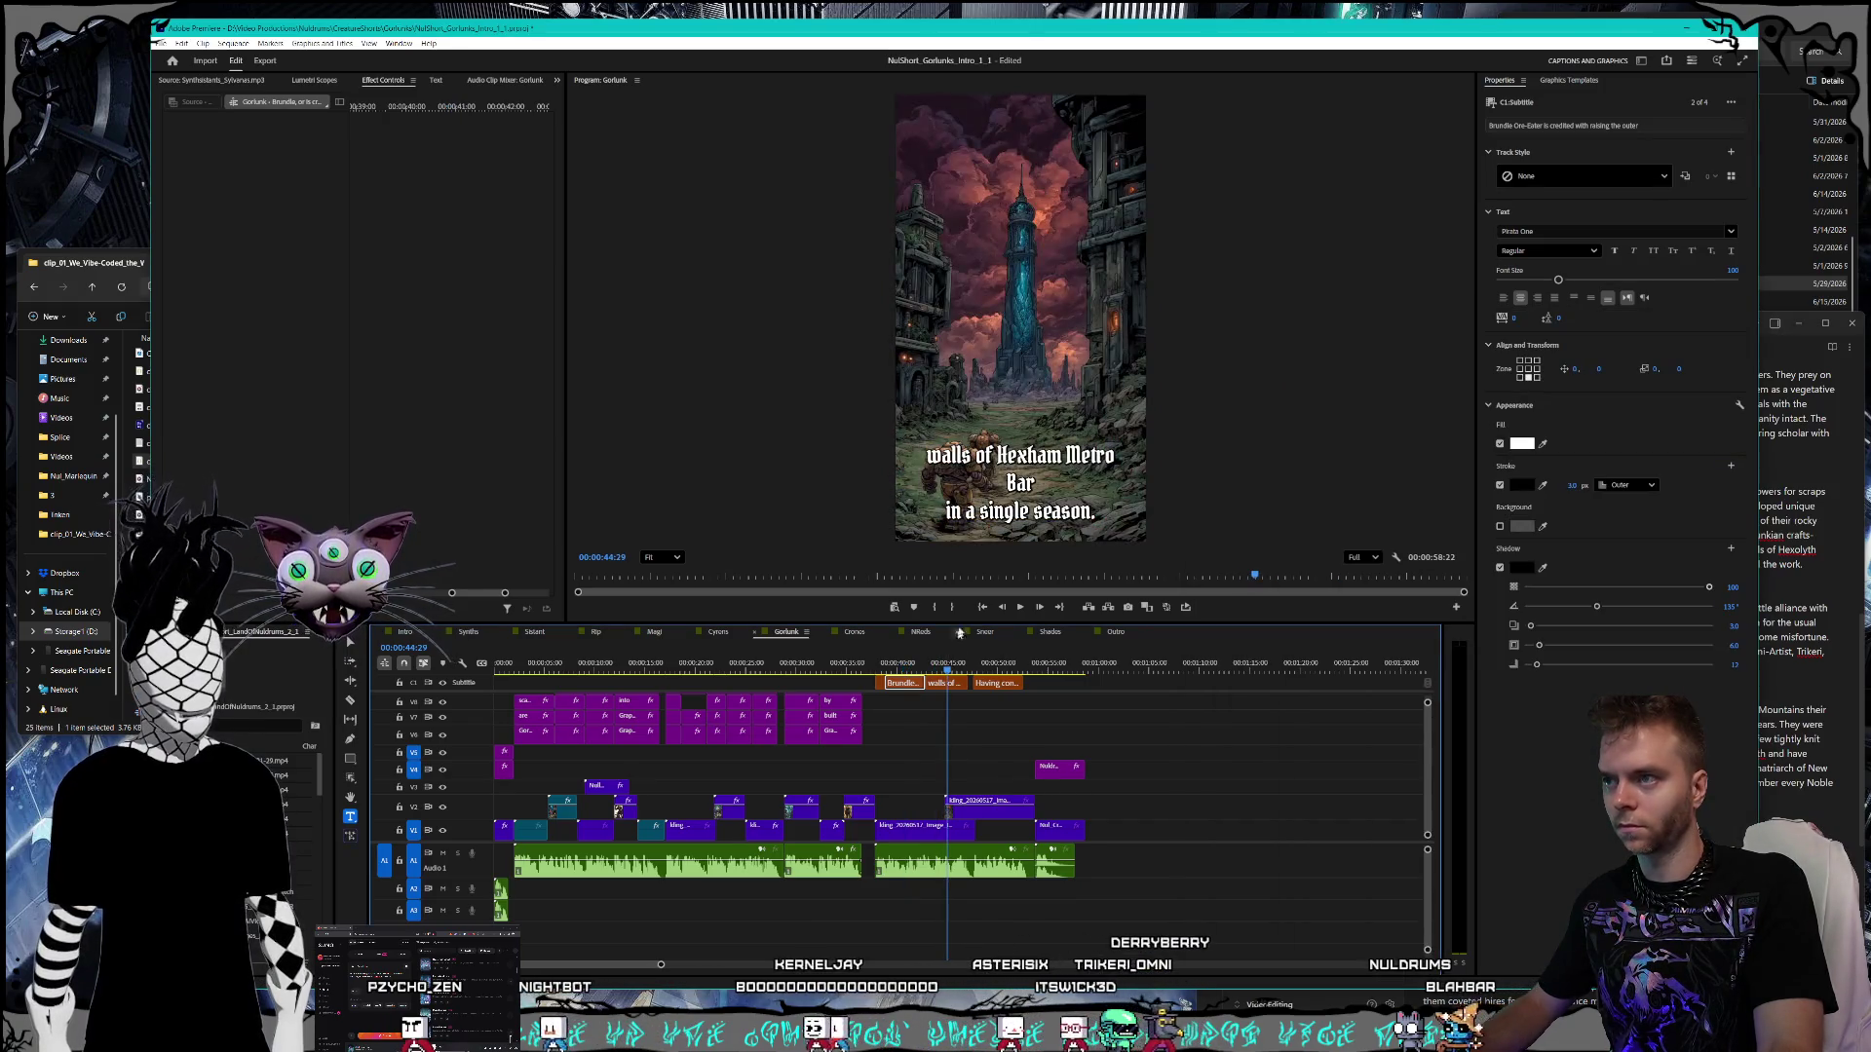
pyautogui.doubleClick(1033, 456)
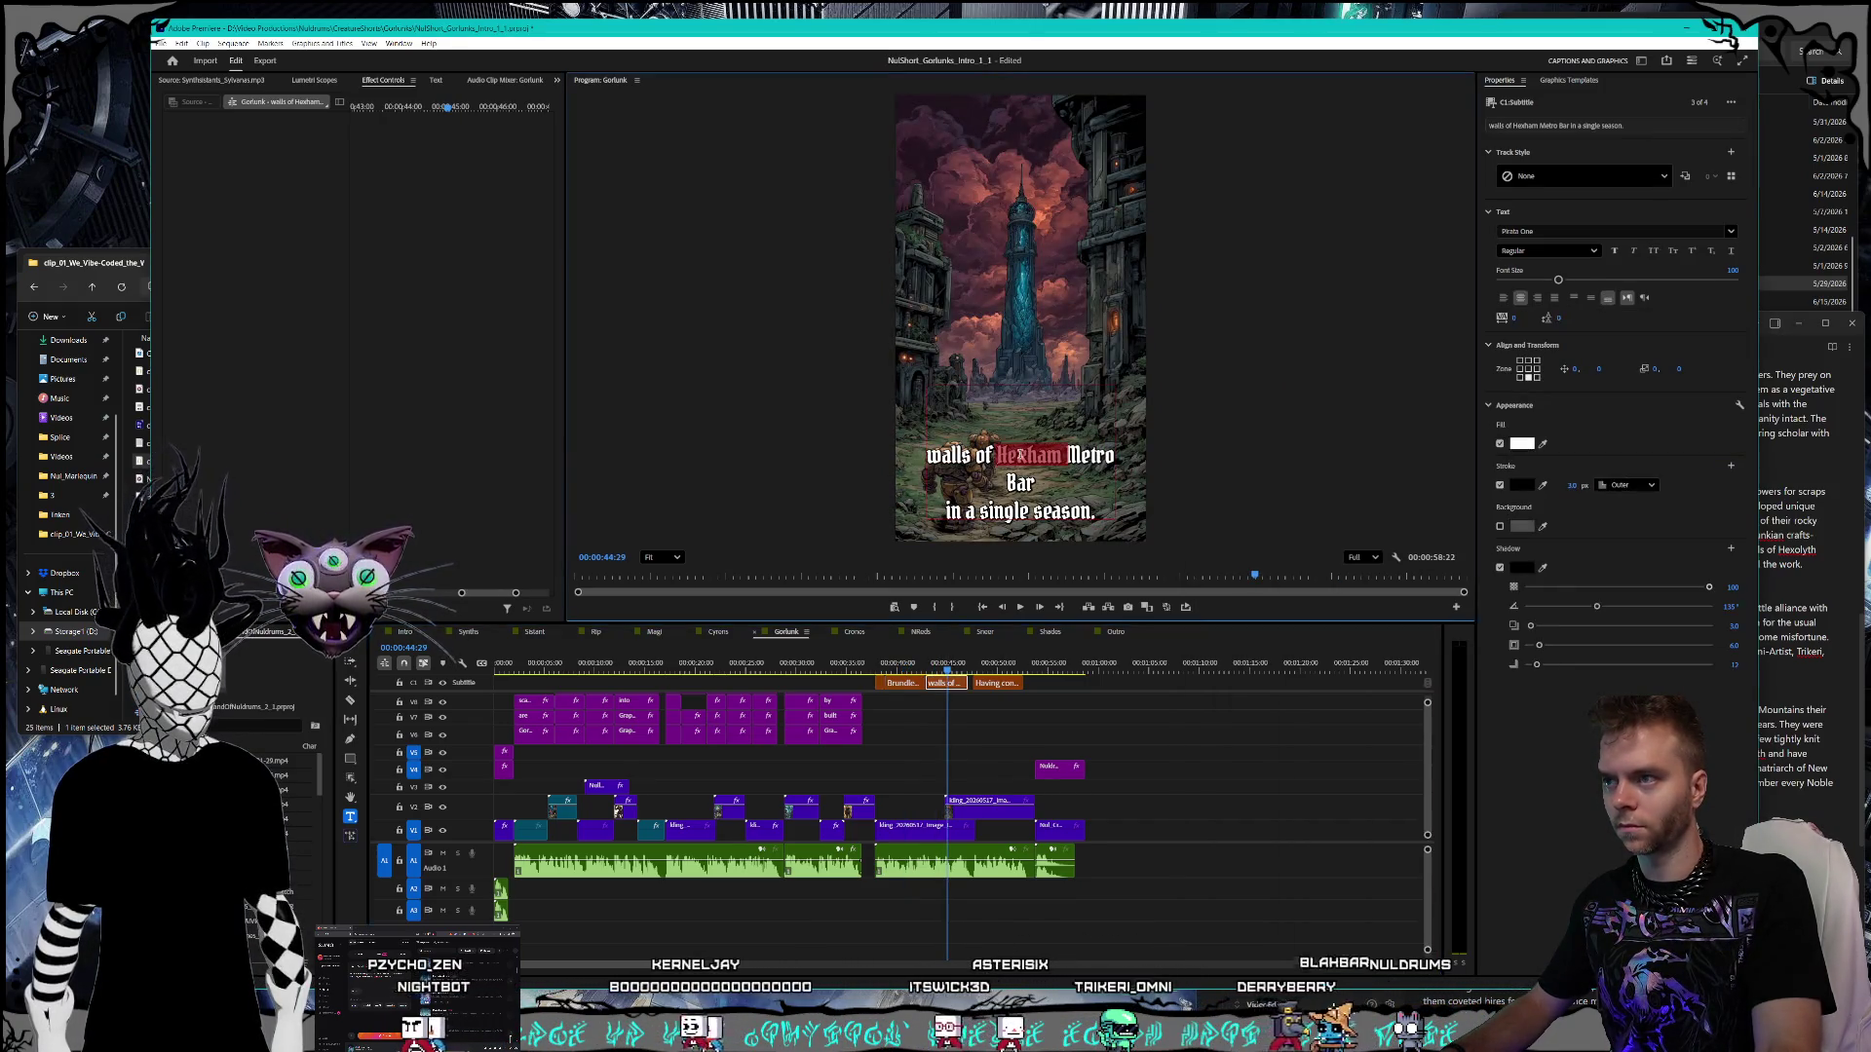
pyautogui.press('BackSpace')
pyautogui.press('BackSpace')
pyautogui.press('BackSpace')
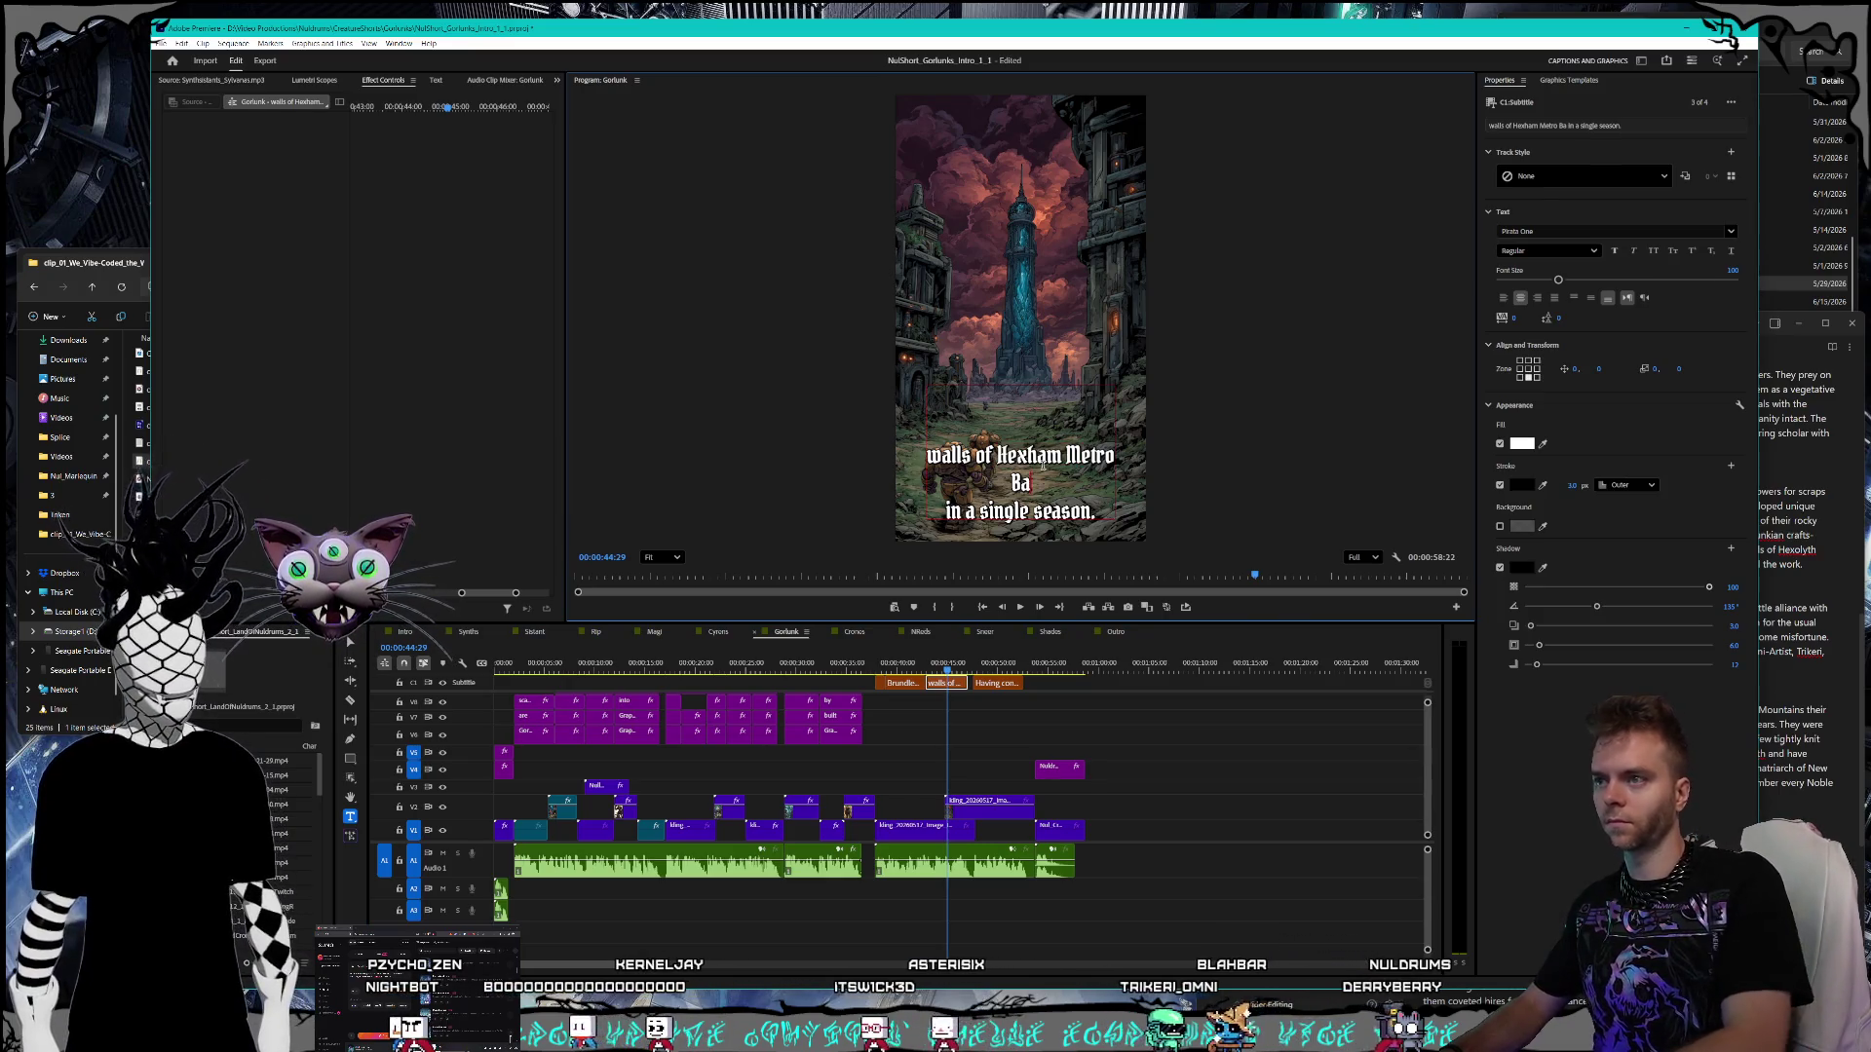
pyautogui.press('BackSpace')
pyautogui.press('BackSpace')
pyautogui.press('BackSpace')
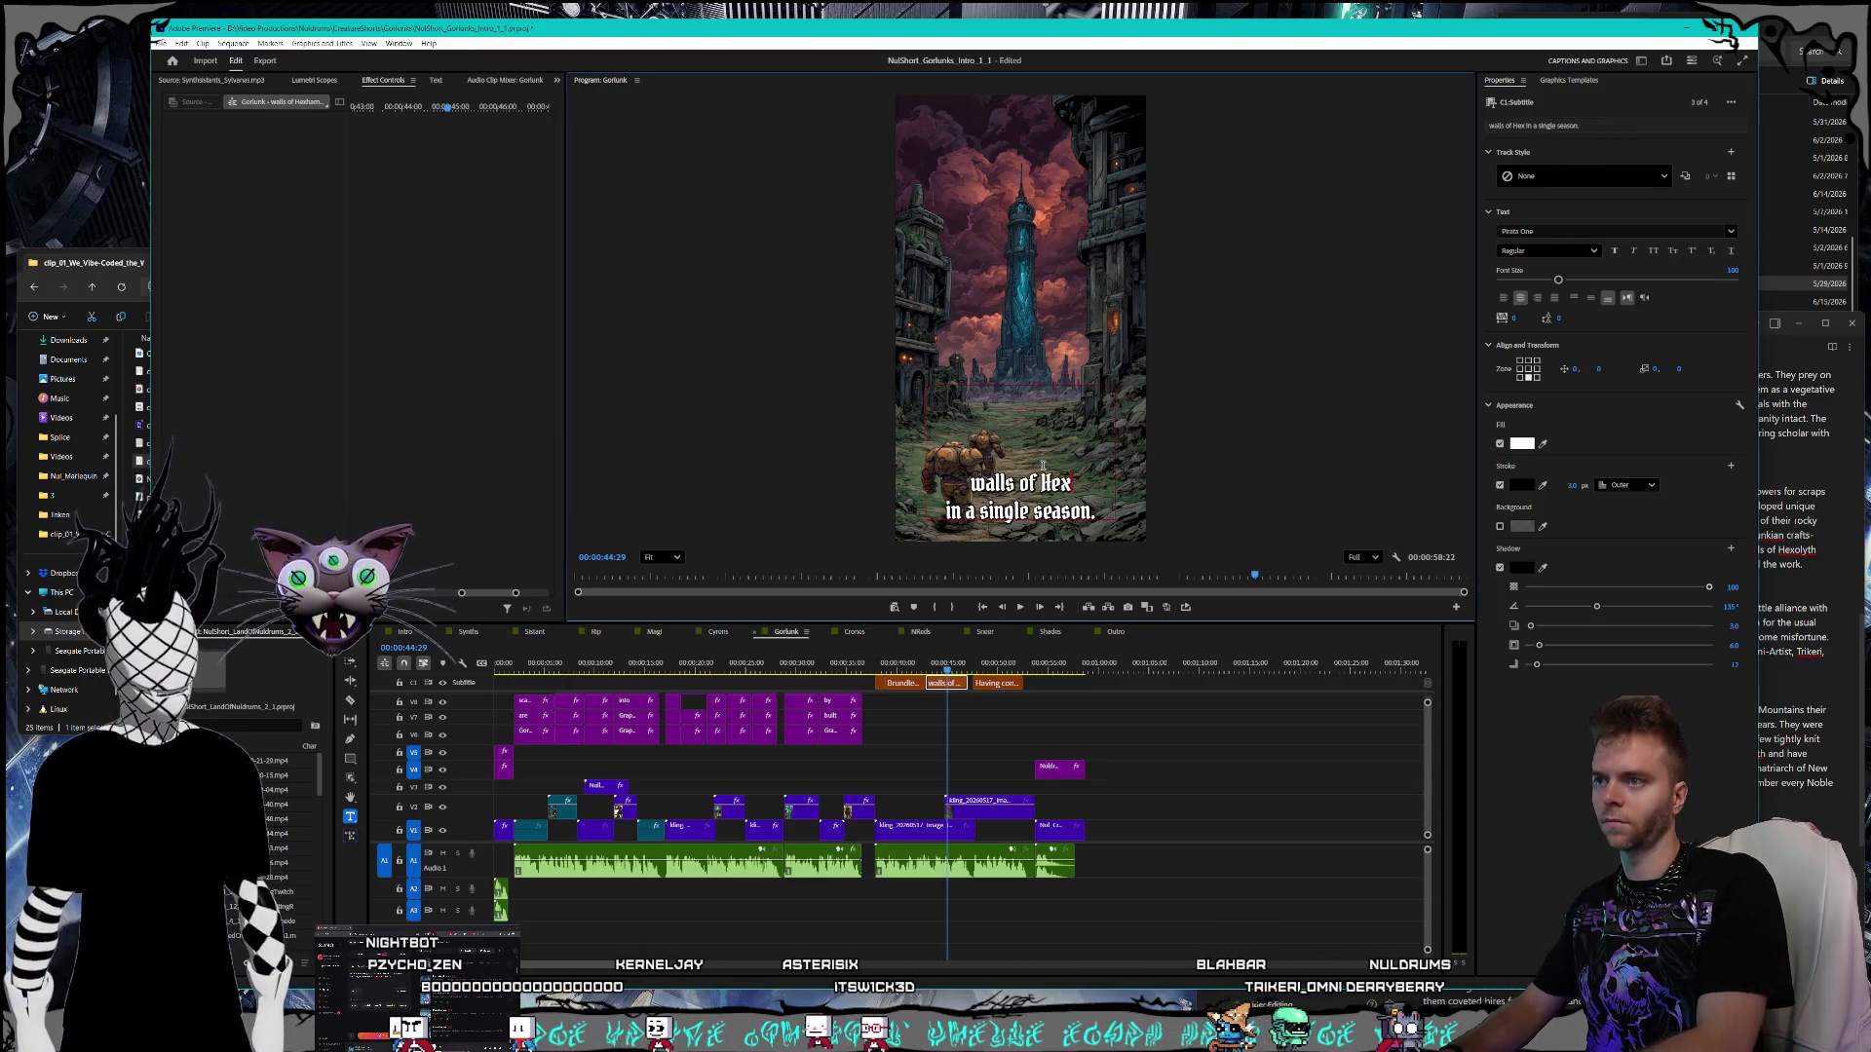
pyautogui.write('olyth Metropa')
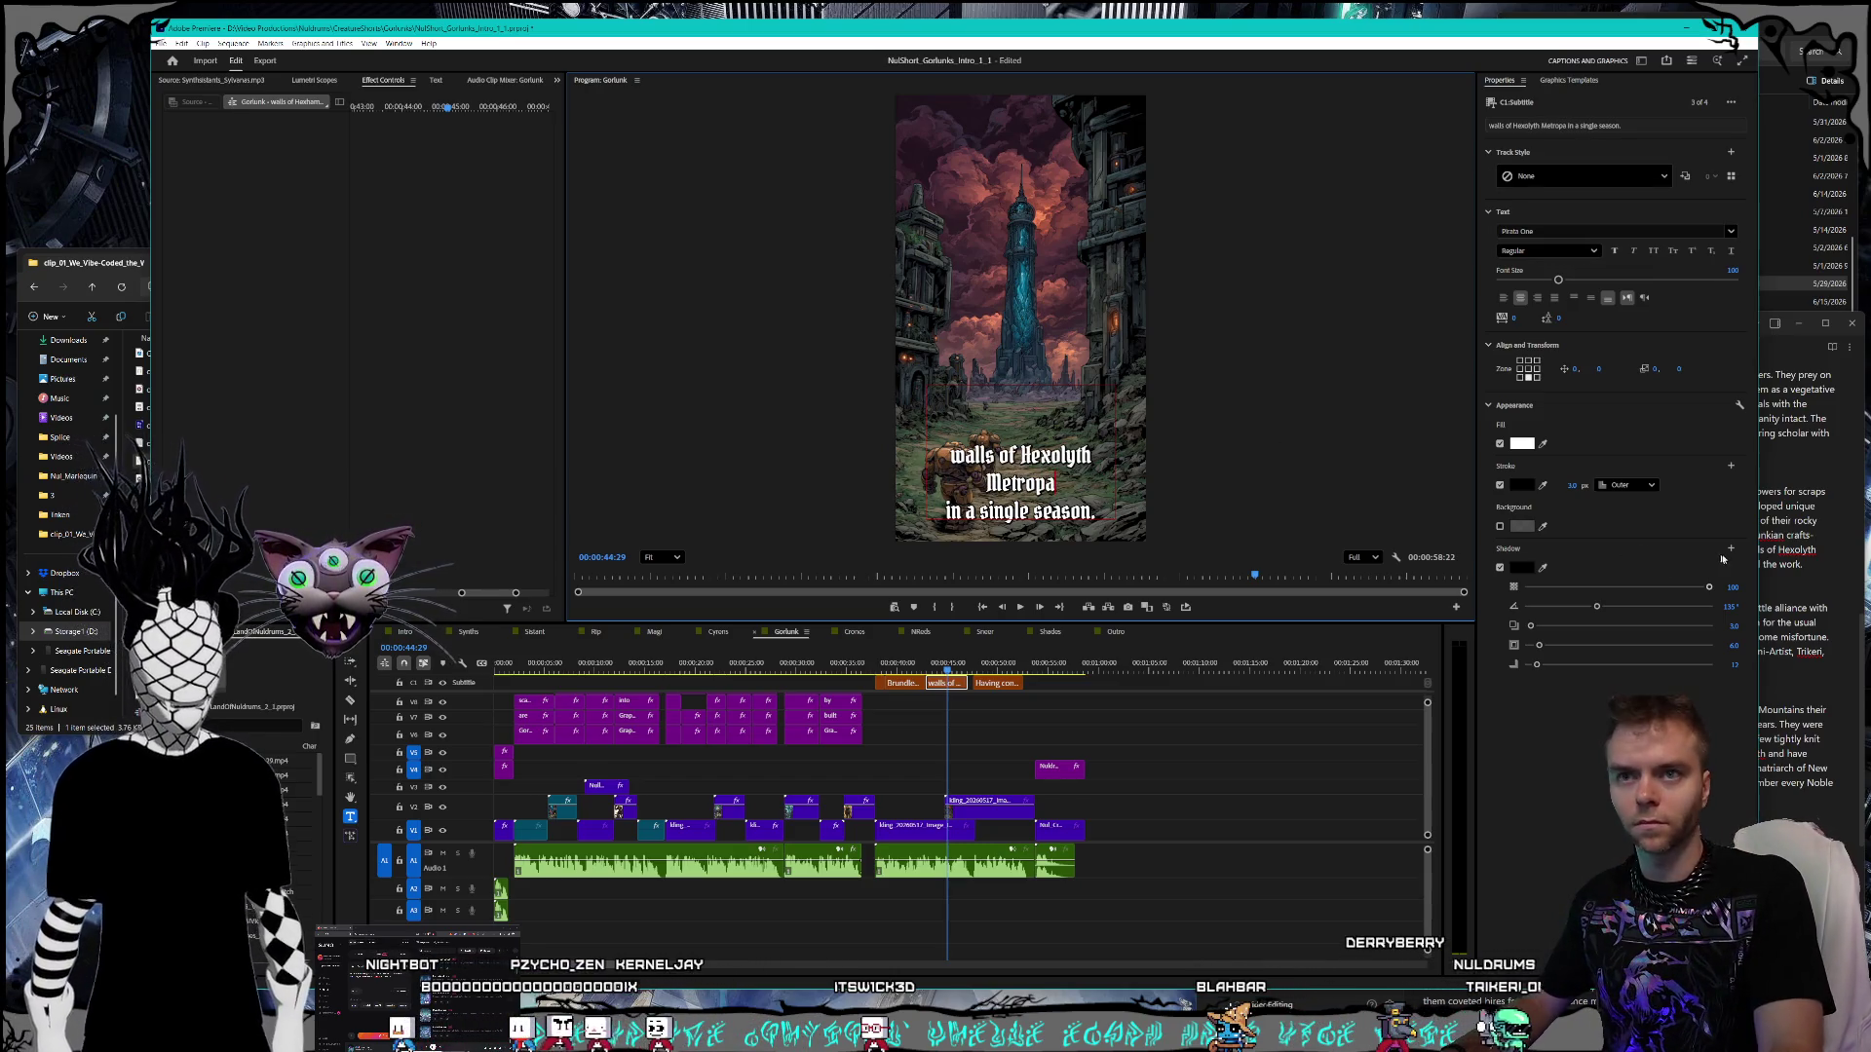
pyautogui.click(1776, 565)
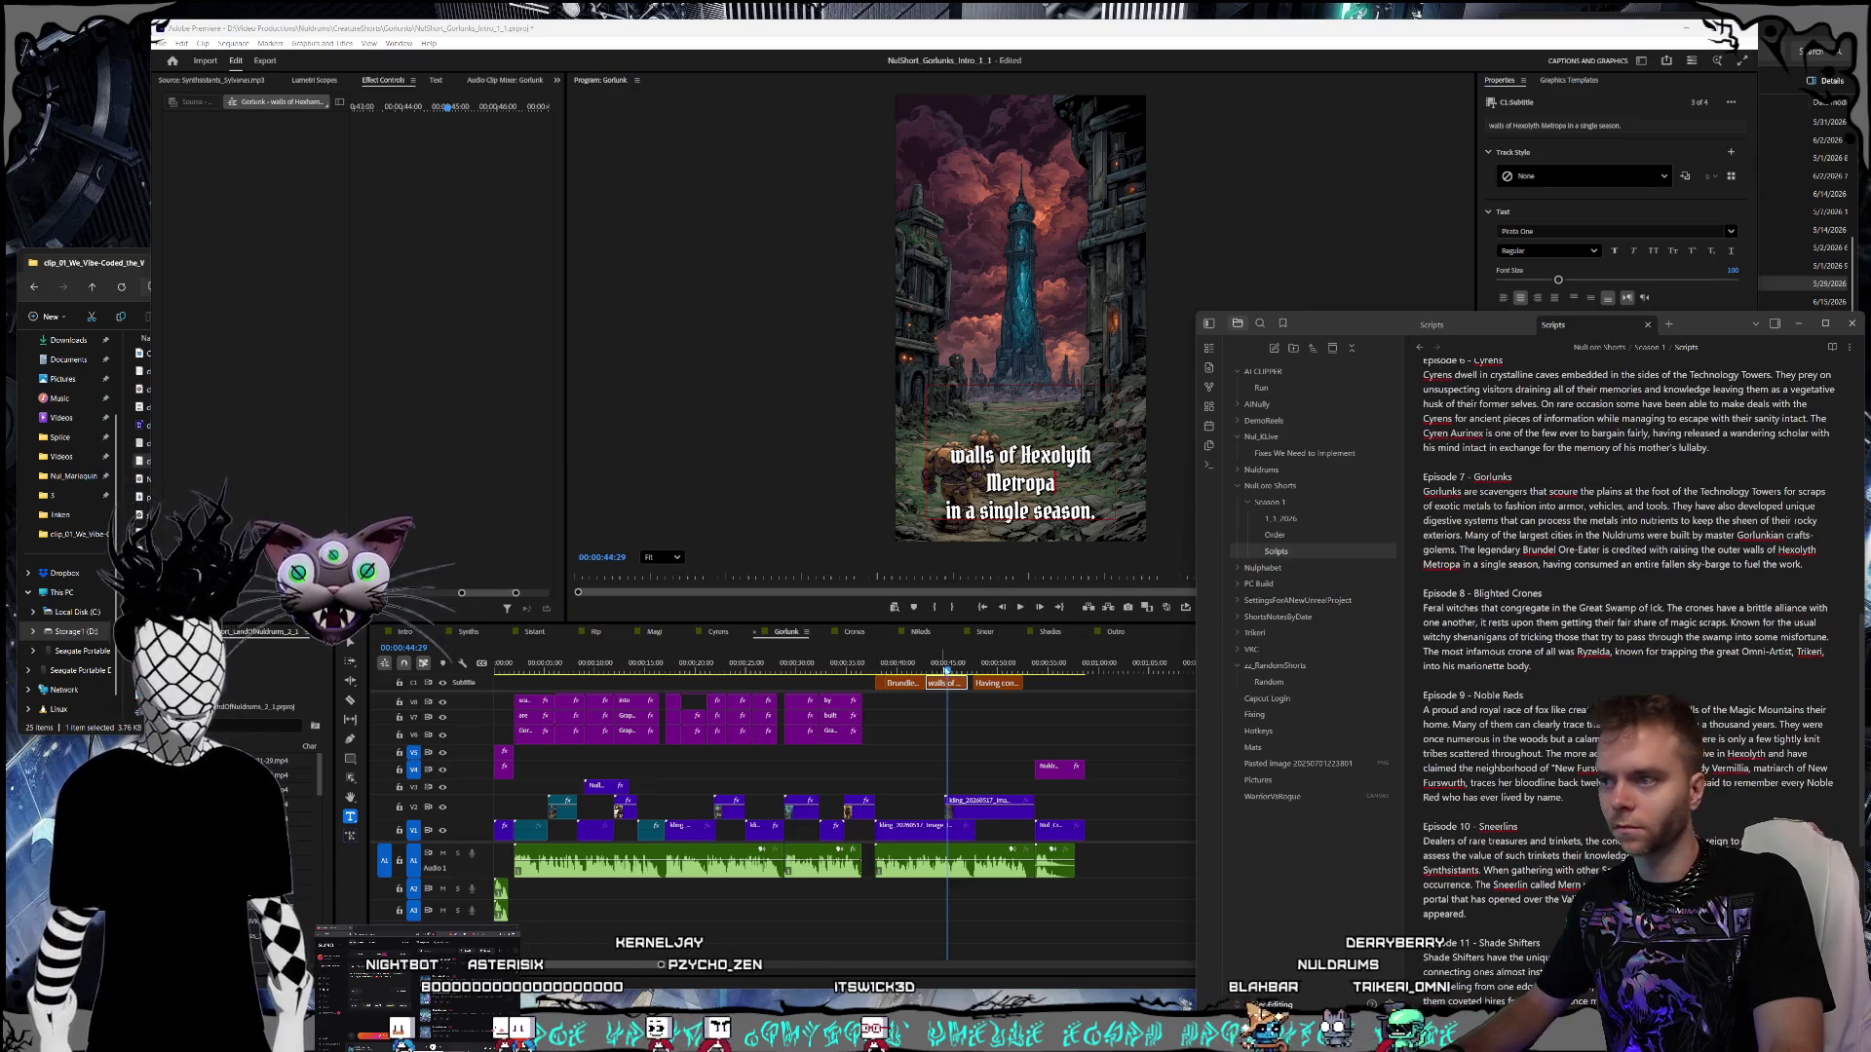
# - Check the Hexolyth Metropa and final 'Having consumed' captions against the script notes
pyautogui.moveTo(945, 671); pyautogui.dragTo(990, 673)
pyautogui.click(999, 684)
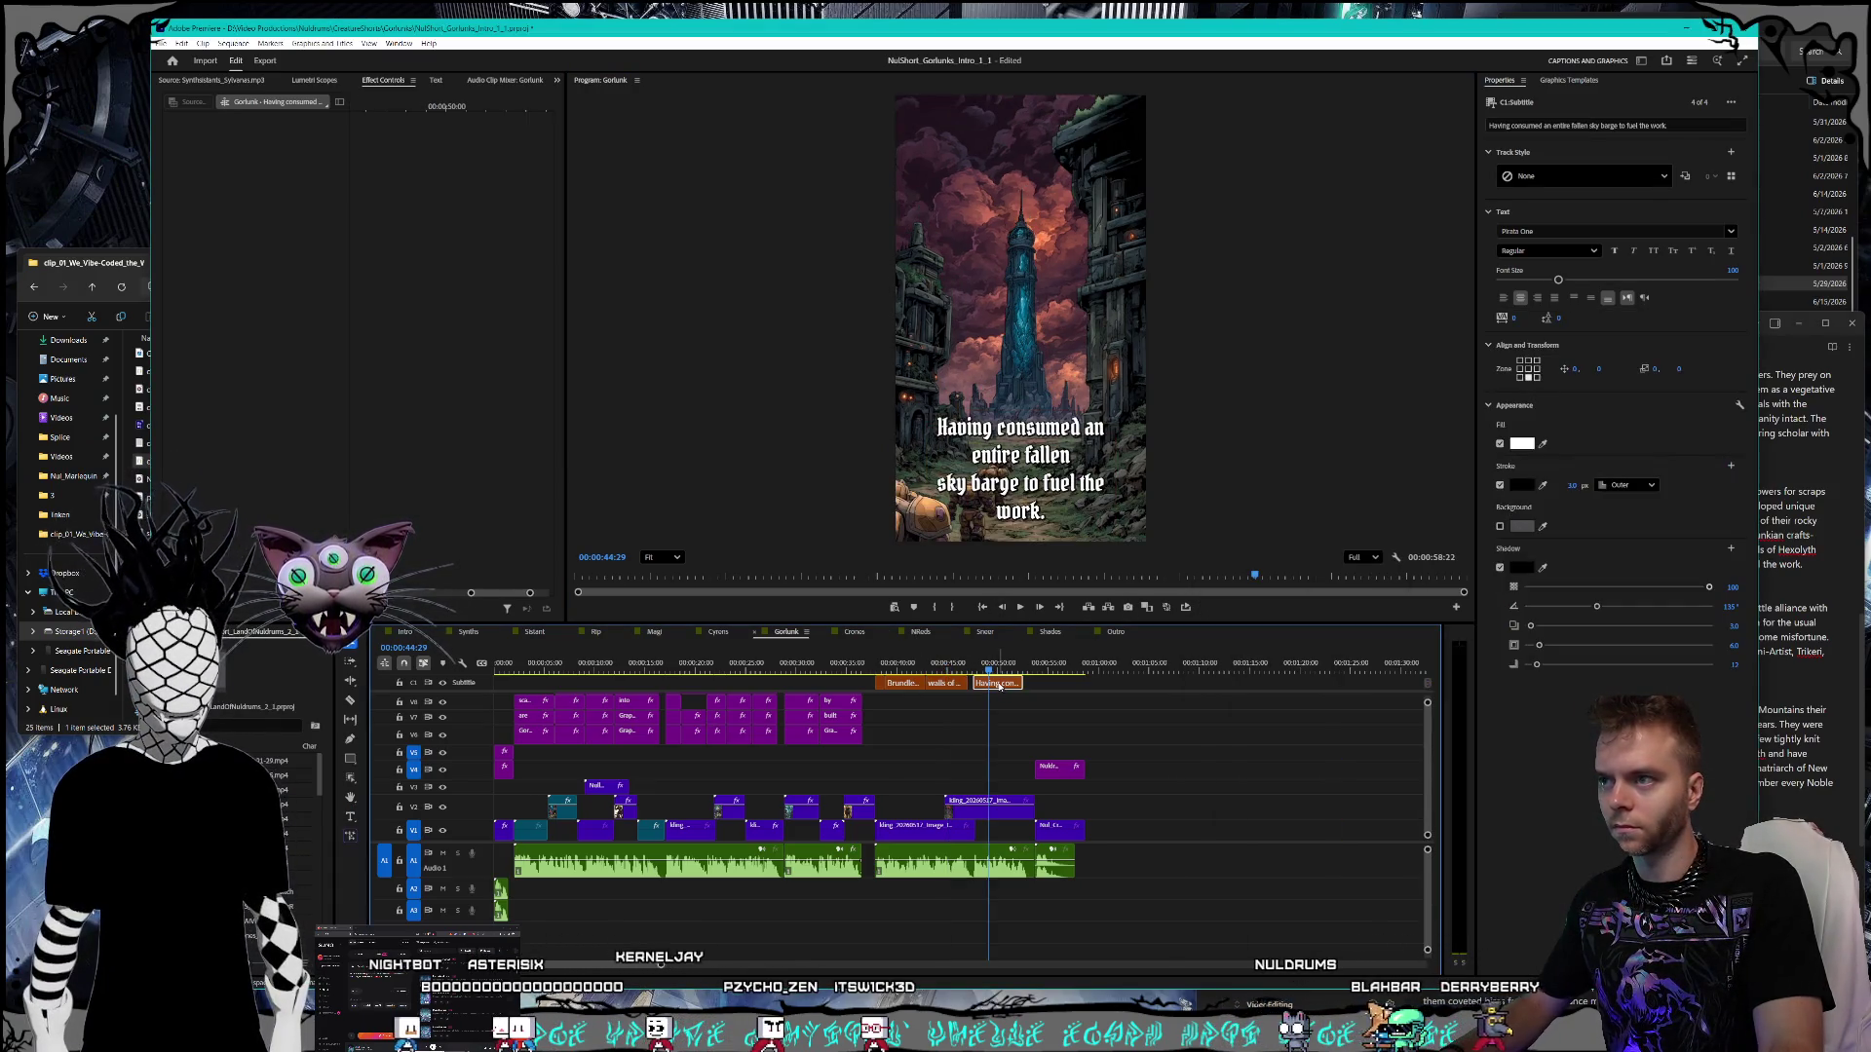
pyautogui.click(1828, 605)
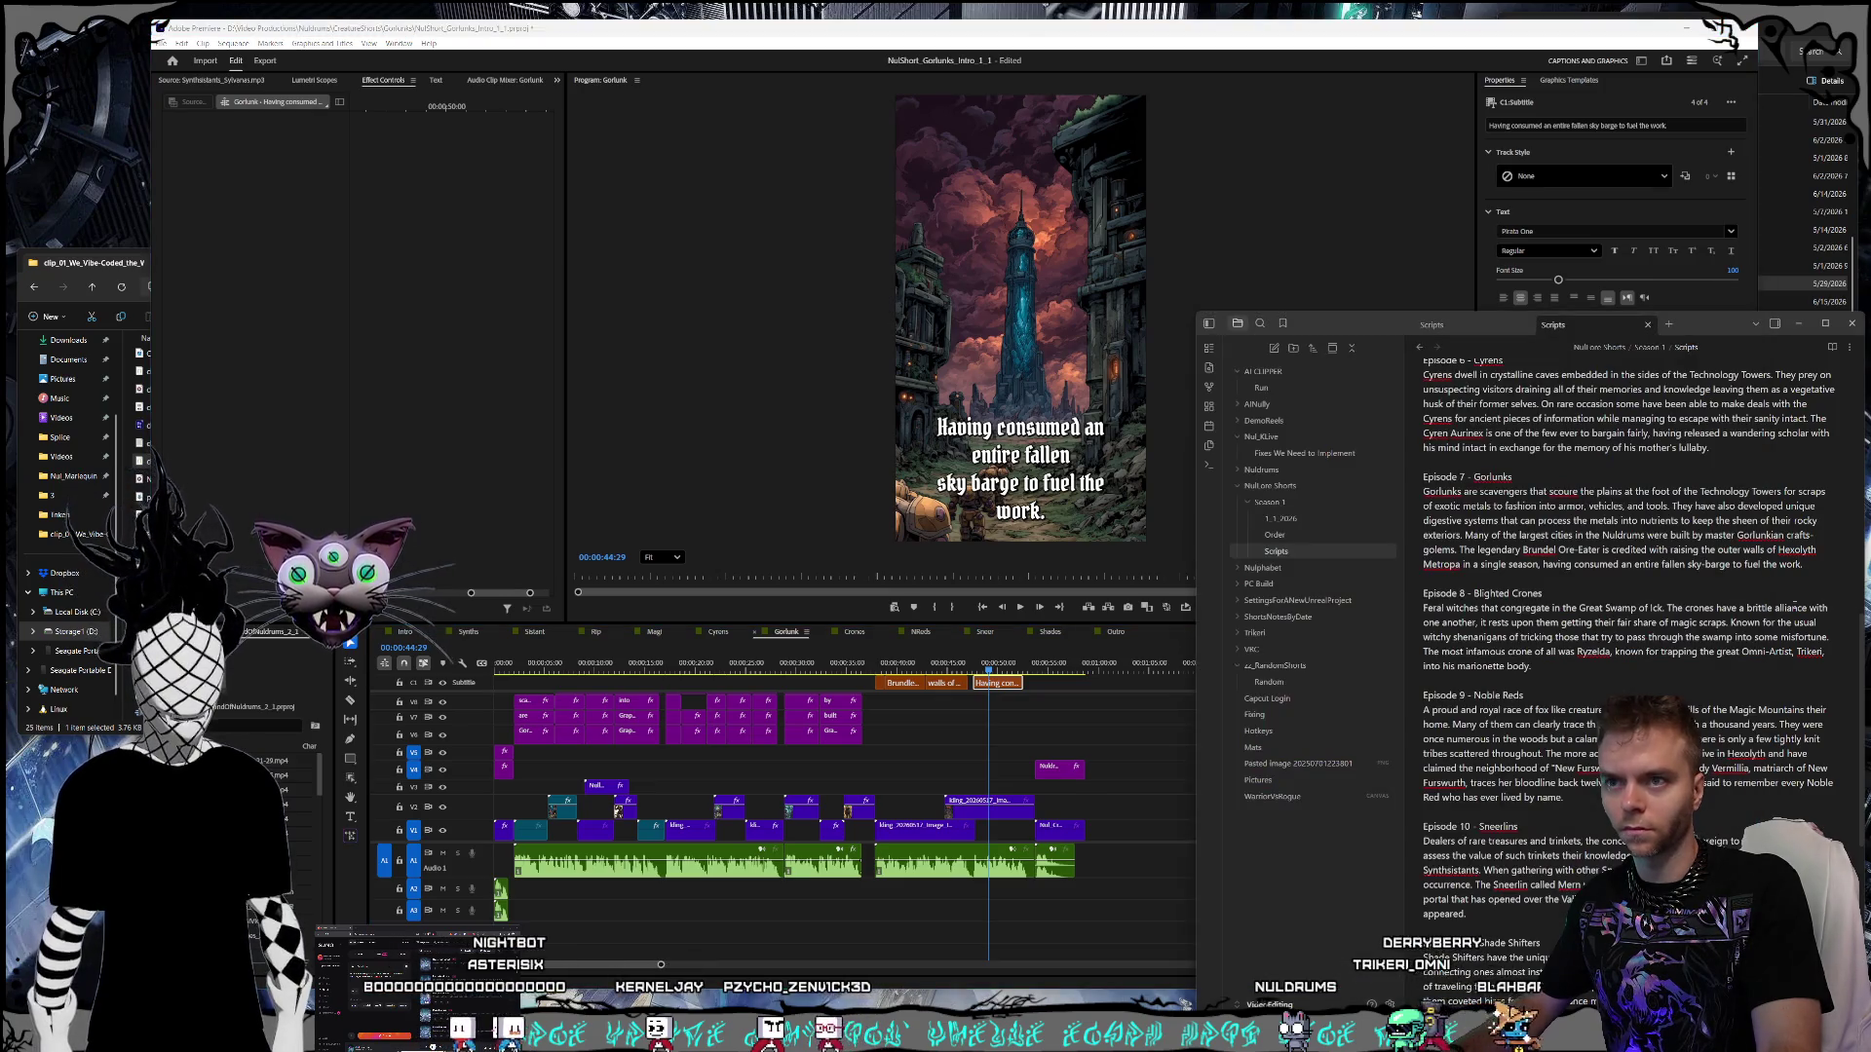
pyautogui.click(980, 678)
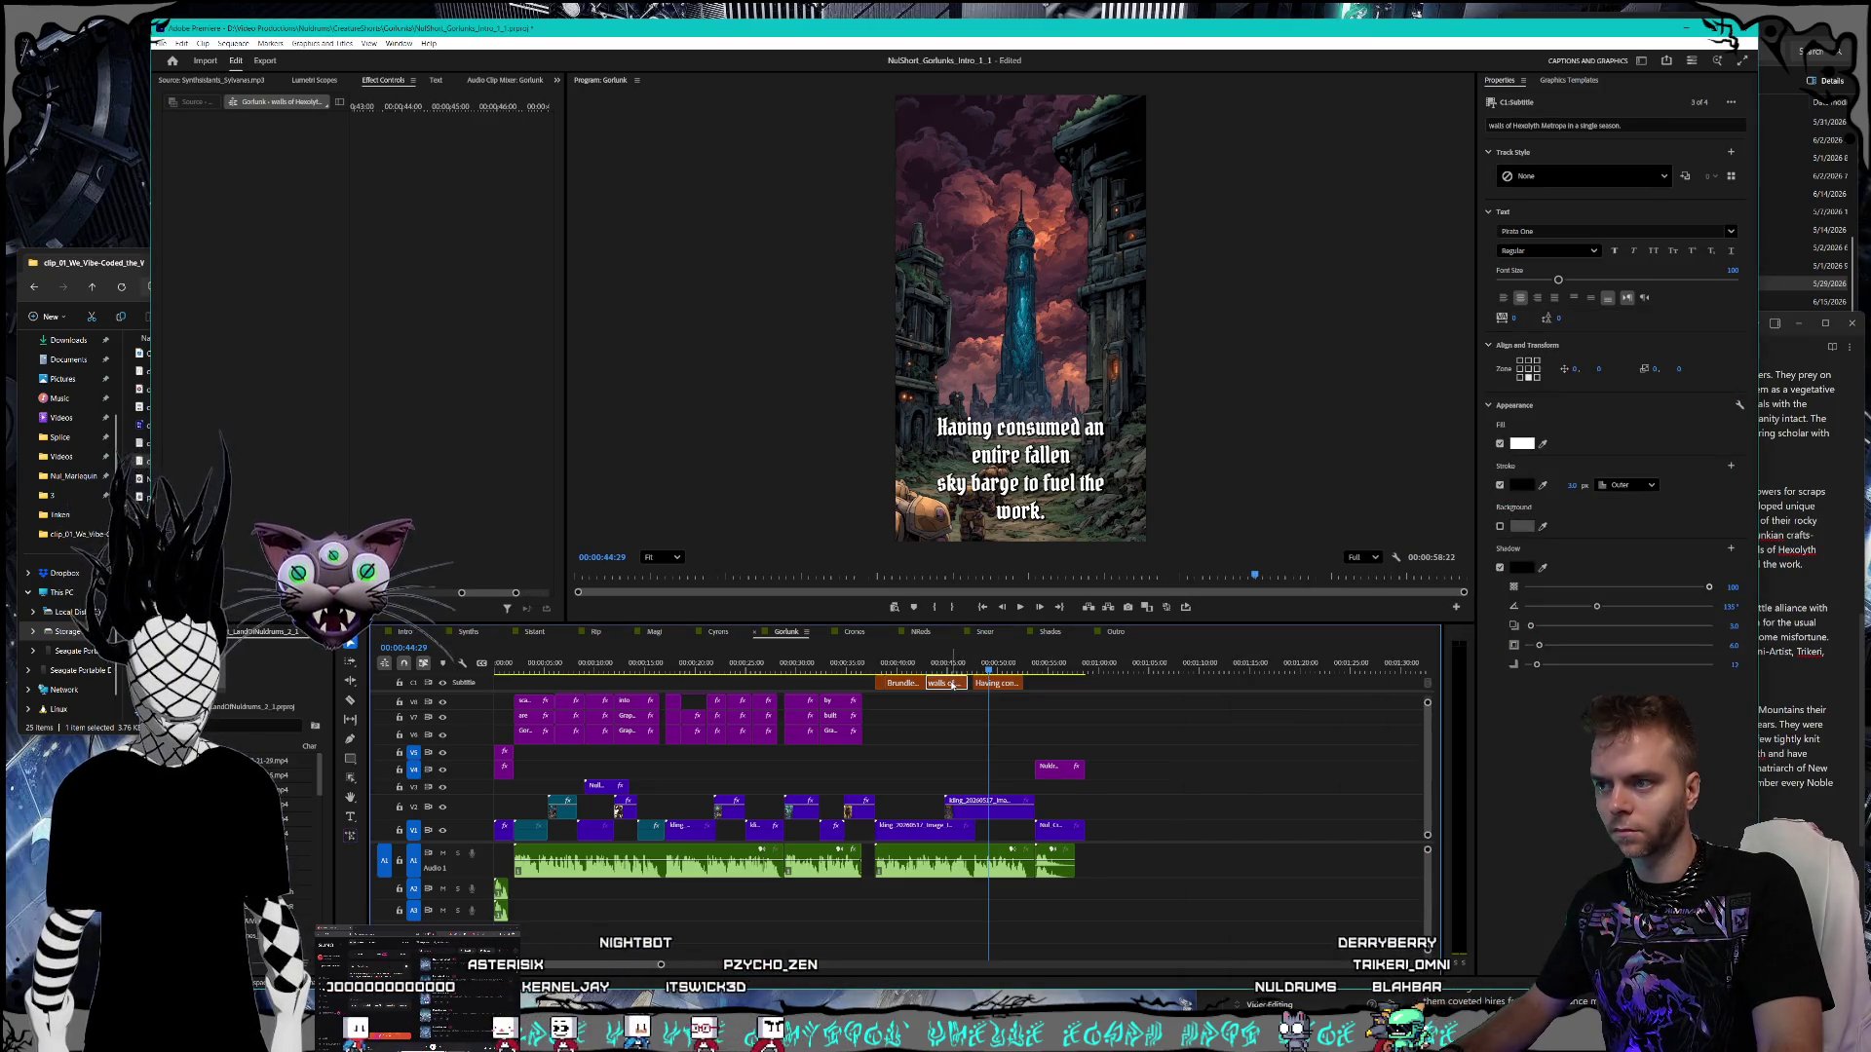
pyautogui.click(954, 671)
pyautogui.click(1091, 521)
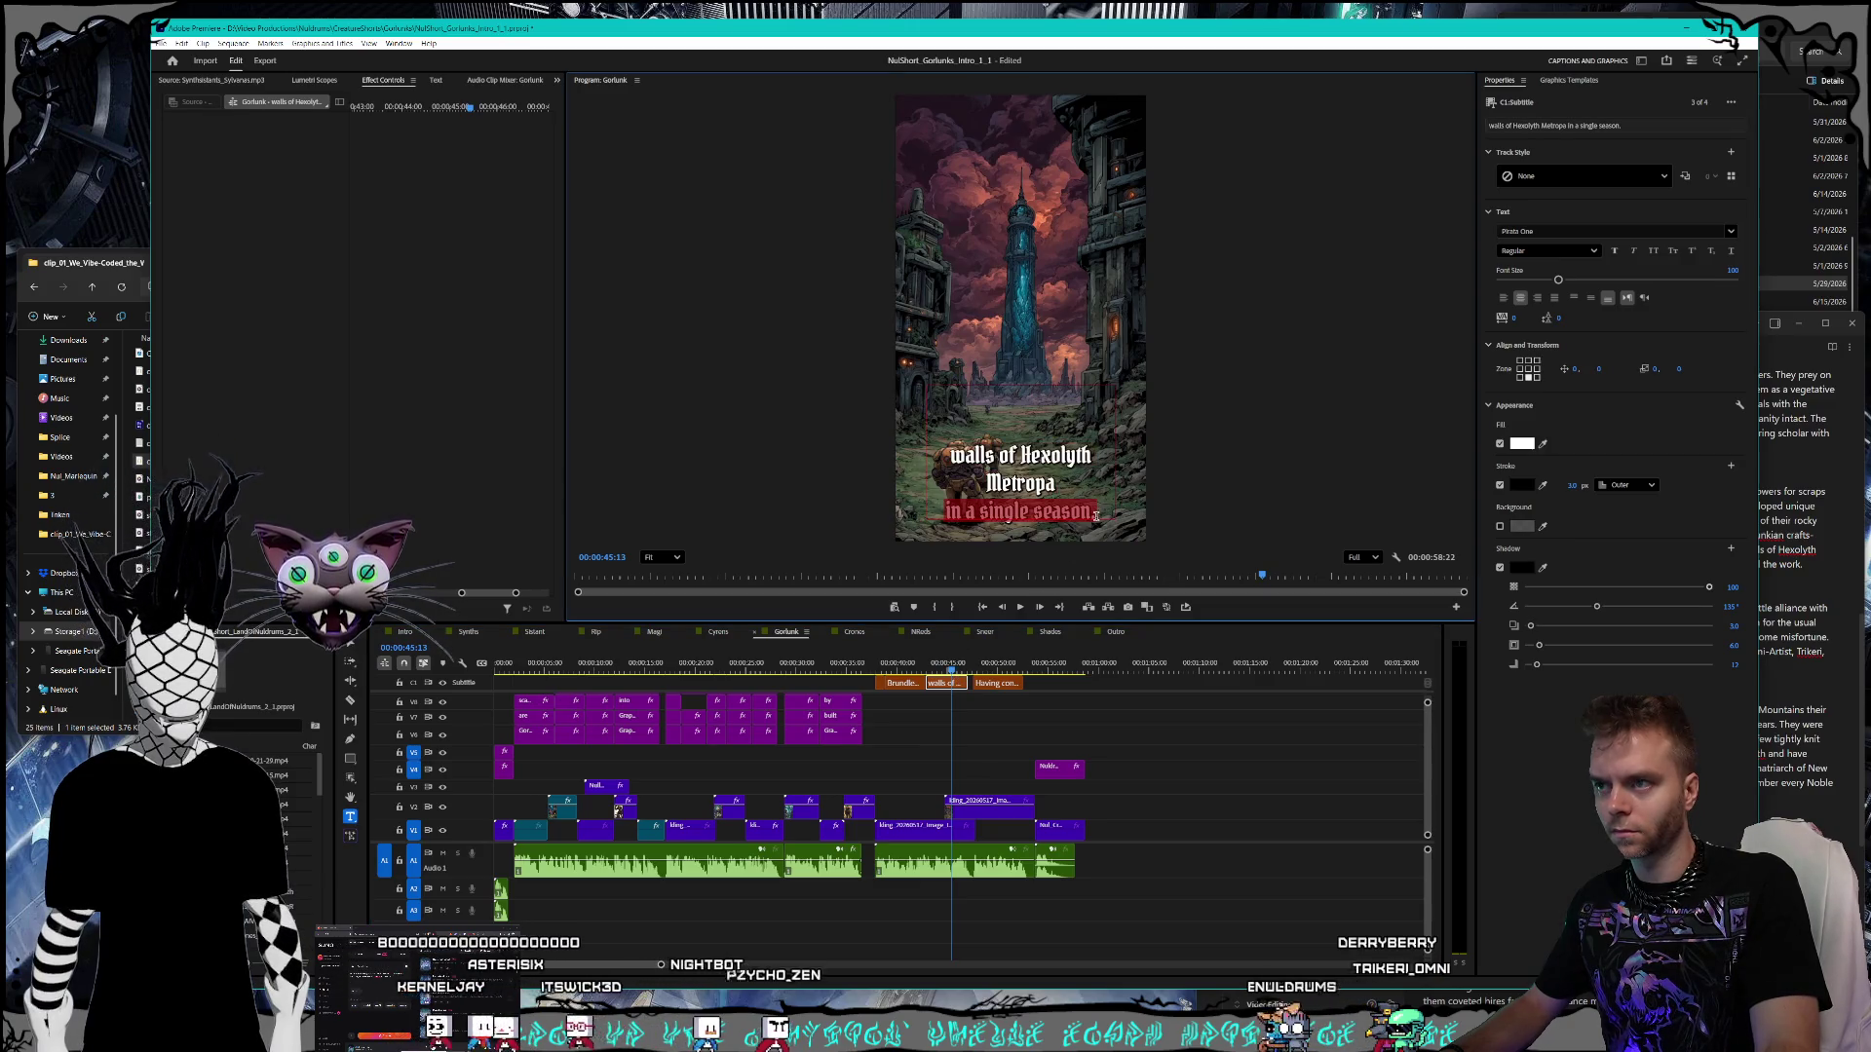
pyautogui.click(1109, 511)
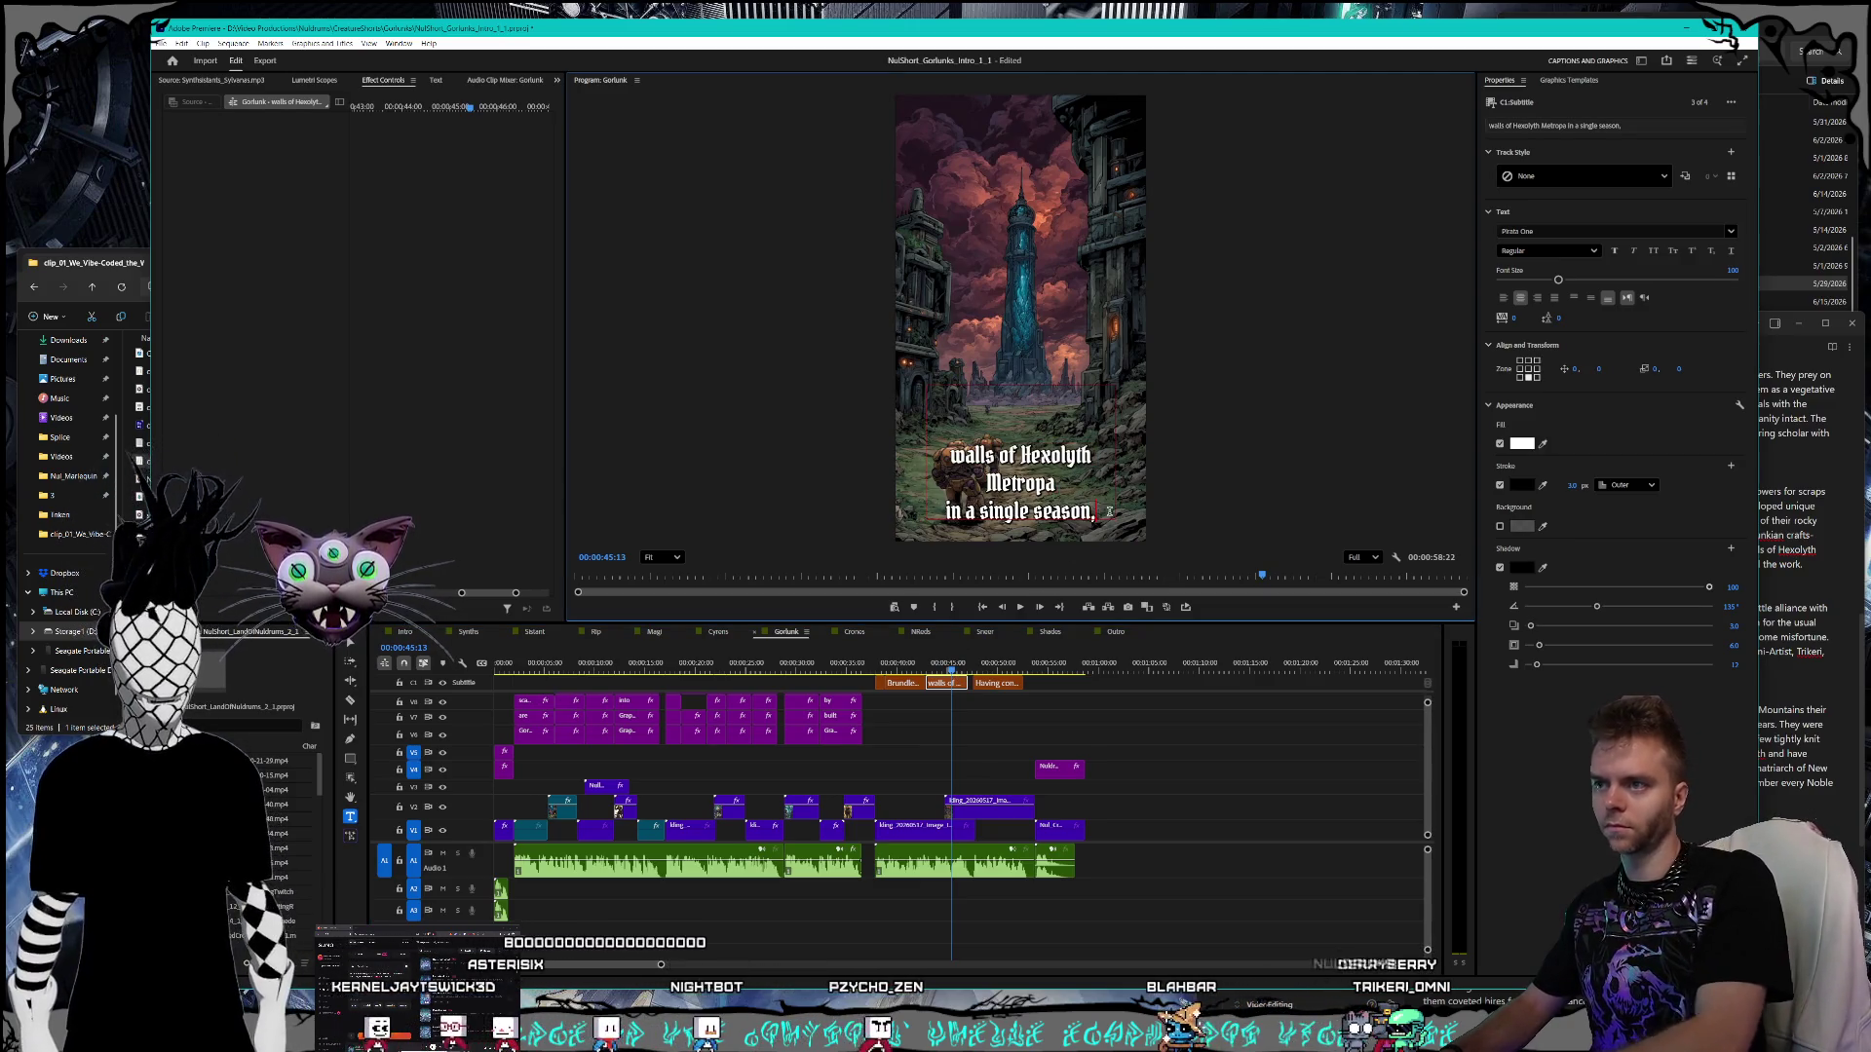
pyautogui.click(989, 684)
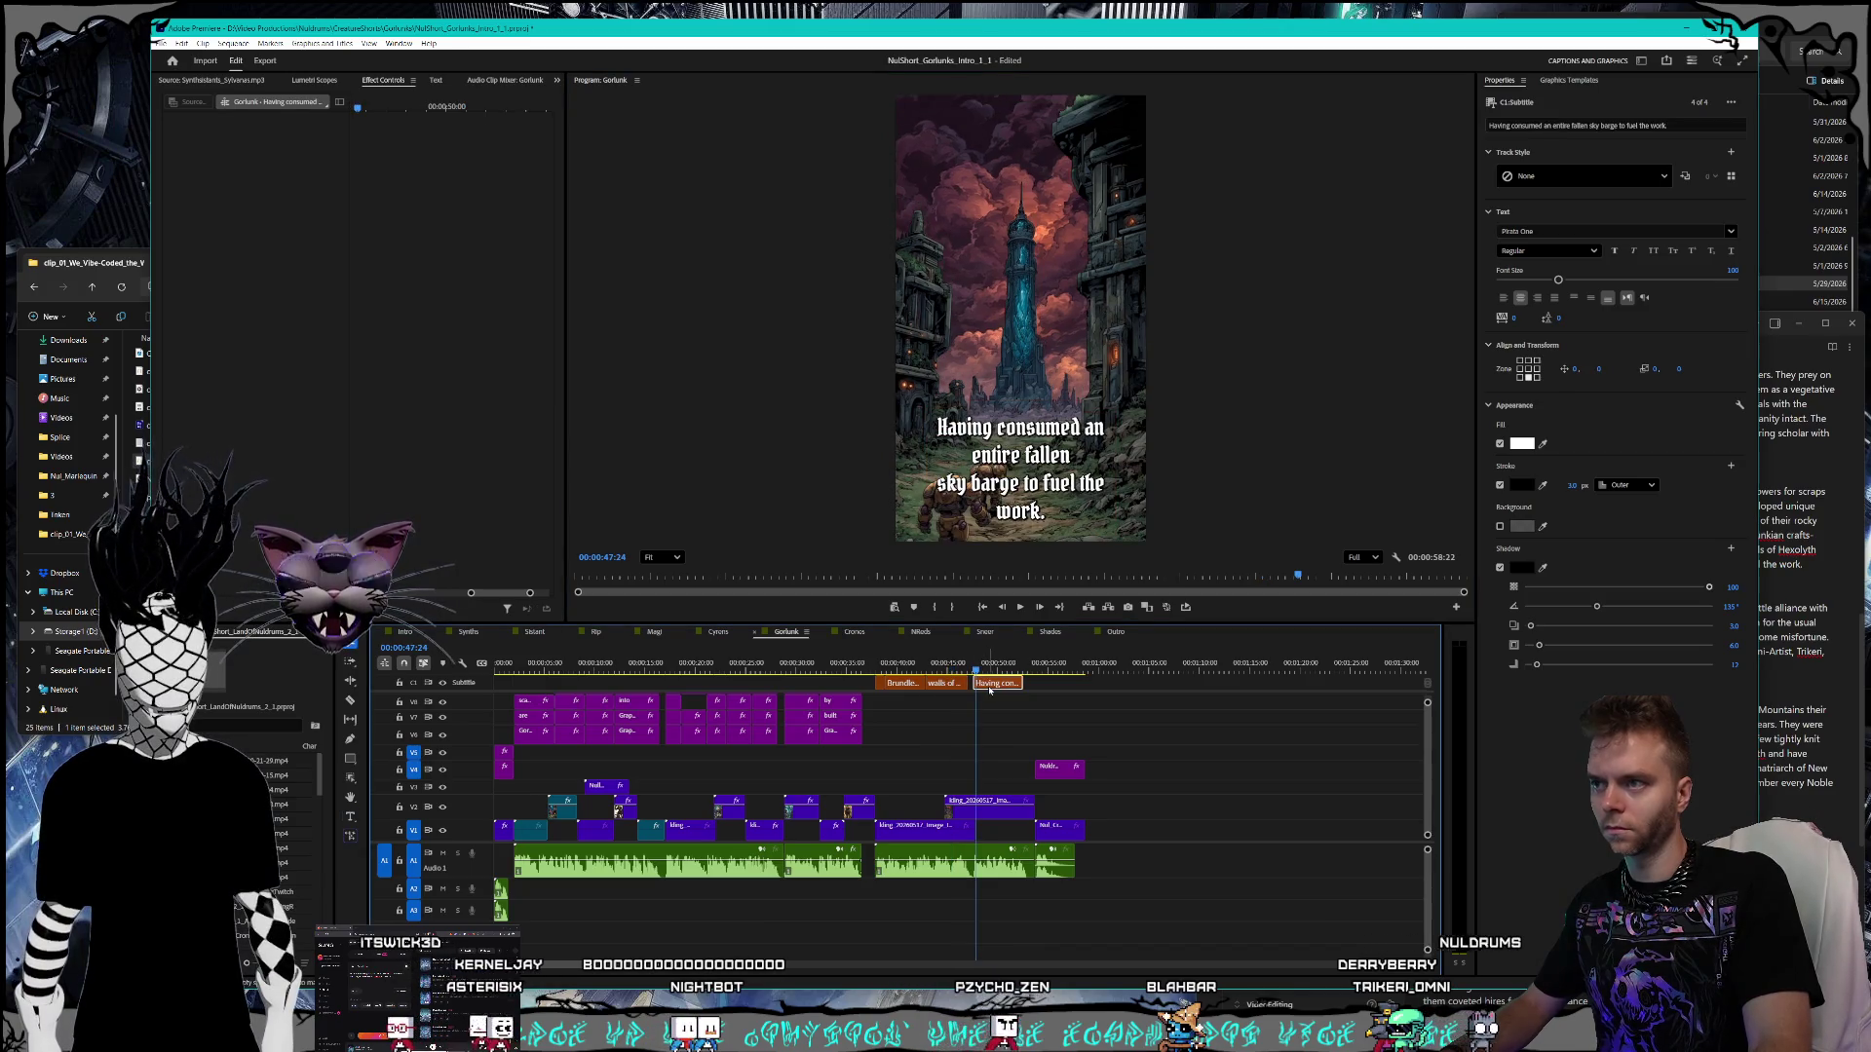
pyautogui.click(1782, 563)
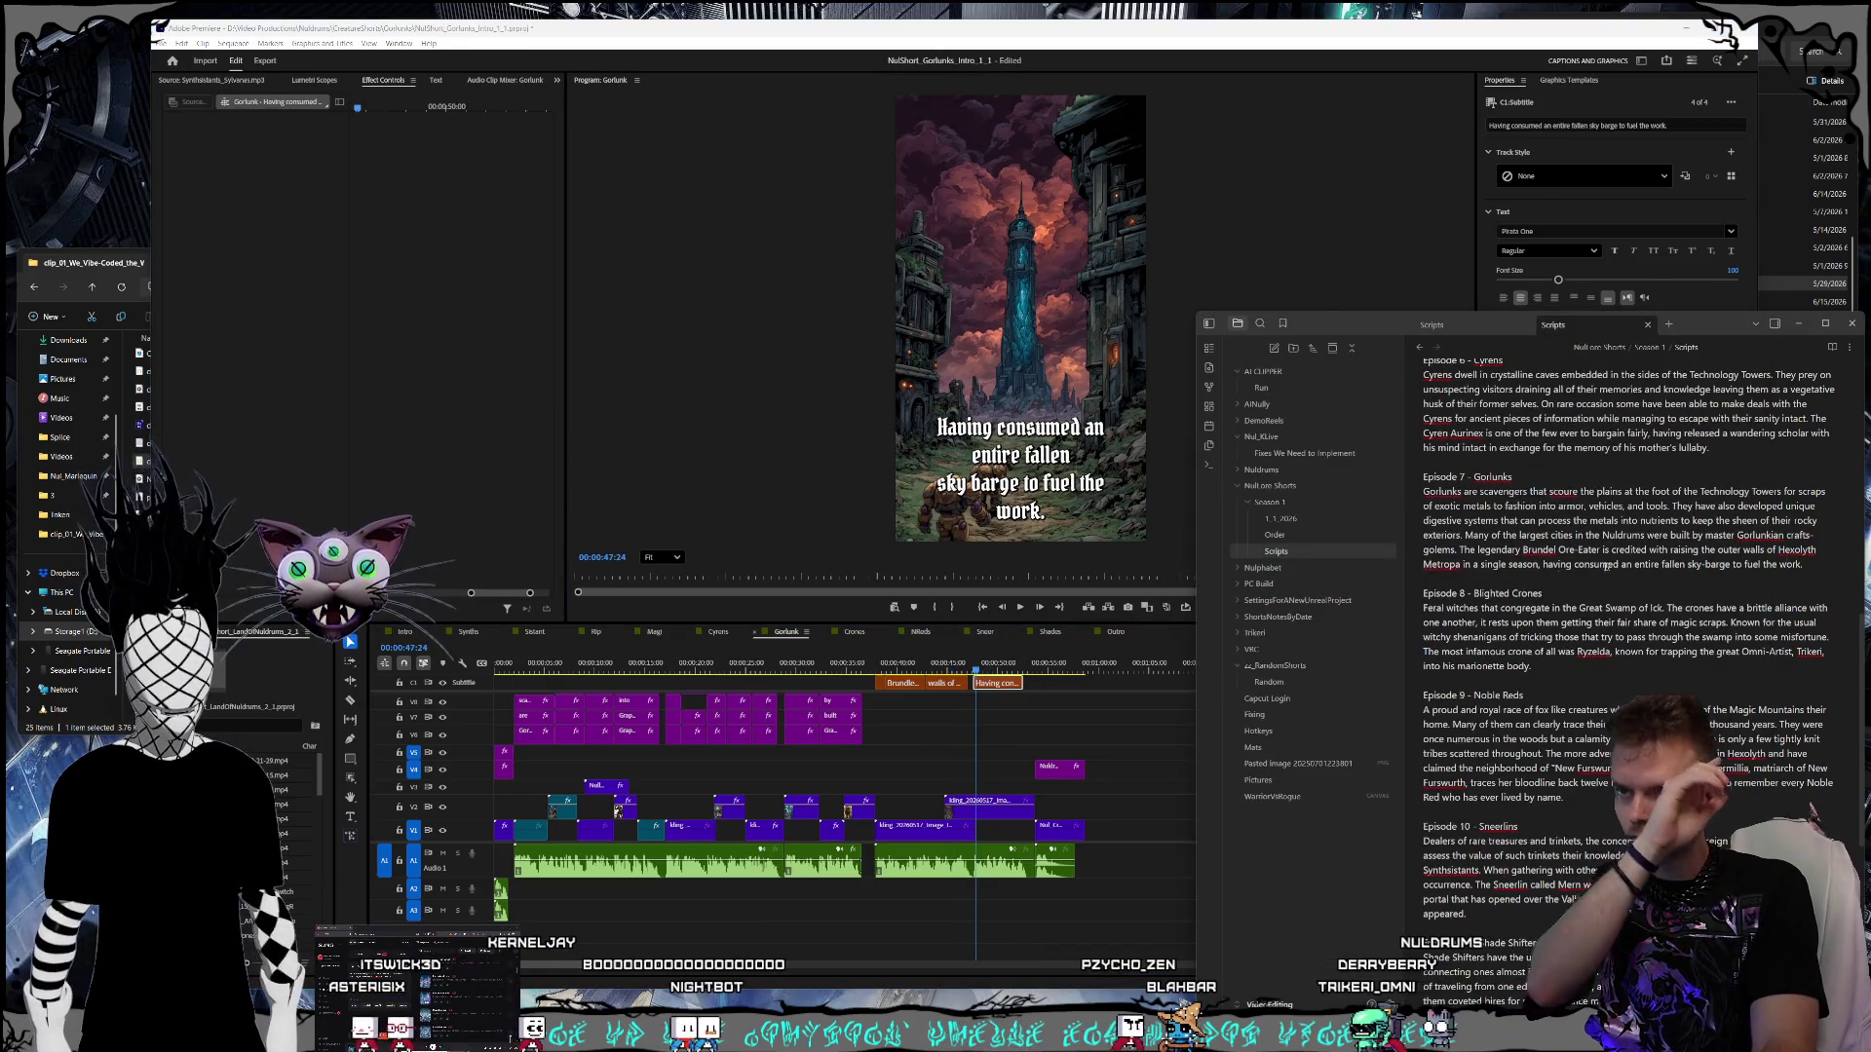
pyautogui.click(975, 475)
# - Change 'Having' to lowercase 'having' in the final caption and save the project
pyautogui.doubleClick(960, 429)
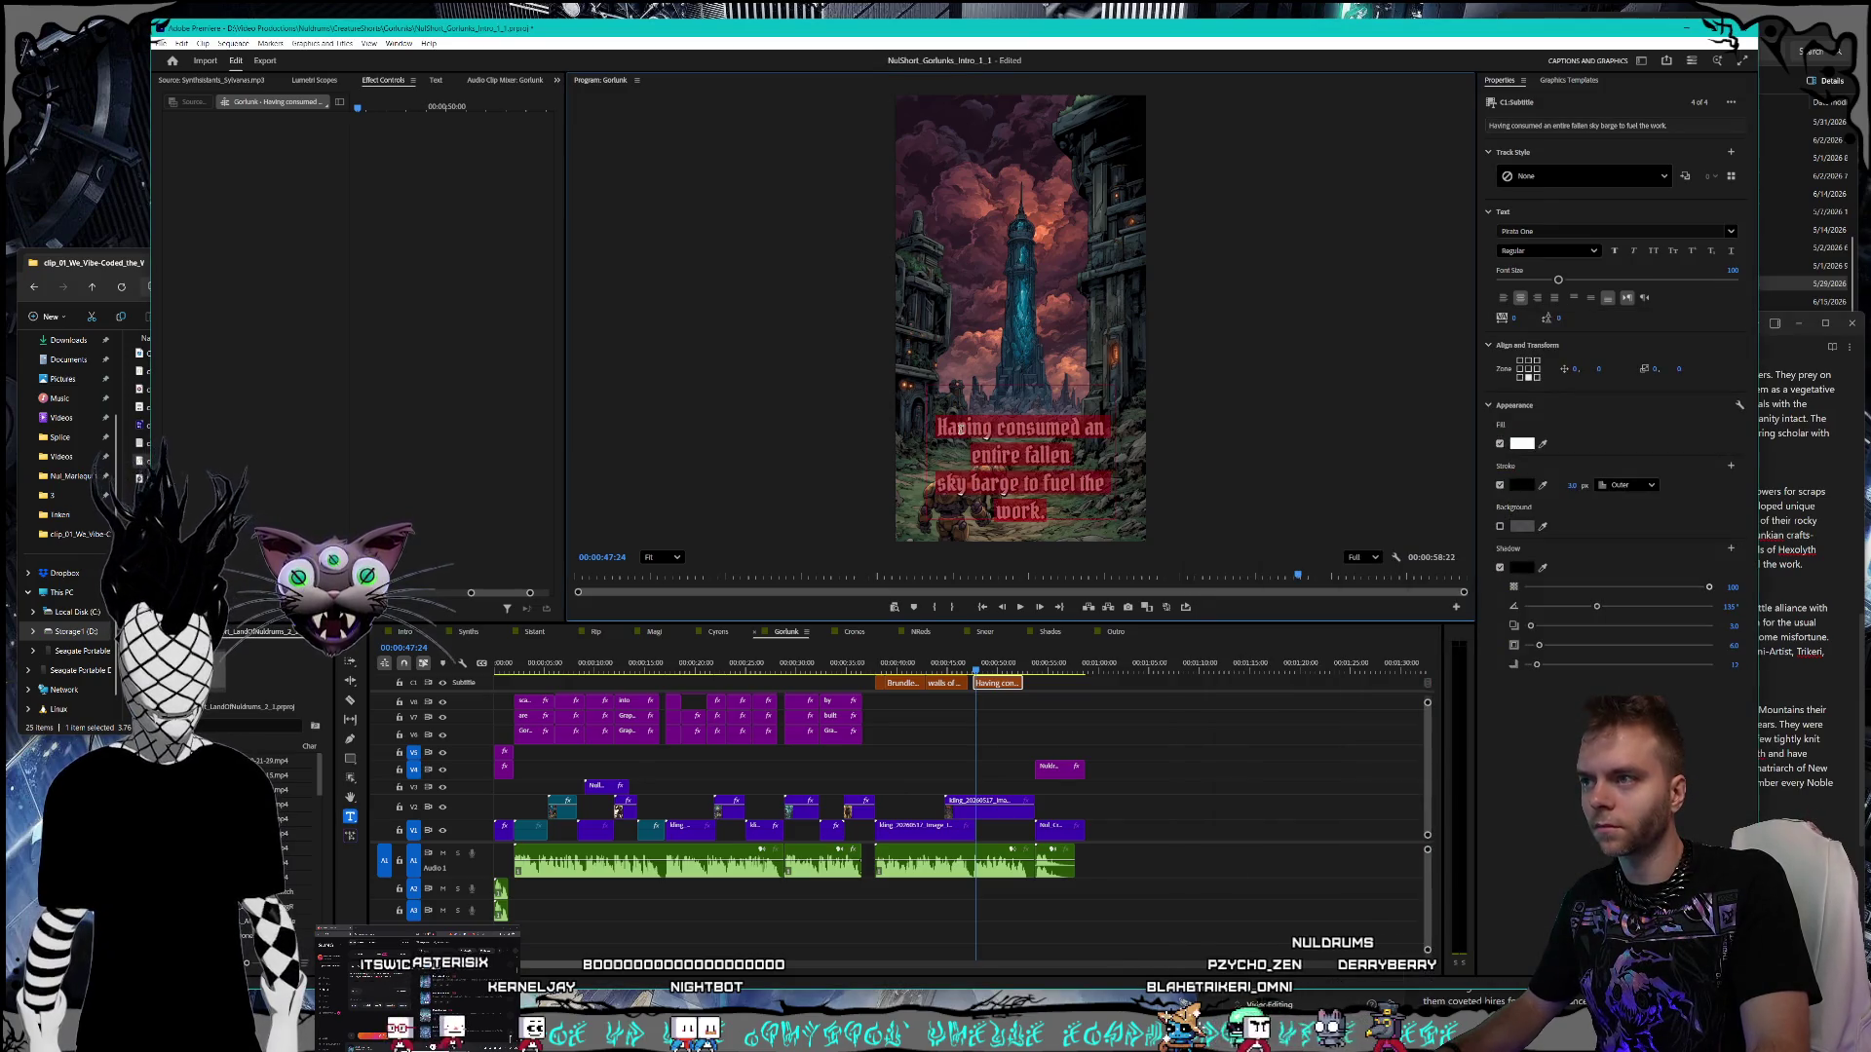
pyautogui.press('Escape')
pyautogui.write('h')
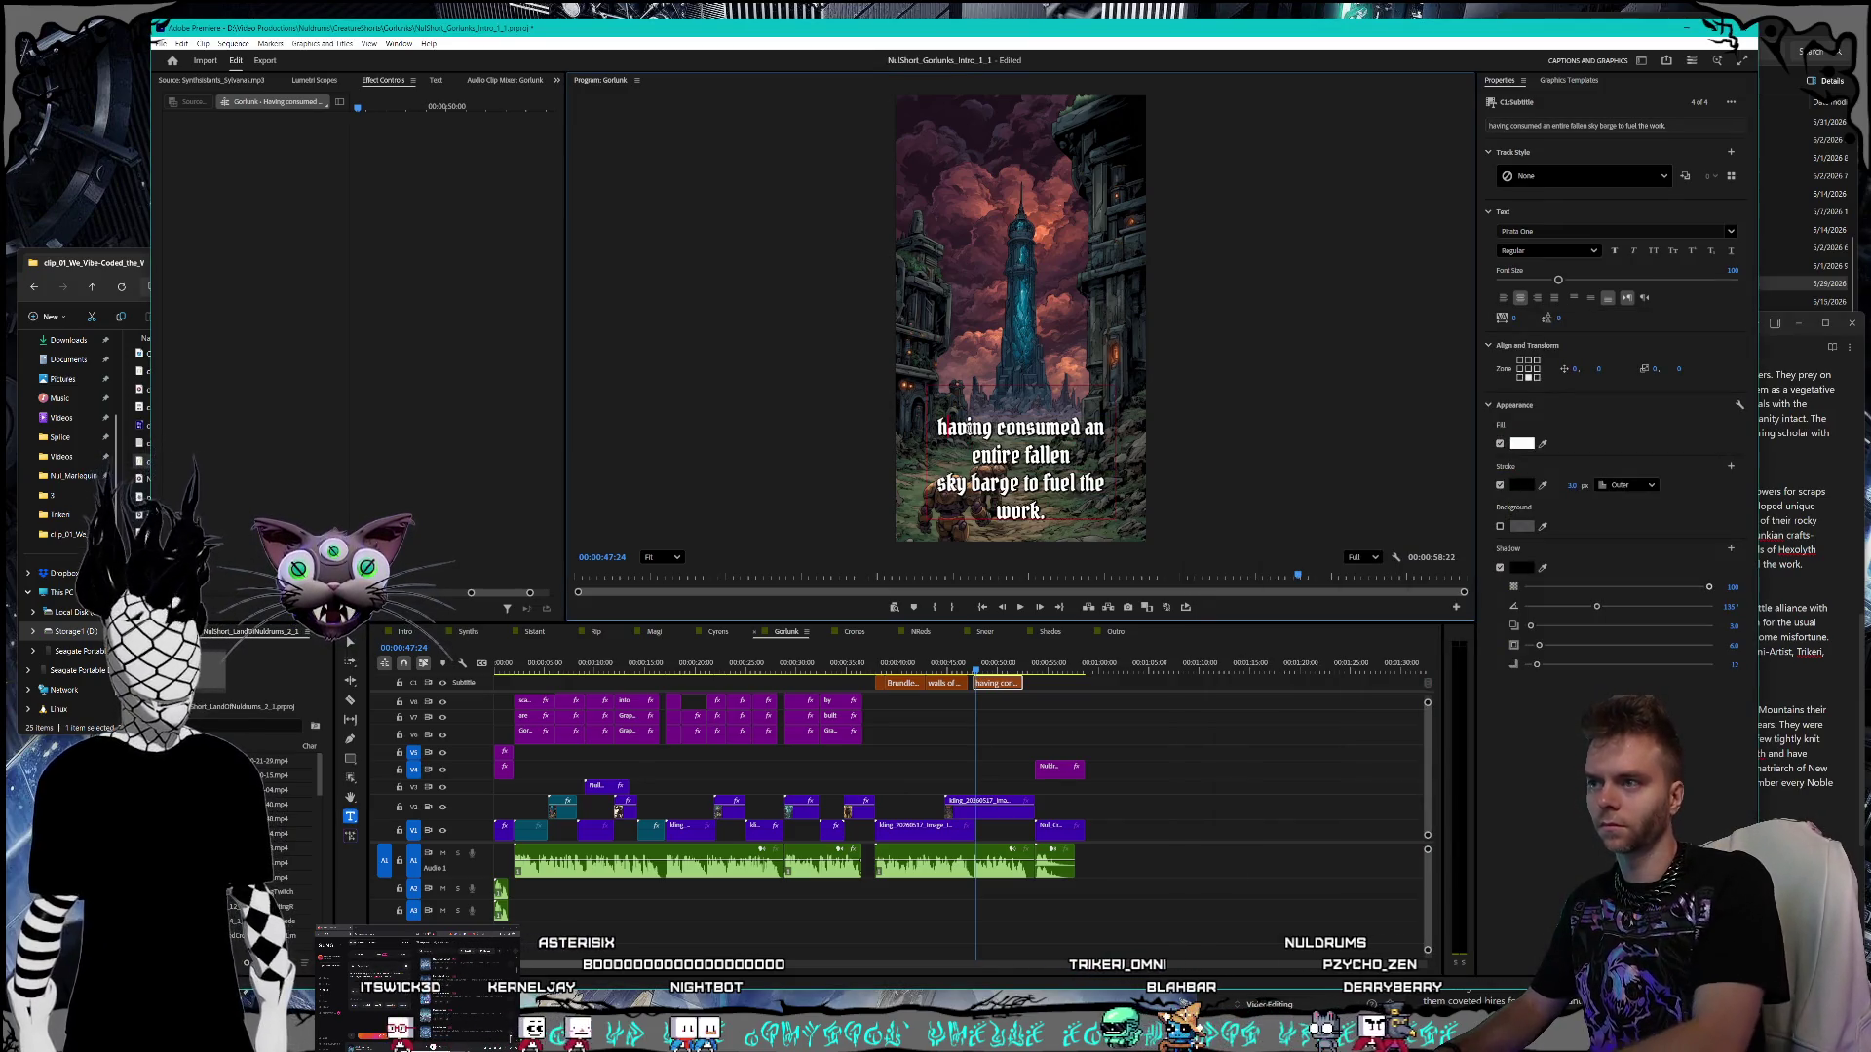
pyautogui.click(1786, 594)
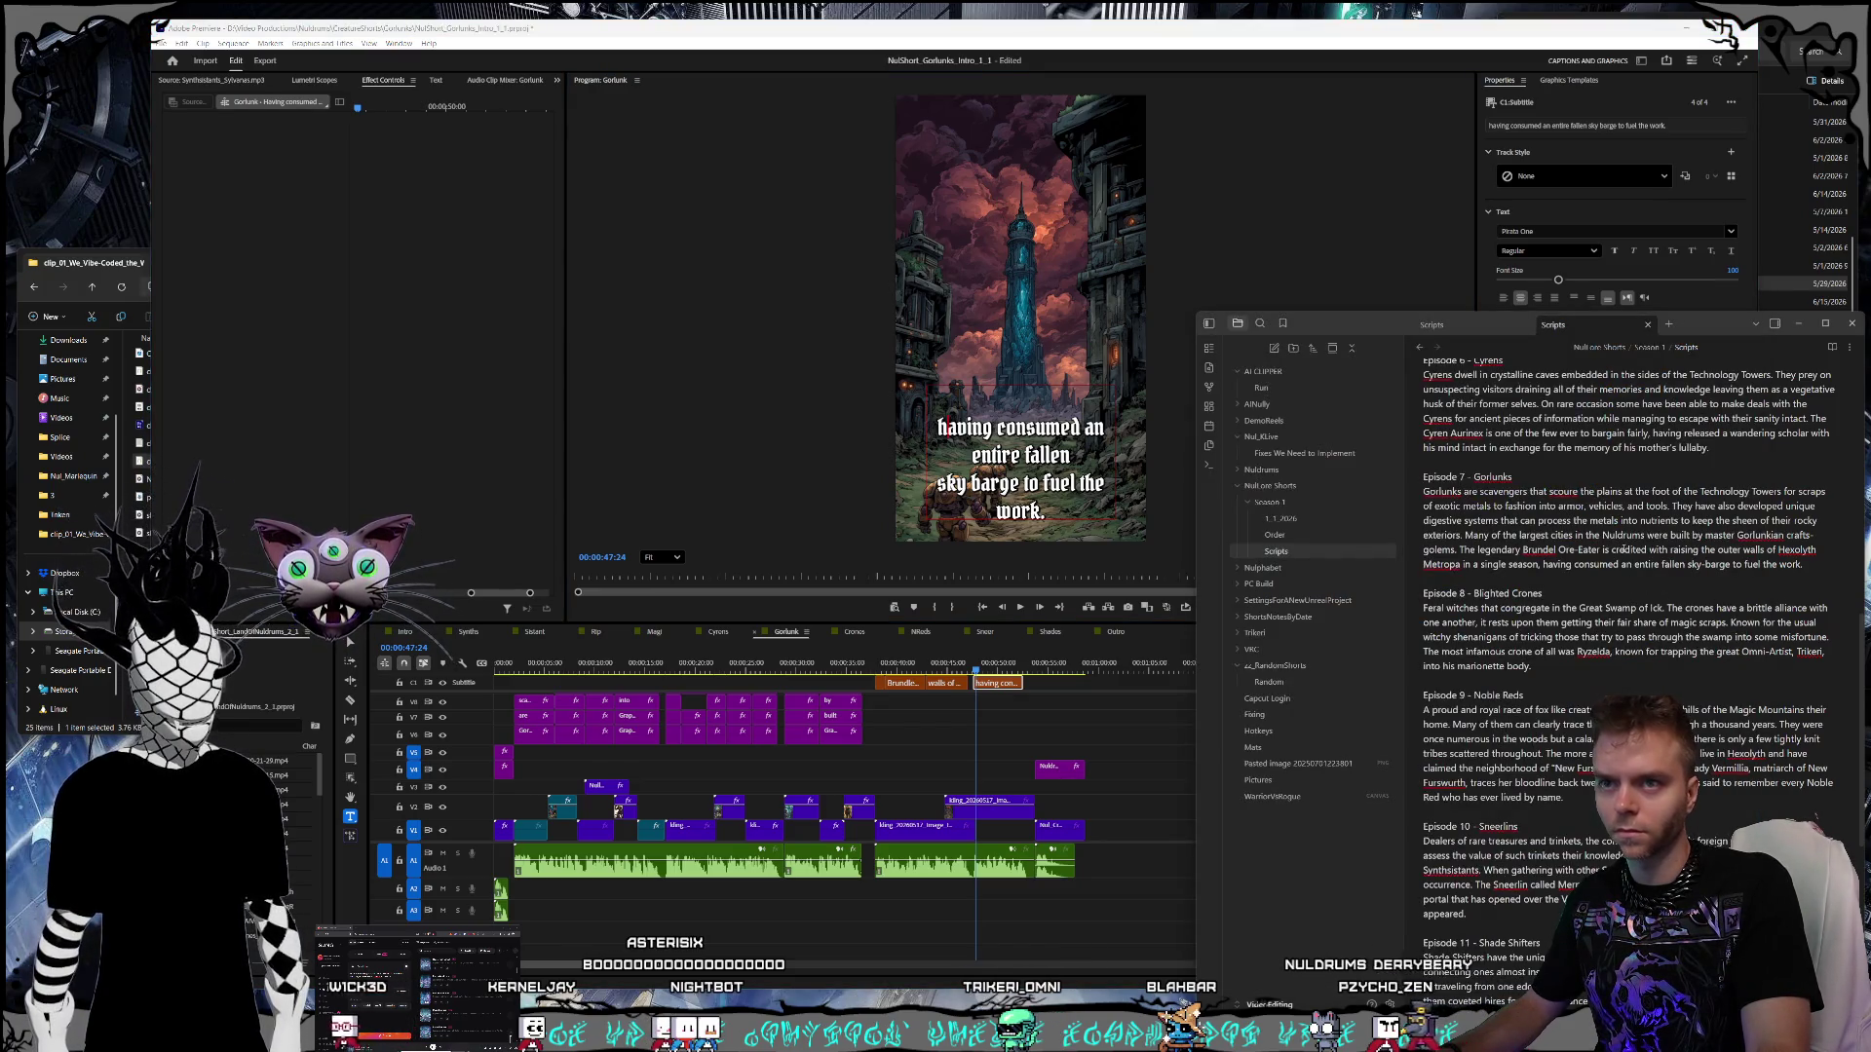
pyautogui.click(1167, 474)
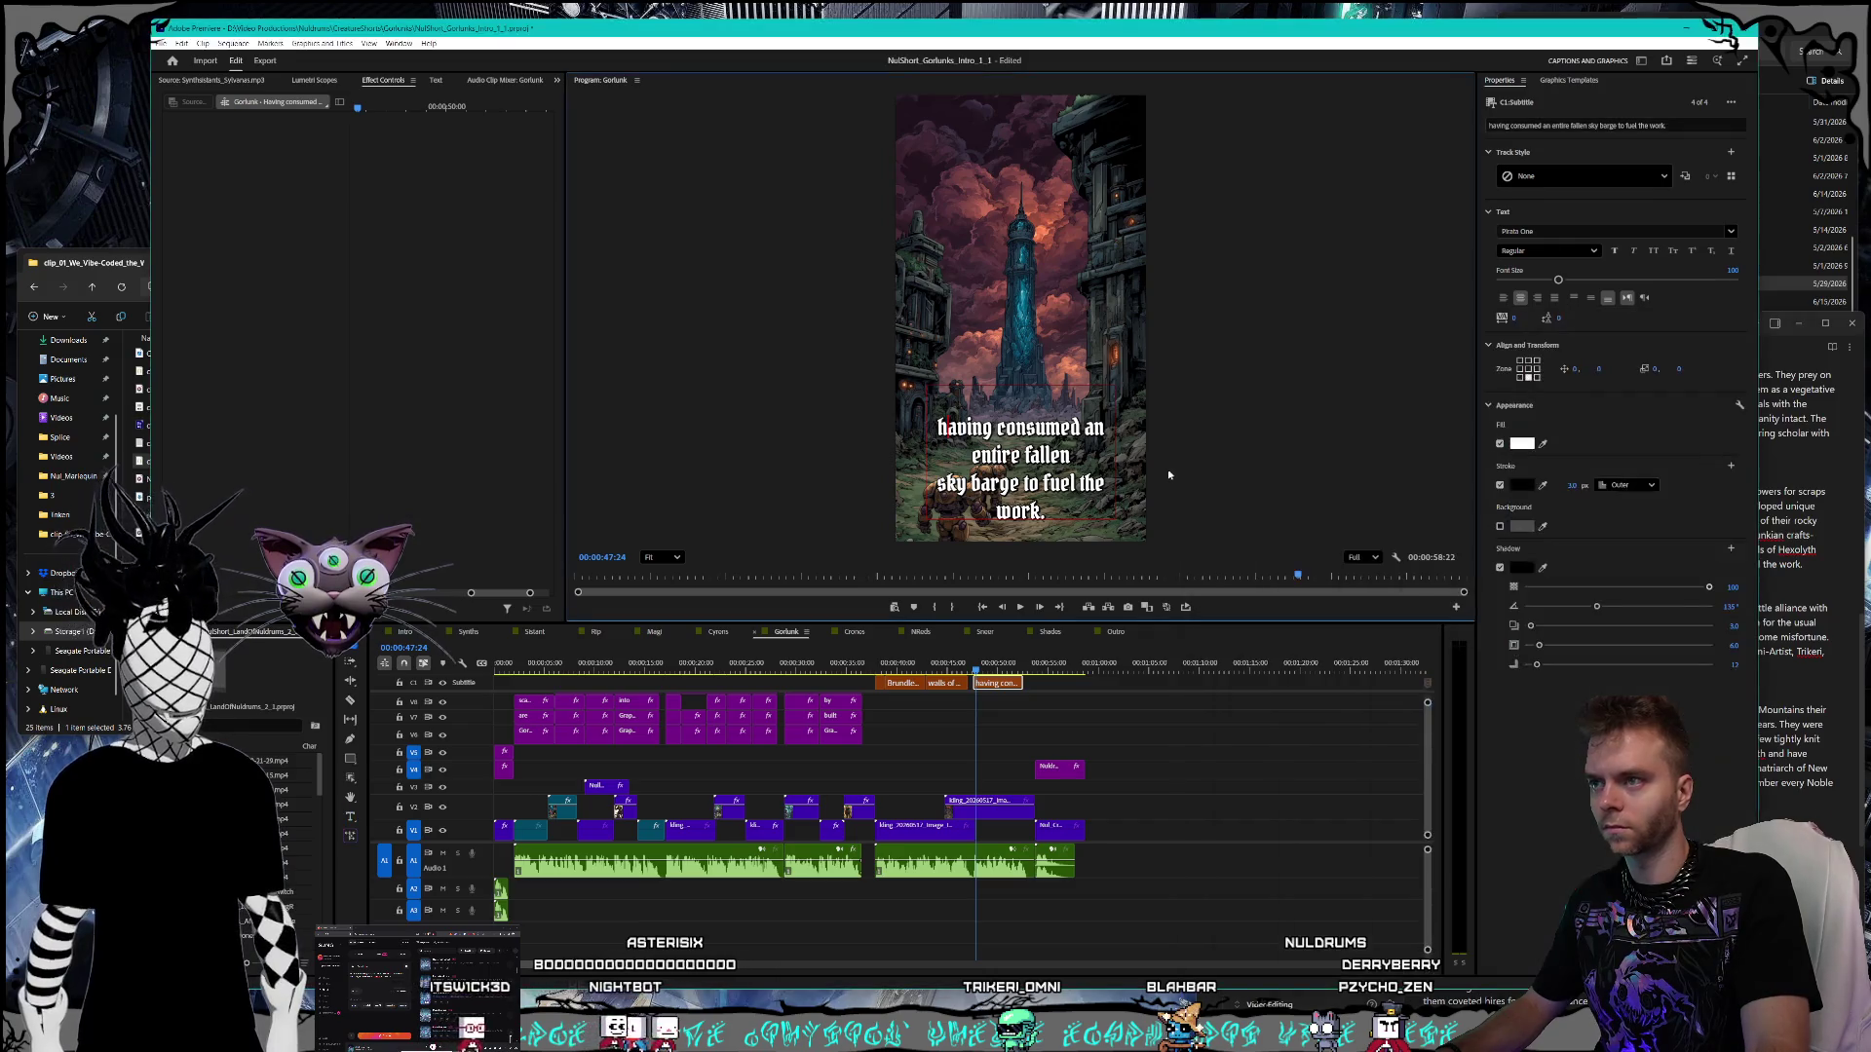
pyautogui.hotkey('ctrl', 's')
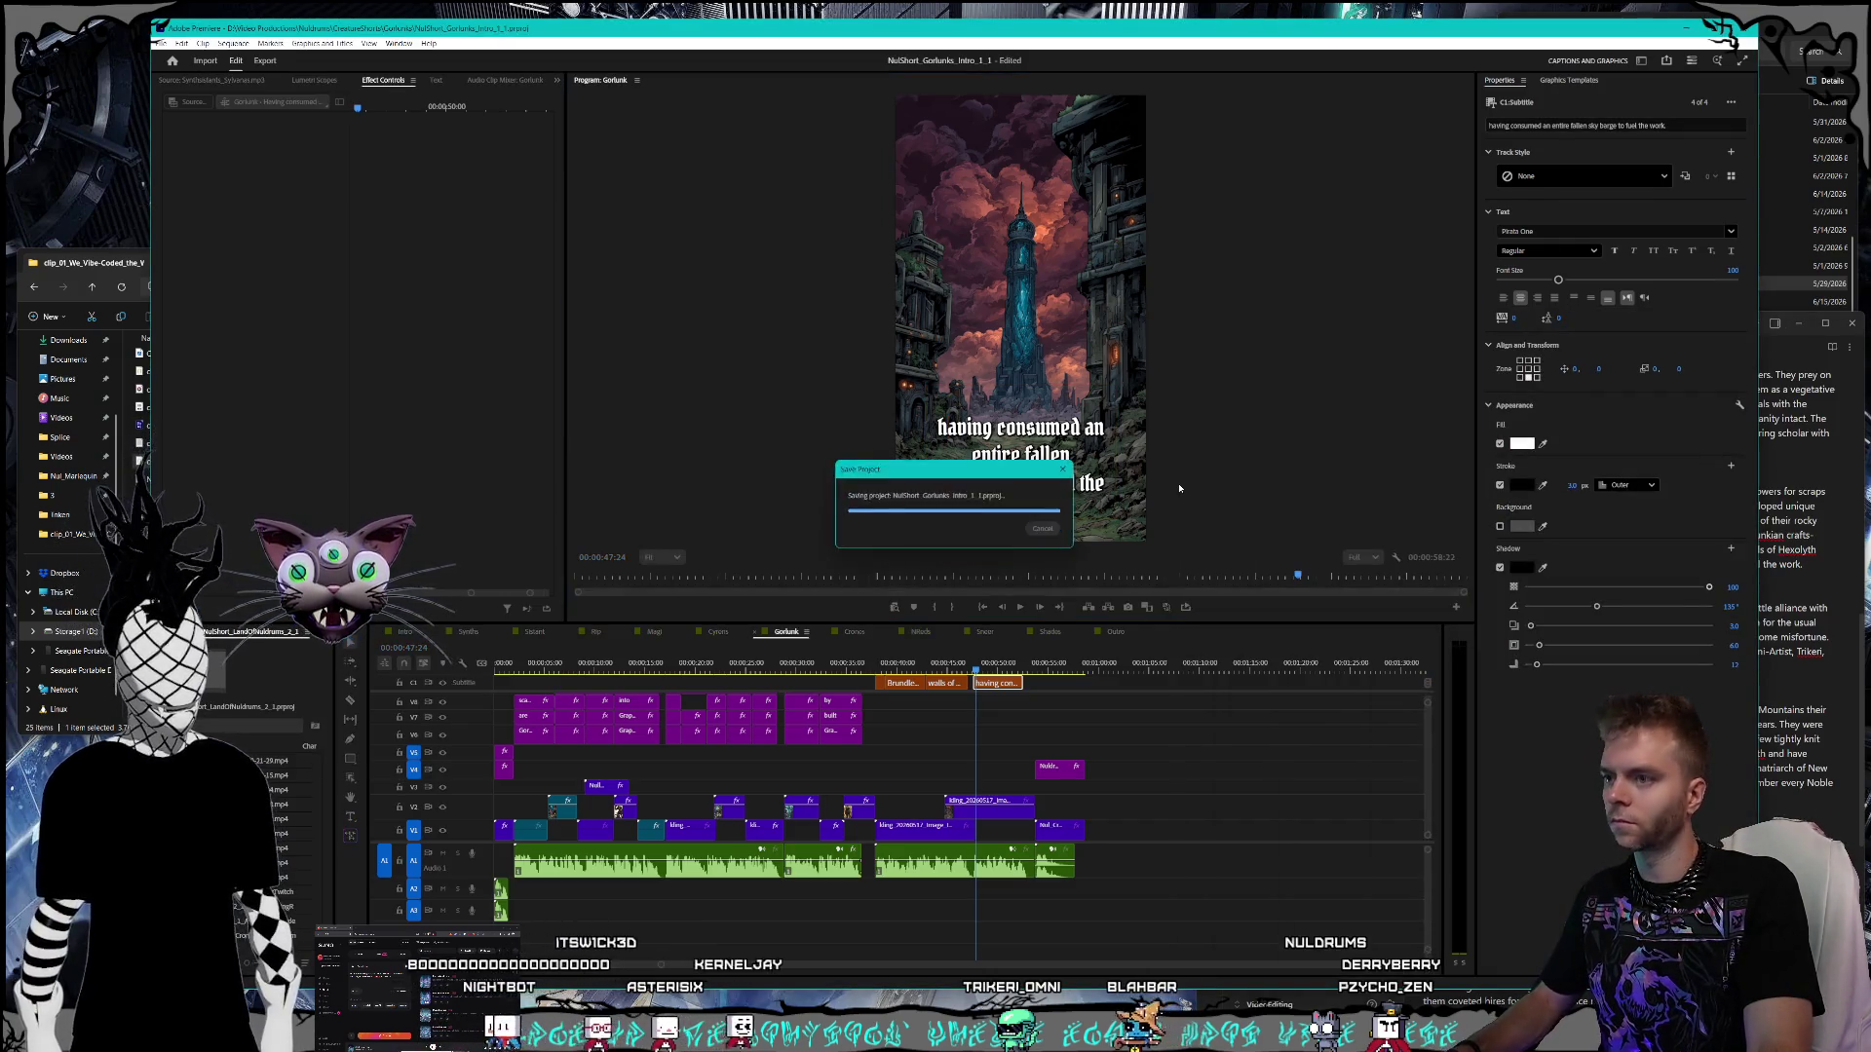
# - In the Crones sequence, retype the crone's name in the first caption as Rizzelda
pyautogui.click(853, 631)
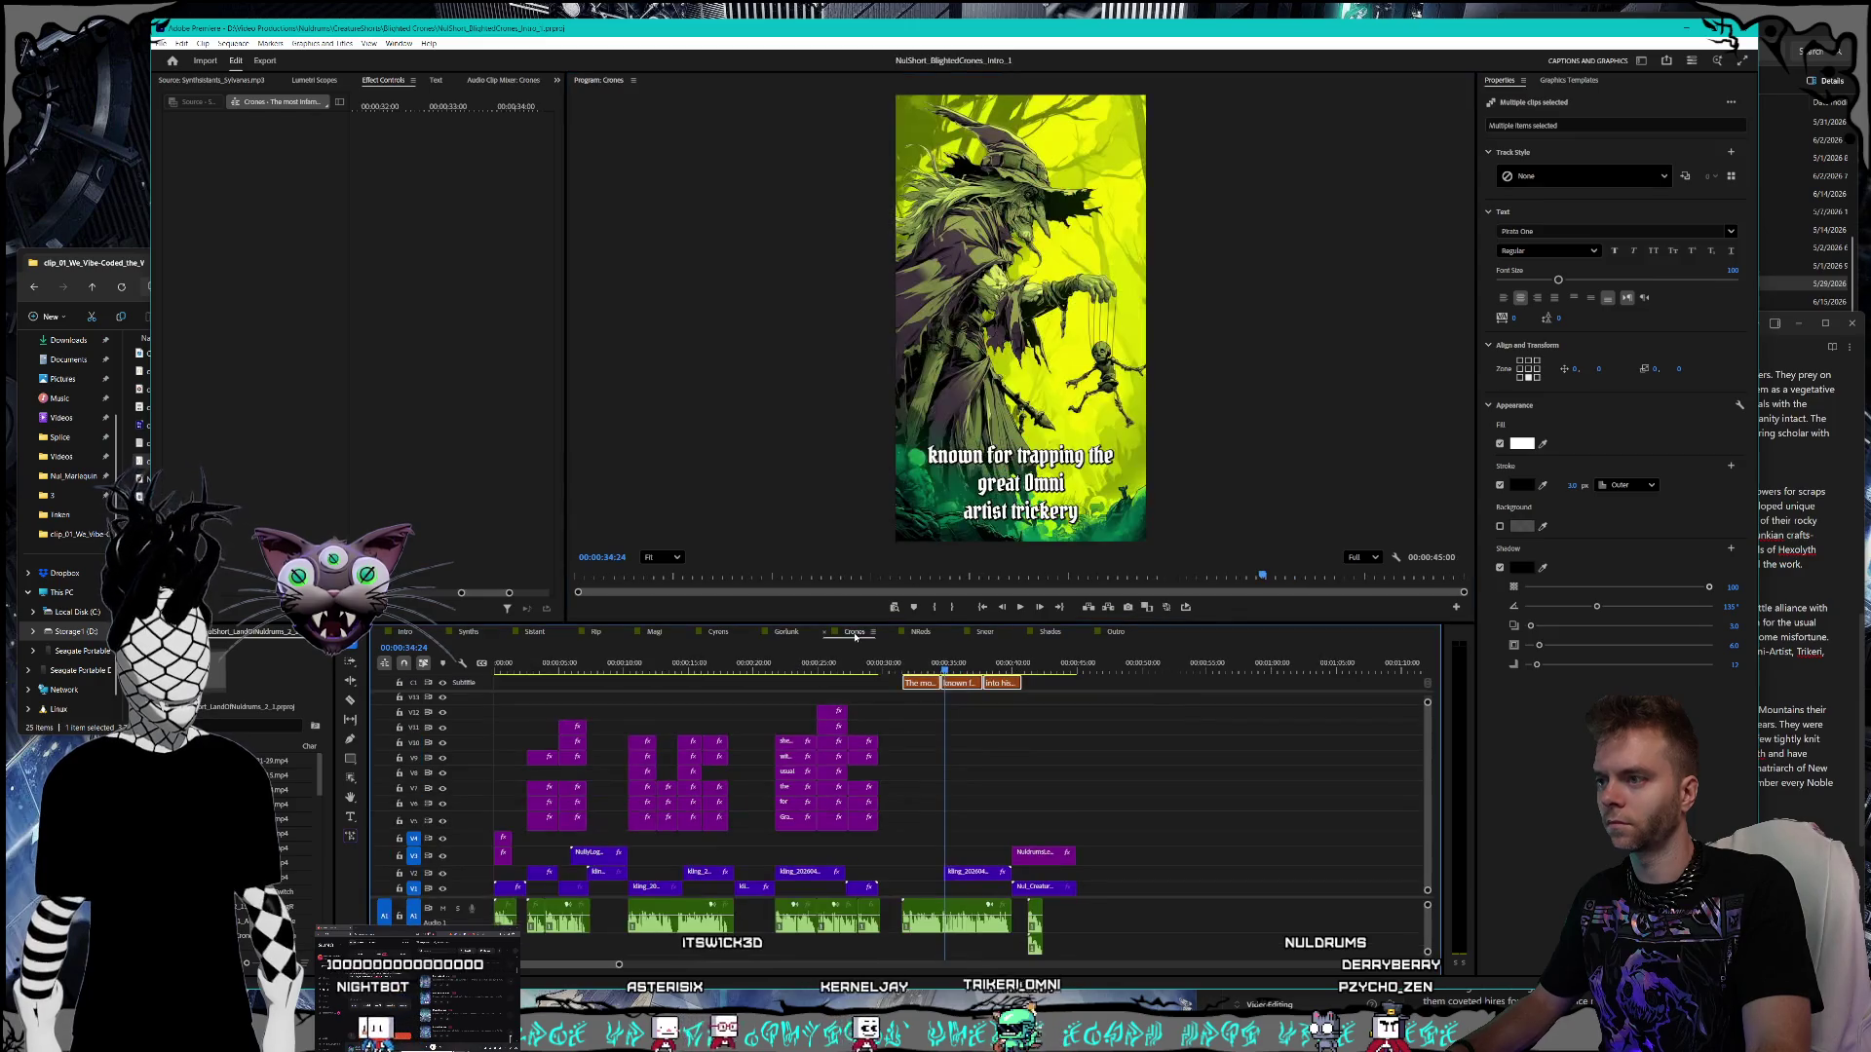
pyautogui.click(917, 668)
pyautogui.click(951, 711)
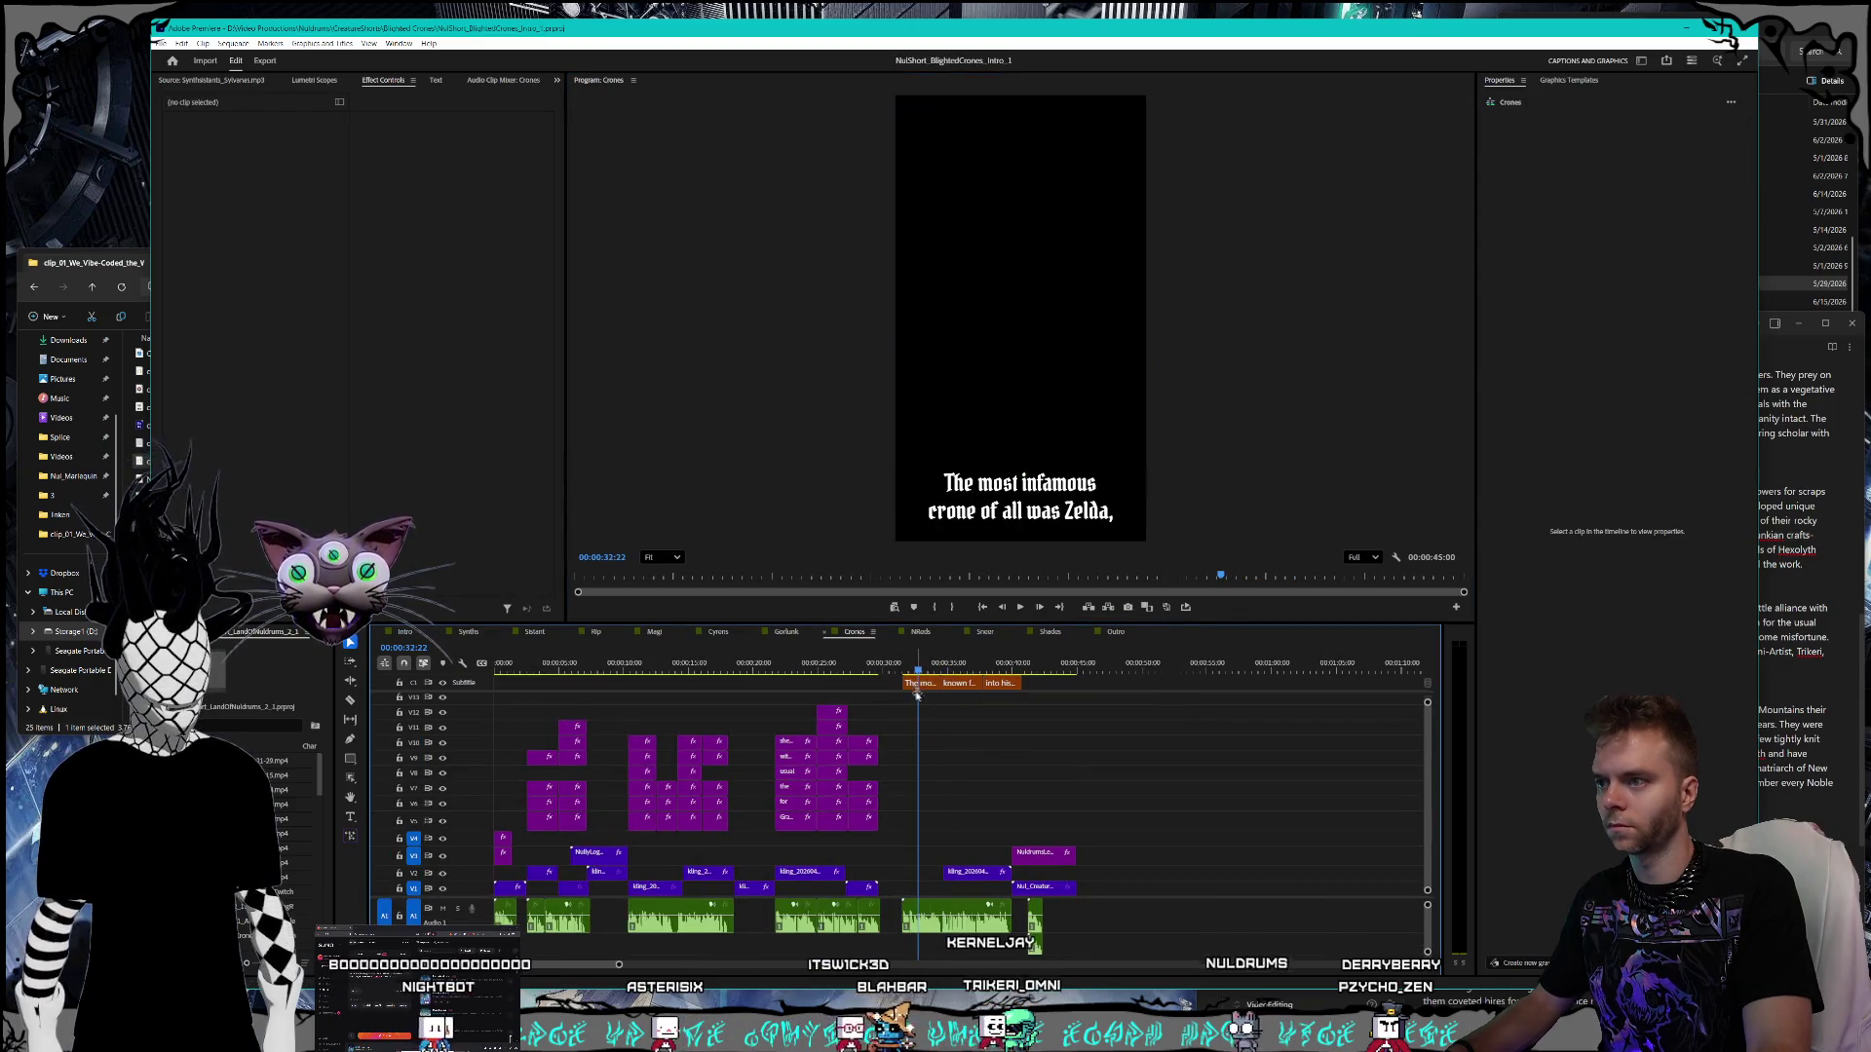
pyautogui.doubleClick(1067, 521)
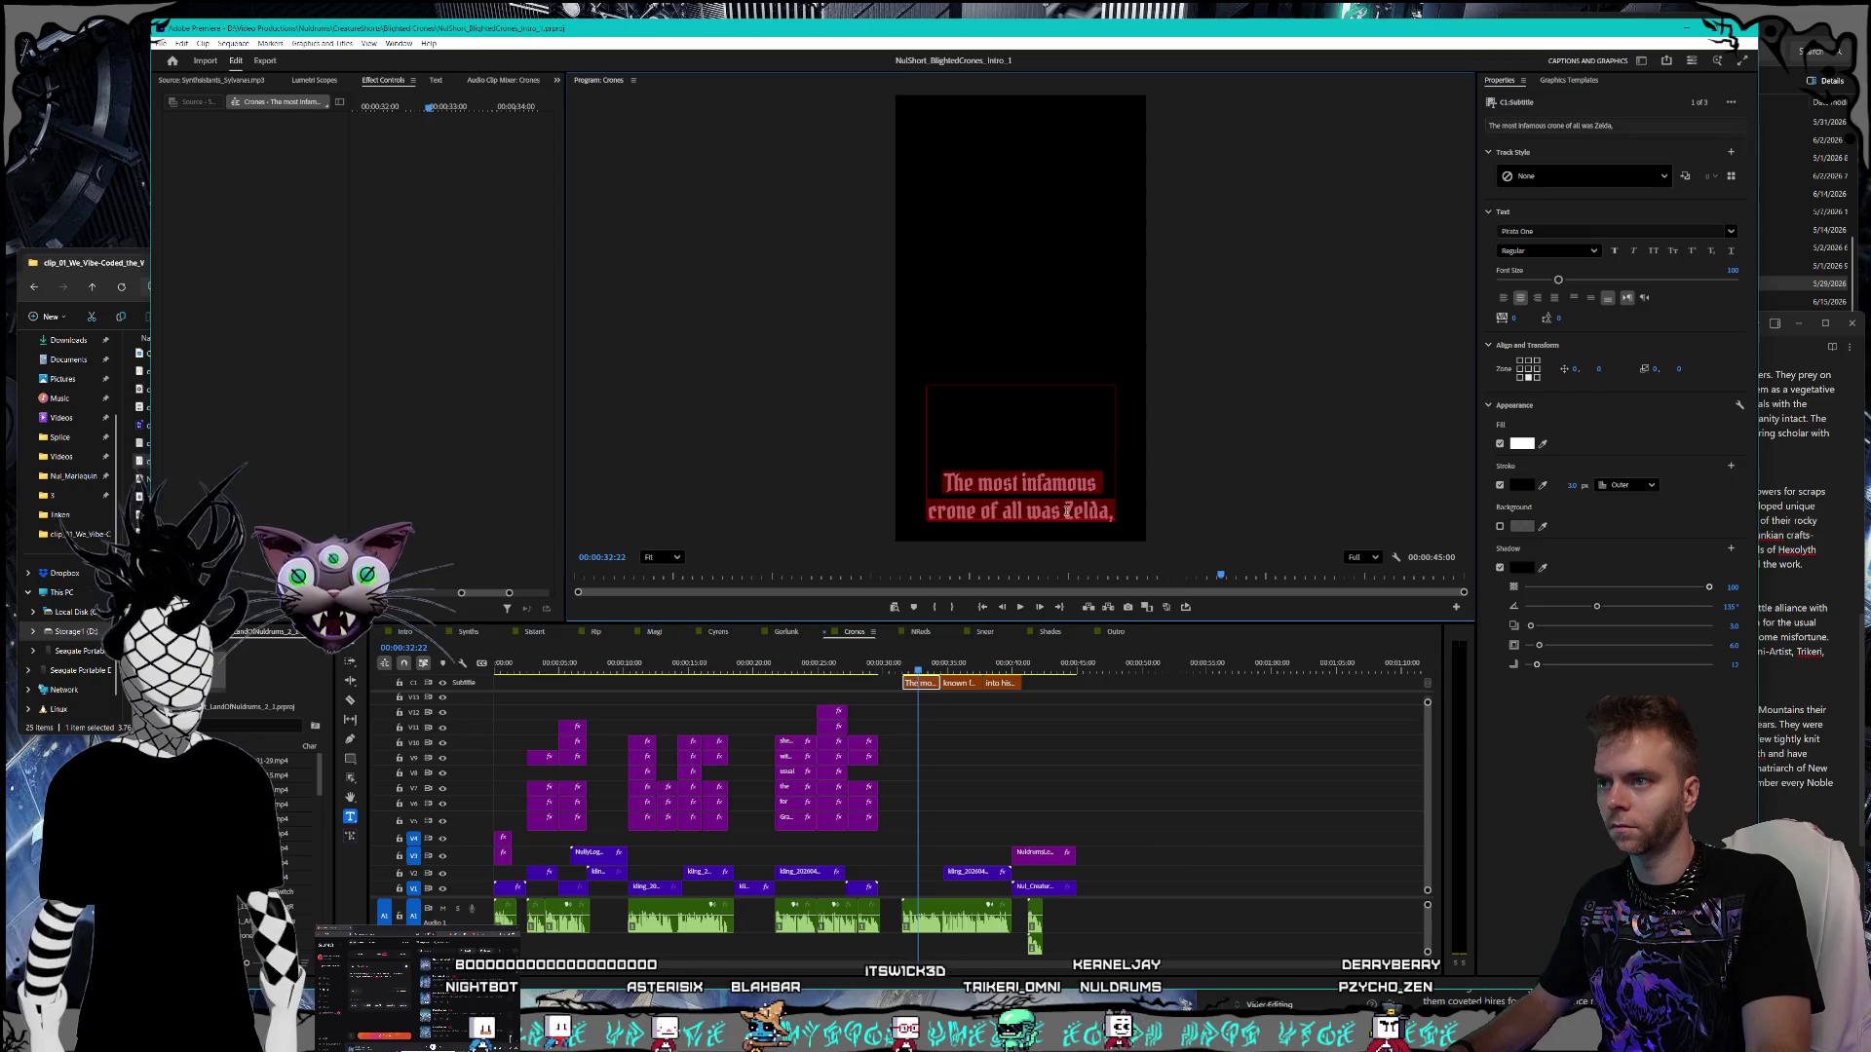
pyautogui.write('Rizz')
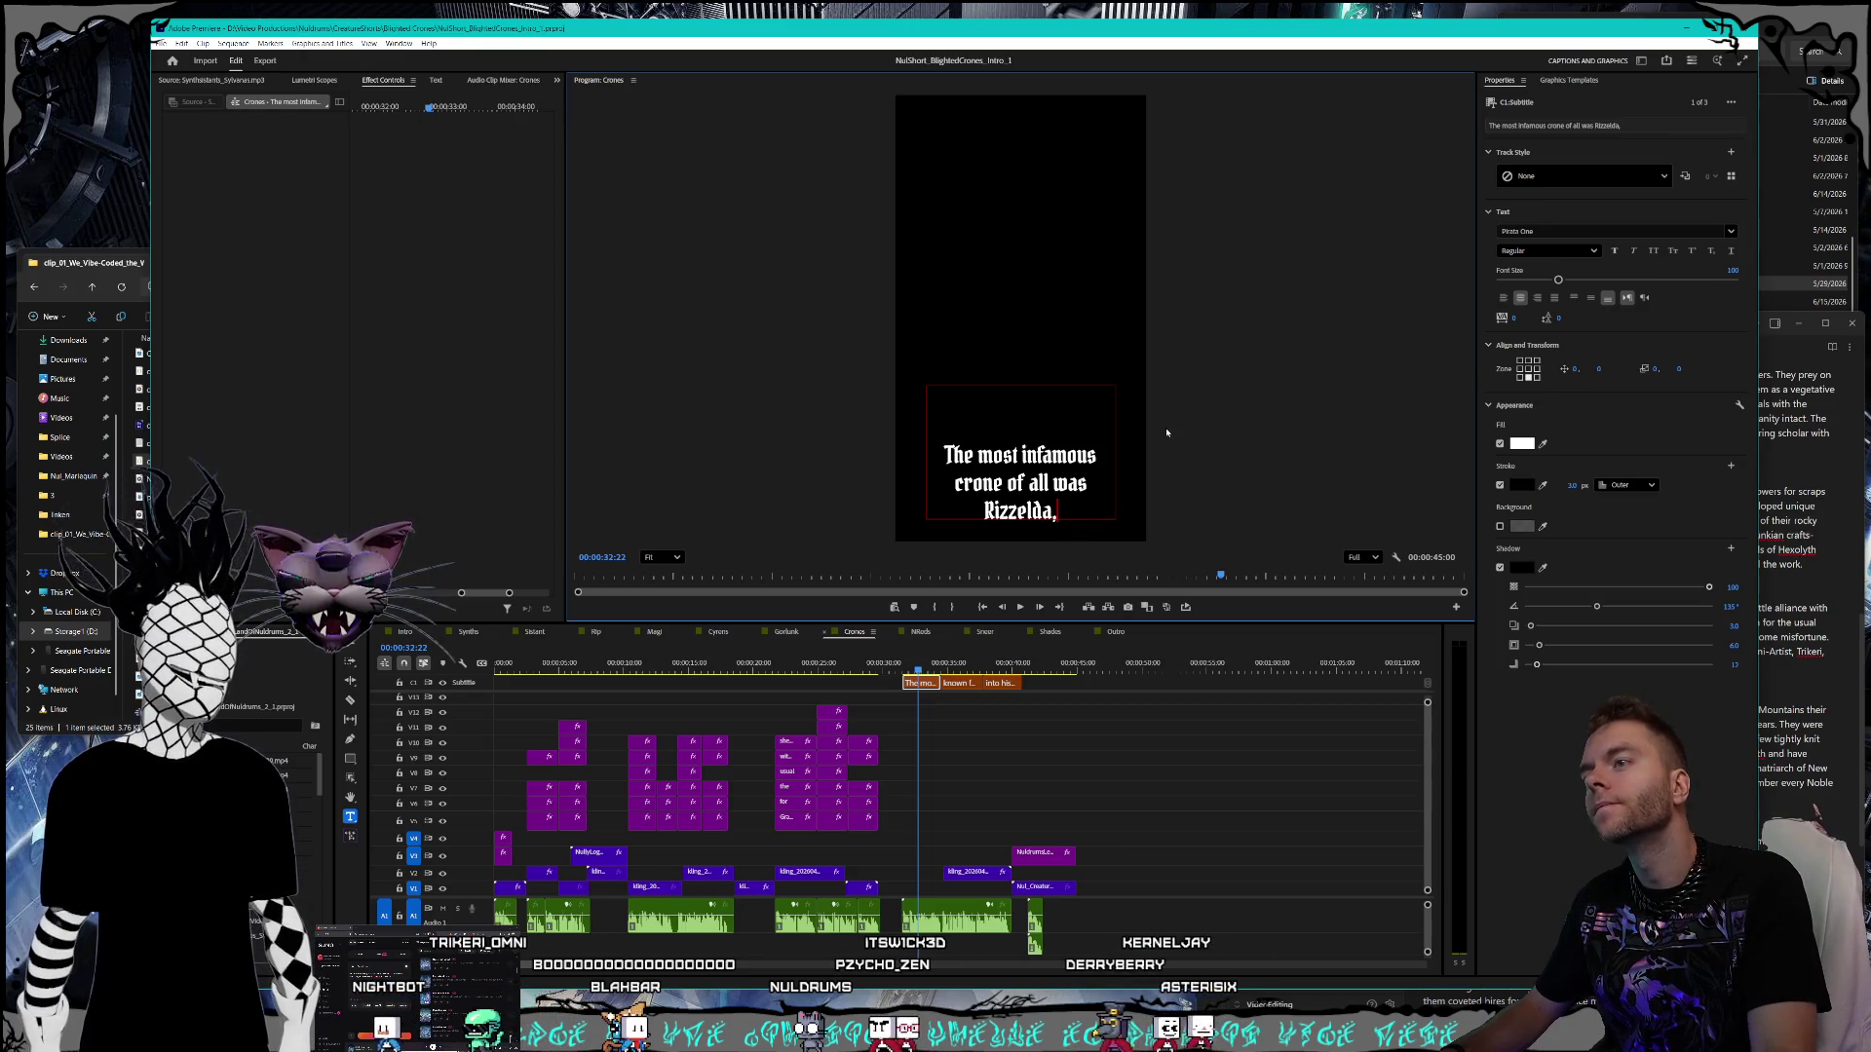
pyautogui.press('Escape')
# - Compare the crone and Omni artist captions with the script notes
pyautogui.click(945, 670)
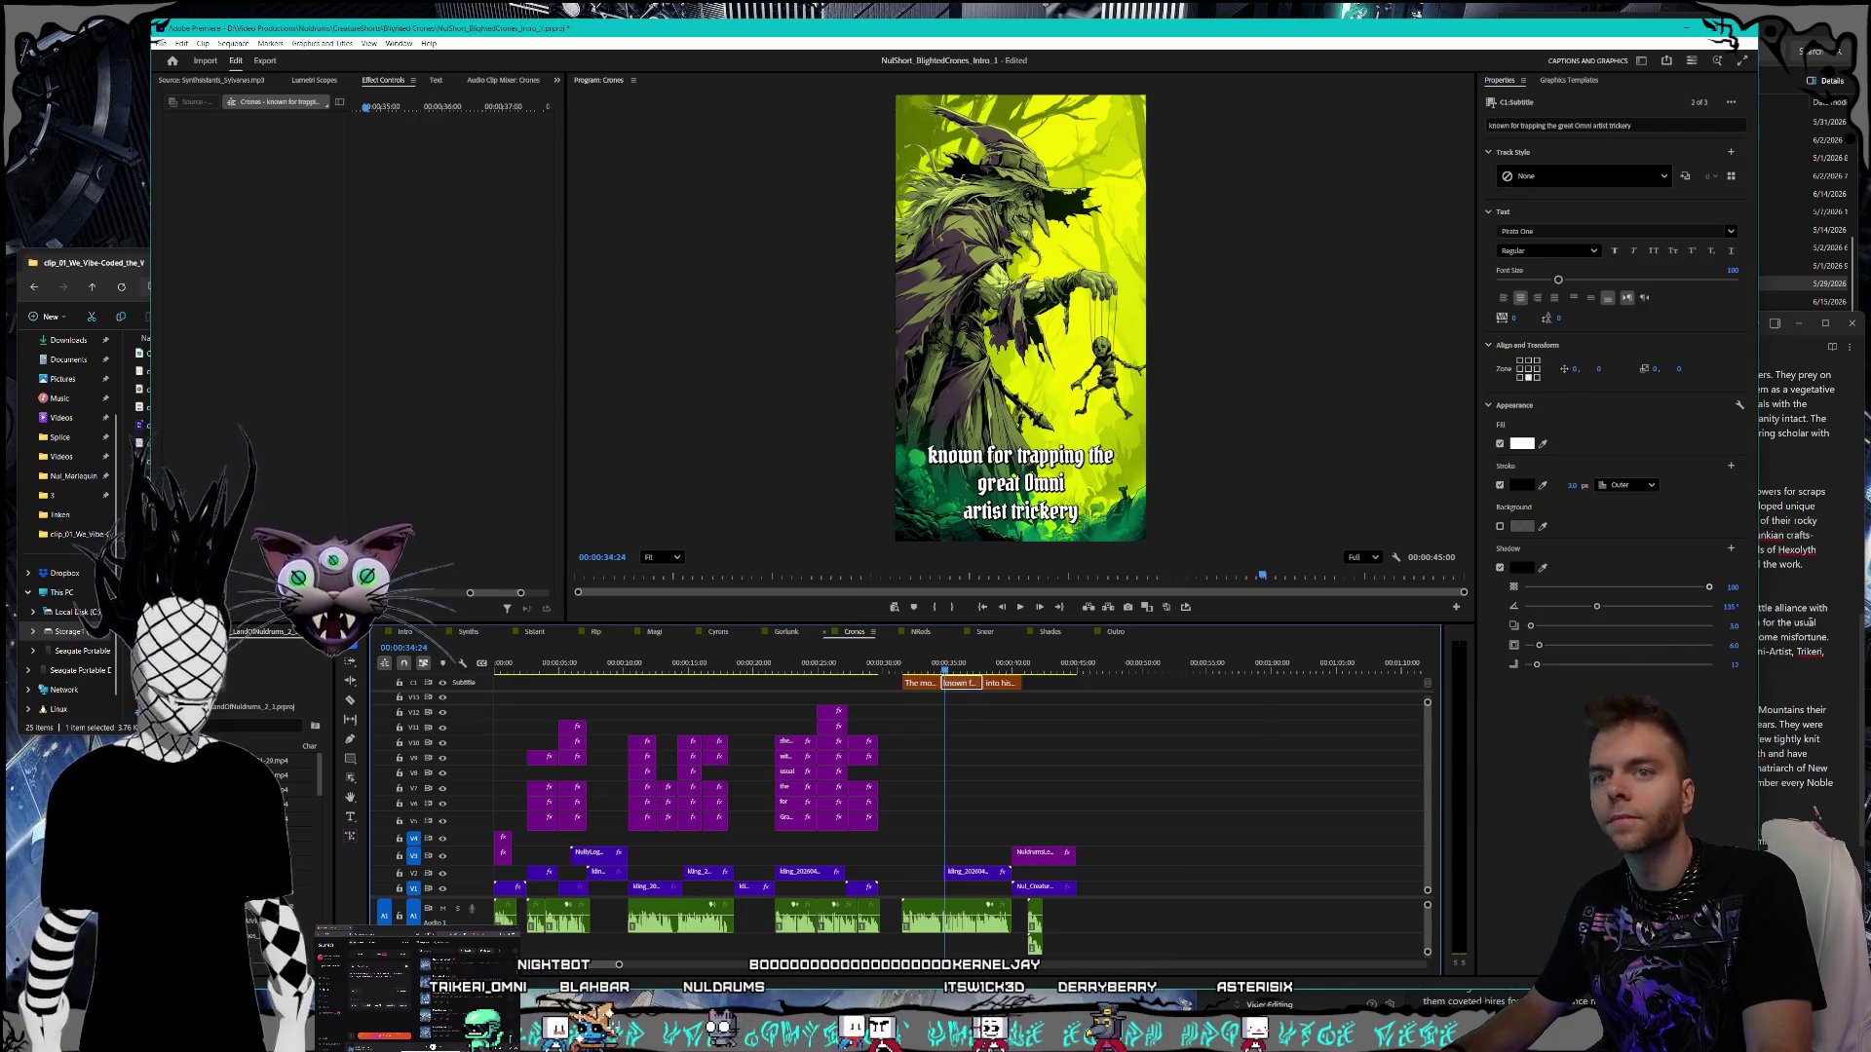
pyautogui.click(1814, 622)
pyautogui.scroll(-2, 1599, 609)
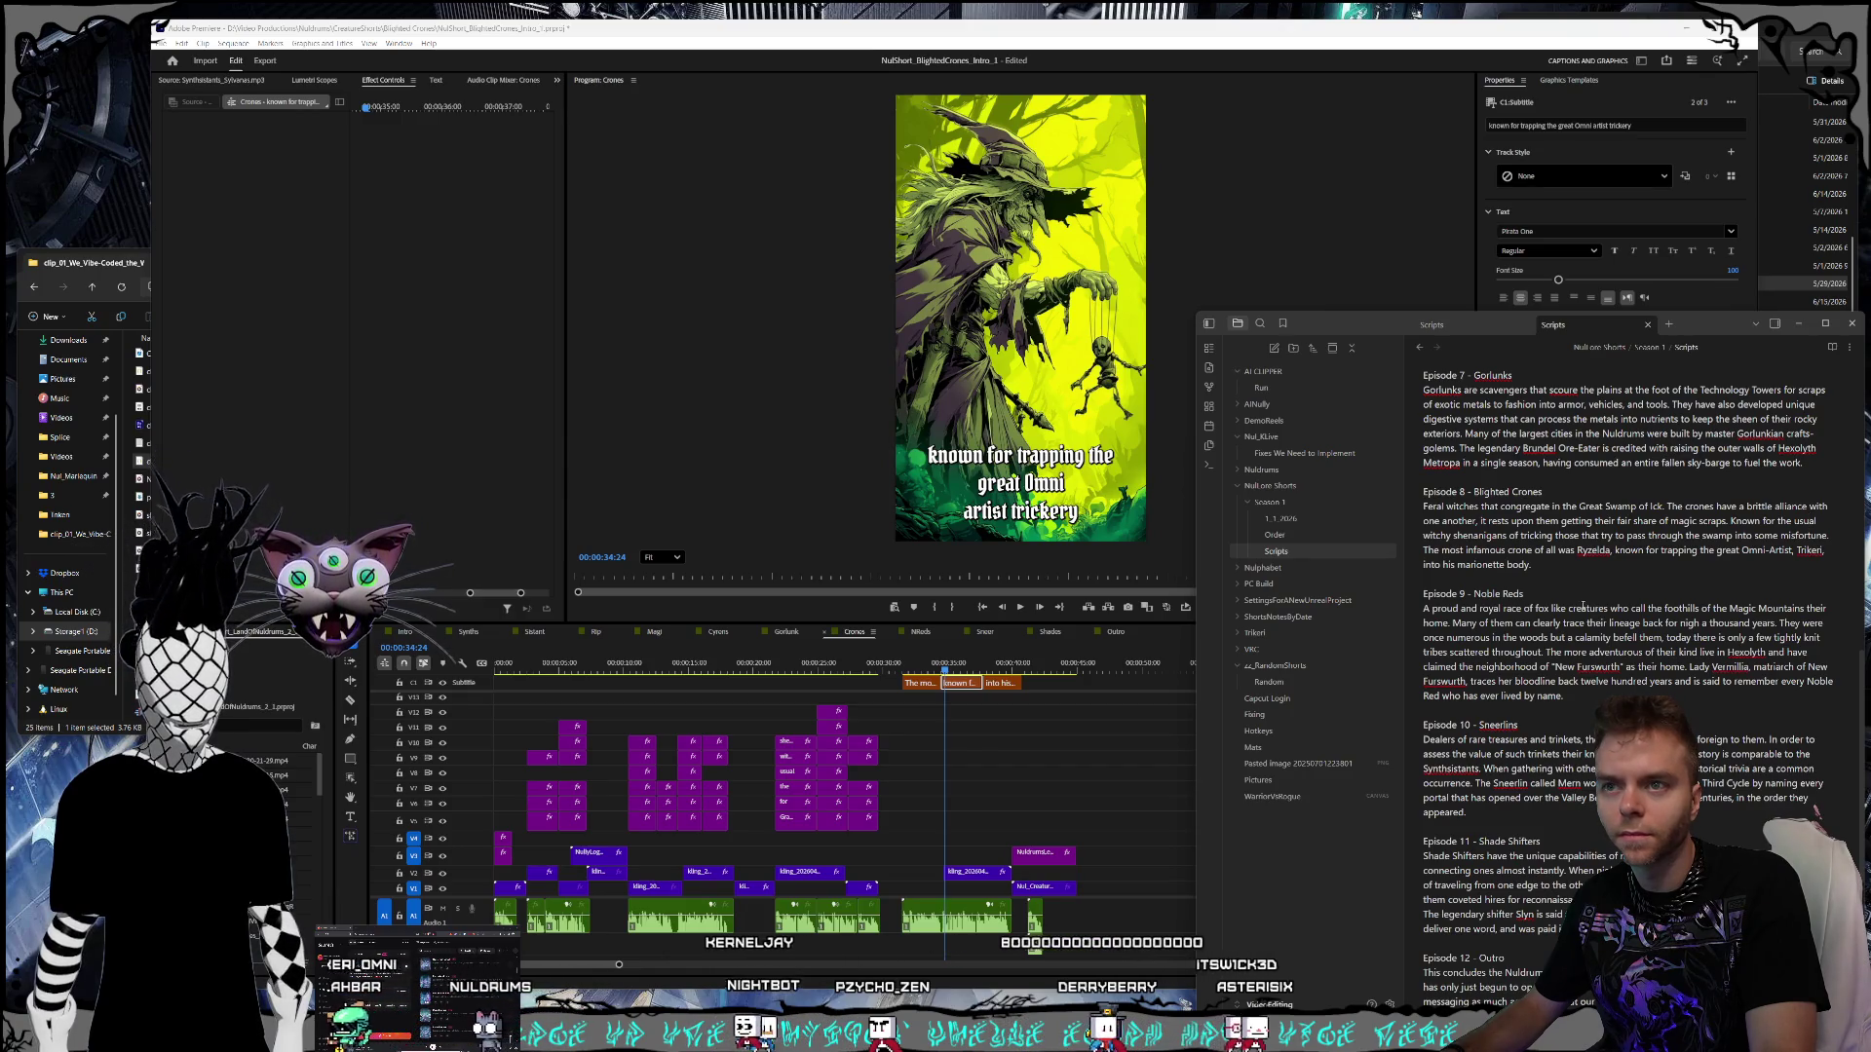
pyautogui.click(919, 682)
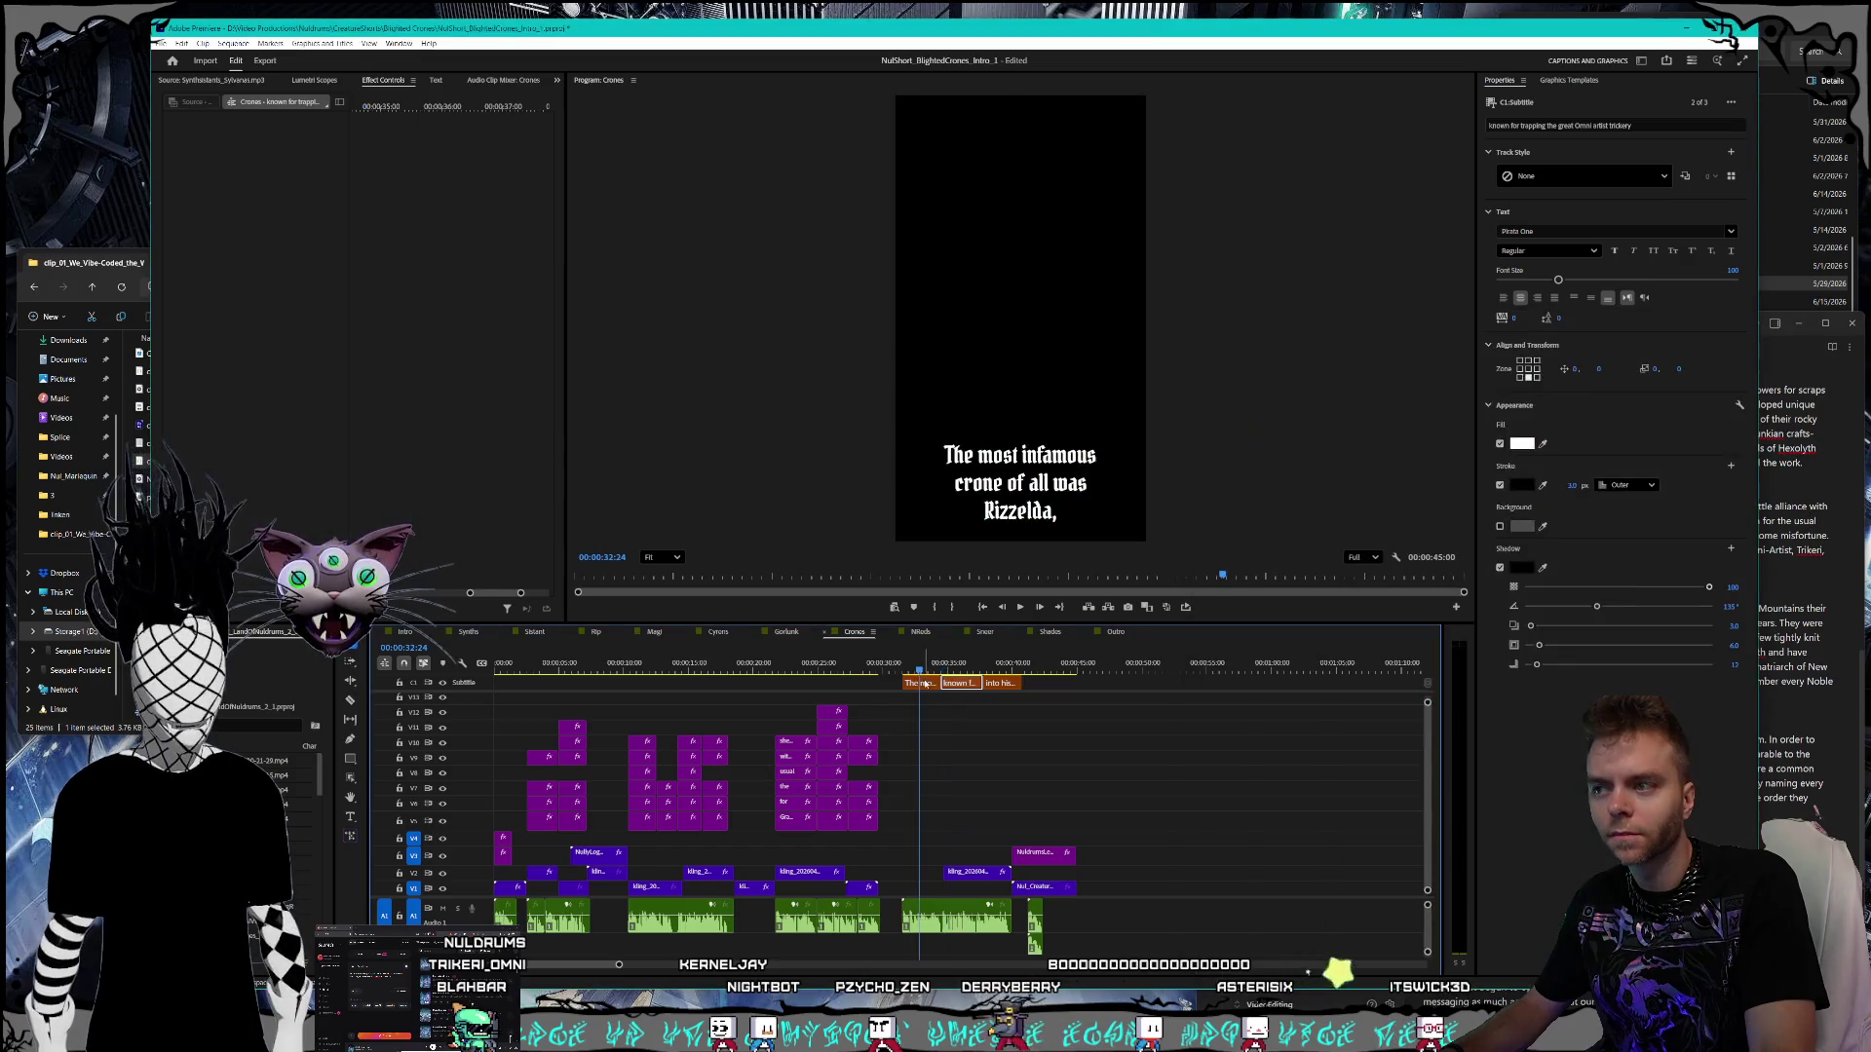
# - Fix the name spelling to Ryzelda and save the project
pyautogui.doubleClick(1011, 510)
pyautogui.click(1010, 510)
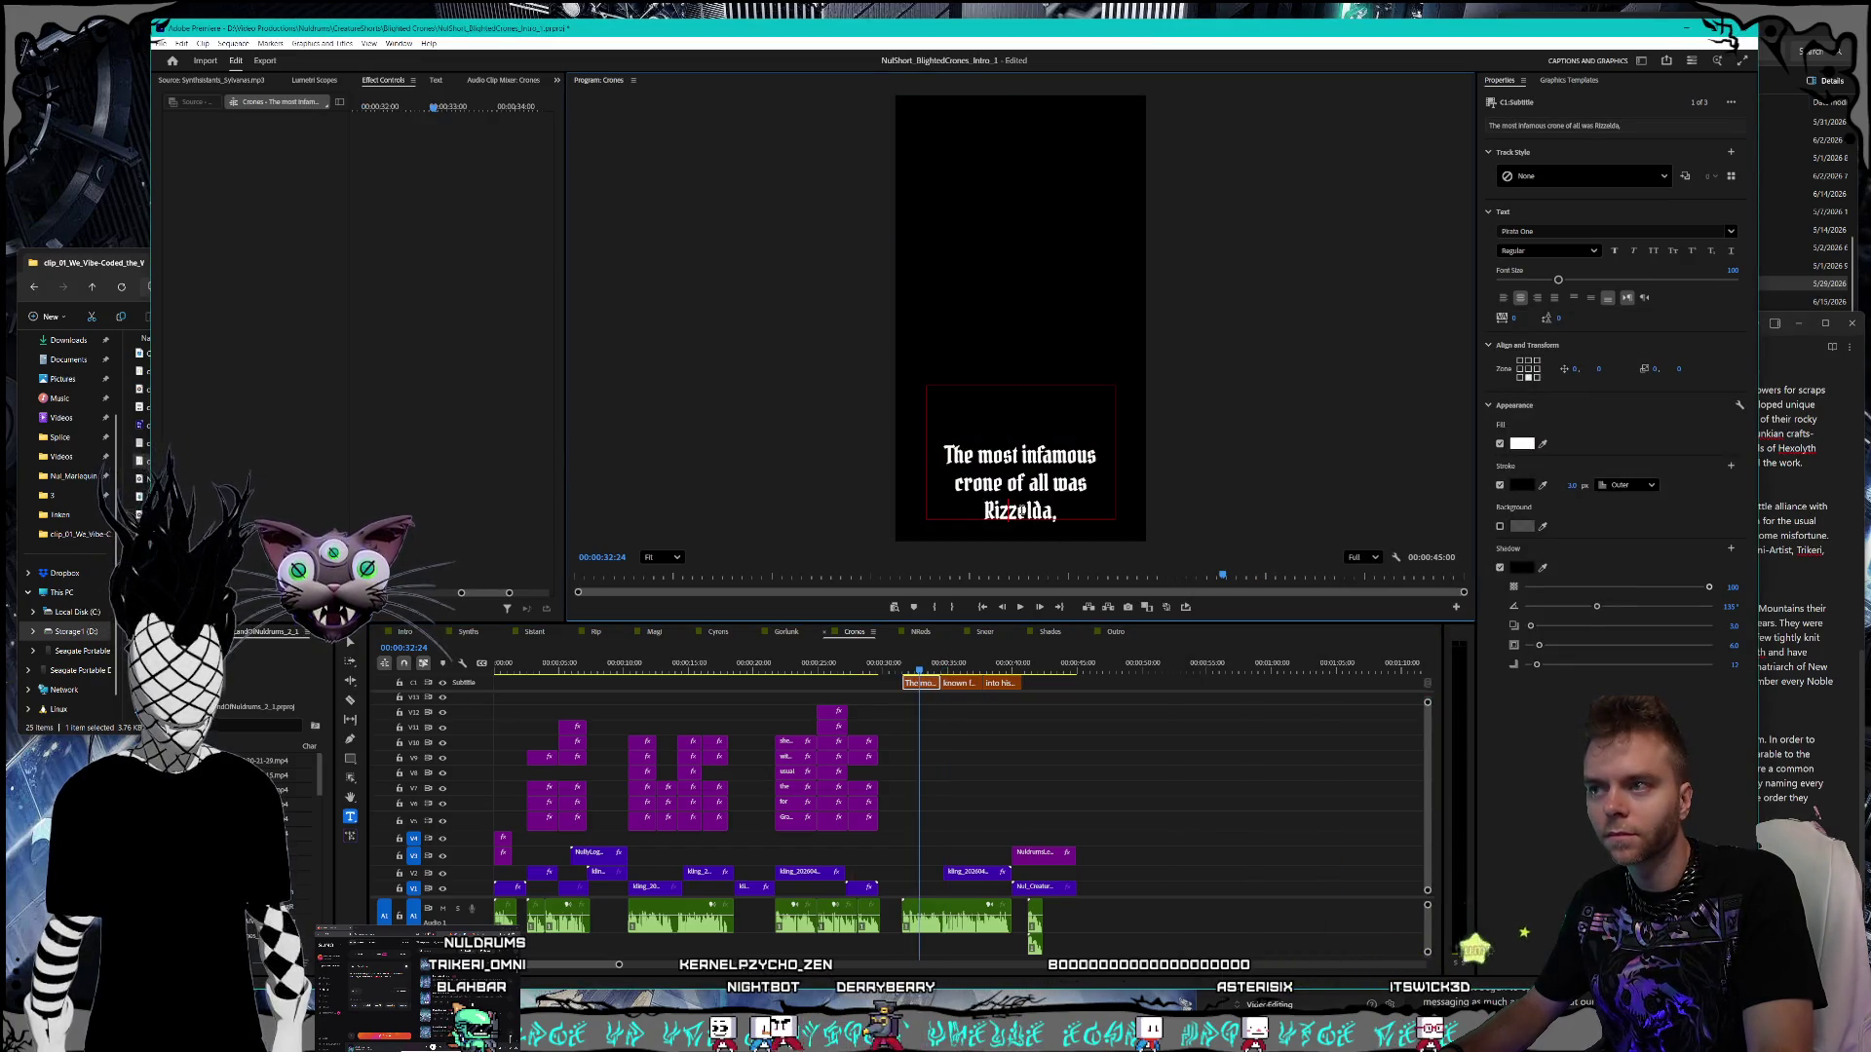
pyautogui.press('BackSpace')
pyautogui.press('BackSpace')
pyautogui.write('y')
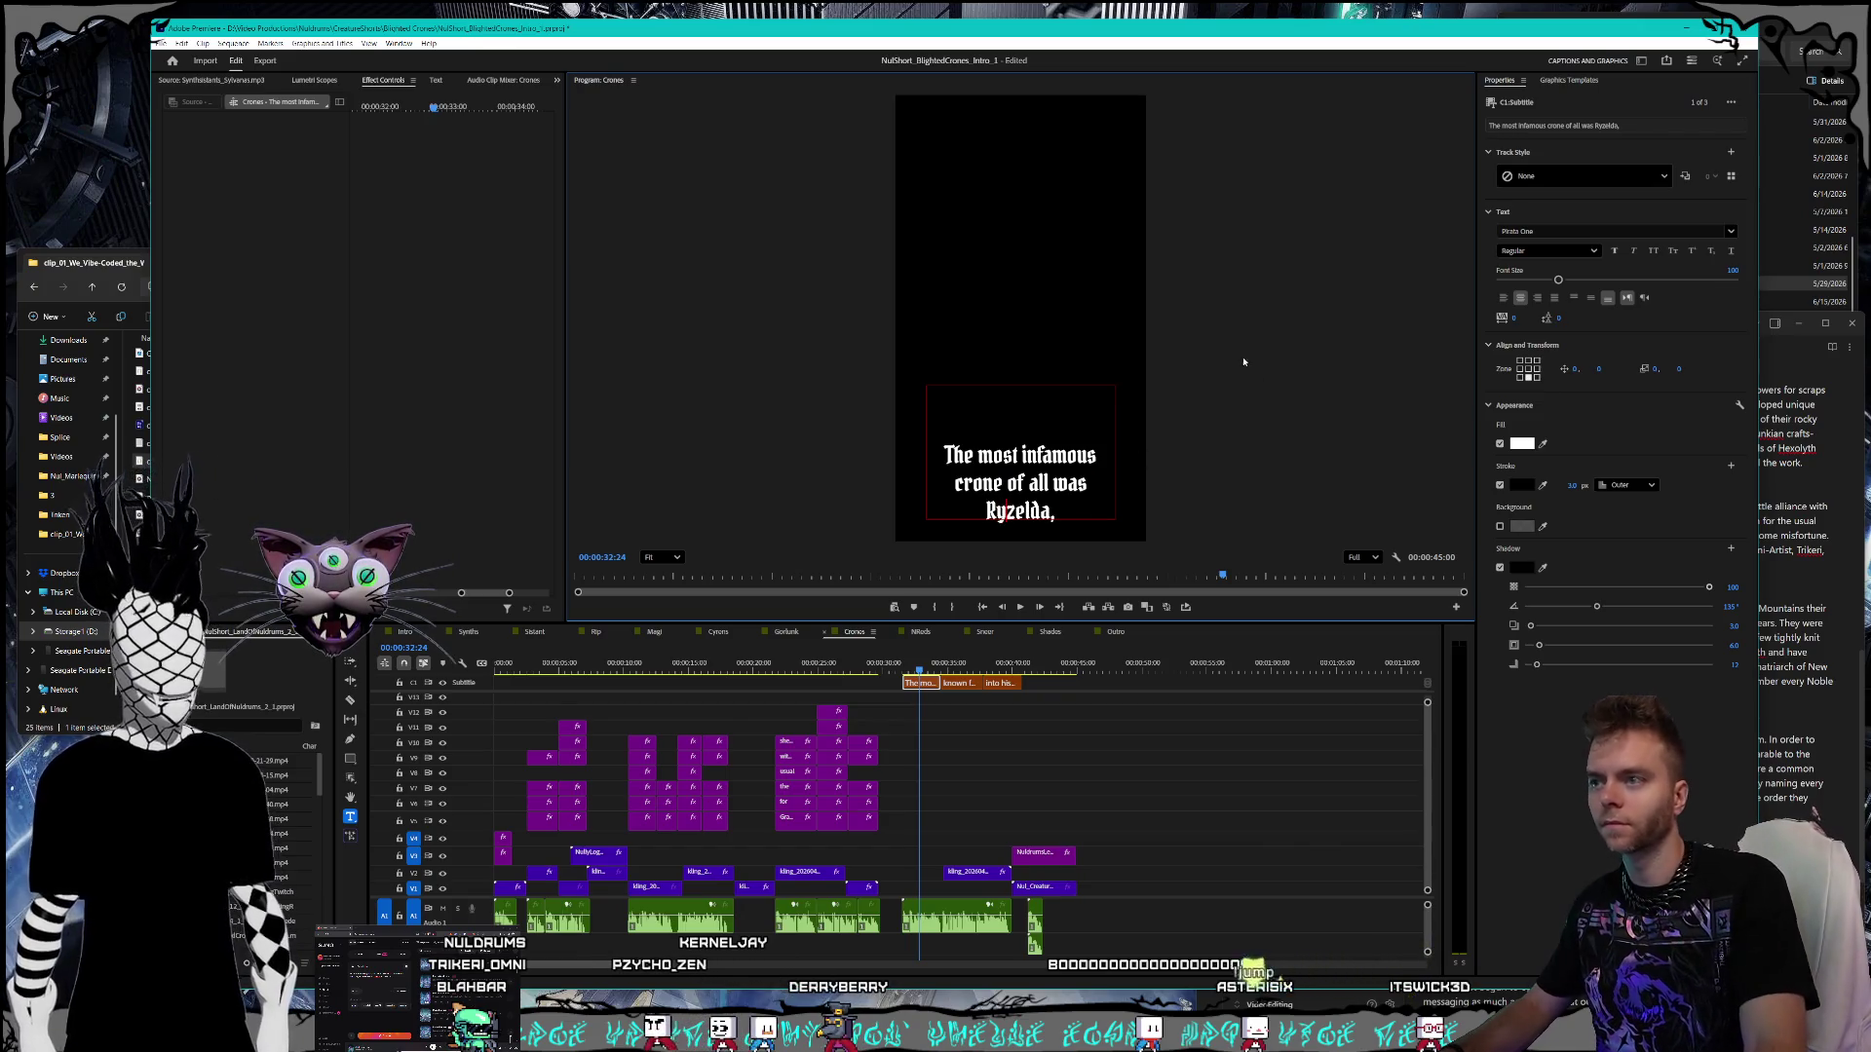
pyautogui.press('Escape')
pyautogui.click(1064, 705)
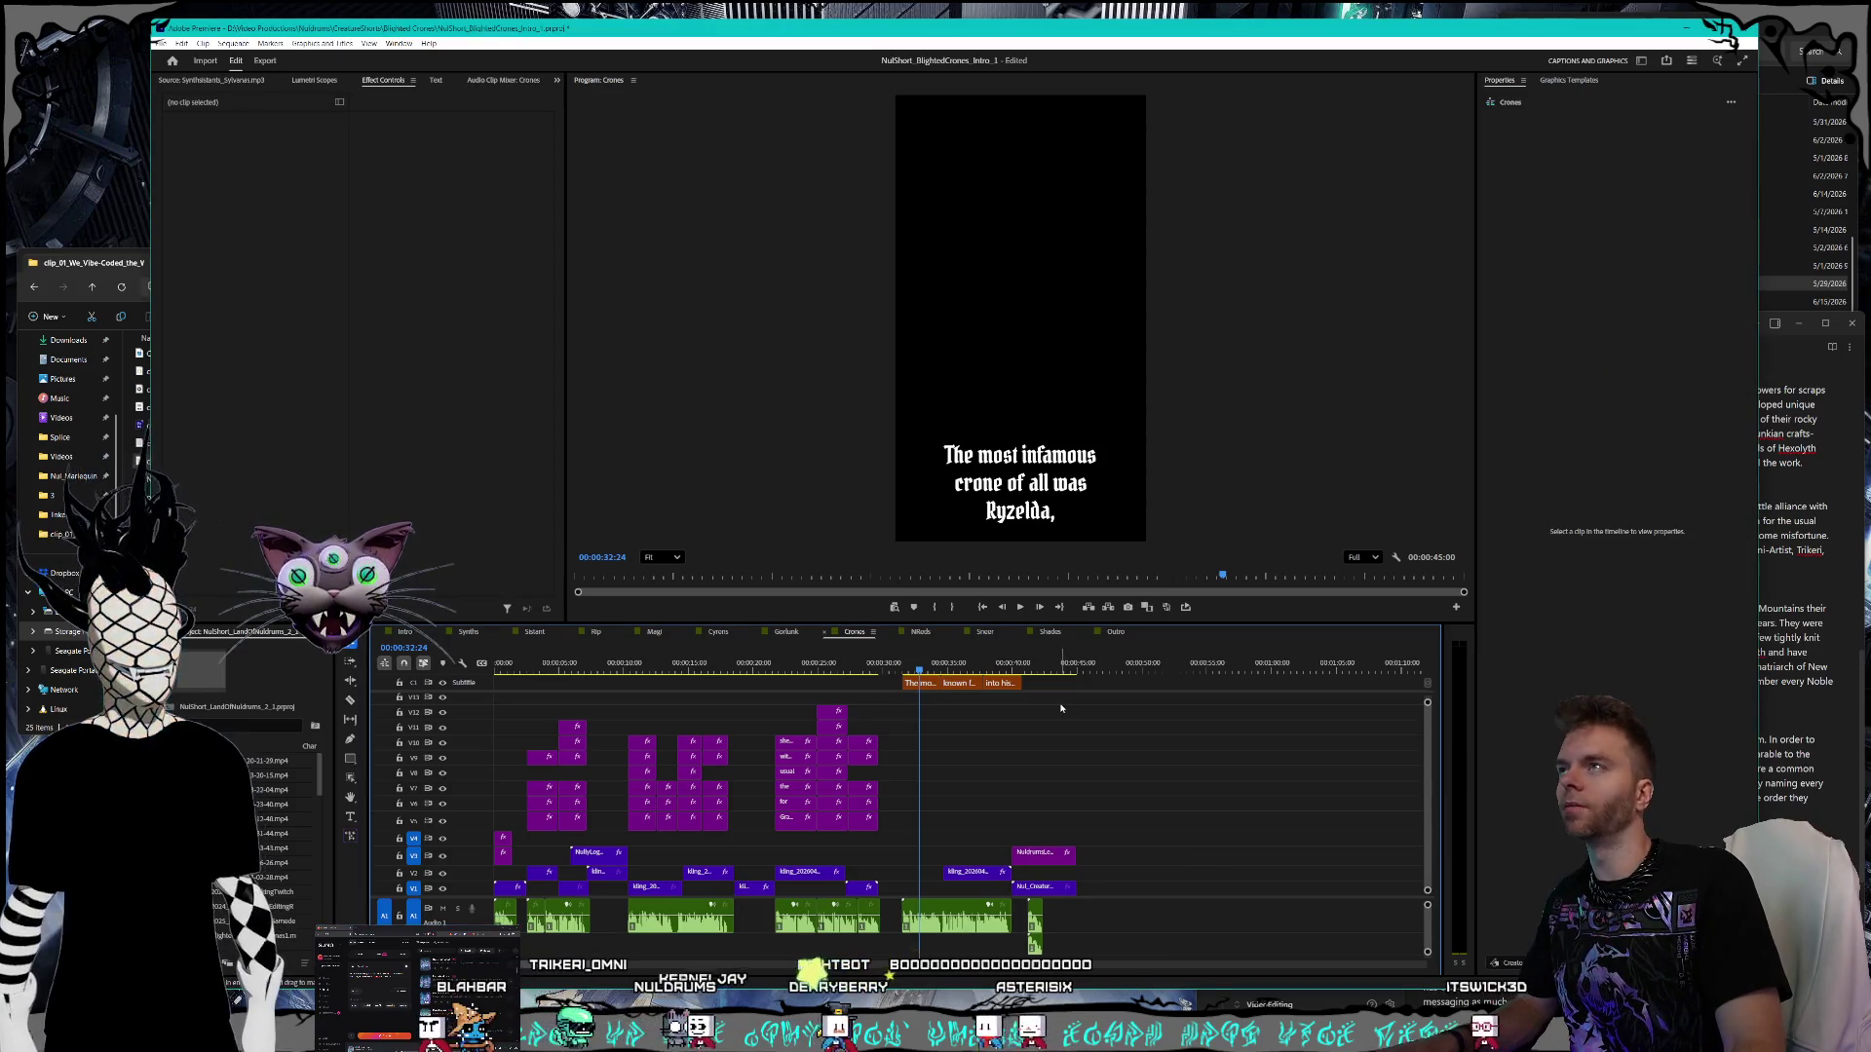
pyautogui.hotkey('ctrl', 's')
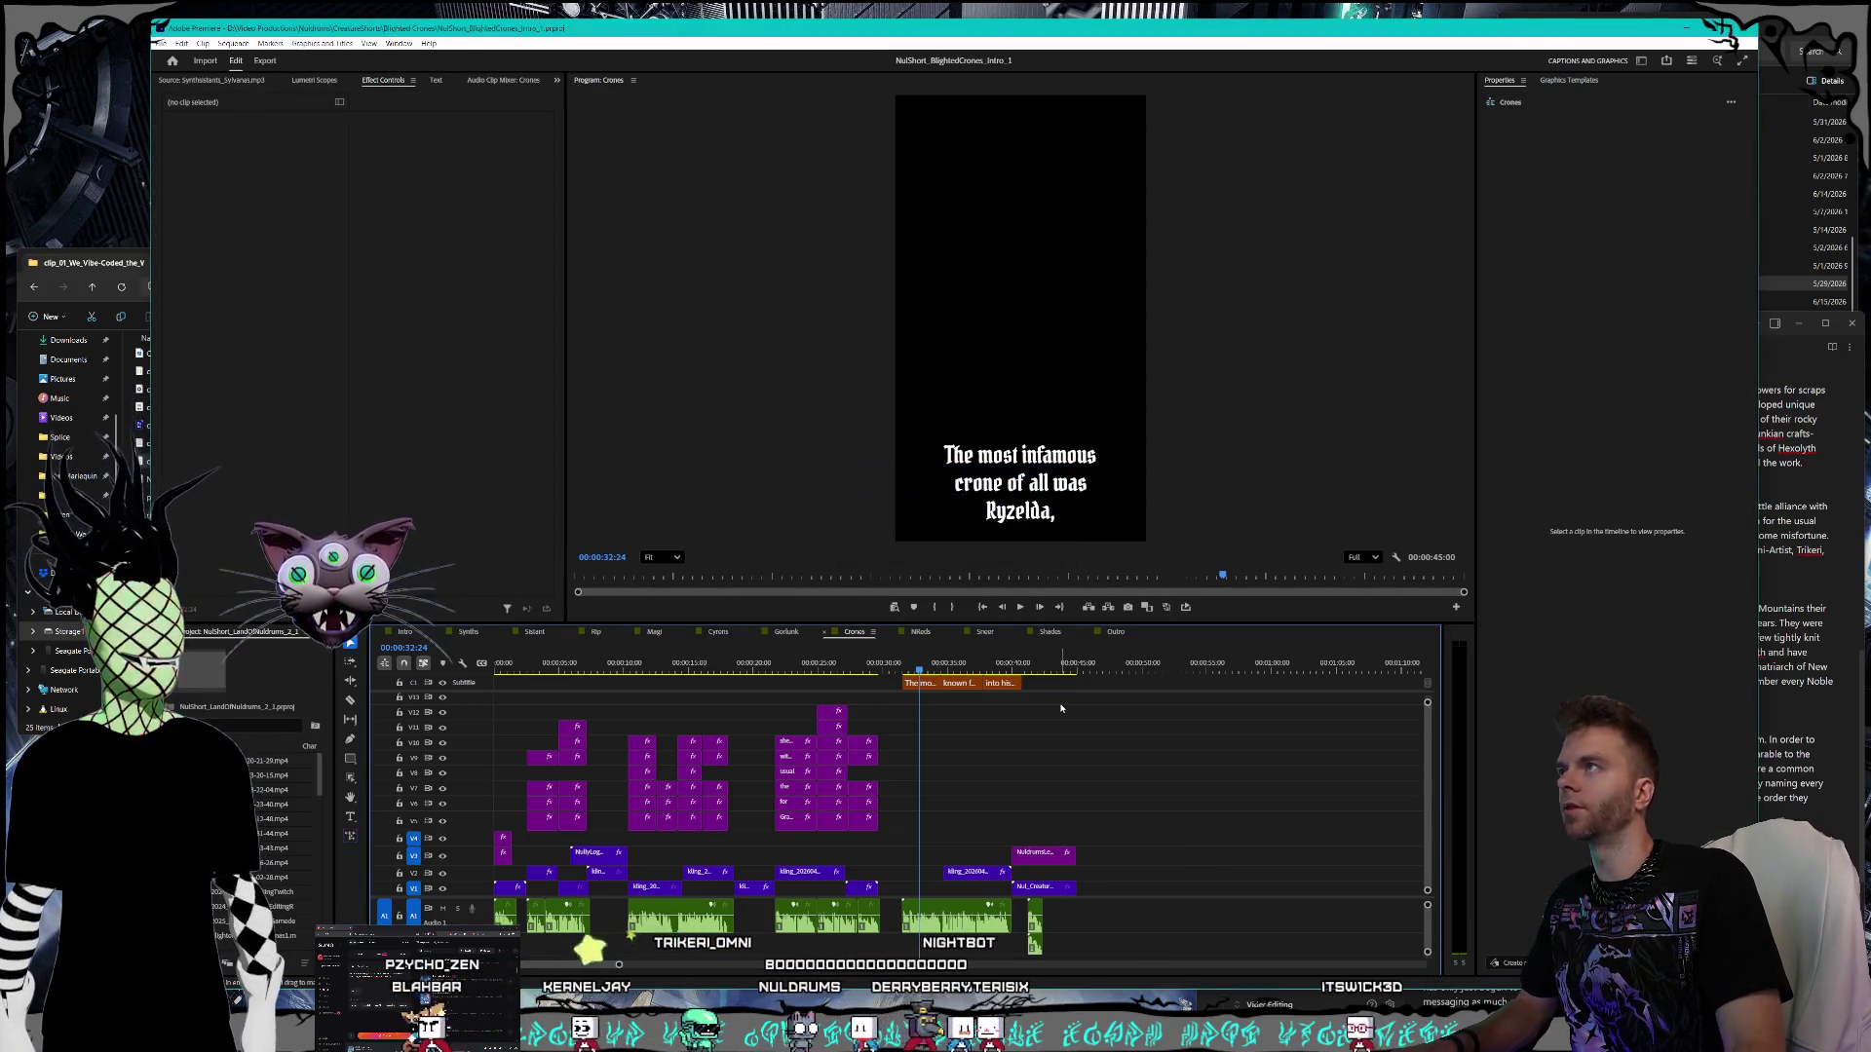
# - Move the Synths playhead to 0 and raise Premiere's volume to 71 in the Volume mixer
pyautogui.click(470, 632)
pyautogui.moveTo(512, 670); pyautogui.dragTo(496, 669)
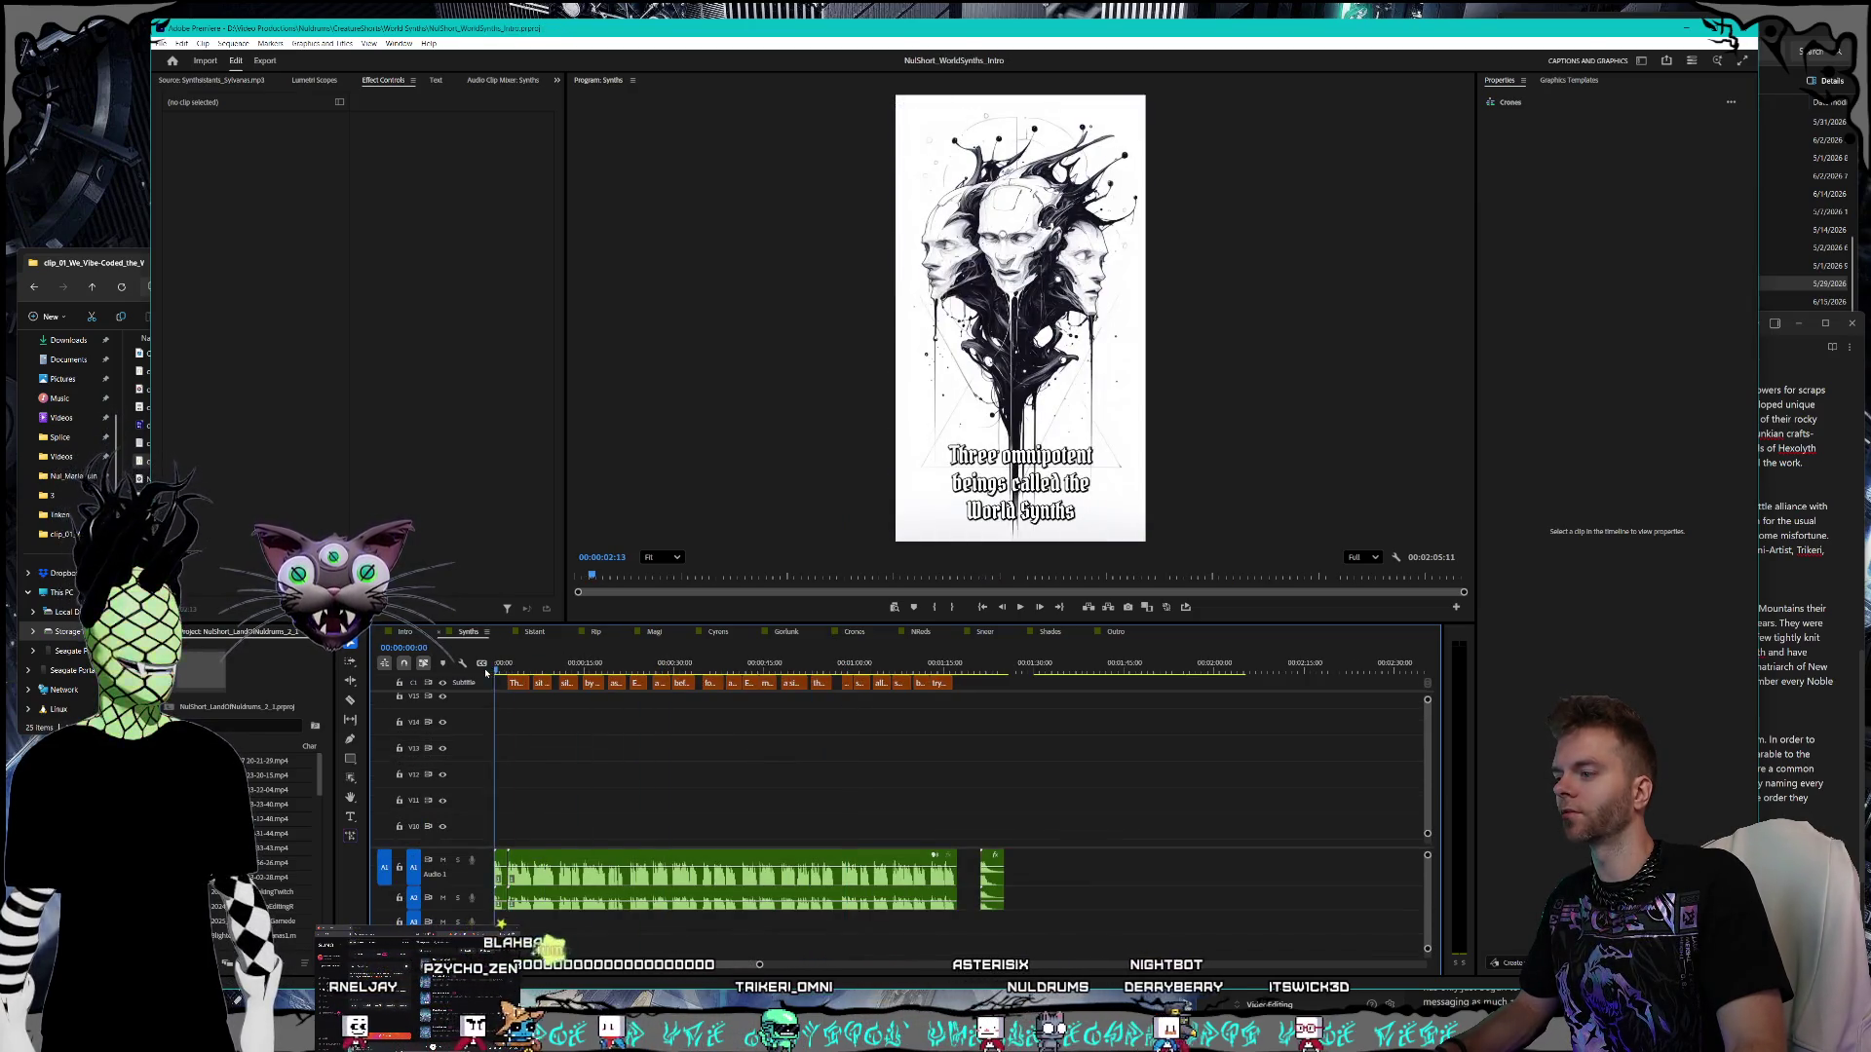
pyautogui.scroll(-5, 1429, 817)
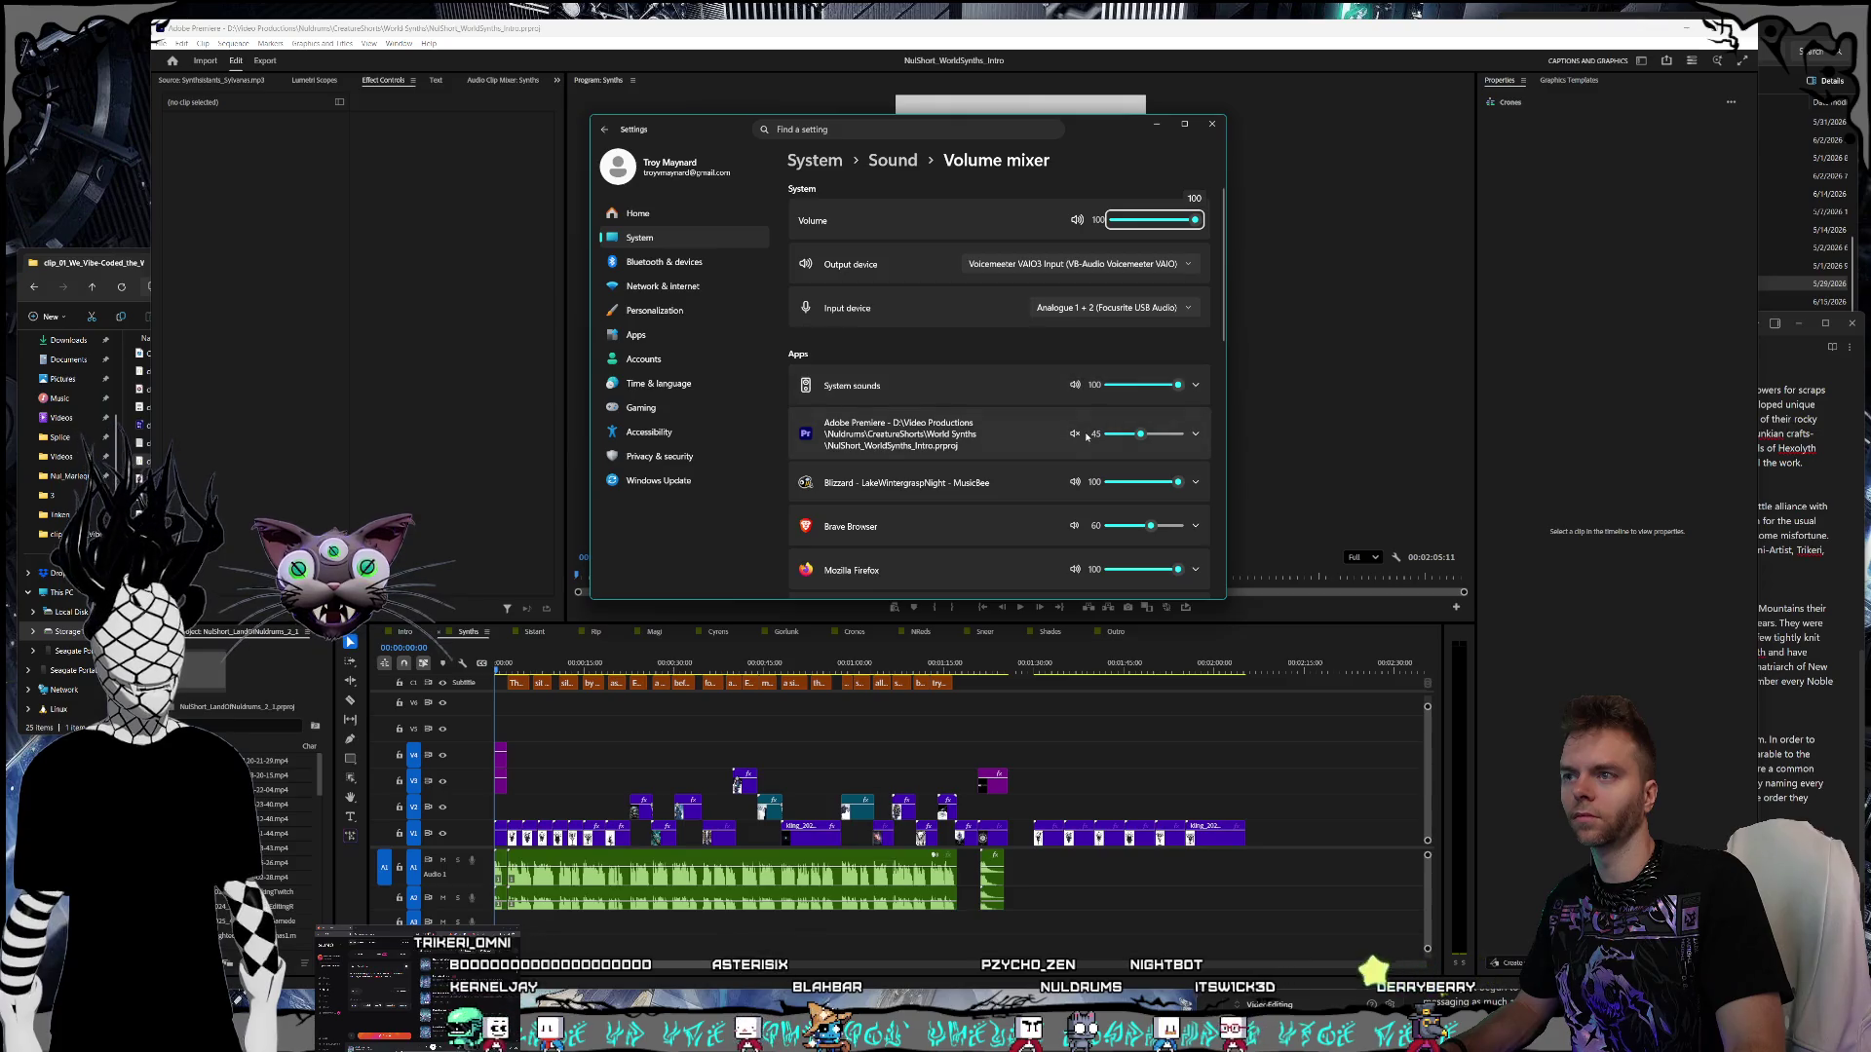
pyautogui.moveTo(1144, 443); pyautogui.dragTo(1162, 446)
pyautogui.hotkey('alt', 'Tab')
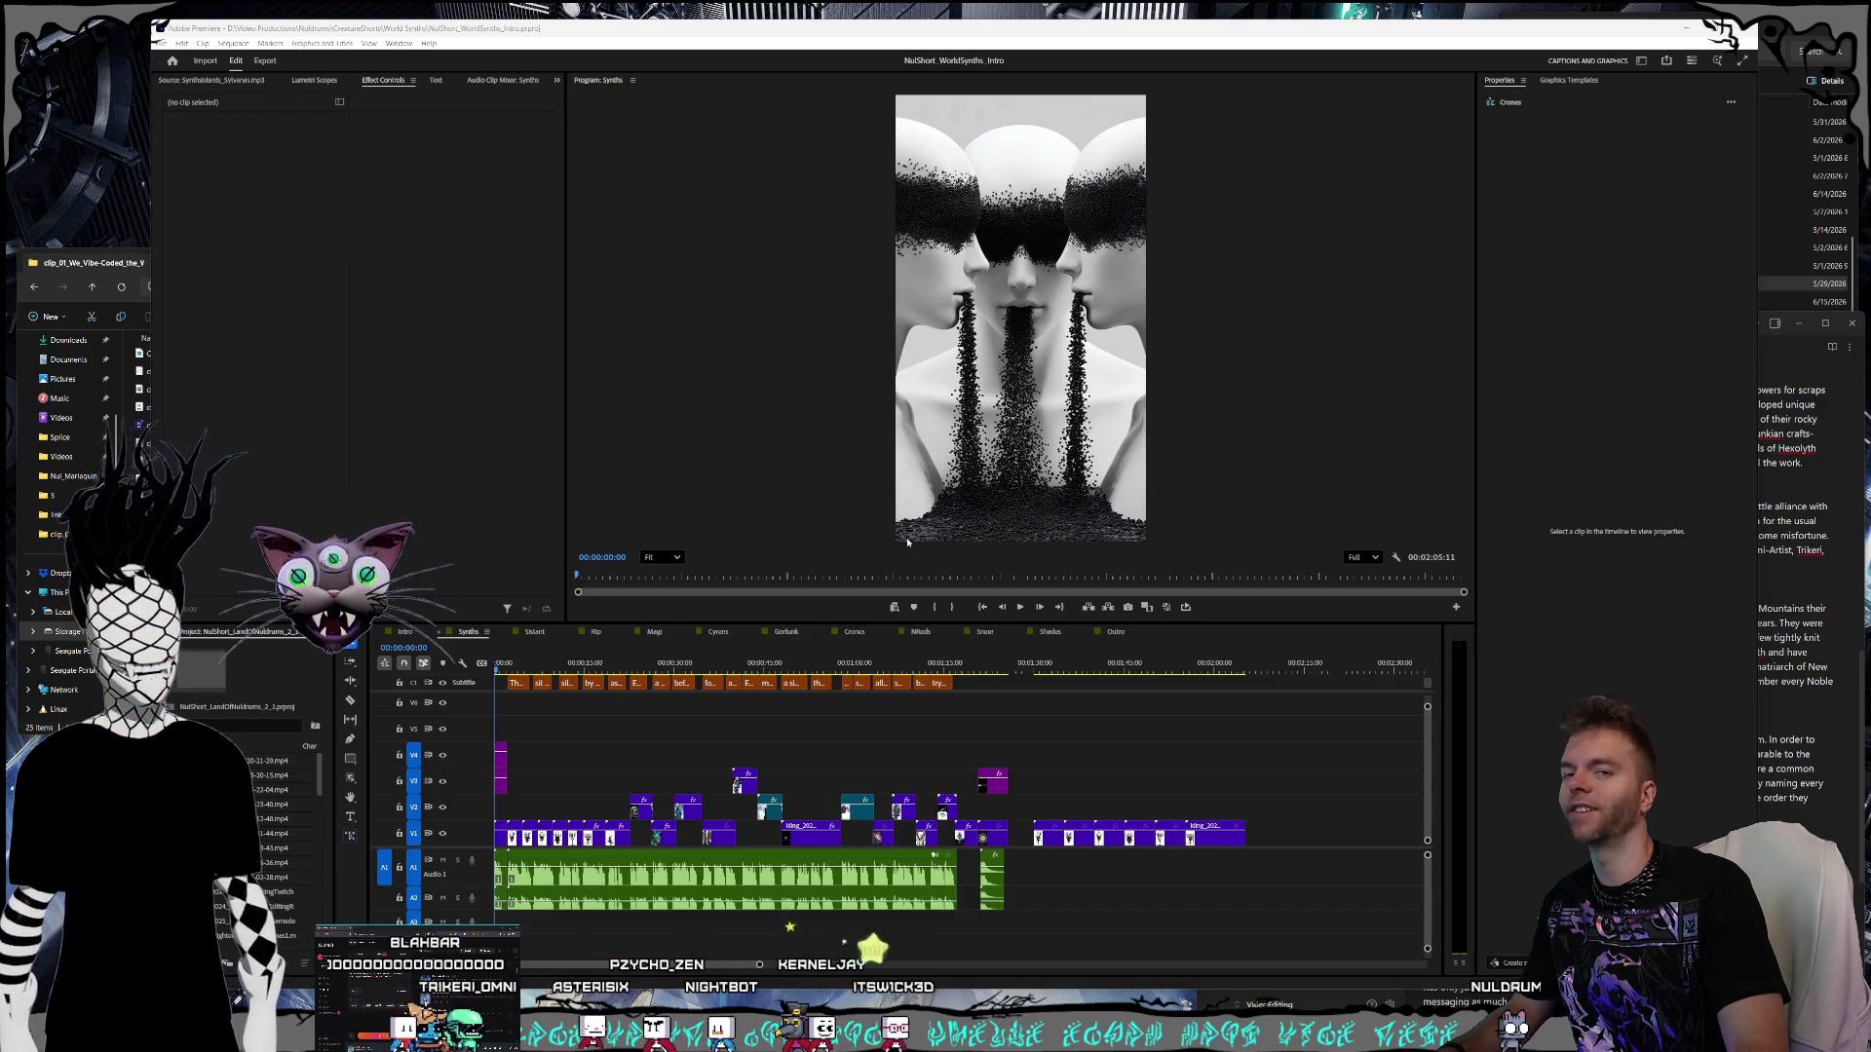
# - Review Synths about 54 seconds in against the script, then switch to the Crones sequence
pyautogui.click(819, 663)
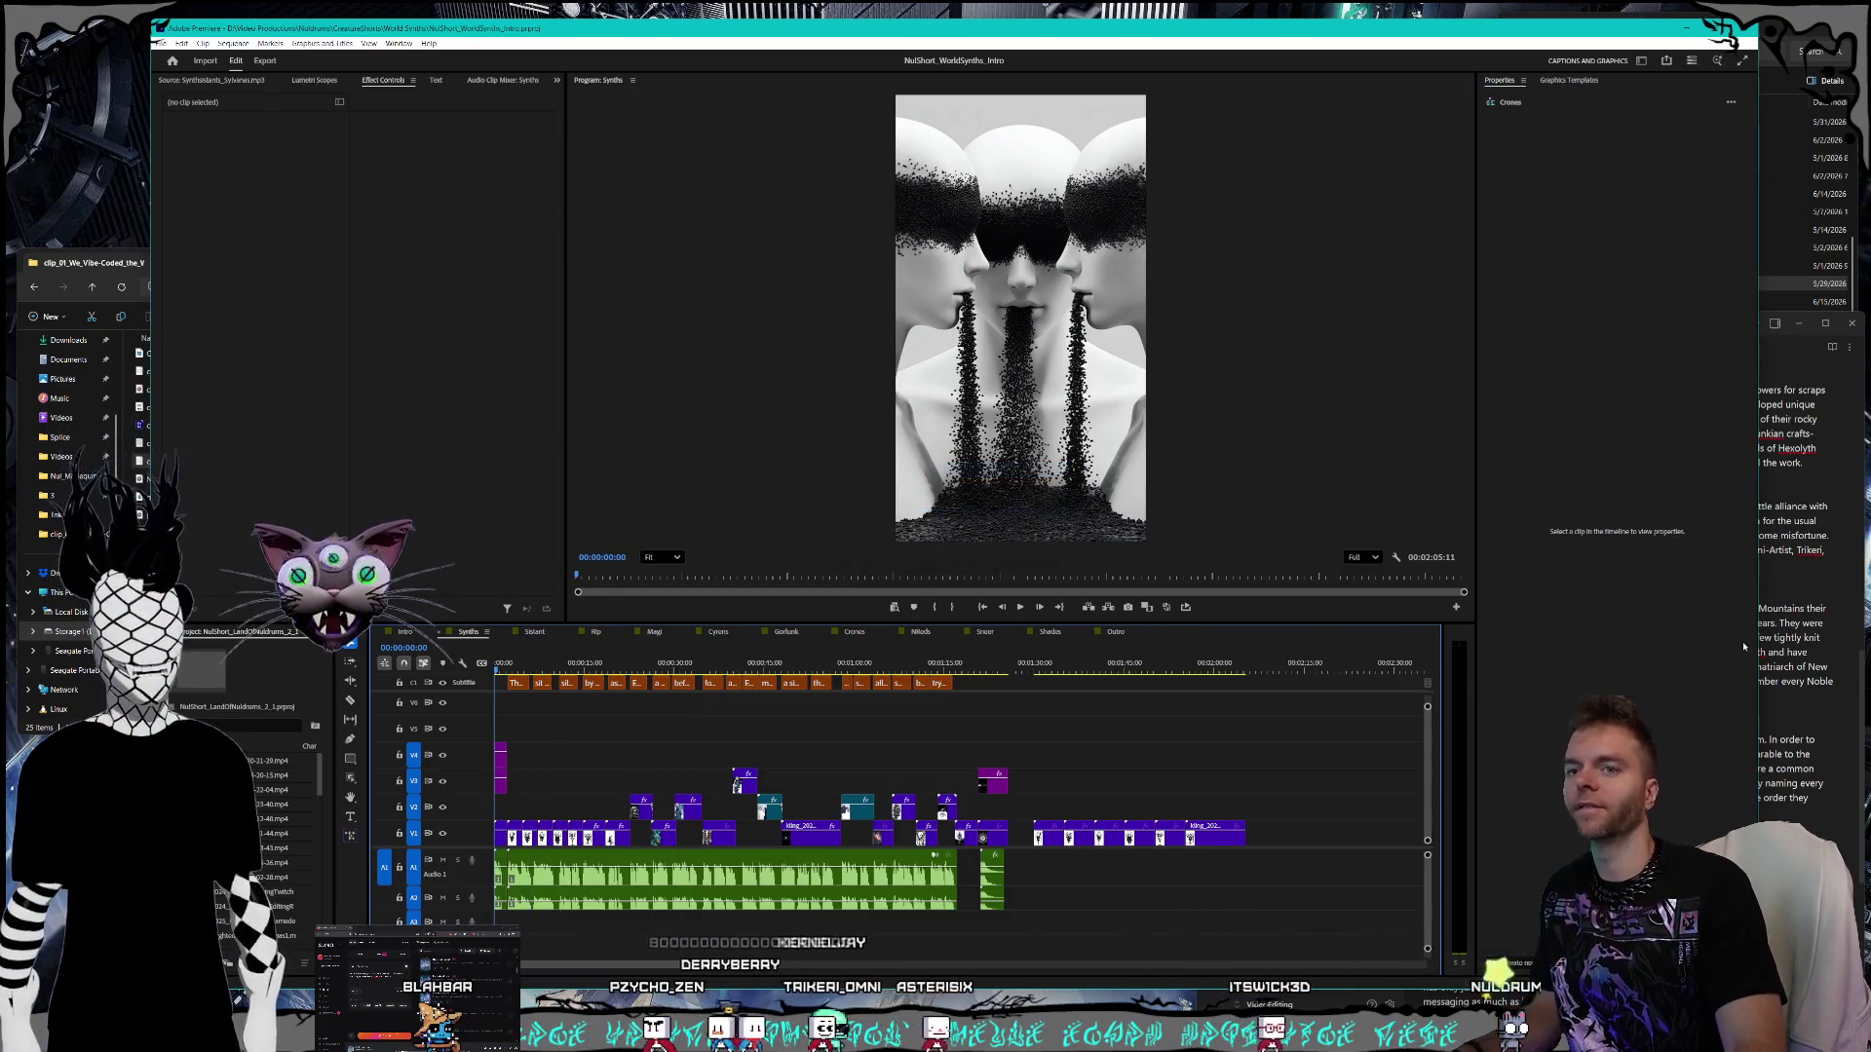
pyautogui.click(1797, 620)
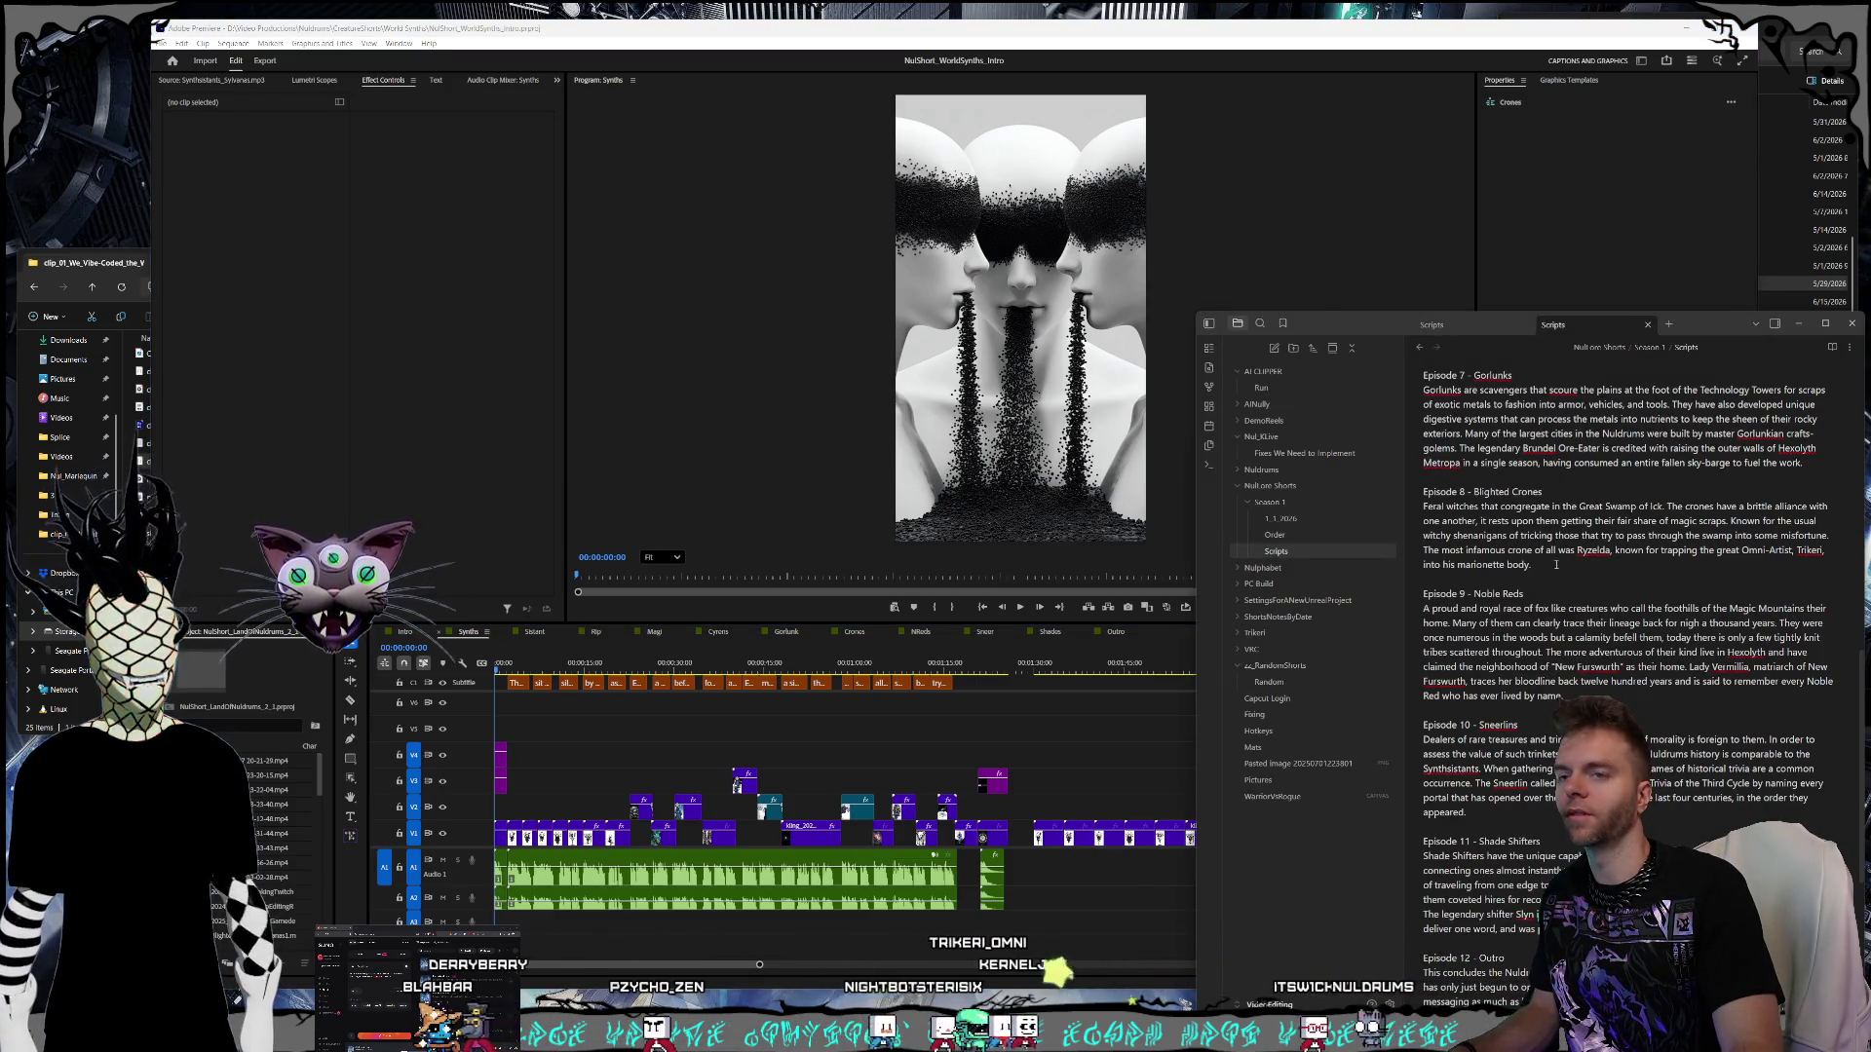
pyautogui.click(848, 632)
pyautogui.click(847, 633)
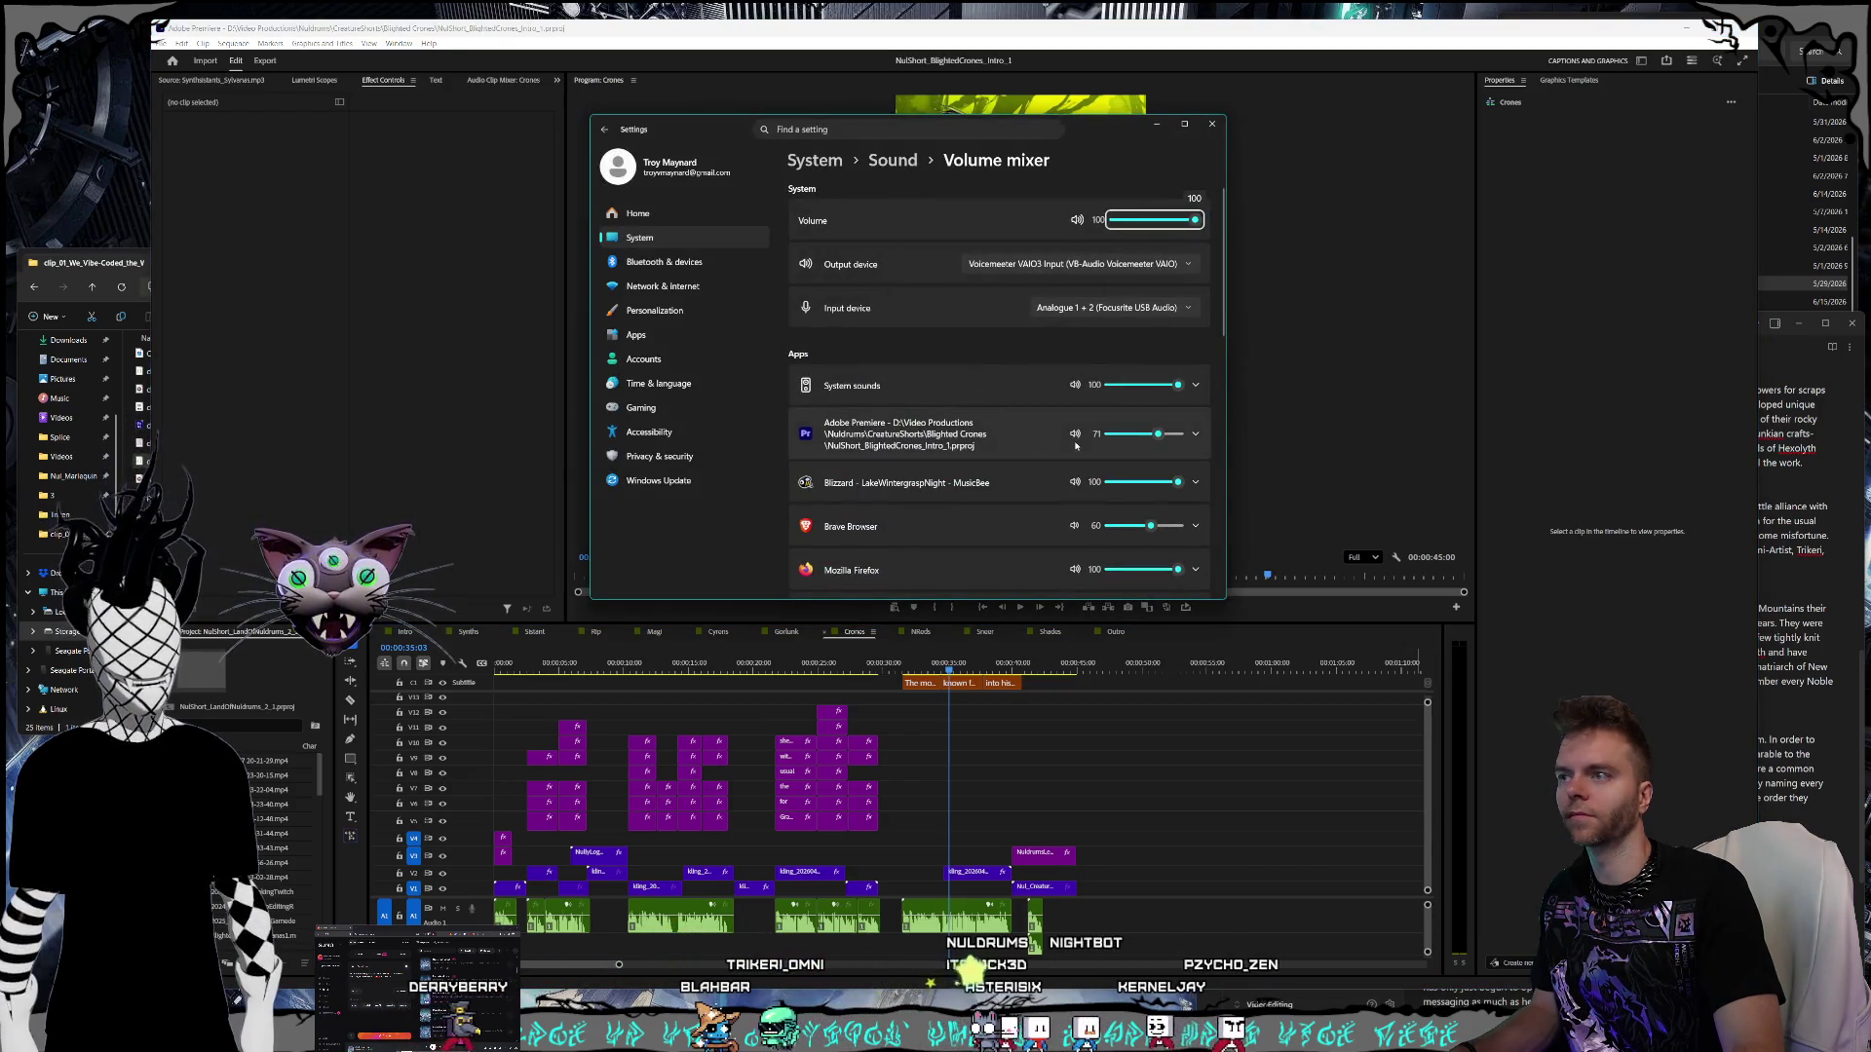
# - Close the volume settings and select the Crones caption about trapping the Omni artist
pyautogui.click(1211, 125)
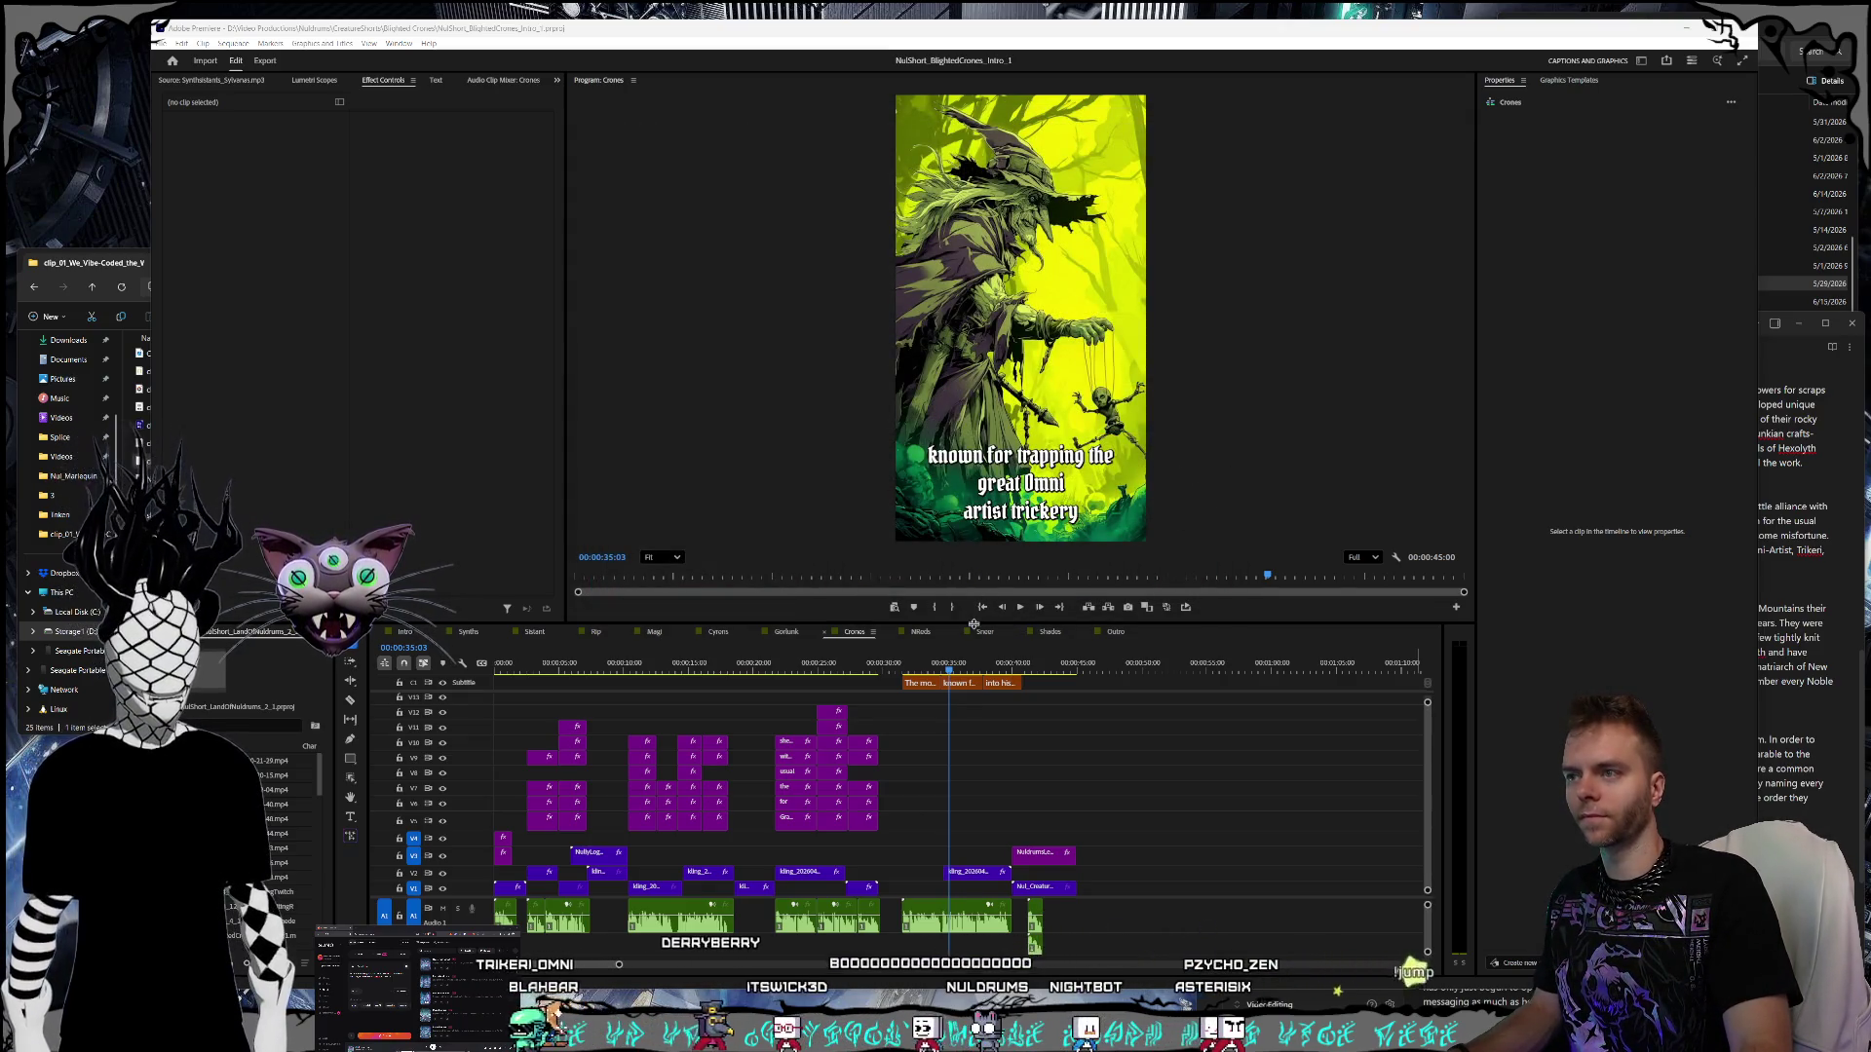
pyautogui.click(1028, 481)
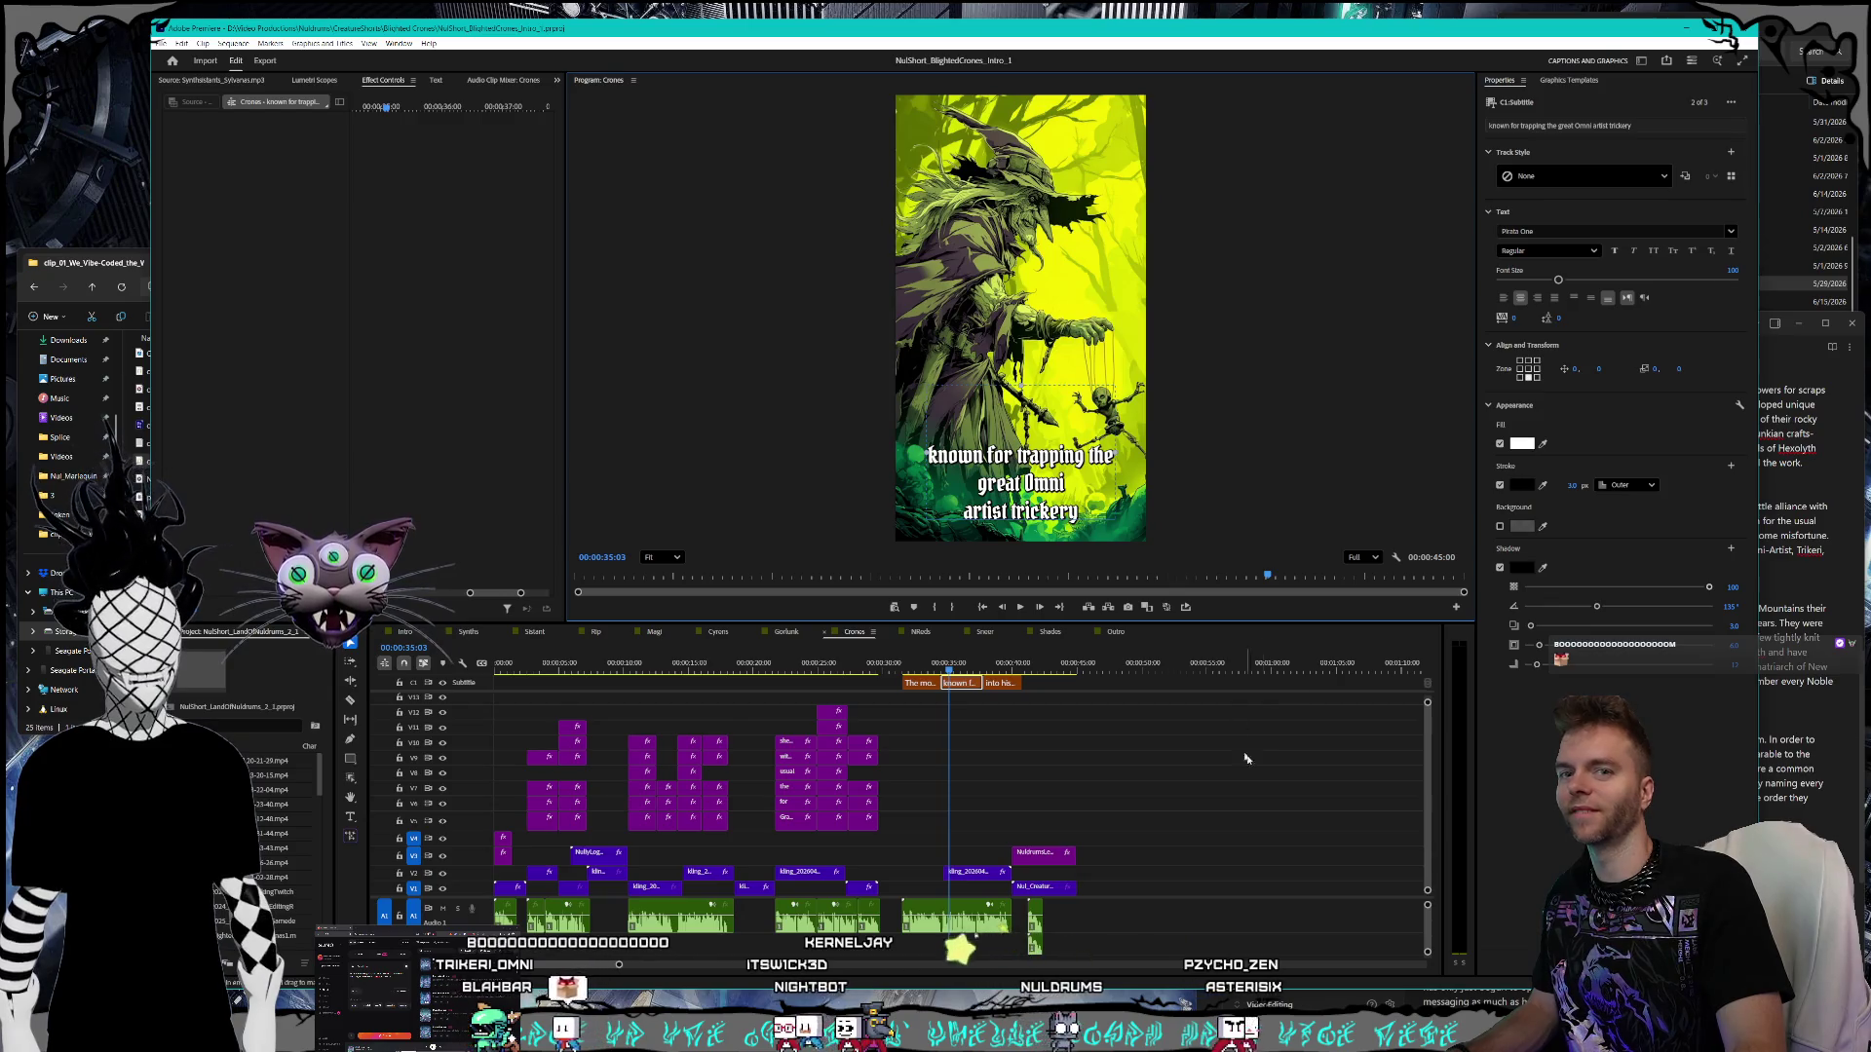
pyautogui.press('space')
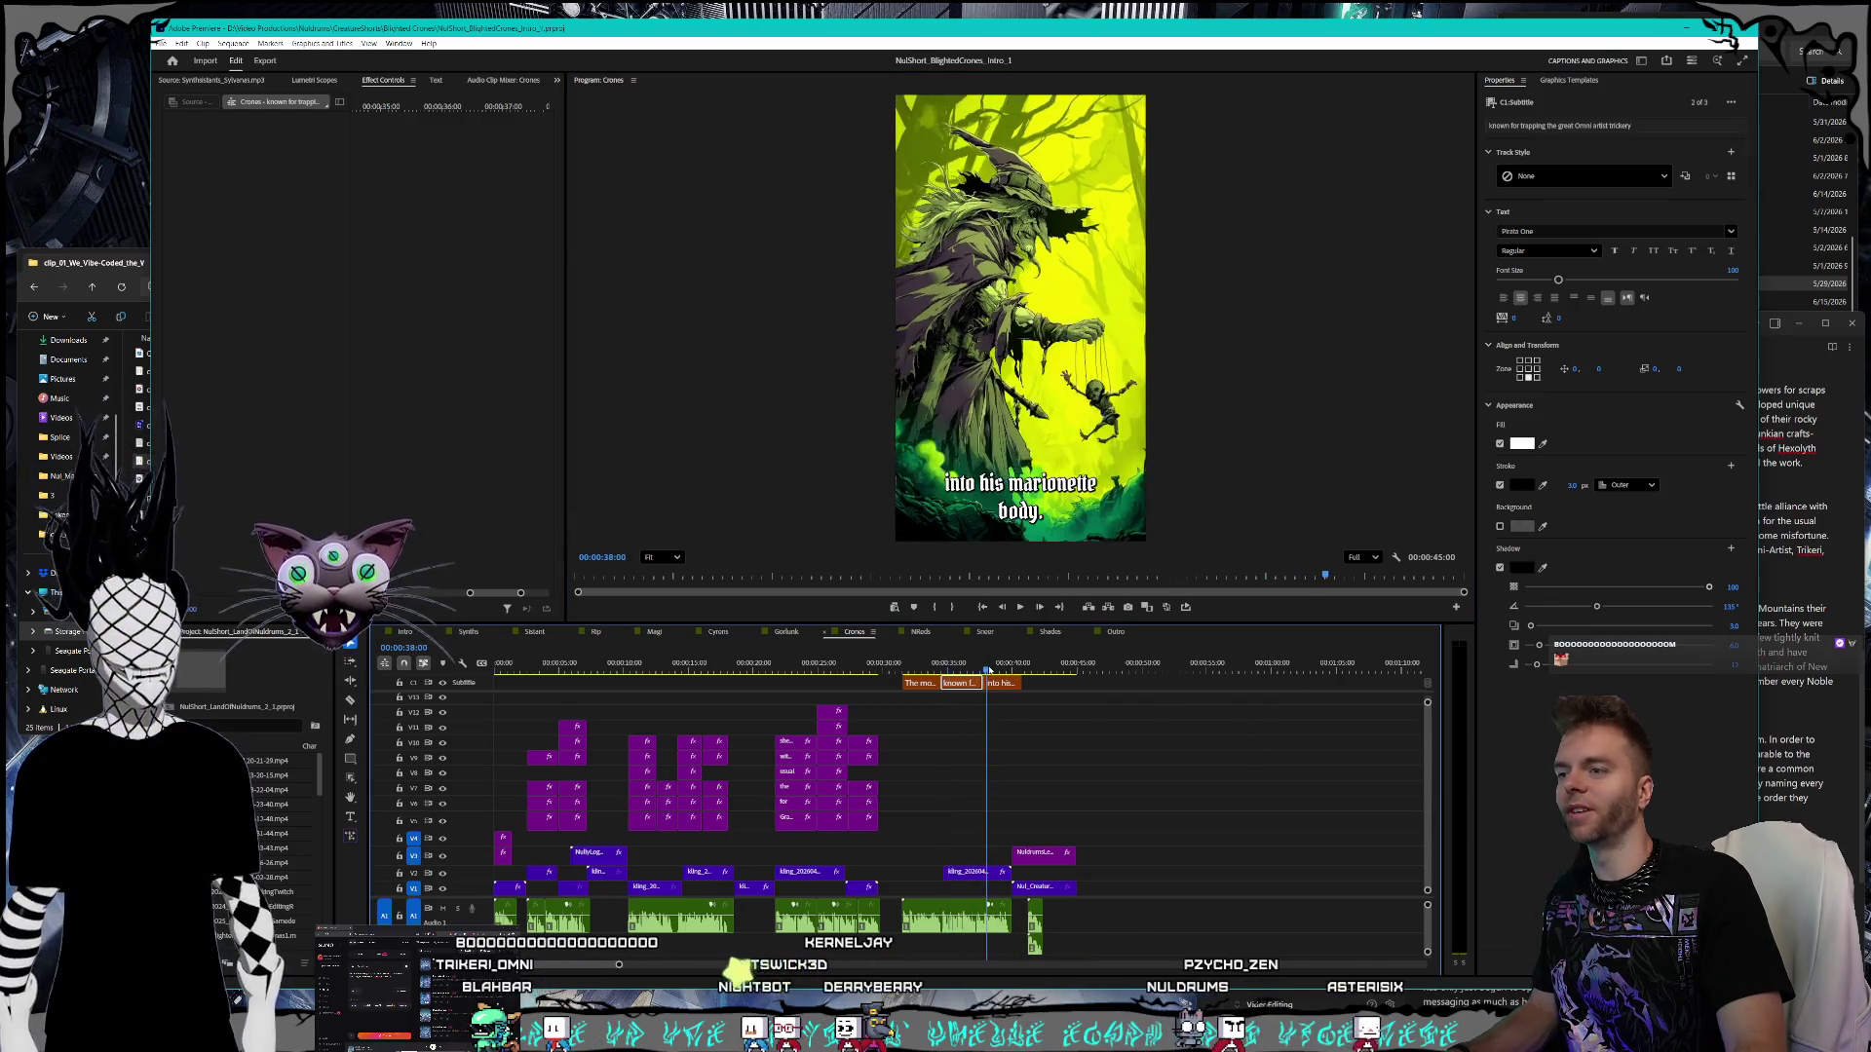
pyautogui.moveTo(968, 670); pyautogui.dragTo(960, 671)
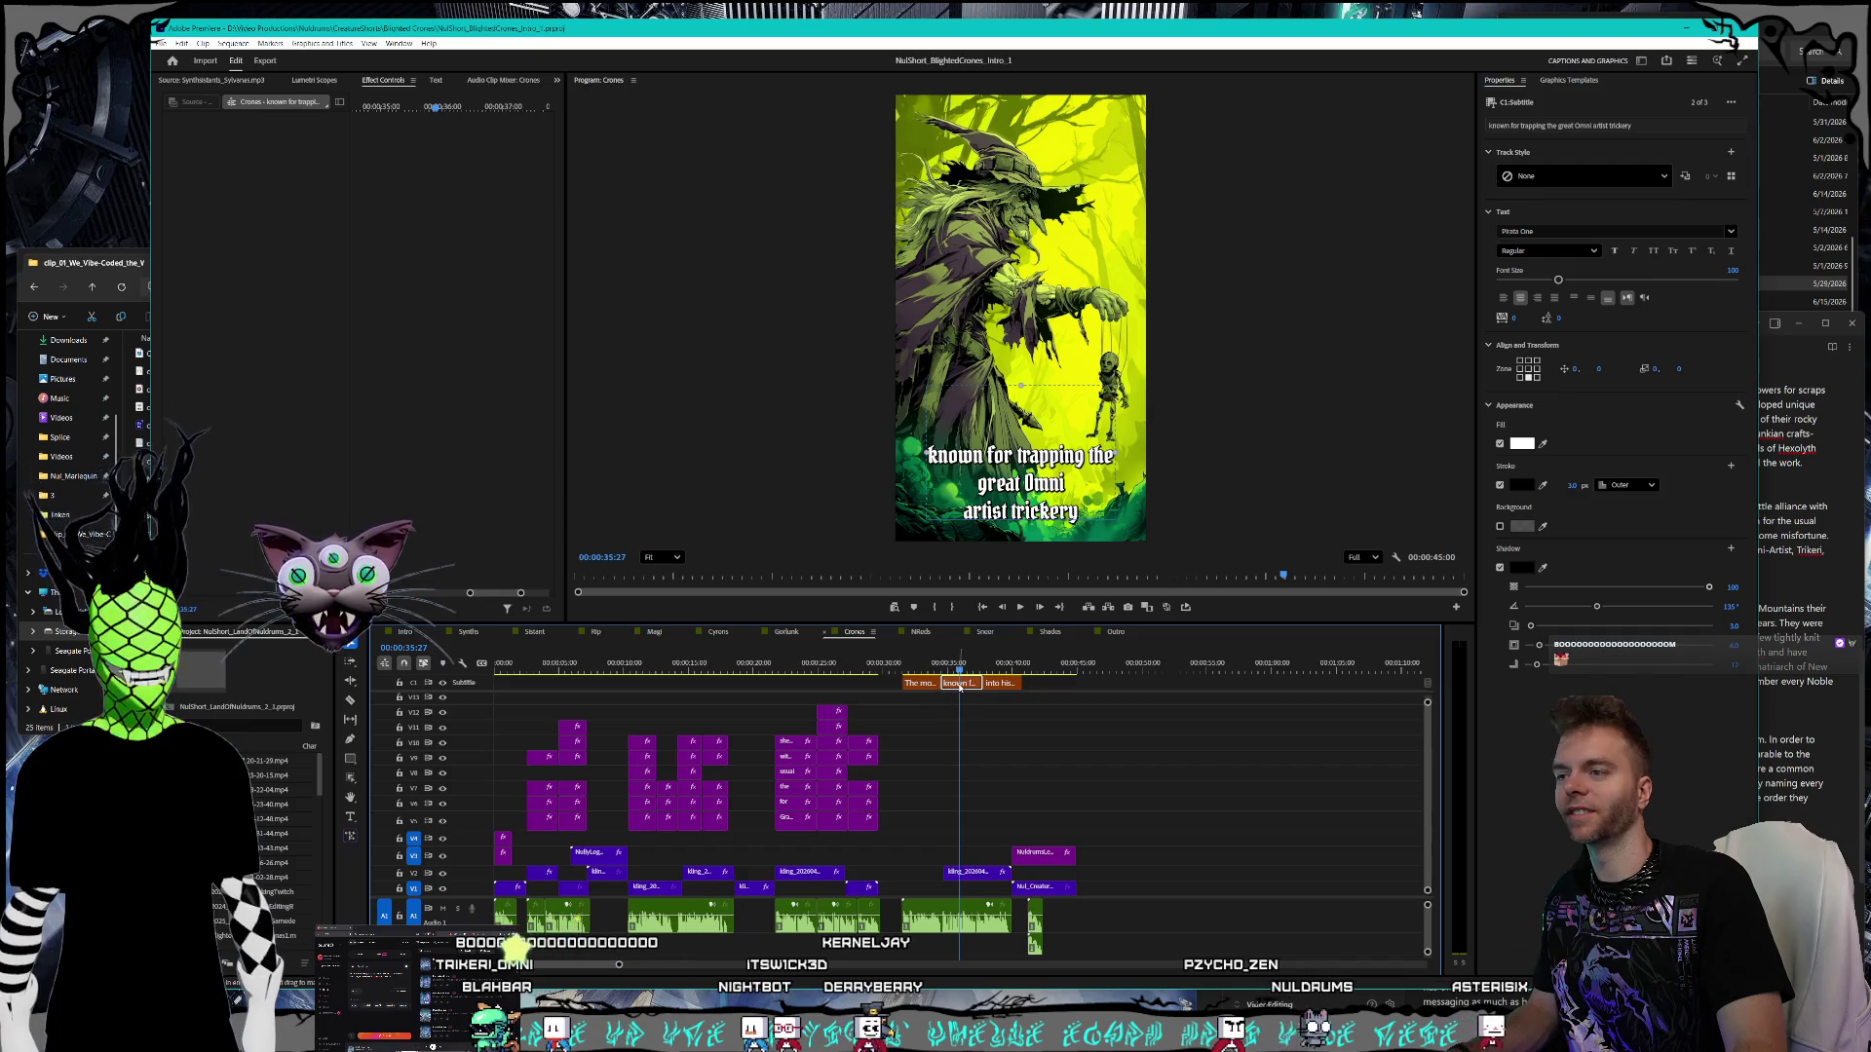
# - Change the caption to 'Omni-Artist' and rename 'trickery' to 'Trikeri'
pyautogui.press('t')
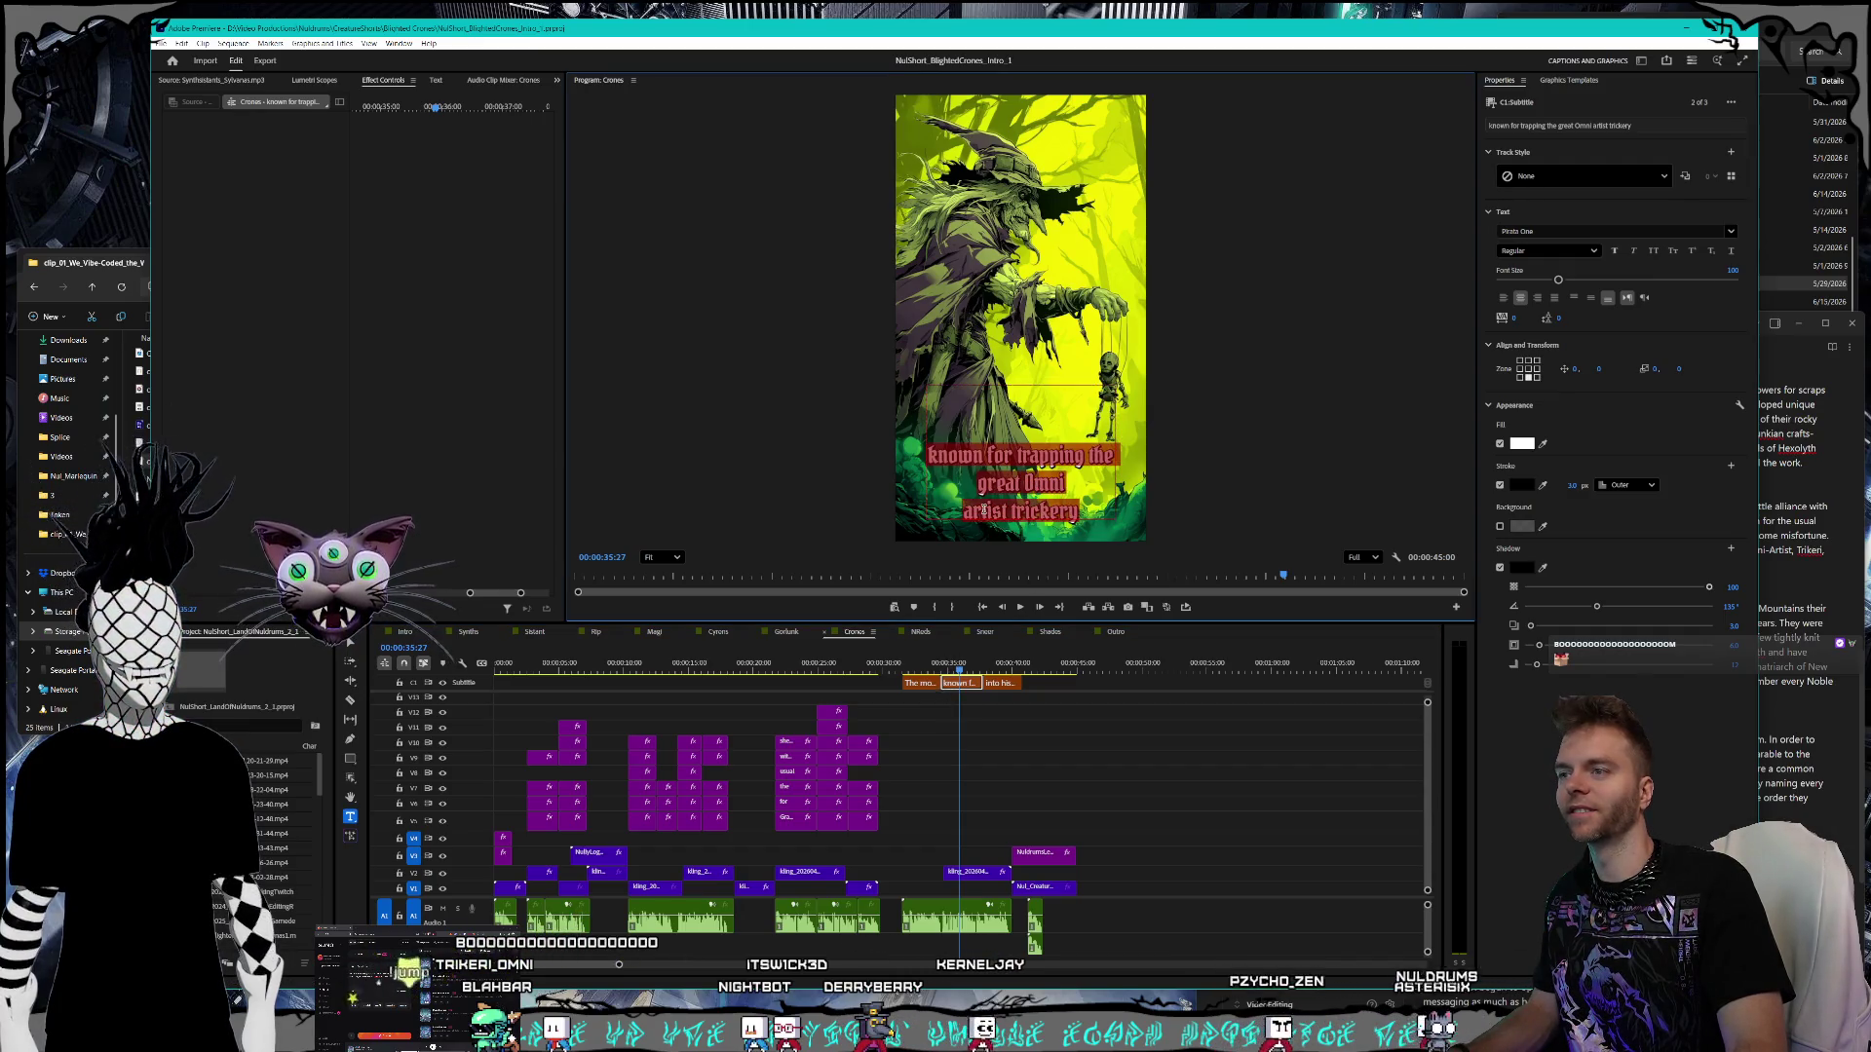
pyautogui.press('BackSpace')
pyautogui.press('BackSpace')
pyautogui.write('-')
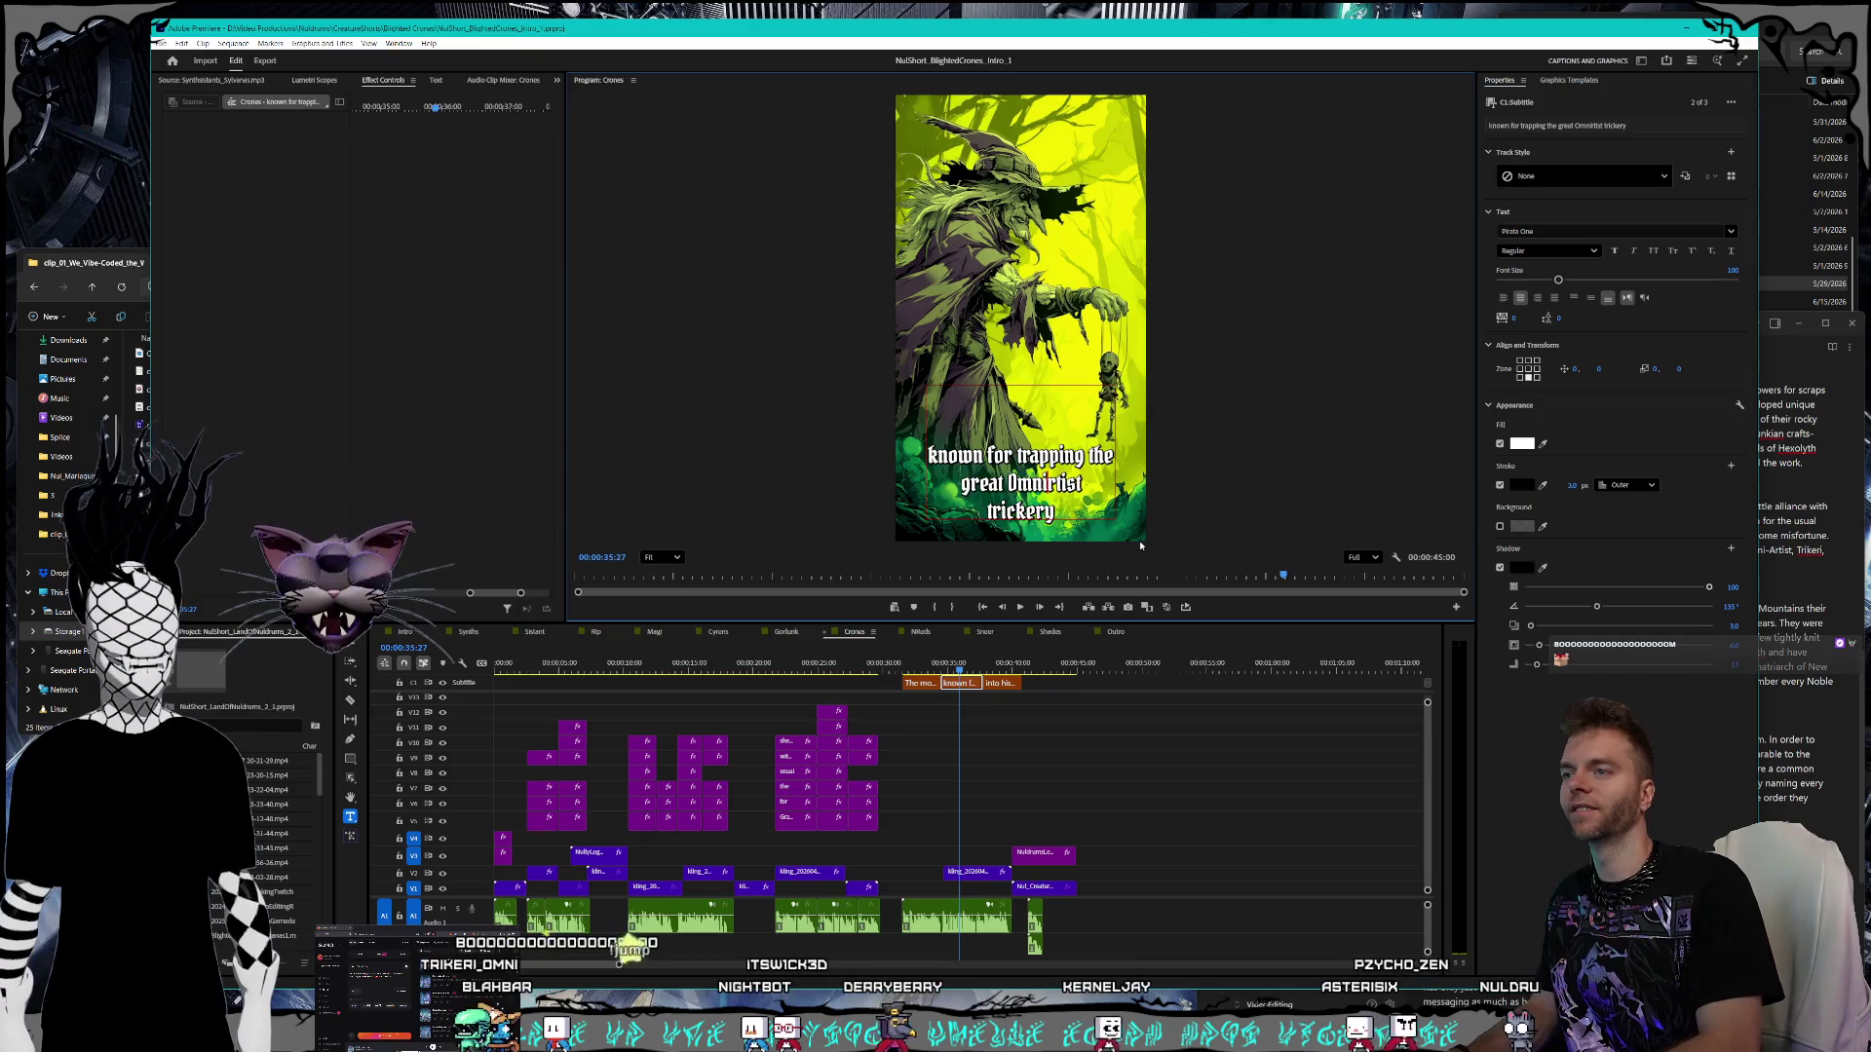
pyautogui.write('A')
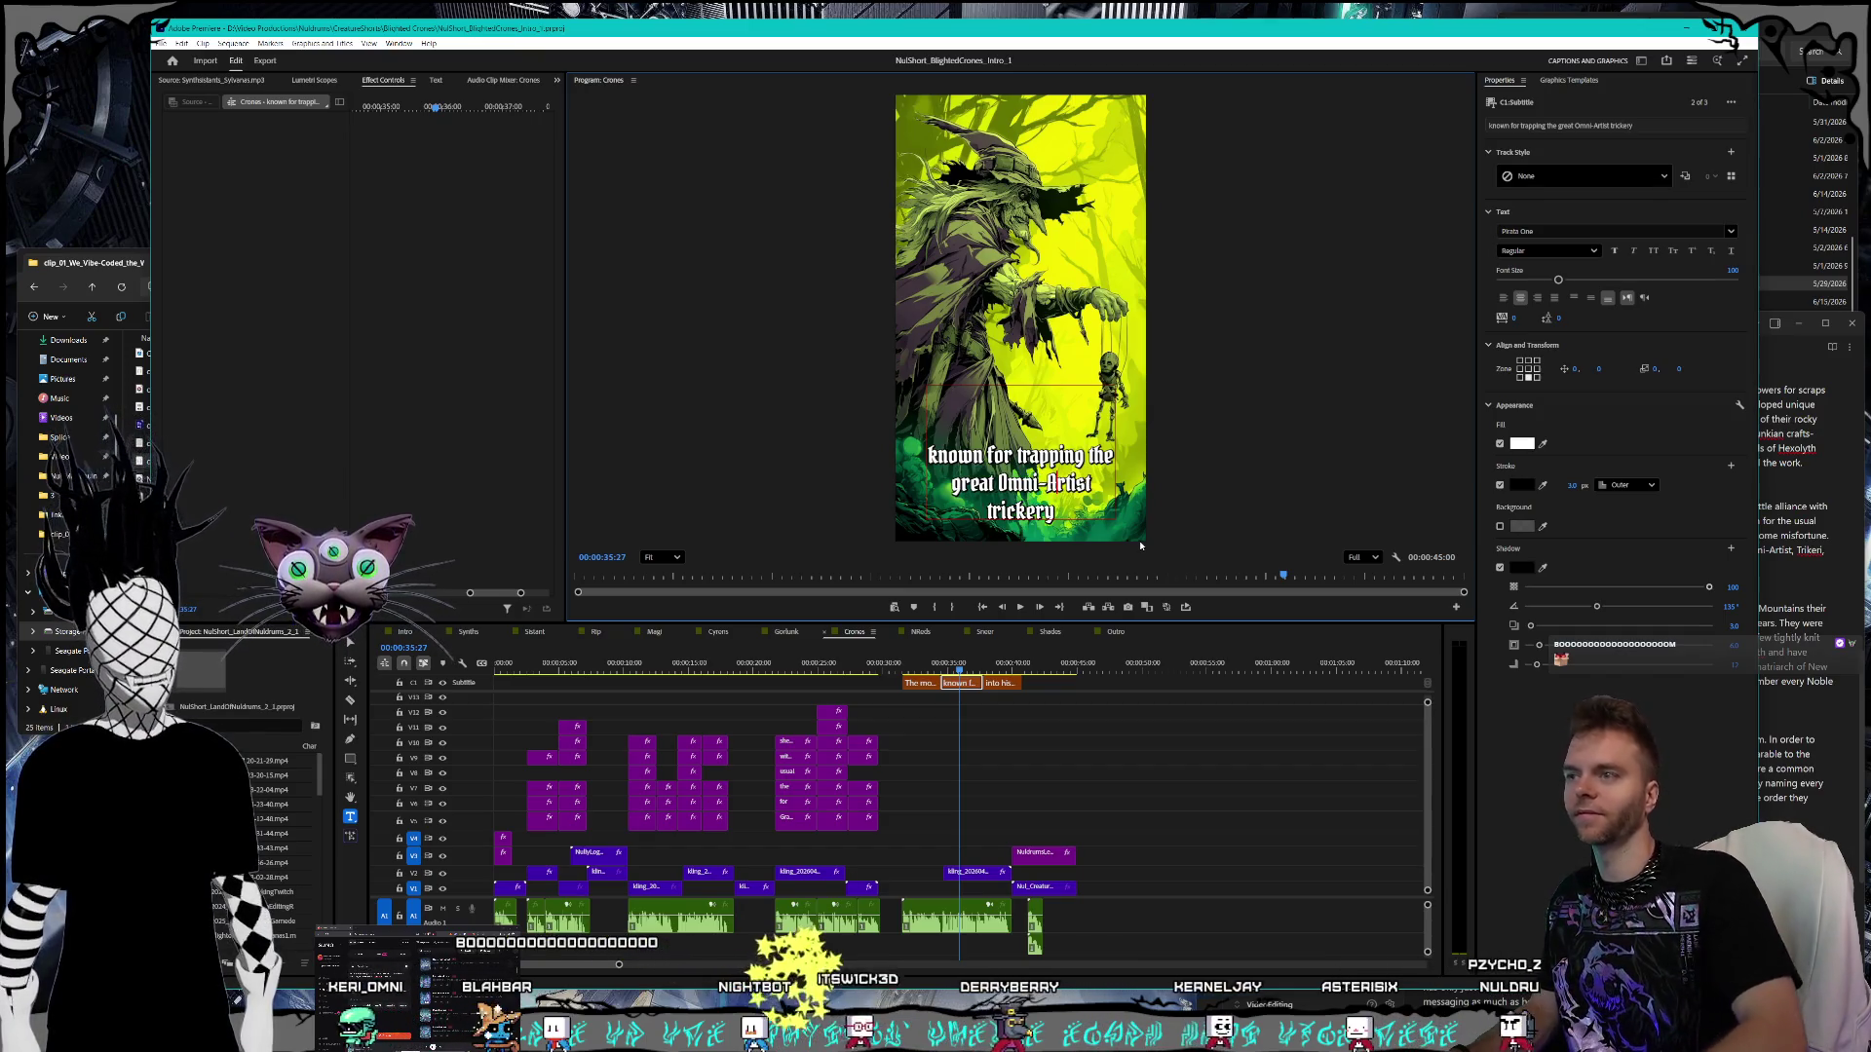
pyautogui.press('BackSpace')
pyautogui.write('i')
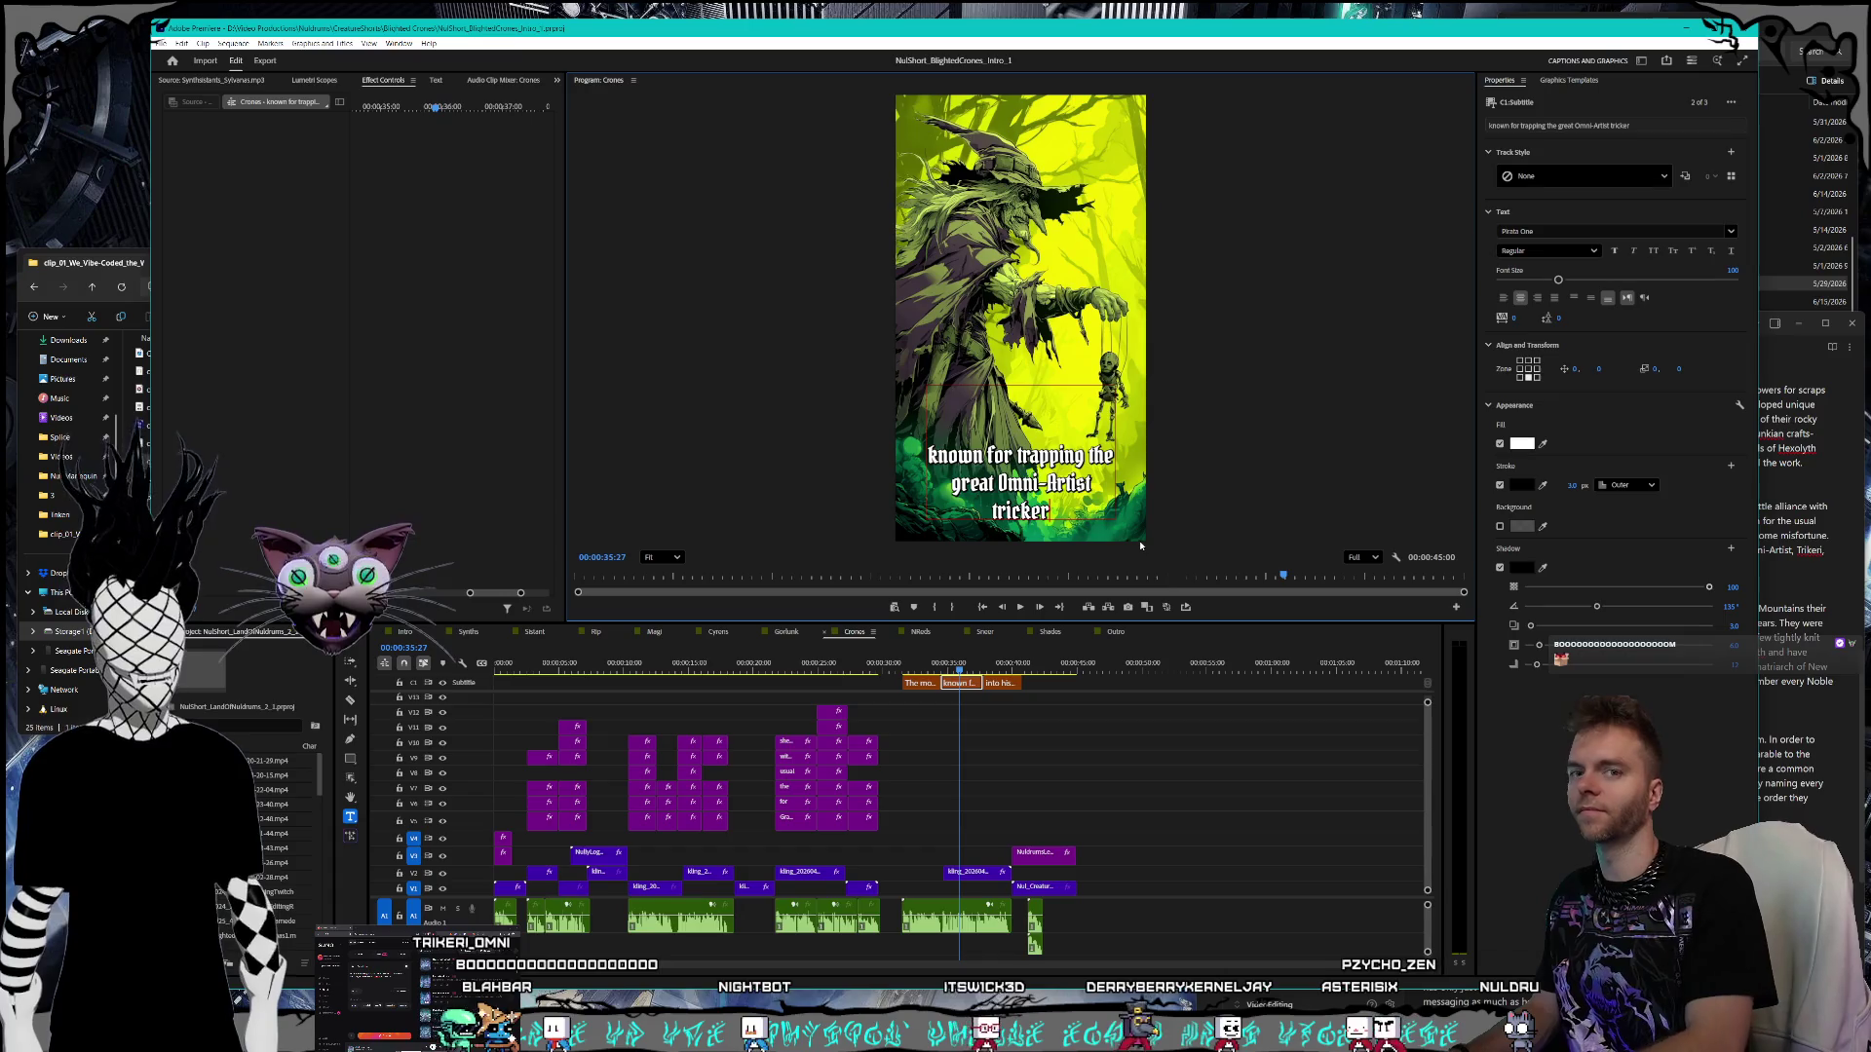
pyautogui.press('Left')
pyautogui.press('Left')
pyautogui.press('Left')
pyautogui.press('BackSpace')
pyautogui.press('Left')
pyautogui.press('Left')
pyautogui.press('BackSpace')
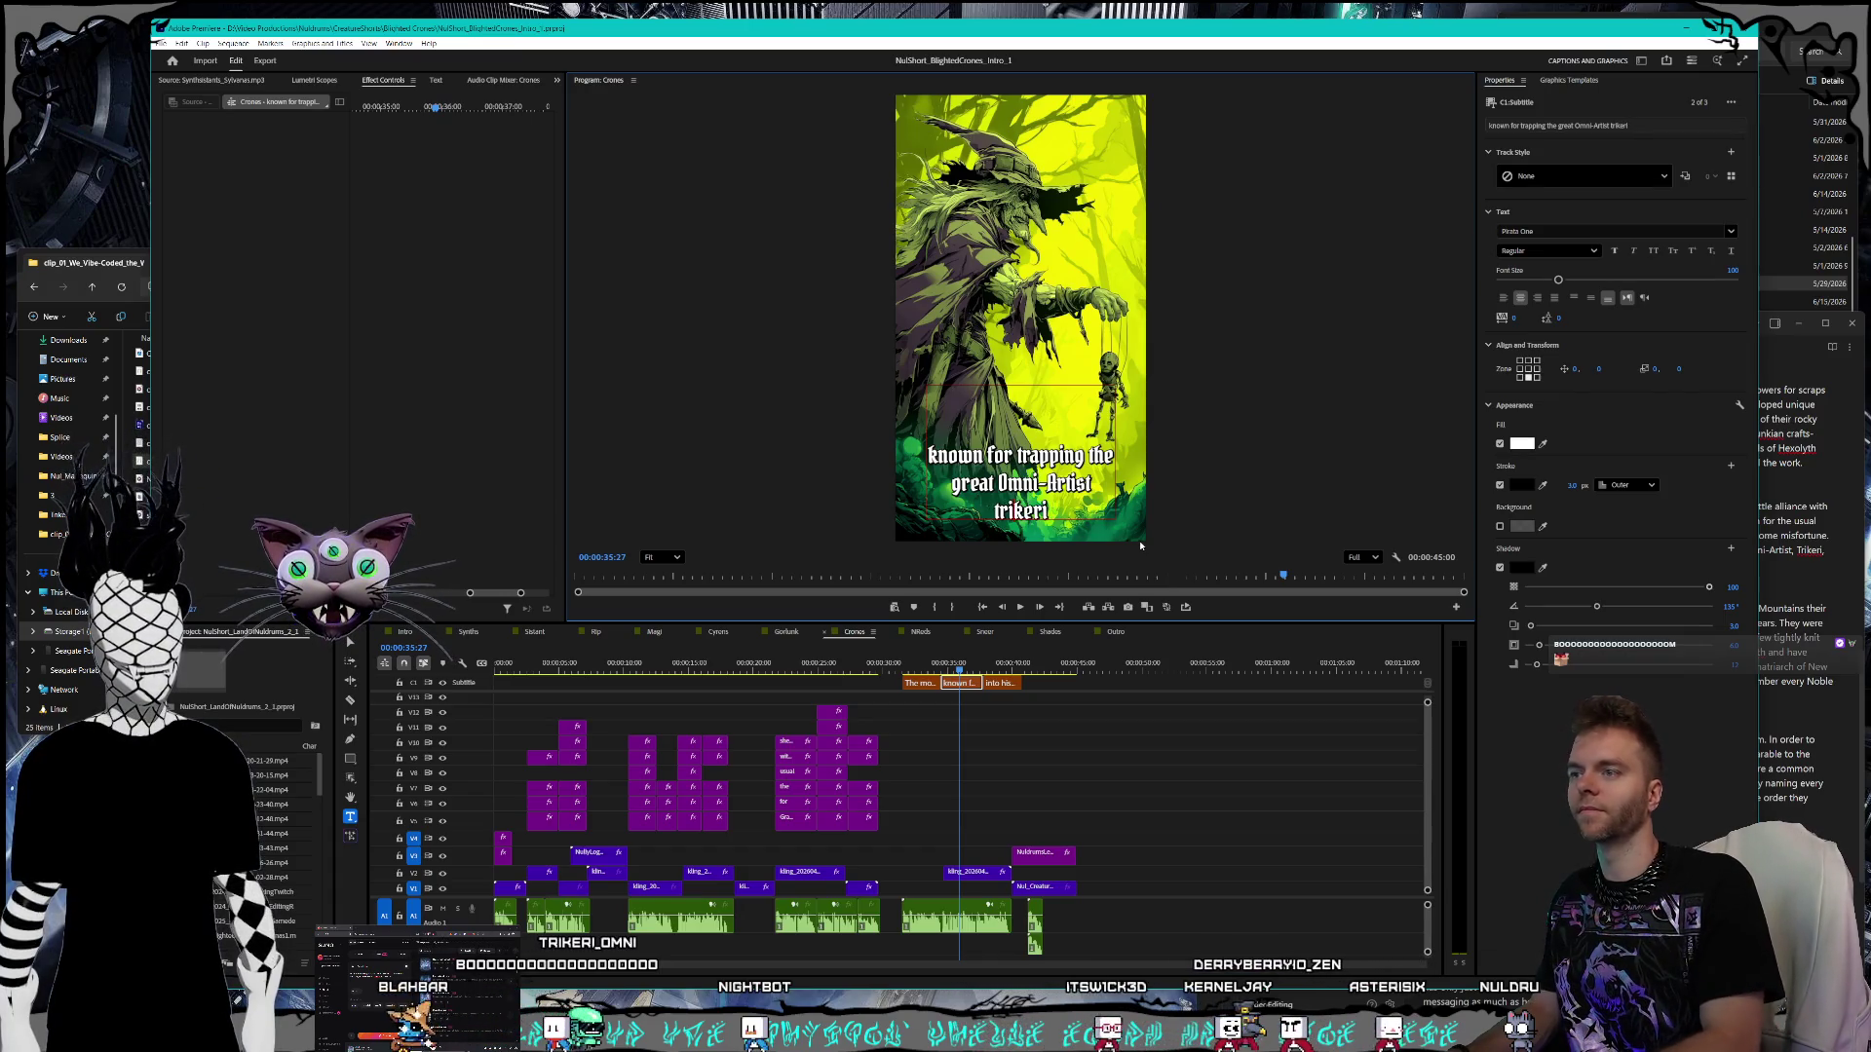
pyautogui.write('T')
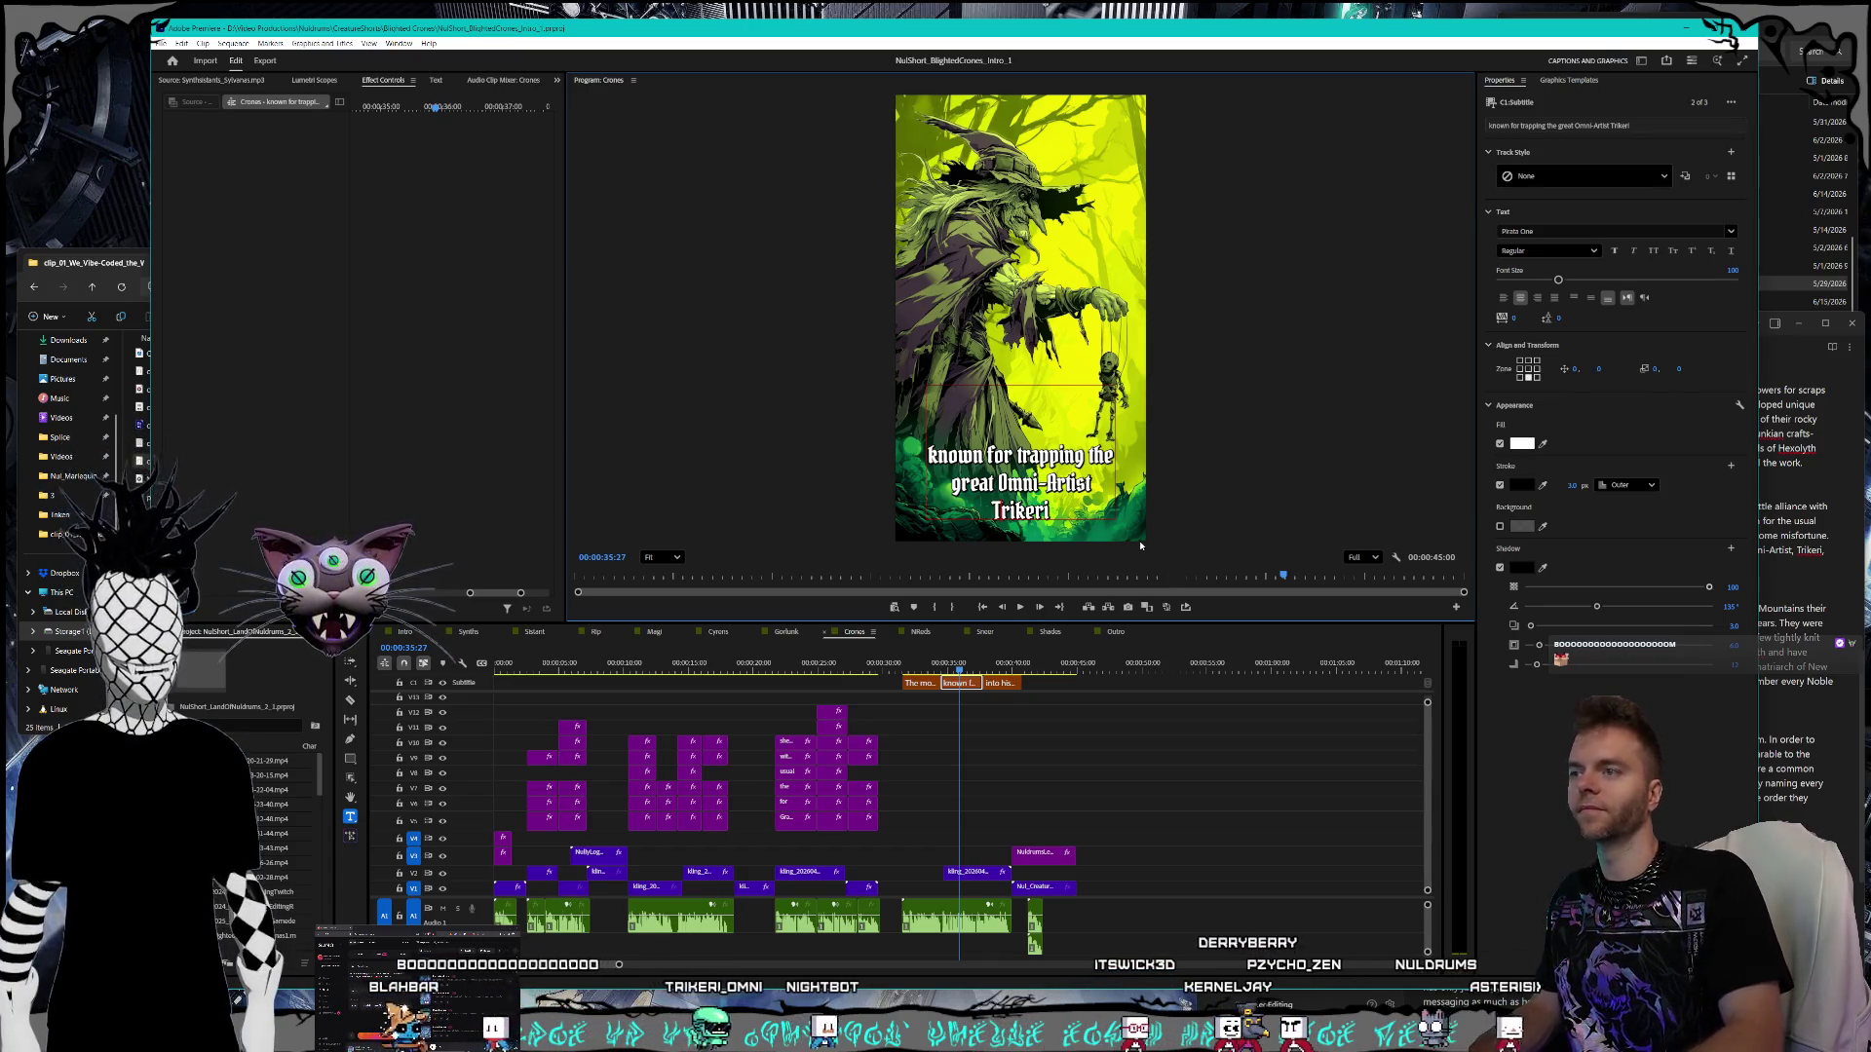
pyautogui.press('Escape')
# - Add commas so the caption reads 'the great Omni-Artist, Trikeri,'
pyautogui.click(1796, 511)
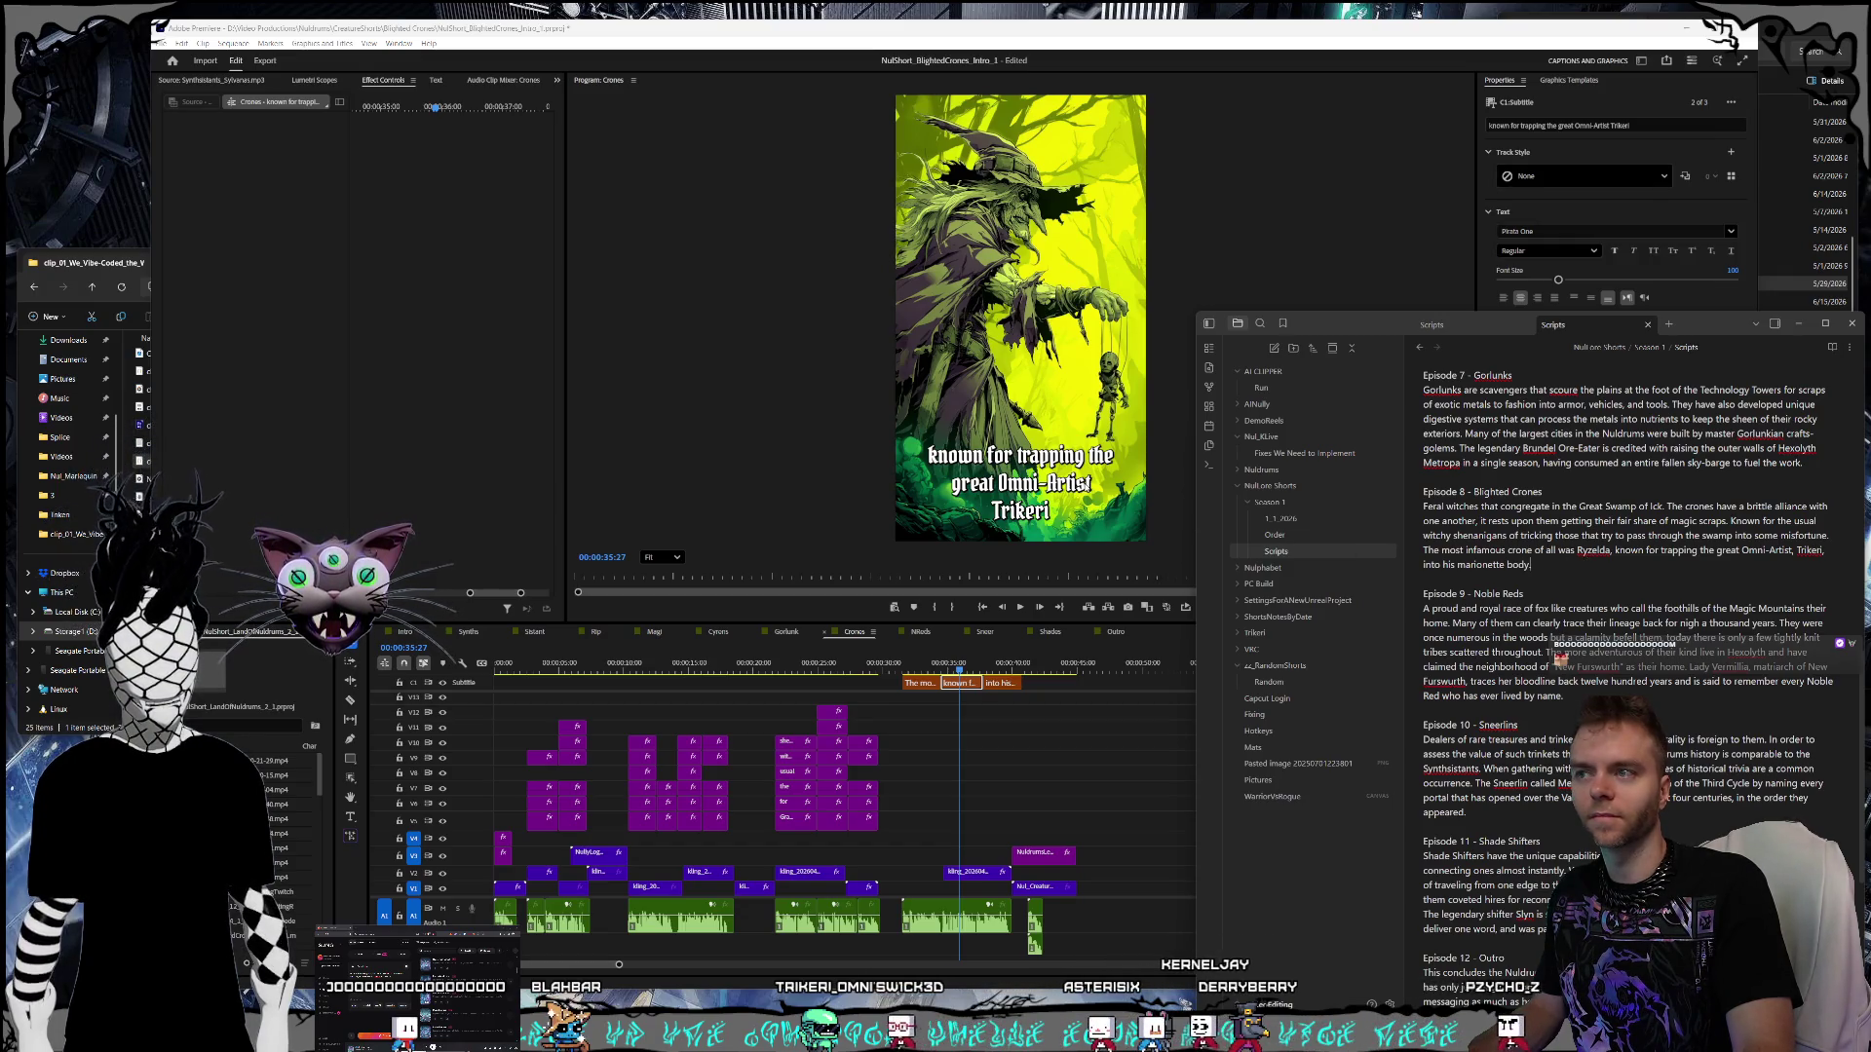
pyautogui.click(1109, 487)
pyautogui.press('t')
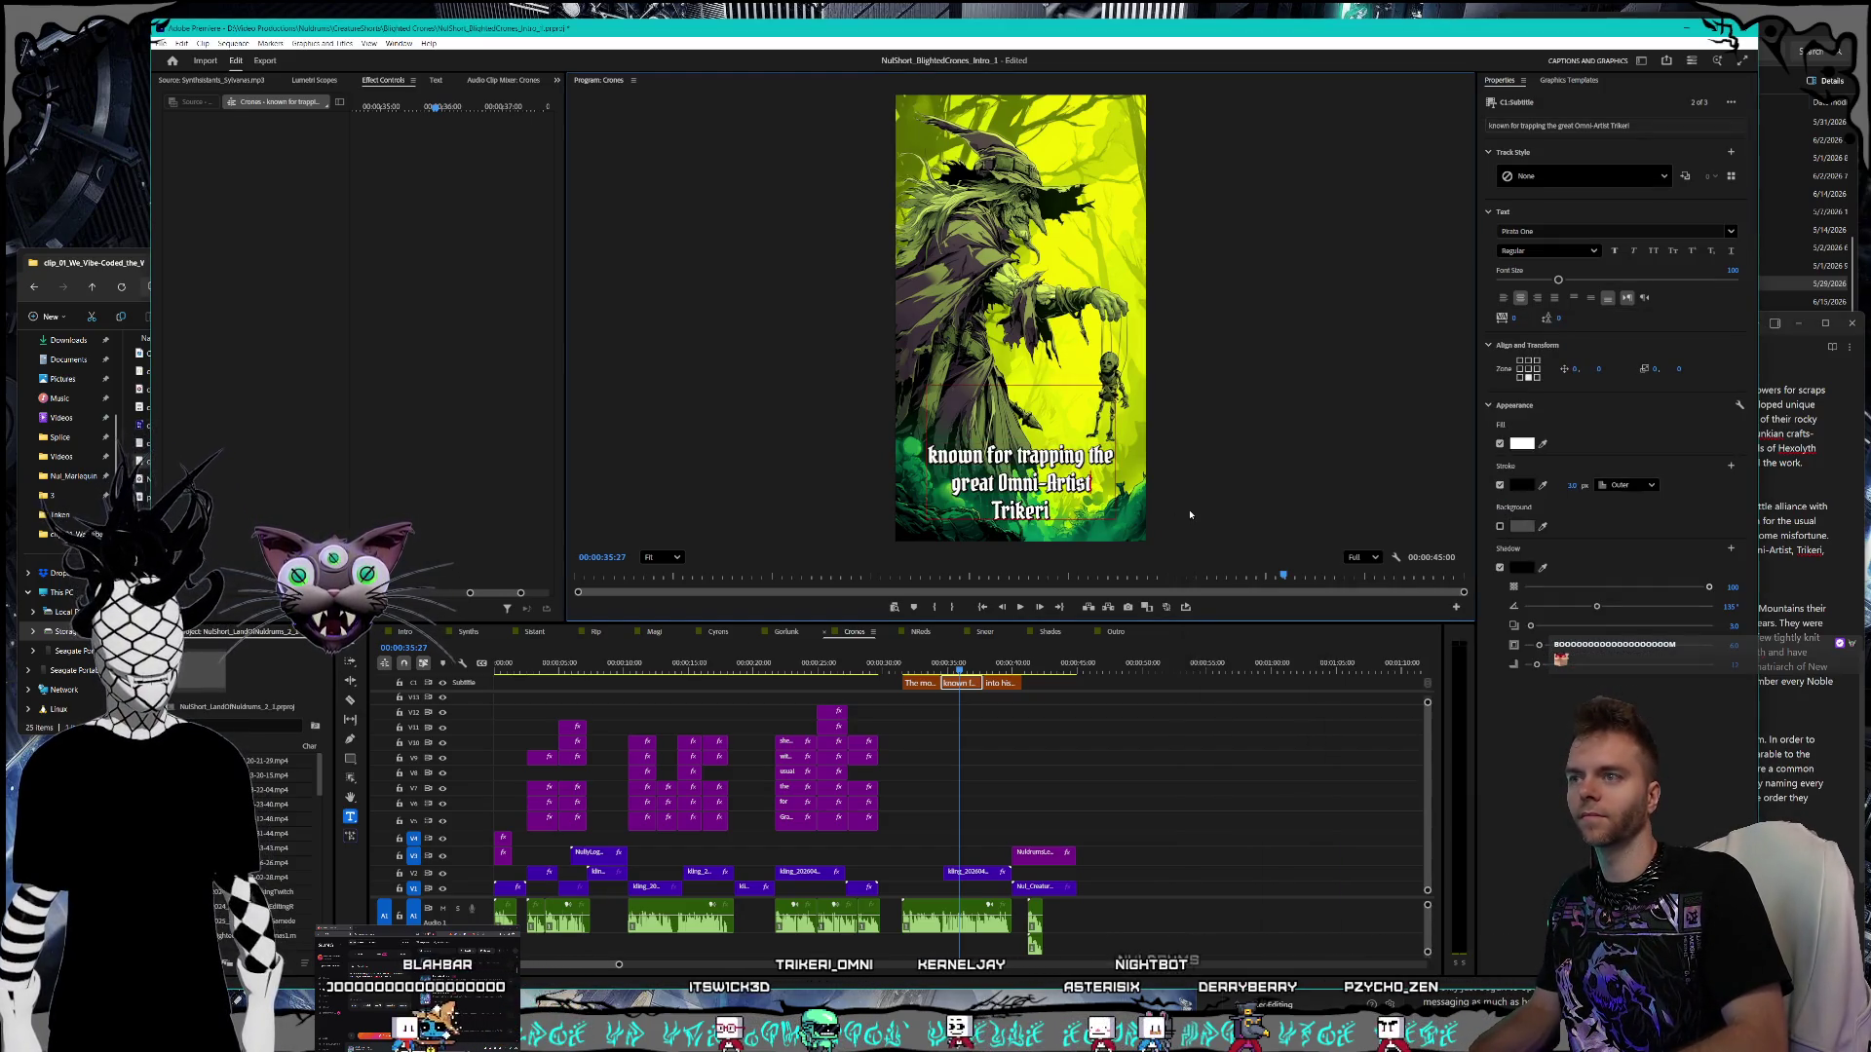
pyautogui.write(',')
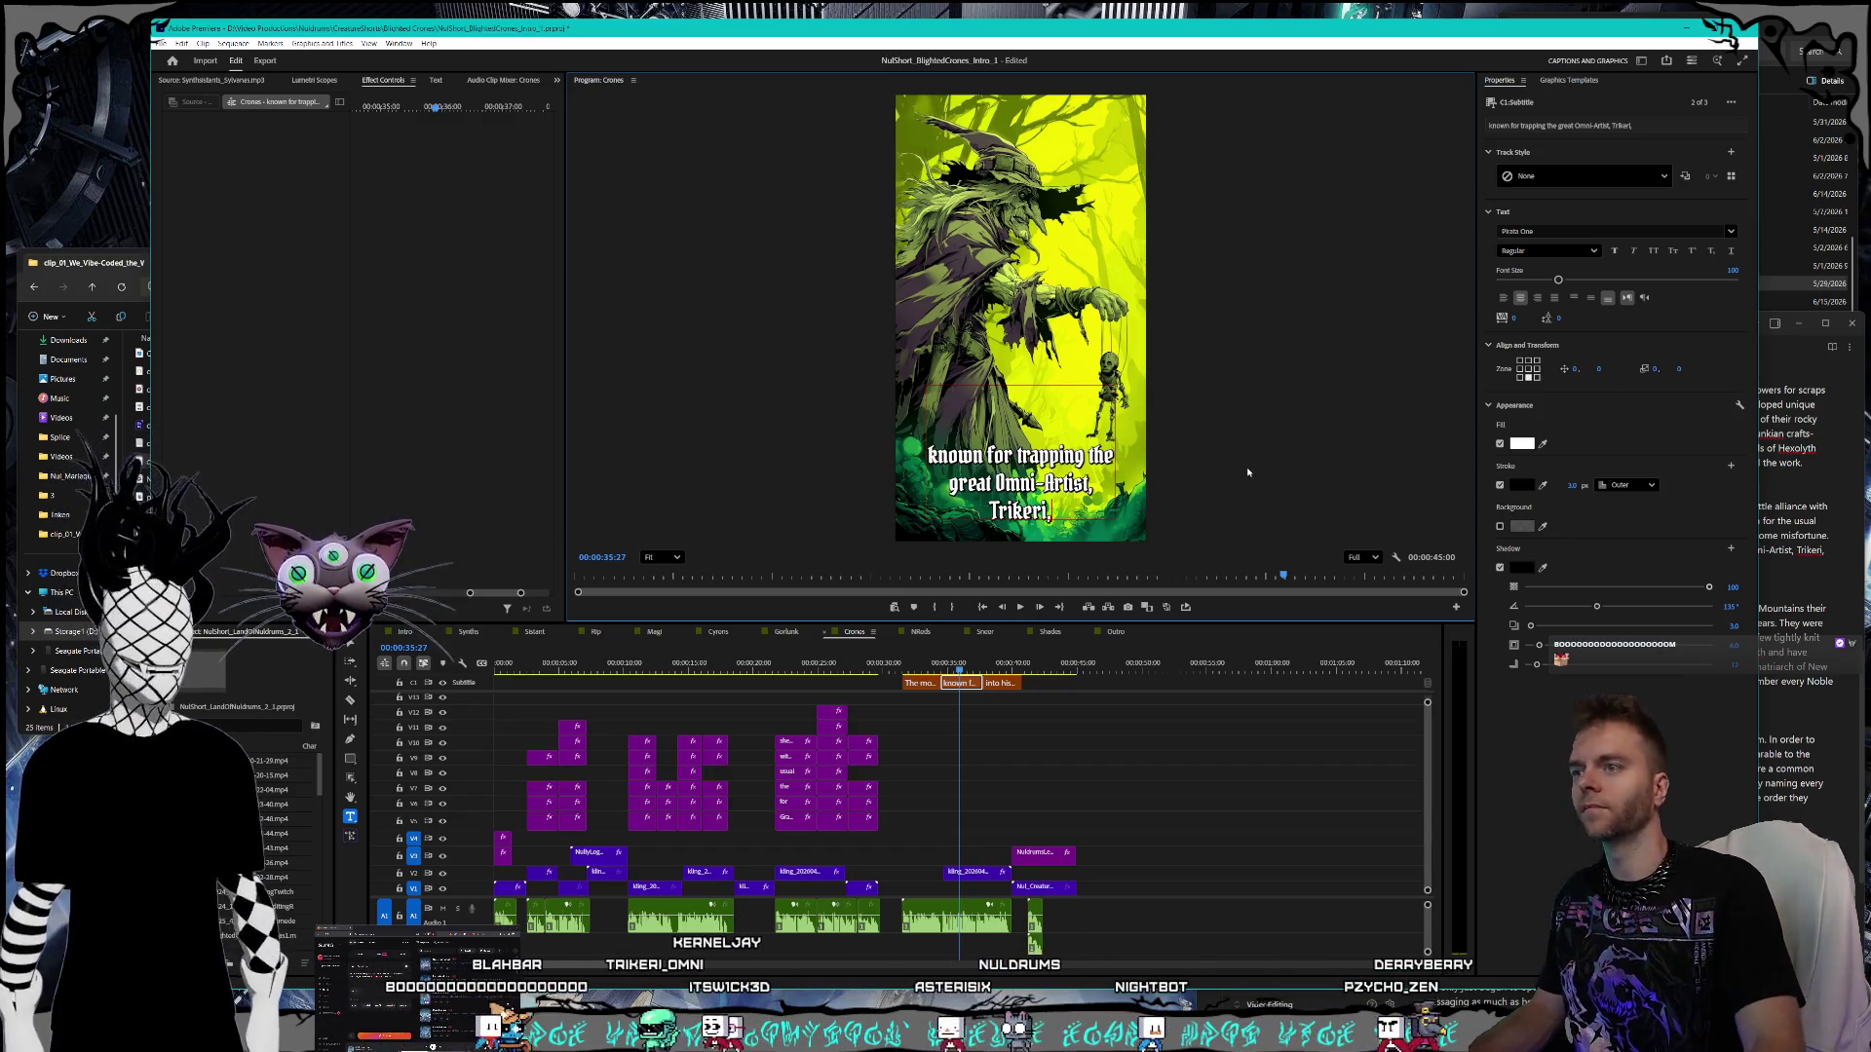
pyautogui.write(',')
pyautogui.press('Escape')
# - Check the 'into his marionette body' caption against the script and save the project
pyautogui.click(998, 682)
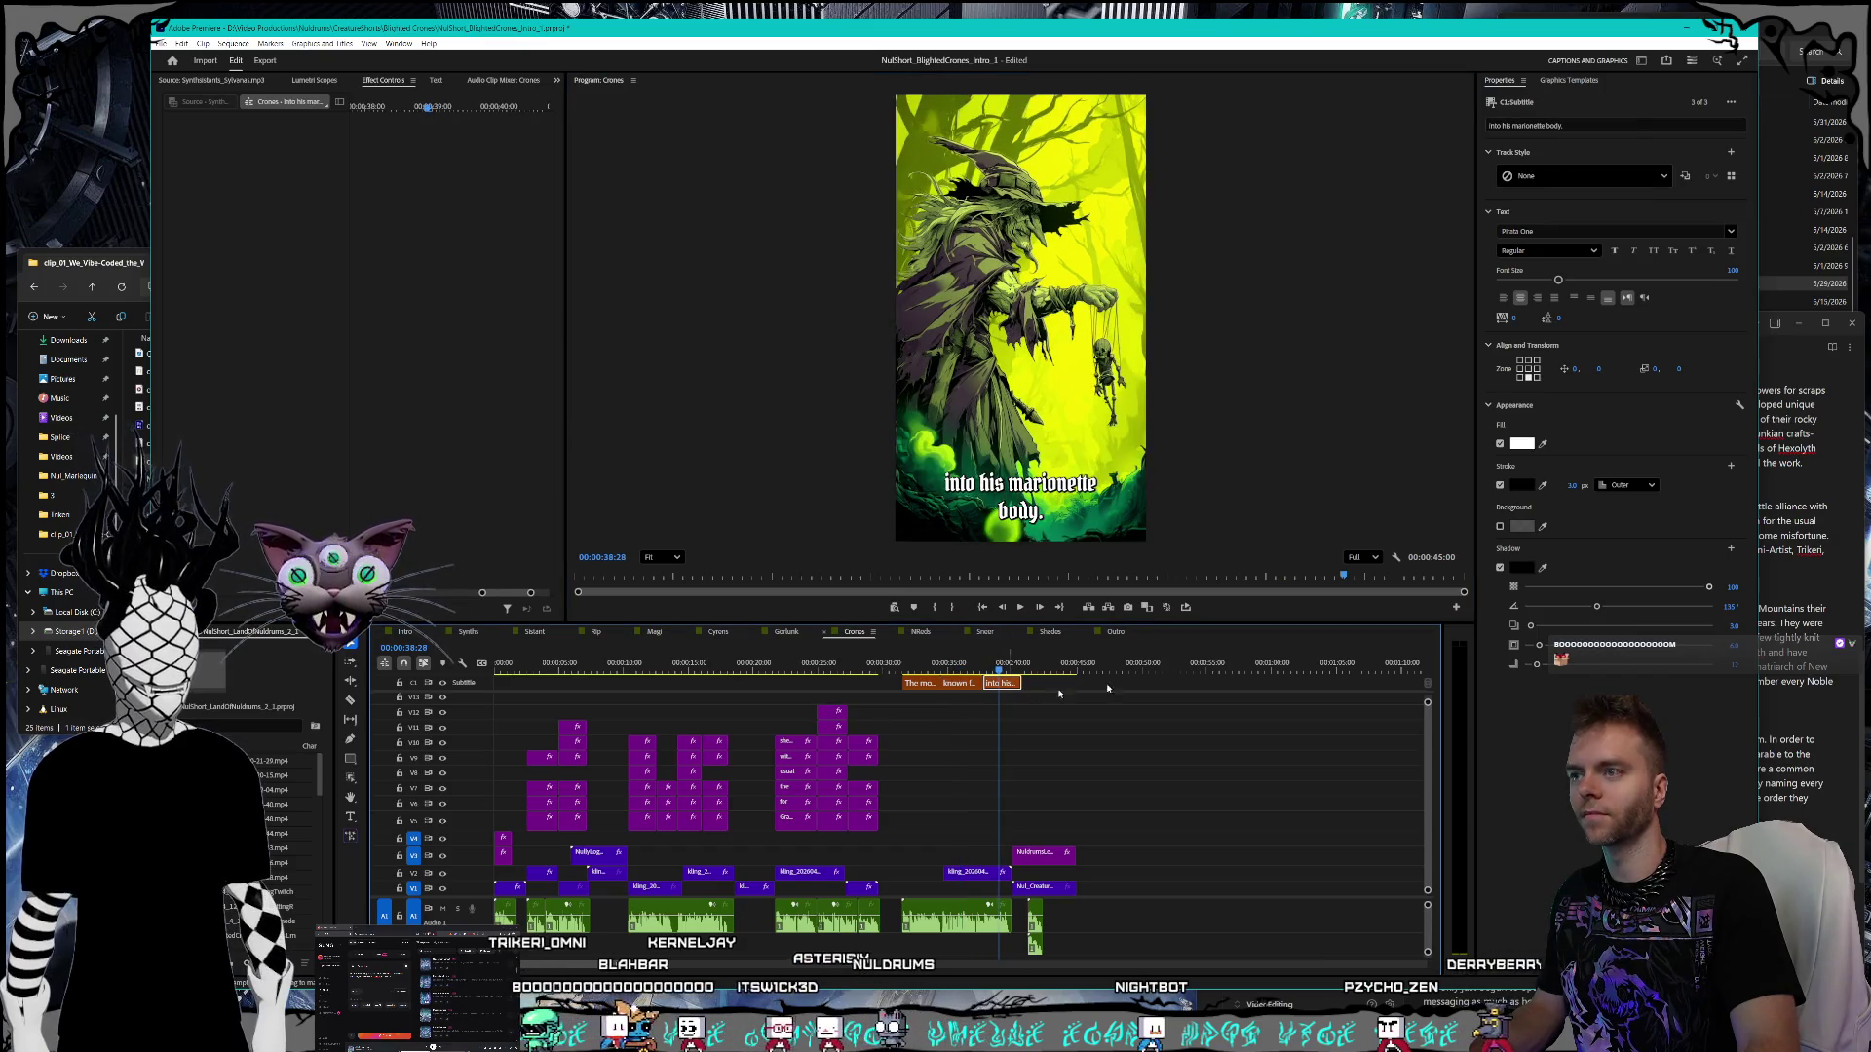
pyautogui.click(1790, 550)
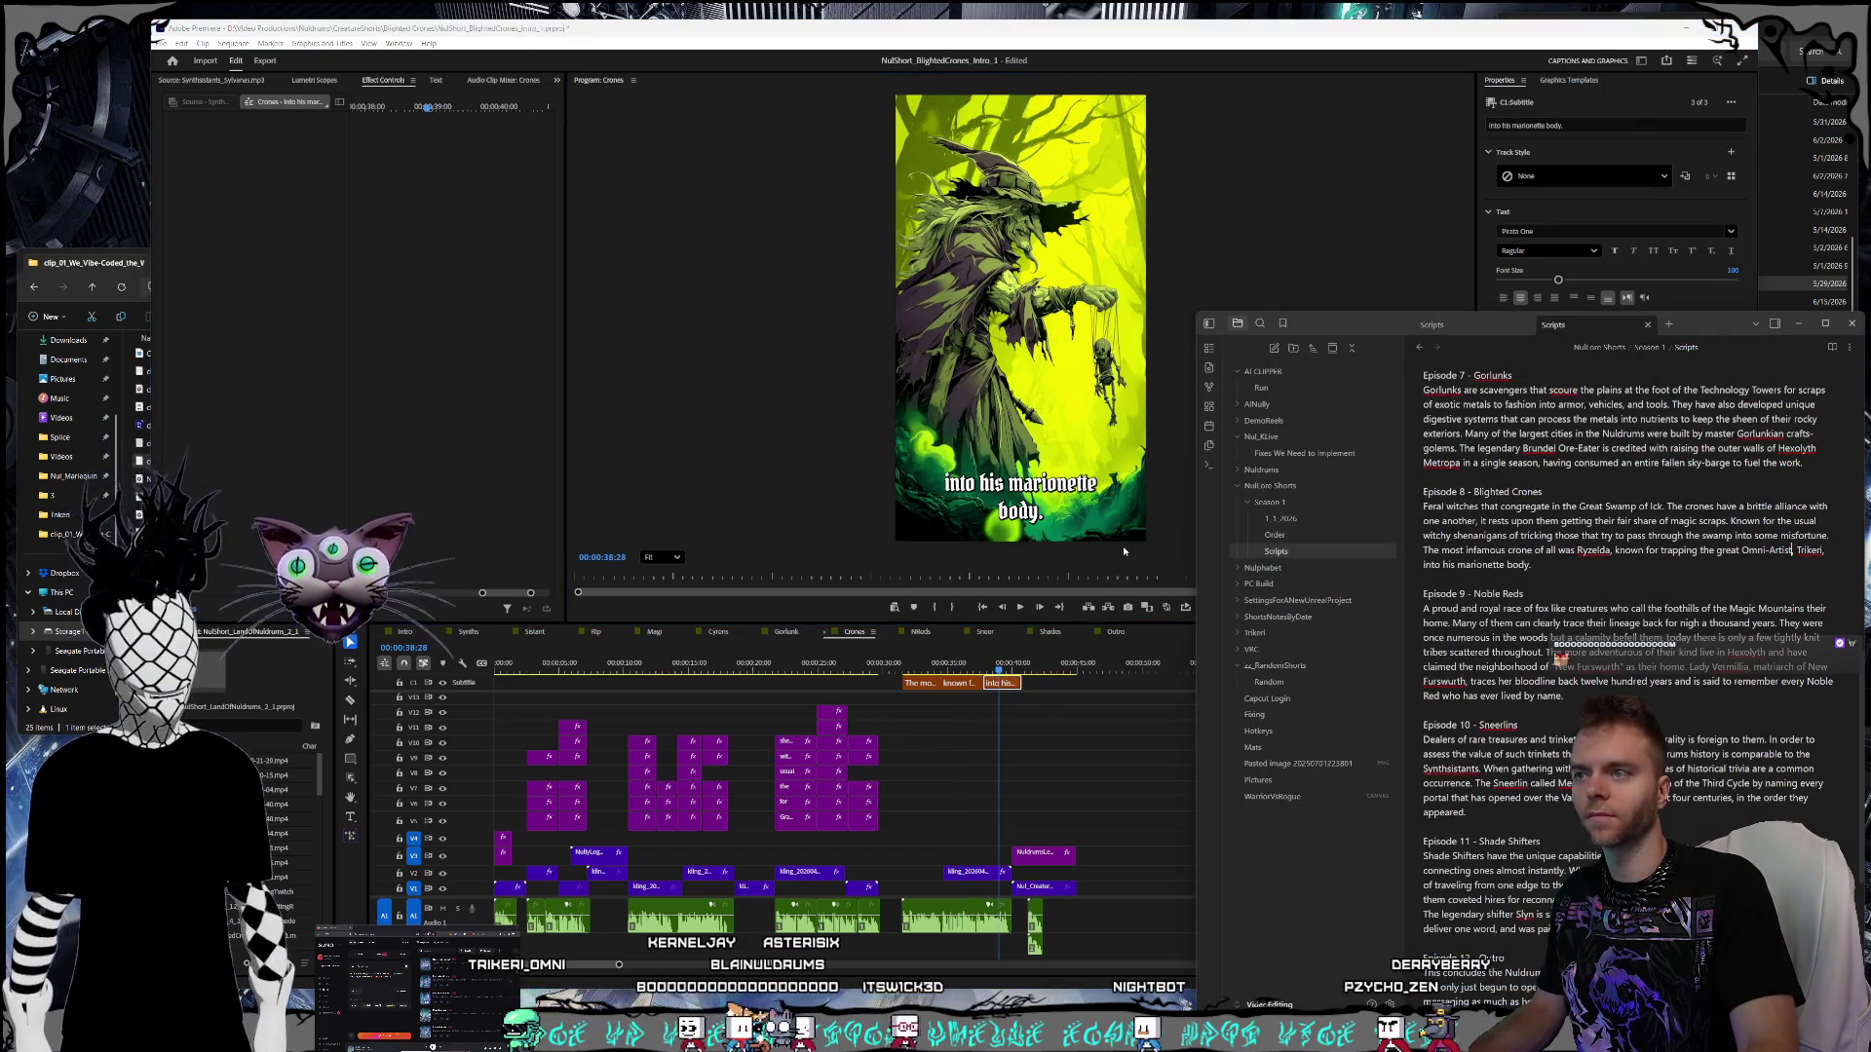
pyautogui.click(1026, 657)
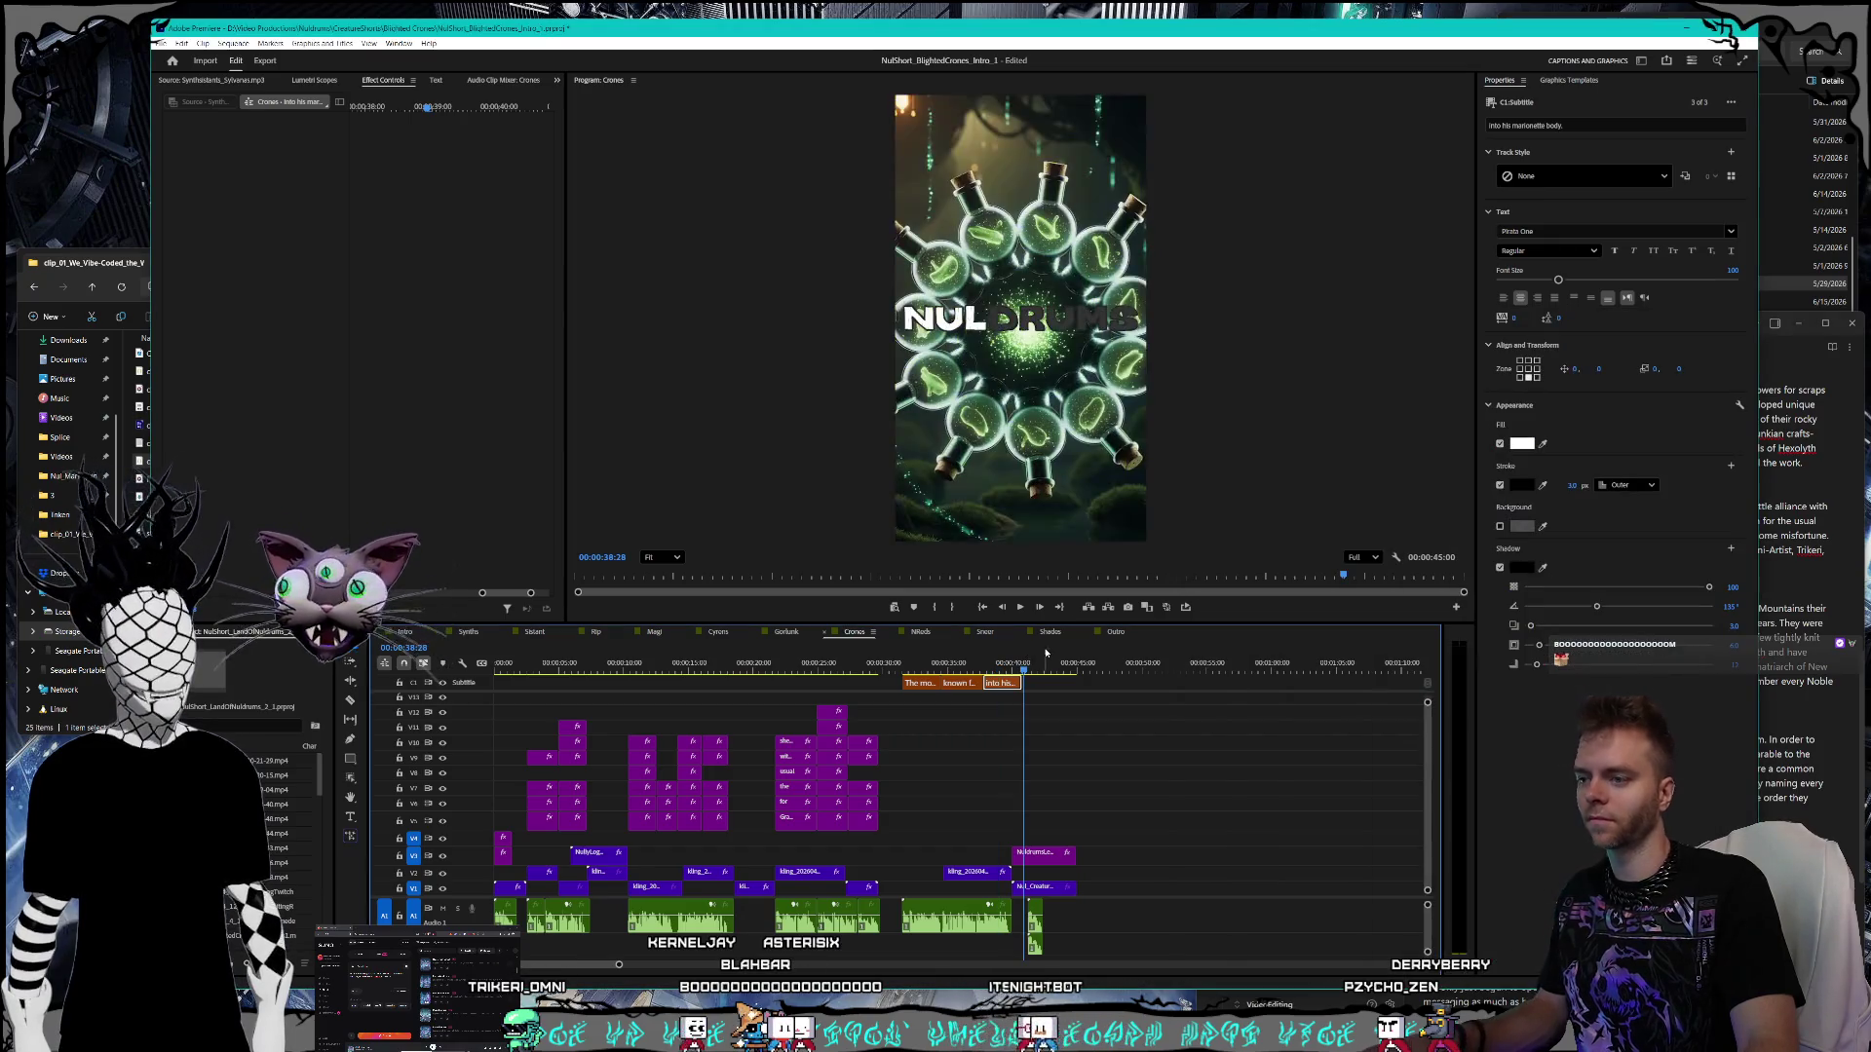
pyautogui.hotkey('ctrl', 's')
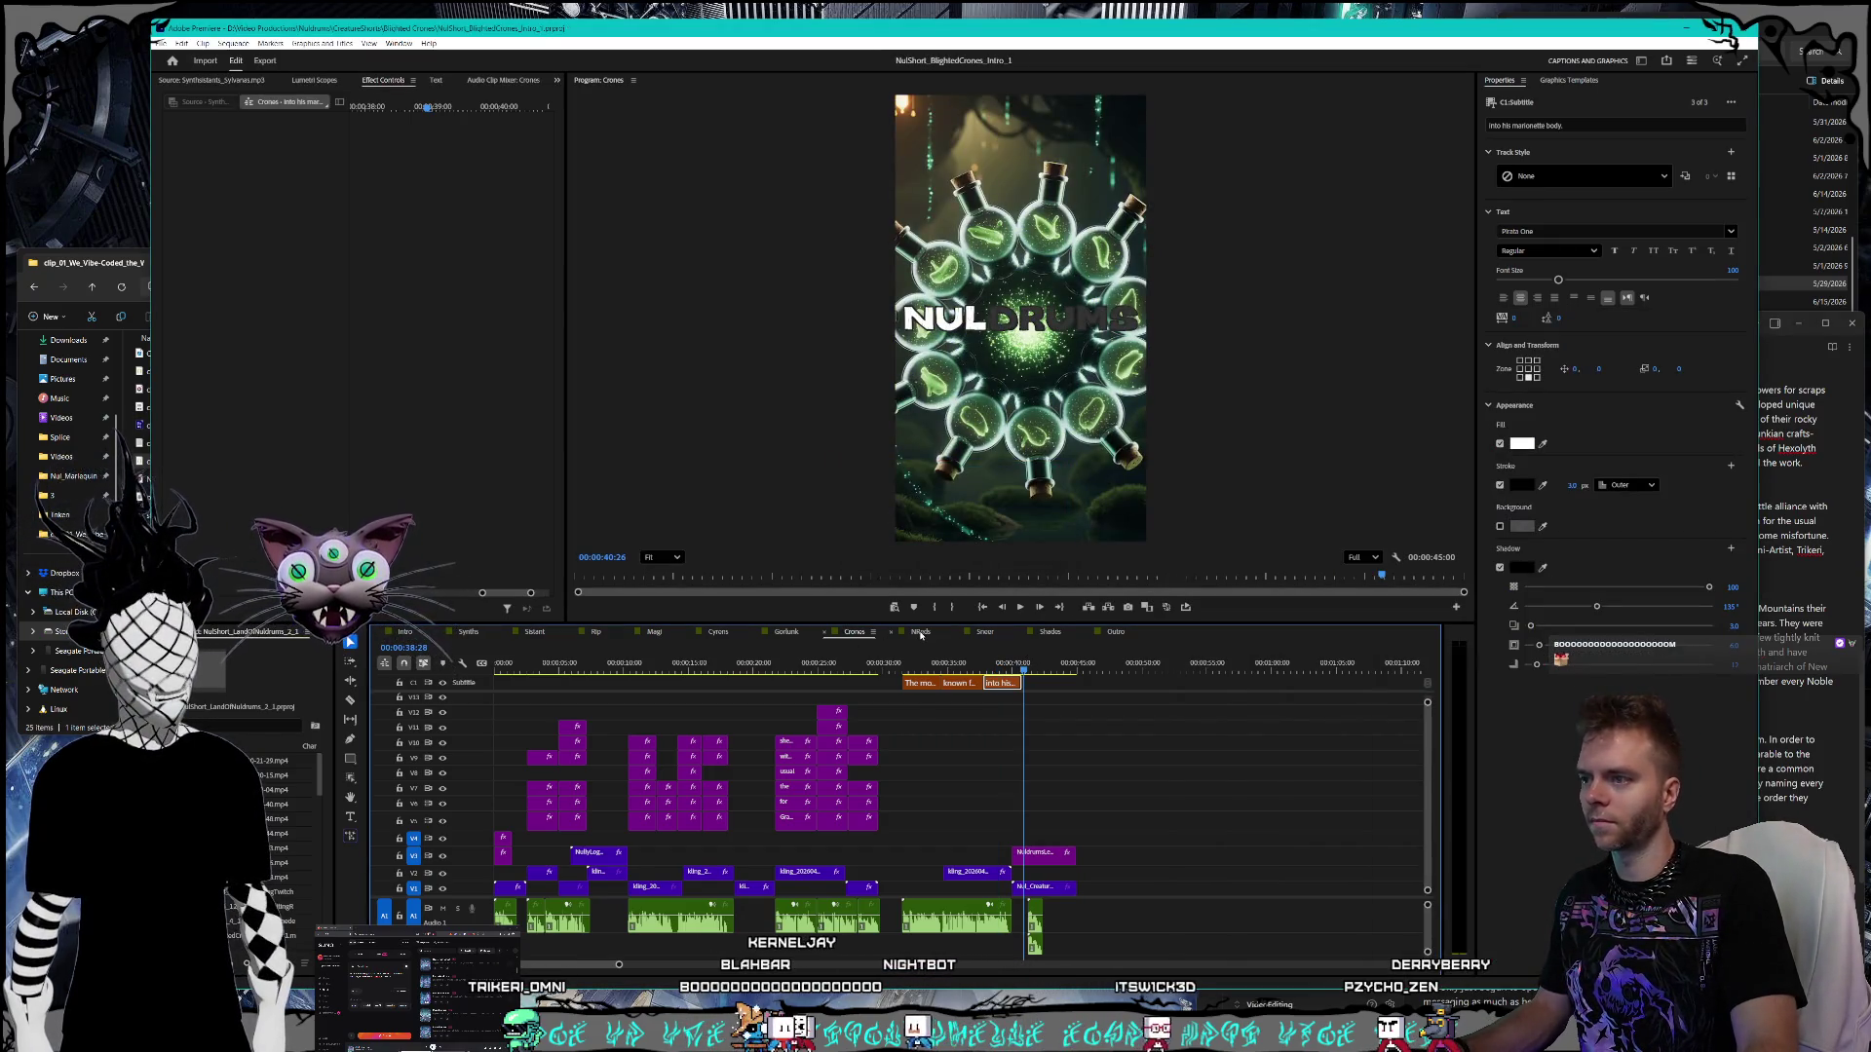
pyautogui.click(921, 632)
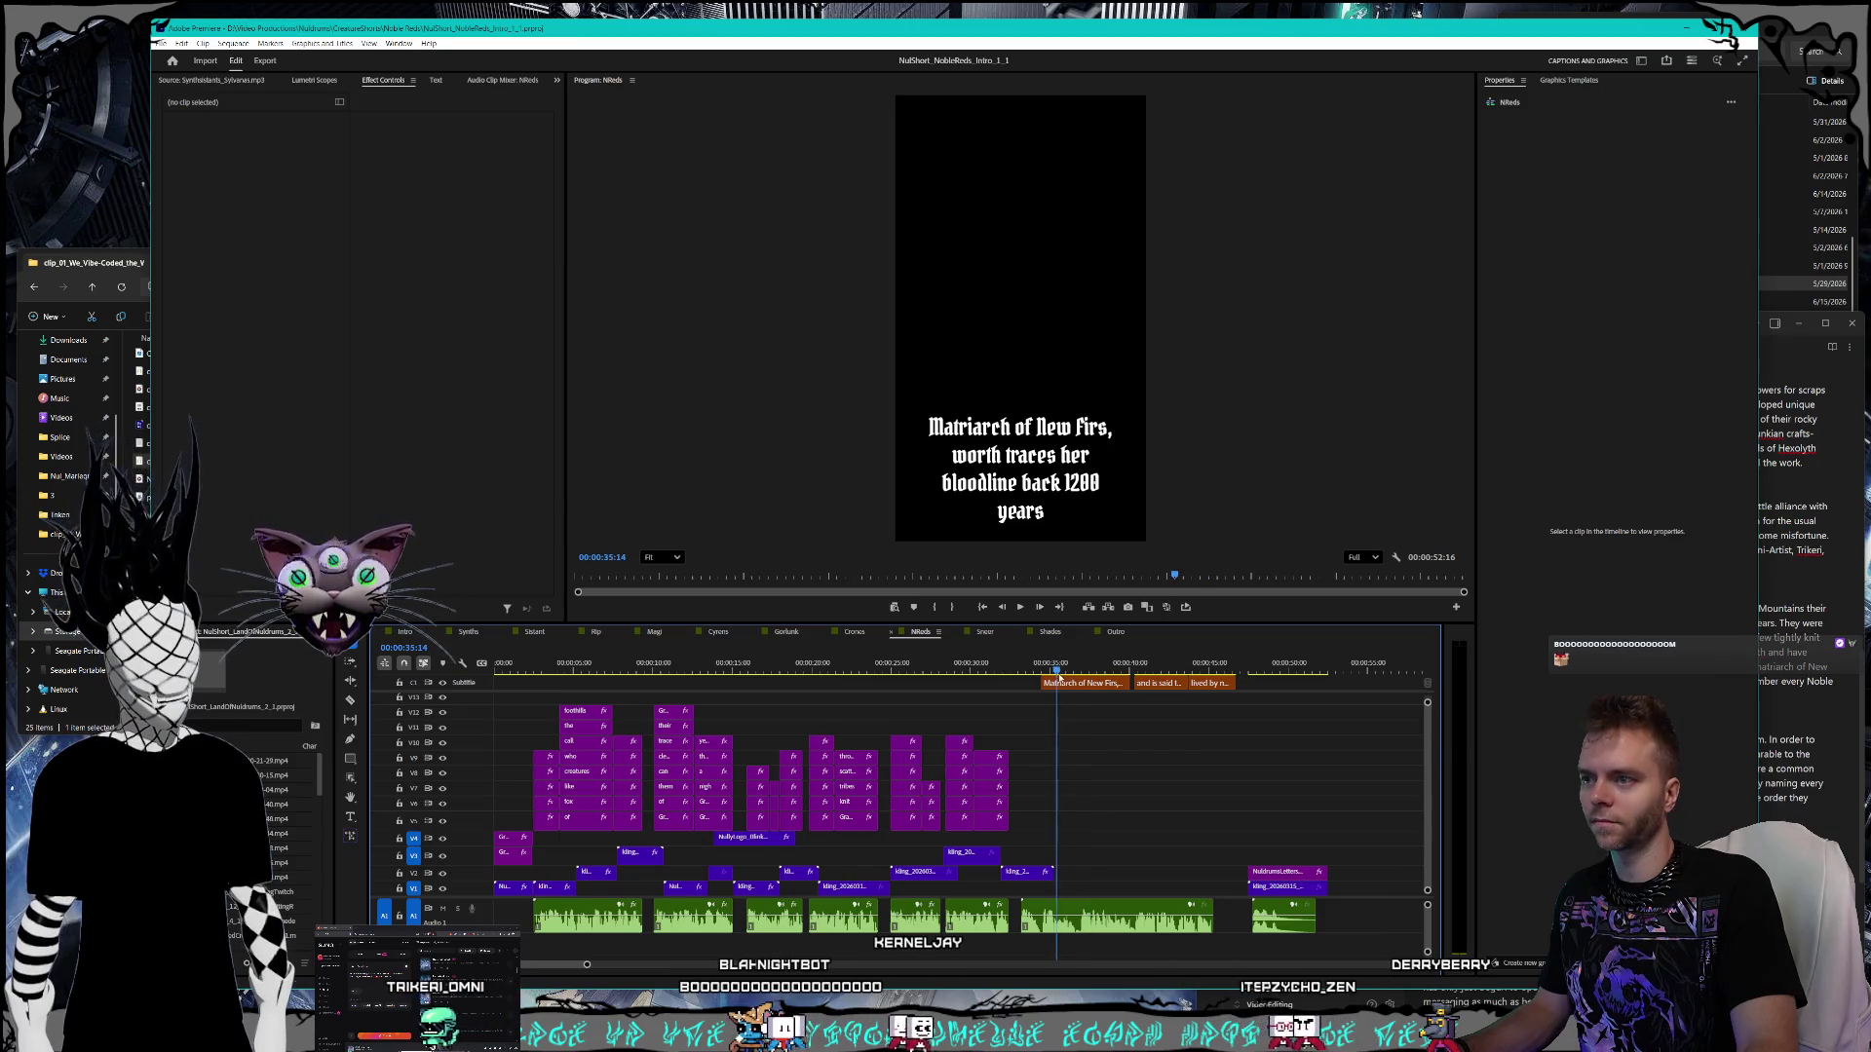
# - Add 'Lady Vermilia,' to the start of the Matriarch of New Firs caption
pyautogui.click(1085, 684)
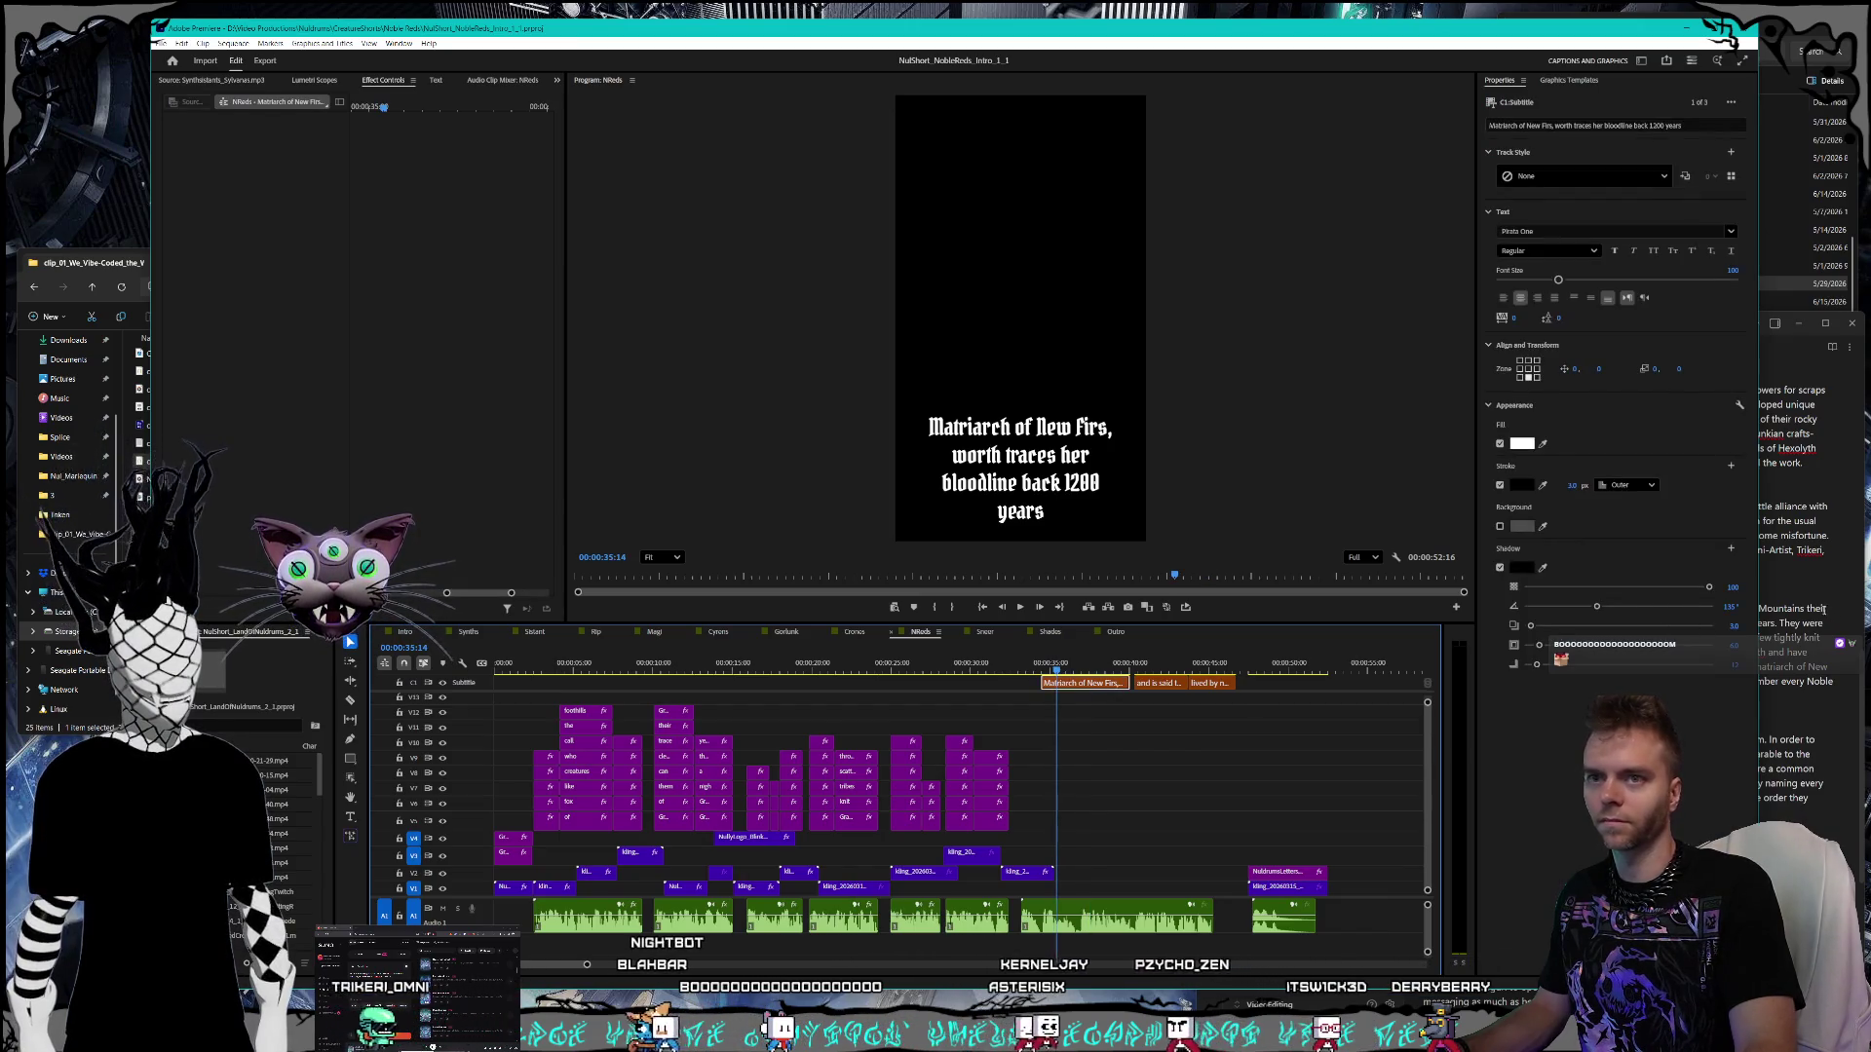
pyautogui.click(1823, 610)
pyautogui.scroll(-3, 1823, 610)
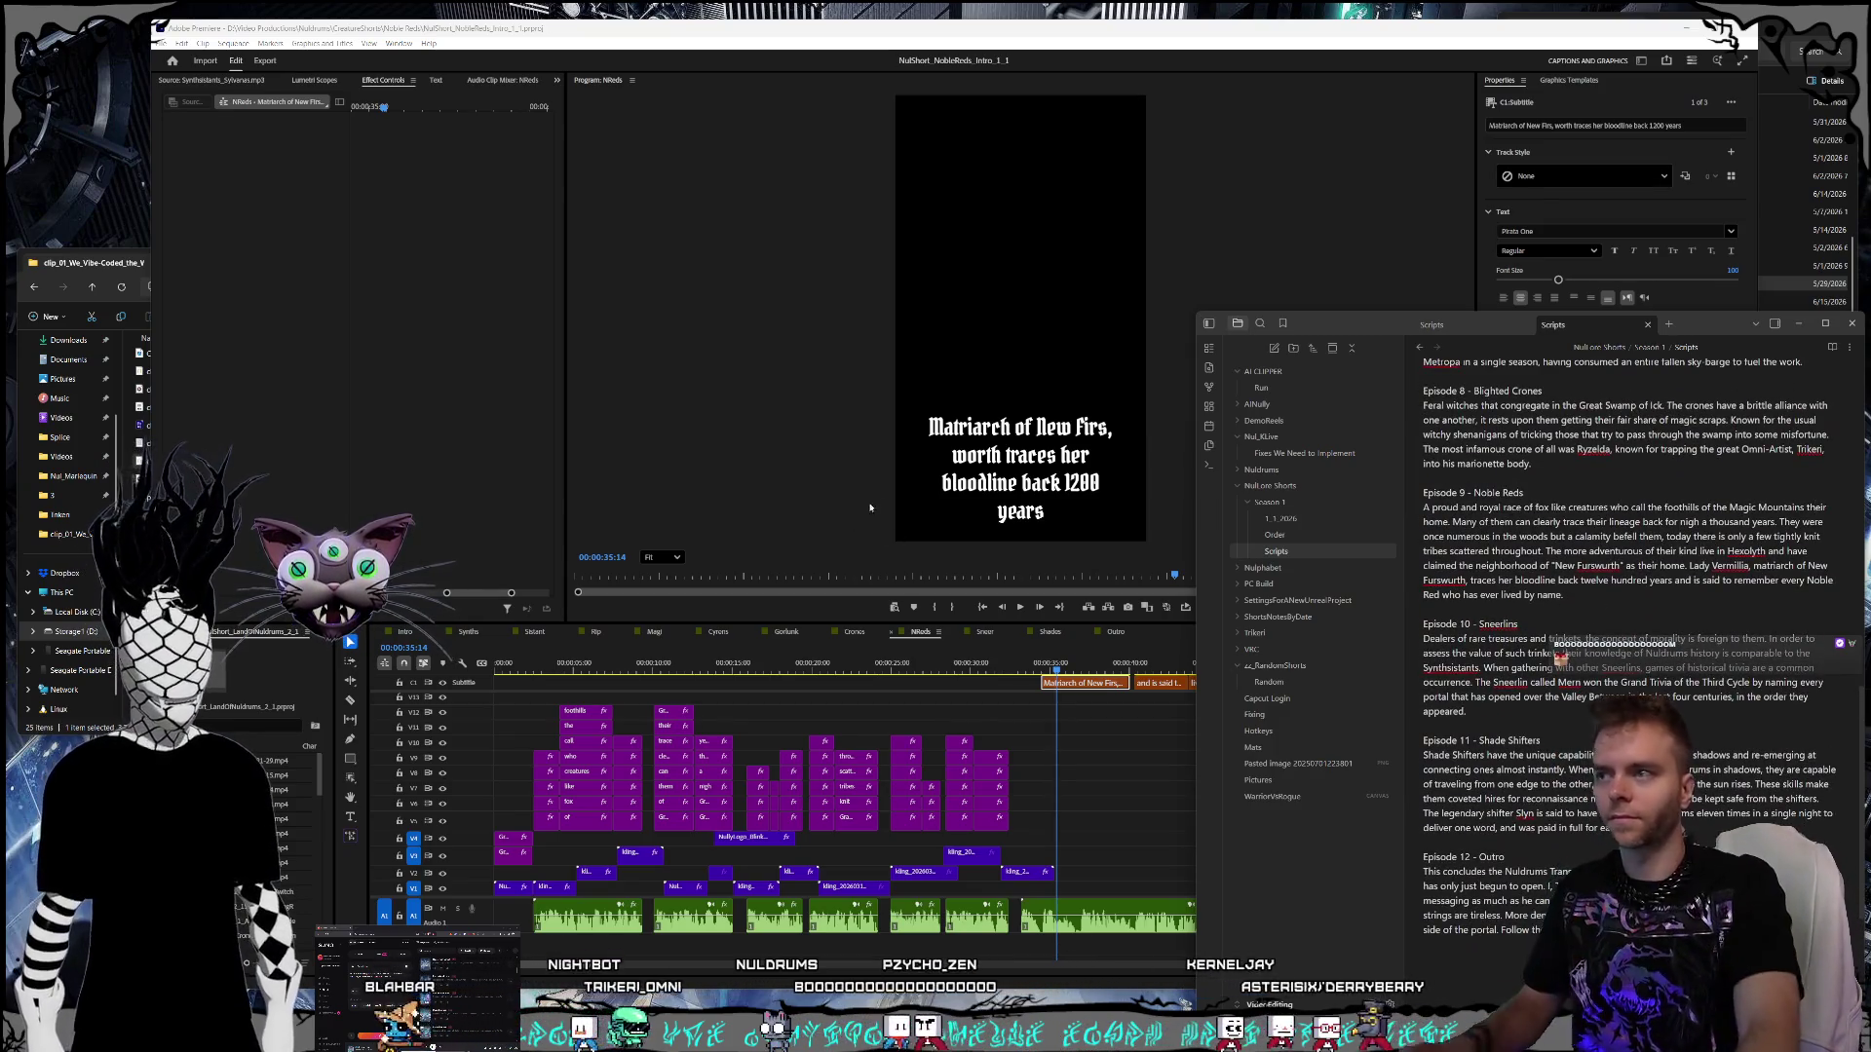
pyautogui.doubleClick(934, 426)
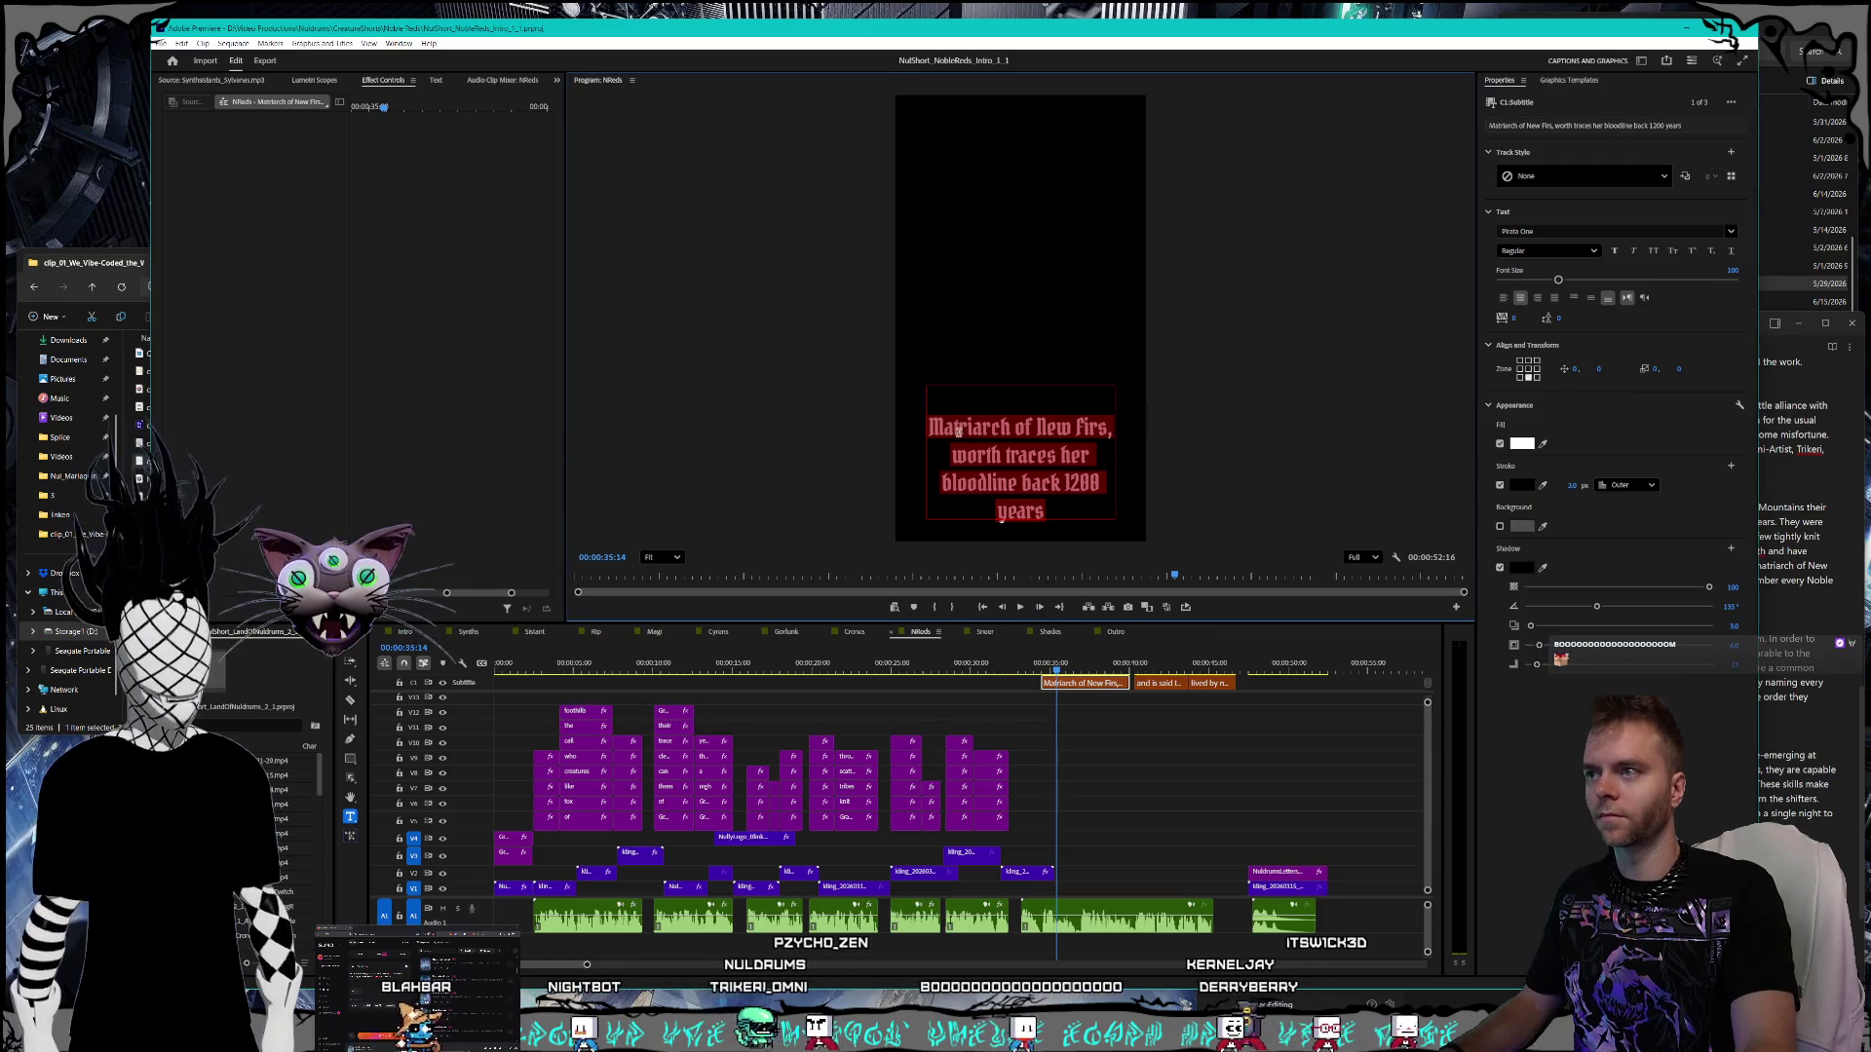
pyautogui.click(934, 427)
pyautogui.write('Lady ')
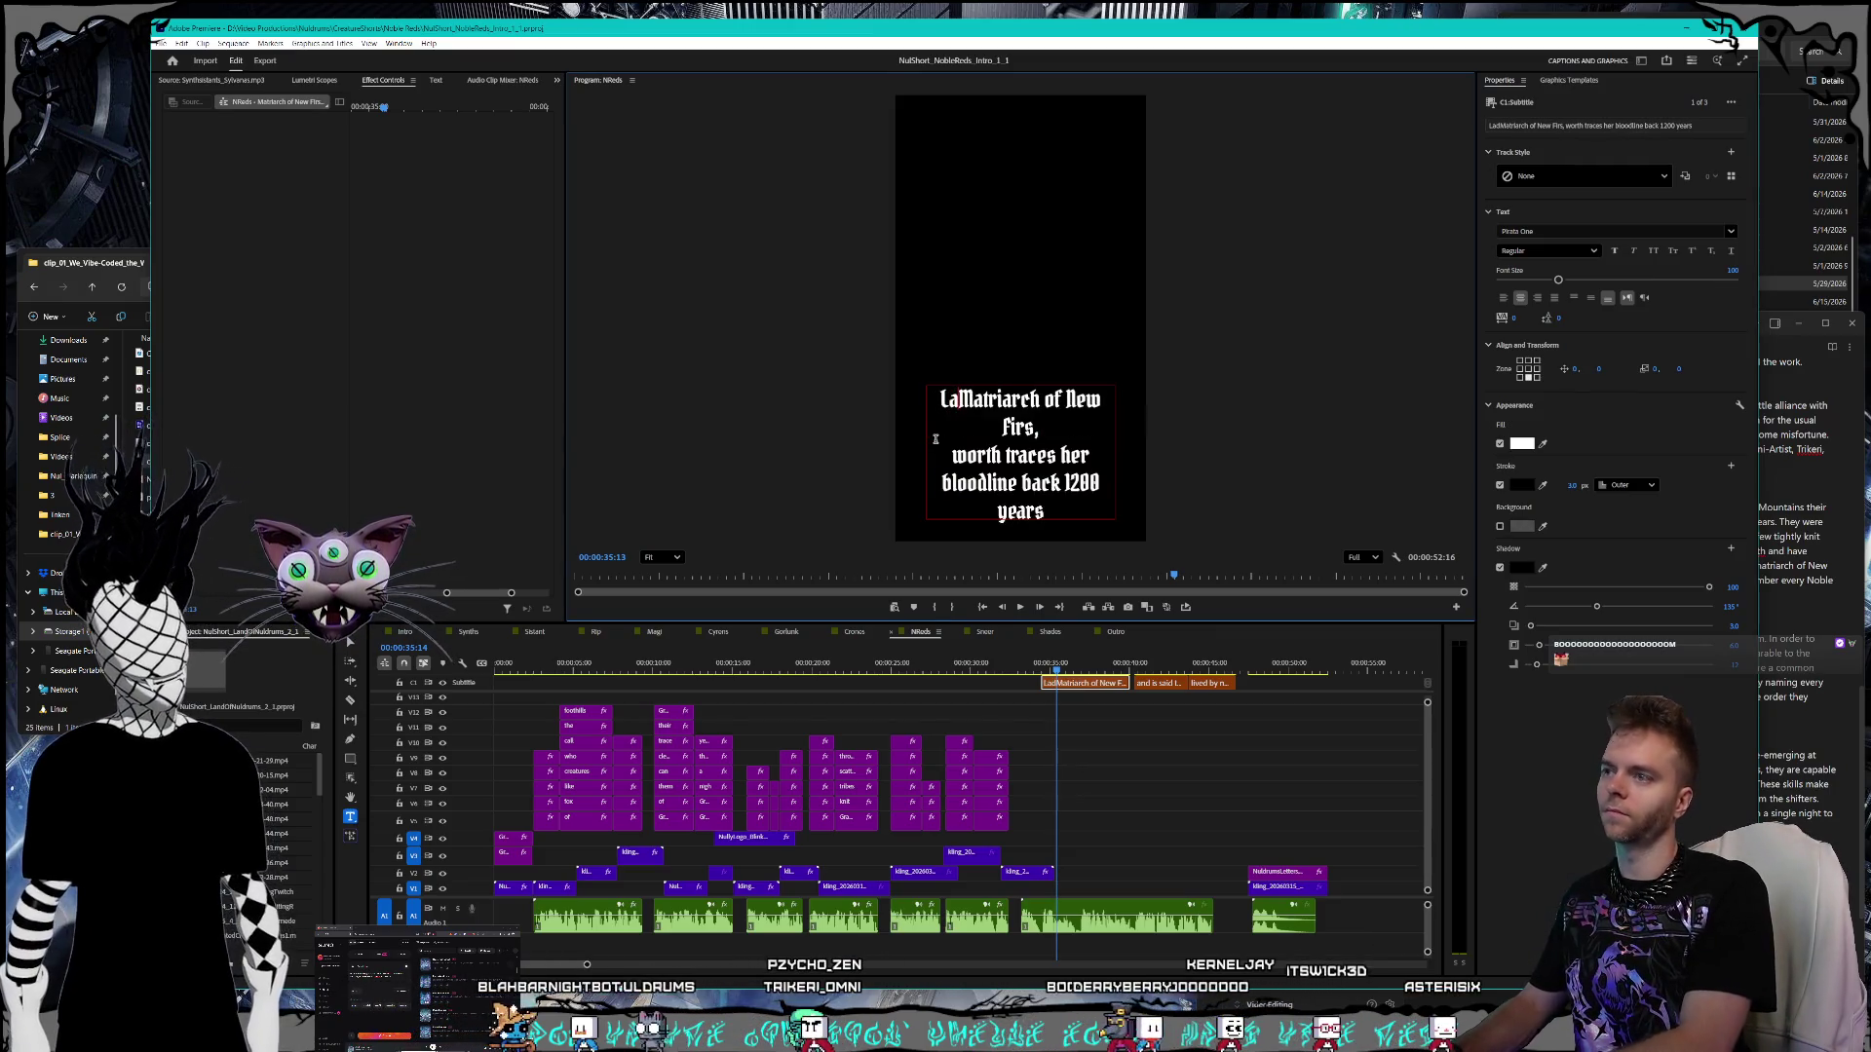
pyautogui.write('Vermilia,')
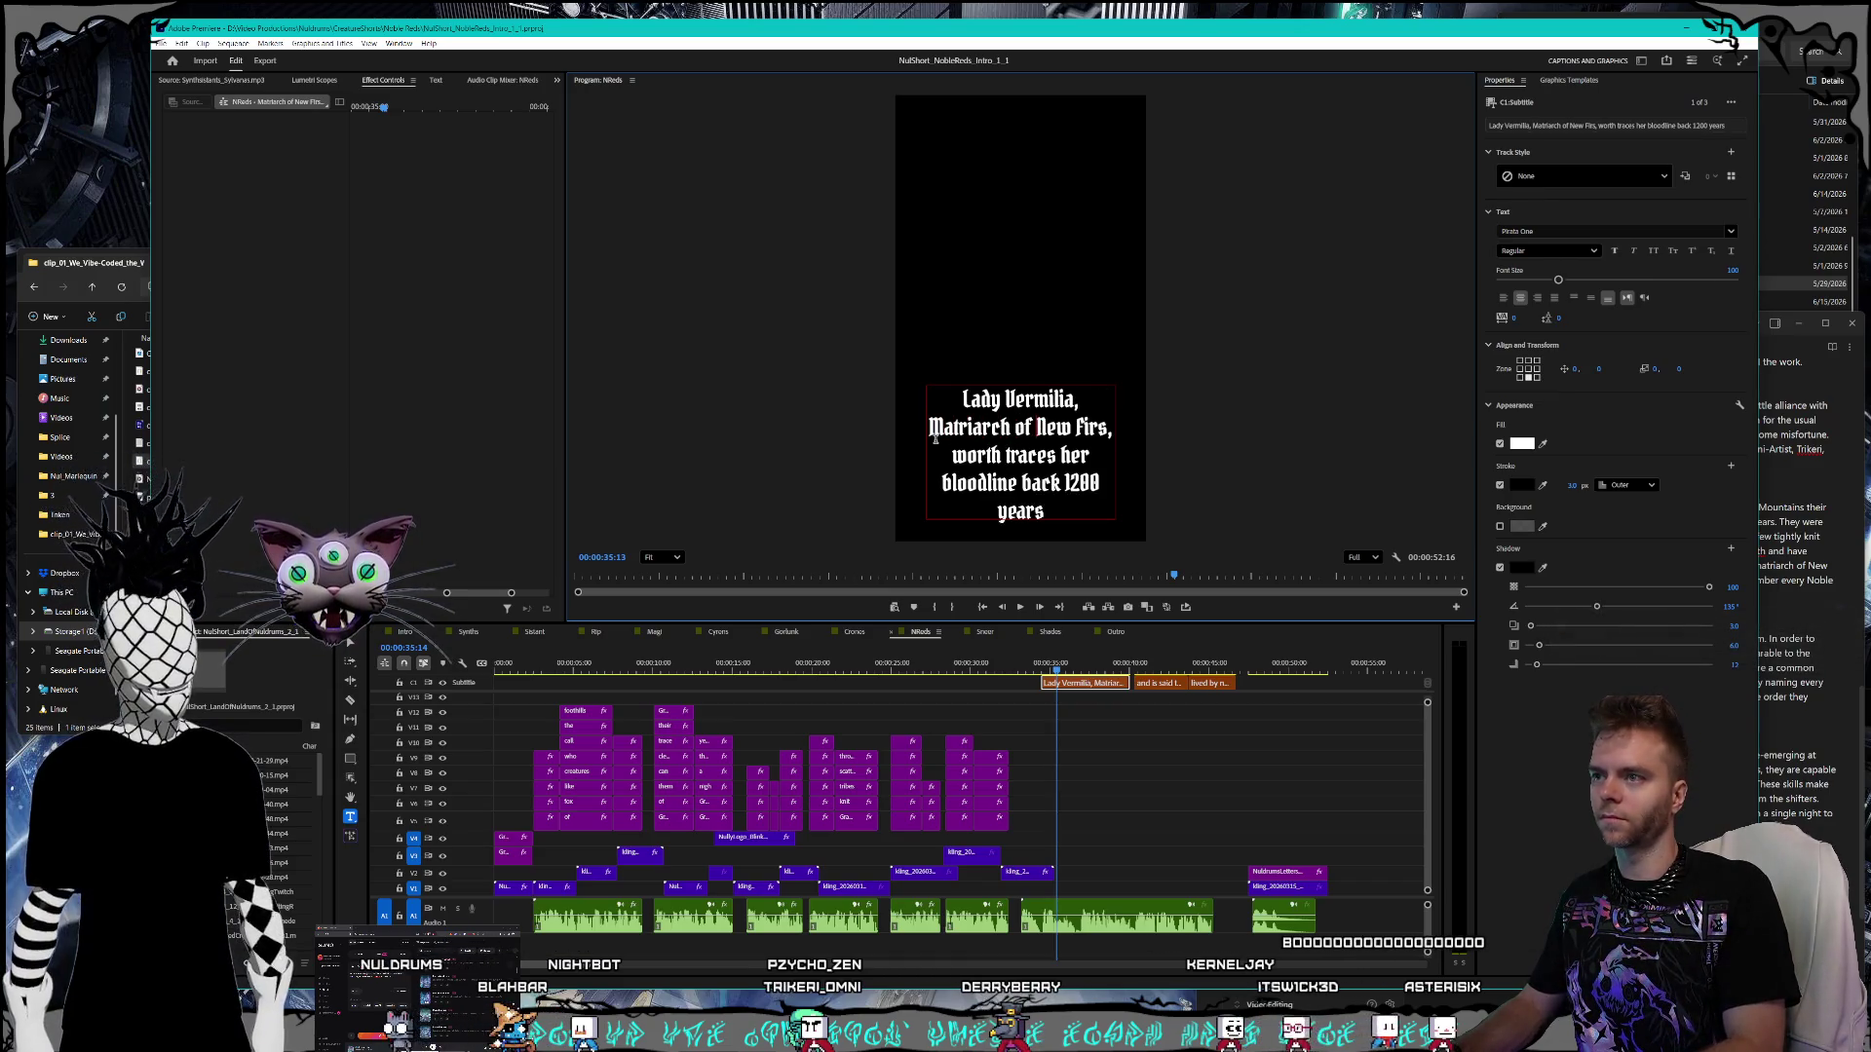
# - Replace the misspelled place name Firs with Furswurth
pyautogui.press('BackSpace')
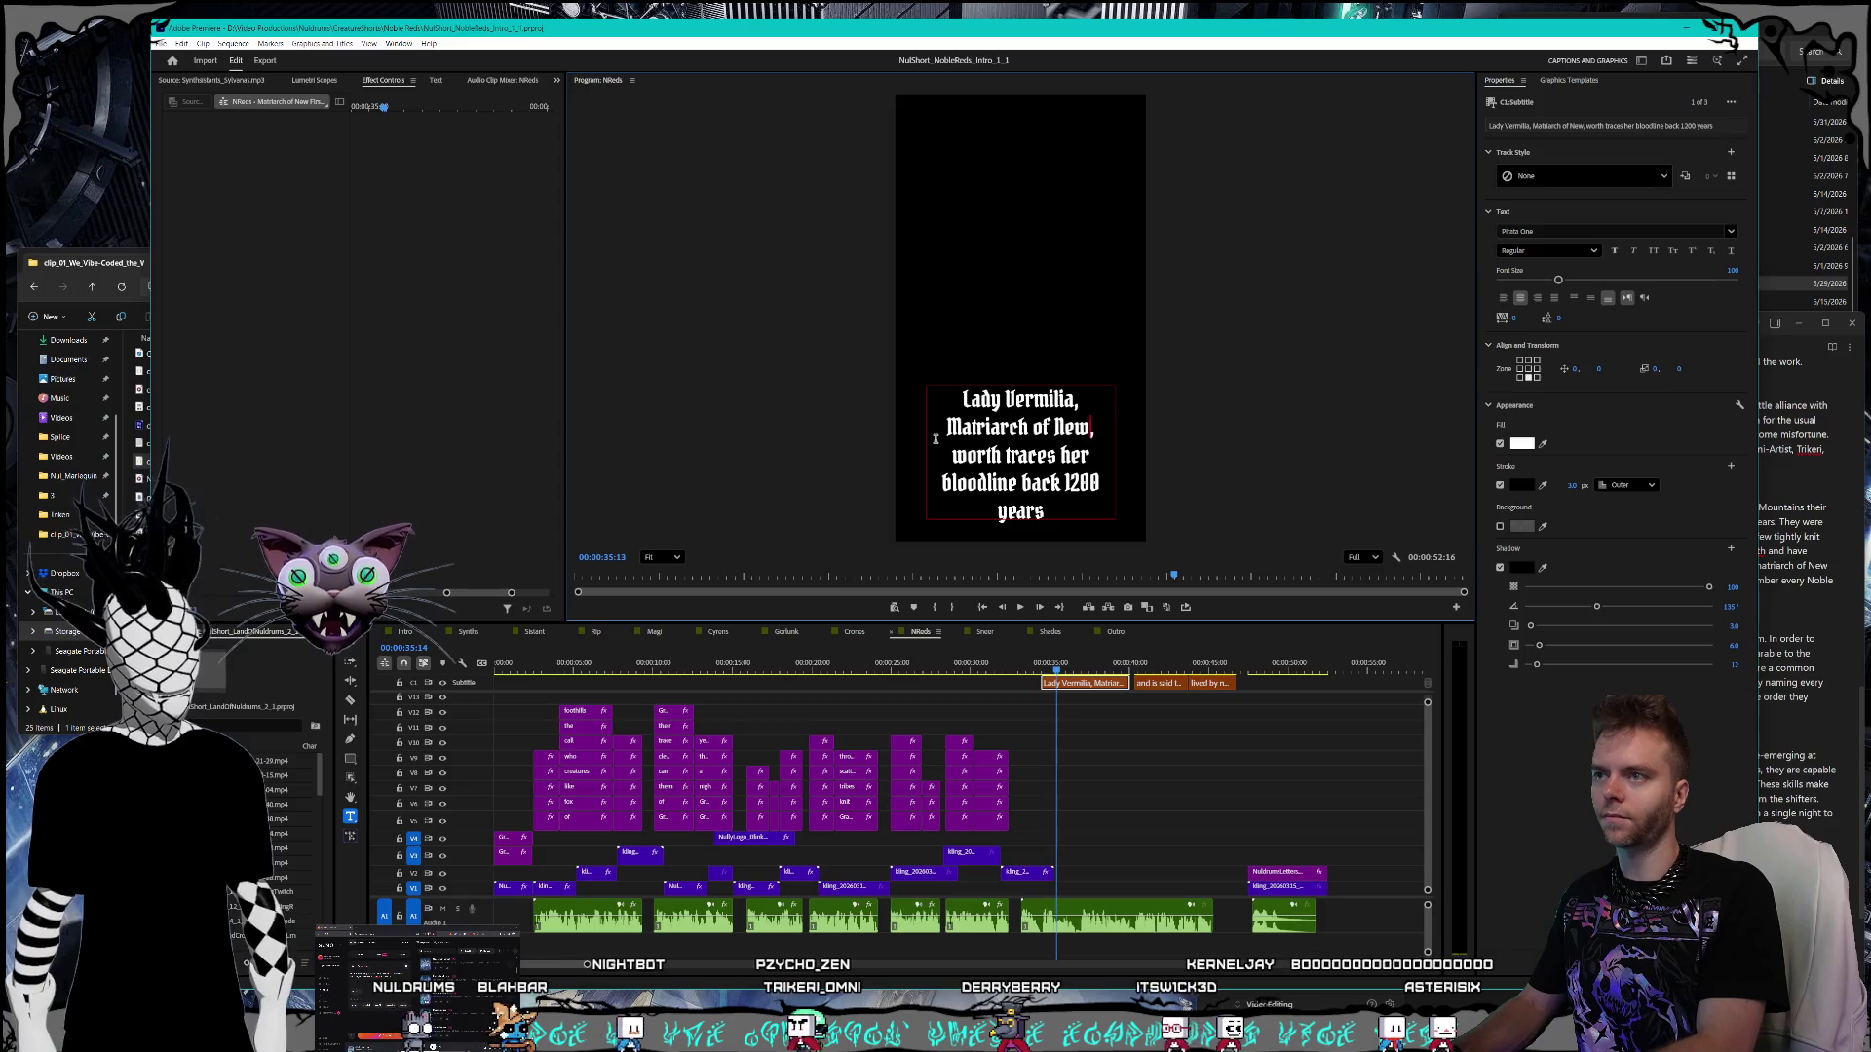
pyautogui.hotkey('alt', 'Tab')
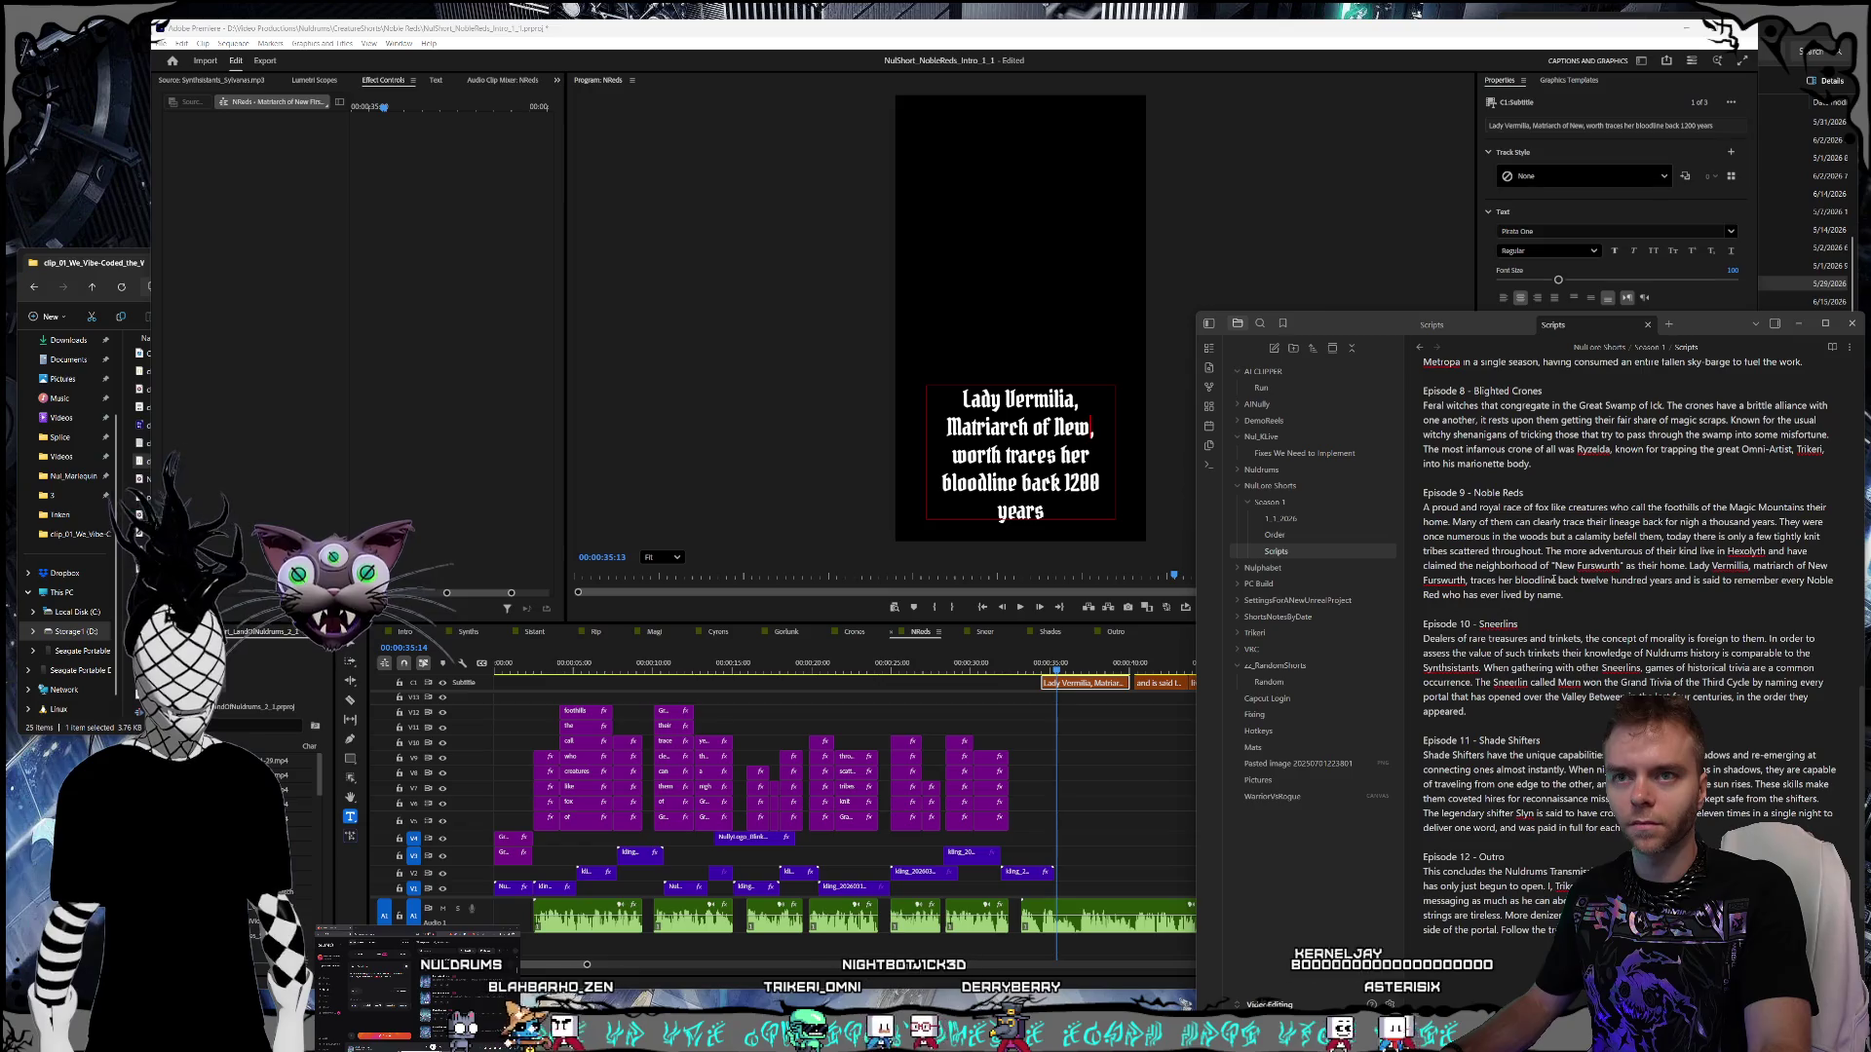
pyautogui.click(1090, 429)
pyautogui.write('Furs')
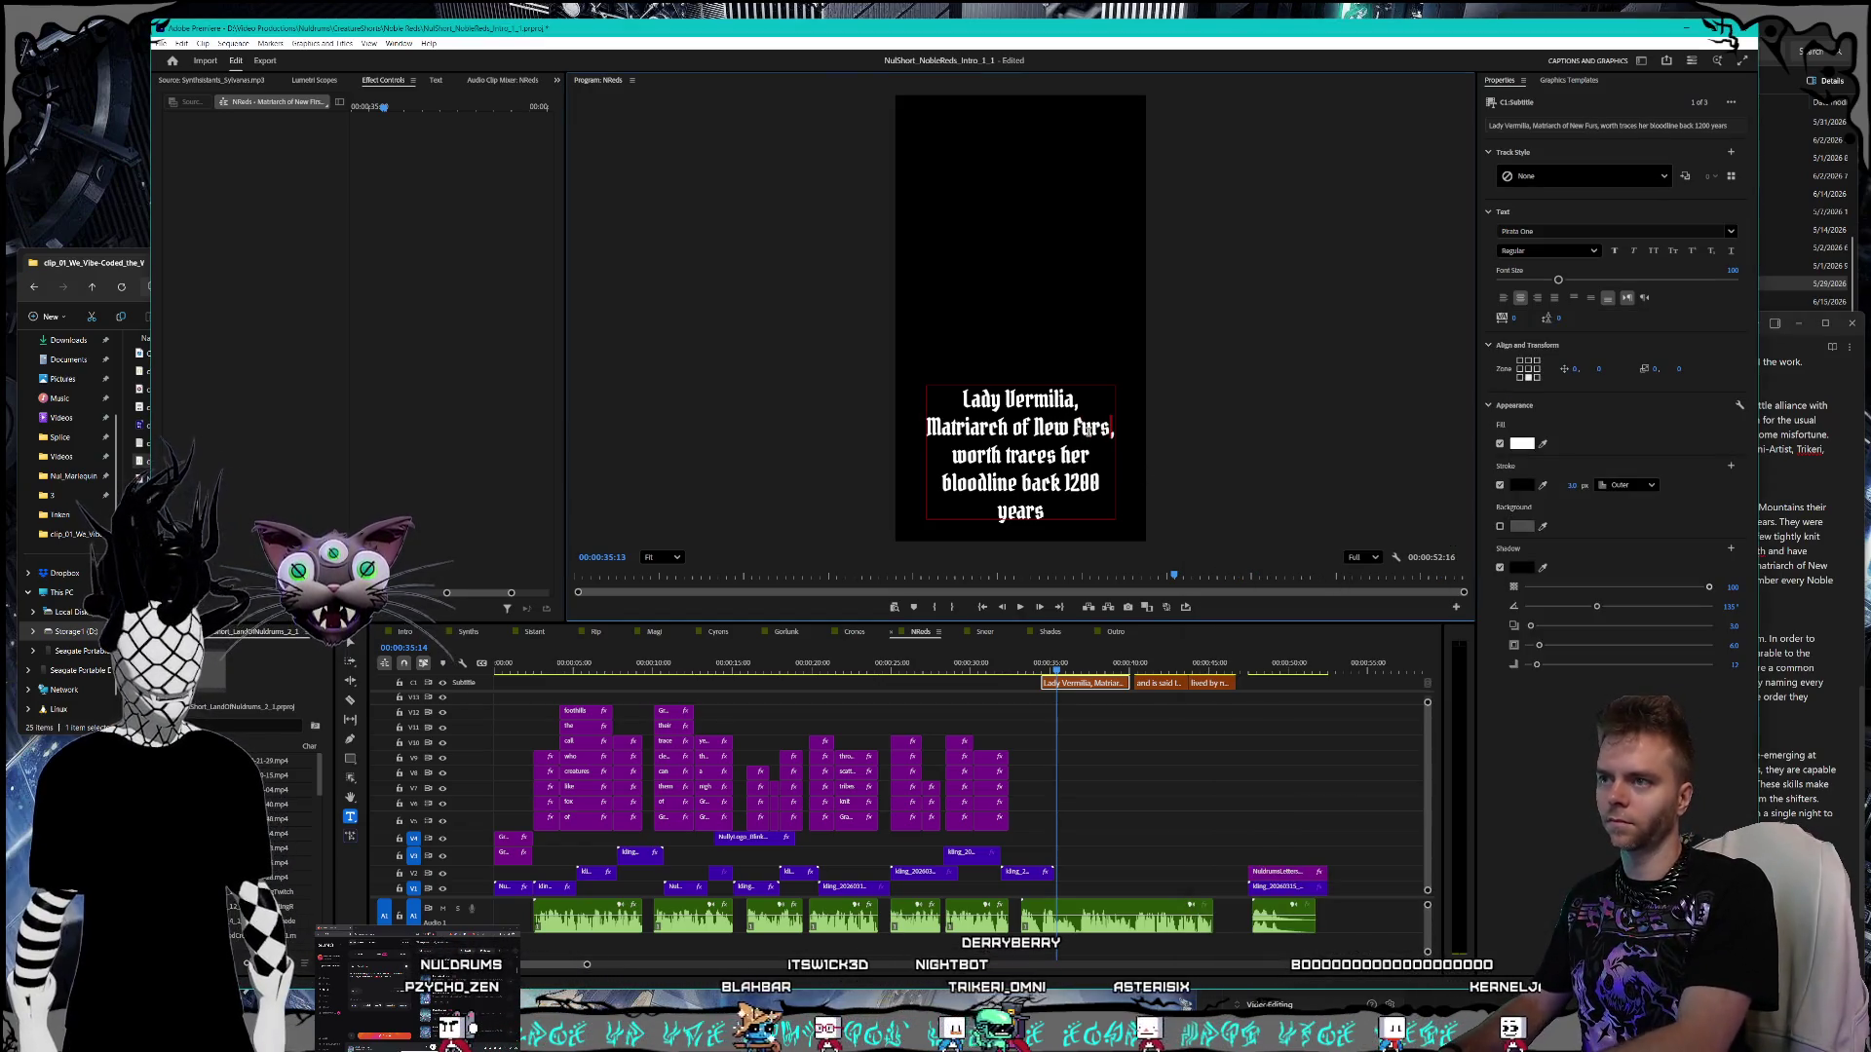
pyautogui.write('wurth')
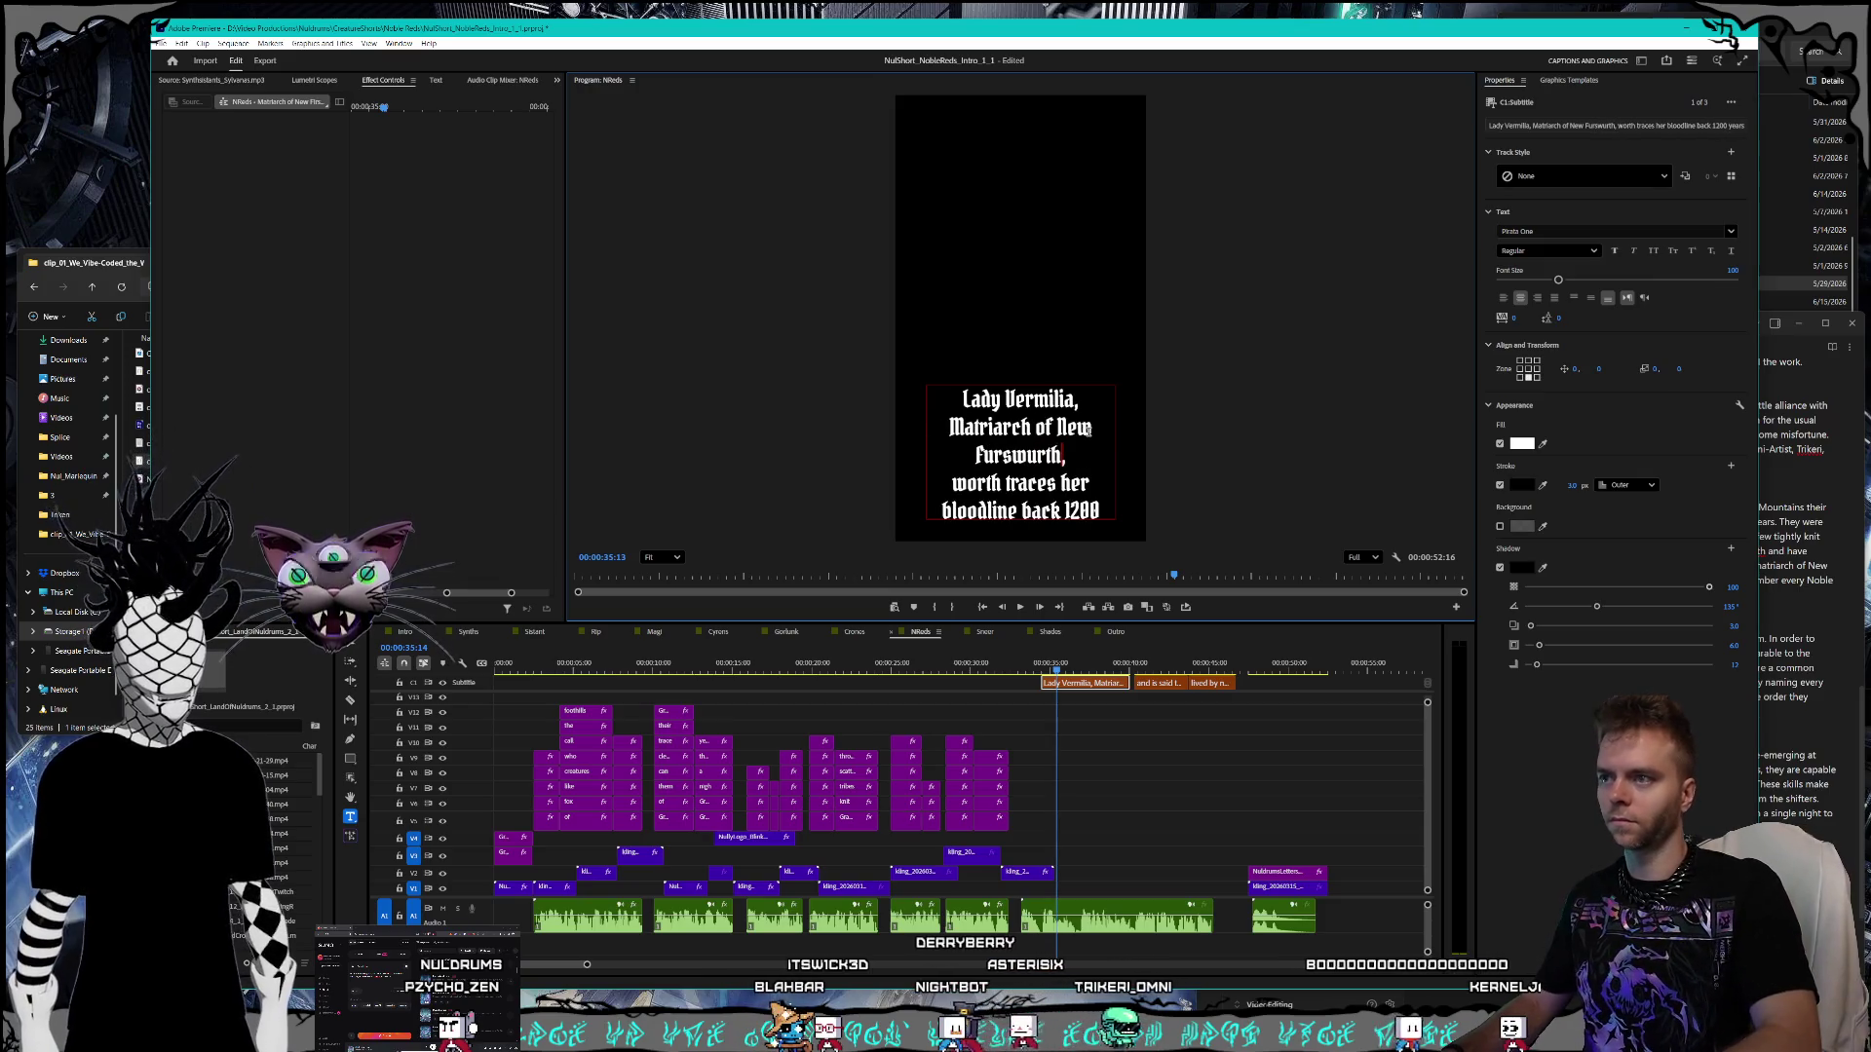
pyautogui.press('BackSpace')
pyautogui.press('BackSpace')
pyautogui.press('BackSpace')
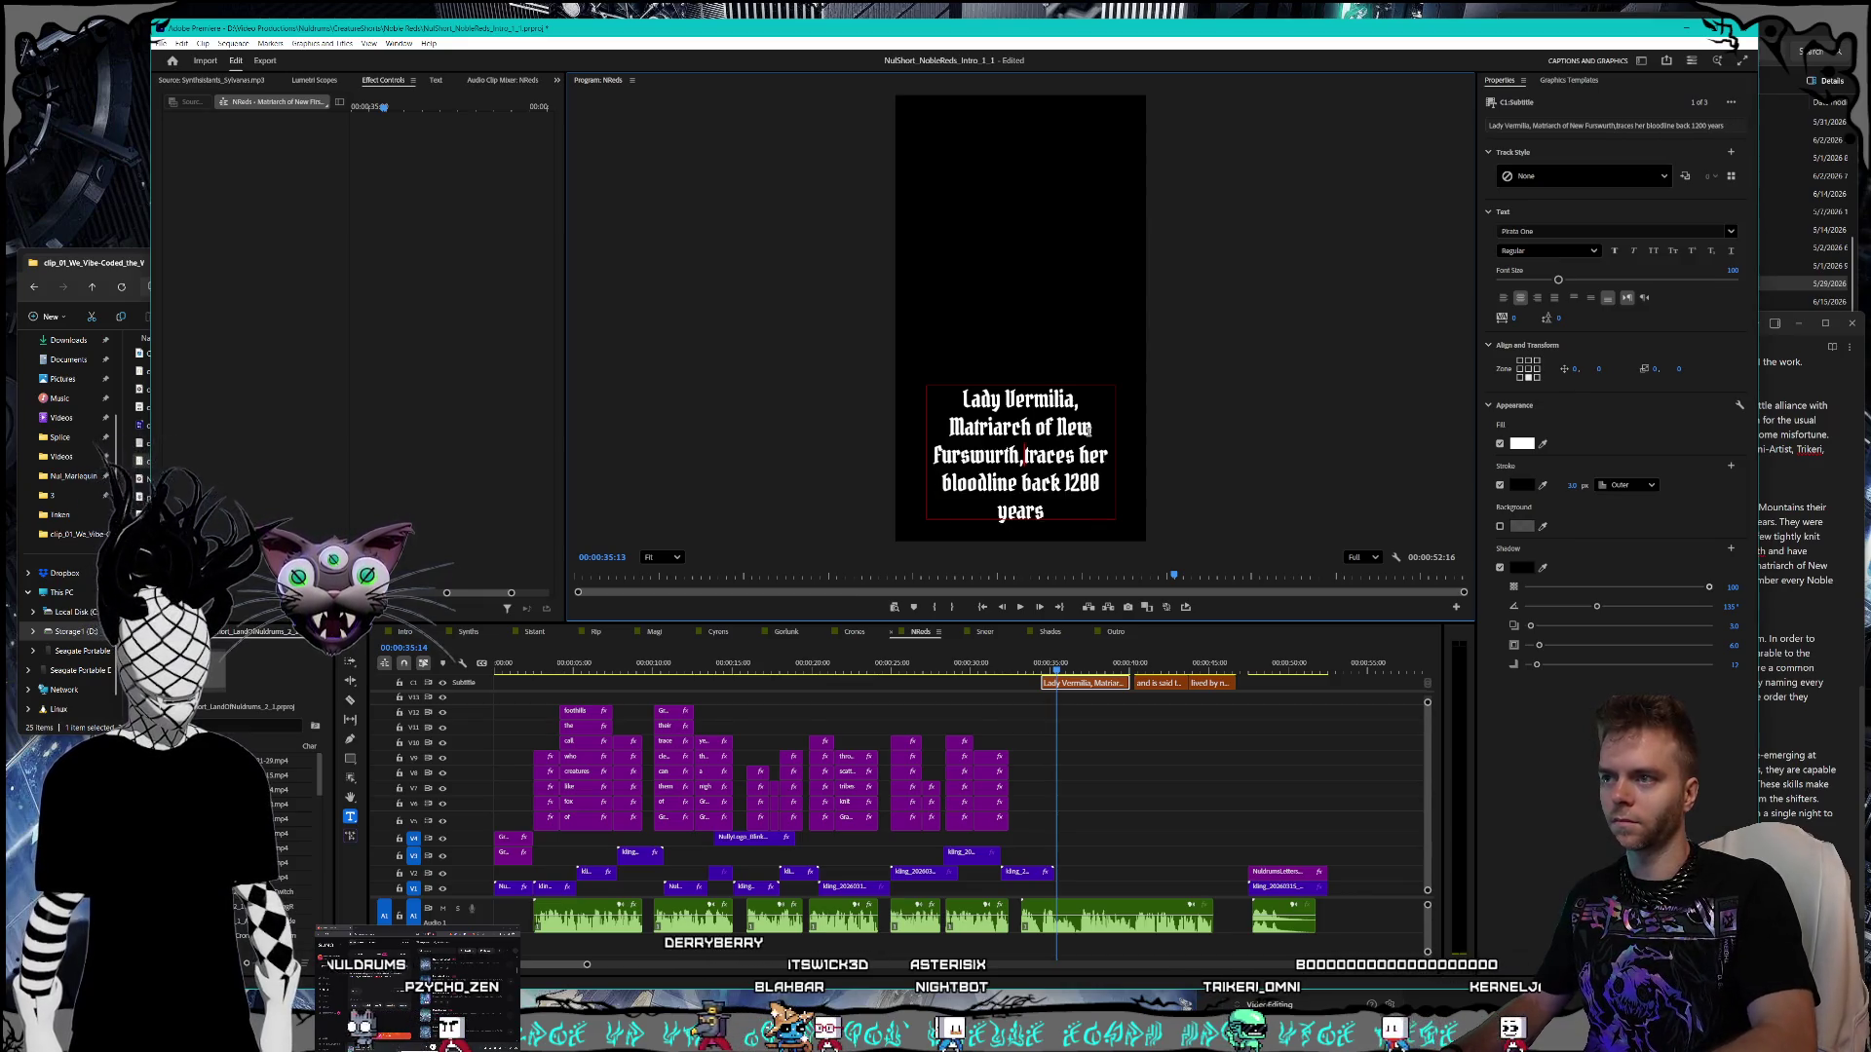
pyautogui.click(1786, 484)
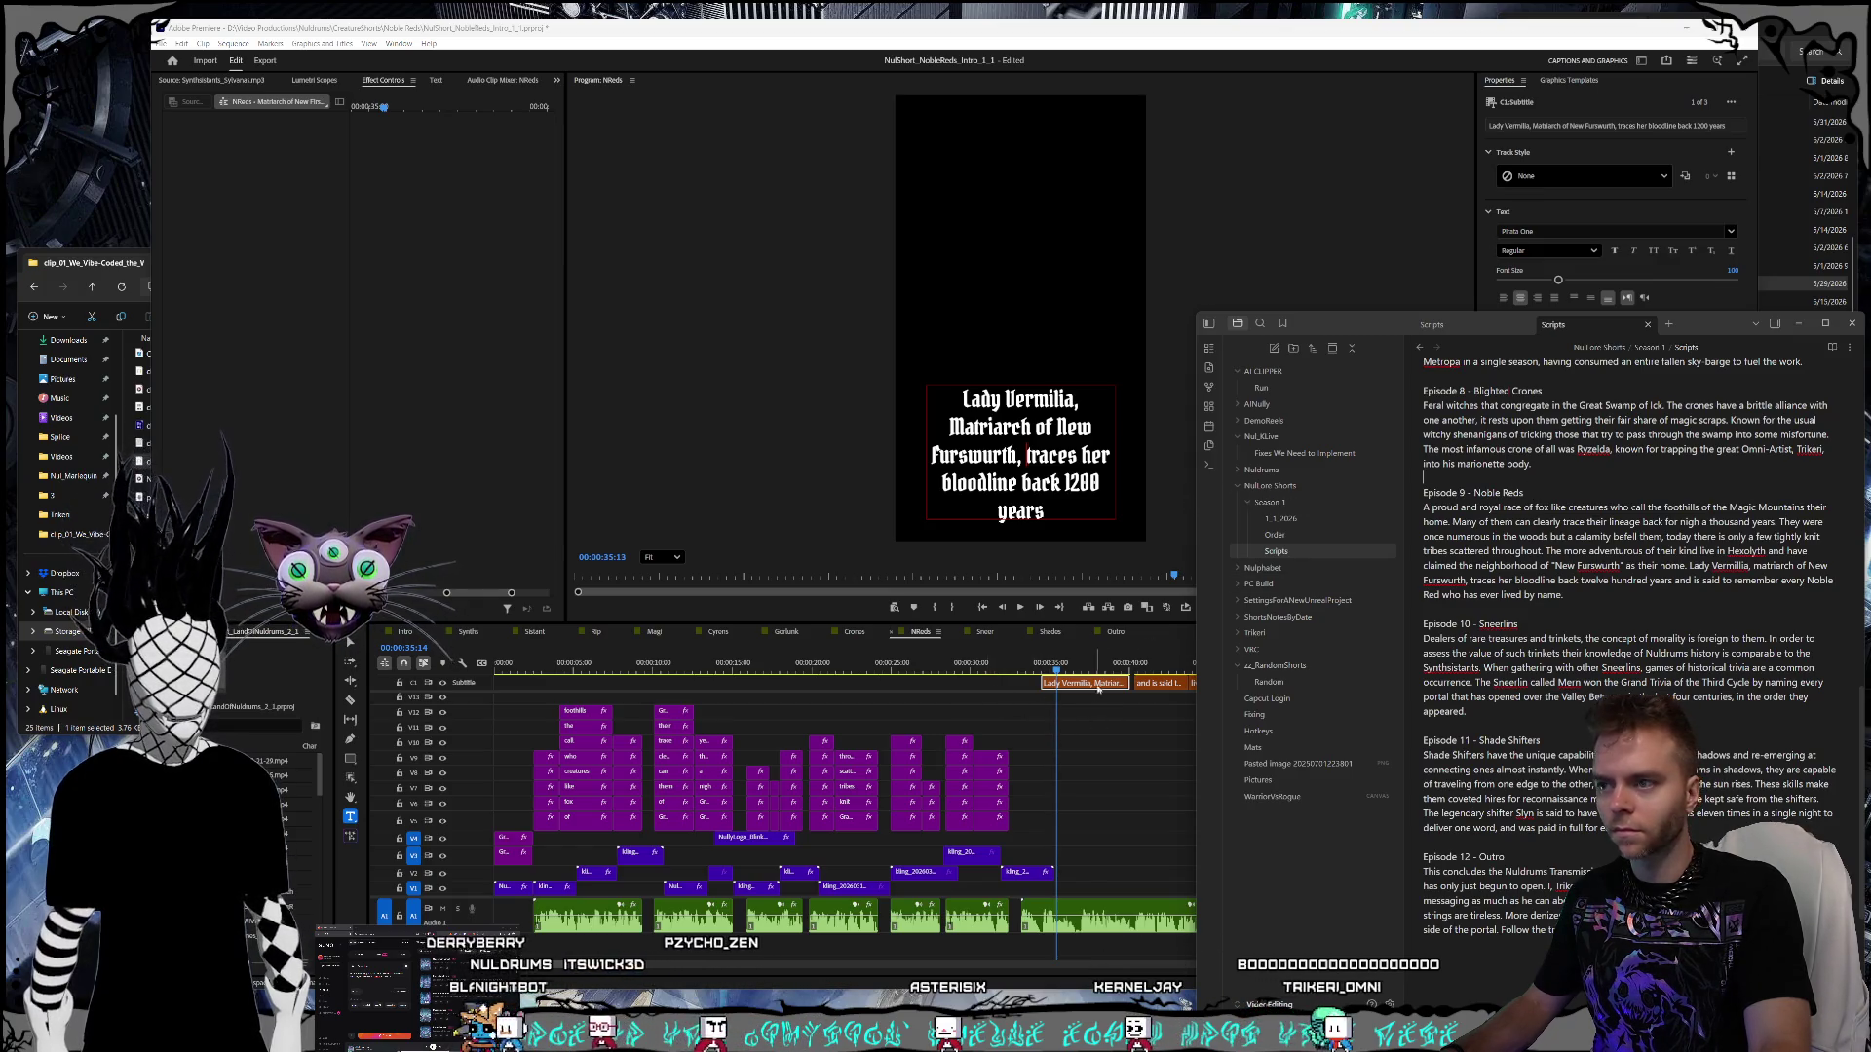
# - Capitalize 'noble red' to 'Noble Red' in the 'and is said to' caption
pyautogui.click(1138, 665)
pyautogui.click(1160, 684)
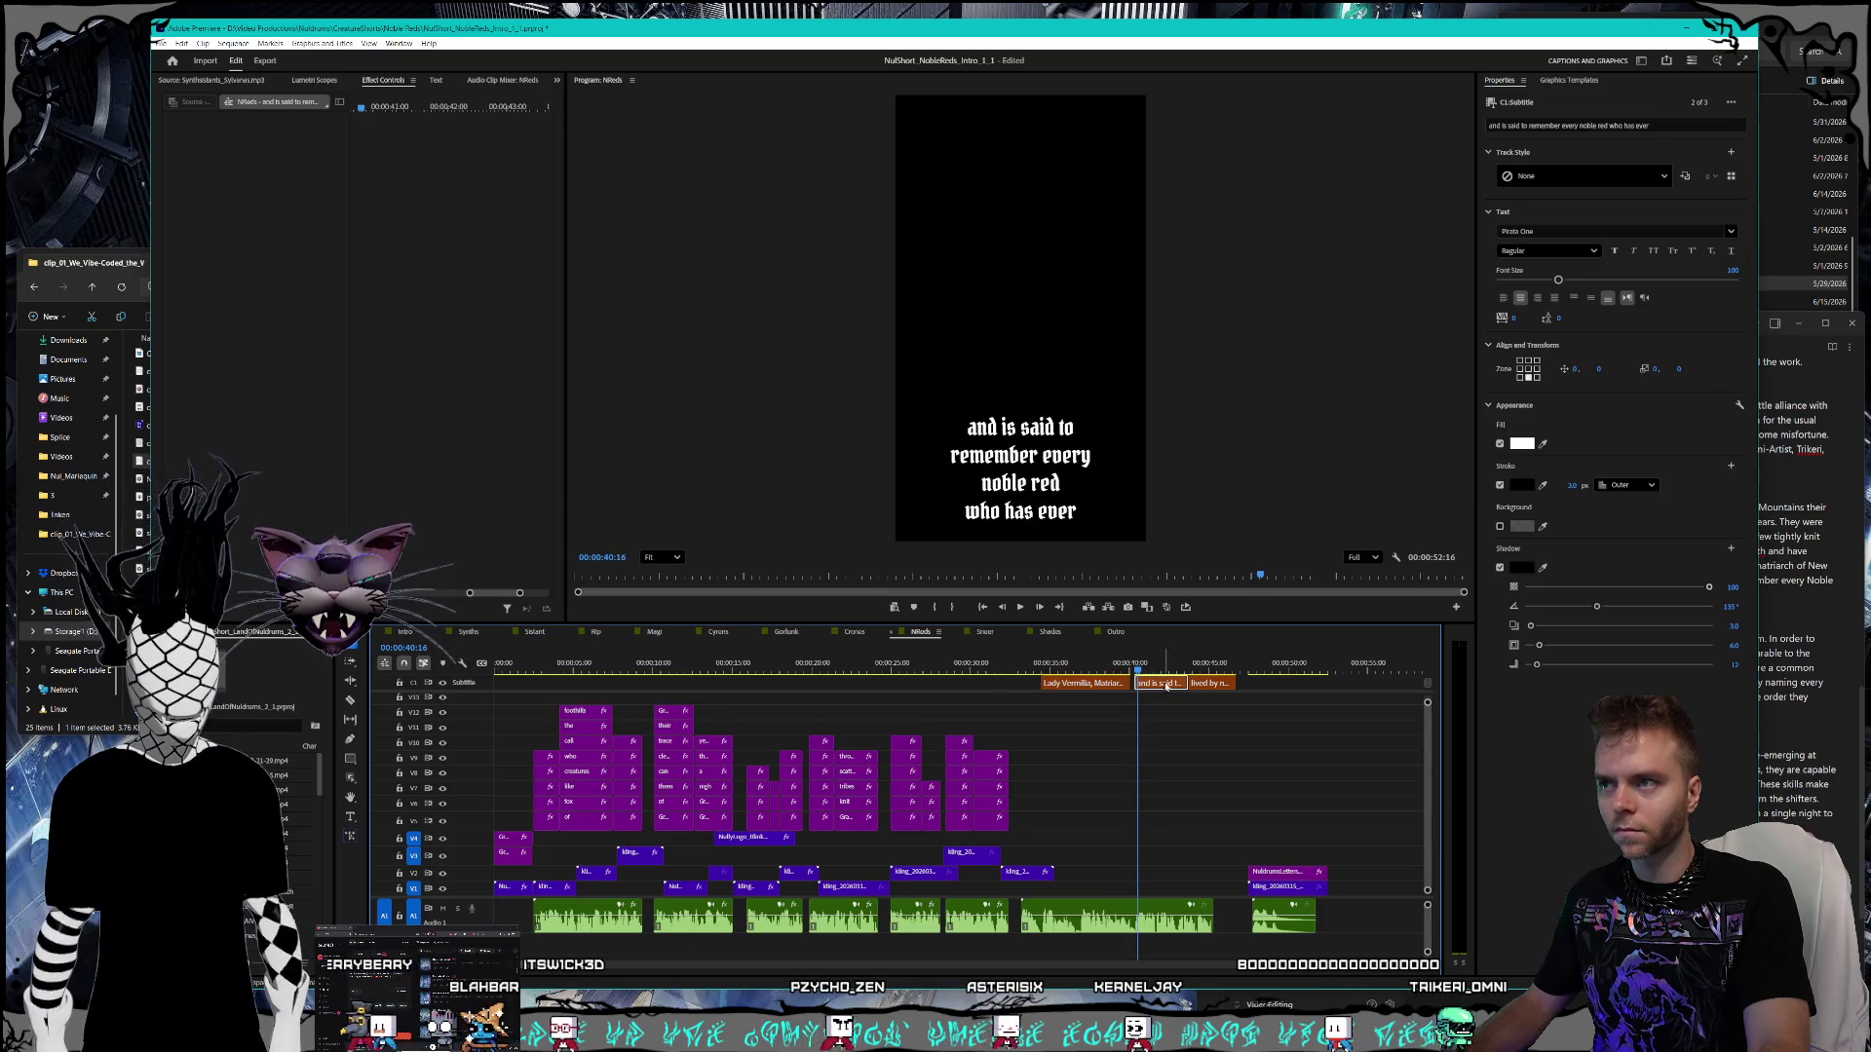
pyautogui.hotkey('alt', 'Tab')
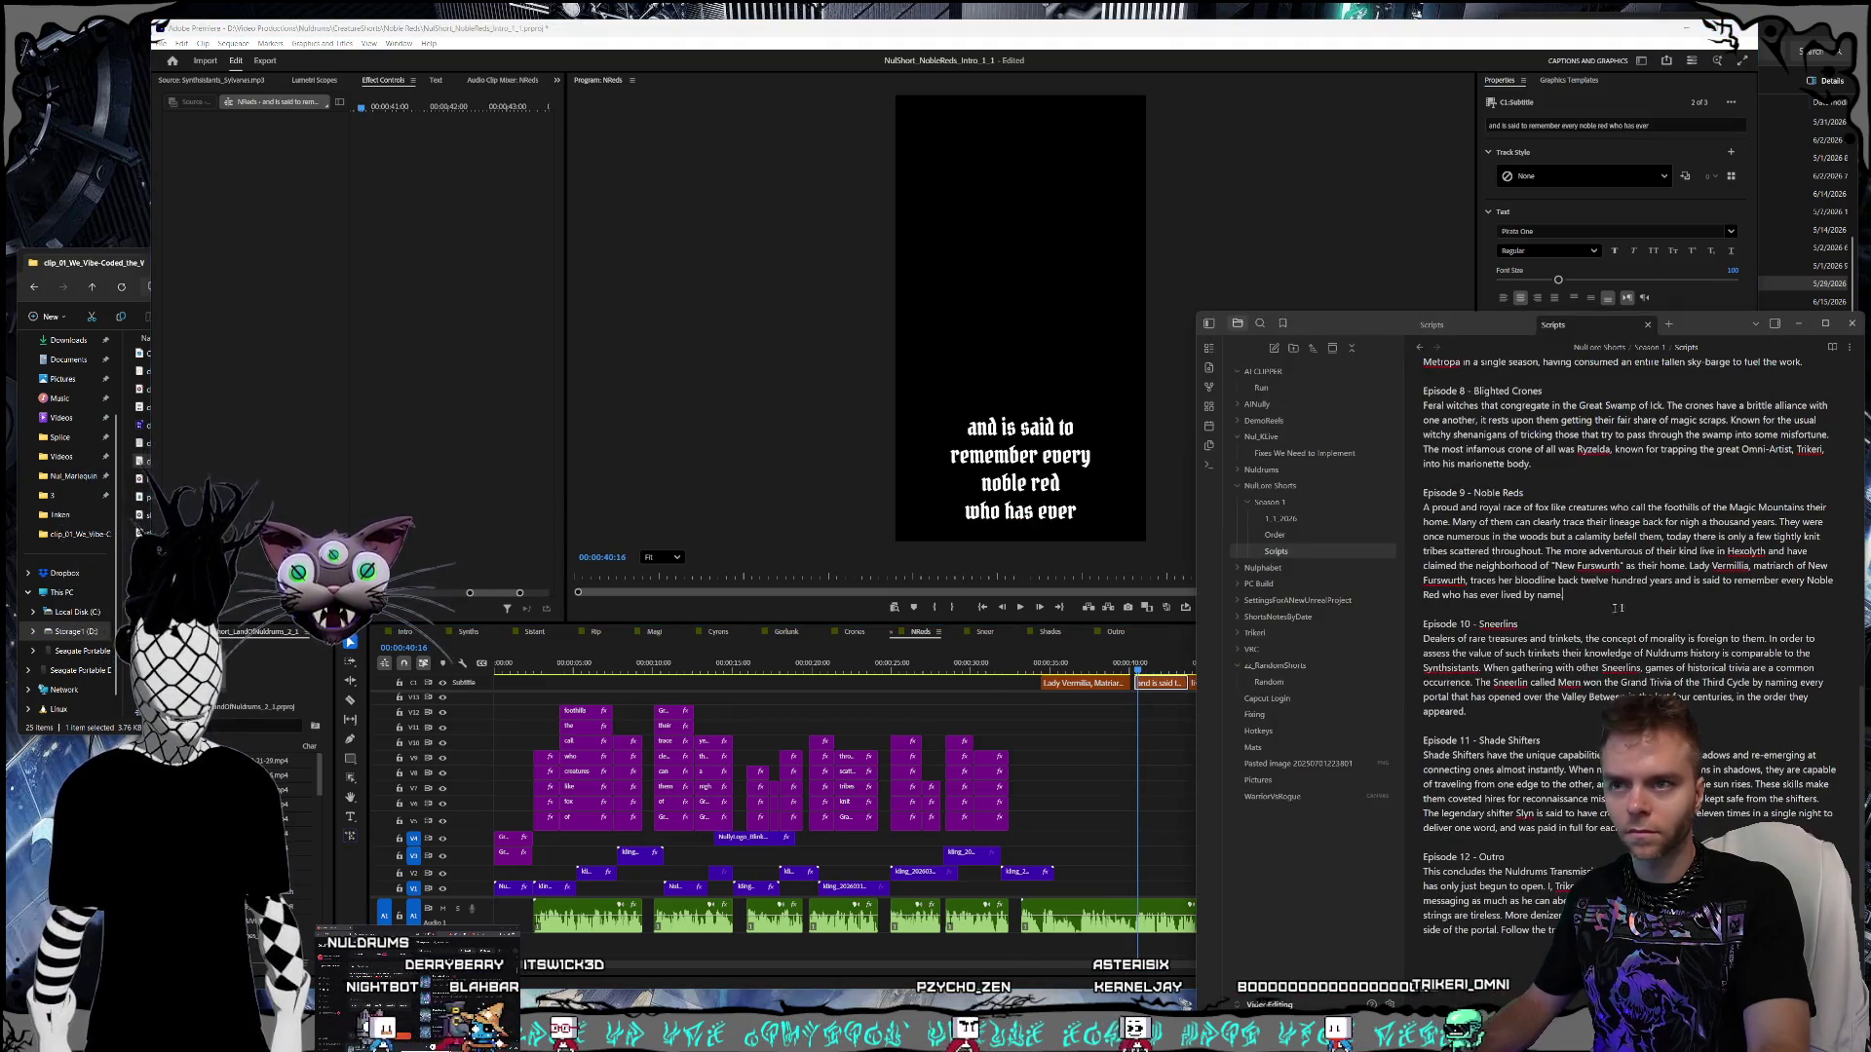
pyautogui.click(1063, 545)
pyautogui.doubleClick(1043, 485)
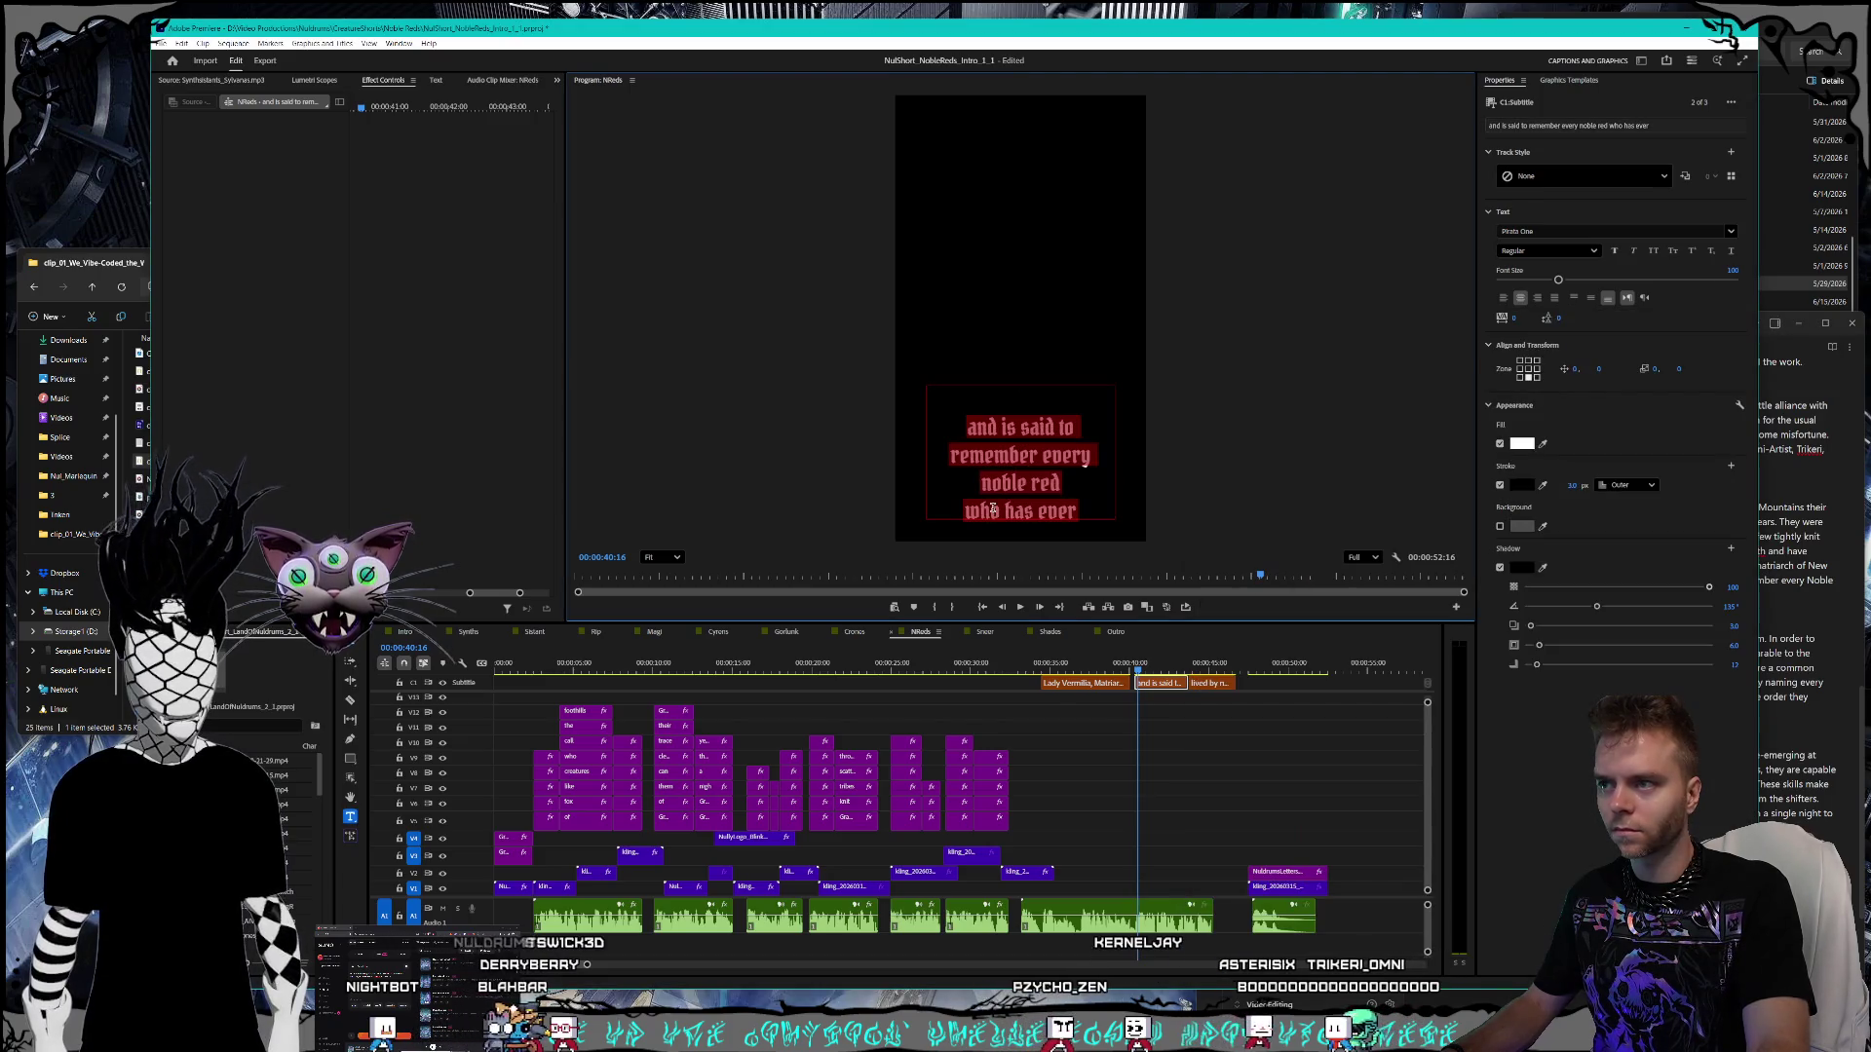
pyautogui.click(1042, 485)
pyautogui.press('BackSpace')
pyautogui.write('R')
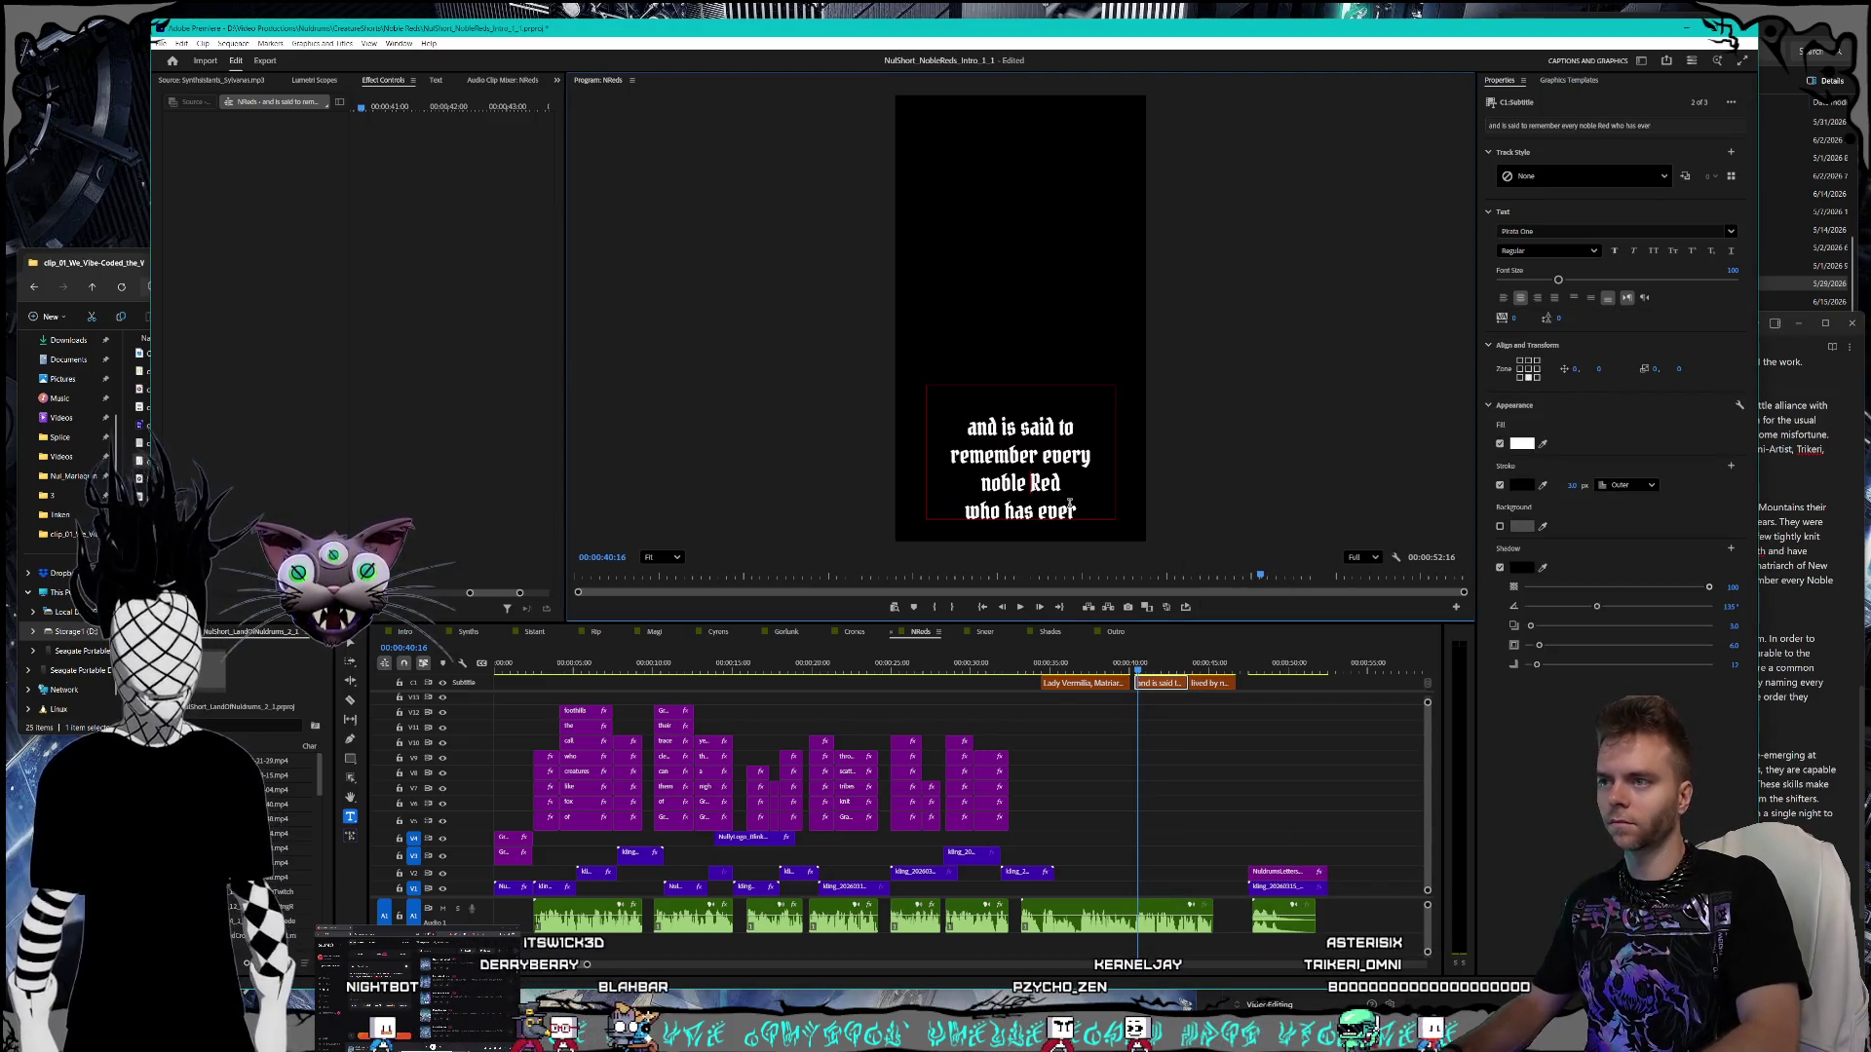
pyautogui.press('BackSpace')
pyautogui.write('N')
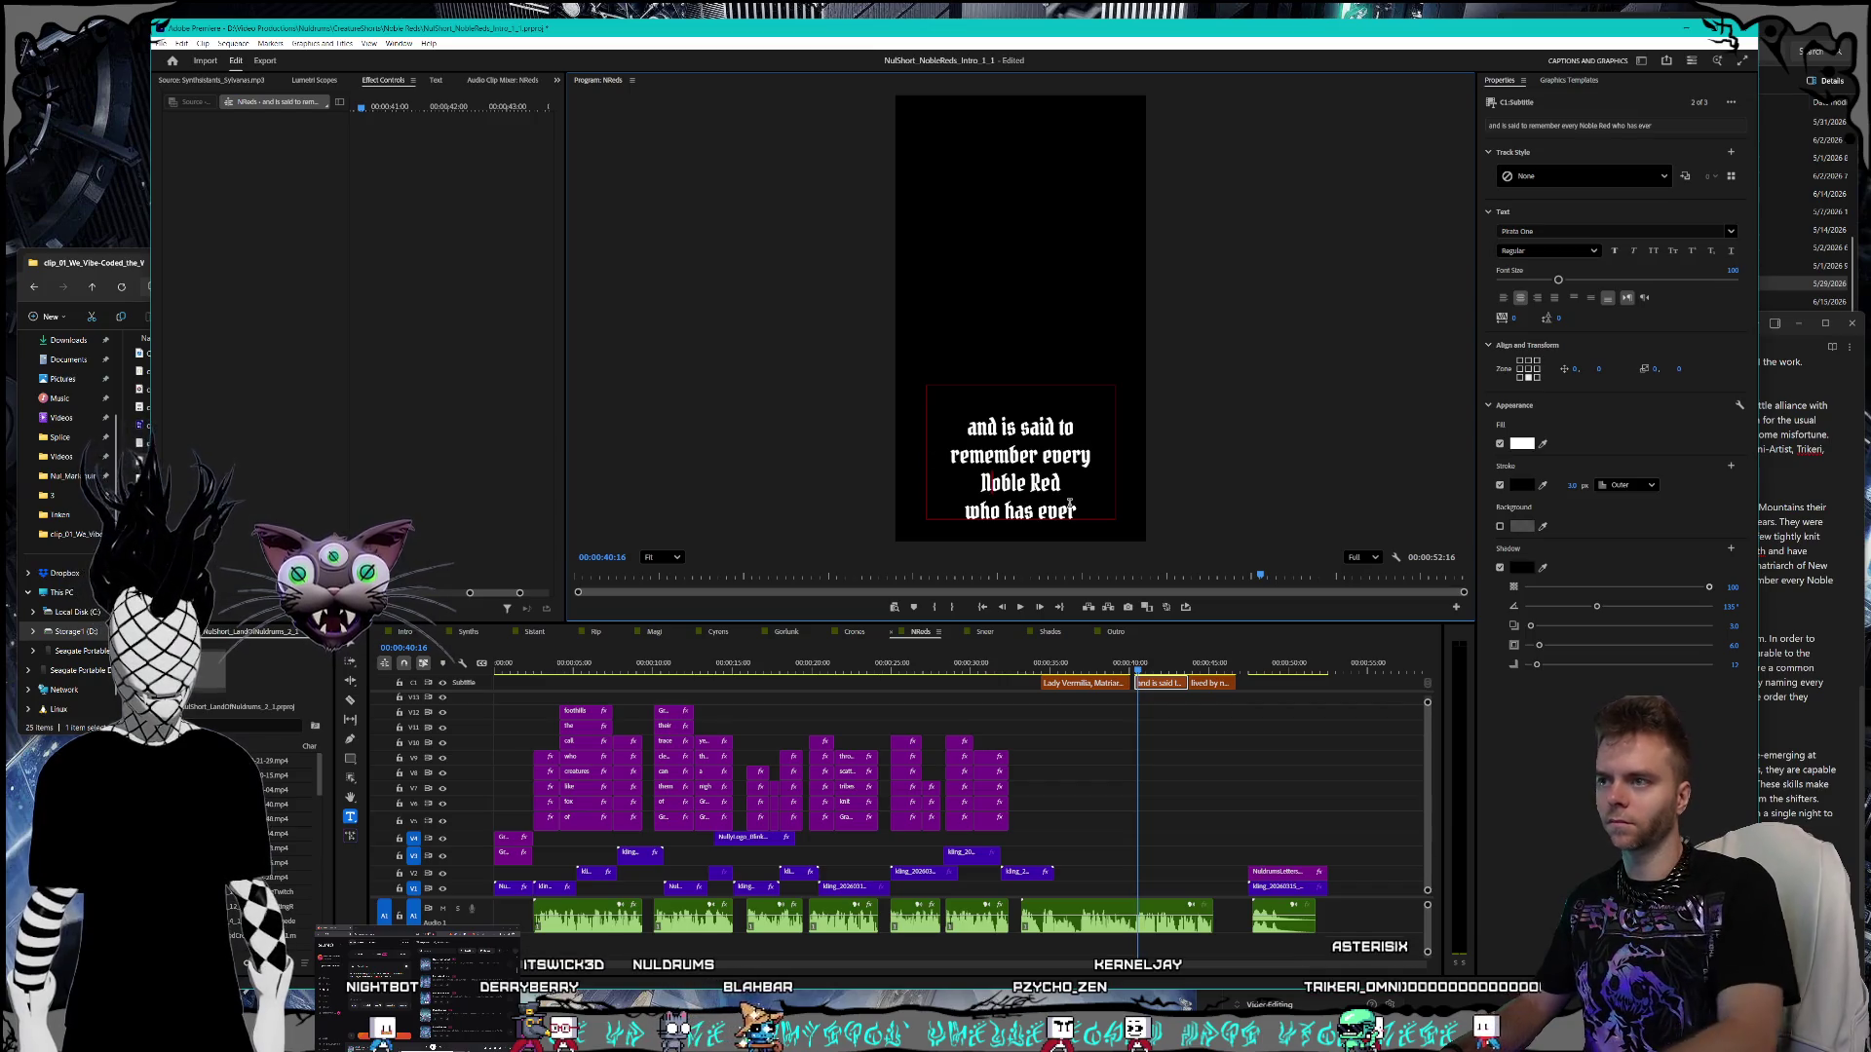
# - Check the 'lived by name.' caption against the script and save the project
pyautogui.click(1211, 682)
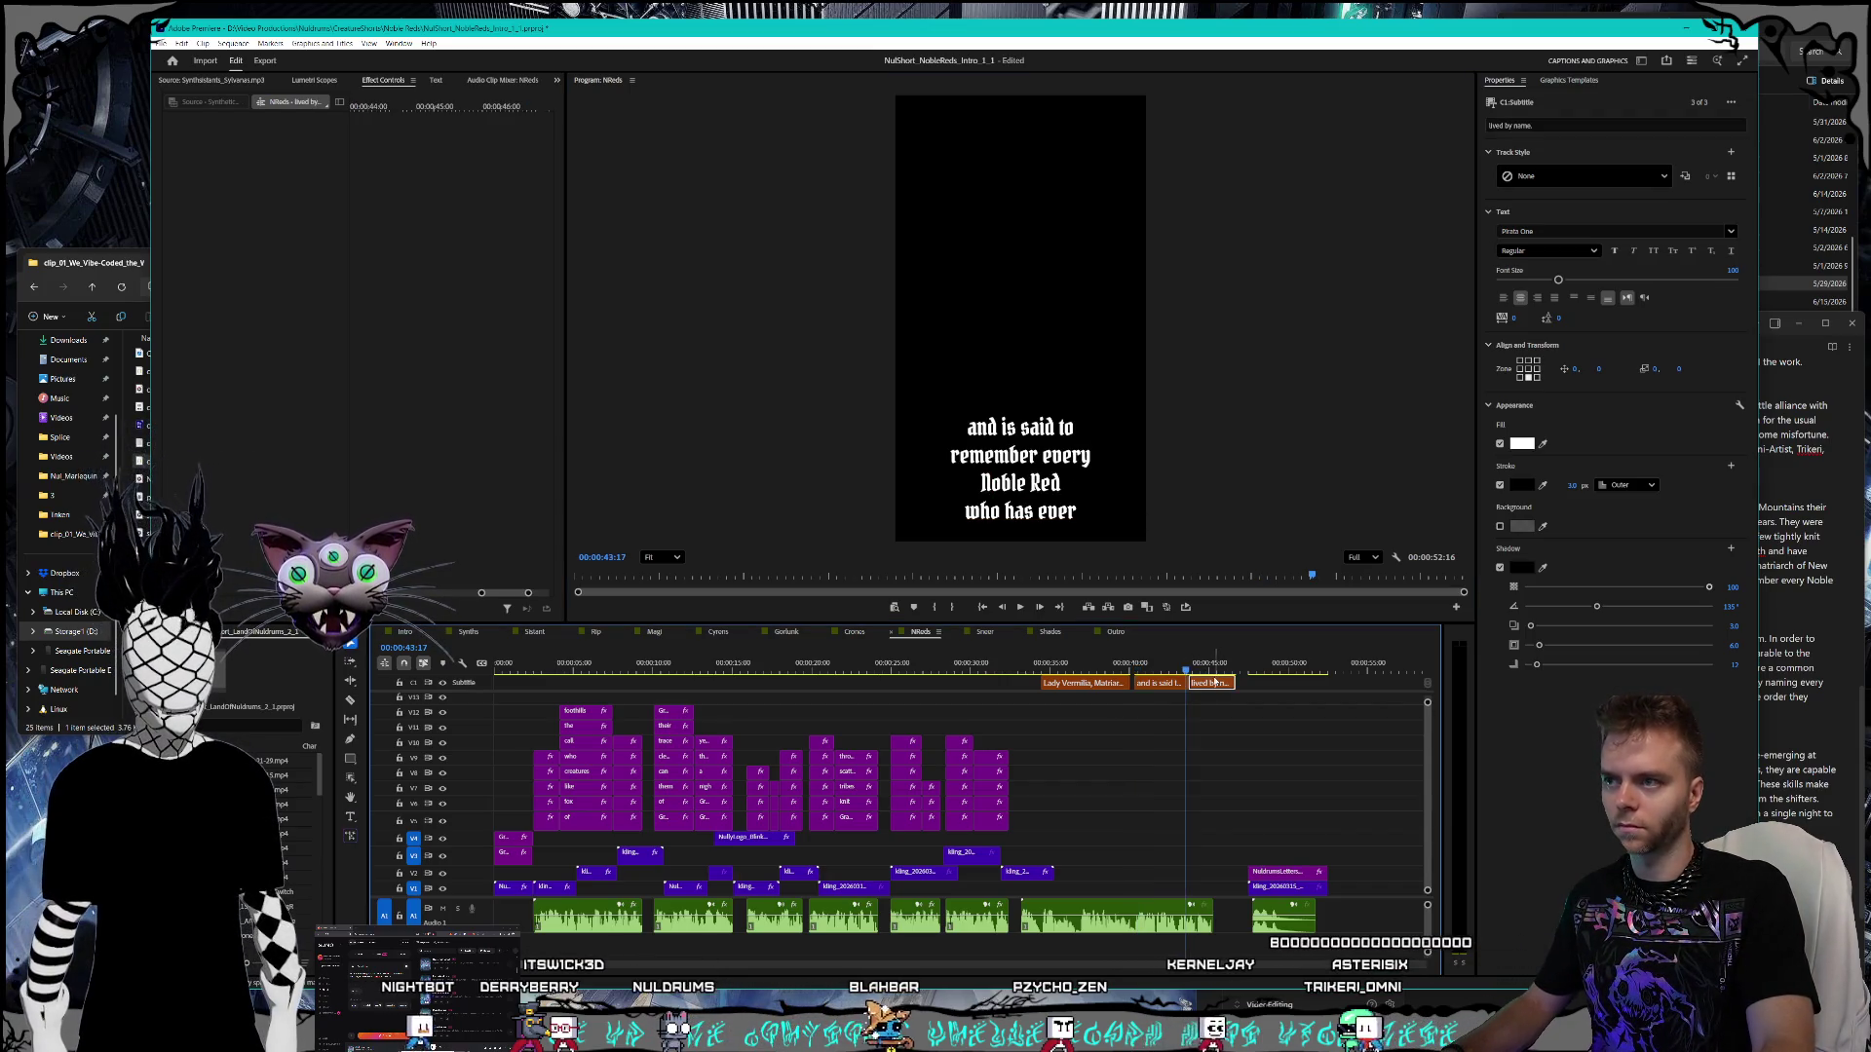
pyautogui.click(1209, 666)
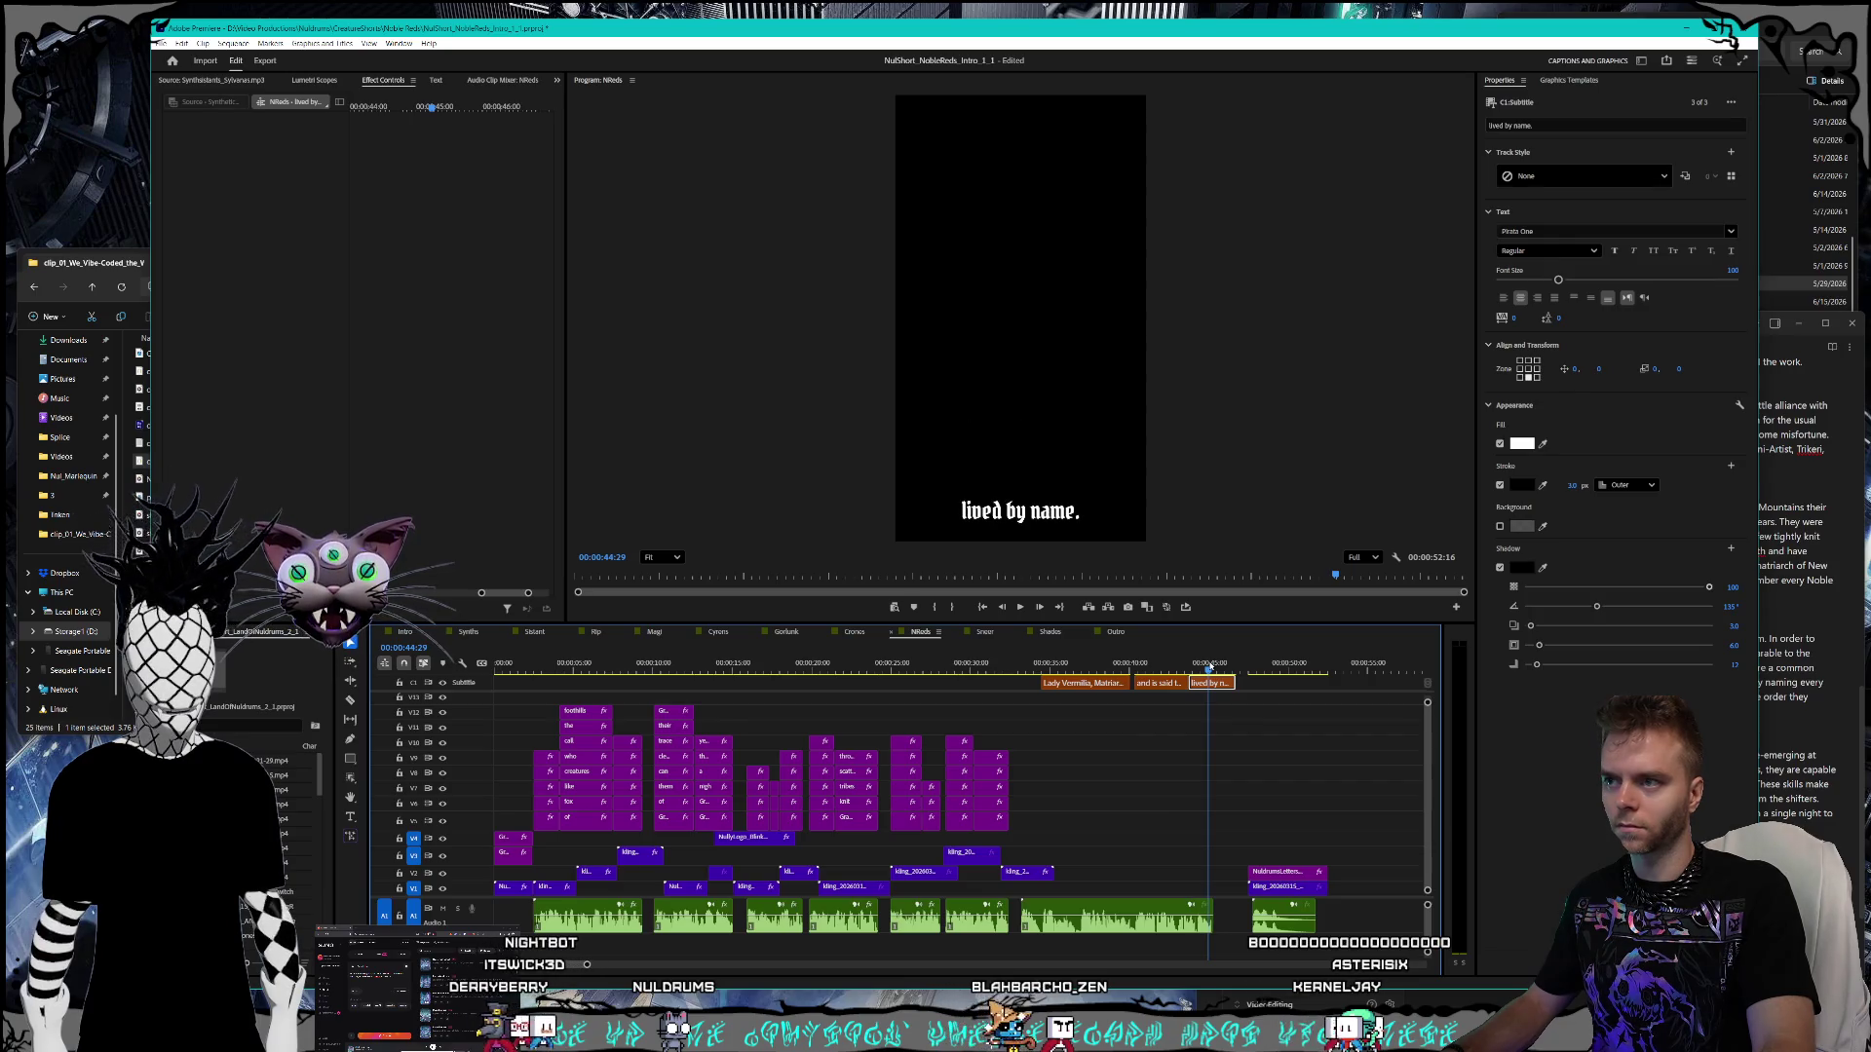
pyautogui.click(1815, 624)
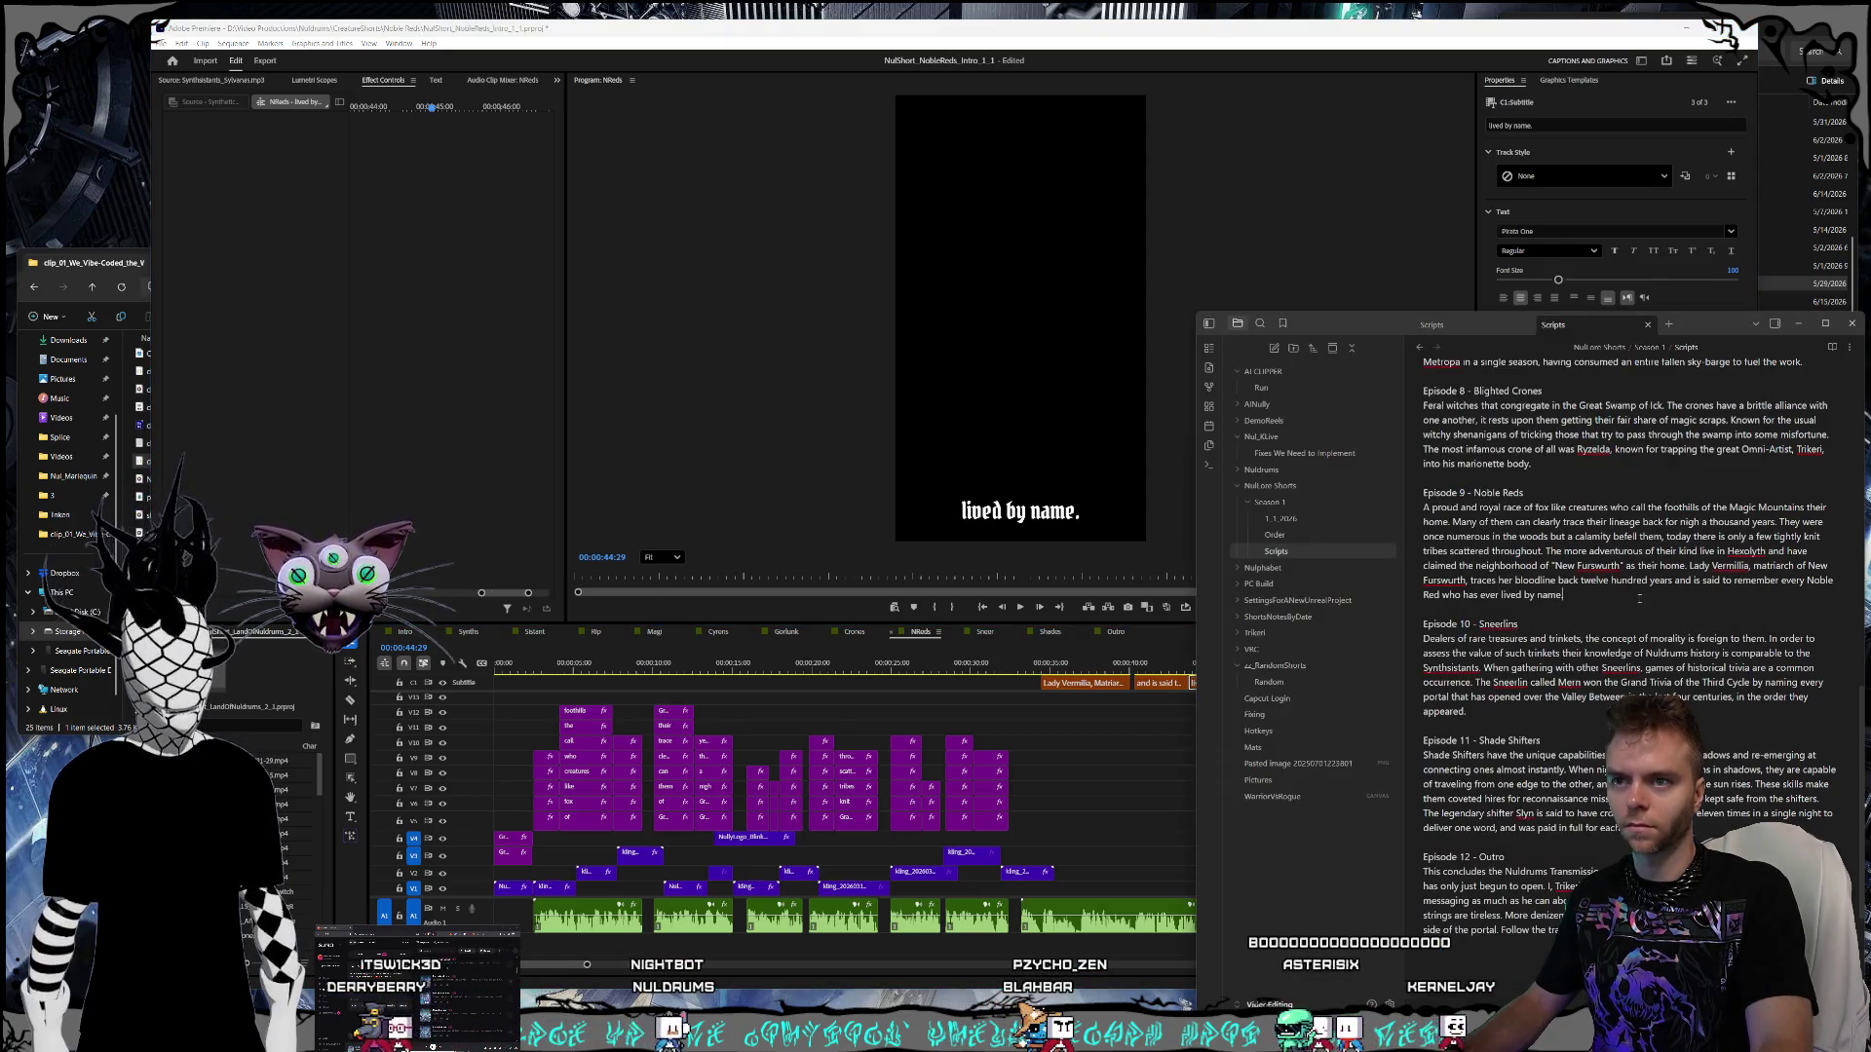
pyautogui.click(1107, 705)
pyautogui.hotkey('ctrl', 's')
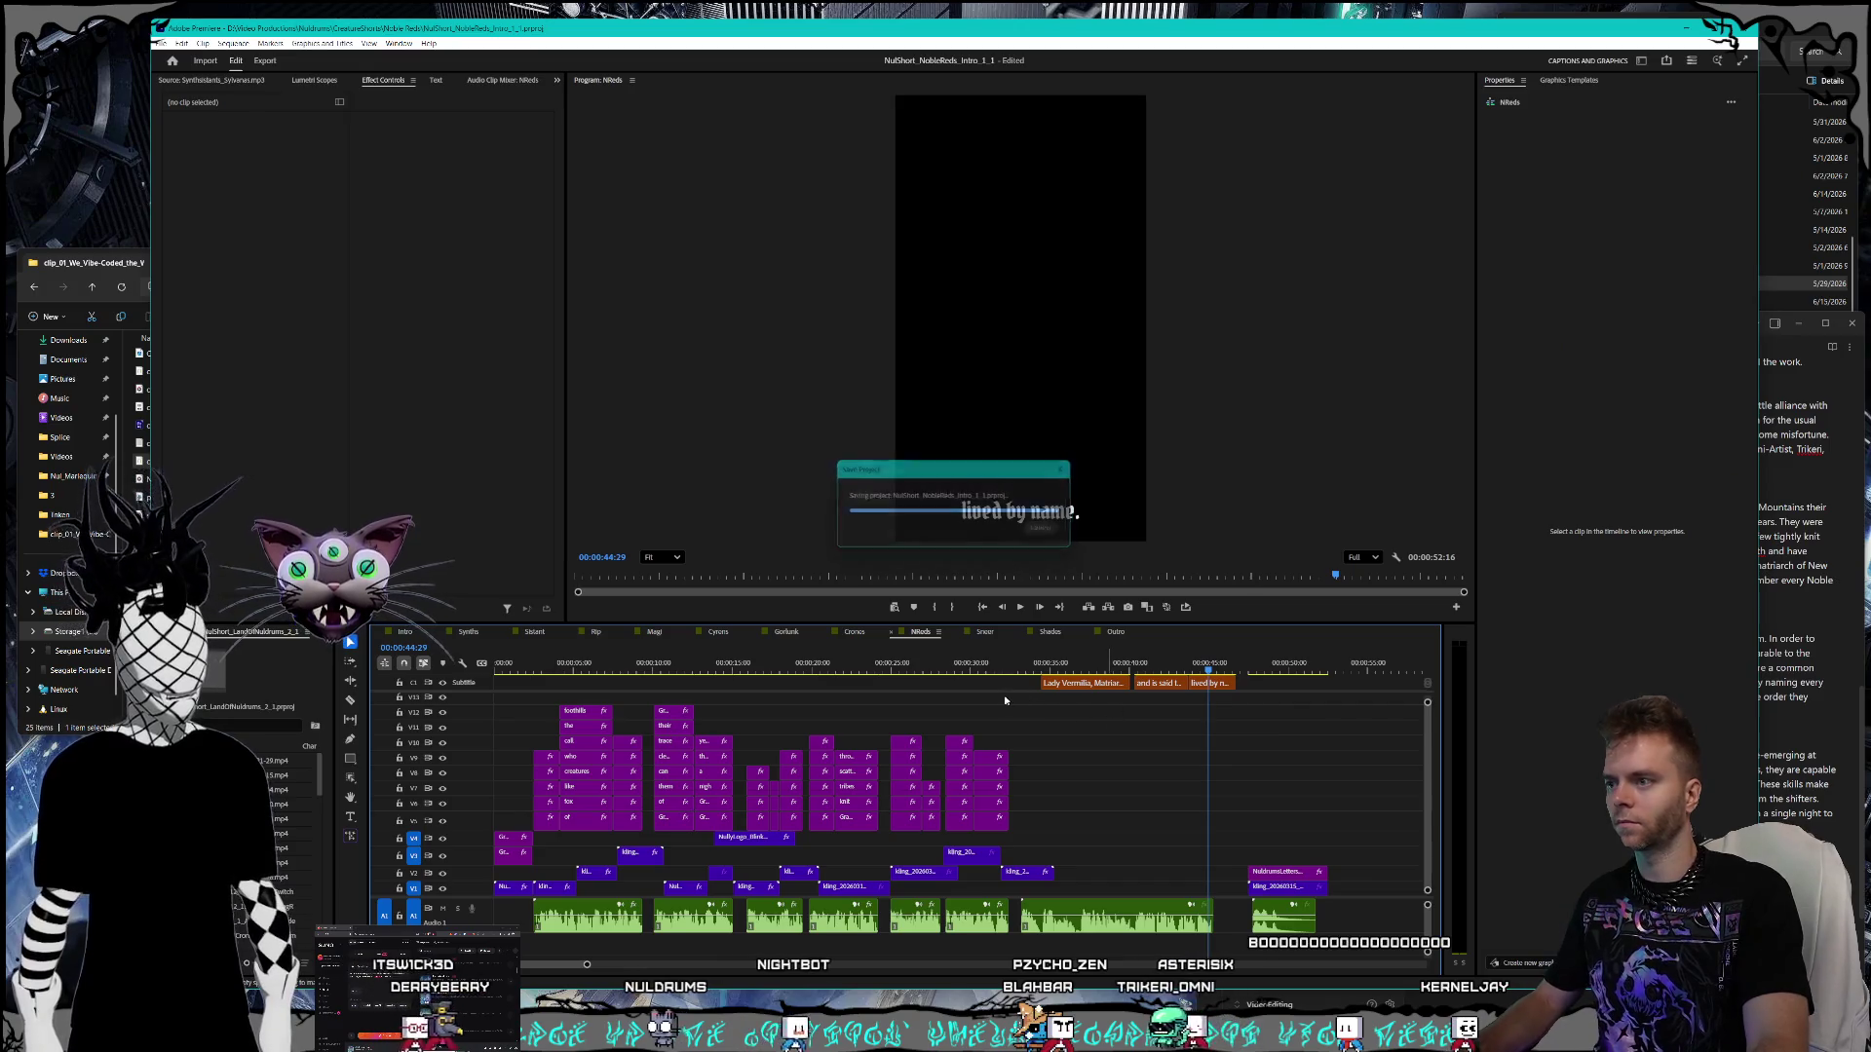
pyautogui.click(985, 632)
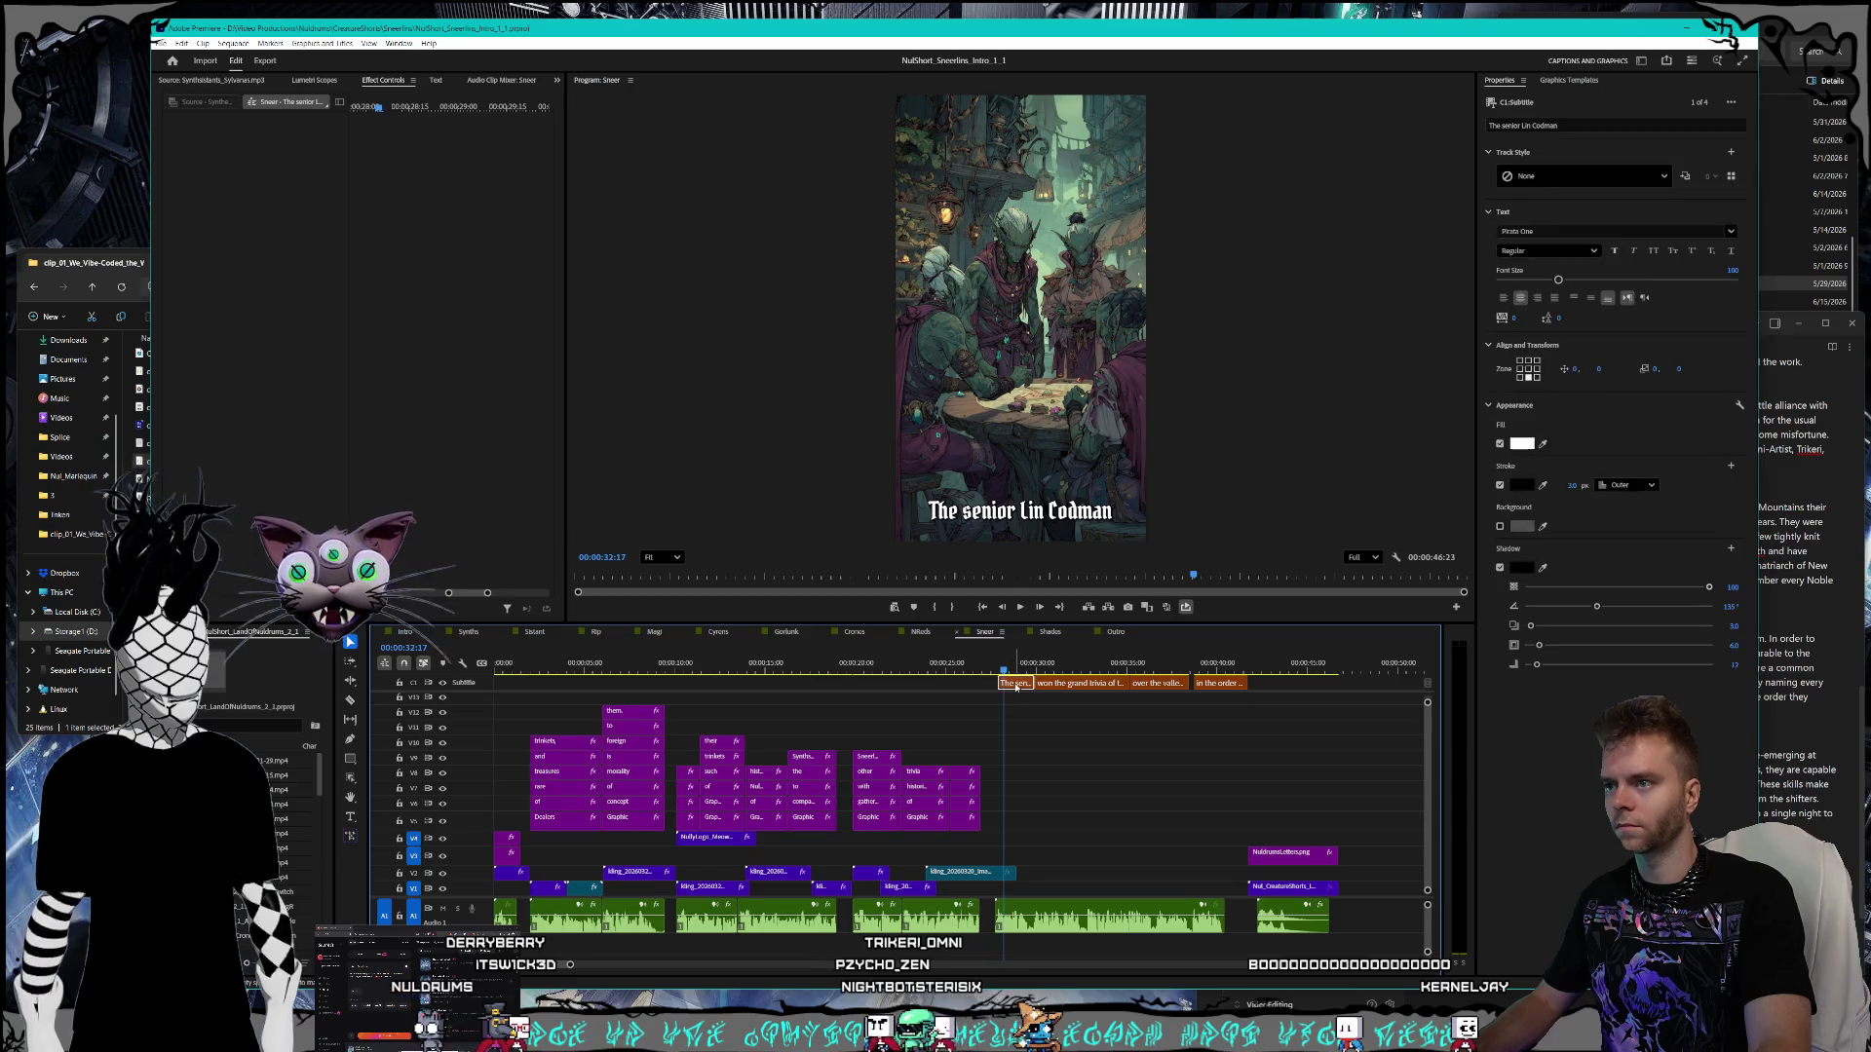
# - Replace 'The senior Lin Codman' with 'The Sneerlin called Mern' in the first Sneerlins caption
pyautogui.click(1766, 626)
pyautogui.scroll(-2, 1633, 631)
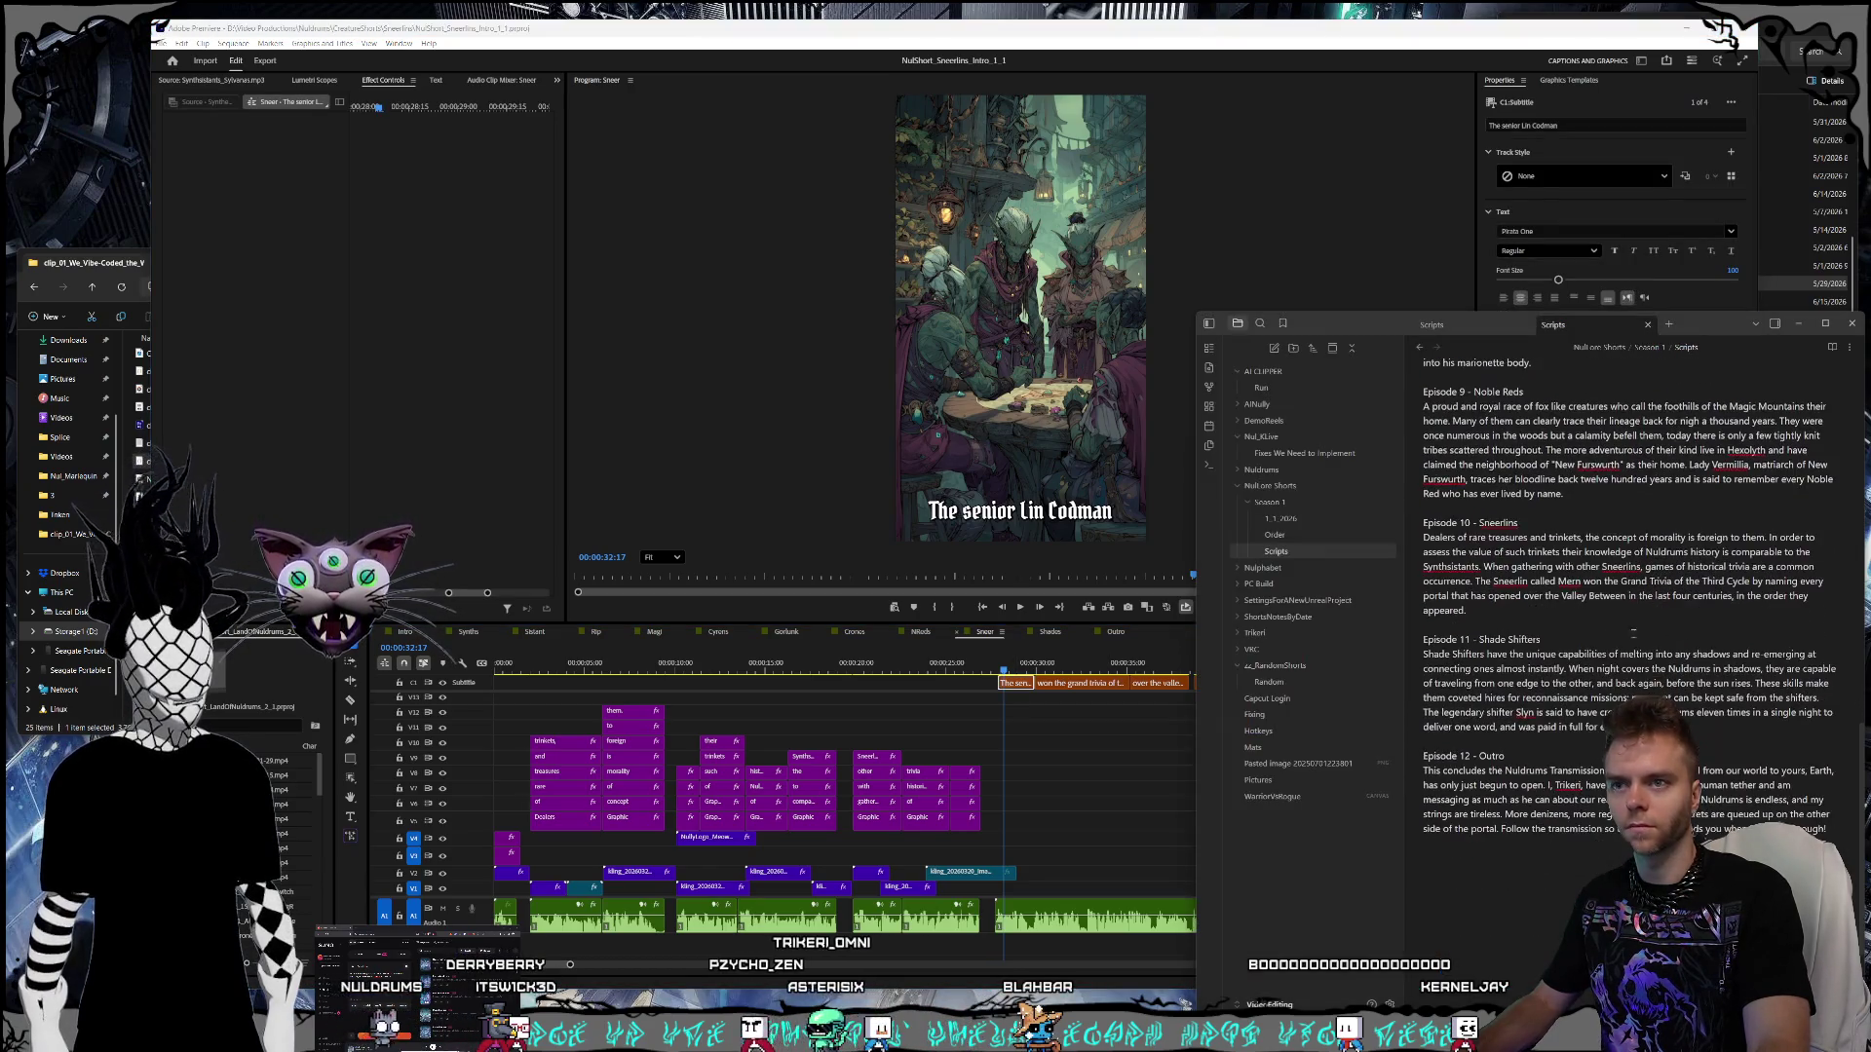
pyautogui.click(1019, 531)
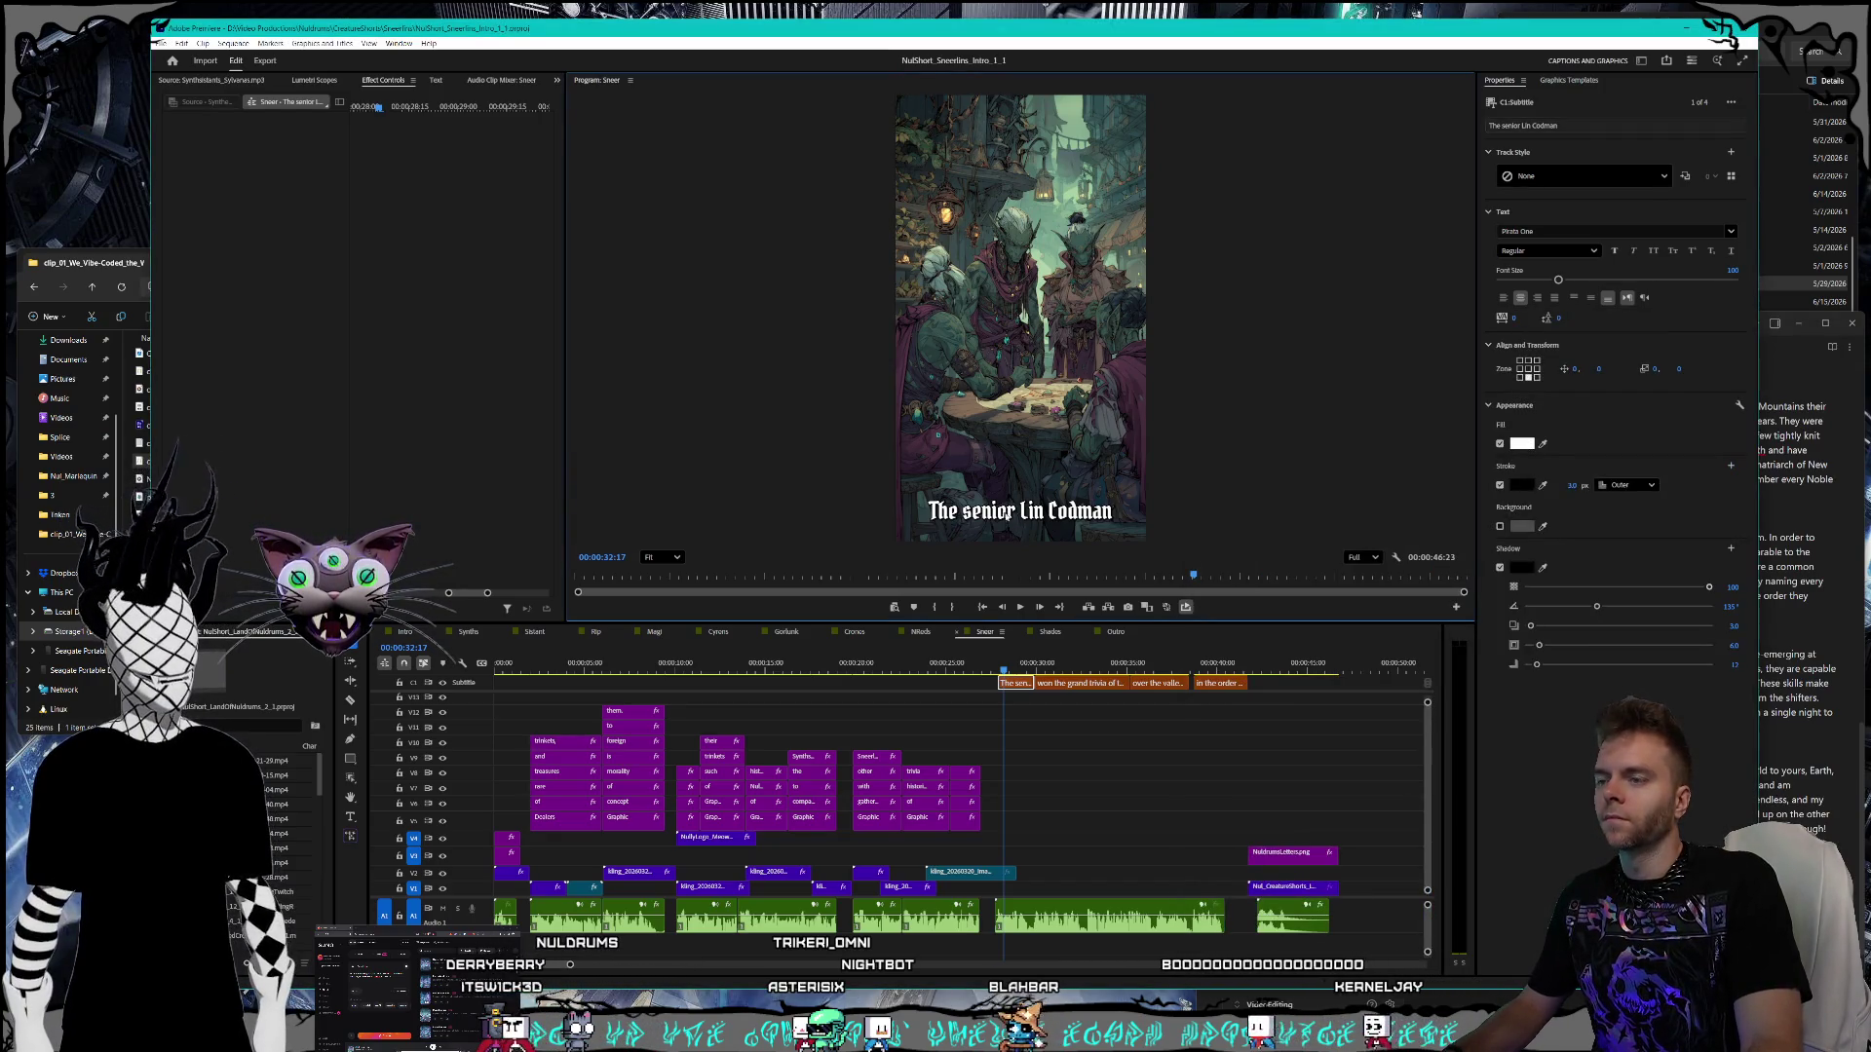
pyautogui.click(1077, 682)
pyautogui.click(1010, 669)
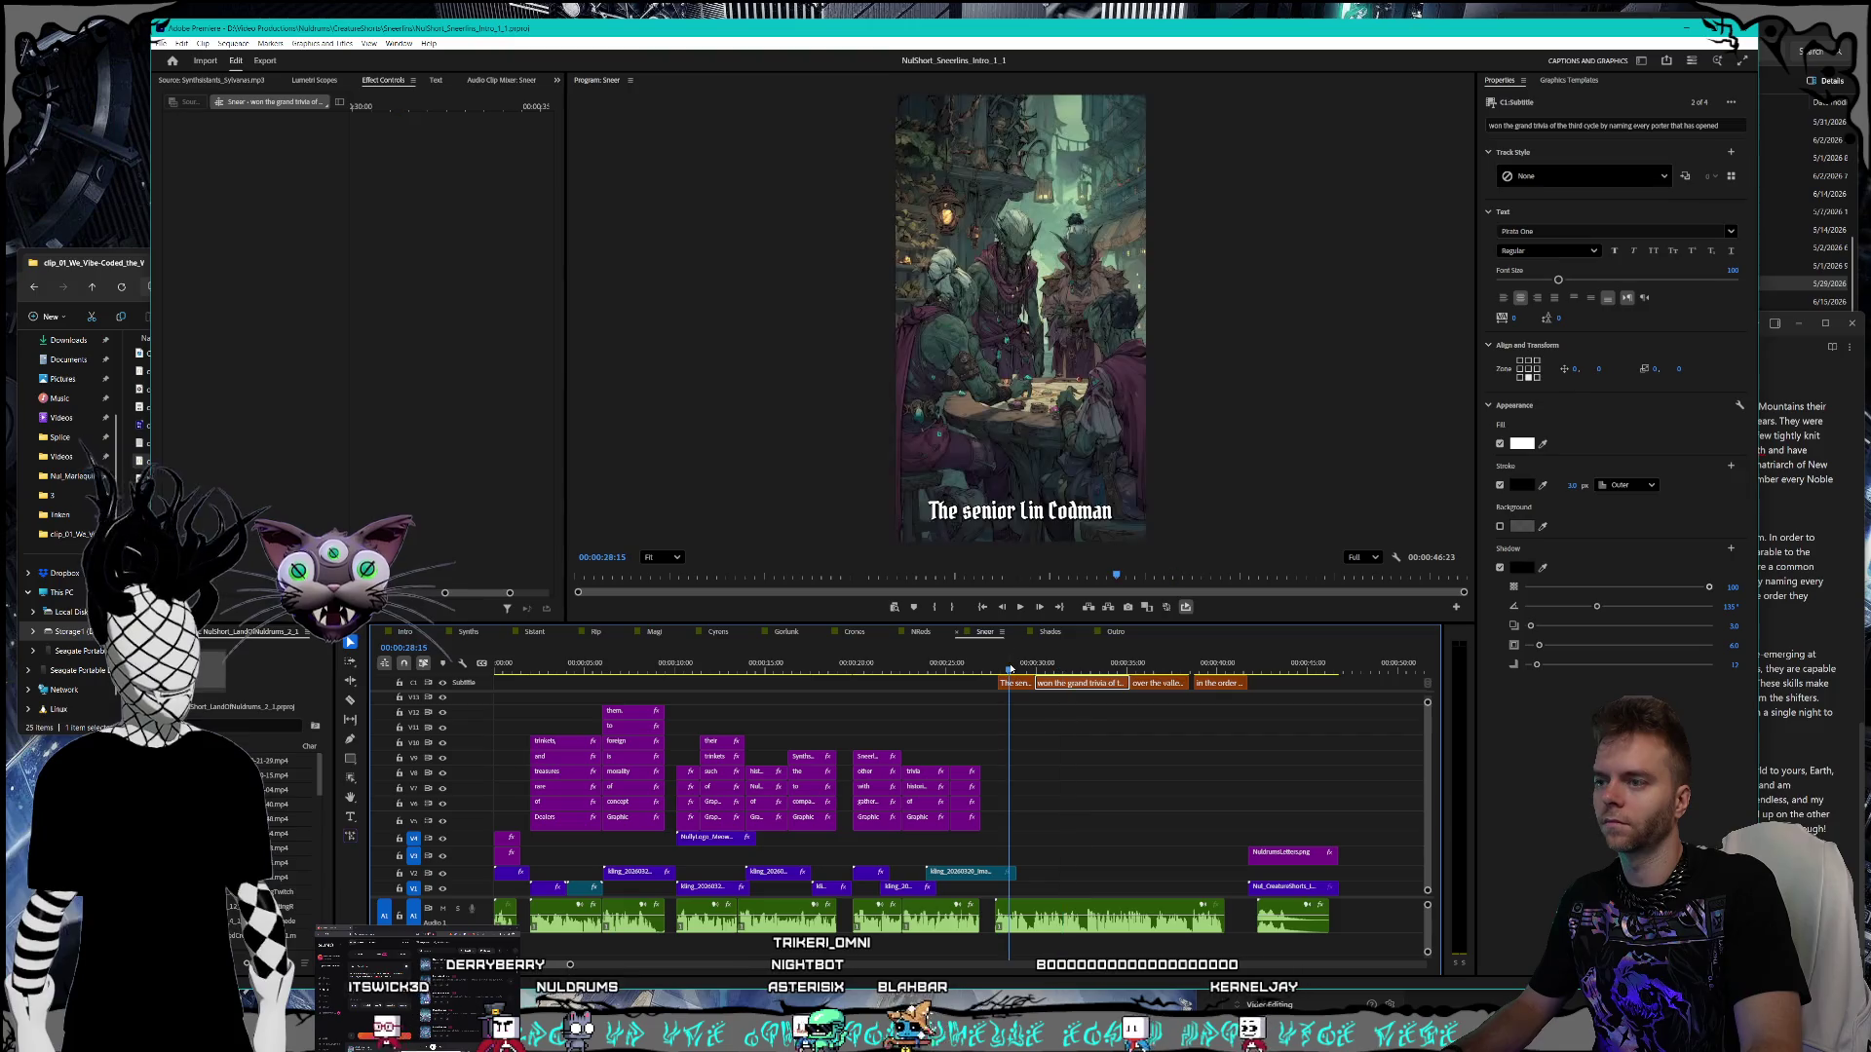
pyautogui.doubleClick(1088, 509)
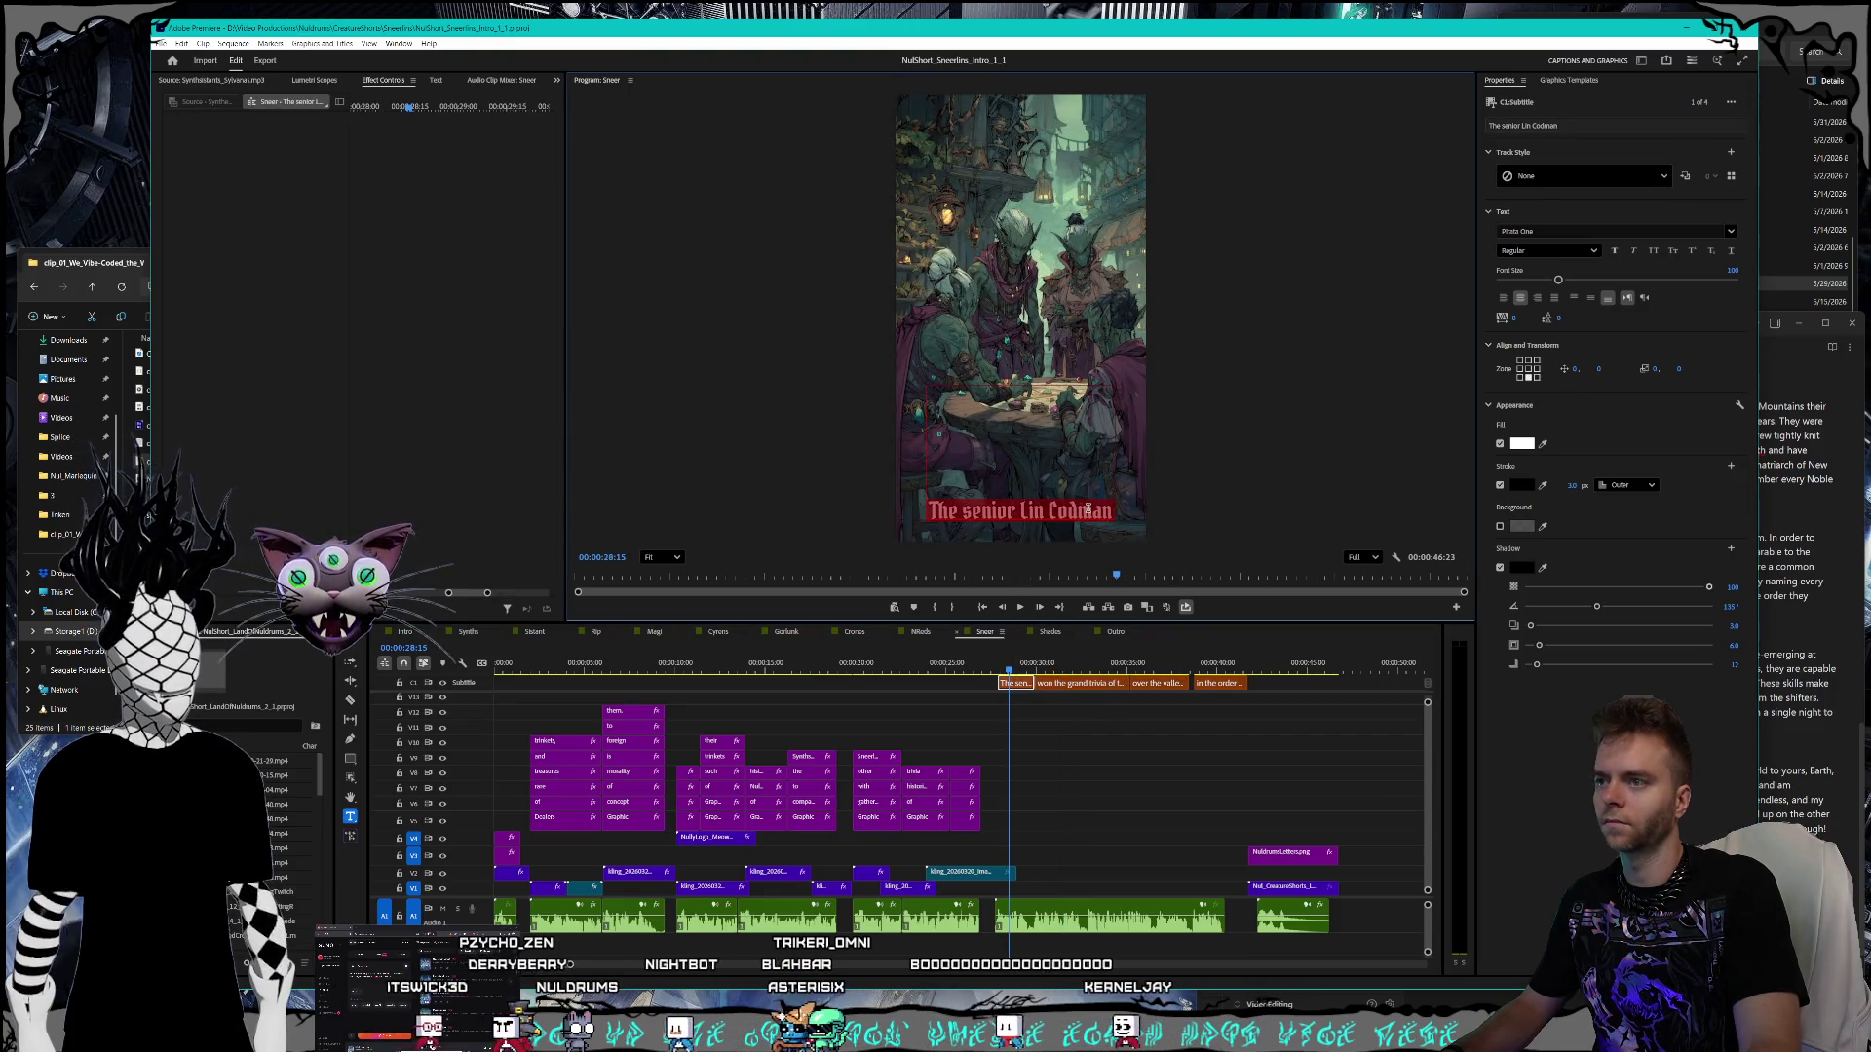
pyautogui.write('The Sne')
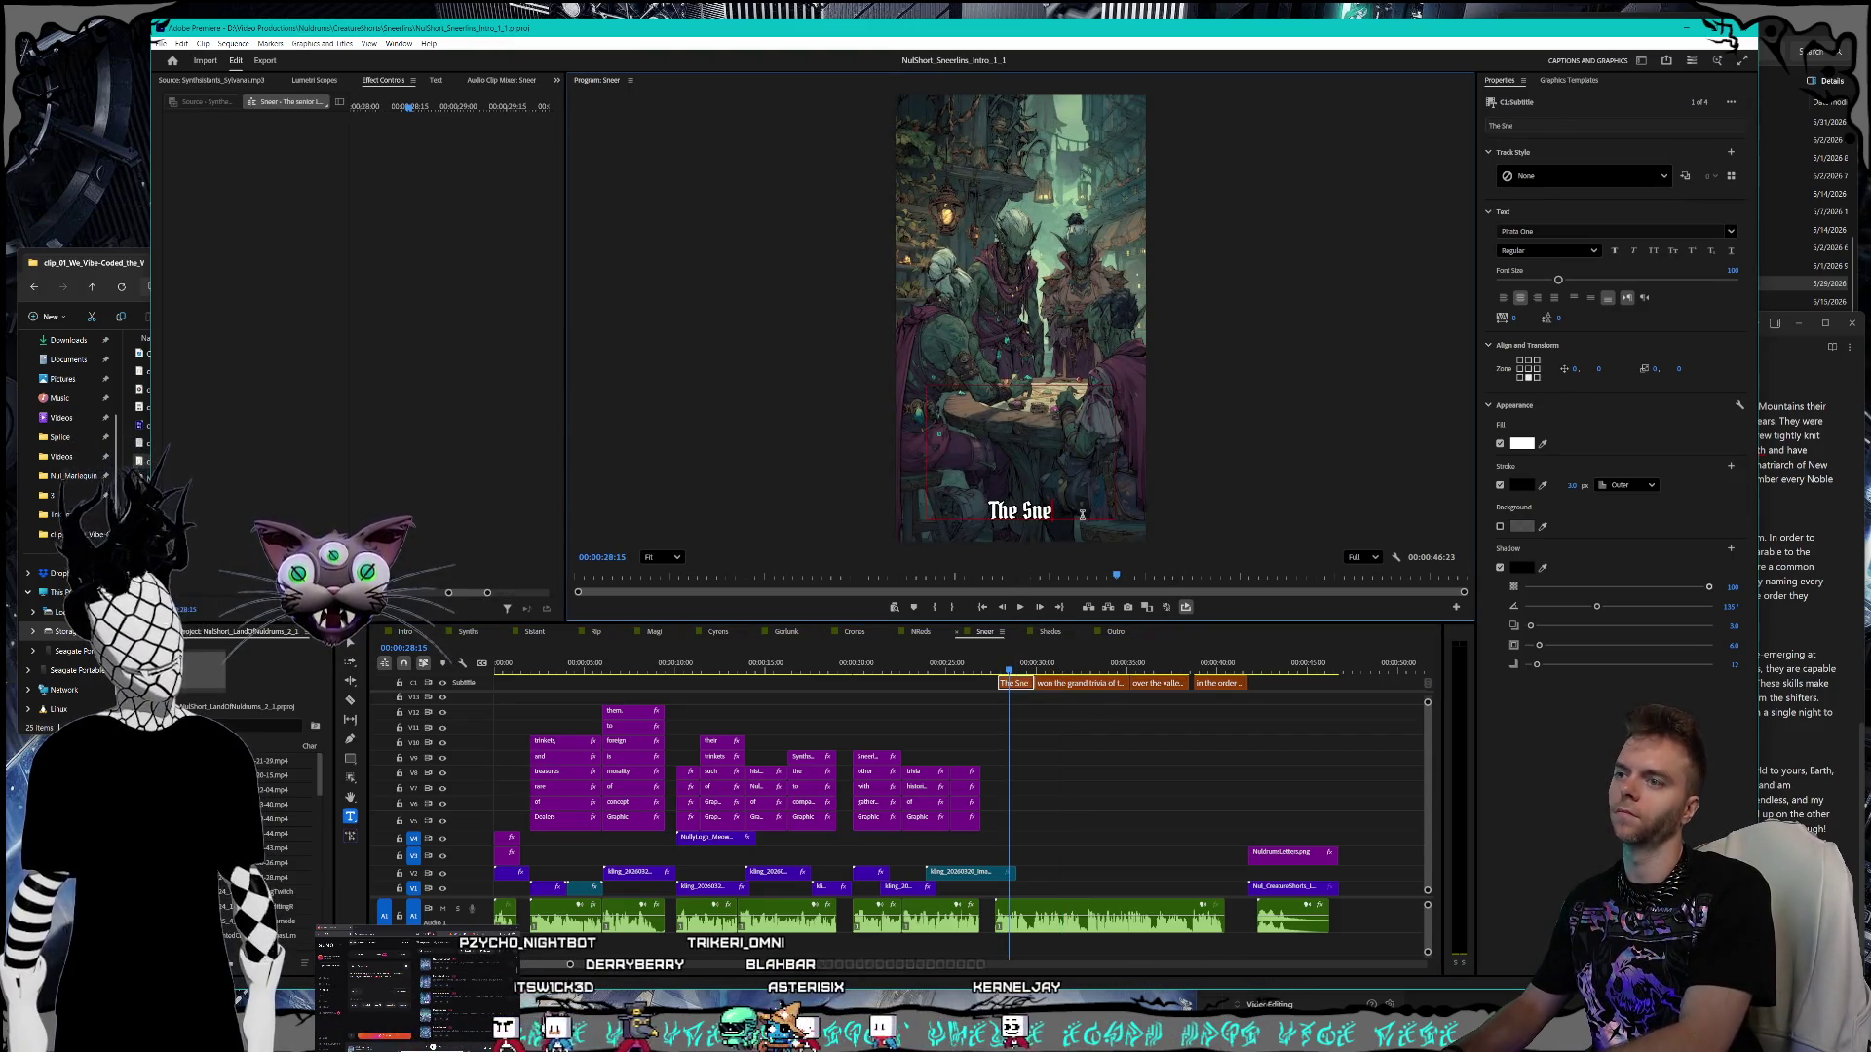
pyautogui.write('led')
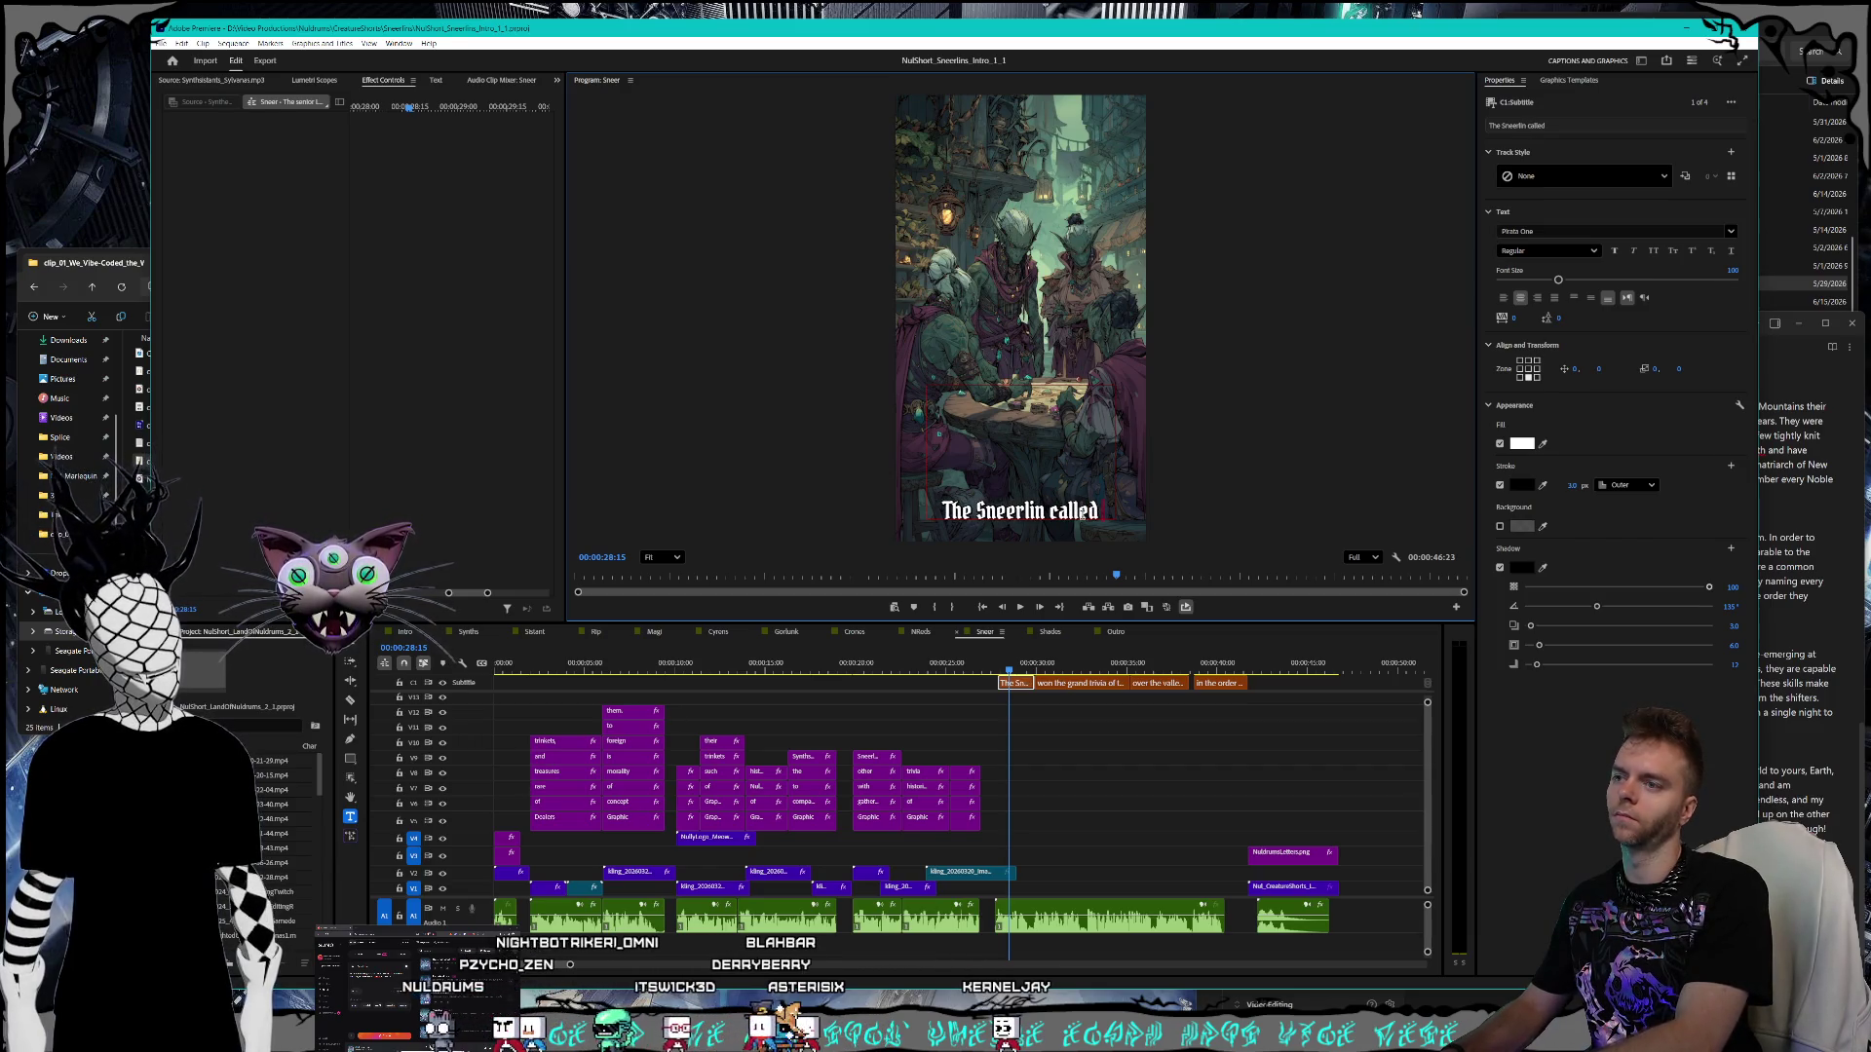
pyautogui.write(' Mern')
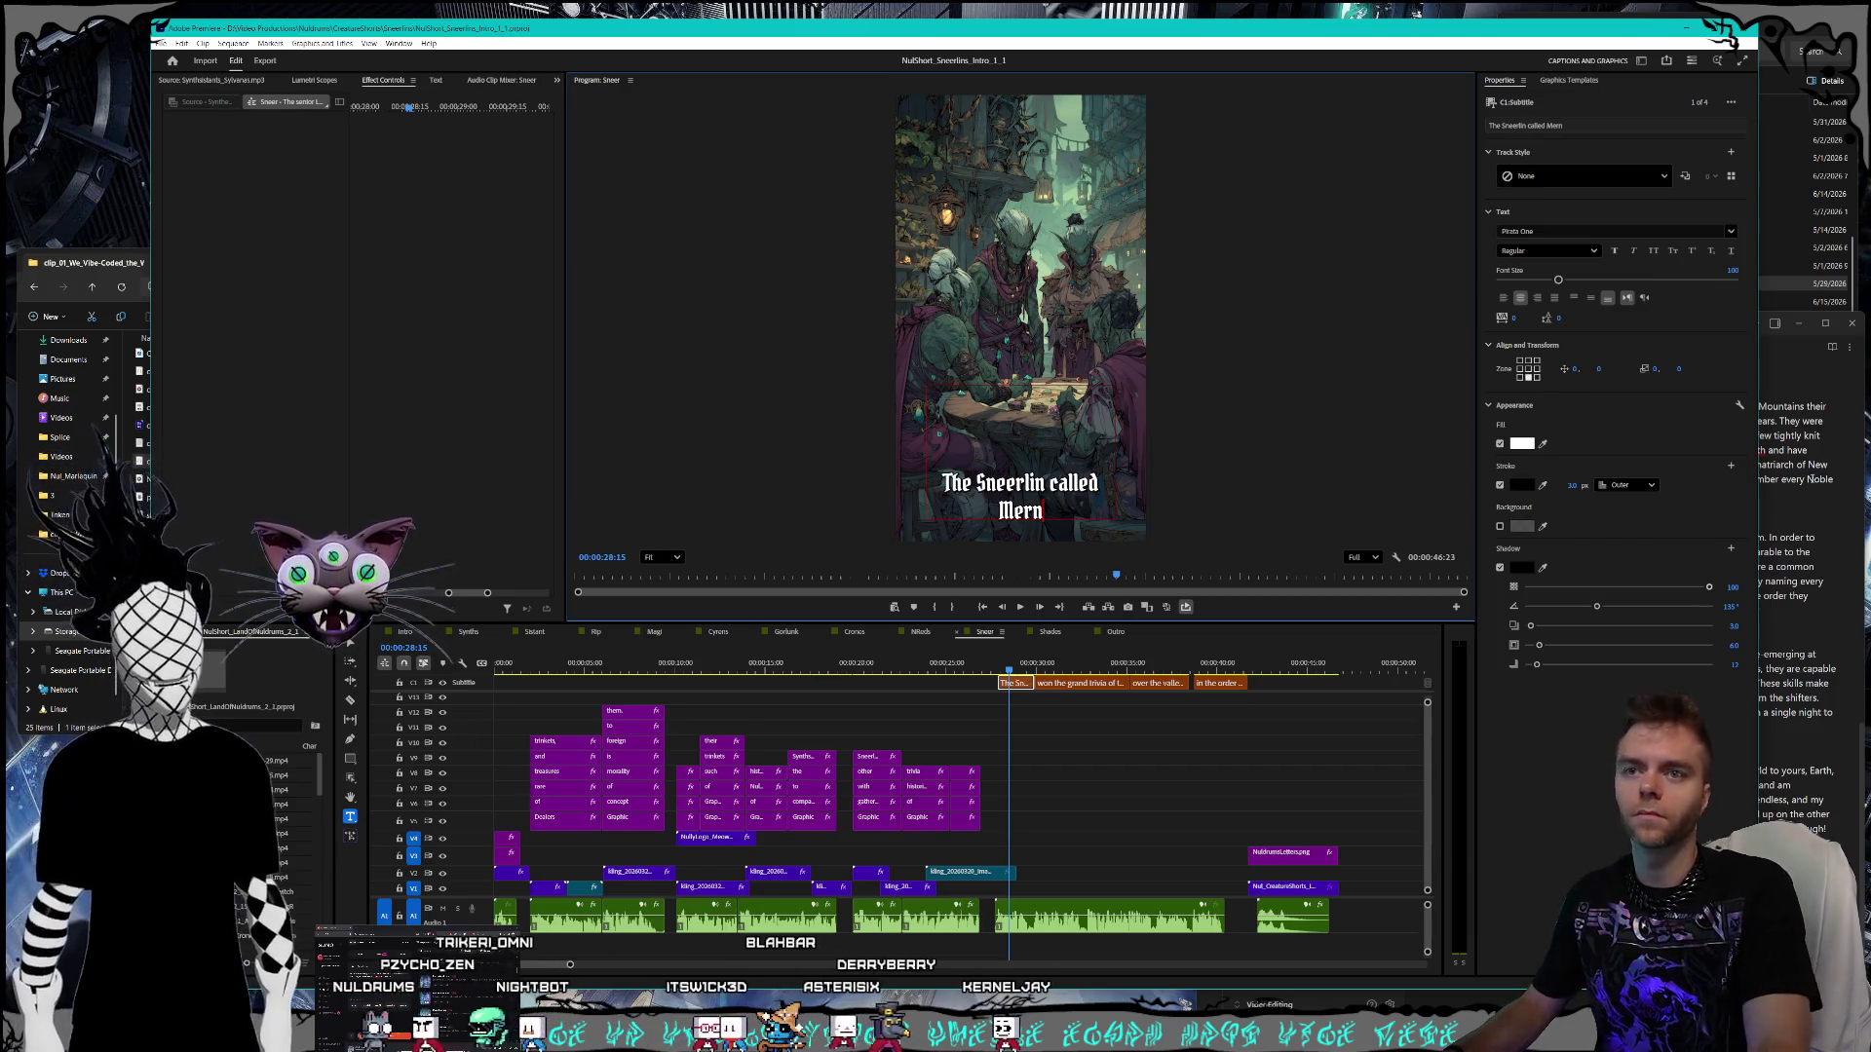
pyautogui.click(1818, 508)
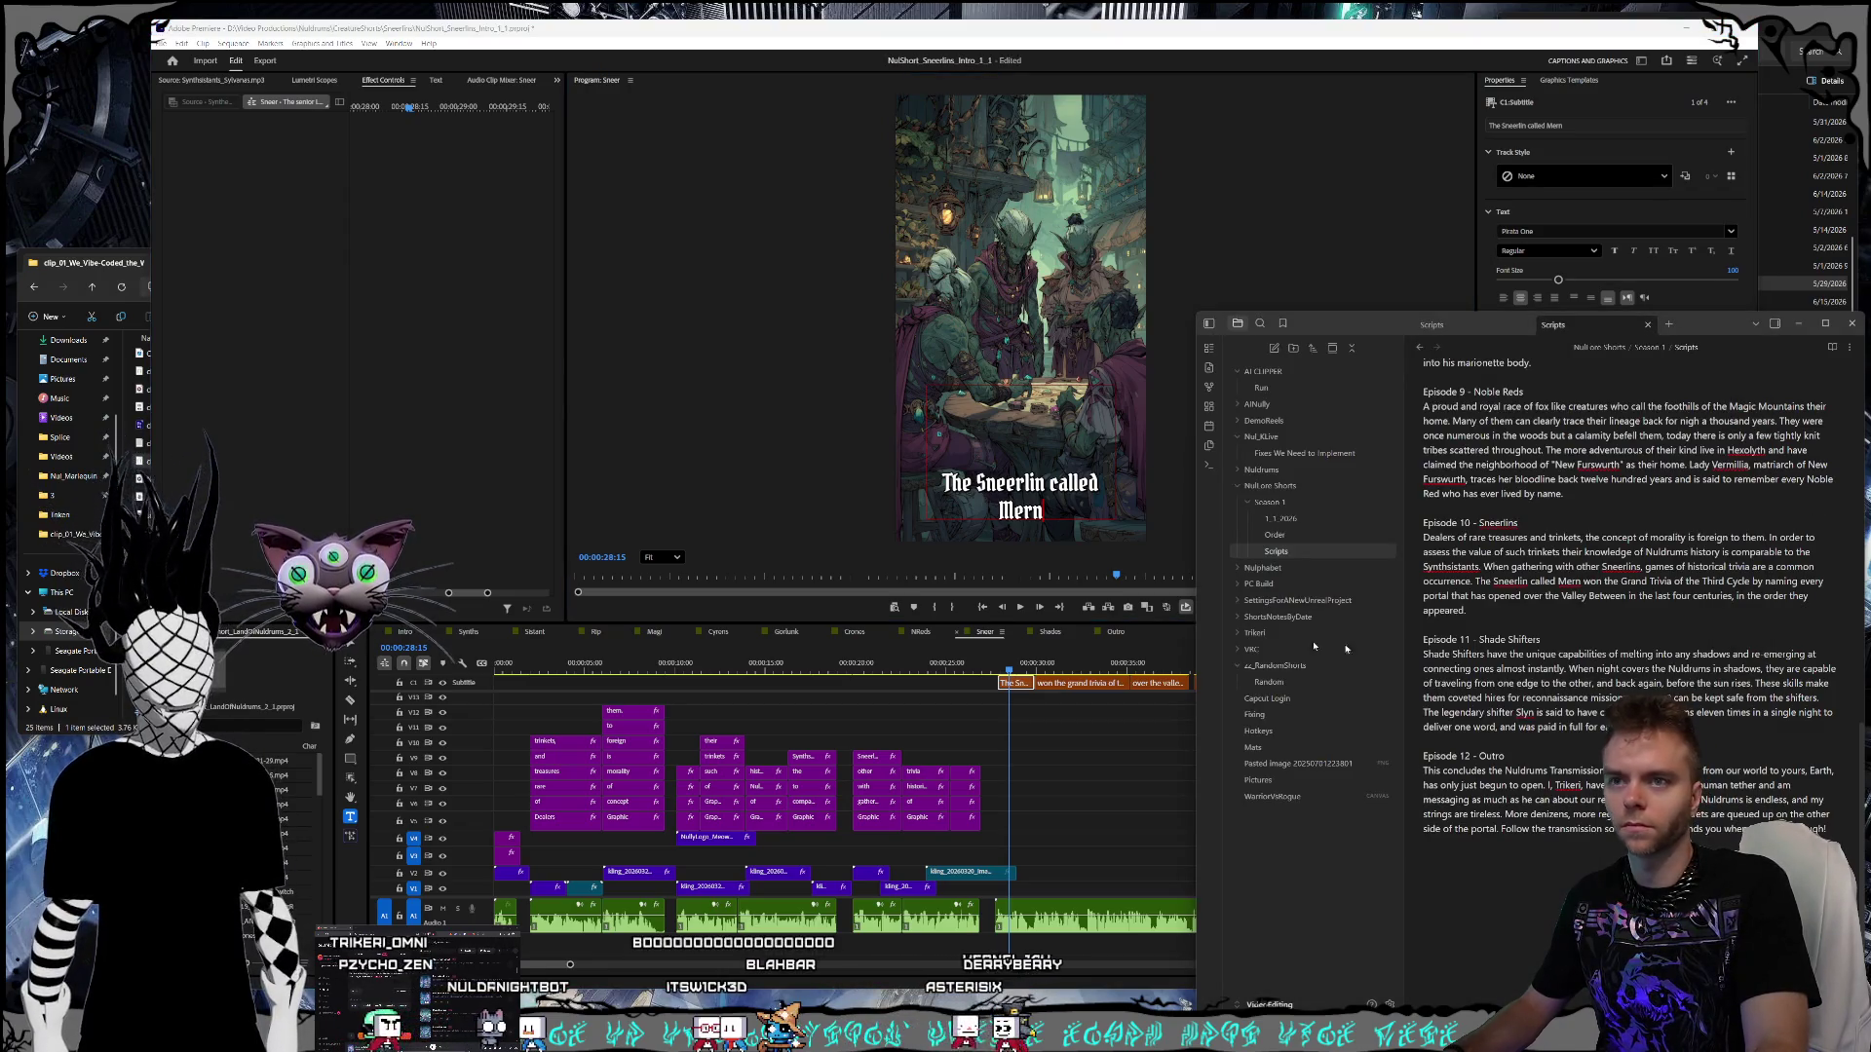
pyautogui.click(1068, 683)
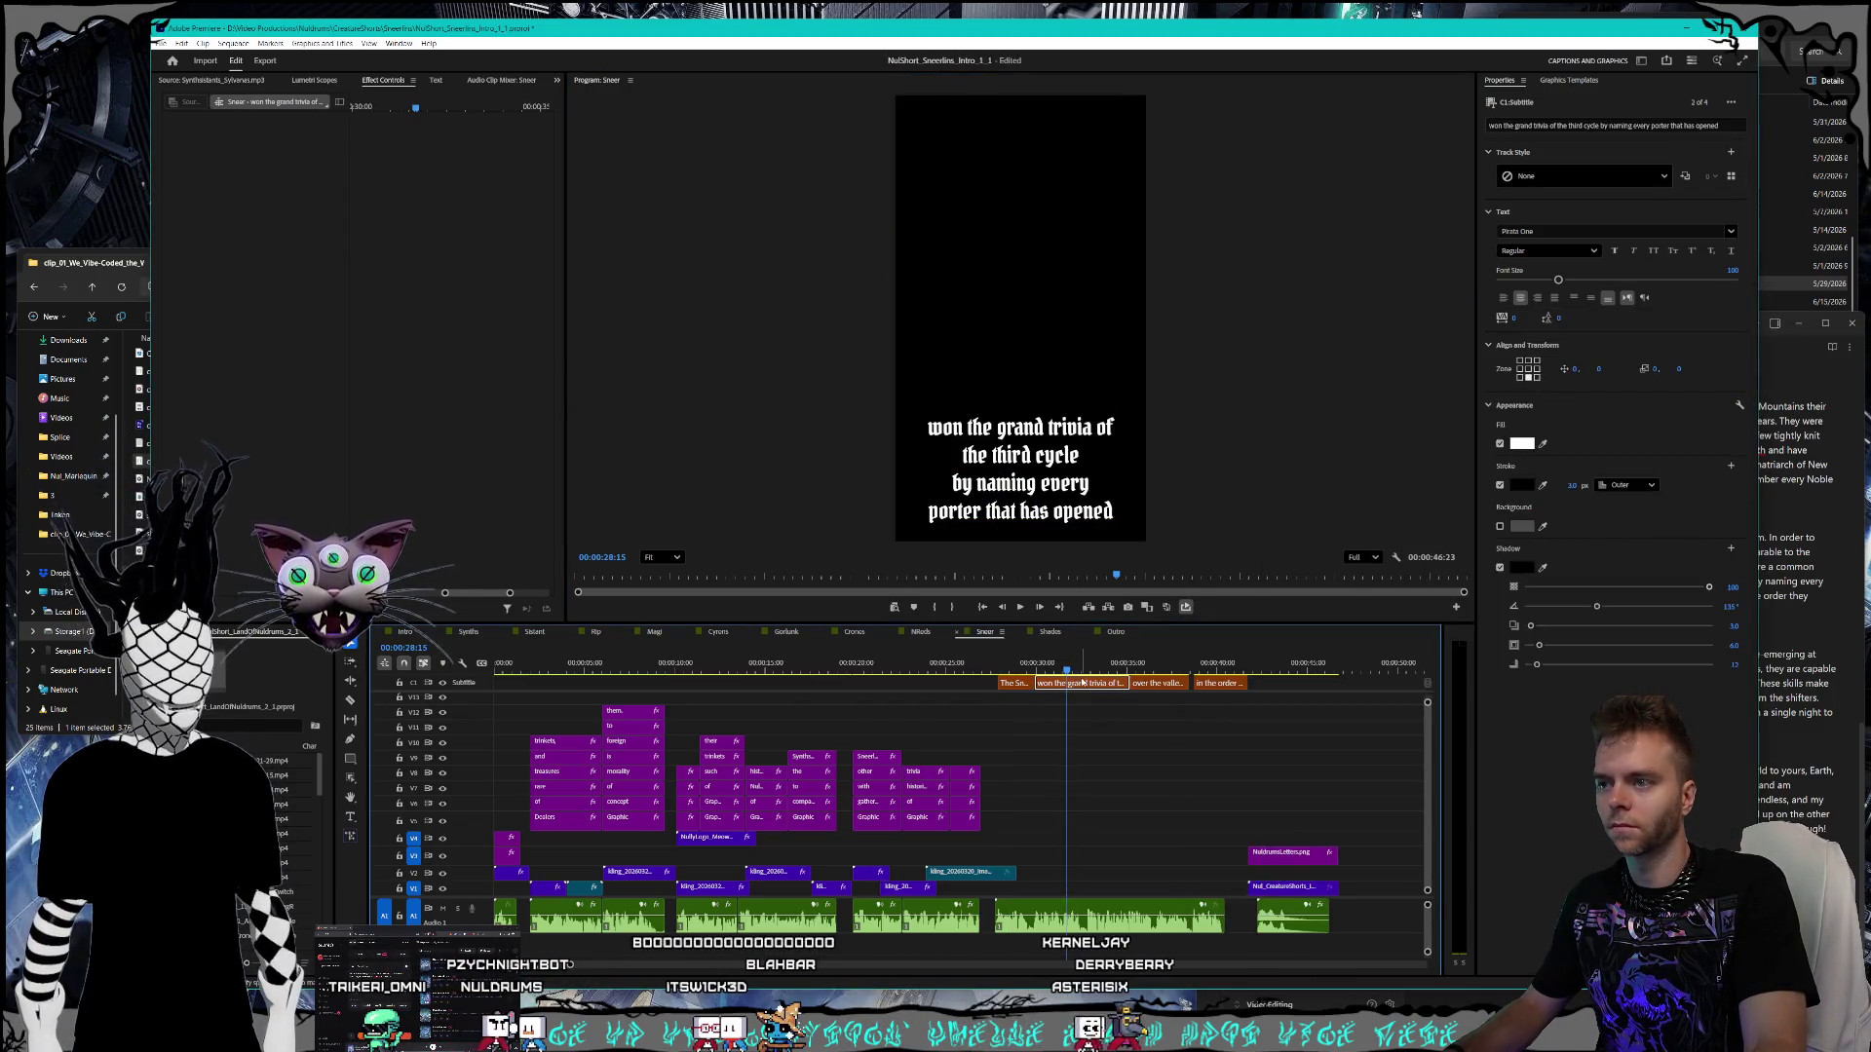
# - Capitalize Grand, Trivia, Third and Cycle in the second caption, checking against the script
pyautogui.click(1817, 566)
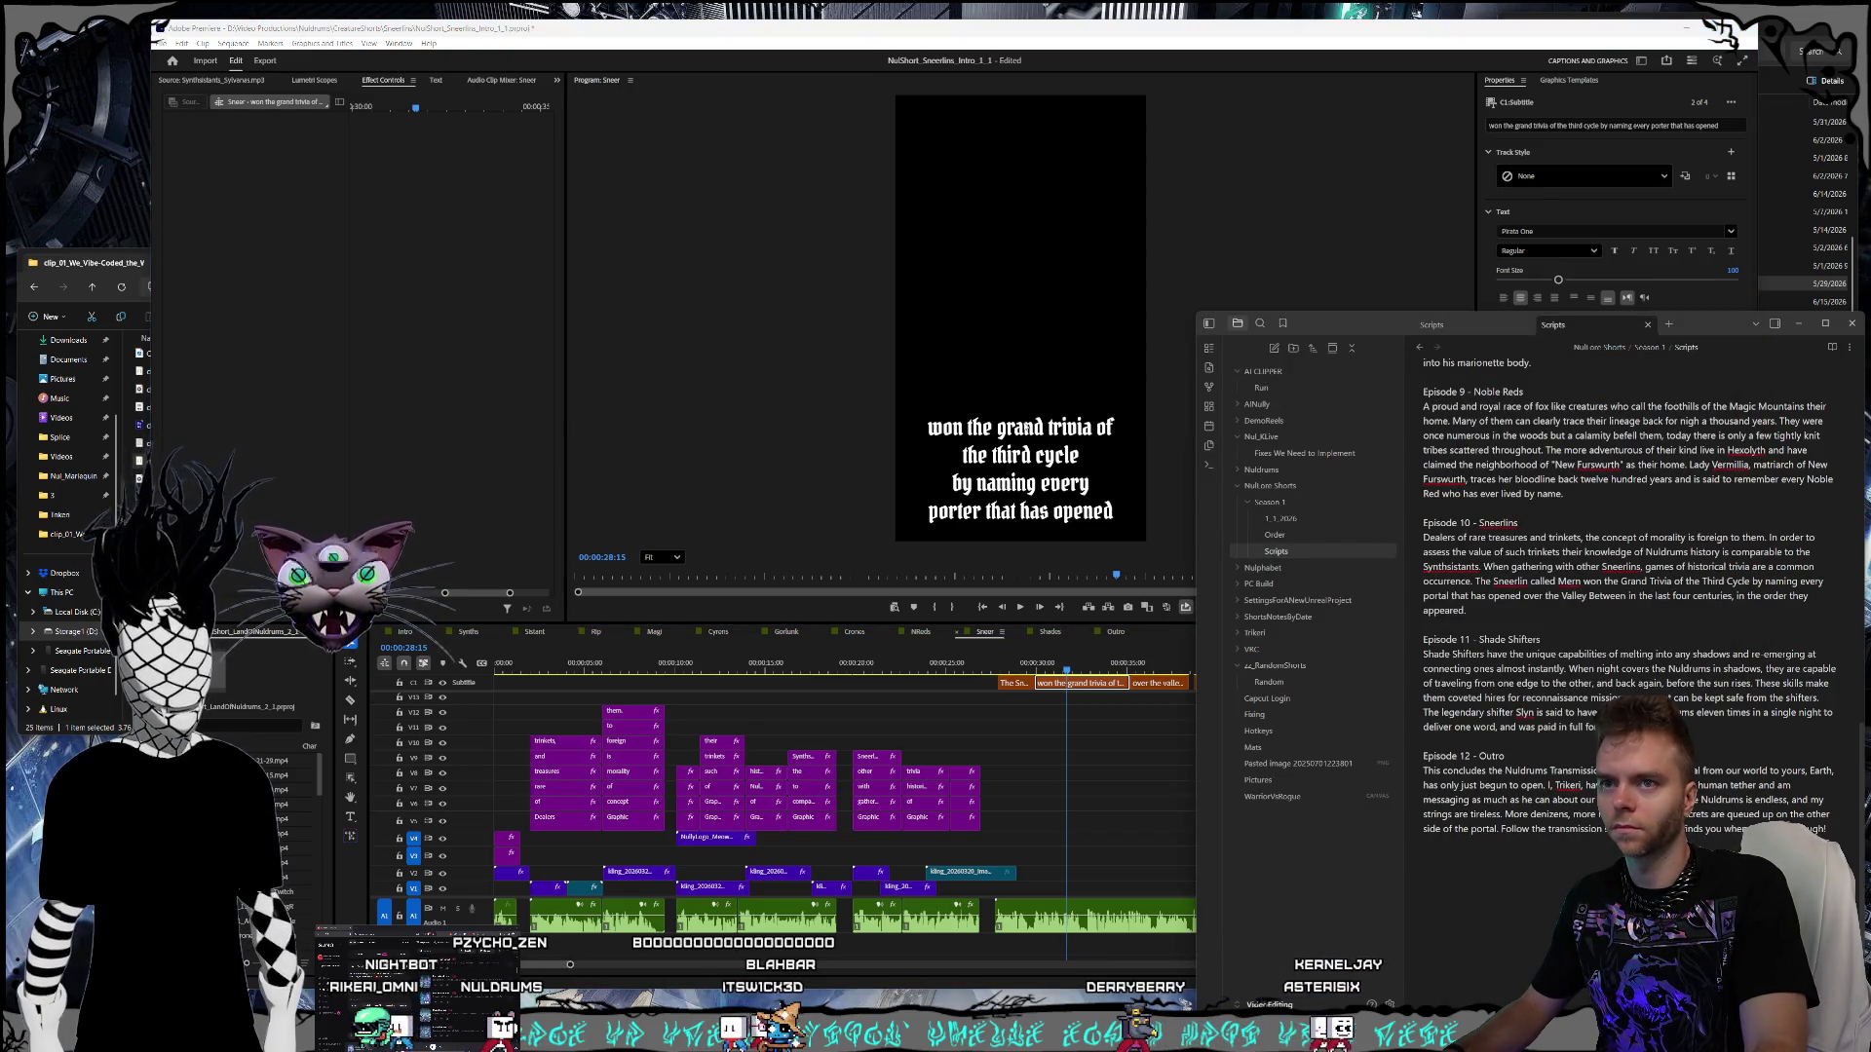
pyautogui.click(1144, 683)
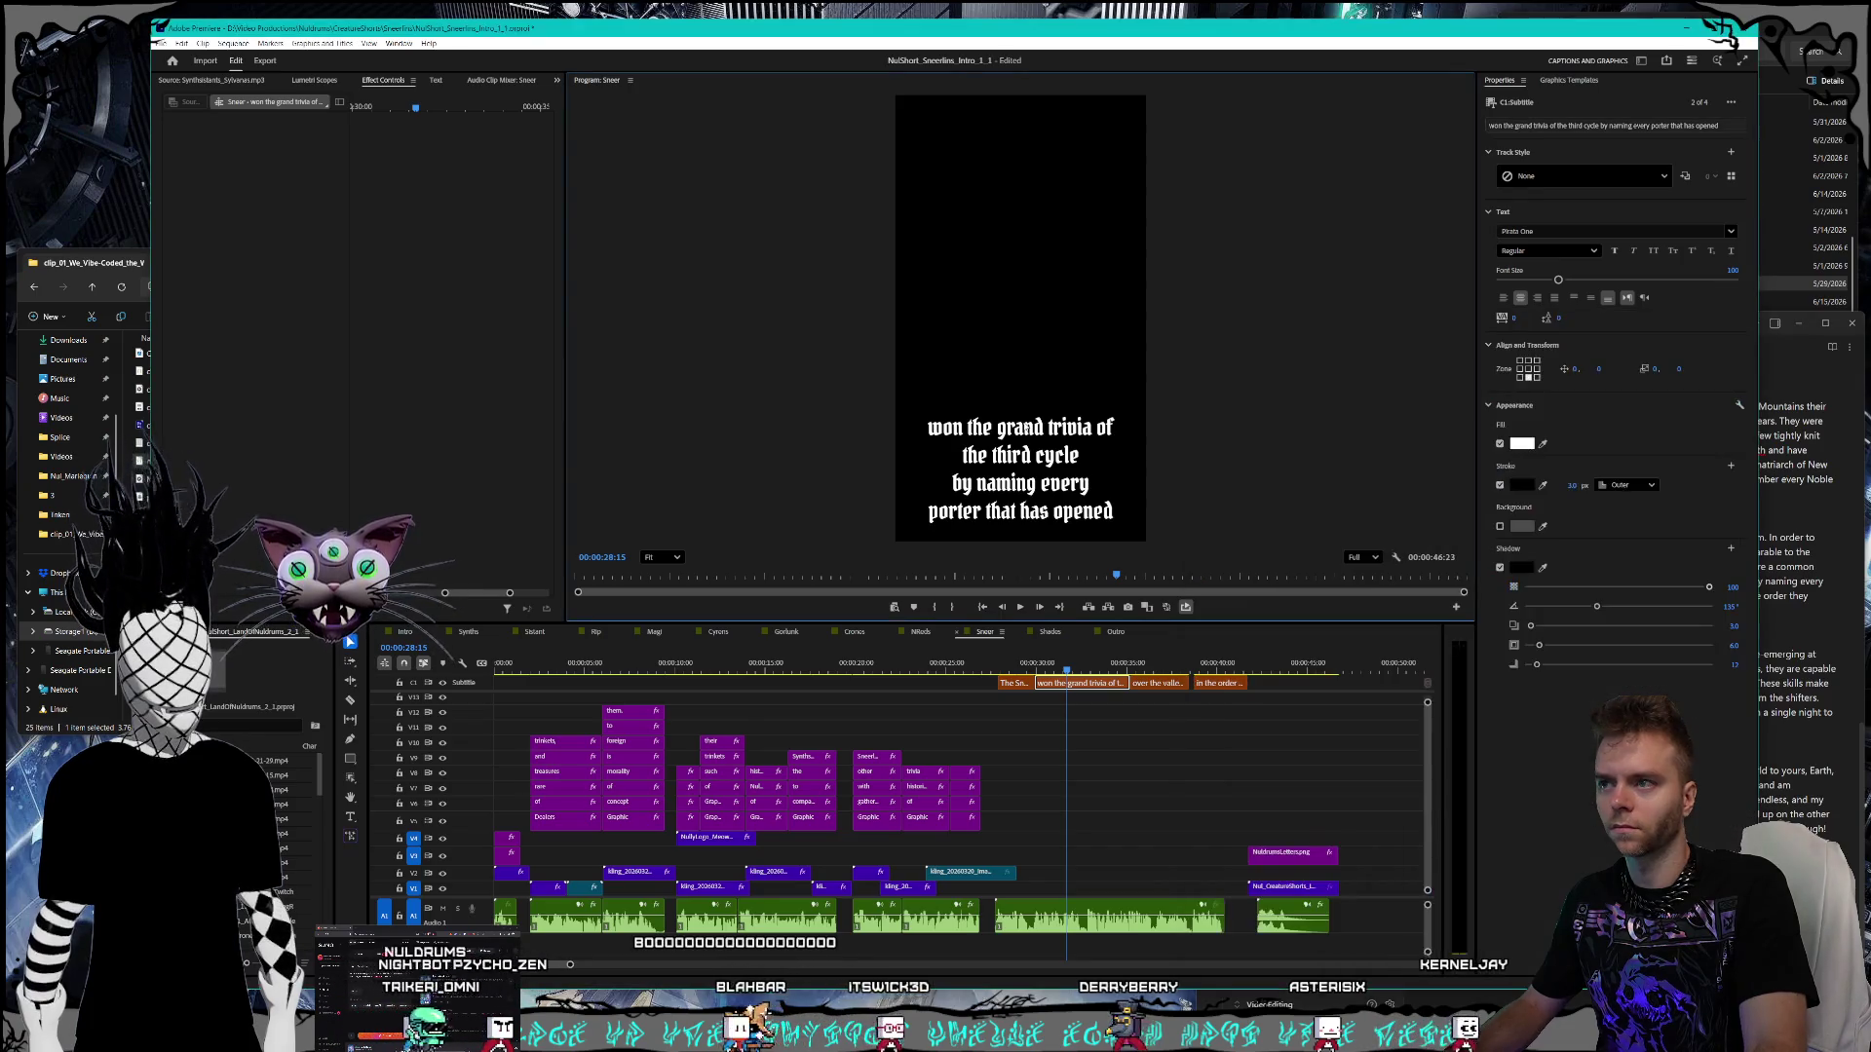
pyautogui.moveTo(1142, 670); pyautogui.dragTo(1065, 670)
pyautogui.click(1077, 683)
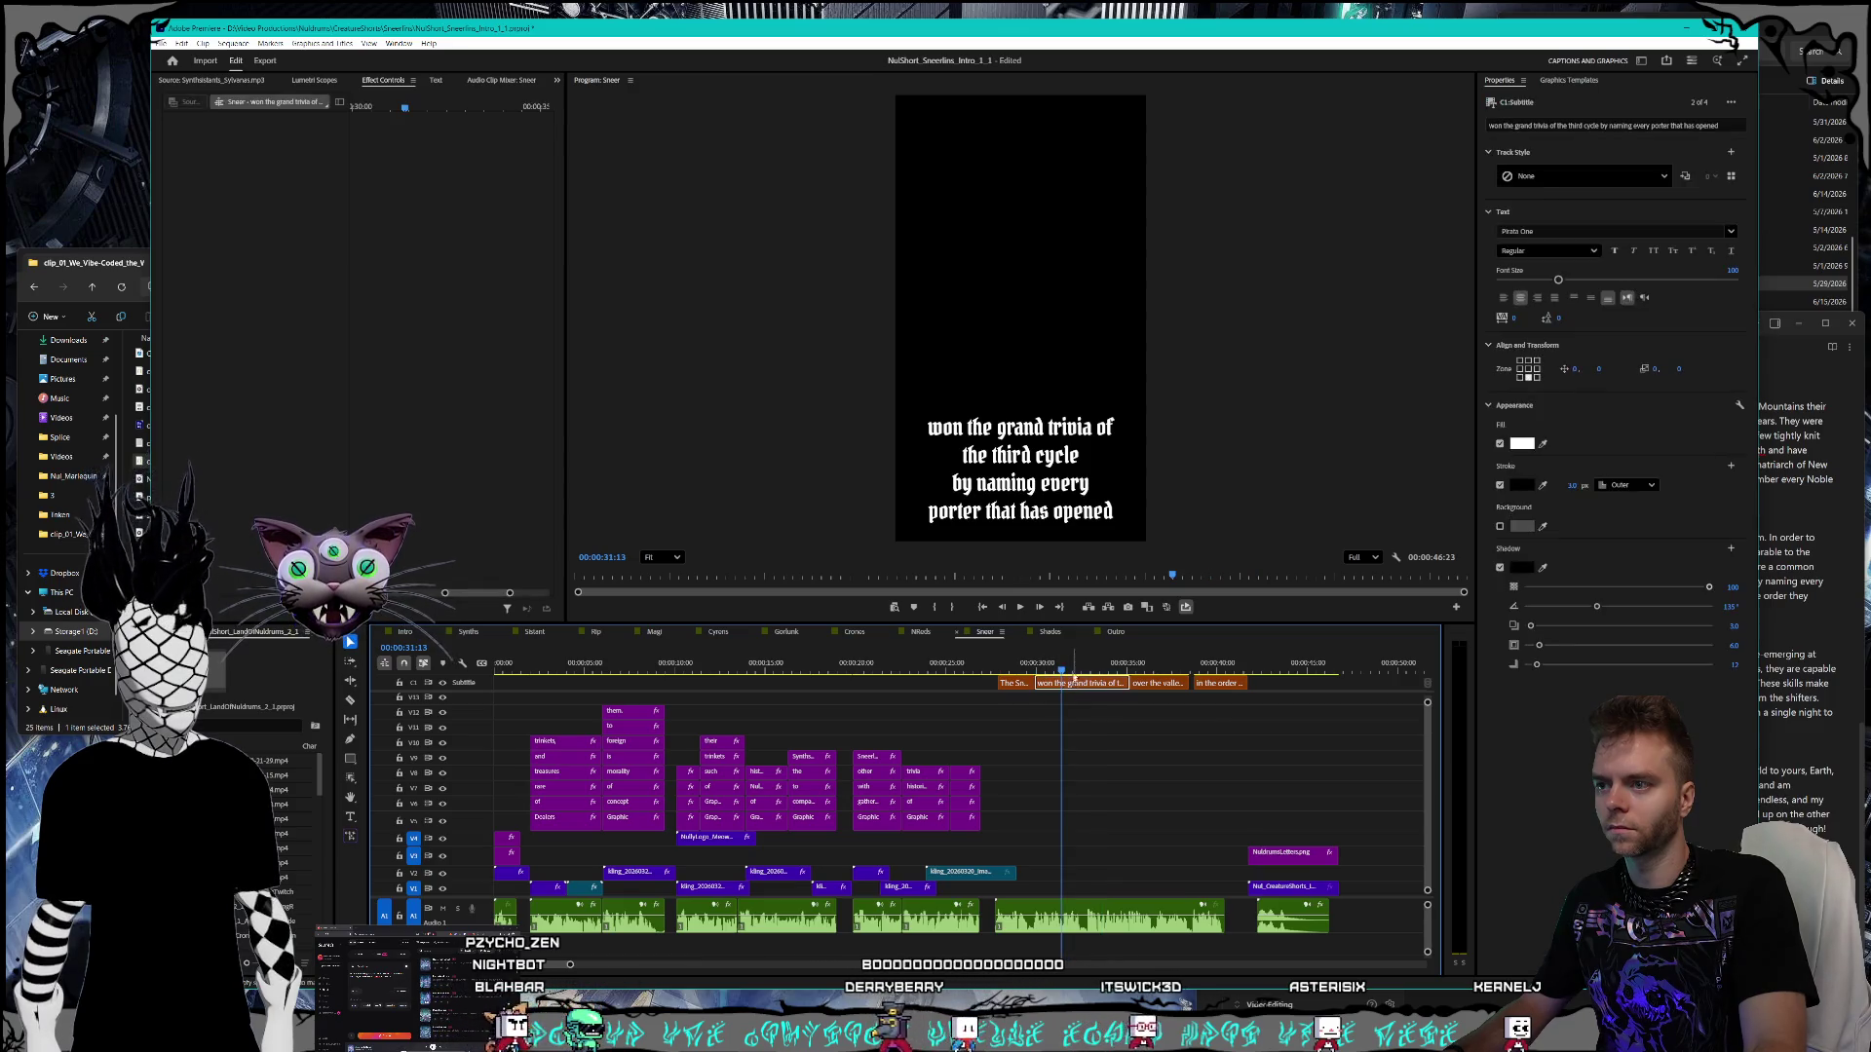
pyautogui.doubleClick(1004, 429)
pyautogui.click(1004, 429)
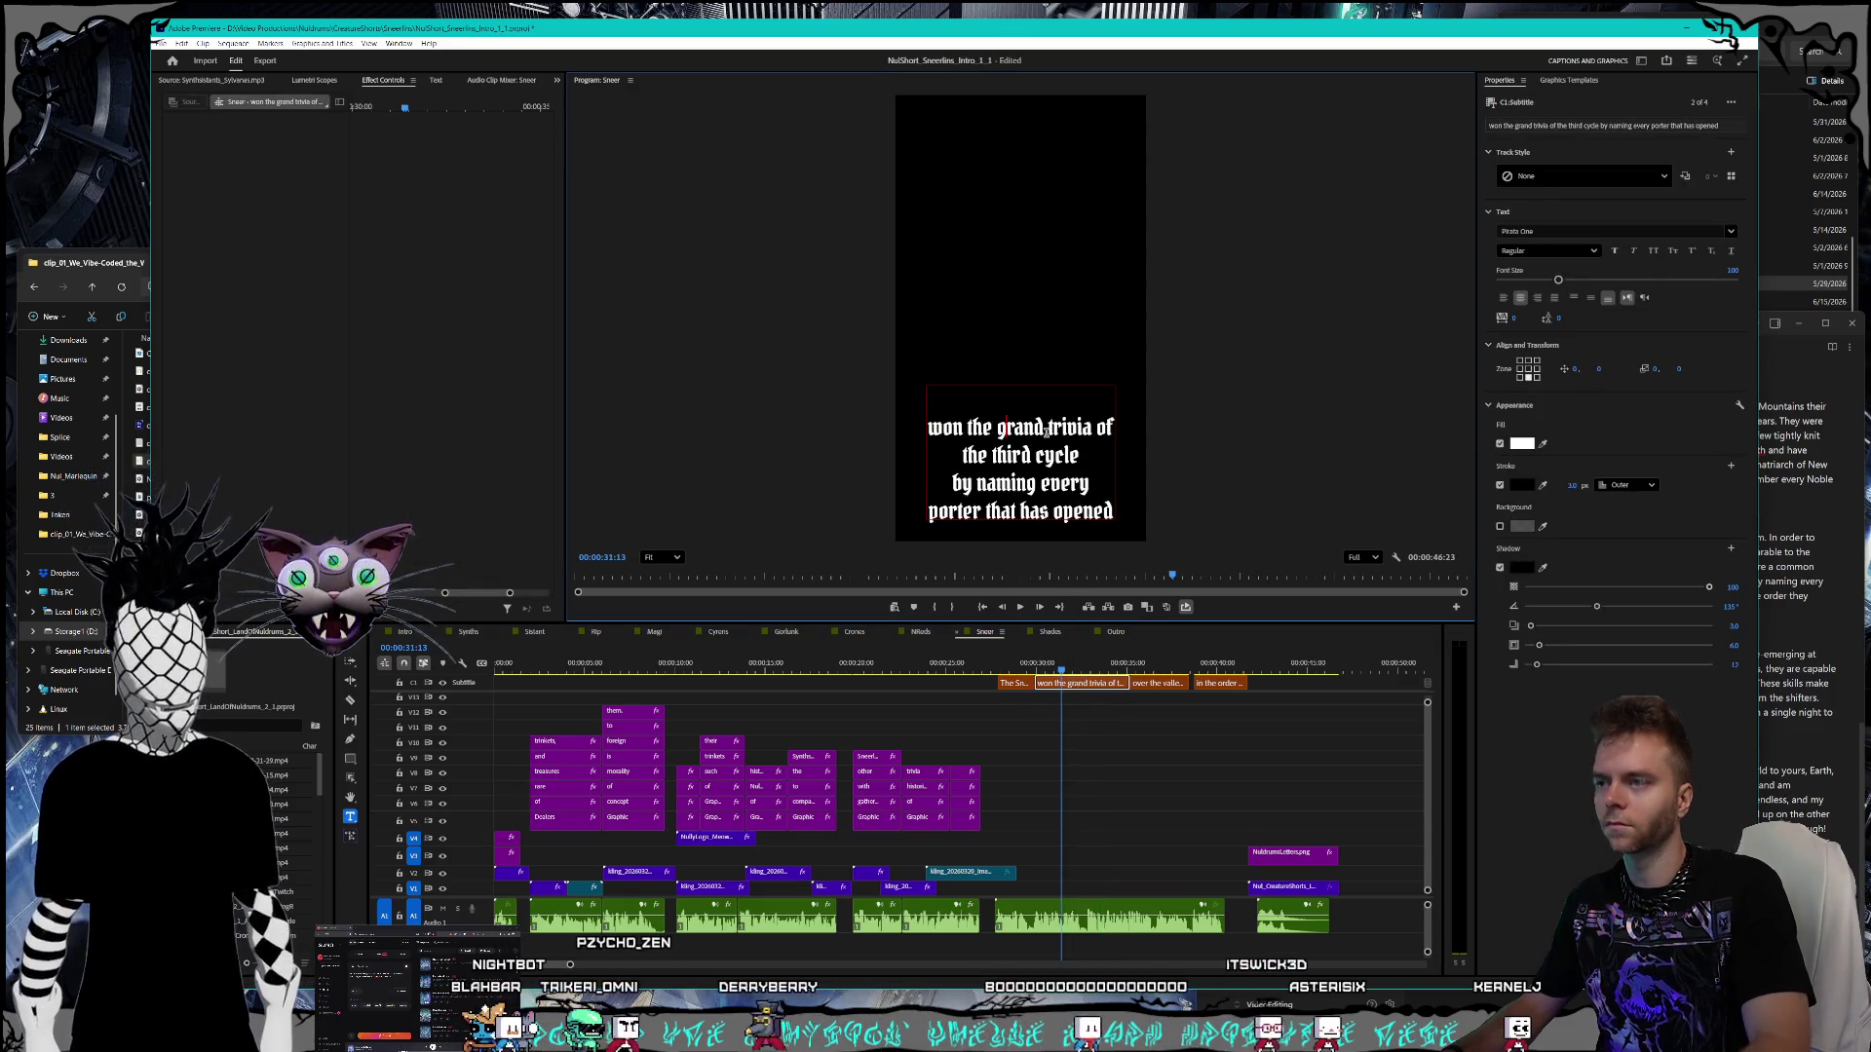
pyautogui.press('BackSpace')
pyautogui.write('G')
pyautogui.click(1046, 431)
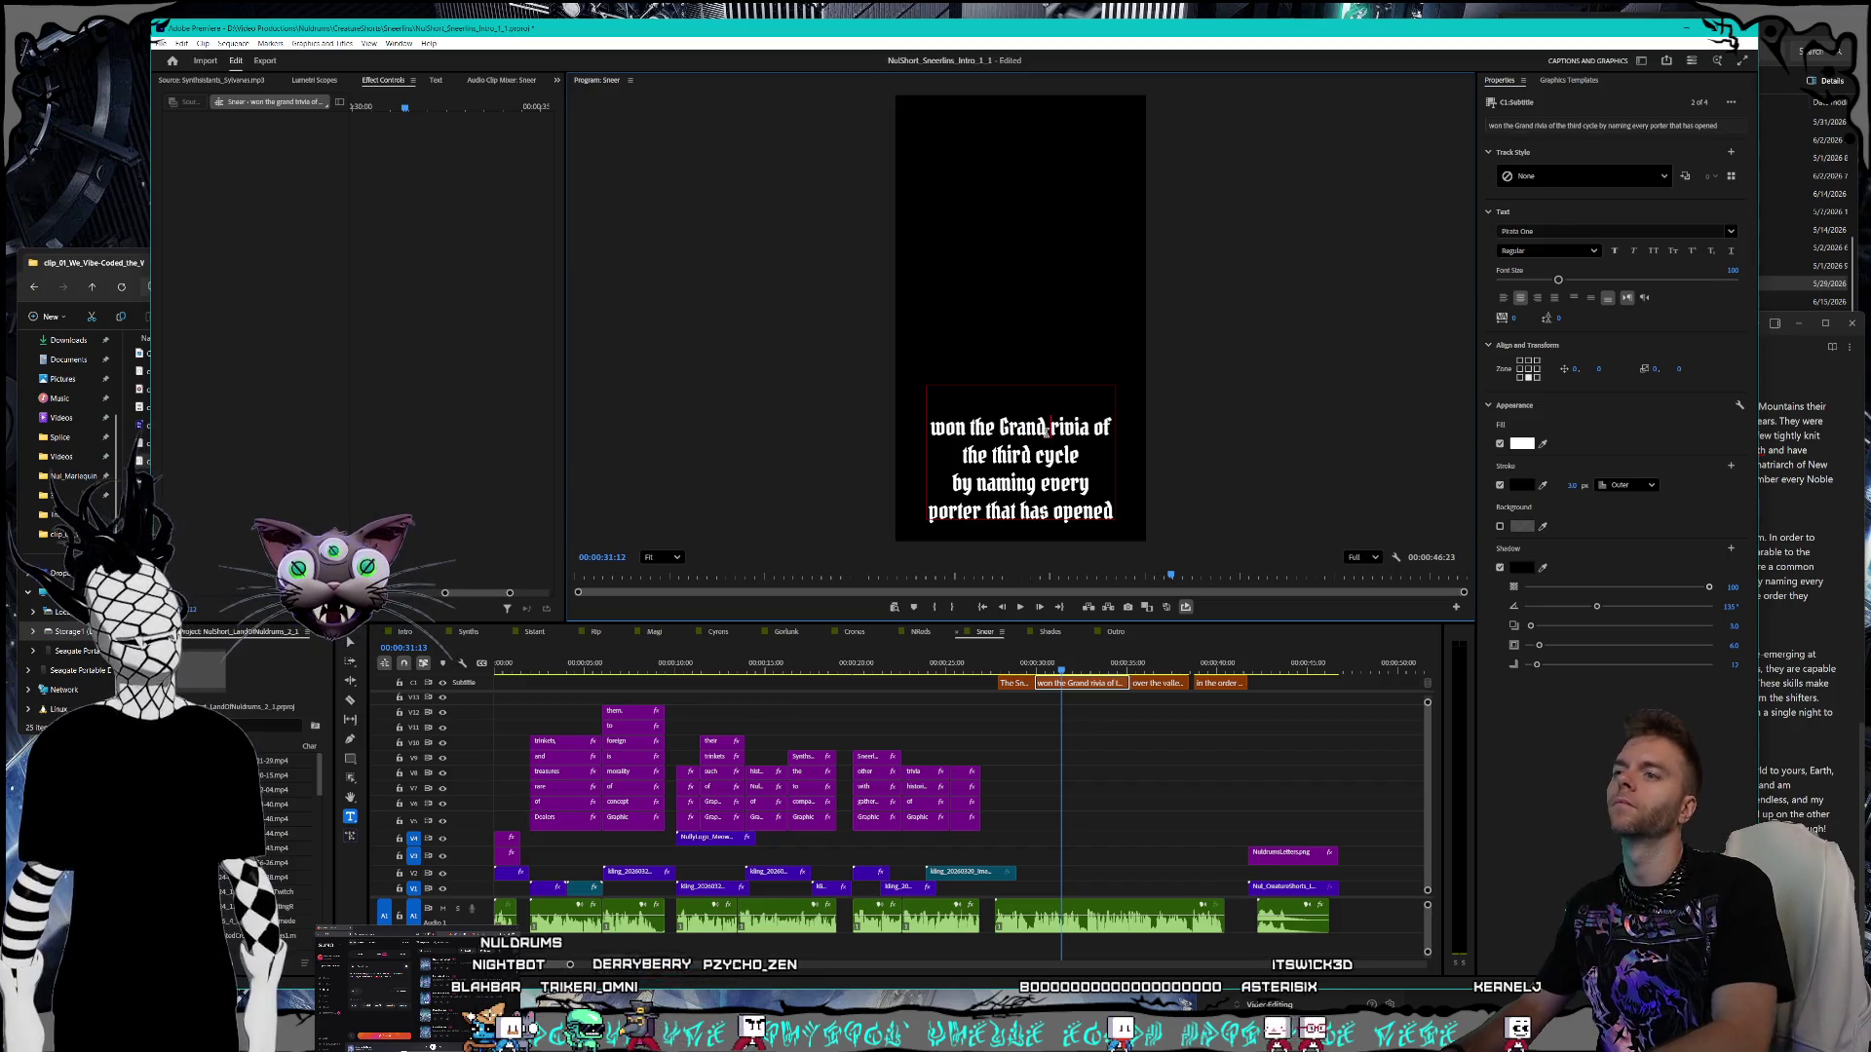
pyautogui.press('BackSpace')
pyautogui.write('T')
pyautogui.press('Delete')
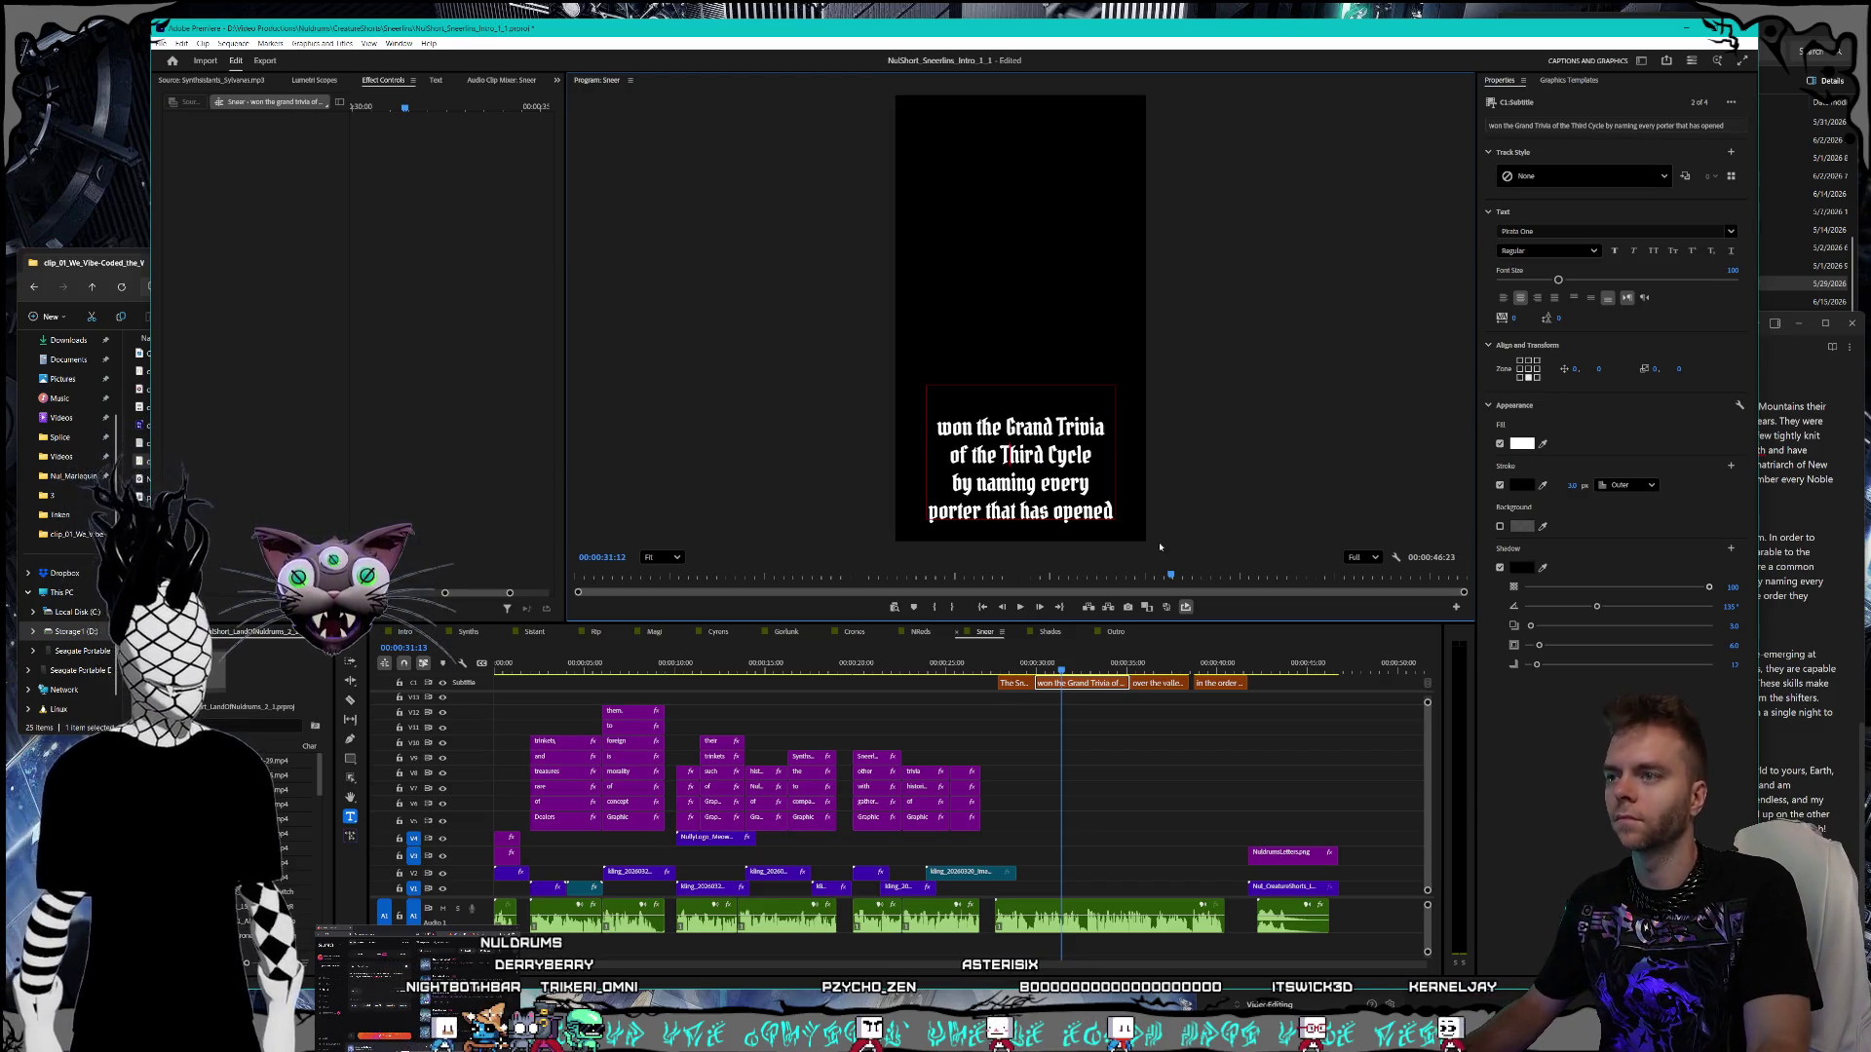
pyautogui.press('Escape')
# - Change 'porter' to 'portal' in the same caption and recheck the script notes
pyautogui.doubleClick(1020, 468)
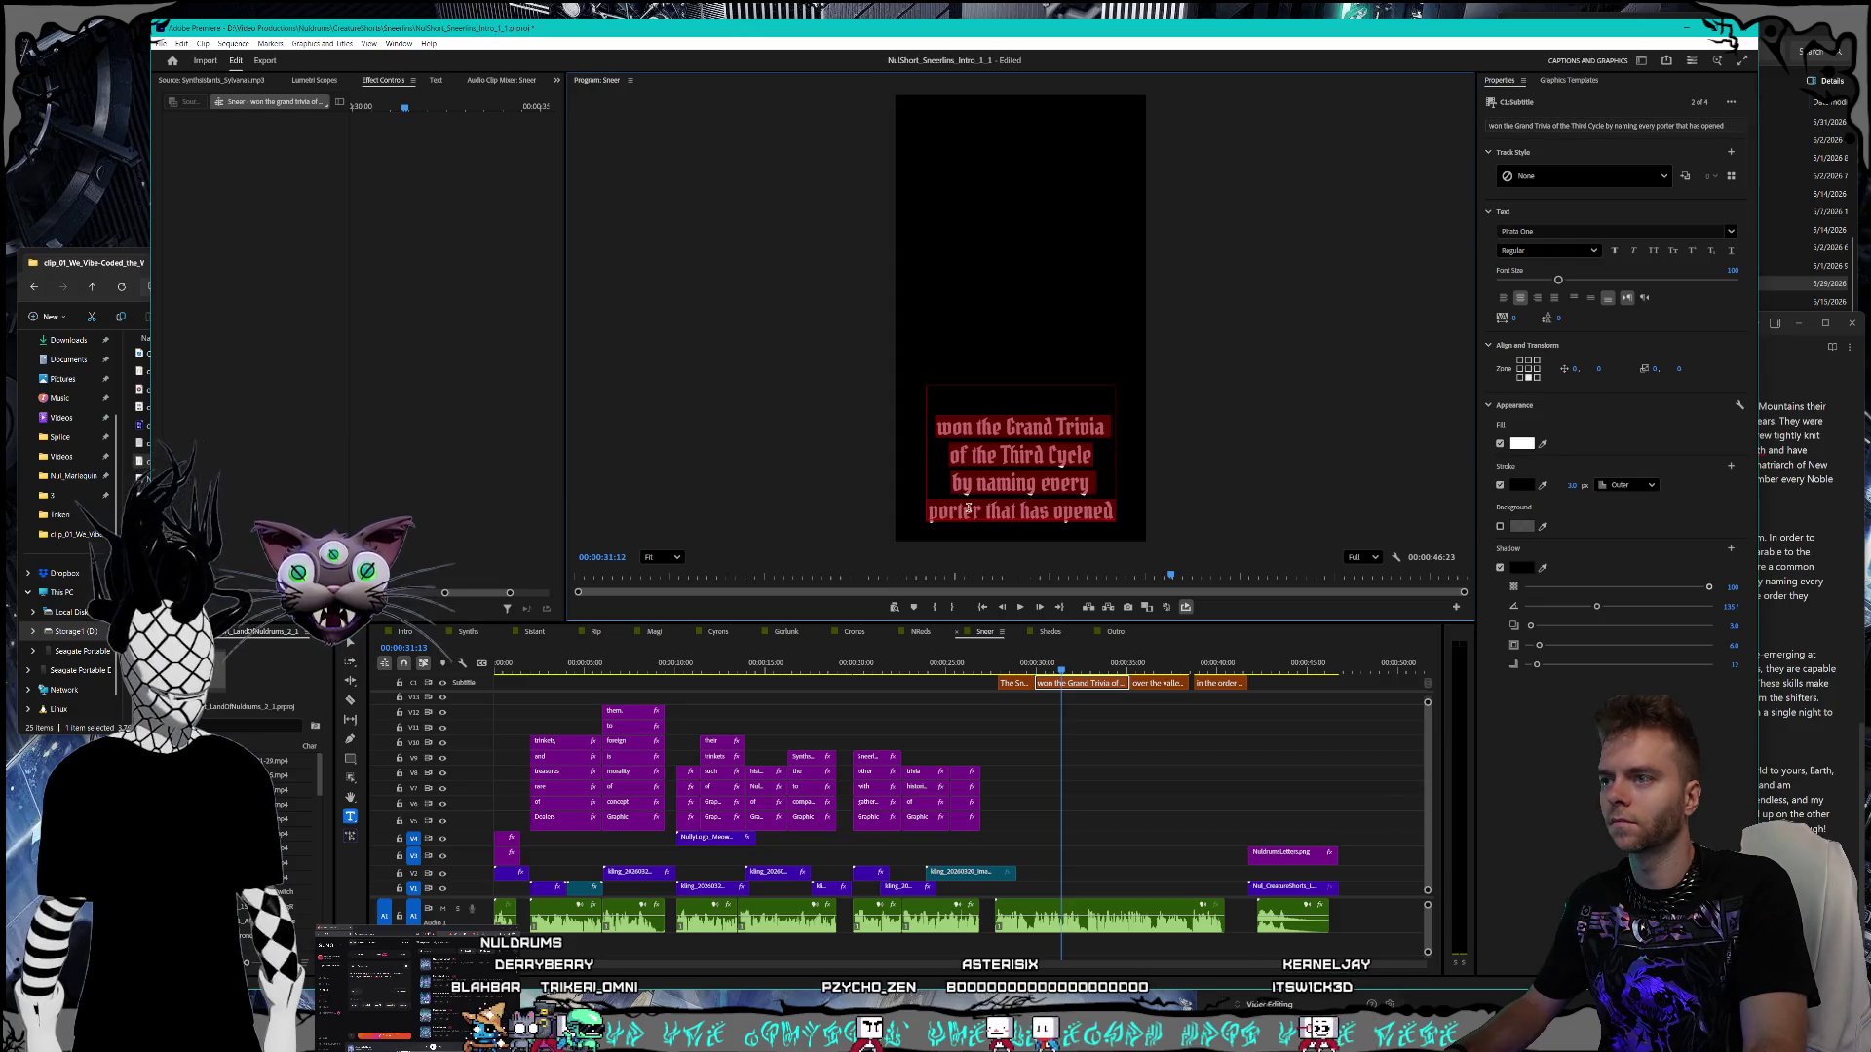
pyautogui.click(981, 512)
pyautogui.press('BackSpace')
pyautogui.press('BackSpace')
pyautogui.write('al')
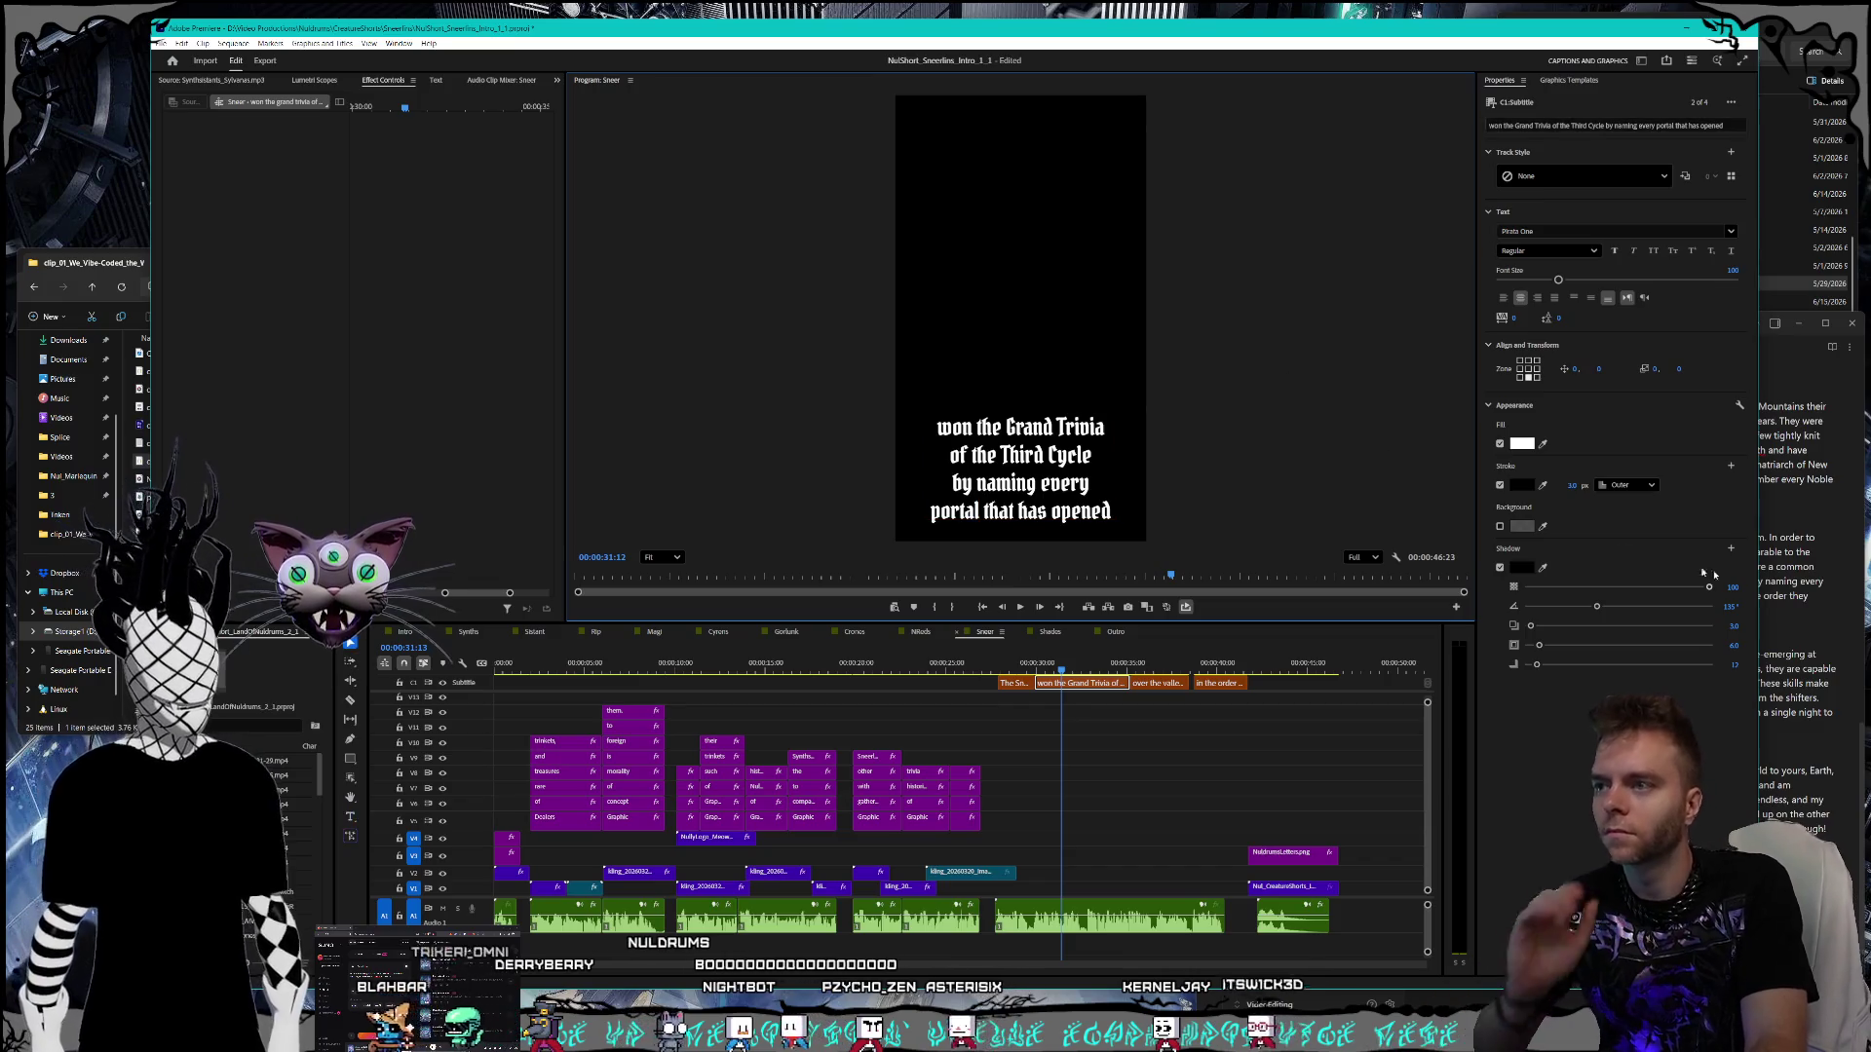
pyautogui.hotkey('alt', 'Tab')
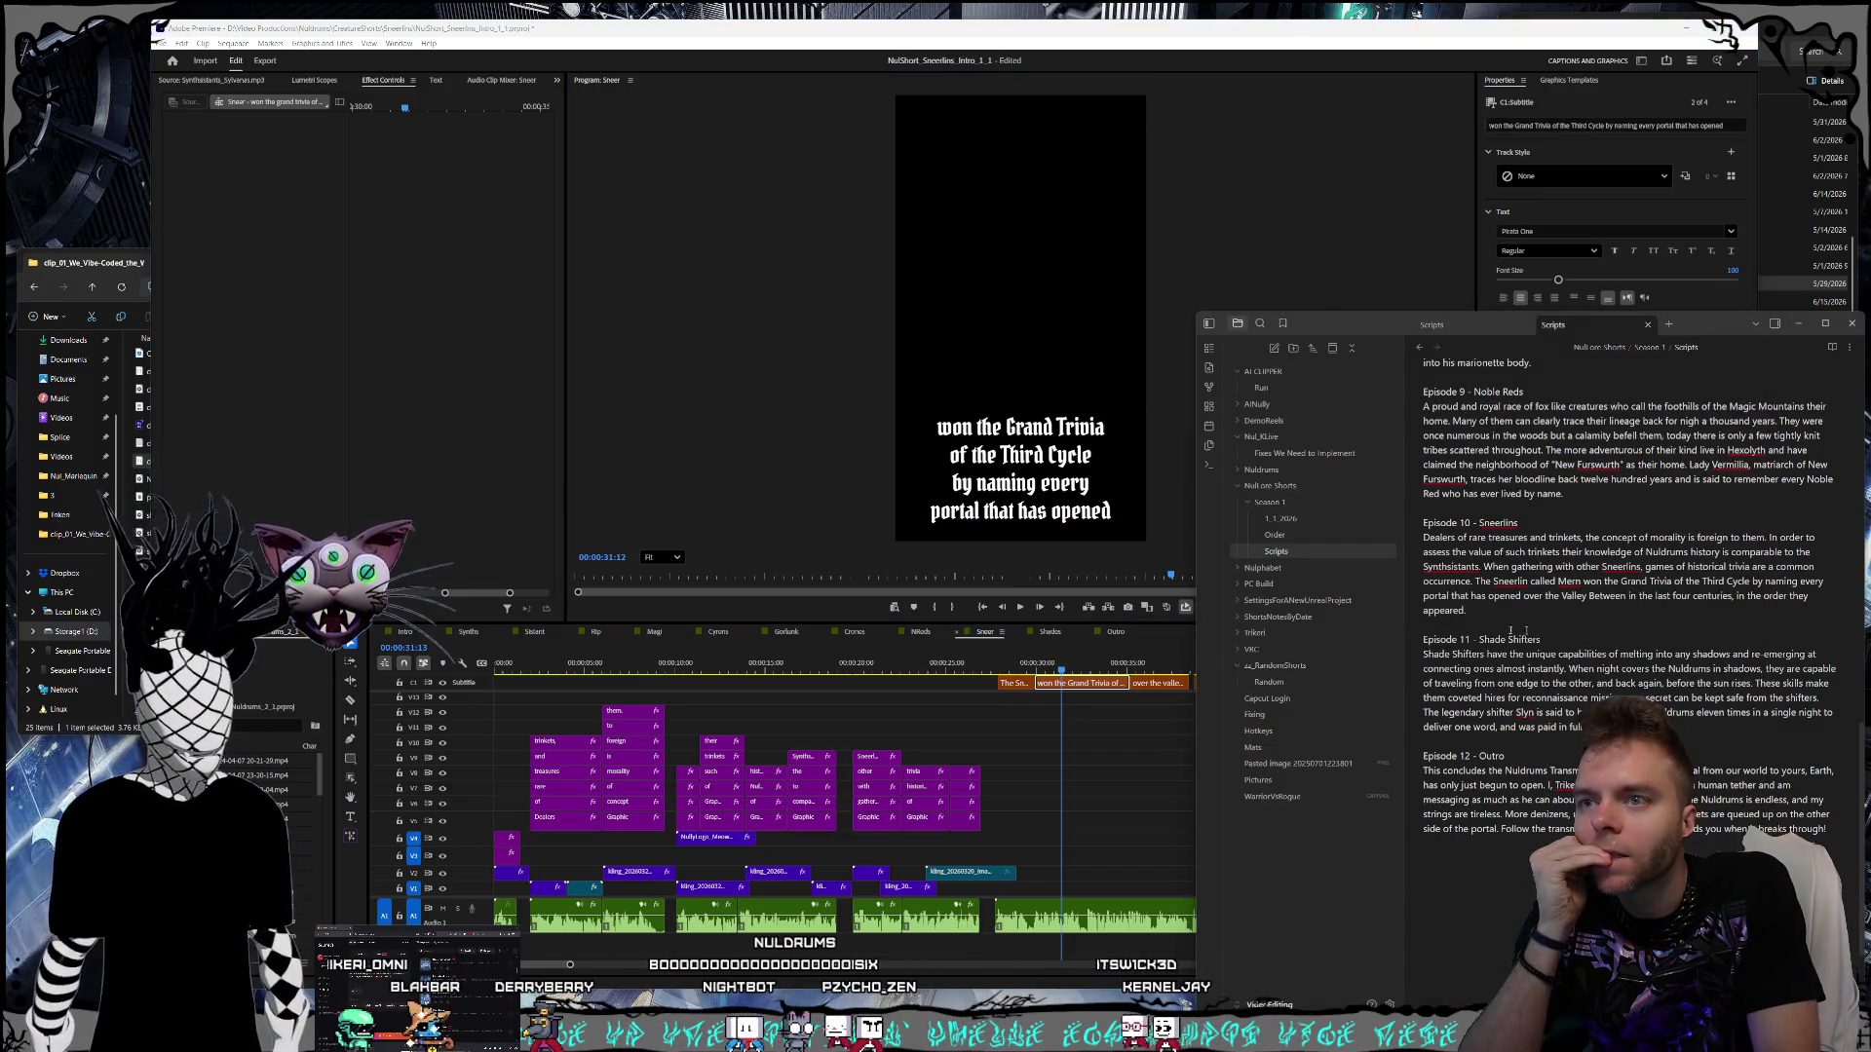
pyautogui.hotkey('alt', 'Tab')
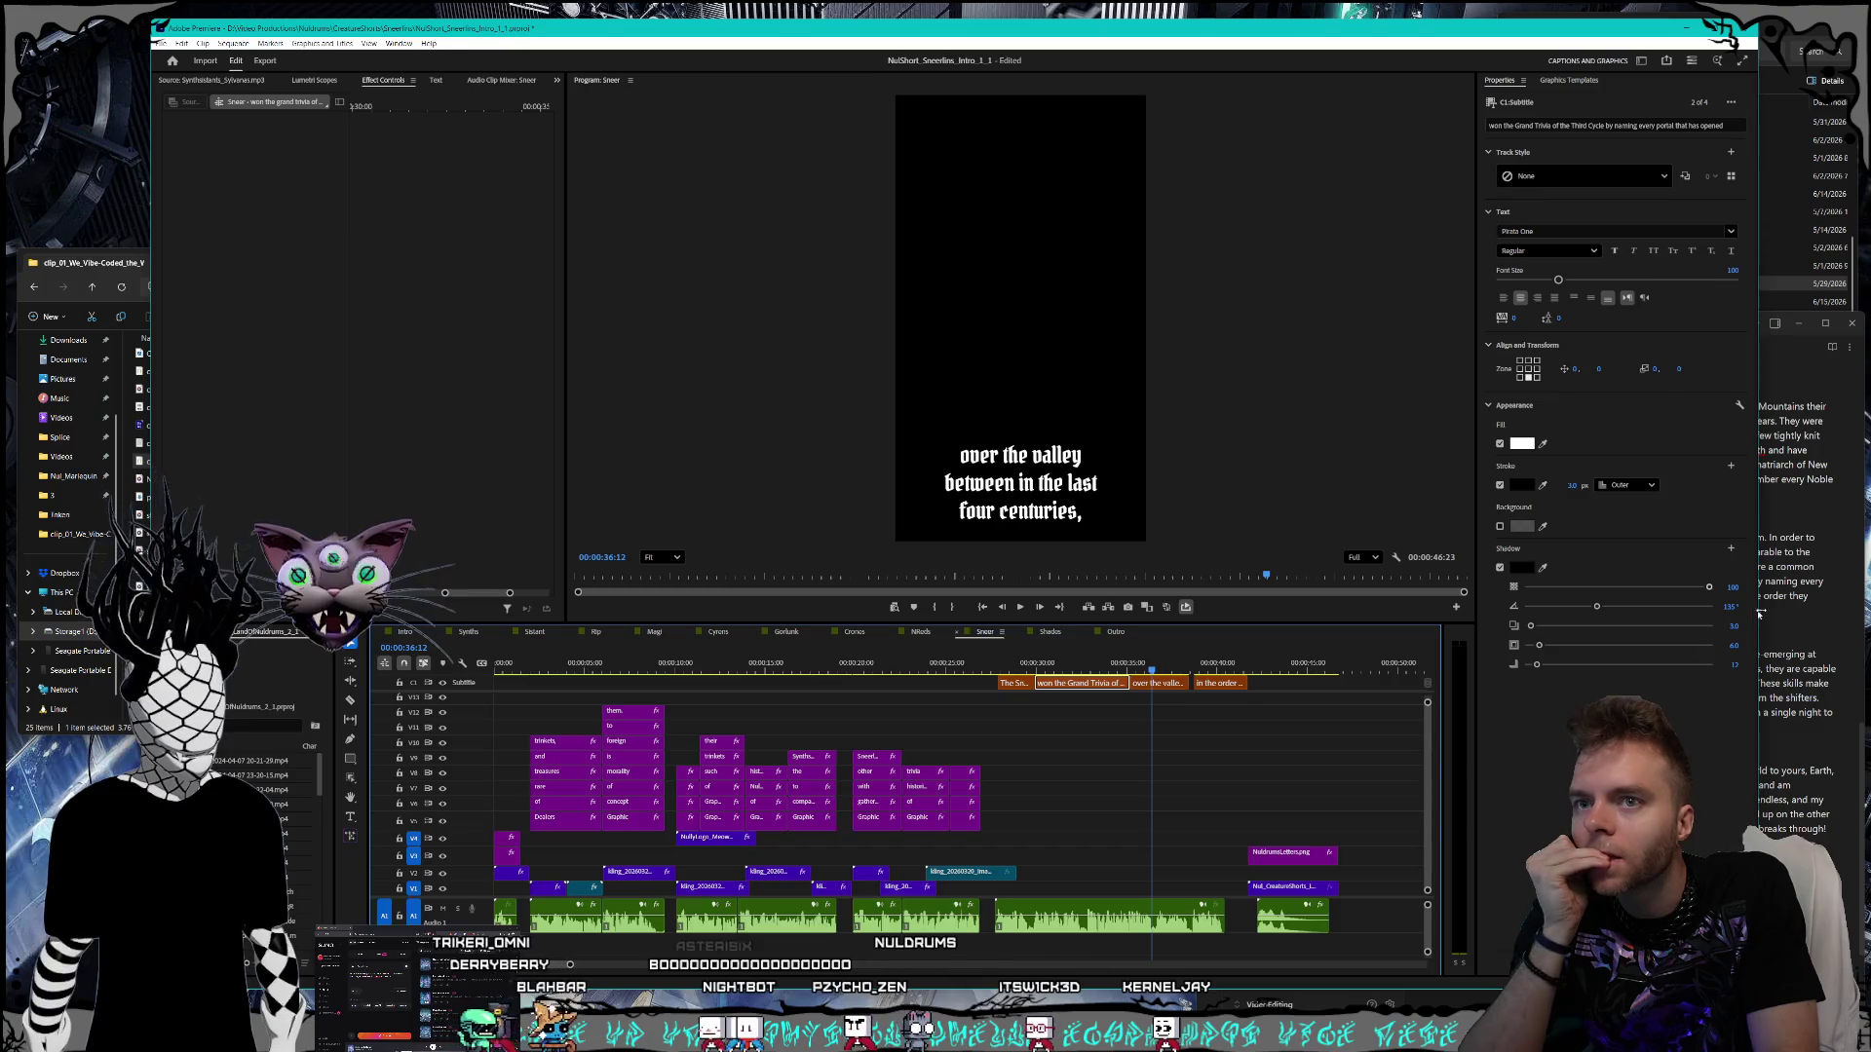
# - Capitalize Valley and Between in the 'over the valley' caption
pyautogui.hotkey('alt', 'Tab')
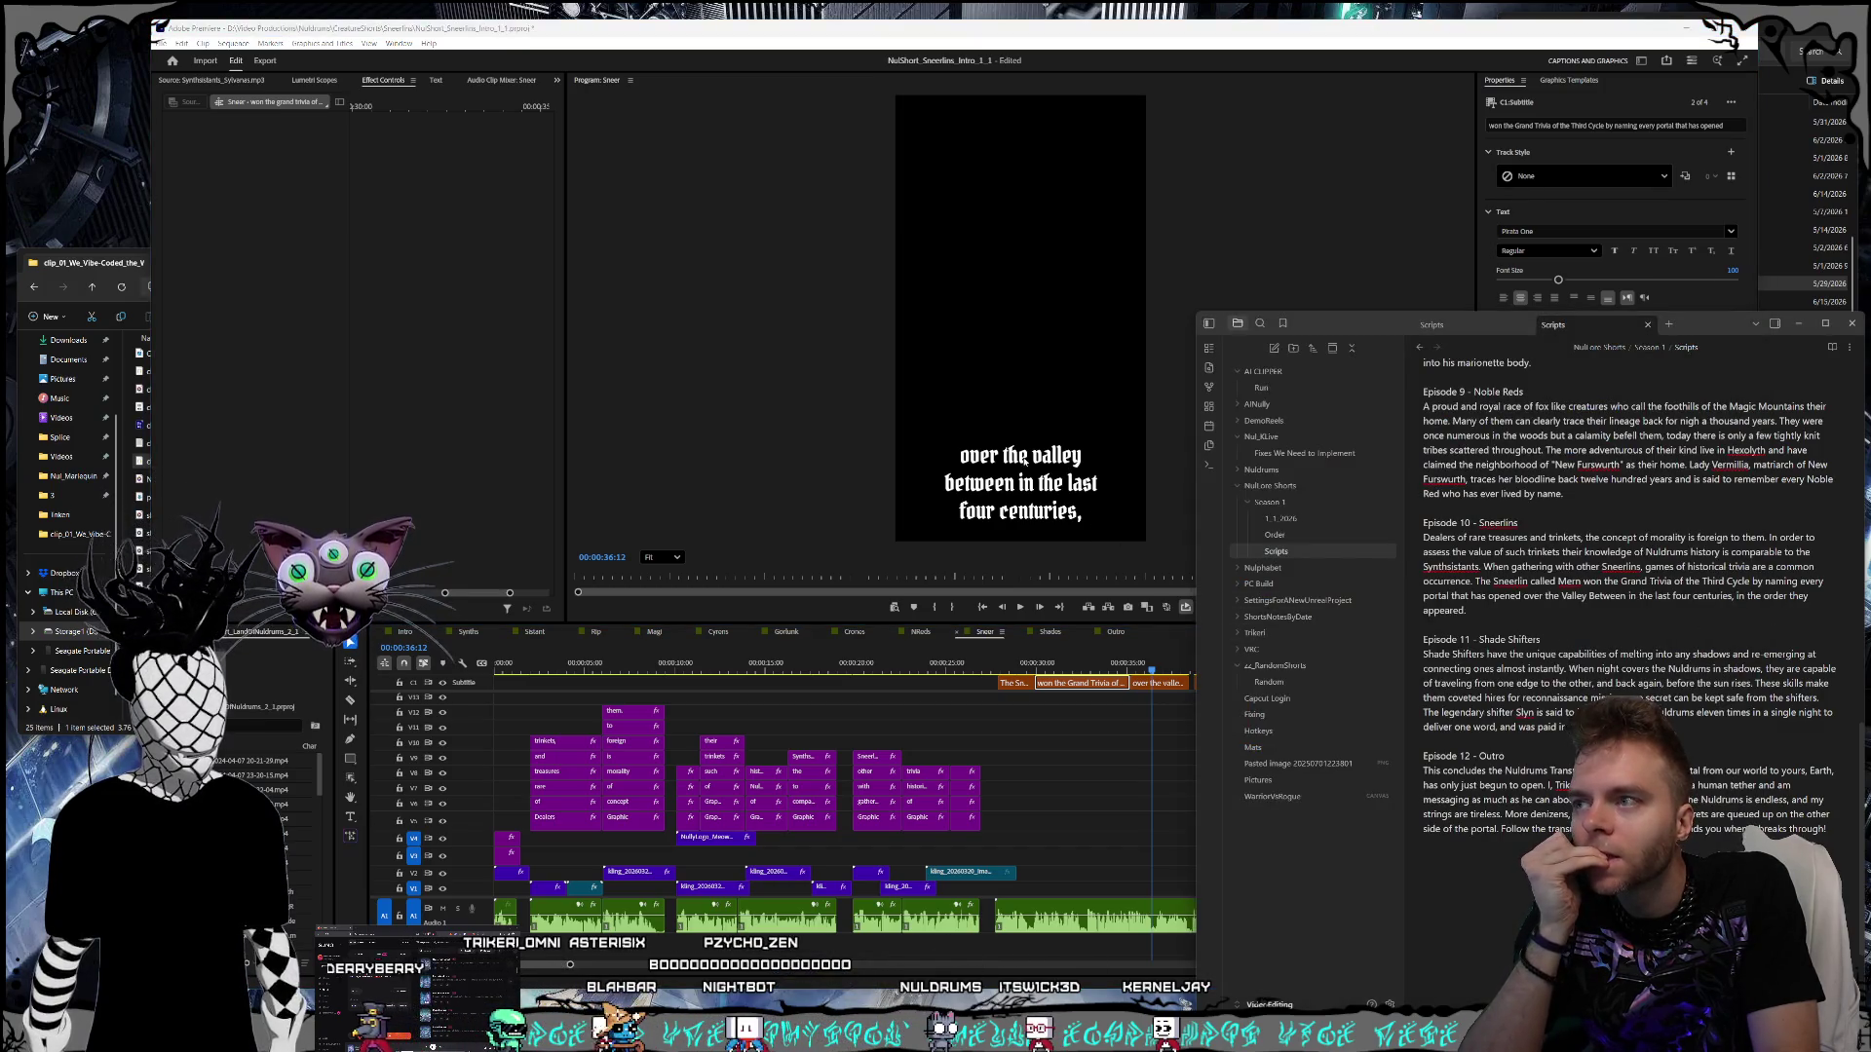
pyautogui.doubleClick(1024, 458)
pyautogui.click(1056, 456)
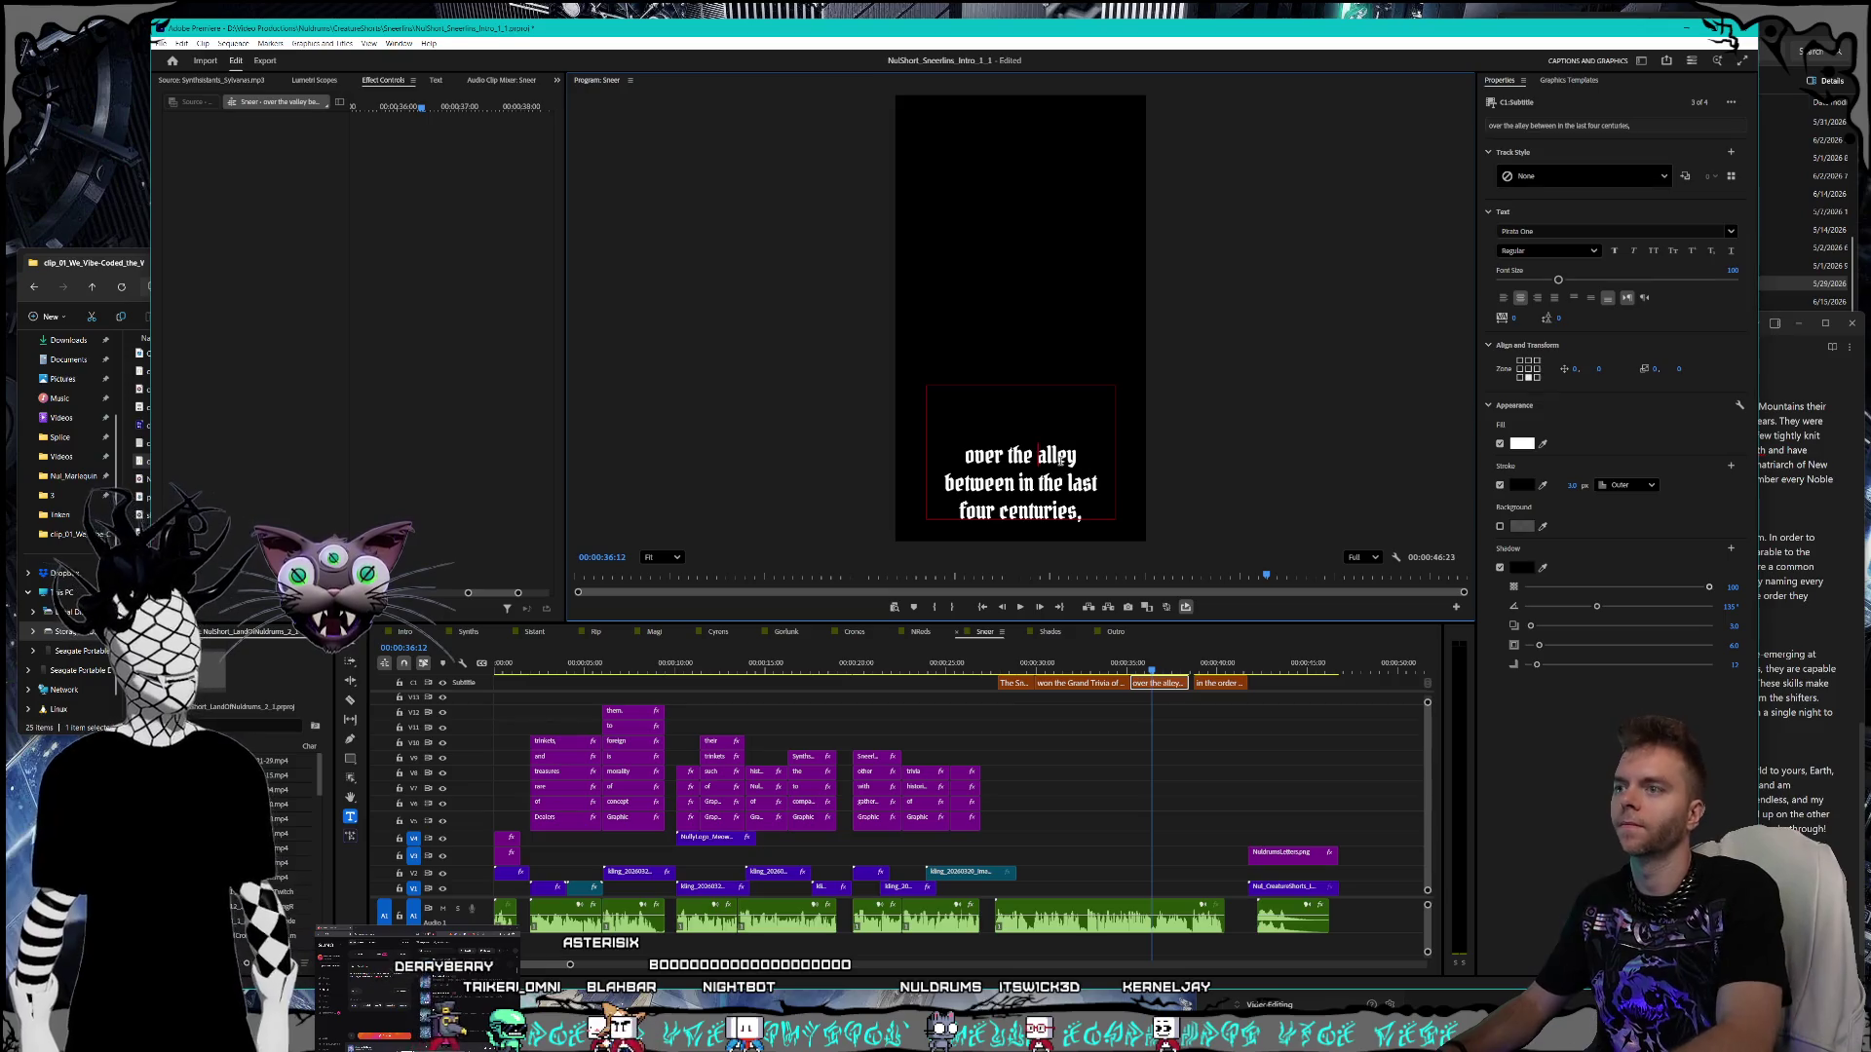
pyautogui.write('V')
pyautogui.click(1810, 563)
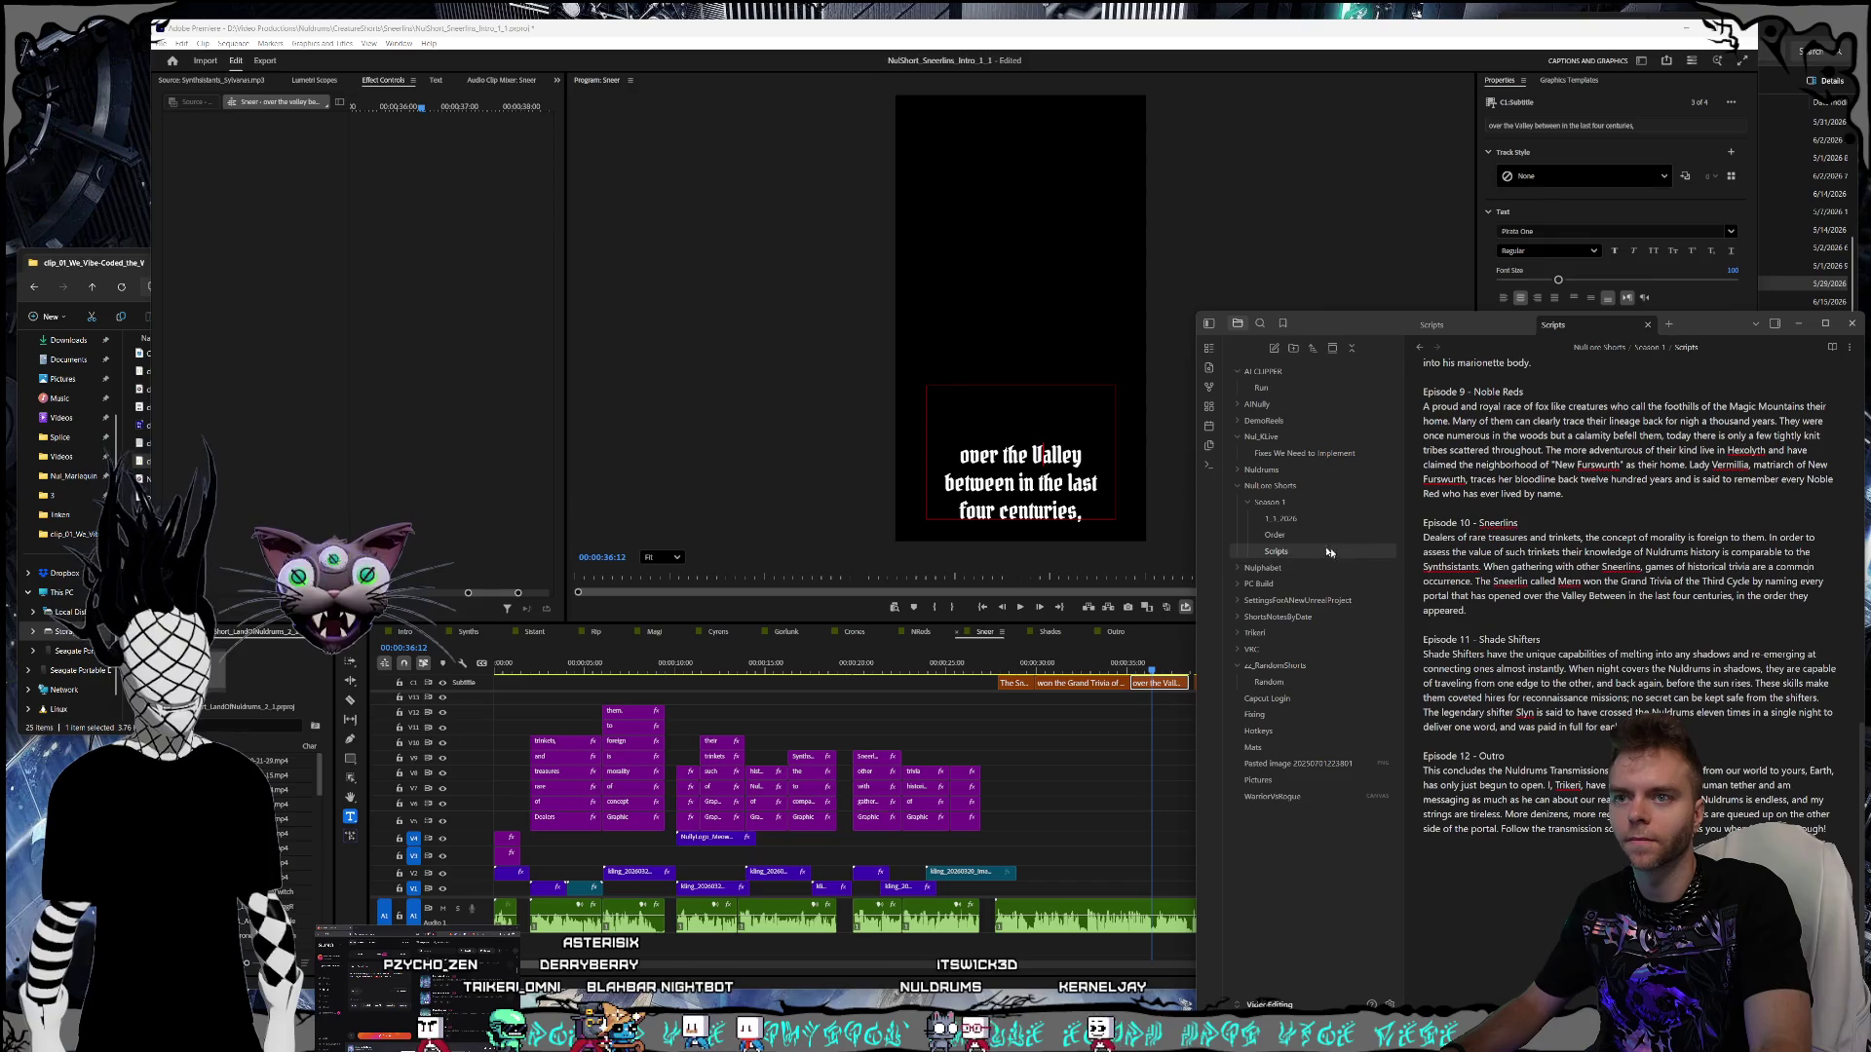
pyautogui.doubleClick(1014, 470)
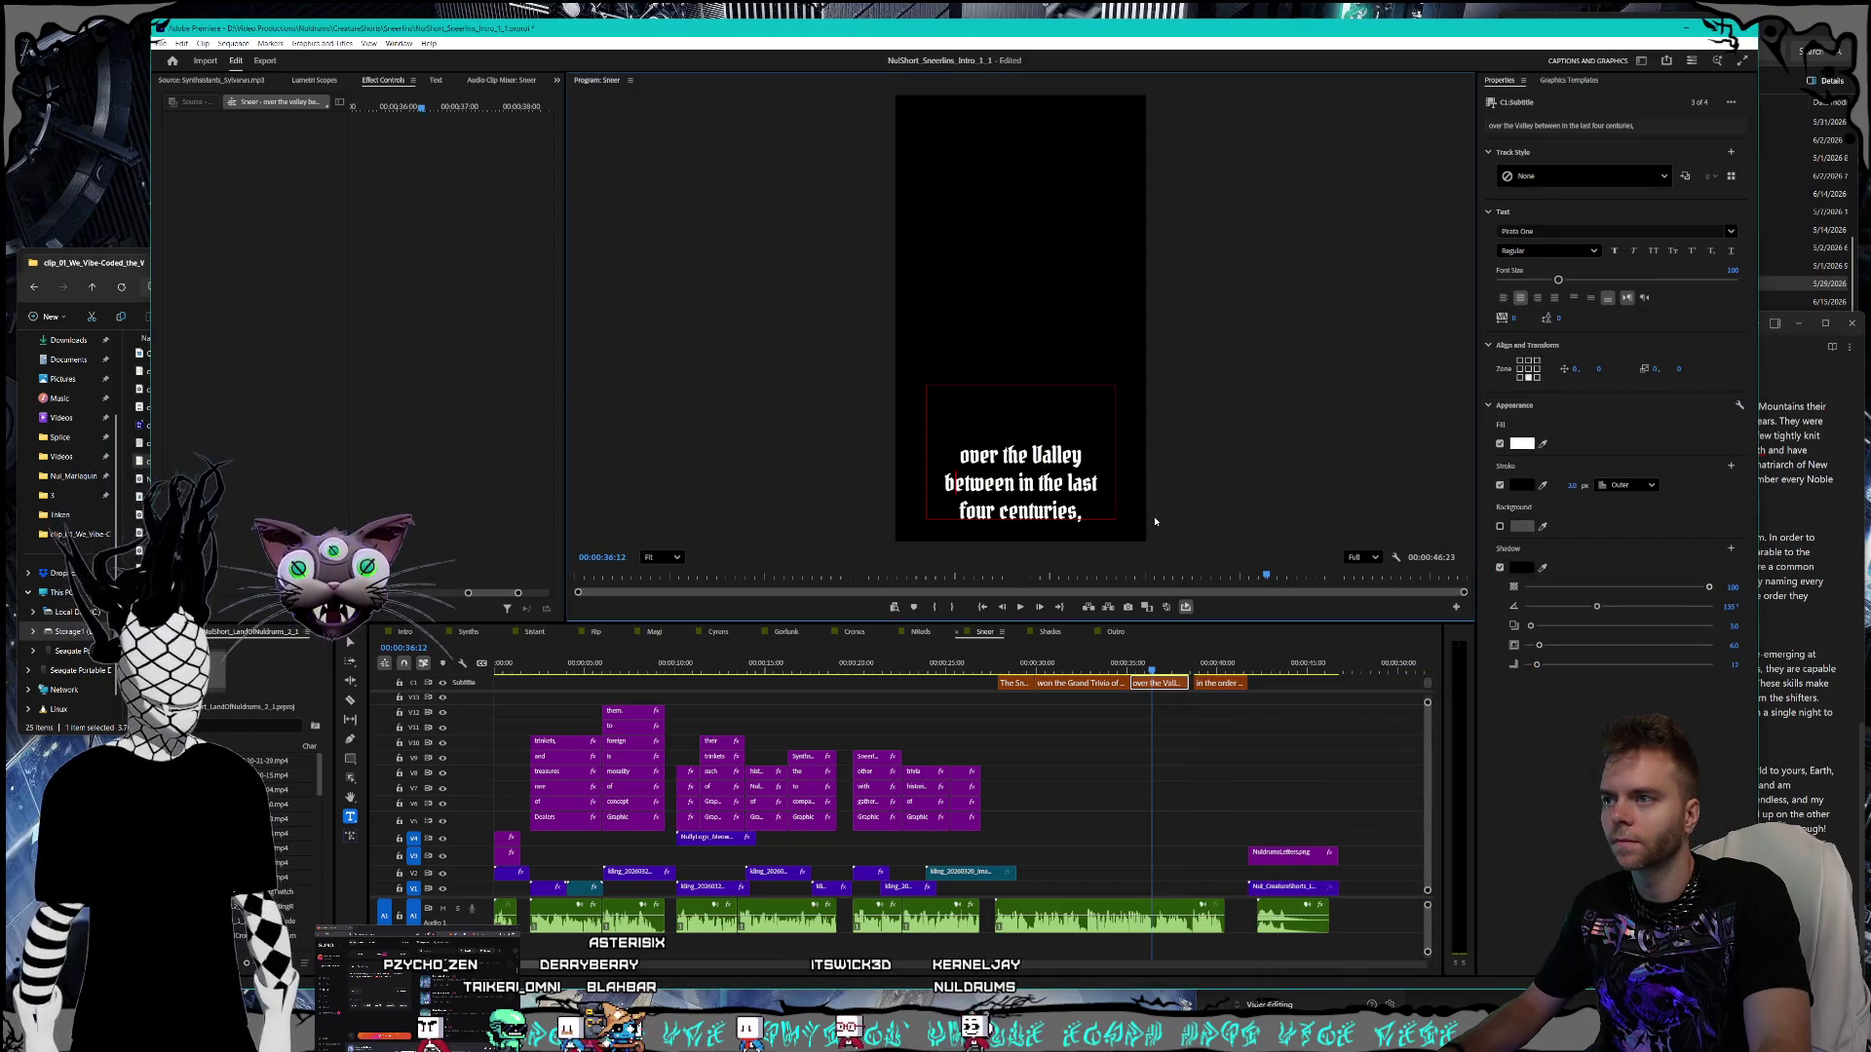
pyautogui.write('Between')
# - Review the final captions against the script notes, then open the Shades sequence
pyautogui.click(1783, 512)
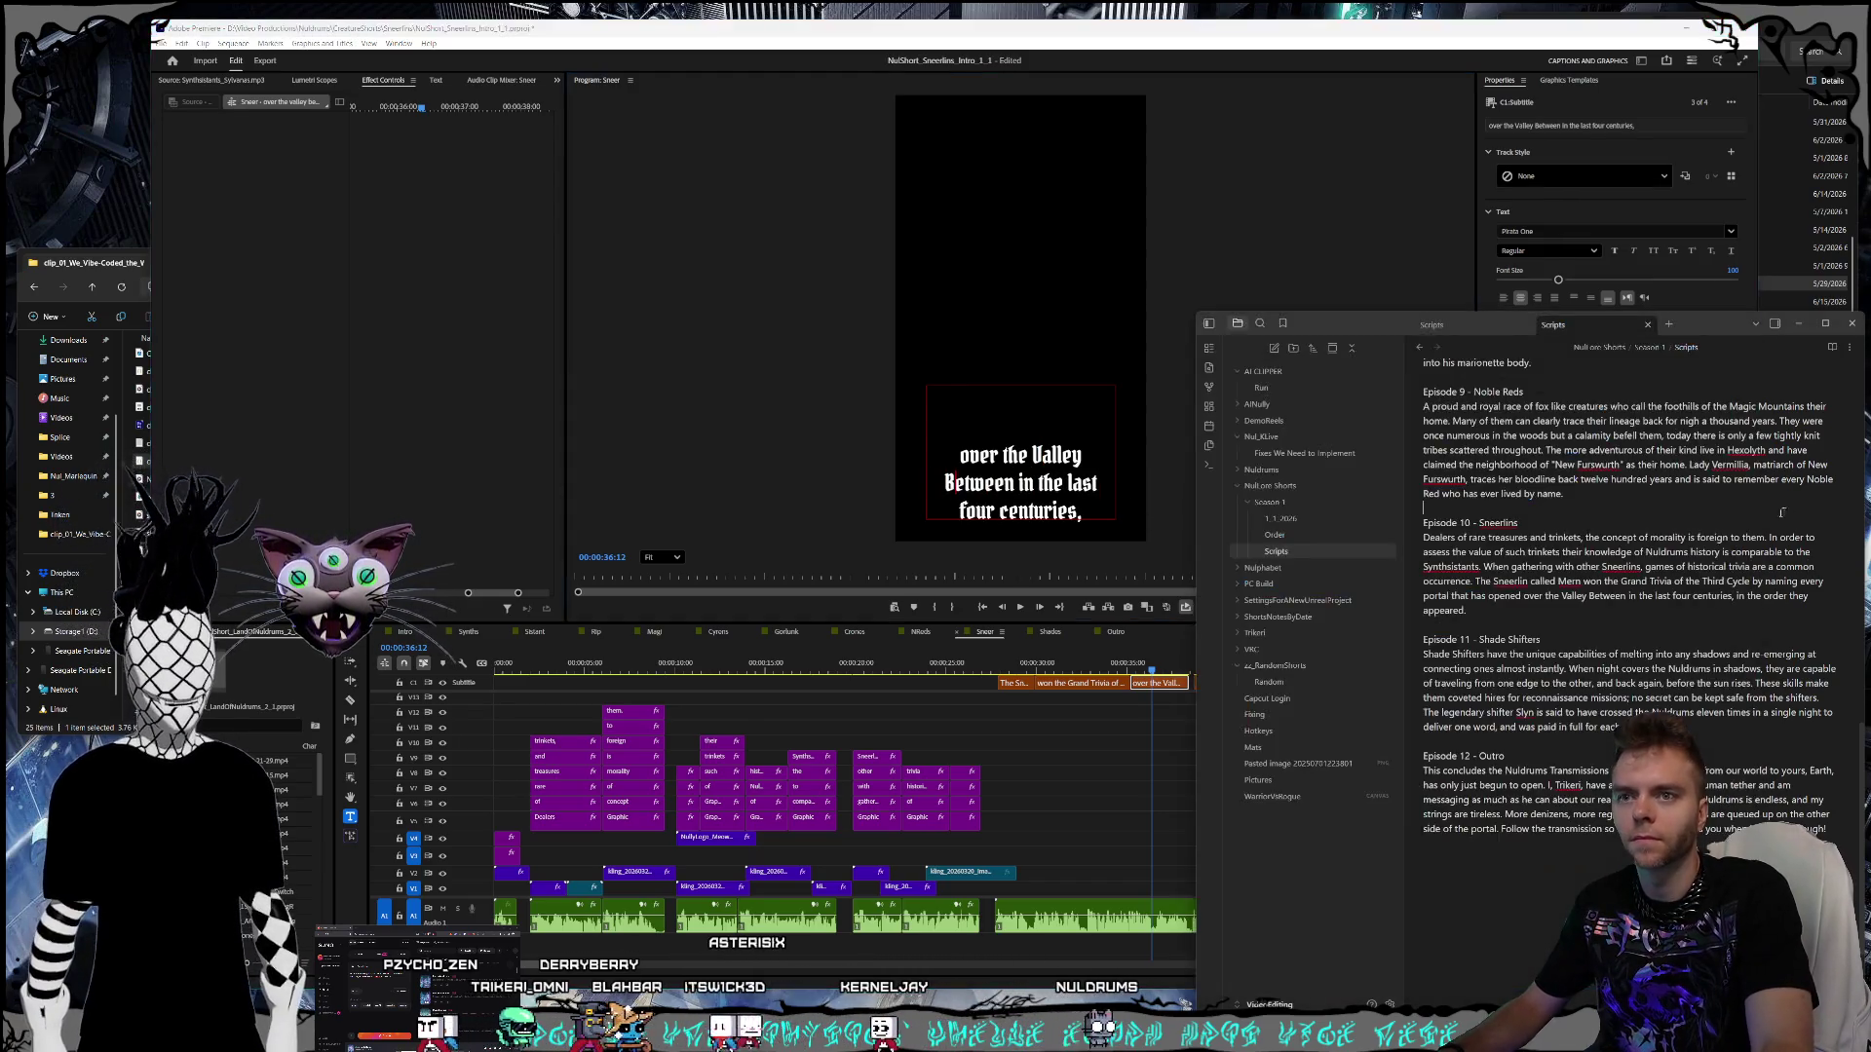
pyautogui.moveTo(1102, 668); pyautogui.dragTo(1210, 668)
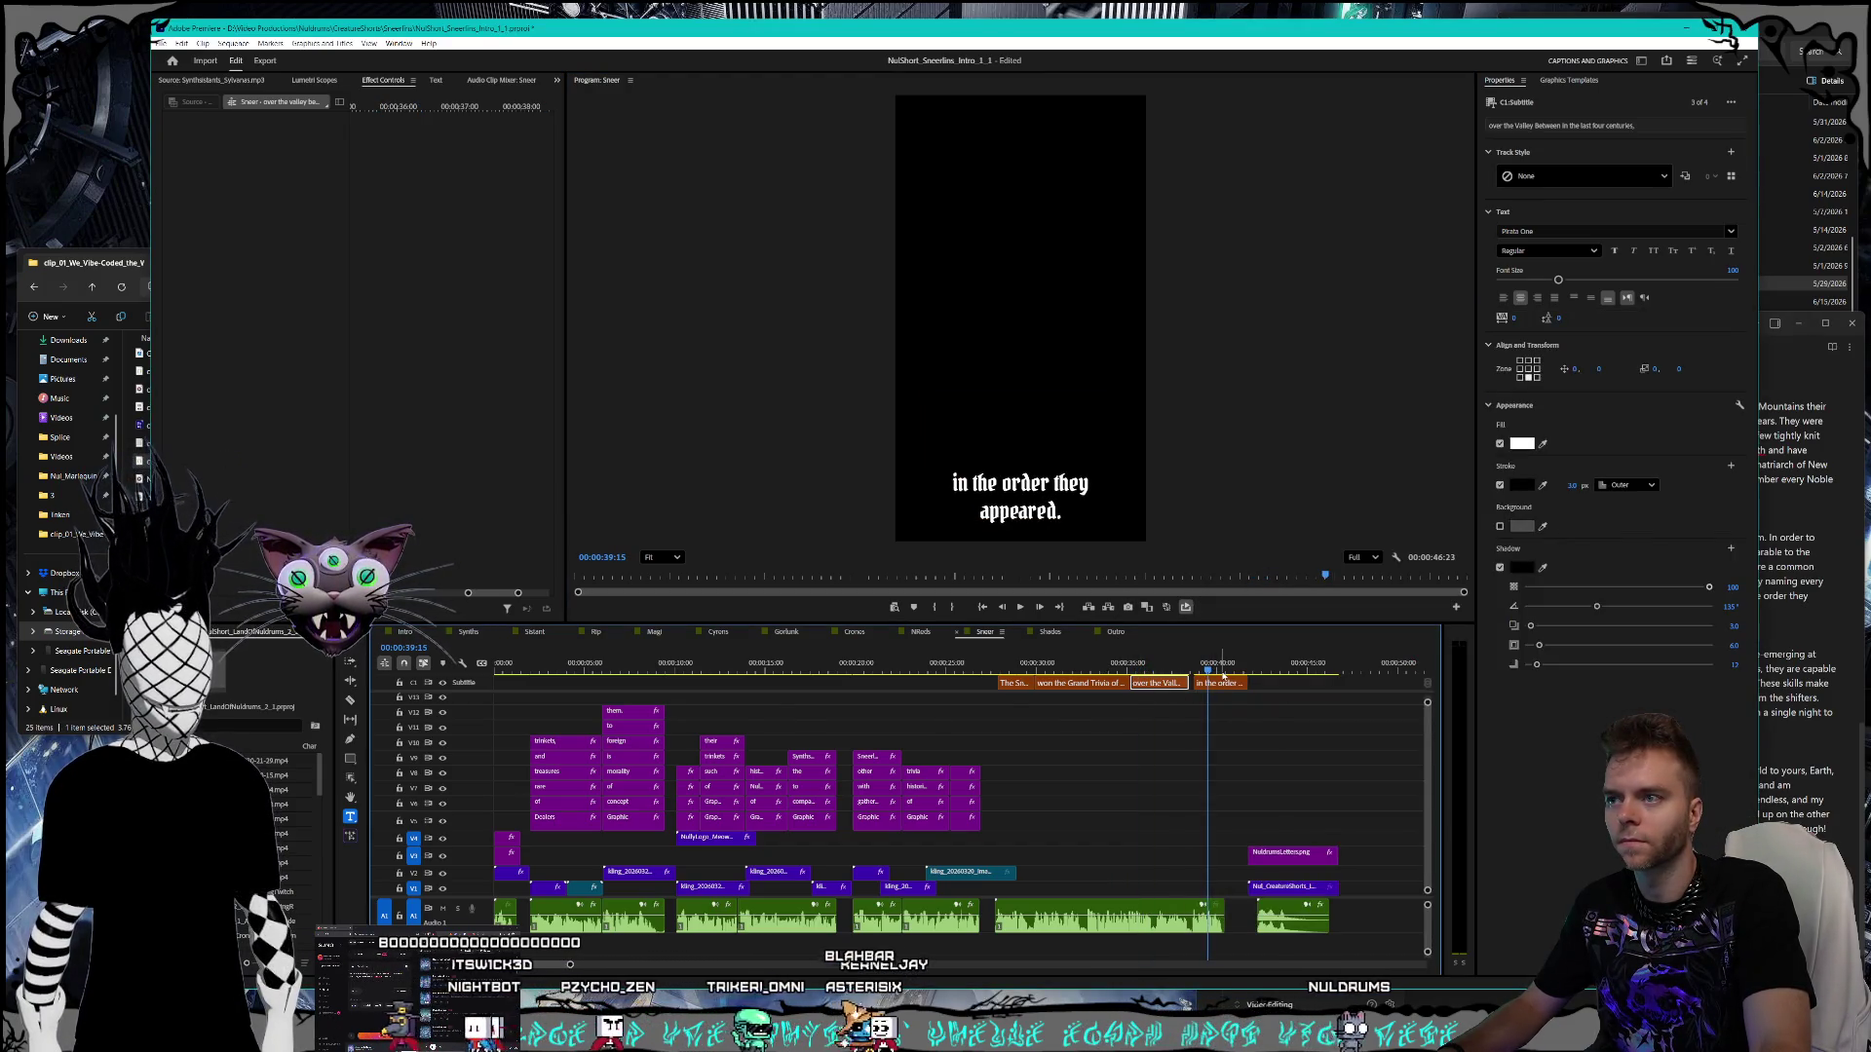
pyautogui.click(1171, 670)
pyautogui.click(1827, 606)
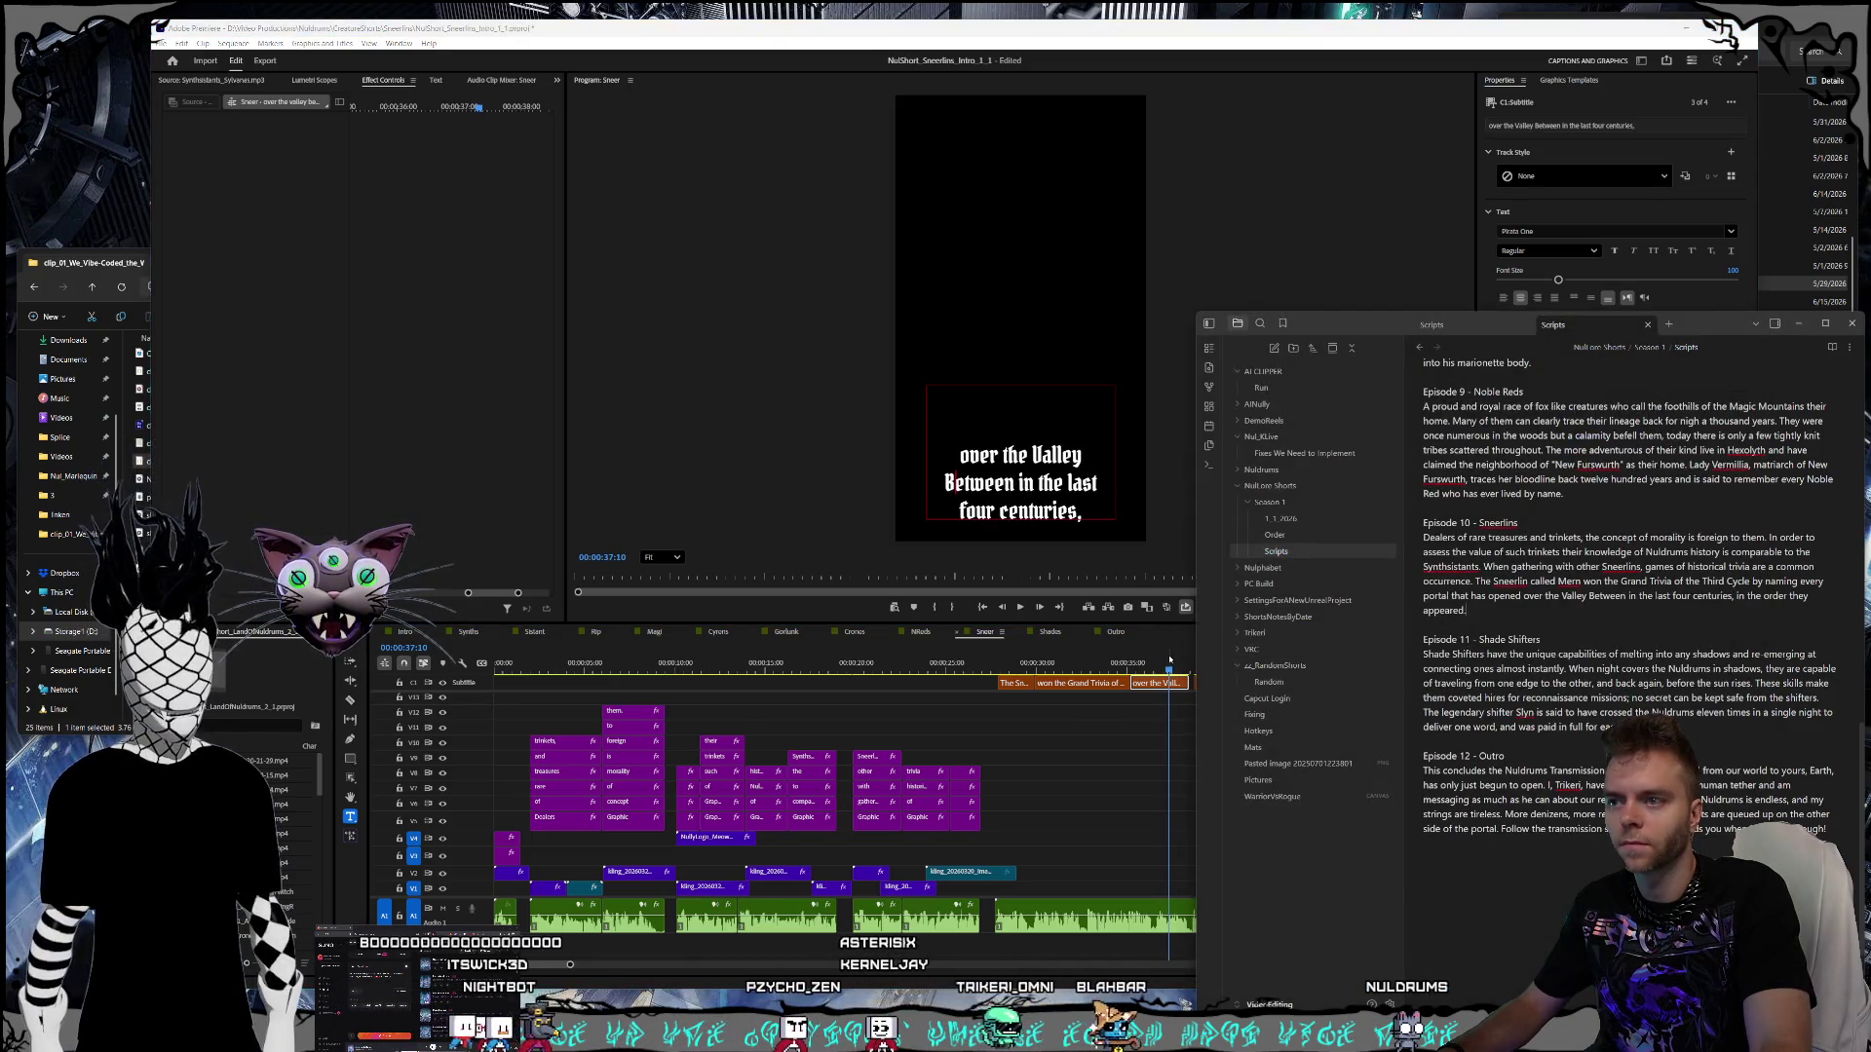
pyautogui.moveTo(1170, 660); pyautogui.dragTo(1209, 663)
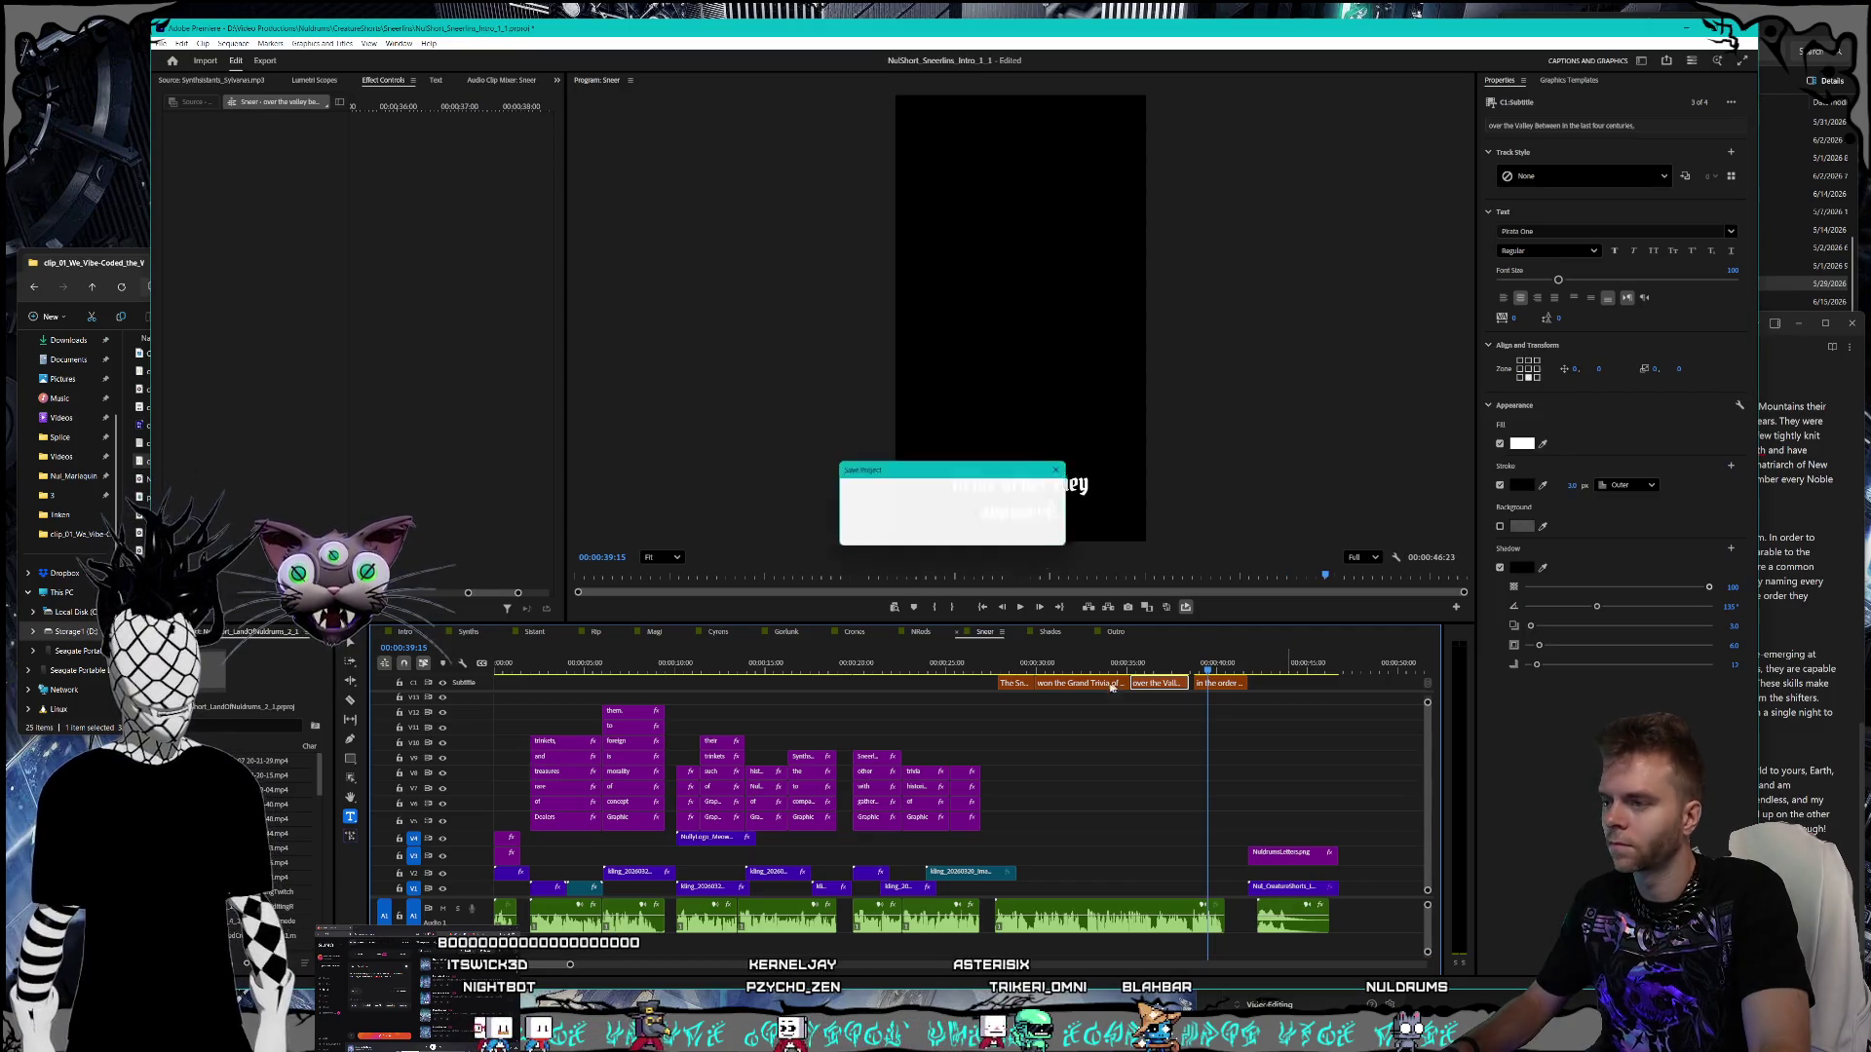
pyautogui.click(1050, 633)
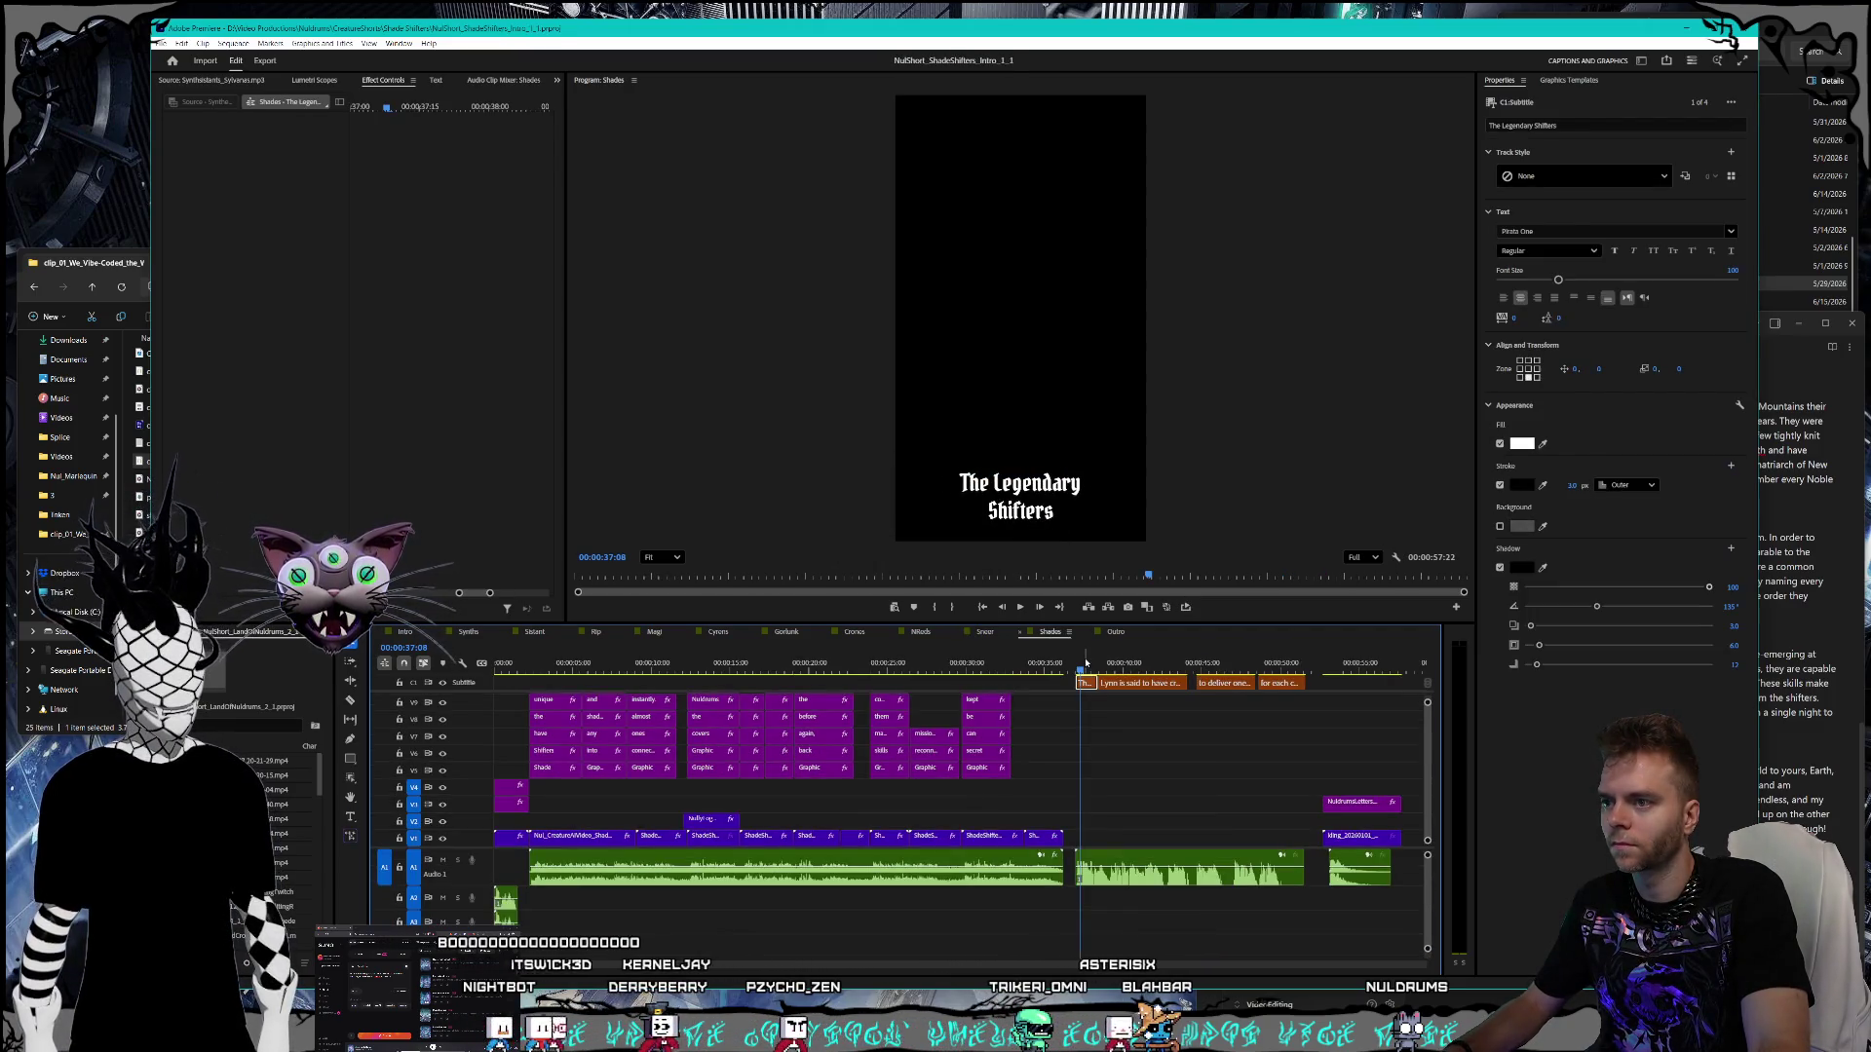
# - Change the title caption from 'The Legendary Shifters' to 'The legendary Shifter'
pyautogui.hotkey('alt', 'Tab')
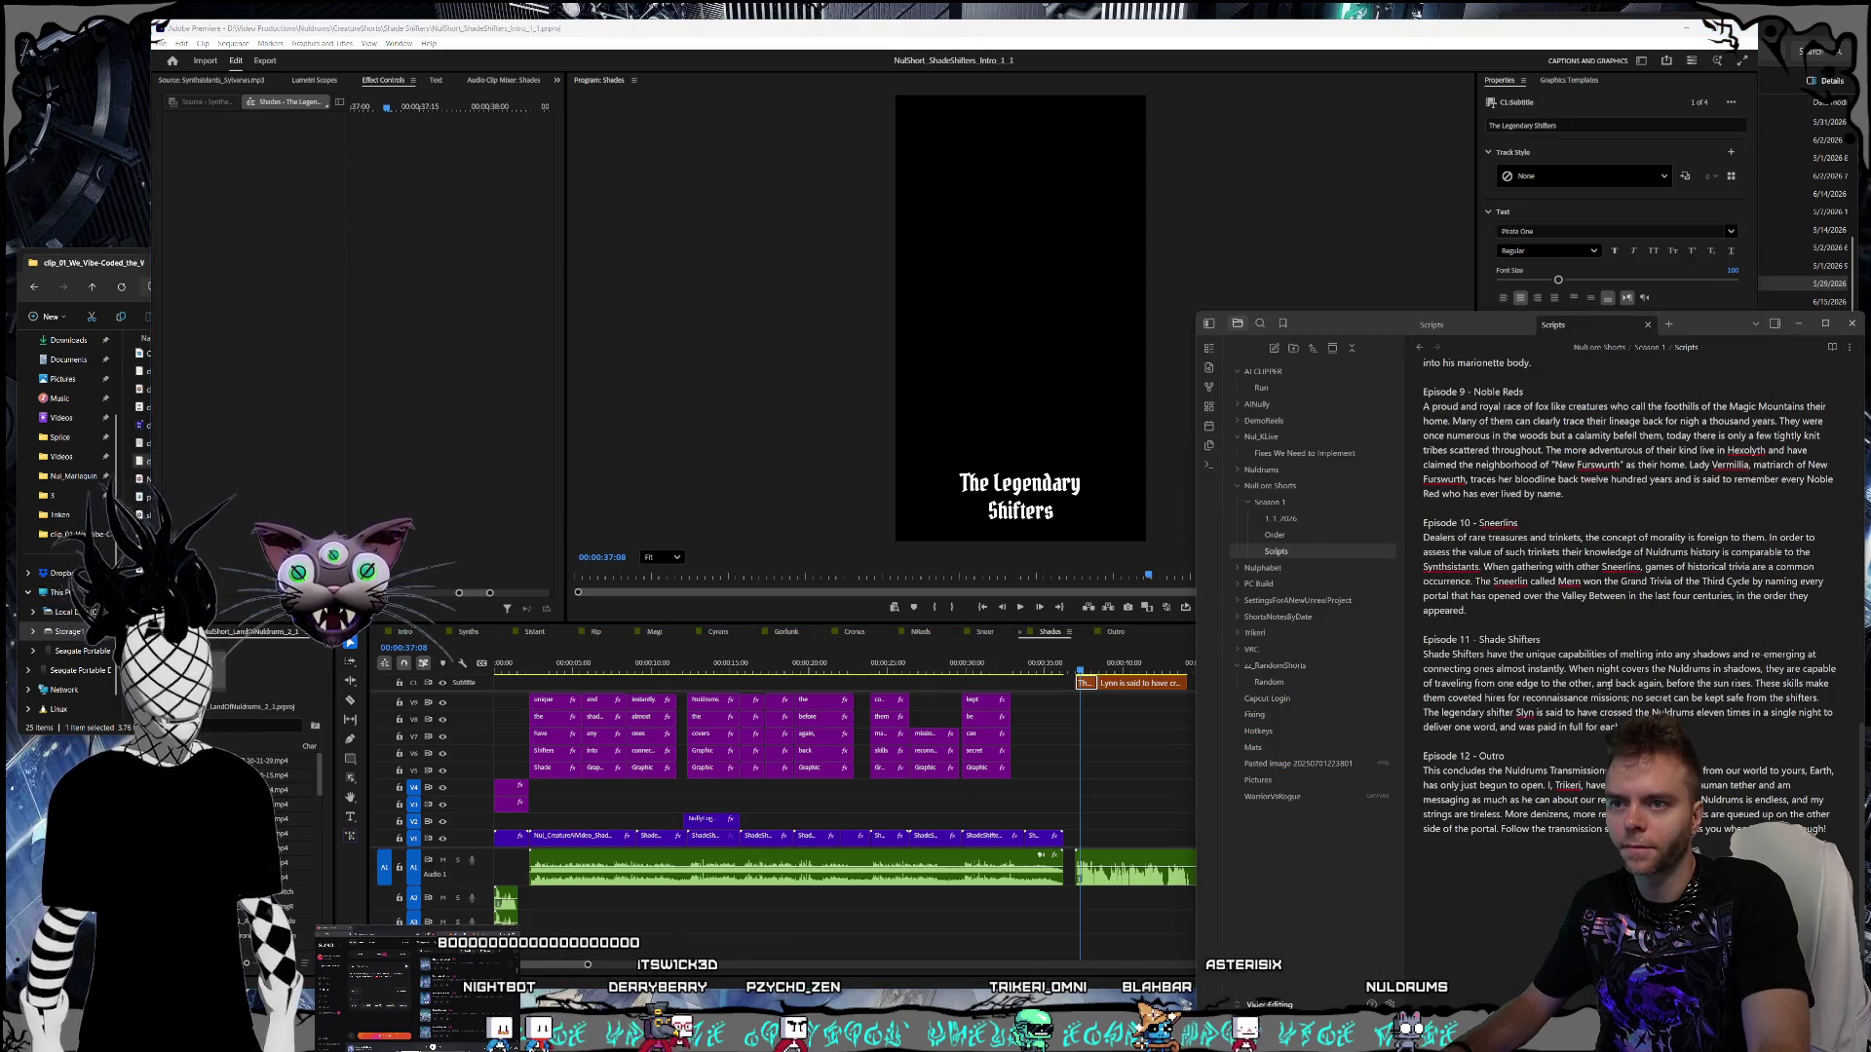
pyautogui.doubleClick(1056, 513)
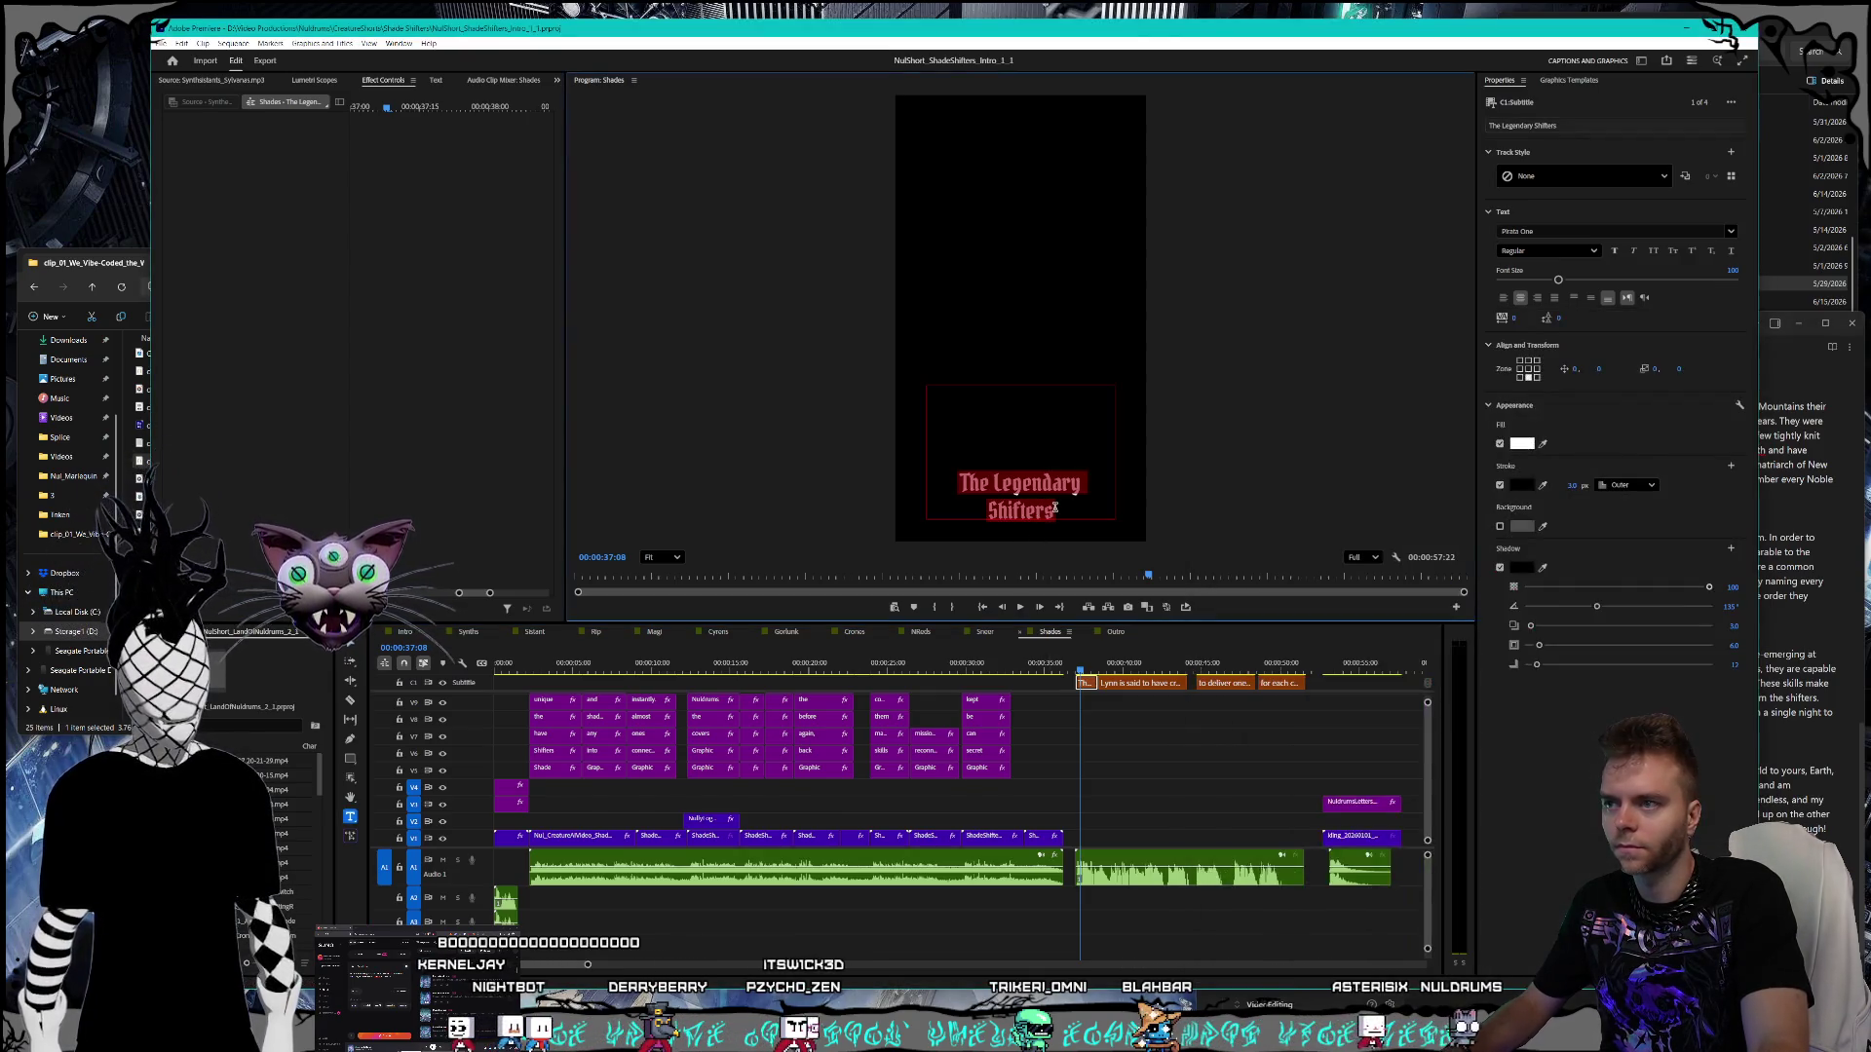
pyautogui.click(1061, 517)
pyautogui.press('BackSpace')
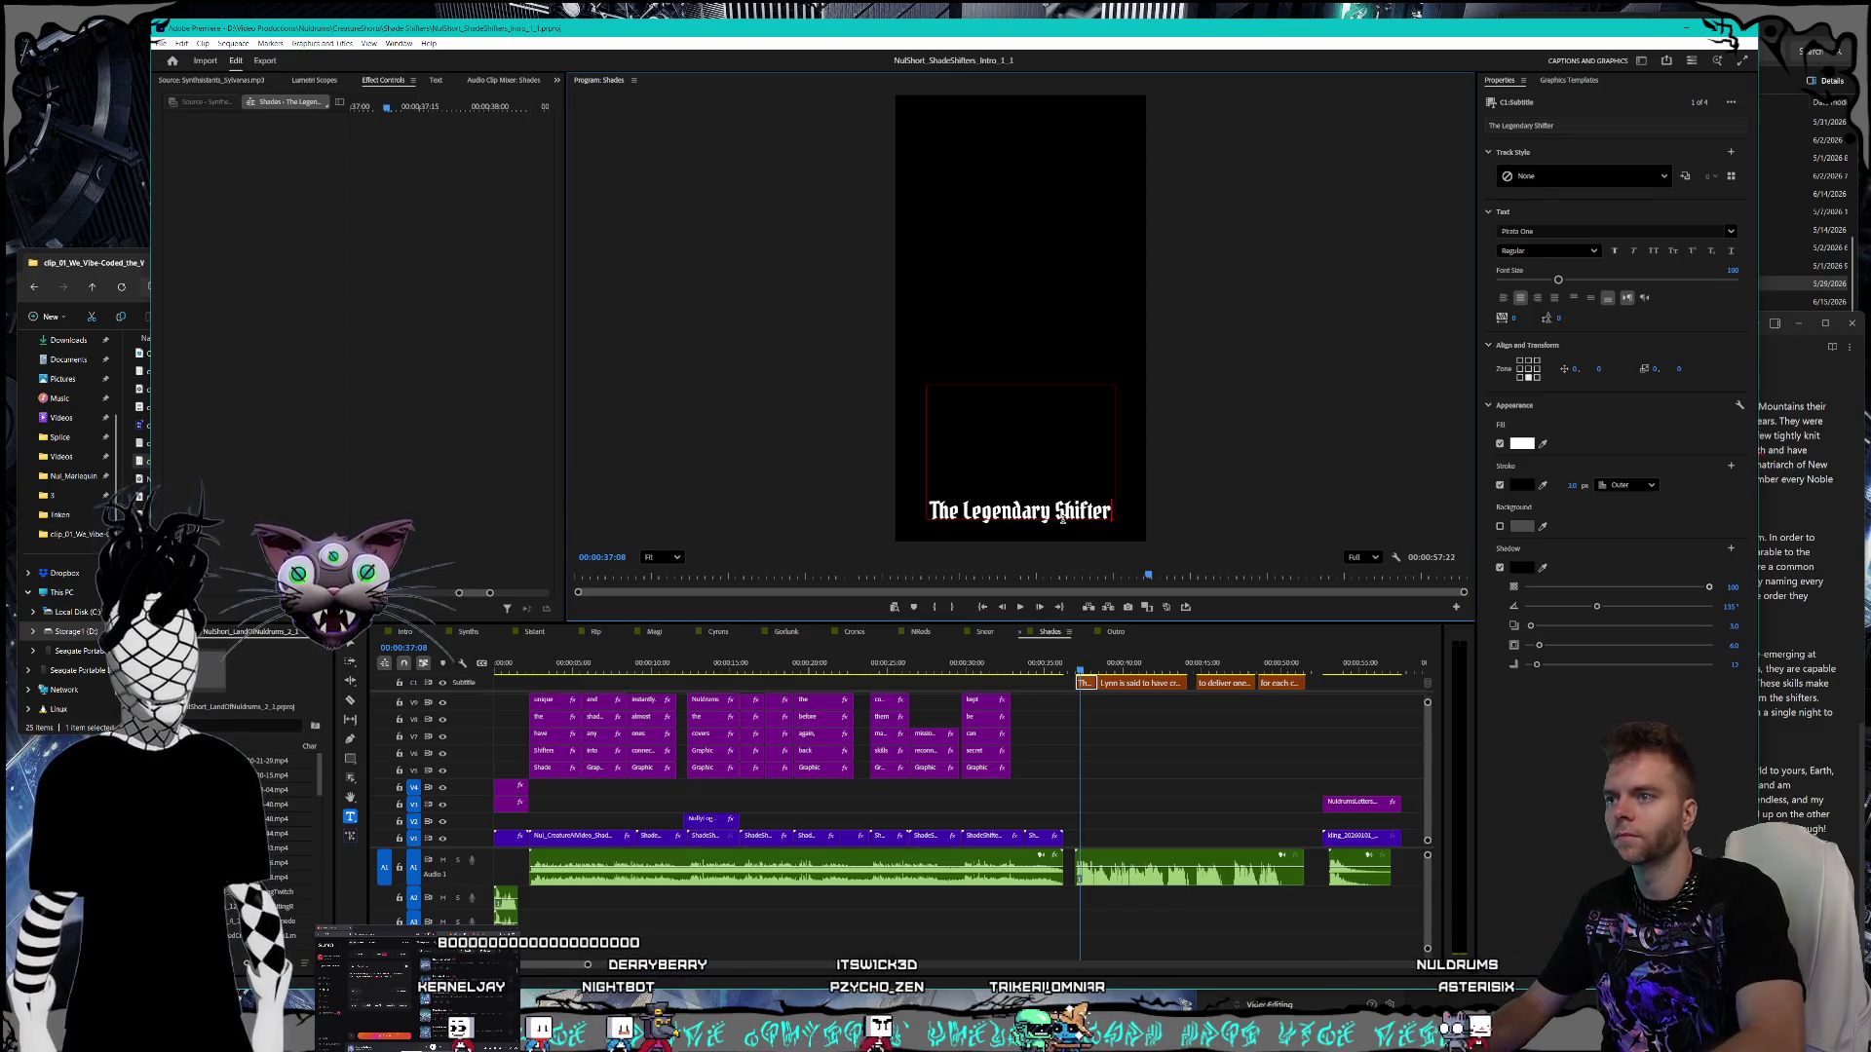
pyautogui.click(938, 512)
pyautogui.press('BackSpace')
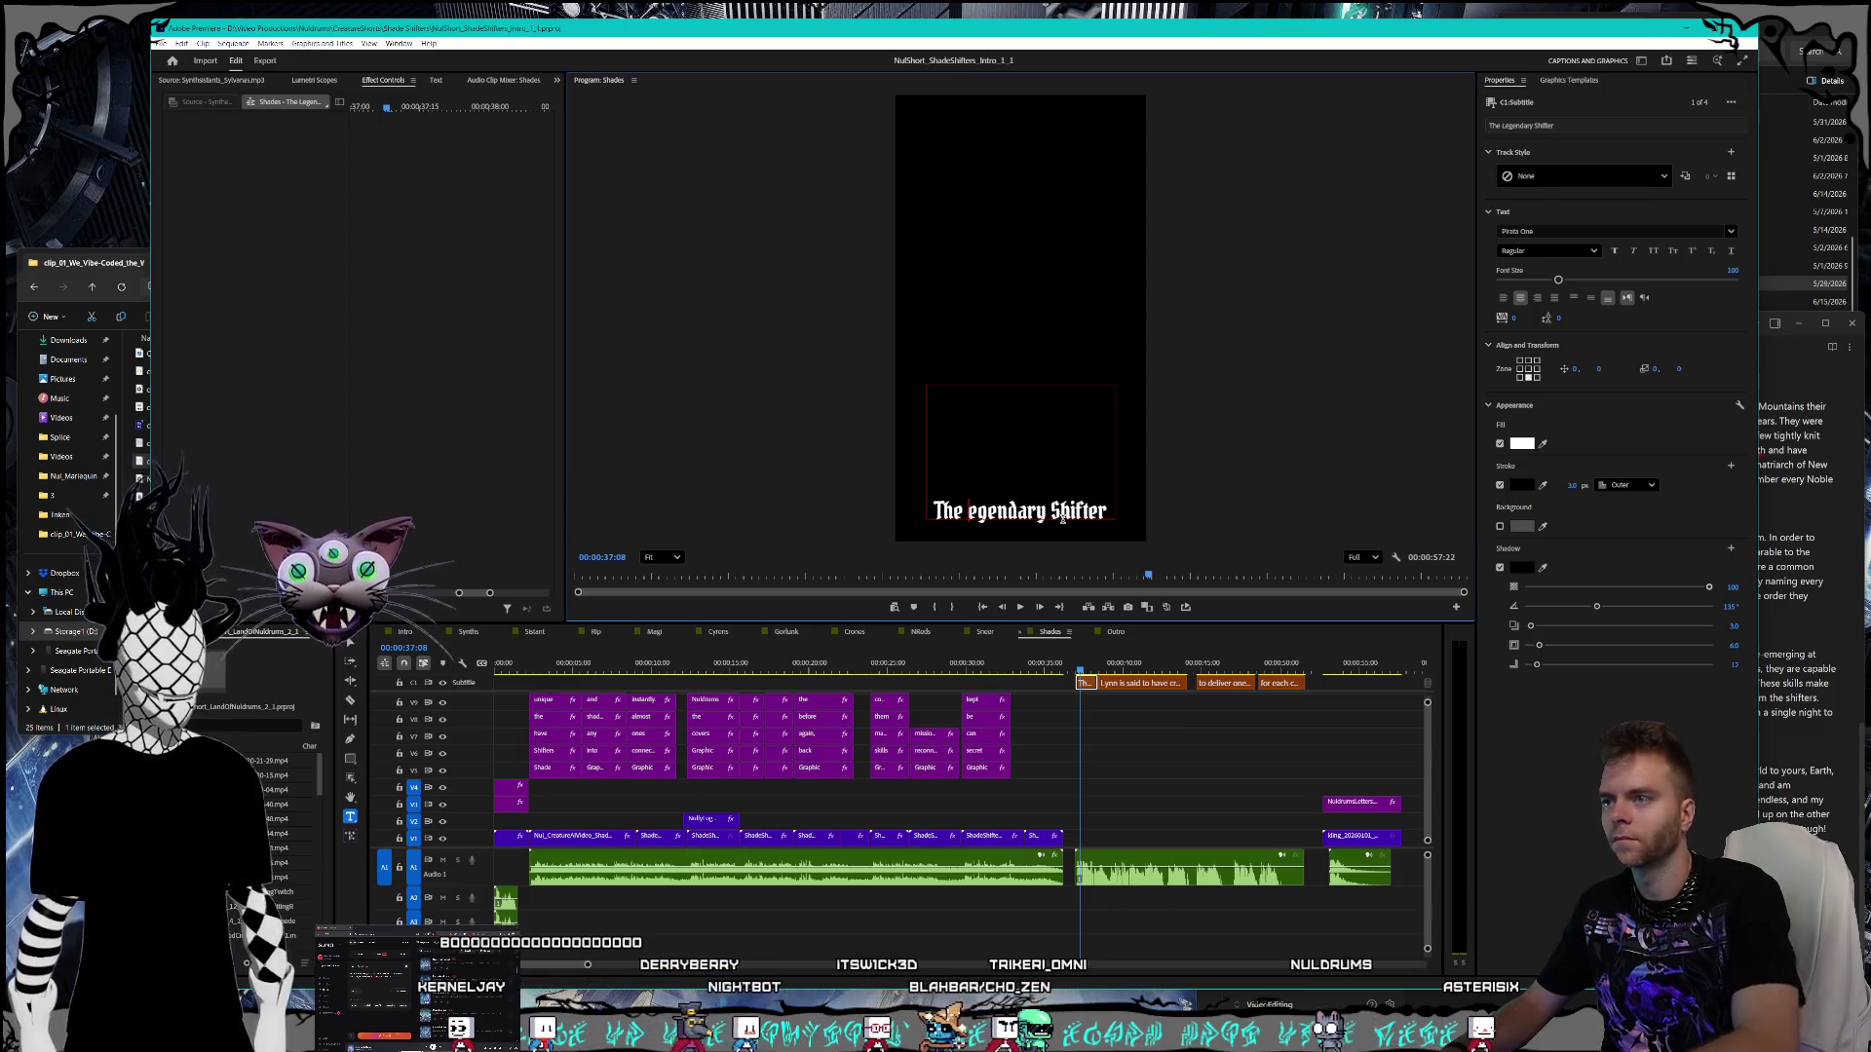
pyautogui.write('l')
pyautogui.press('Escape')
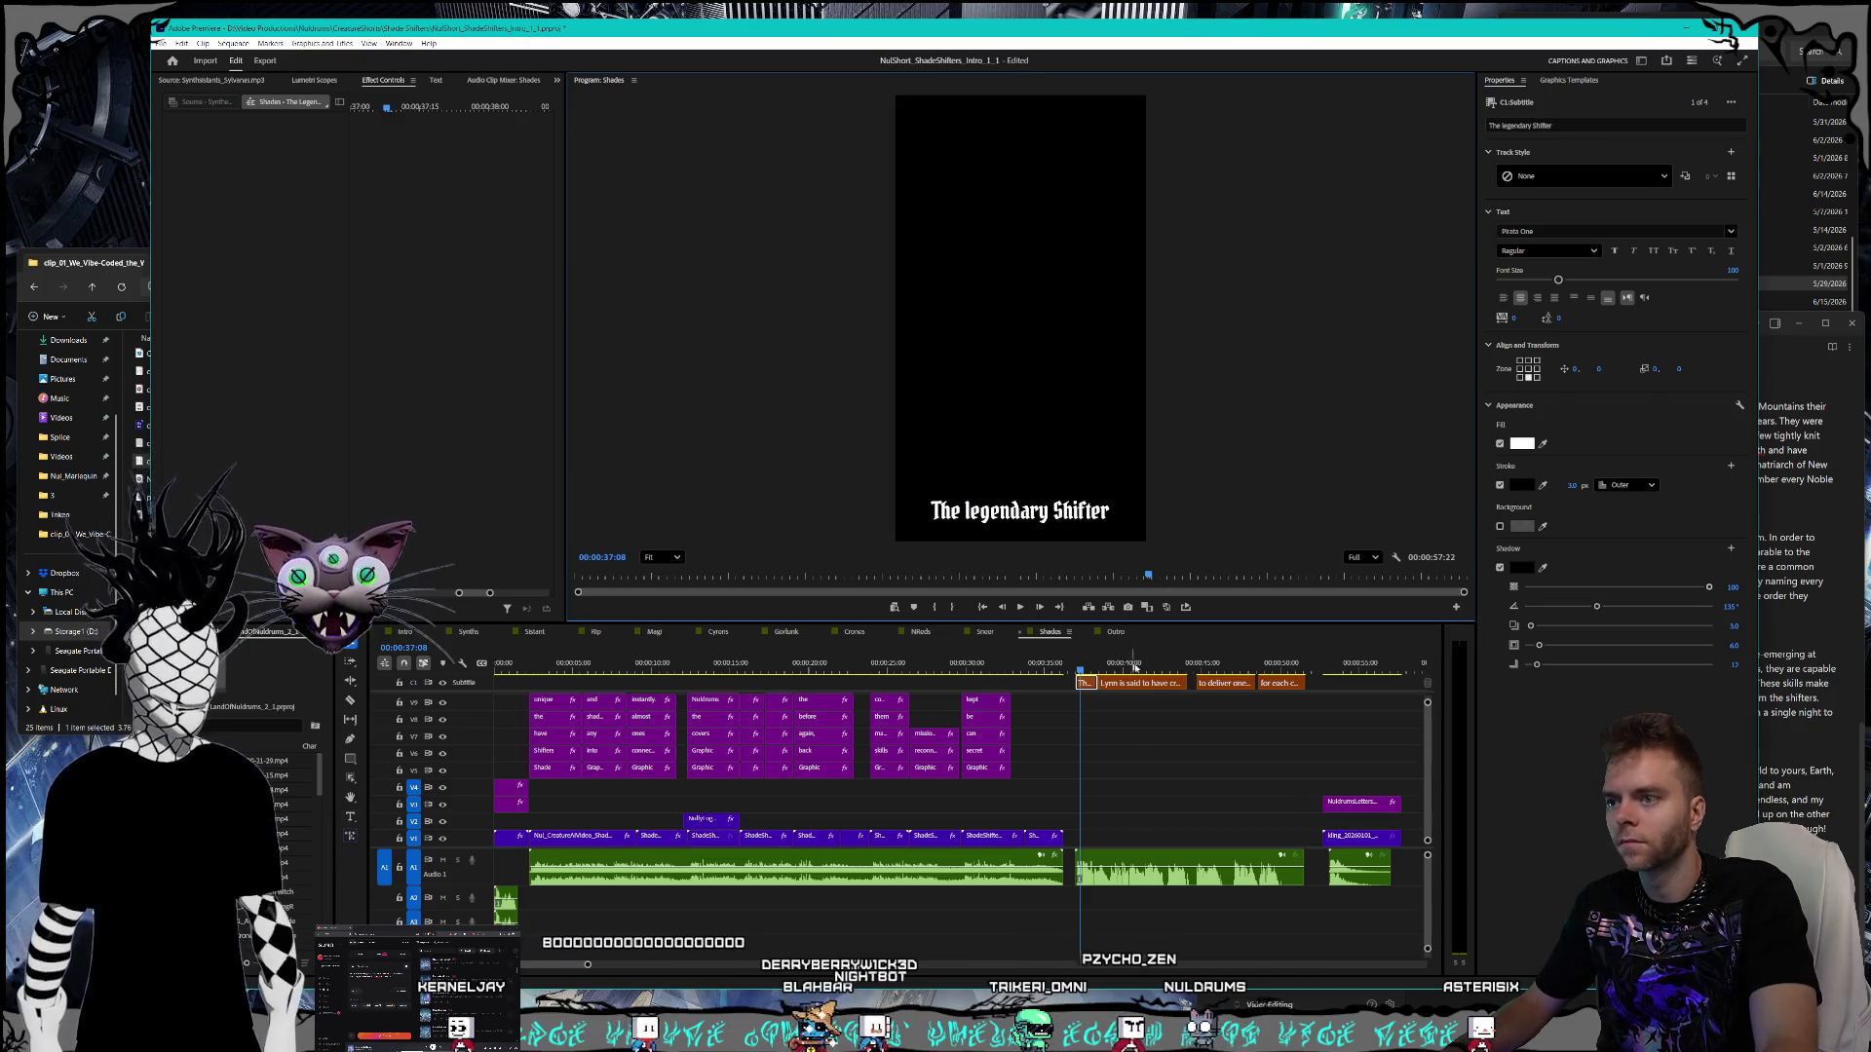
# - In the 40-second caption, change Lynn to Slyn and 'no terms' to Nuldrums
pyautogui.click(1136, 670)
pyautogui.click(1130, 685)
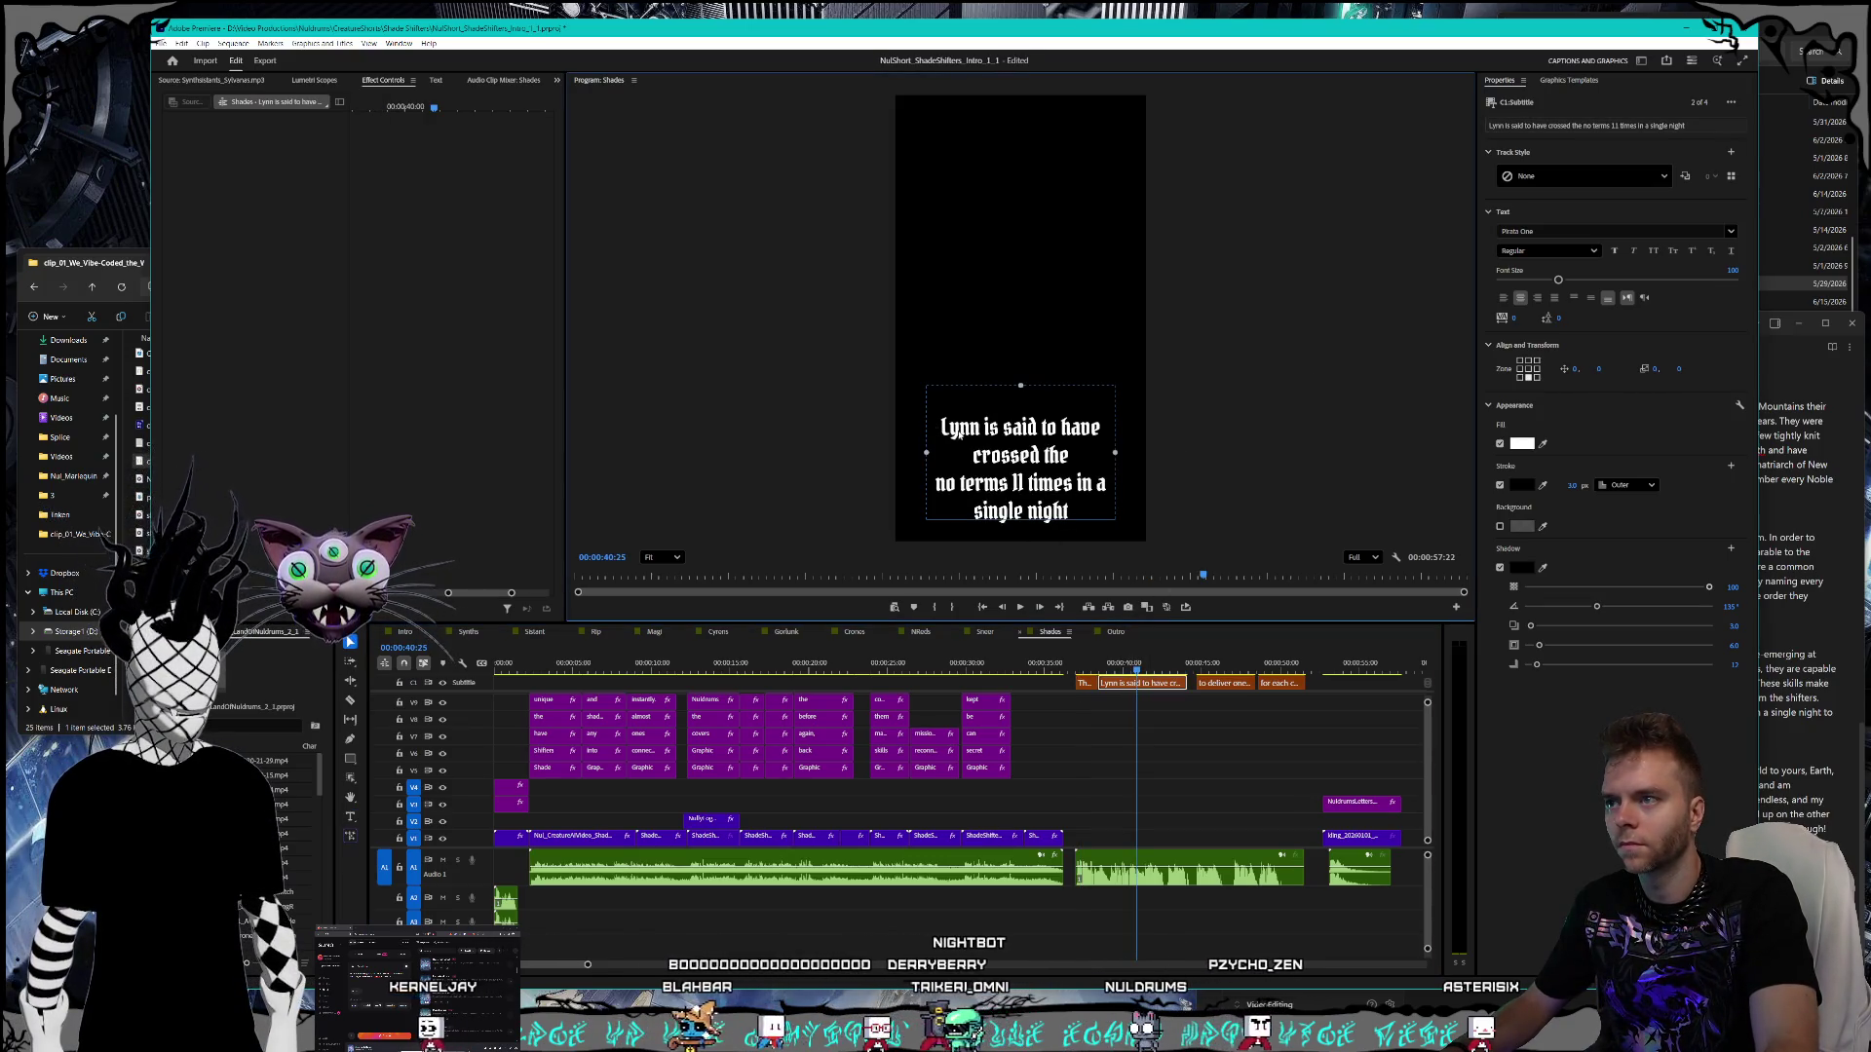
pyautogui.doubleClick(947, 429)
pyautogui.click(952, 429)
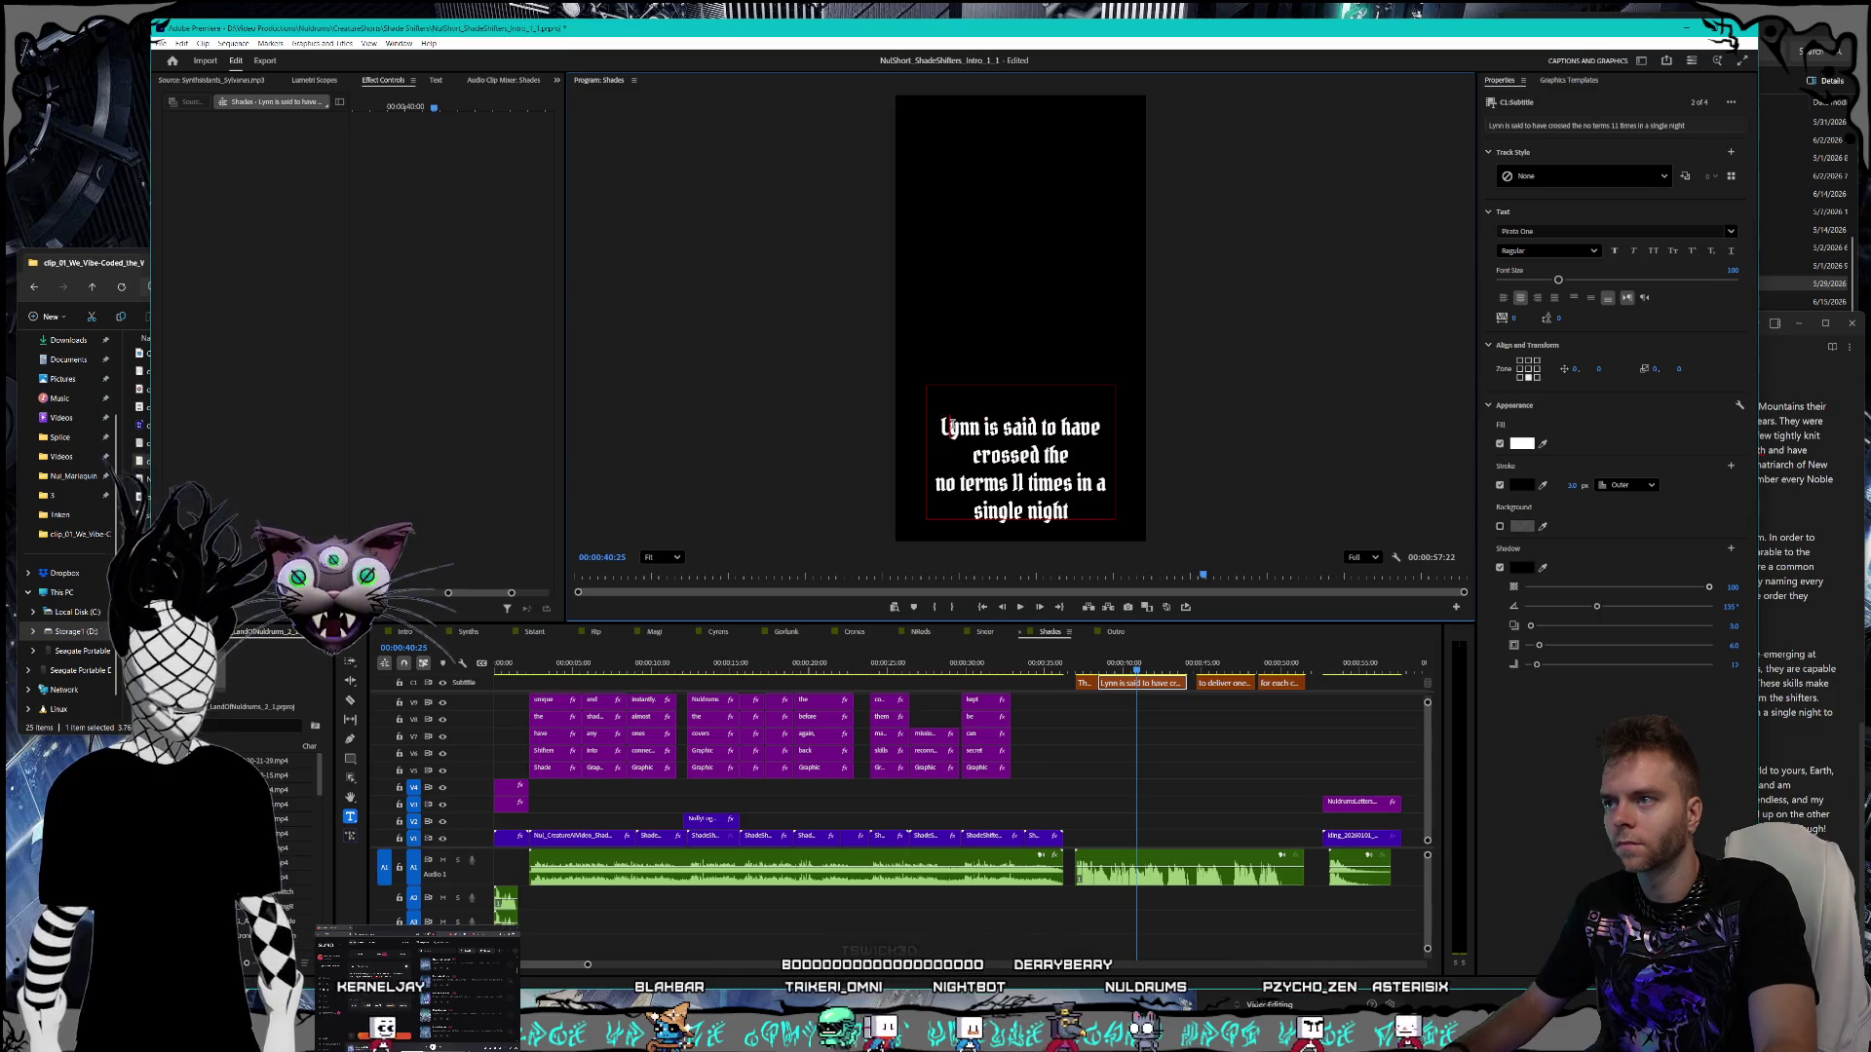
pyautogui.press('BackSpace')
pyautogui.write('Sl')
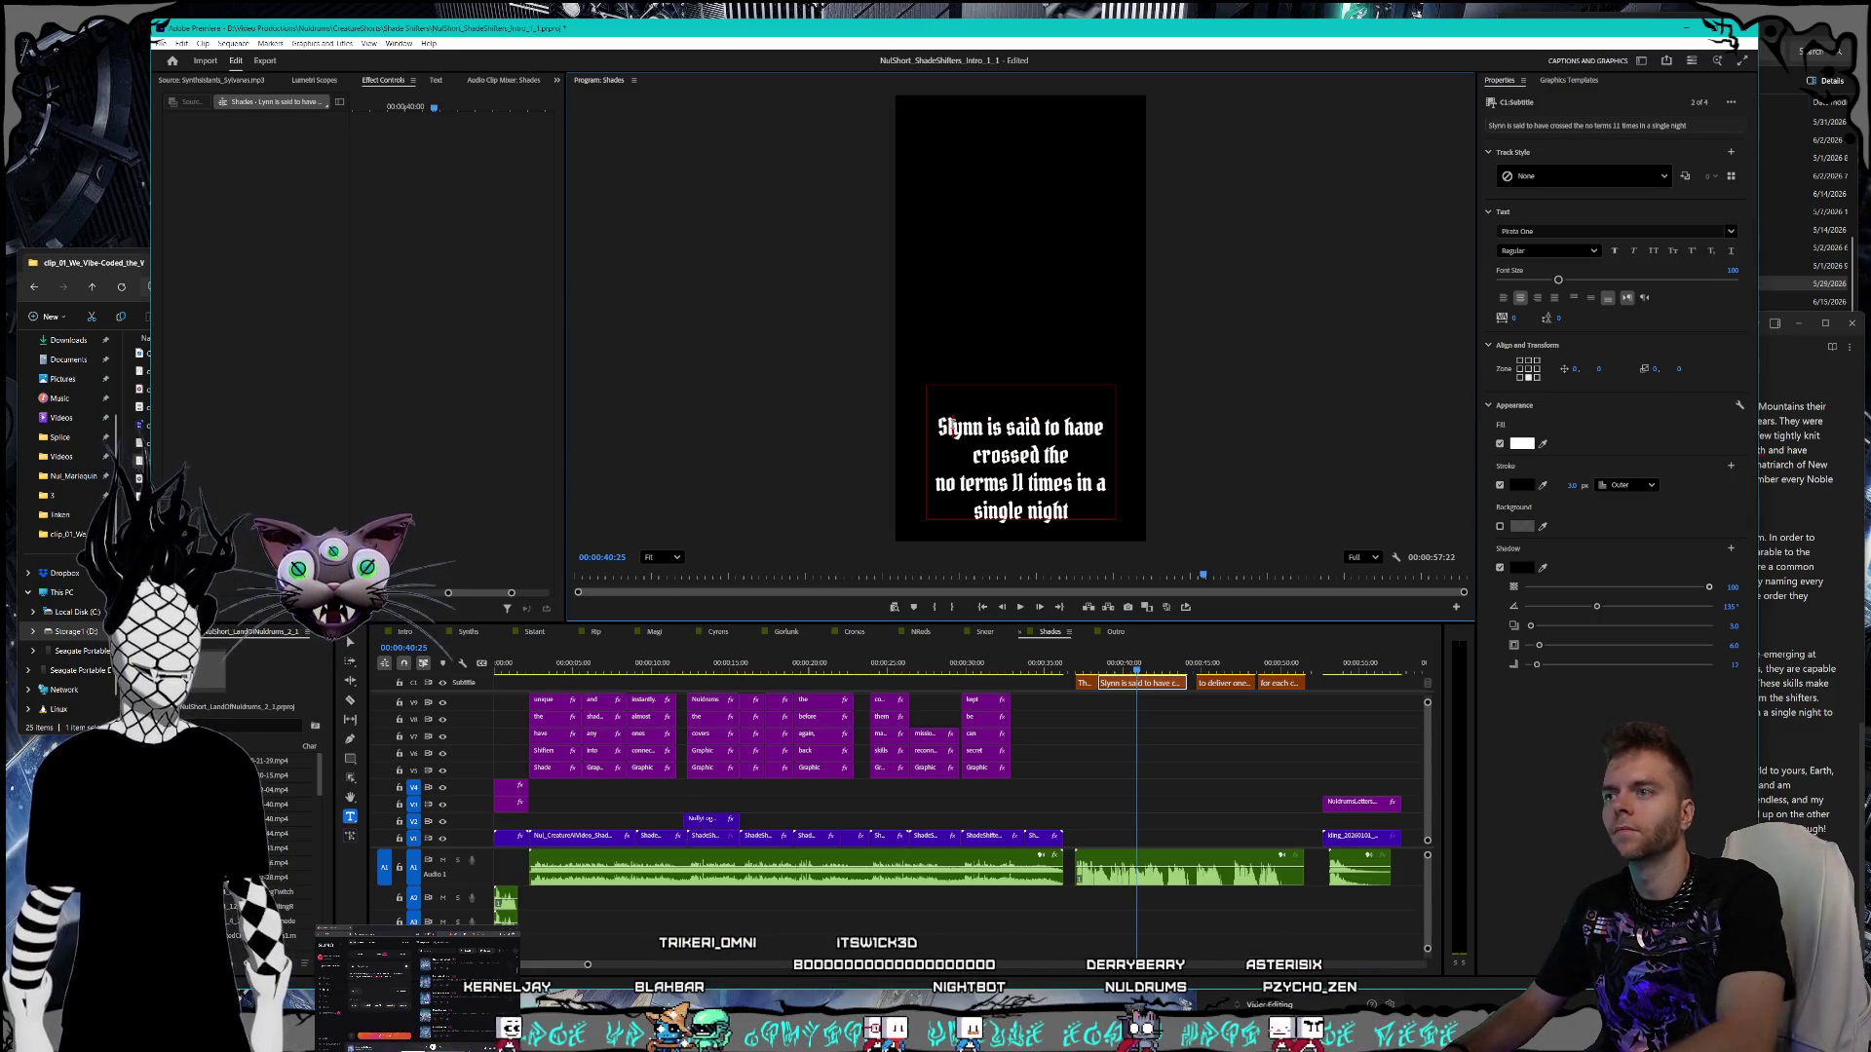
pyautogui.press('BackSpace')
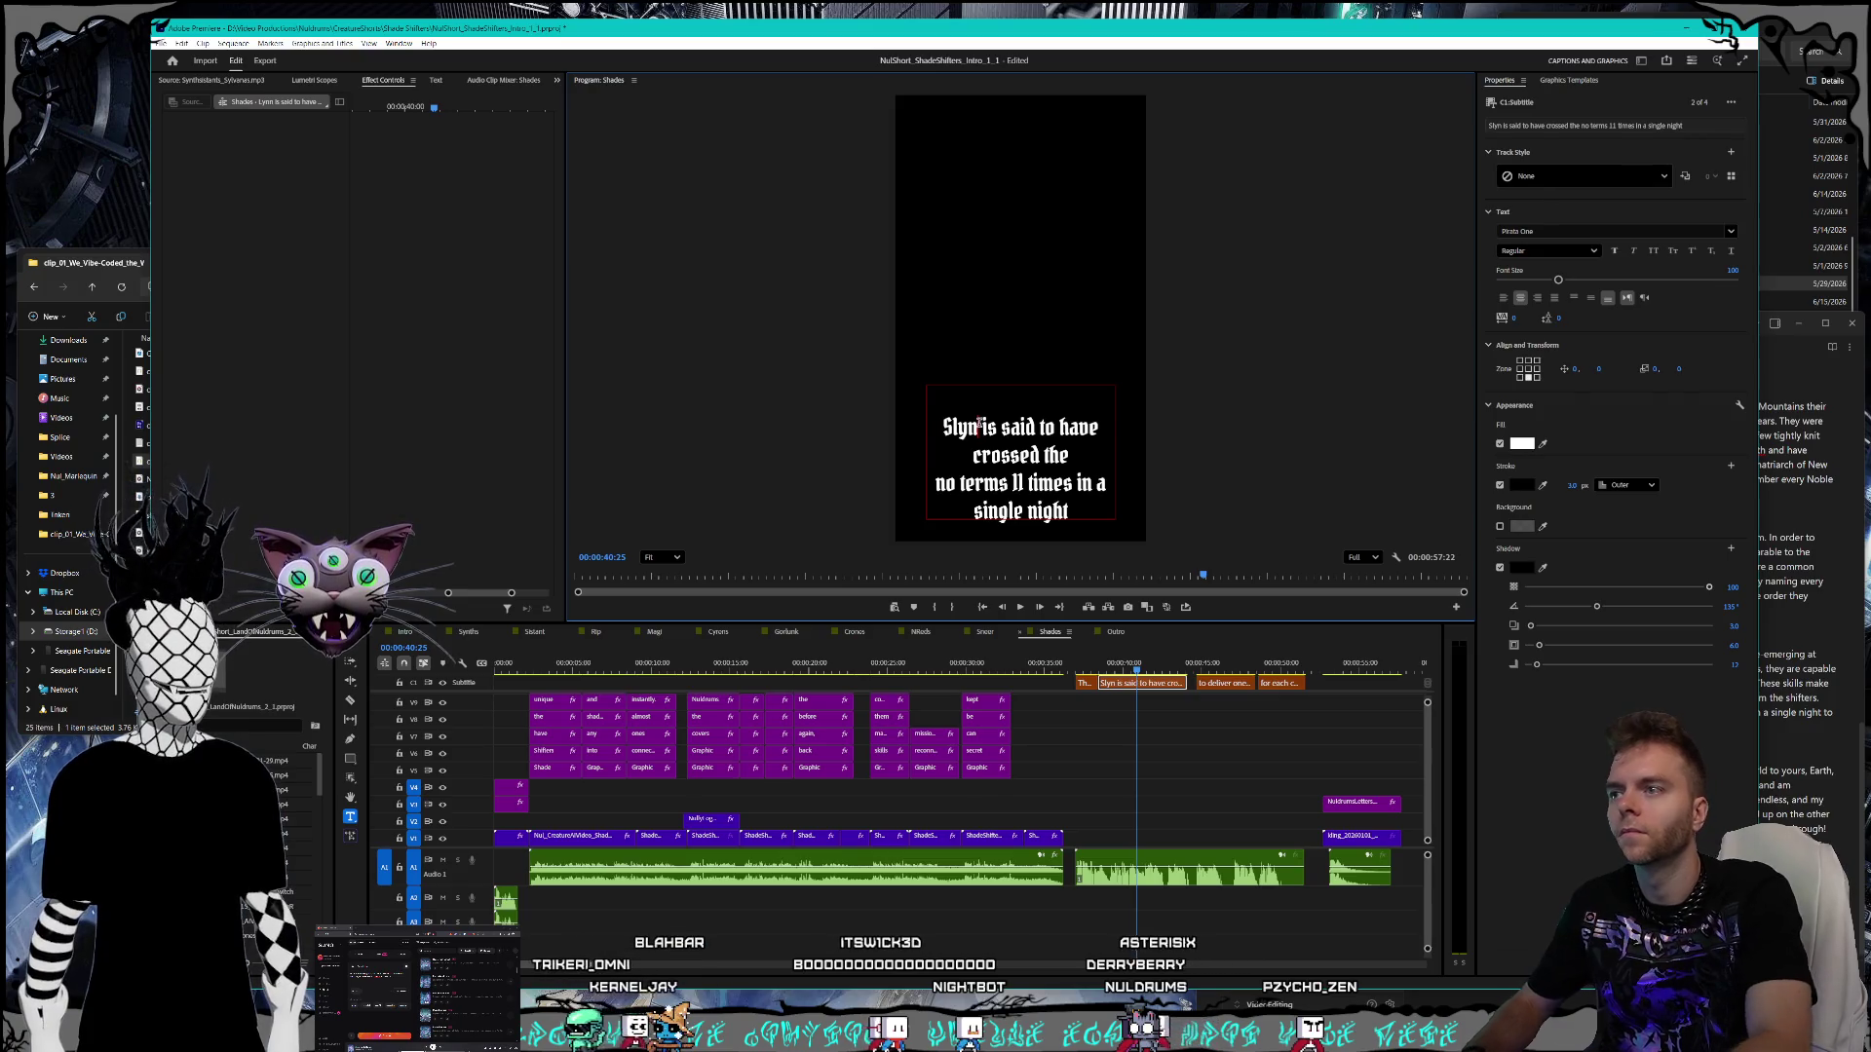
pyautogui.hotkey('alt', 'Tab')
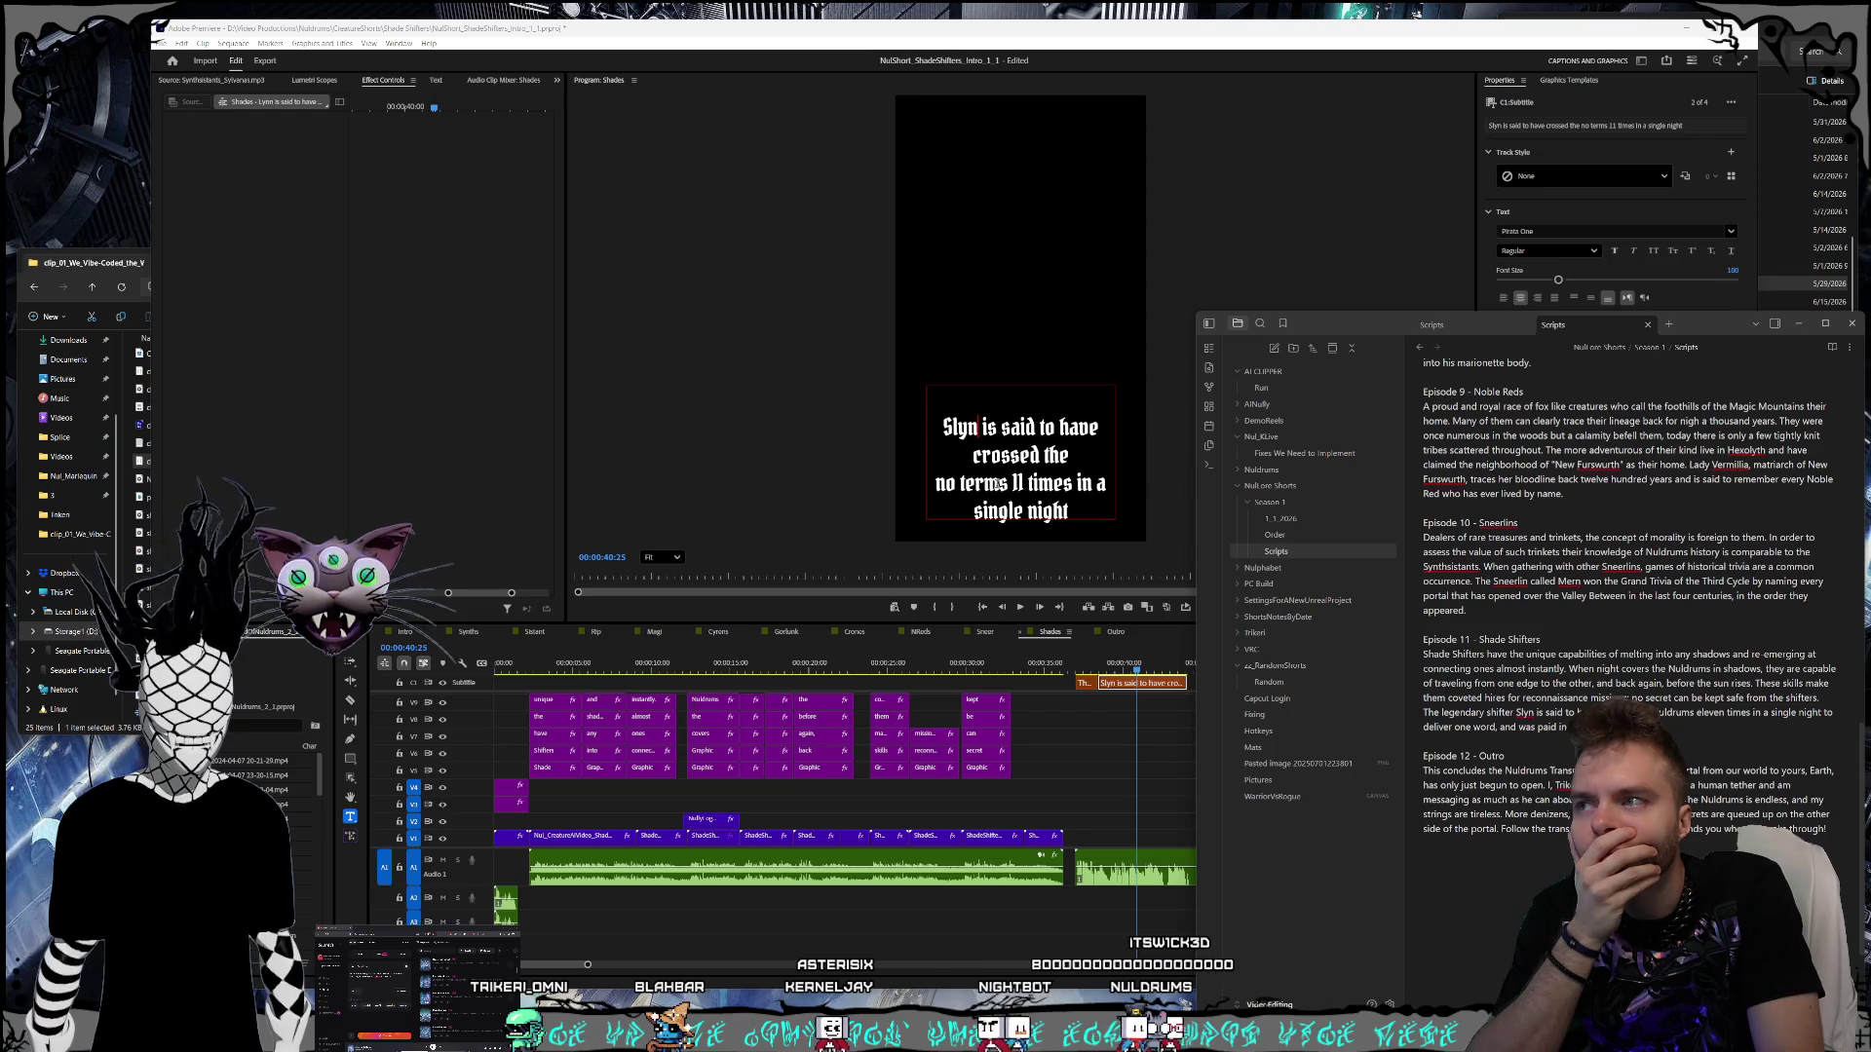
pyautogui.hotkey('alt', 'Tab')
pyautogui.press('BackSpace')
pyautogui.press('BackSpace')
pyautogui.press('BackSpace')
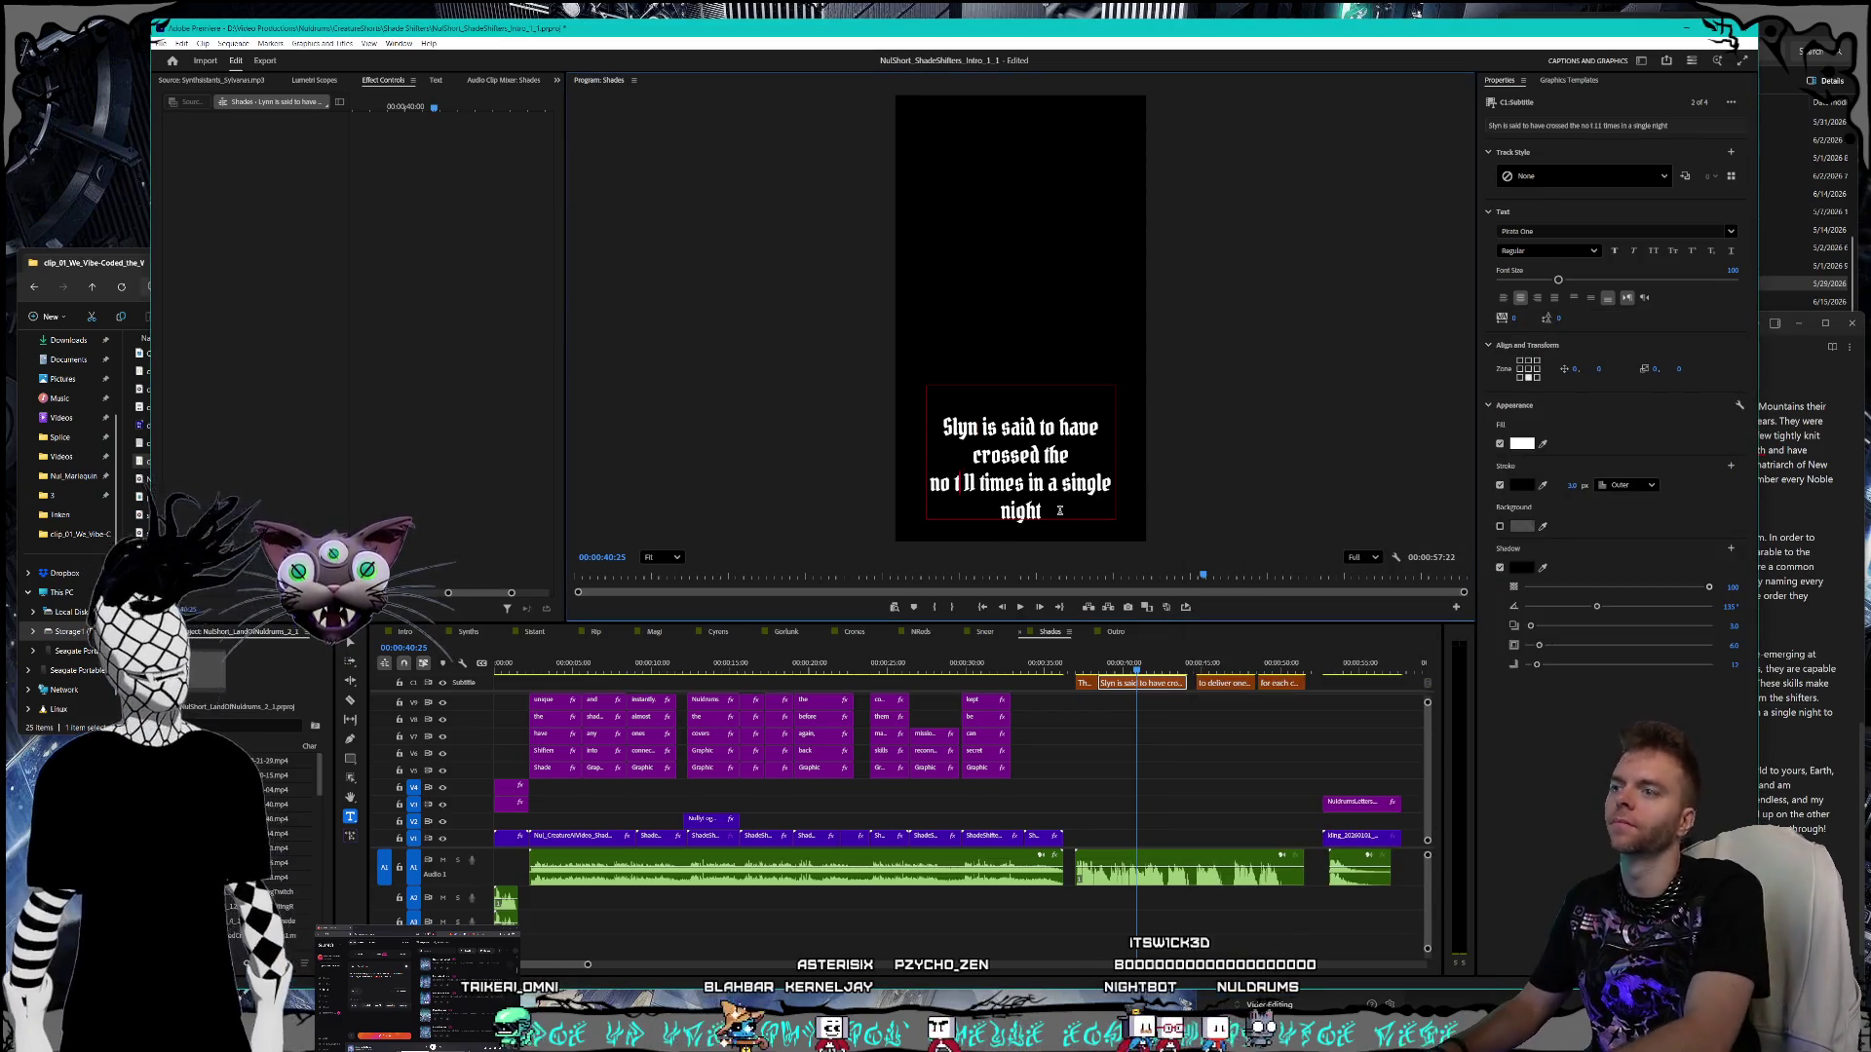
pyautogui.write('Nuldrums')
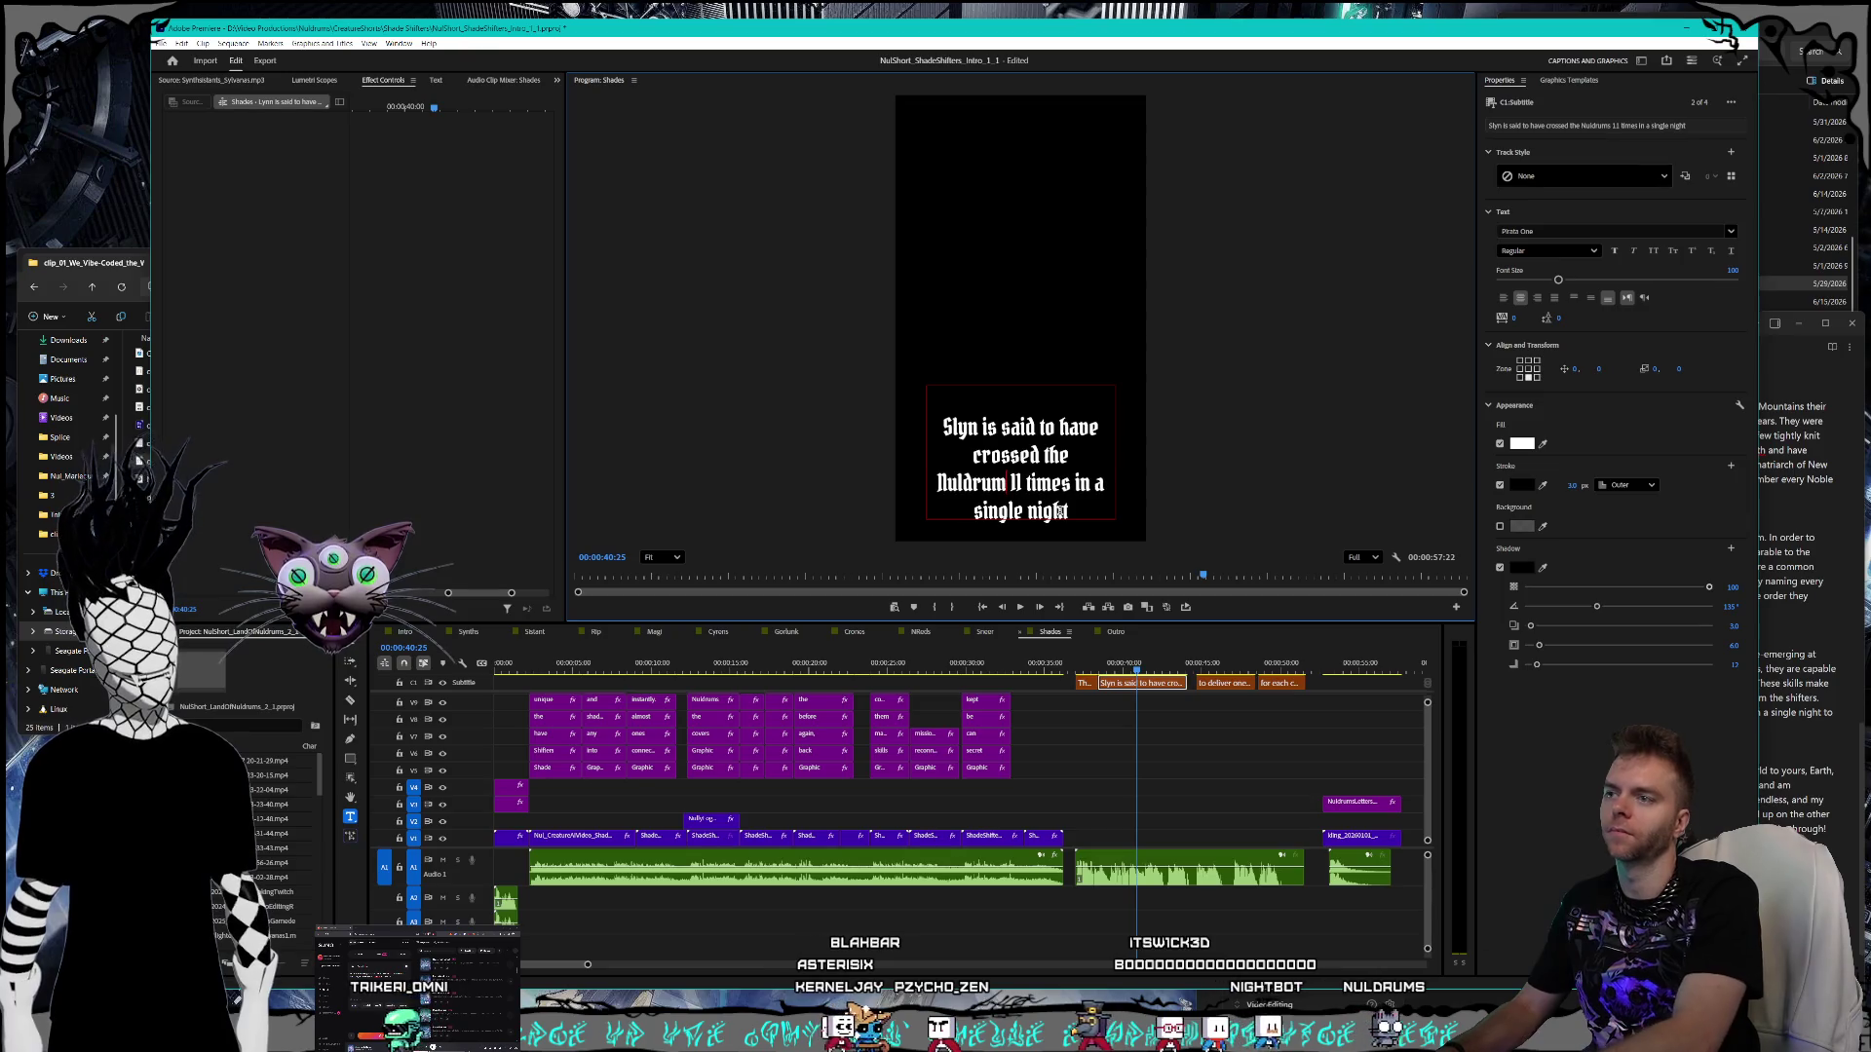
# - Check the remaining captions against the script, save the project and open the Outro sequence
pyautogui.hotkey('alt', 'Tab')
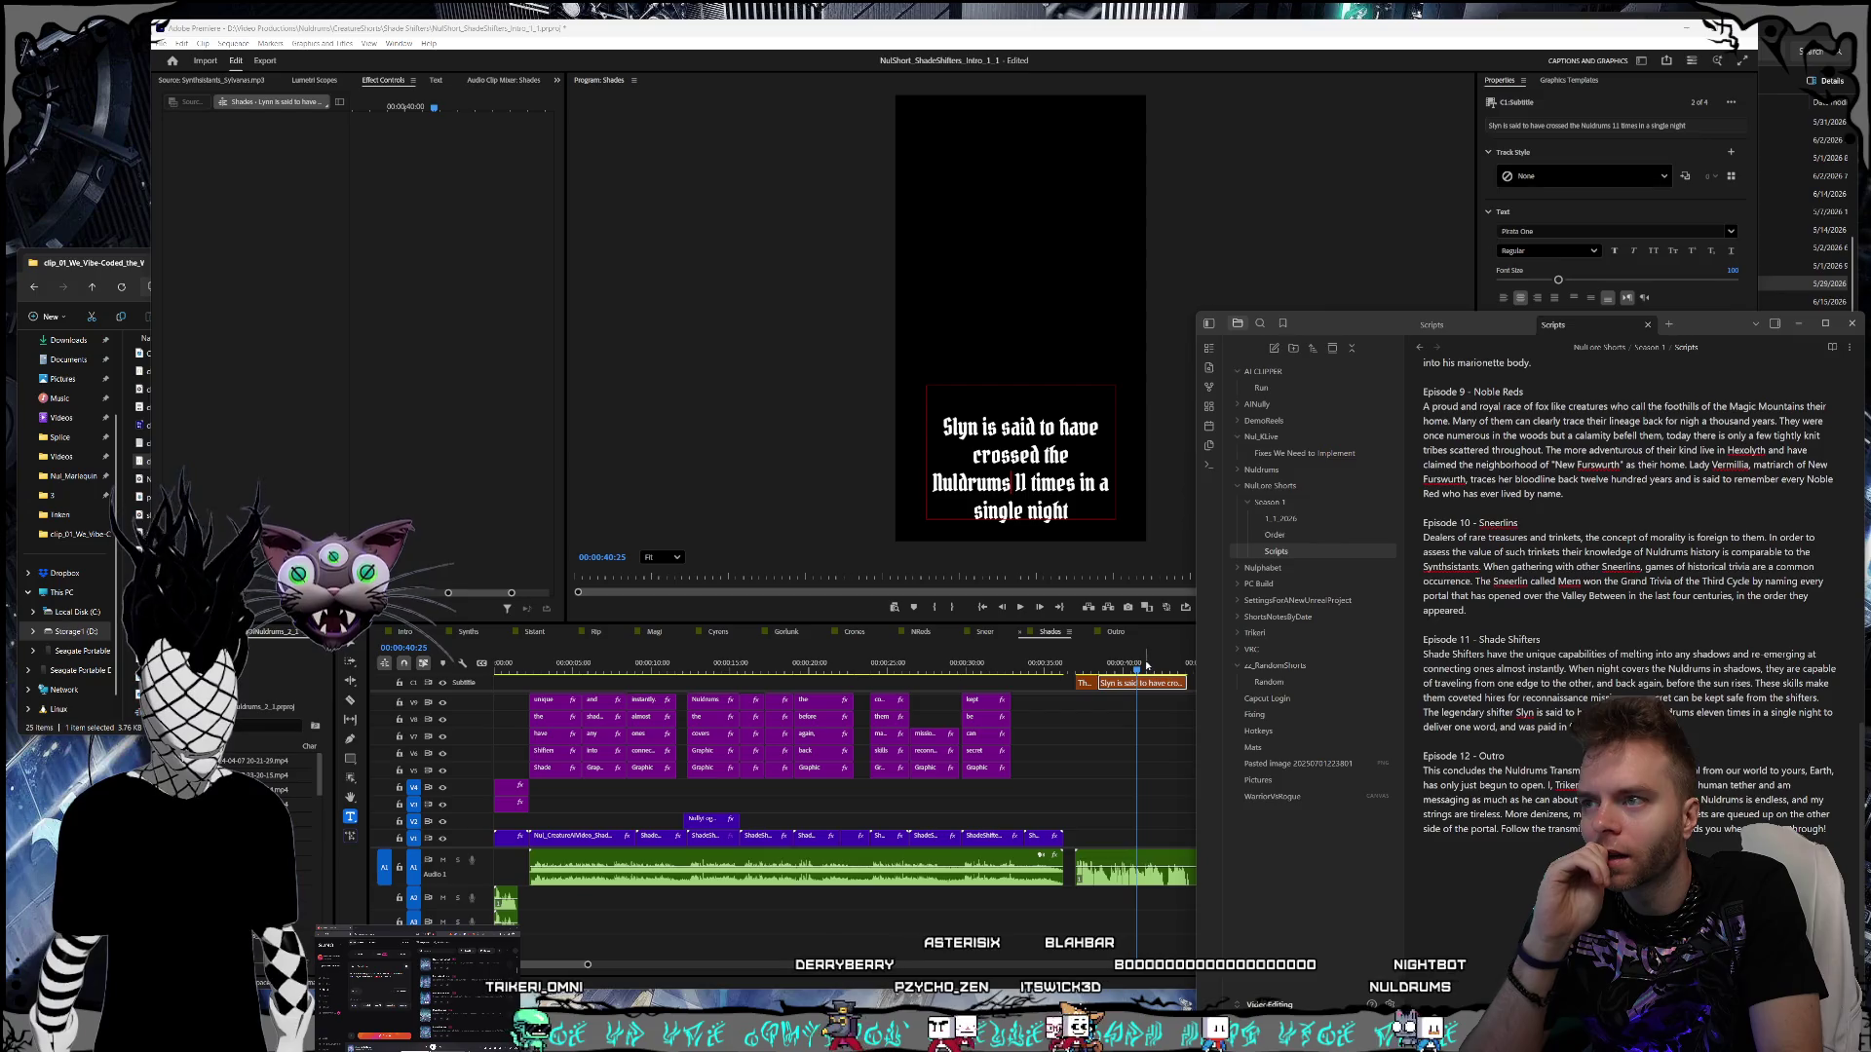
pyautogui.click(1222, 669)
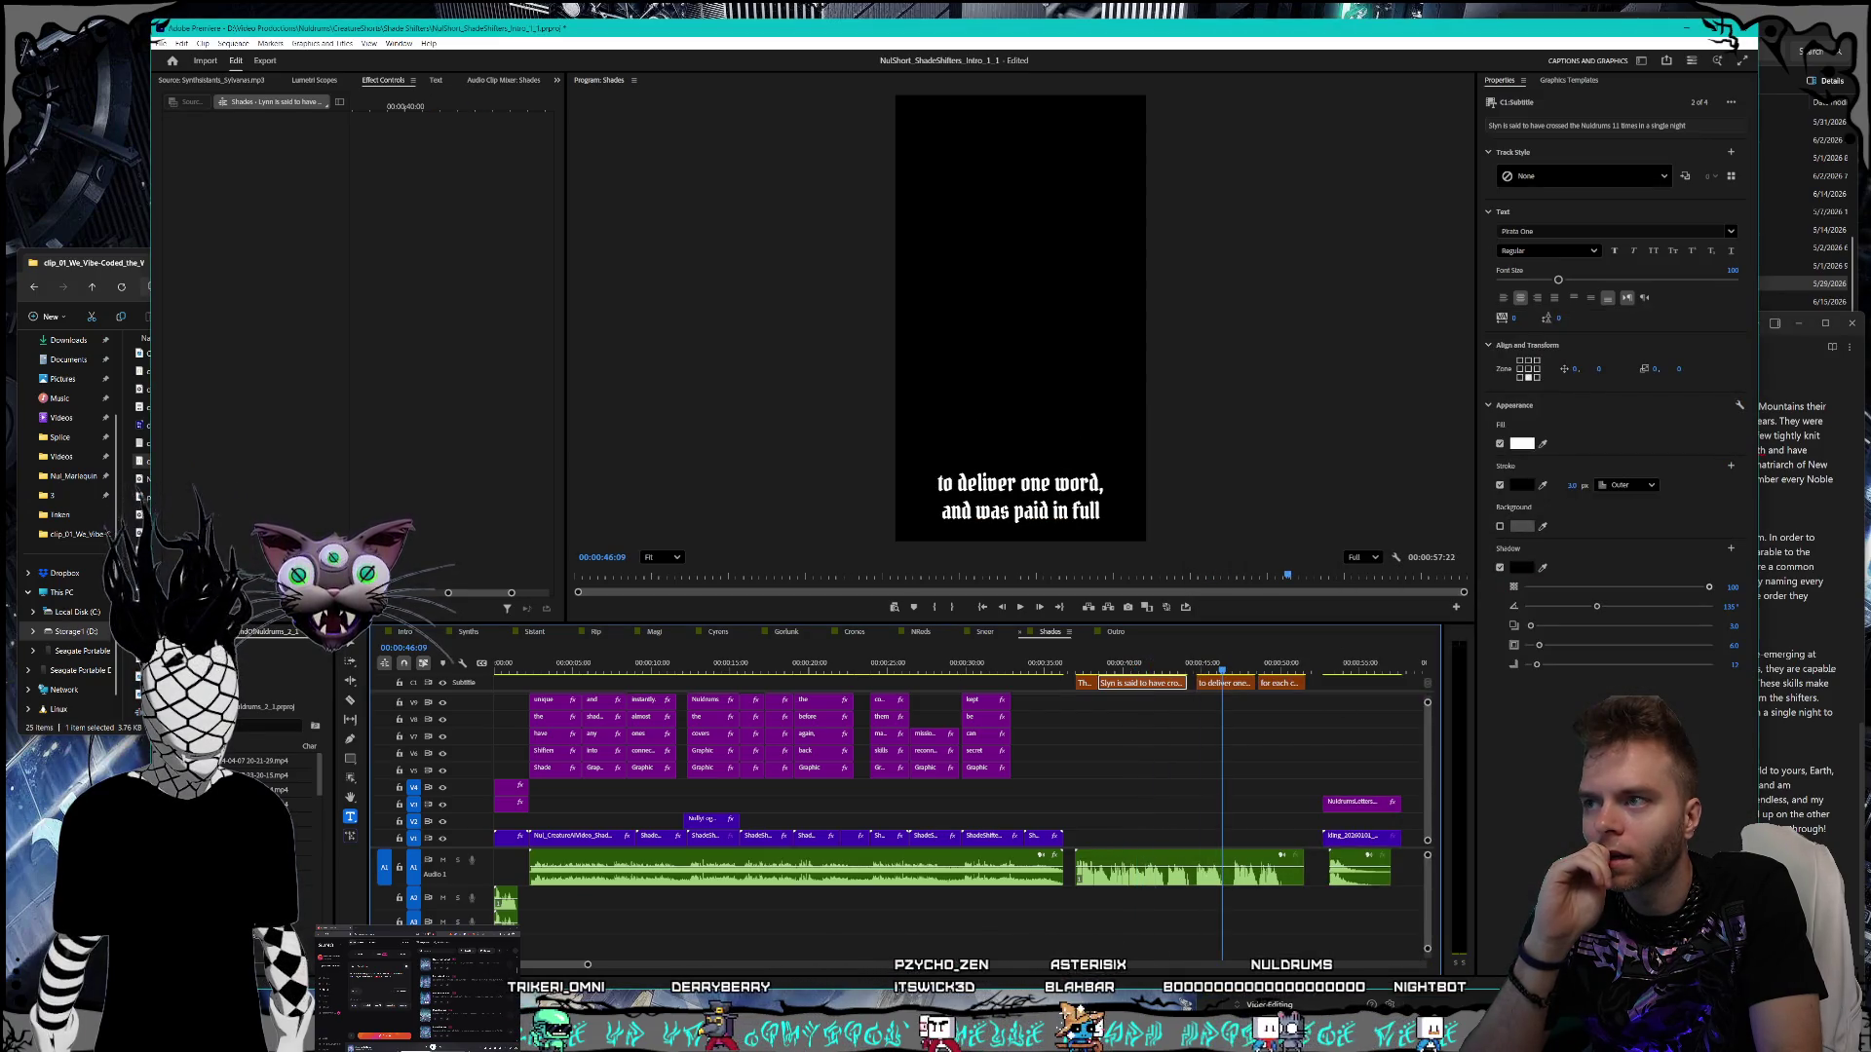
pyautogui.click(1810, 669)
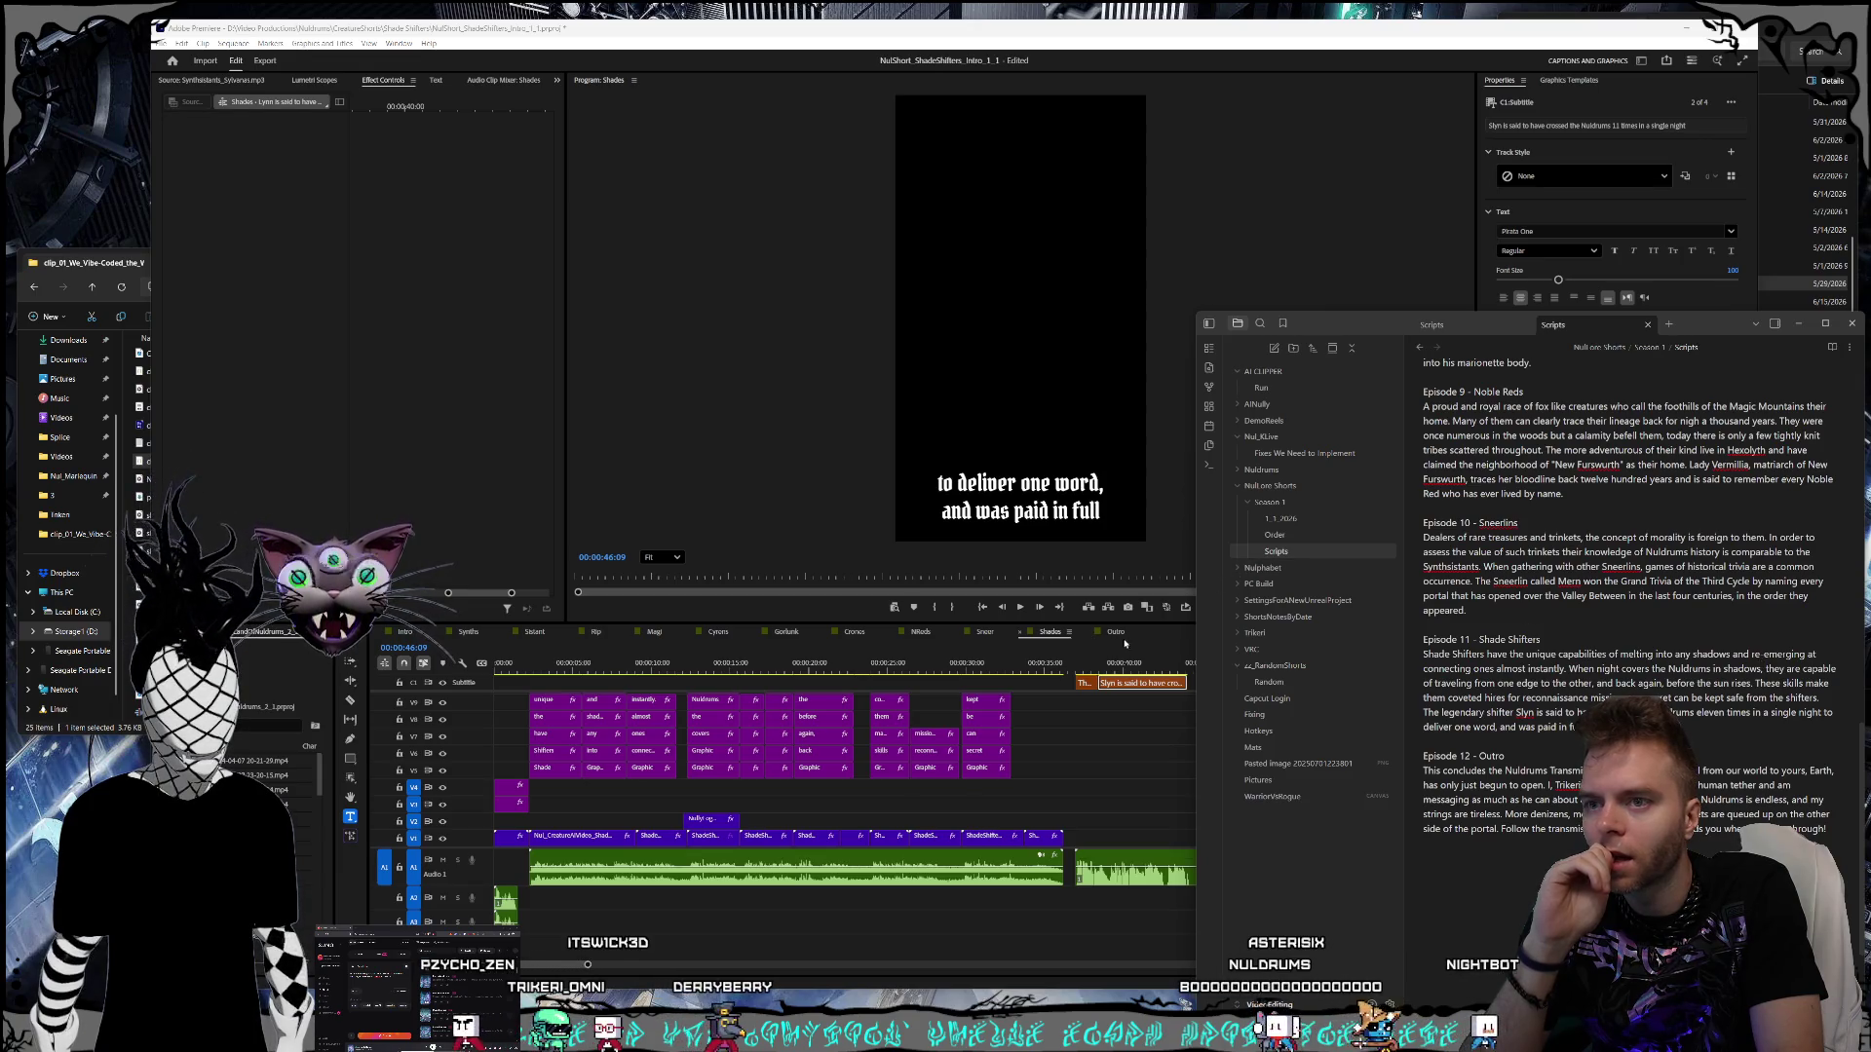
pyautogui.click(1166, 641)
pyautogui.click(1280, 673)
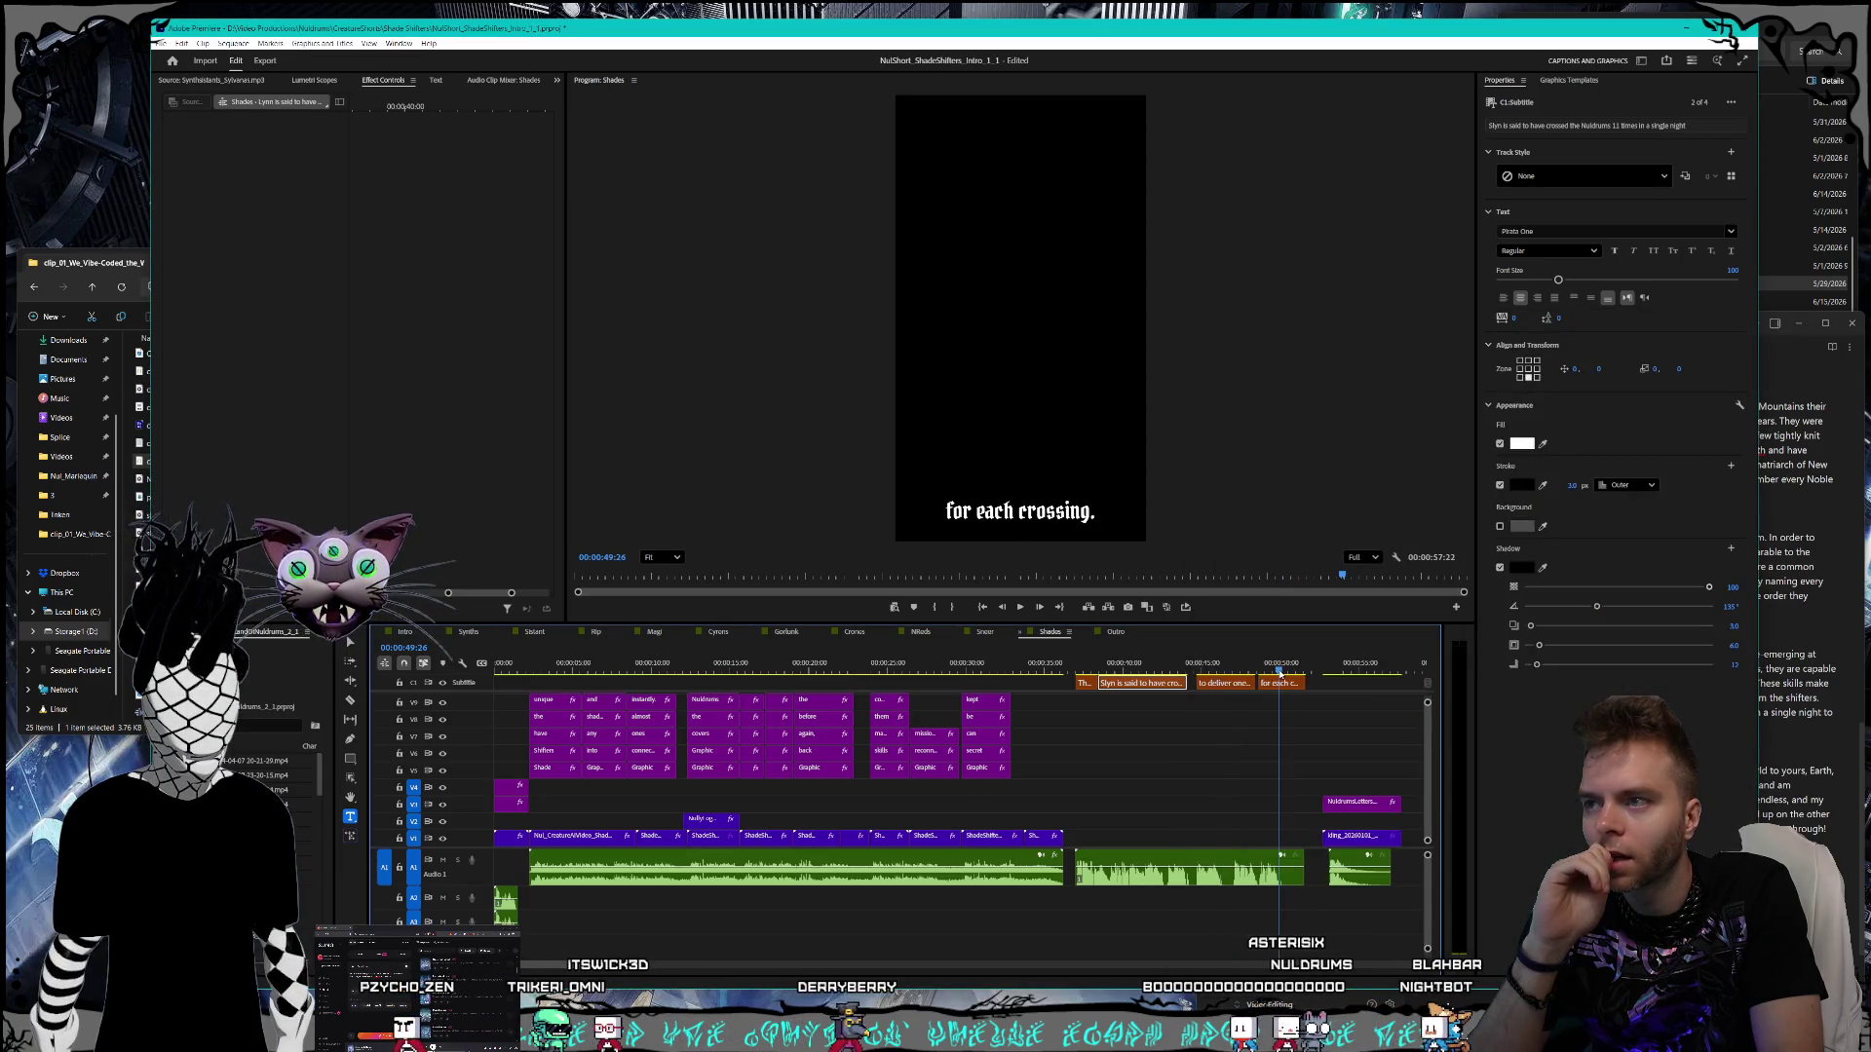
pyautogui.hotkey('ctrl', 's')
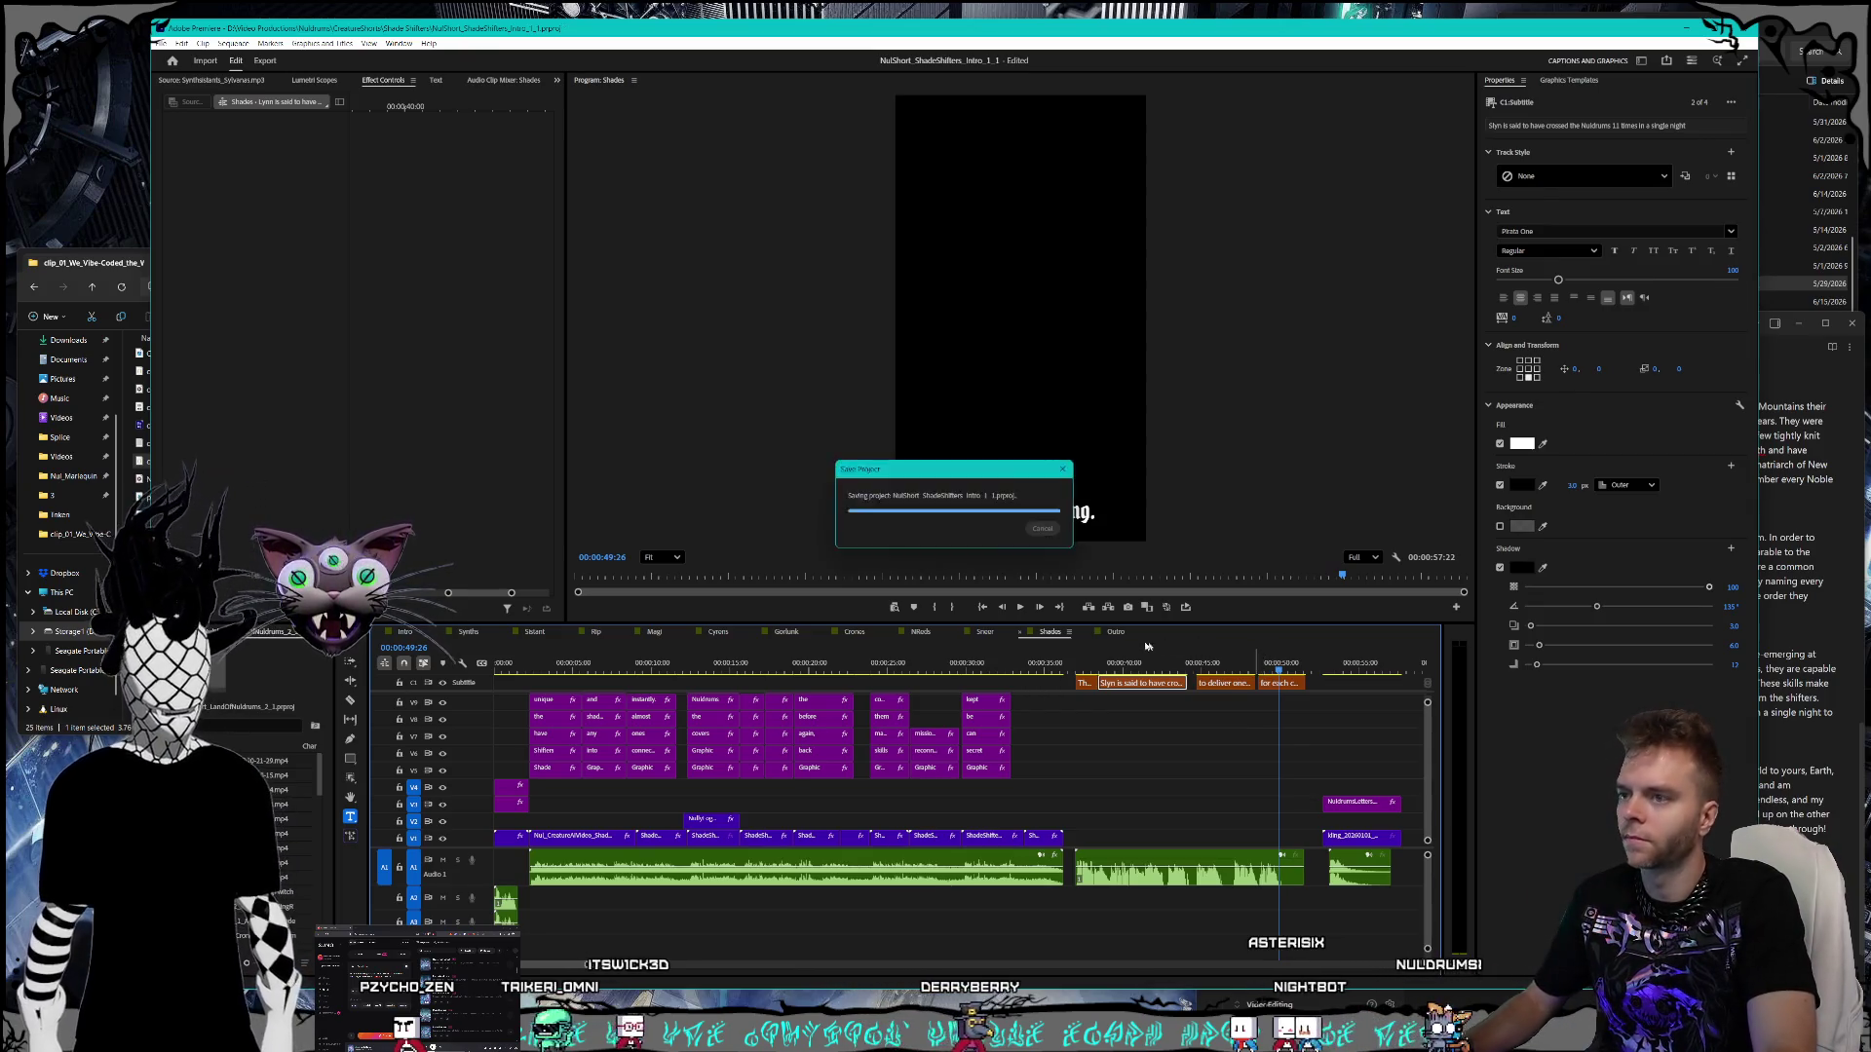
pyautogui.click(1113, 633)
# - Replace 'Dungeons or cards.' with 'the Nuldrums Transmissions' in the first Outro caption
pyautogui.press('v')
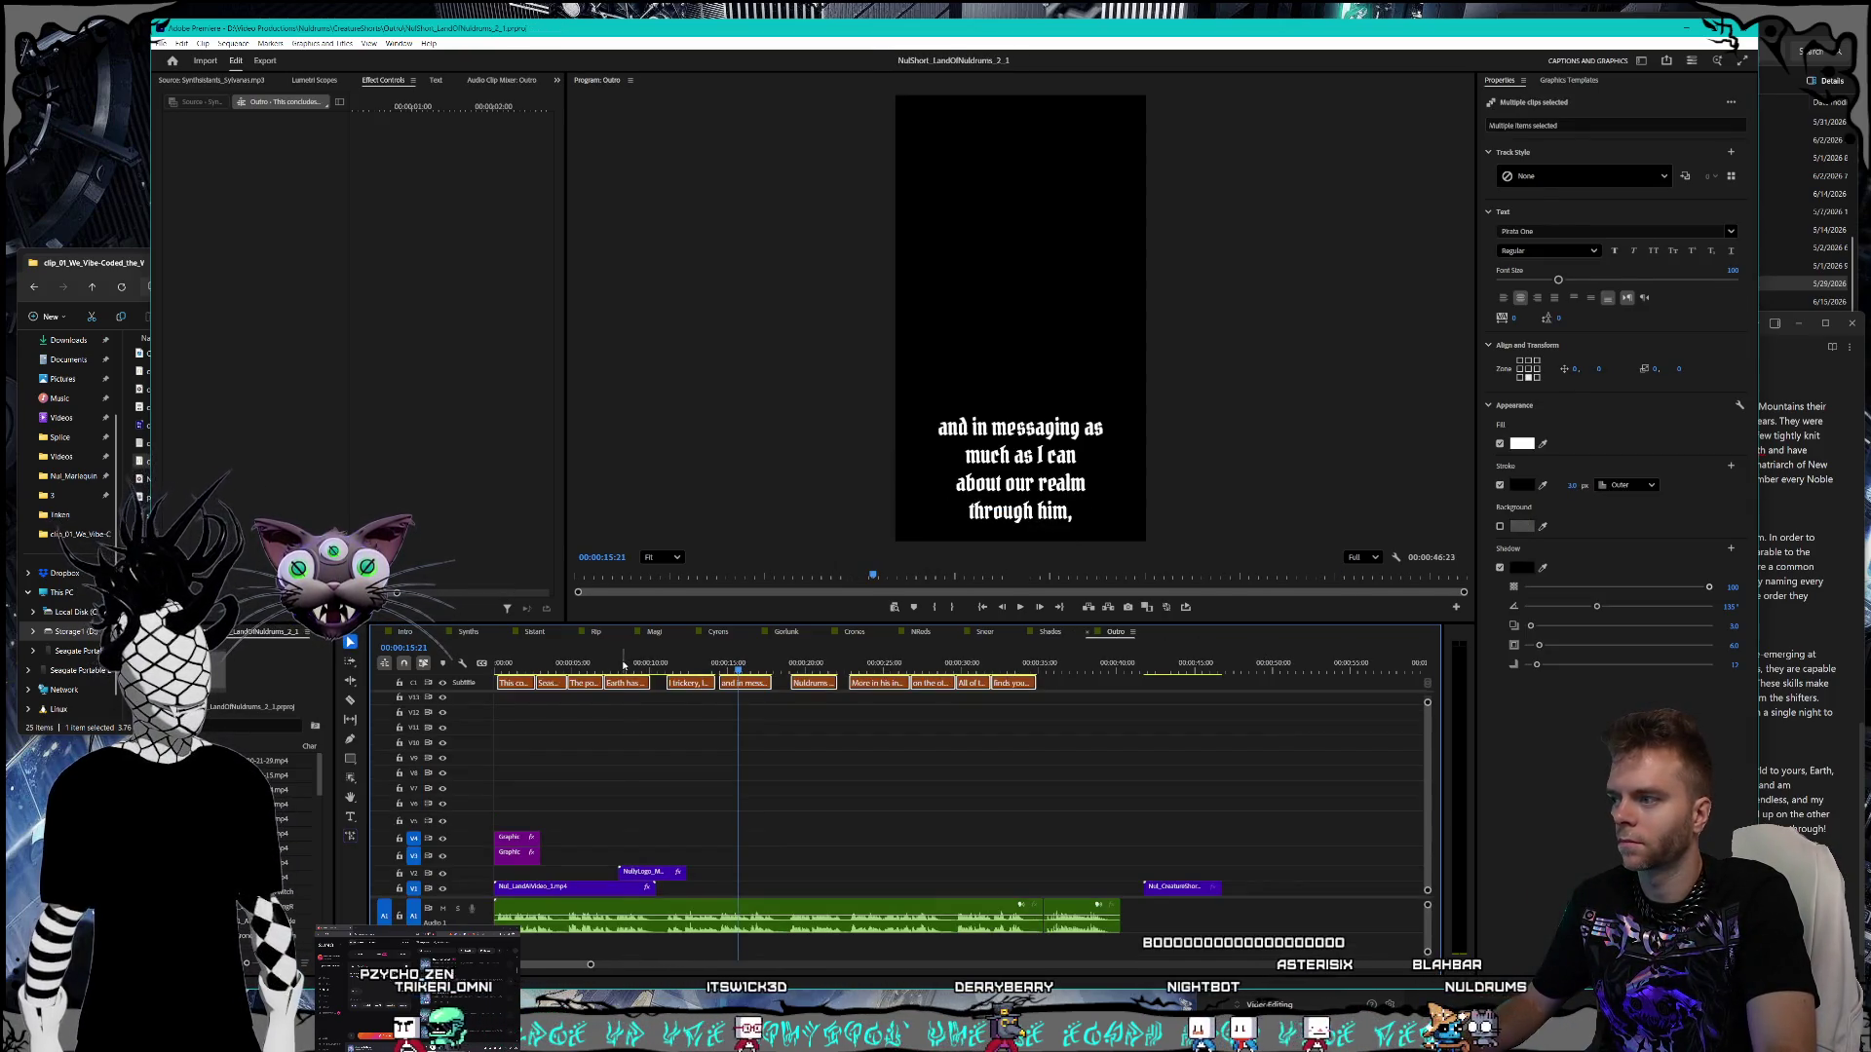
pyautogui.click(624, 665)
pyautogui.click(512, 664)
pyautogui.click(524, 685)
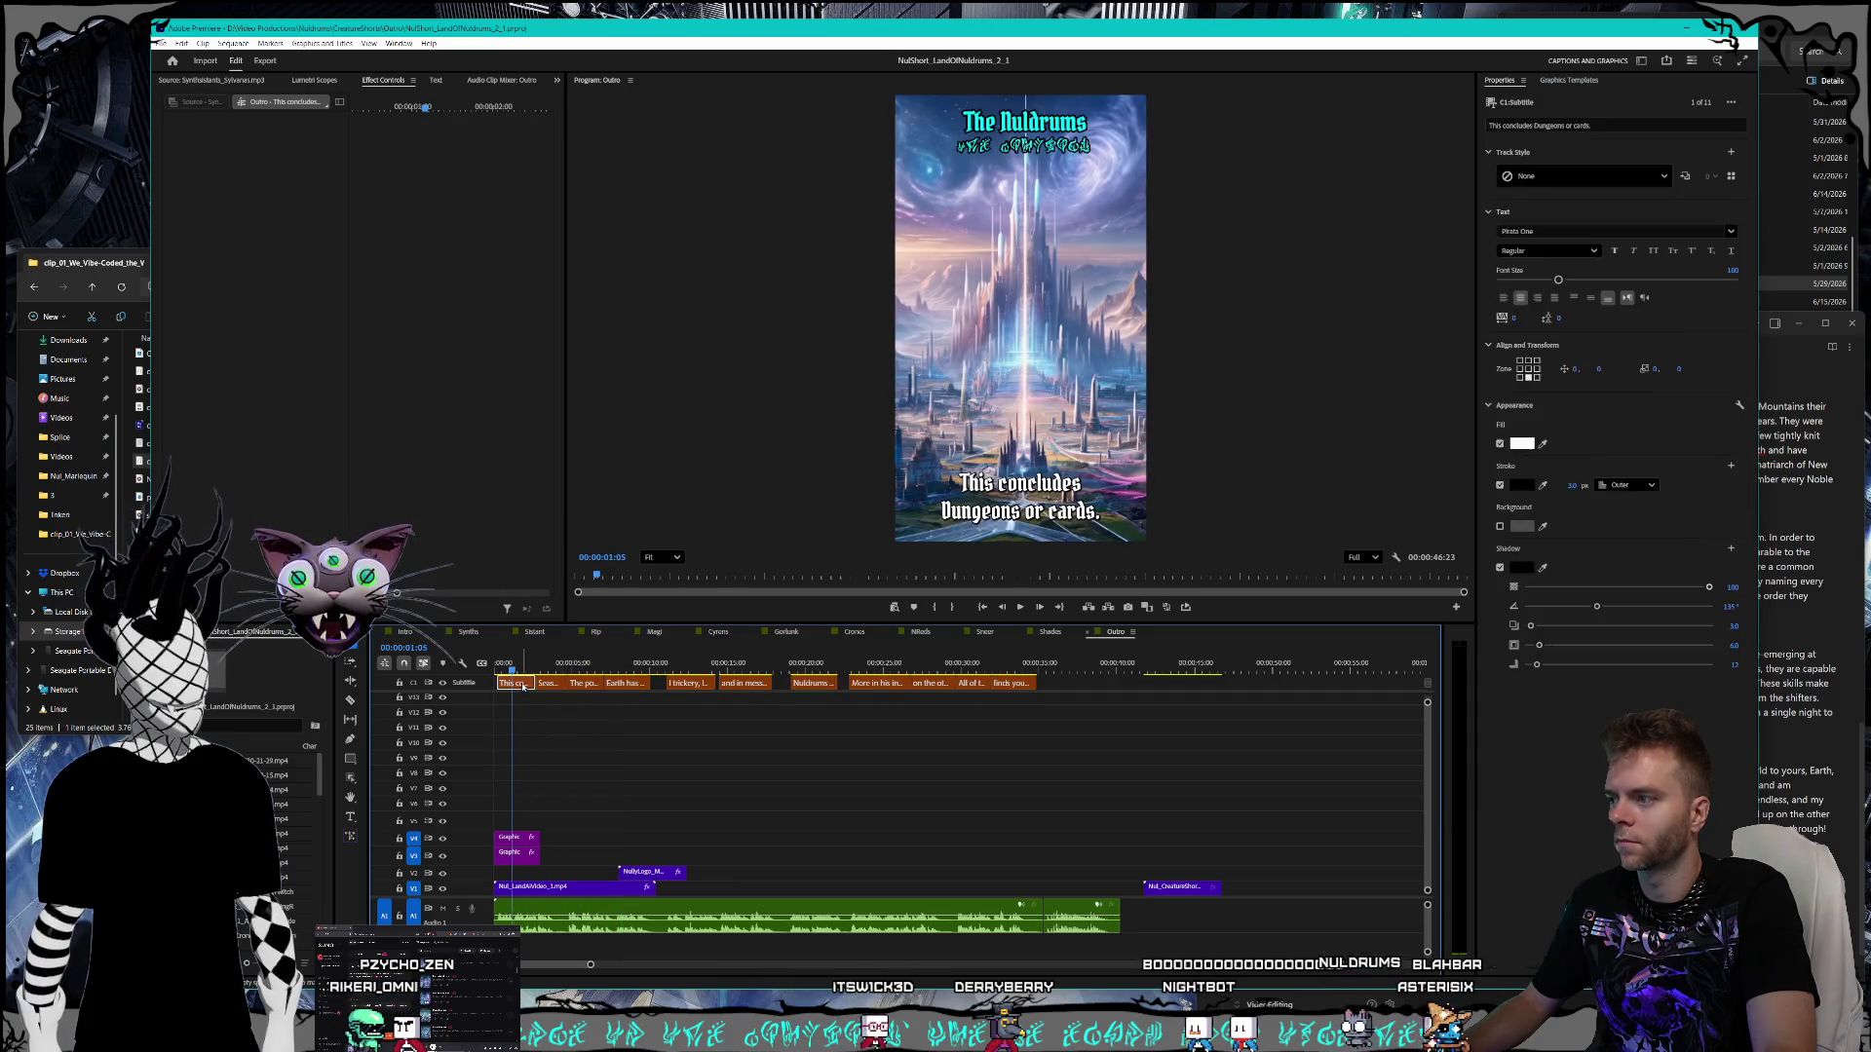
pyautogui.click(1812, 567)
pyautogui.scroll(-2, 1812, 567)
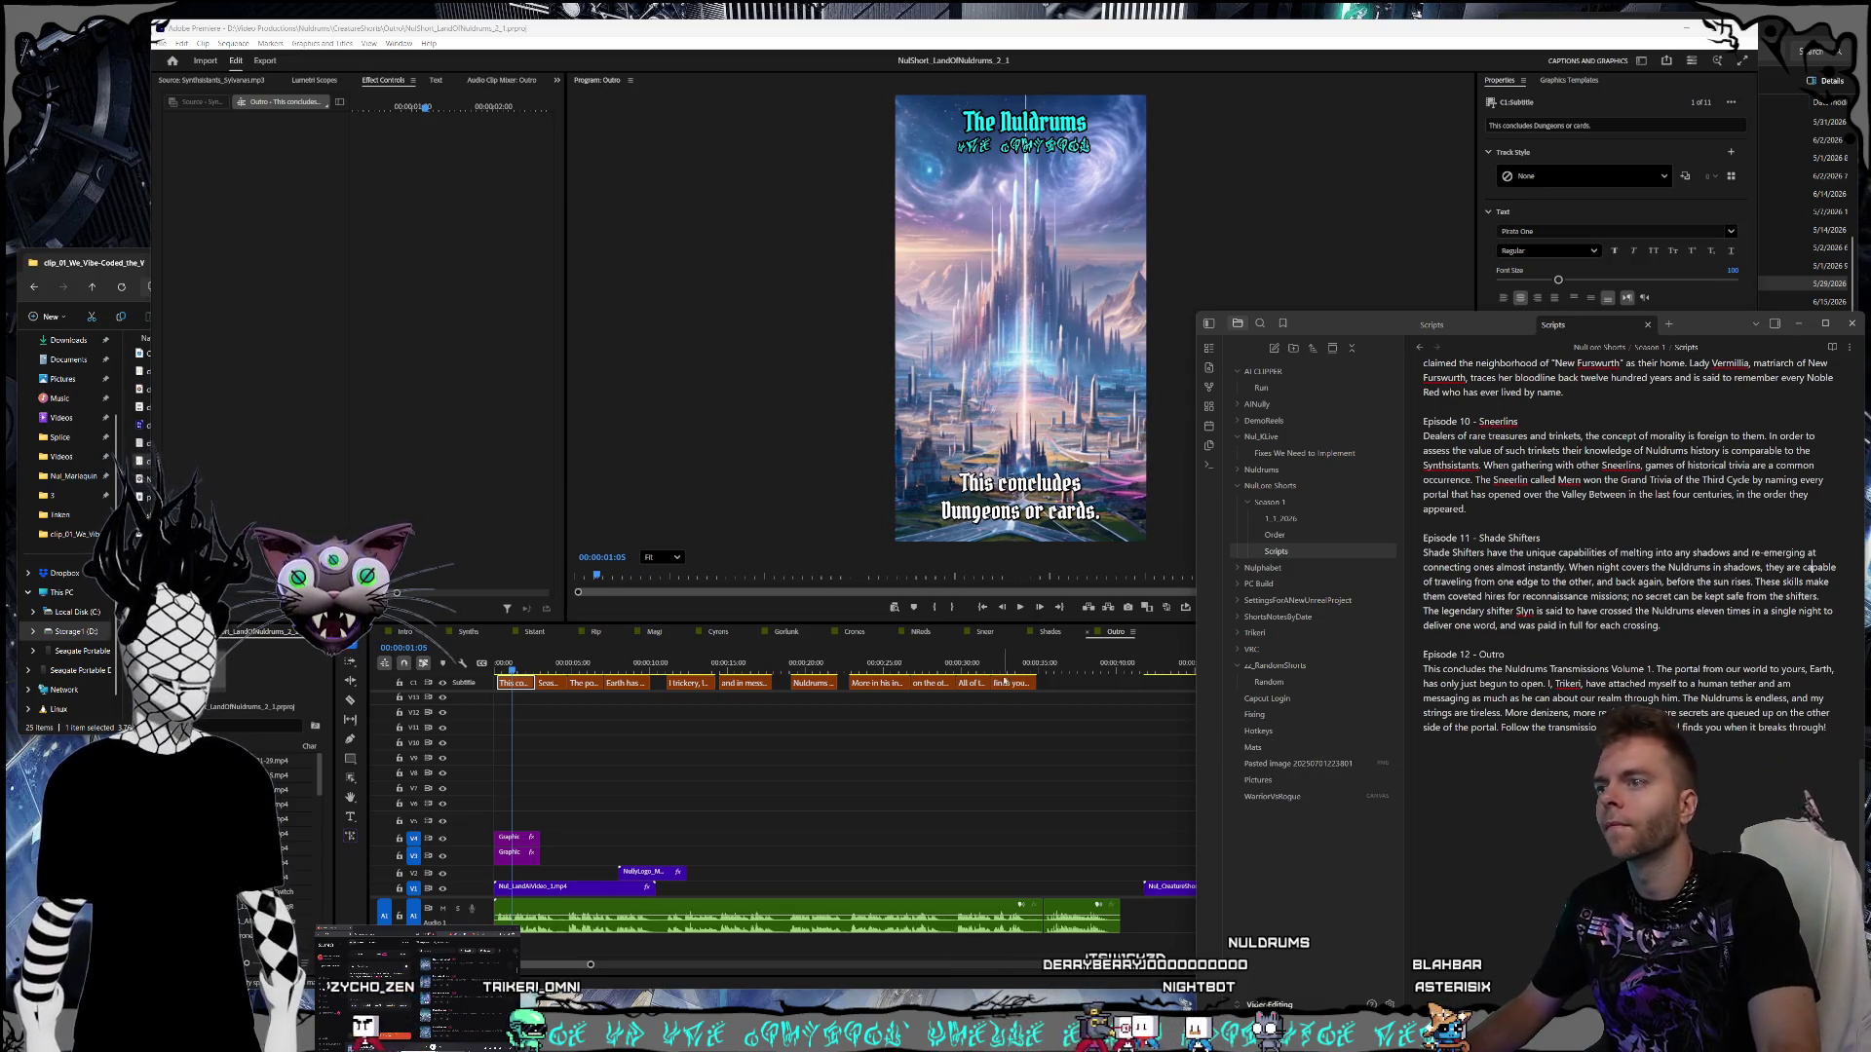
pyautogui.click(1042, 495)
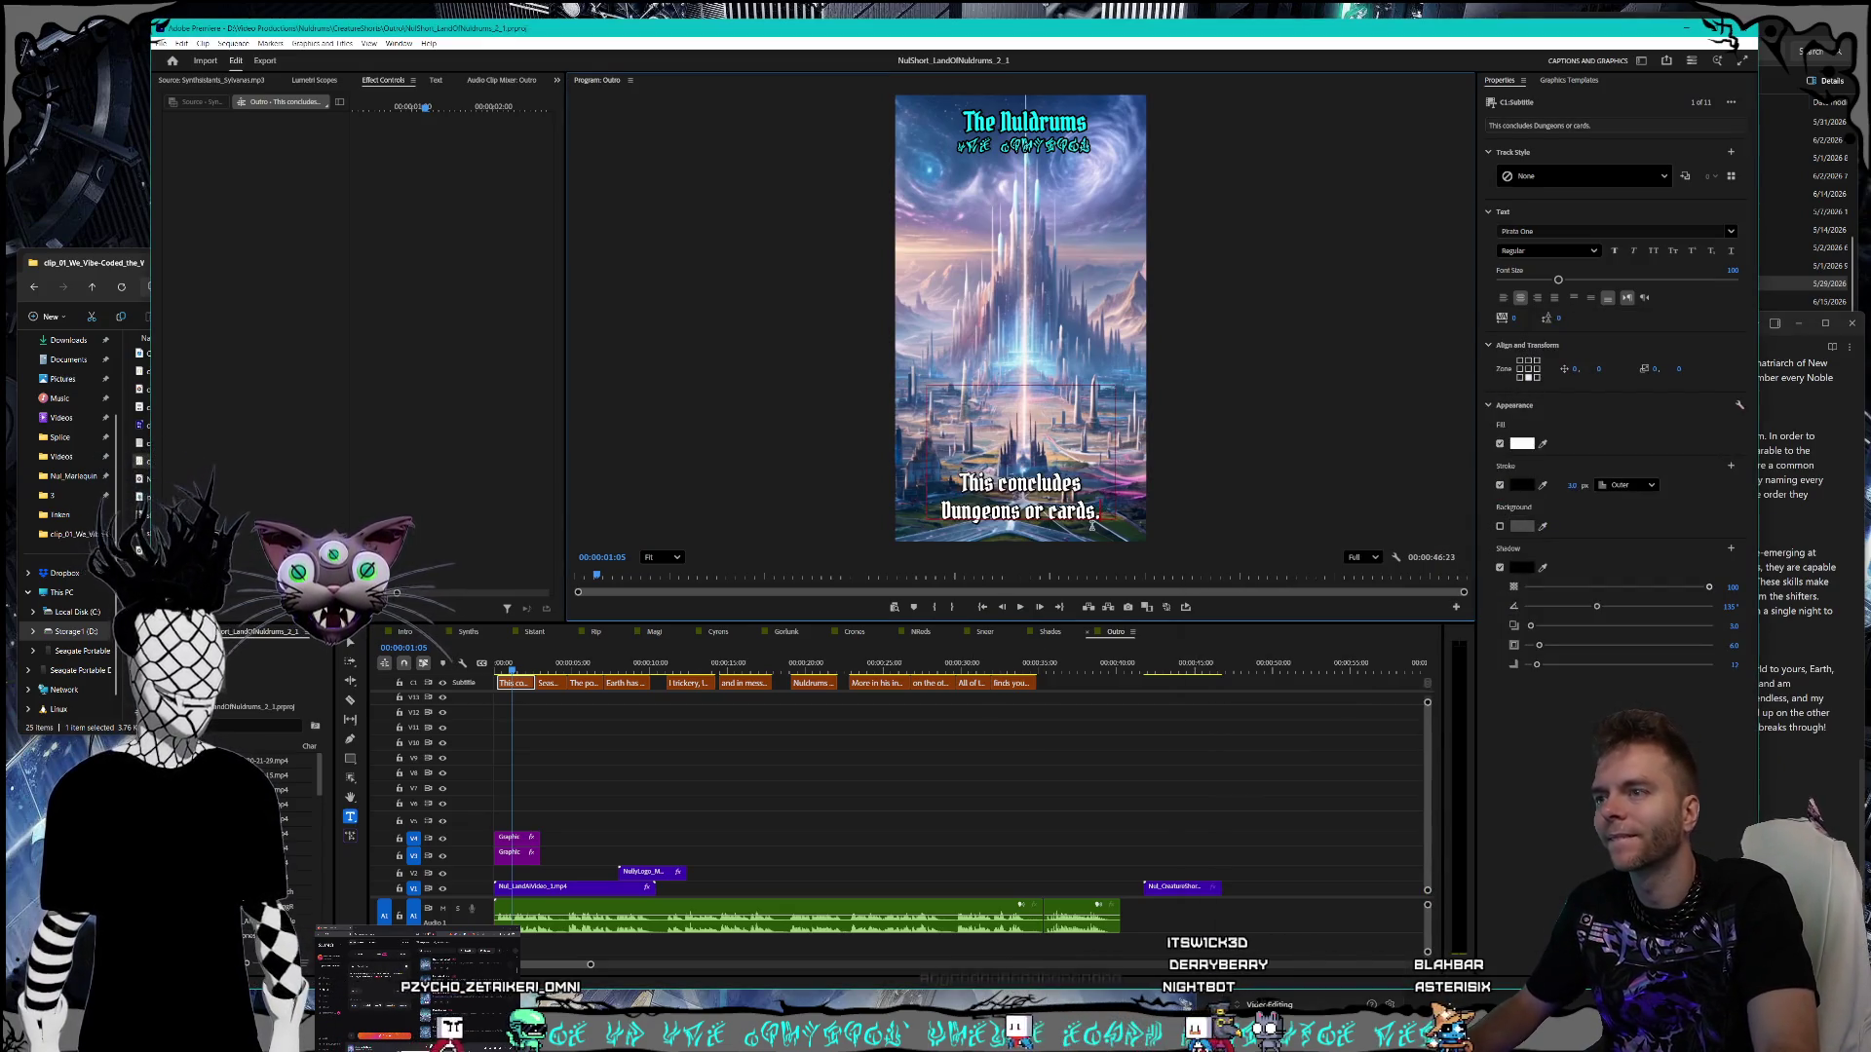
pyautogui.press('BackSpace')
pyautogui.press('BackSpace')
pyautogui.press('BackSpace')
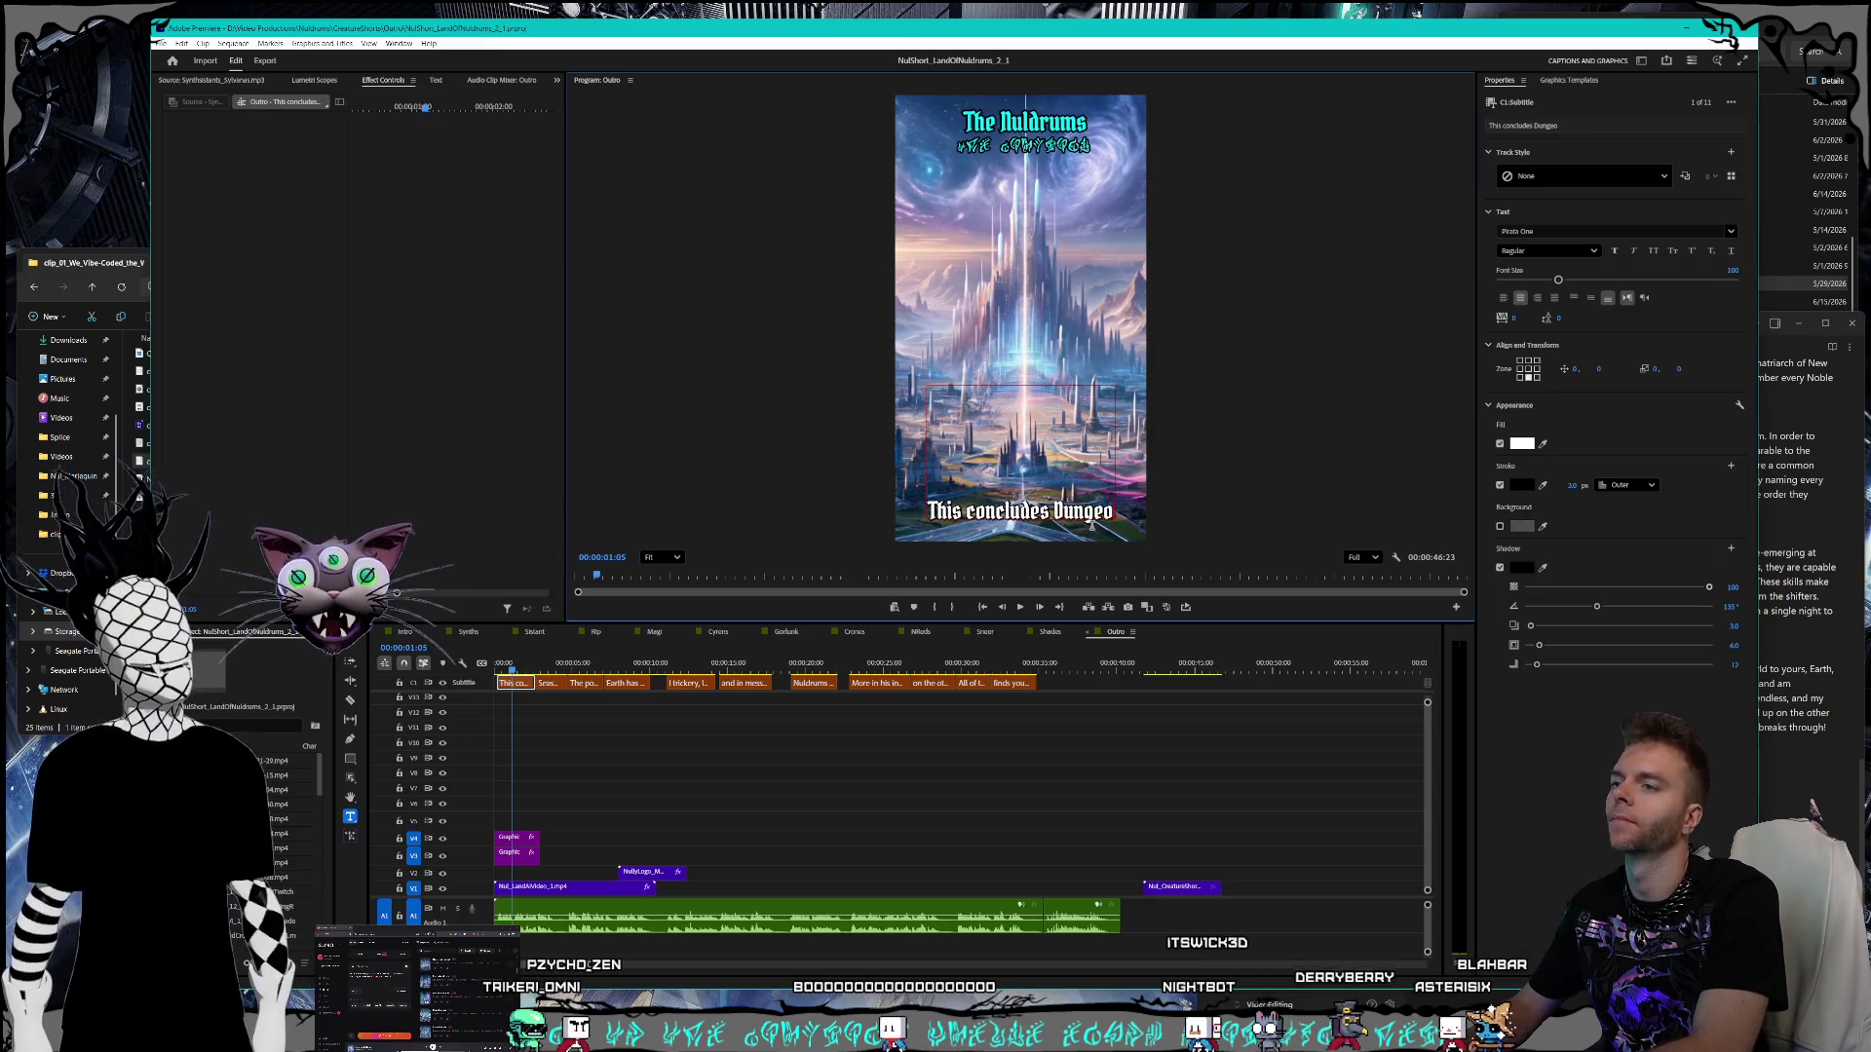
pyautogui.write('the')
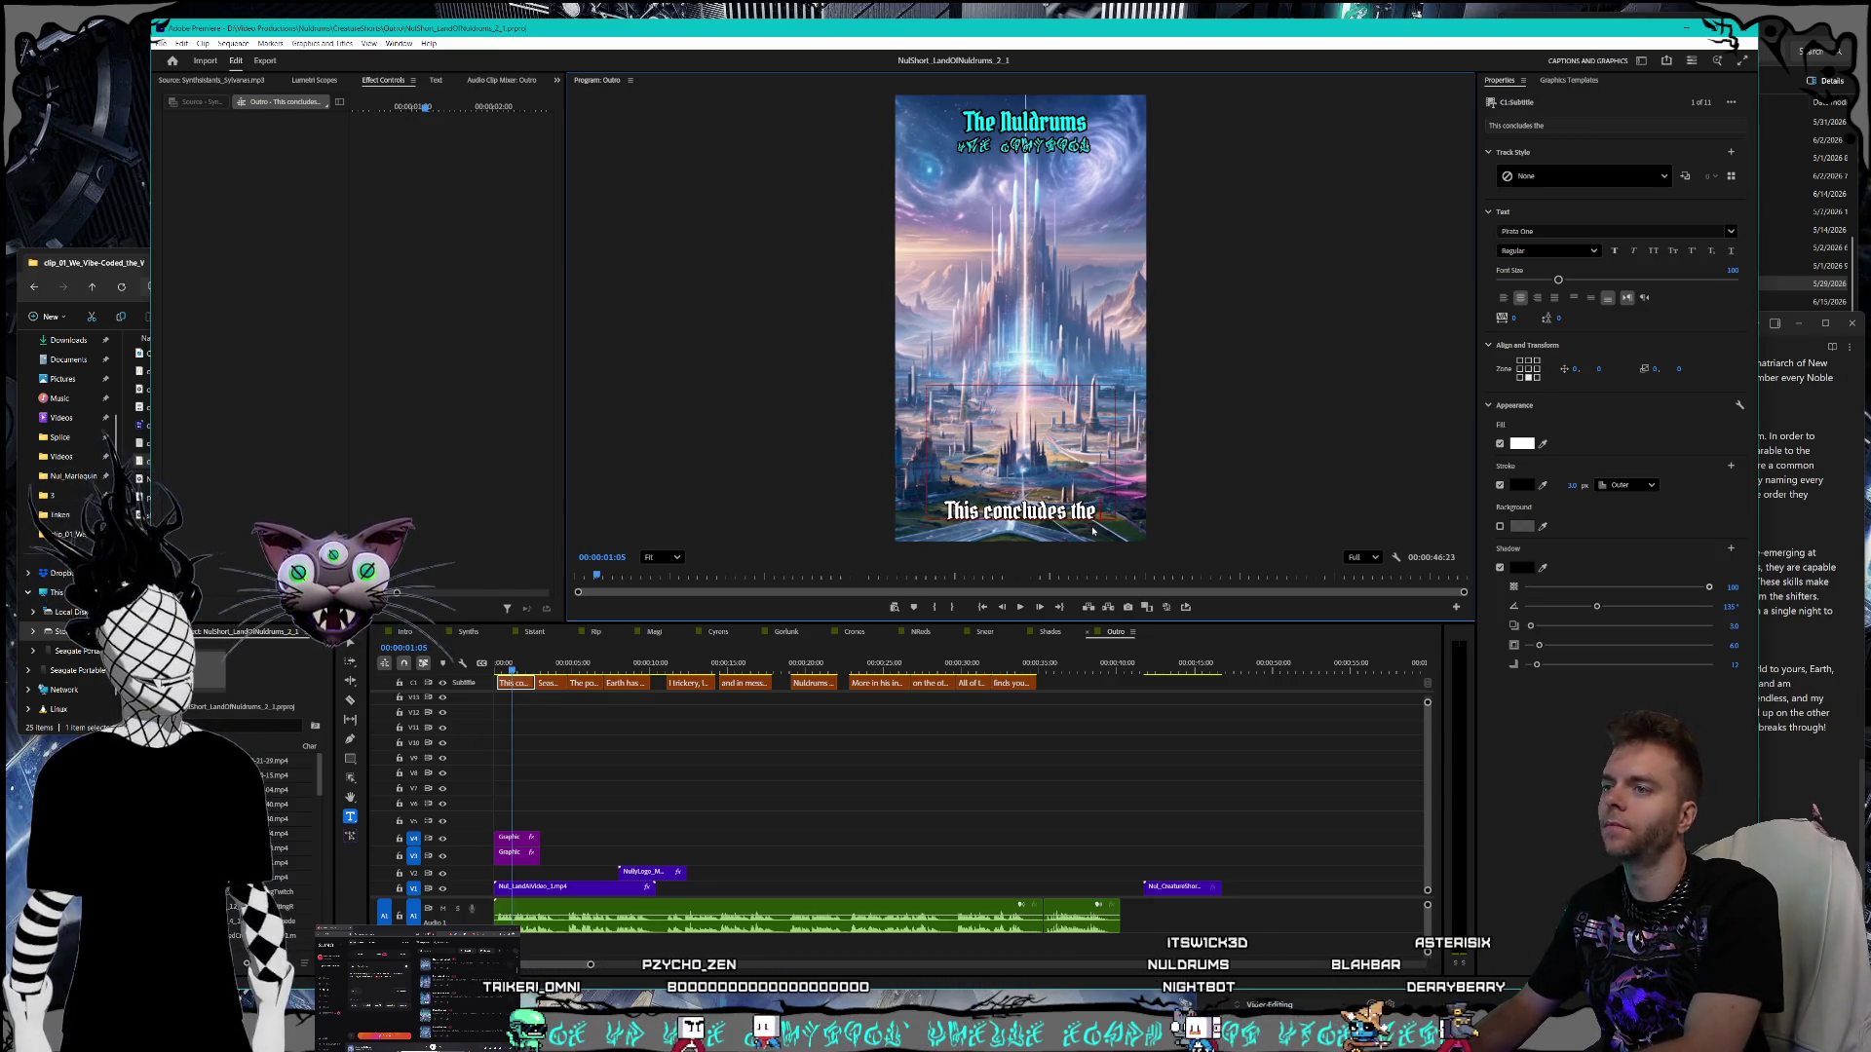
pyautogui.write(' Nuldrums transm')
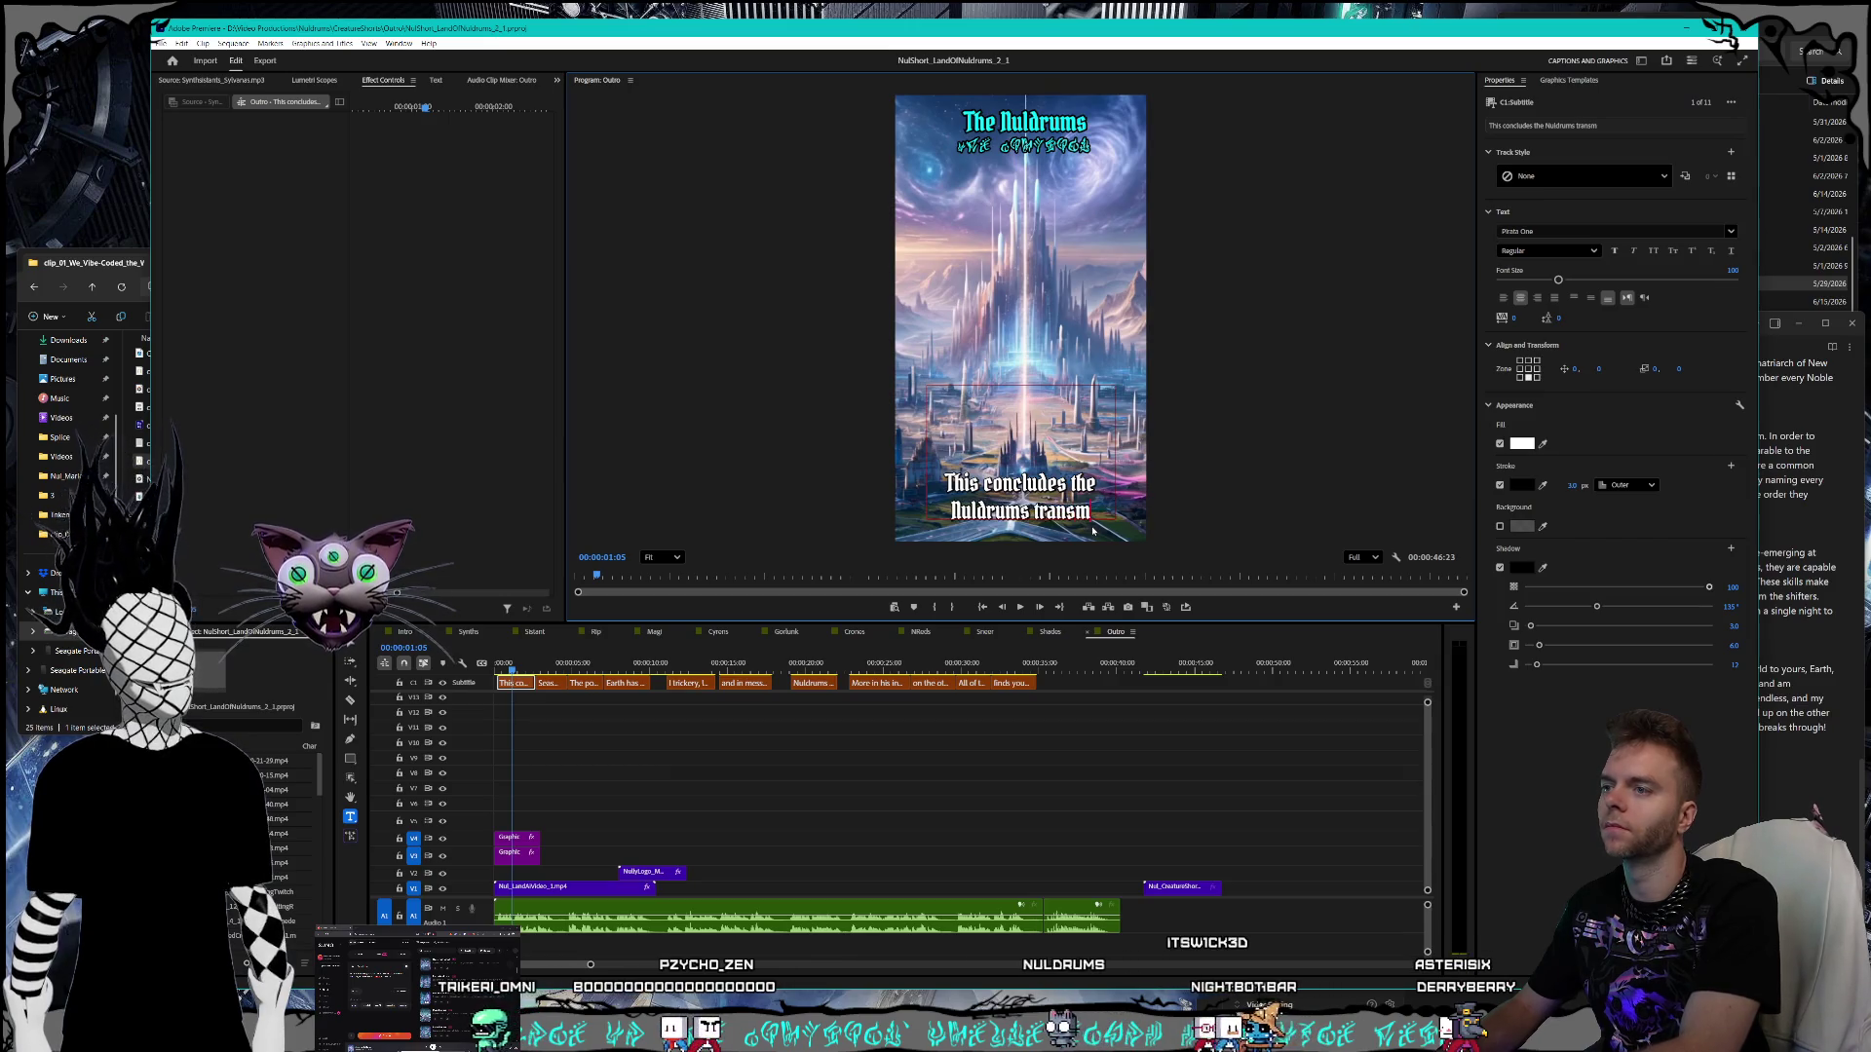
pyautogui.write('issions')
pyautogui.click(1799, 601)
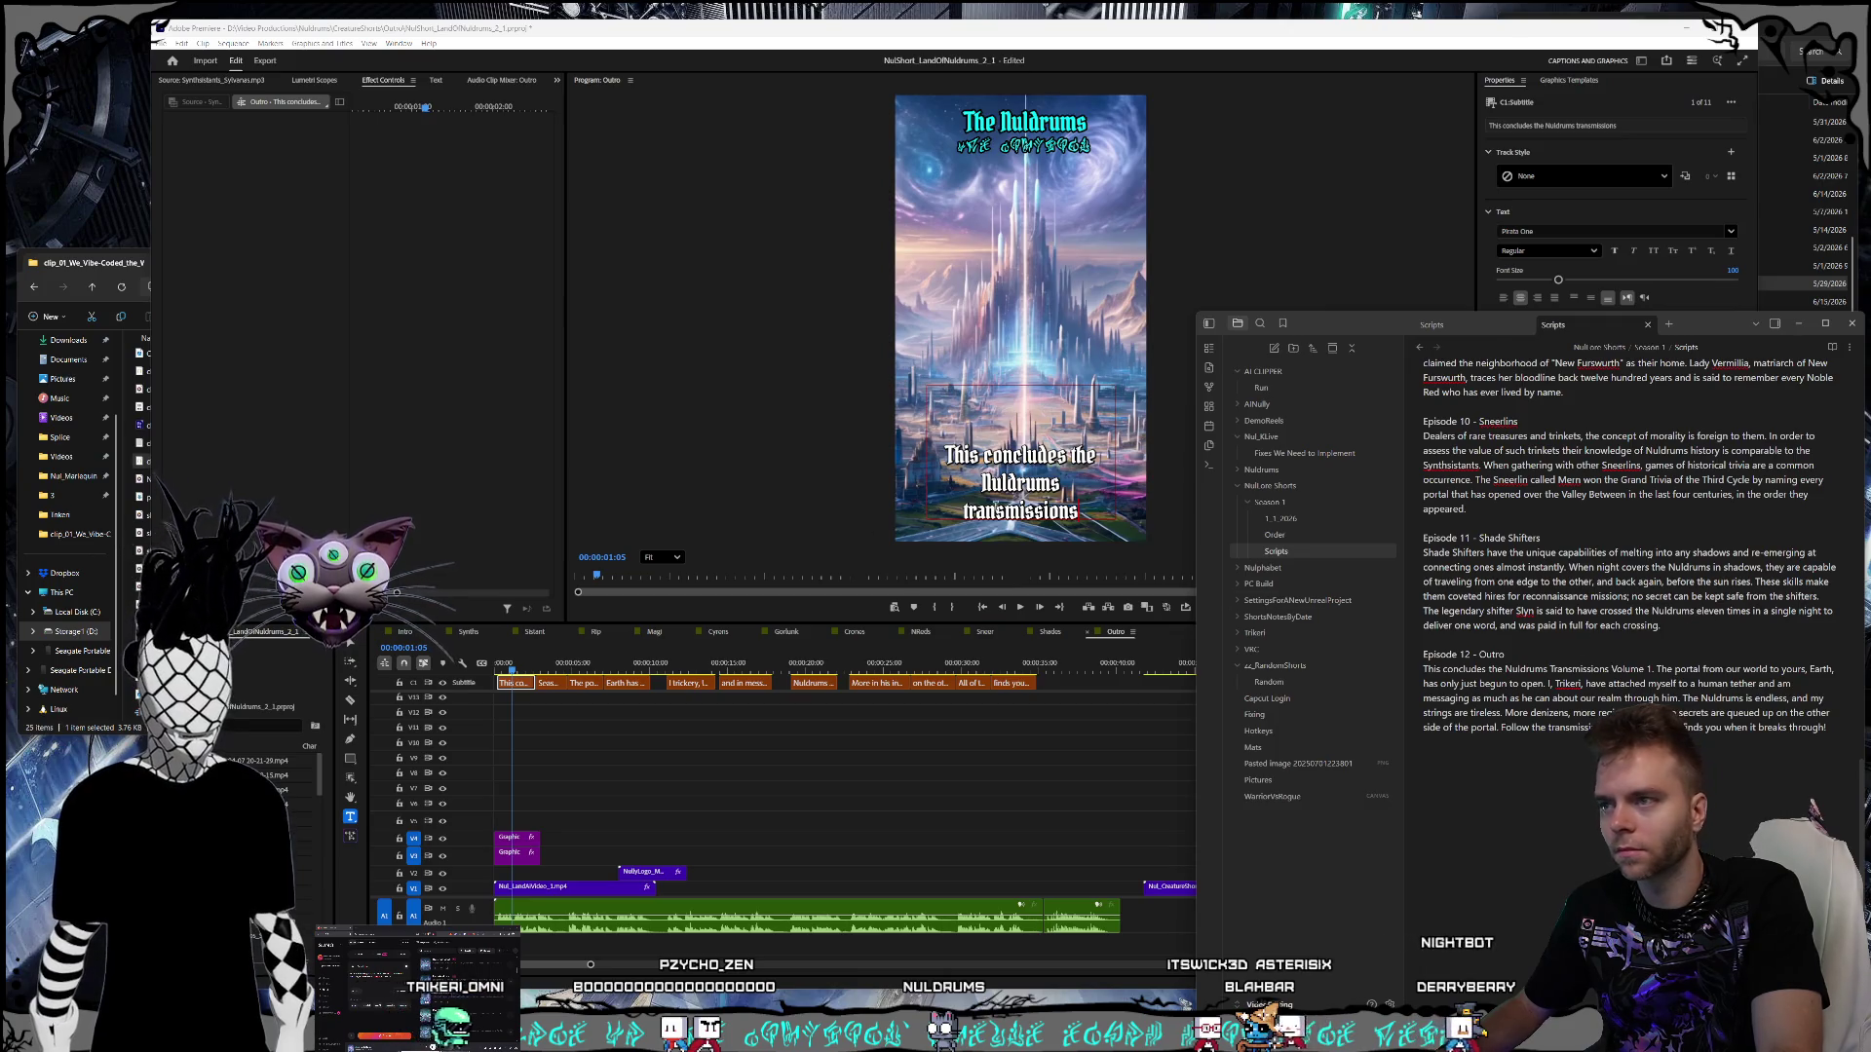
pyautogui.hotkey('alt', 'Tab')
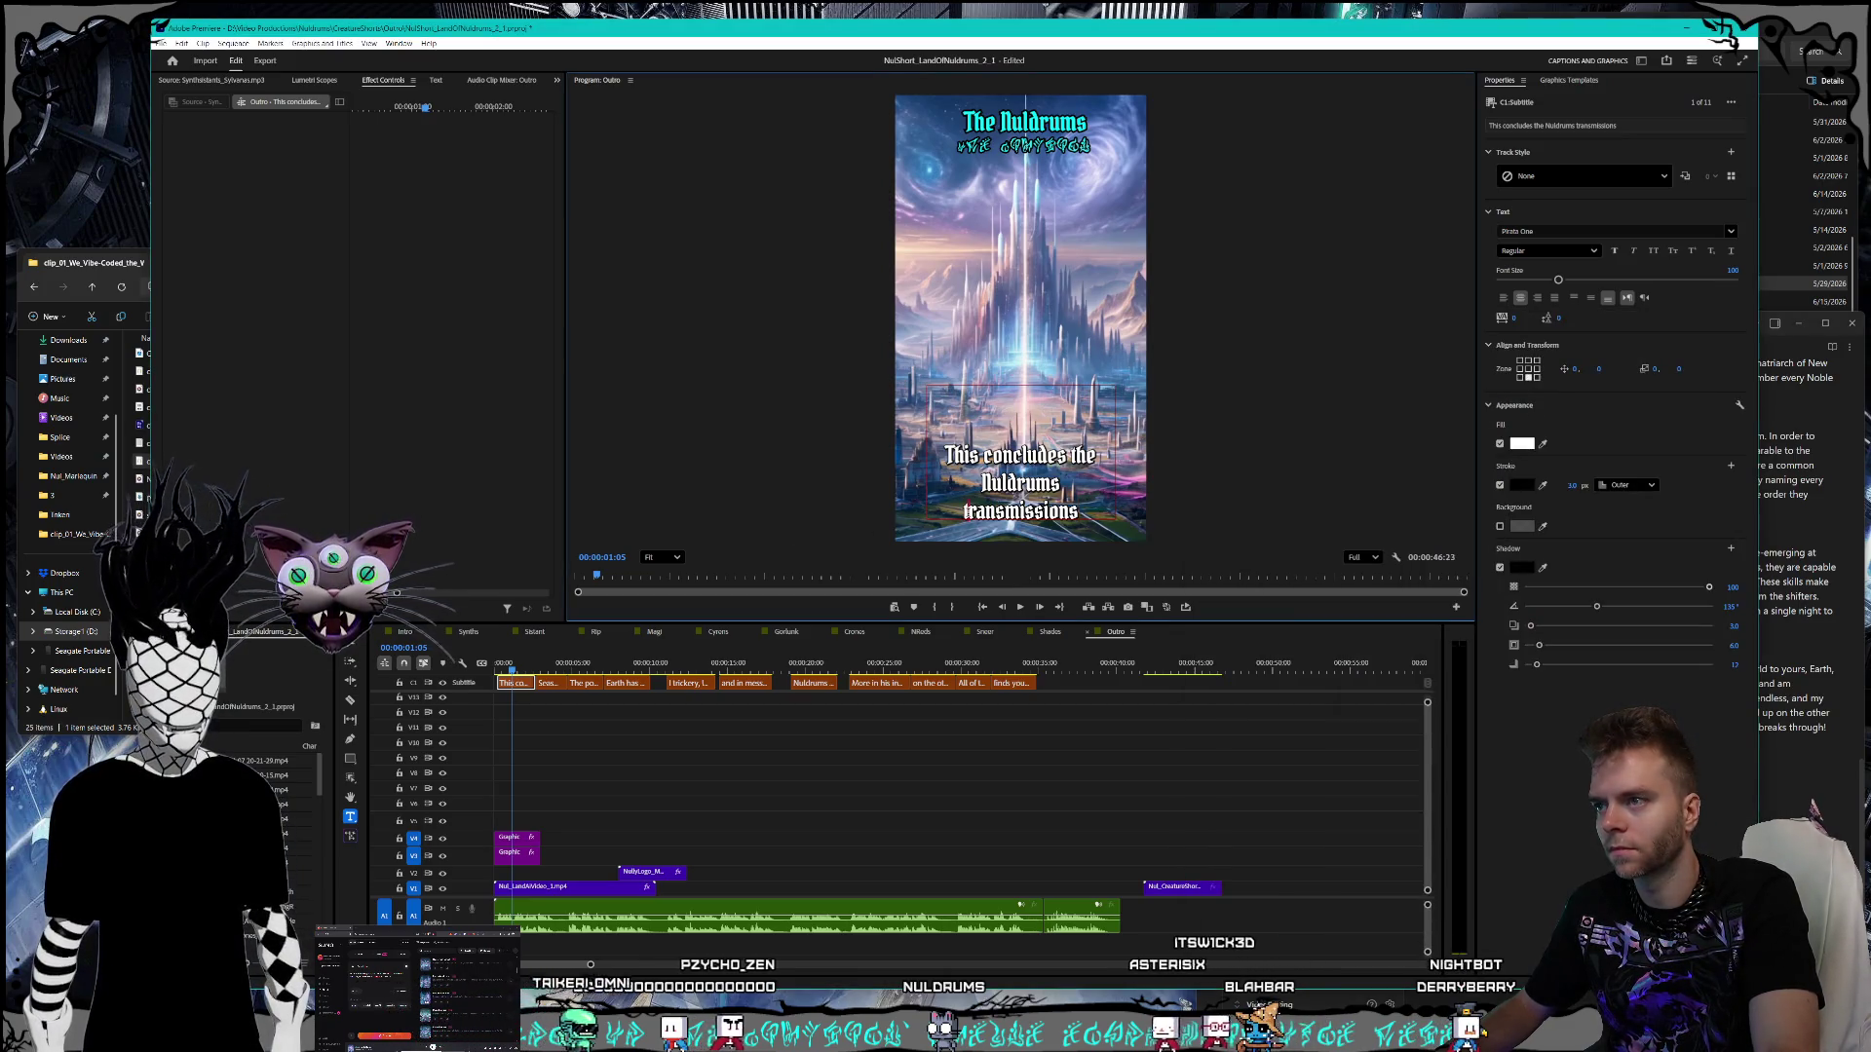
pyautogui.write('T')
pyautogui.click(546, 682)
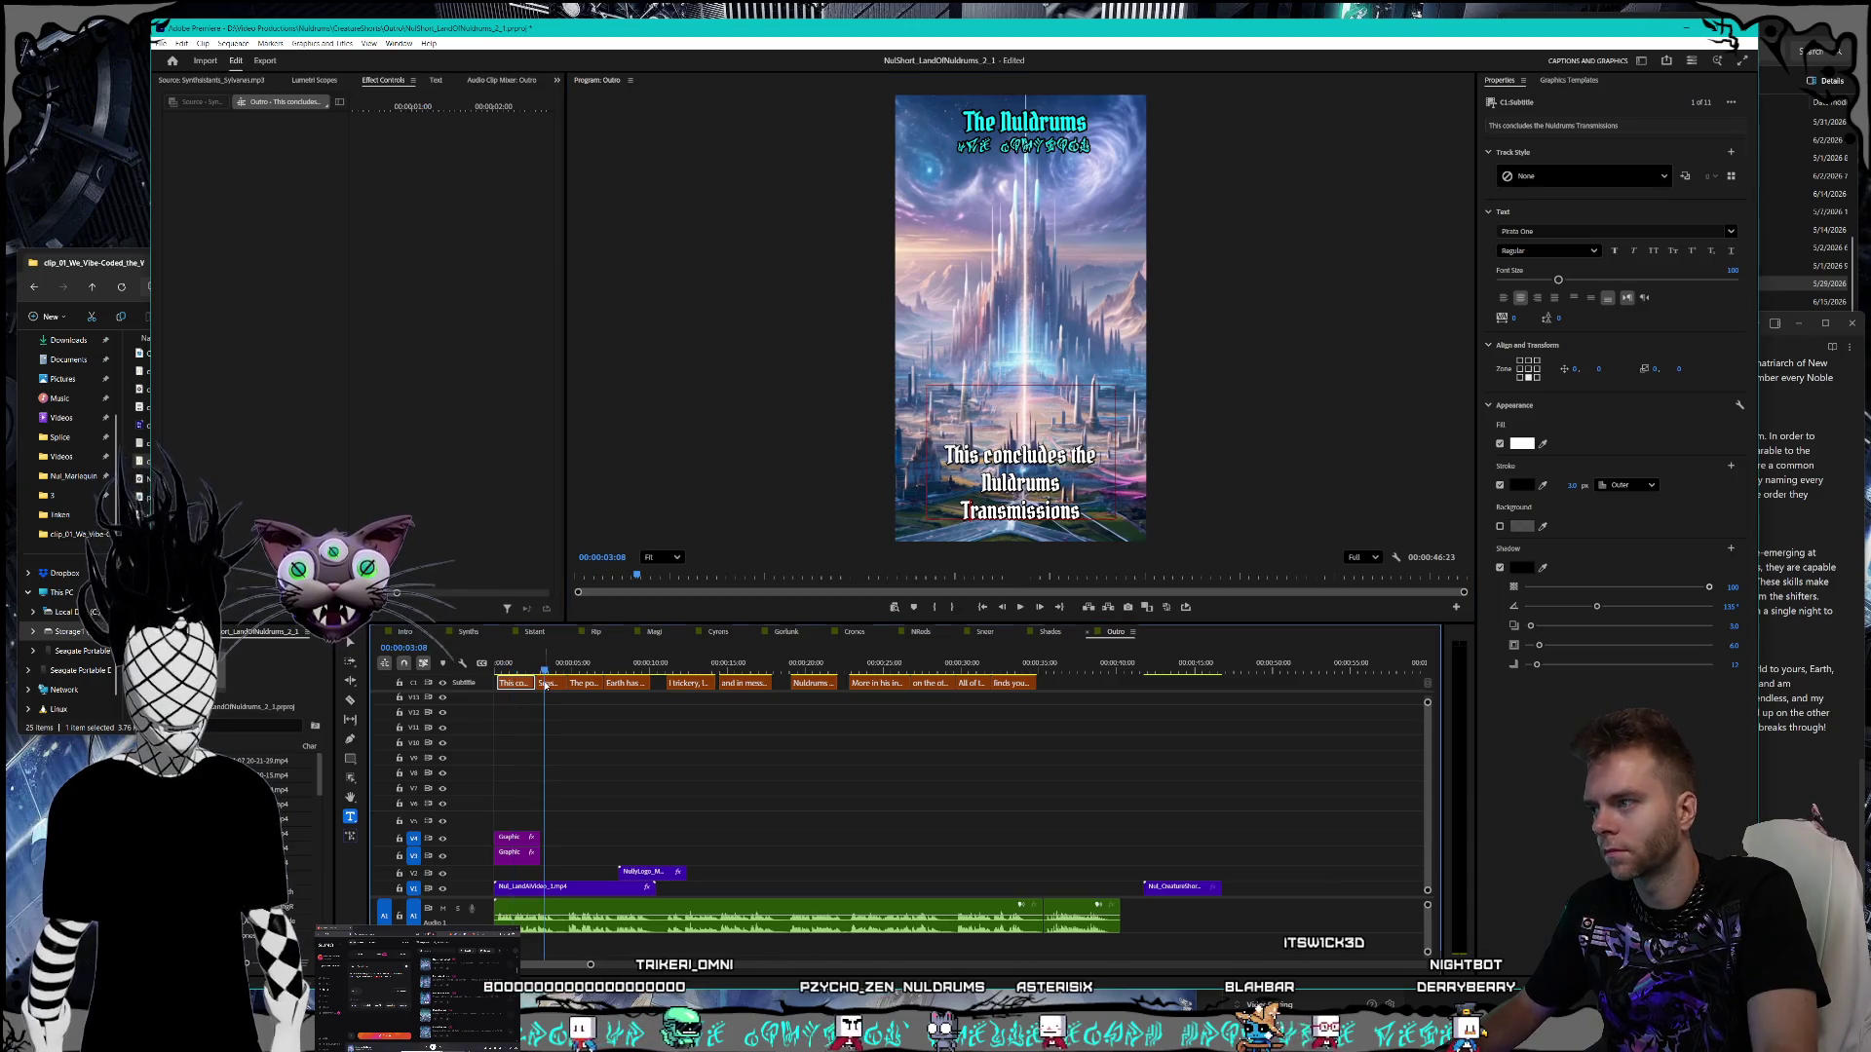
pyautogui.click(547, 685)
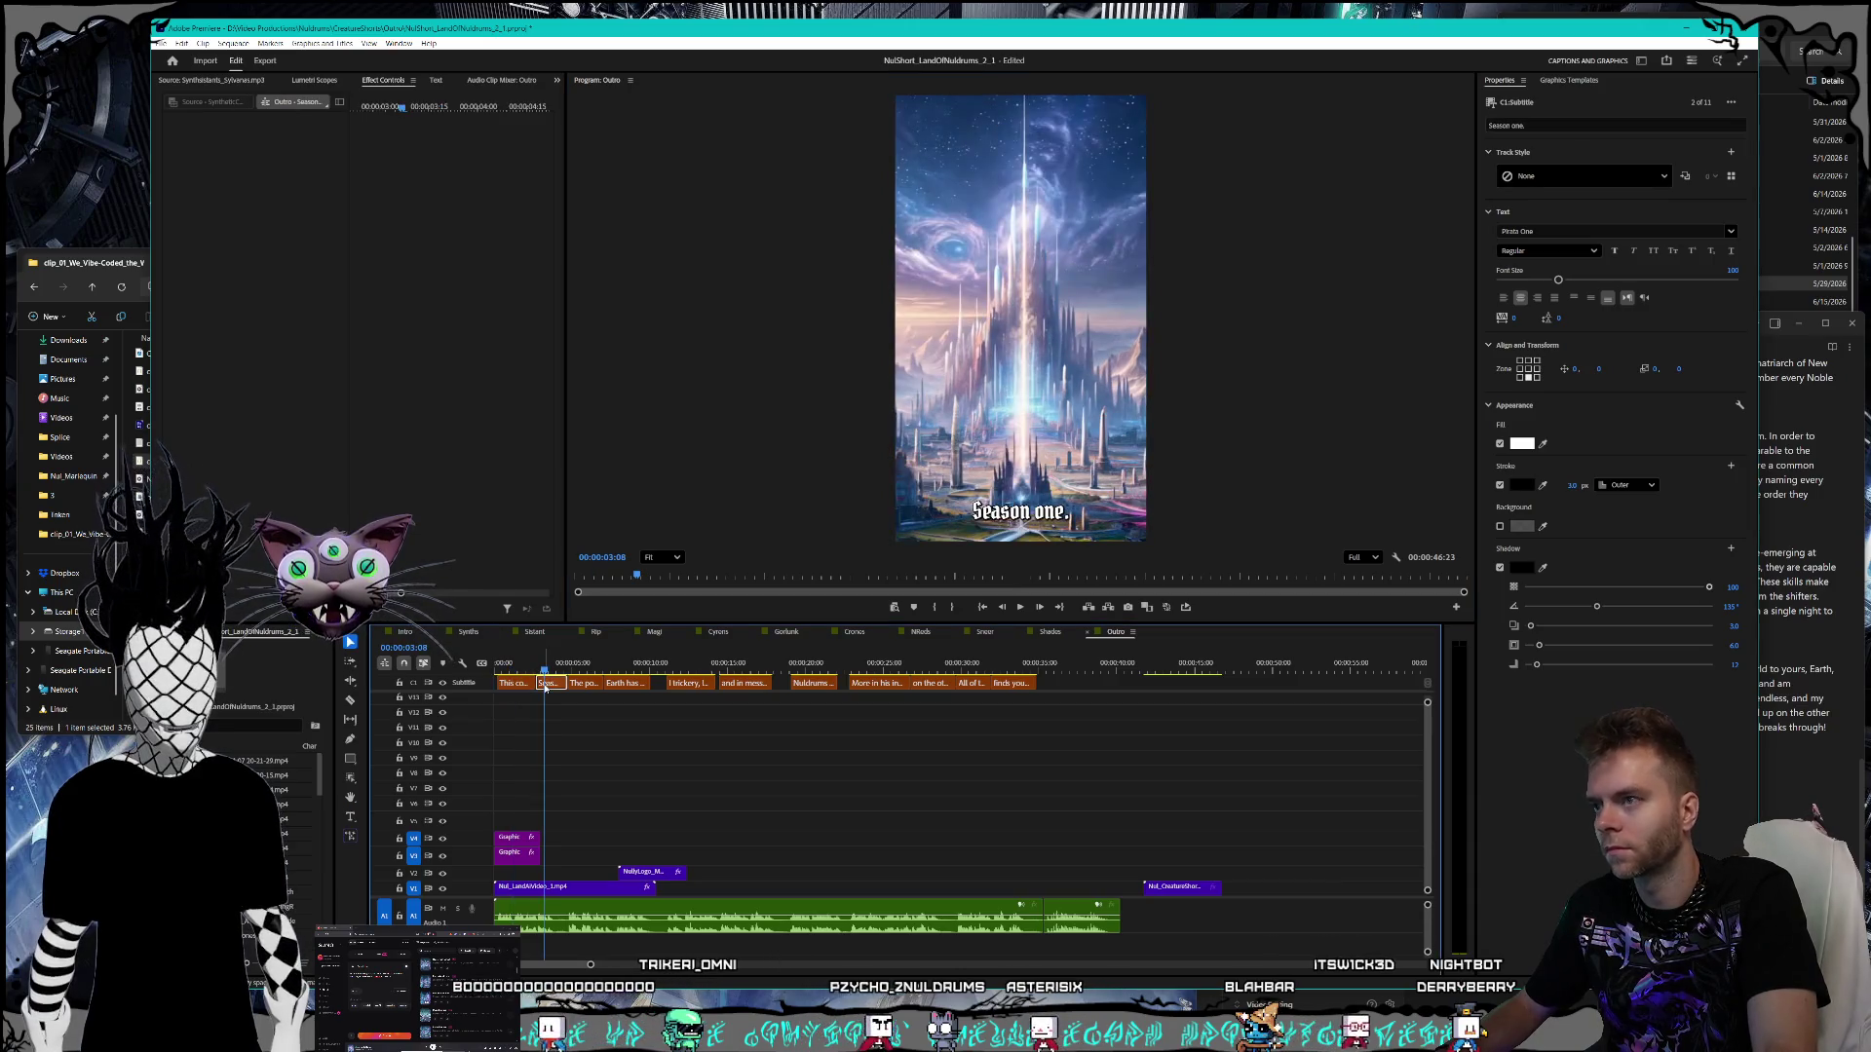
# - Change the 'Season one.' caption to read 'Volume 1'
pyautogui.doubleClick(1031, 511)
pyautogui.write('Vo')
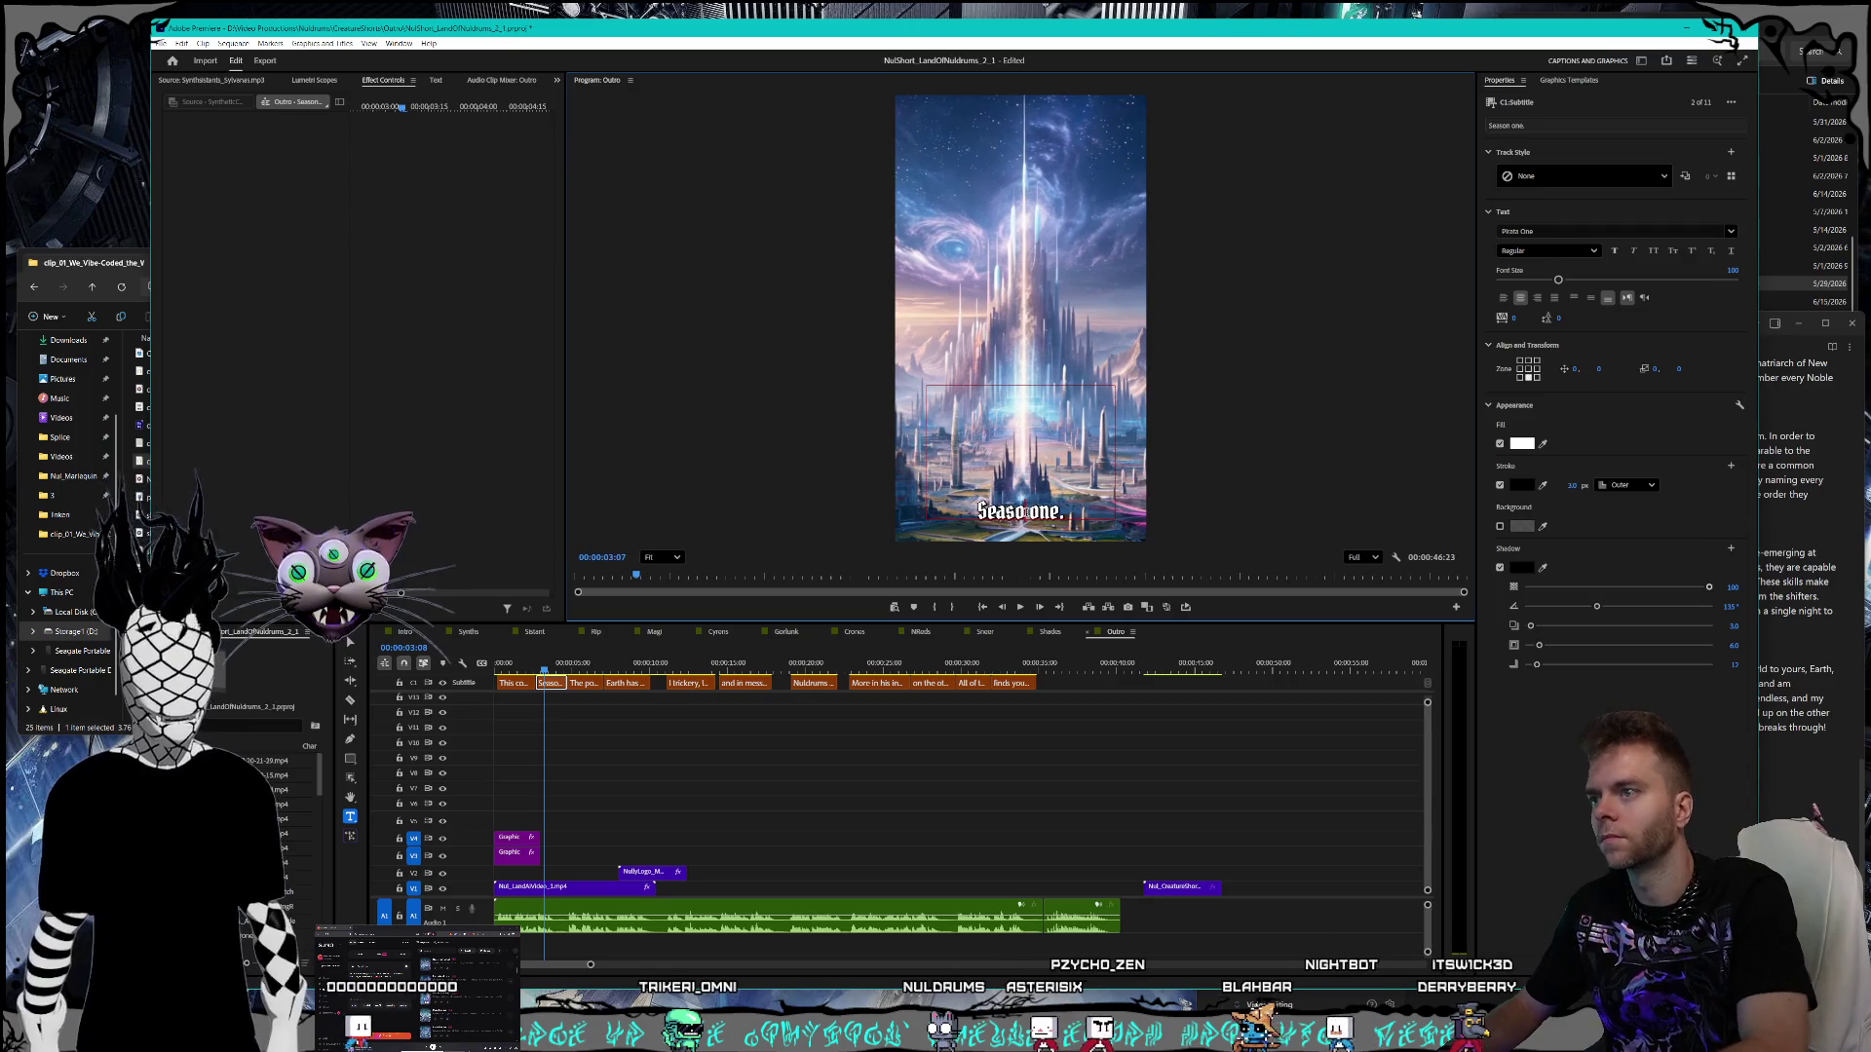
pyautogui.write('lume')
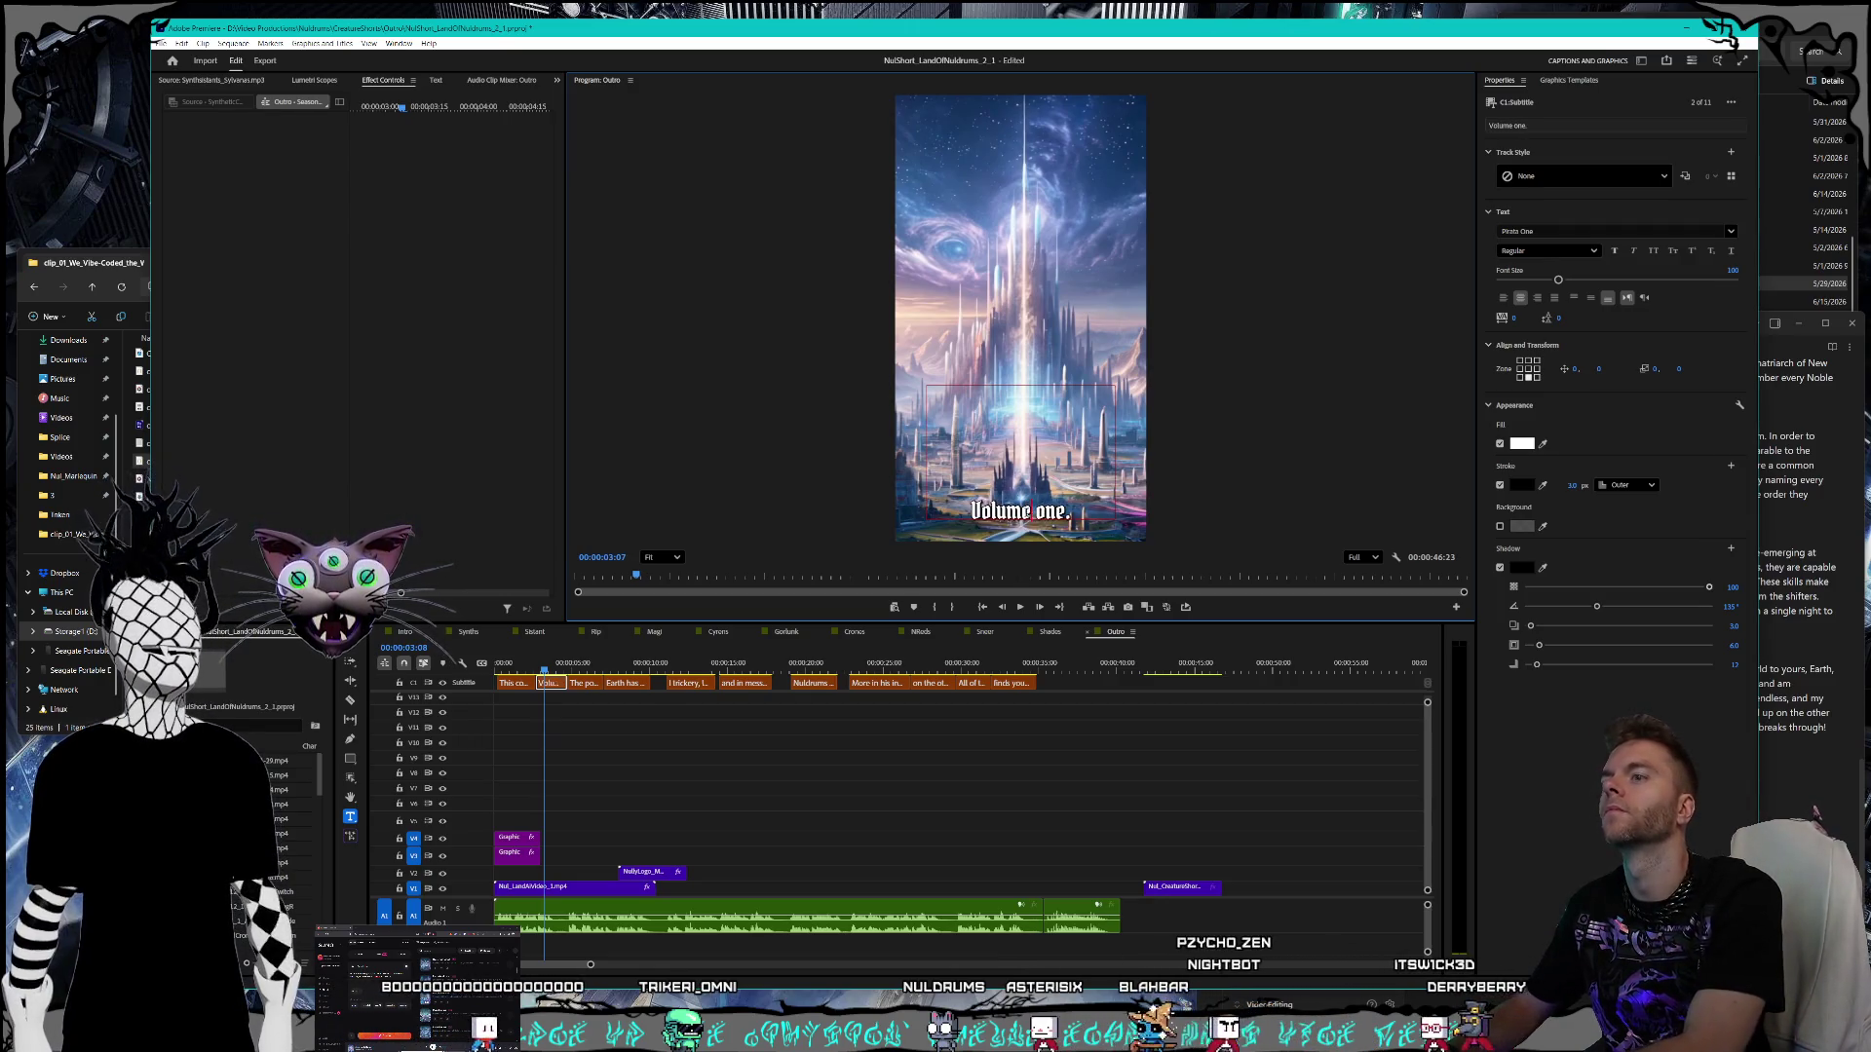
pyautogui.press('BackSpace')
pyautogui.press('BackSpace')
pyautogui.press('BackSpace')
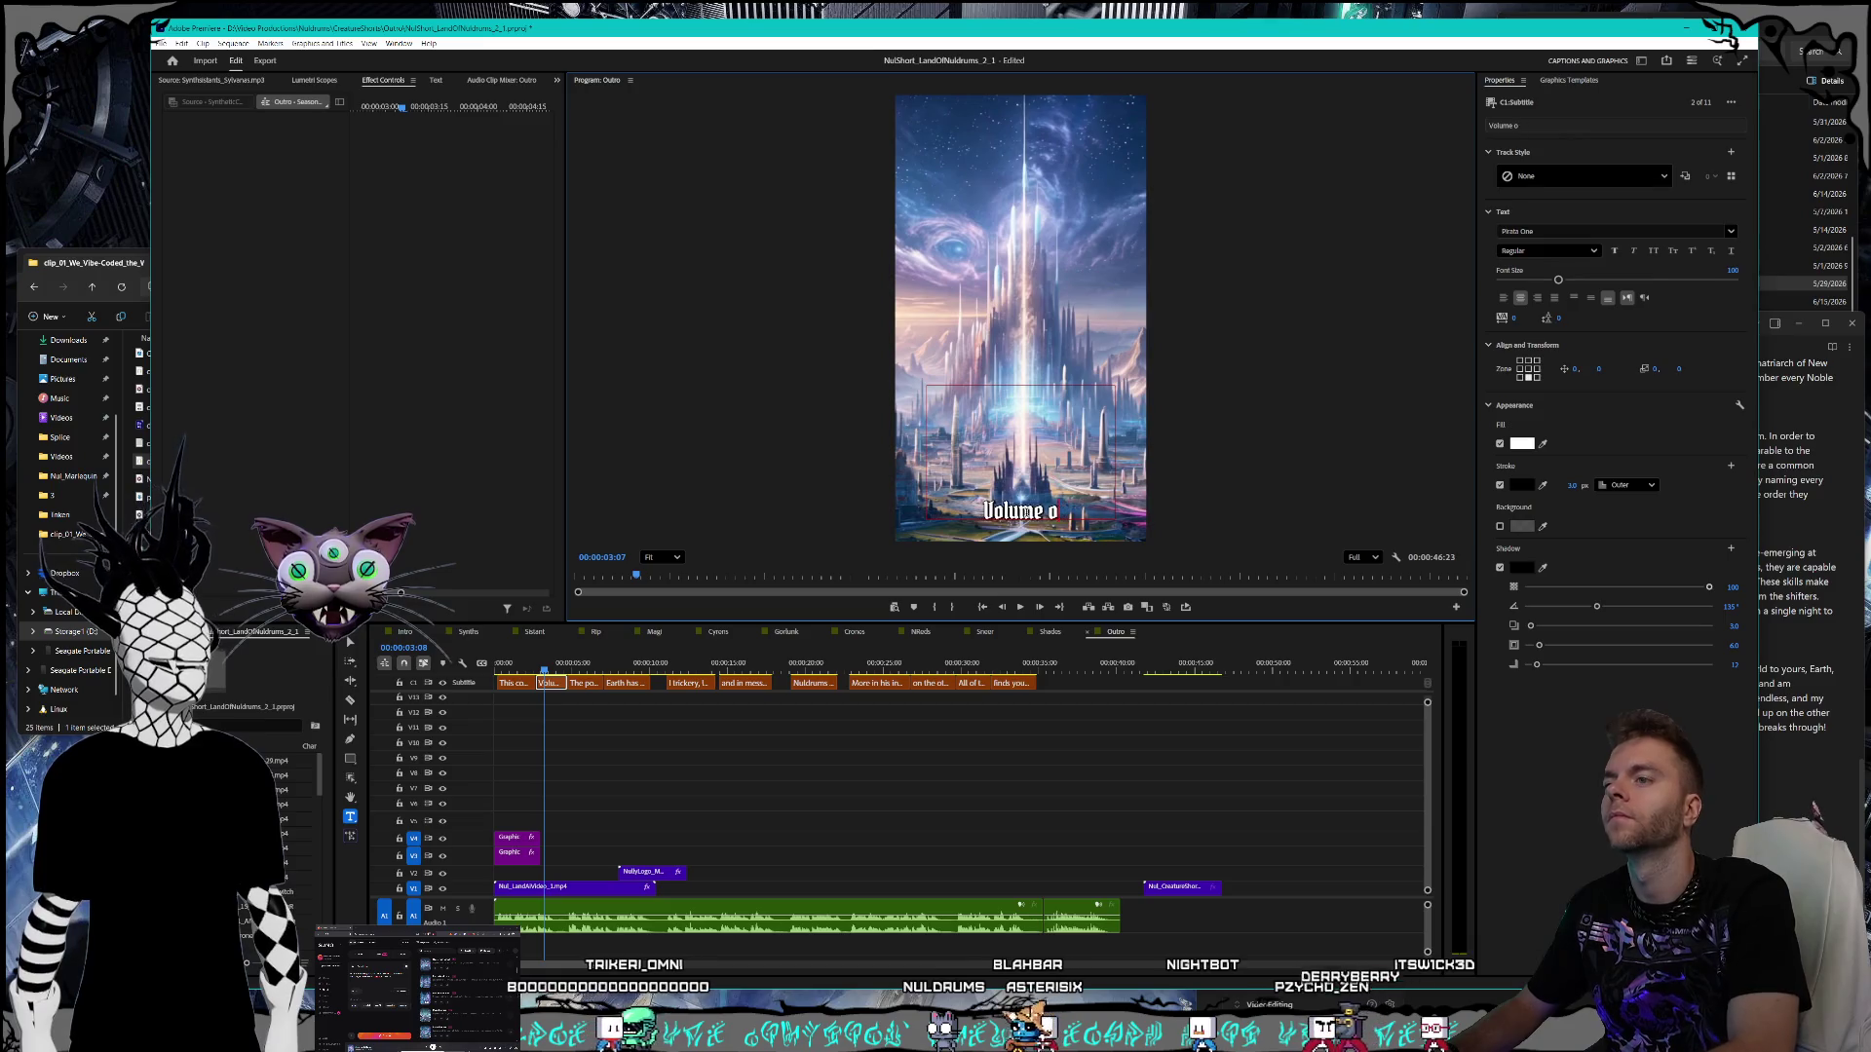
pyautogui.write('1')
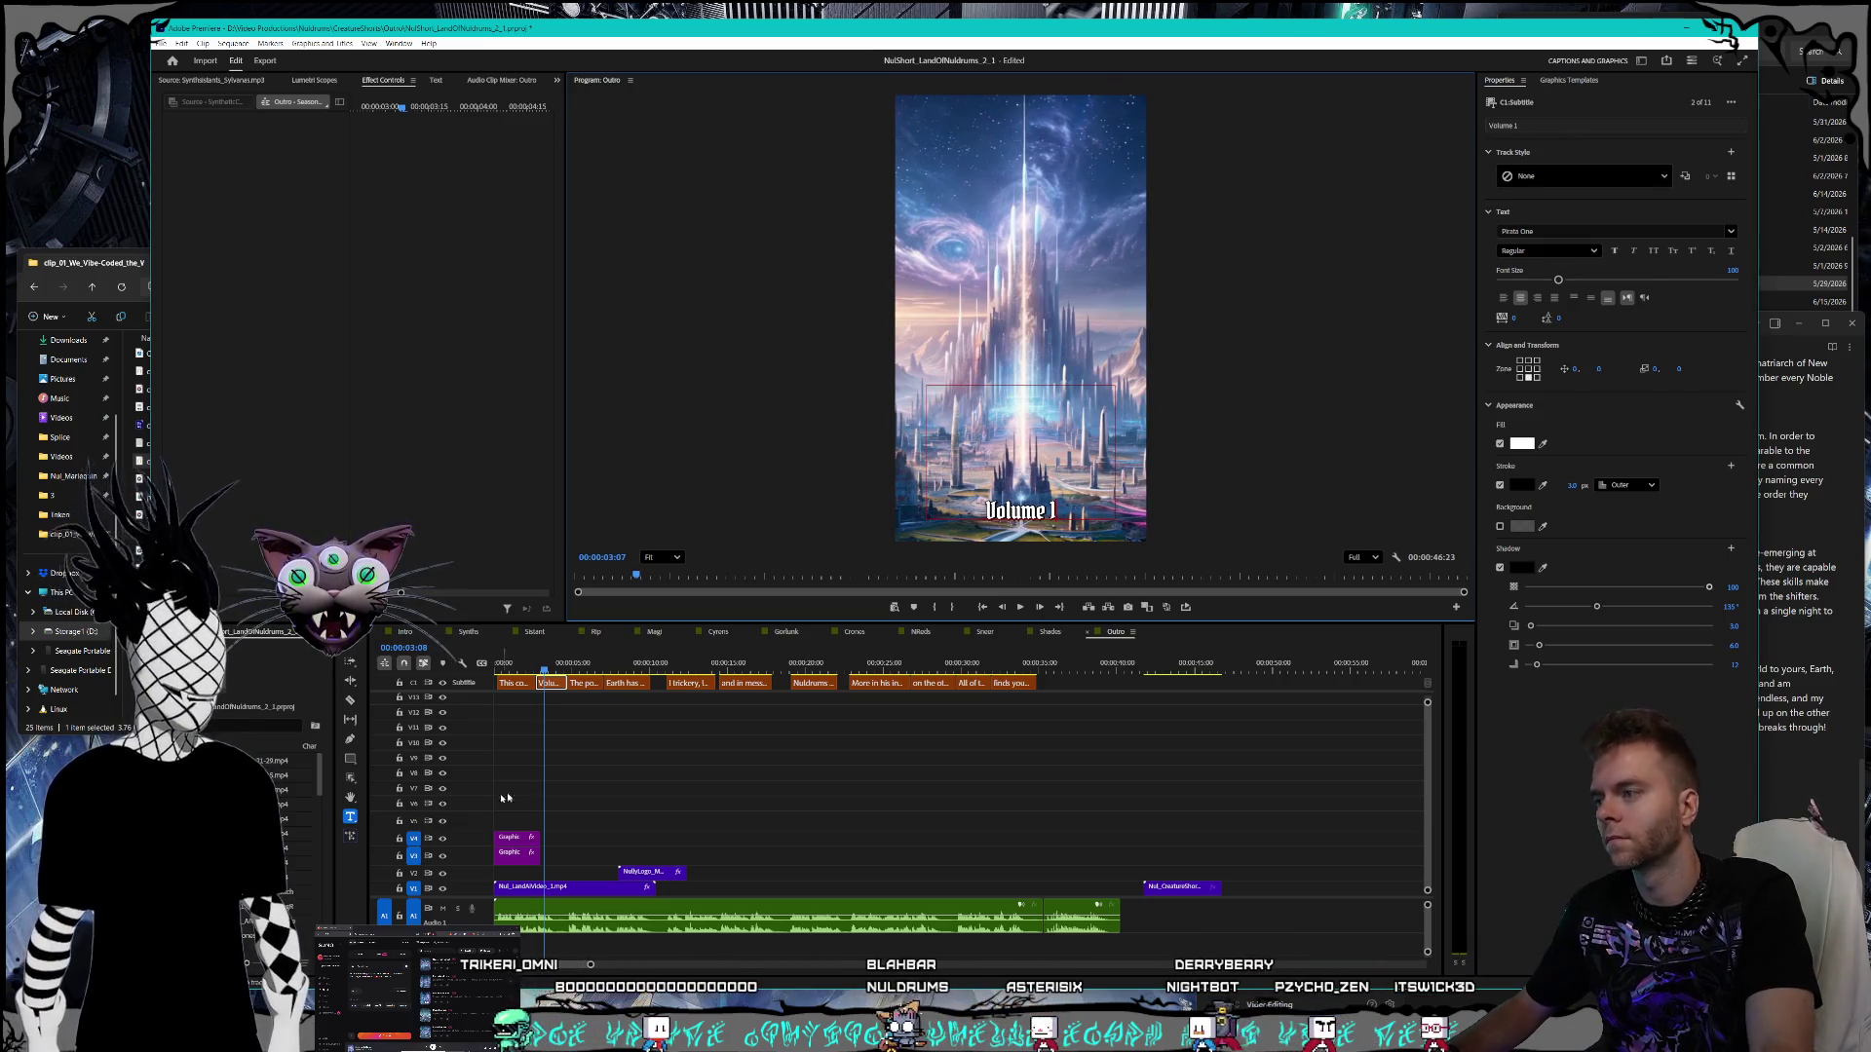
# - Add a comma after 'Earth' in the portal caption
pyautogui.click(585, 684)
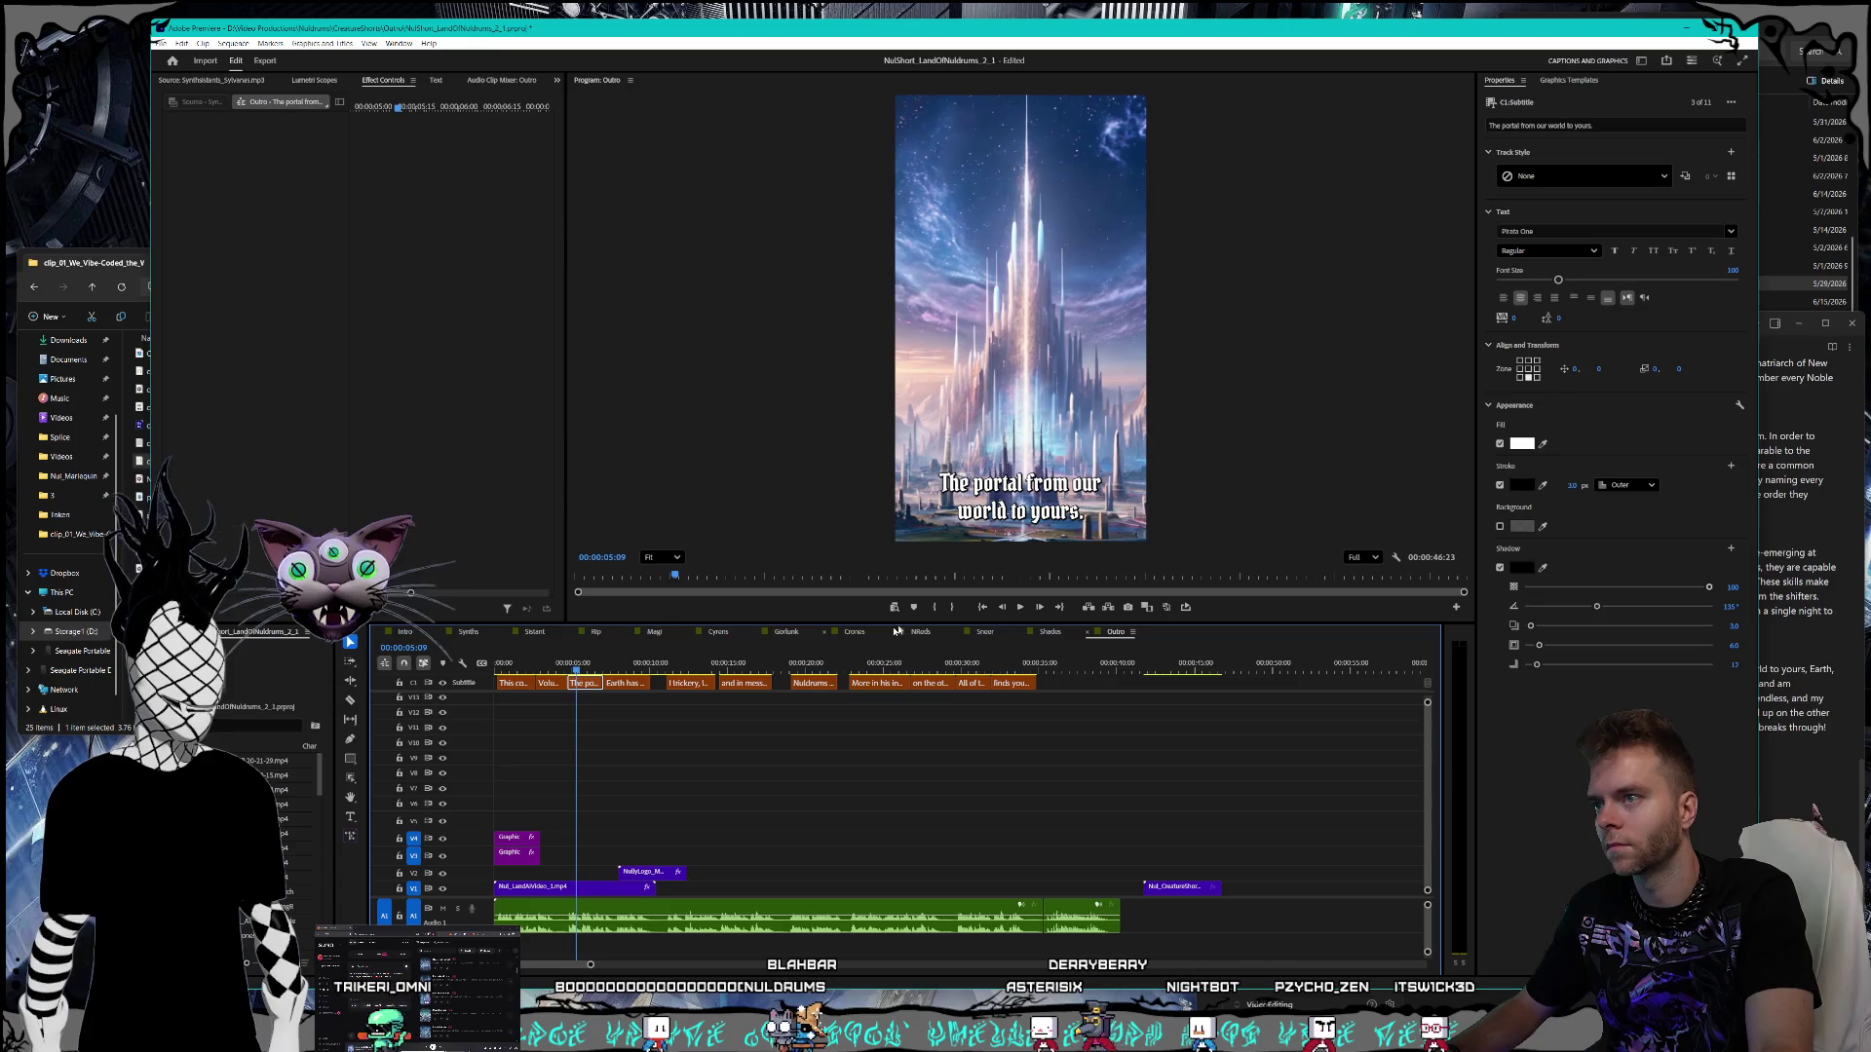
pyautogui.hotkey('alt', 'Tab')
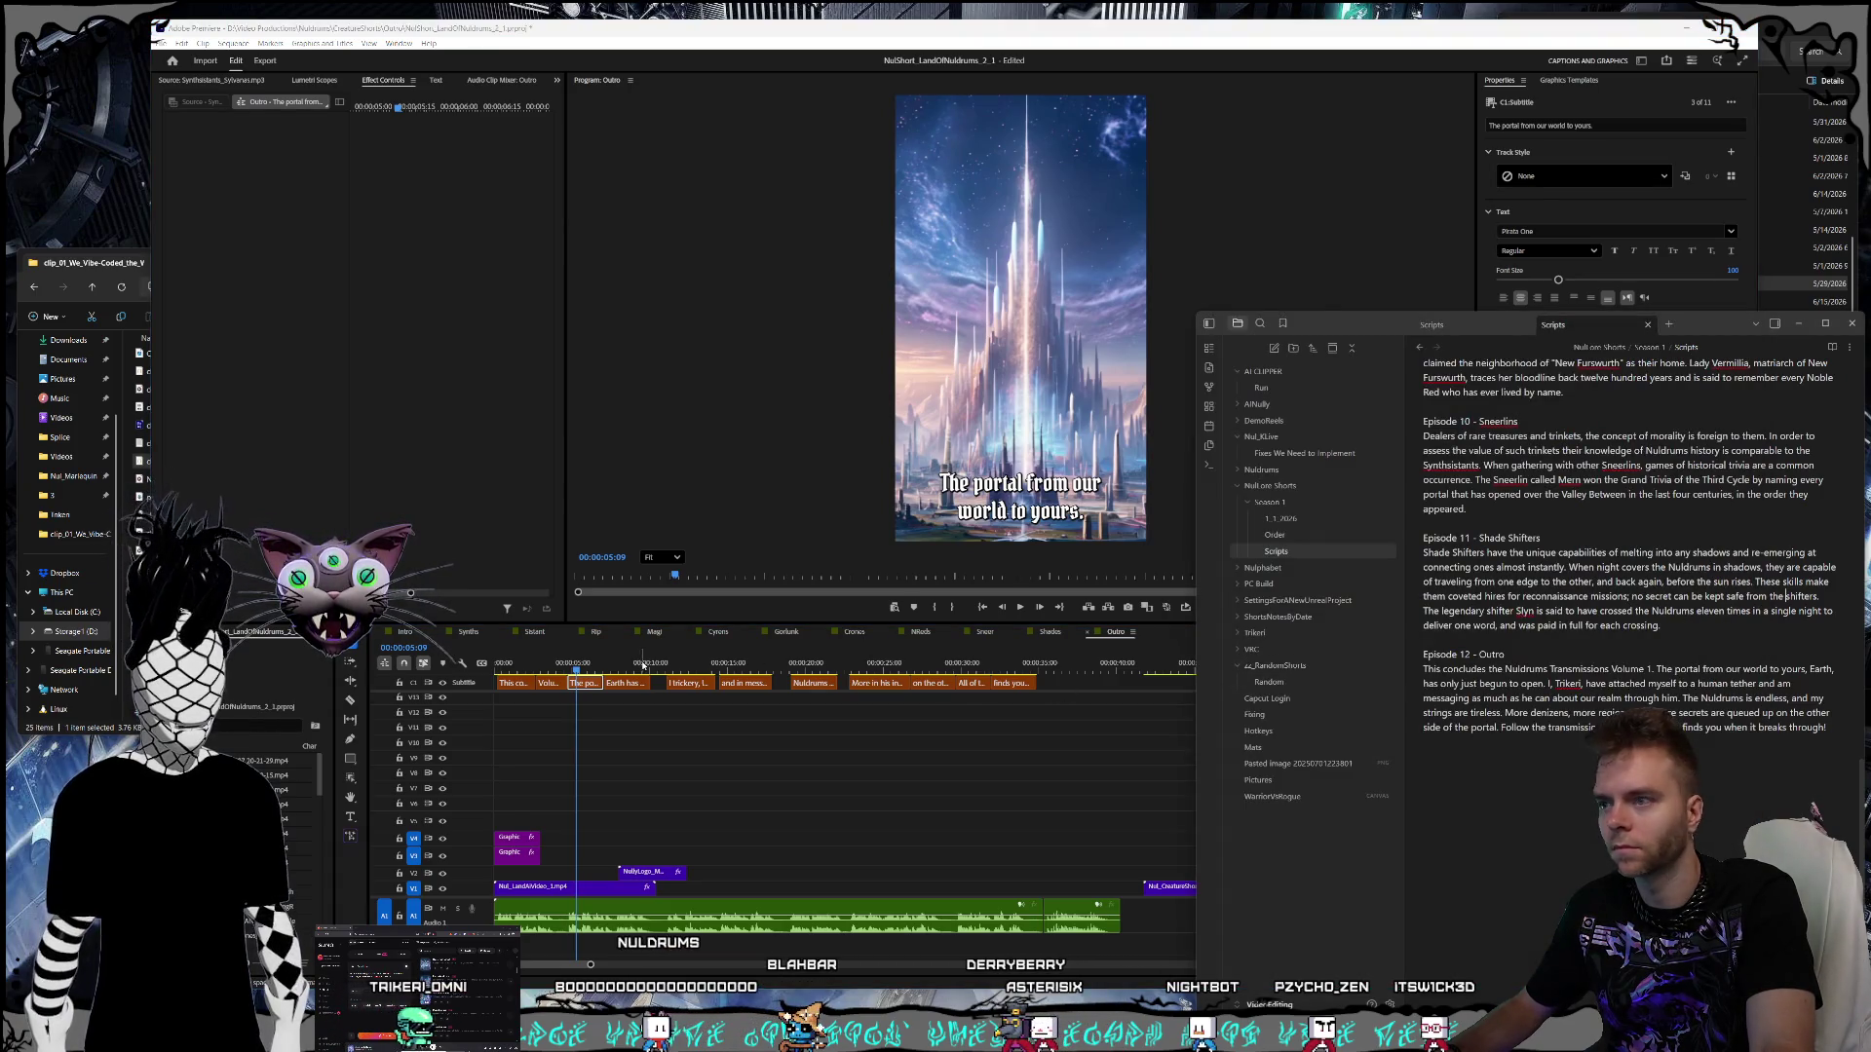
pyautogui.hotkey('alt', 'Tab')
pyautogui.click(629, 682)
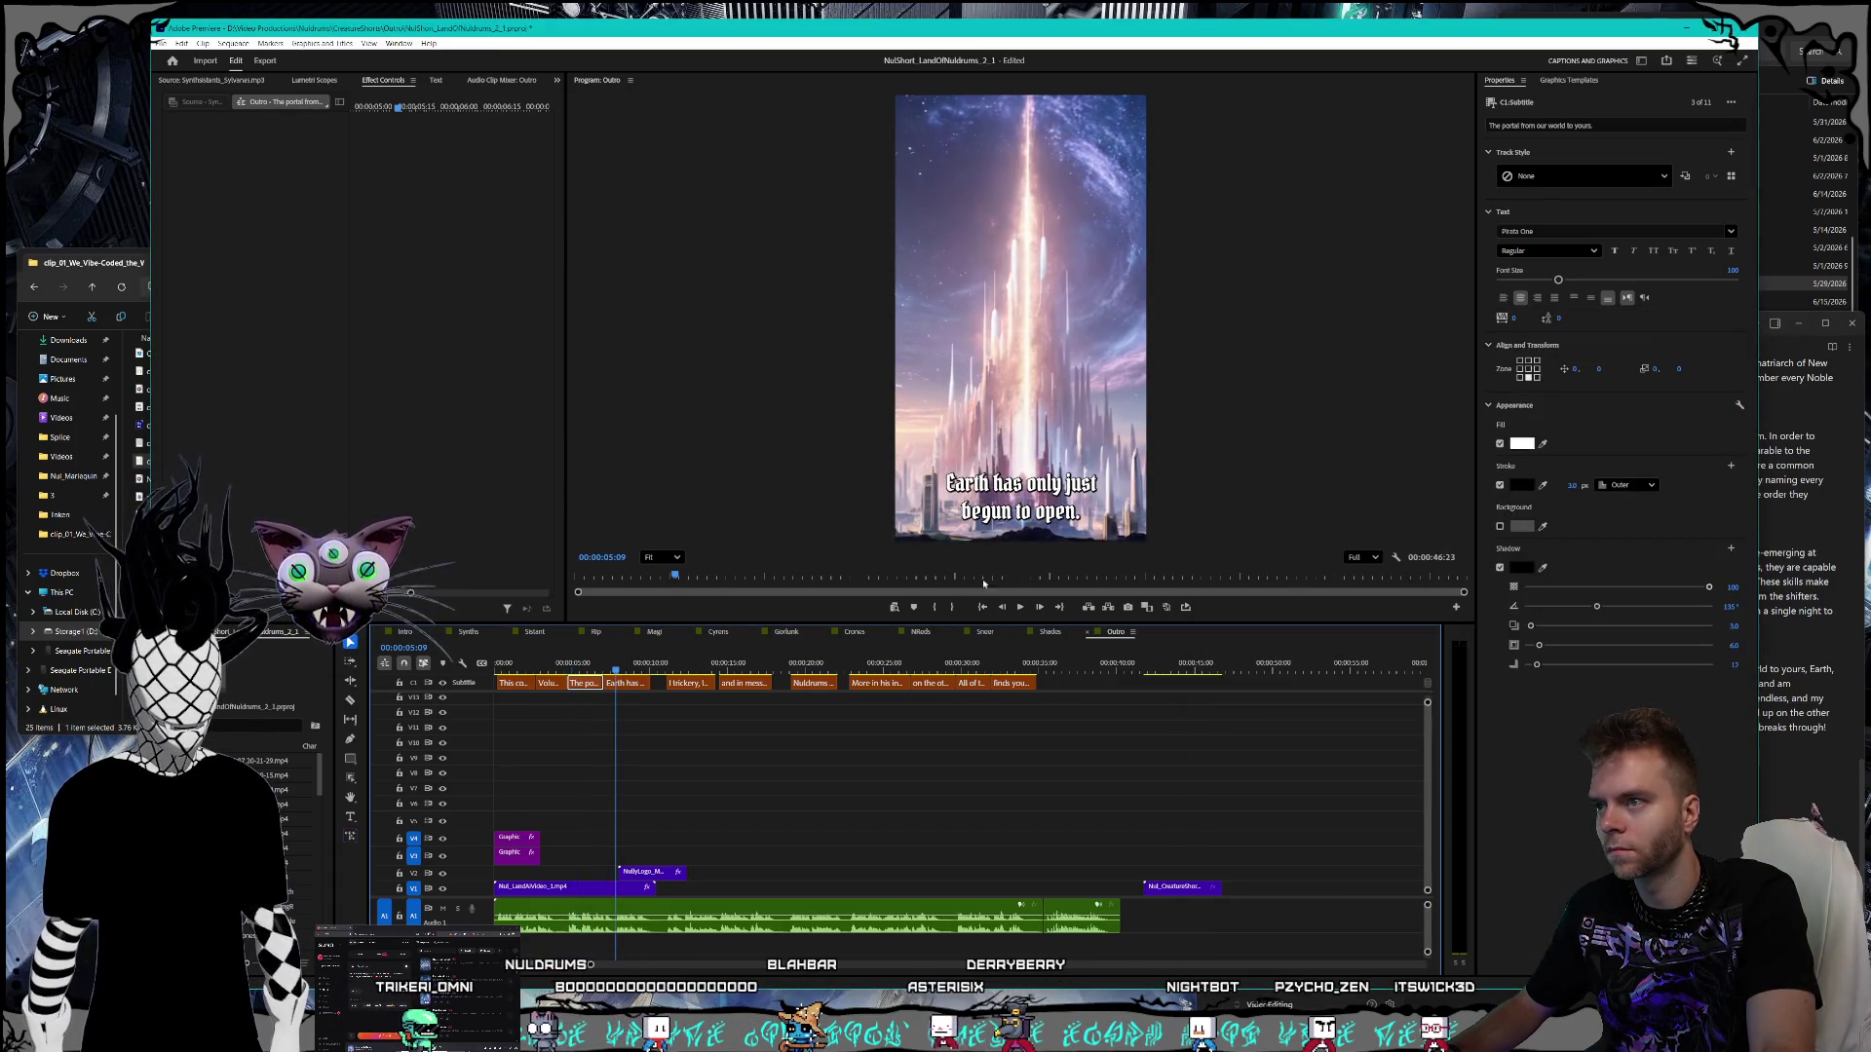
pyautogui.press('Up')
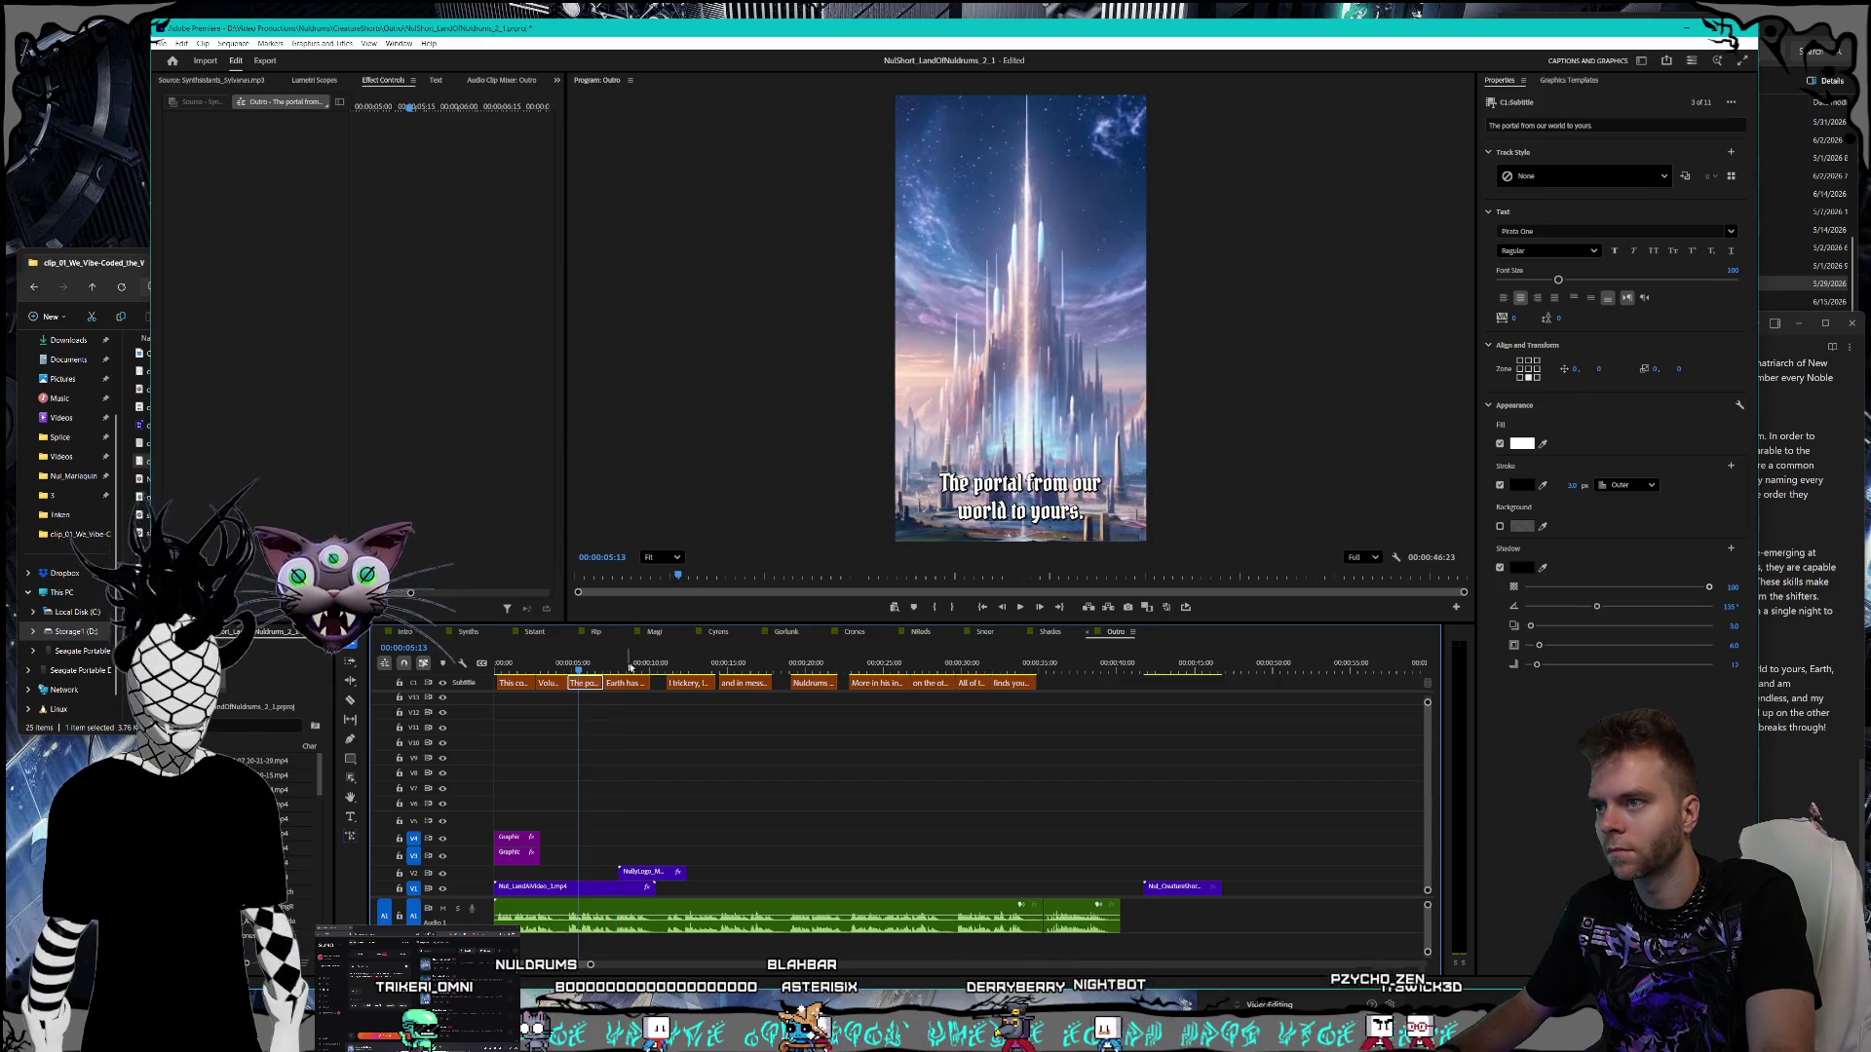
pyautogui.doubleClick(1118, 511)
pyautogui.hotkey('shift', 'Home')
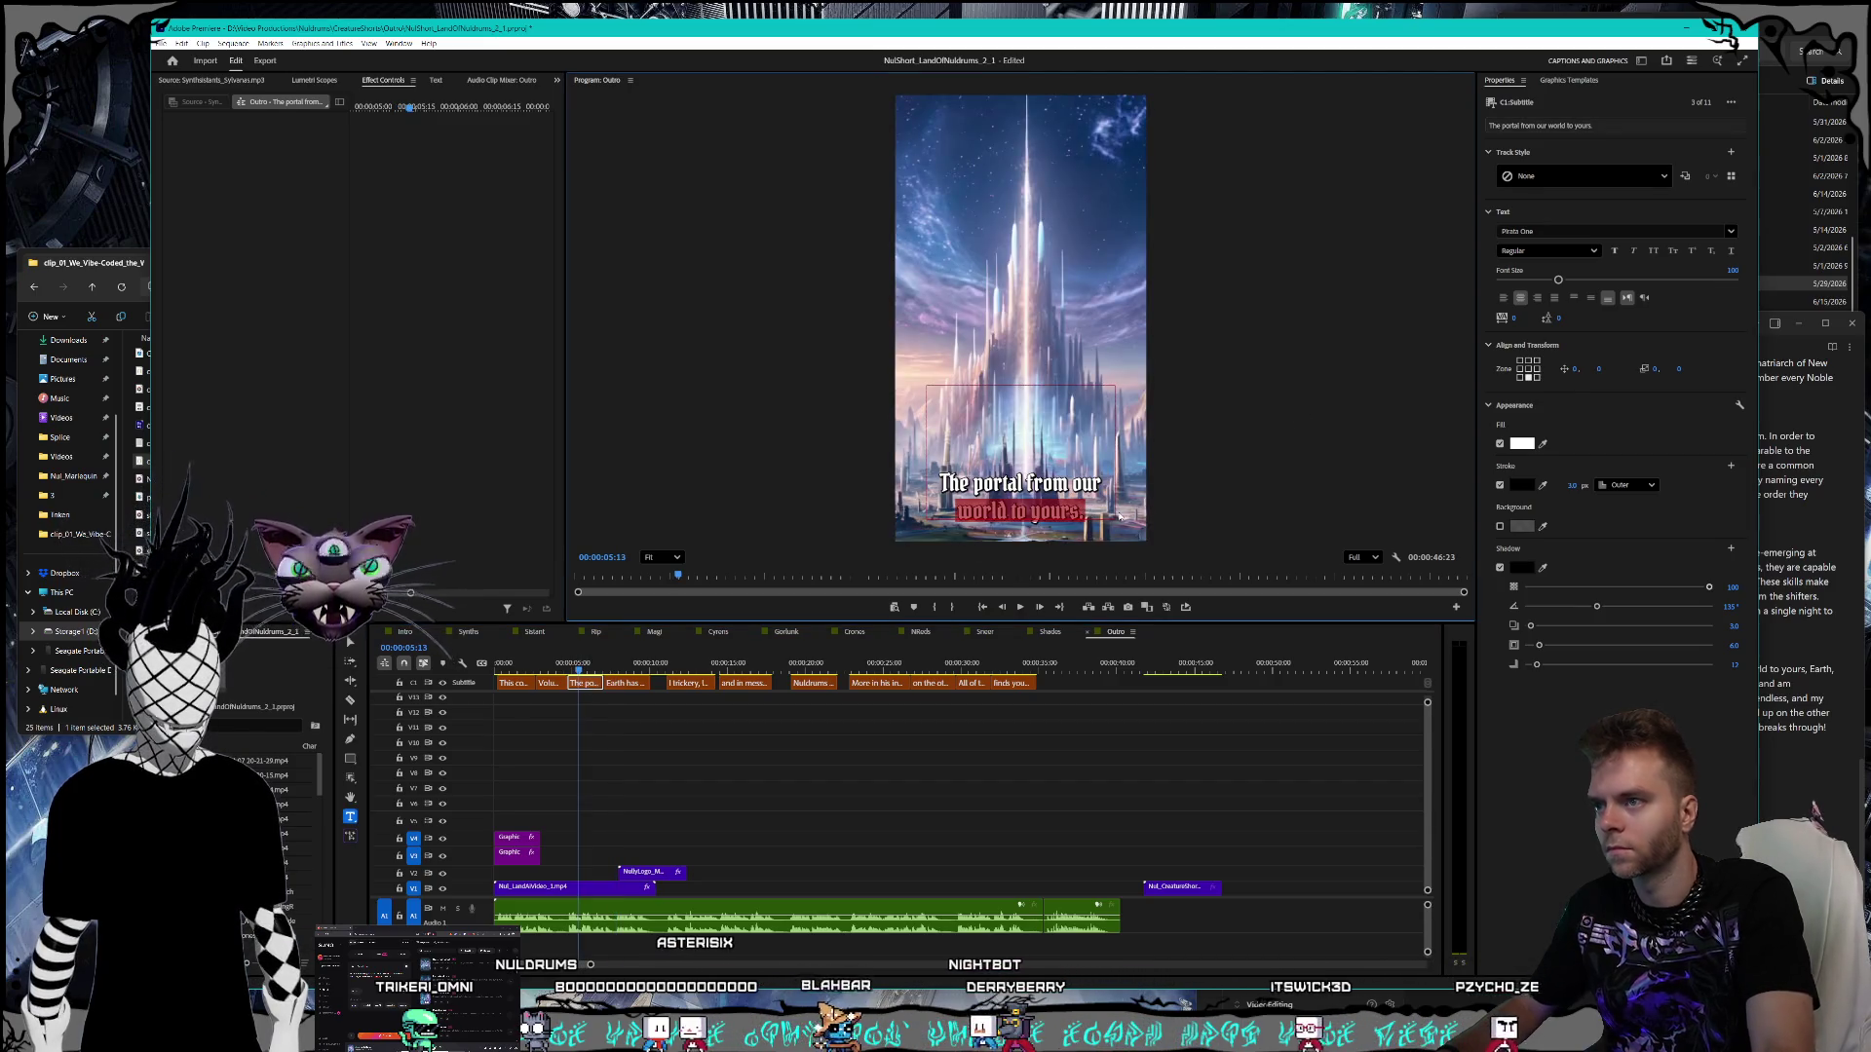
pyautogui.click(1119, 514)
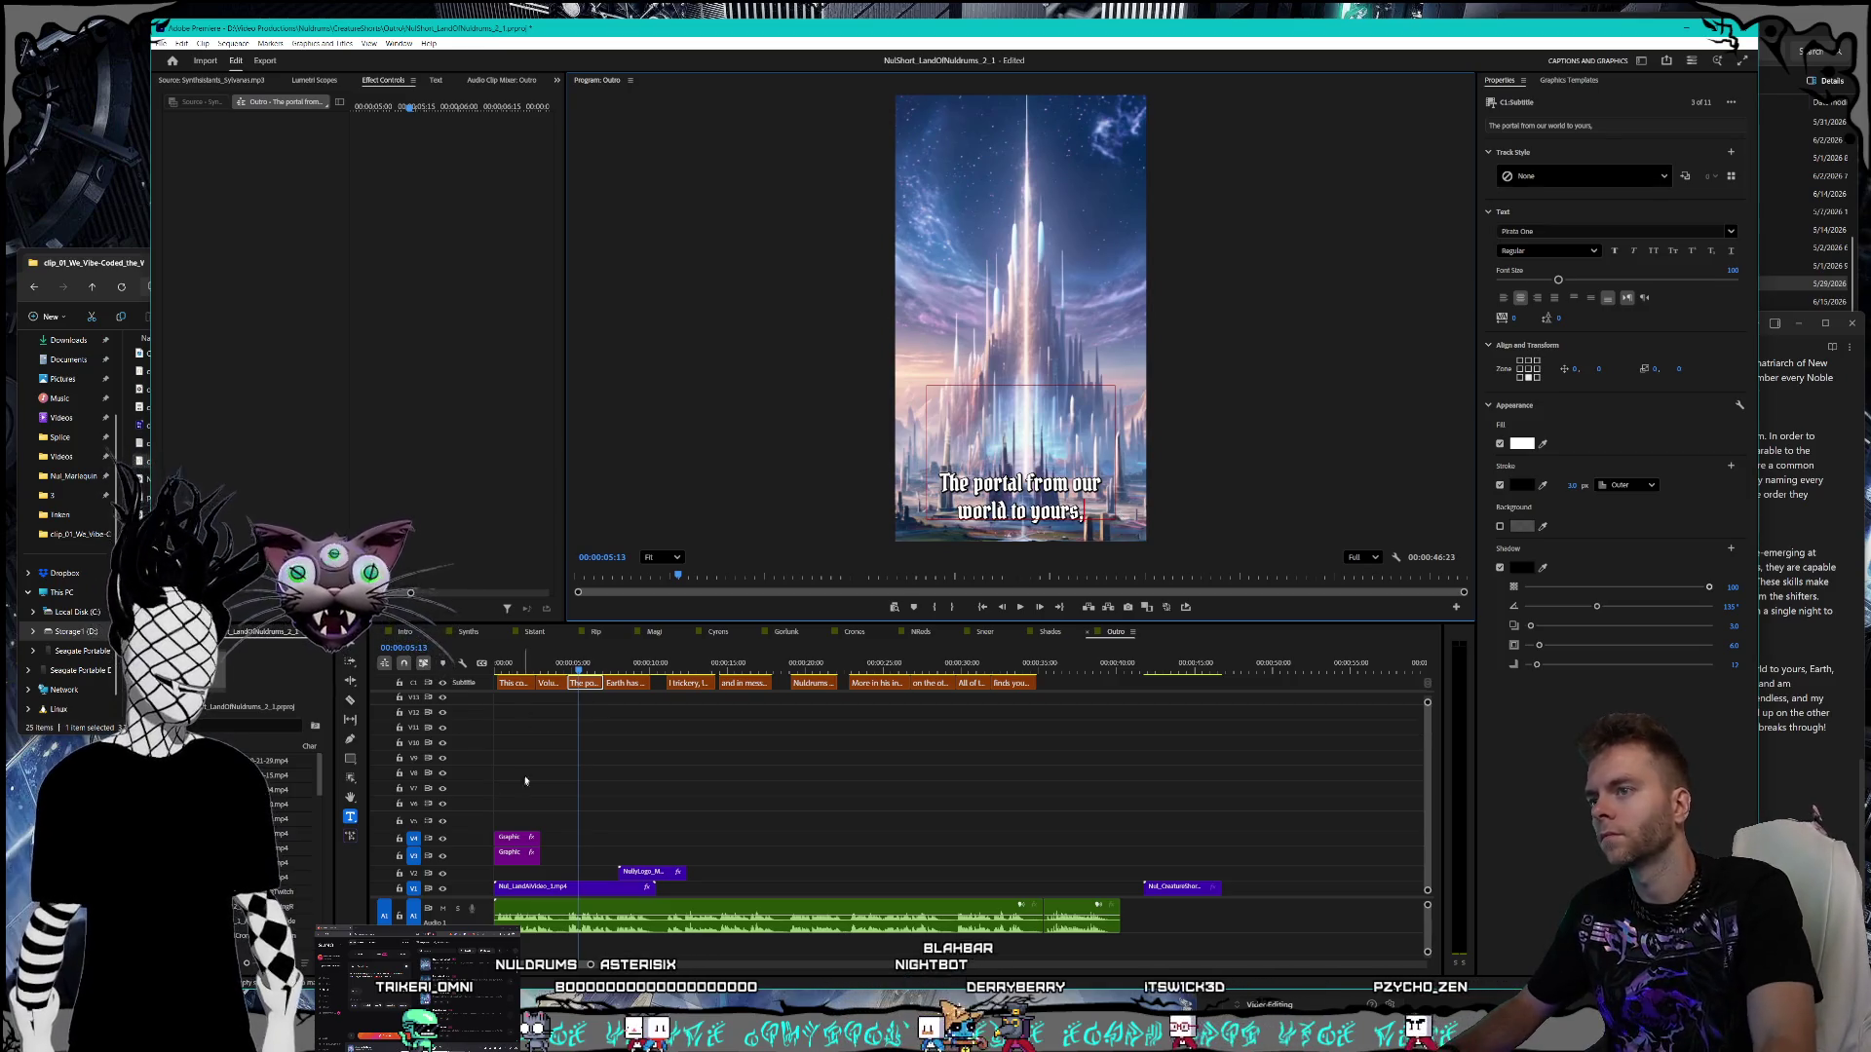
pyautogui.press('Escape')
pyautogui.press('Down')
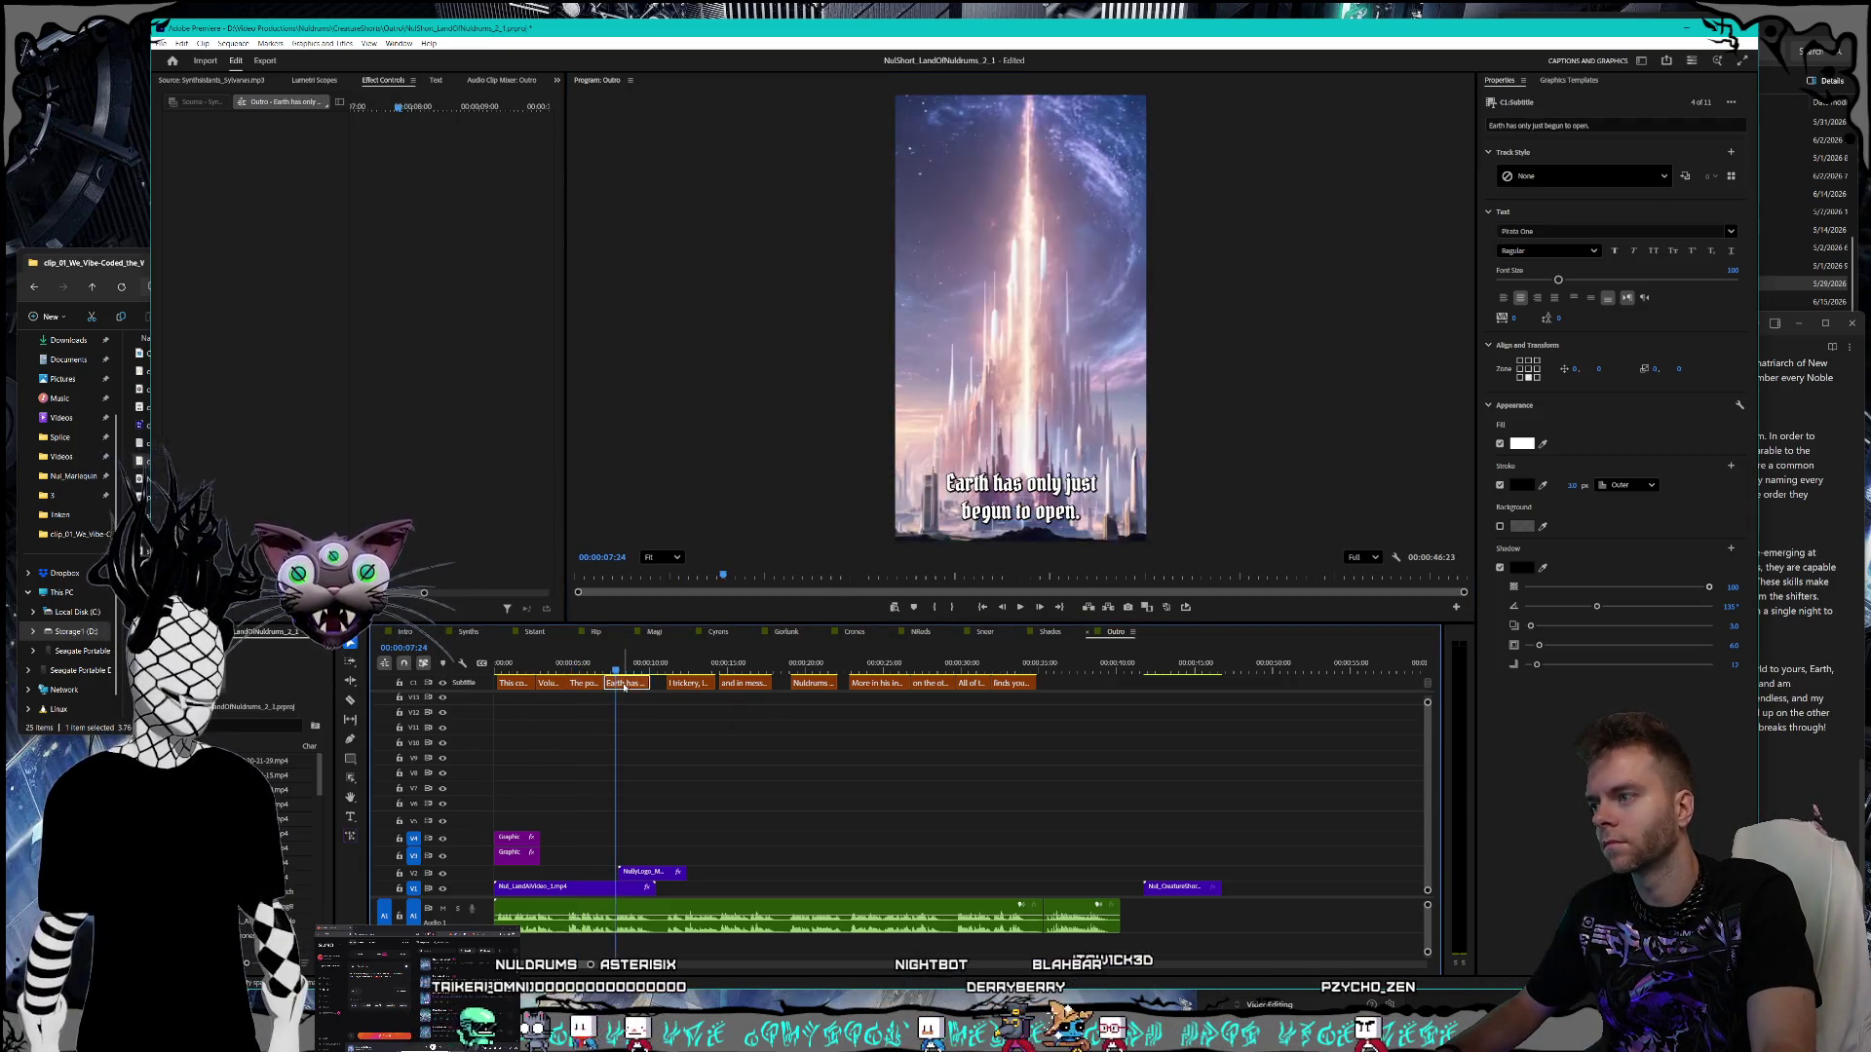
pyautogui.doubleClick(999, 499)
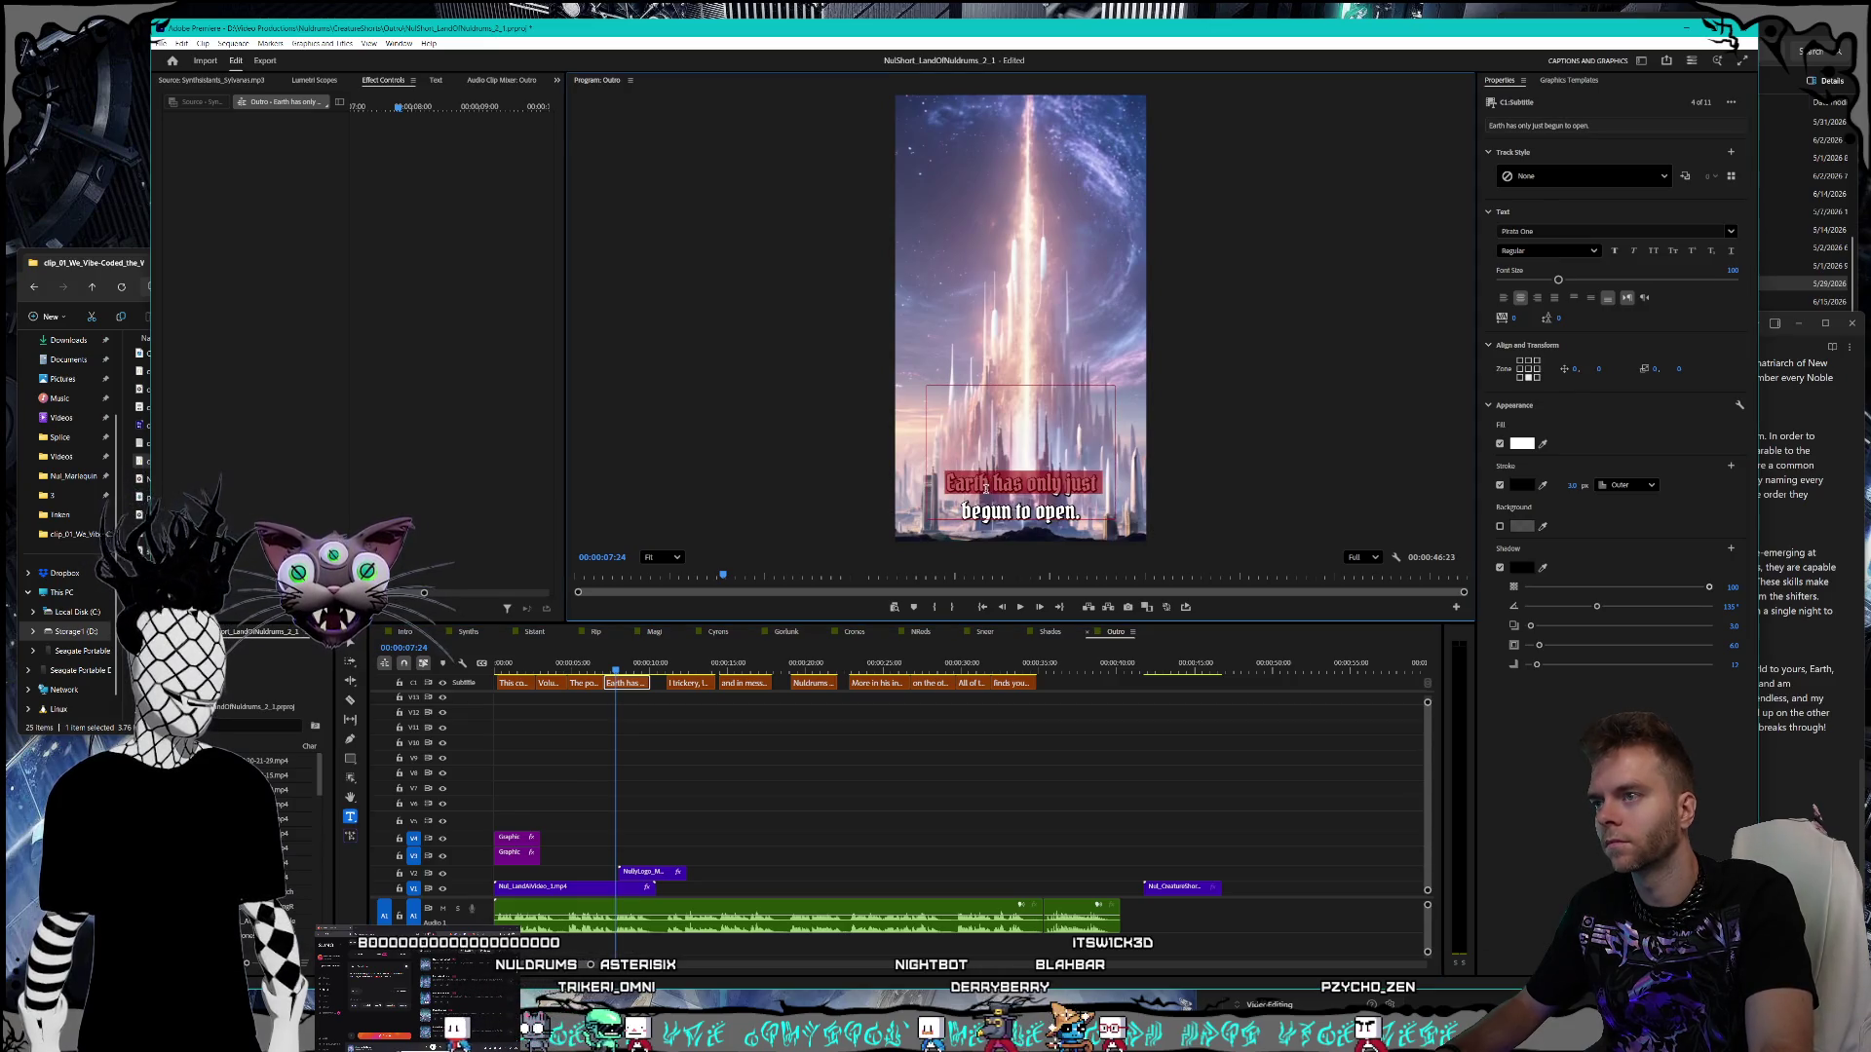
pyautogui.click(999, 499)
pyautogui.write(',')
pyautogui.press('Escape')
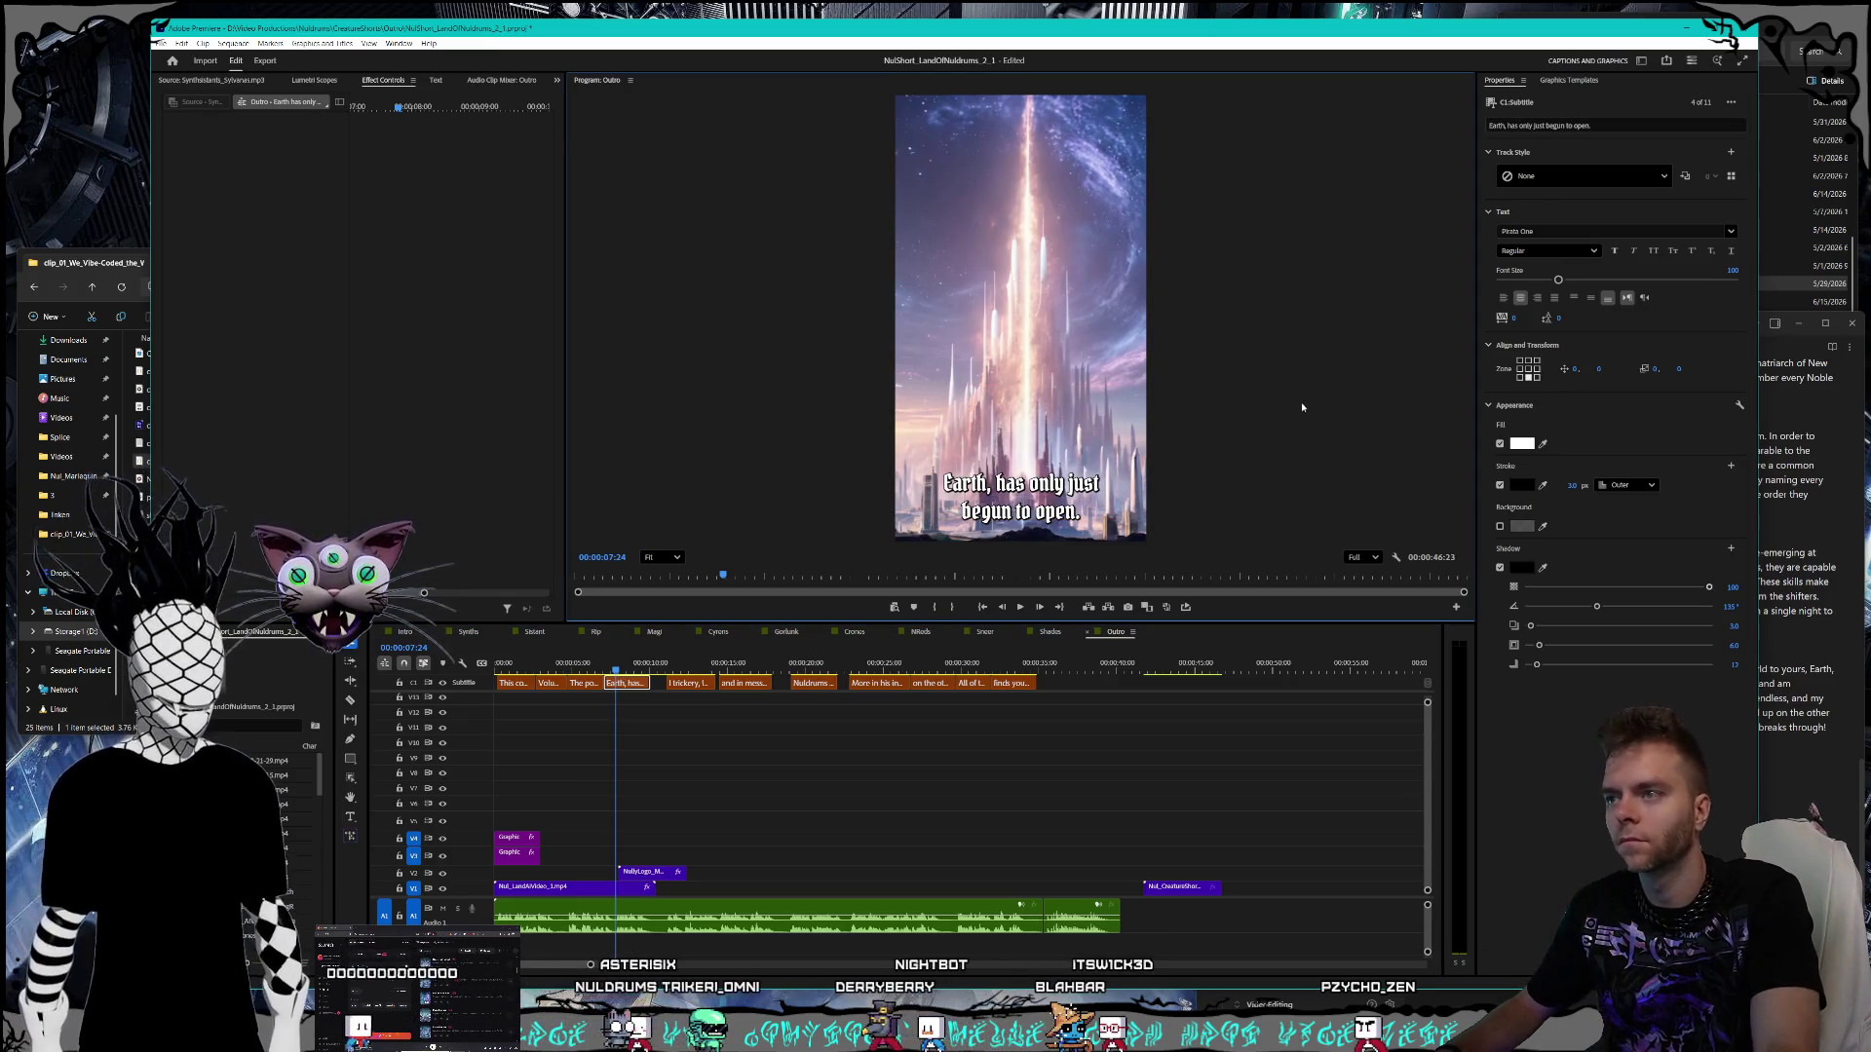
# - Correct 'I trickery' to 'I Trikeri,' in the next caption
pyautogui.click(1764, 583)
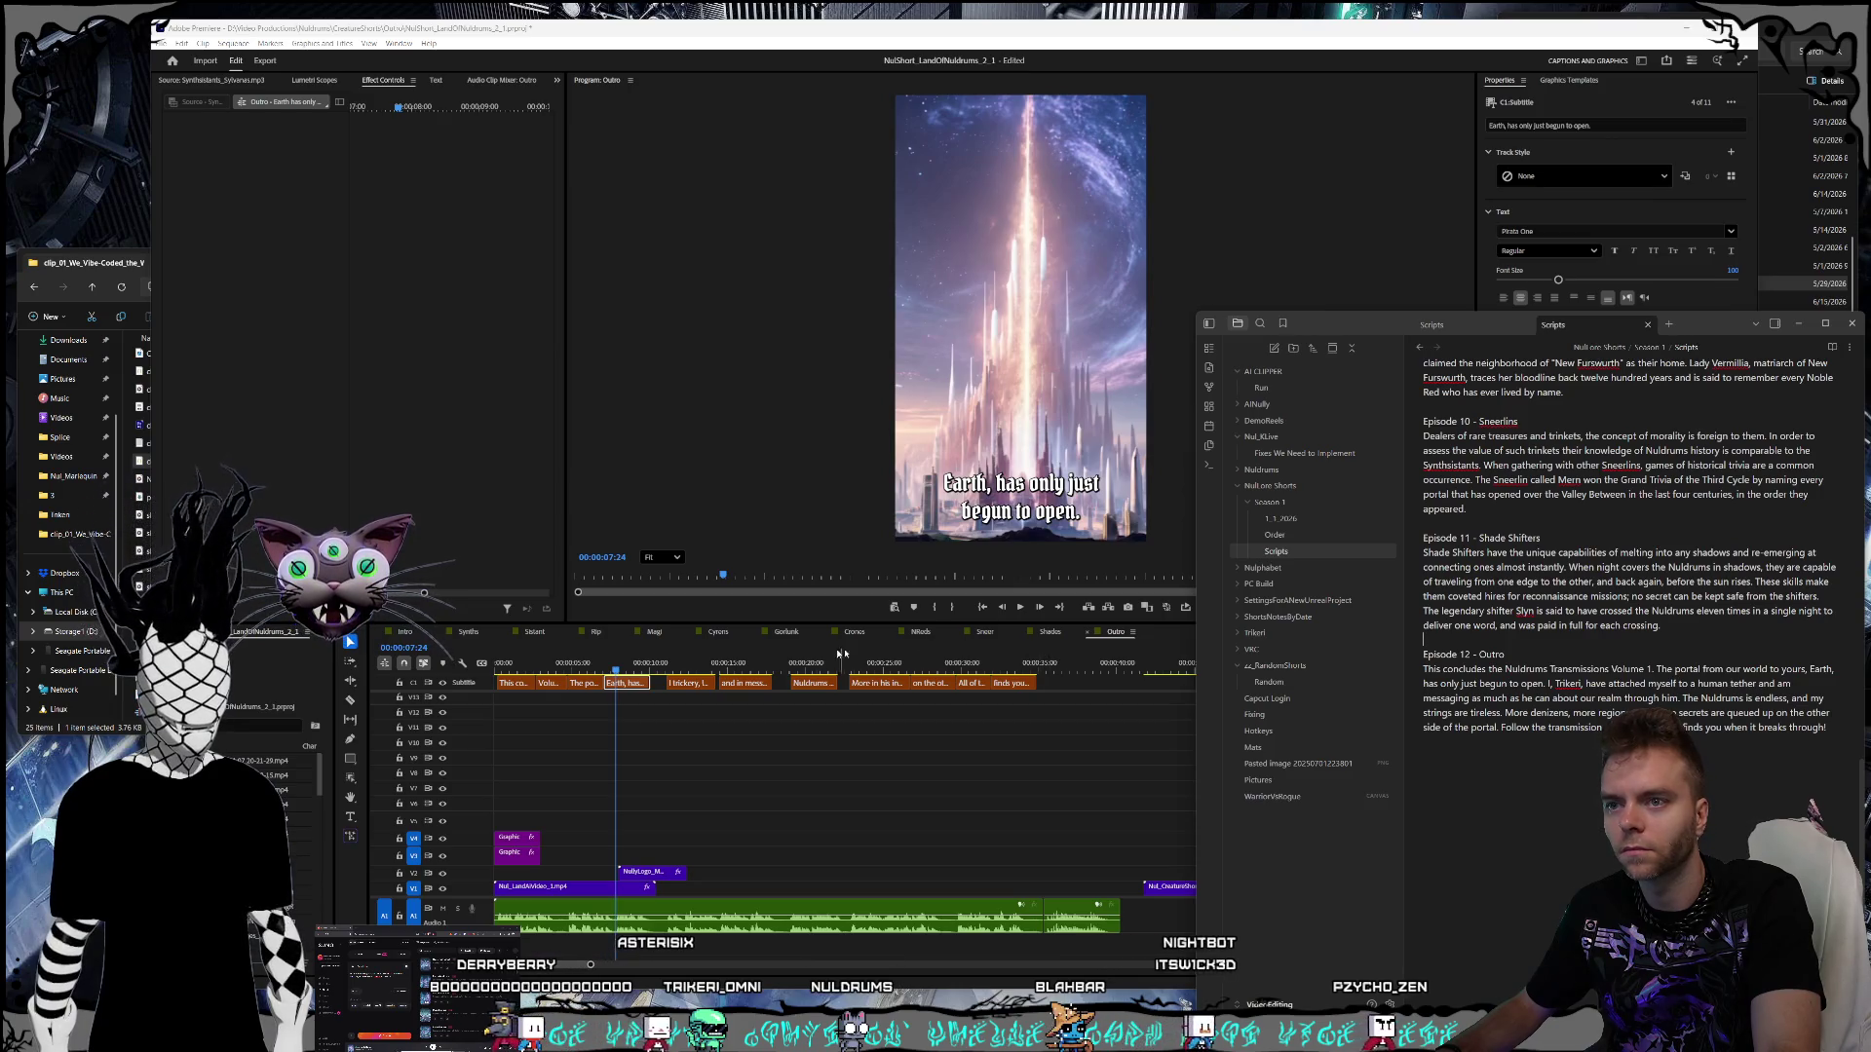
pyautogui.click(685, 684)
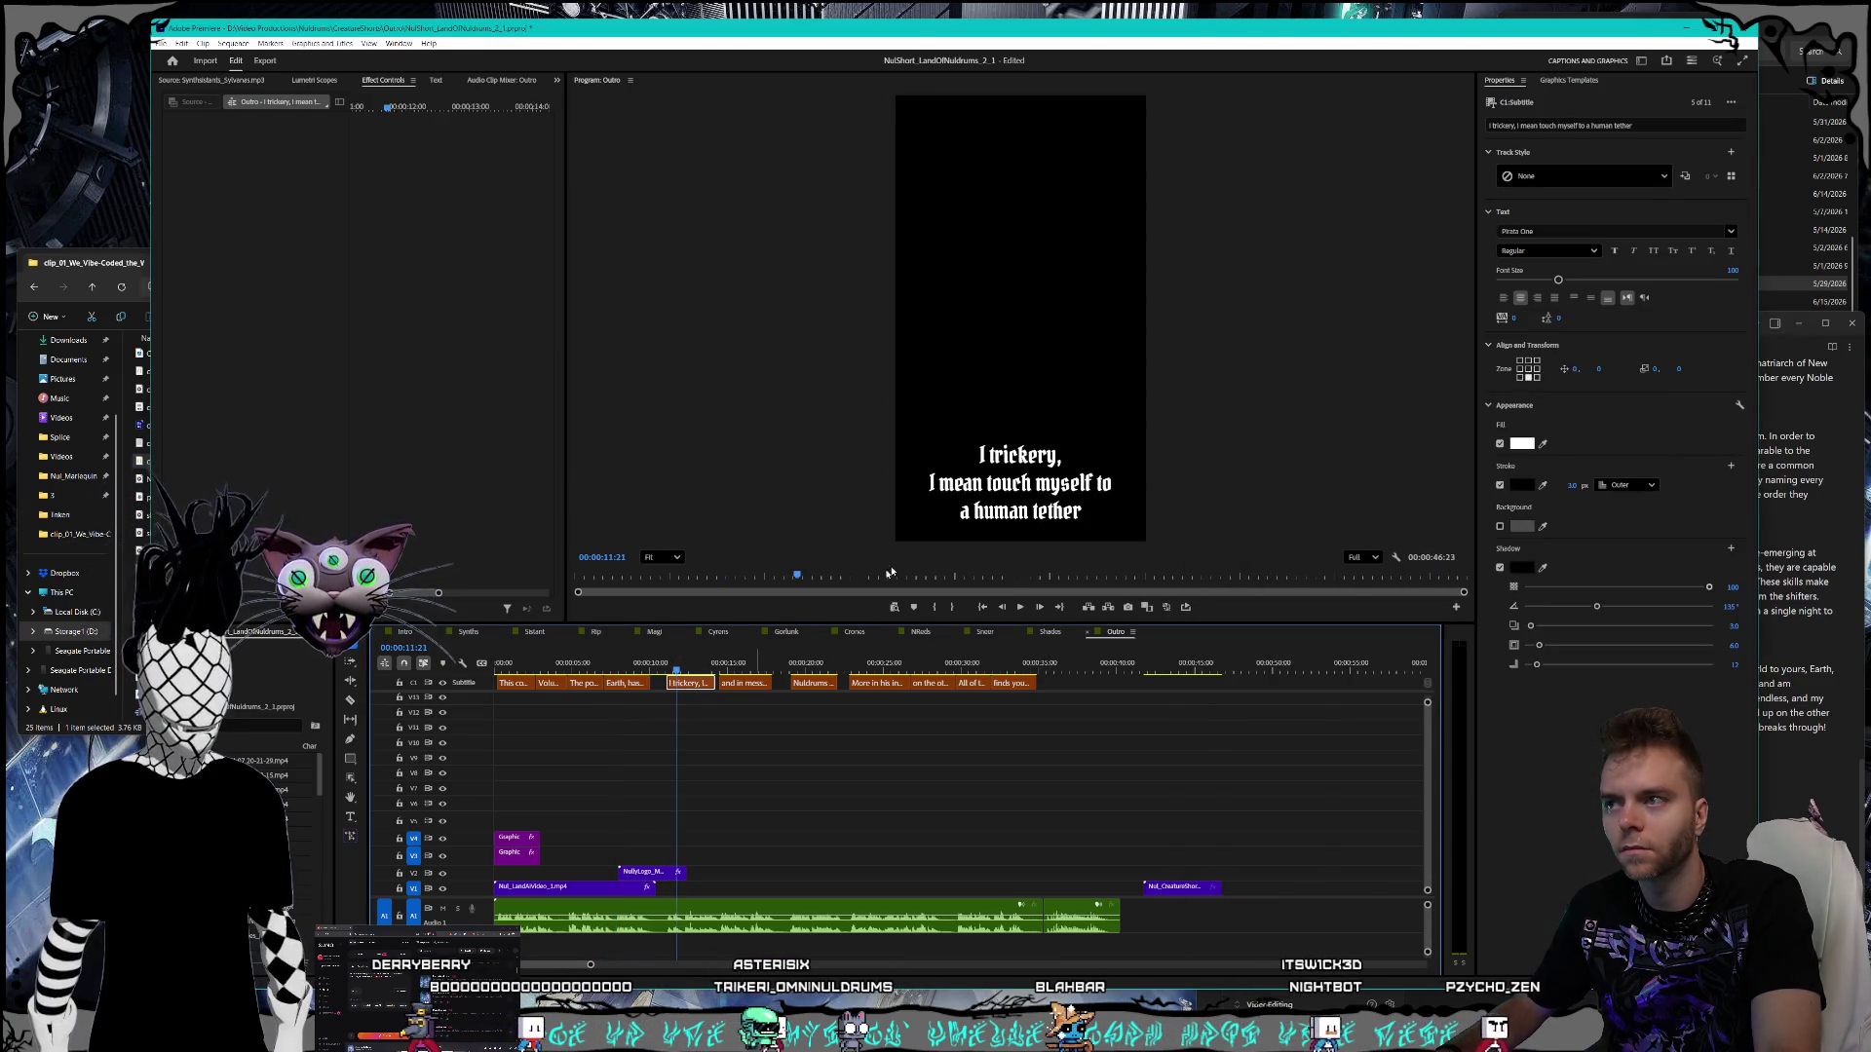
pyautogui.click(1055, 458)
pyautogui.doubleClick(1055, 458)
pyautogui.click(1054, 458)
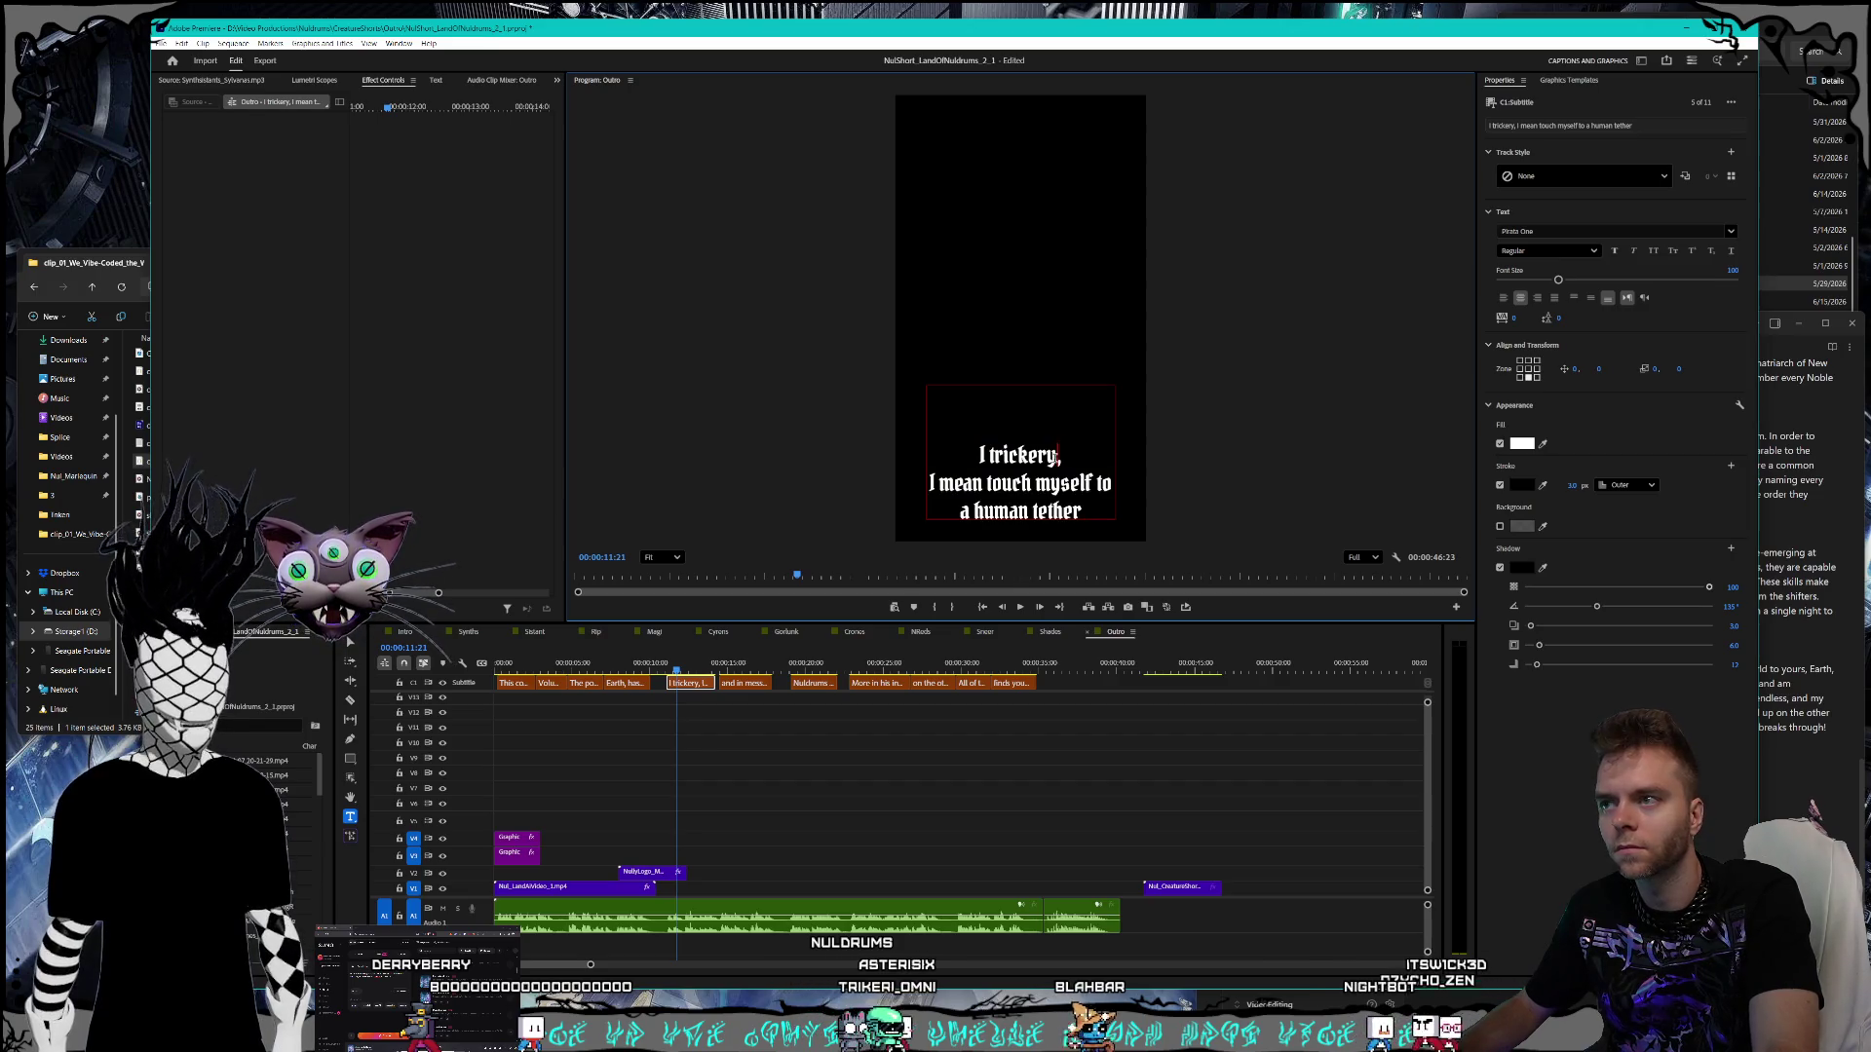
pyautogui.press('BackSpace')
pyautogui.write('i')
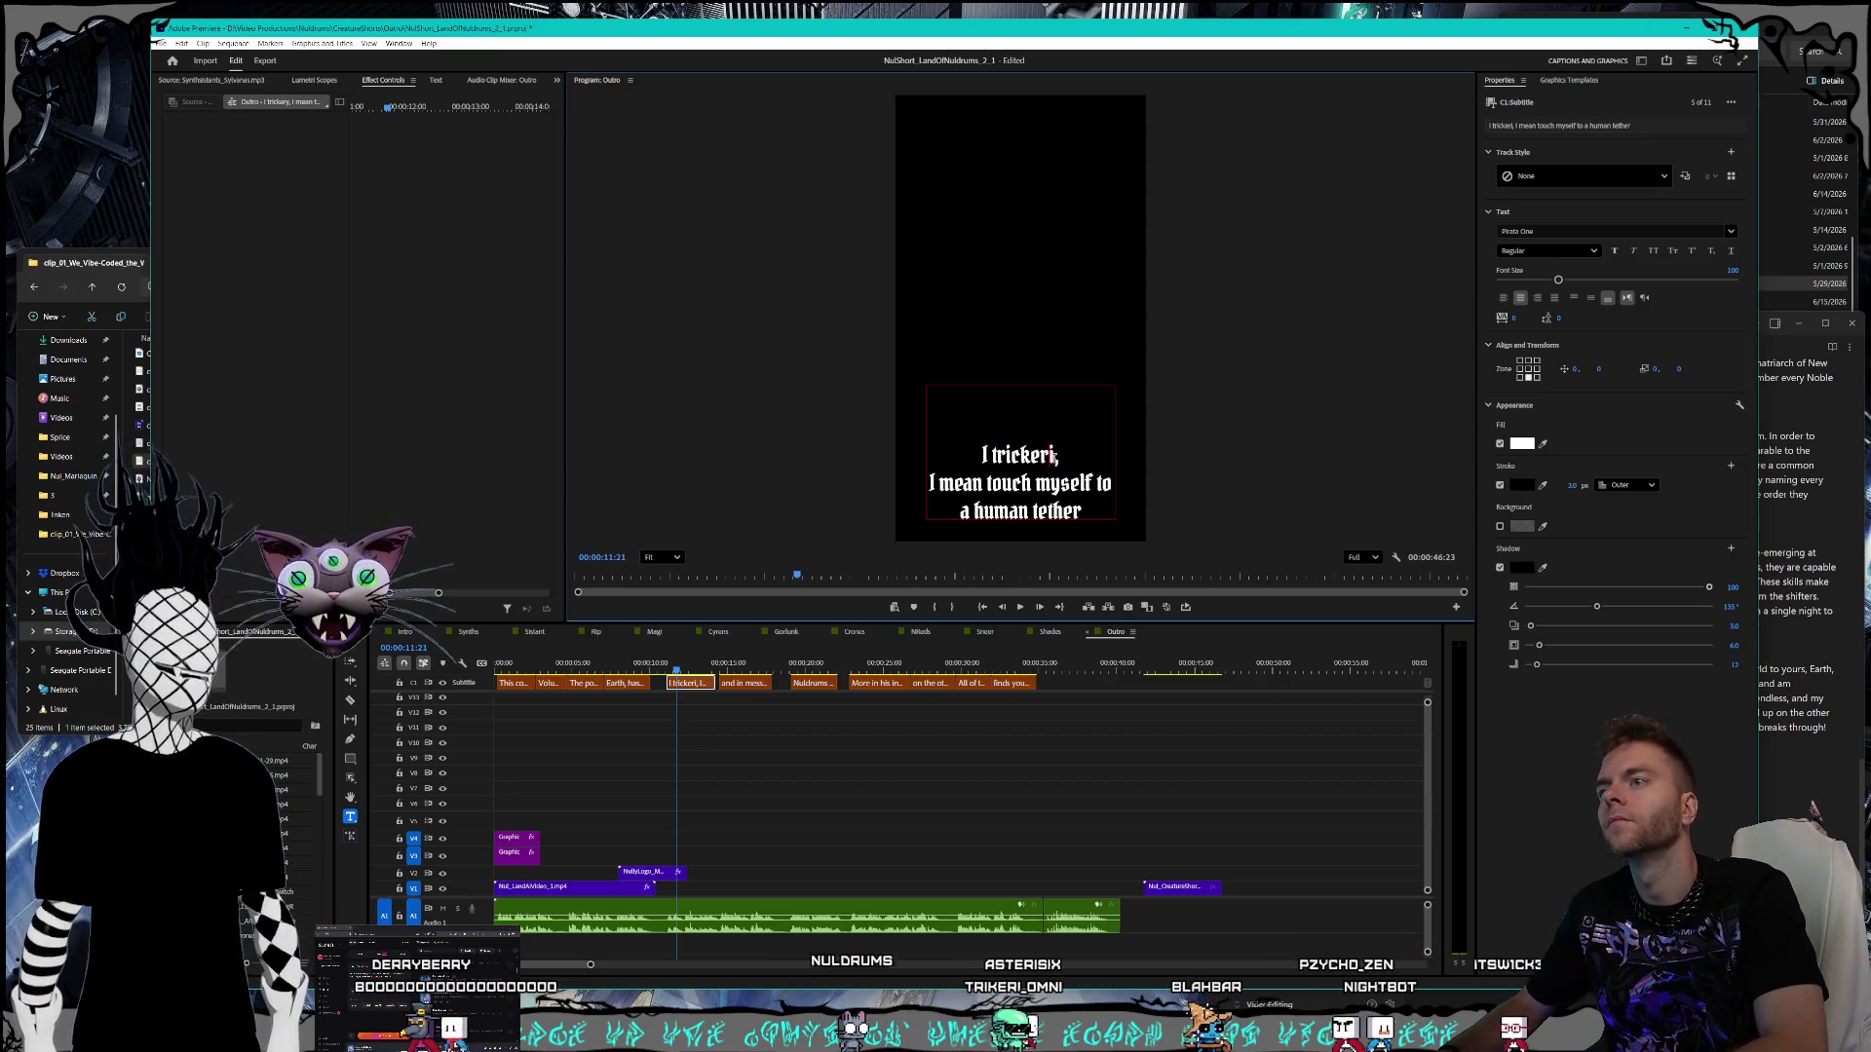
pyautogui.press('Left')
pyautogui.press('Left')
pyautogui.press('Left')
pyautogui.press('BackSpace')
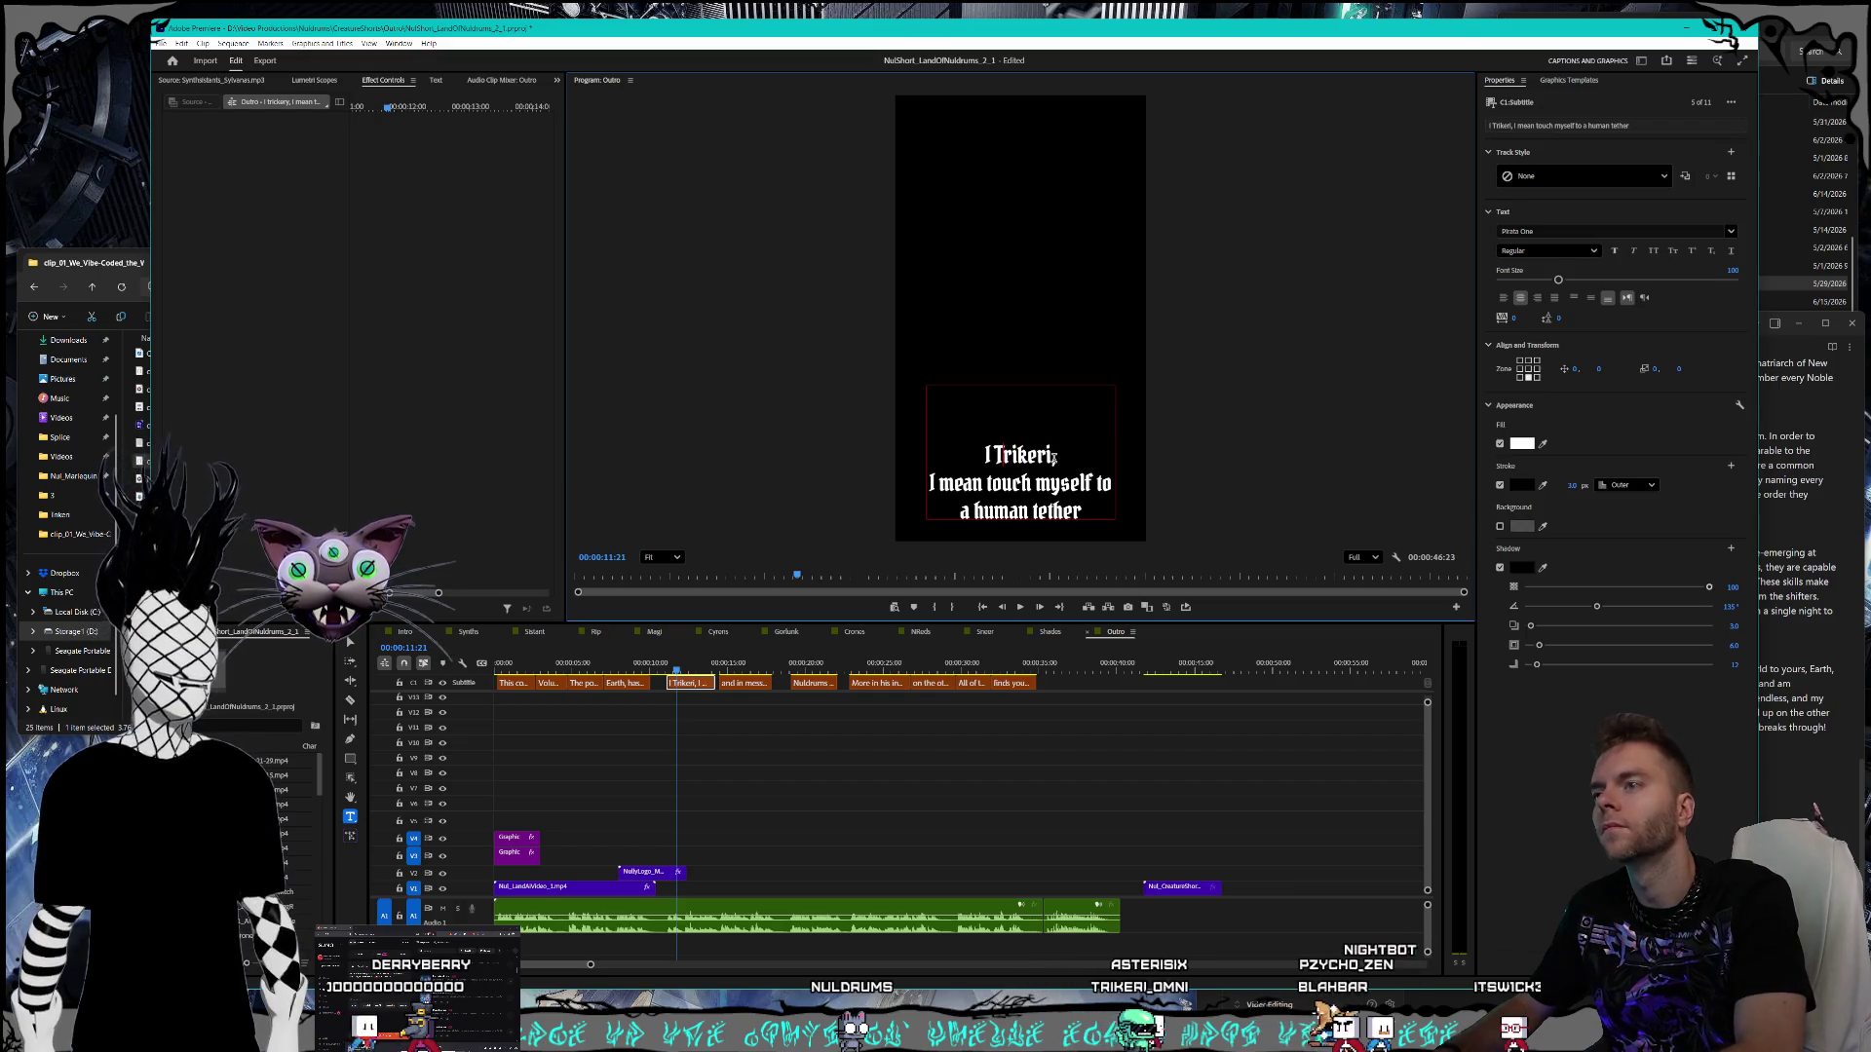
pyautogui.write(',')
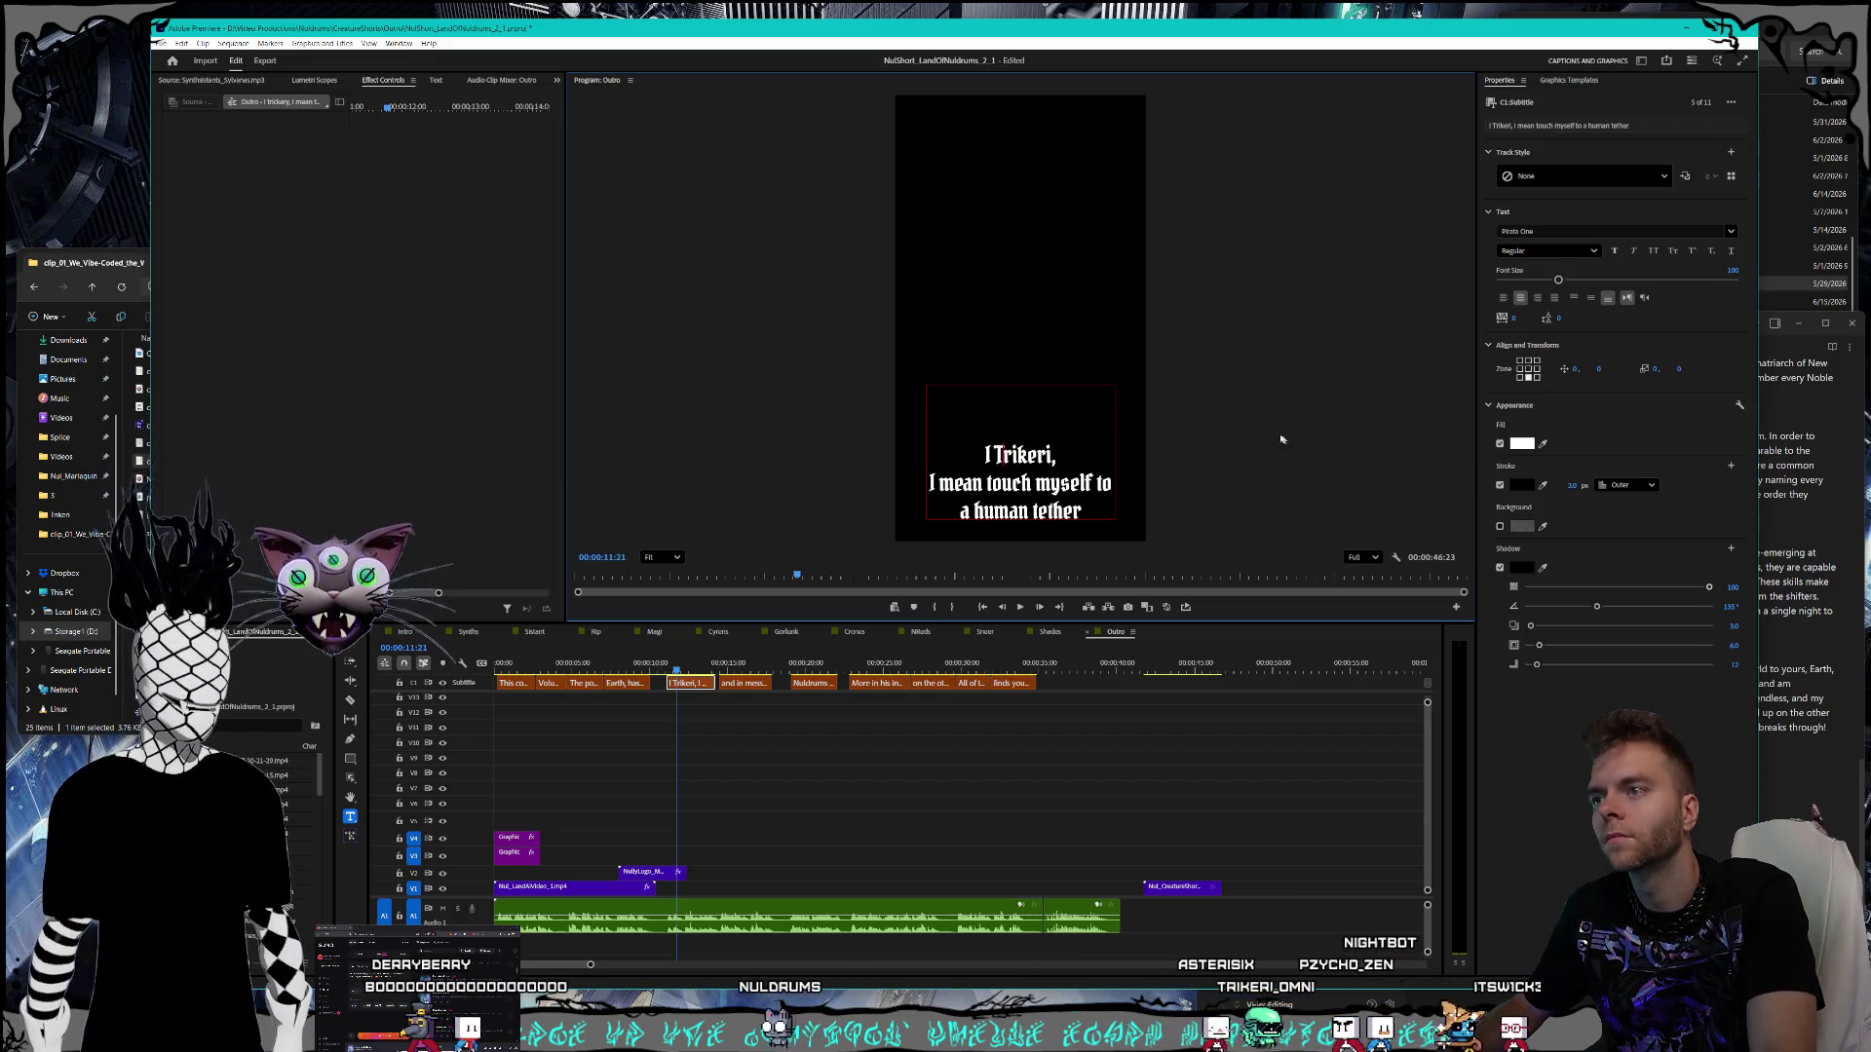
# - Replace 'touch' with 'have attached' so the caption reads 'have attached myself to a human tether'
pyautogui.click(1770, 553)
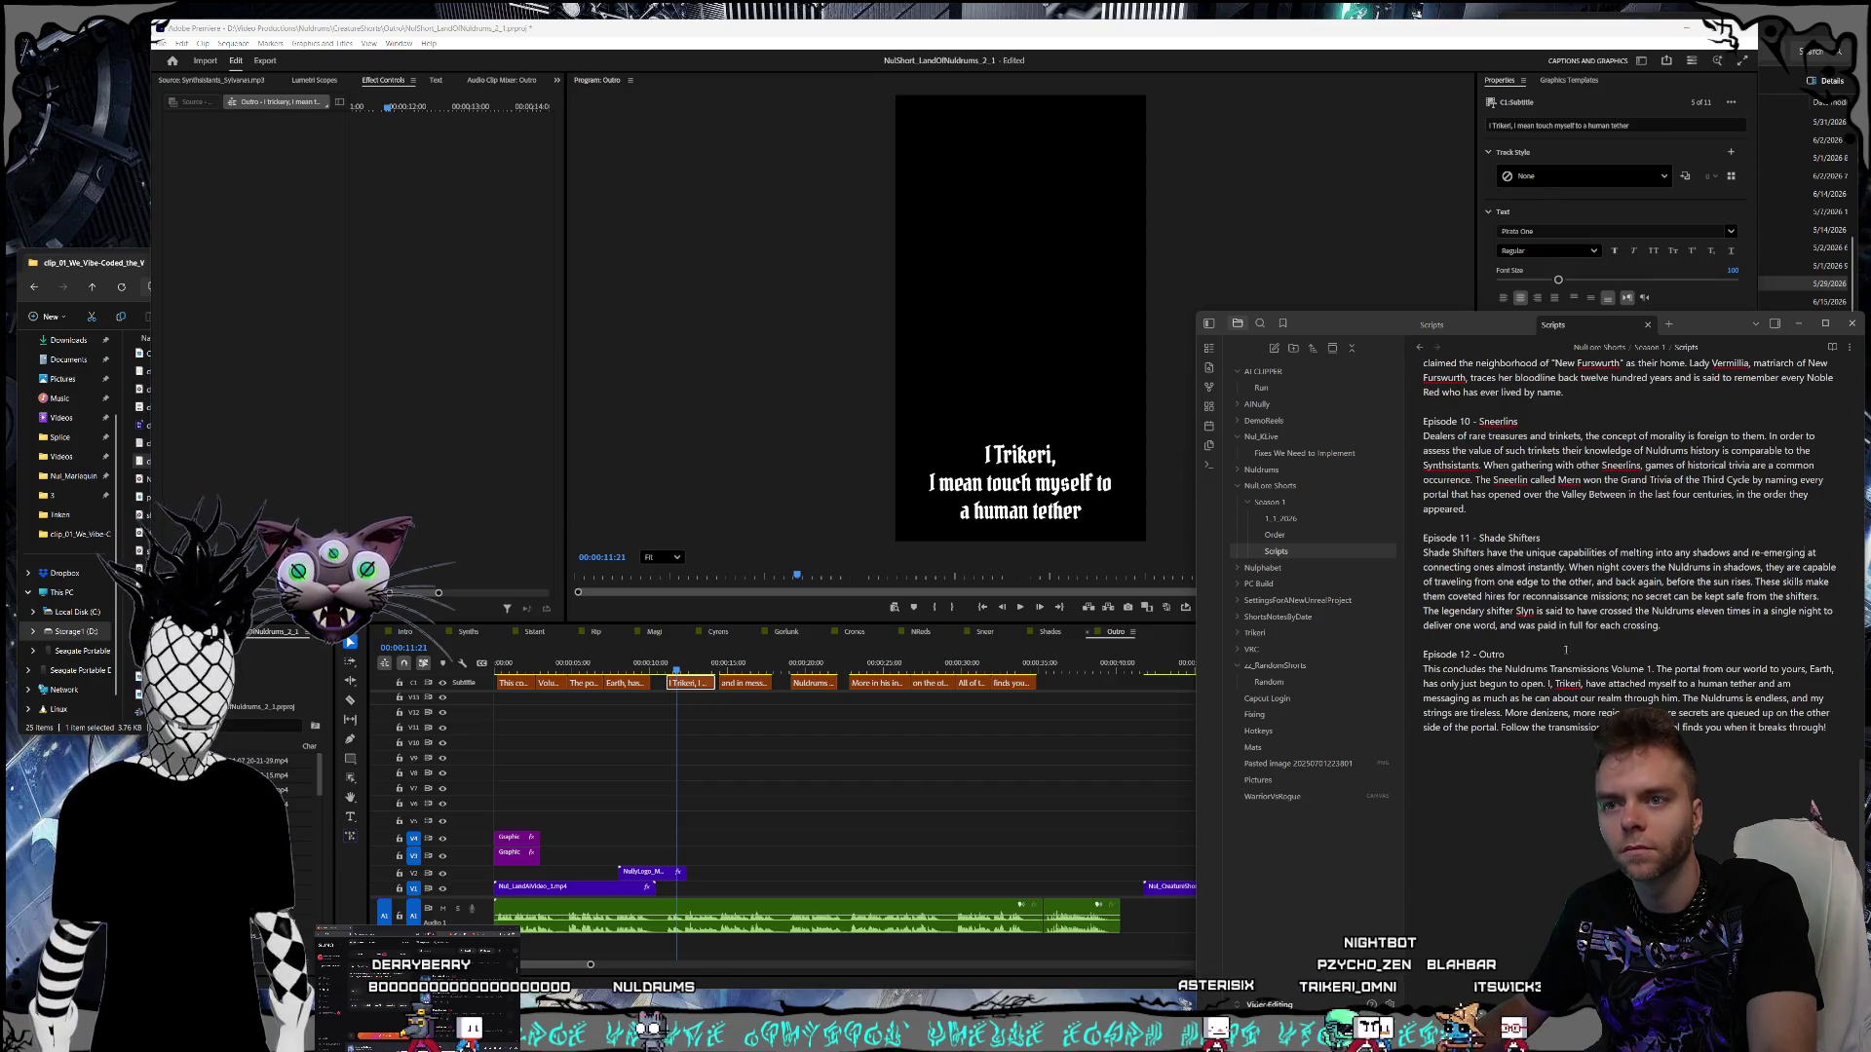
pyautogui.click(844, 424)
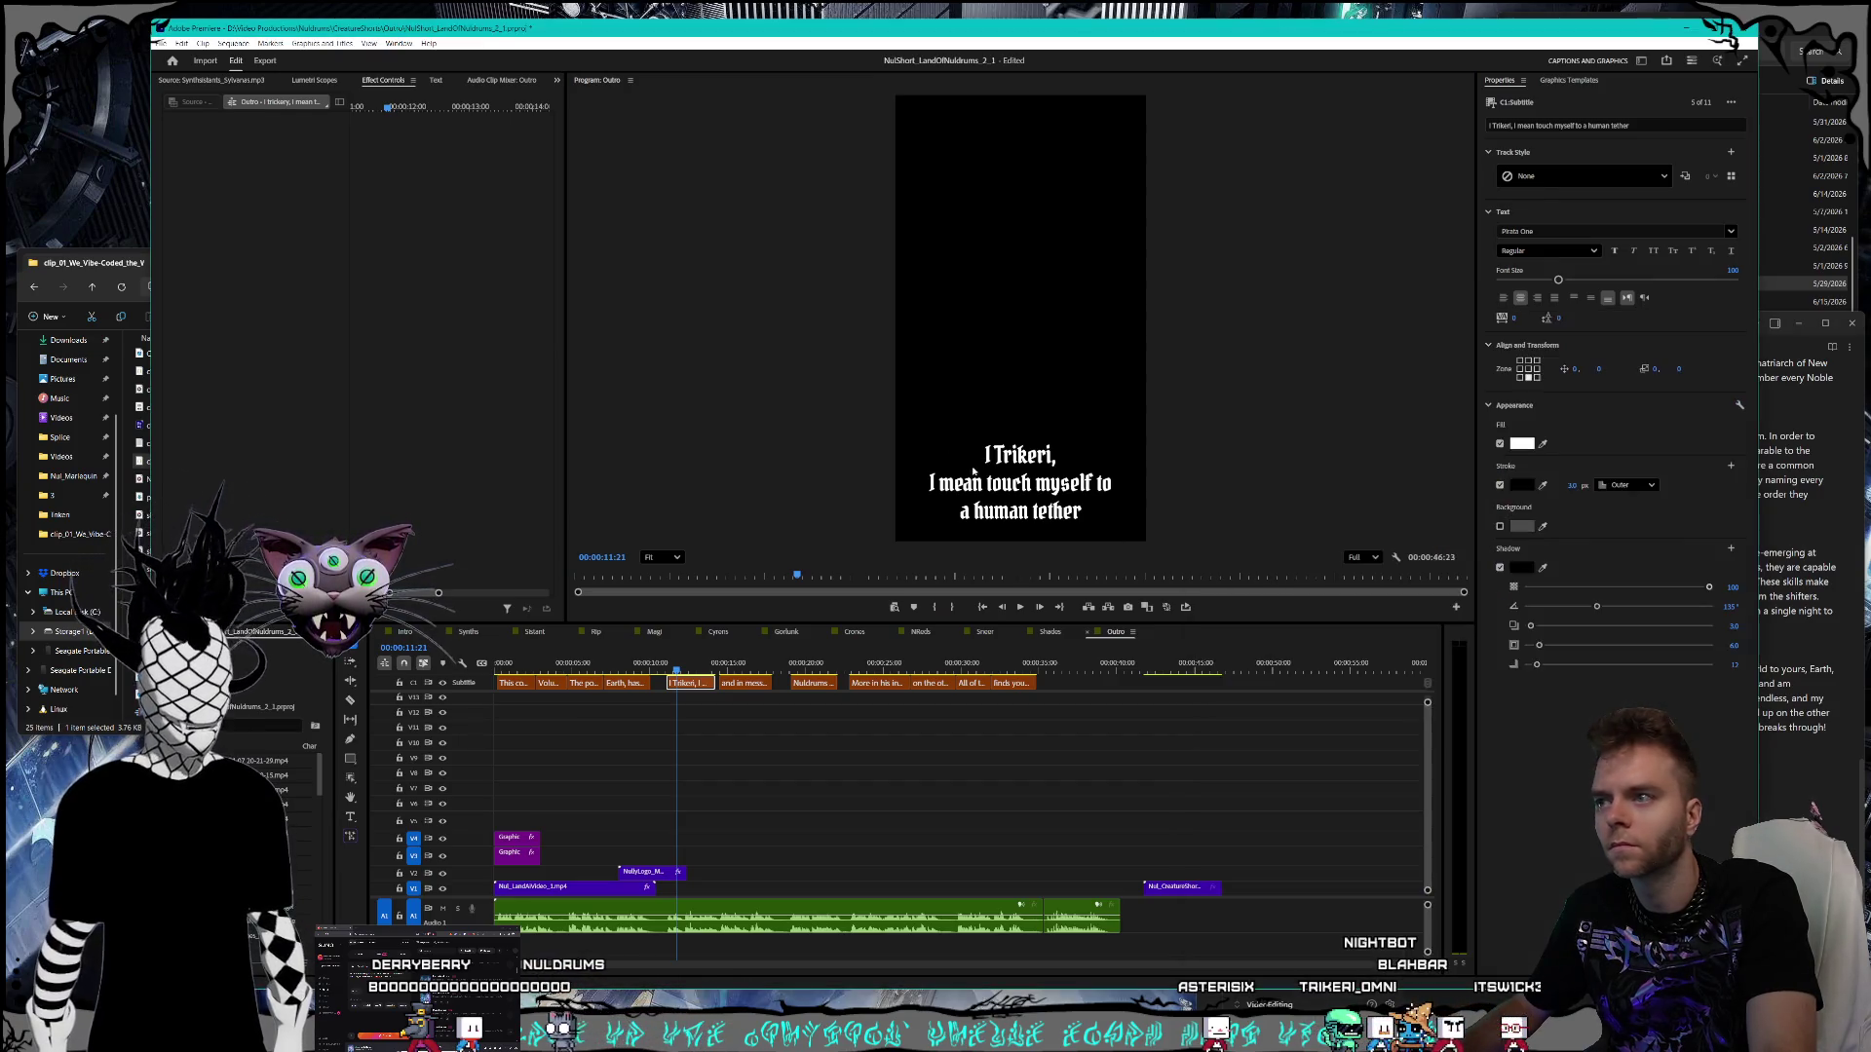
pyautogui.doubleClick(1028, 484)
pyautogui.click(1028, 485)
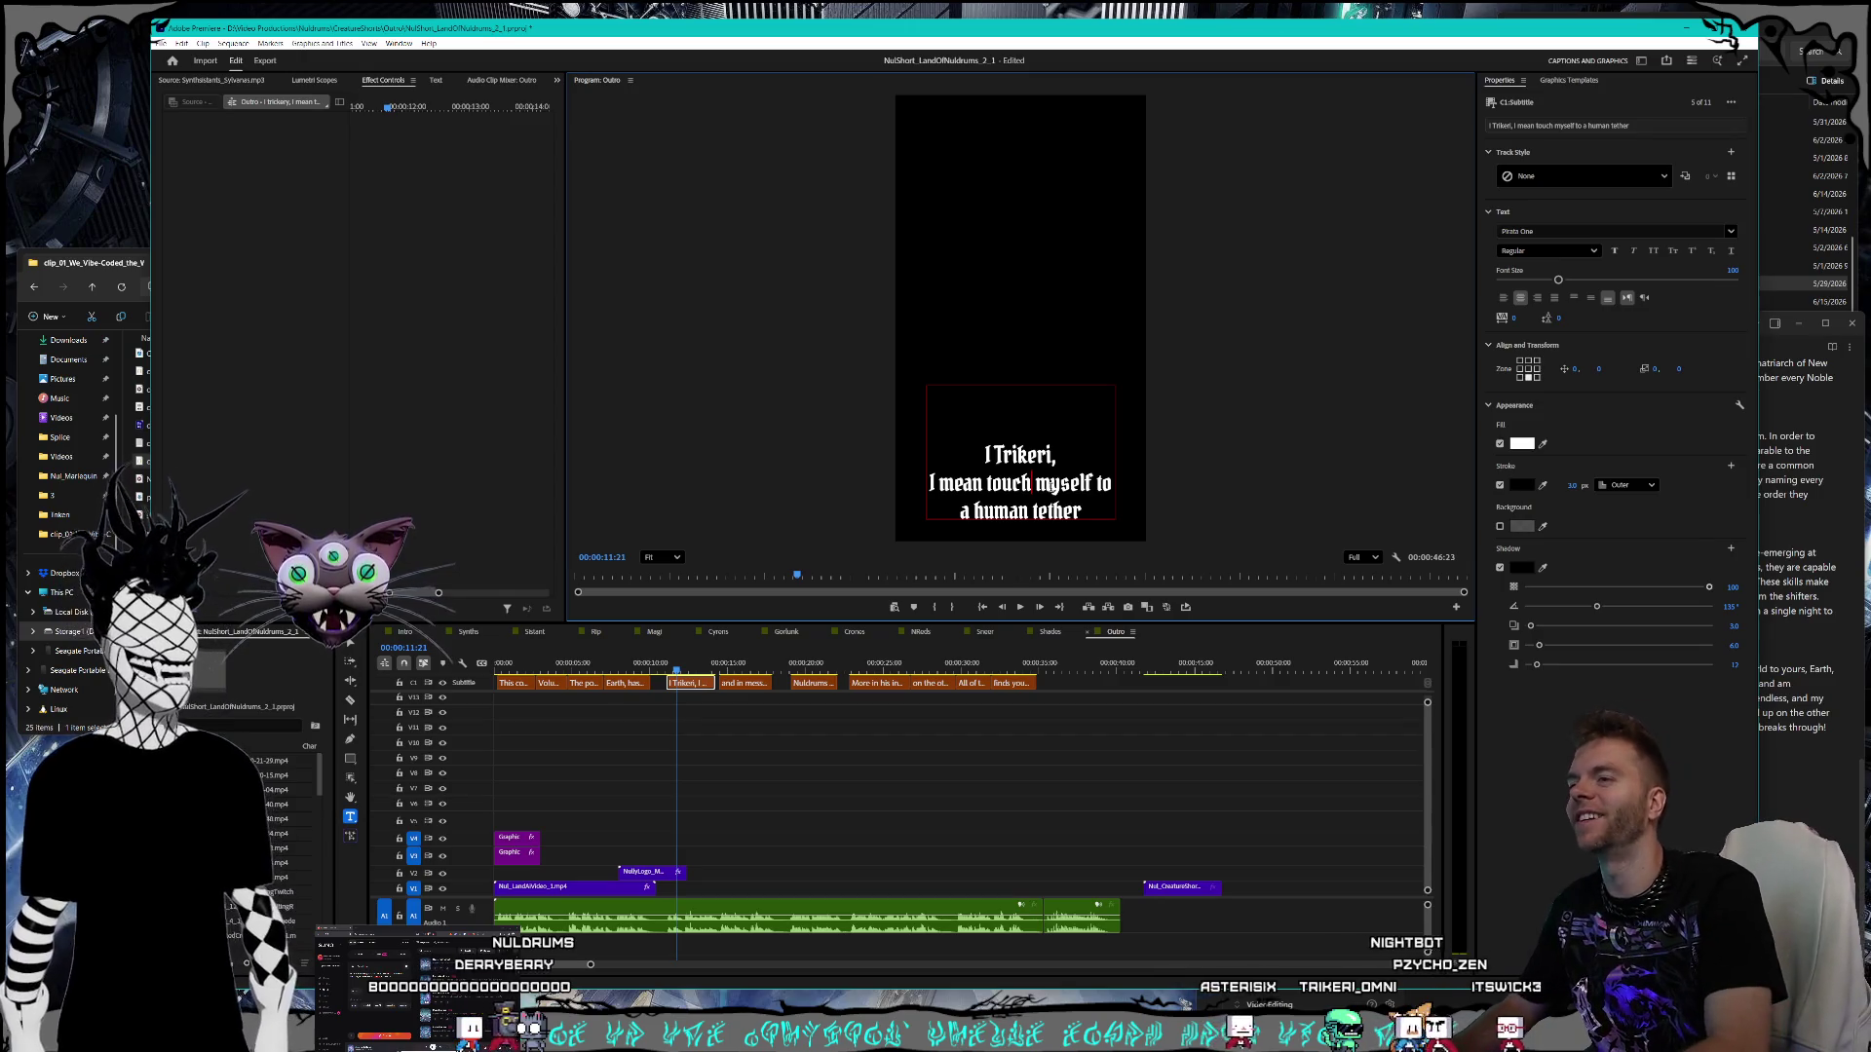
pyautogui.press('BackSpace')
pyautogui.press('BackSpace')
pyautogui.press('BackSpace')
pyautogui.press('BackSpace')
pyautogui.press('BackSpace')
pyautogui.press('BackSpace')
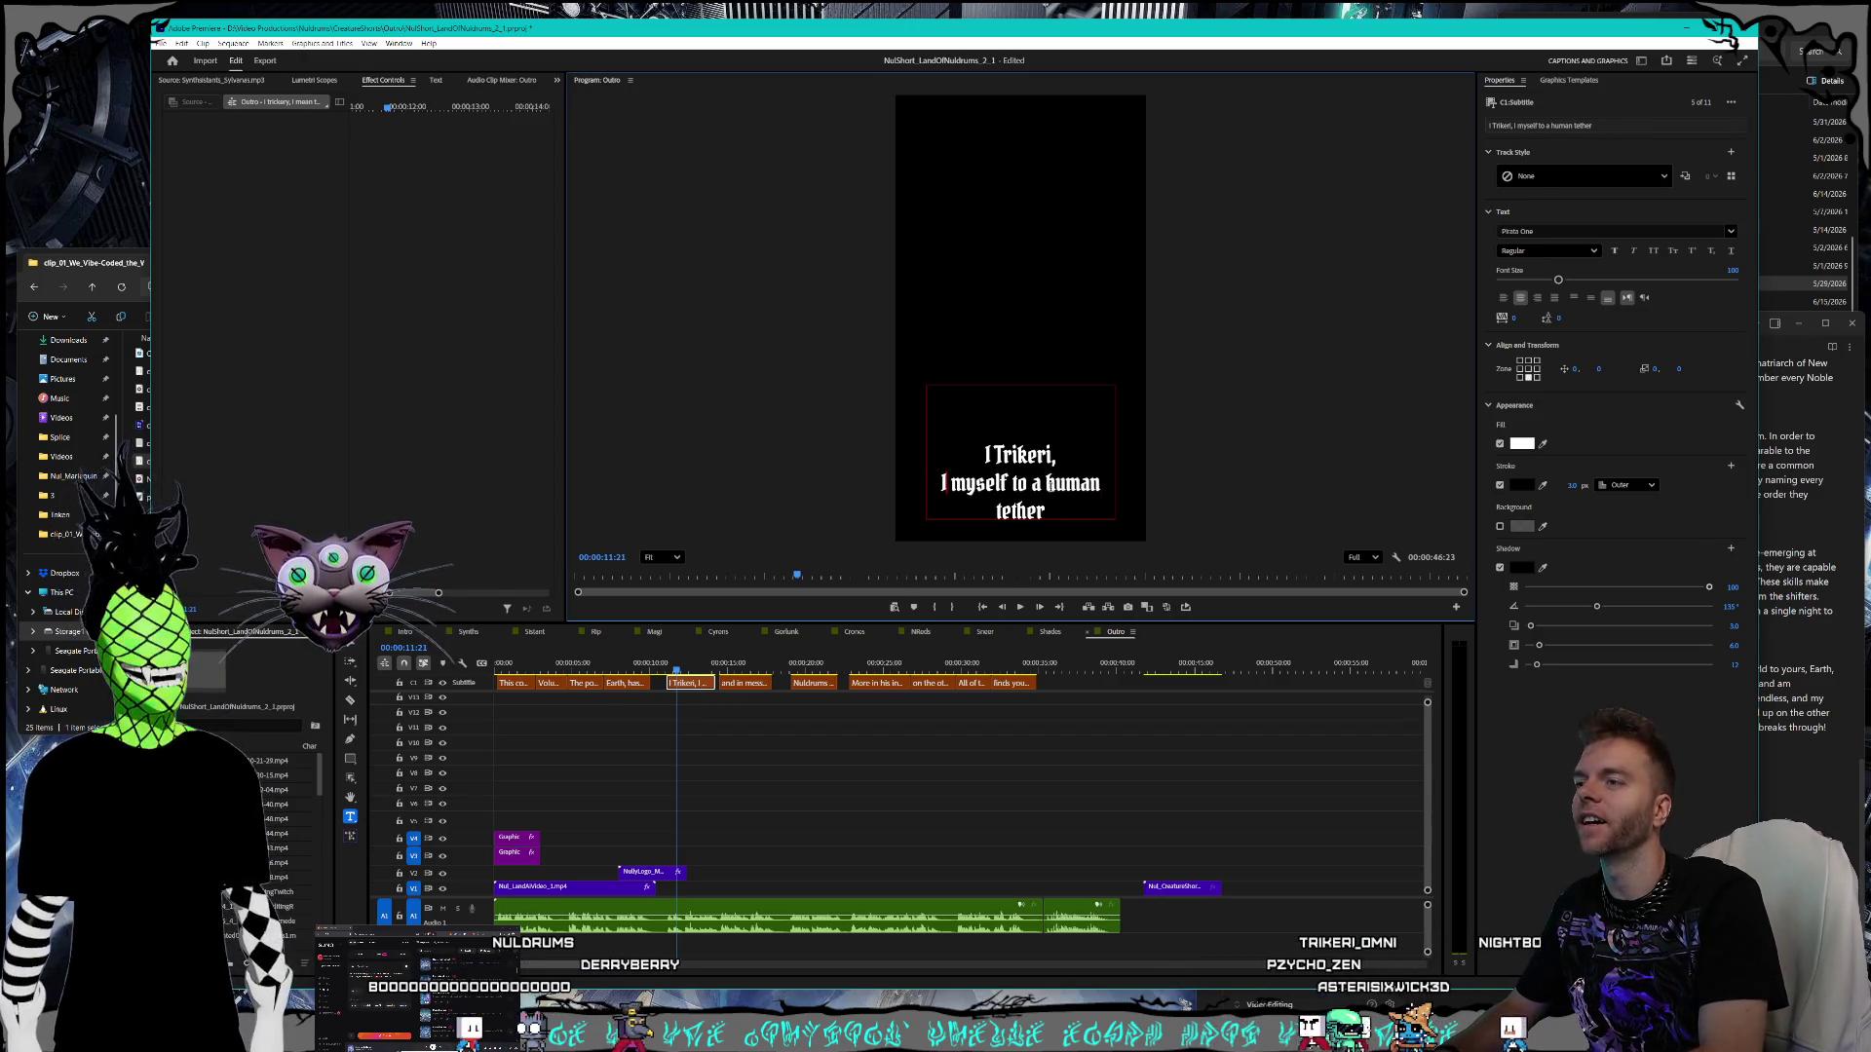
pyautogui.write('have a ')
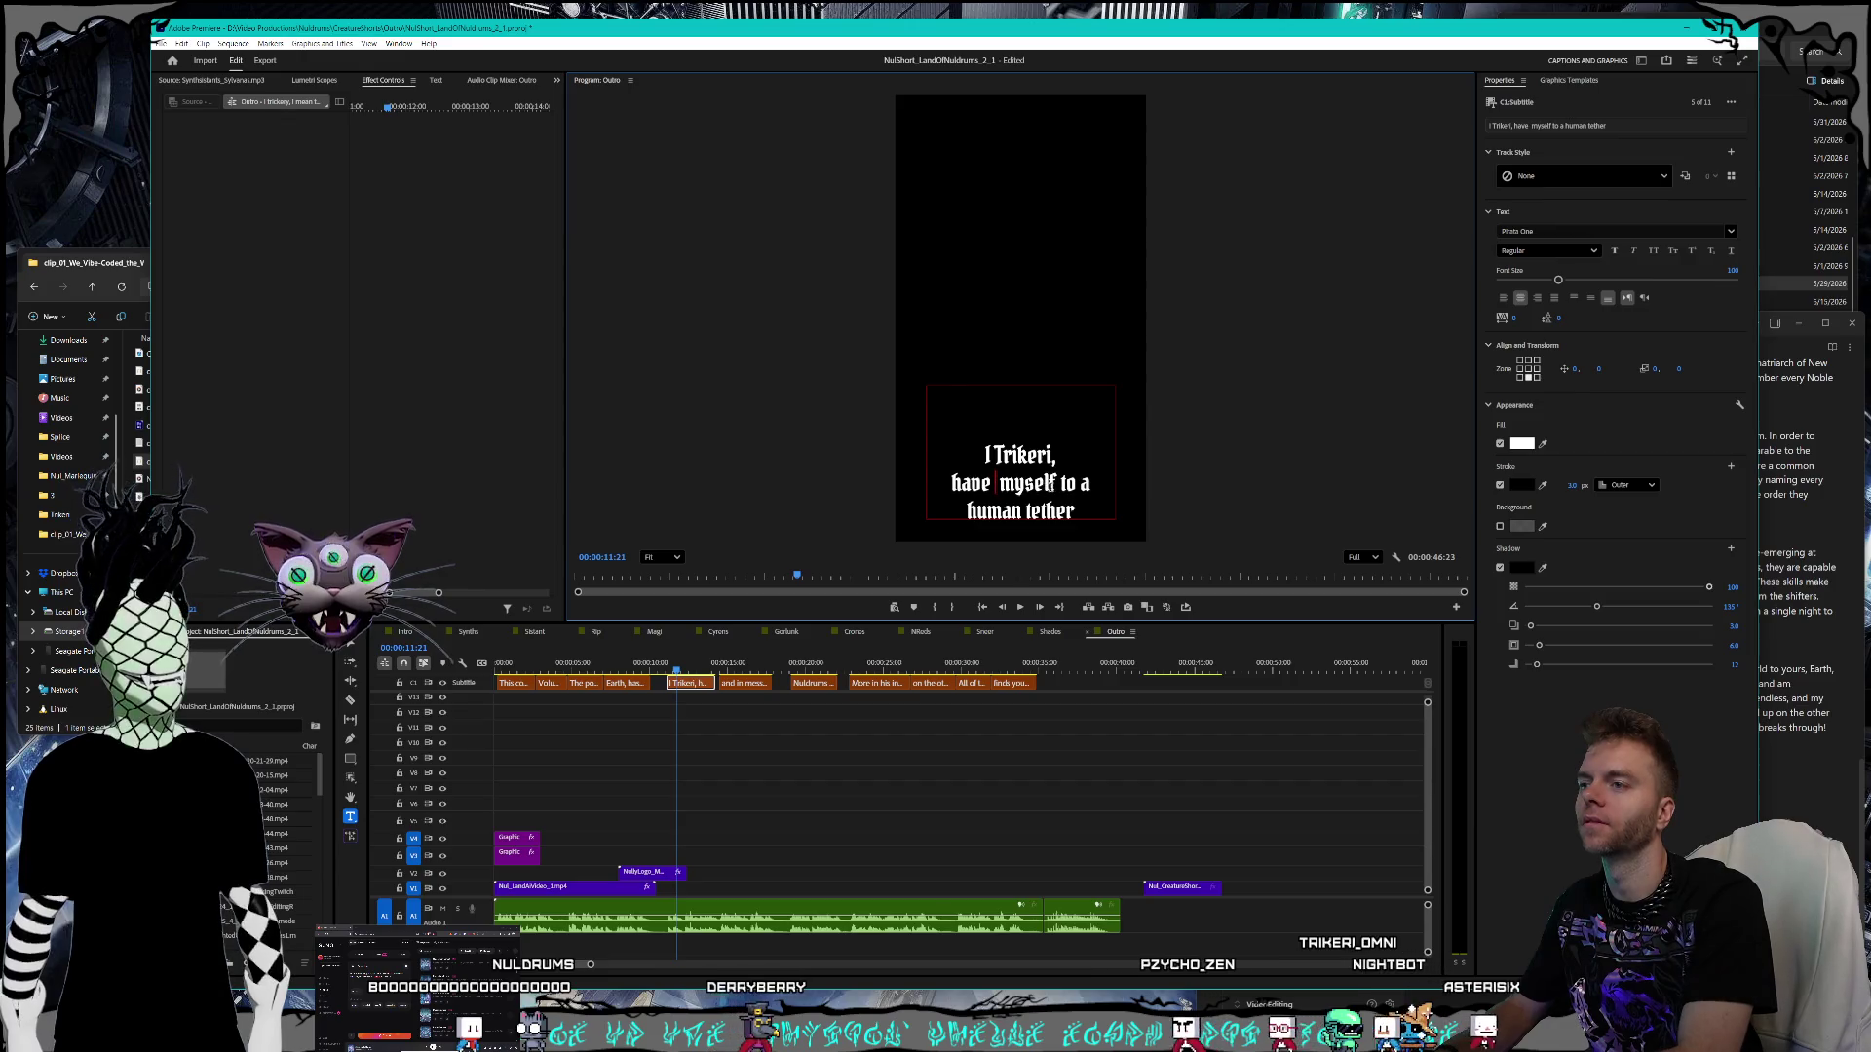
pyautogui.write('ached')
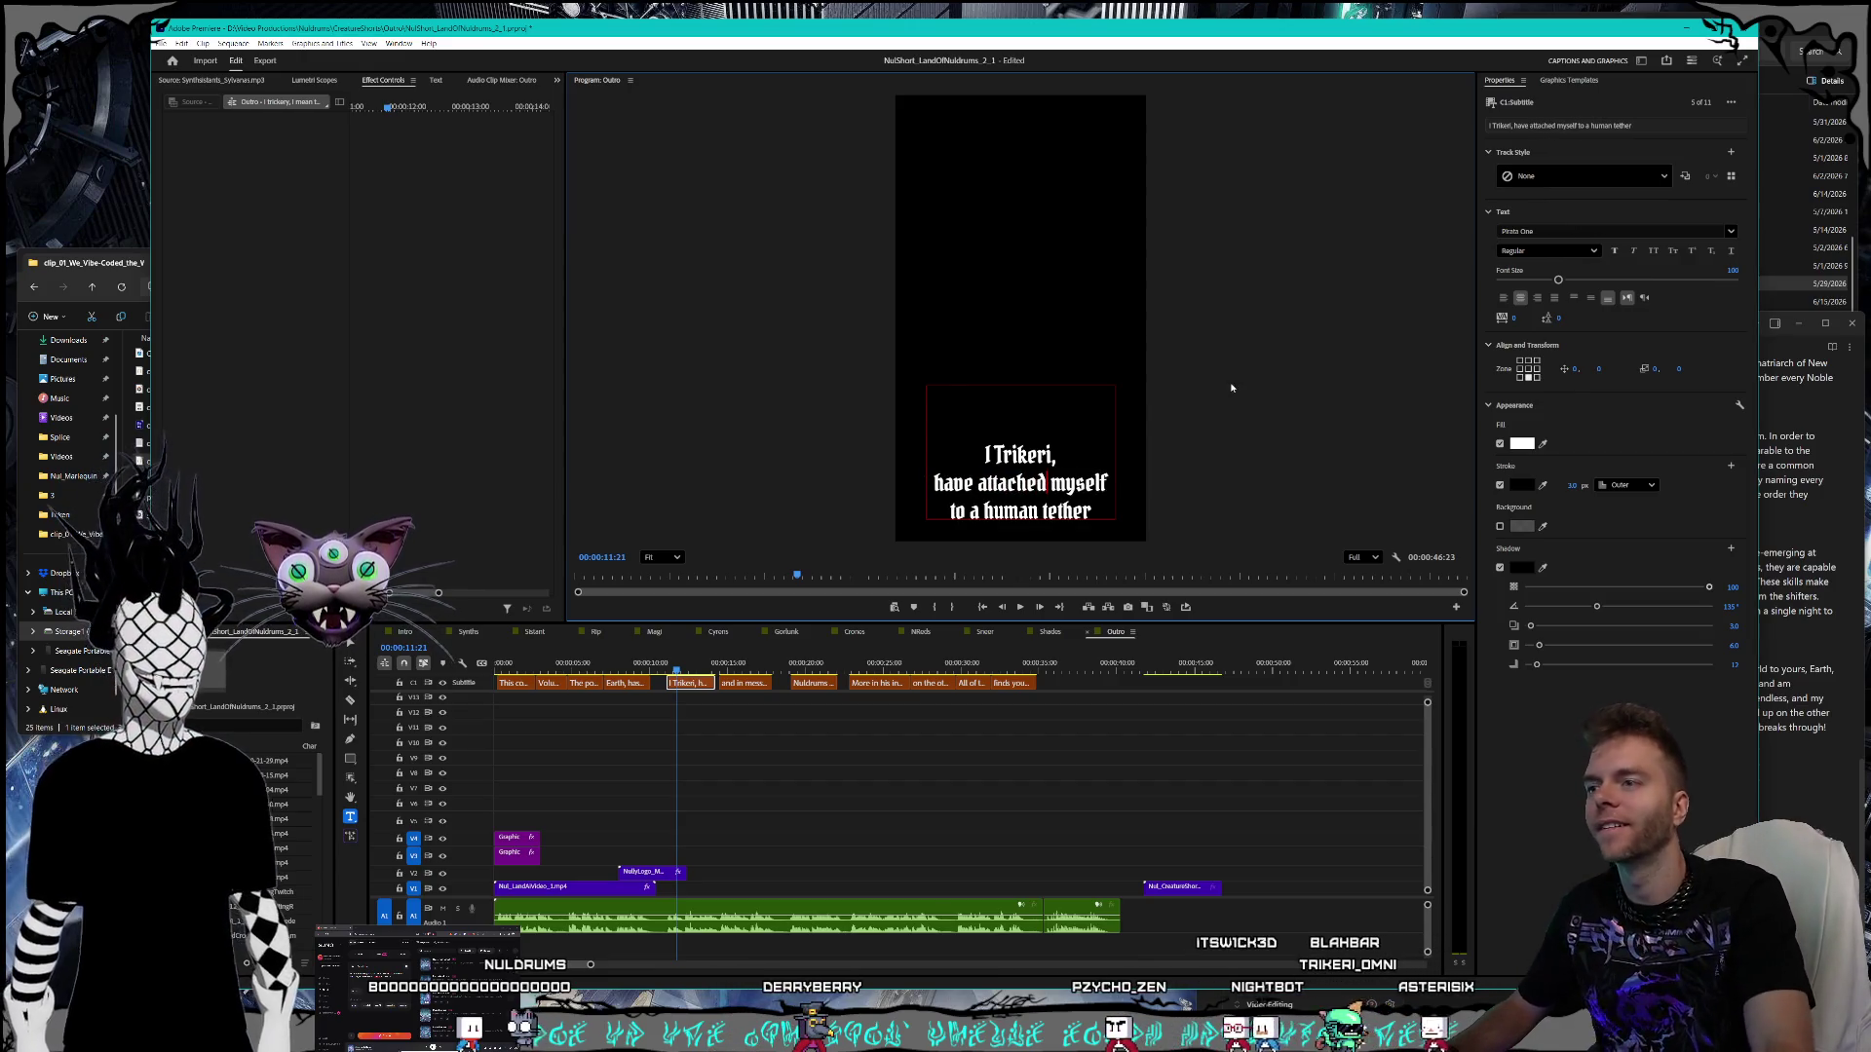
pyautogui.click(1810, 533)
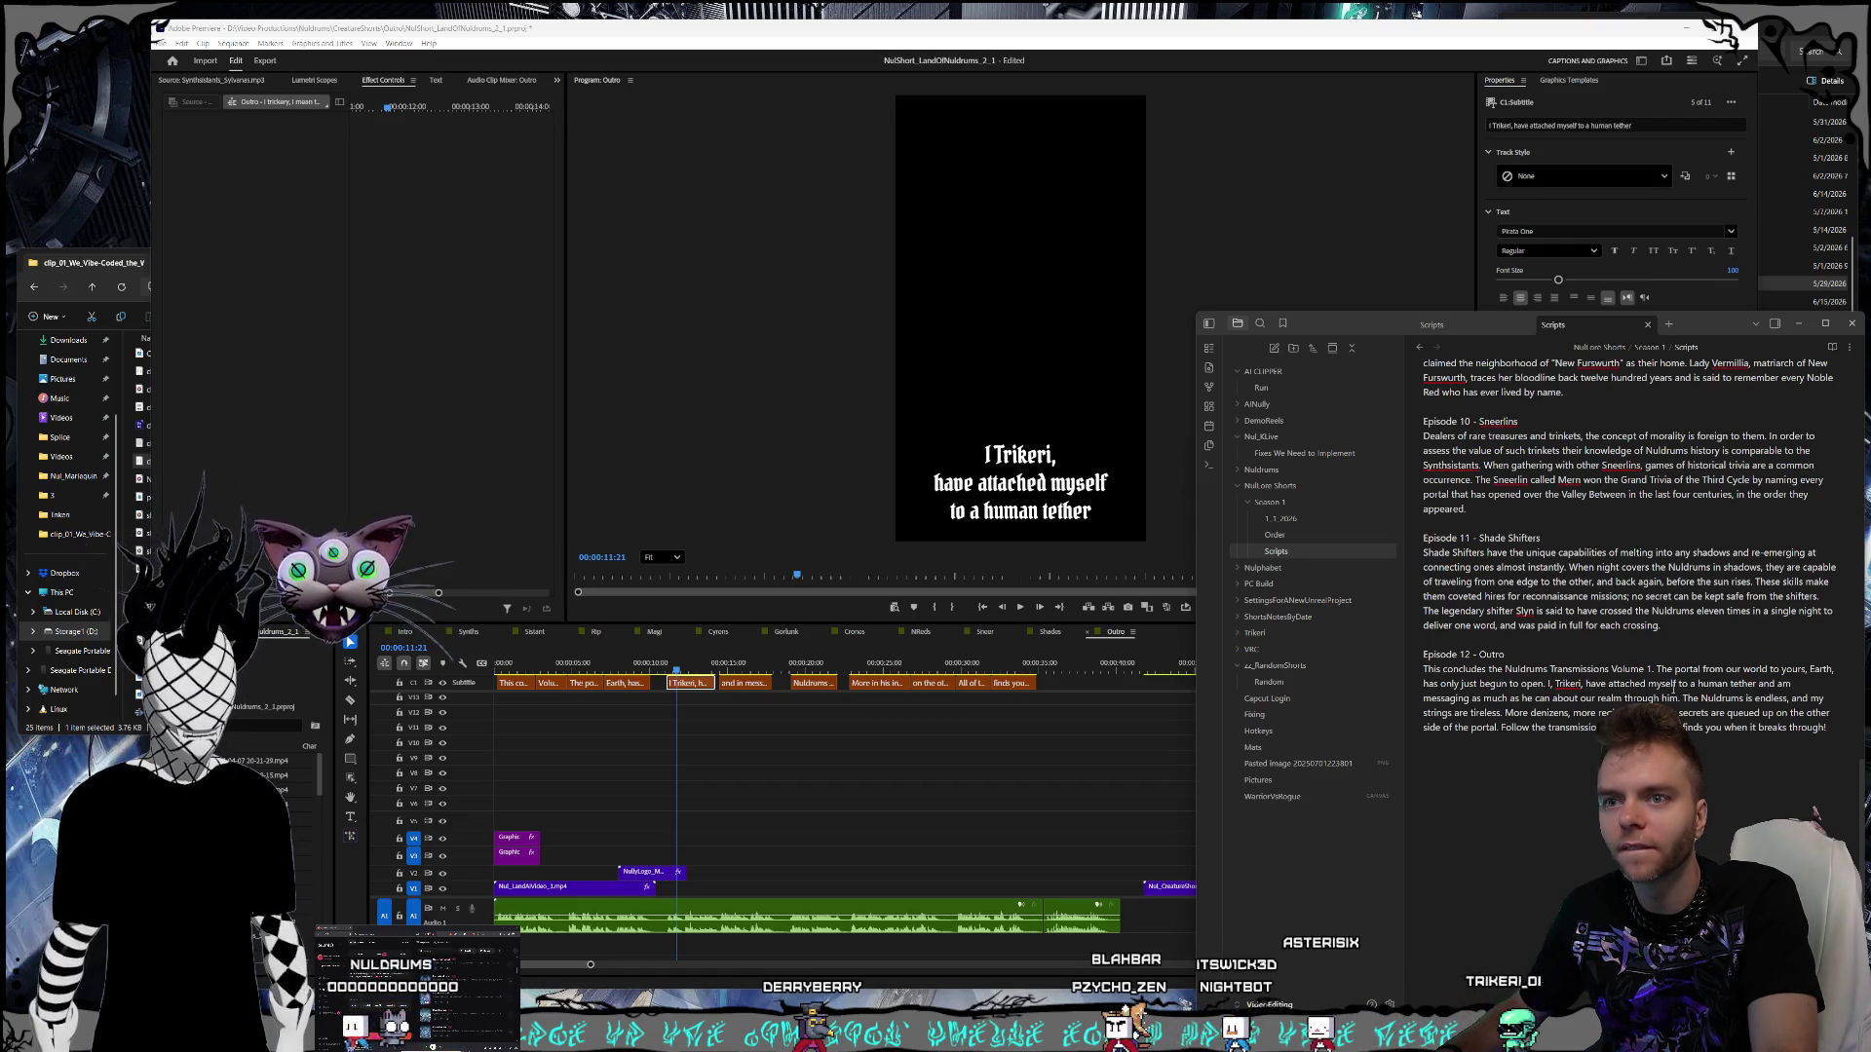
pyautogui.click(746, 683)
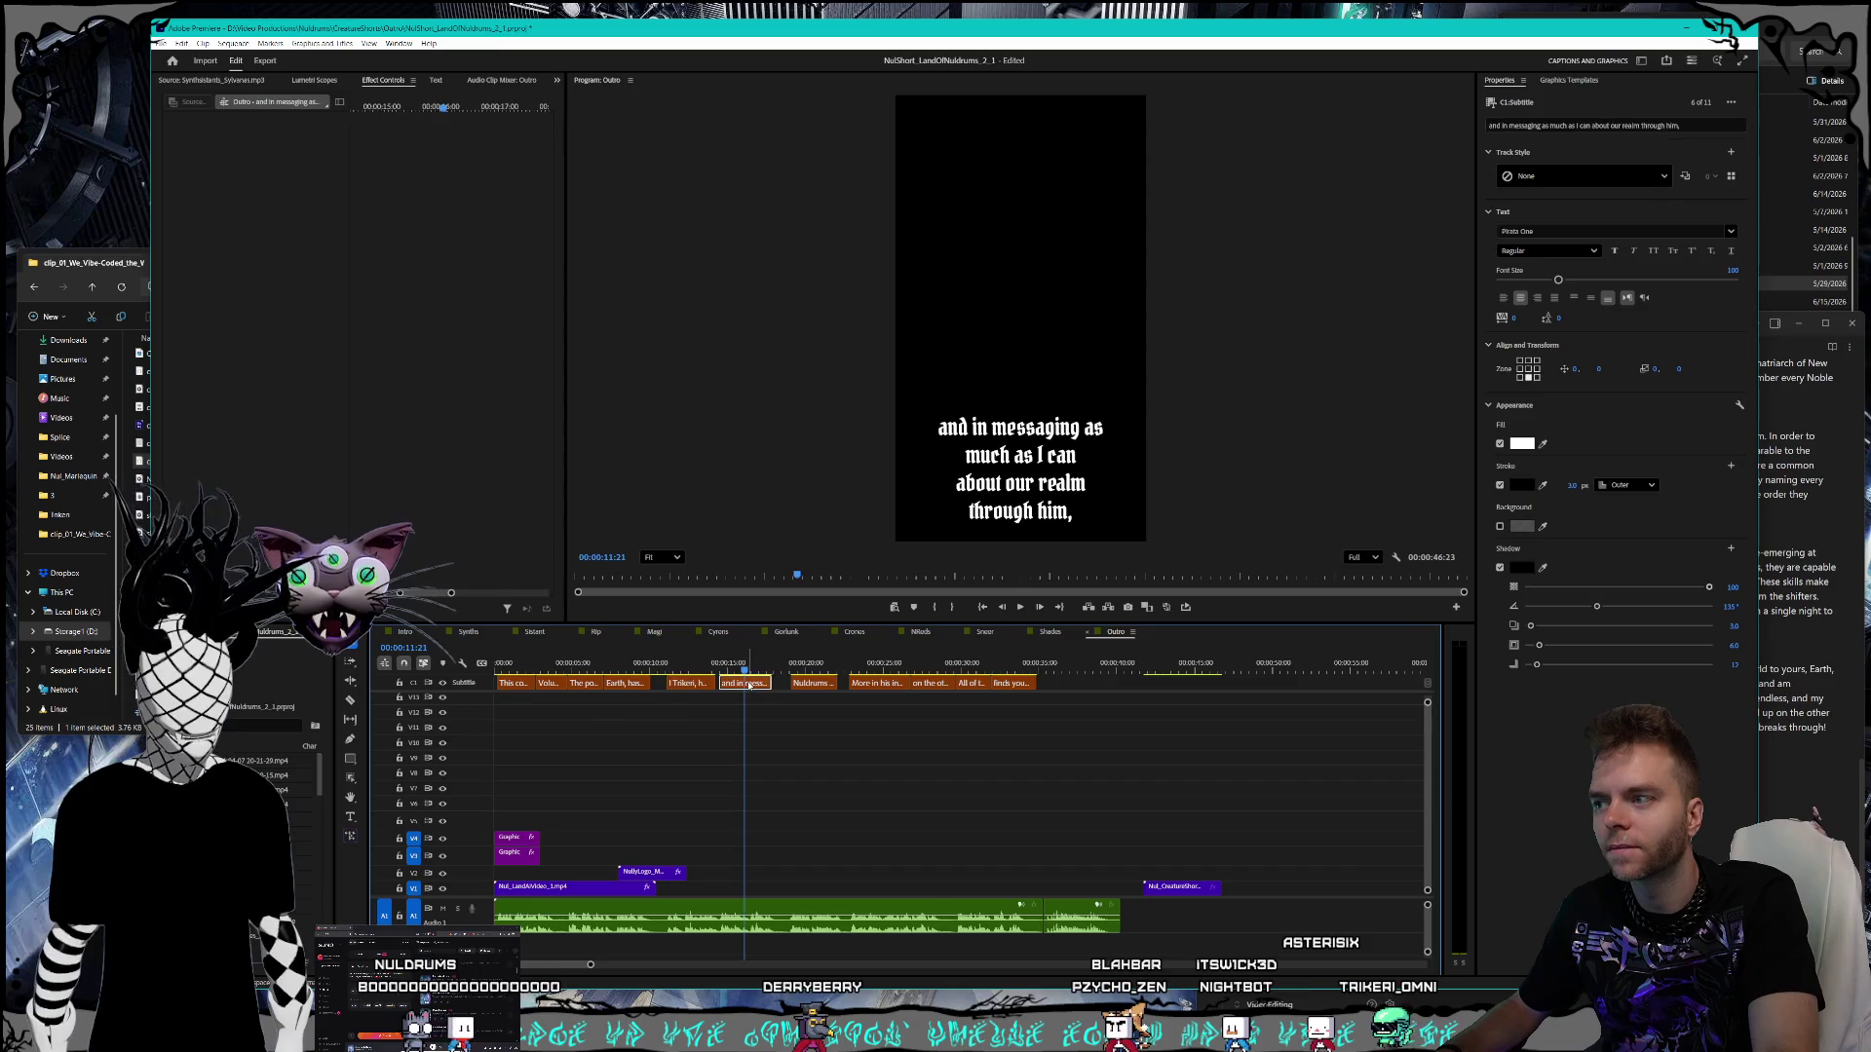
# - End the messaging caption with 'through him.' by replacing the comma with a period
pyautogui.click(1763, 612)
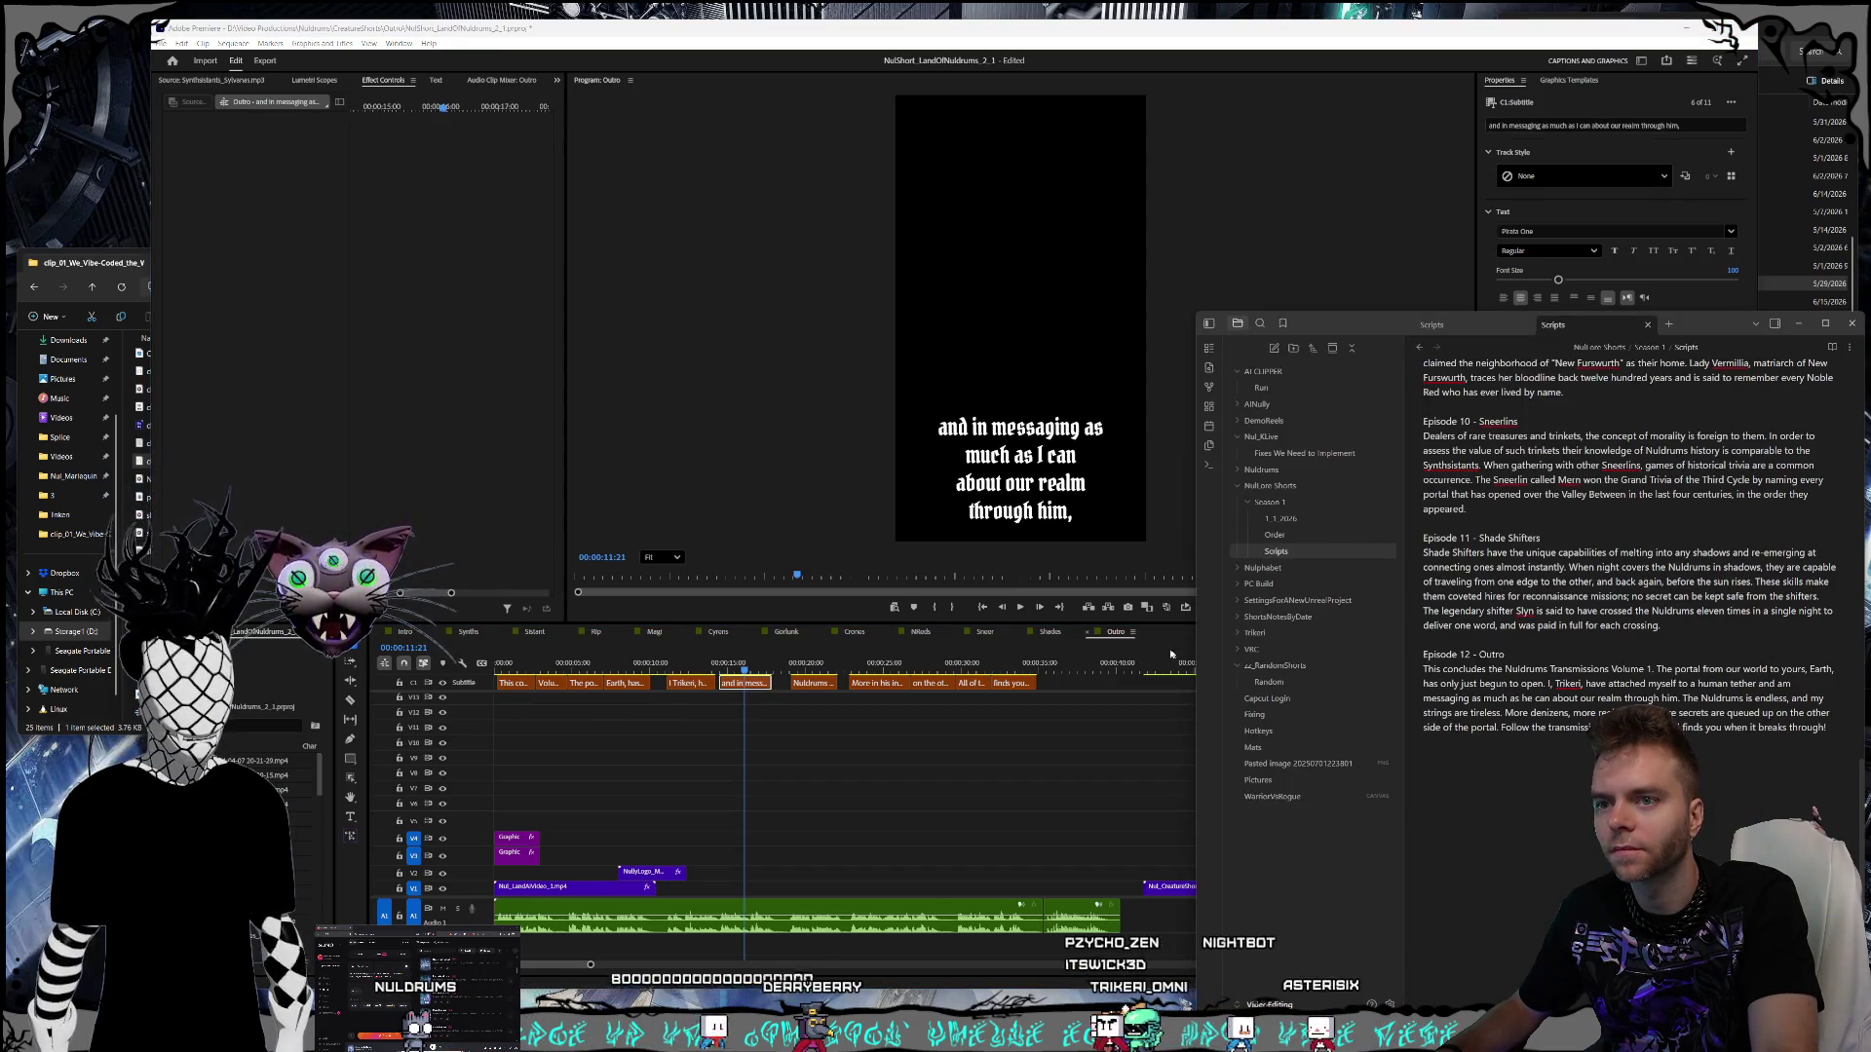
pyautogui.click(1169, 507)
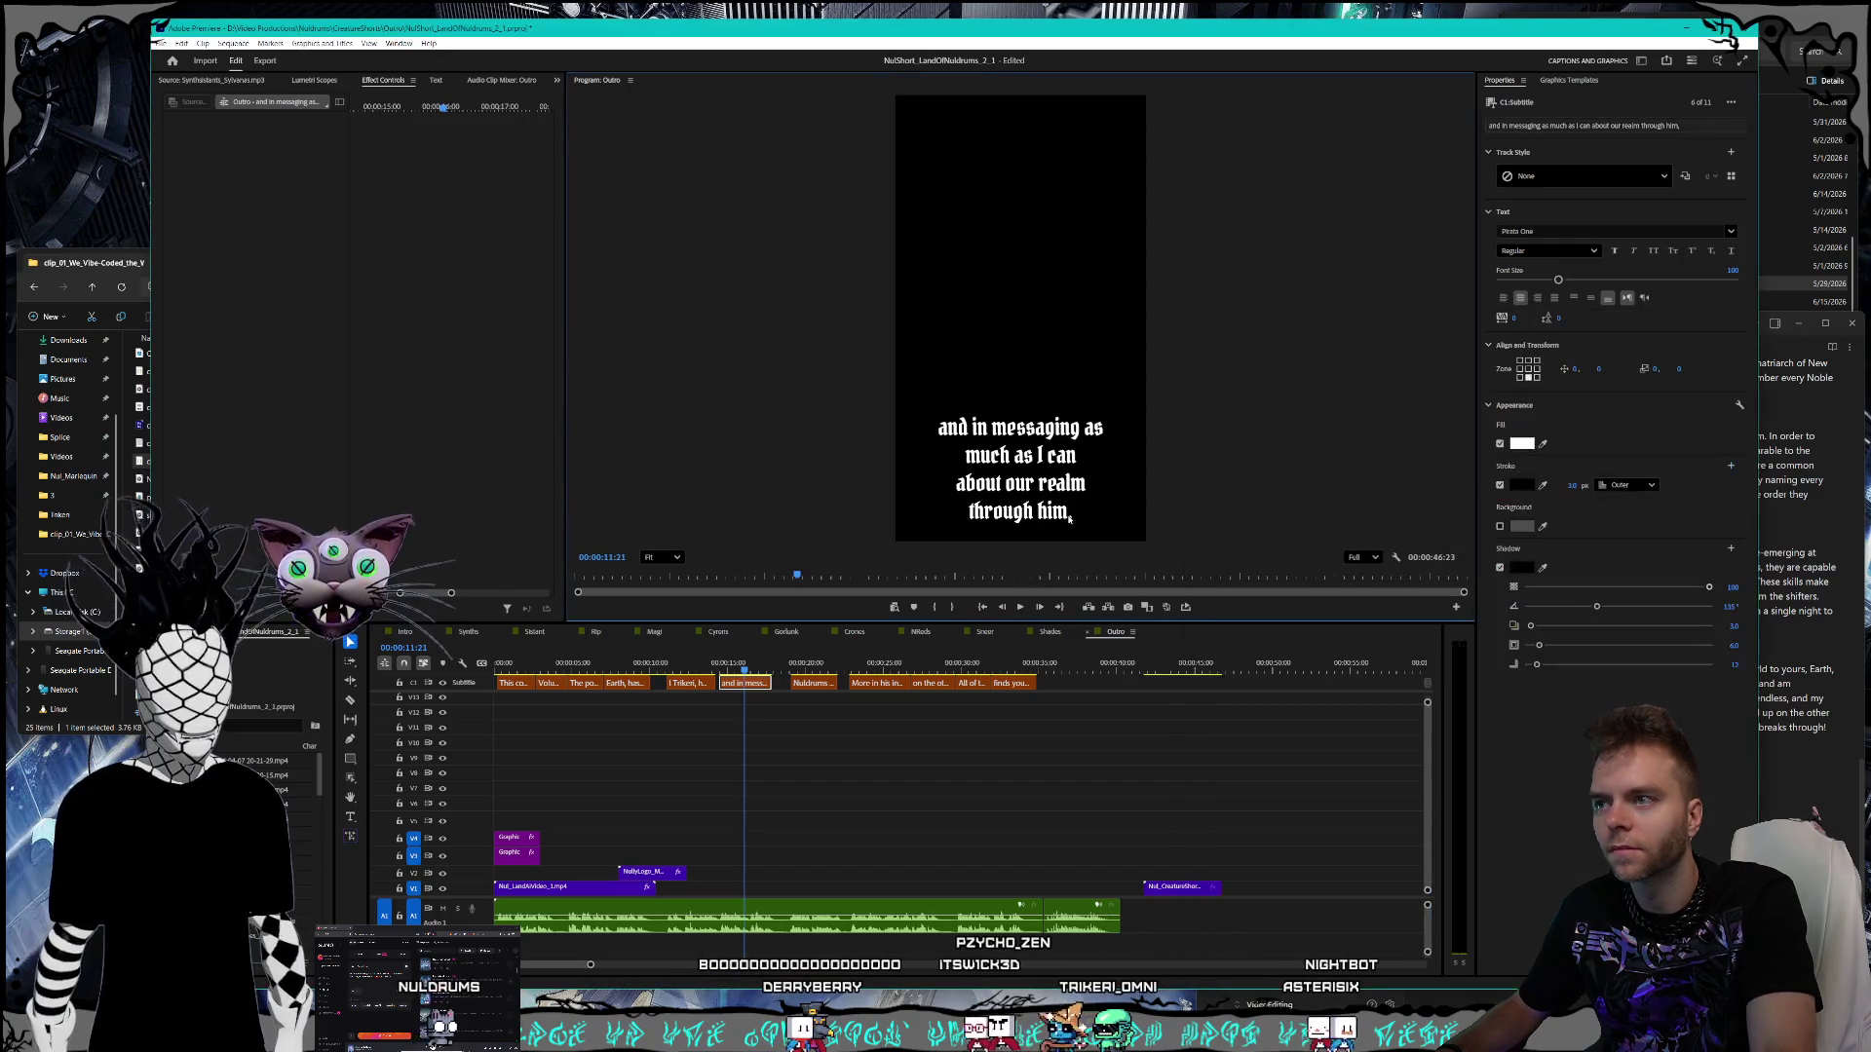
pyautogui.moveTo(769, 670)
pyautogui.mouseDown()
pyautogui.moveTo(808, 671)
pyautogui.moveTo(766, 671)
pyautogui.mouseUp()
pyautogui.doubleClick(1020, 469)
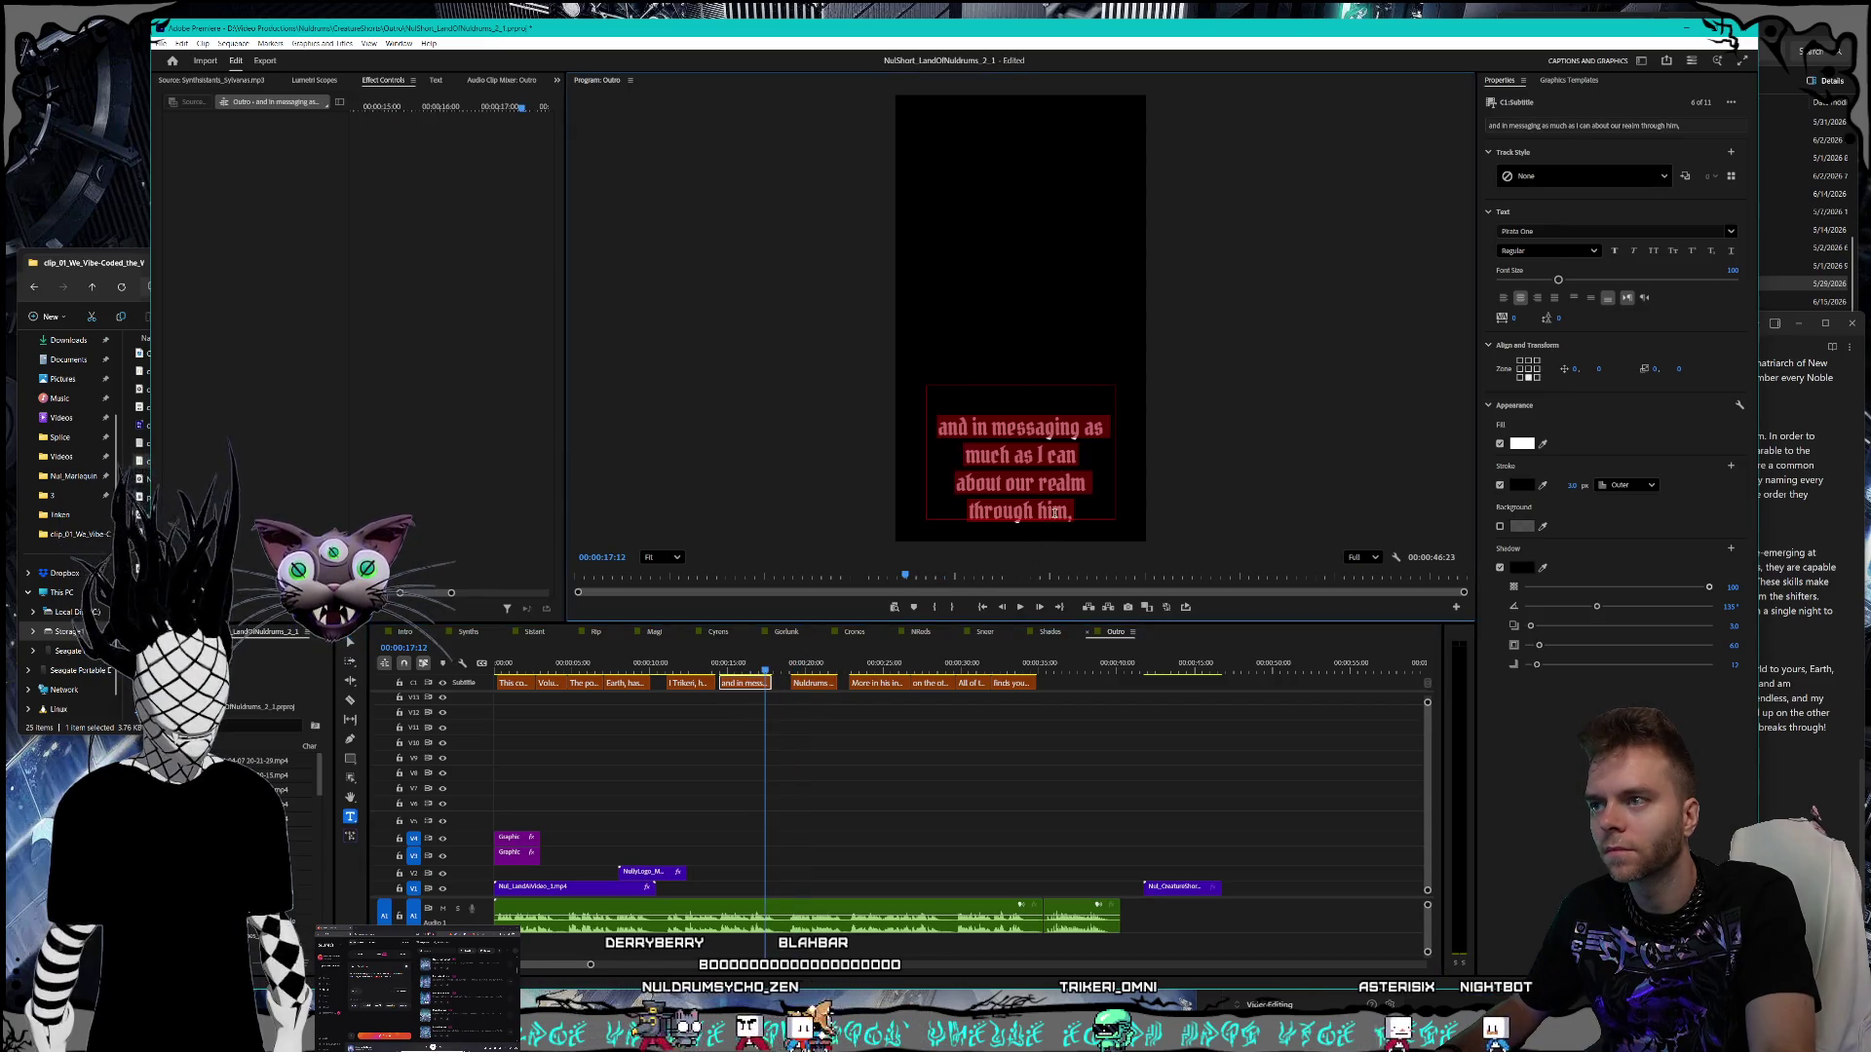
pyautogui.moveTo(968, 510); pyautogui.dragTo(1080, 539)
pyautogui.press('Right')
pyautogui.press('BackSpace')
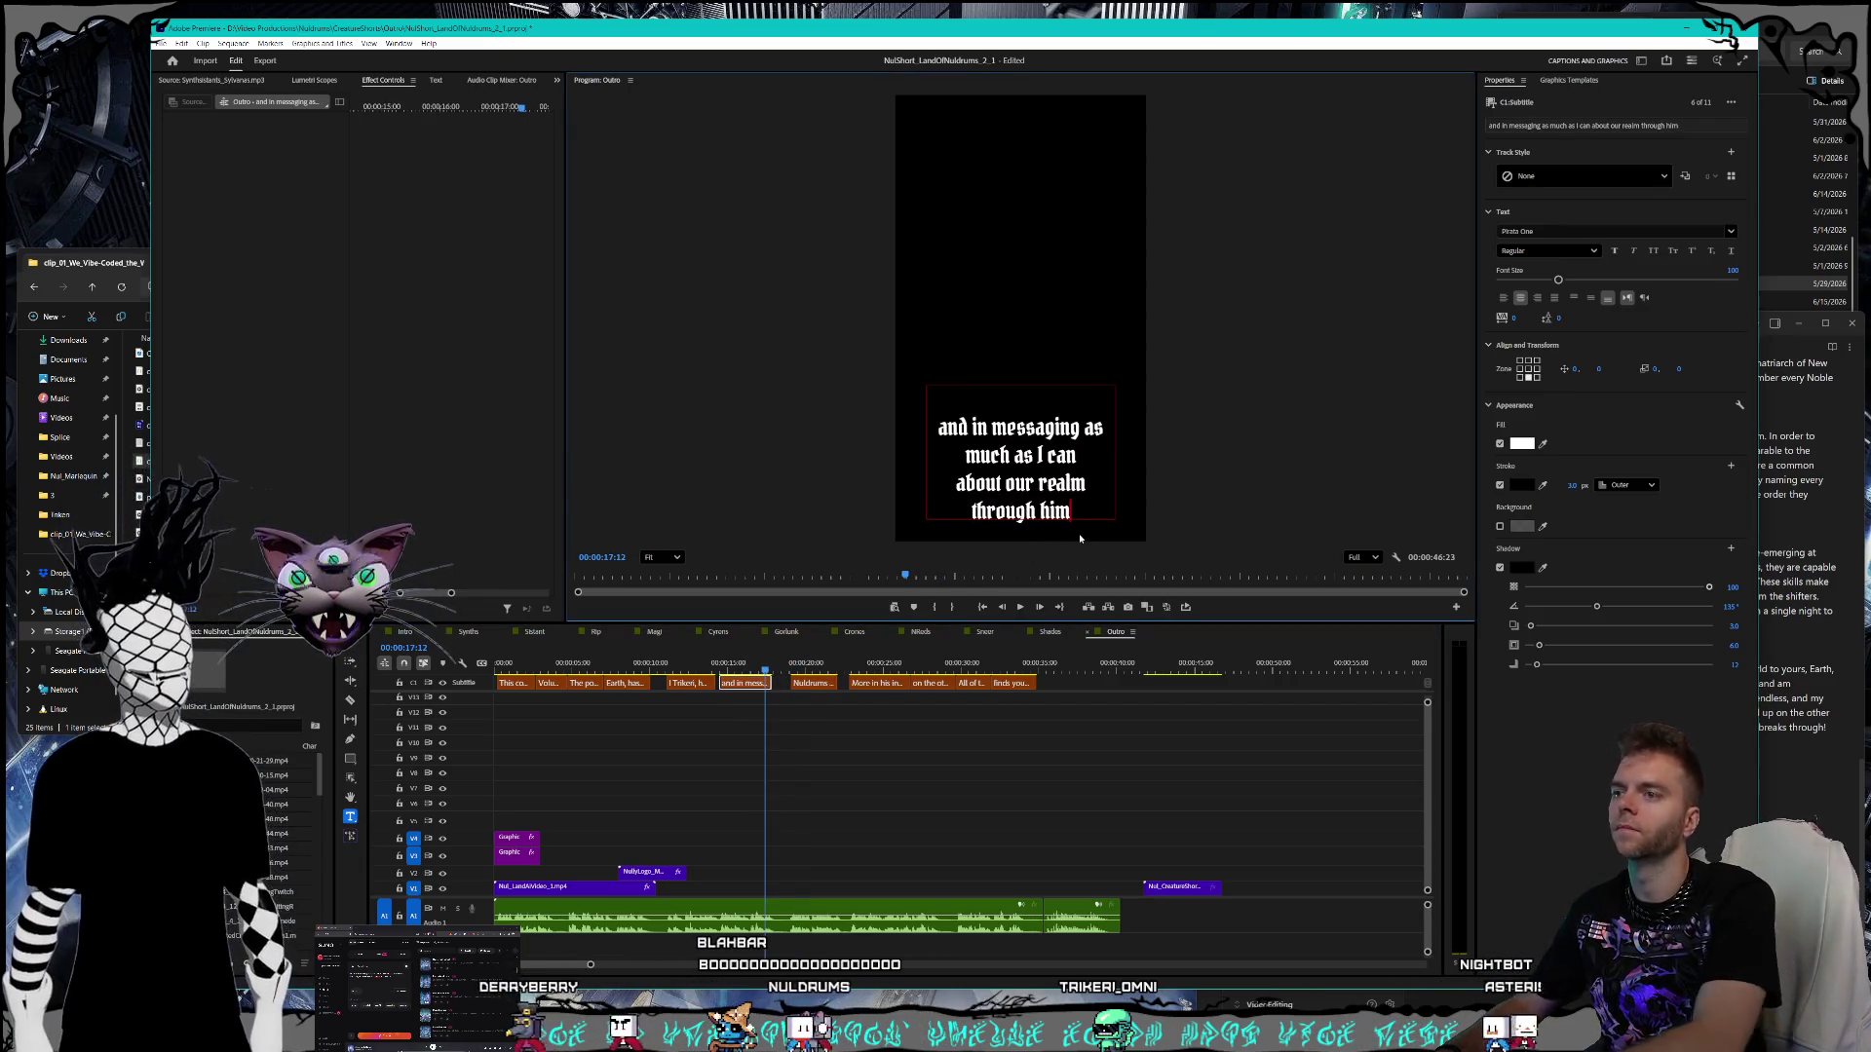
pyautogui.write('.')
# - Compare the Nuldrums caption with the script notes and select the 'More in his' caption
pyautogui.hotkey('alt', 'Tab')
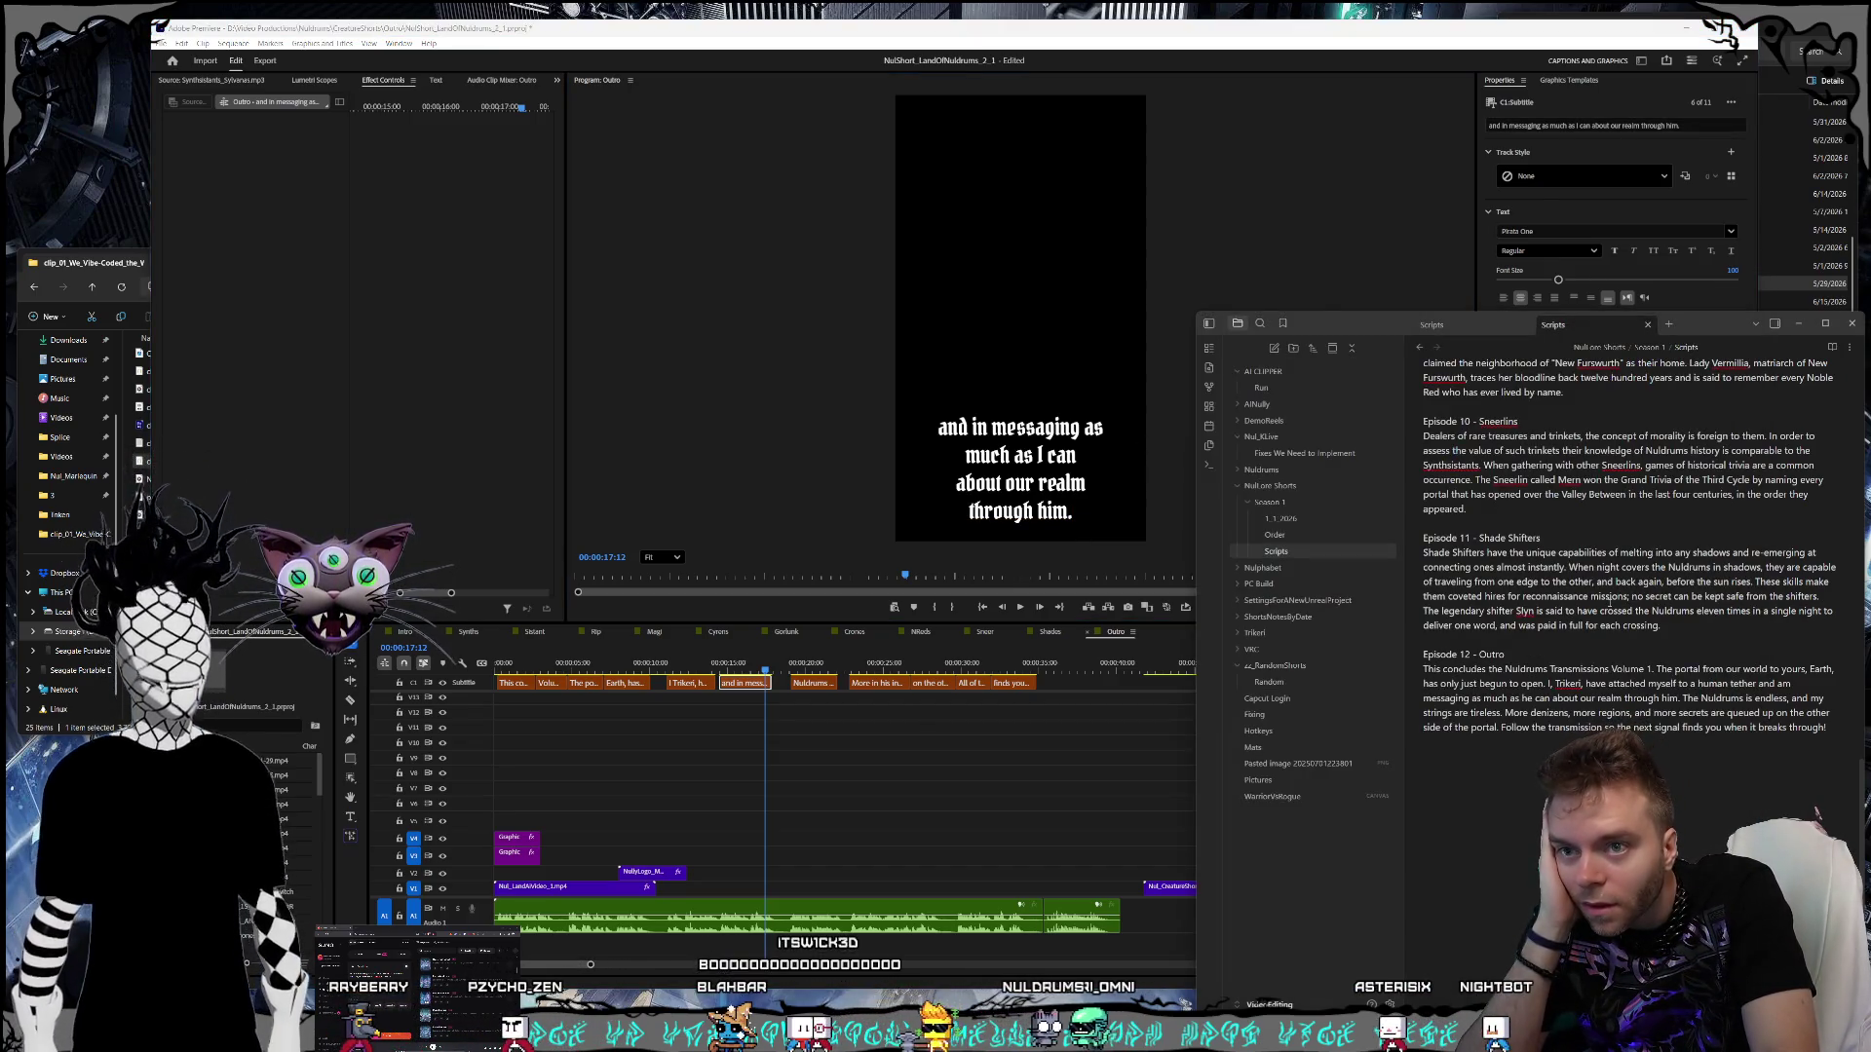
pyautogui.hotkey('alt', 'Tab')
pyautogui.click(811, 683)
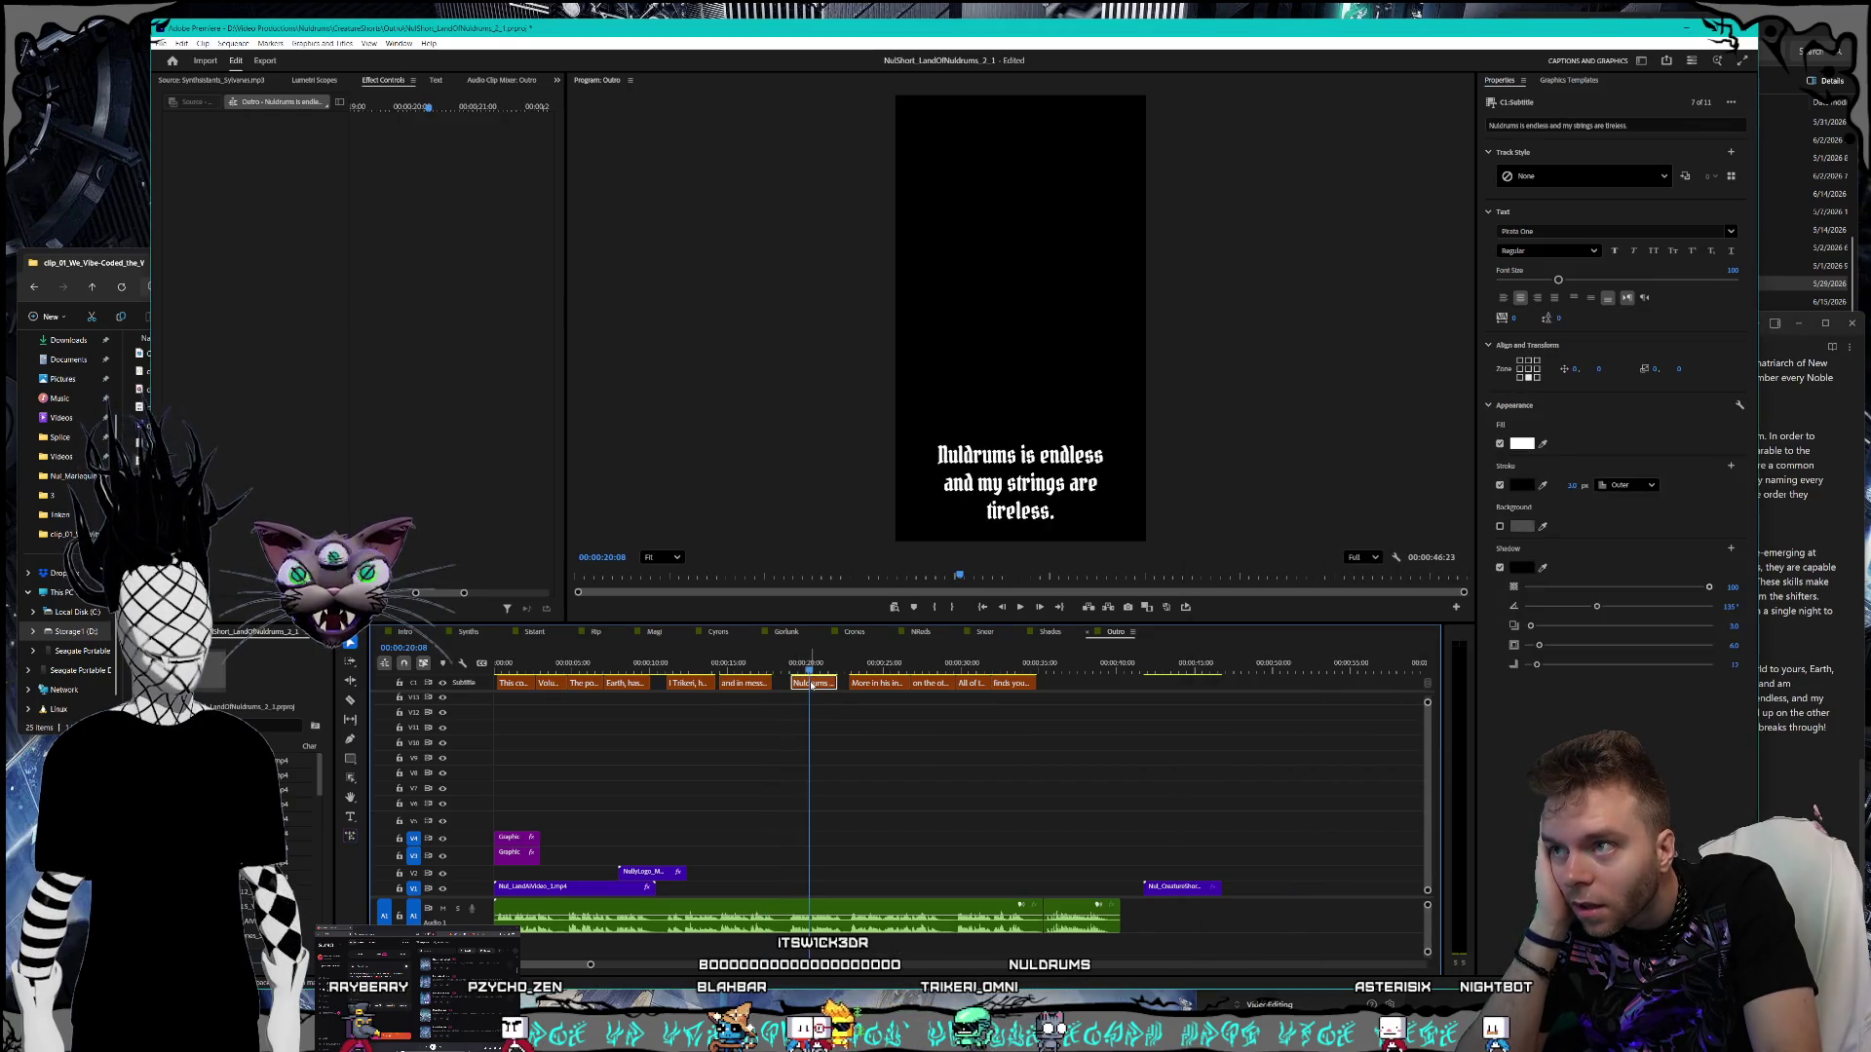
pyautogui.hotkey('alt', 'Tab')
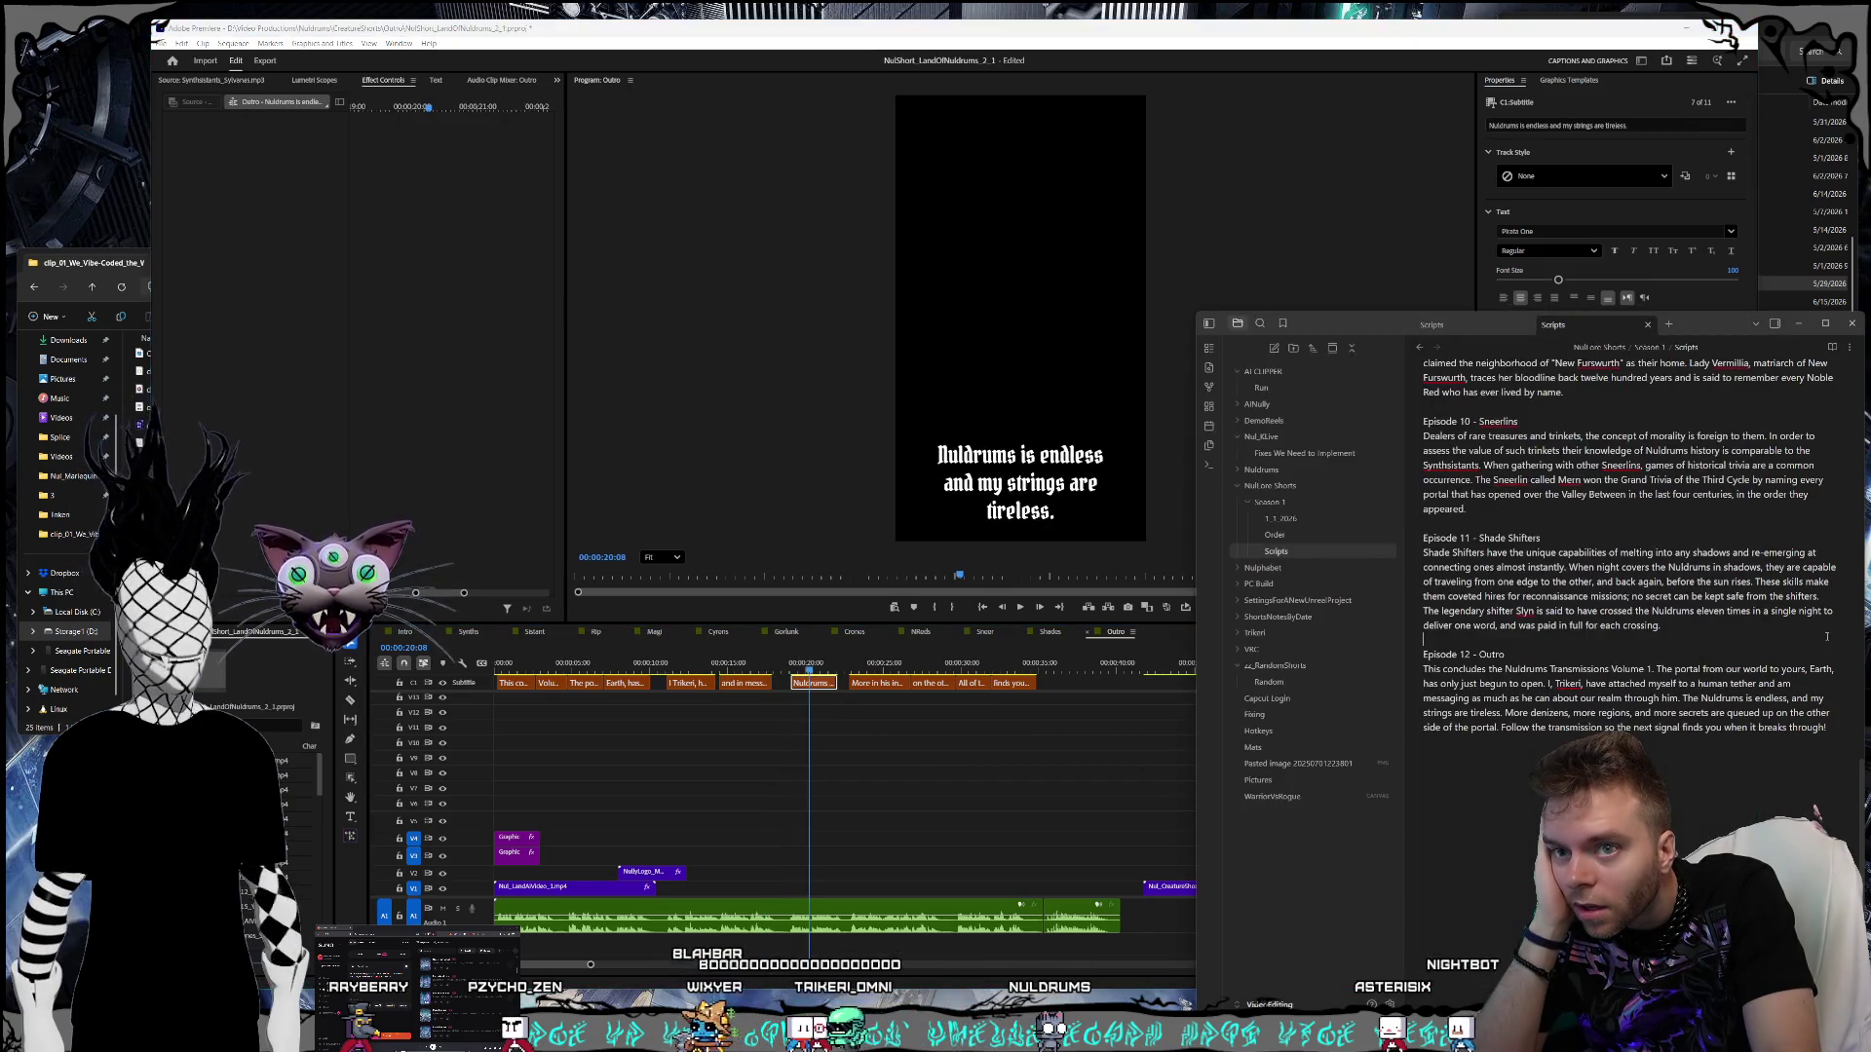
pyautogui.hotkey('alt', 'Tab')
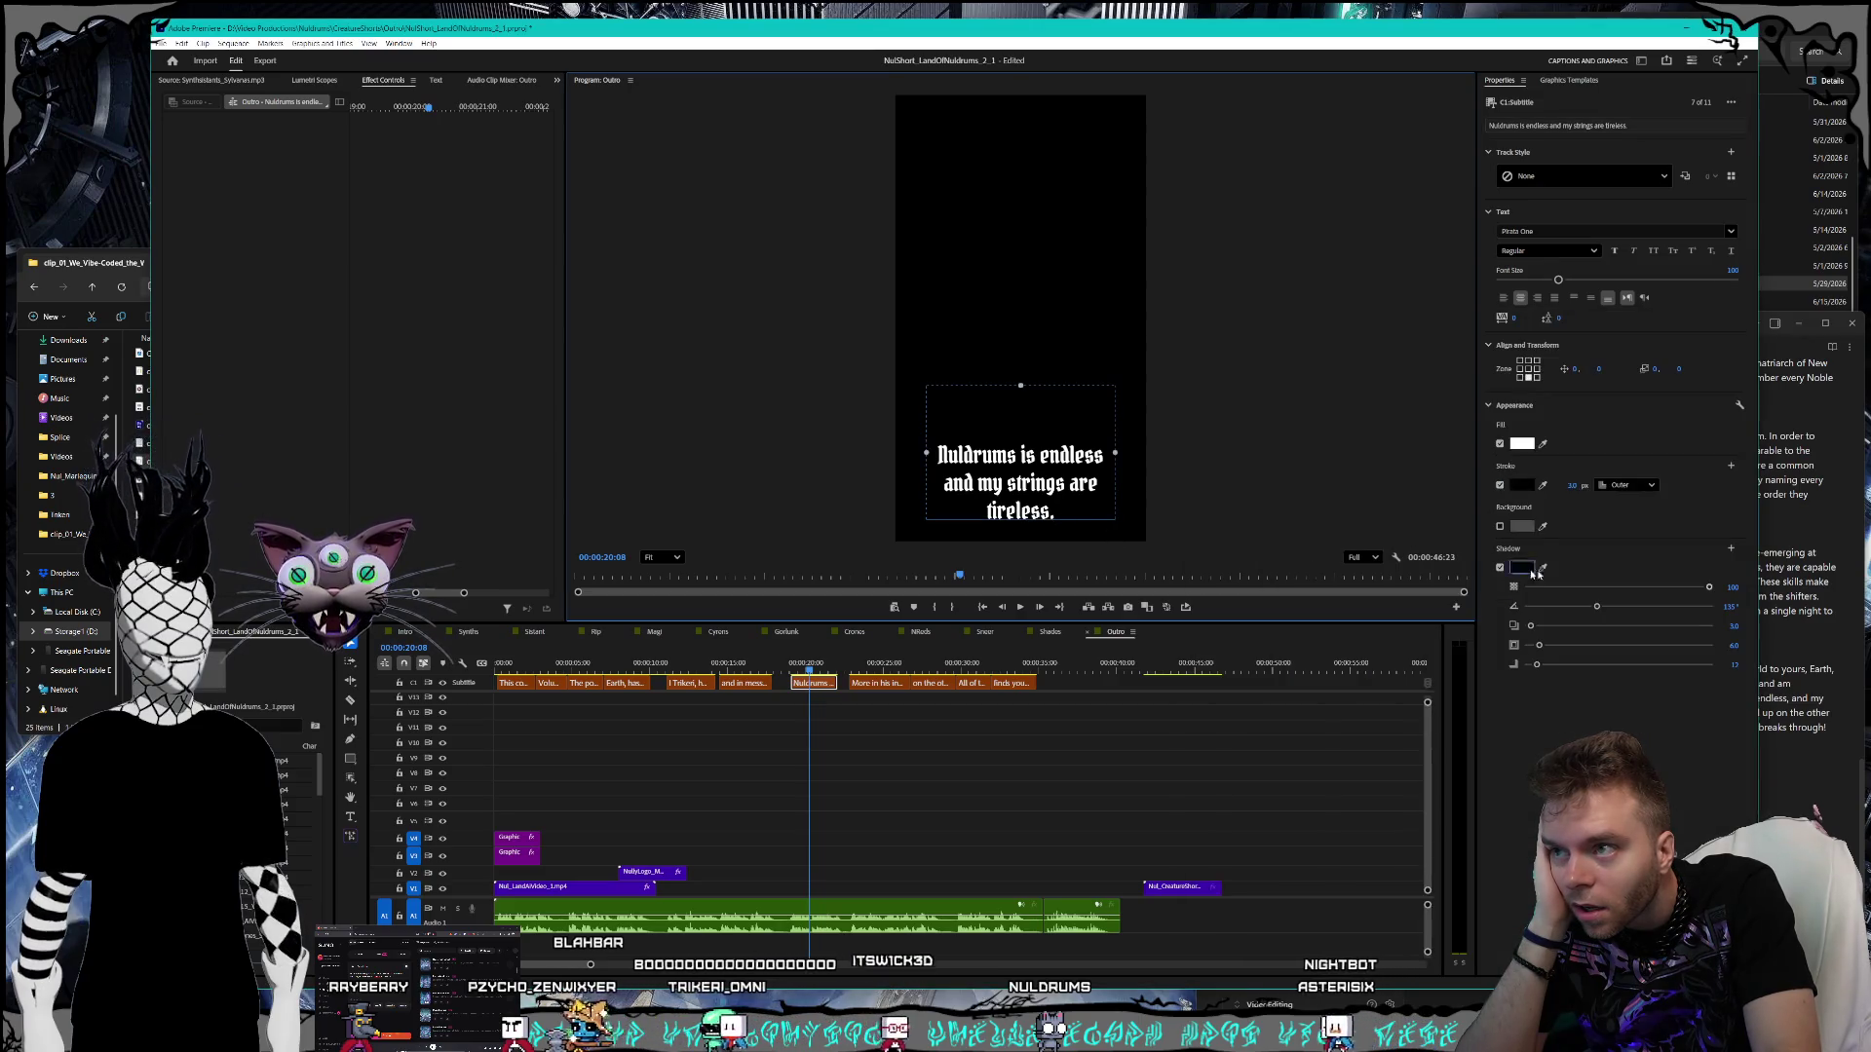
pyautogui.hotkey('alt', 'Tab')
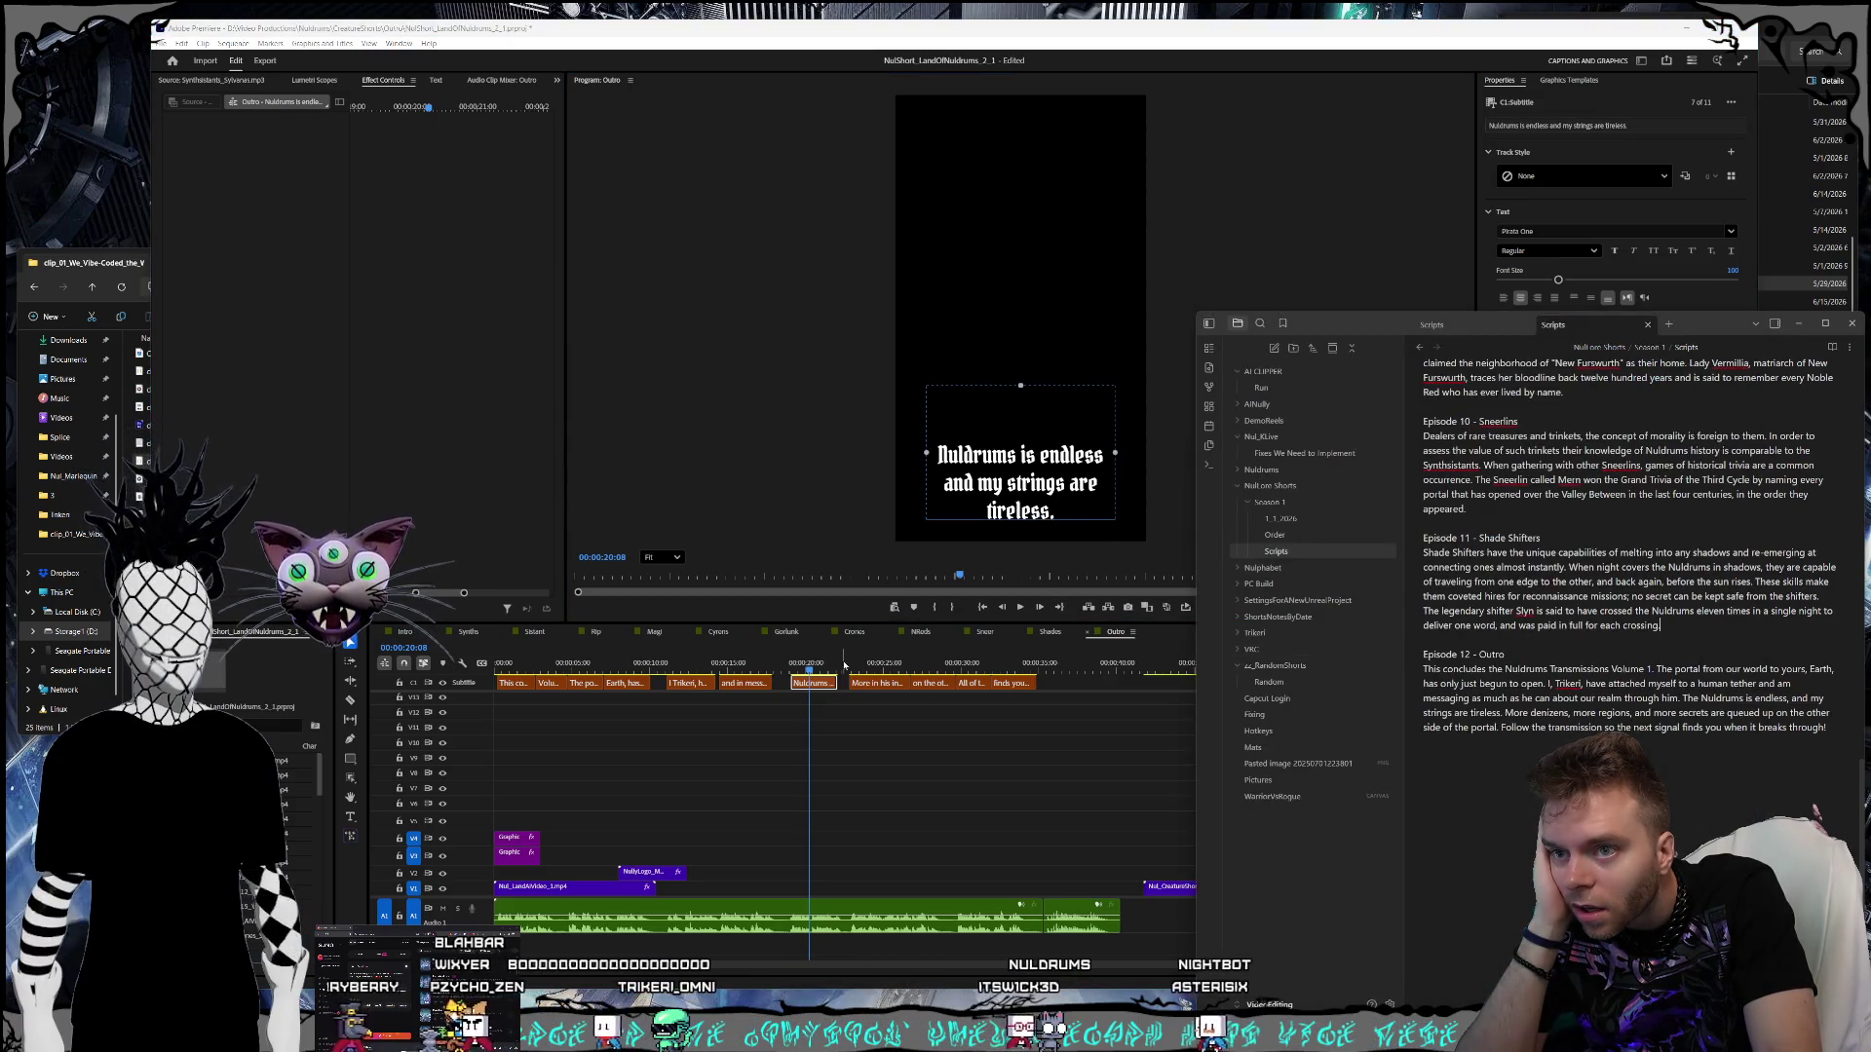
pyautogui.click(888, 682)
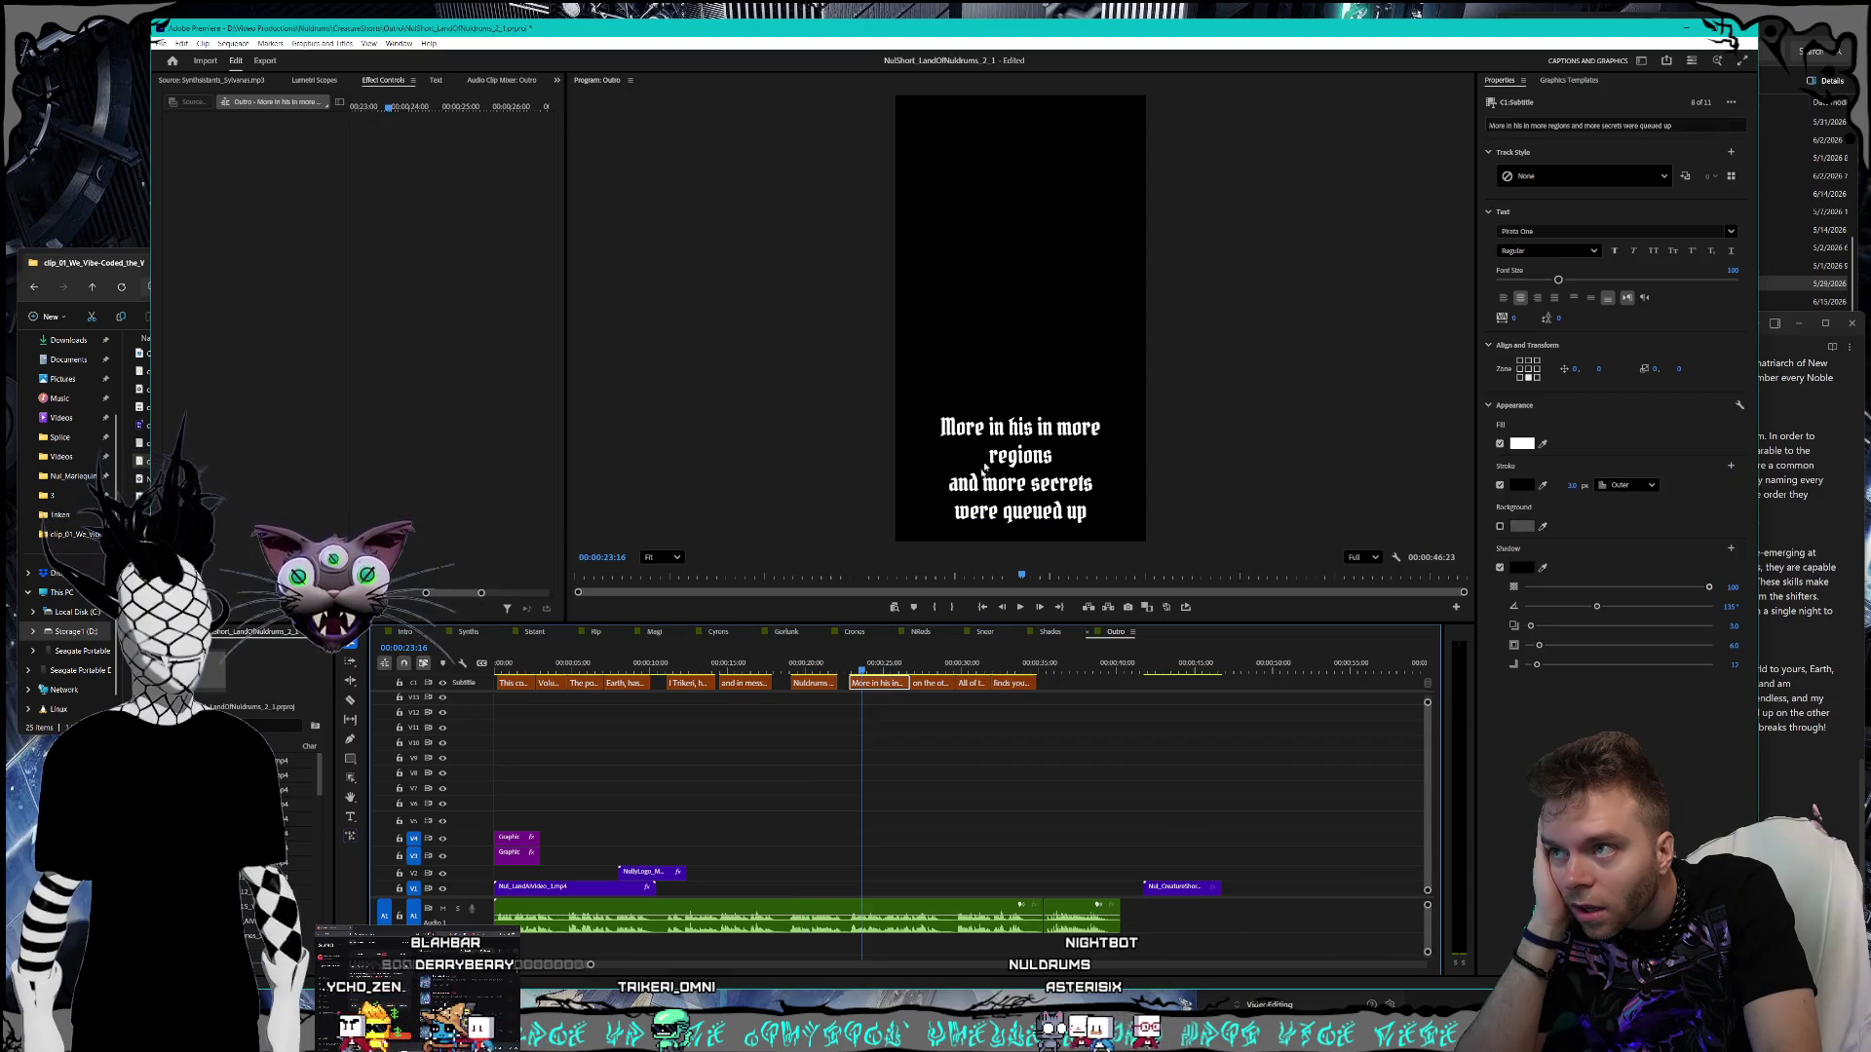
# - Replace 'in his in' with 'denizens,' and 'were' with 'are' in the More caption
pyautogui.doubleClick(1030, 429)
pyautogui.tripleClick(1030, 428)
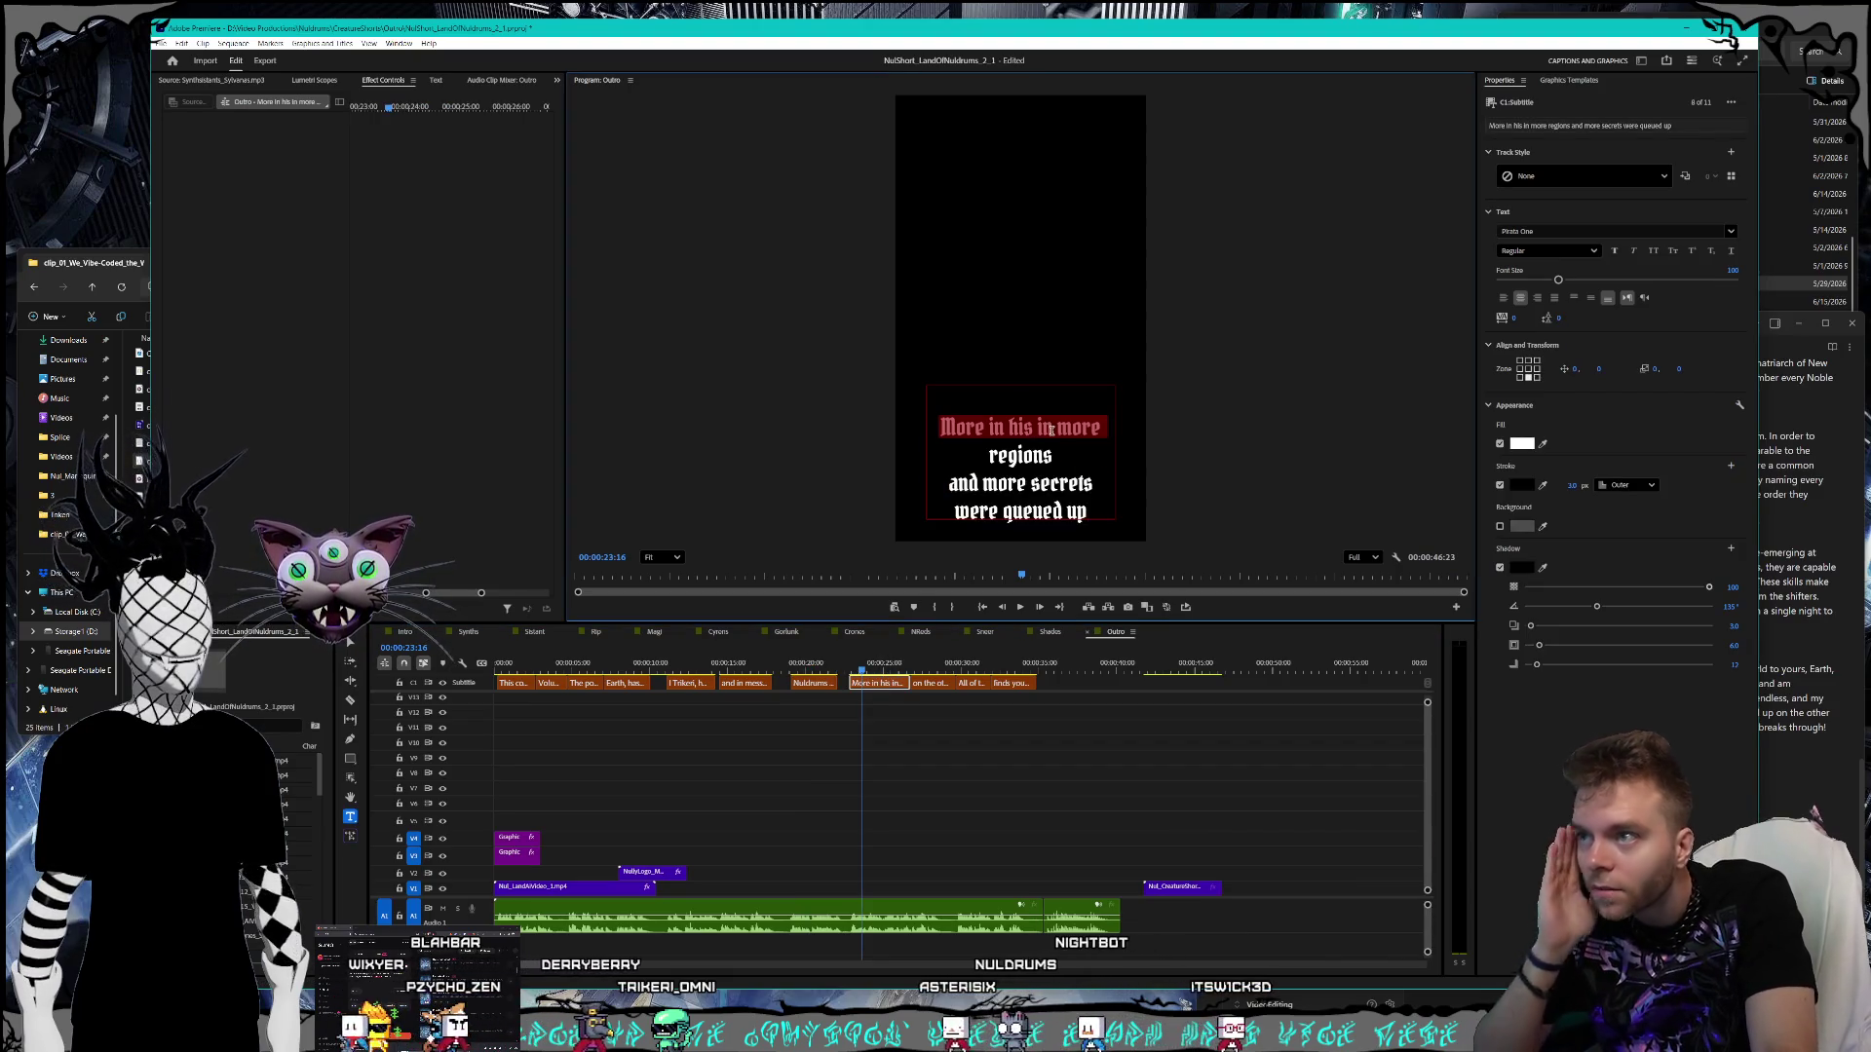
pyautogui.click(1052, 429)
pyautogui.press('BackSpace')
pyautogui.press('BackSpace')
pyautogui.press('BackSpace')
pyautogui.press('BackSpace')
pyautogui.press('BackSpace')
pyautogui.press('BackSpace')
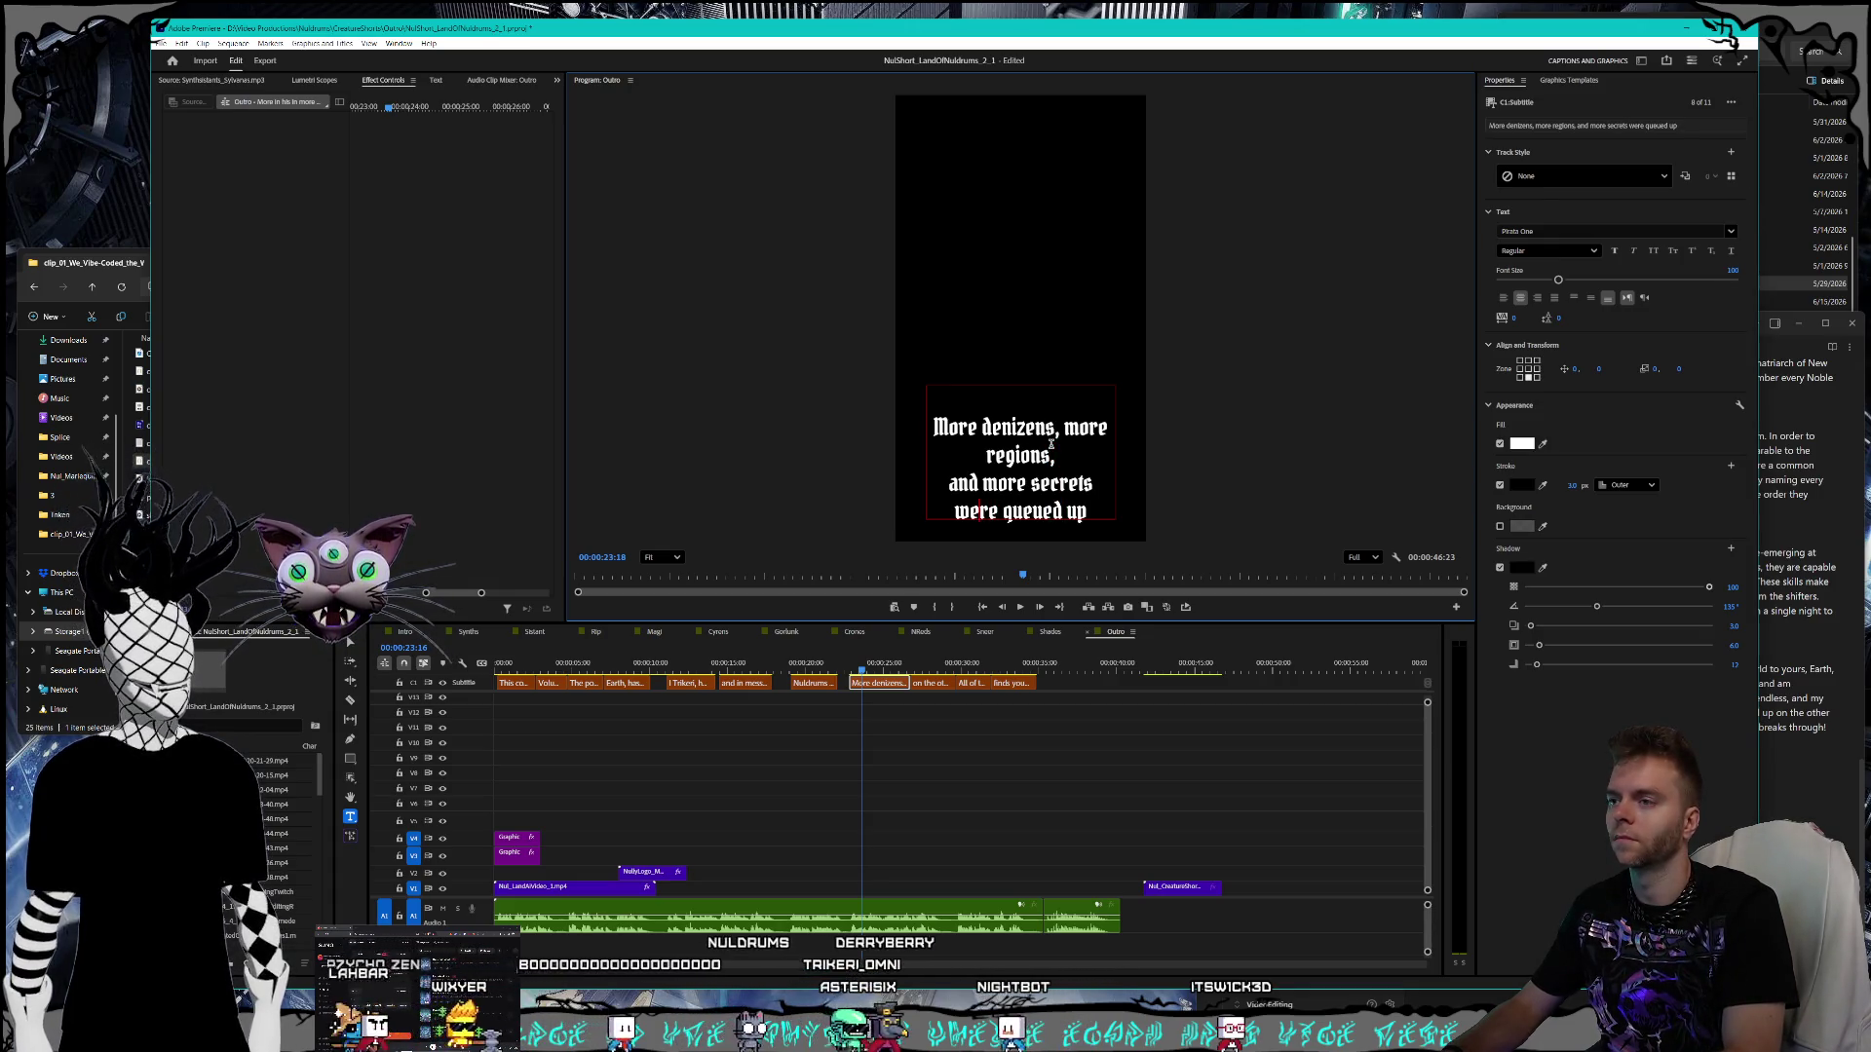
pyautogui.press('BackSpace')
pyautogui.press('BackSpace')
pyautogui.write('a')
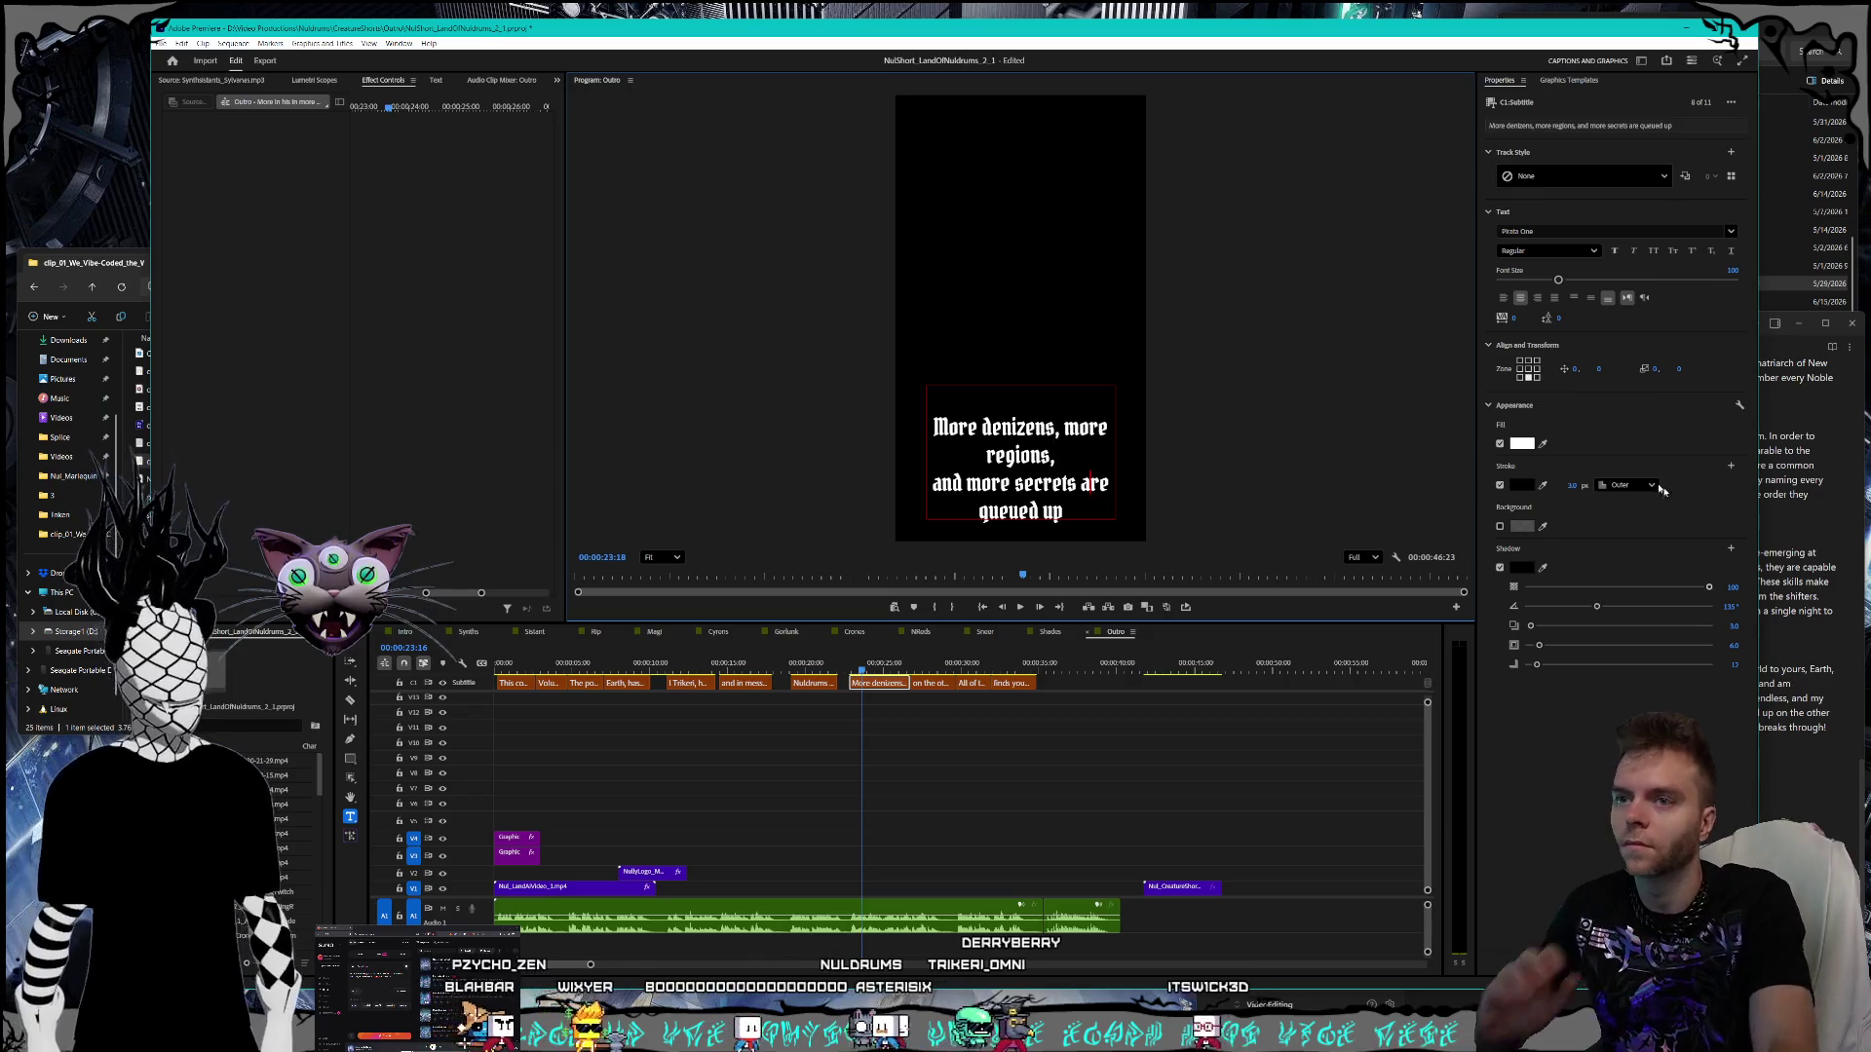
pyautogui.hotkey('alt', 'Tab')
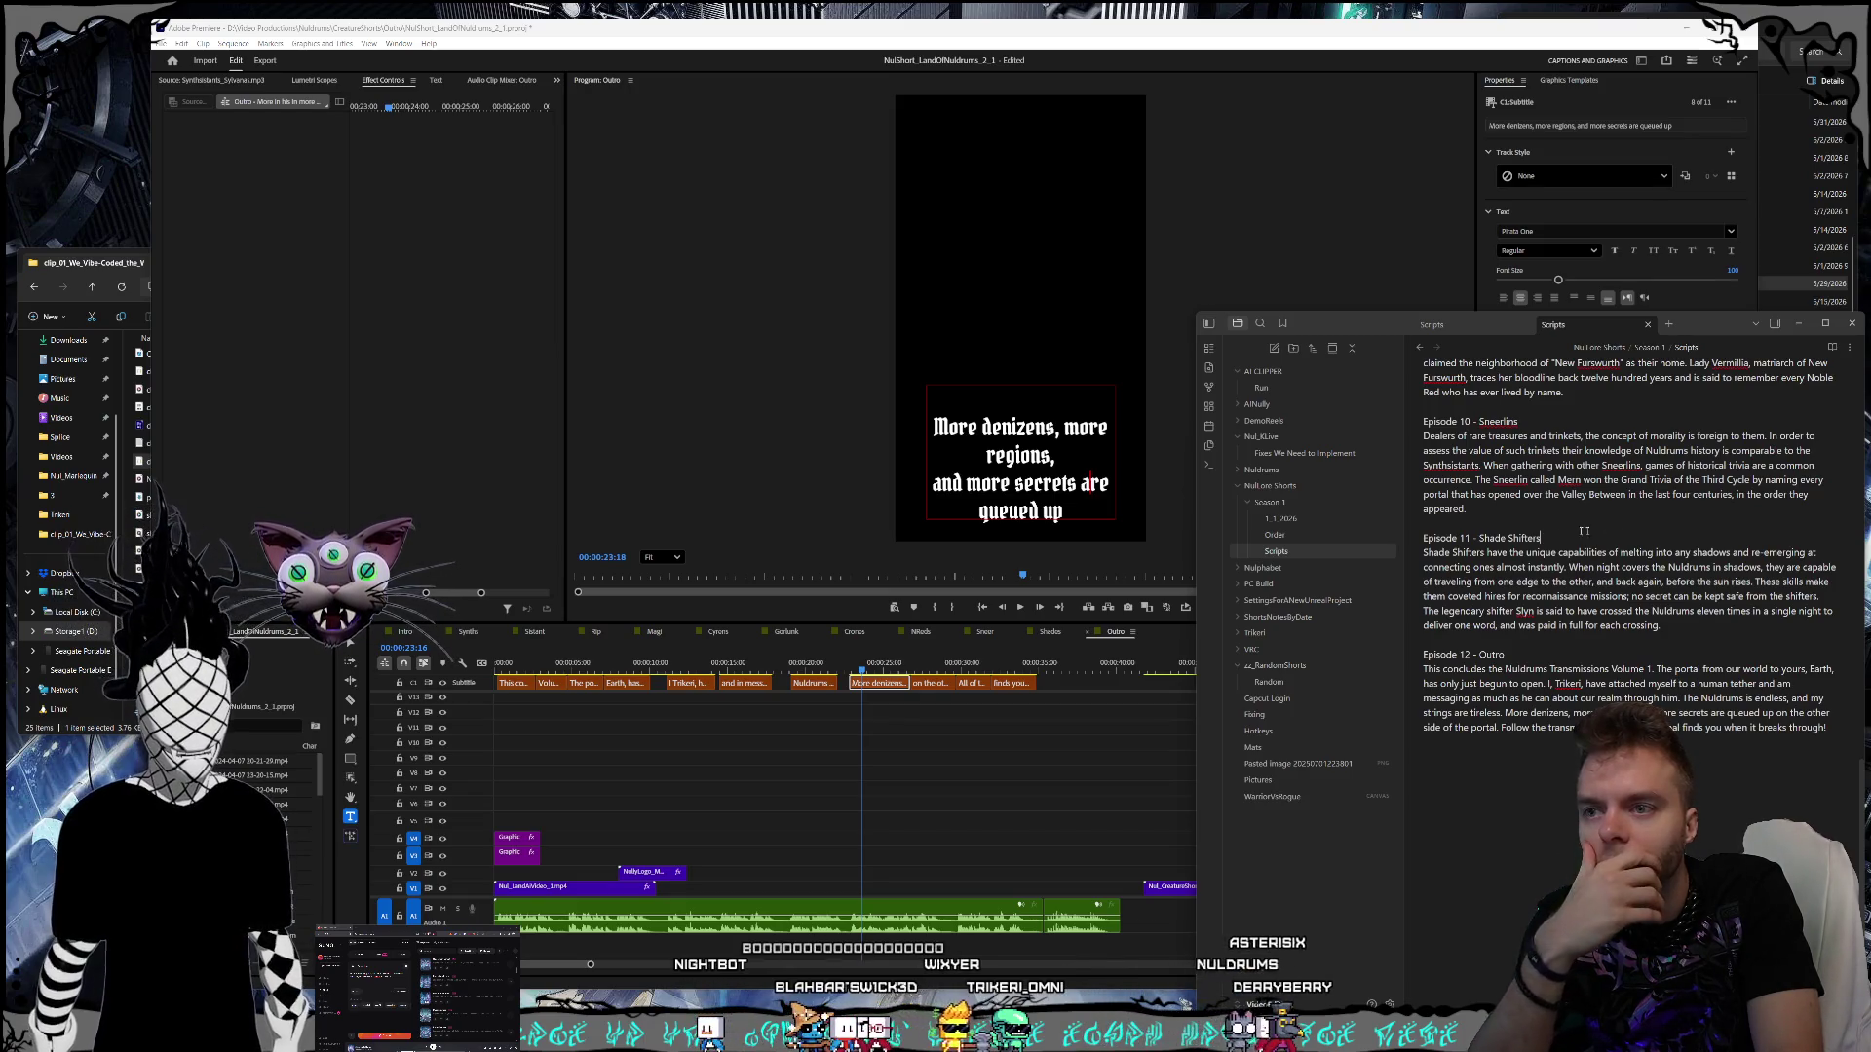
pyautogui.click(925, 672)
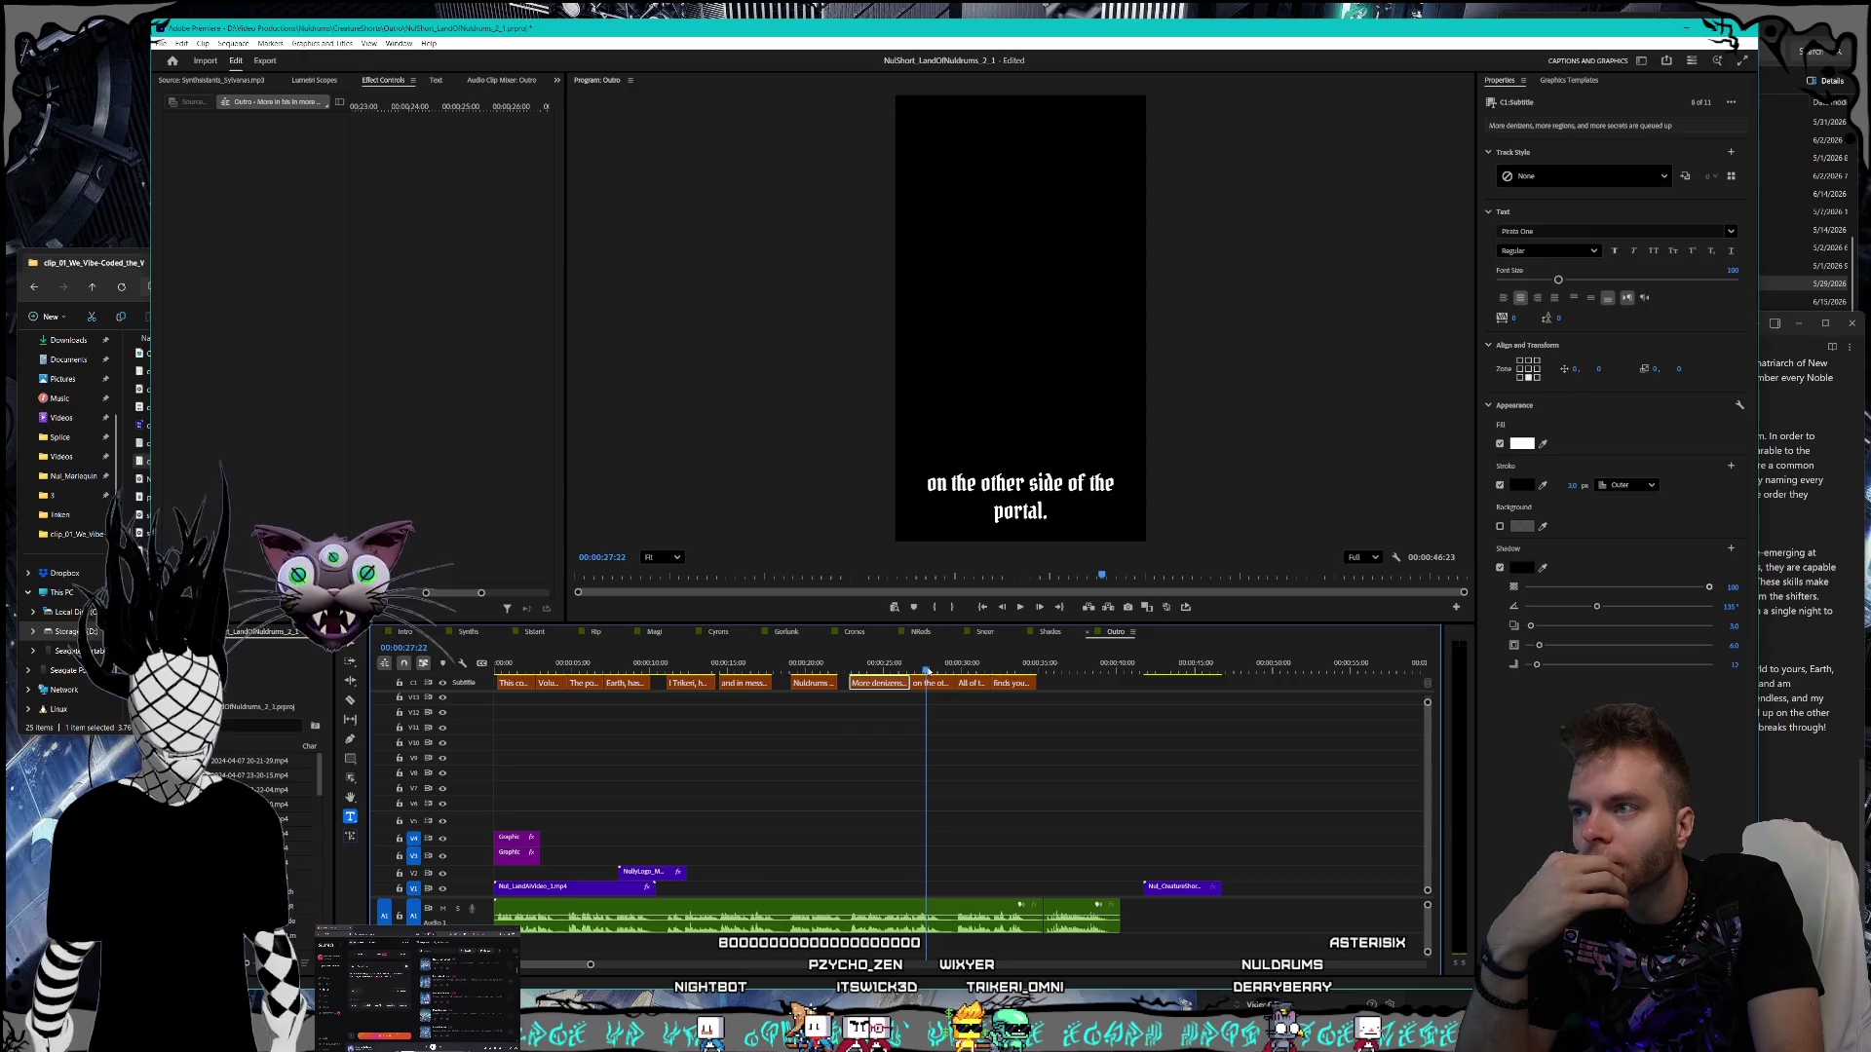
# - Replace 'All of' with 'Follow' so the caption begins 'Follow the transmissions'
pyautogui.click(1787, 596)
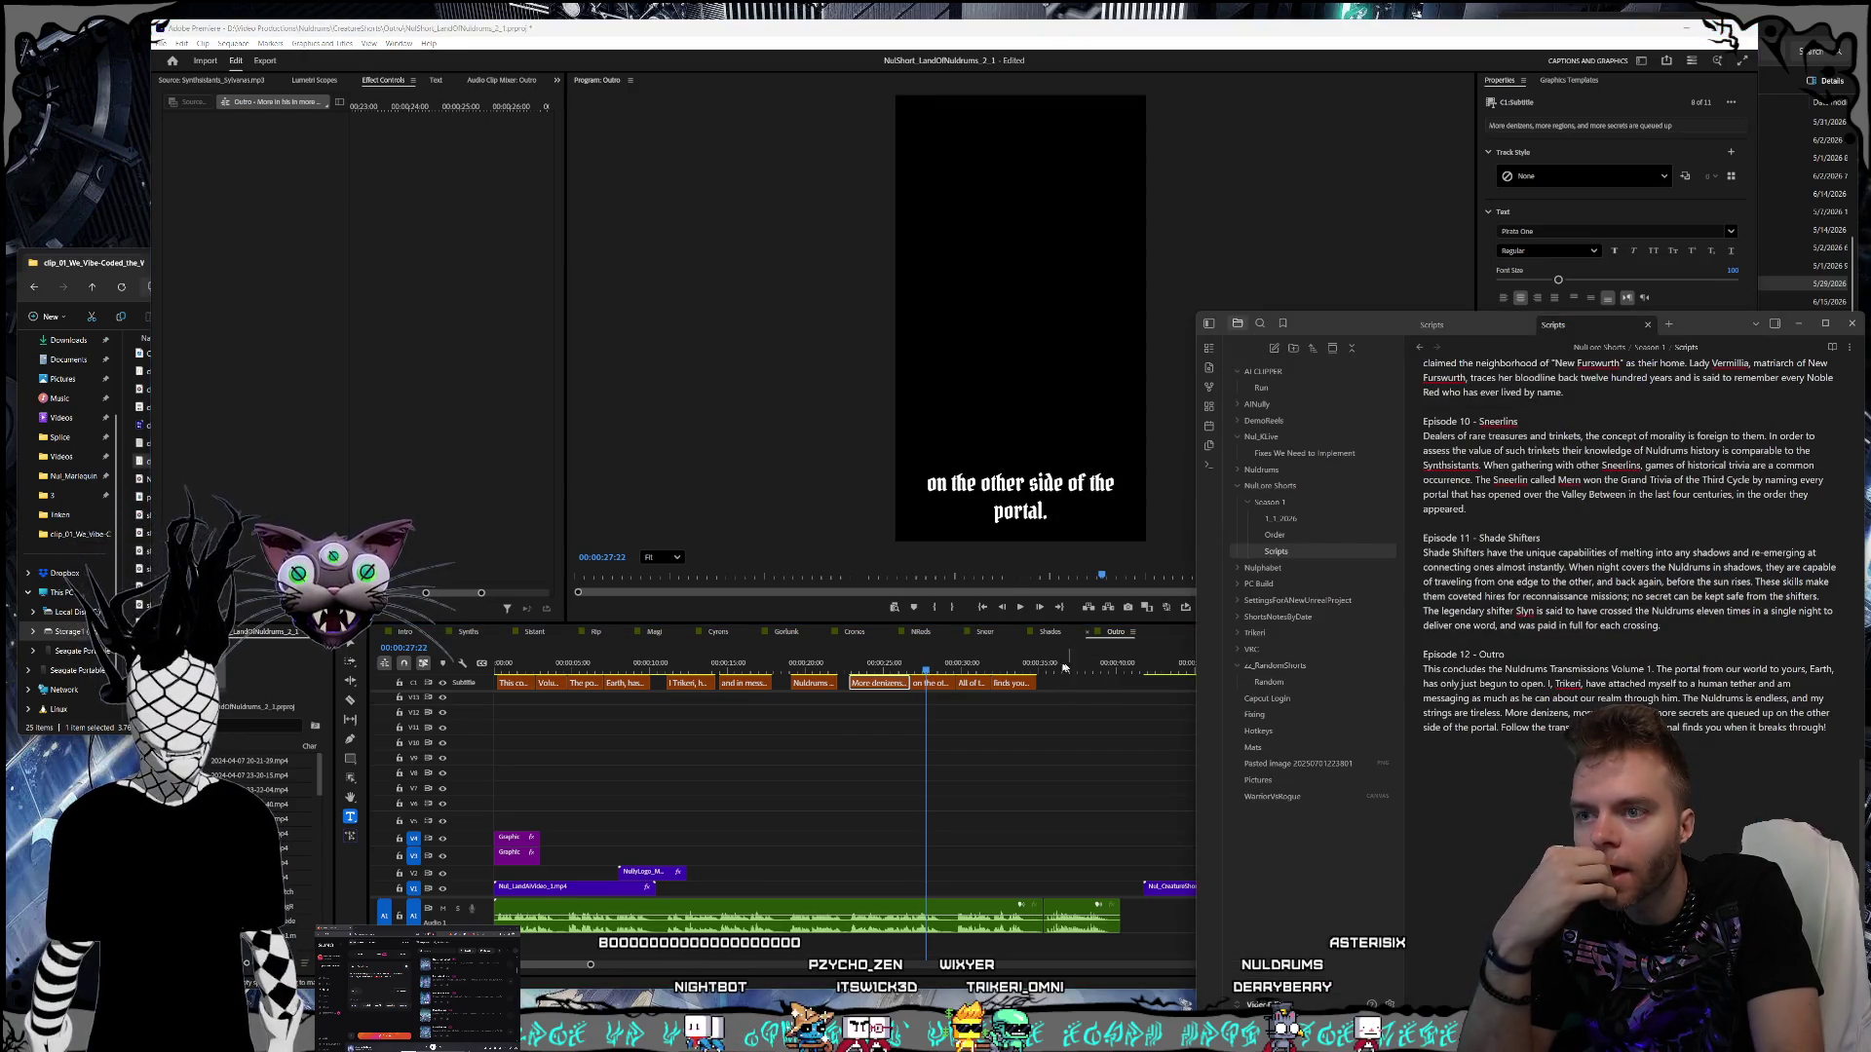
pyautogui.click(950, 662)
pyautogui.click(965, 667)
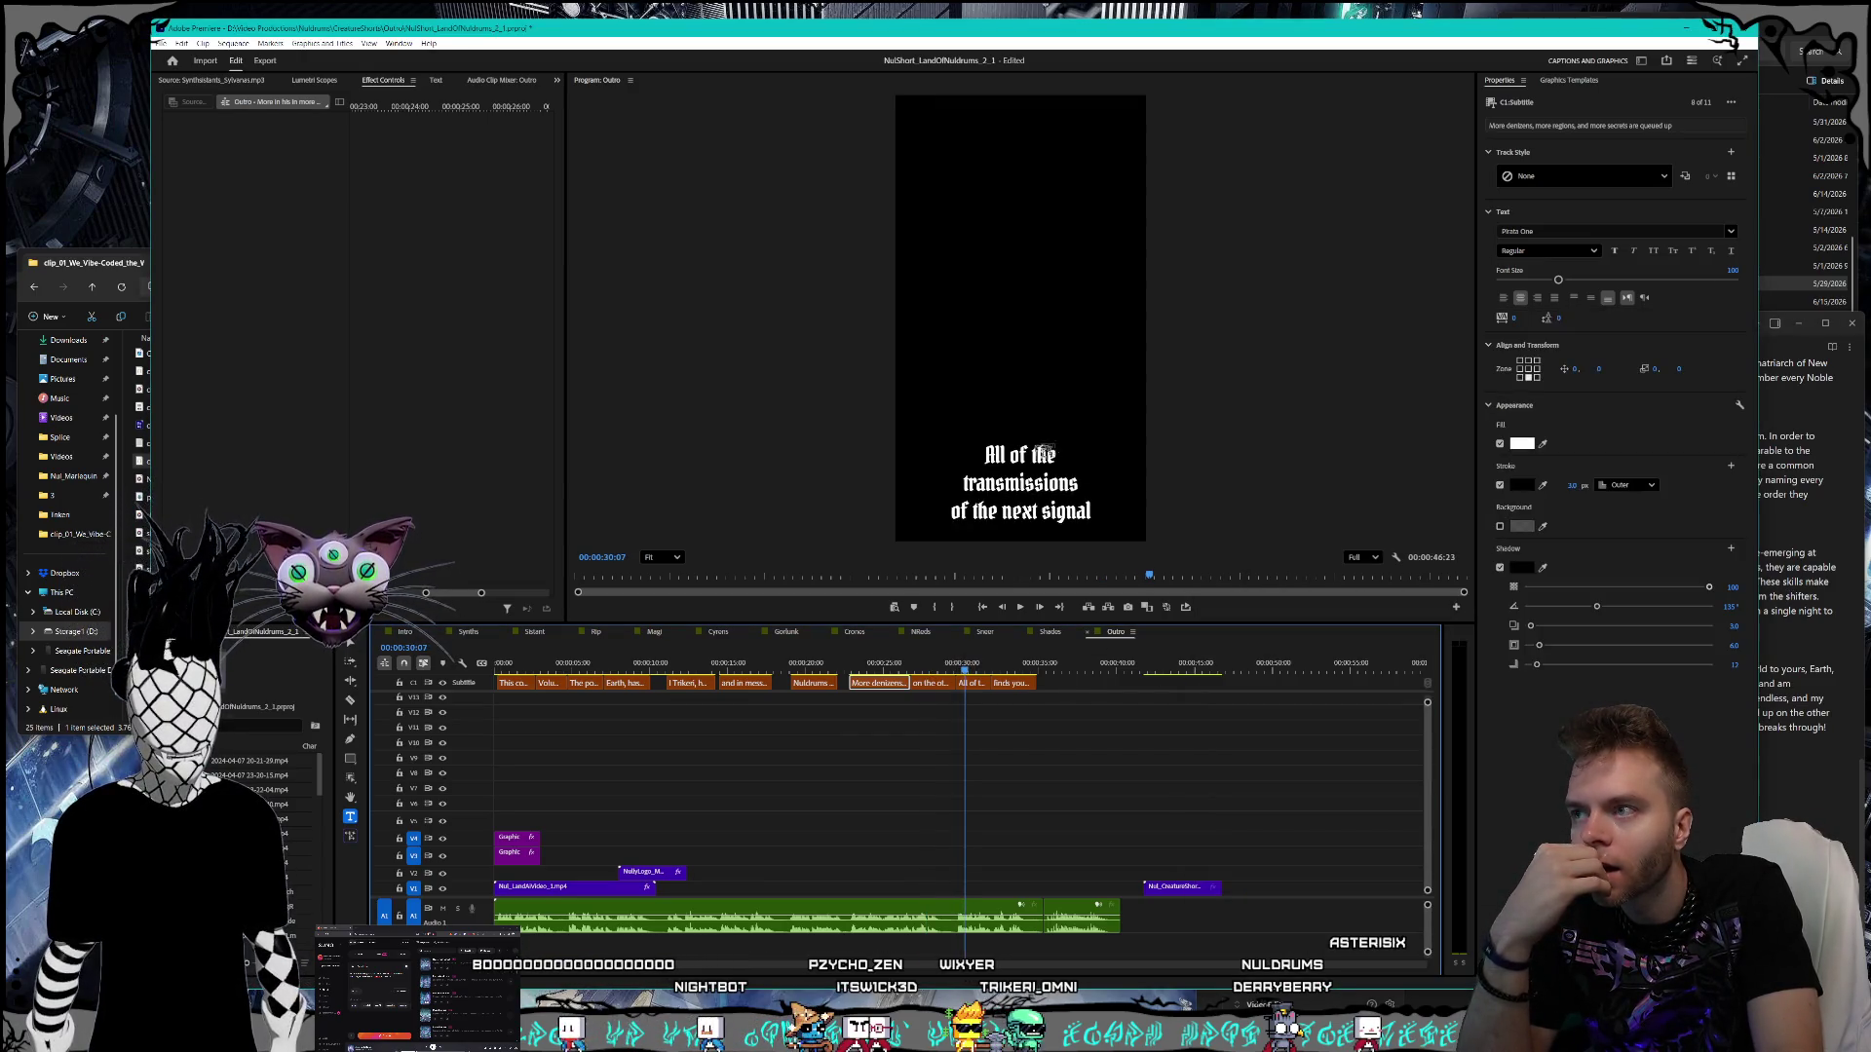
pyautogui.doubleClick(1011, 455)
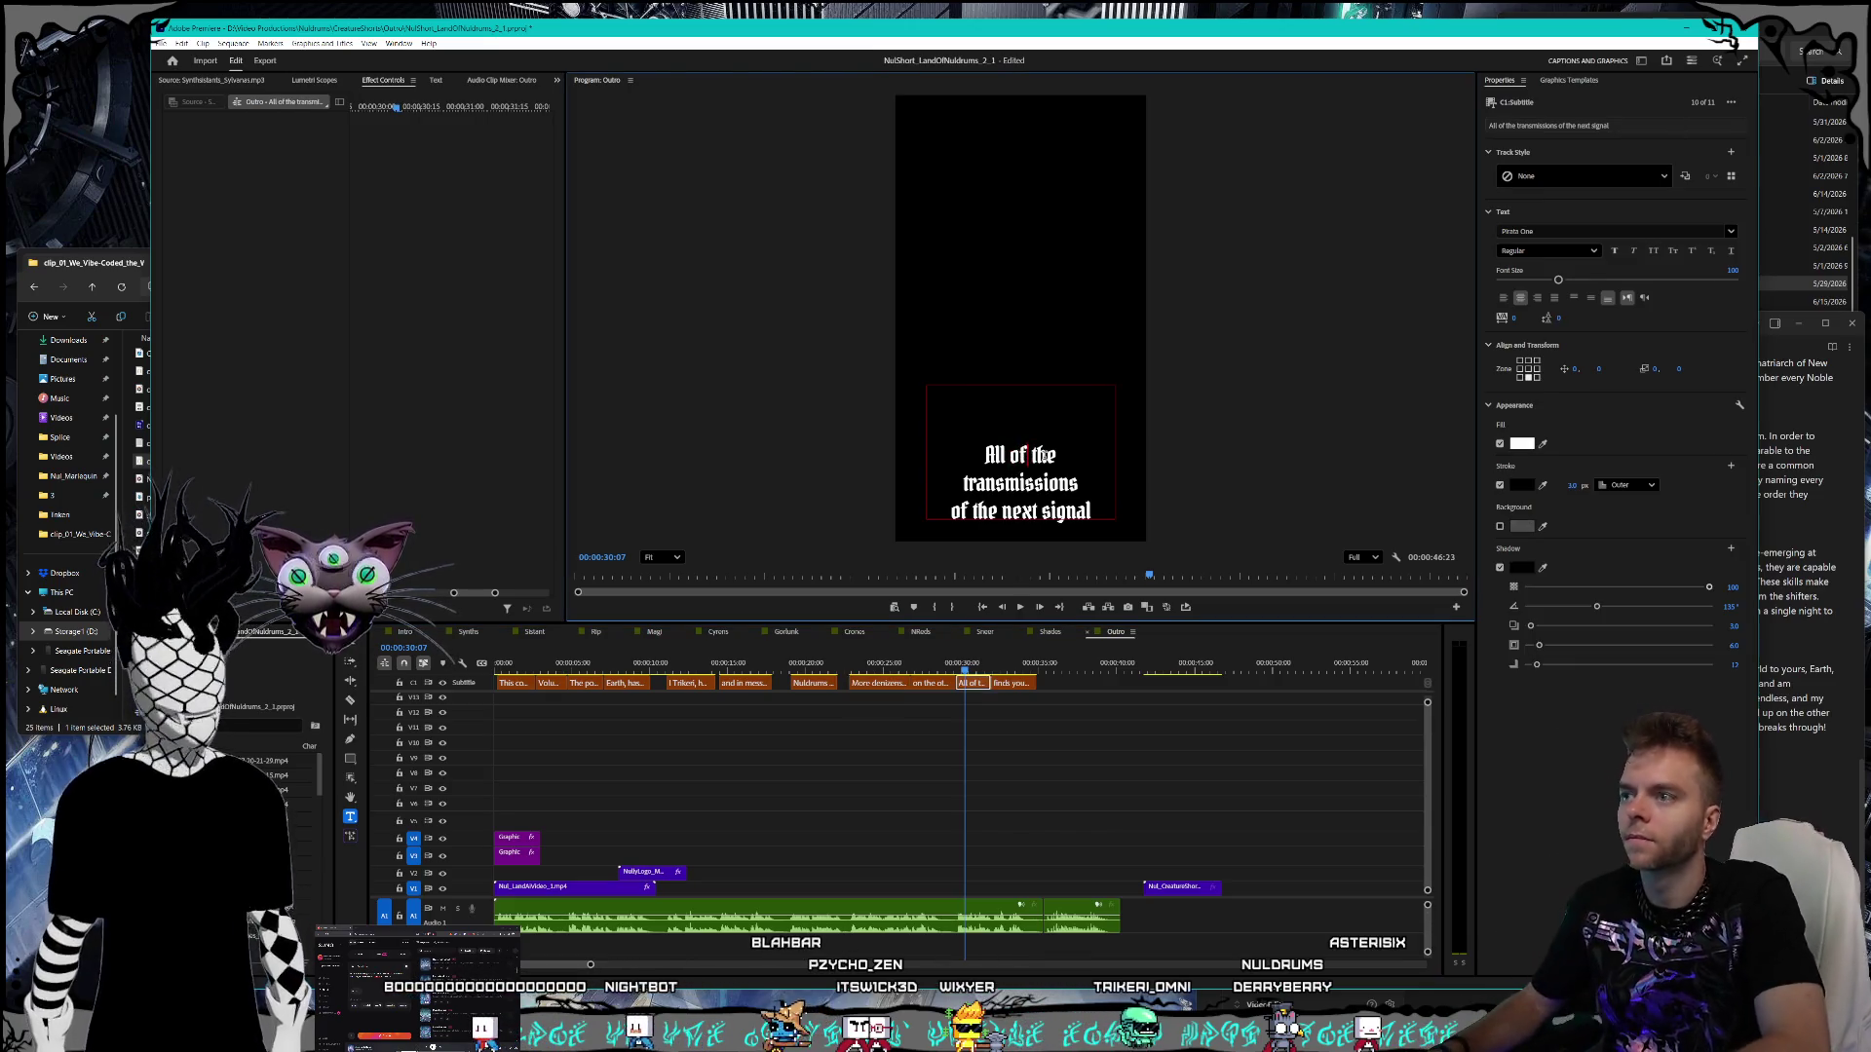
pyautogui.press('BackSpace')
pyautogui.press('BackSpace')
pyautogui.press('BackSpace')
pyautogui.write('Follow')
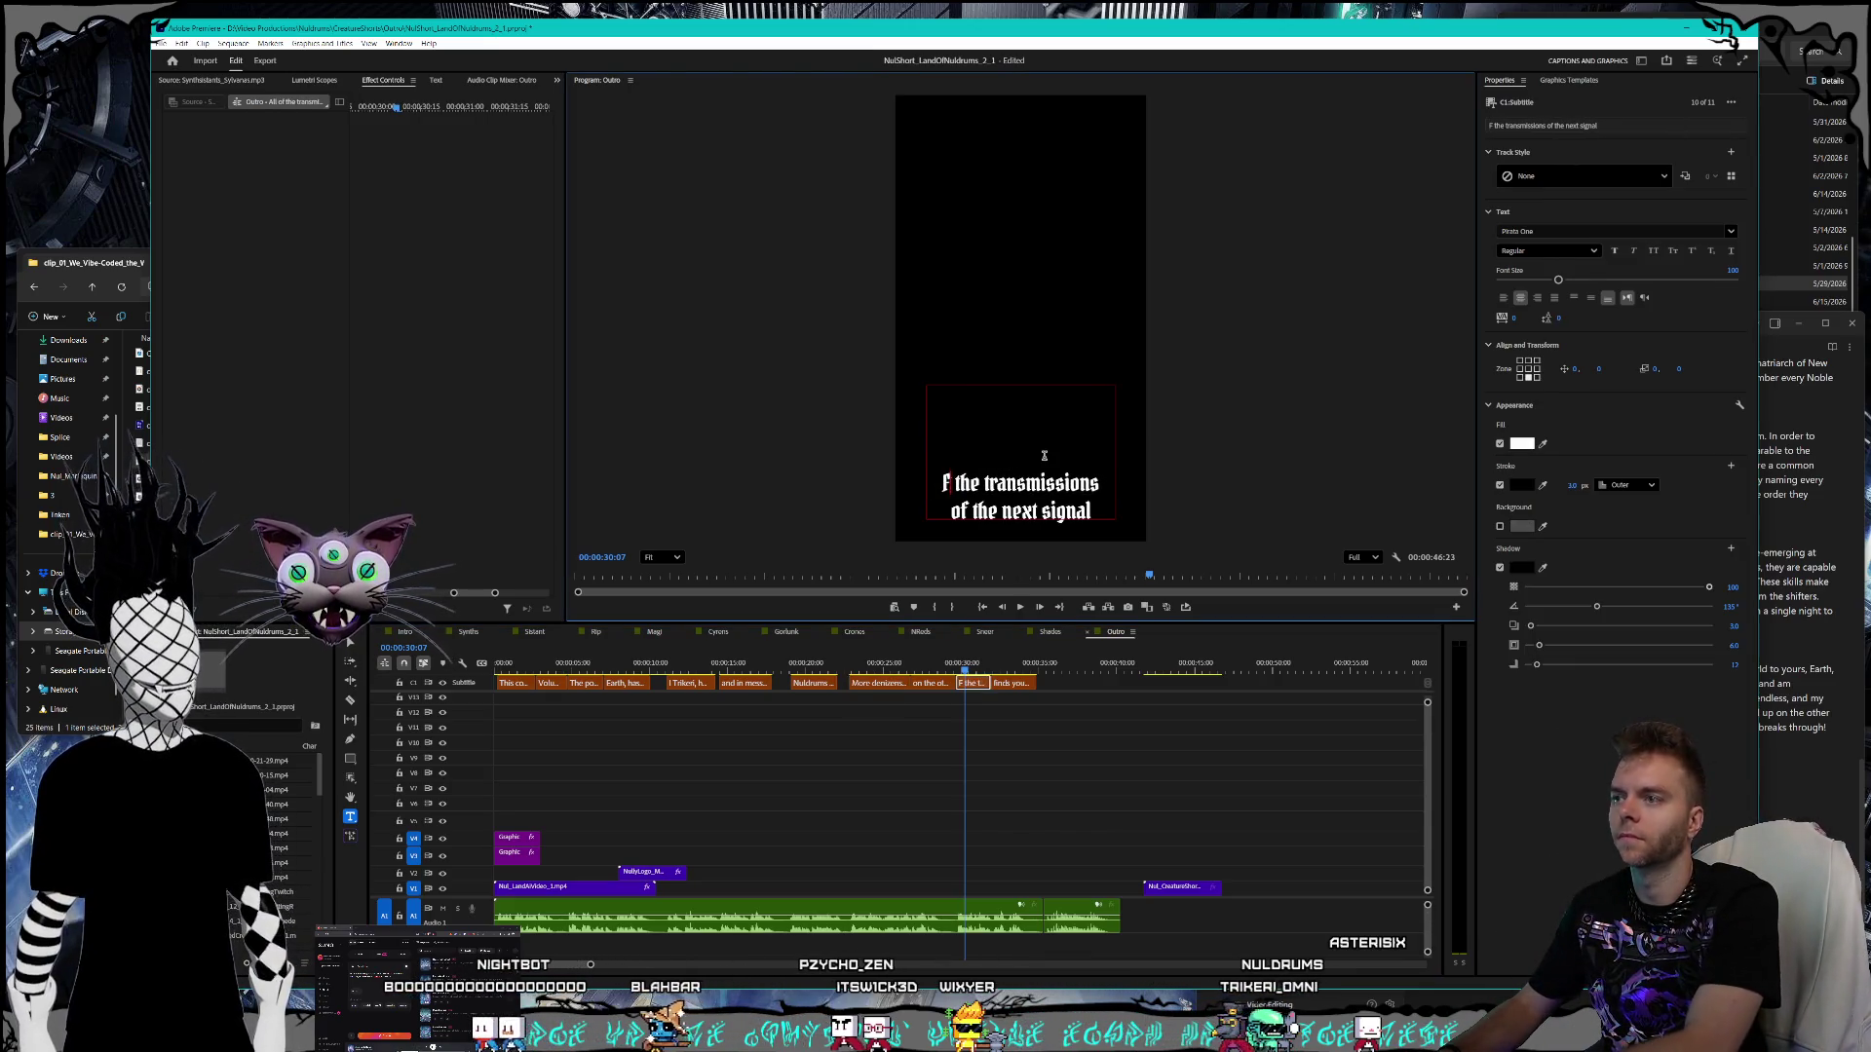
# - Check the script, change 'of' to 'so', and end the final caption with '!' instead of 'them.'
pyautogui.click(1815, 553)
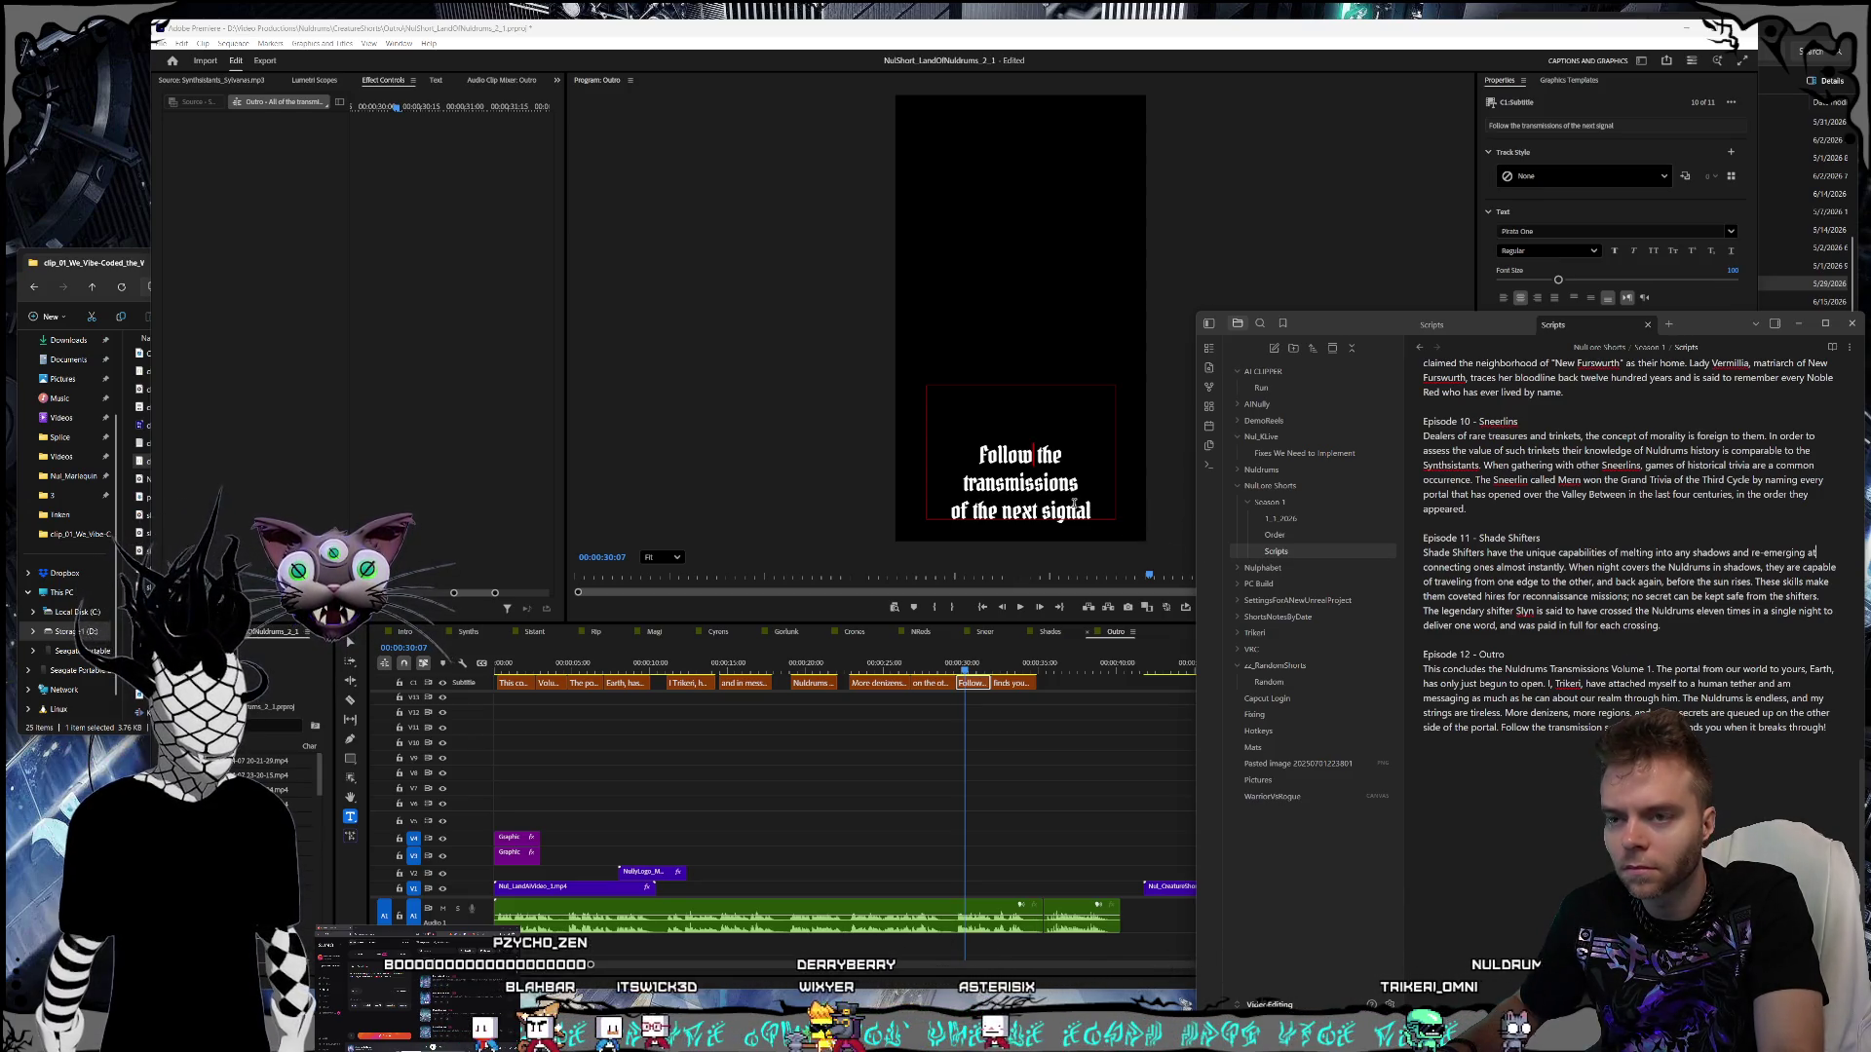
pyautogui.doubleClick(971, 508)
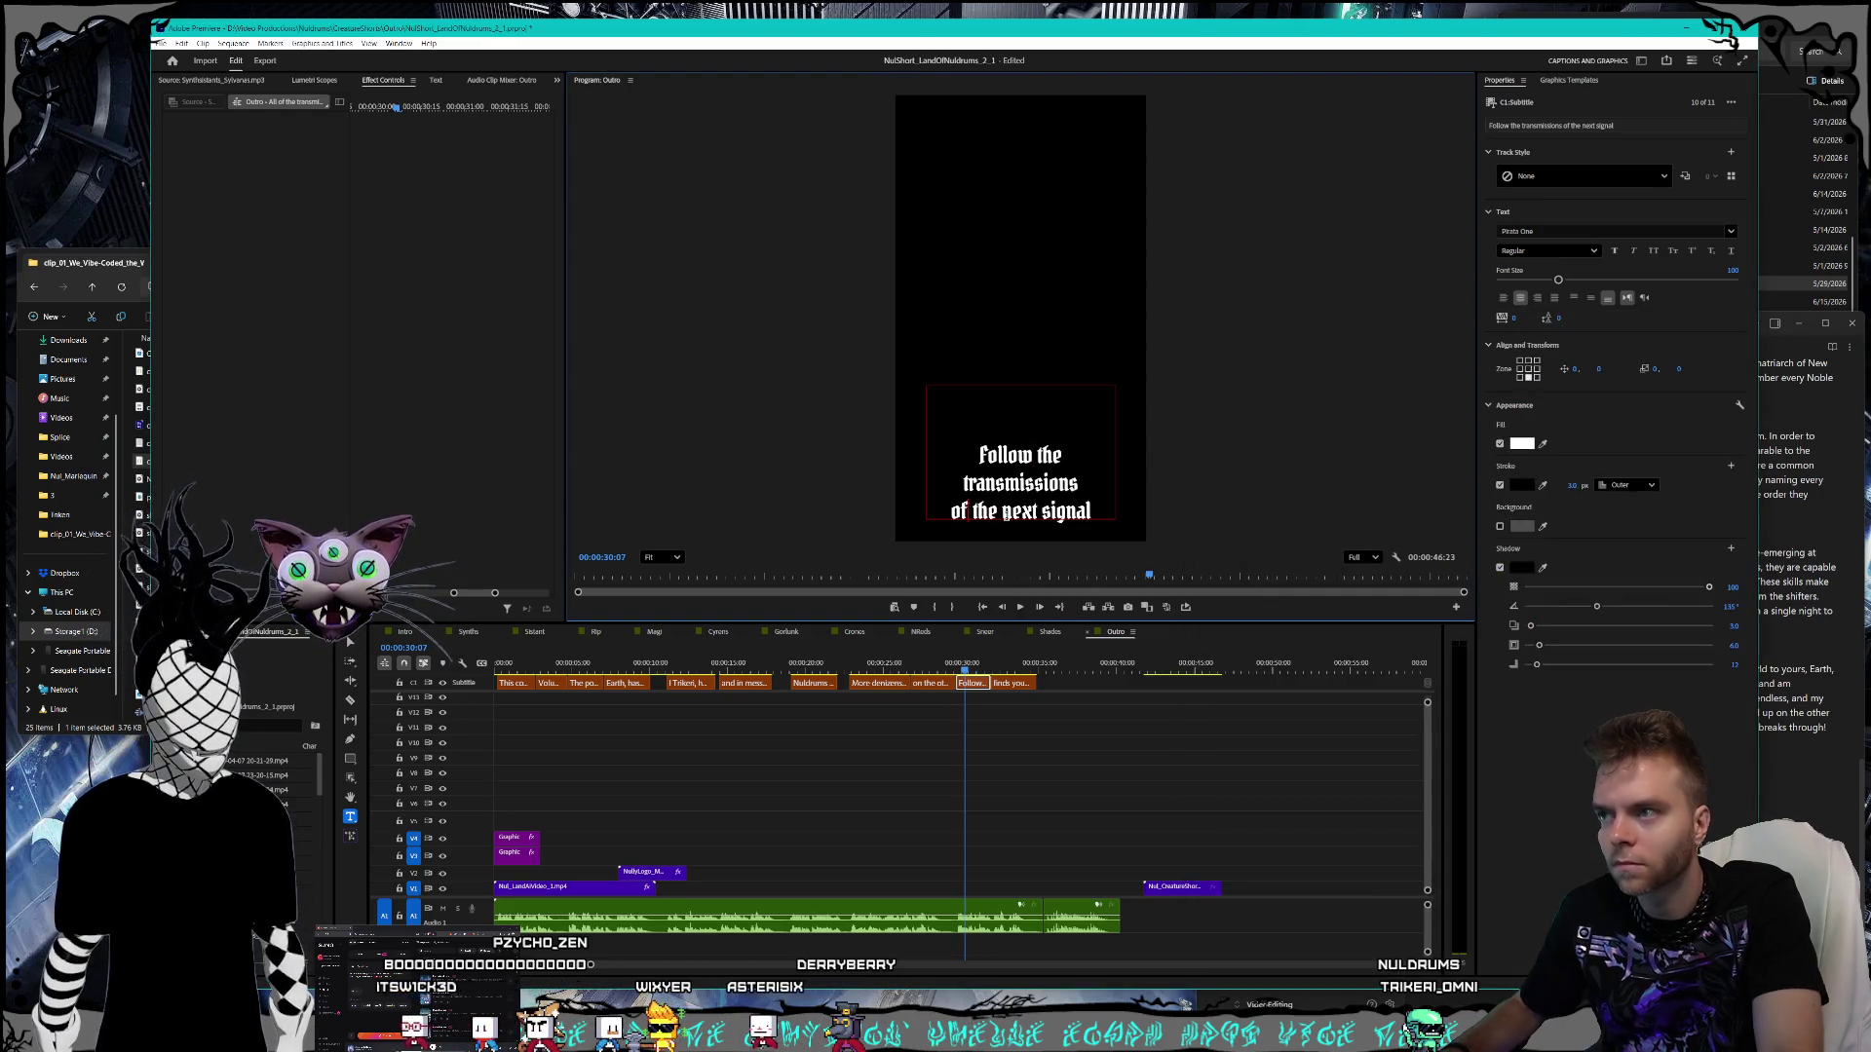
pyautogui.click(996, 655)
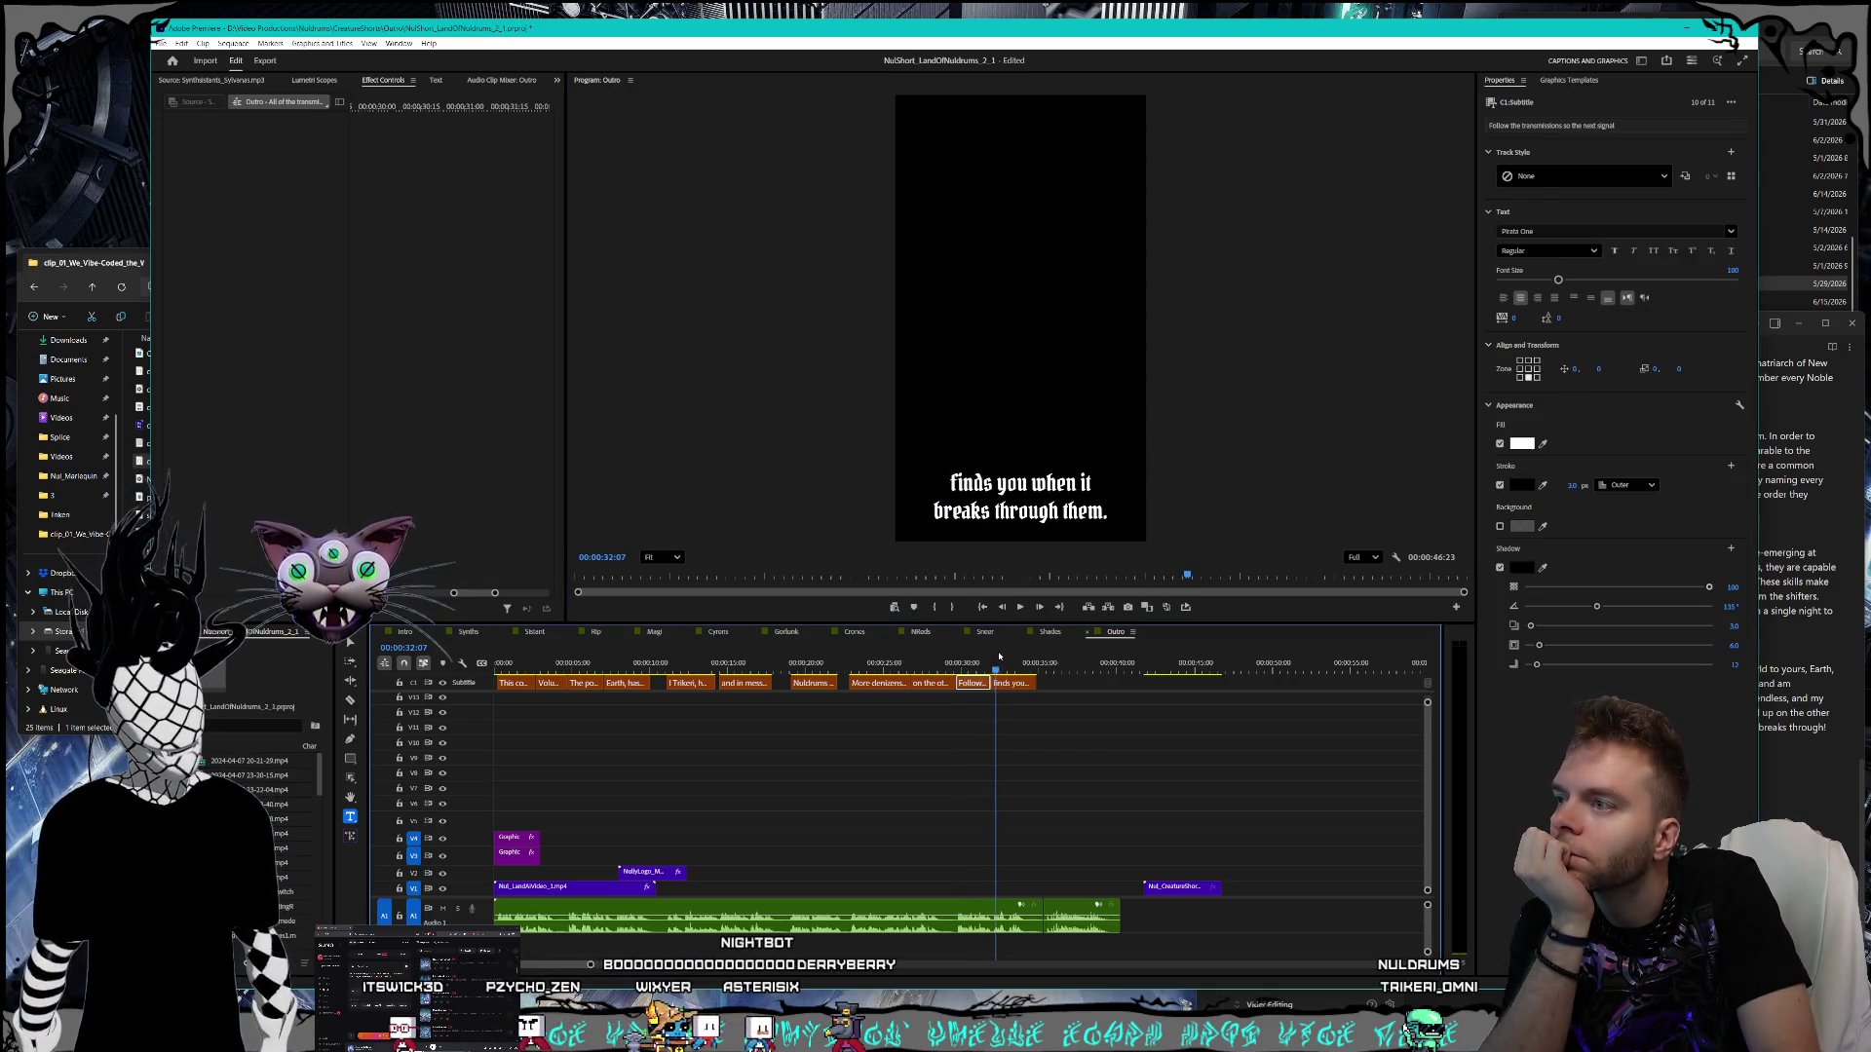
pyautogui.doubleClick(1084, 510)
pyautogui.hotkey('alt', 'Tab')
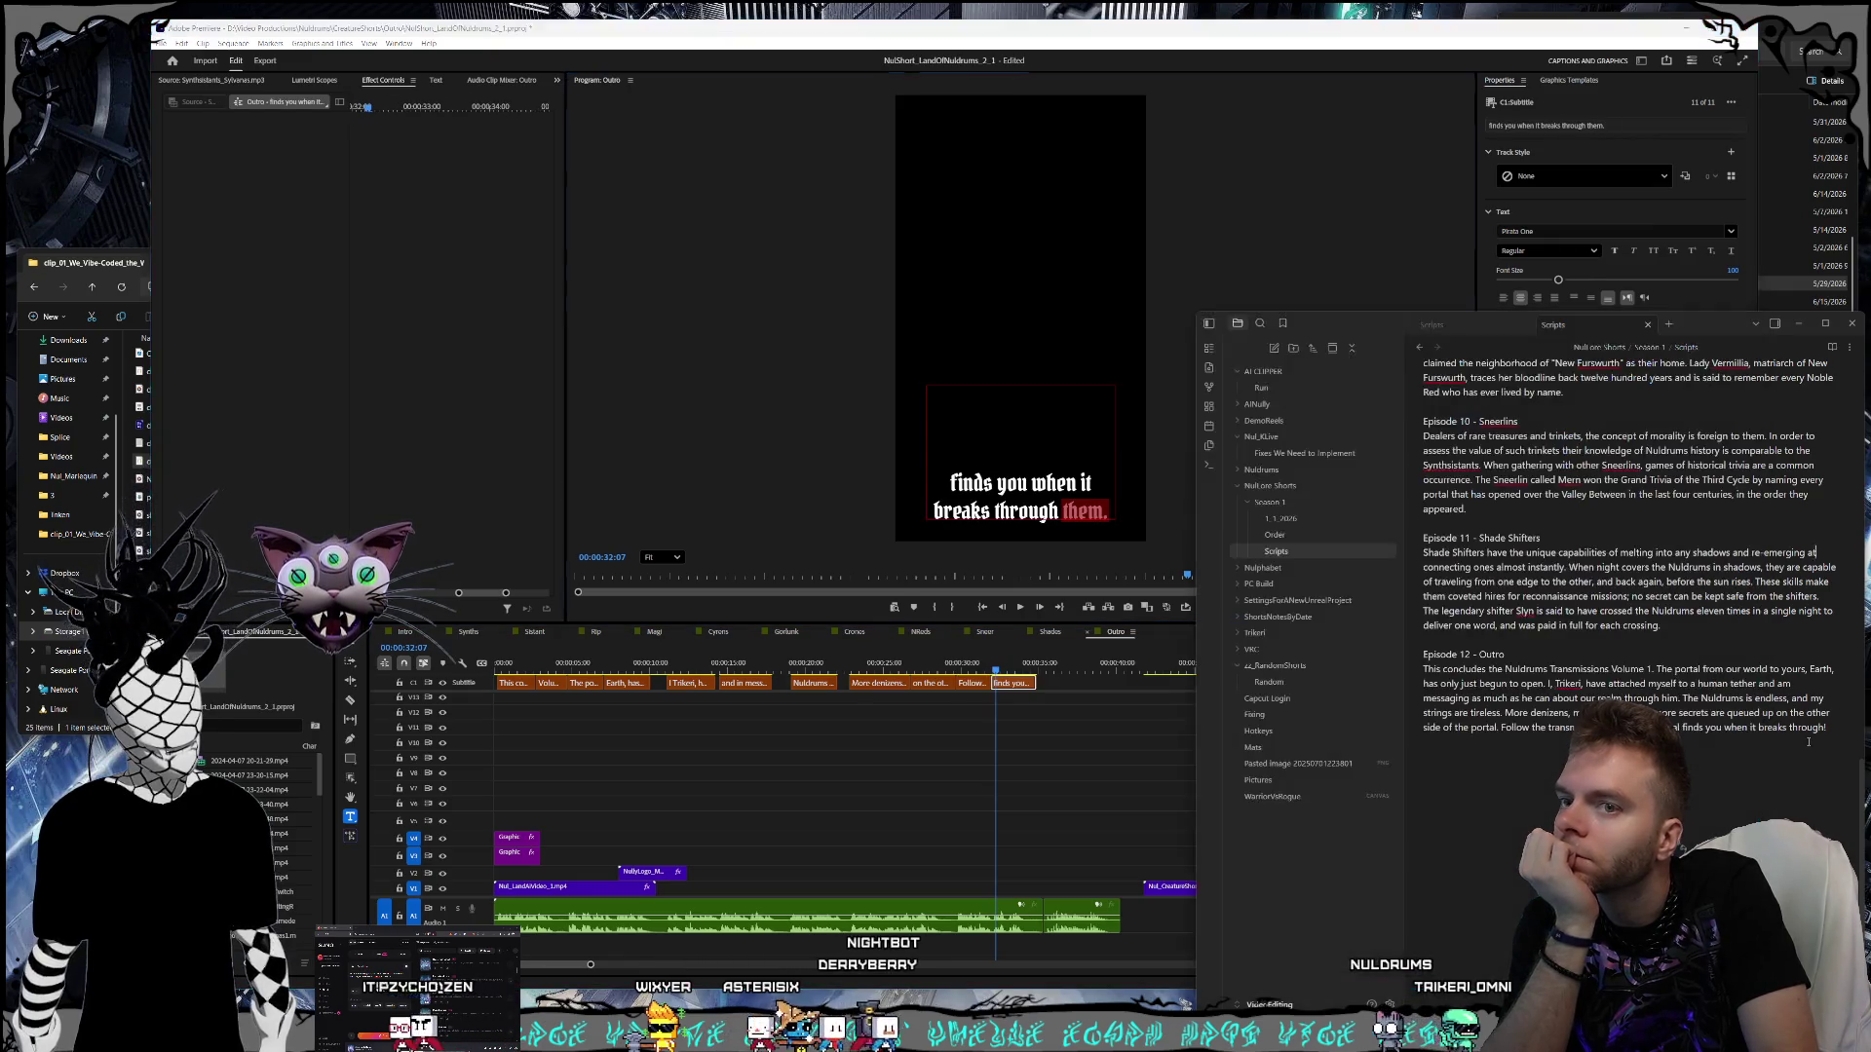
pyautogui.hotkey('alt', 'Tab')
pyautogui.write('them.')
pyautogui.doubleClick(1072, 507)
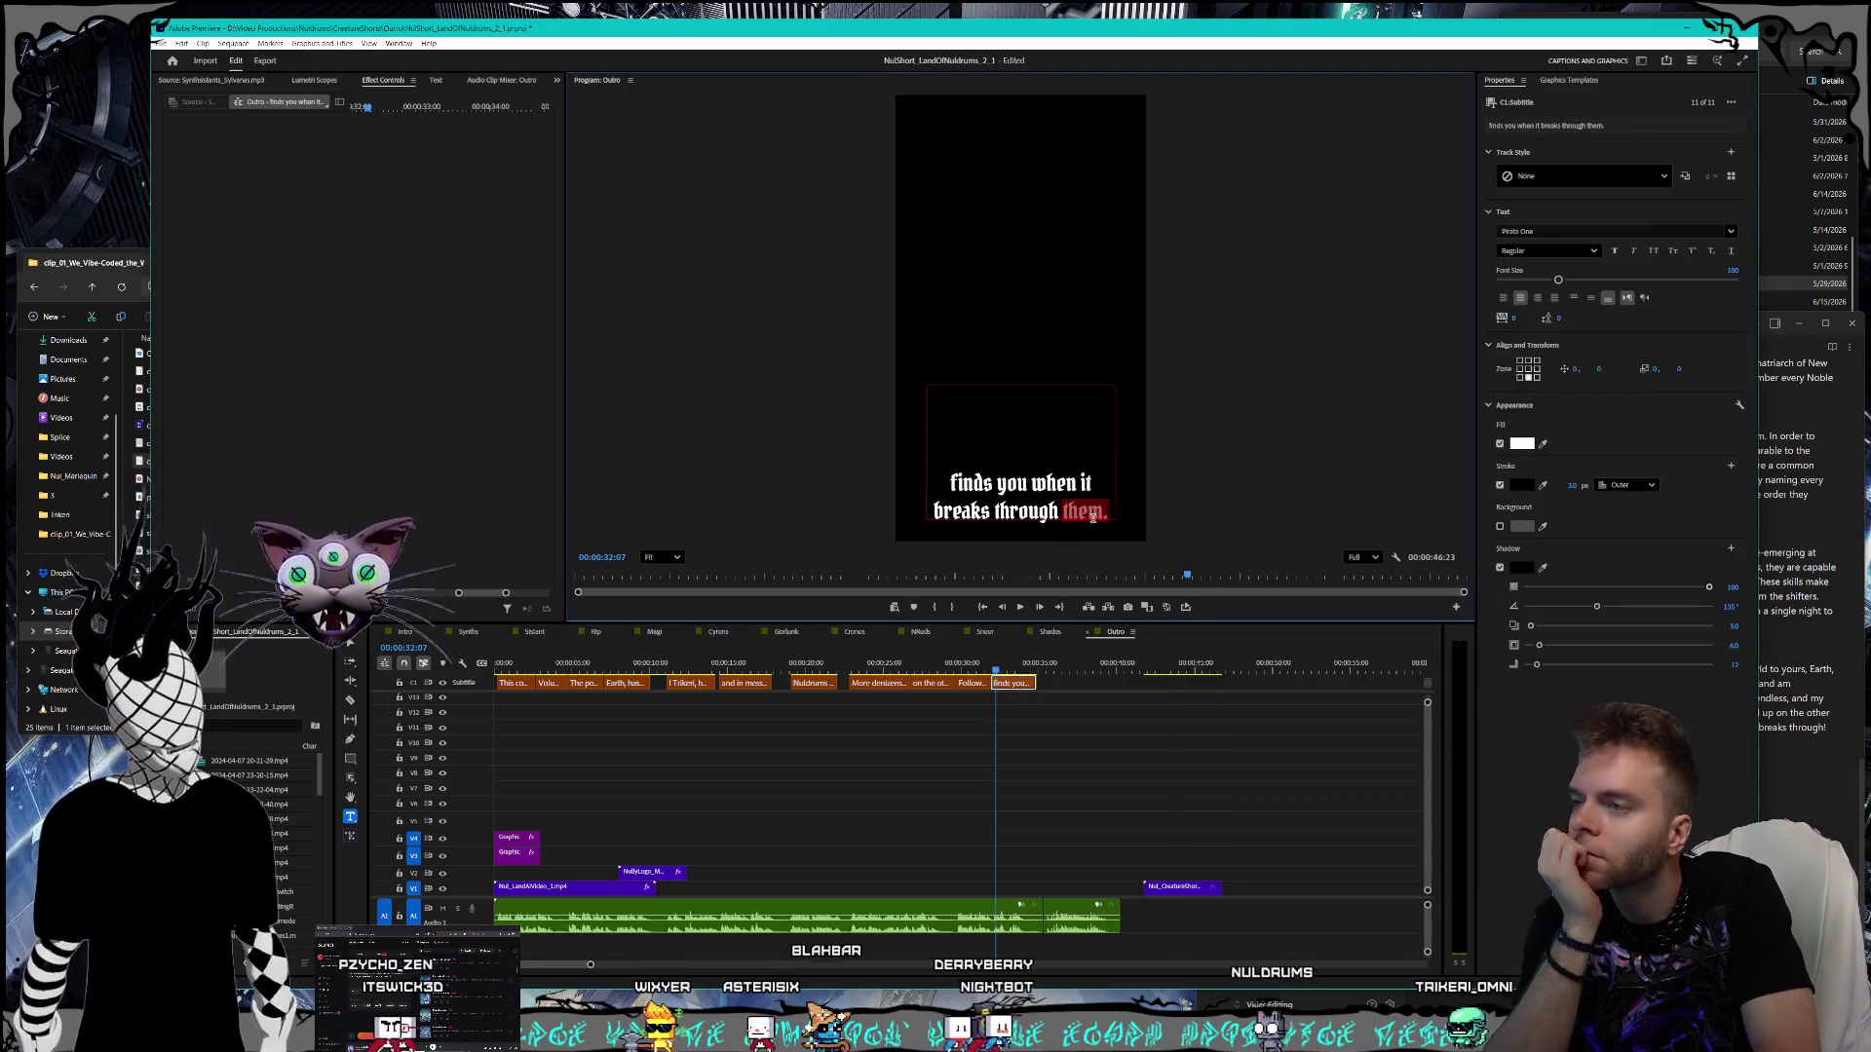
pyautogui.press('BackSpace')
pyautogui.press('BackSpace')
pyautogui.write('!')
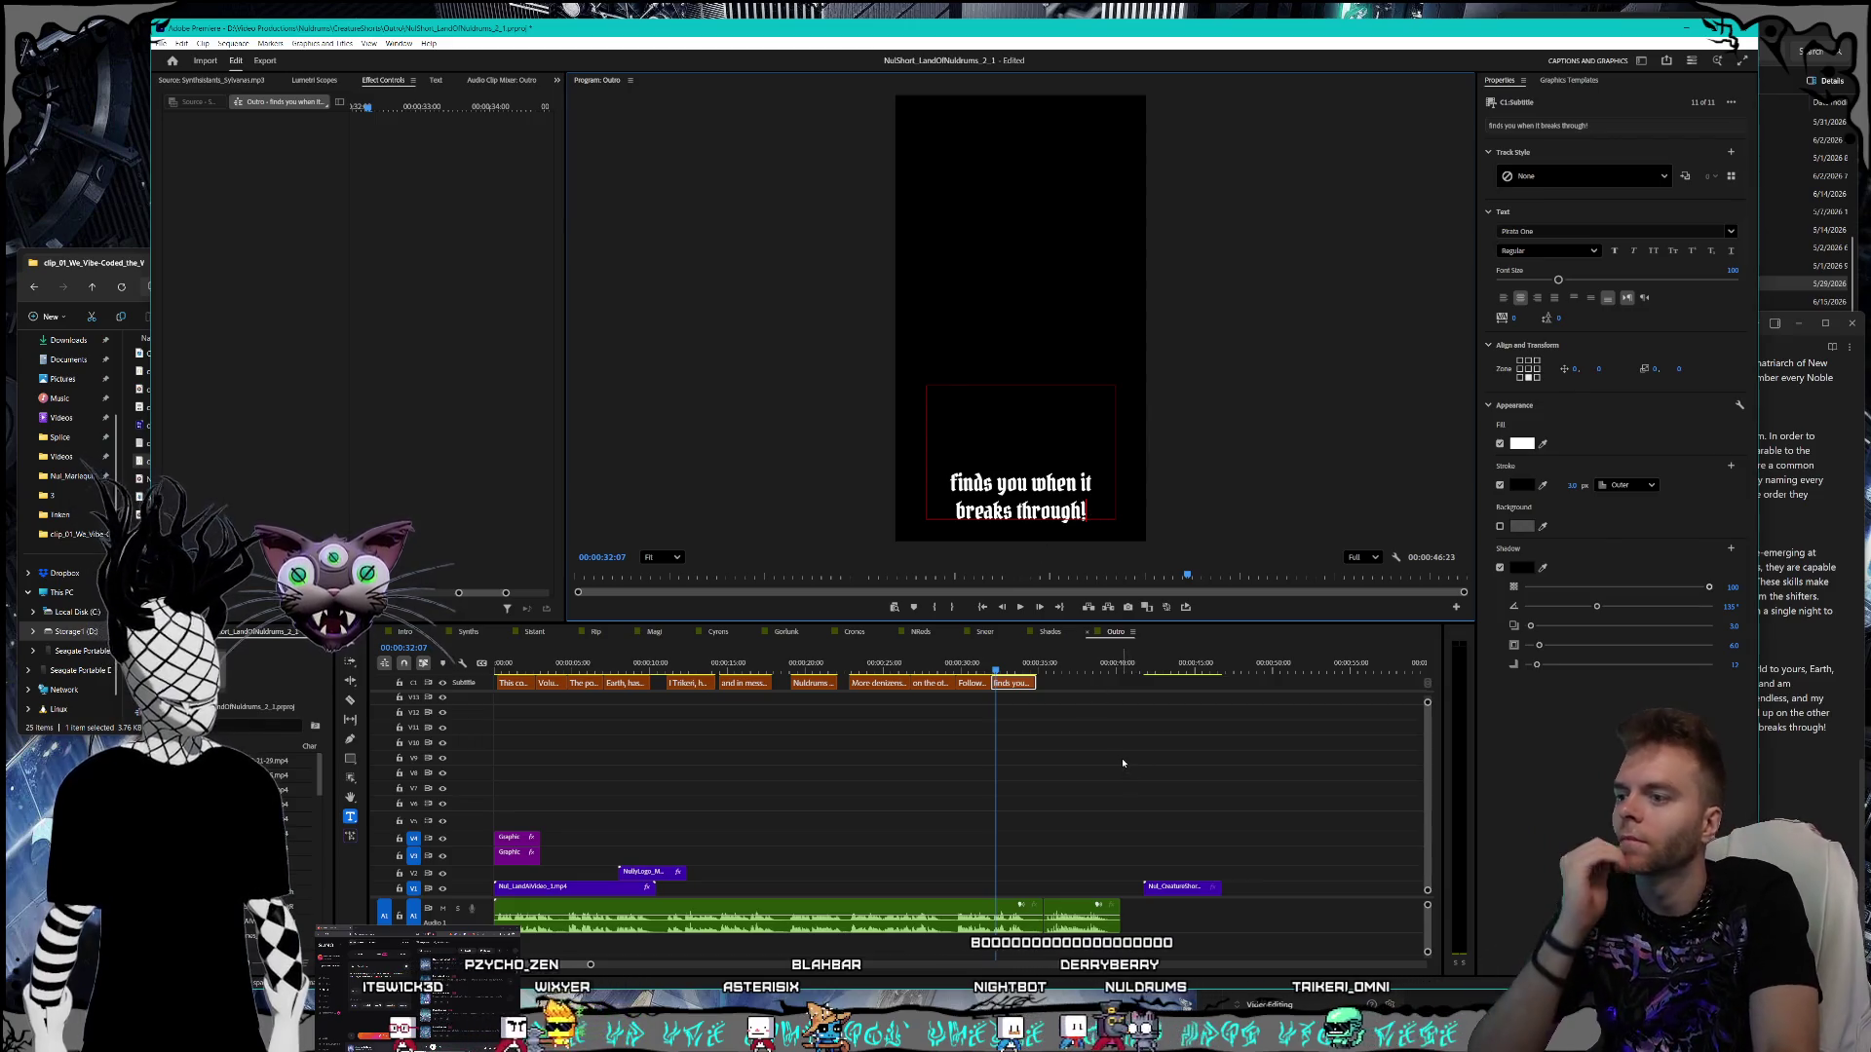
# - Finish caption editing, deselect the clip, and save the project
pyautogui.press('Escape')
pyautogui.click(1119, 760)
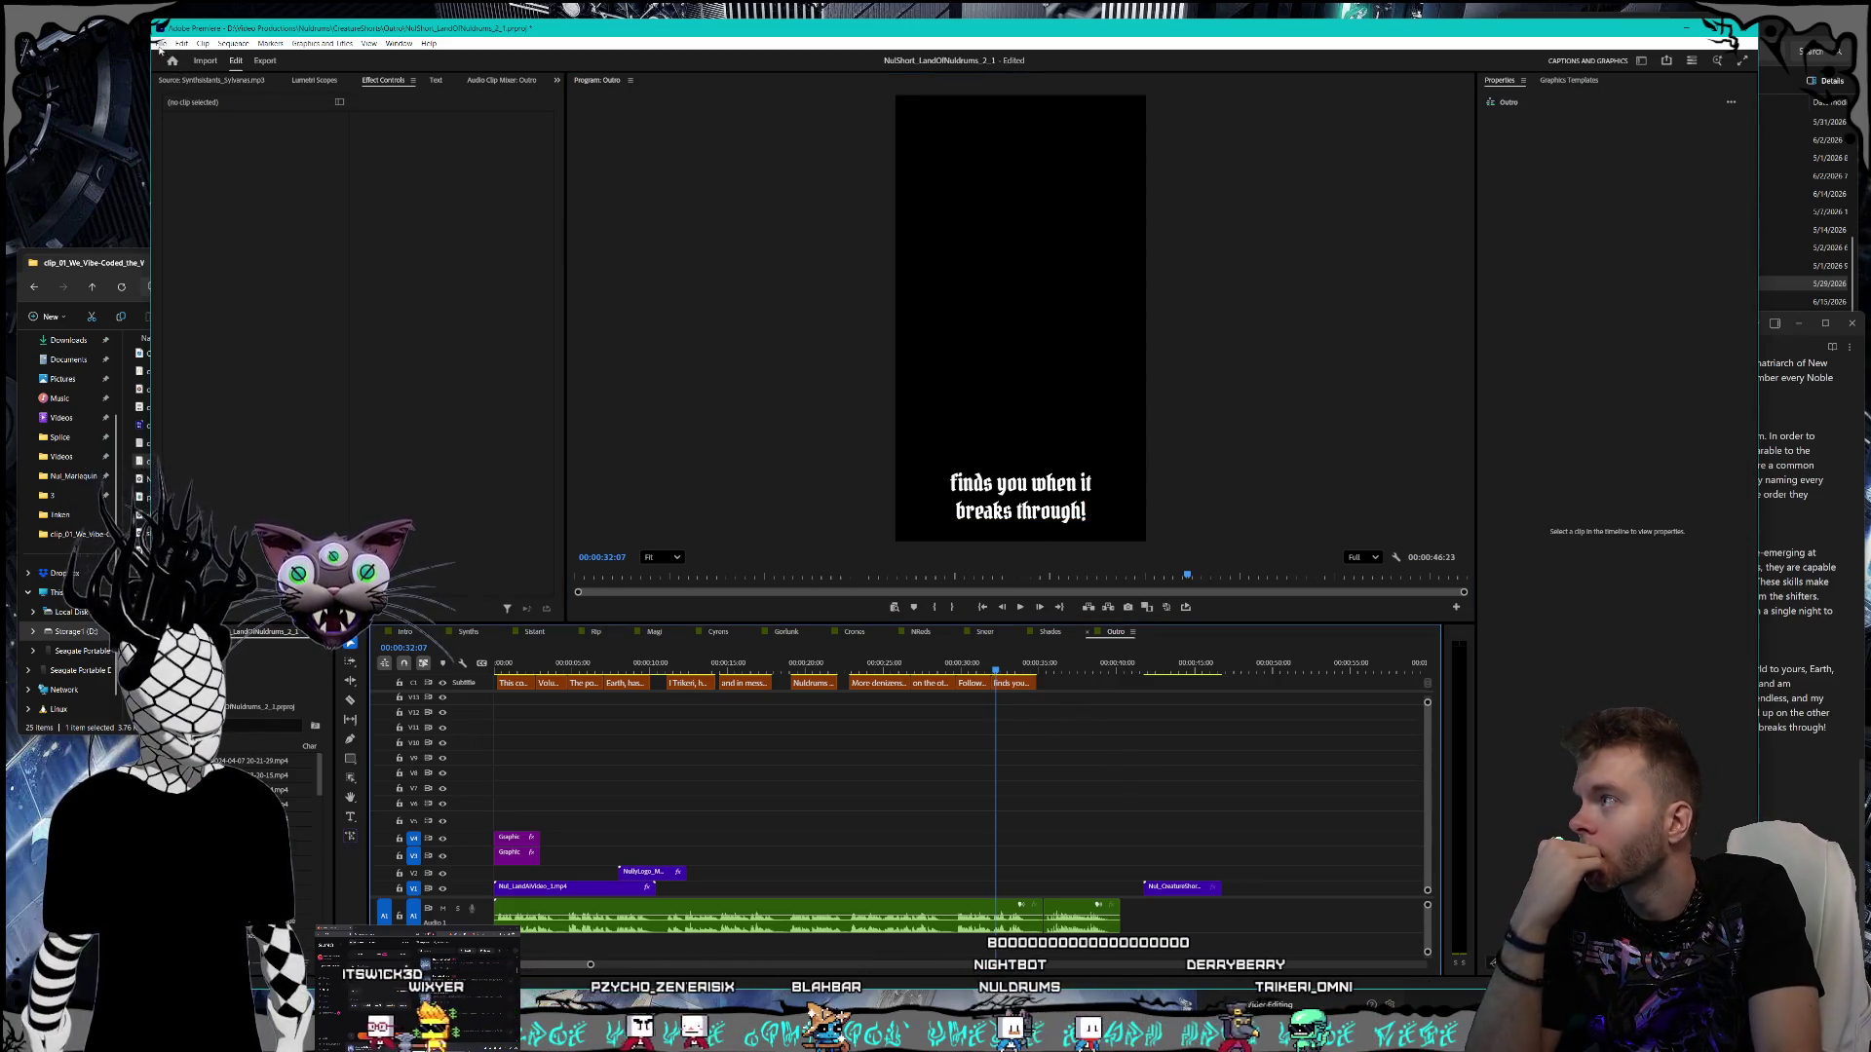
pyautogui.hotkey('alt', 'f')
pyautogui.press('s')
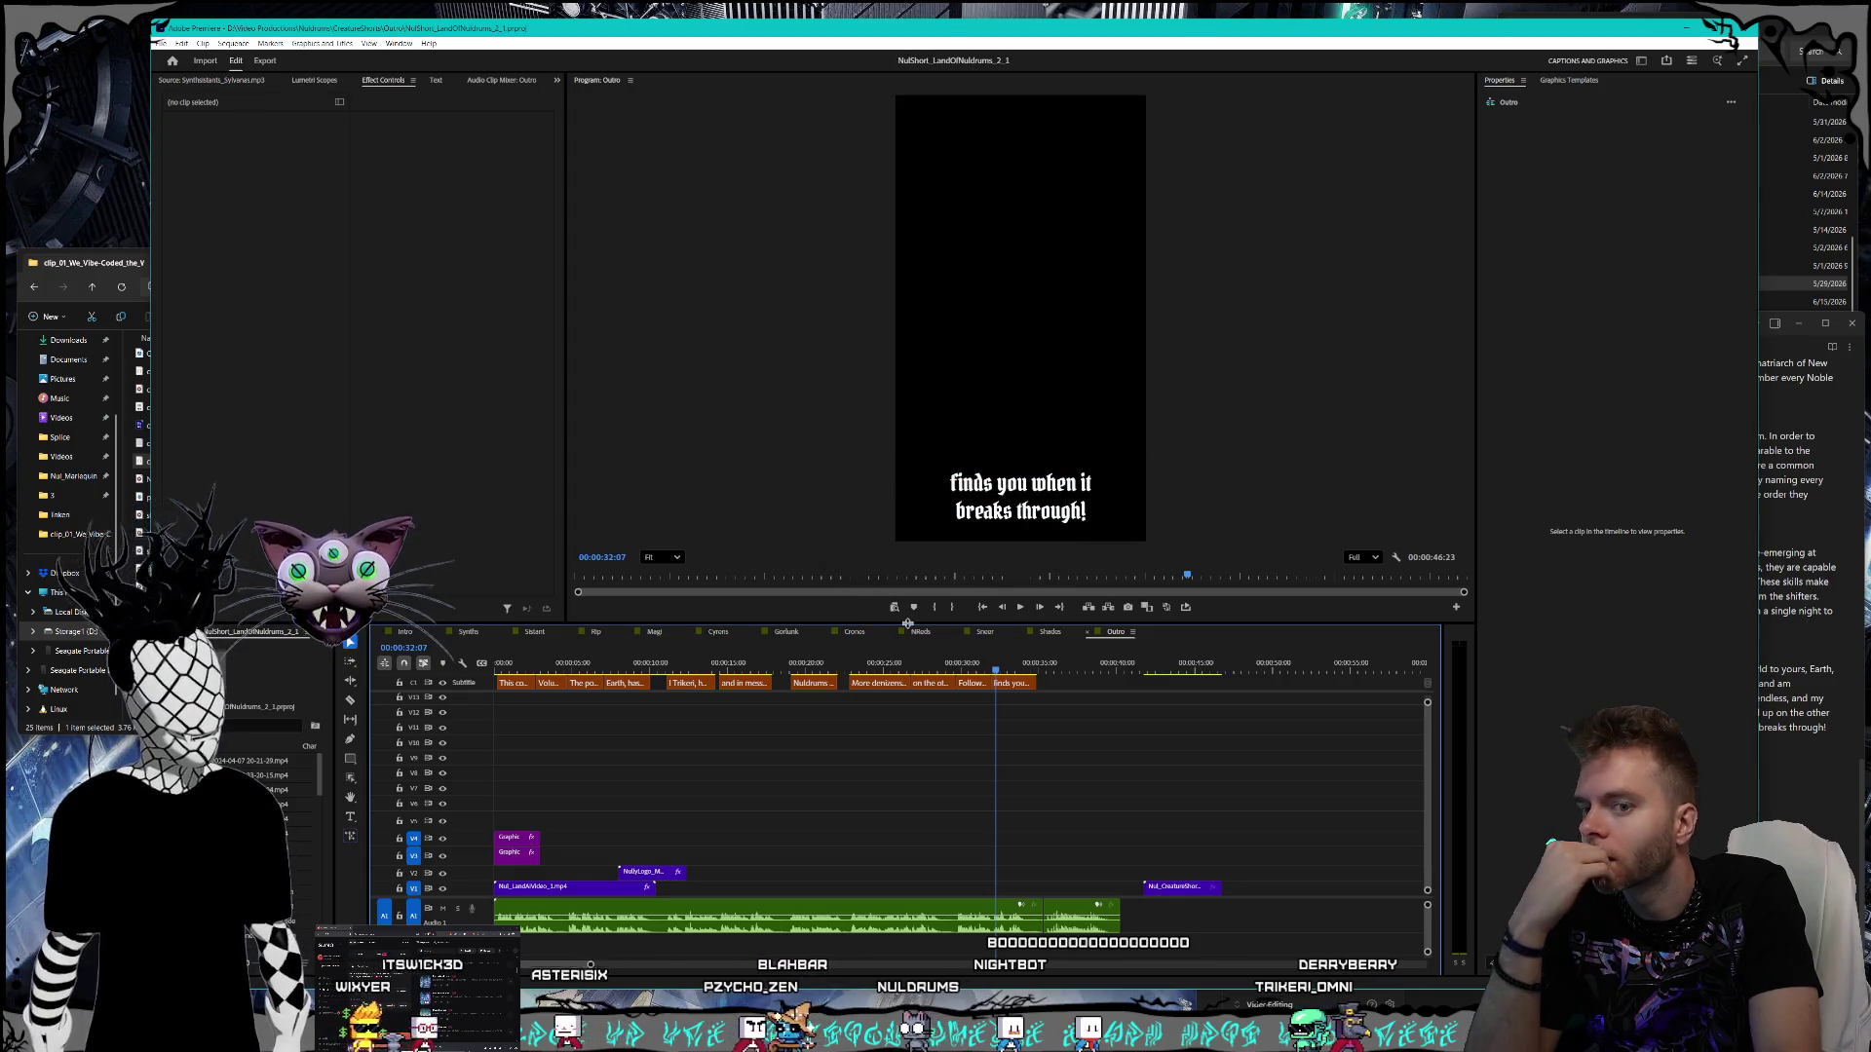
# - Scrub back over the corrected Outro caption, then open the Synths sequence at its start
pyautogui.moveTo(988, 666)
pyautogui.mouseDown()
pyautogui.moveTo(931, 663)
pyautogui.moveTo(961, 662)
pyautogui.mouseUp()
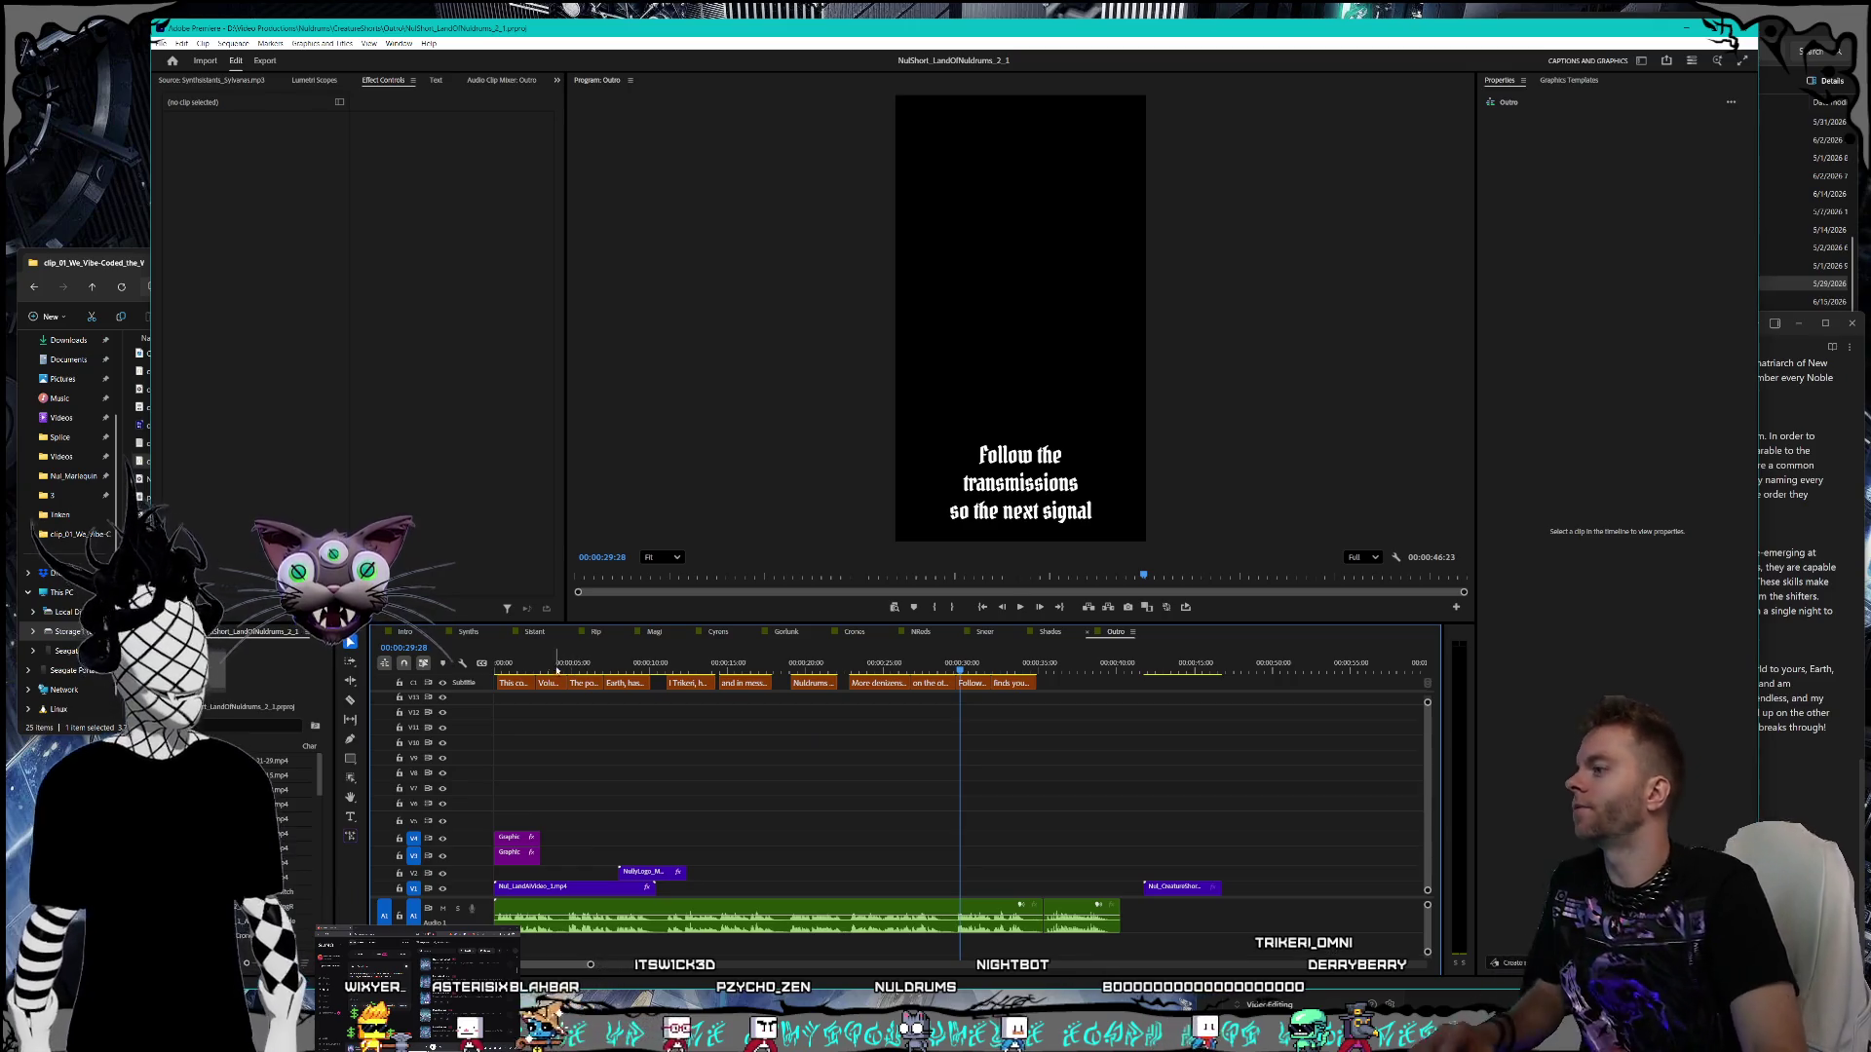
pyautogui.click(468, 631)
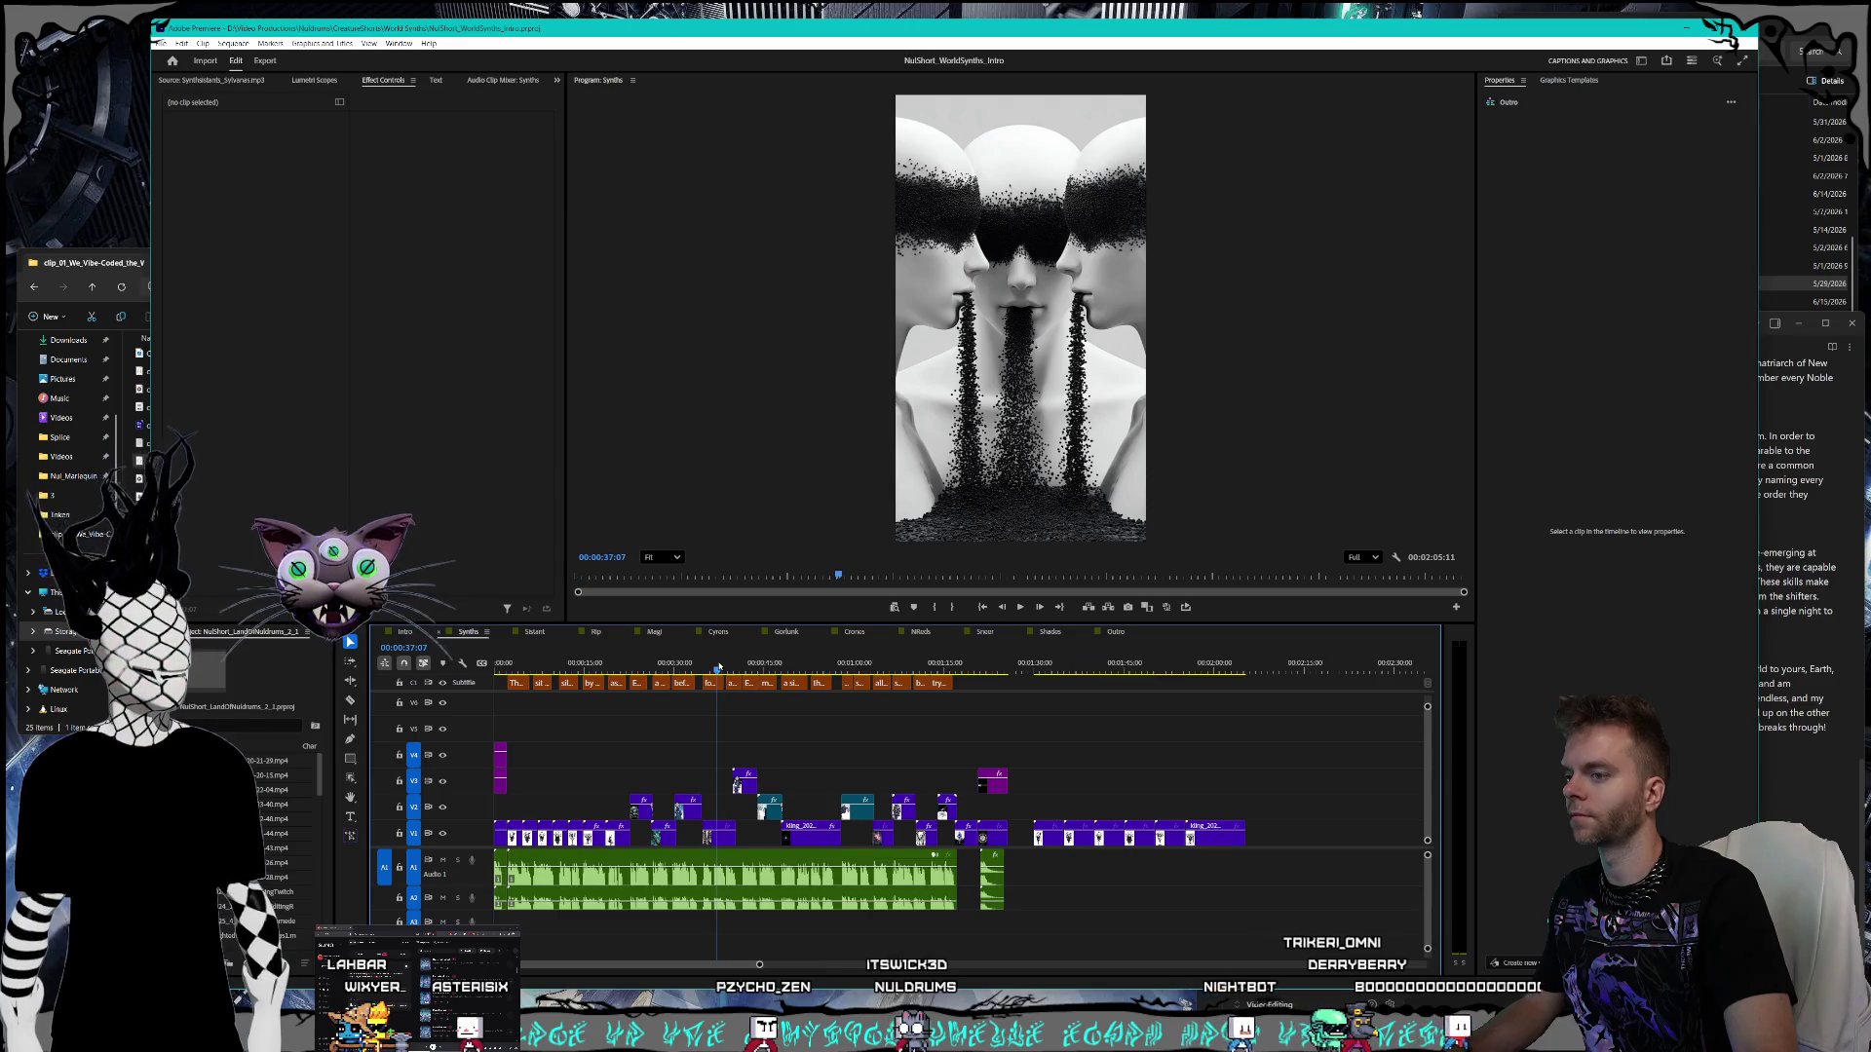
pyautogui.moveTo(718, 667); pyautogui.dragTo(497, 670)
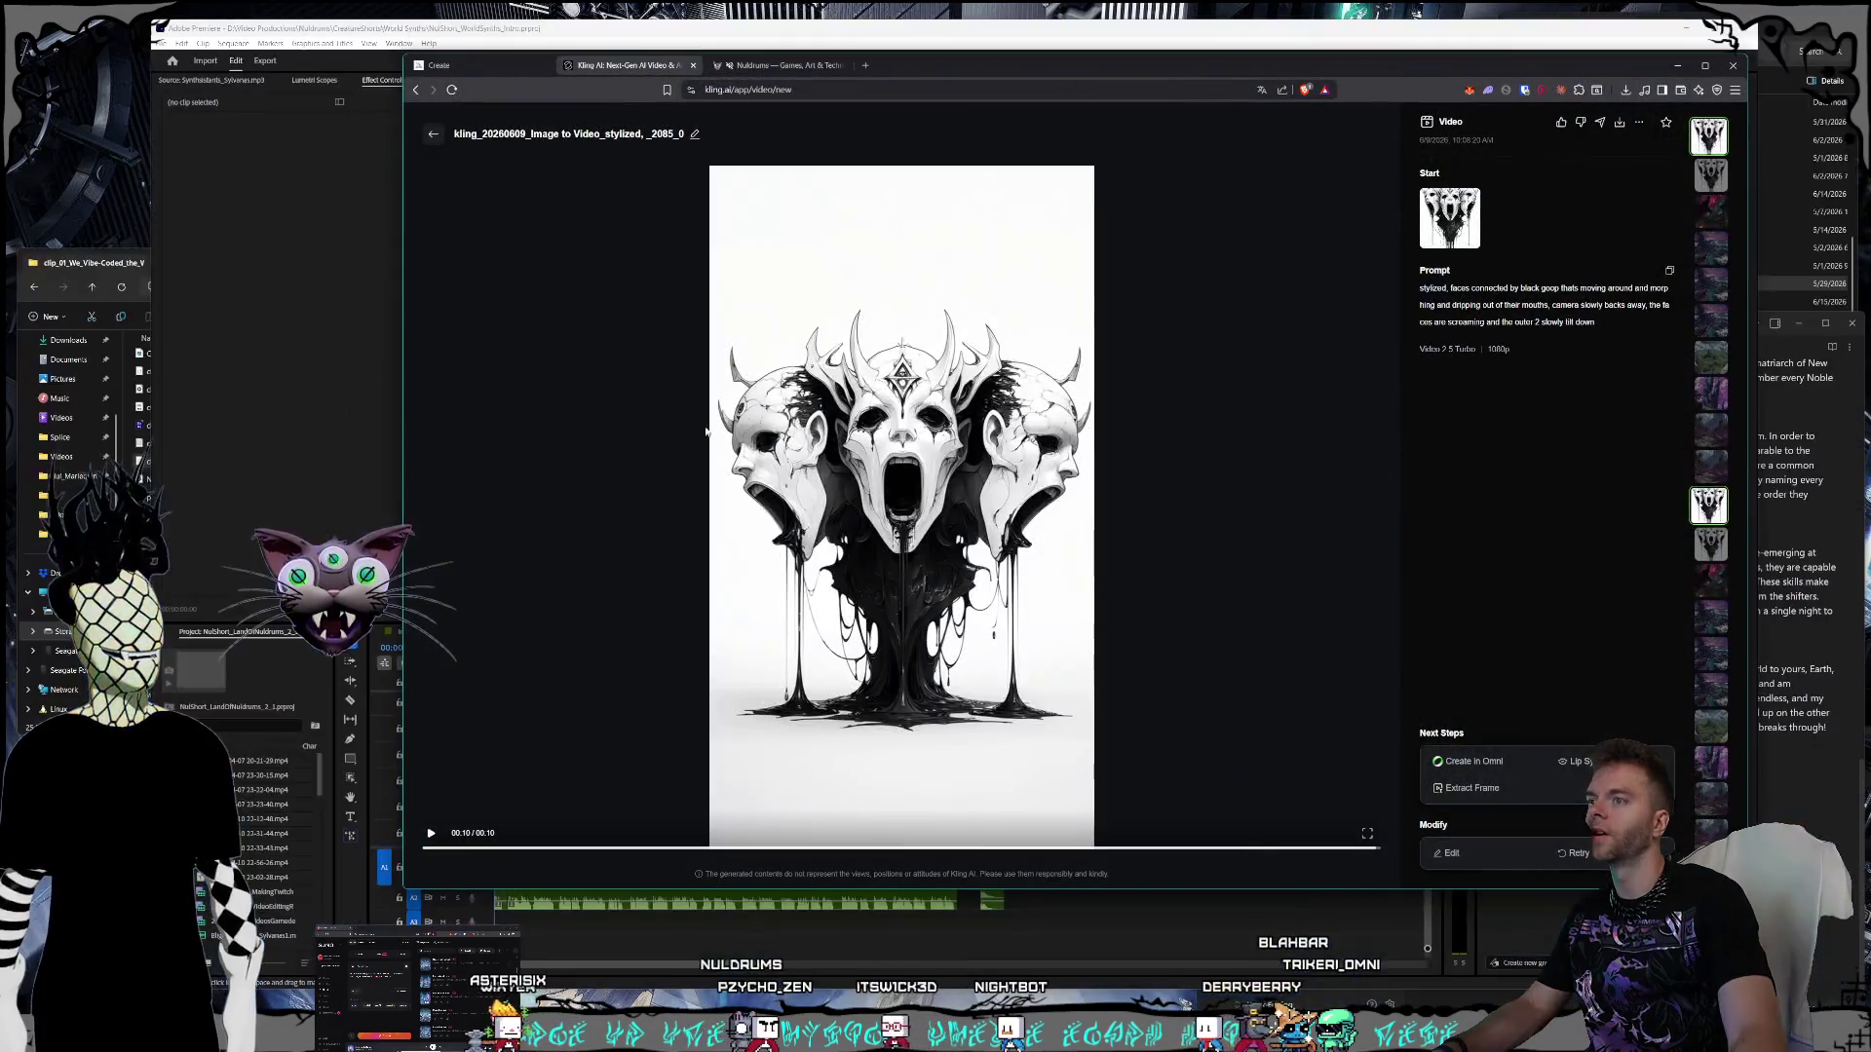
# - Switch from Kling AI to the Midjourney Create gallery and scroll through it
pyautogui.click(497, 65)
pyautogui.scroll(-20, 992, 420)
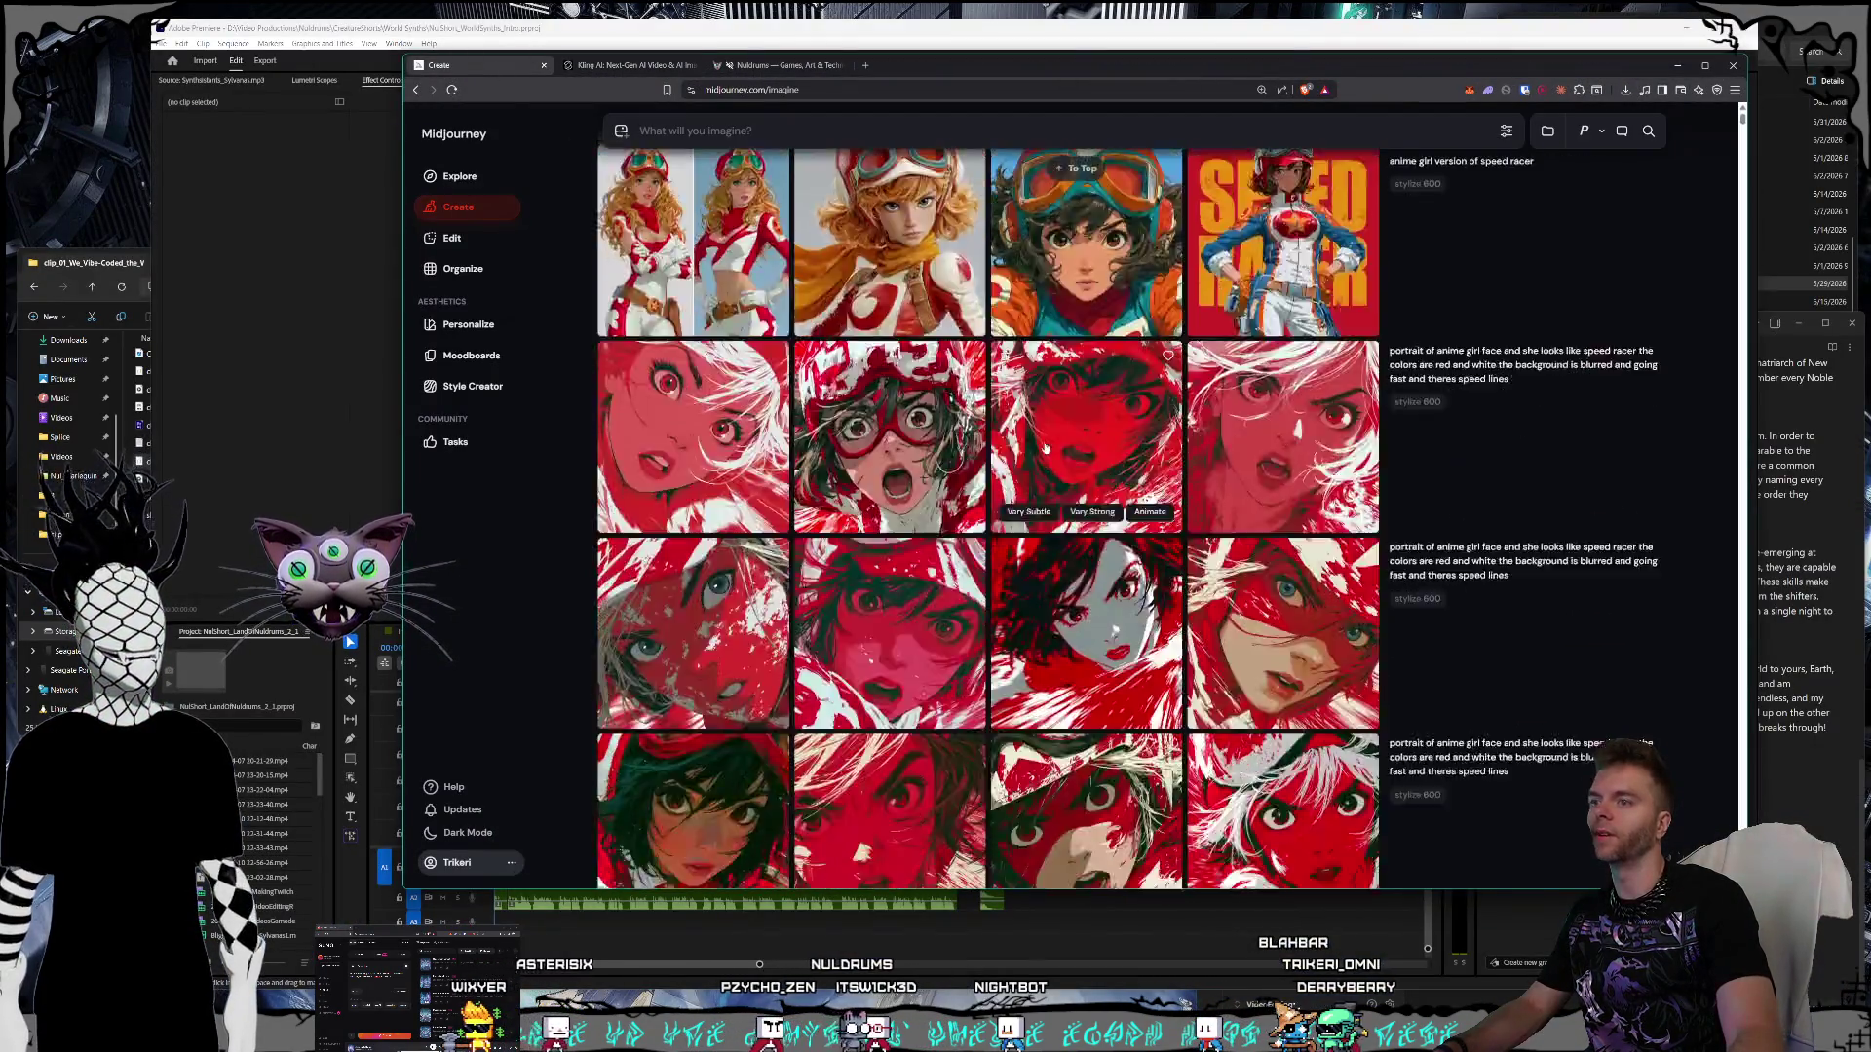
# - Scroll the Create gallery and enlarge the painting image in the full viewer
pyautogui.scroll(1, 1178, 497)
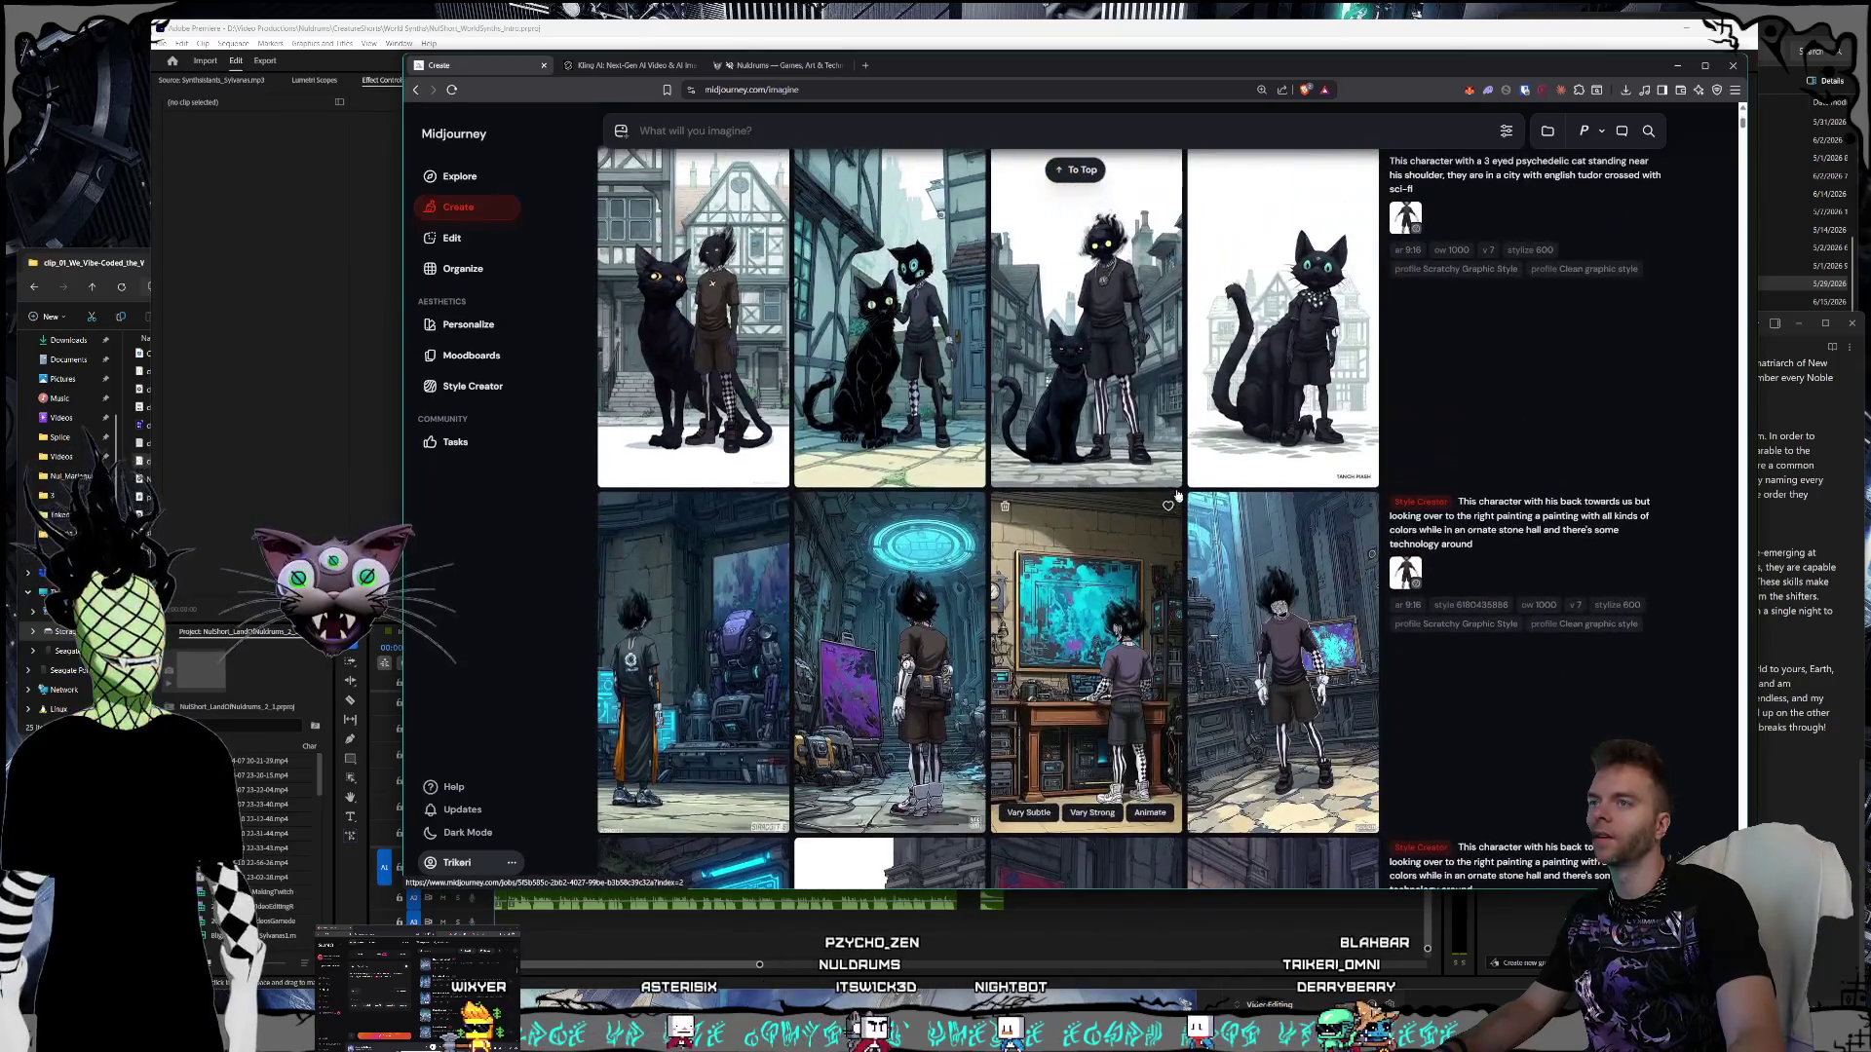
pyautogui.scroll(-15, 1292, 390)
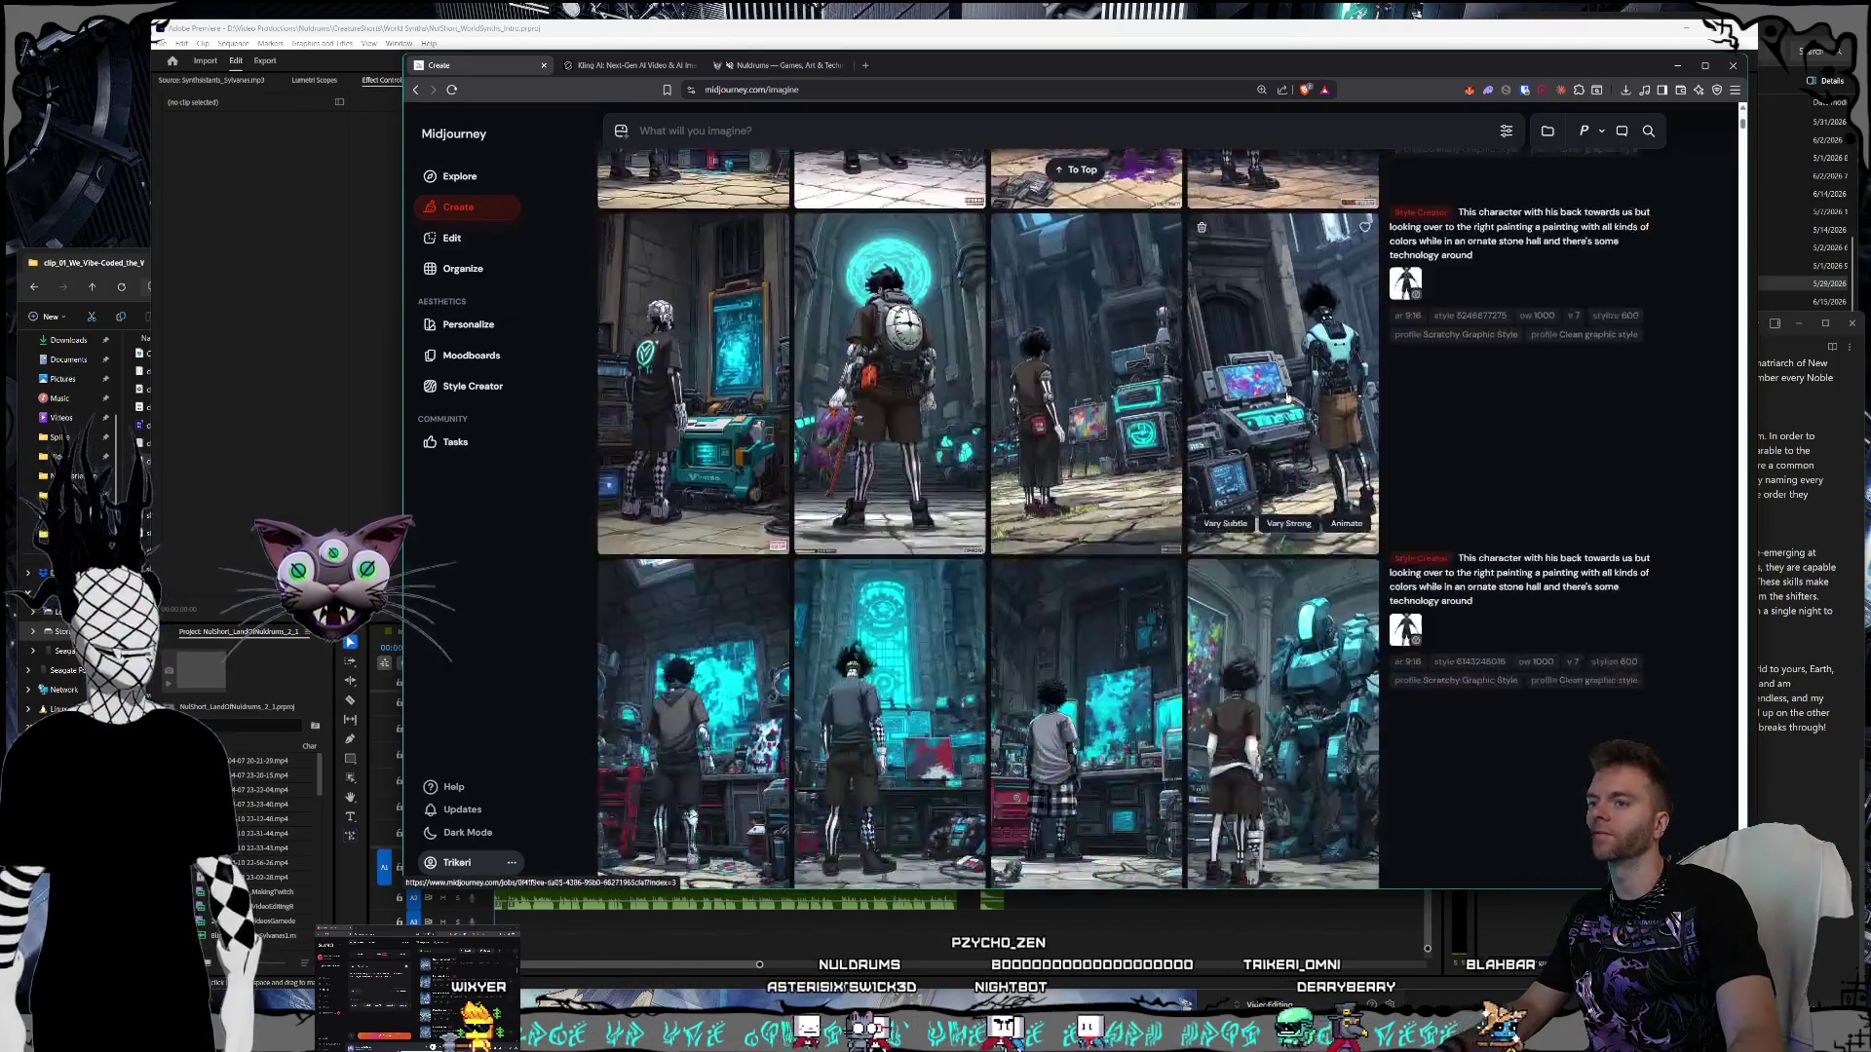
pyautogui.scroll(-10, 1277, 408)
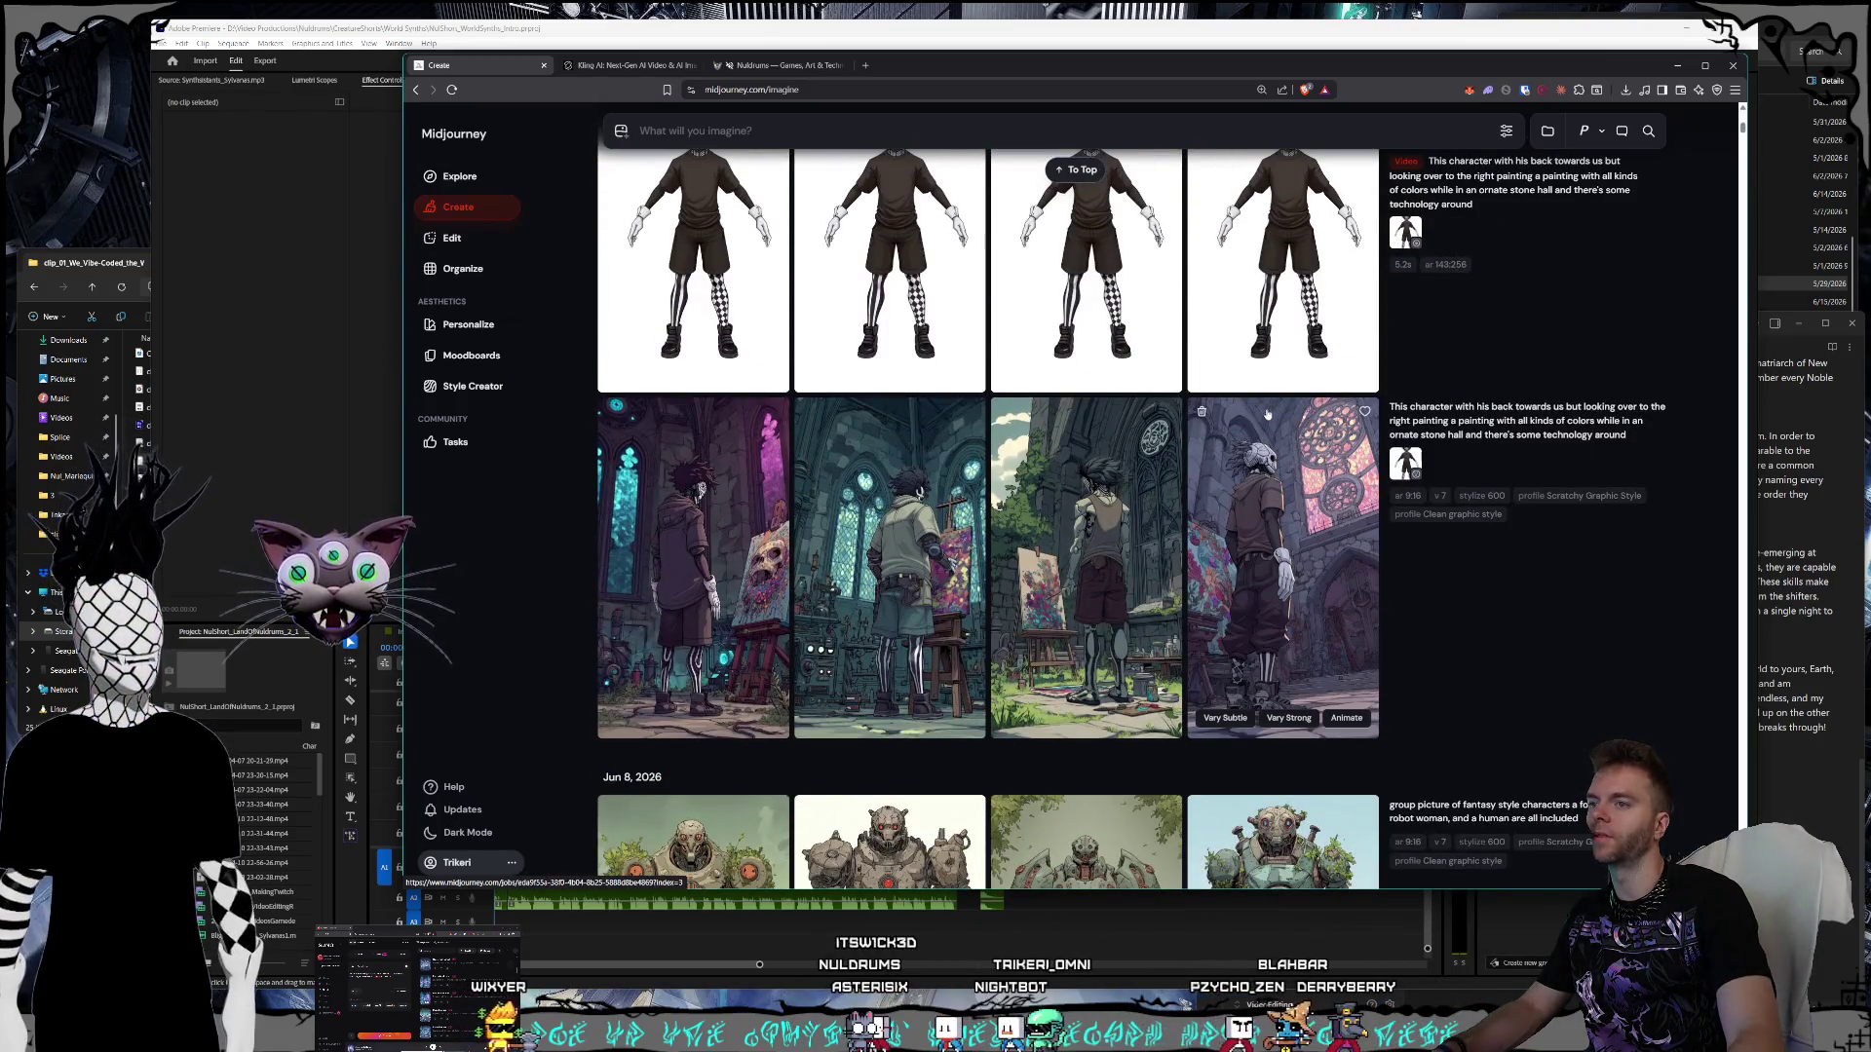
pyautogui.click(1242, 508)
# - Cycle through the enlarged renders until the figure facing a glowing tech screen appears
pyautogui.scroll(3, 1290, 468)
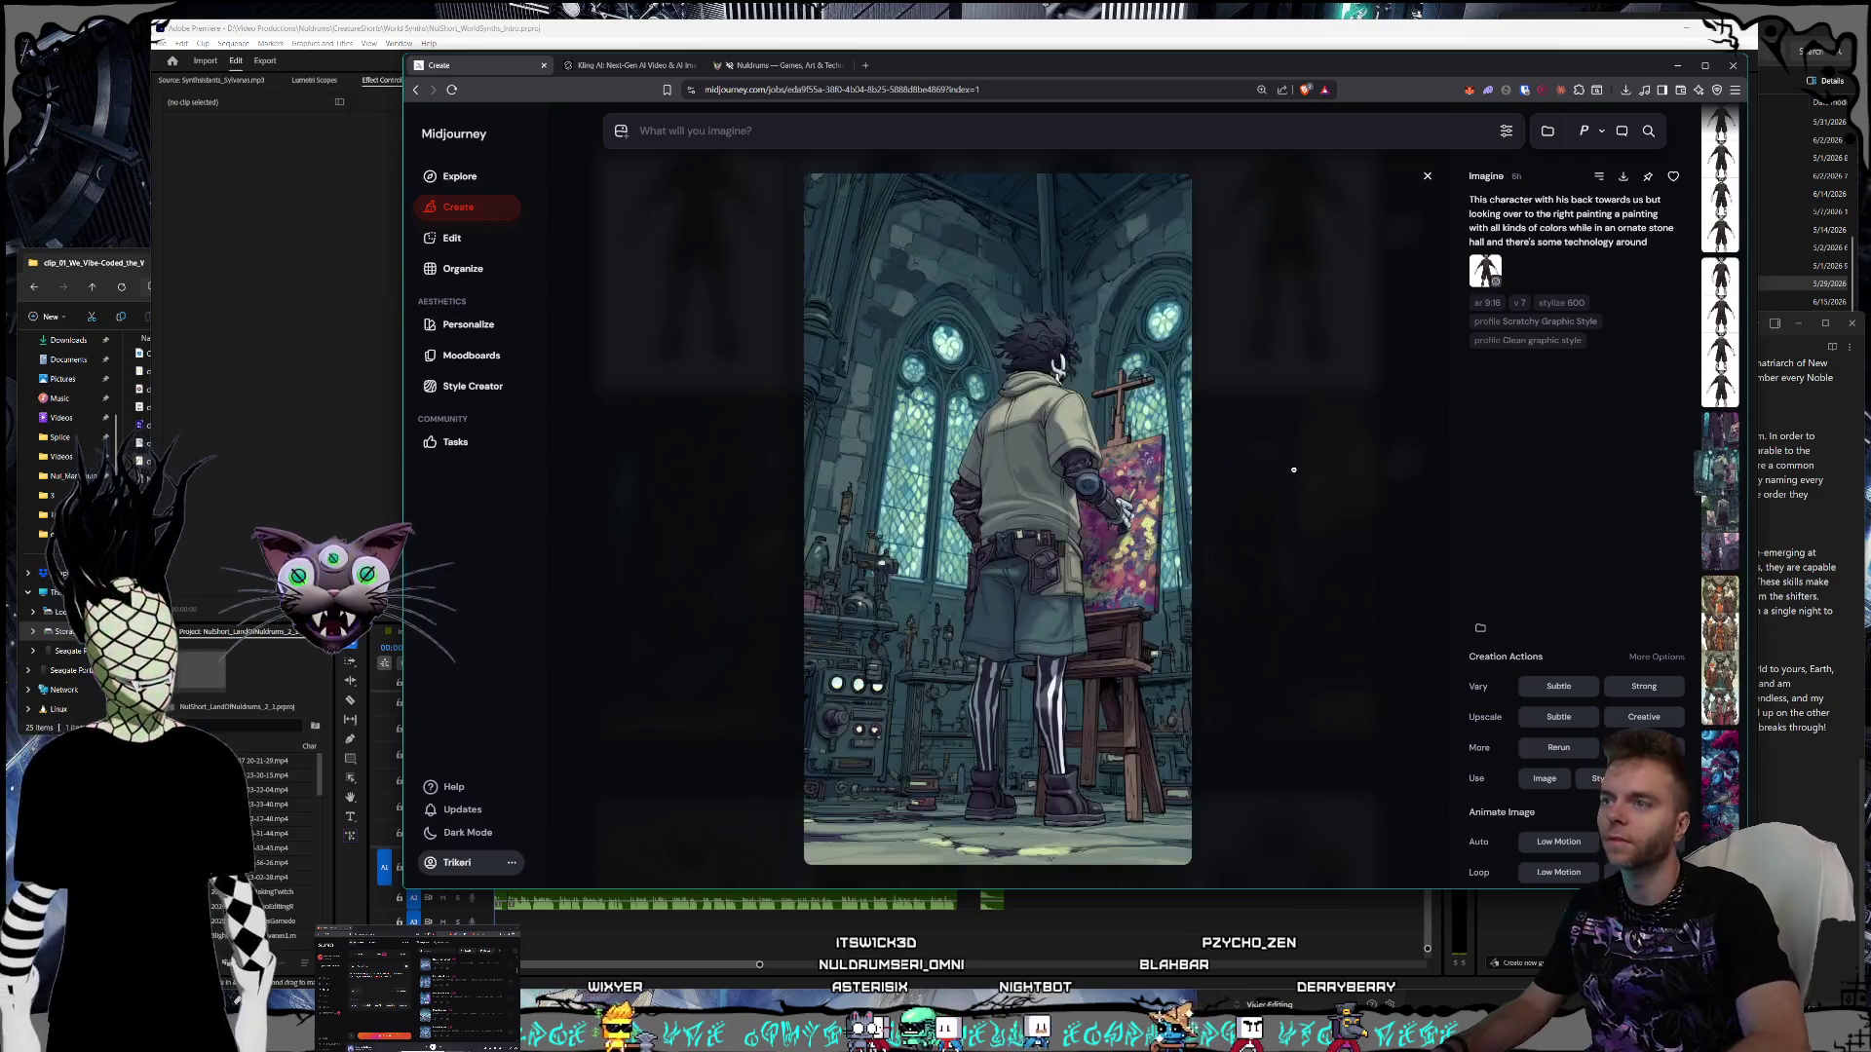
pyautogui.scroll(2, 1294, 470)
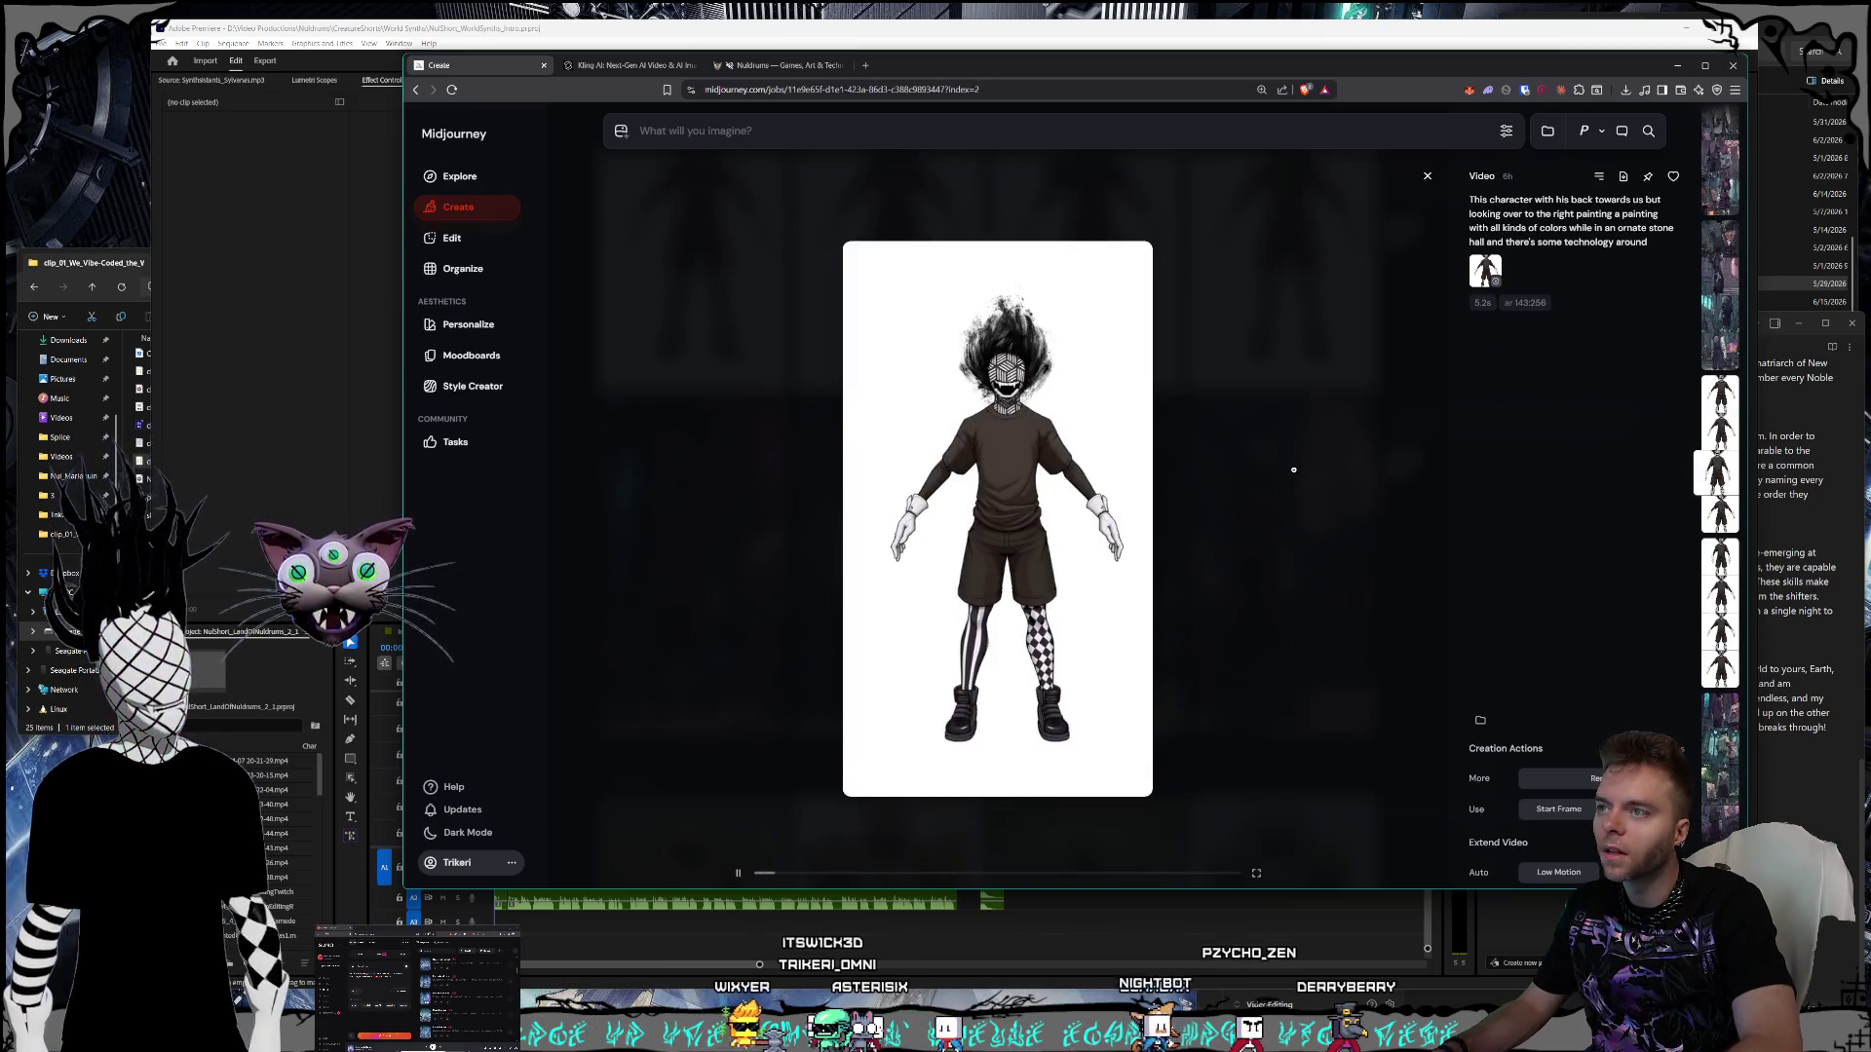
pyautogui.scroll(1, 1293, 470)
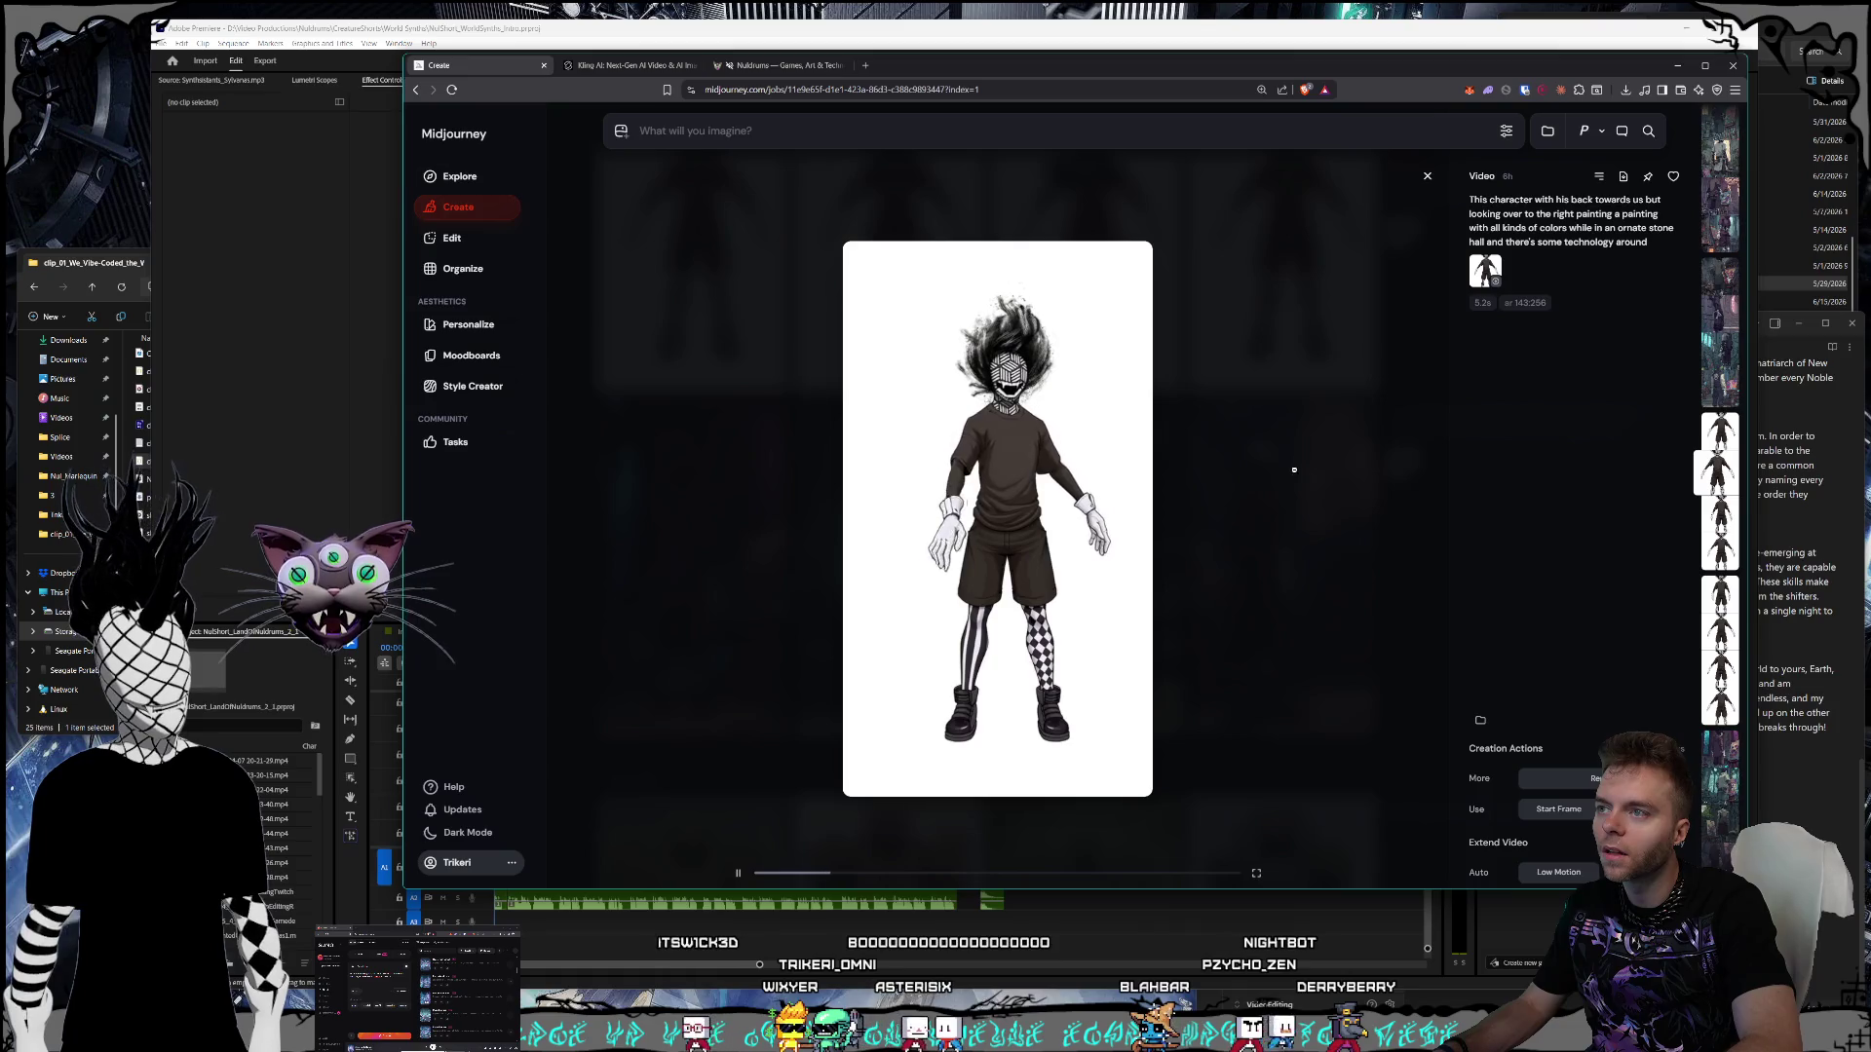
pyautogui.scroll(1, 1293, 469)
pyautogui.scroll(1, 1294, 469)
pyautogui.scroll(1, 1294, 469)
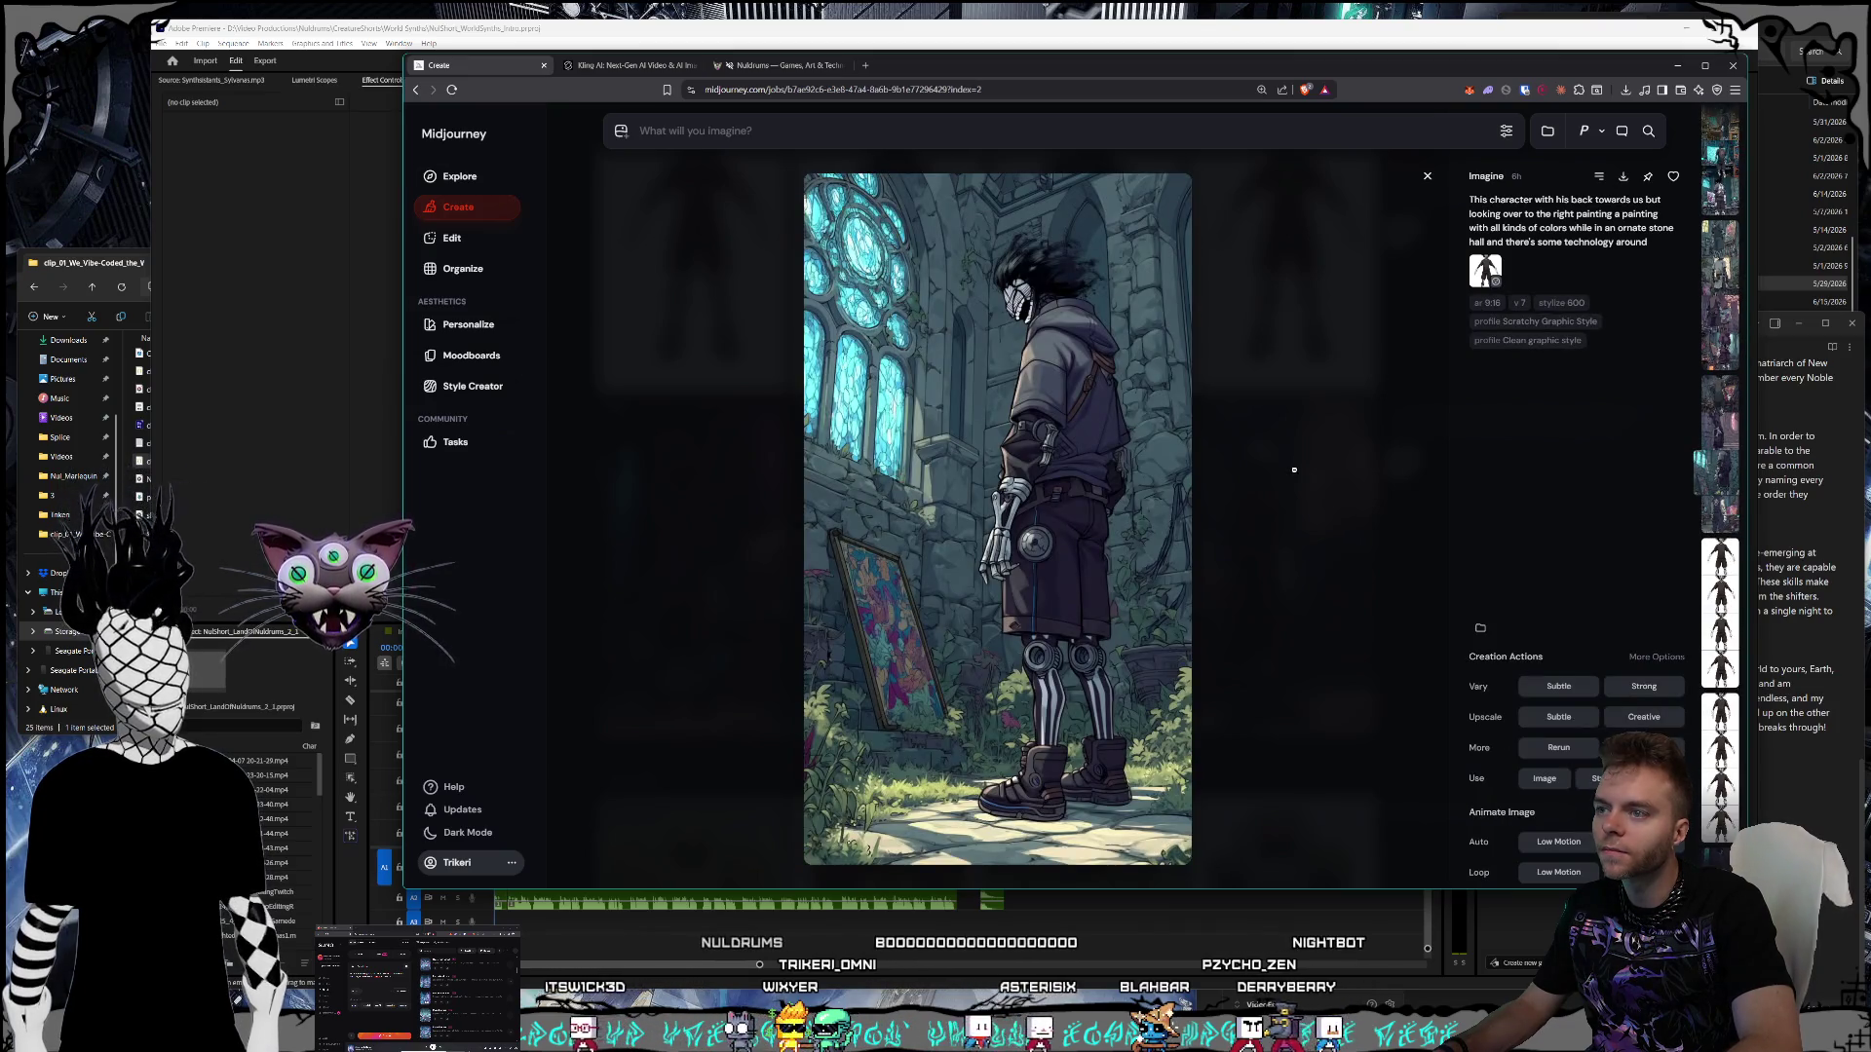
pyautogui.scroll(-1, 1294, 469)
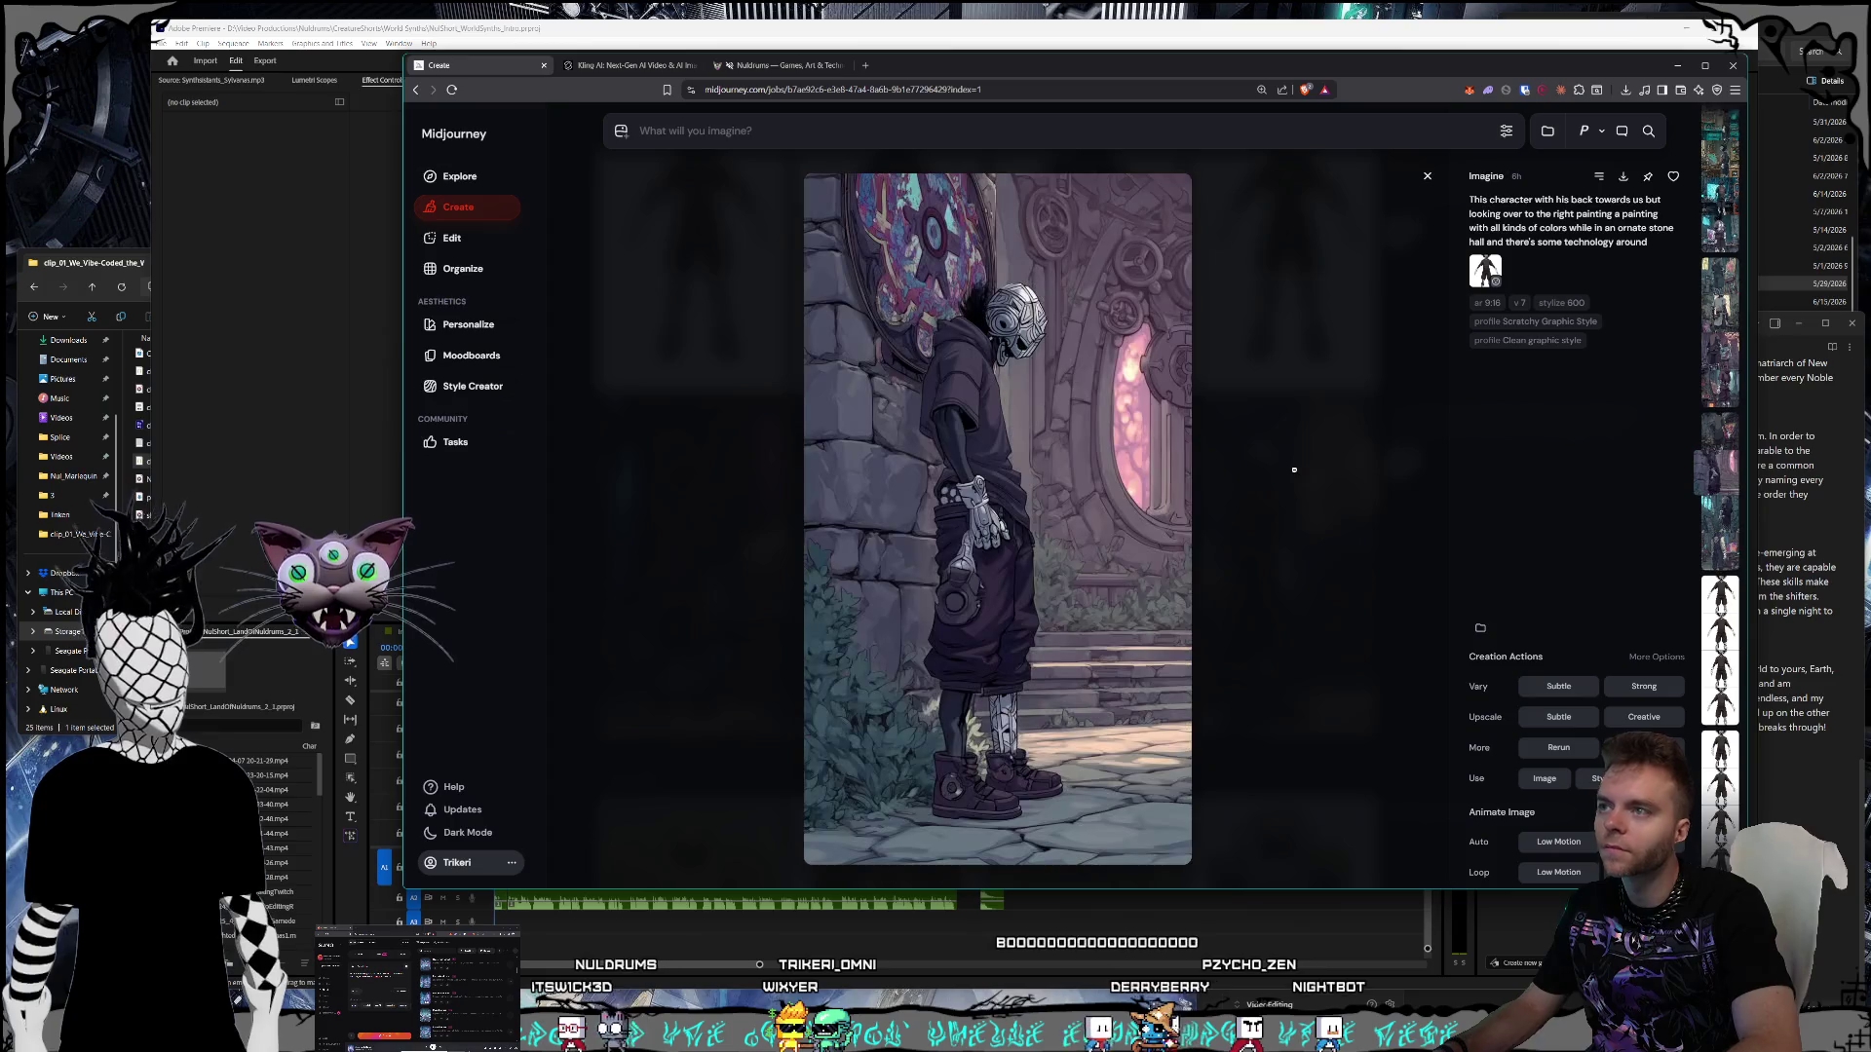
pyautogui.scroll(1, 1294, 469)
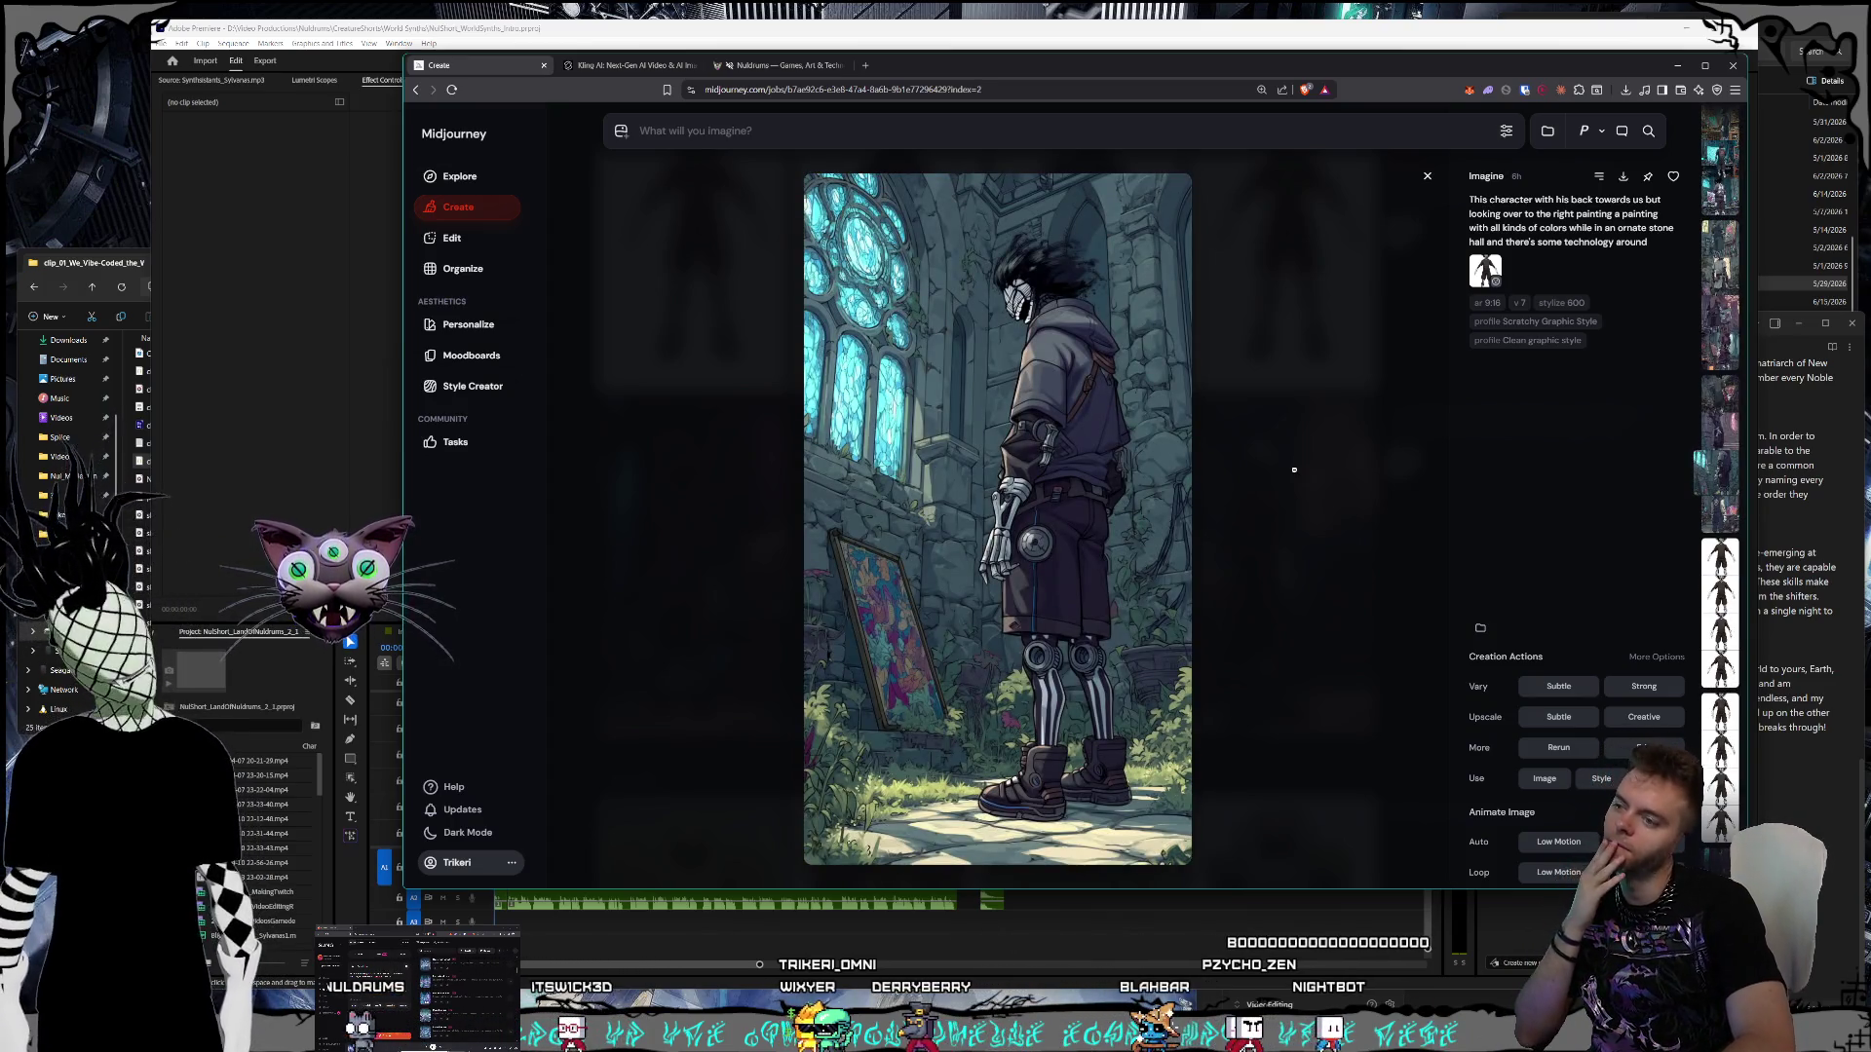
pyautogui.scroll(4, 1294, 470)
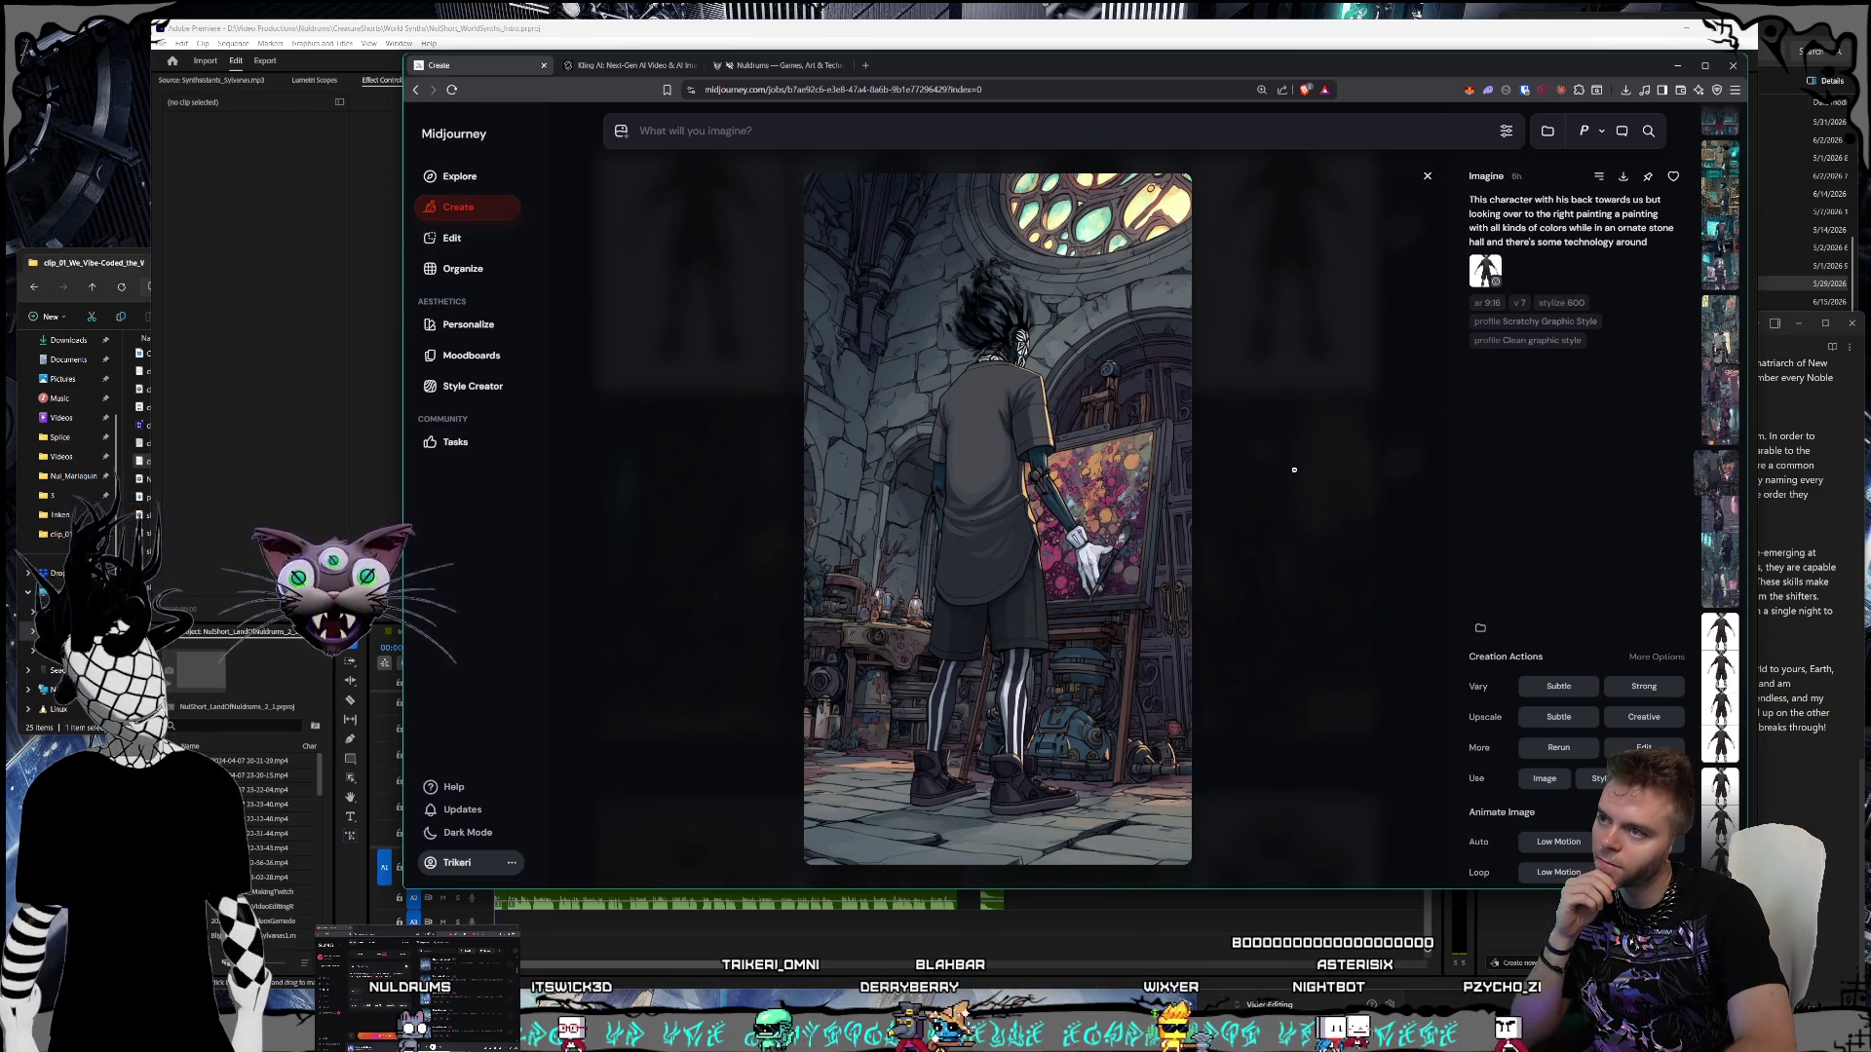
pyautogui.scroll(2, 1294, 470)
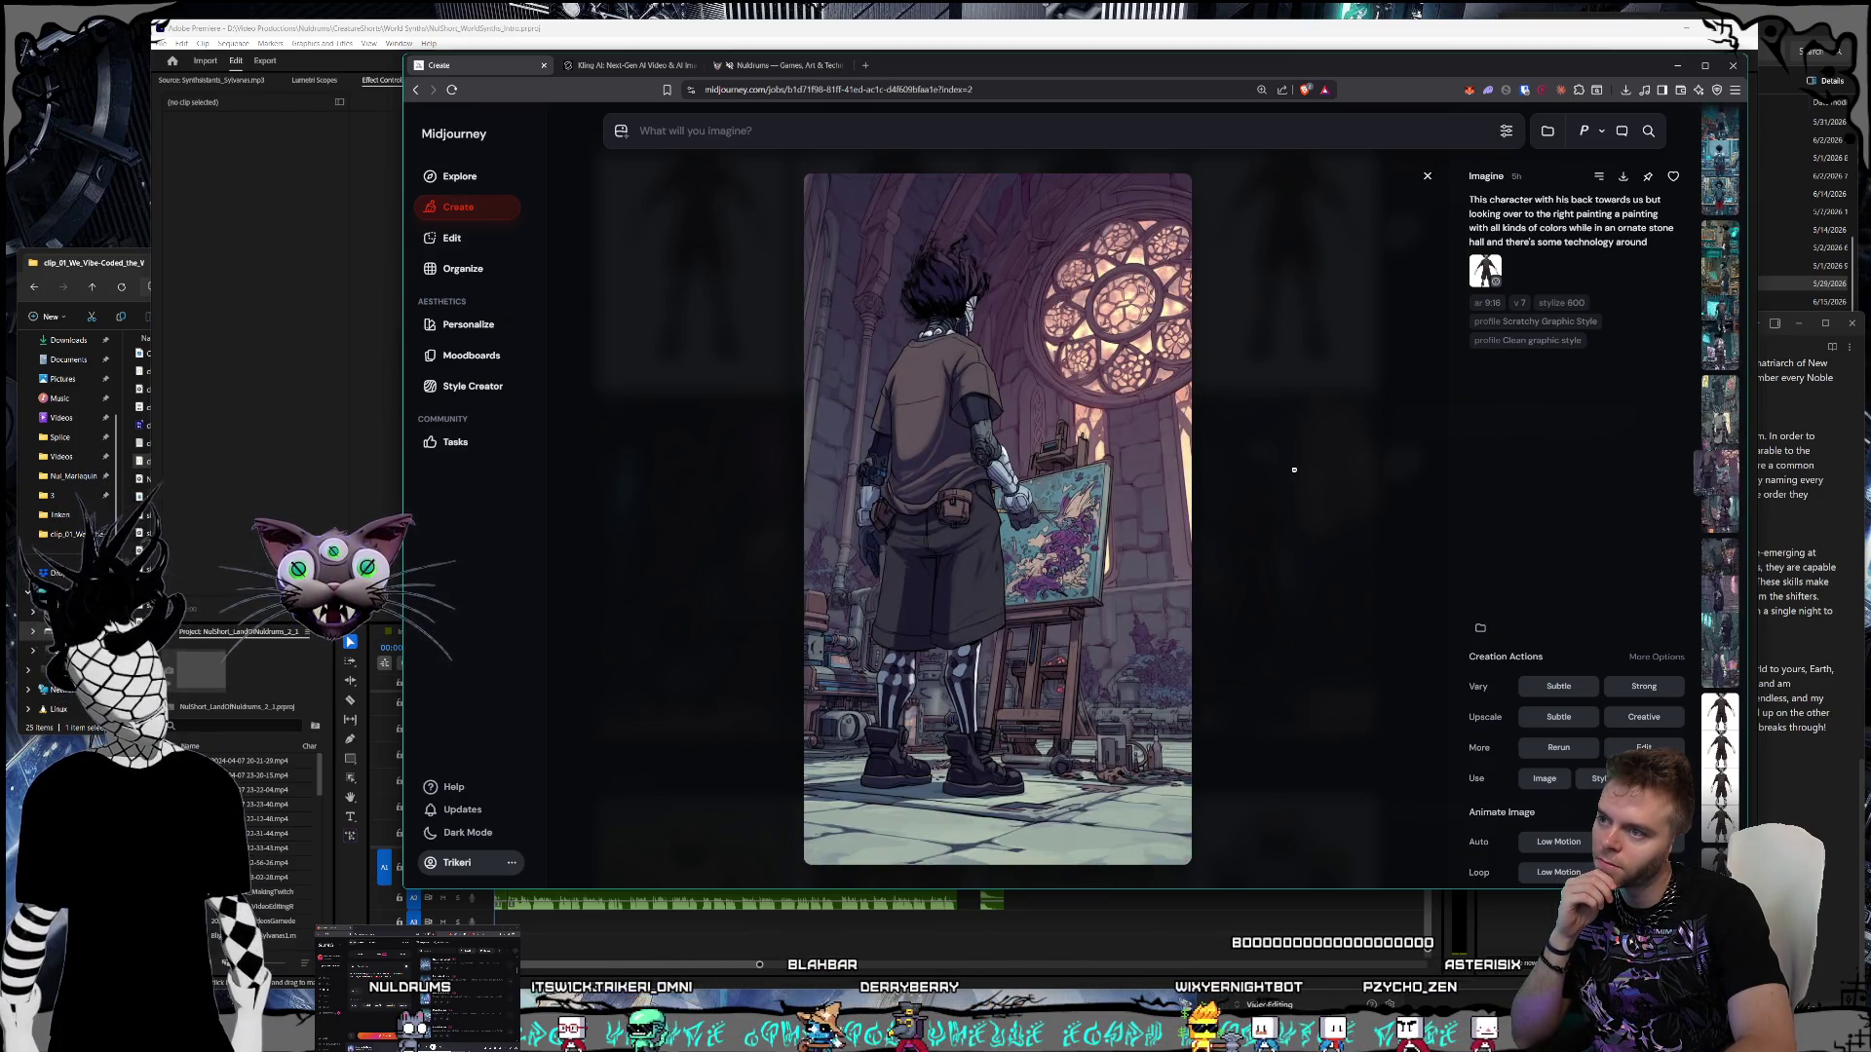
pyautogui.scroll(1, 1294, 470)
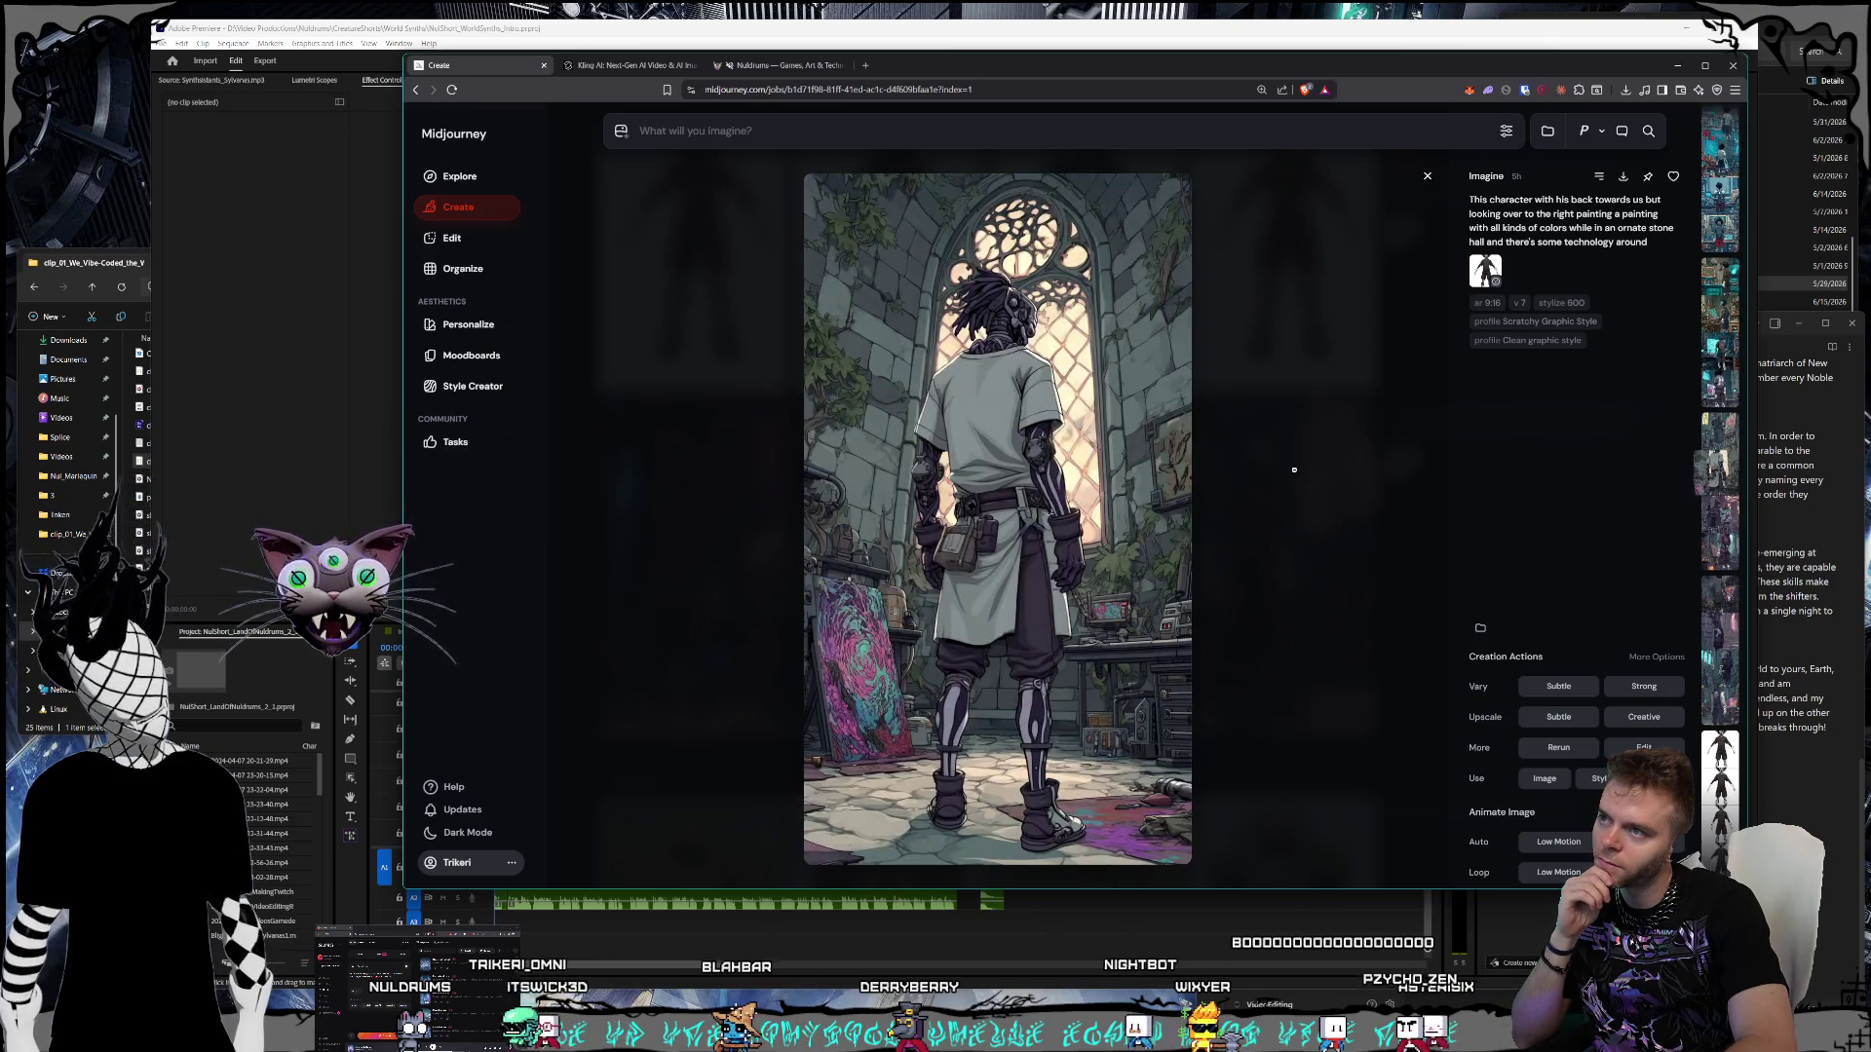
pyautogui.scroll(1, 1294, 469)
pyautogui.scroll(3, 1294, 470)
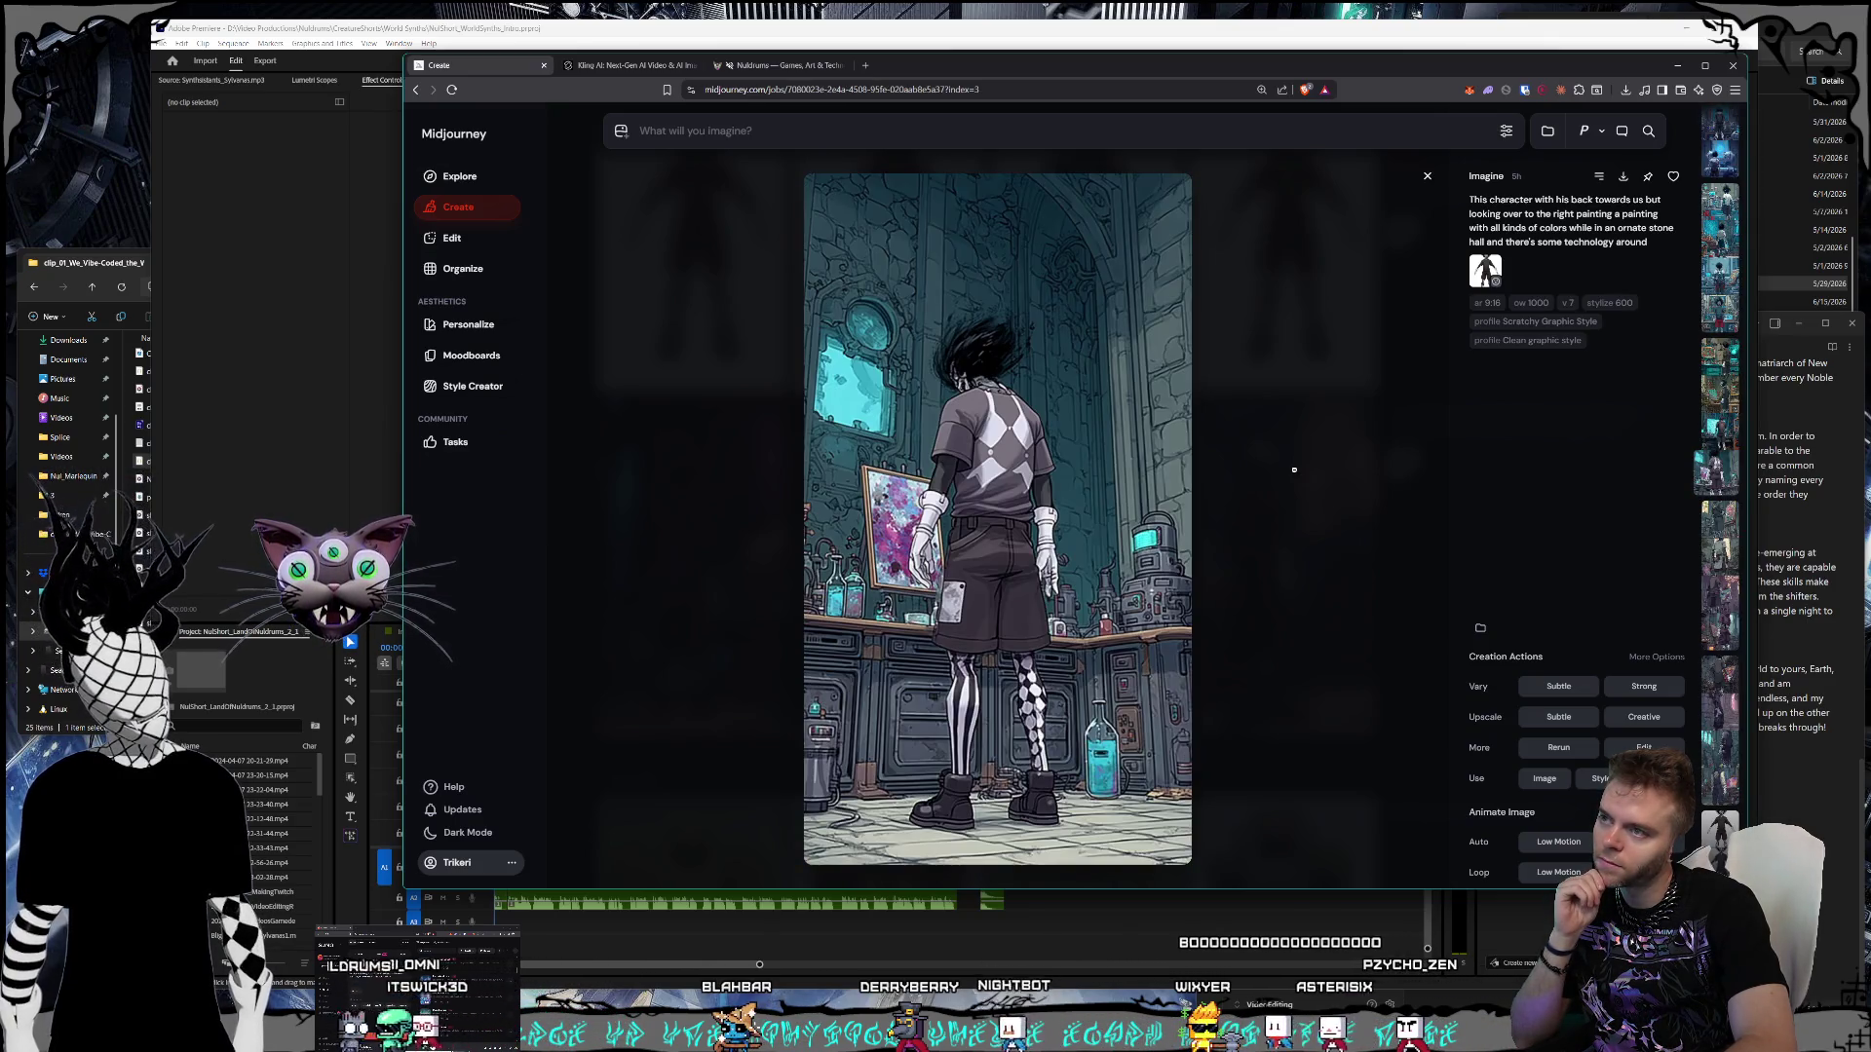
pyautogui.scroll(5, 1294, 470)
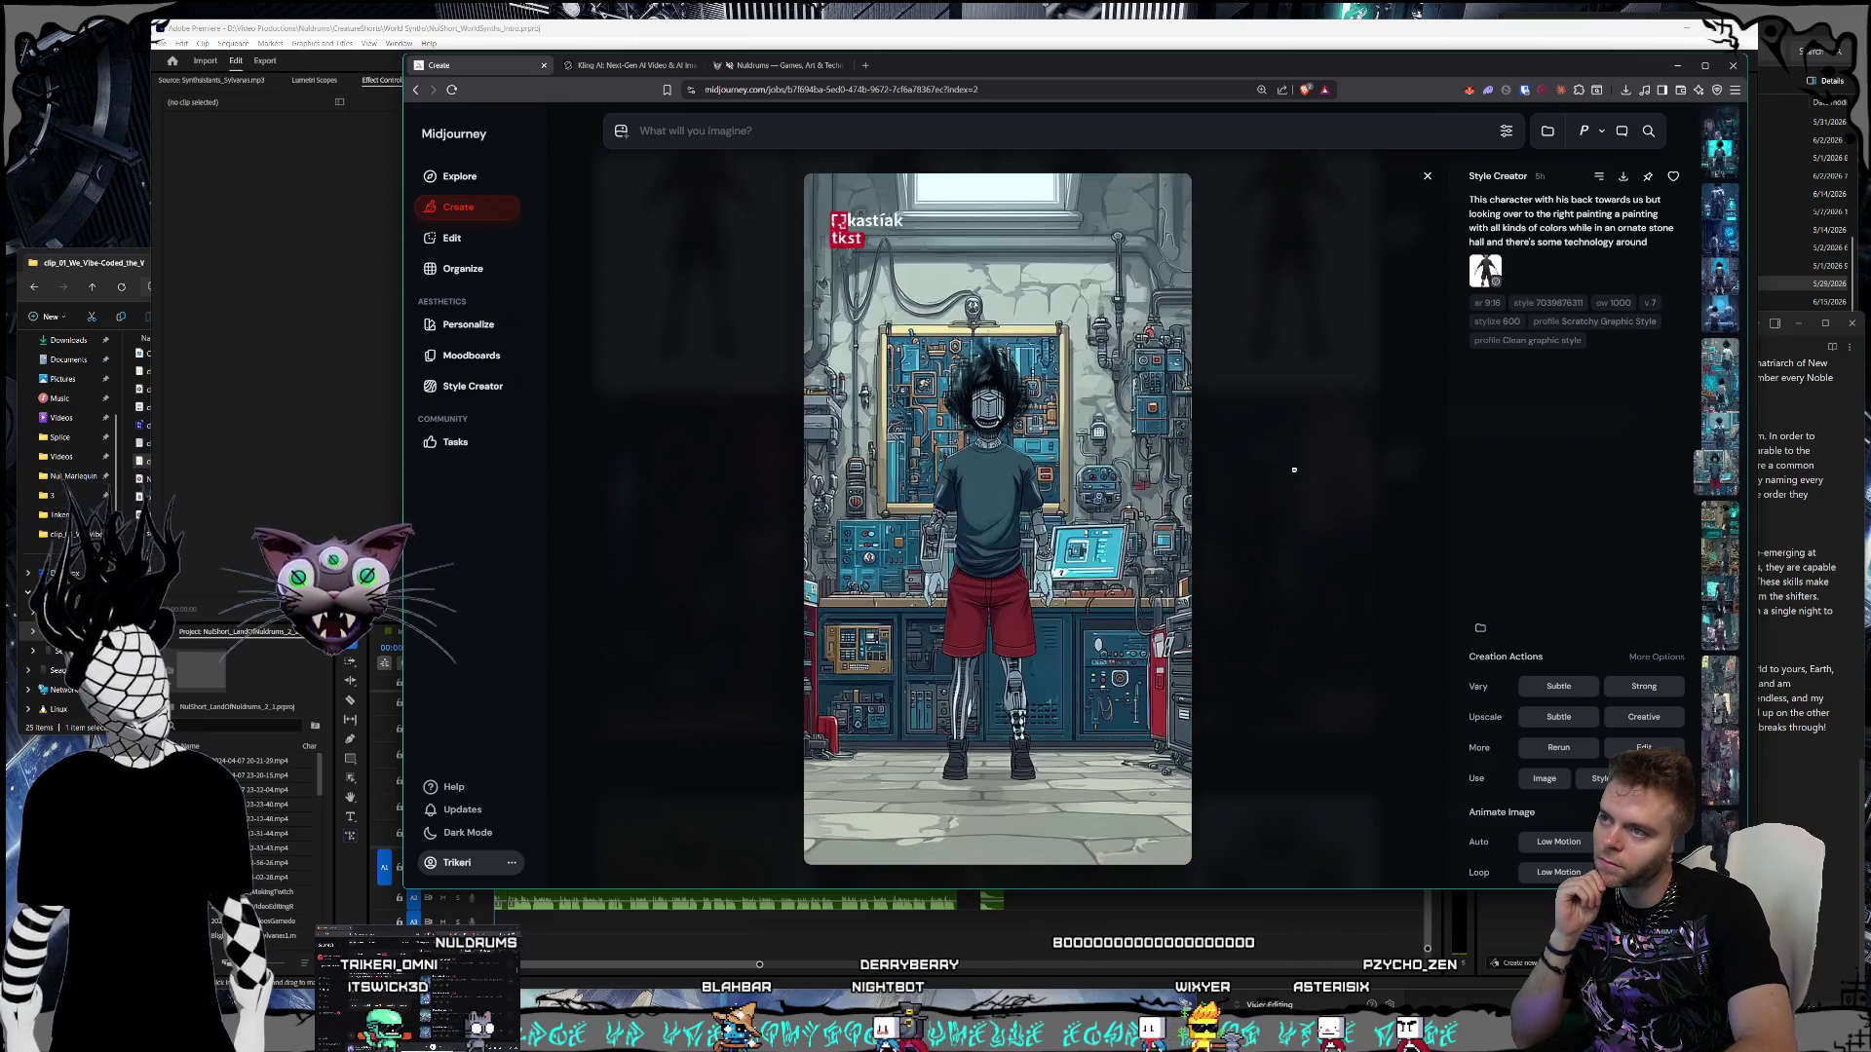
pyautogui.scroll(3, 1294, 470)
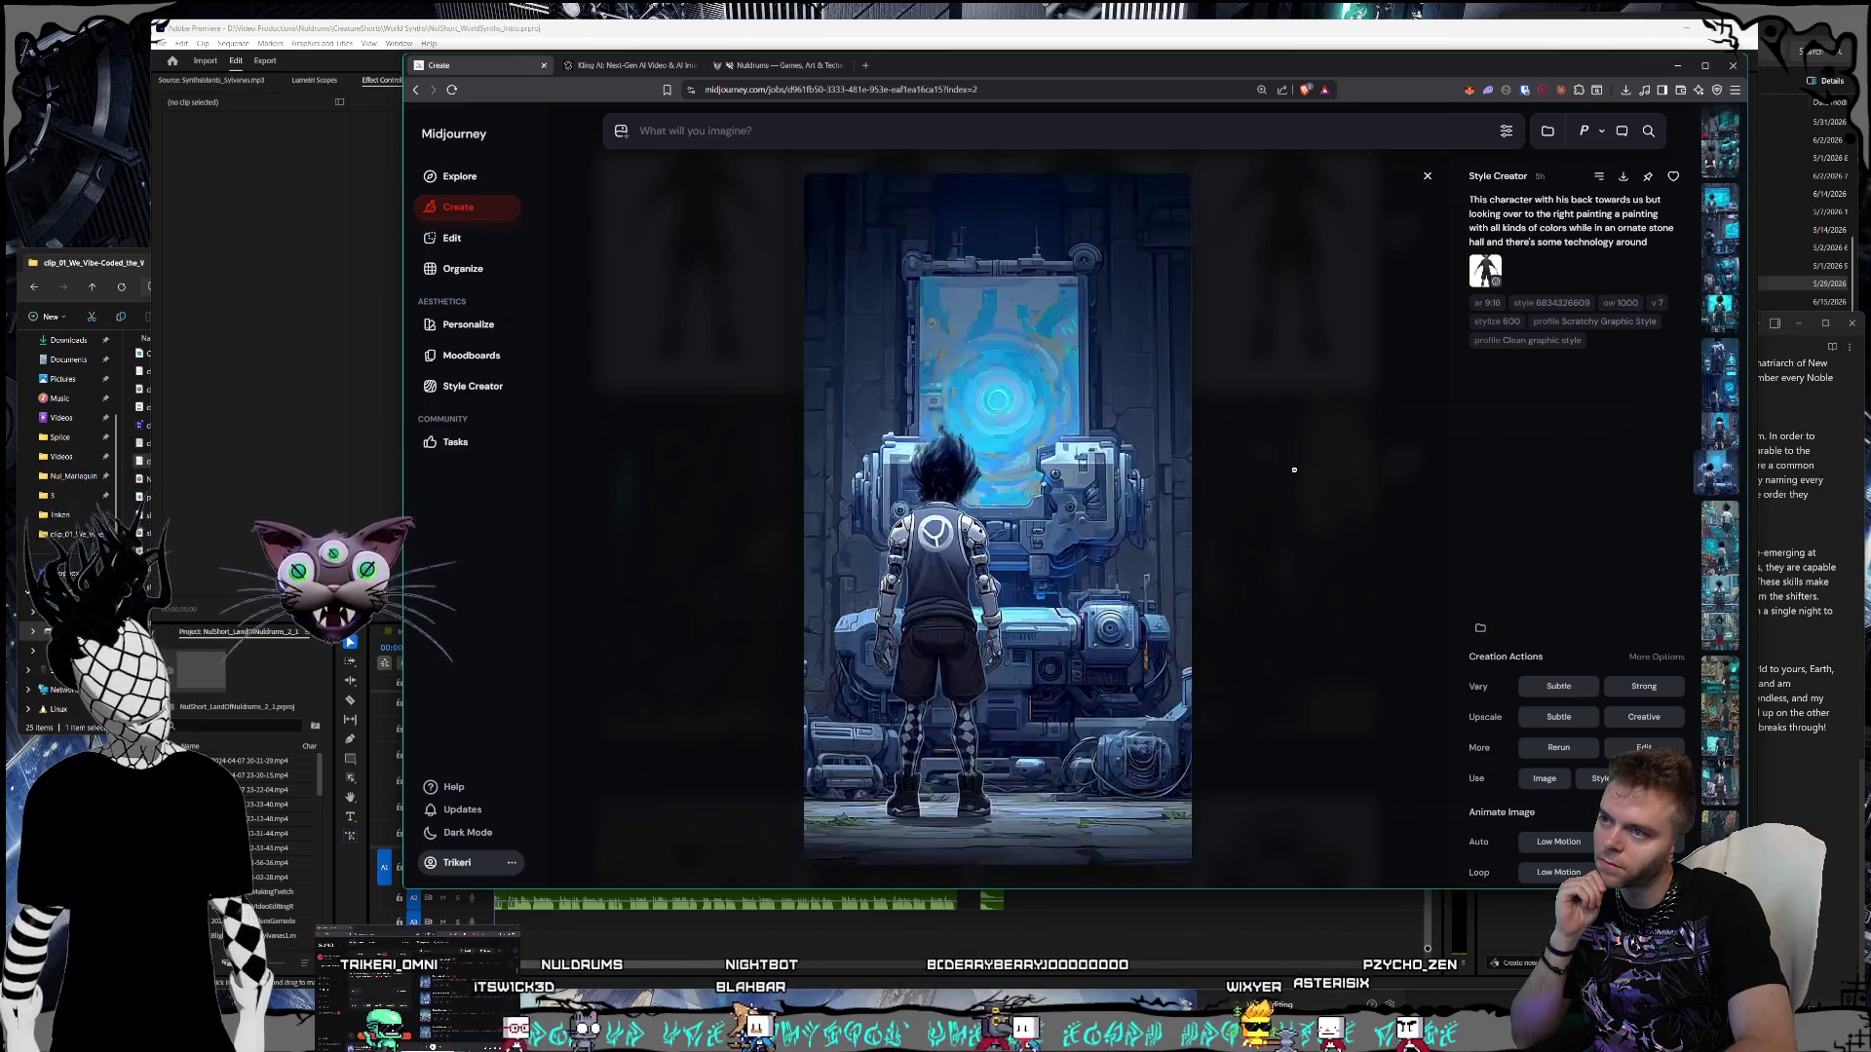
pyautogui.scroll(1, 1294, 469)
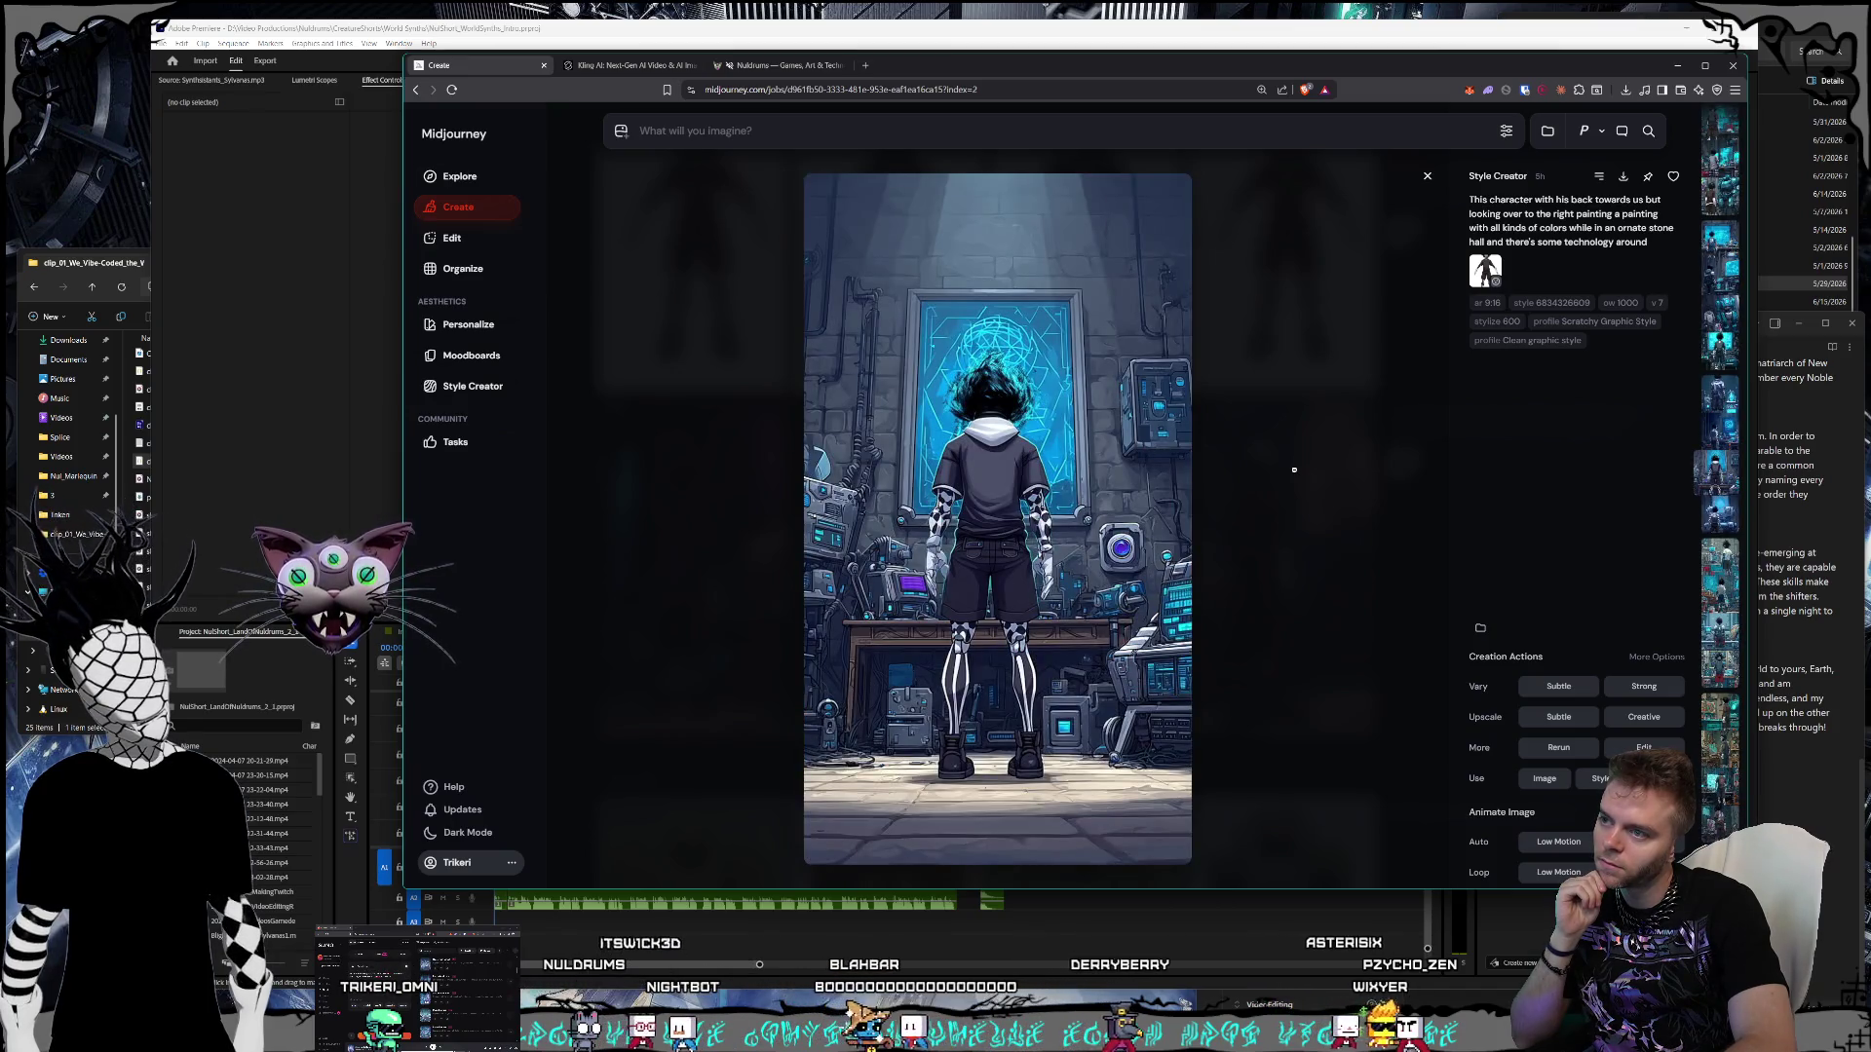
pyautogui.scroll(-1, 1294, 470)
pyautogui.scroll(2, 1294, 469)
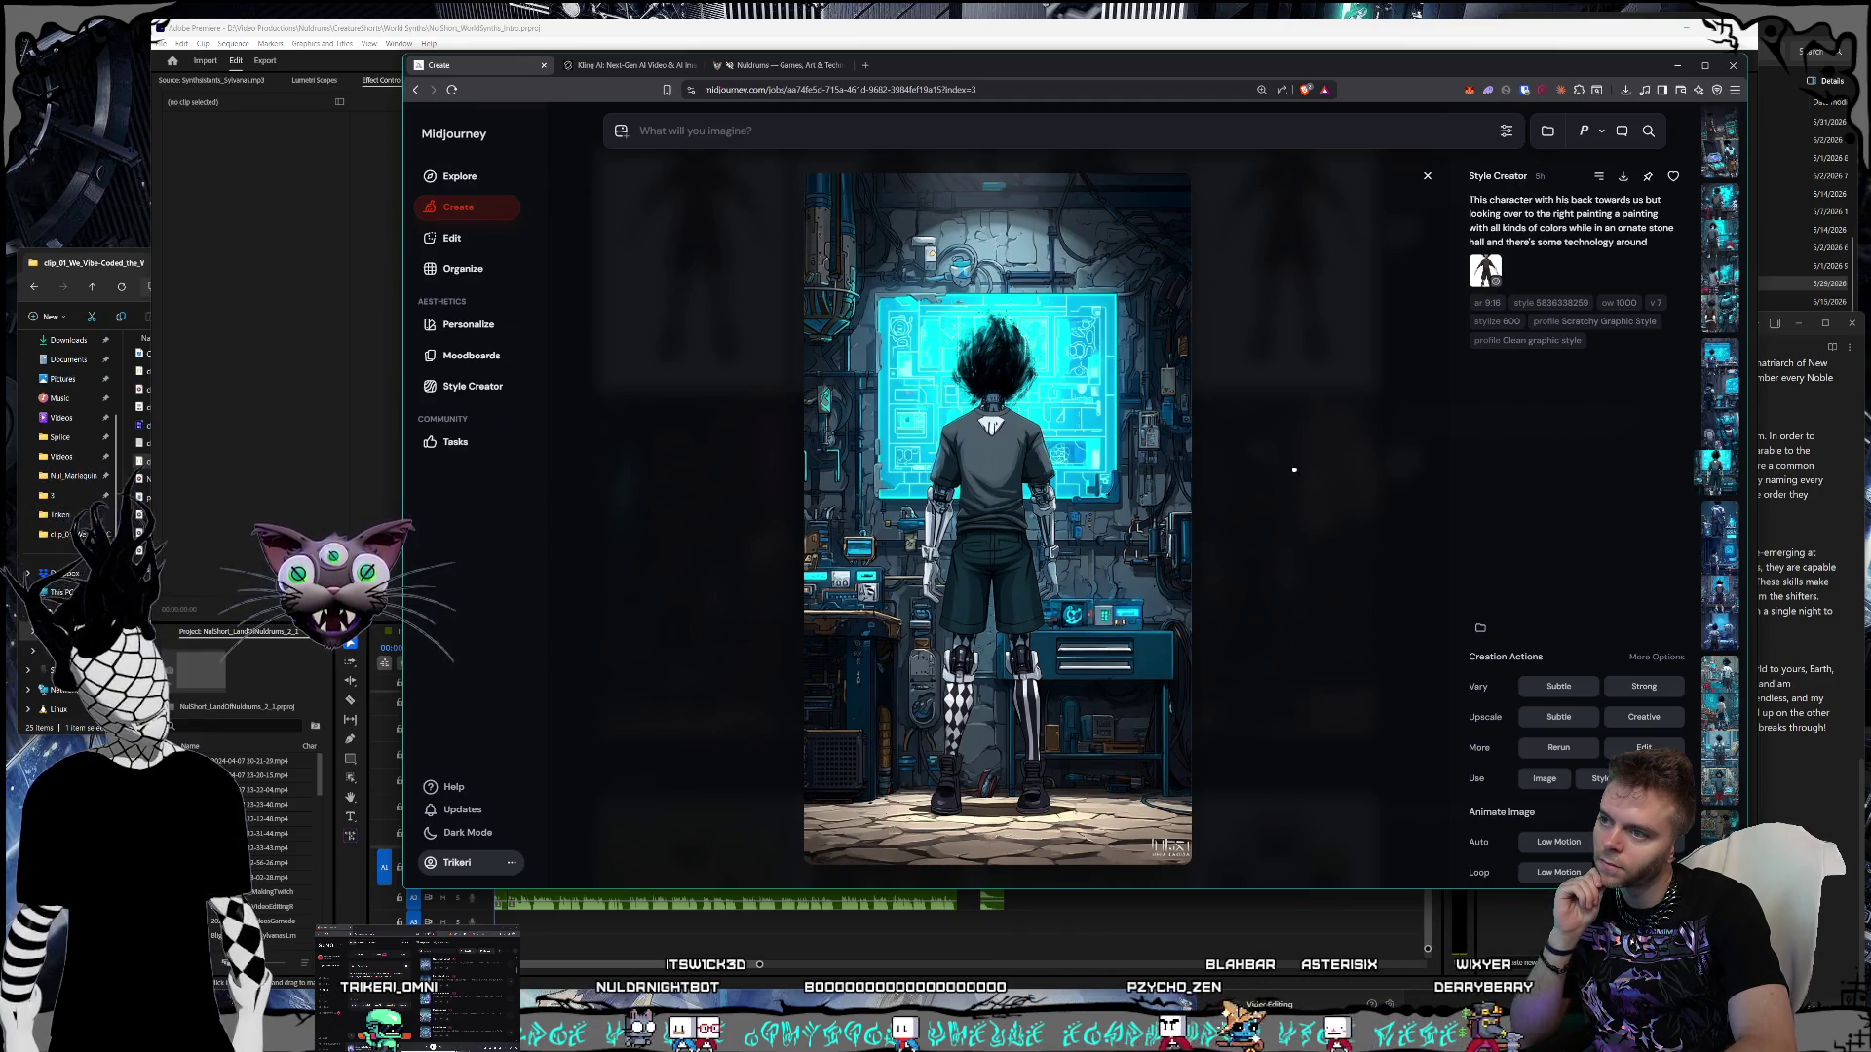
pyautogui.scroll(1, 1294, 470)
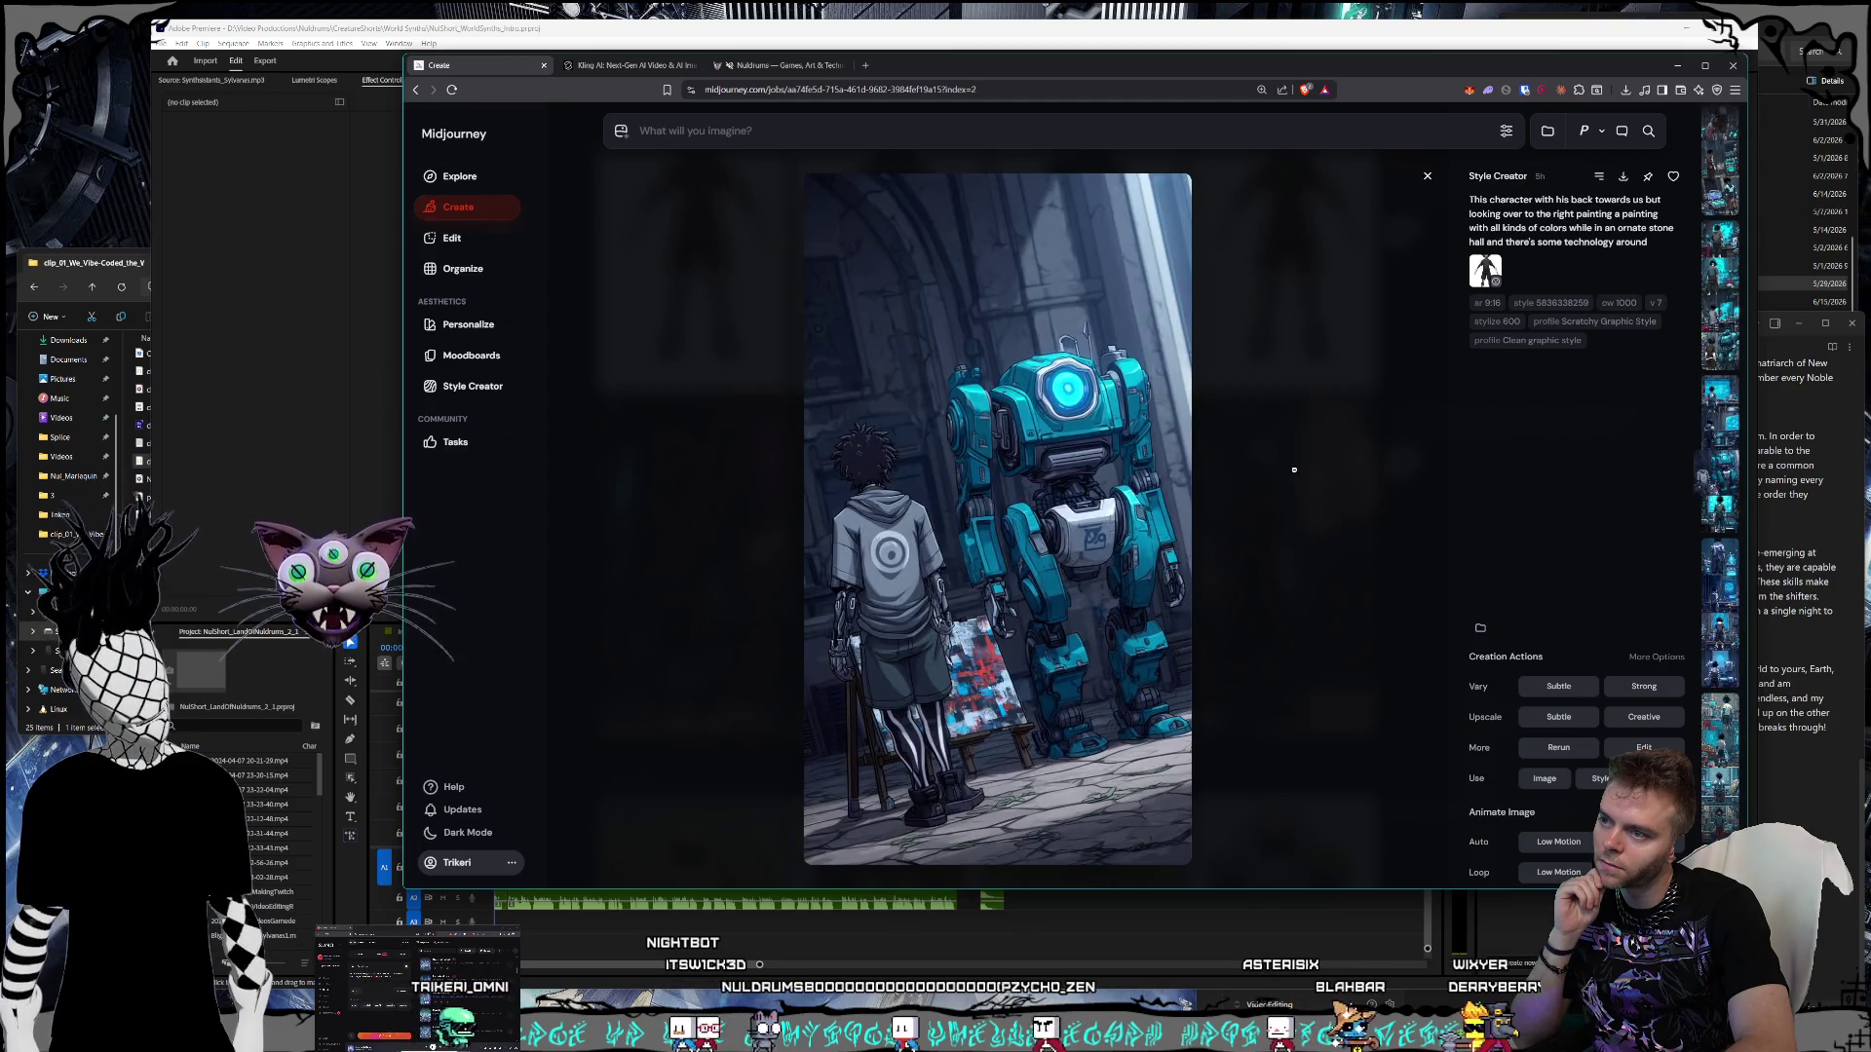
pyautogui.scroll(1, 1294, 470)
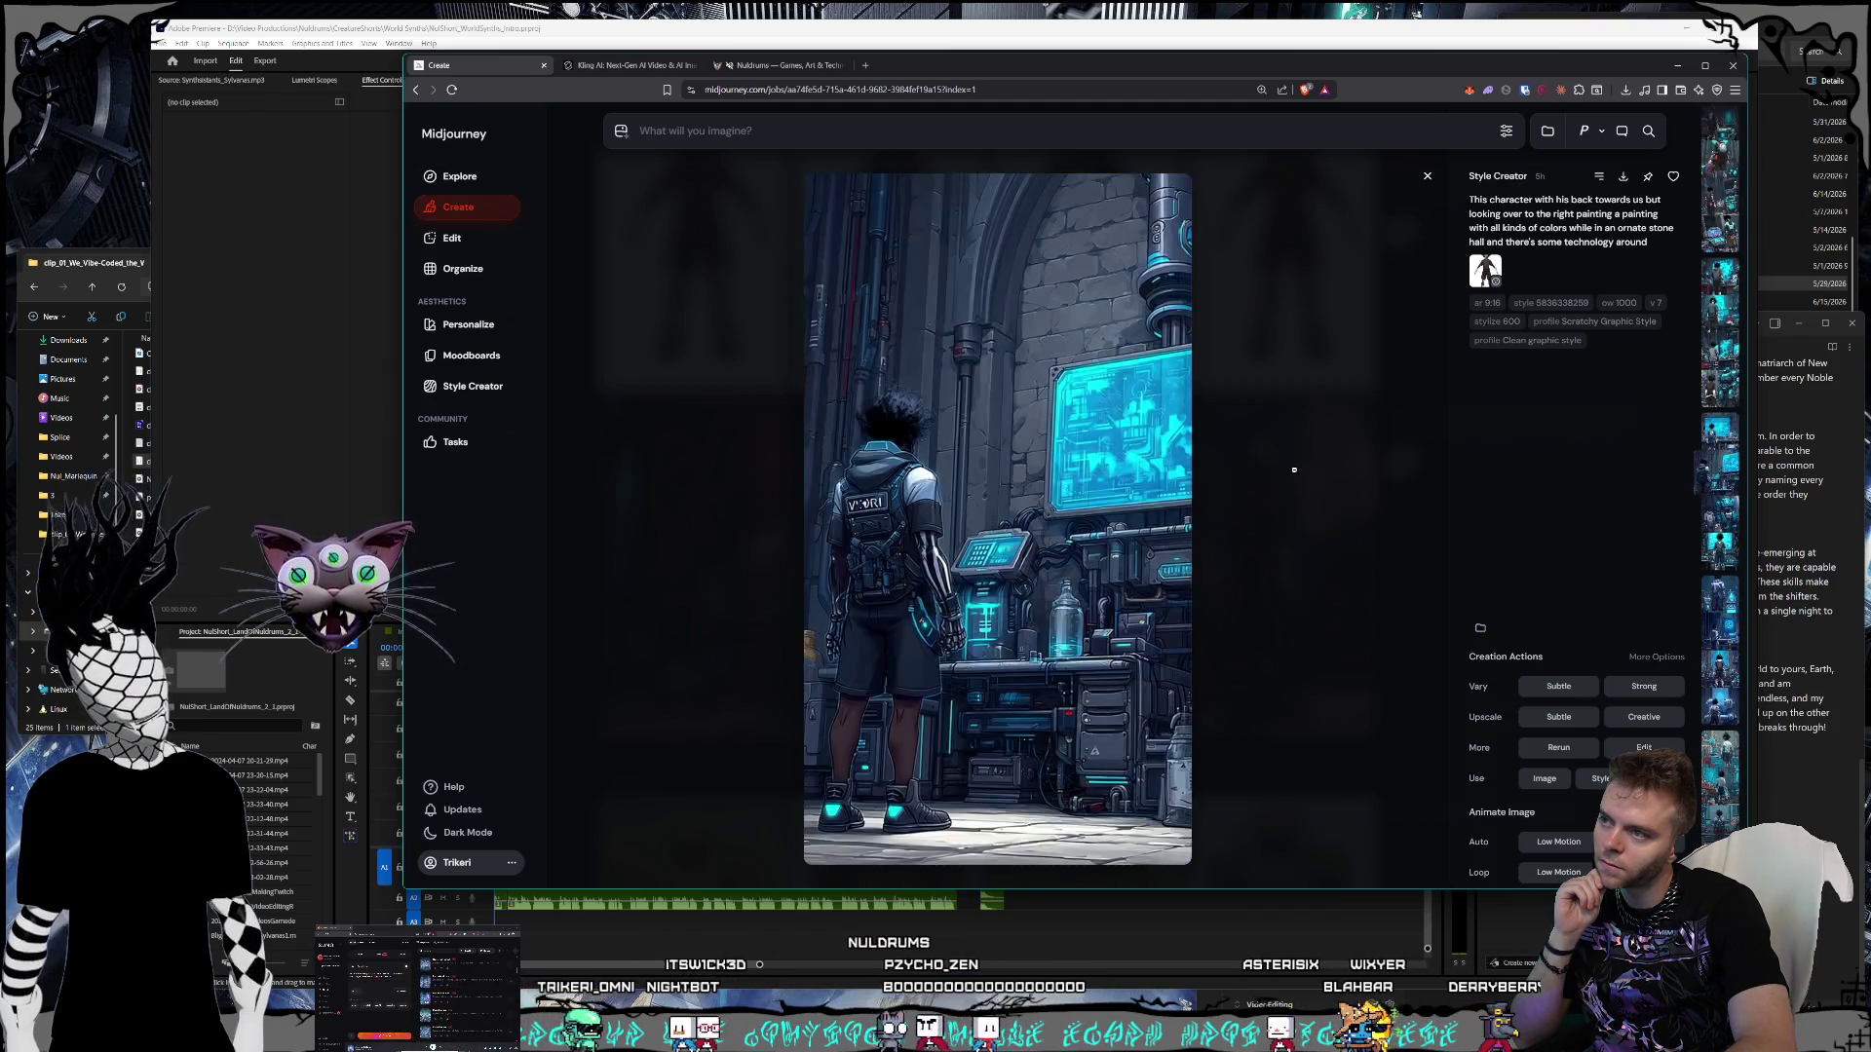
# - Step back through variations and jobs to the character beside a black cat on a Tudor street
pyautogui.scroll(-2, 1294, 470)
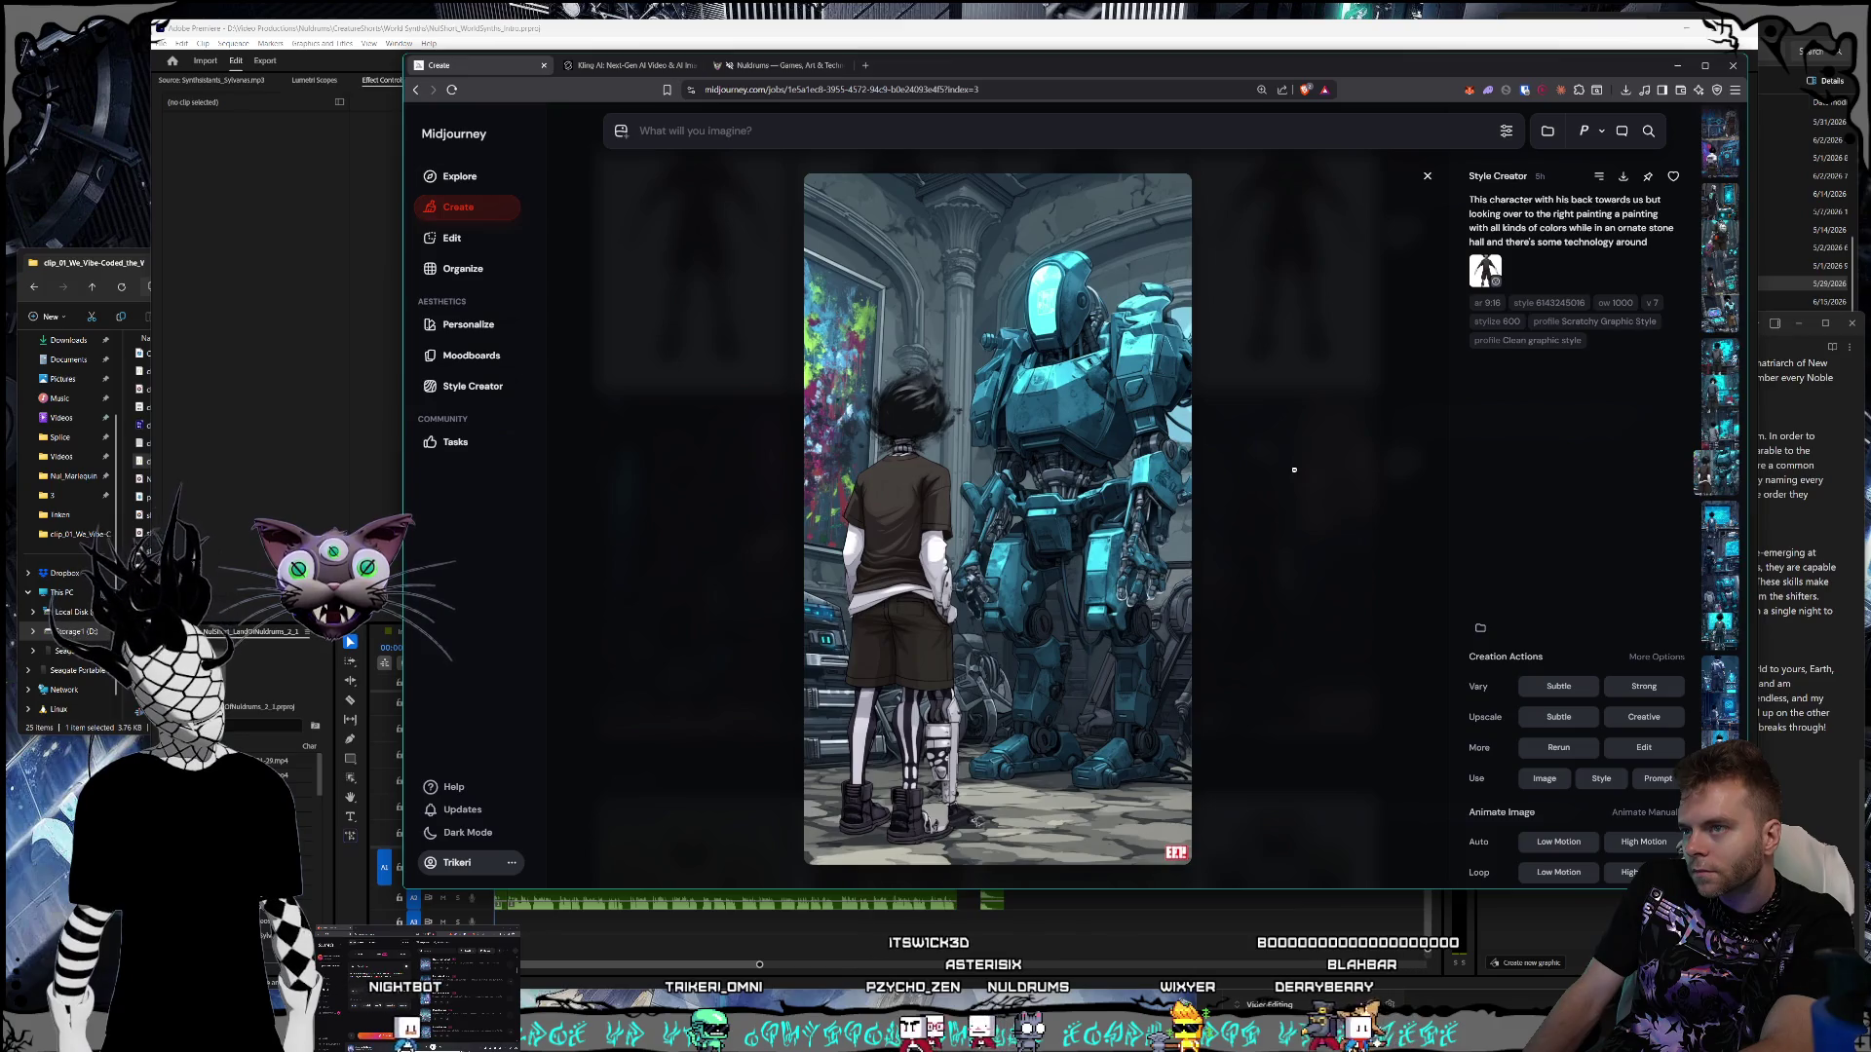
pyautogui.press('Left')
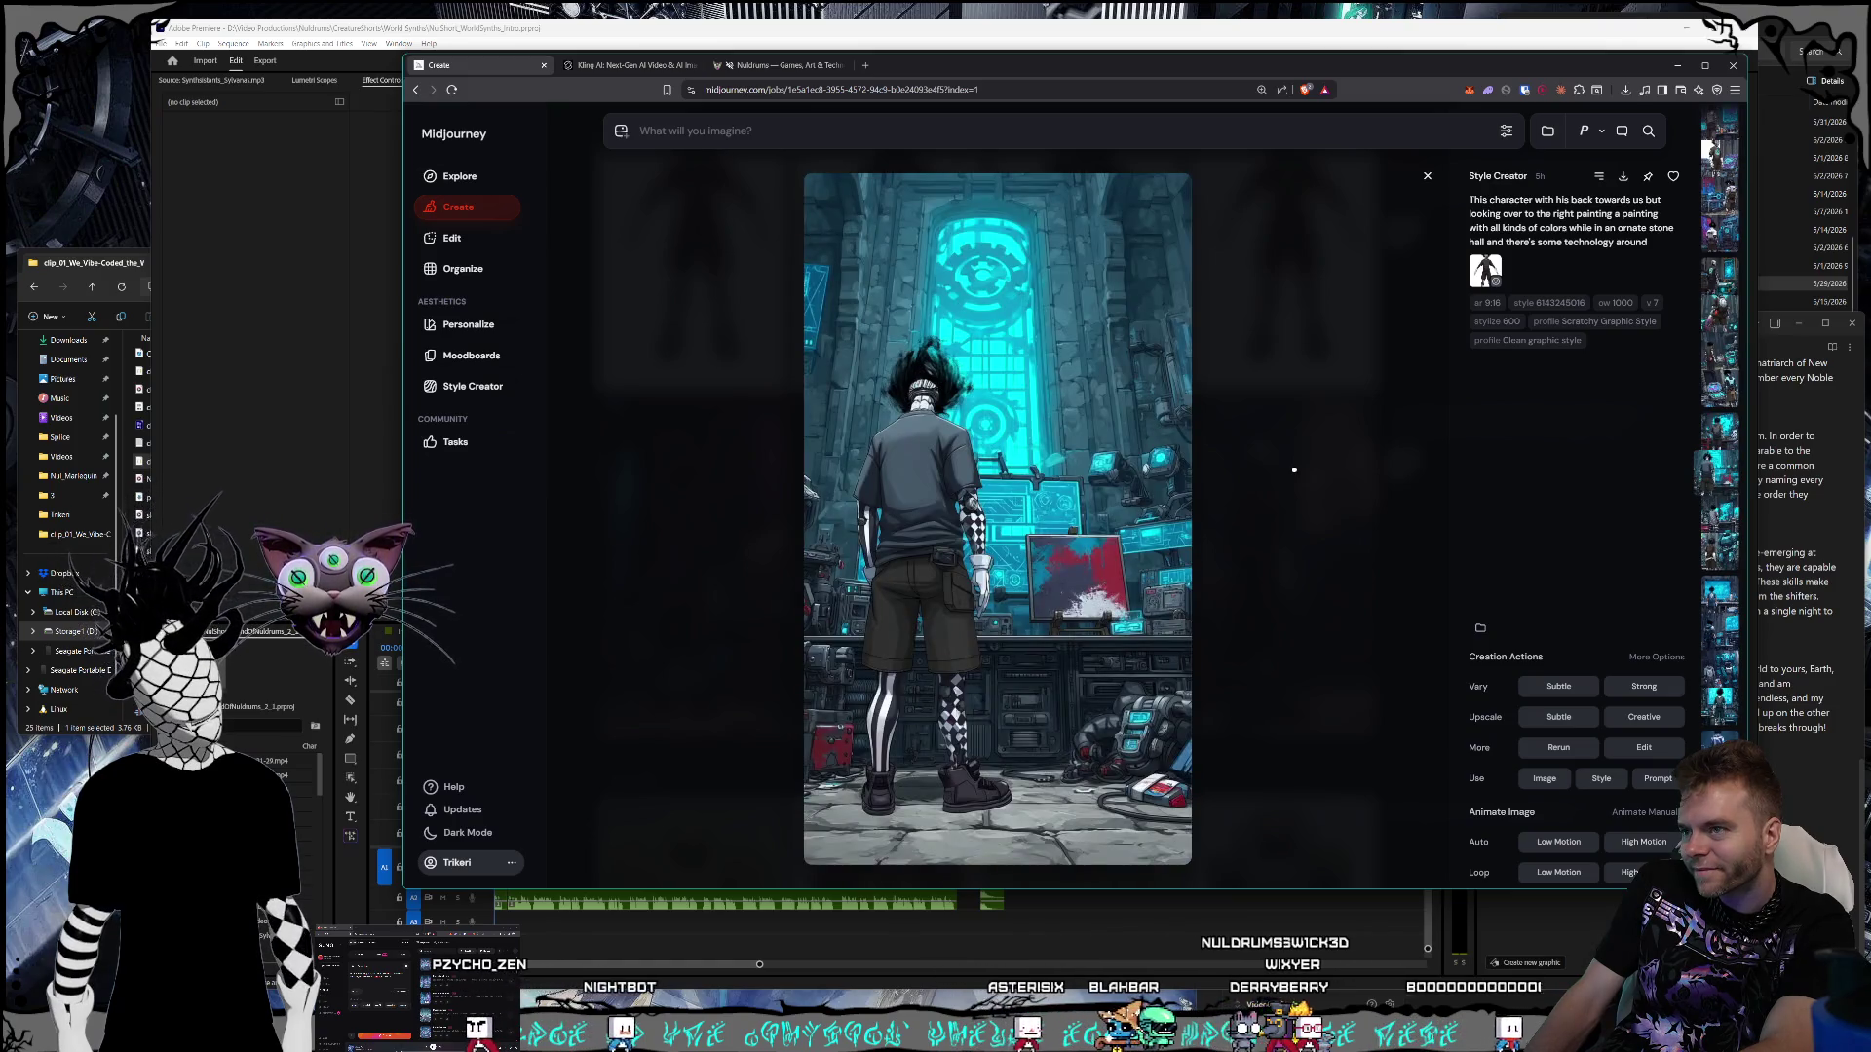
pyautogui.press('Left')
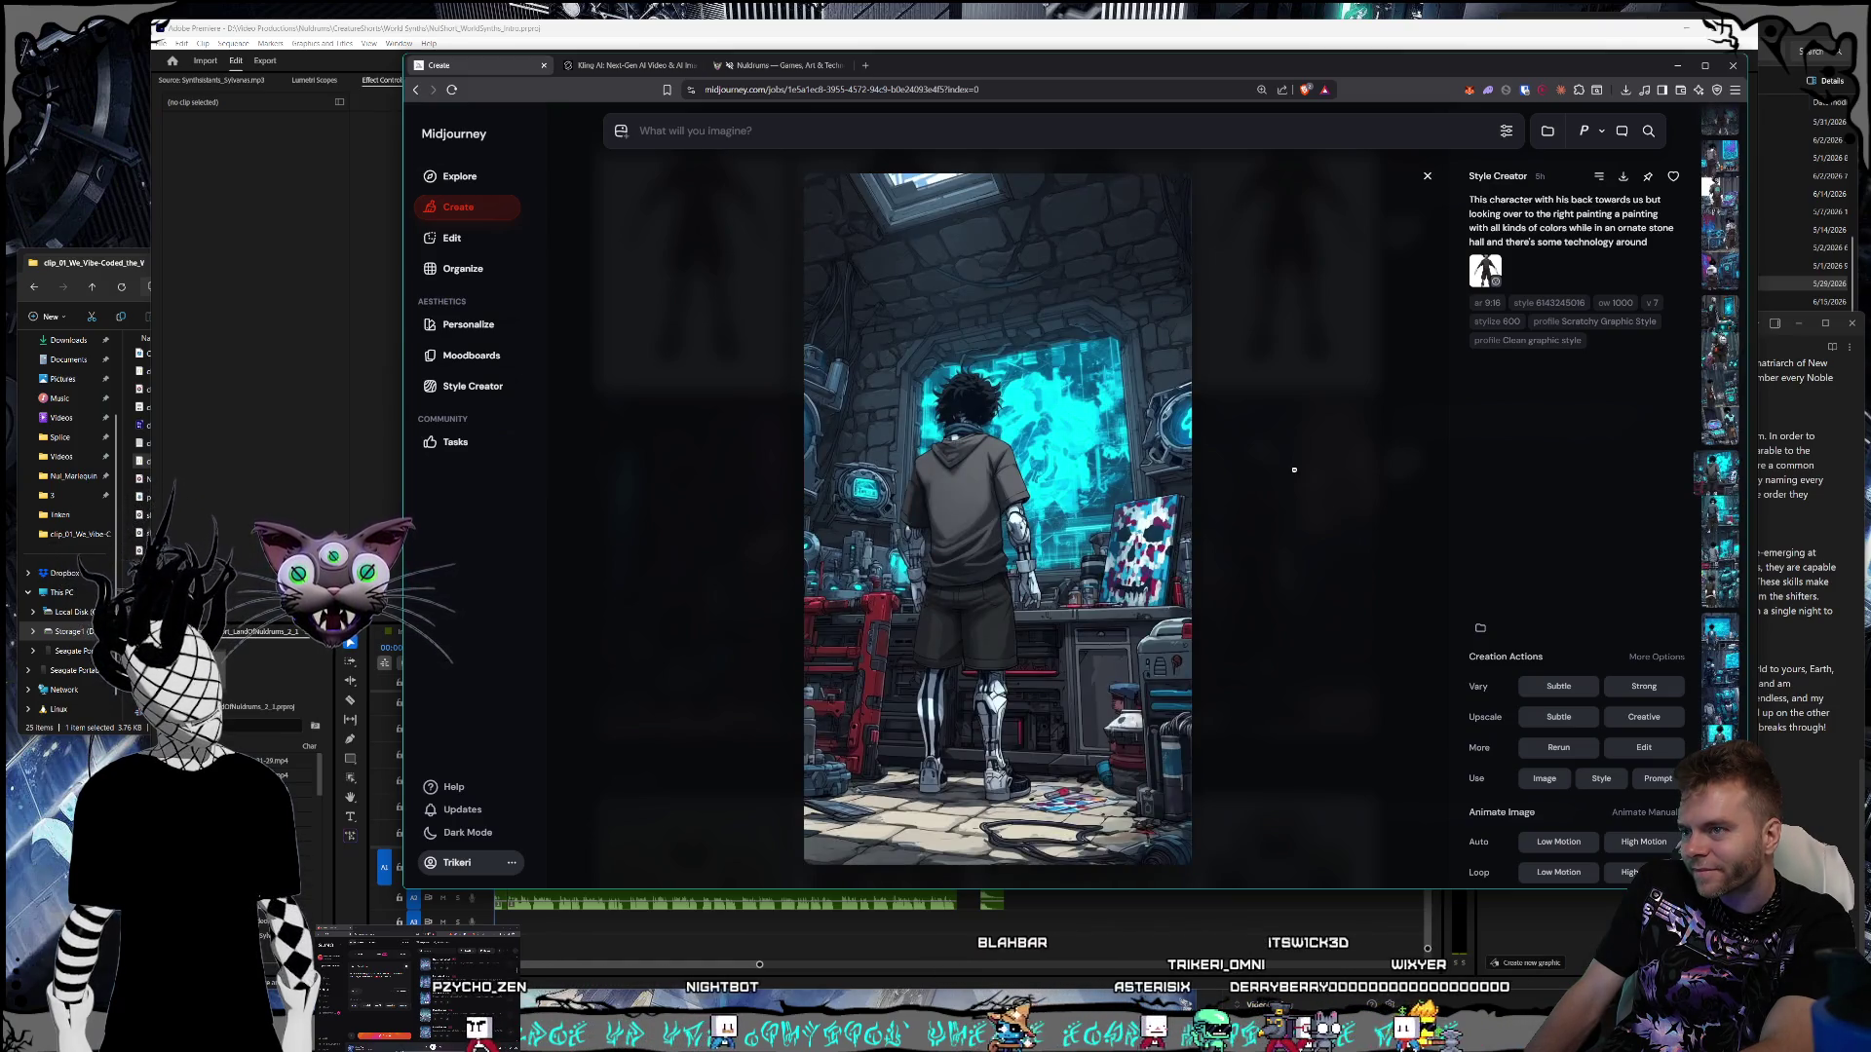
pyautogui.press('Left')
pyautogui.press('Left')
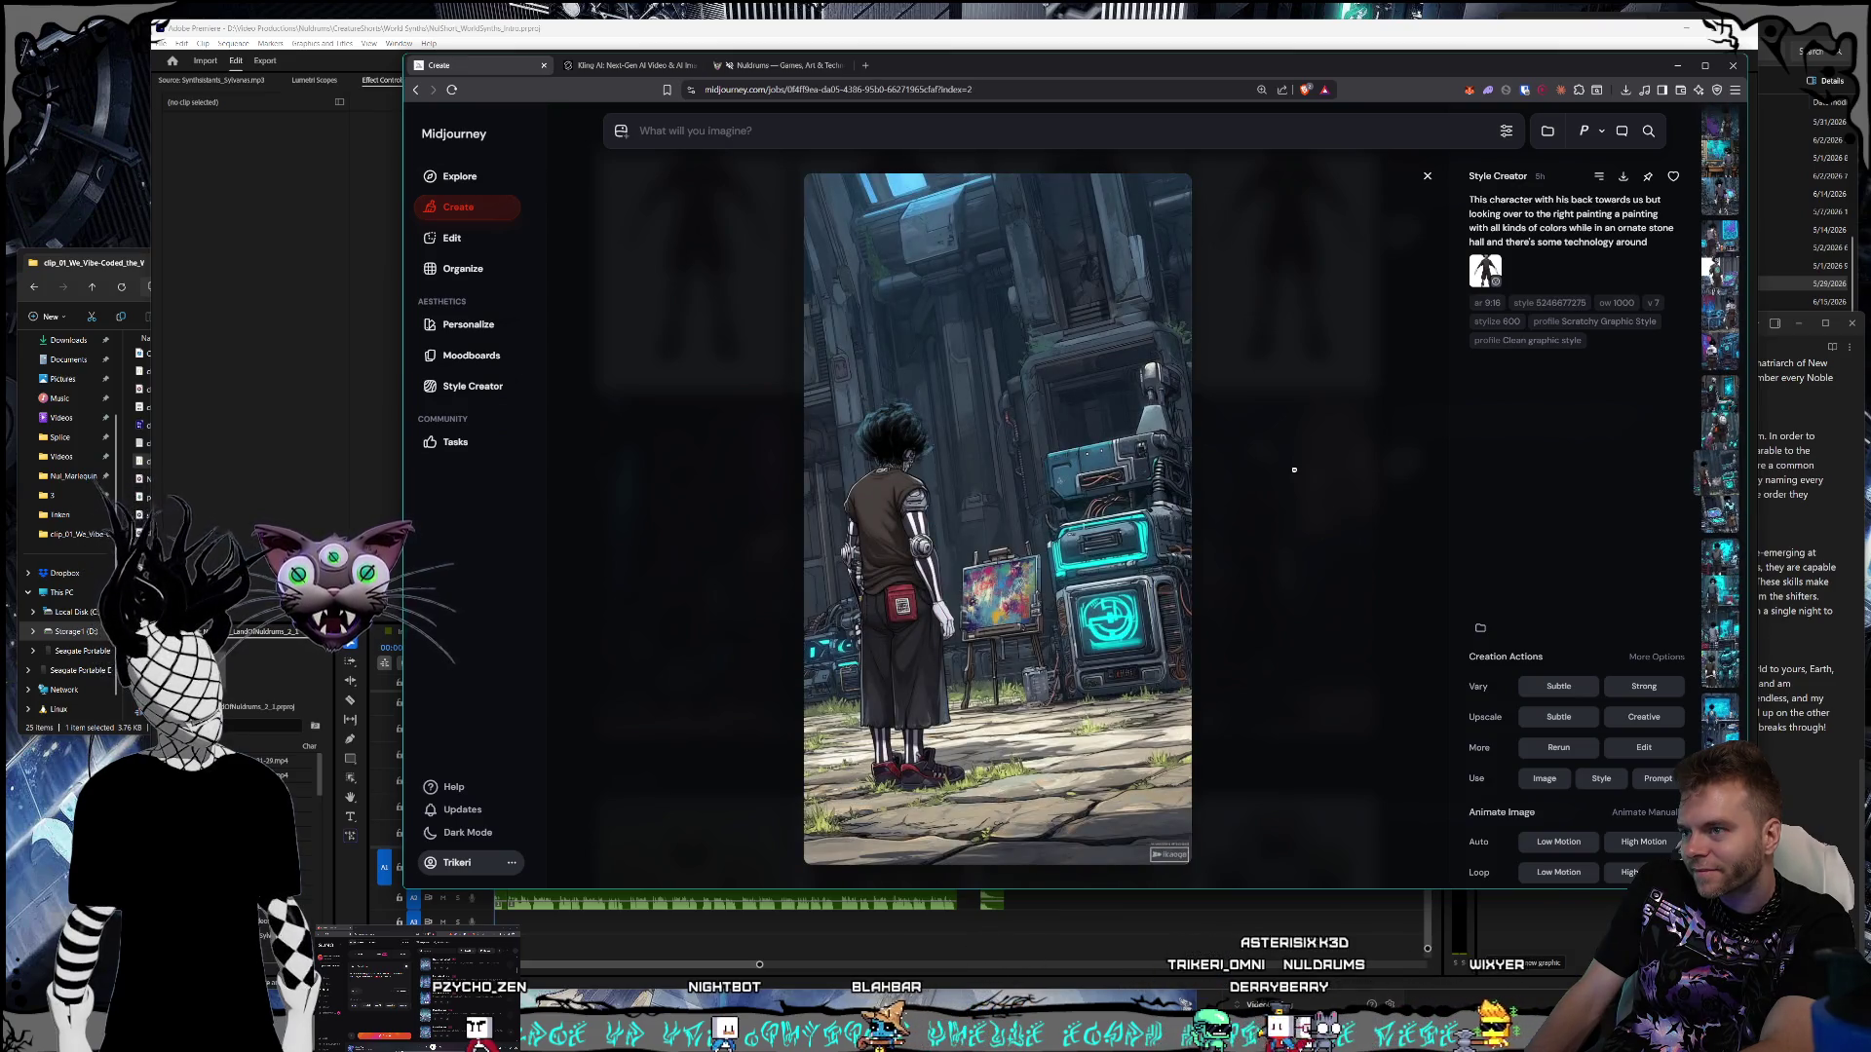
pyautogui.press('Left')
pyautogui.press('Left')
pyautogui.press('Left')
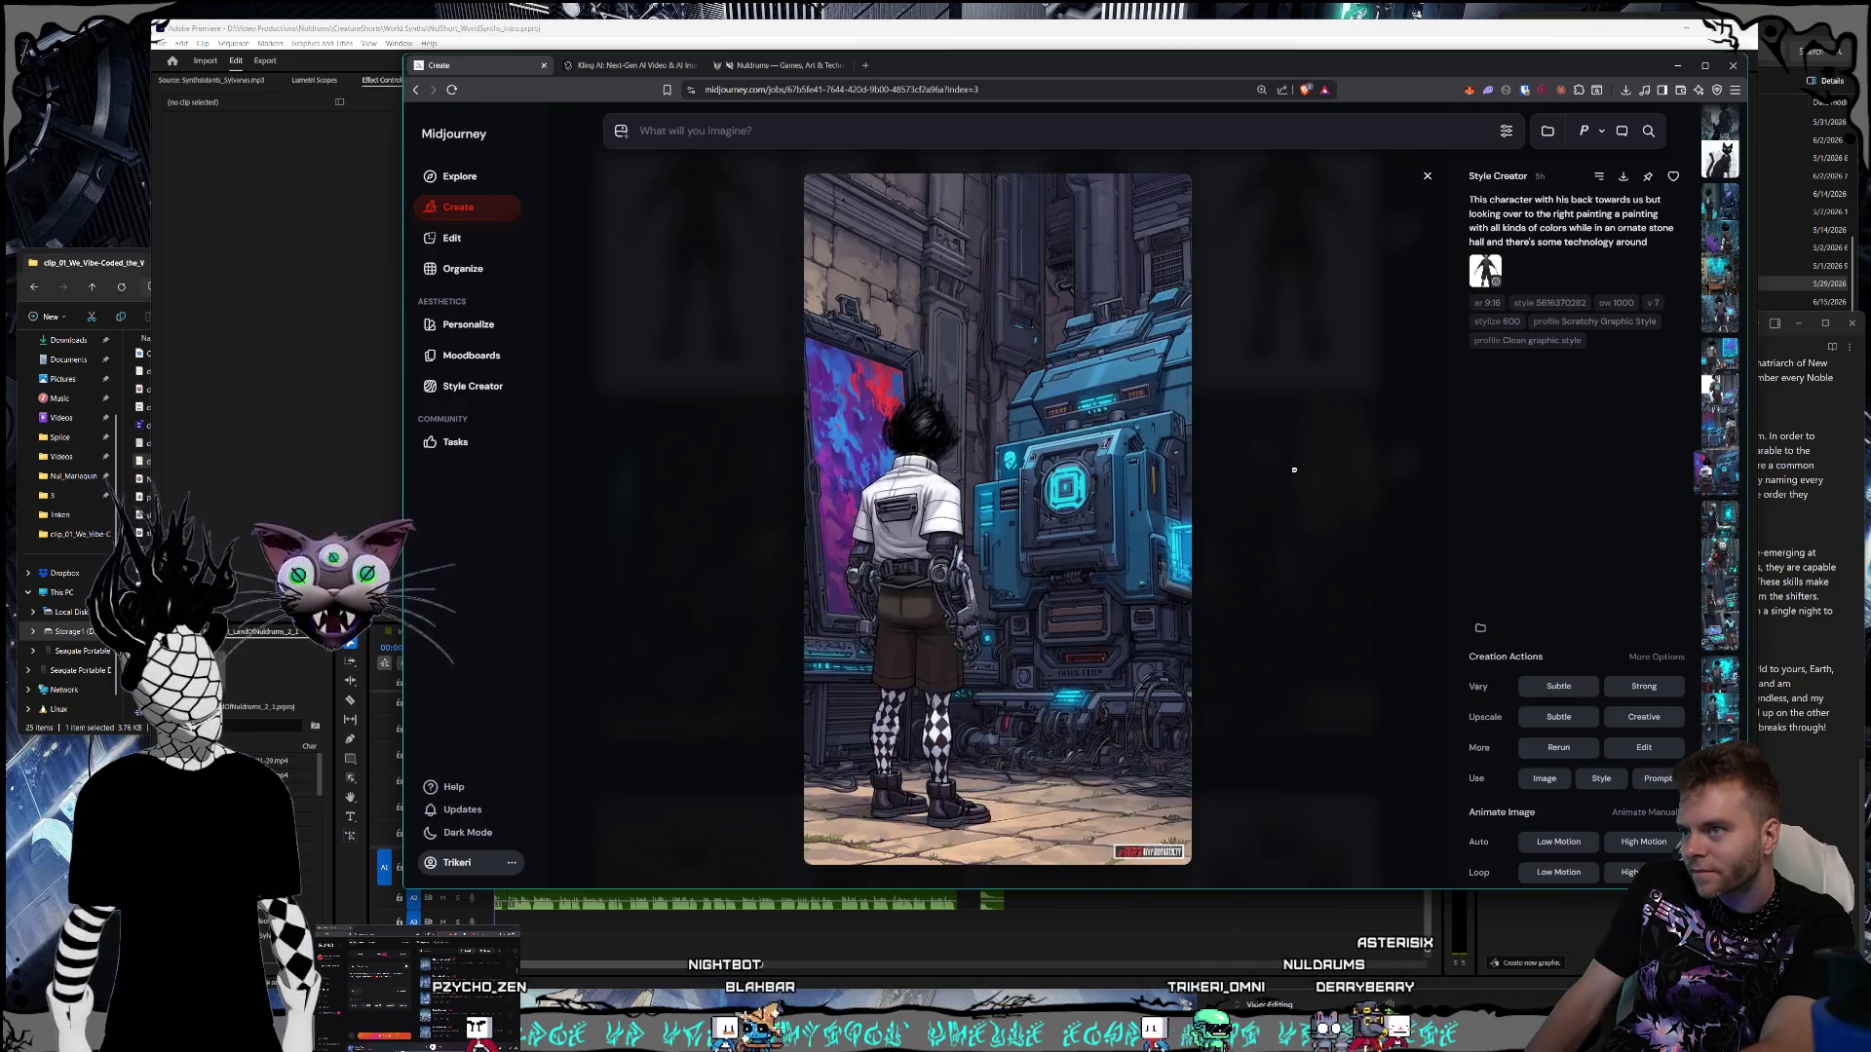
pyautogui.press('Left')
pyautogui.press('Left')
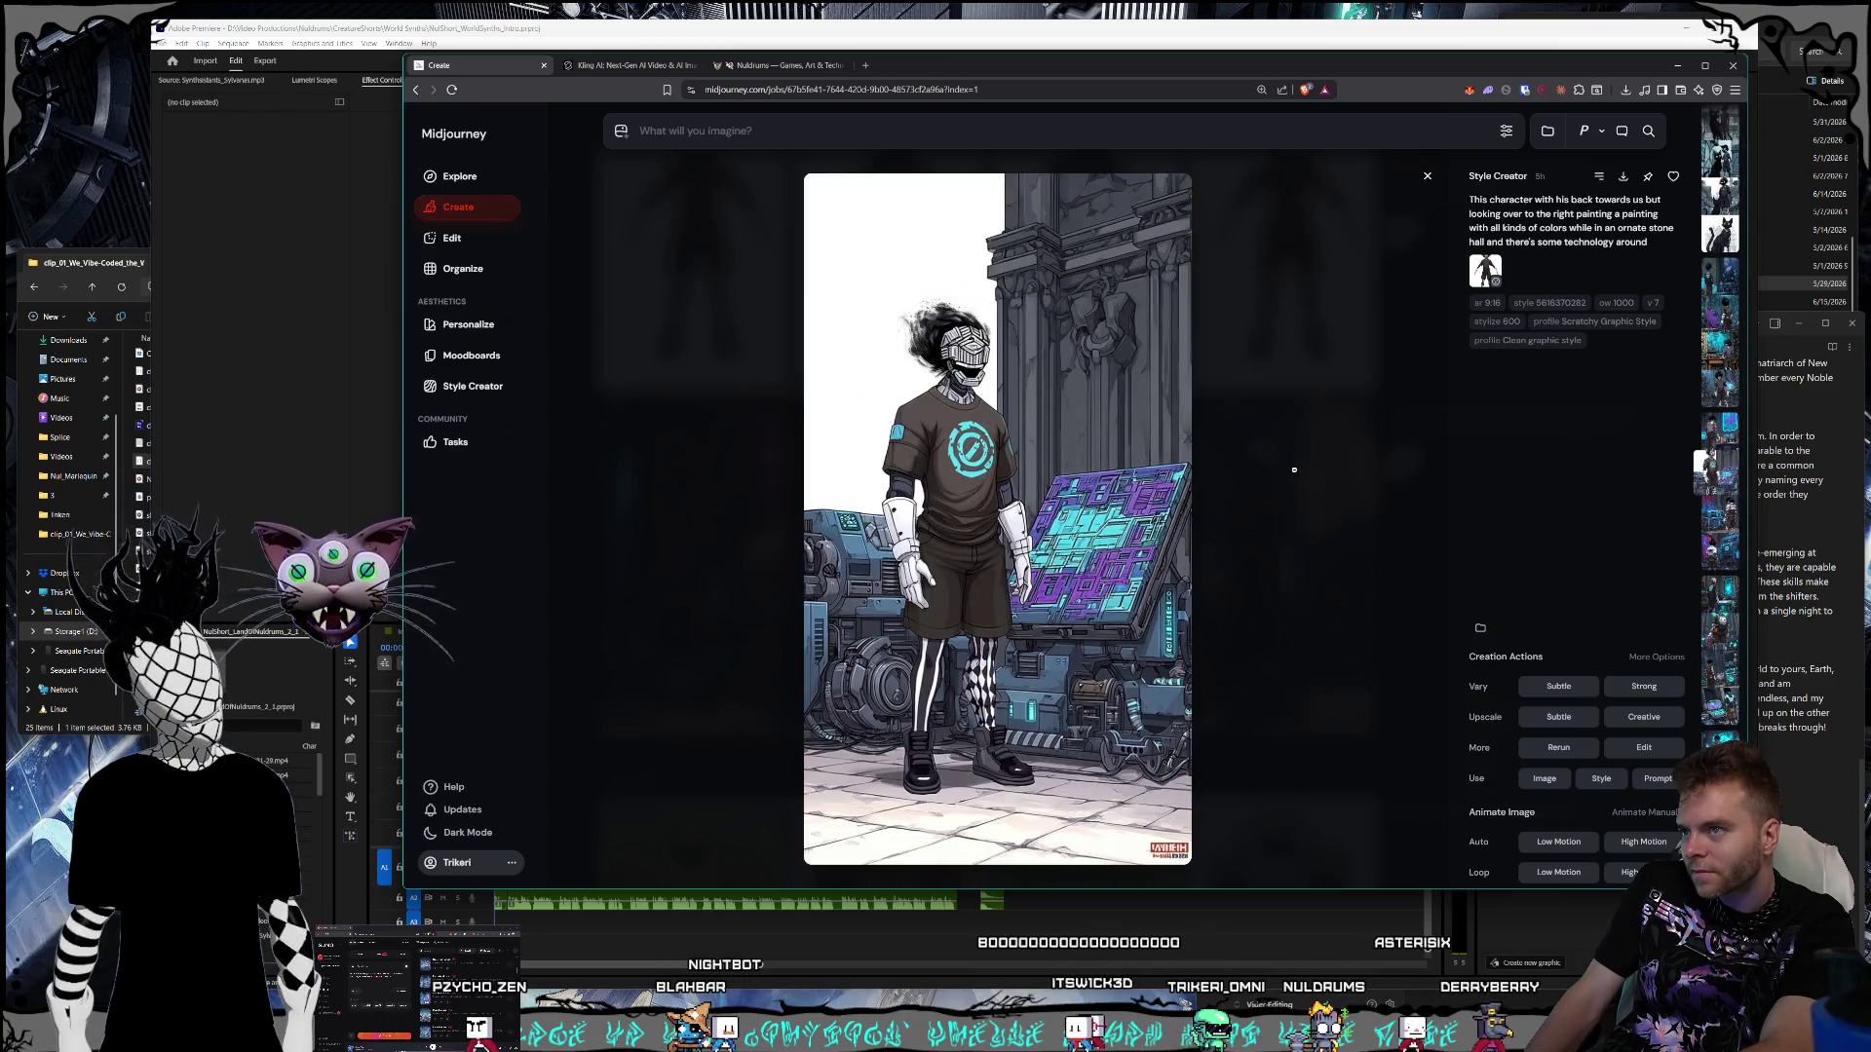
pyautogui.press('Left')
pyautogui.press('Left')
pyautogui.press('Left')
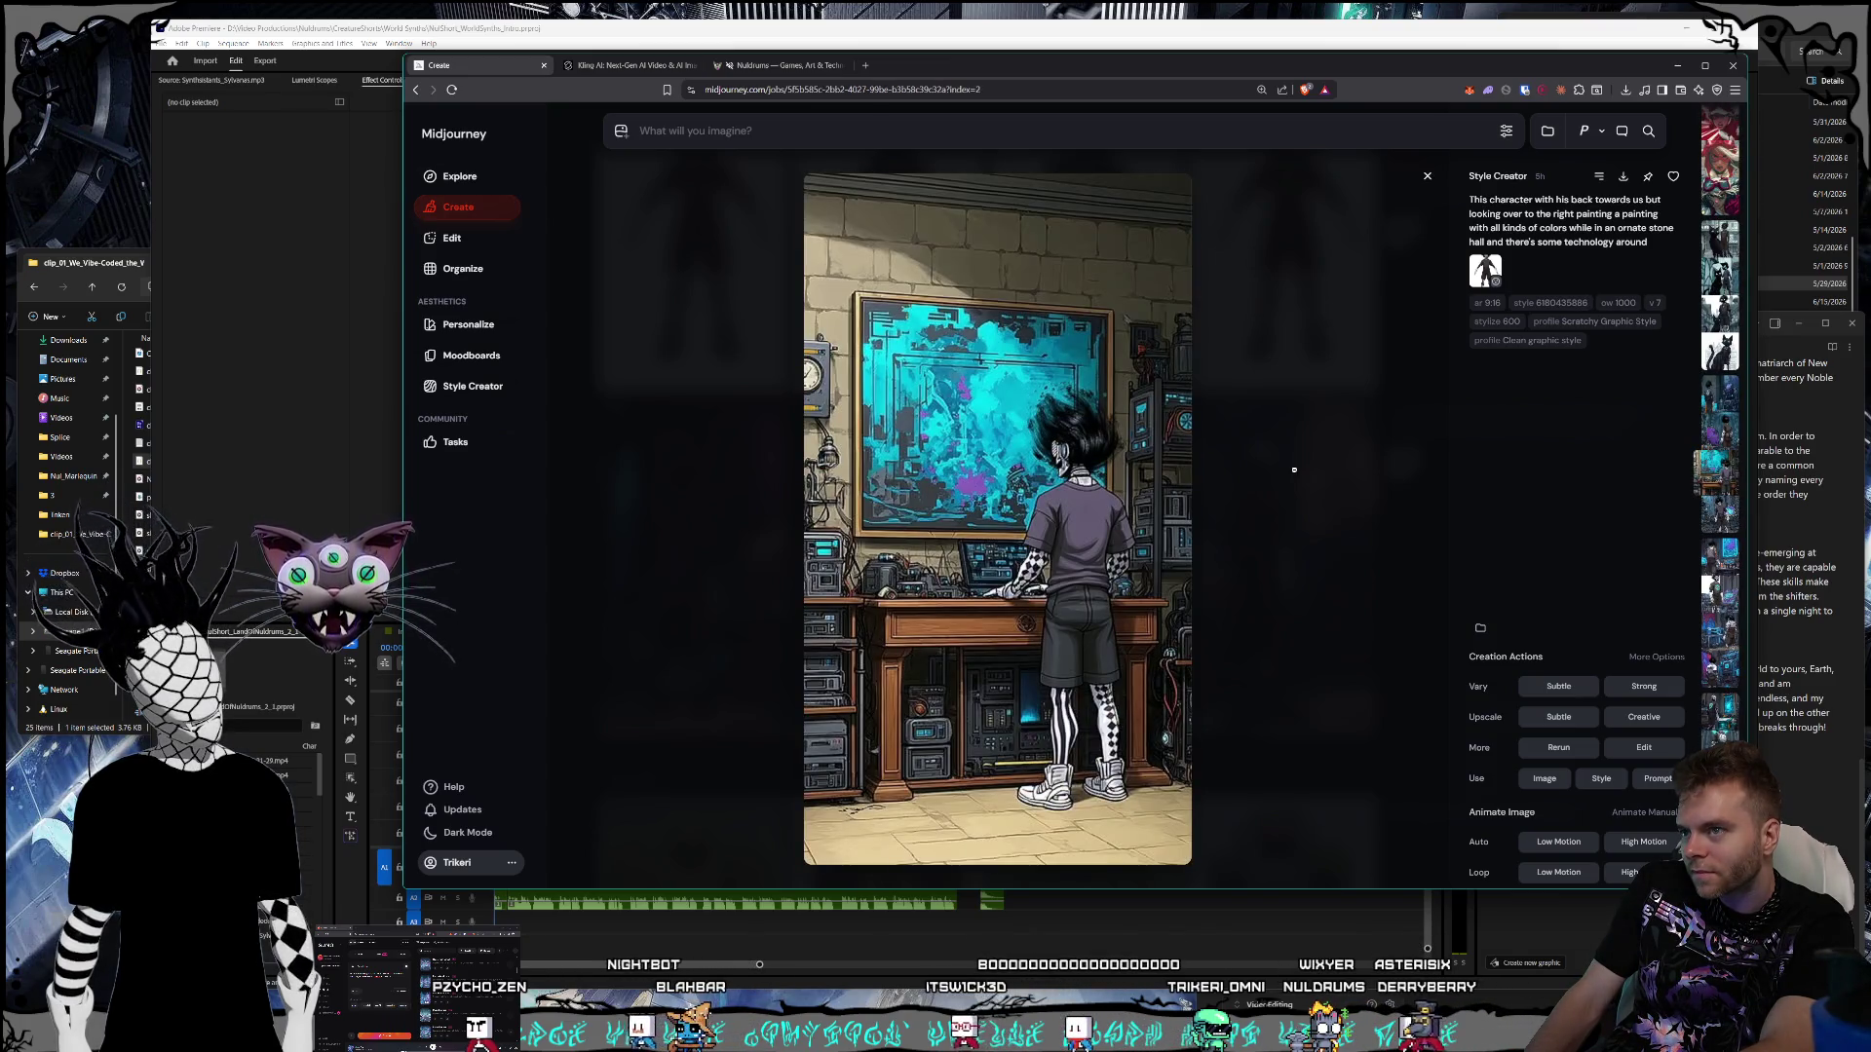
pyautogui.press('Left')
pyautogui.press('Left')
pyautogui.press('Left')
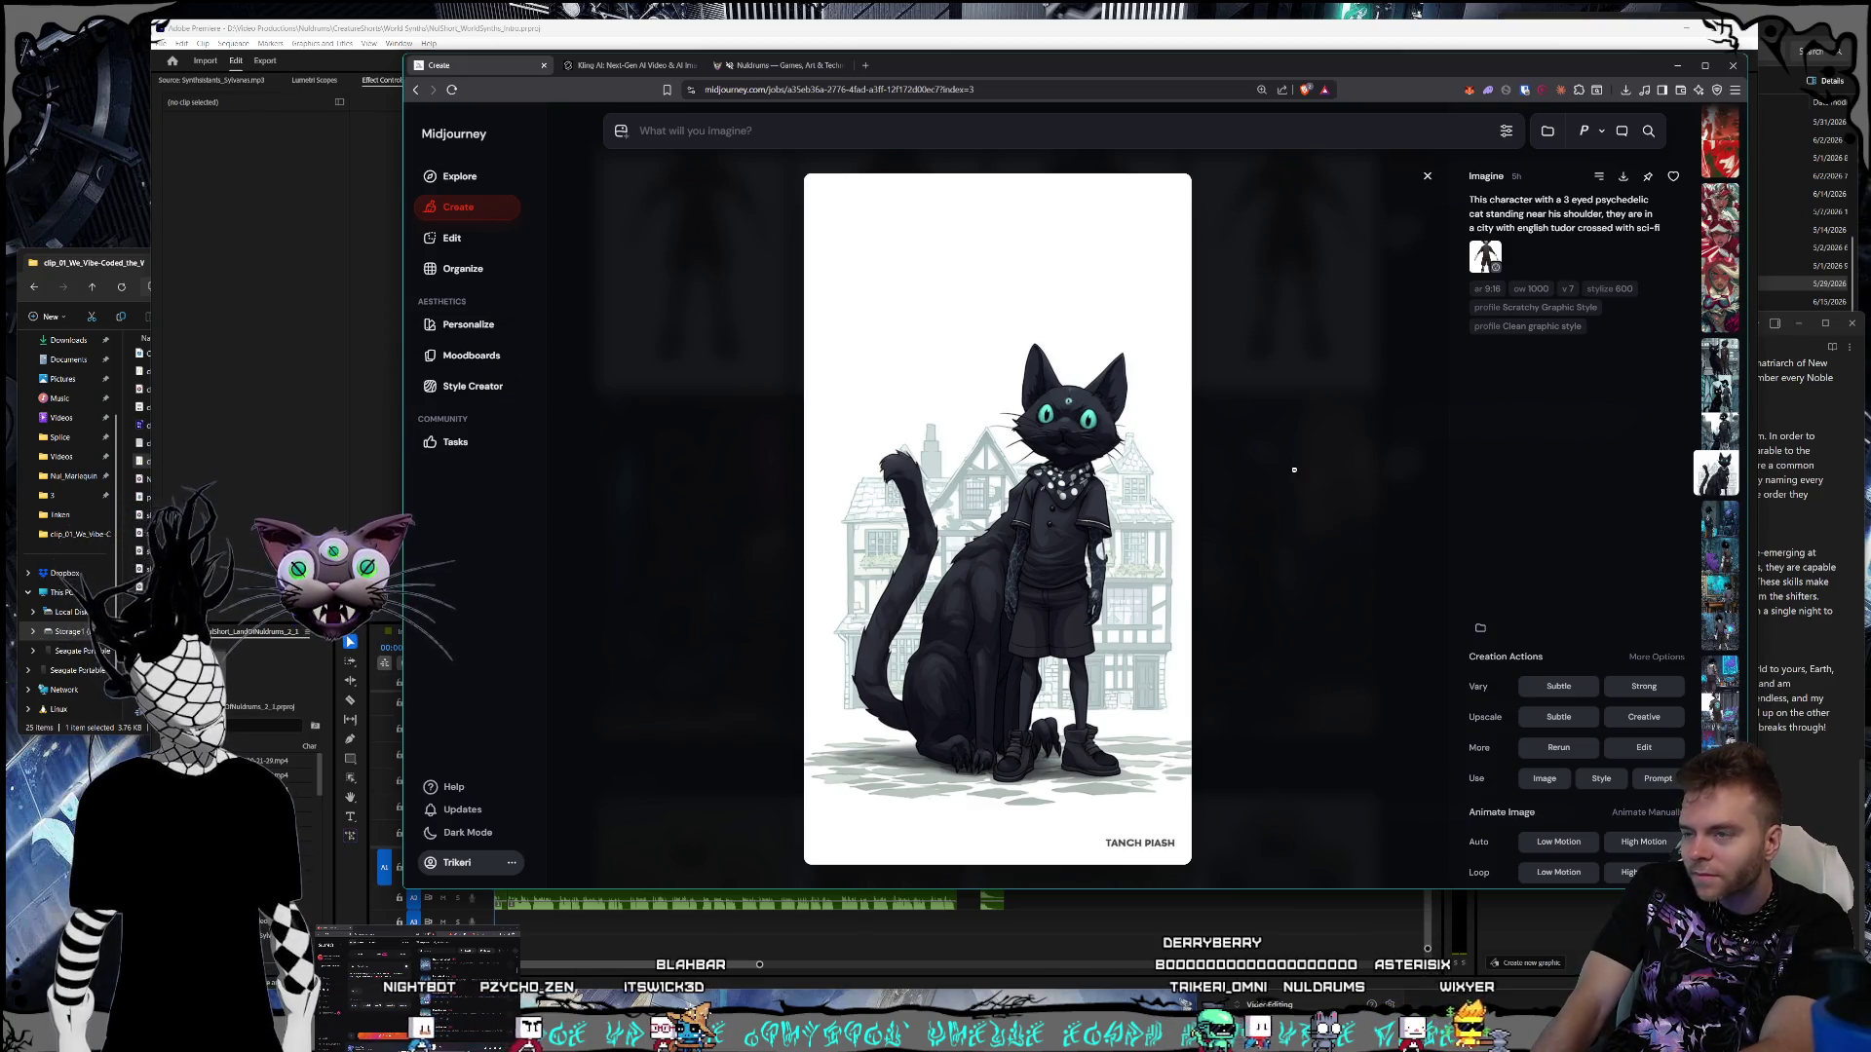
pyautogui.press('Left')
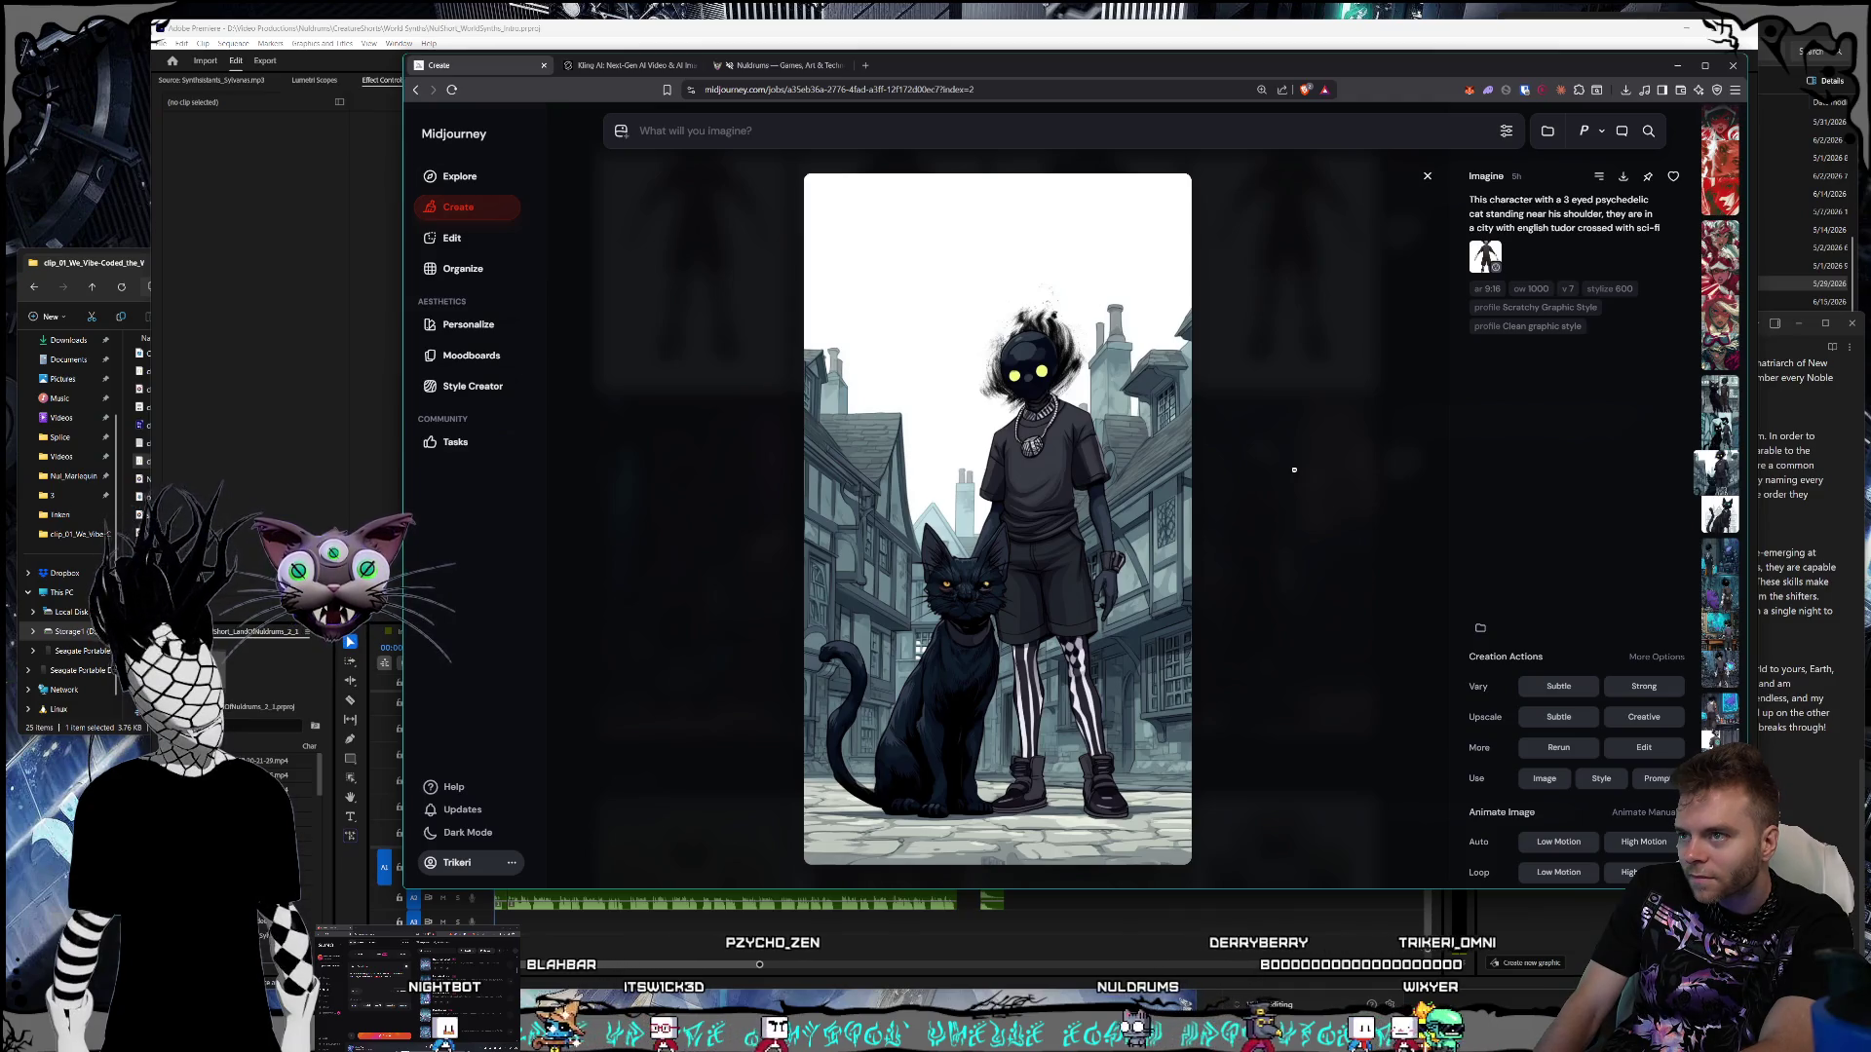
# - Settle on a black-cat image variant, then bring the Twitch stream window to the front
pyautogui.press('Left')
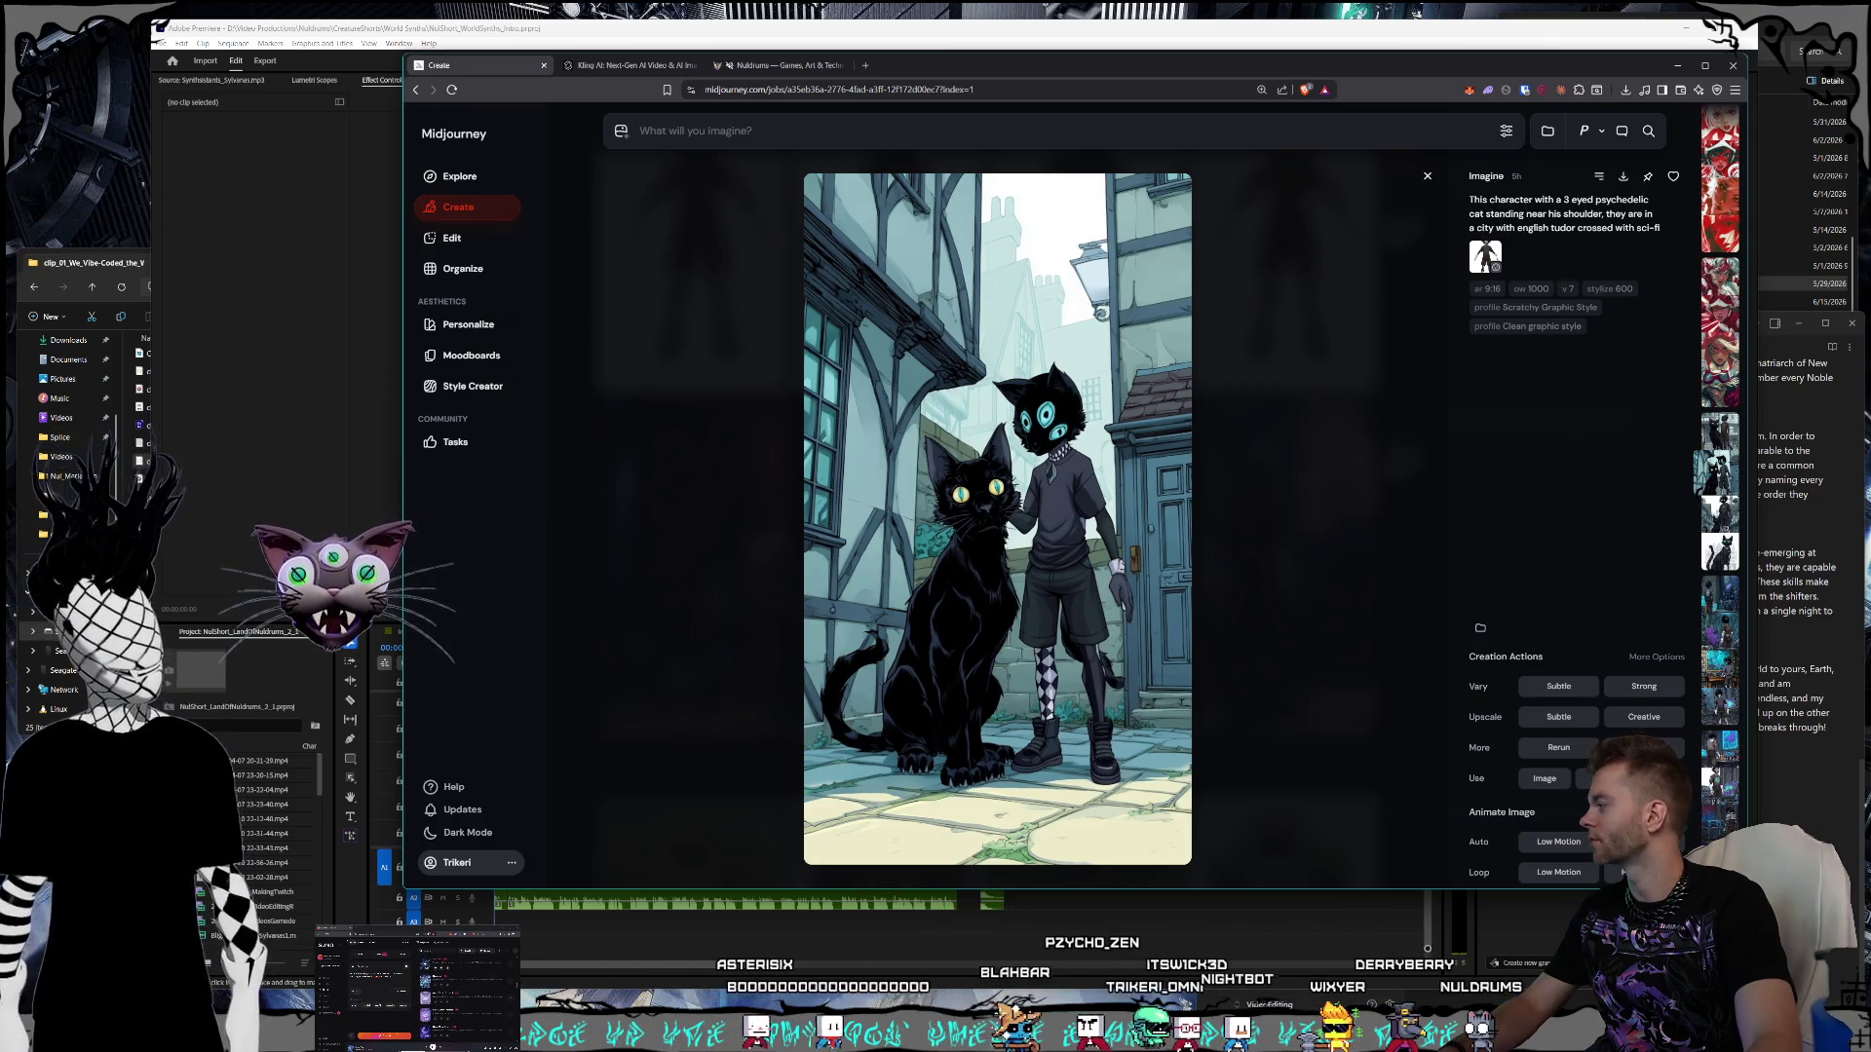
pyautogui.hotkey('alt', 'Tab')
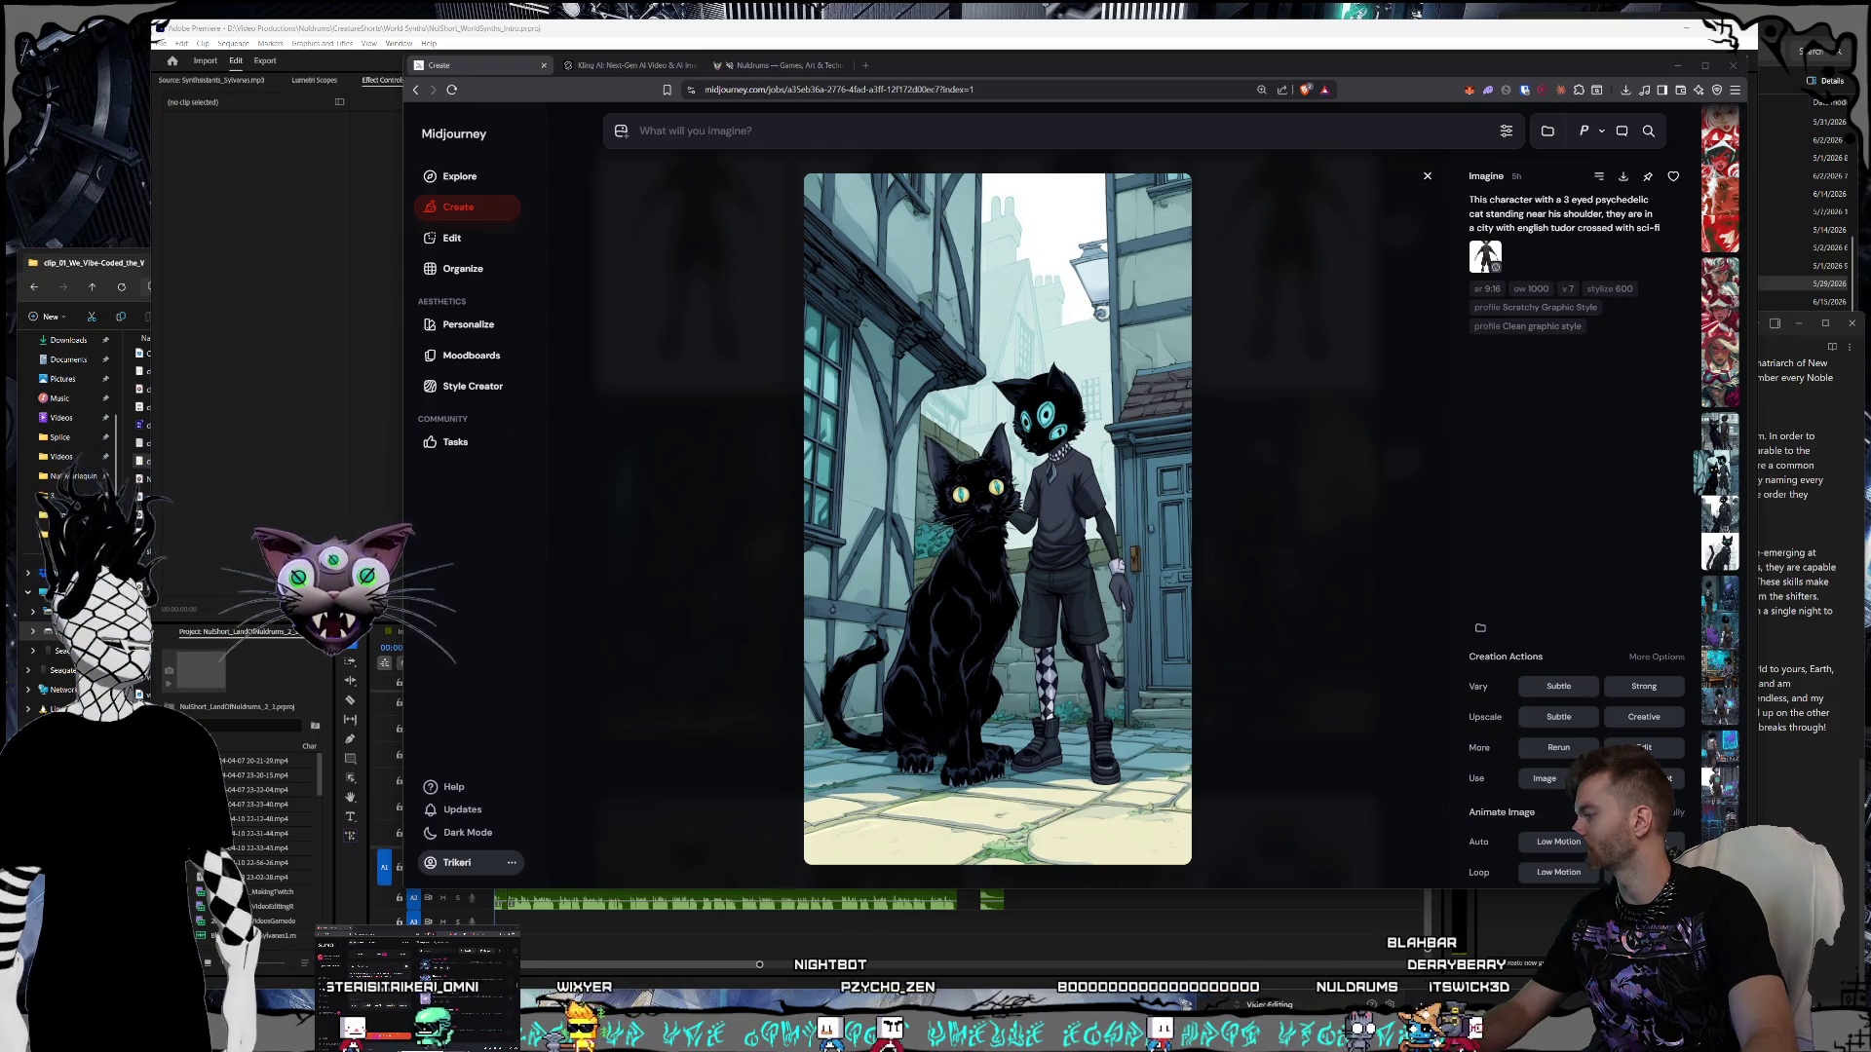
pyautogui.hotkey('alt', 'Tab')
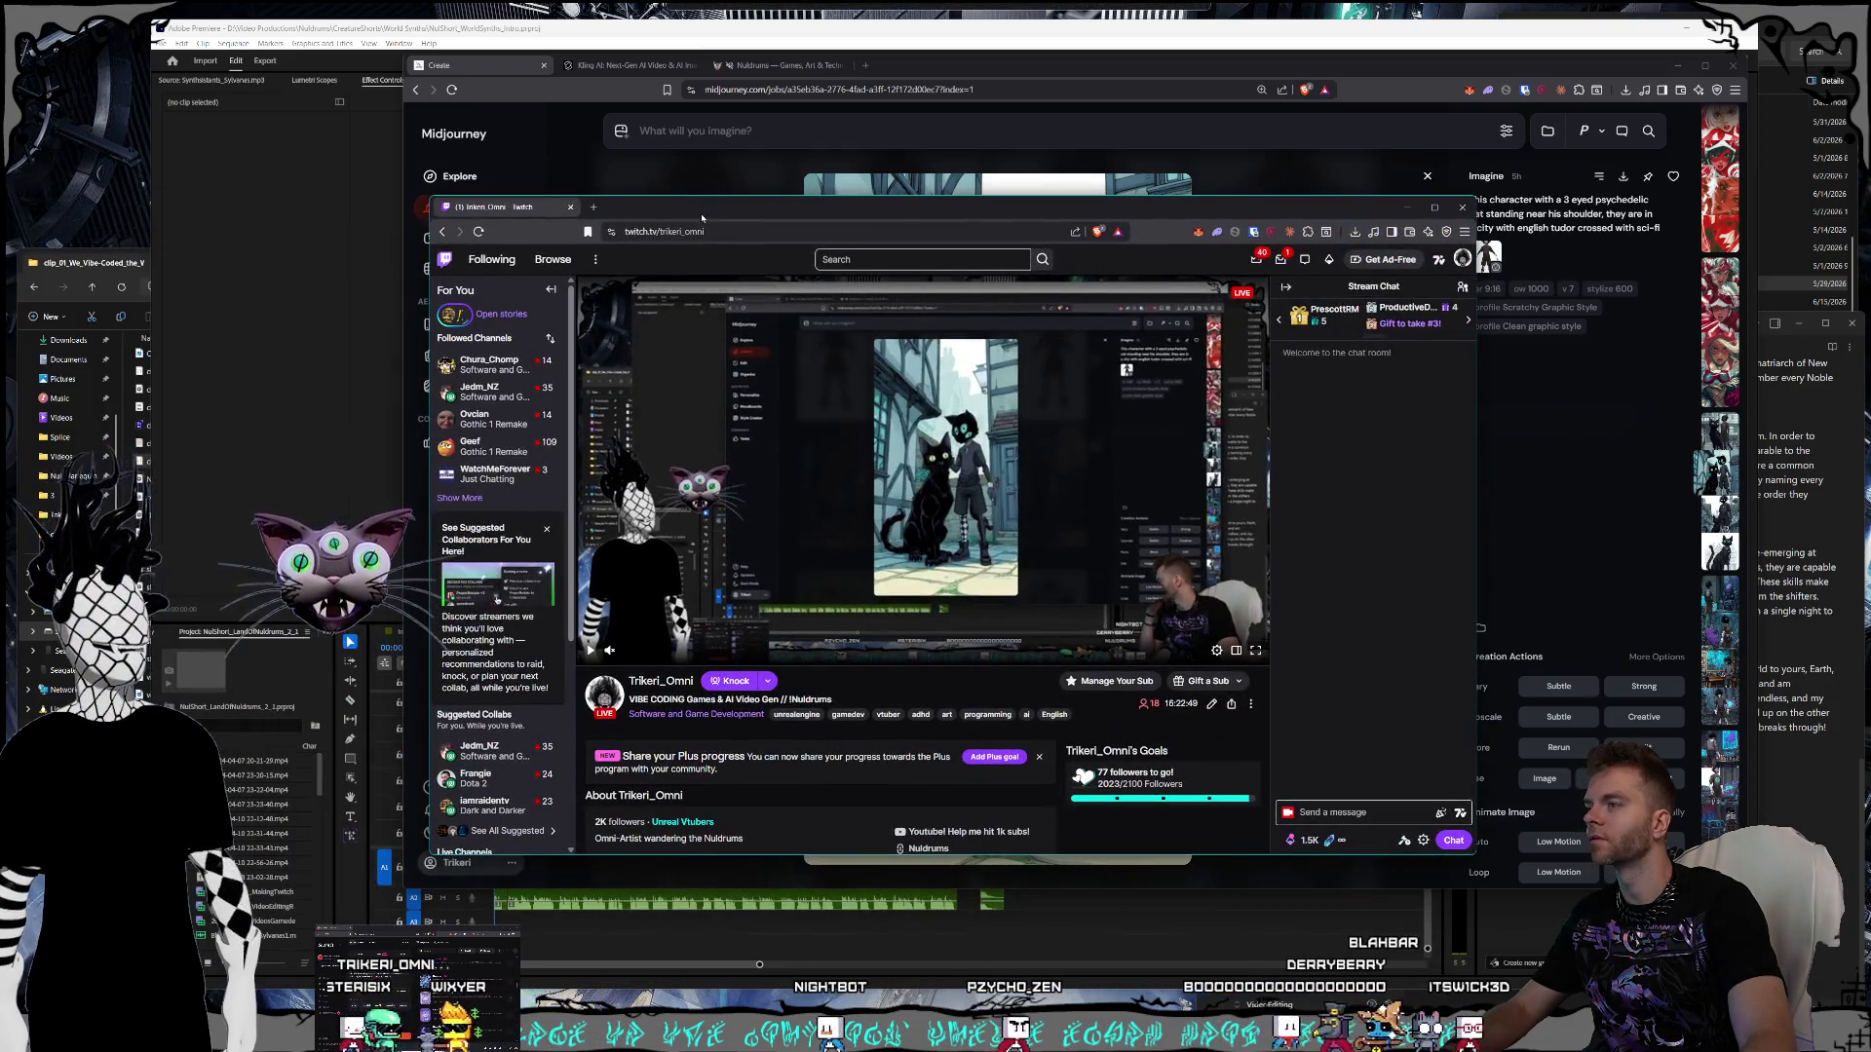
# - Minimise the Twitch window and close the Midjourney lightbox to show the Create gallery
pyautogui.press('super+Down')
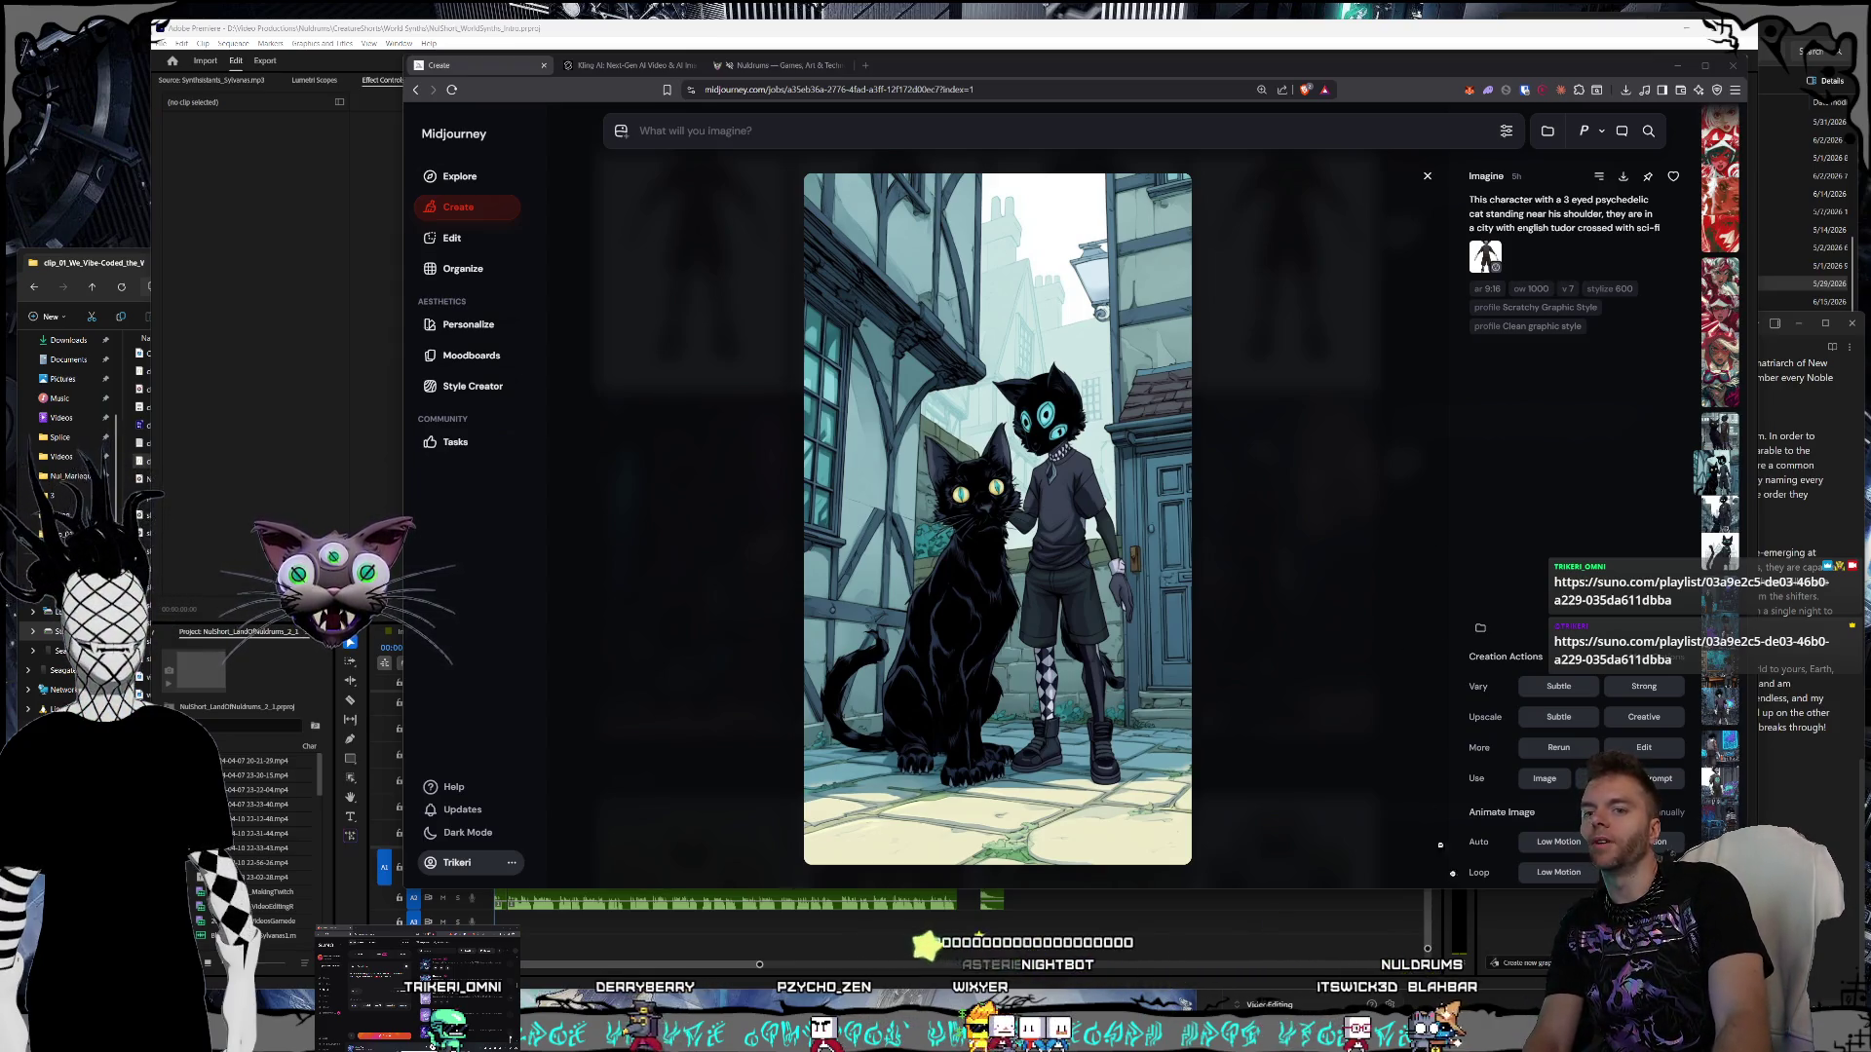
pyautogui.click(640, 275)
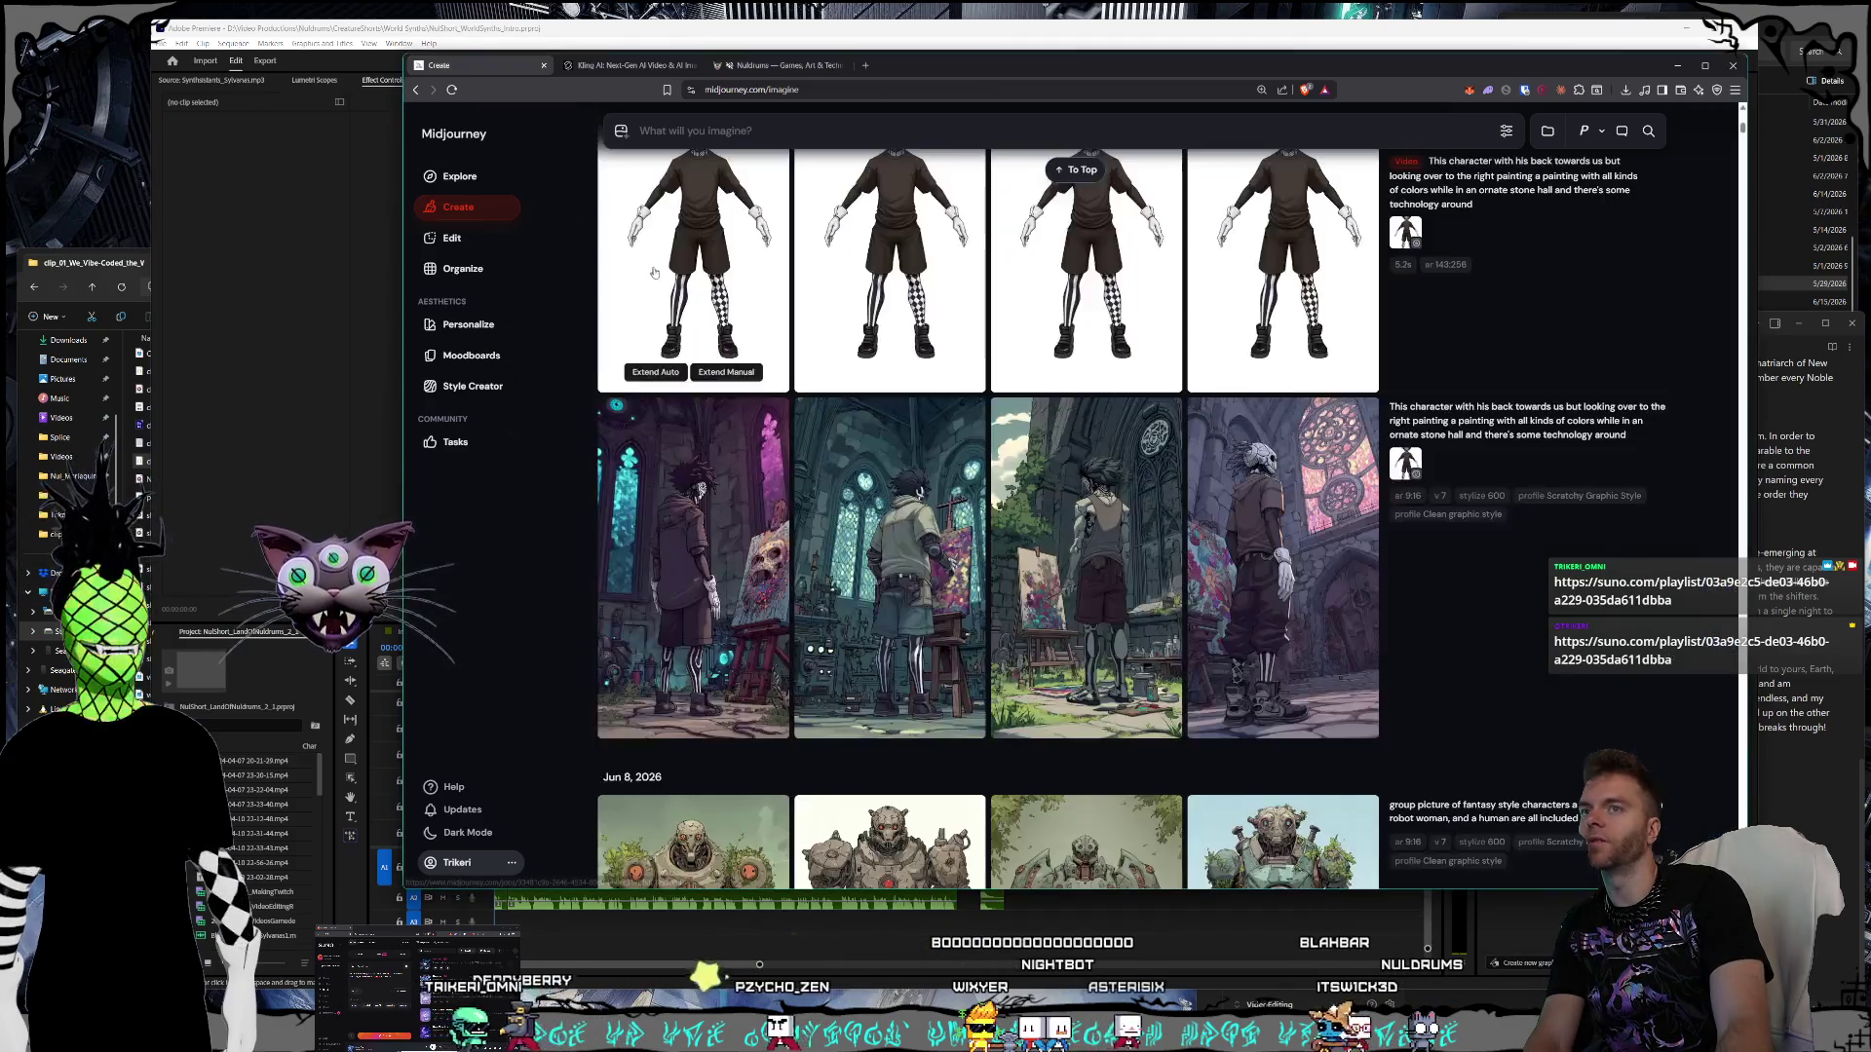
# - Bring Premiere forward, scrub the WorldSynths timeline, then open the Magi sequence near 20 seconds
pyautogui.click(848, 894)
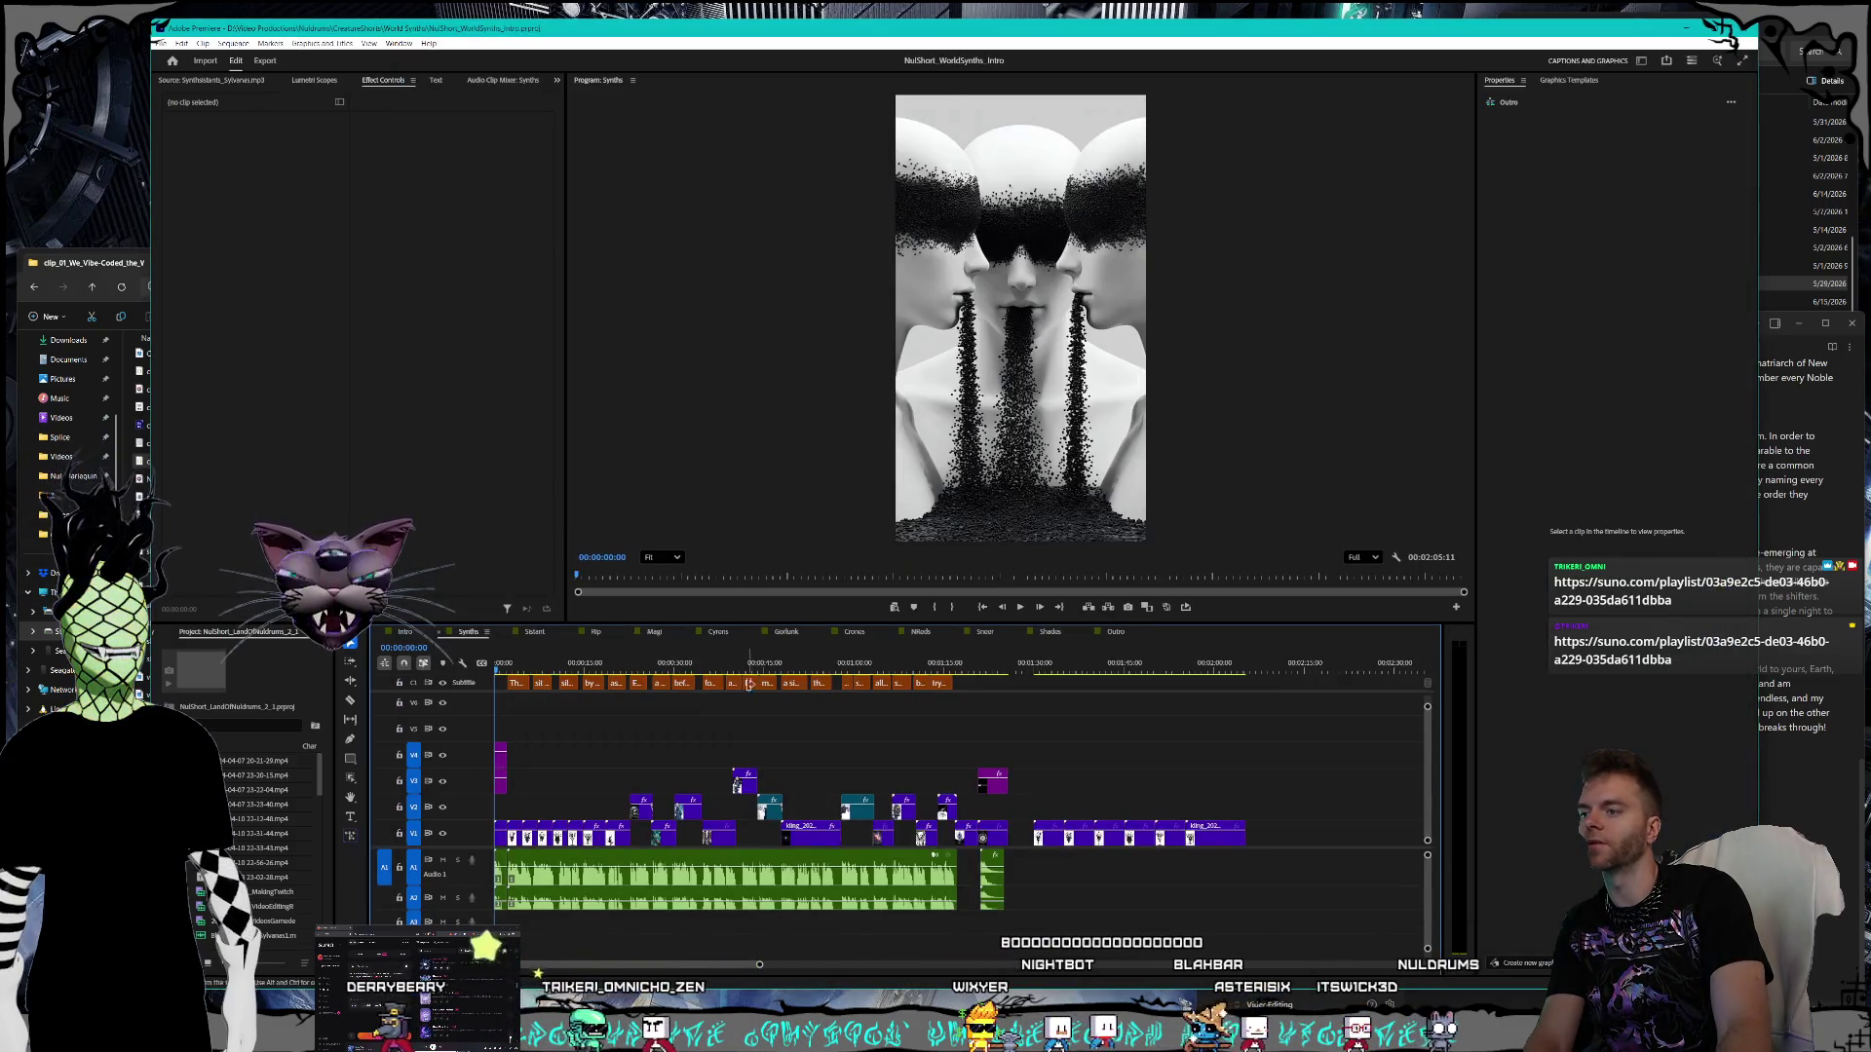
pyautogui.click(582, 665)
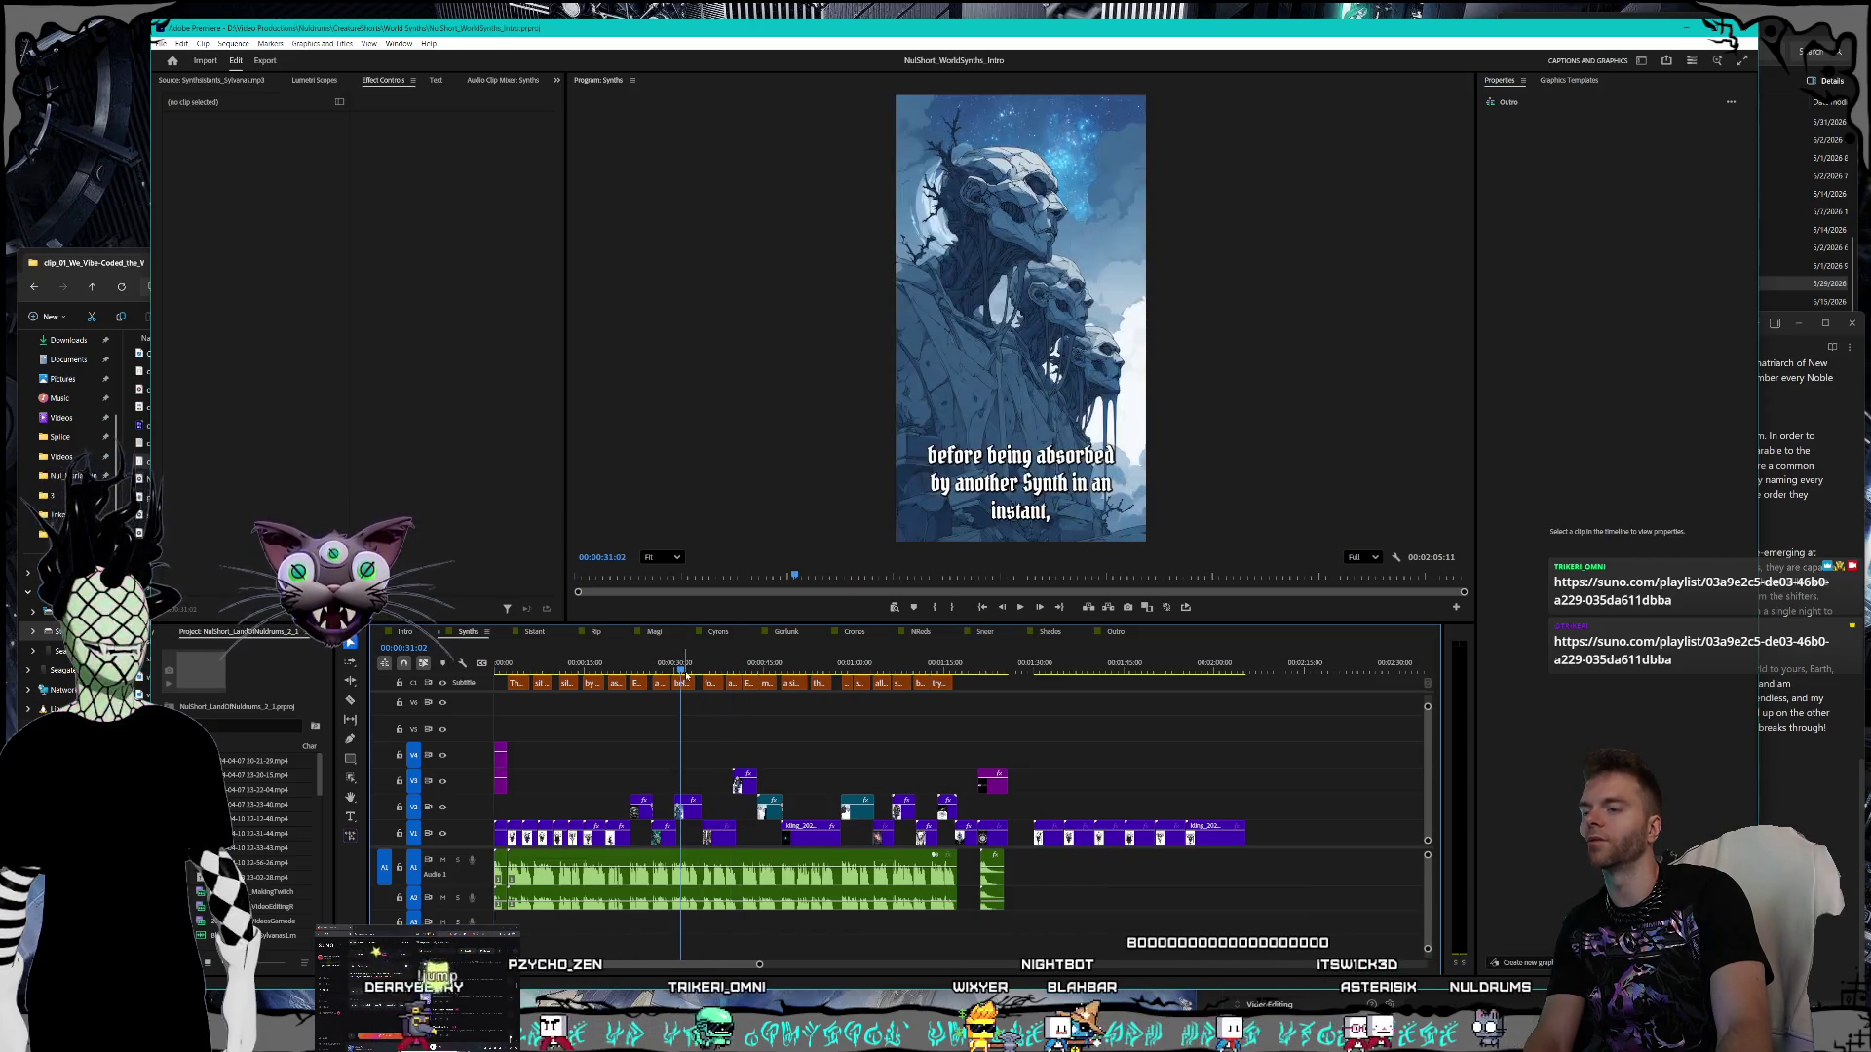
pyautogui.moveTo(582, 672)
pyautogui.mouseDown()
pyautogui.moveTo(500, 671)
pyautogui.moveTo(766, 682)
pyautogui.mouseUp()
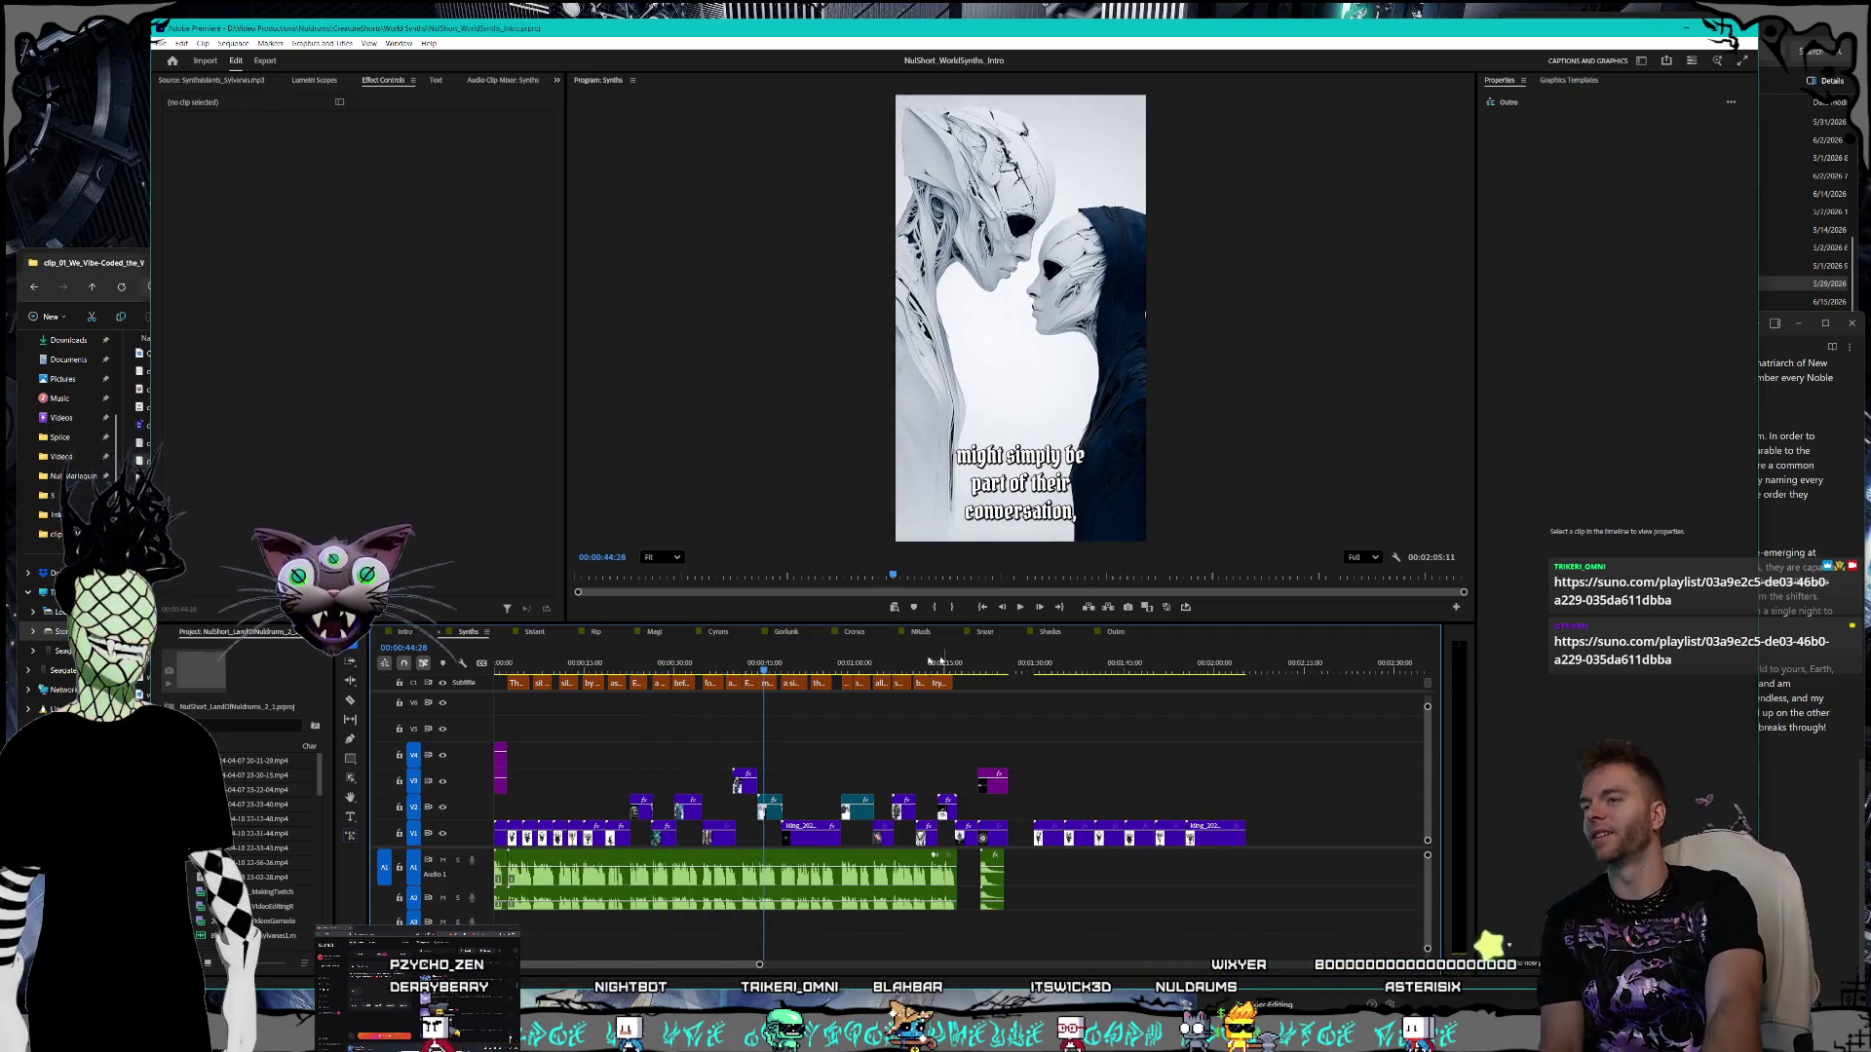
pyautogui.click(654, 631)
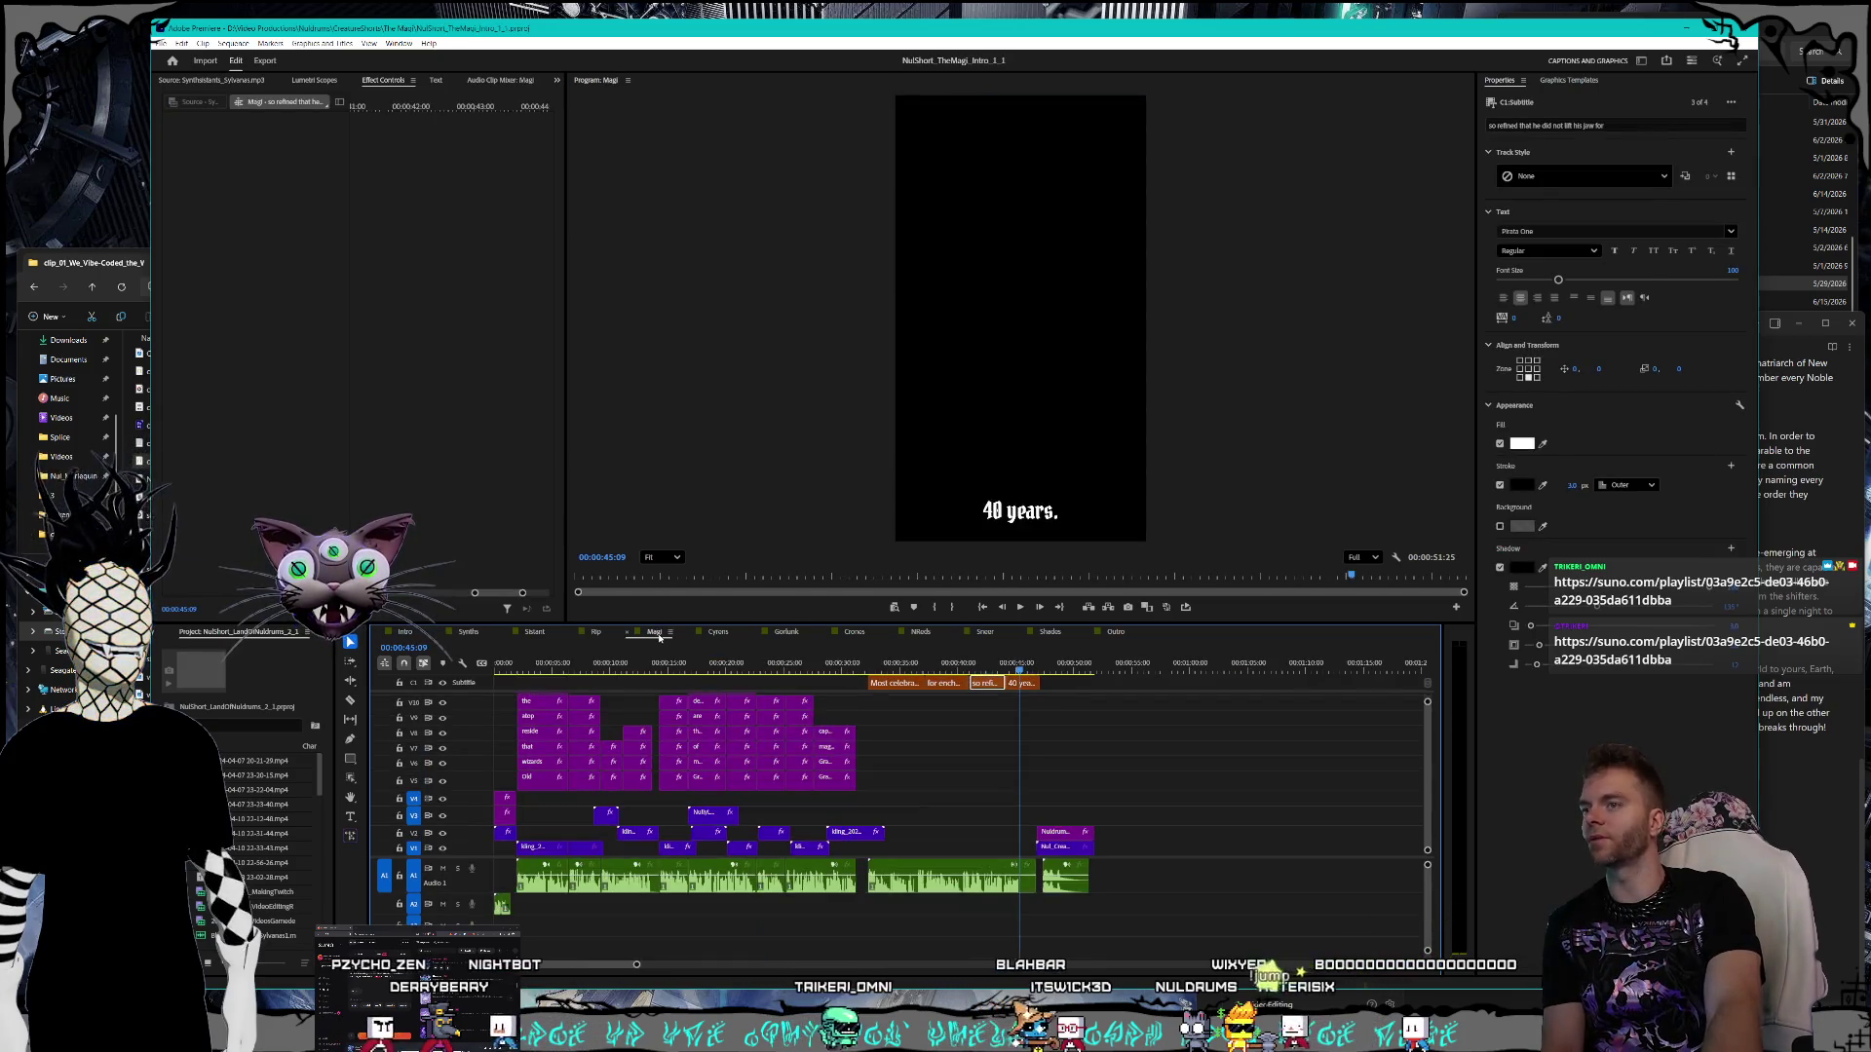
pyautogui.click(901, 667)
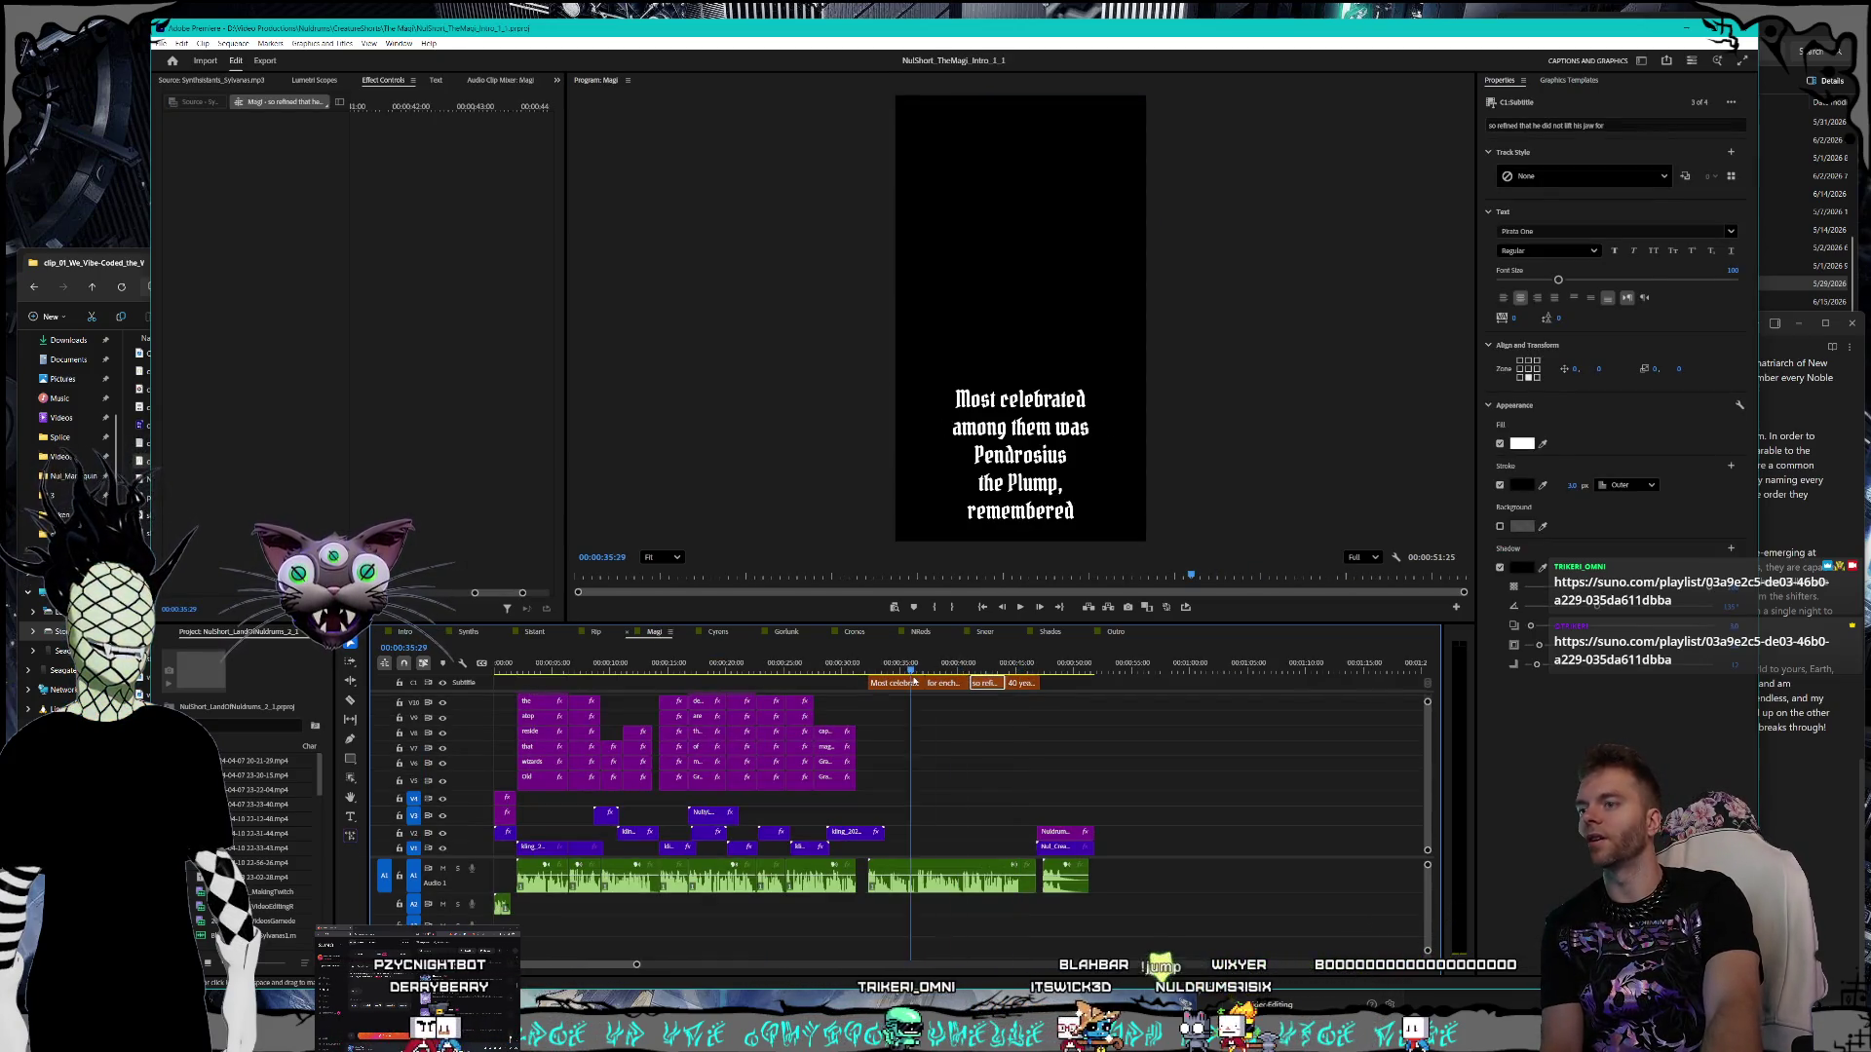
pyautogui.click(733, 668)
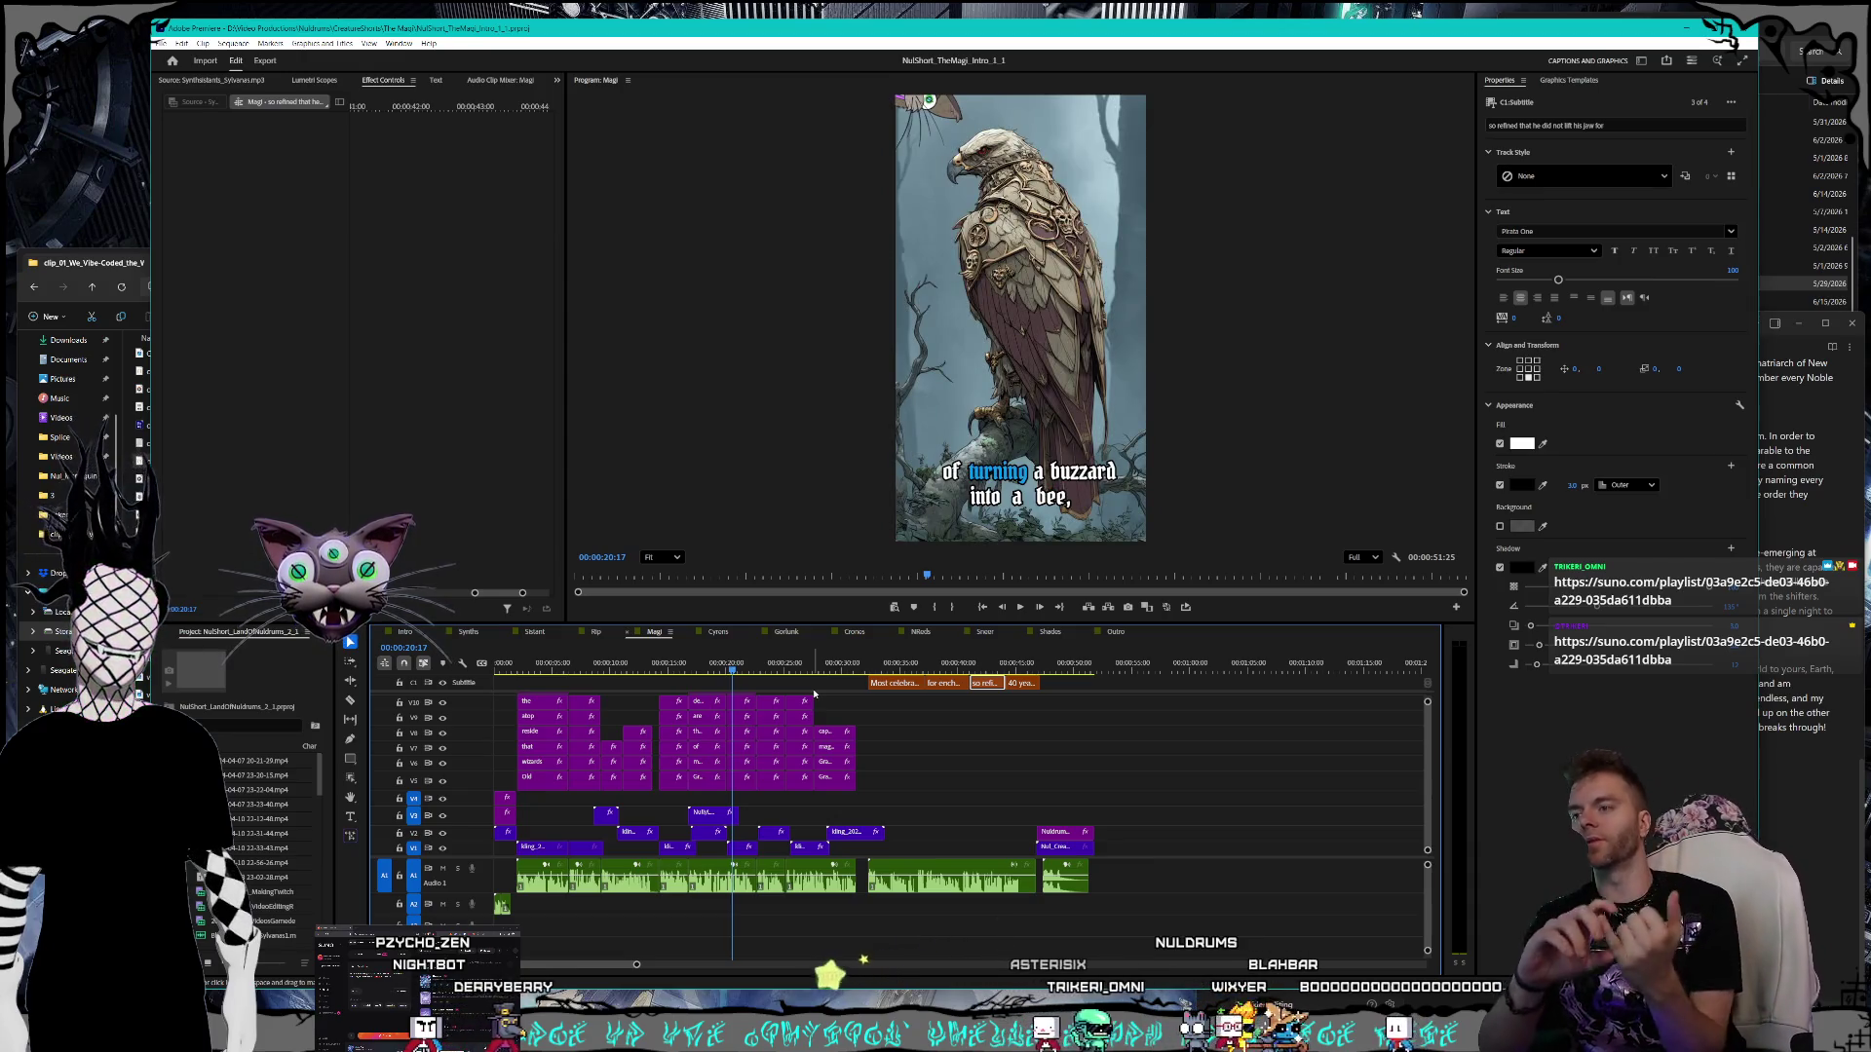
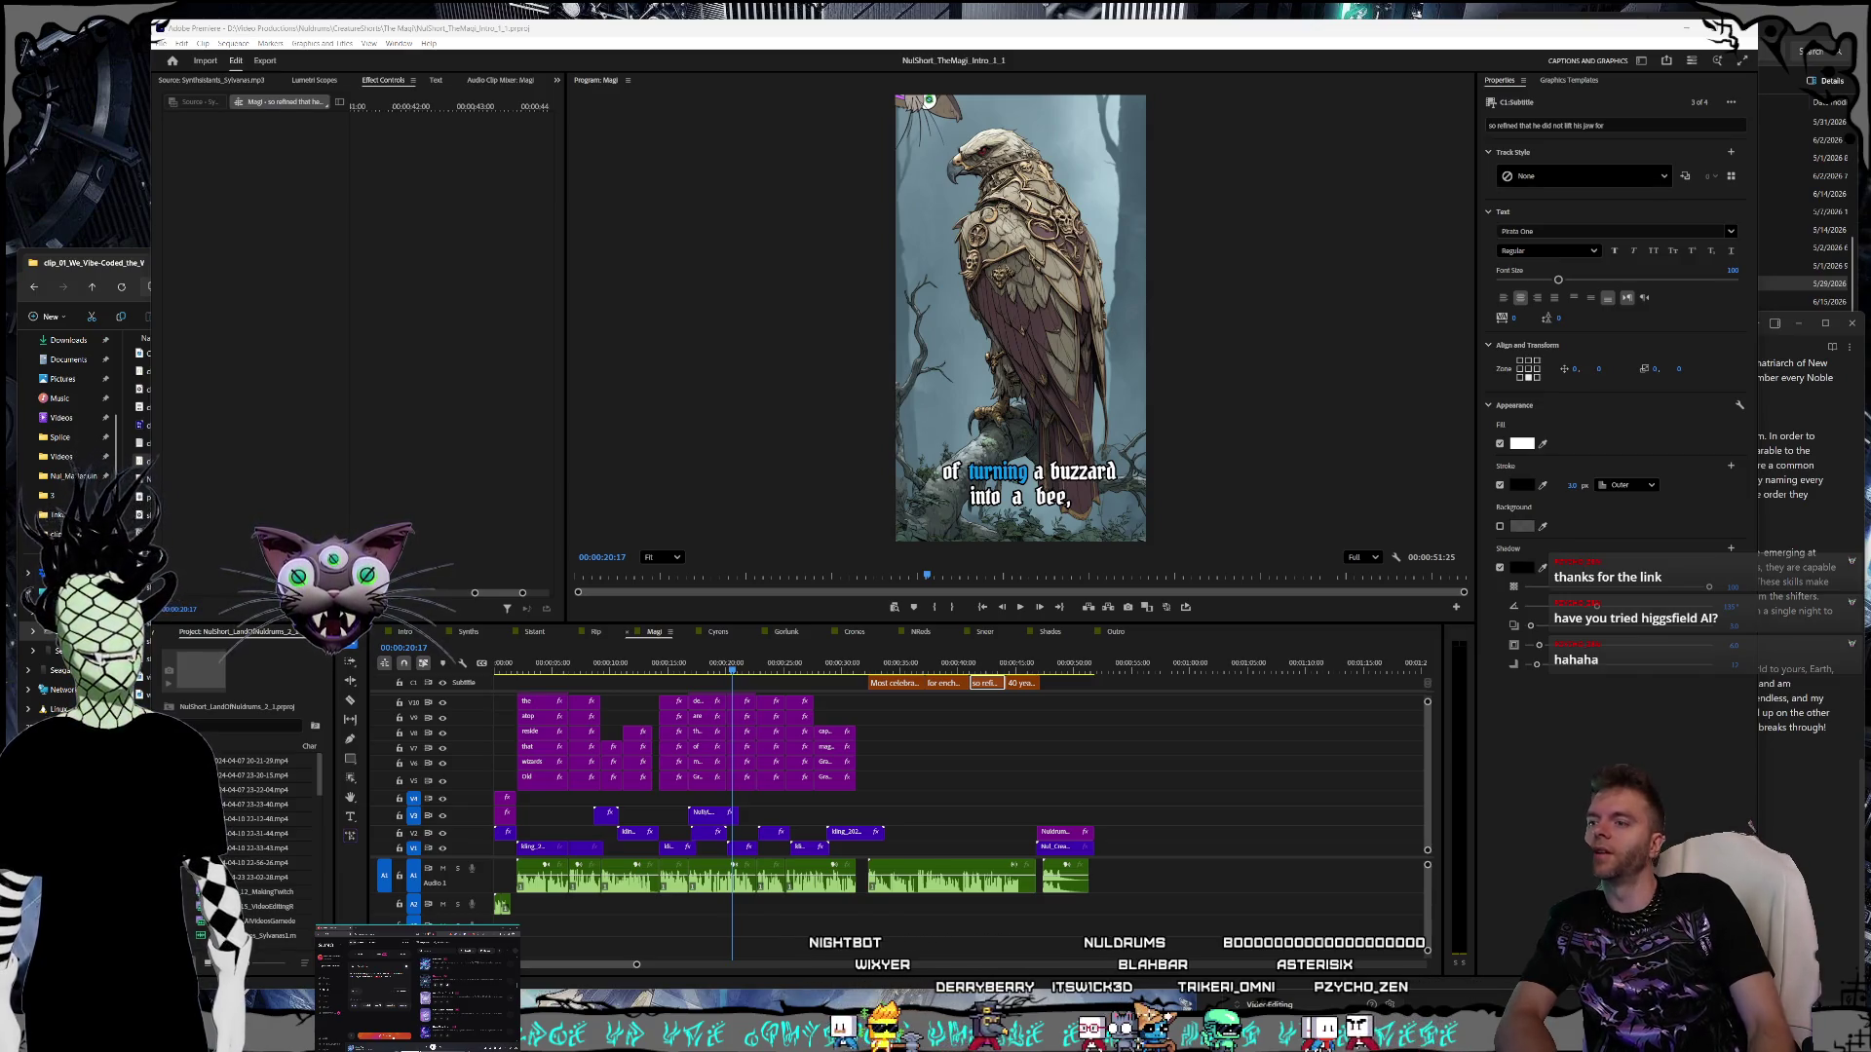
# - Scrub back through the Magi short and play the wizards shot to review its new subtitles
pyautogui.moveTo(704, 663)
pyautogui.mouseDown()
pyautogui.moveTo(583, 665)
pyautogui.moveTo(847, 667)
pyautogui.mouseUp()
pyautogui.click(721, 665)
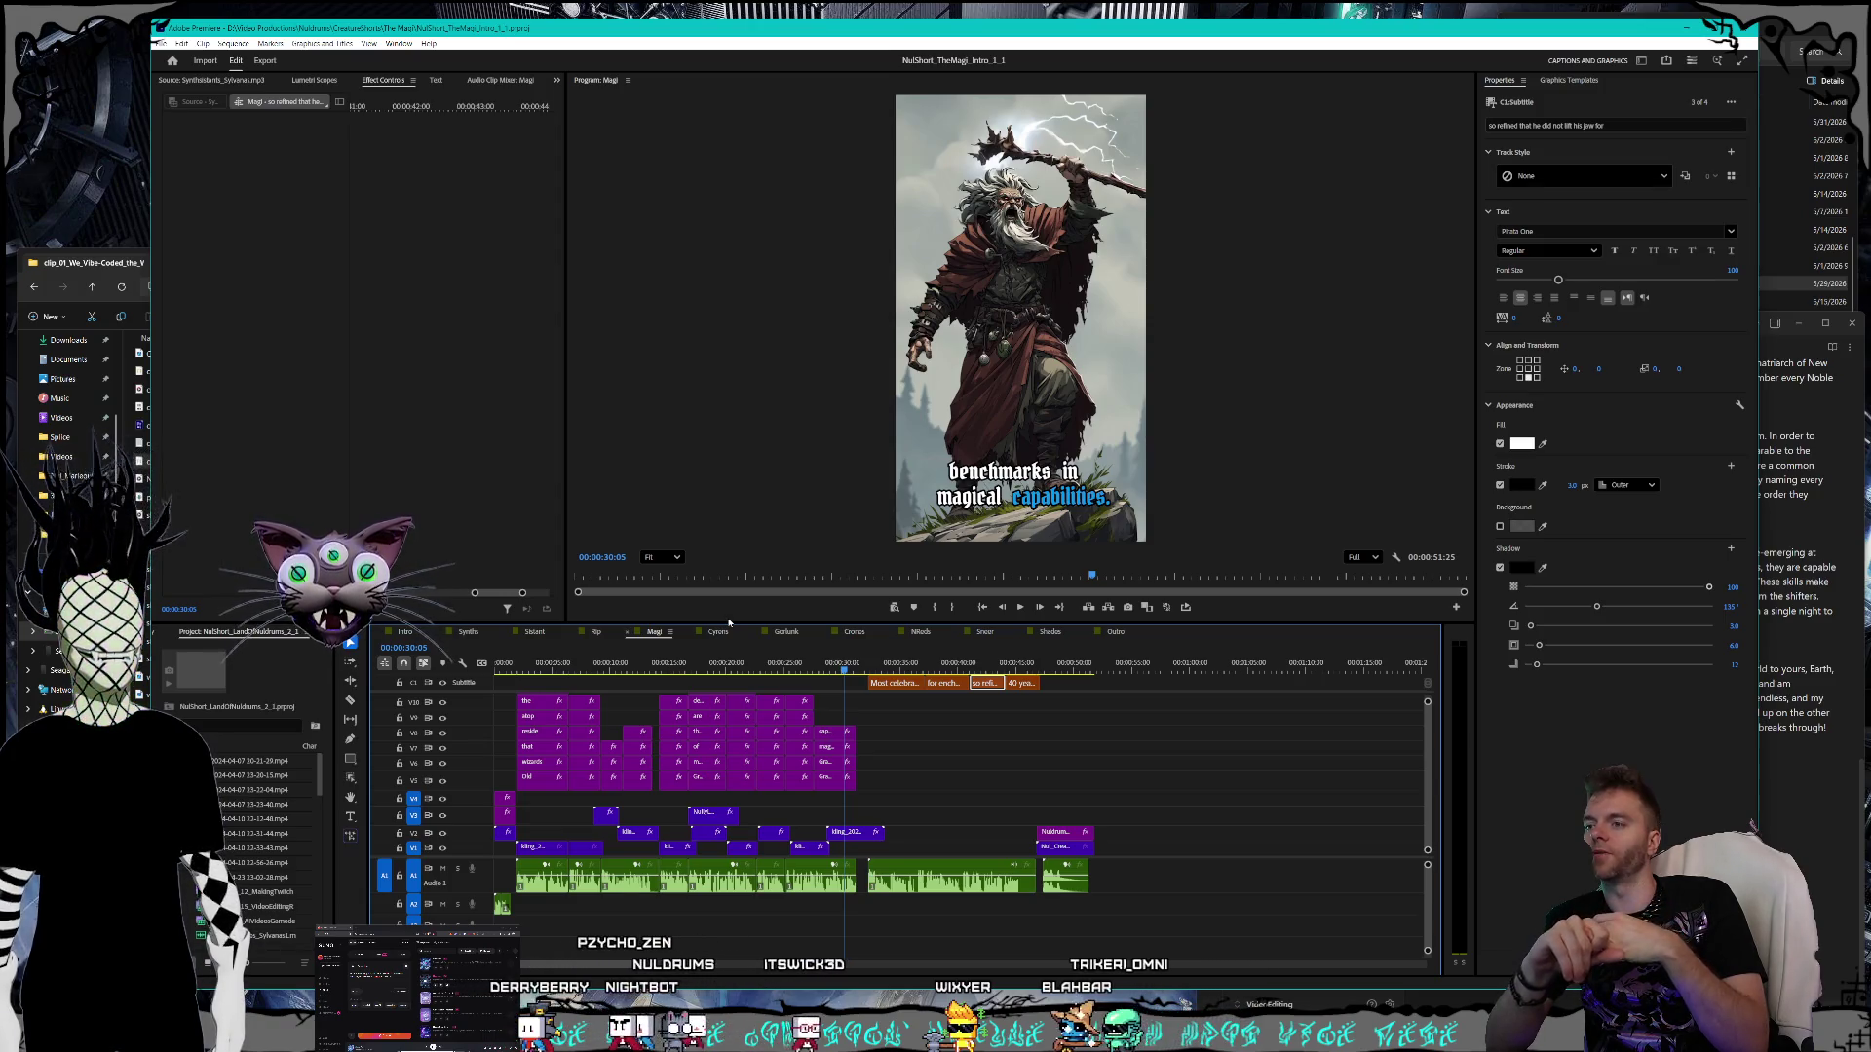
pyautogui.click(926, 729)
# - Clear the timeline selection and park the playhead on the lightning-struck wizard frame near 00:00:30:27
pyautogui.scroll(2, 950, 760)
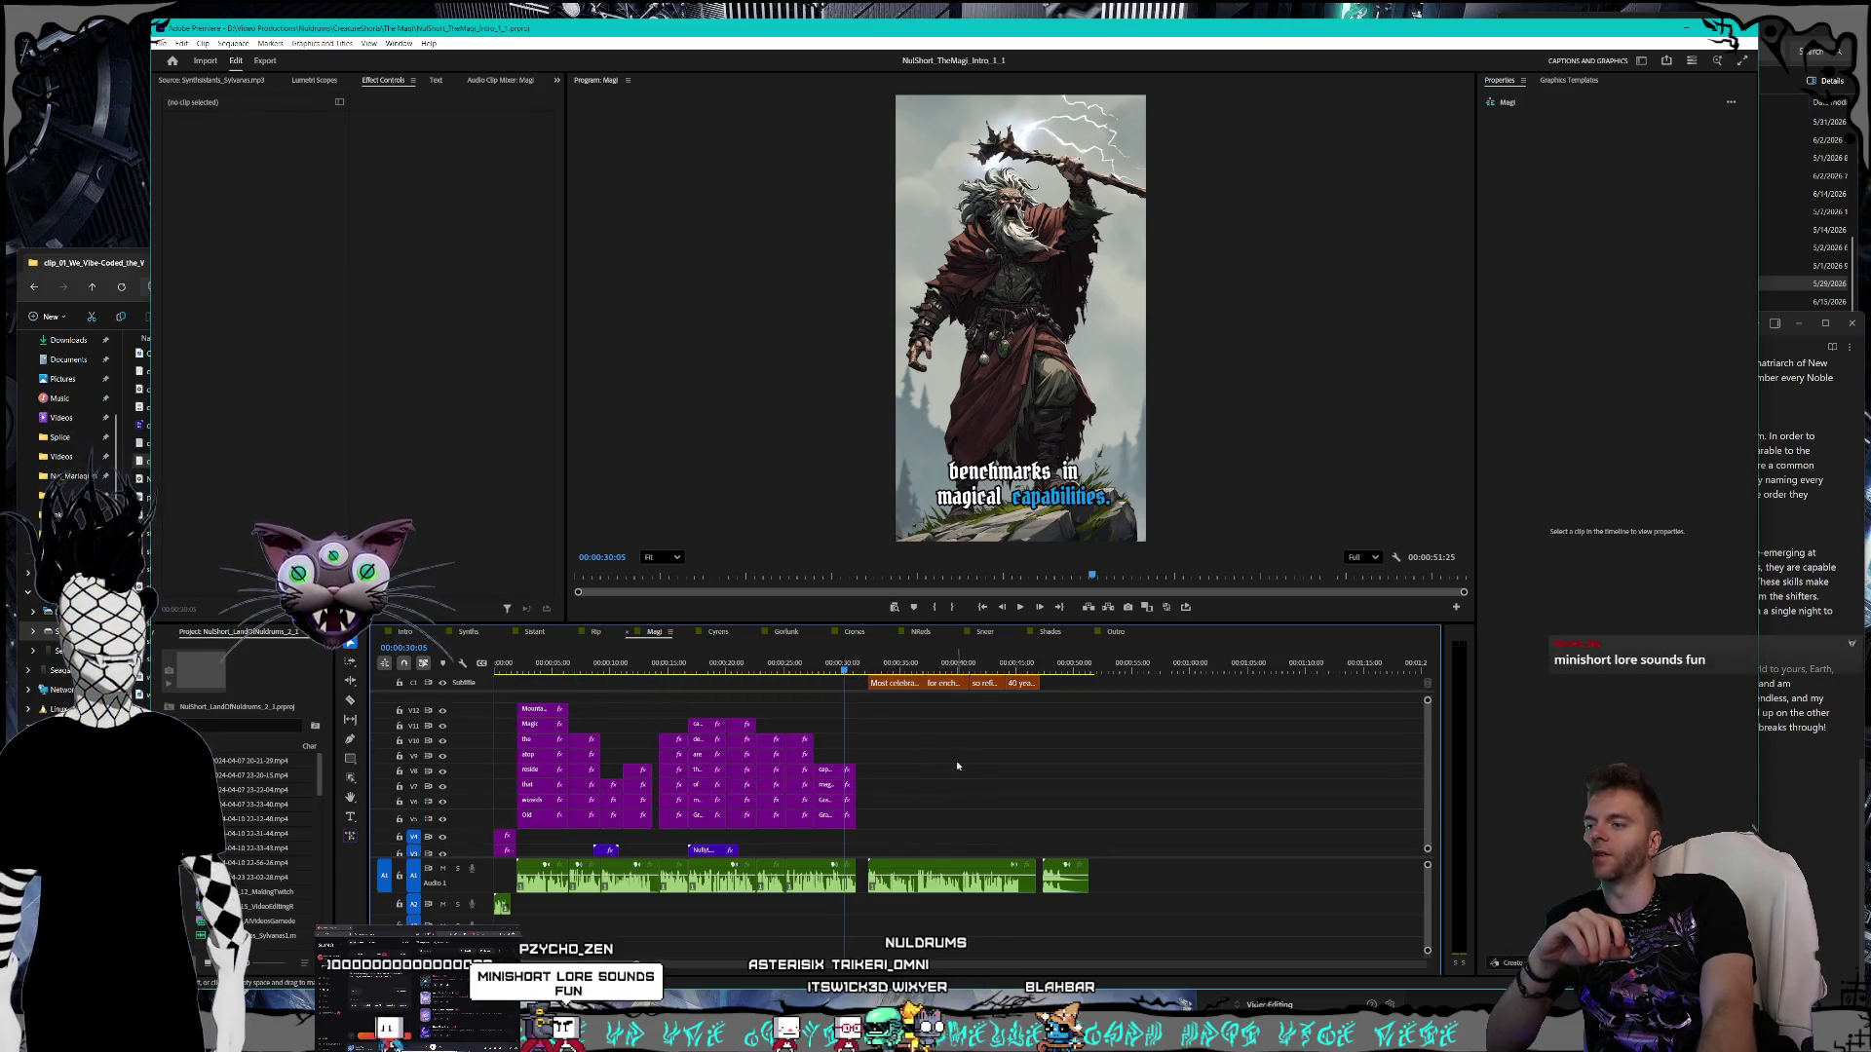
pyautogui.moveTo(738, 816)
pyautogui.mouseDown()
pyautogui.moveTo(945, 736)
pyautogui.moveTo(944, 719)
pyautogui.moveTo(975, 740)
pyautogui.mouseUp()
pyautogui.click(1020, 751)
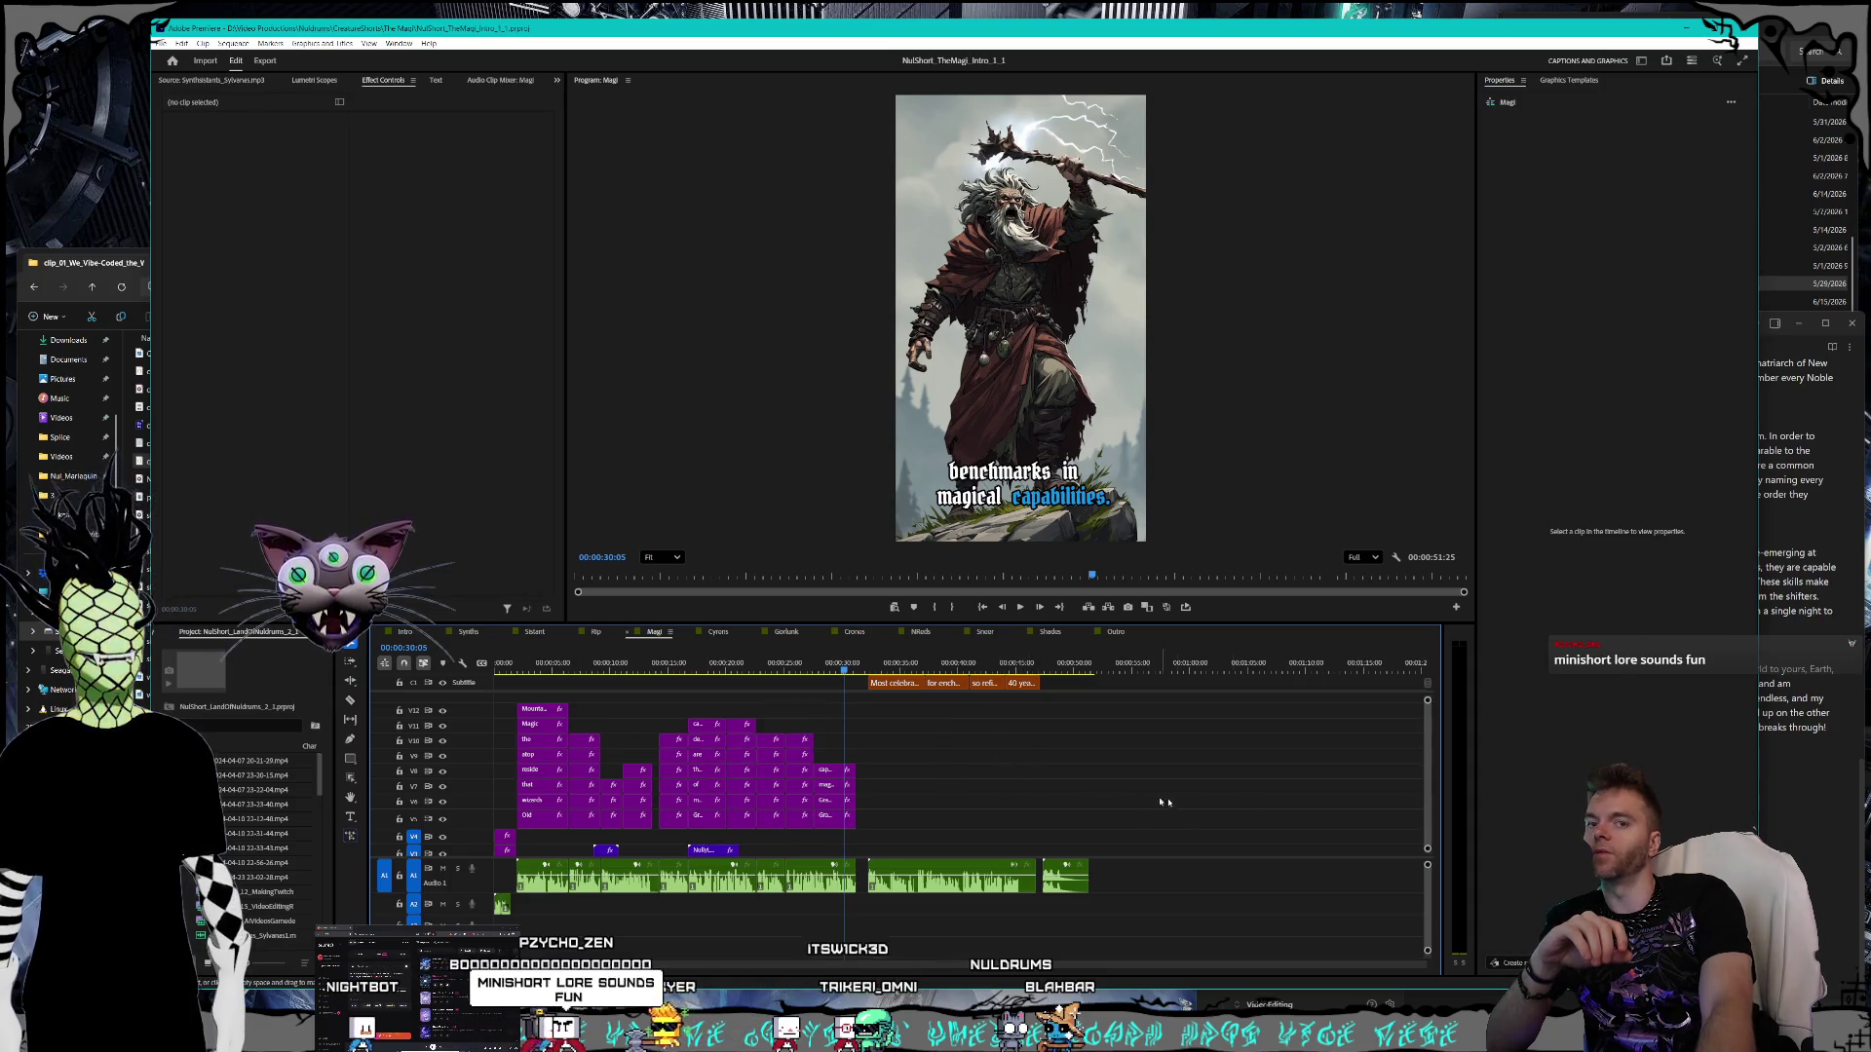
pyautogui.scroll(-2, 1424, 783)
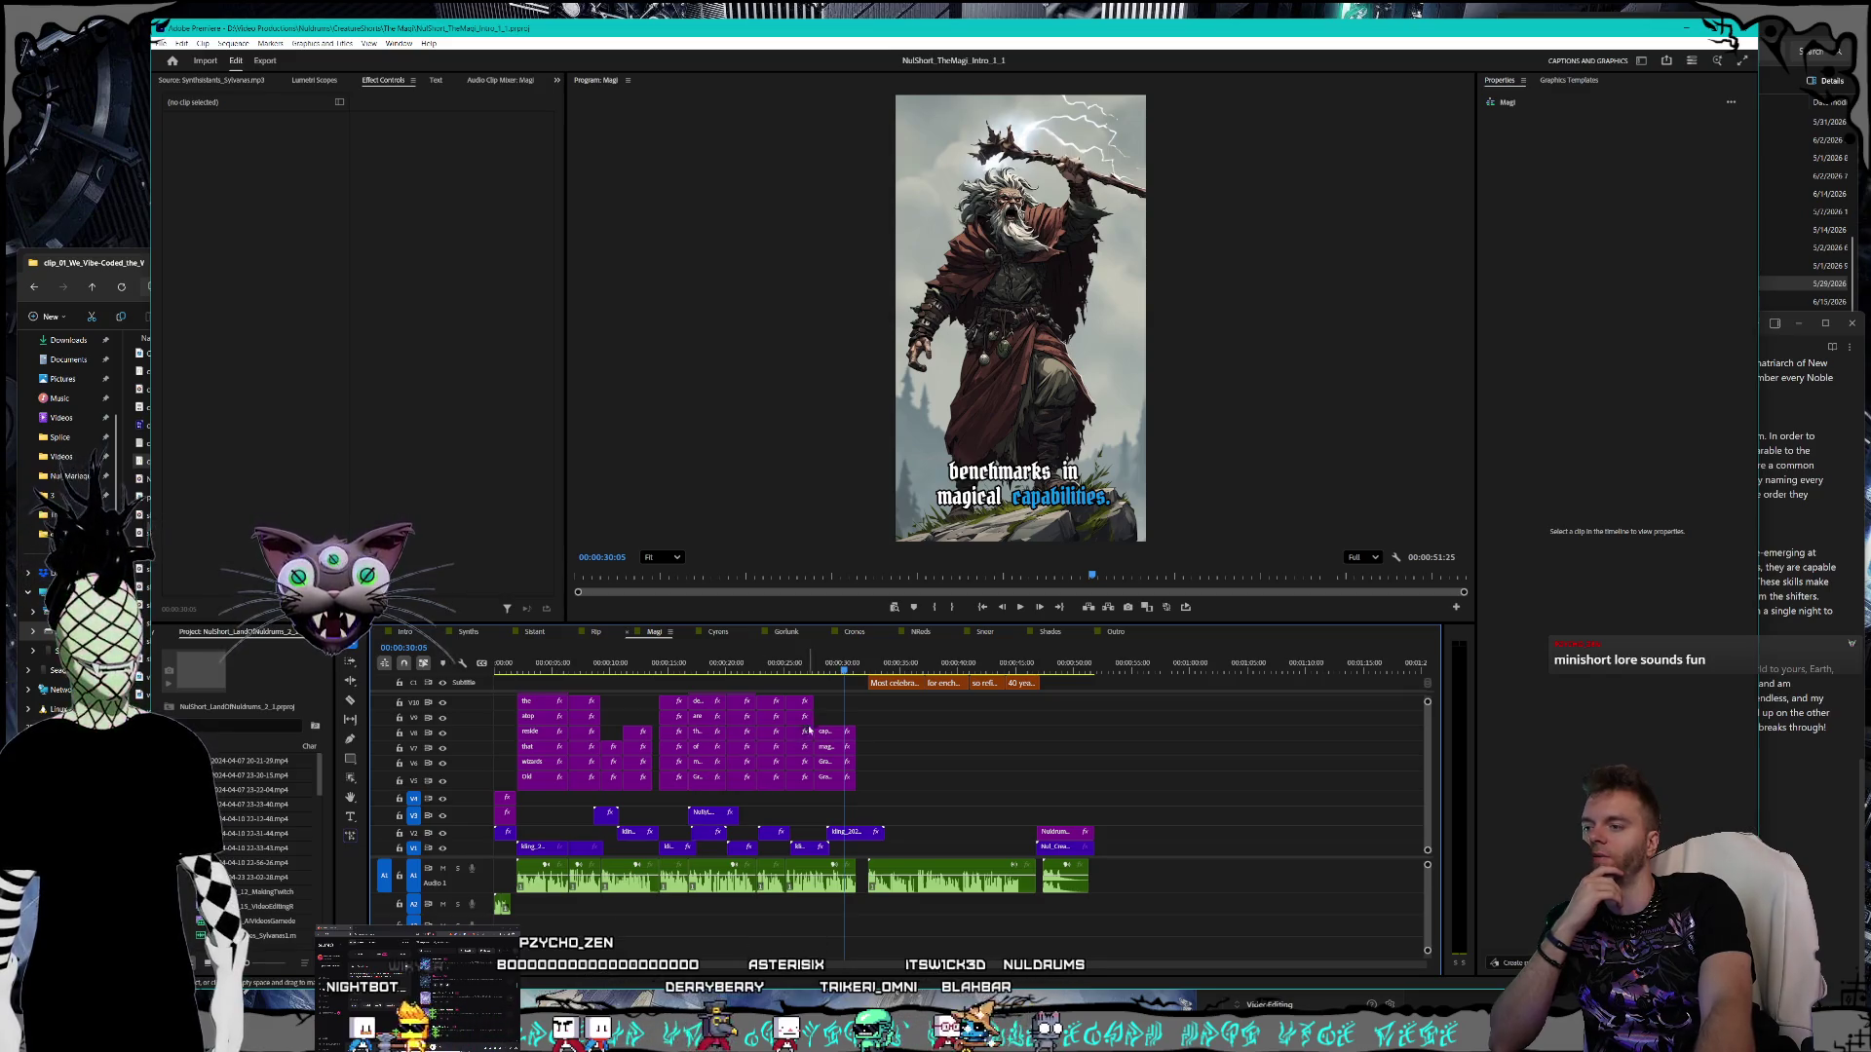
pyautogui.click(840, 666)
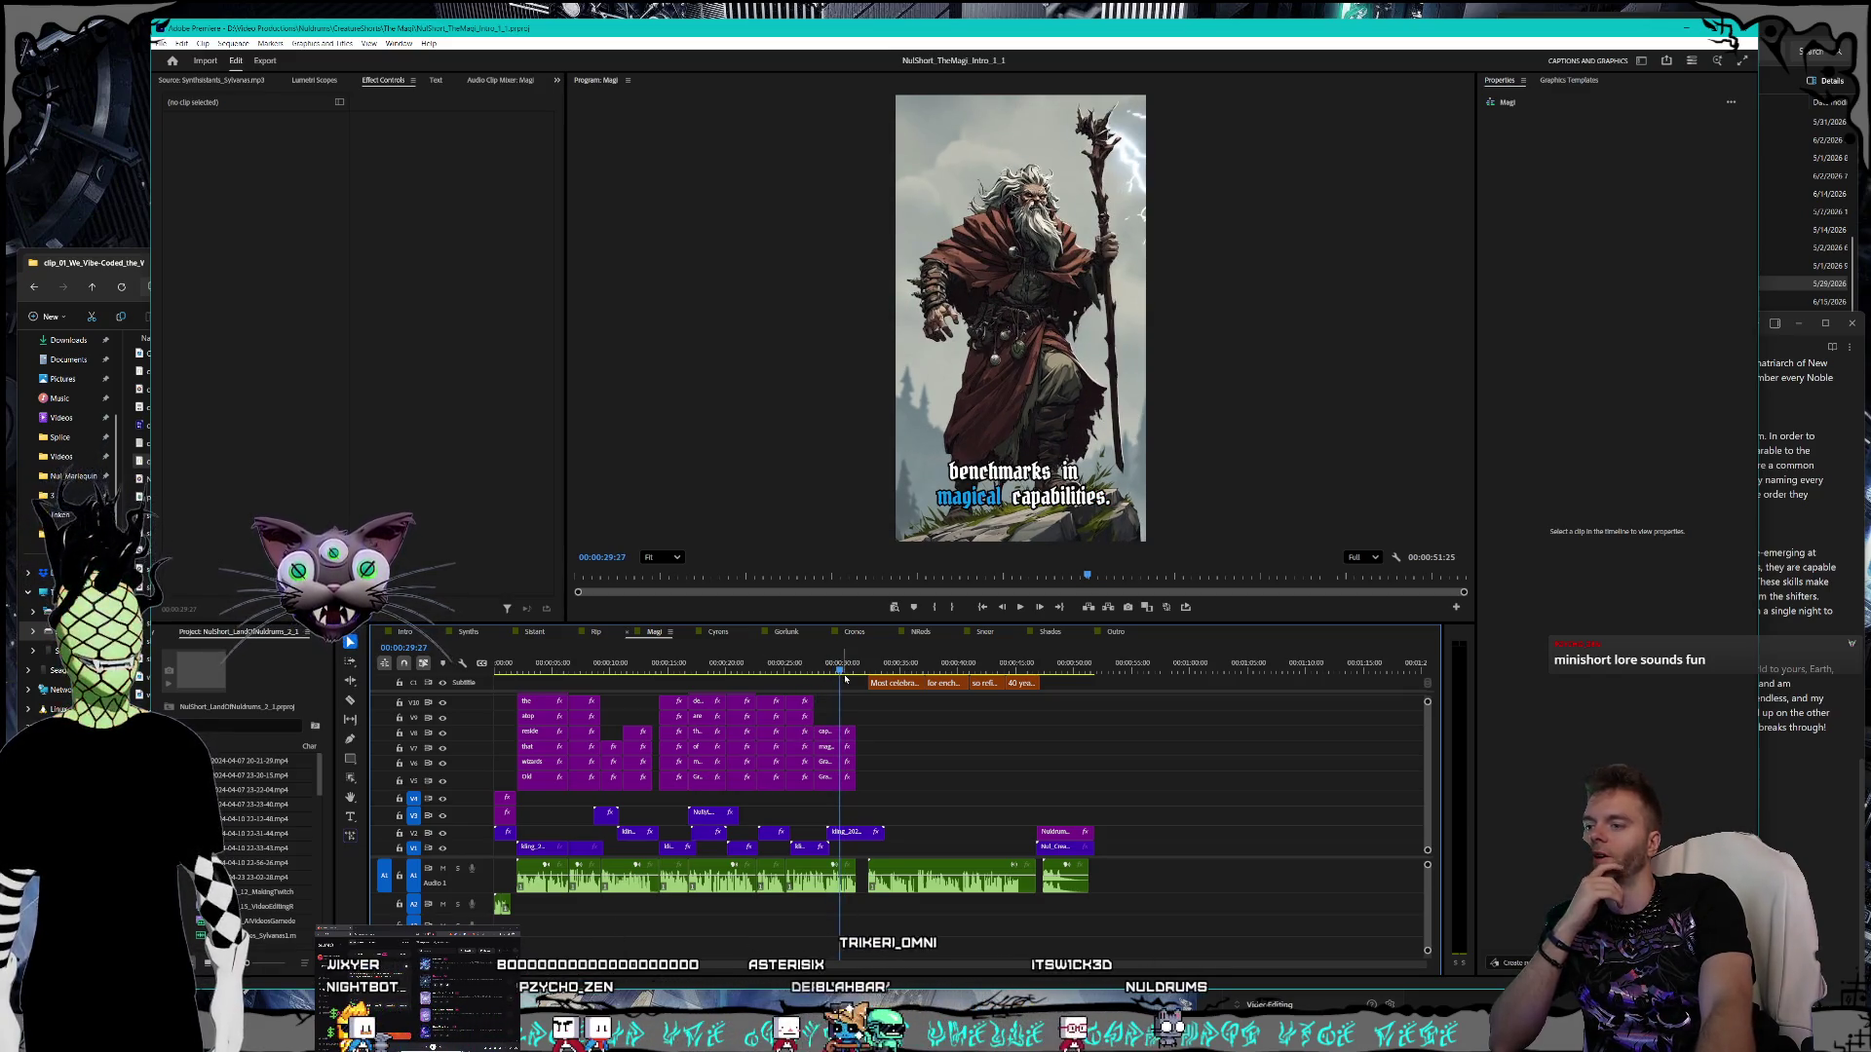
pyautogui.moveTo(842, 668); pyautogui.dragTo(853, 671)
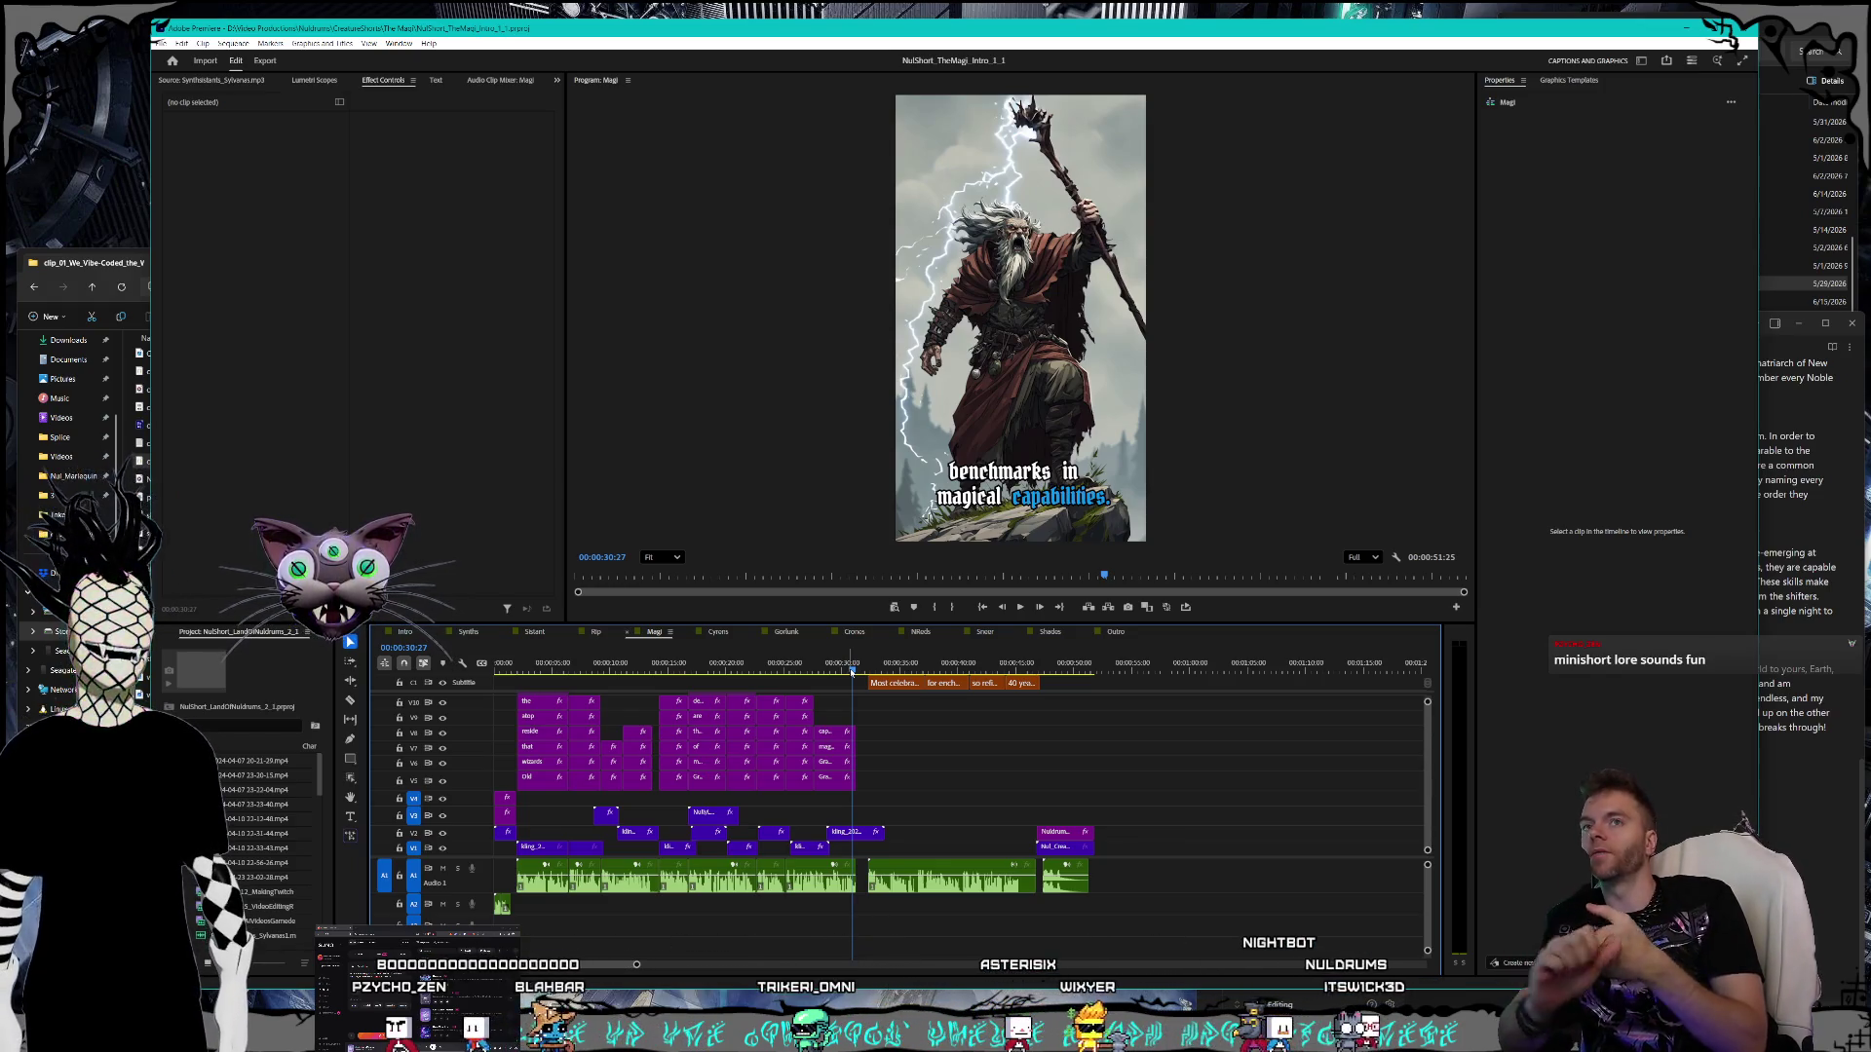
# - Launch the Nul_Marlequin.nulproject game project from File Explorer
pyautogui.moveTo(1652, 16); pyautogui.dragTo(1659, 21)
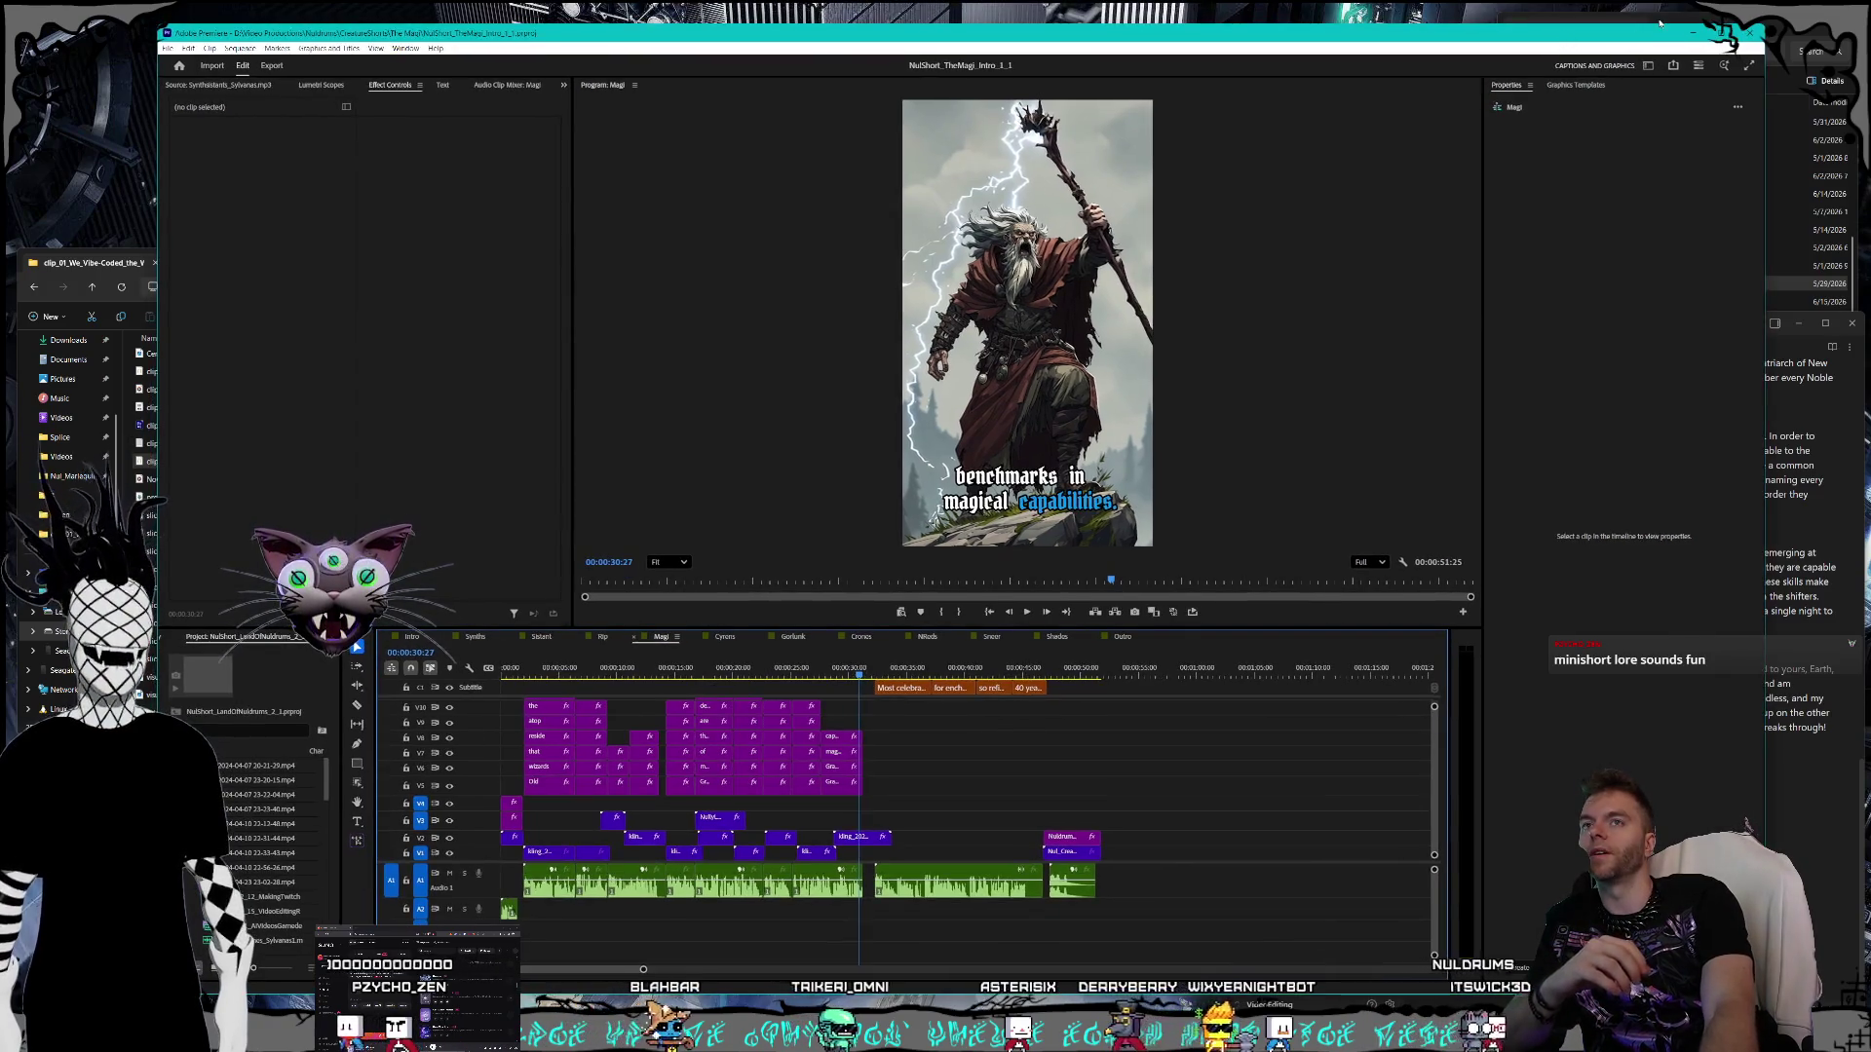
pyautogui.click(1793, 195)
pyautogui.doubleClick(1705, 283)
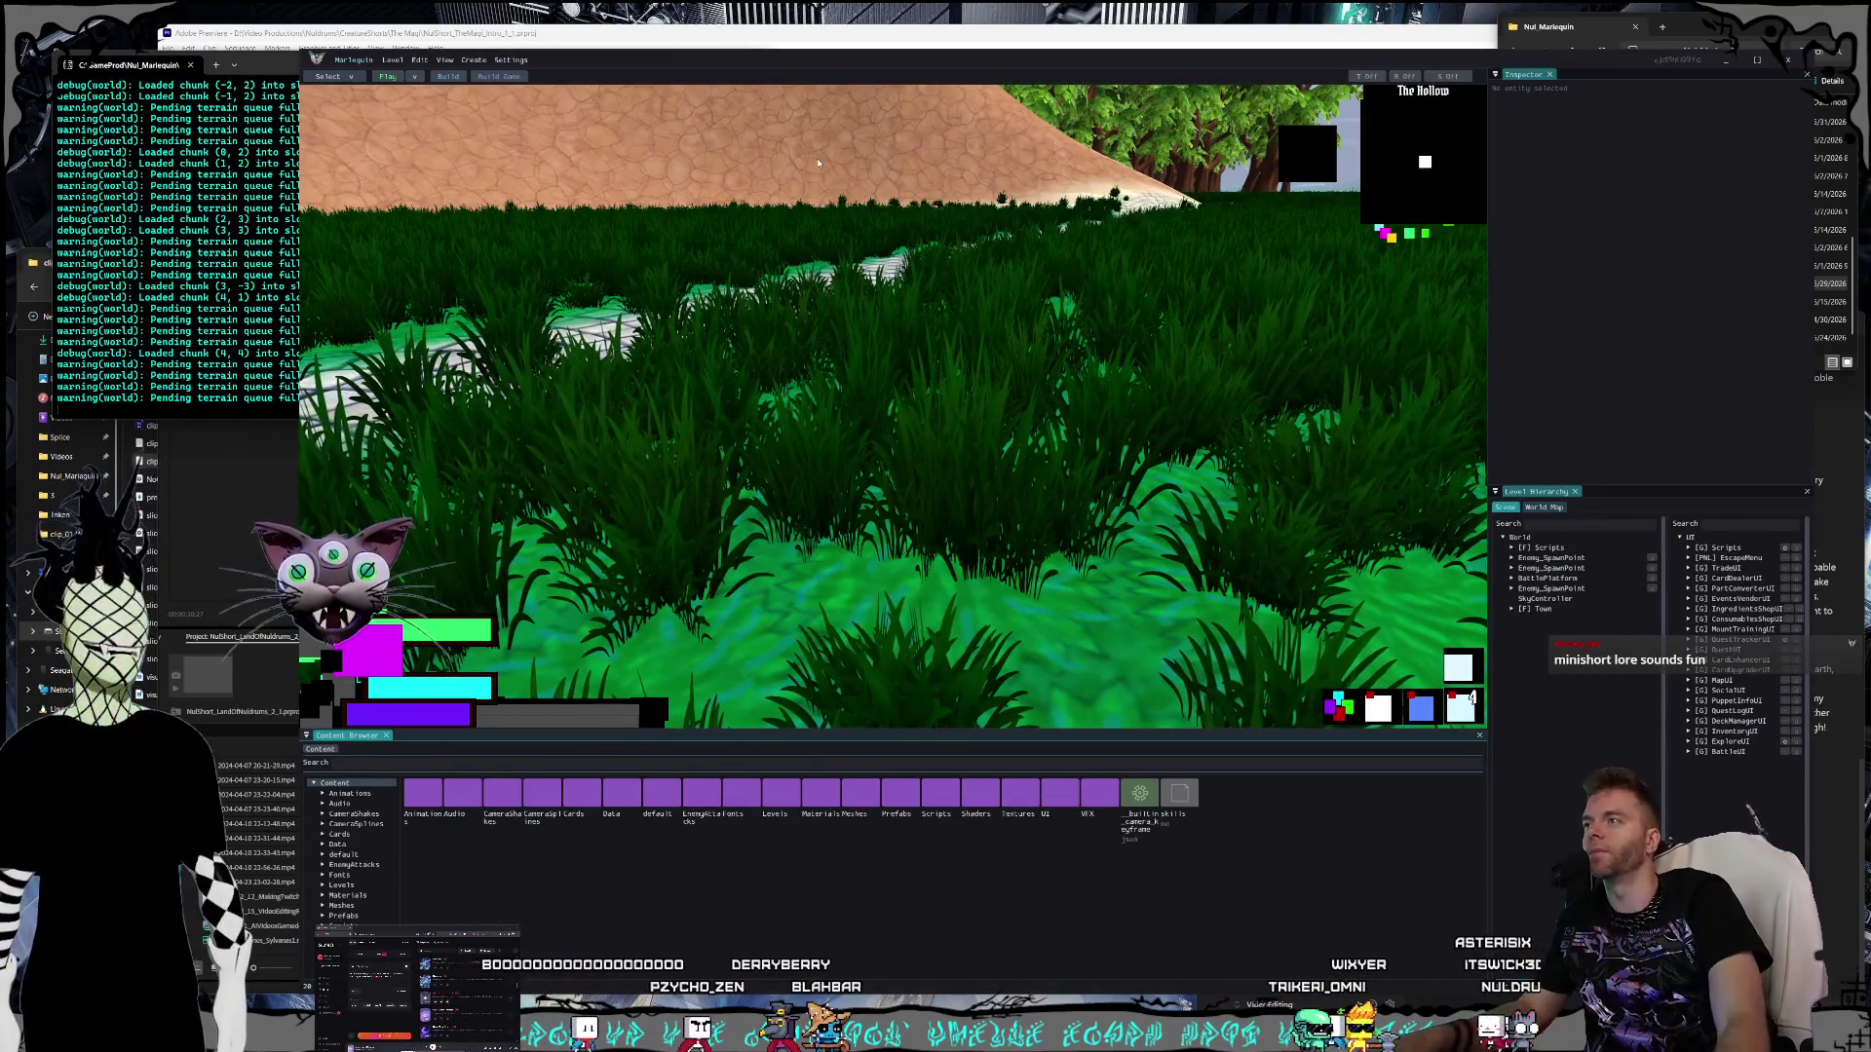
# - Fly the viewport camera into the arena toward the labelled NPCs and Puppet Shop
pyautogui.scroll(1, 892, 406)
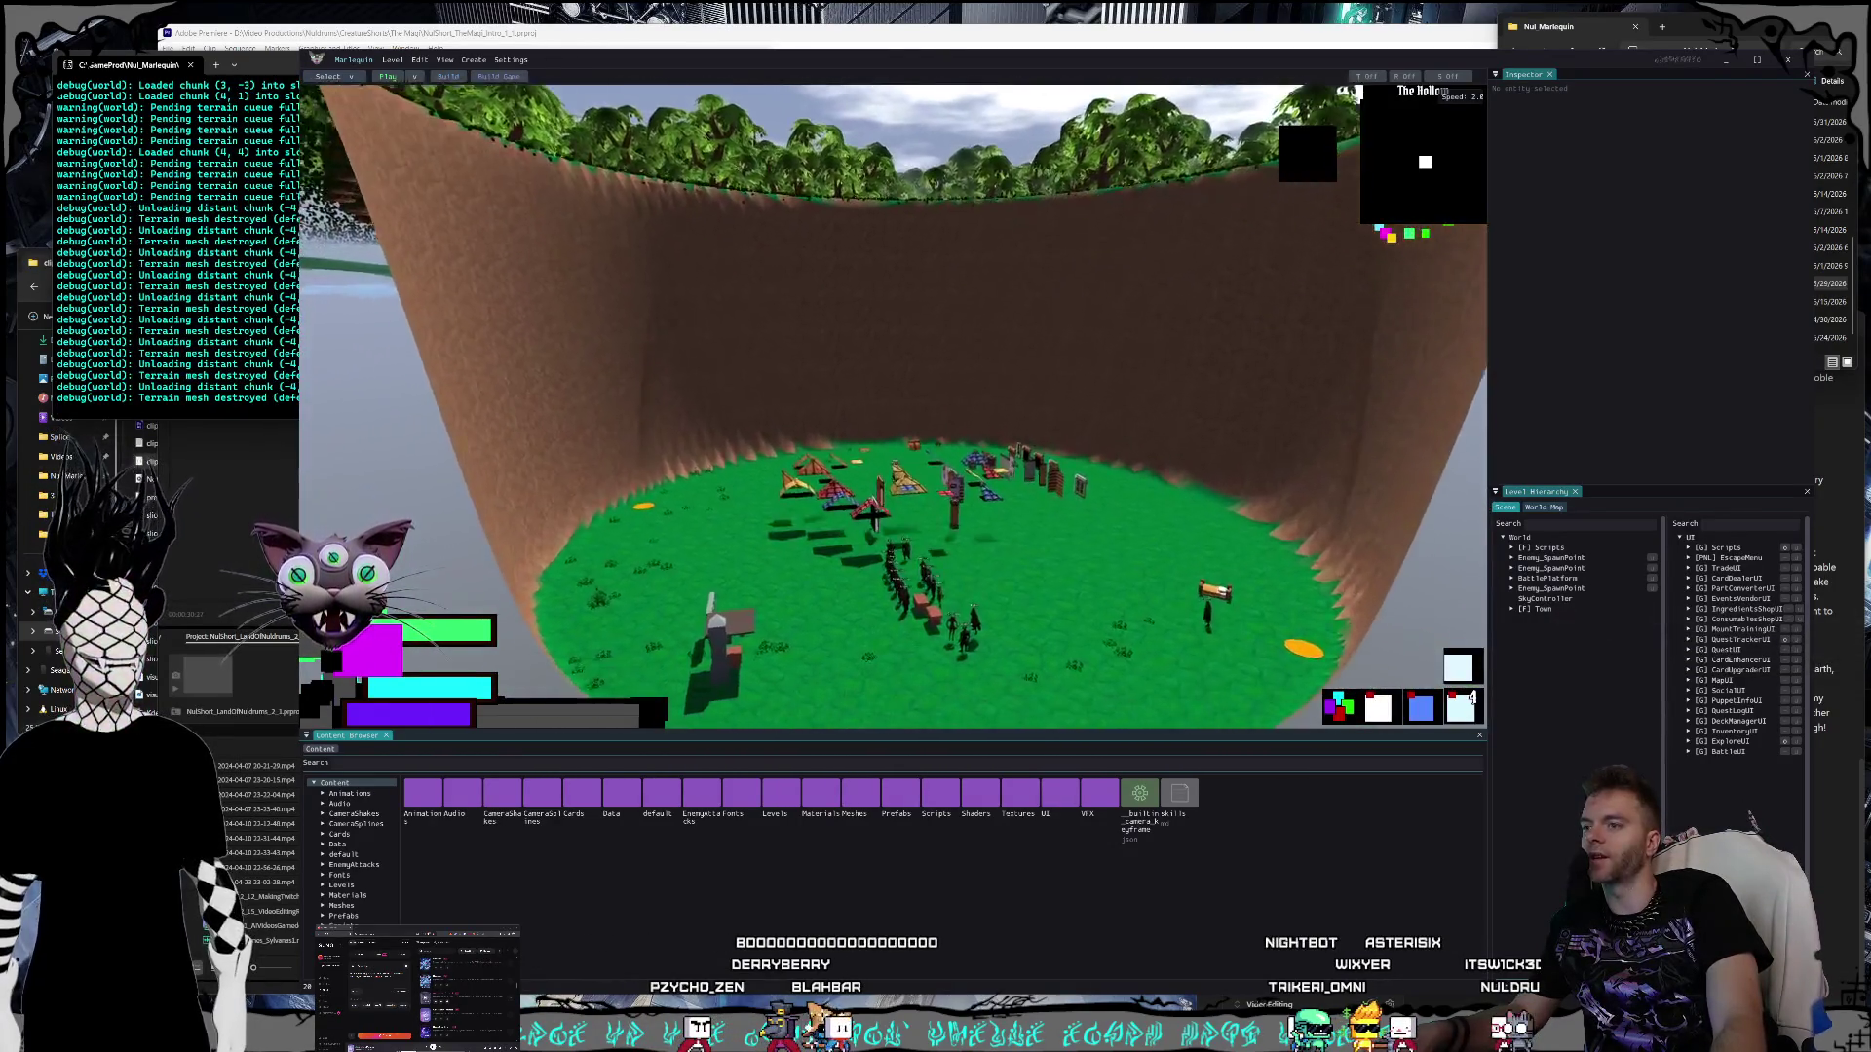
pyautogui.press('w')
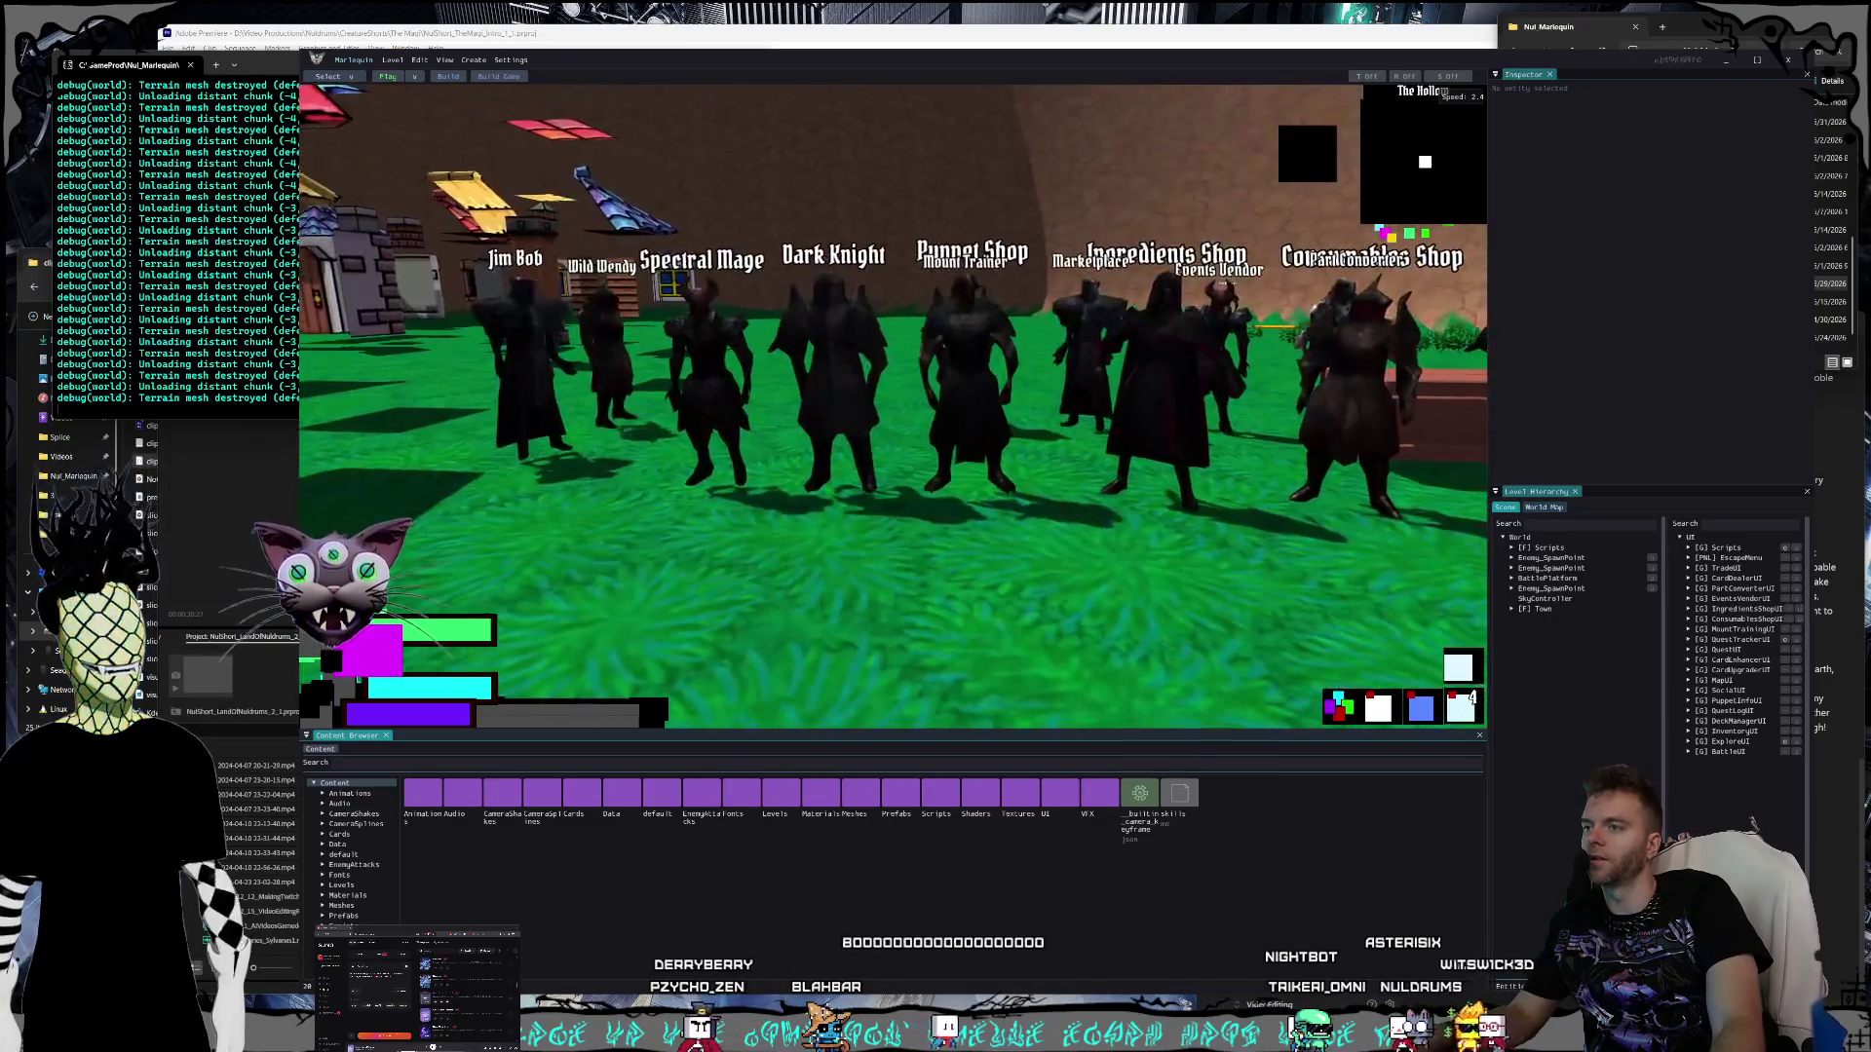
pyautogui.press('d')
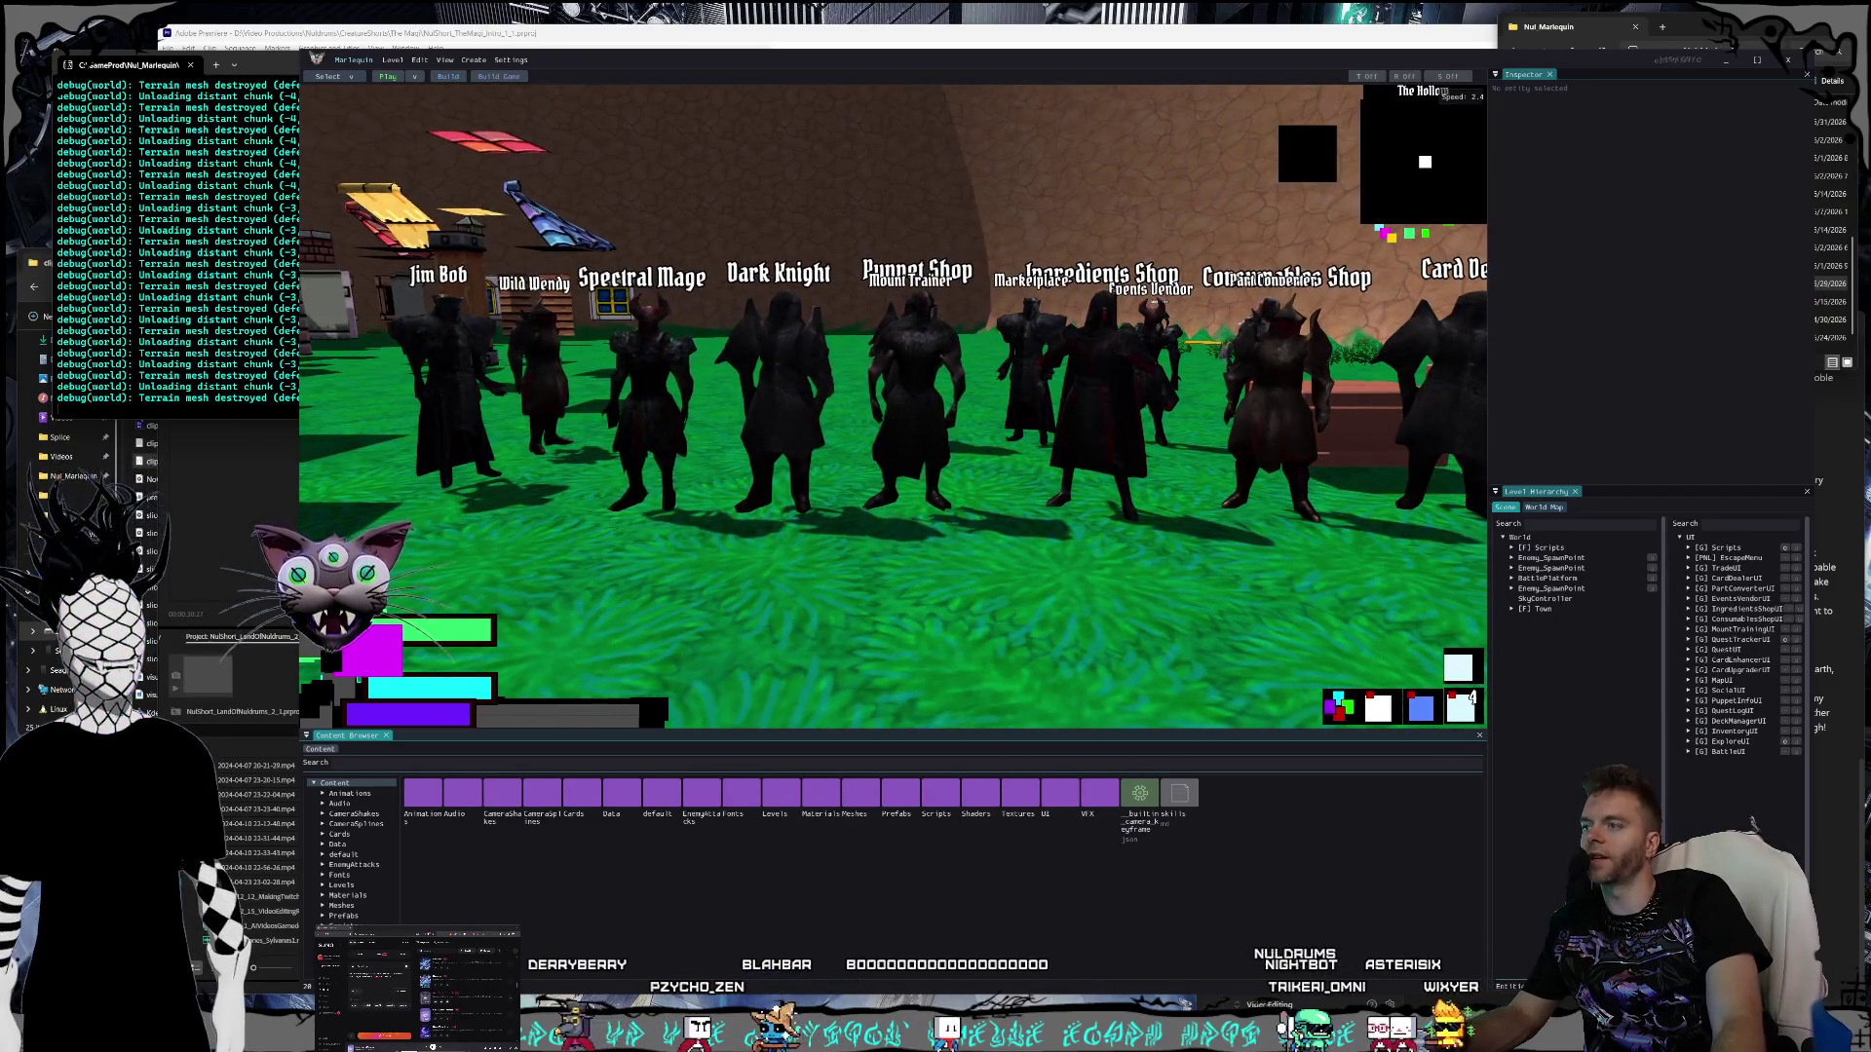
pyautogui.press('s')
pyautogui.press('w')
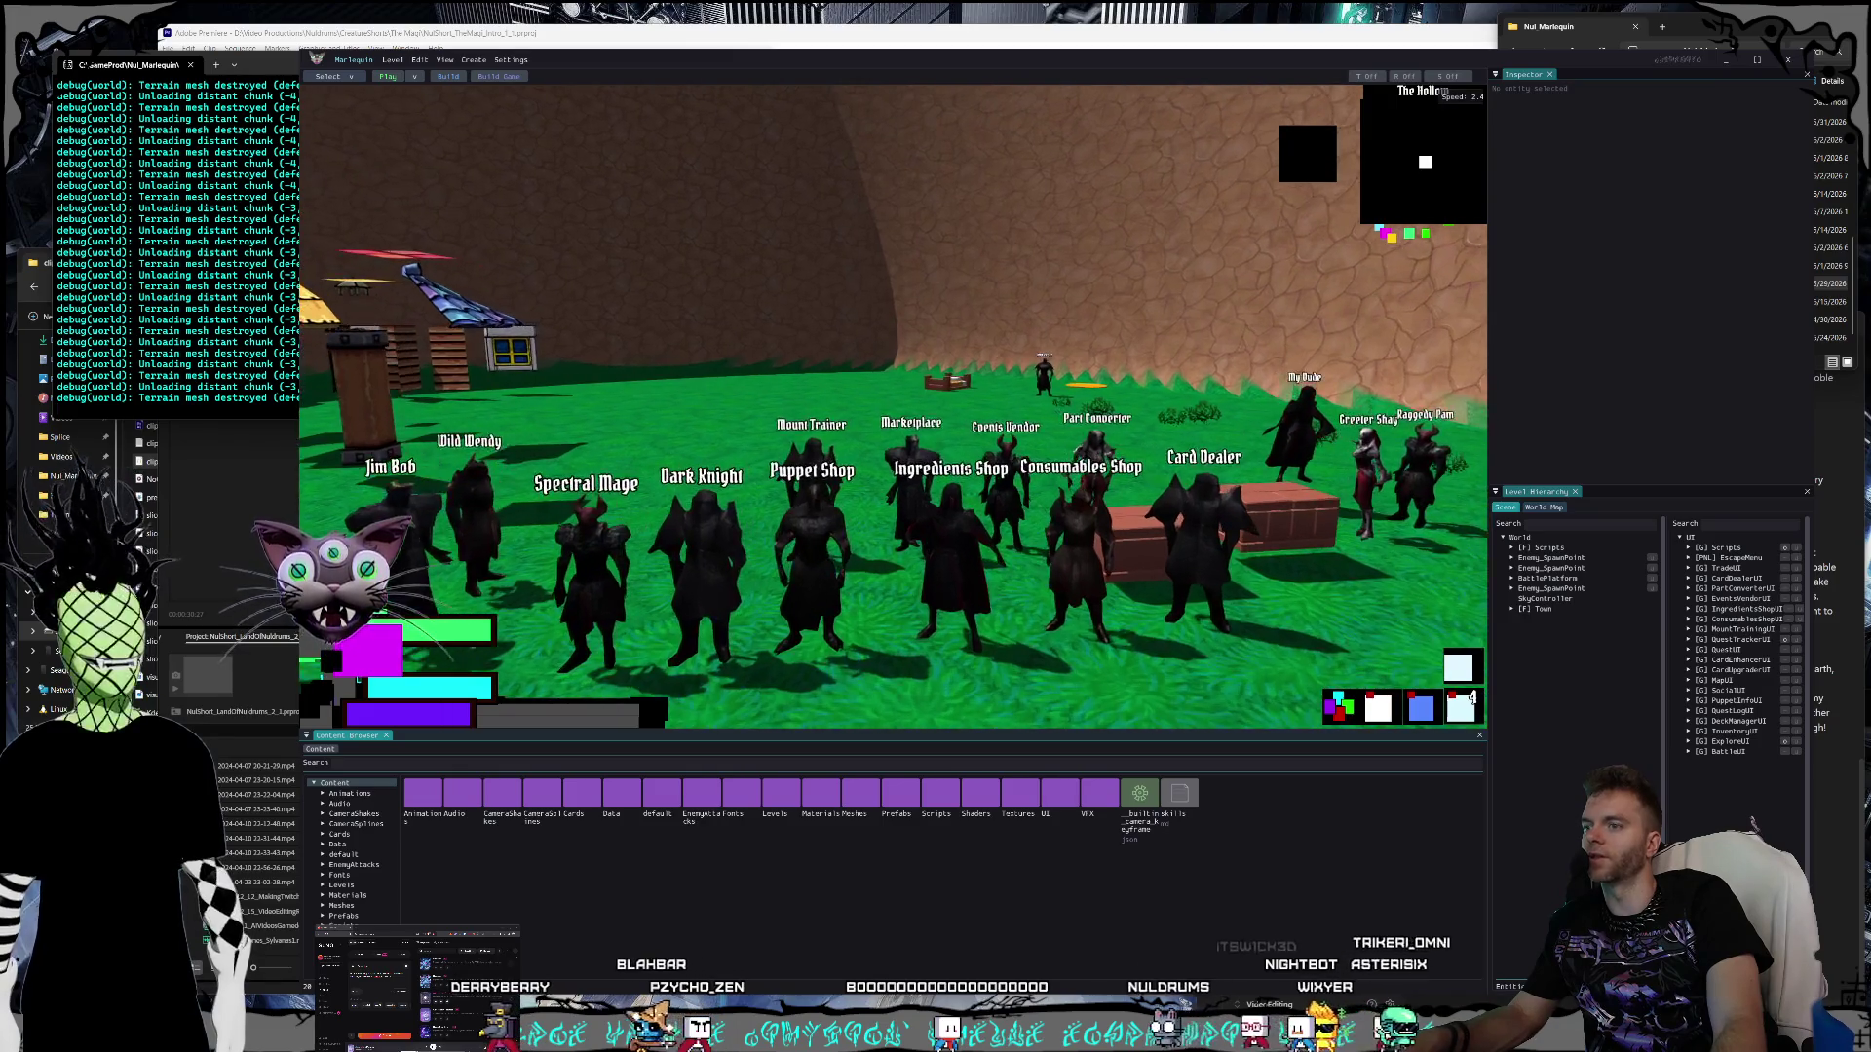
pyautogui.press('w')
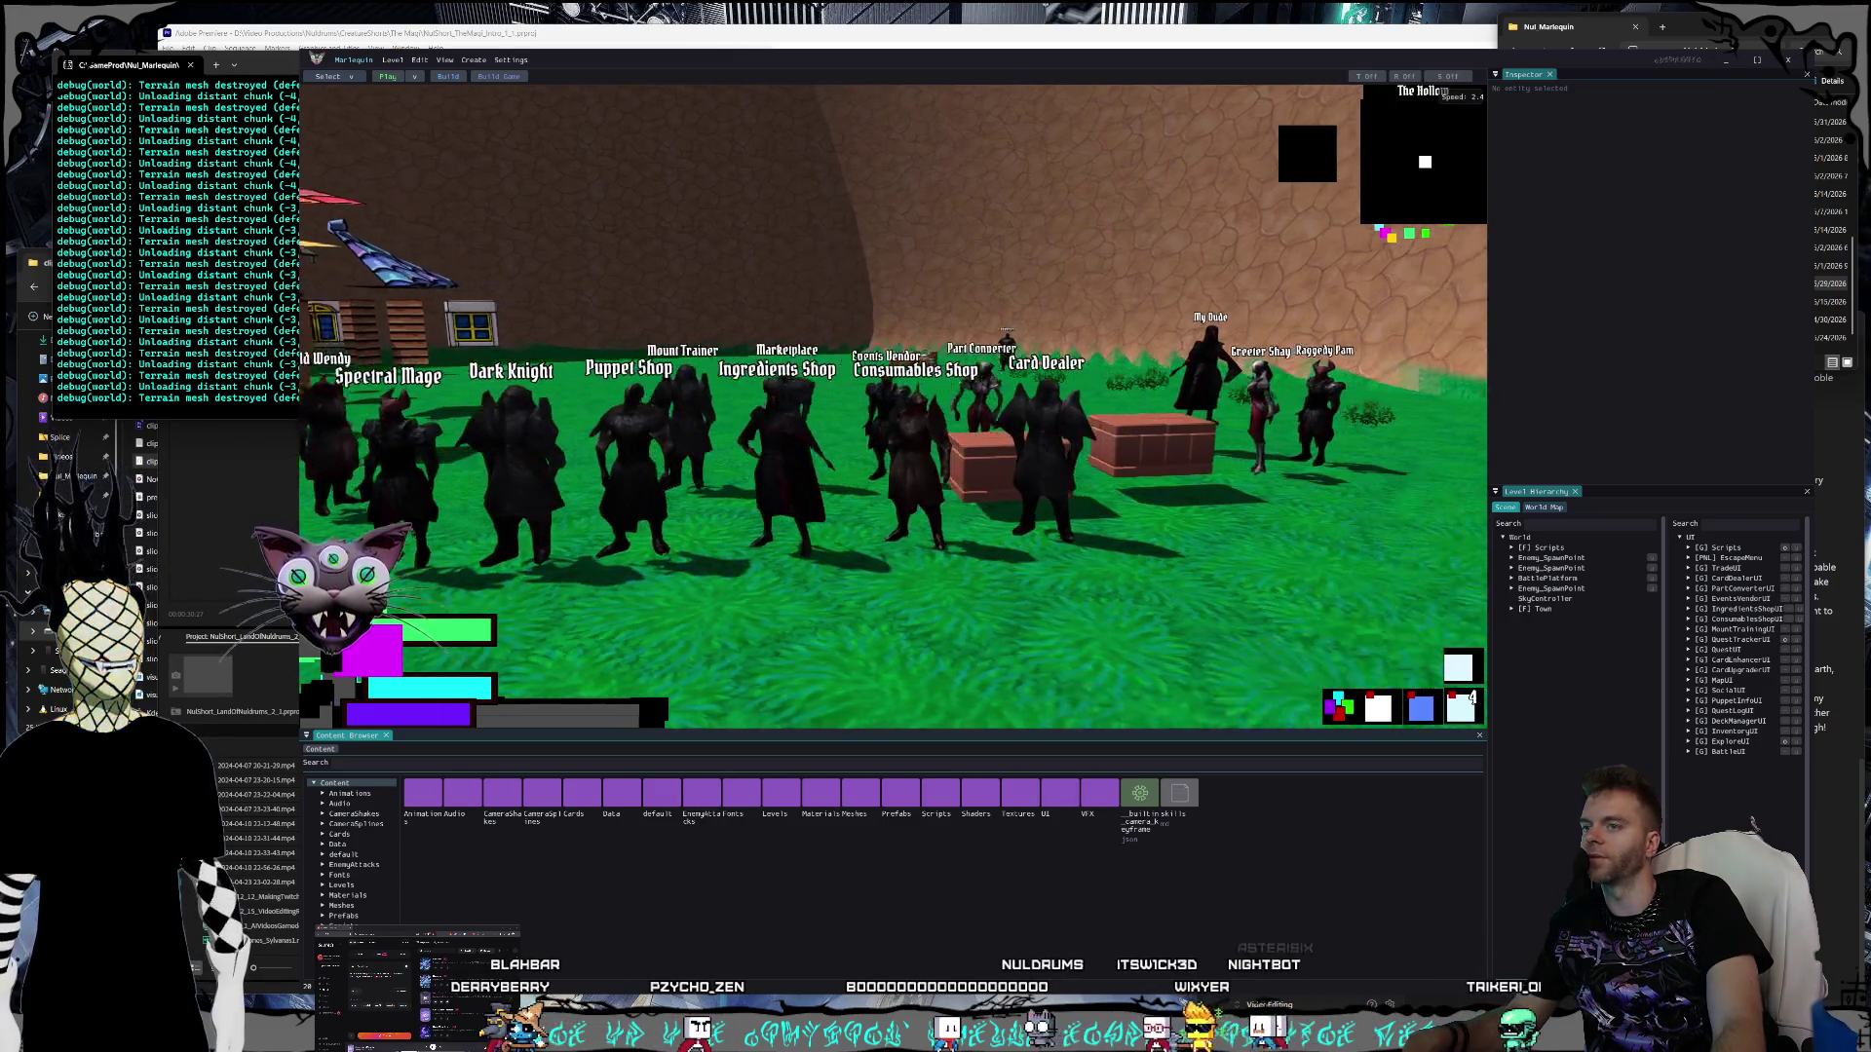
pyautogui.press('w')
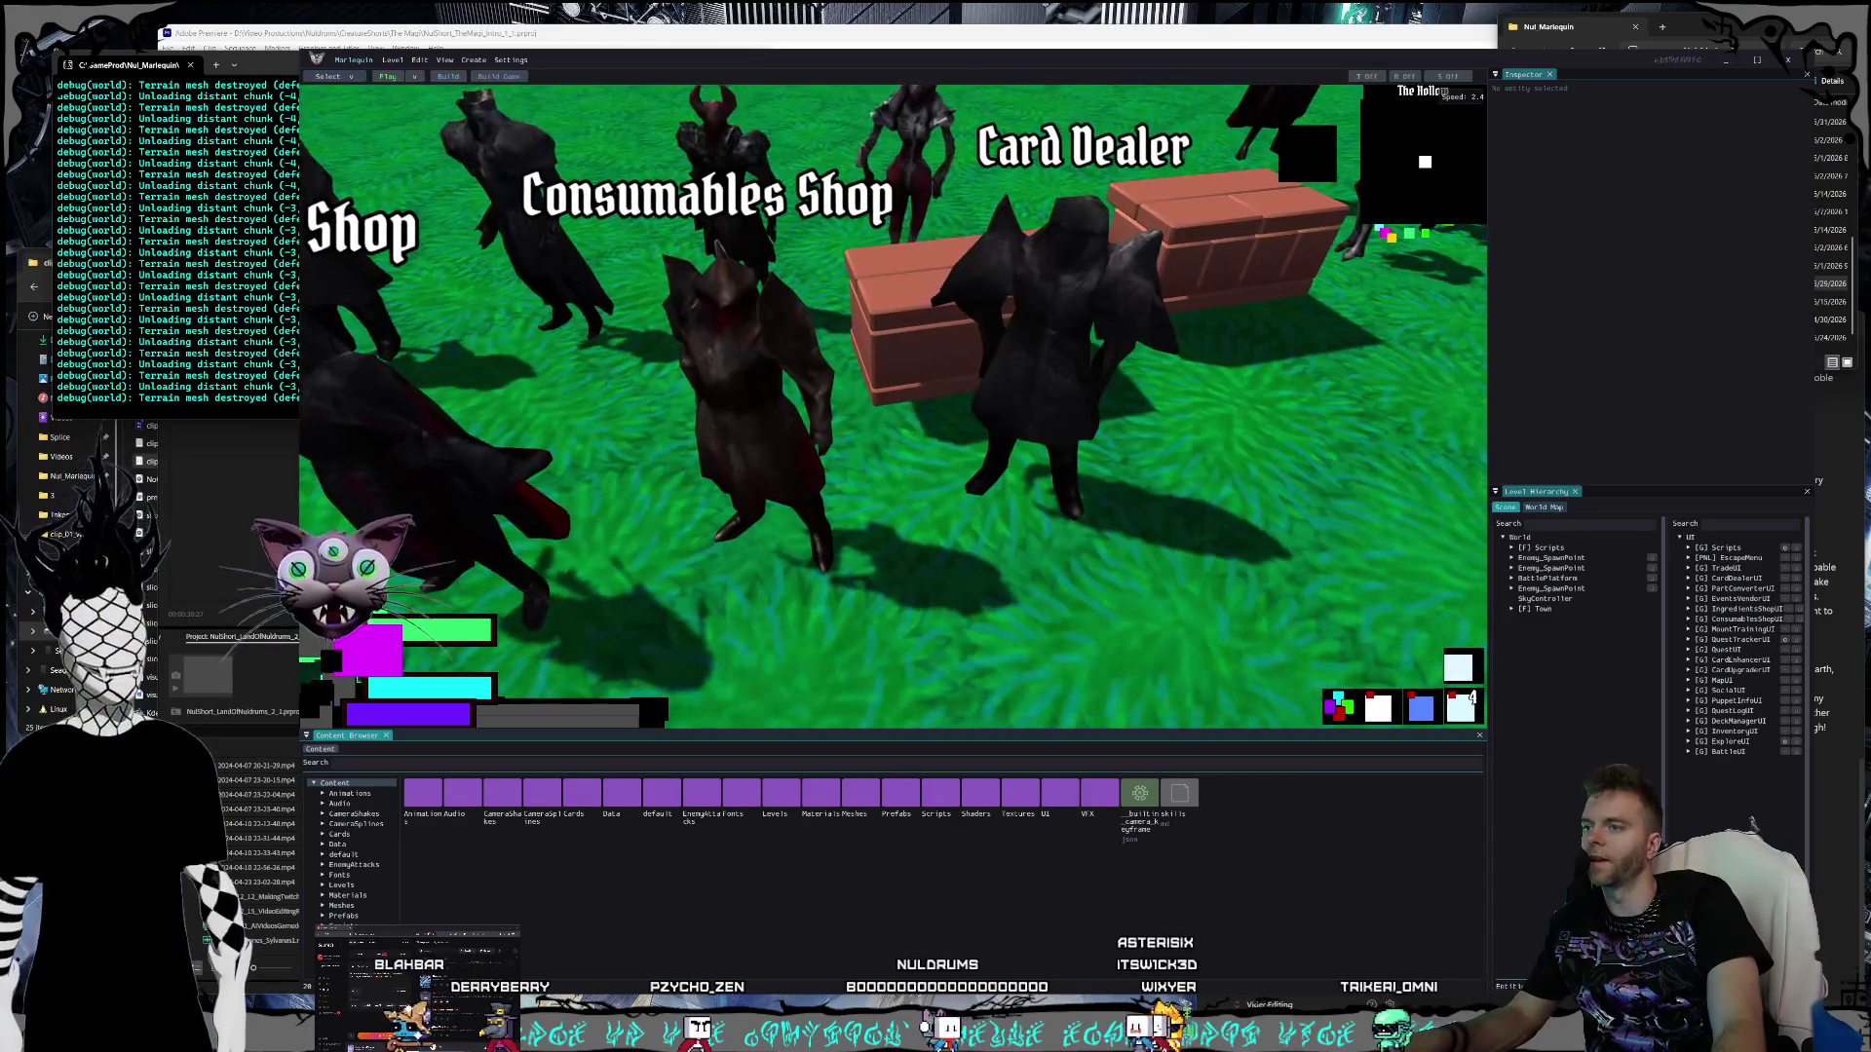
# - Pan past the NPC line-up to the dirt-pit field, then close the editor and switch to OBS
pyautogui.press('a')
pyautogui.press('s')
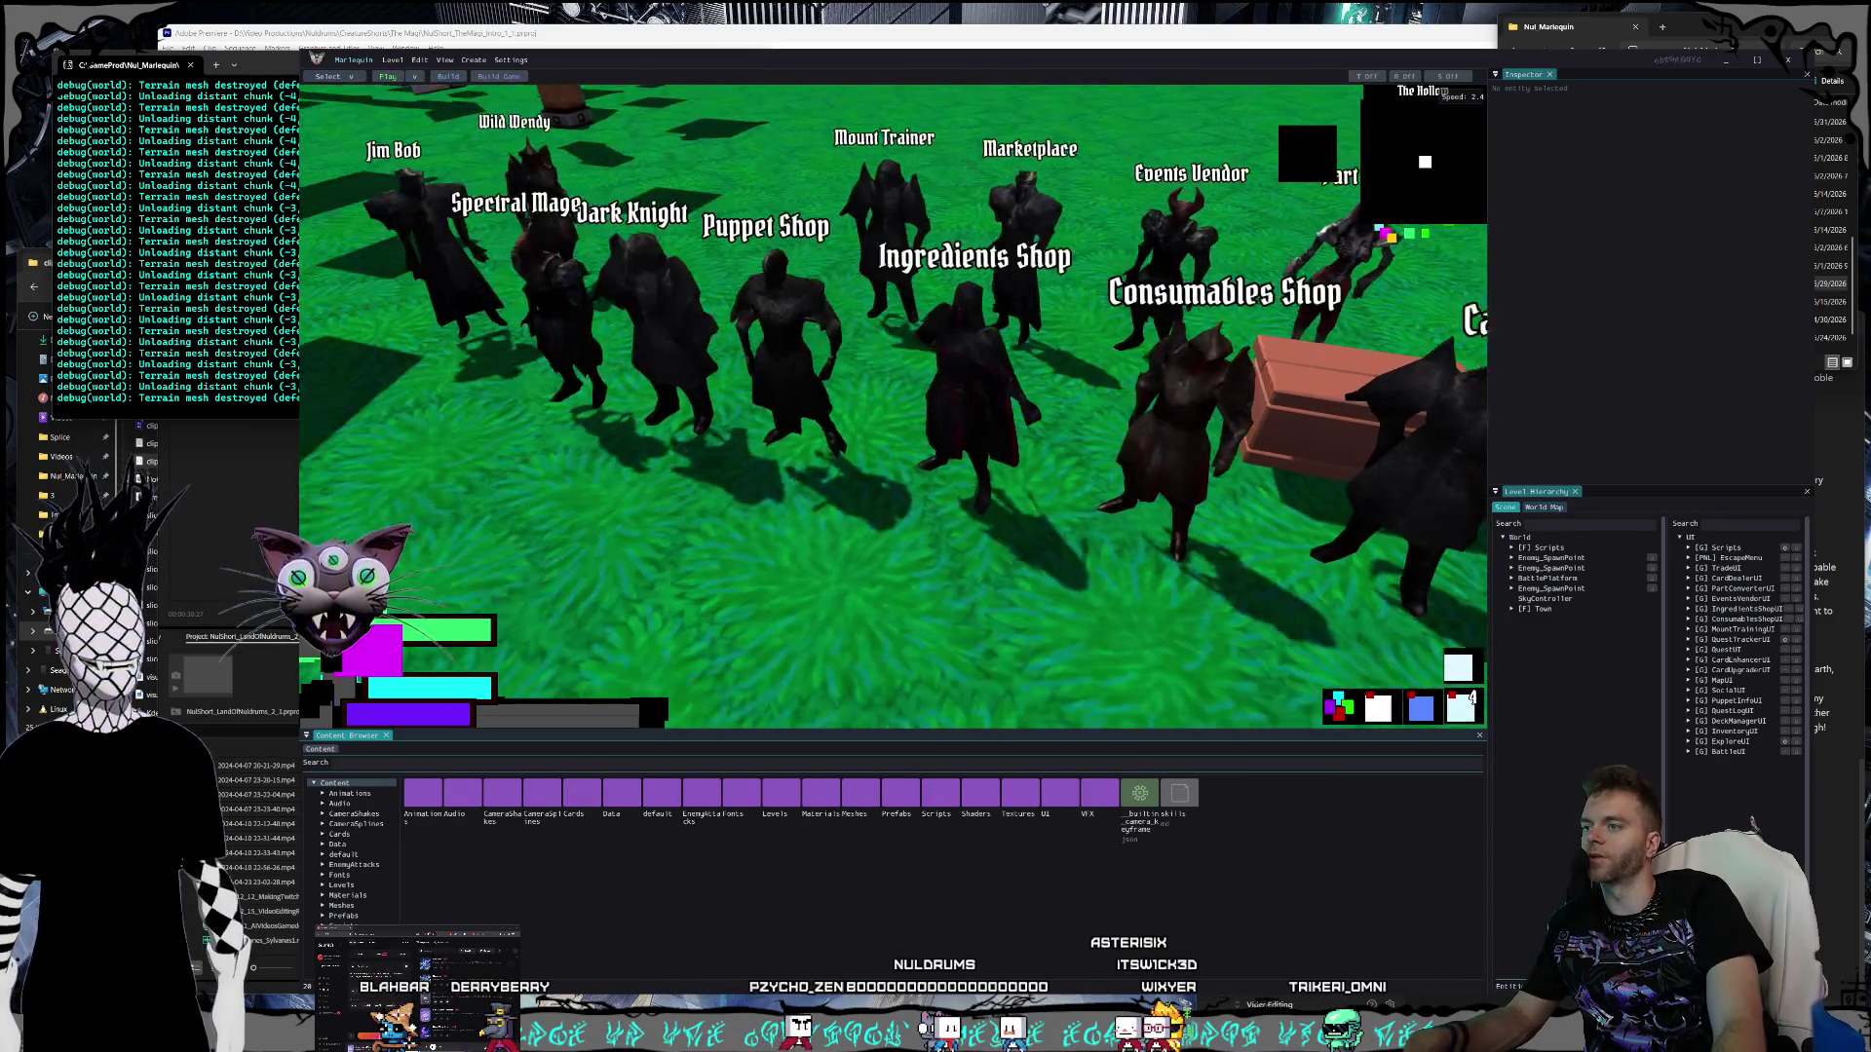
pyautogui.press('s')
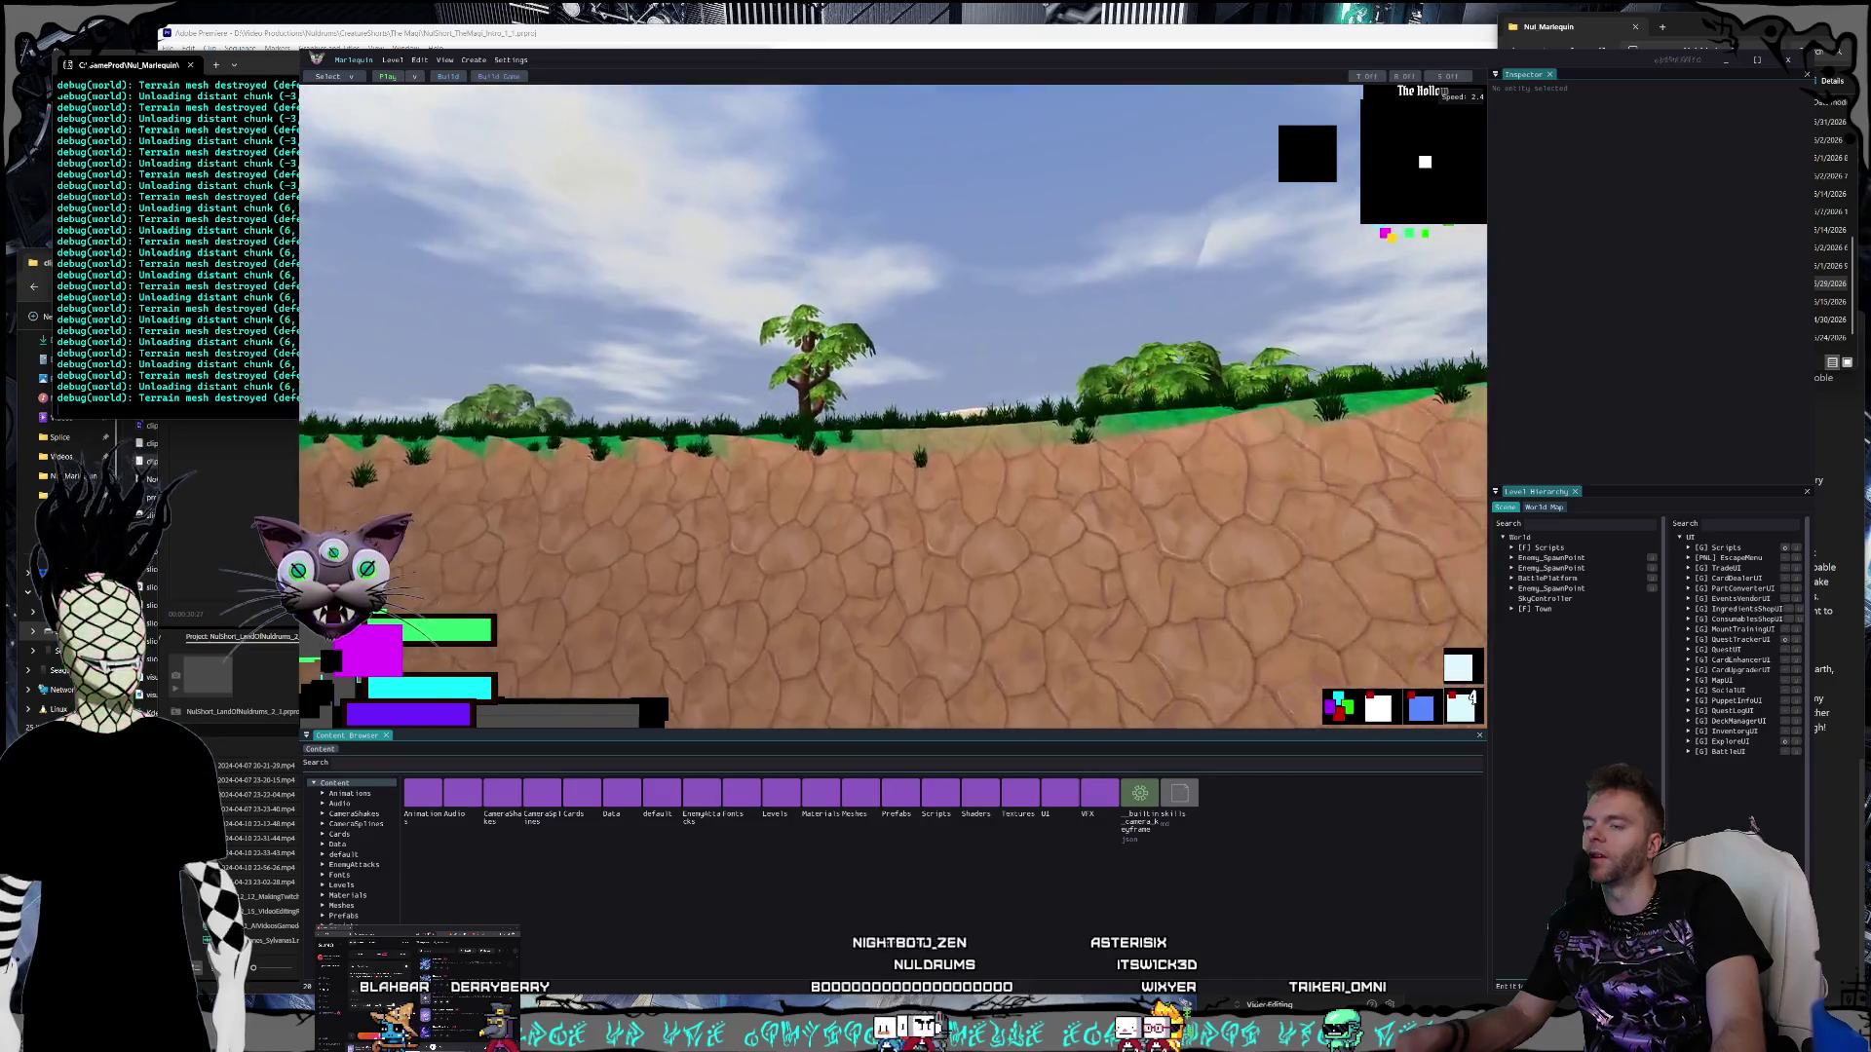
pyautogui.press('w')
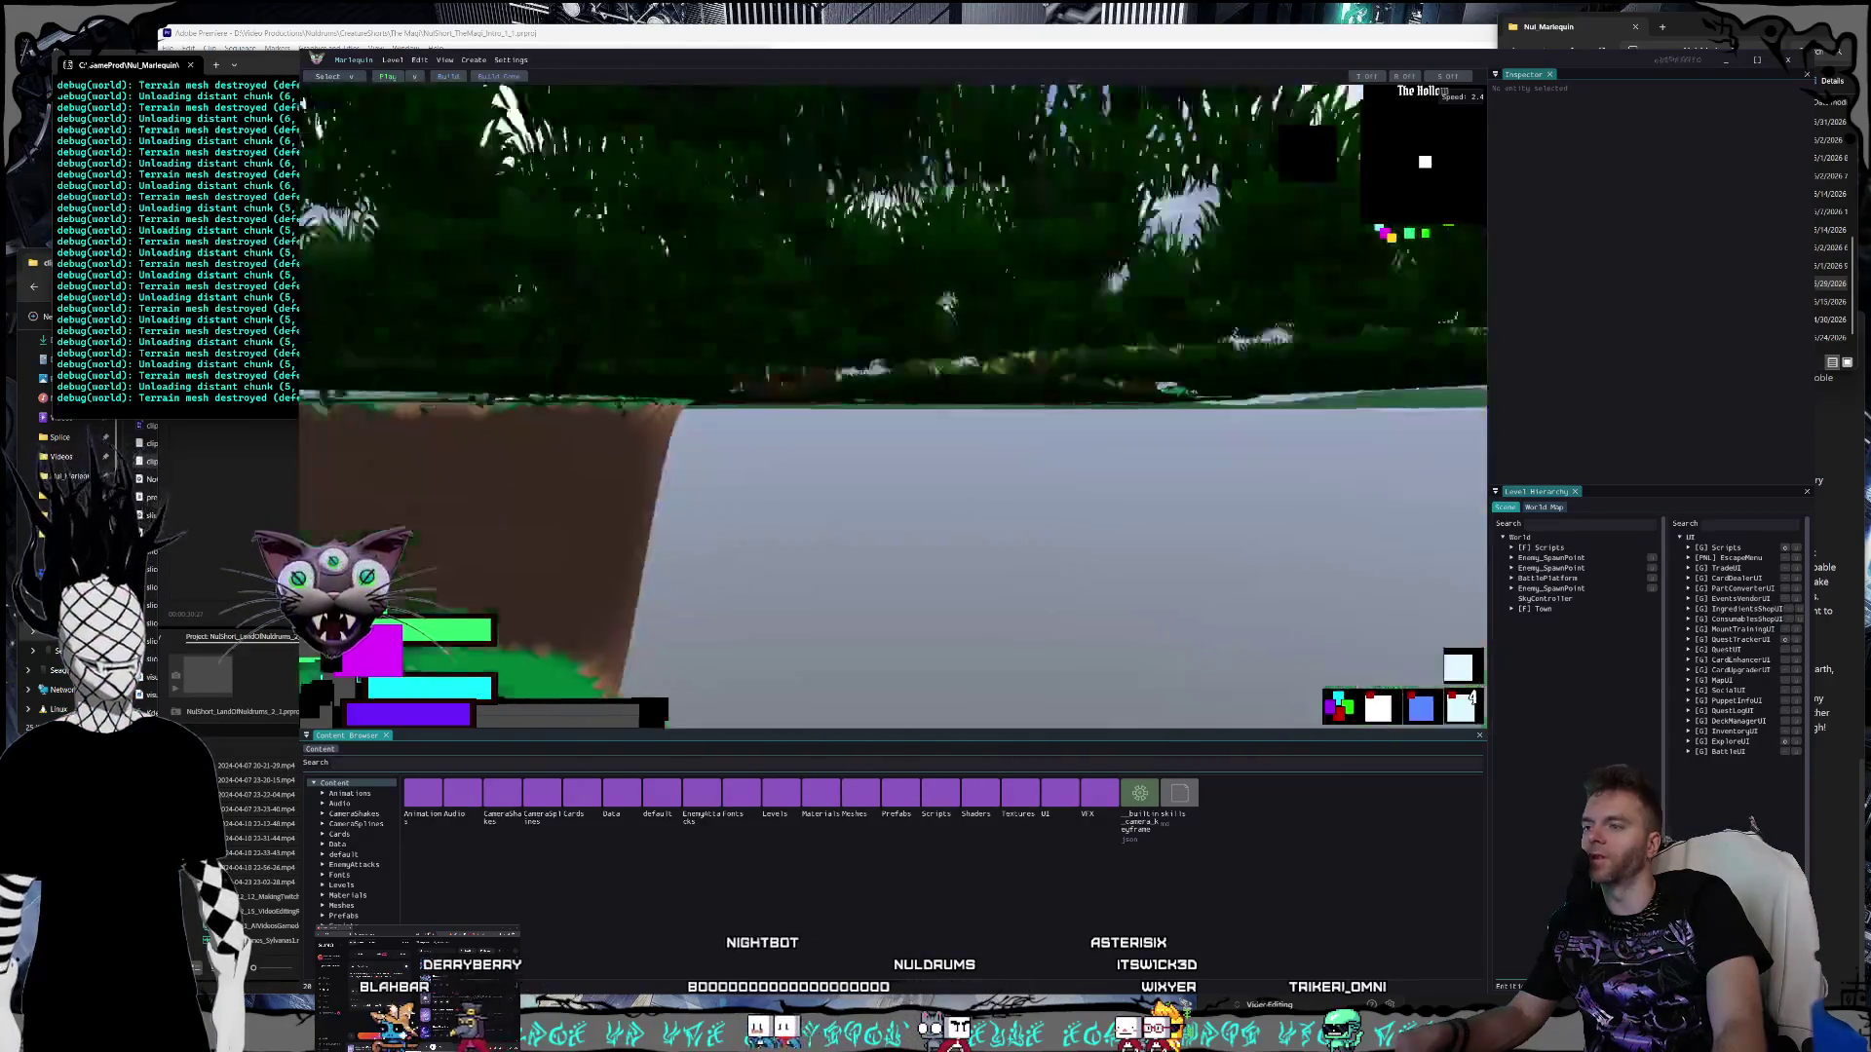
pyautogui.click(1760, 61)
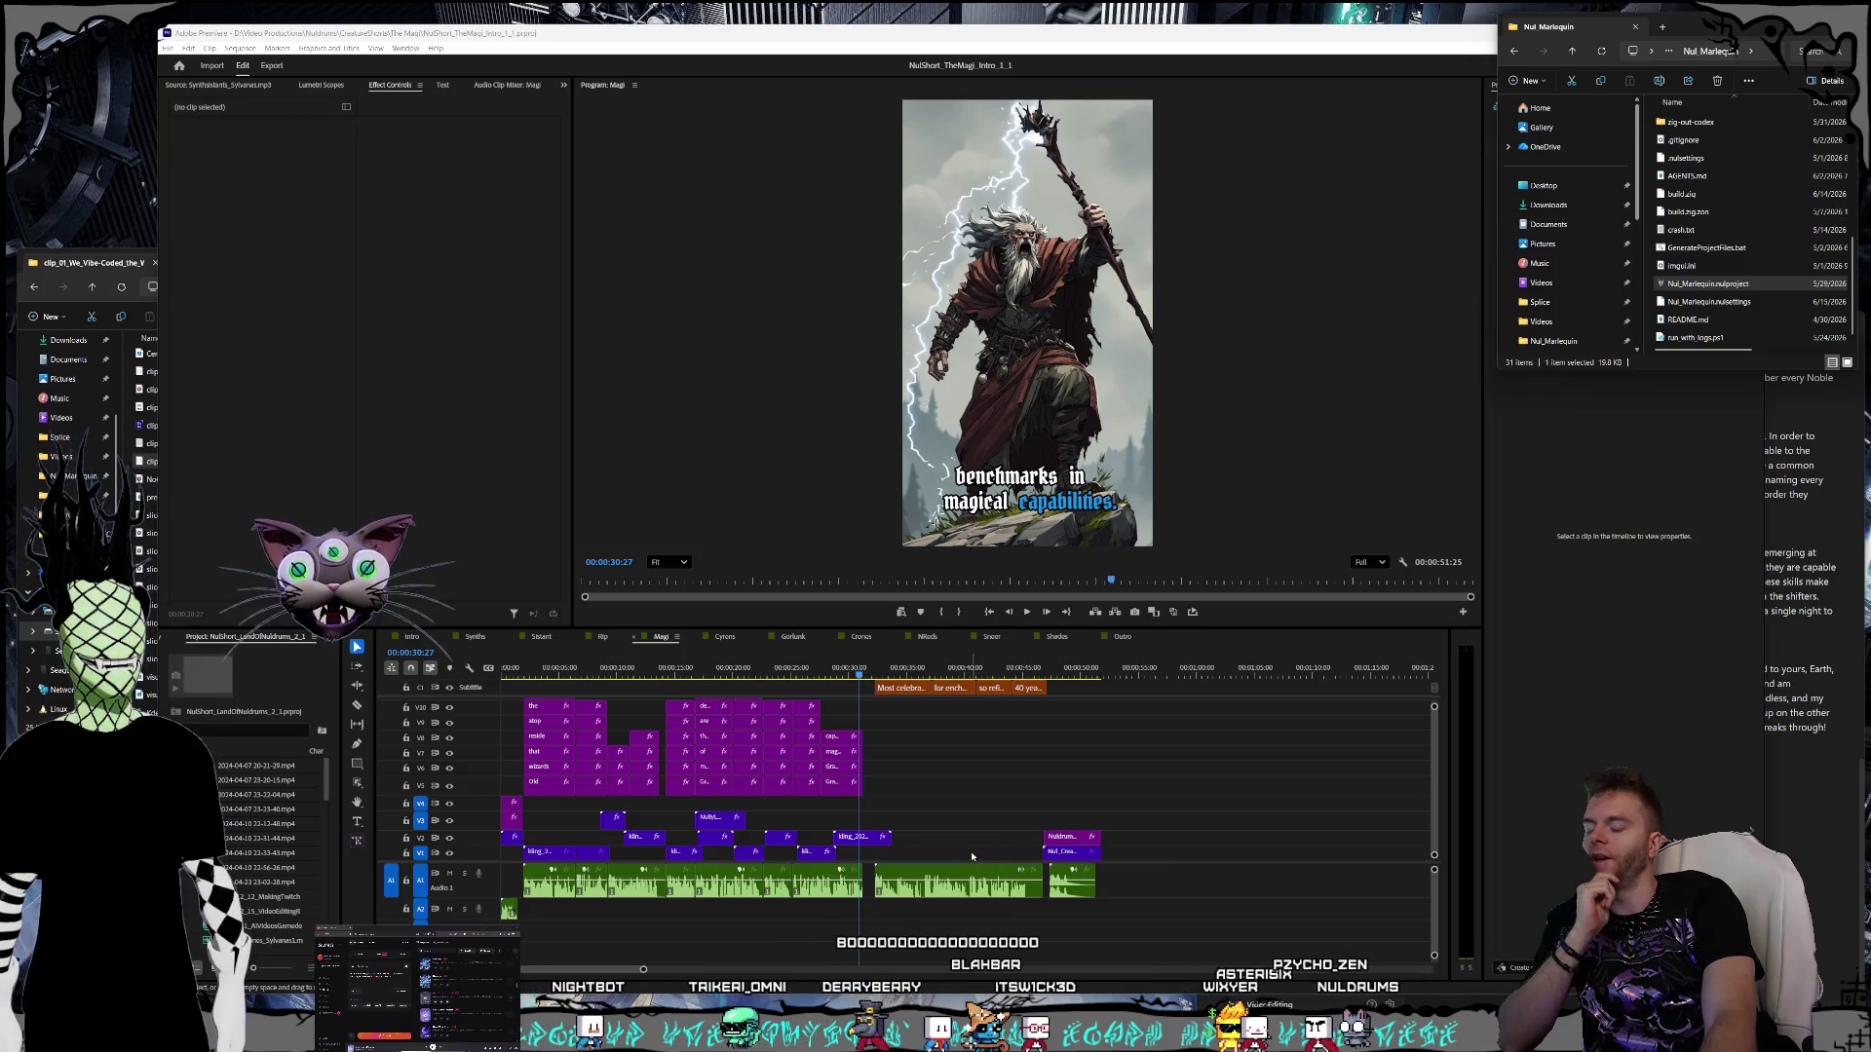
pyautogui.hotkey('alt', 'Tab')
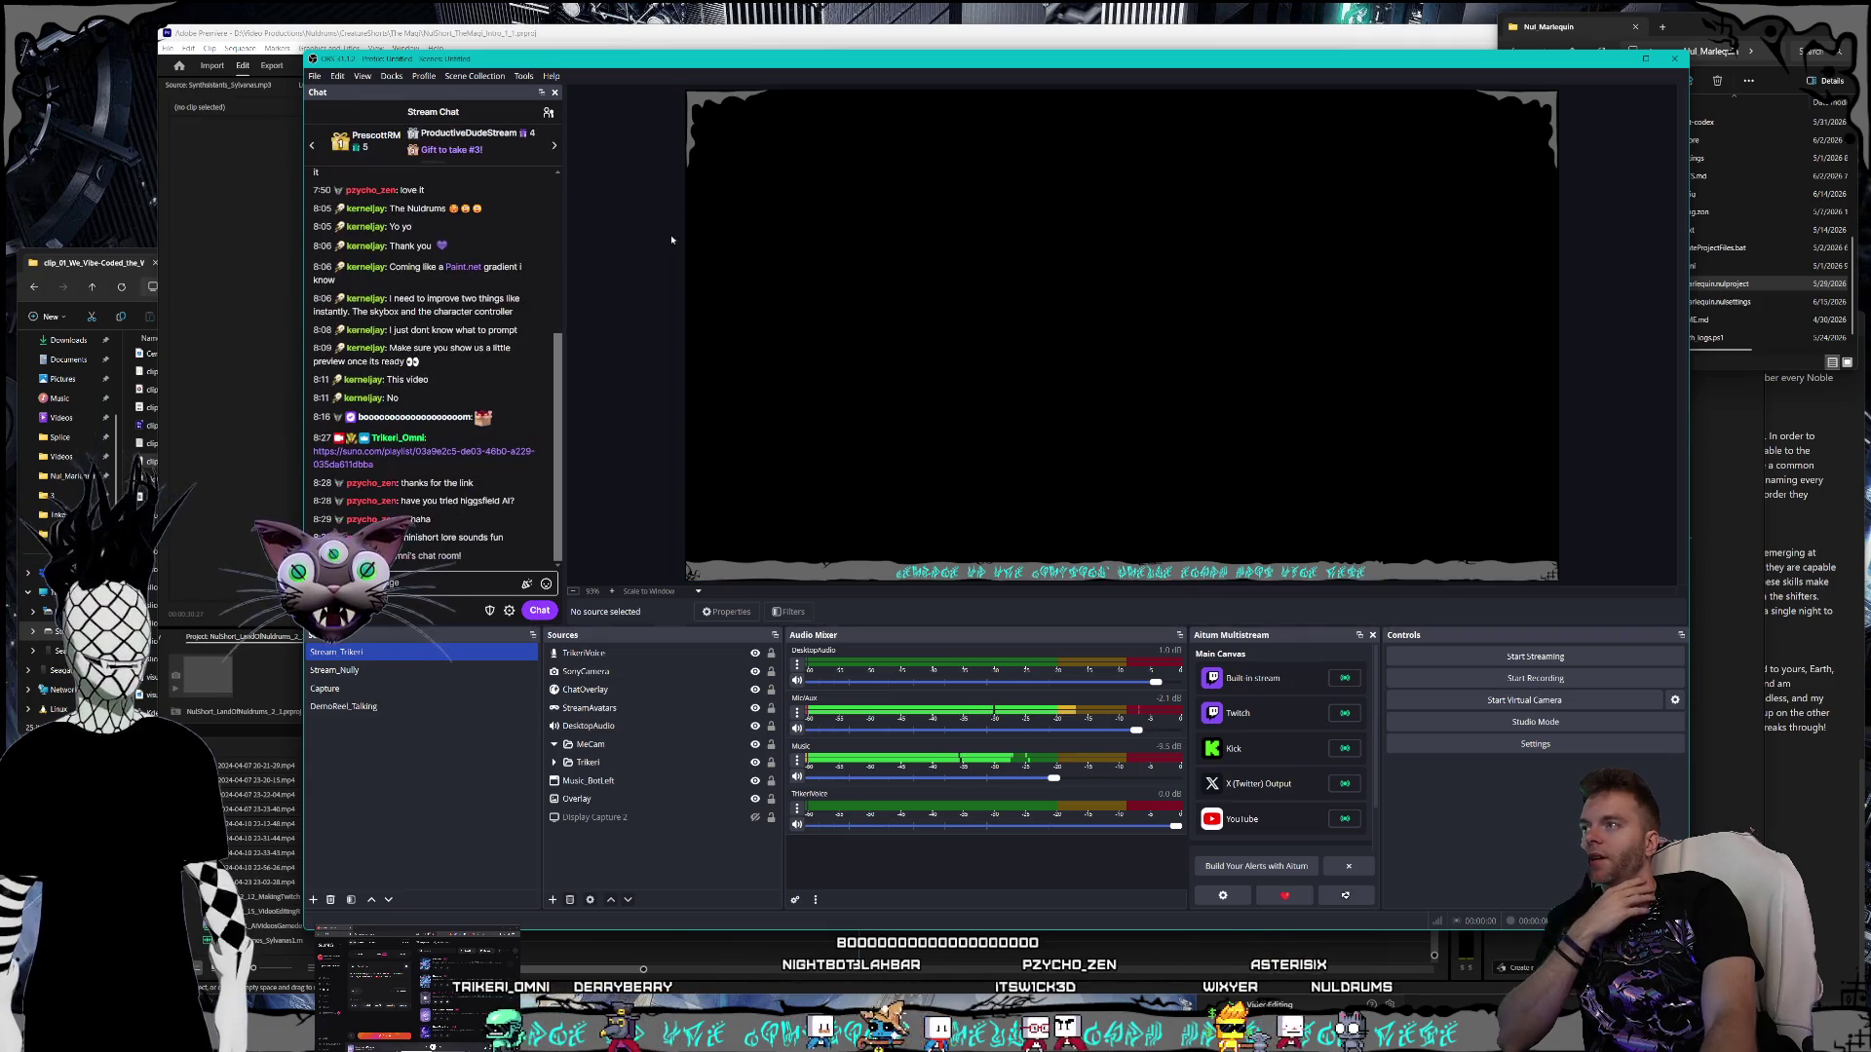
# - Open Tools > Preview Go Live Gate and check the Twitch and X (Twitter) stream titles
pyautogui.click(524, 77)
pyautogui.click(524, 213)
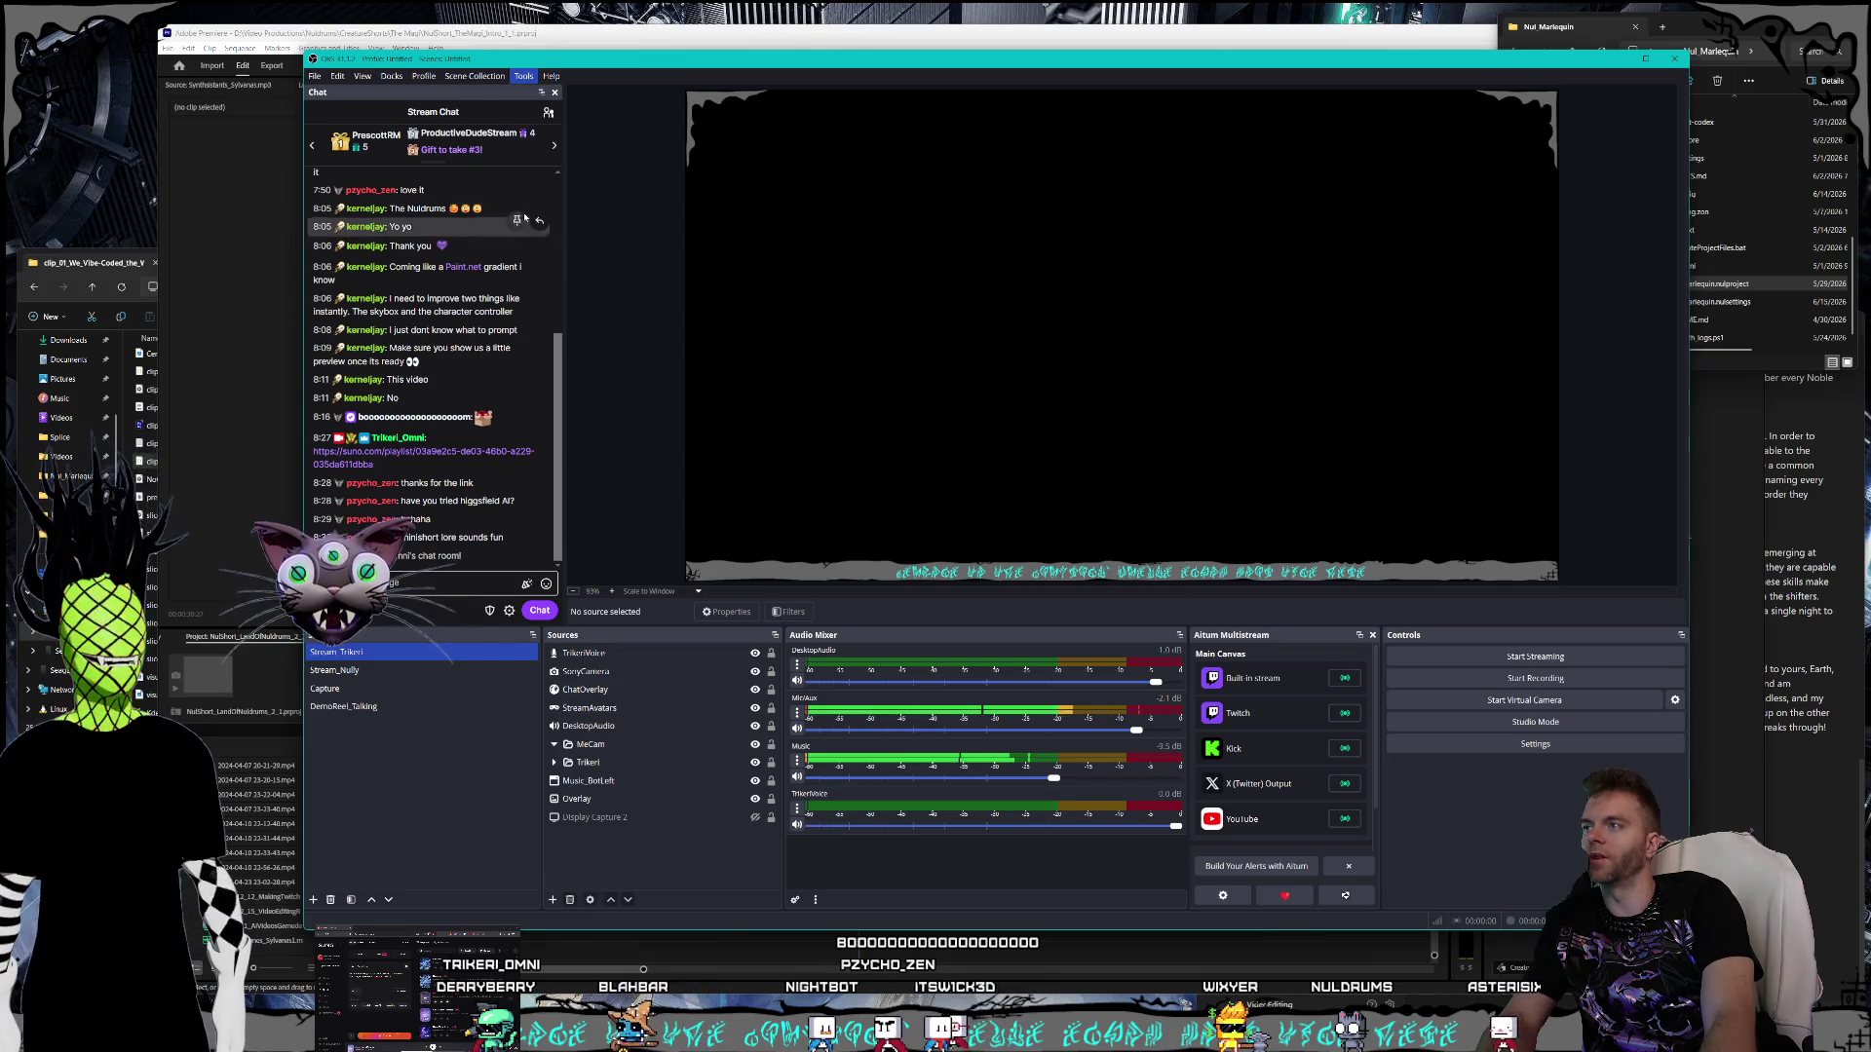
pyautogui.moveTo(826, 394)
pyautogui.mouseDown()
pyautogui.moveTo(725, 203)
pyautogui.moveTo(674, 173)
pyautogui.moveTo(867, 357)
pyautogui.moveTo(874, 223)
pyautogui.moveTo(789, 181)
pyautogui.mouseUp()
pyautogui.click(867, 259)
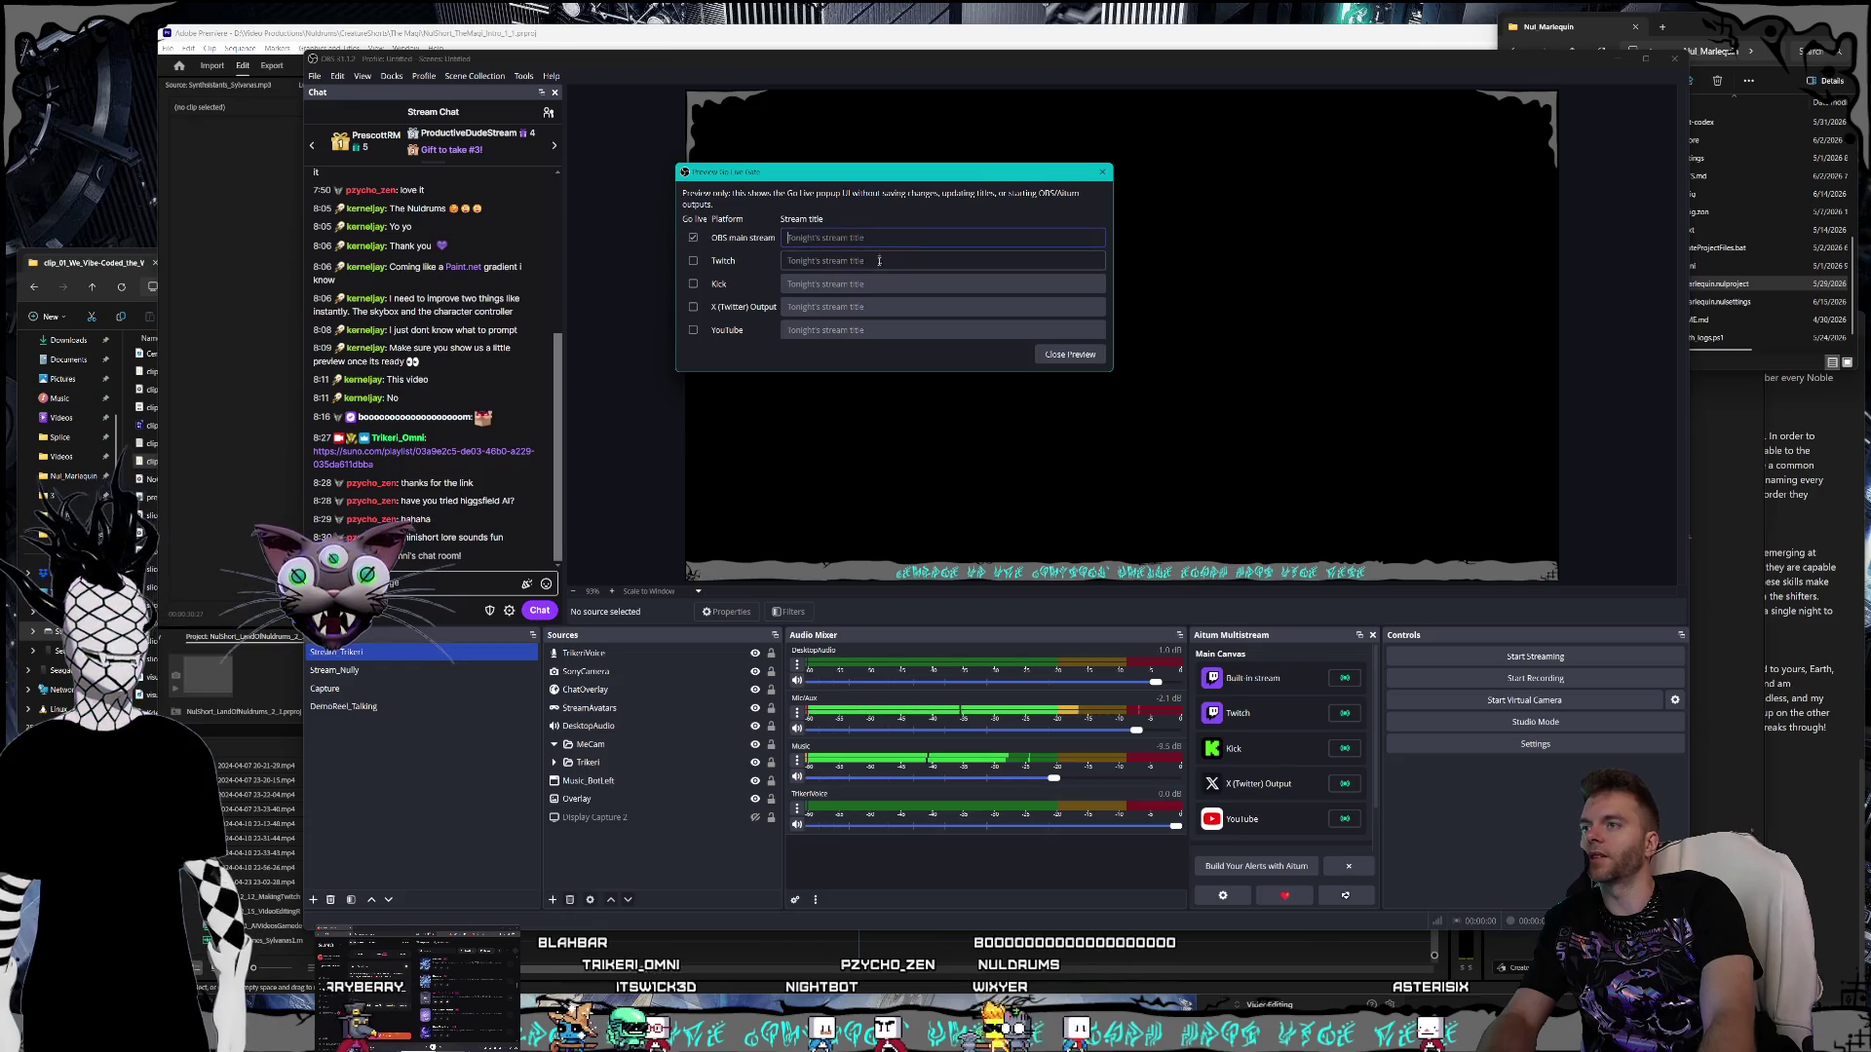
pyautogui.click(872, 307)
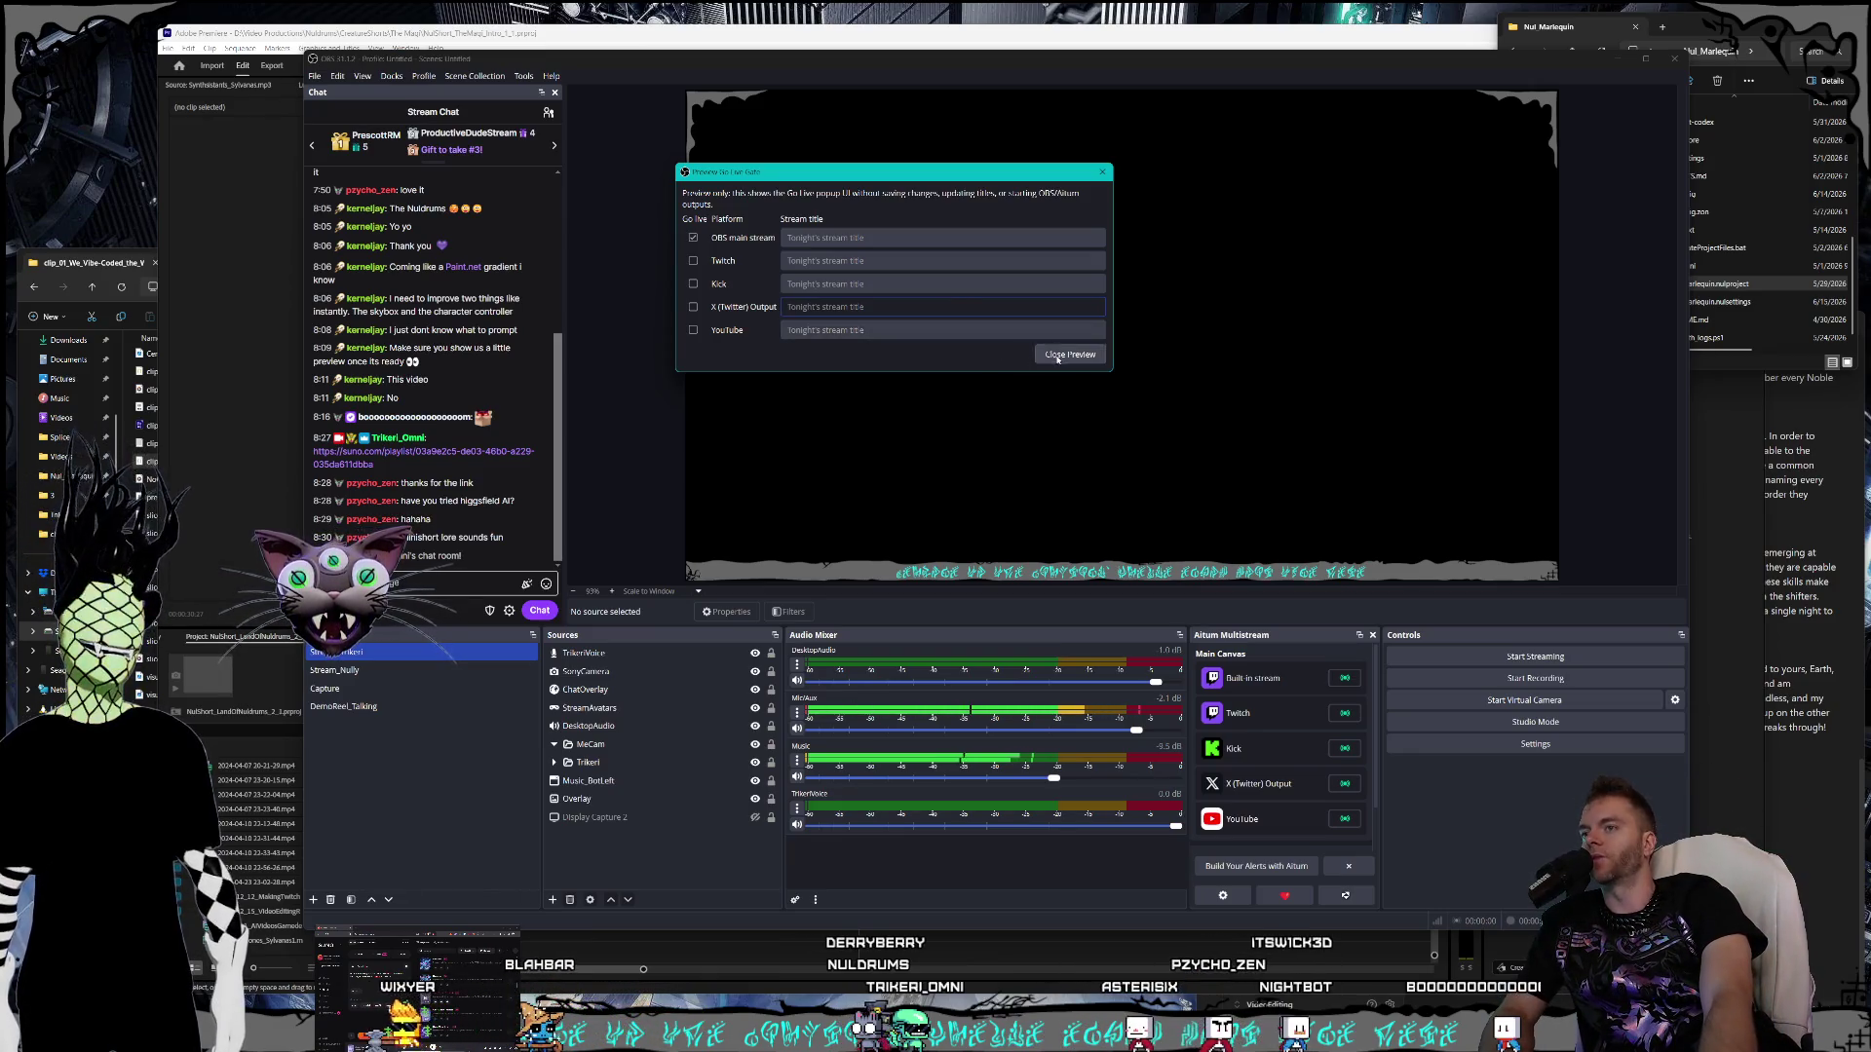
# - Close the go-live preview, then remove the Stream Information dock, confirming with OK
pyautogui.click(1070, 354)
pyautogui.click(458, 84)
pyautogui.moveTo(390, 76)
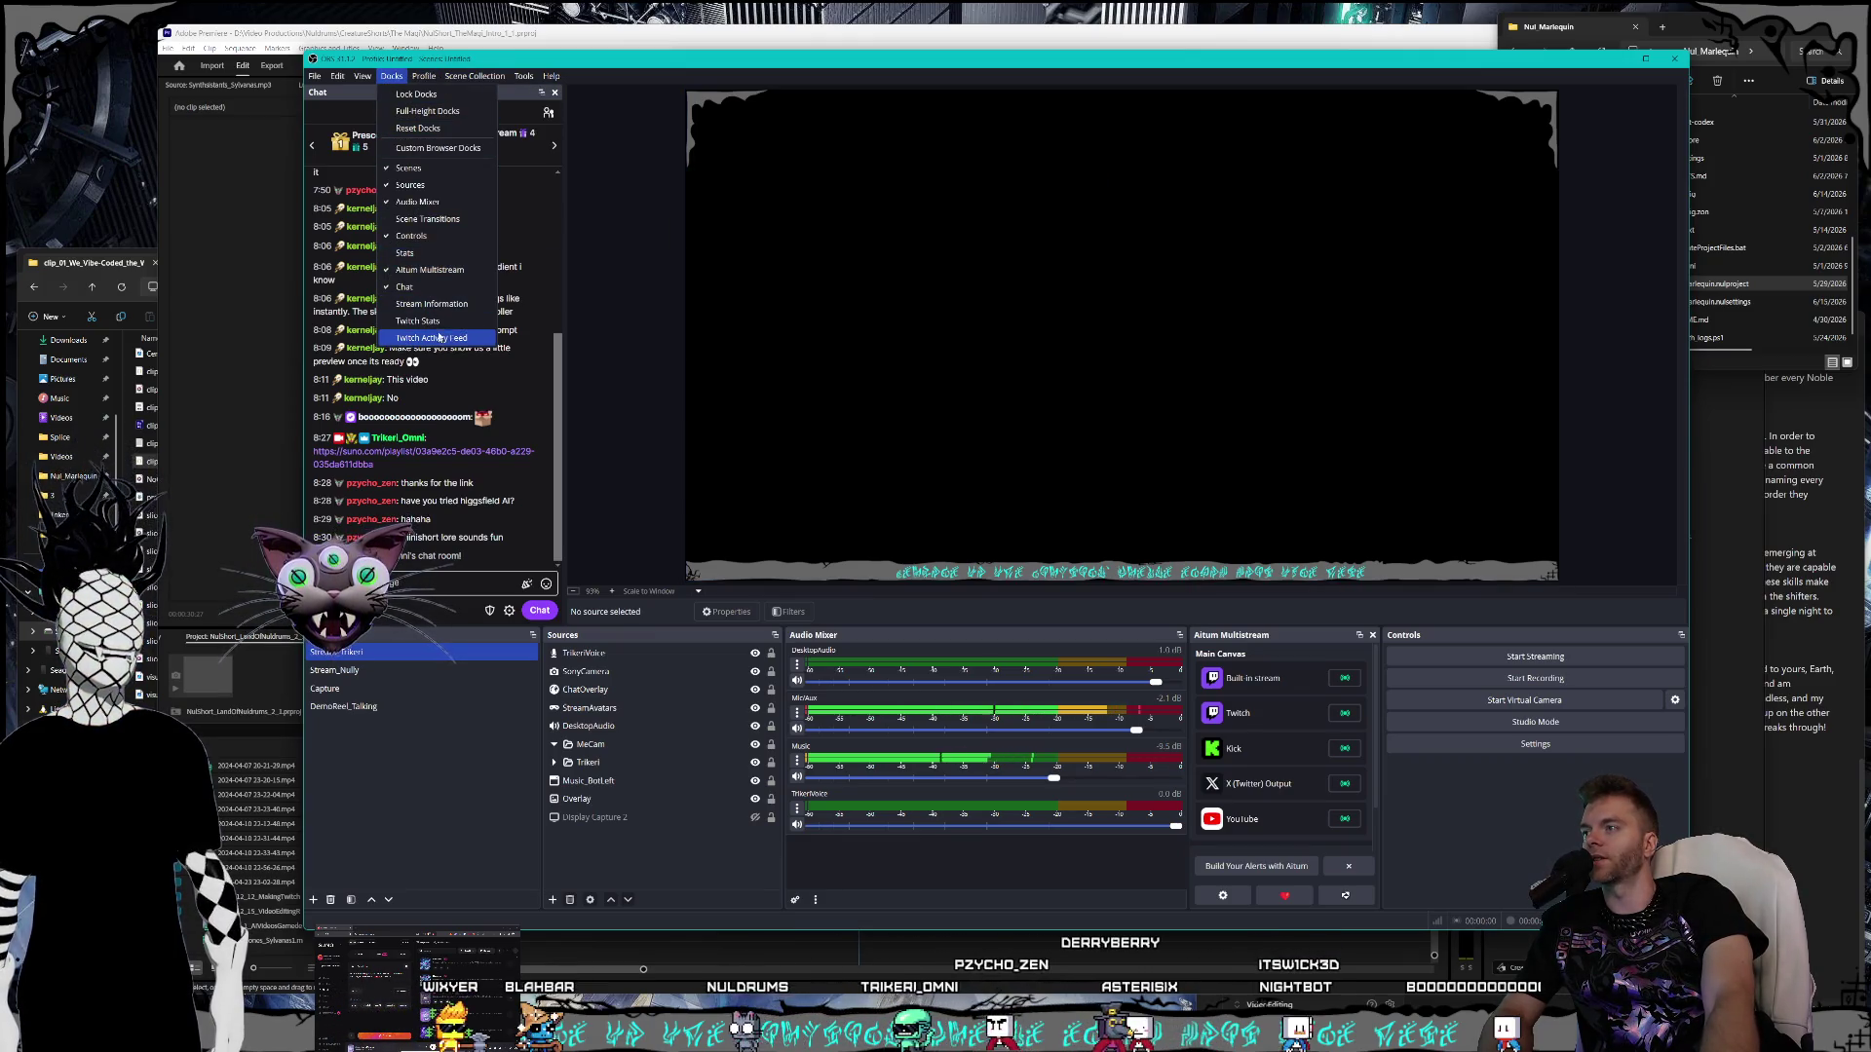
pyautogui.click(440, 306)
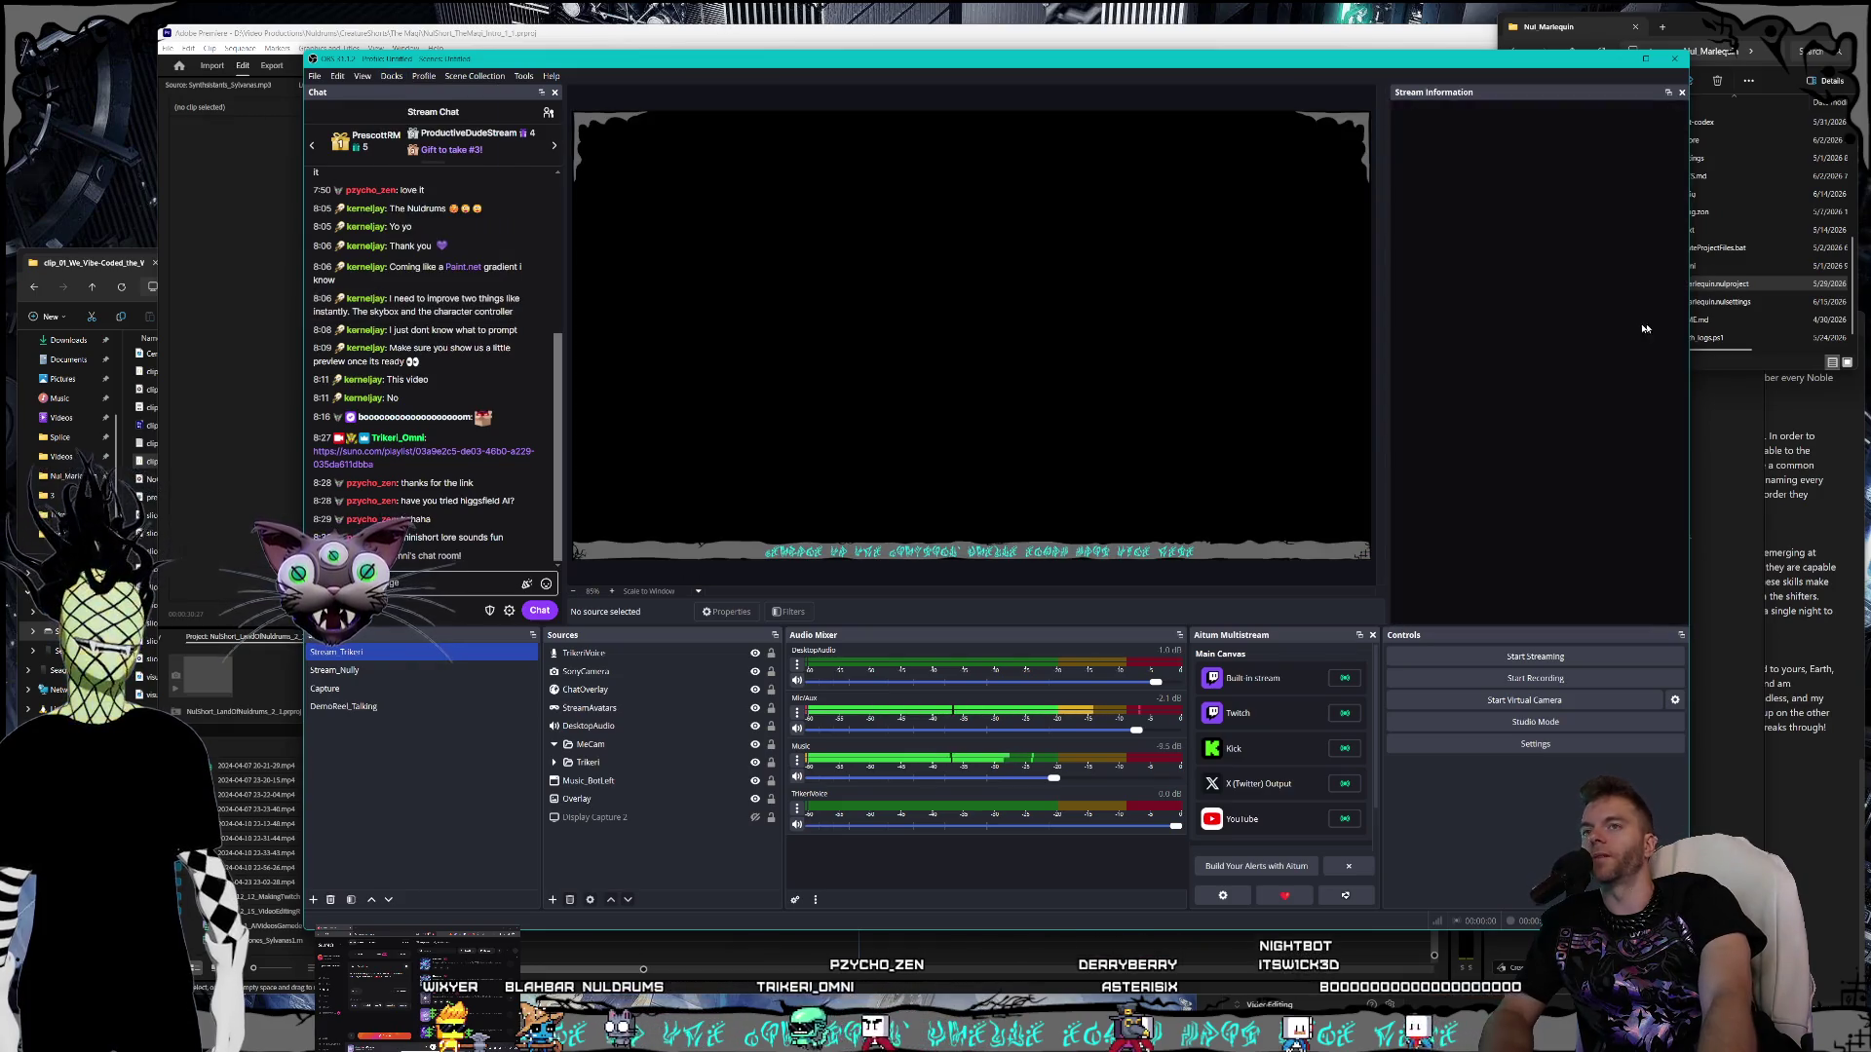
pyautogui.scroll(-5, 1461, 244)
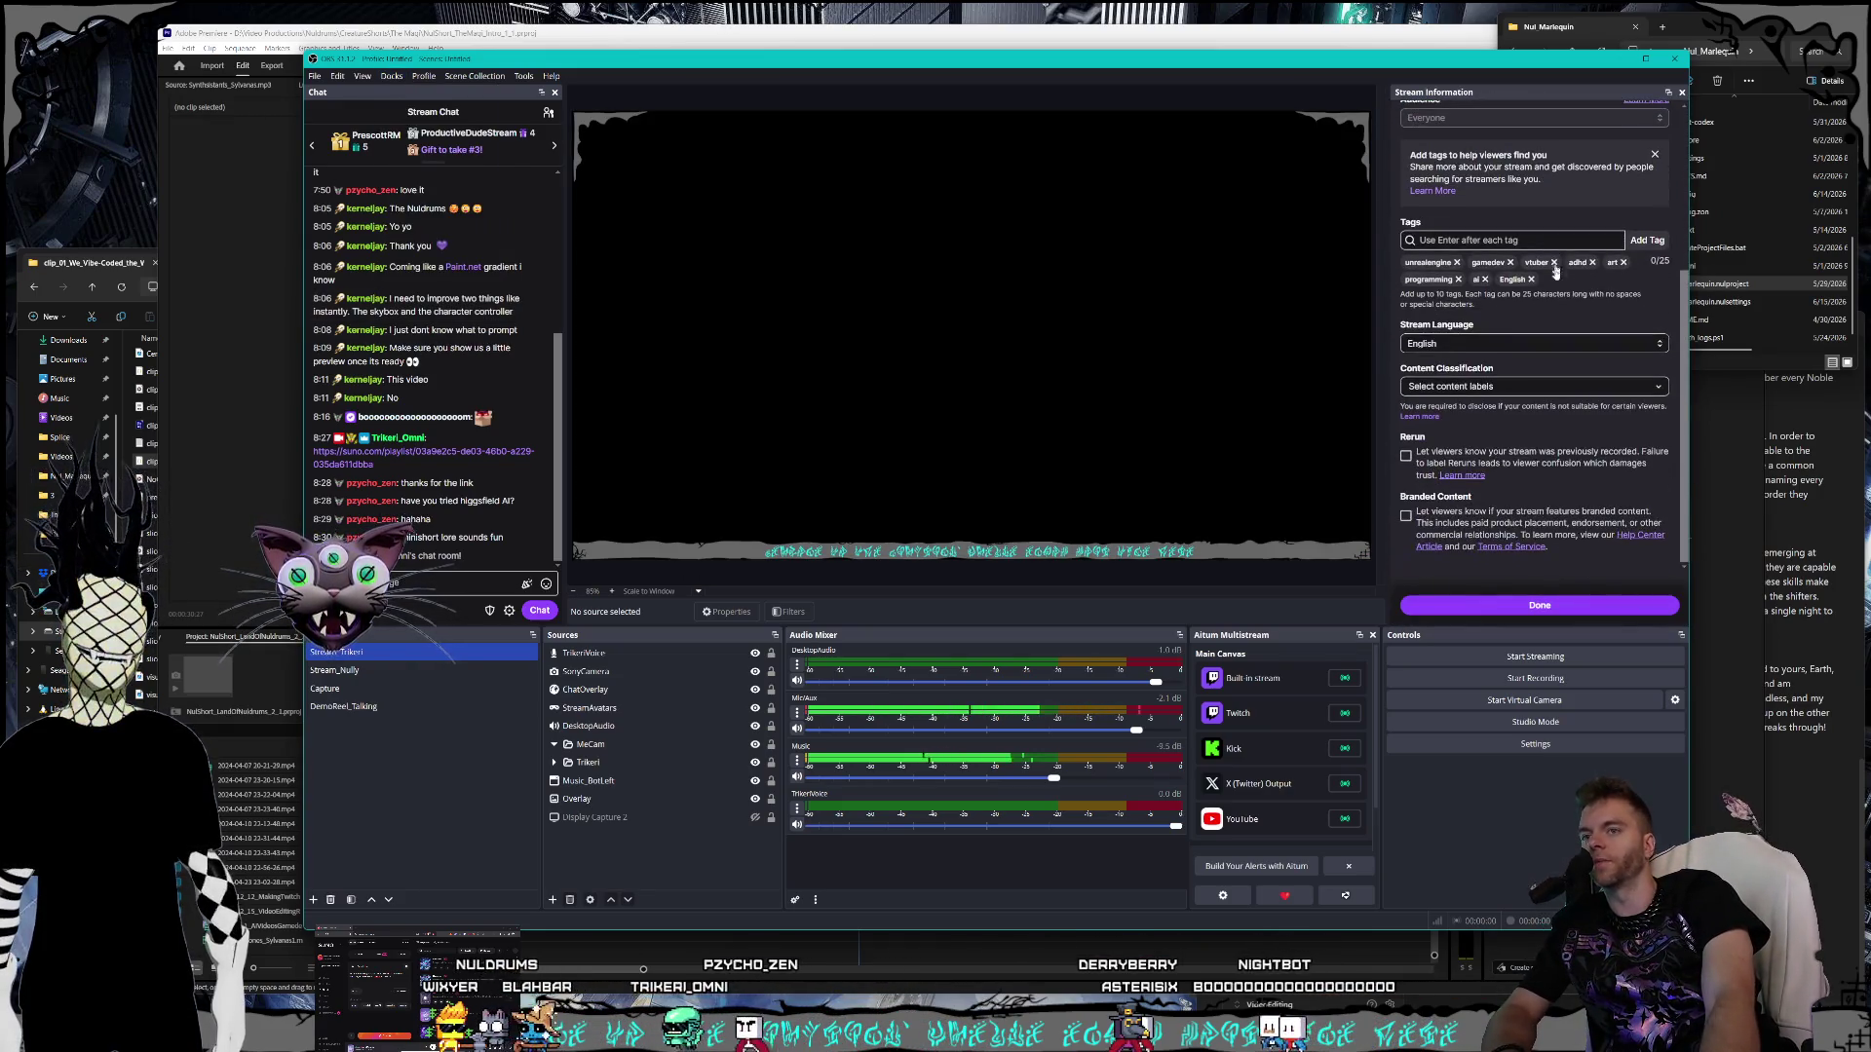
pyautogui.scroll(5, 1551, 492)
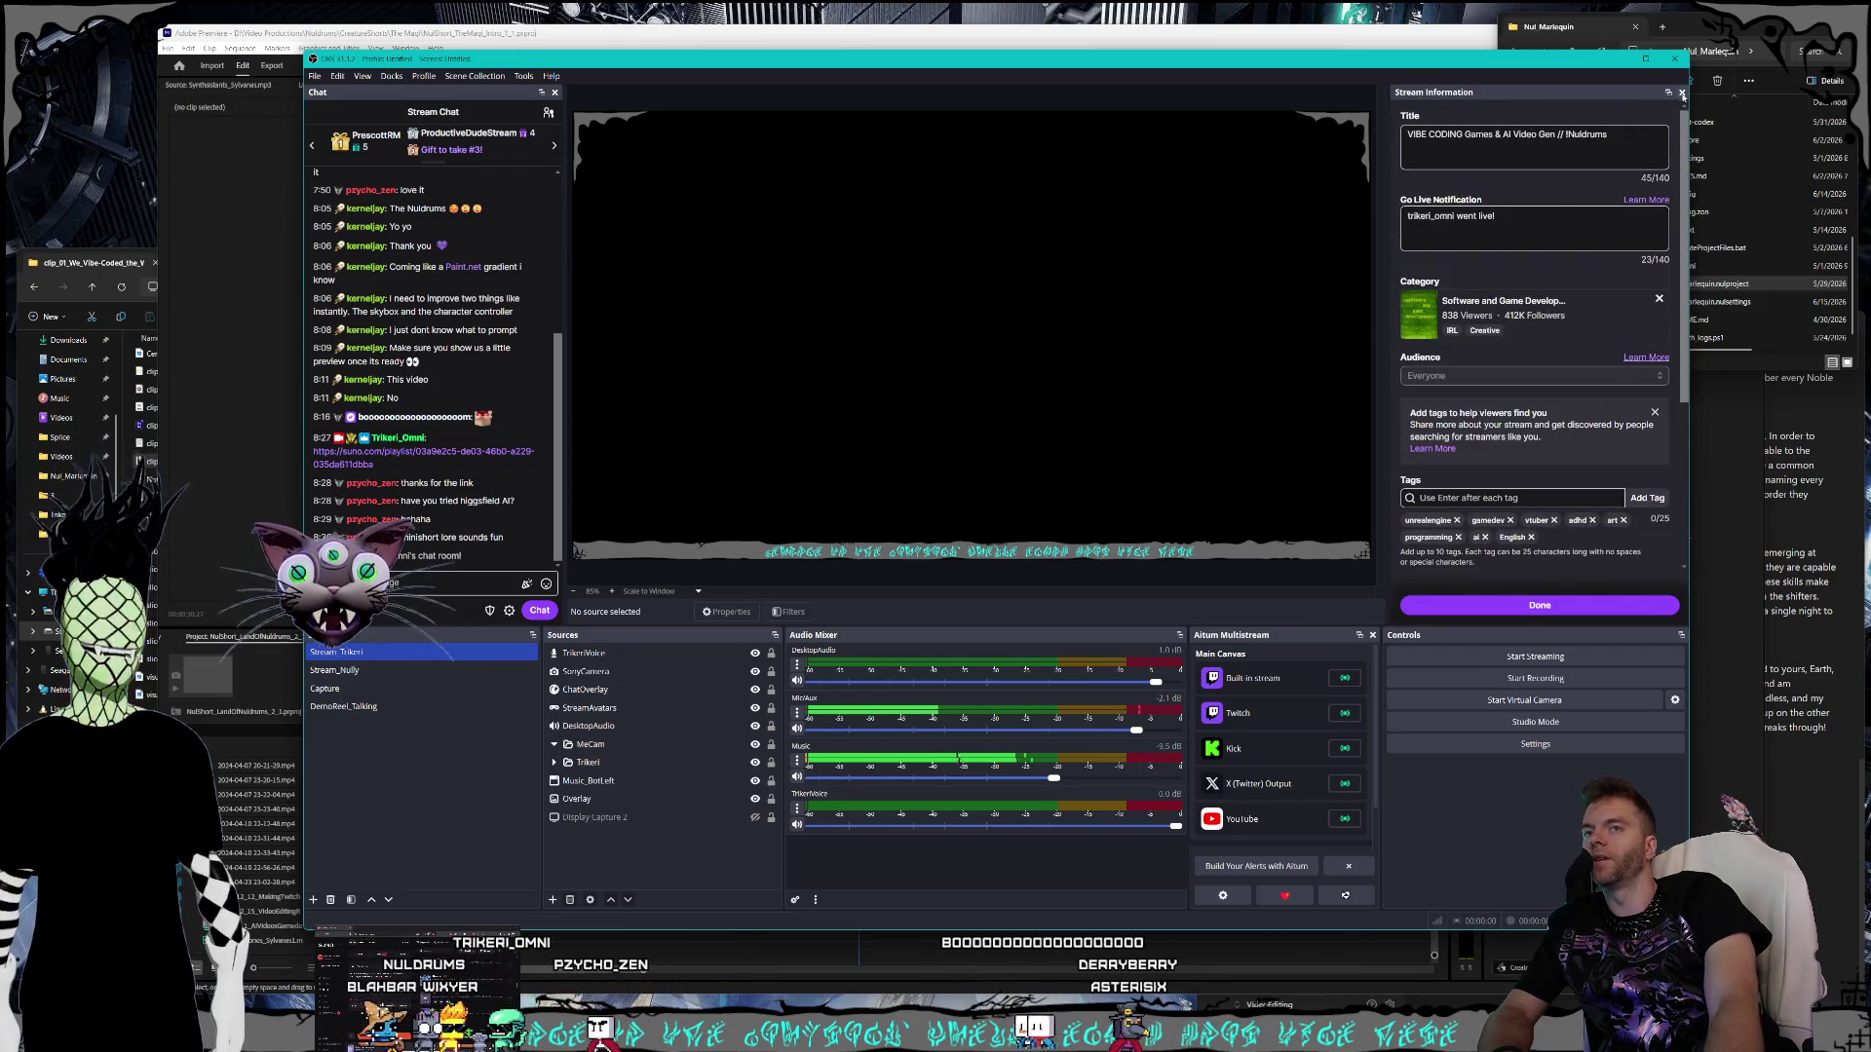
pyautogui.click(1682, 94)
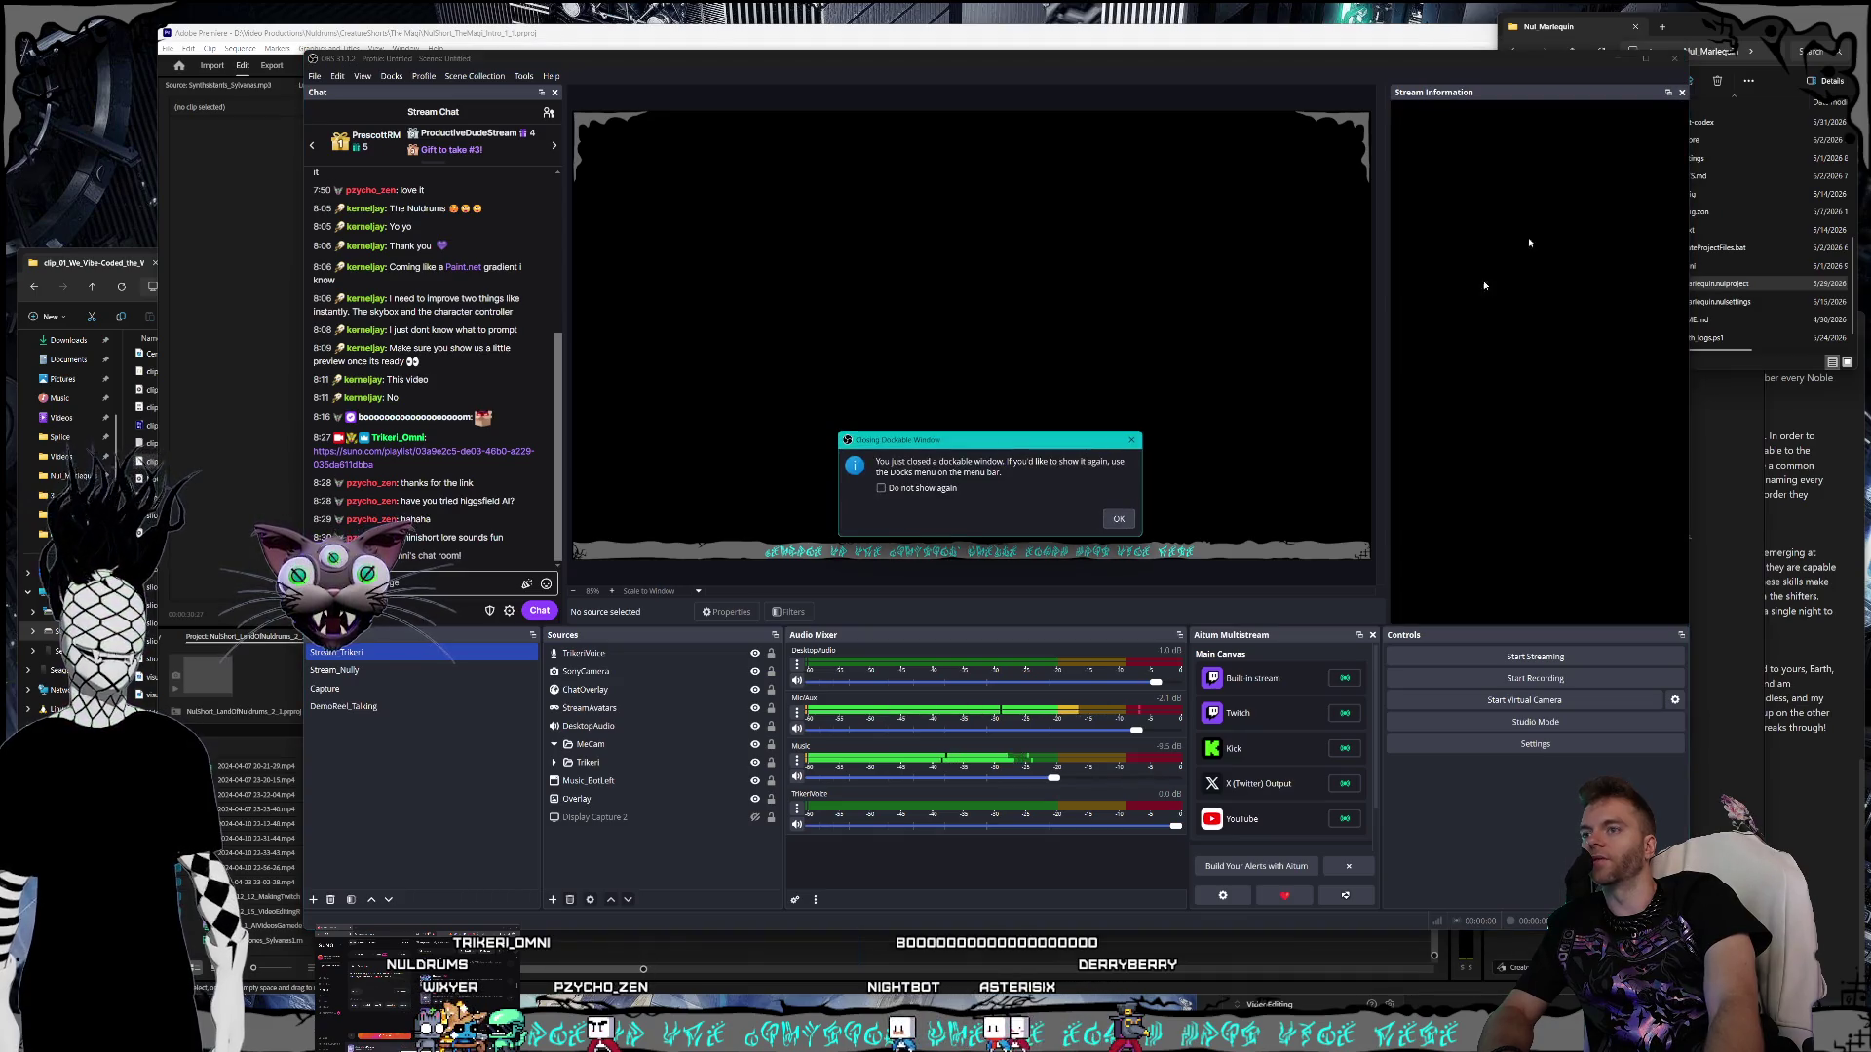
pyautogui.click(1121, 521)
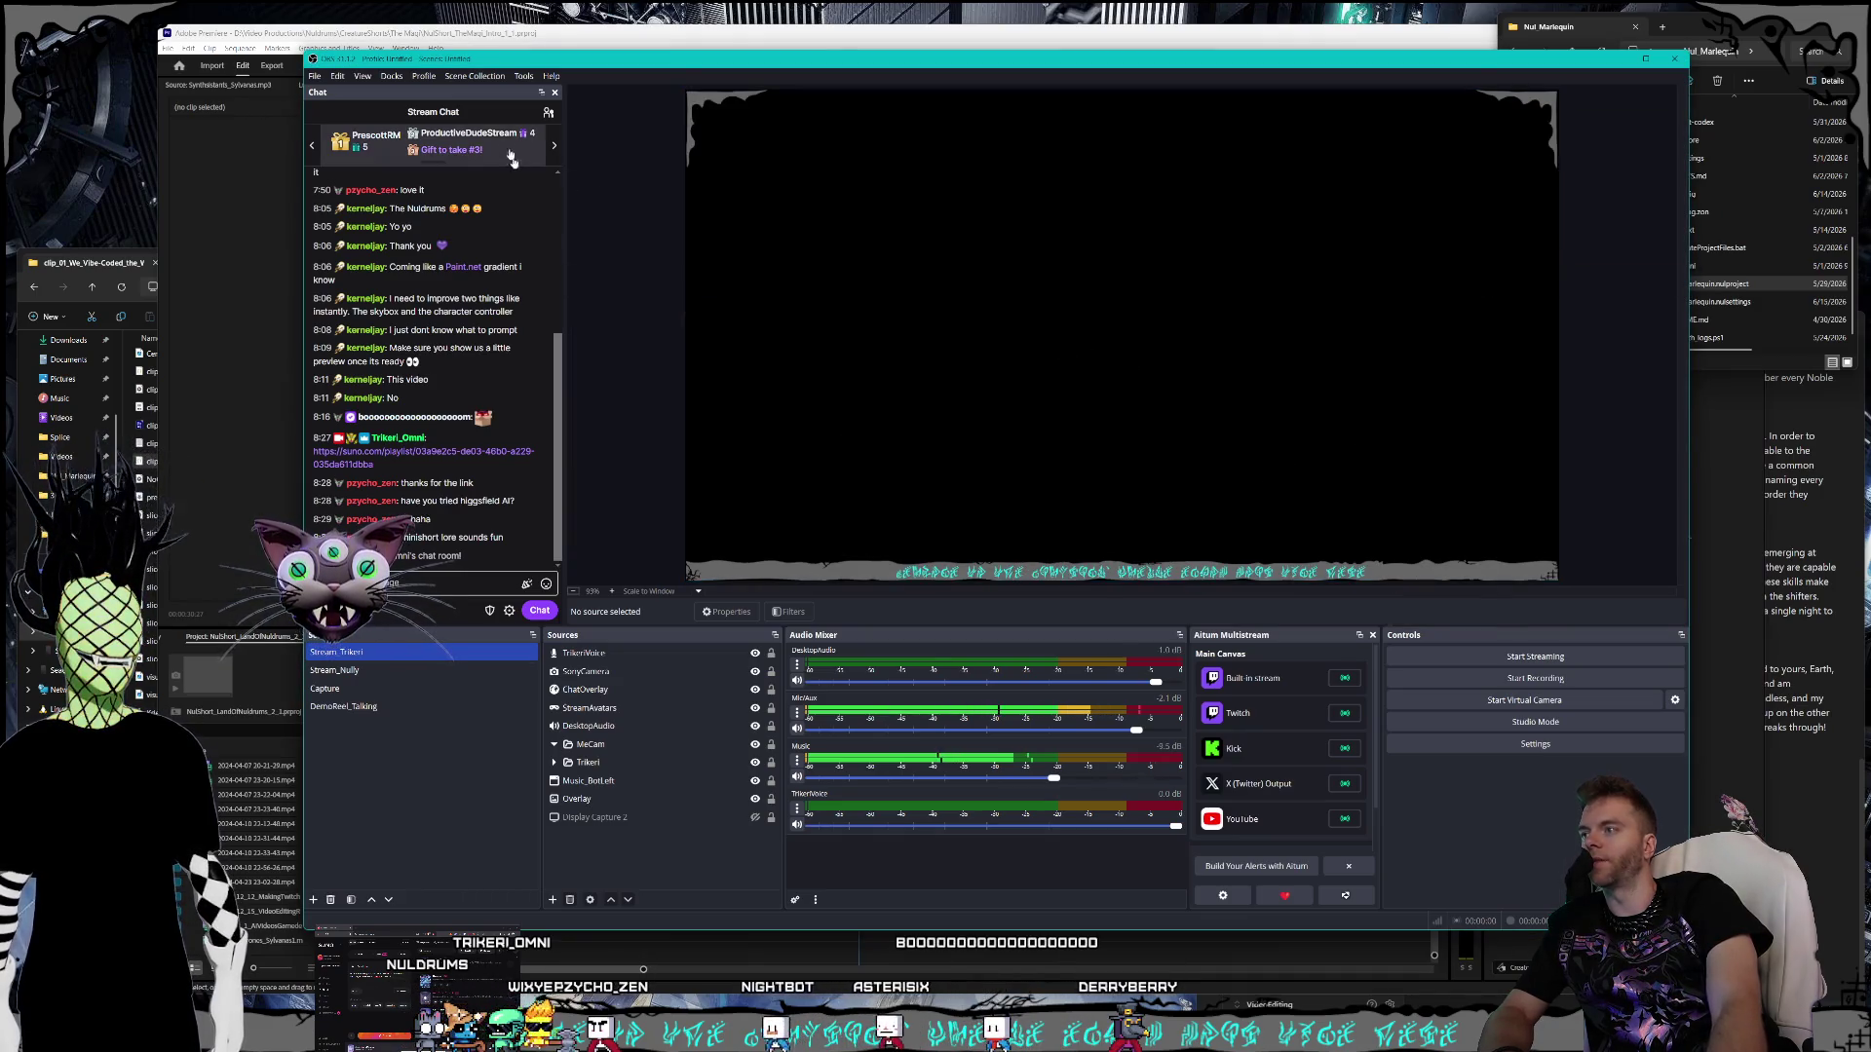
# - Browse the scene collection menu, nudge the OBS window into place, and close OBS
pyautogui.click(449, 76)
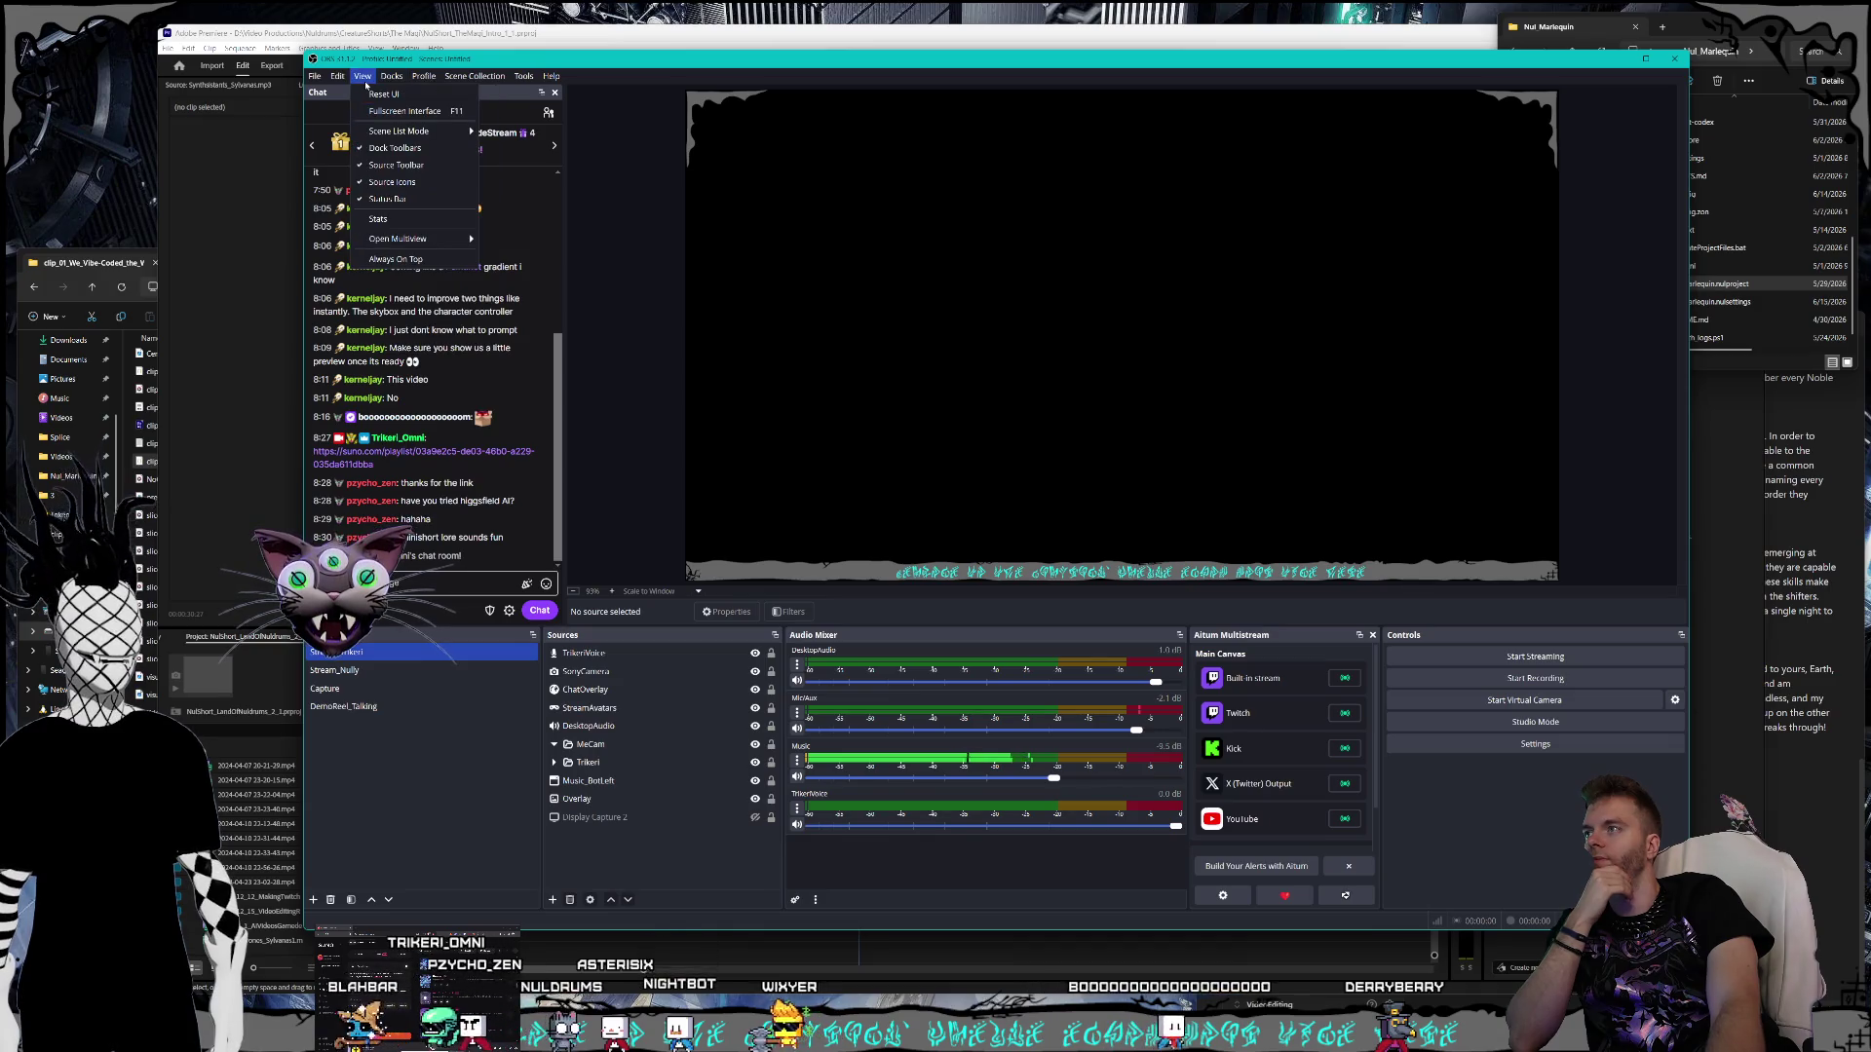
pyautogui.click(397, 78)
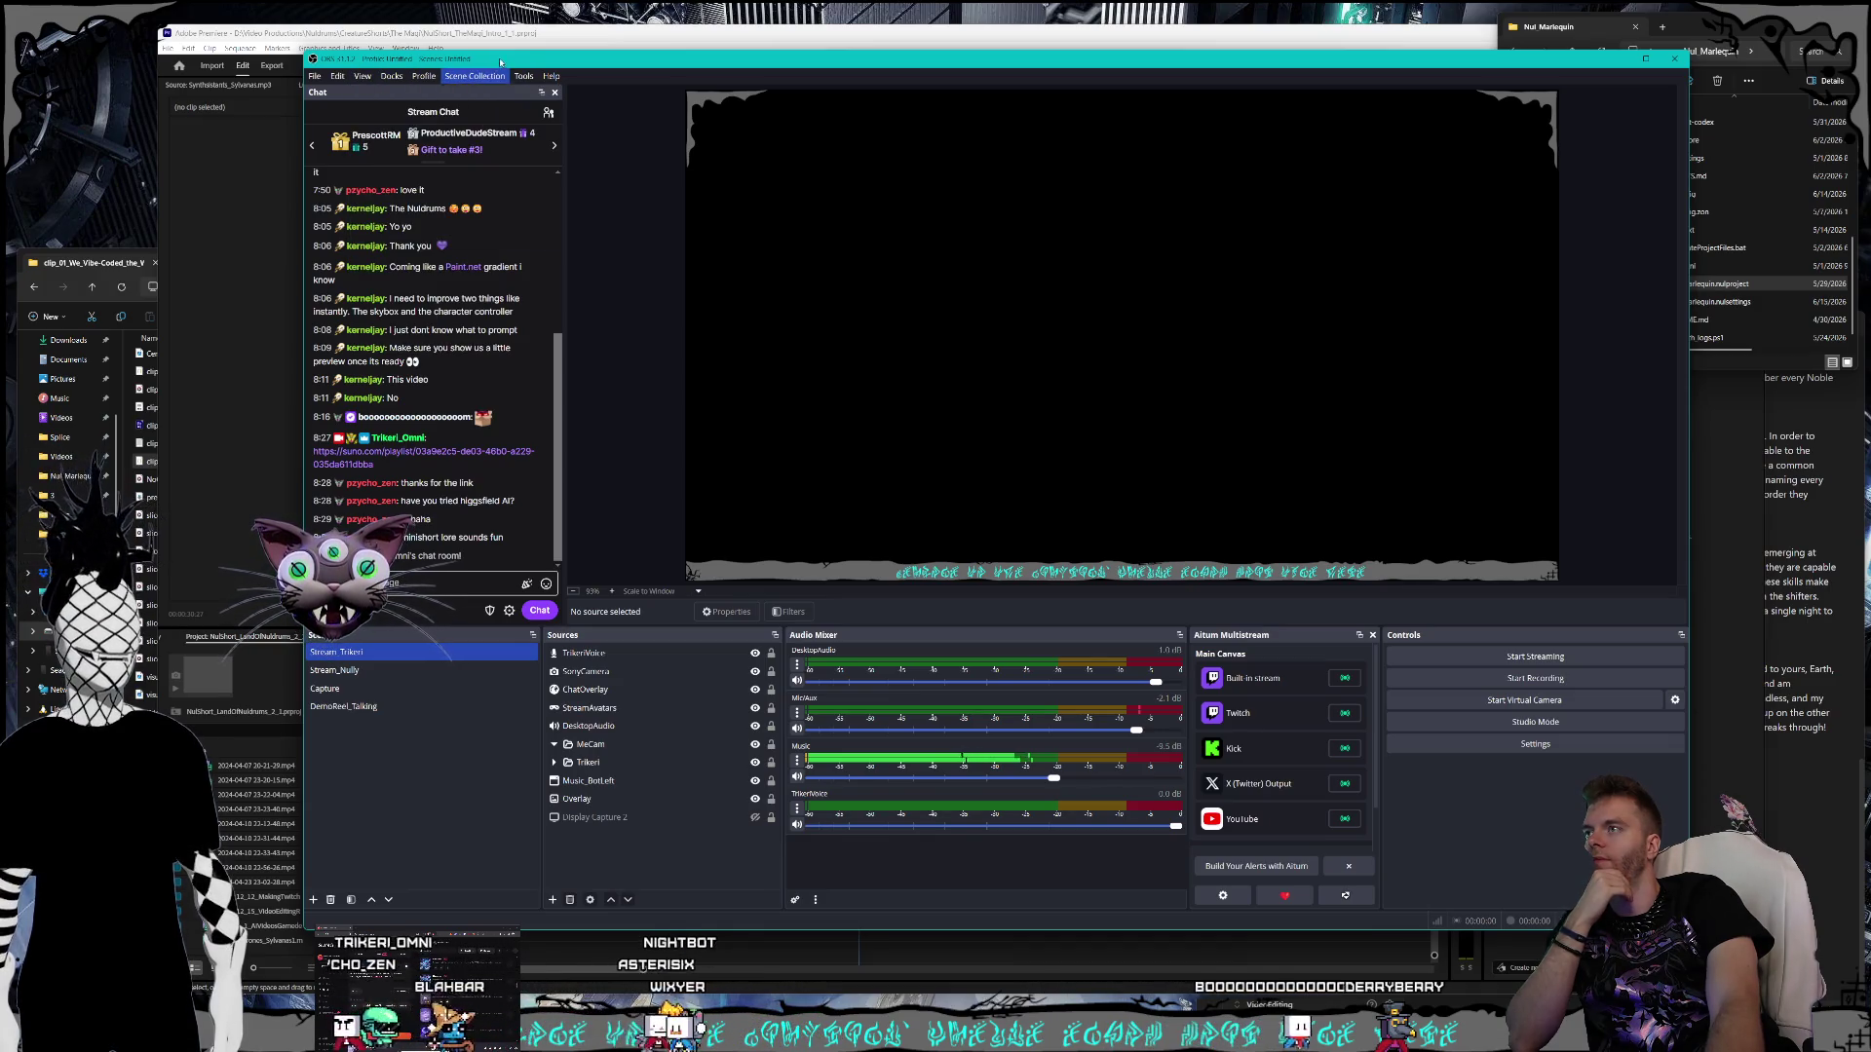
pyautogui.moveTo(513, 62)
pyautogui.mouseDown()
pyautogui.moveTo(529, 61)
pyautogui.moveTo(496, 65)
pyautogui.mouseUp()
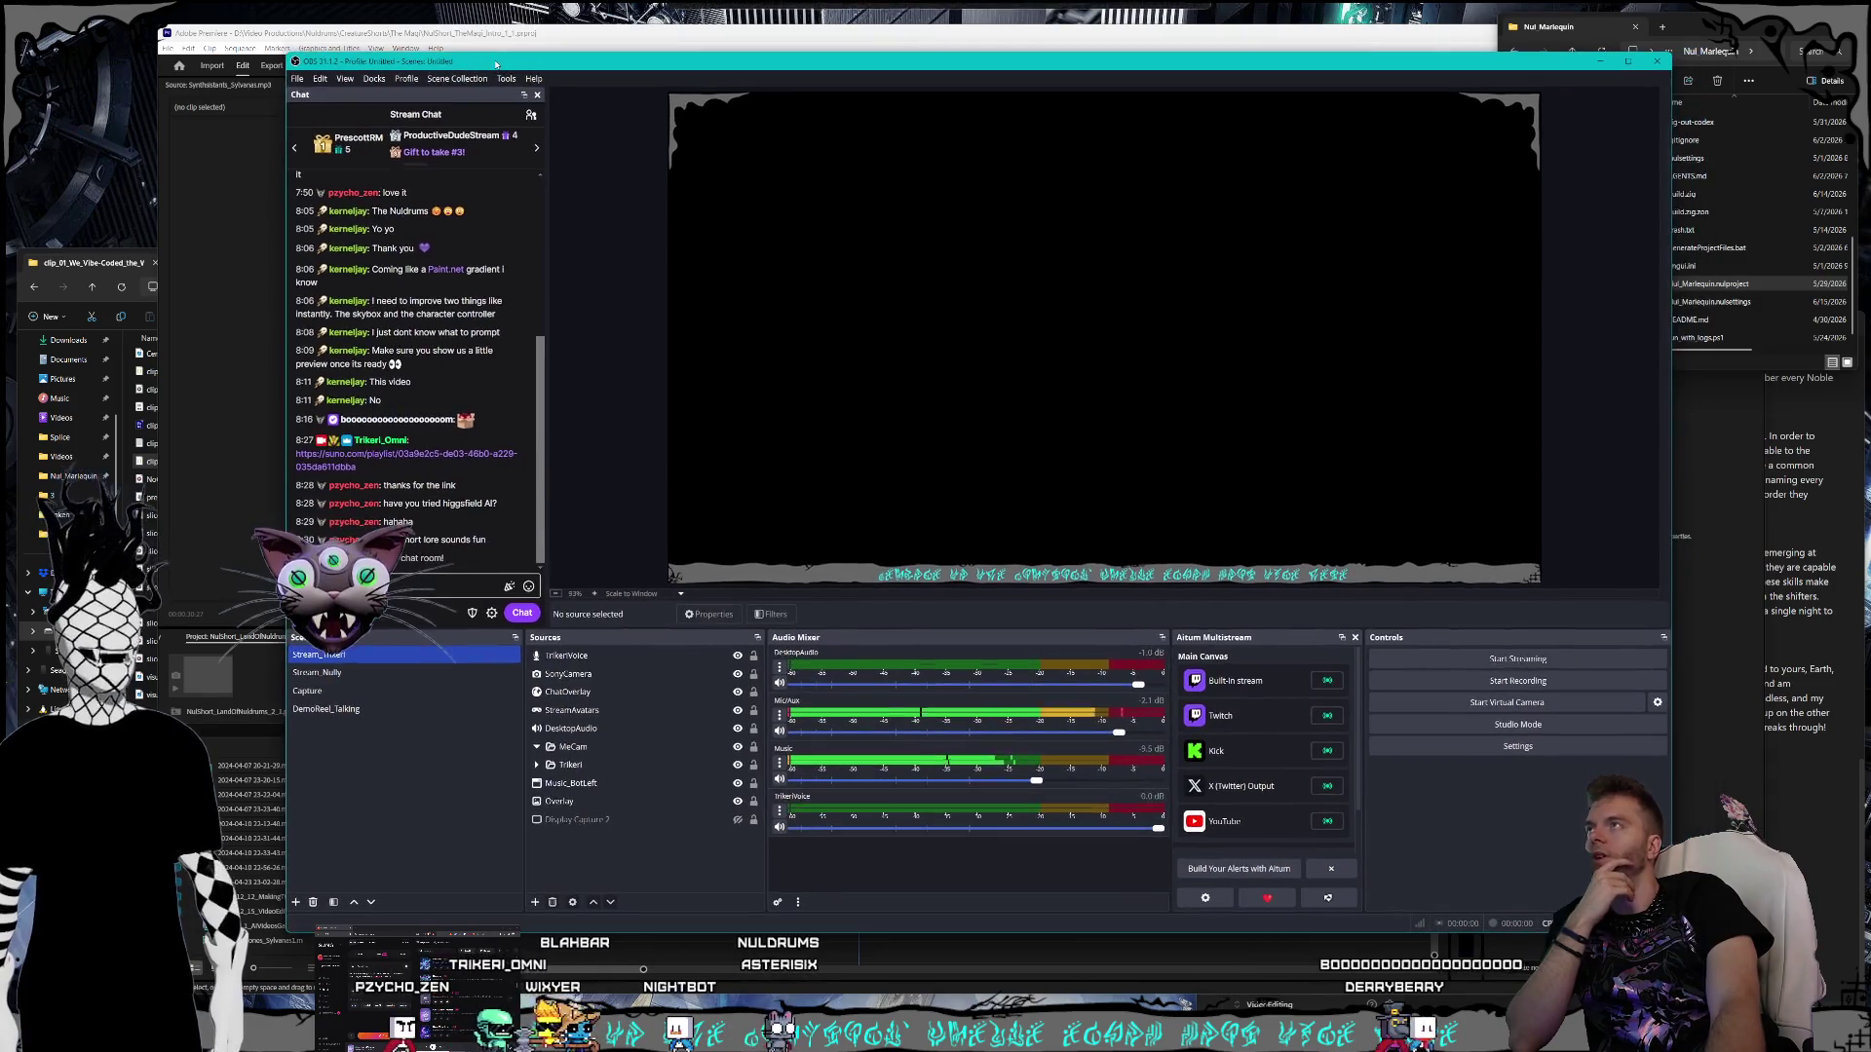
pyautogui.moveTo(1072, 62); pyautogui.dragTo(1079, 59)
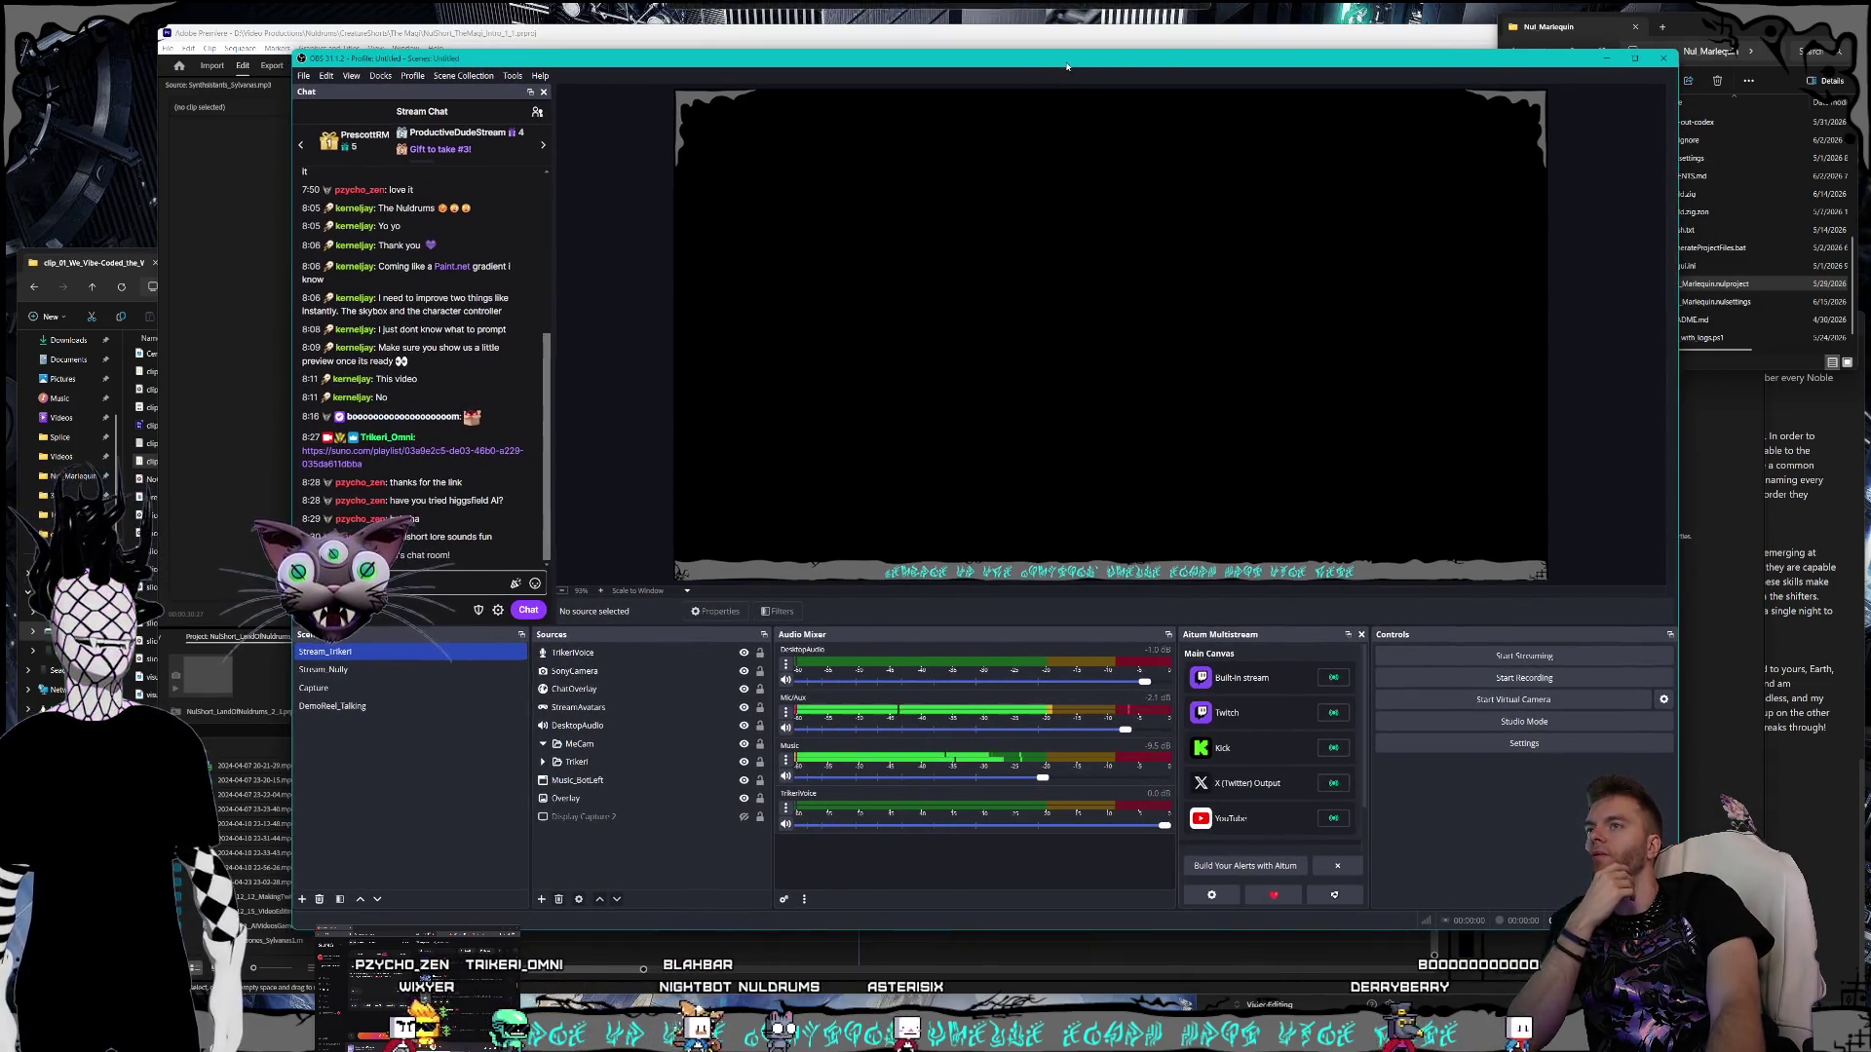
pyautogui.click(1669, 66)
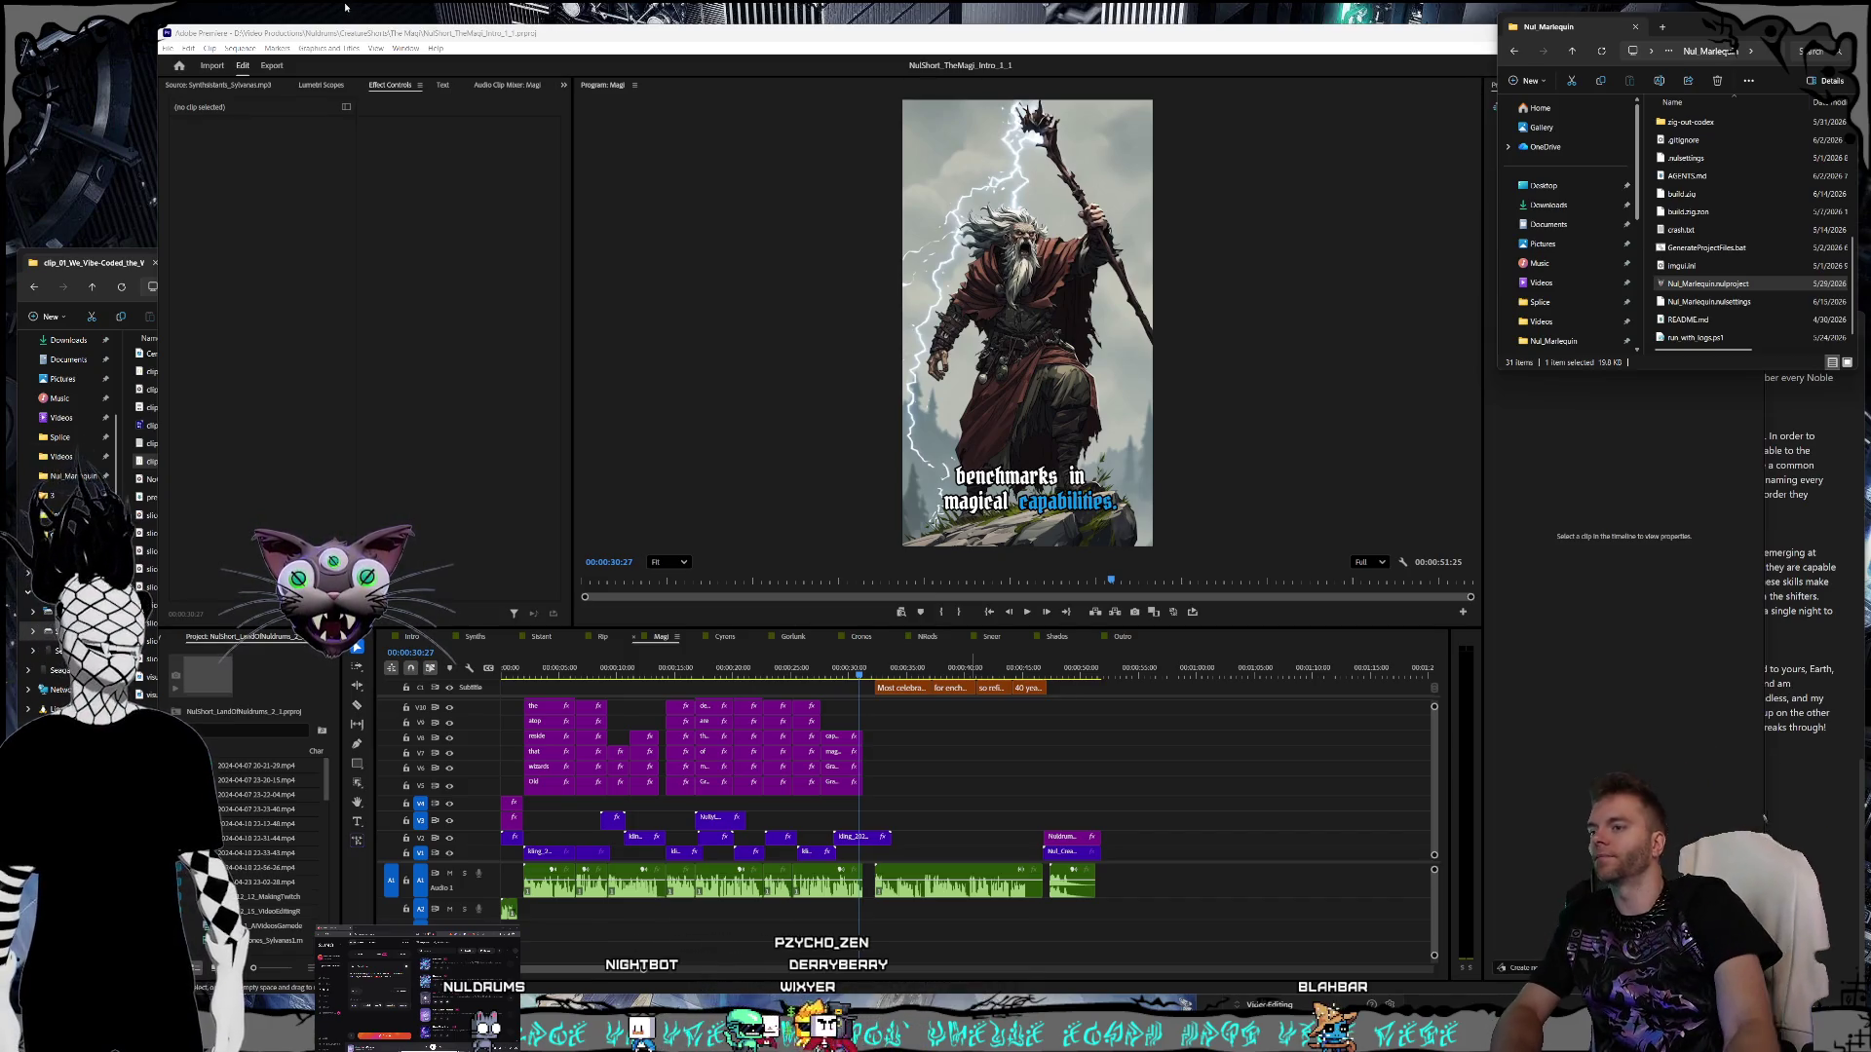
# - Play the Magi sequence in Premiere, then switch to the Midjourney browser window
pyautogui.click(914, 617)
pyautogui.press('space')
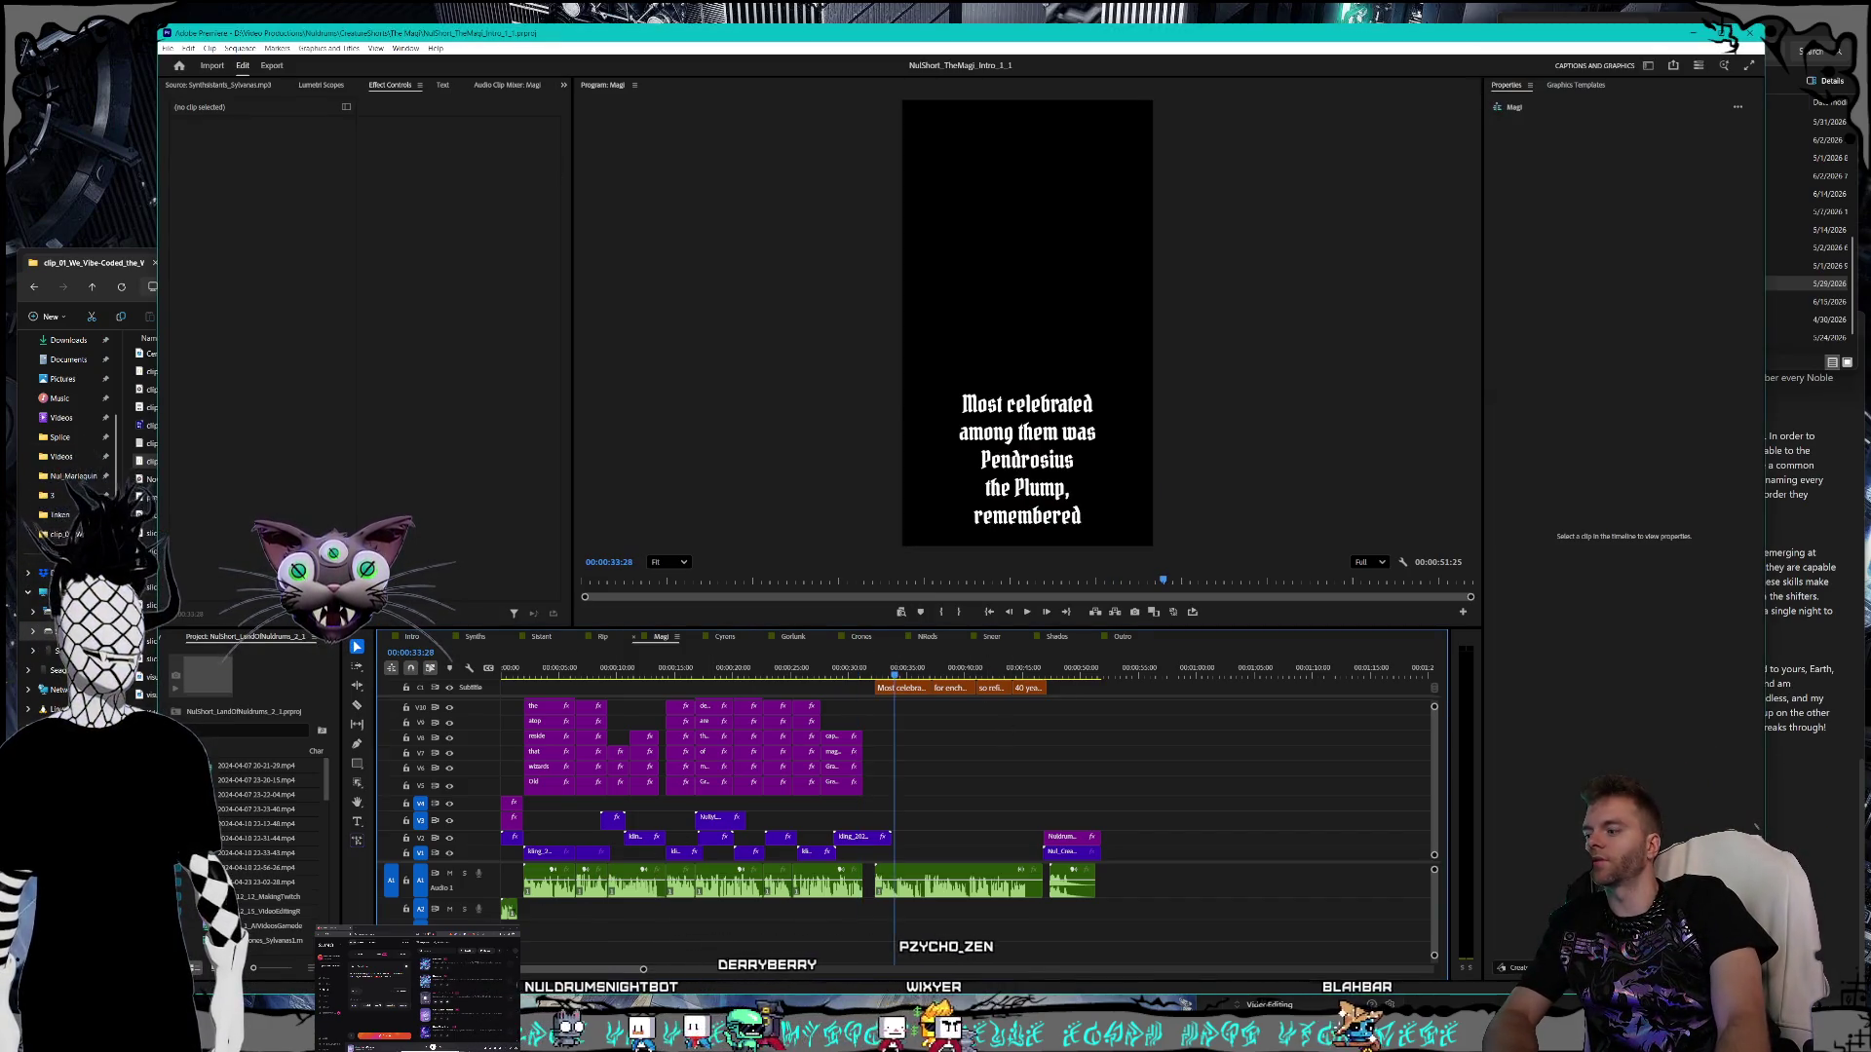
pyautogui.hotkey('alt', 'Tab')
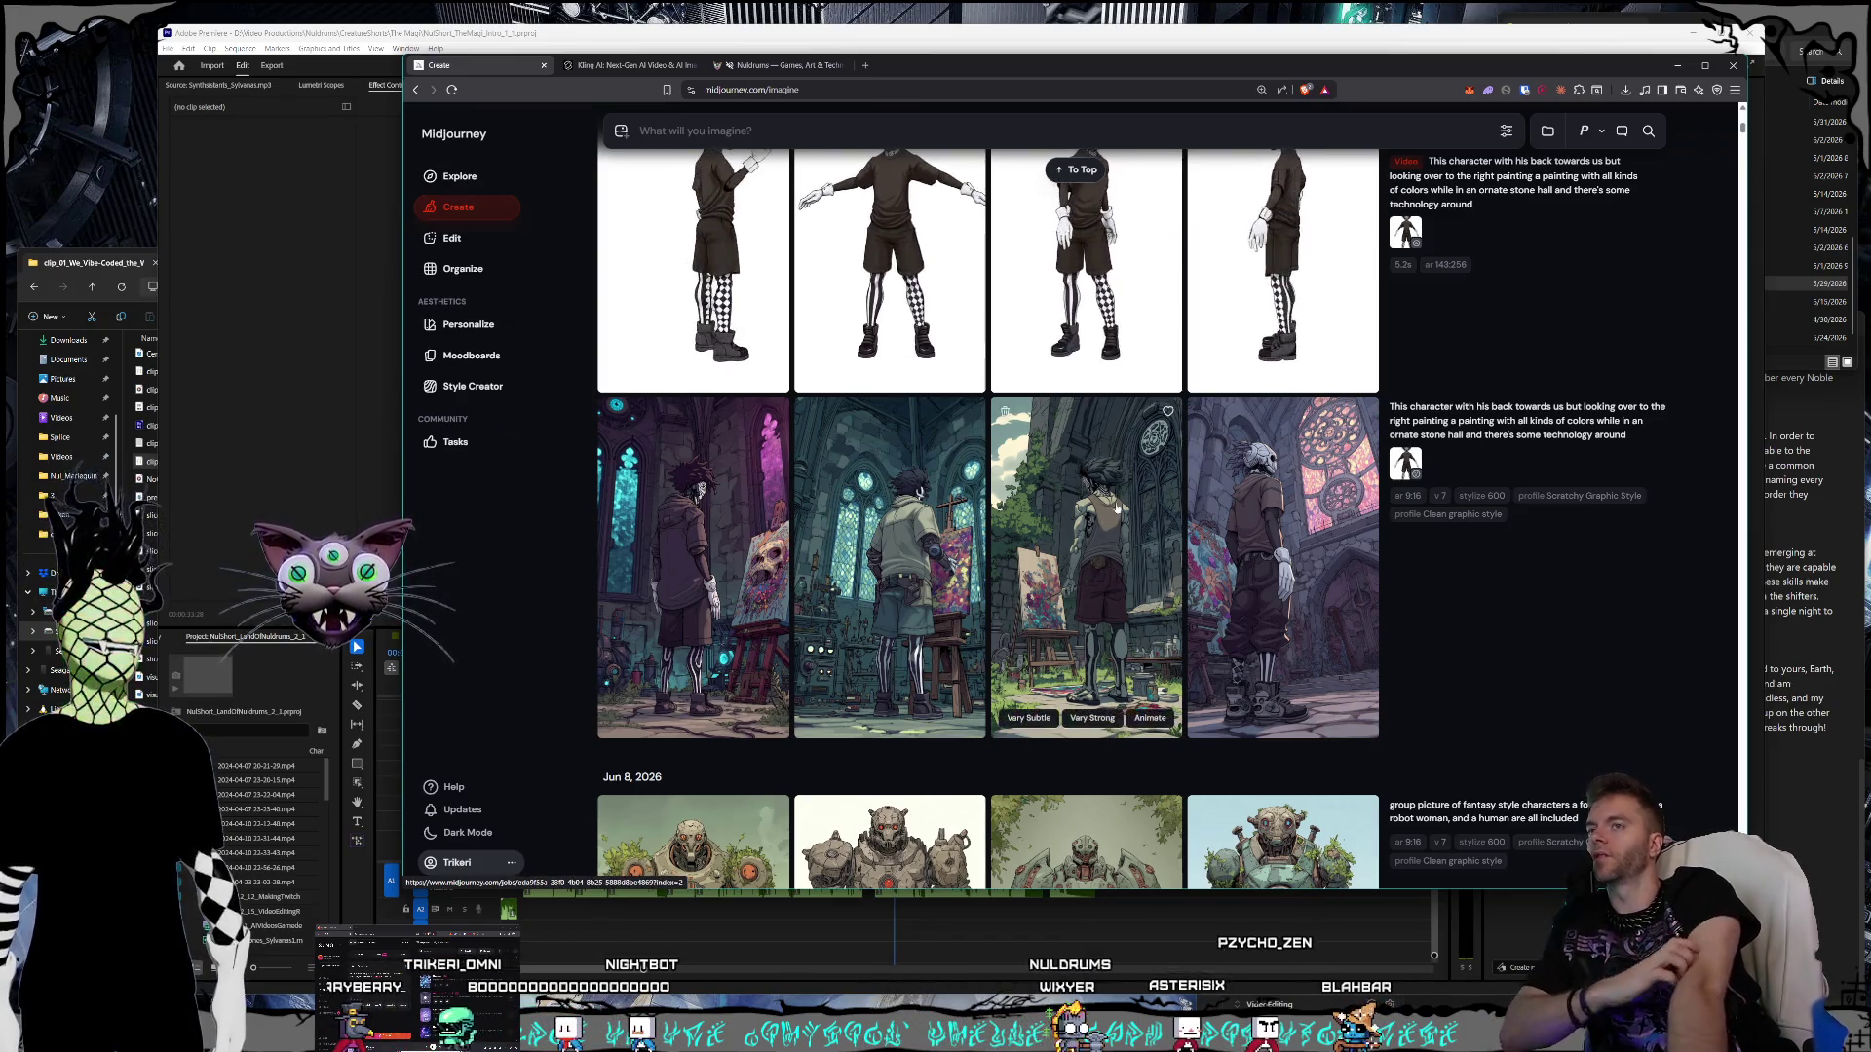
# - Scroll the Midjourney speed-racer feed, glance at the Kling AI tab, then minimize the browser
pyautogui.scroll(-15, 1130, 527)
pyautogui.scroll(15, 1135, 521)
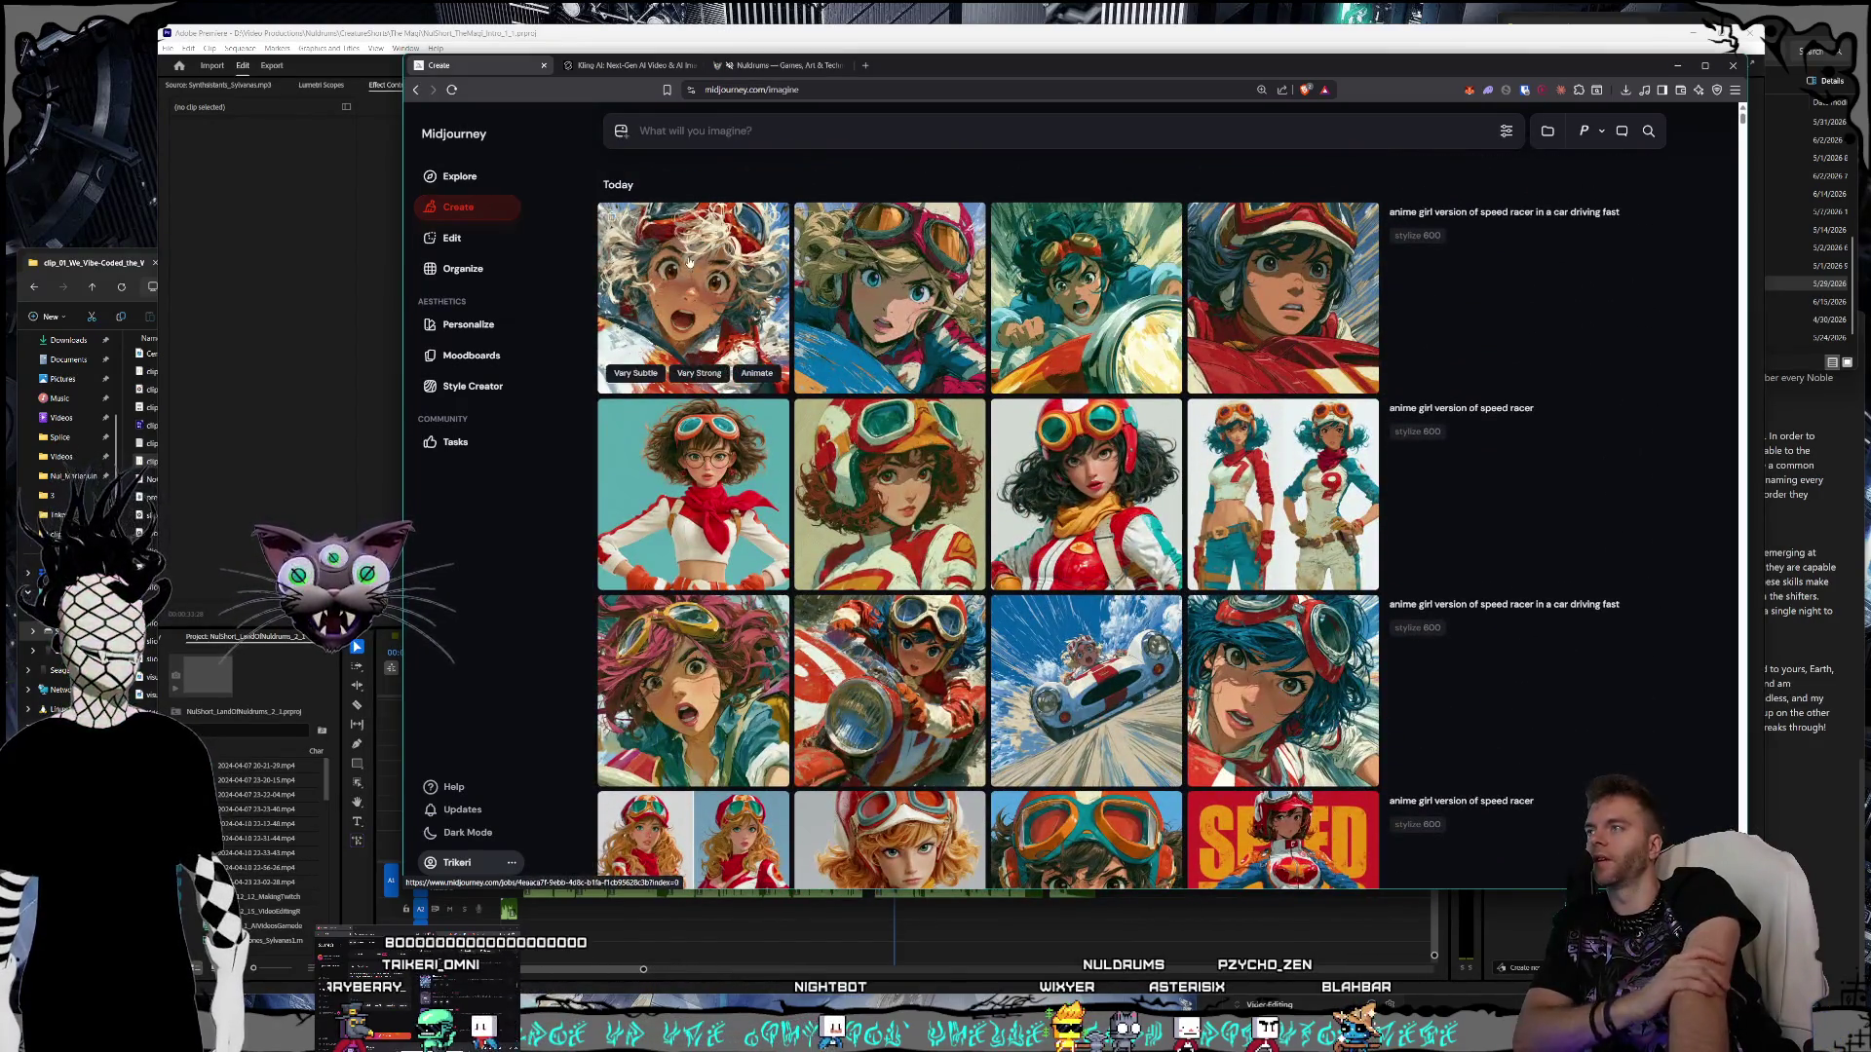
pyautogui.click(625, 65)
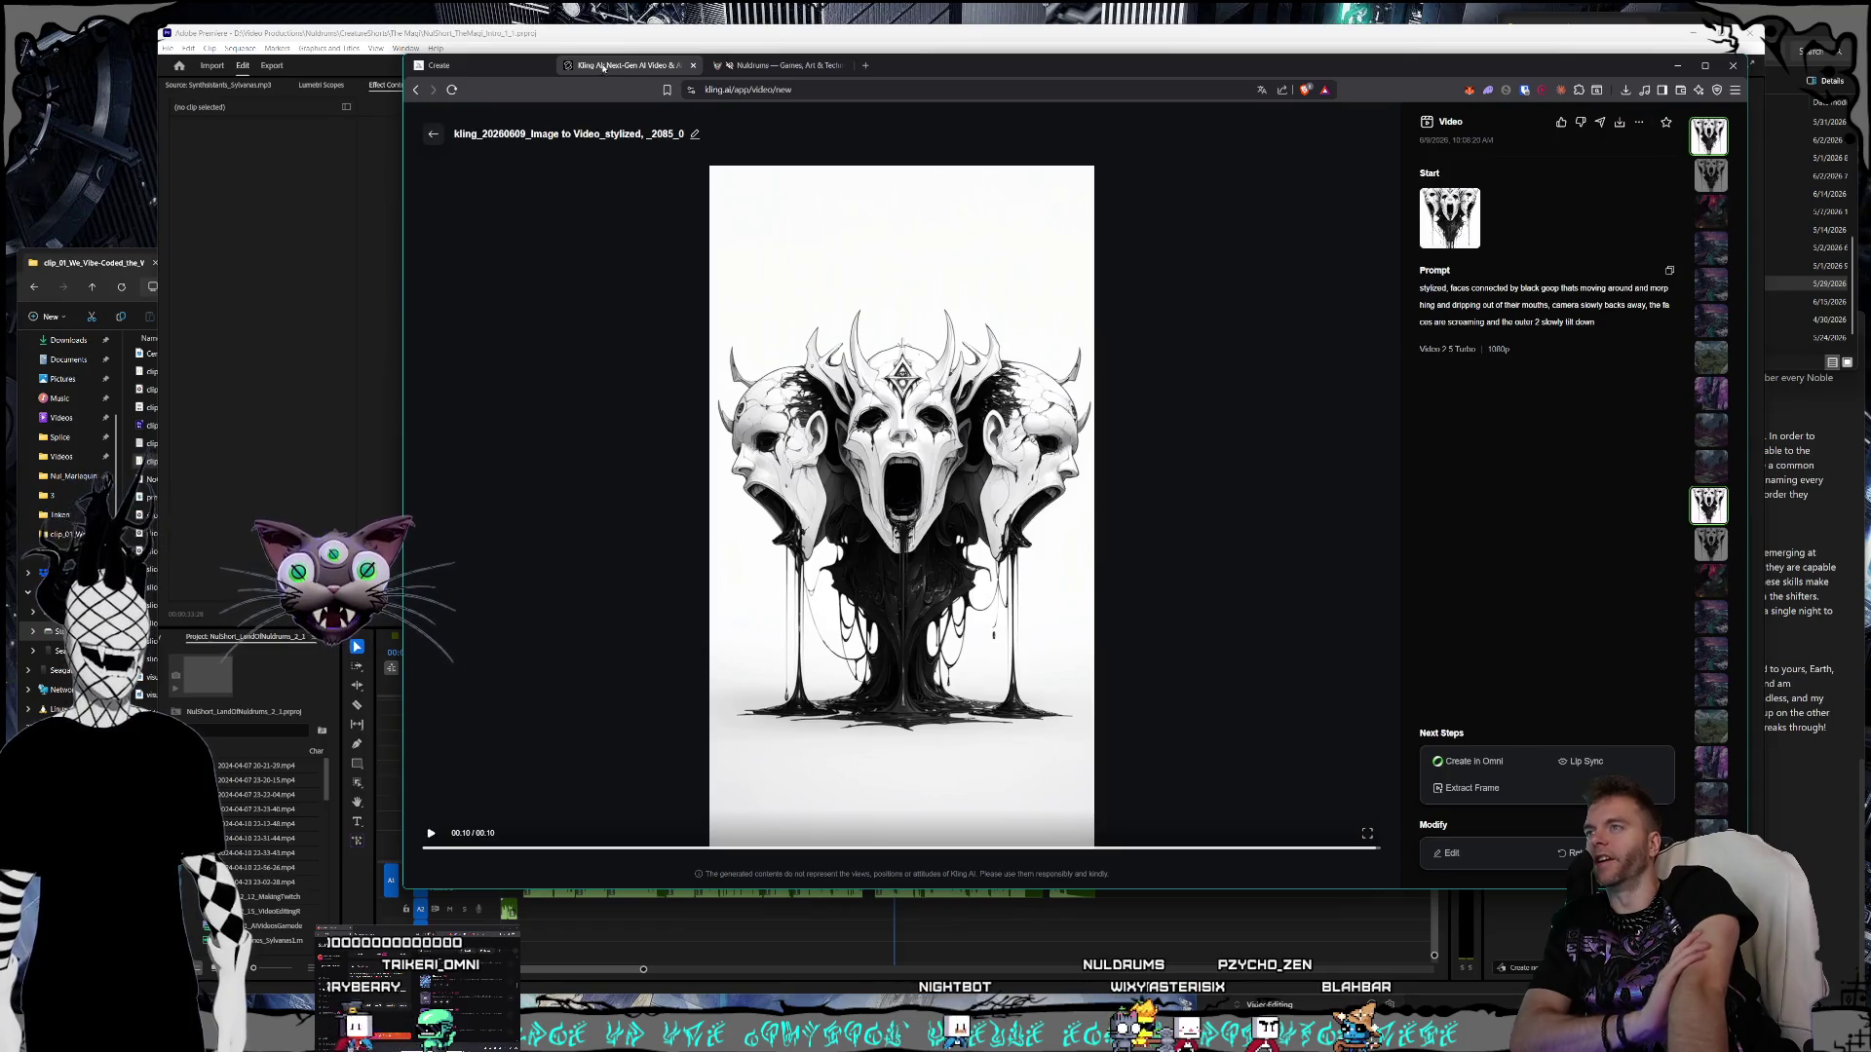
pyautogui.click(492, 65)
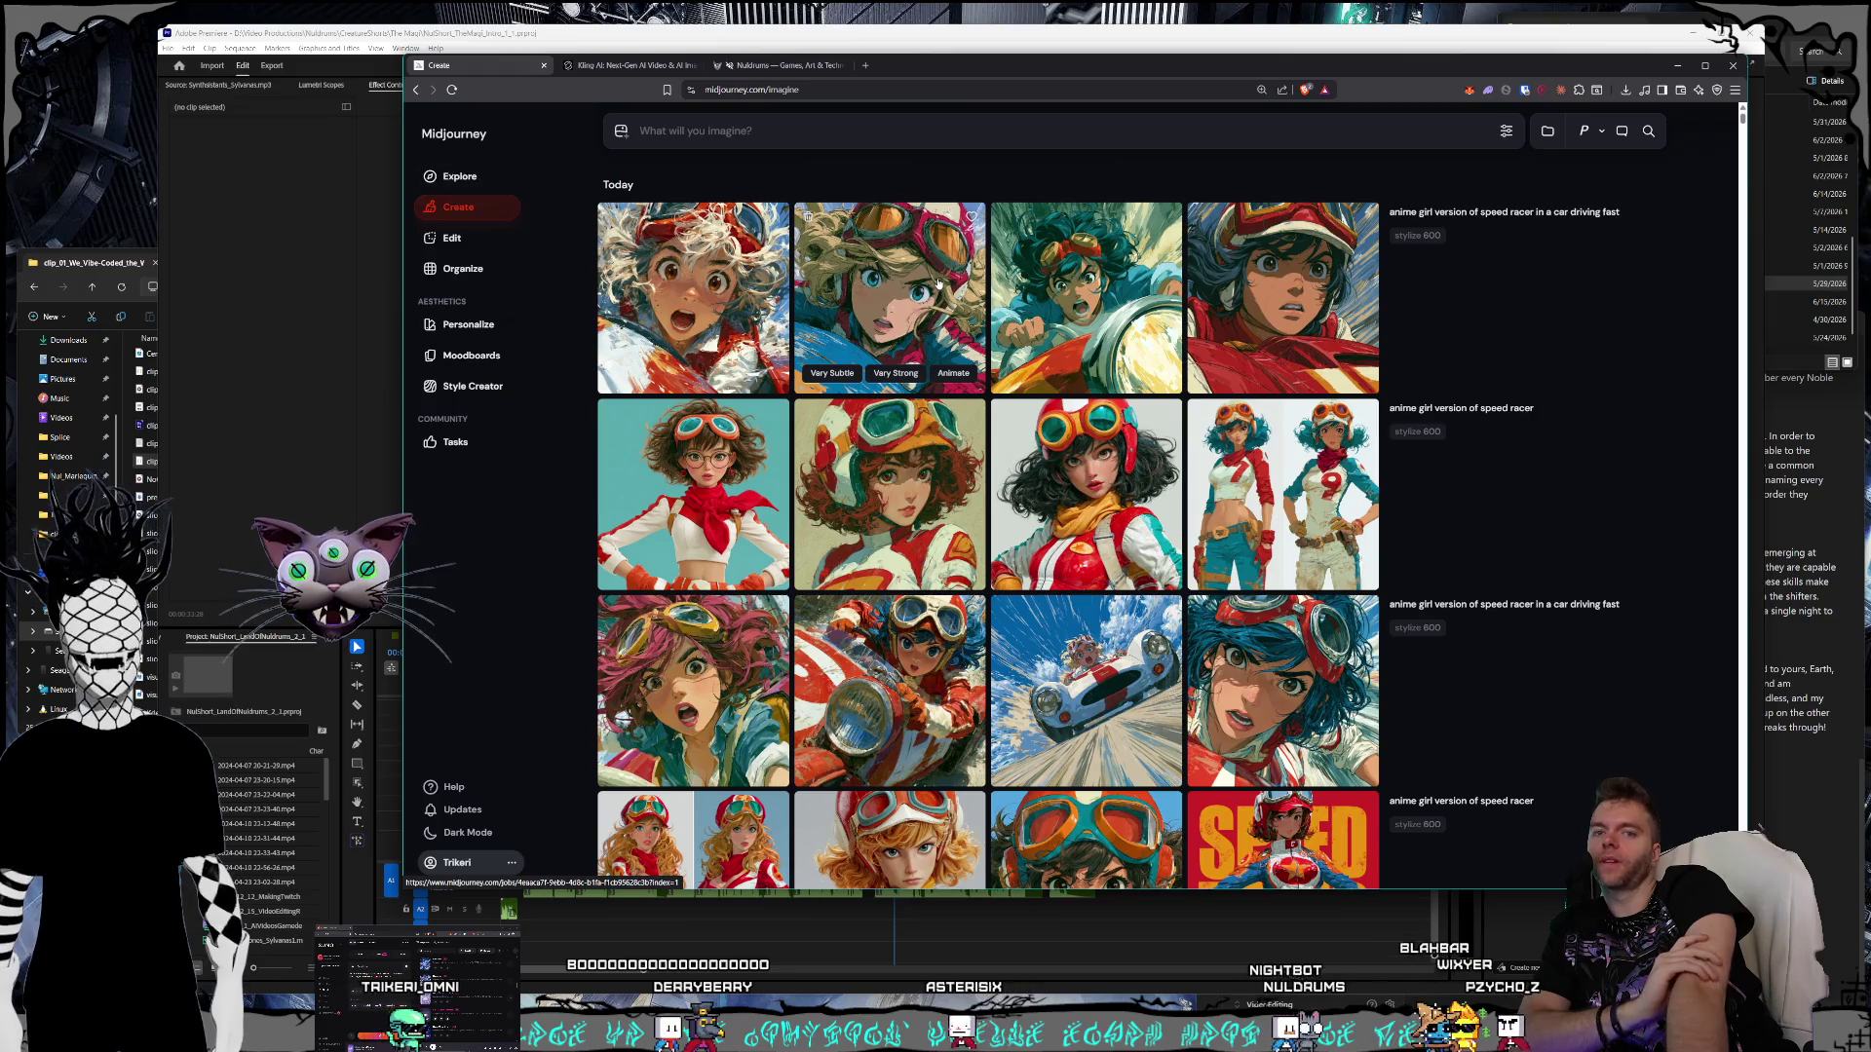
pyautogui.click(1673, 65)
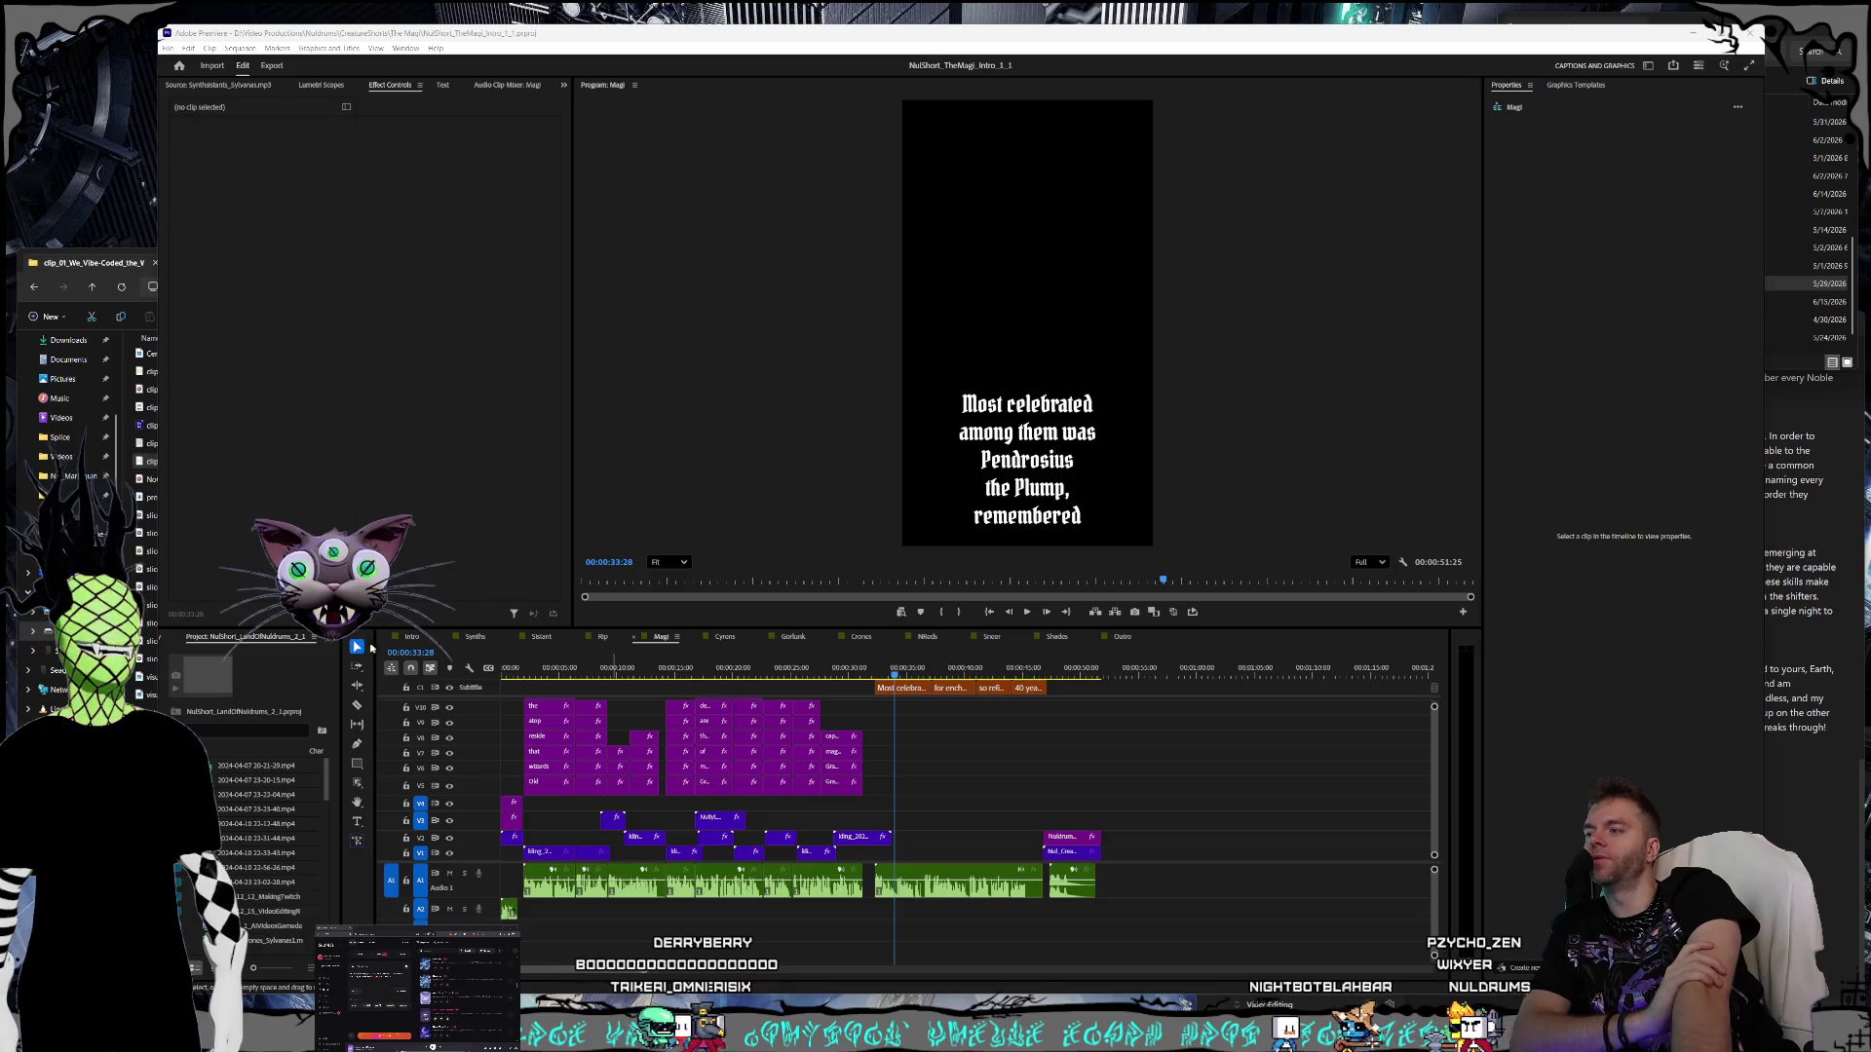
# - Switch to the Intro sequence at its start, enlarge the Program monitor, and maximize Premiere
pyautogui.click(405, 641)
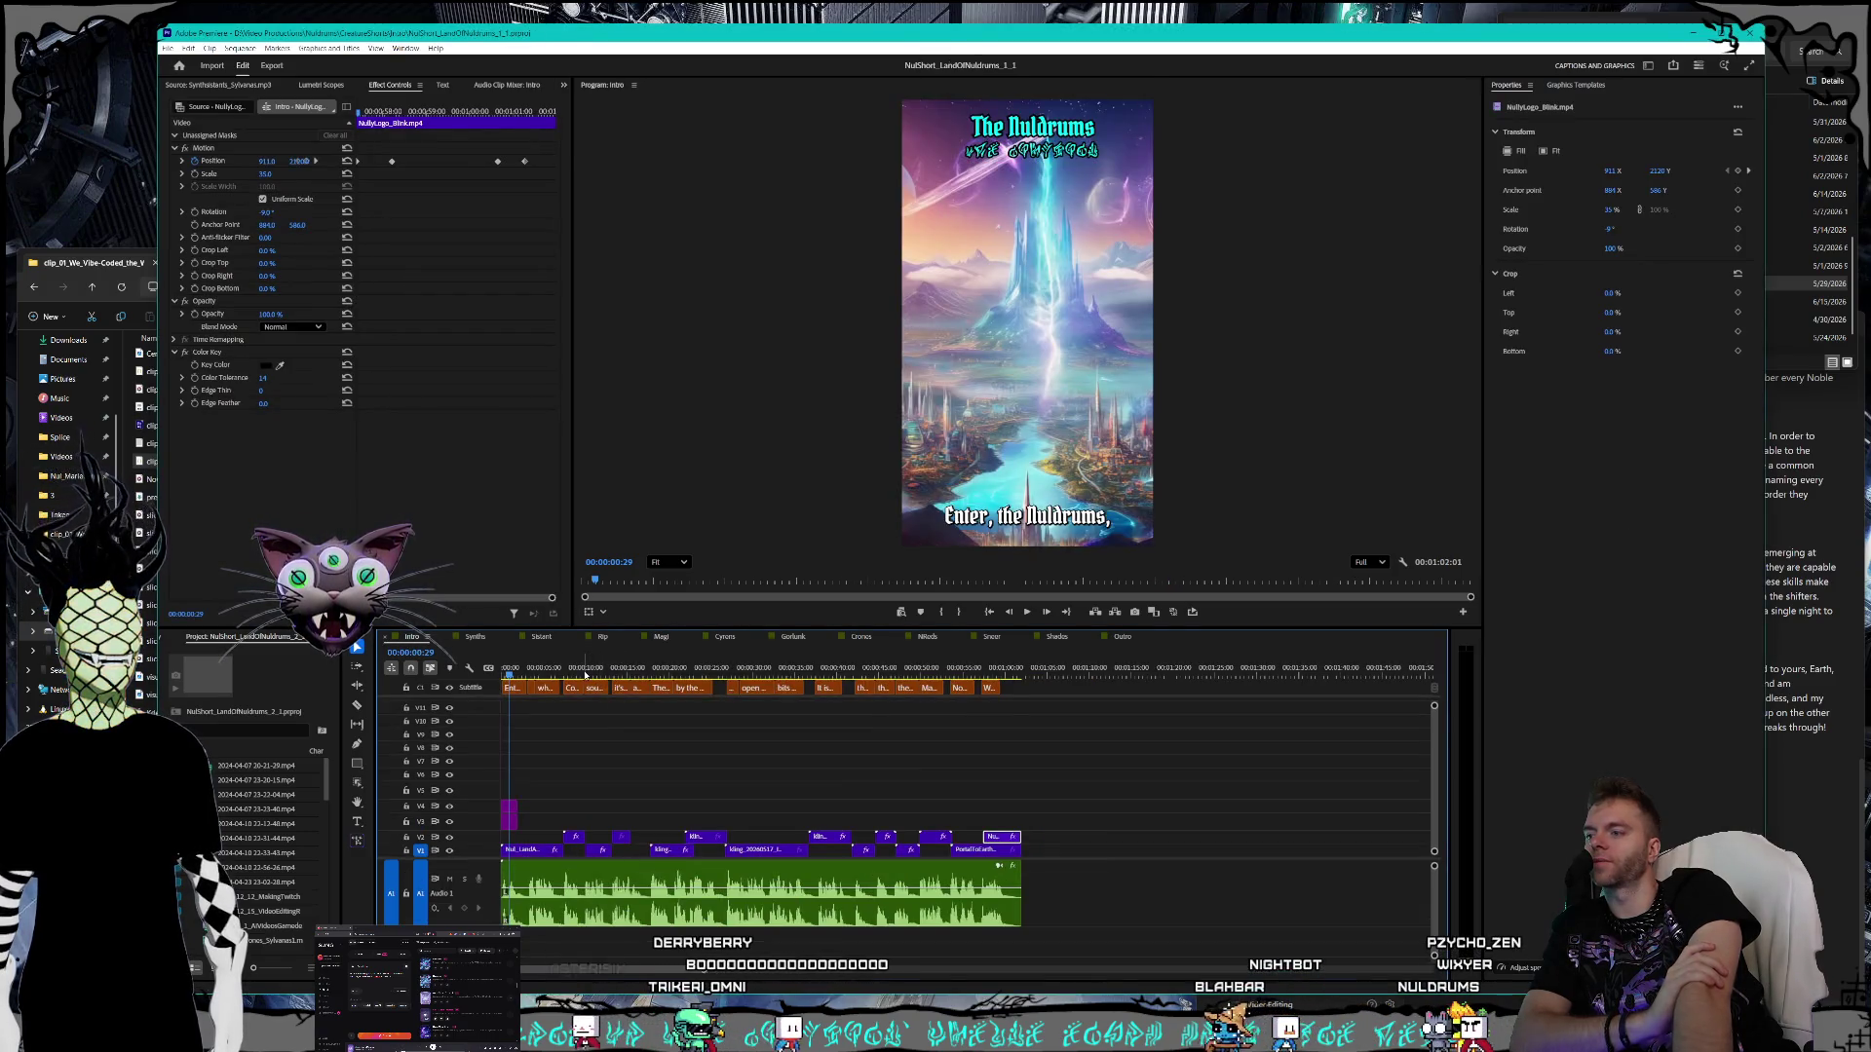
pyautogui.moveTo(535, 674); pyautogui.dragTo(500, 674)
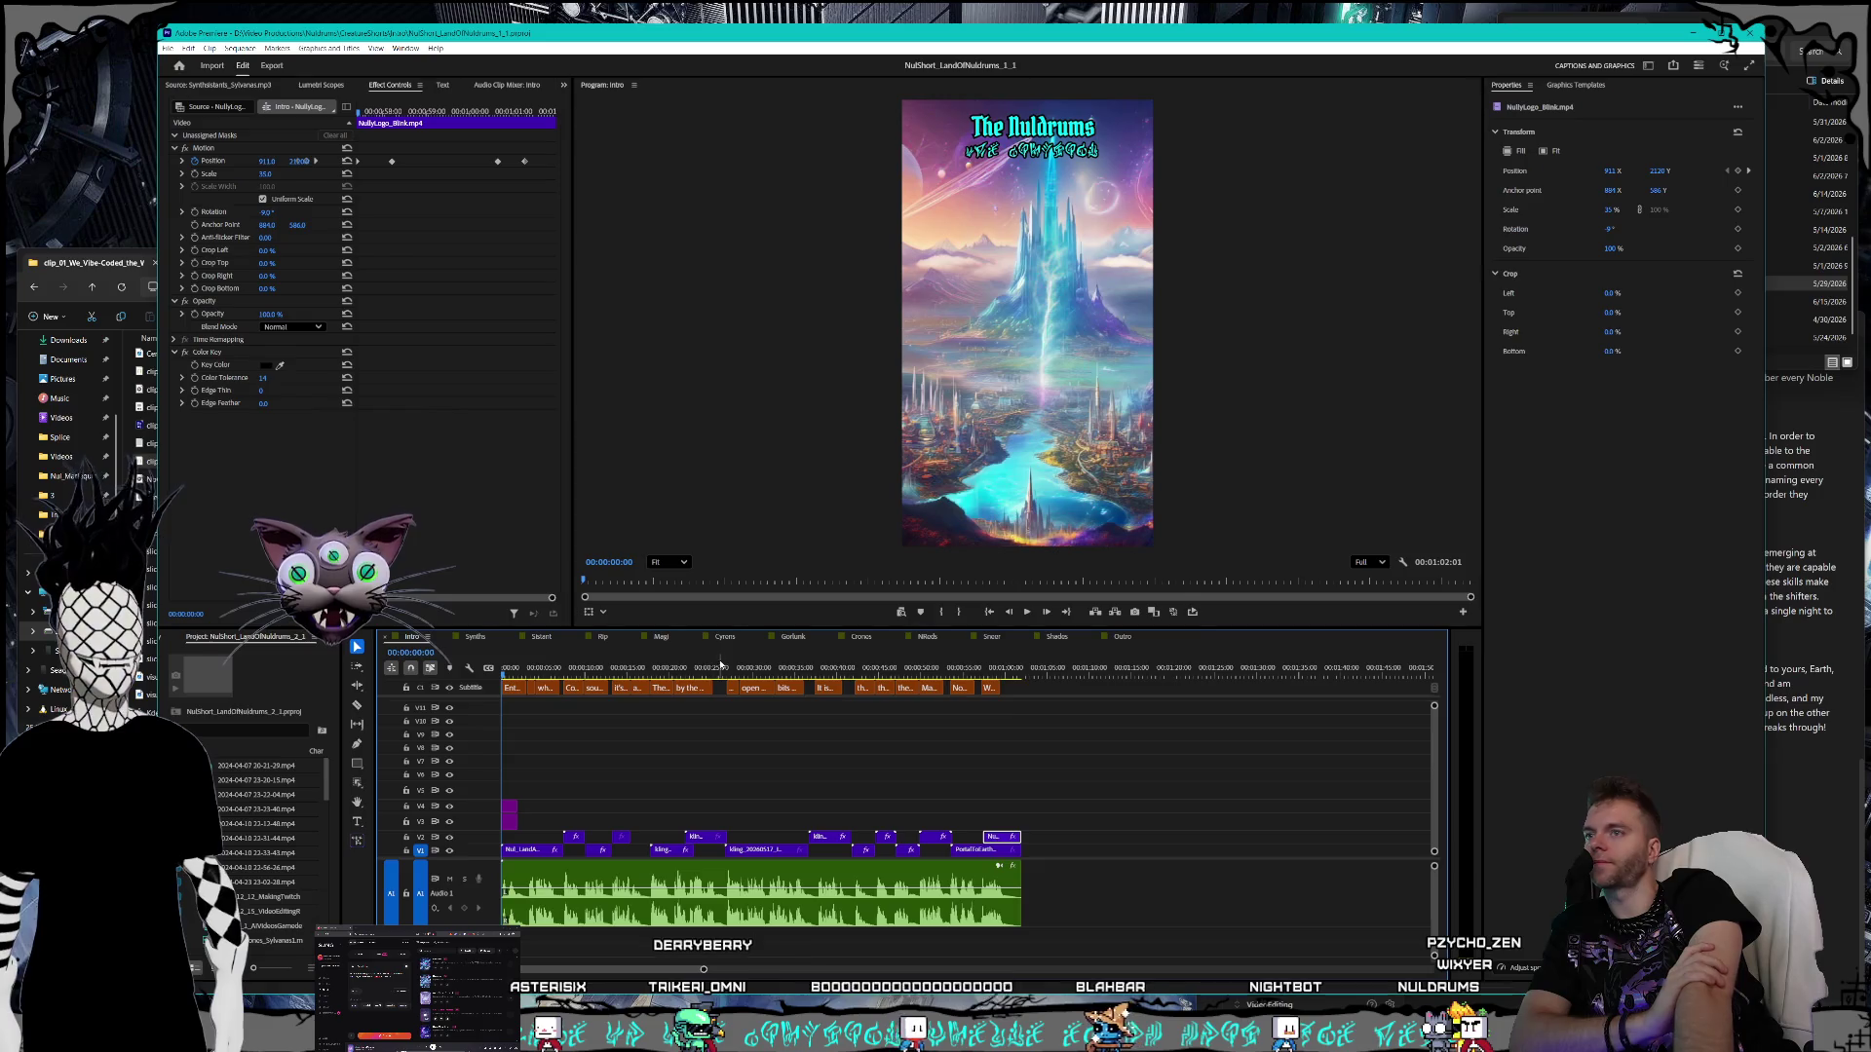
pyautogui.moveTo(1376, 629); pyautogui.dragTo(1537, 732)
pyautogui.moveTo(1764, 996); pyautogui.dragTo(1858, 1010)
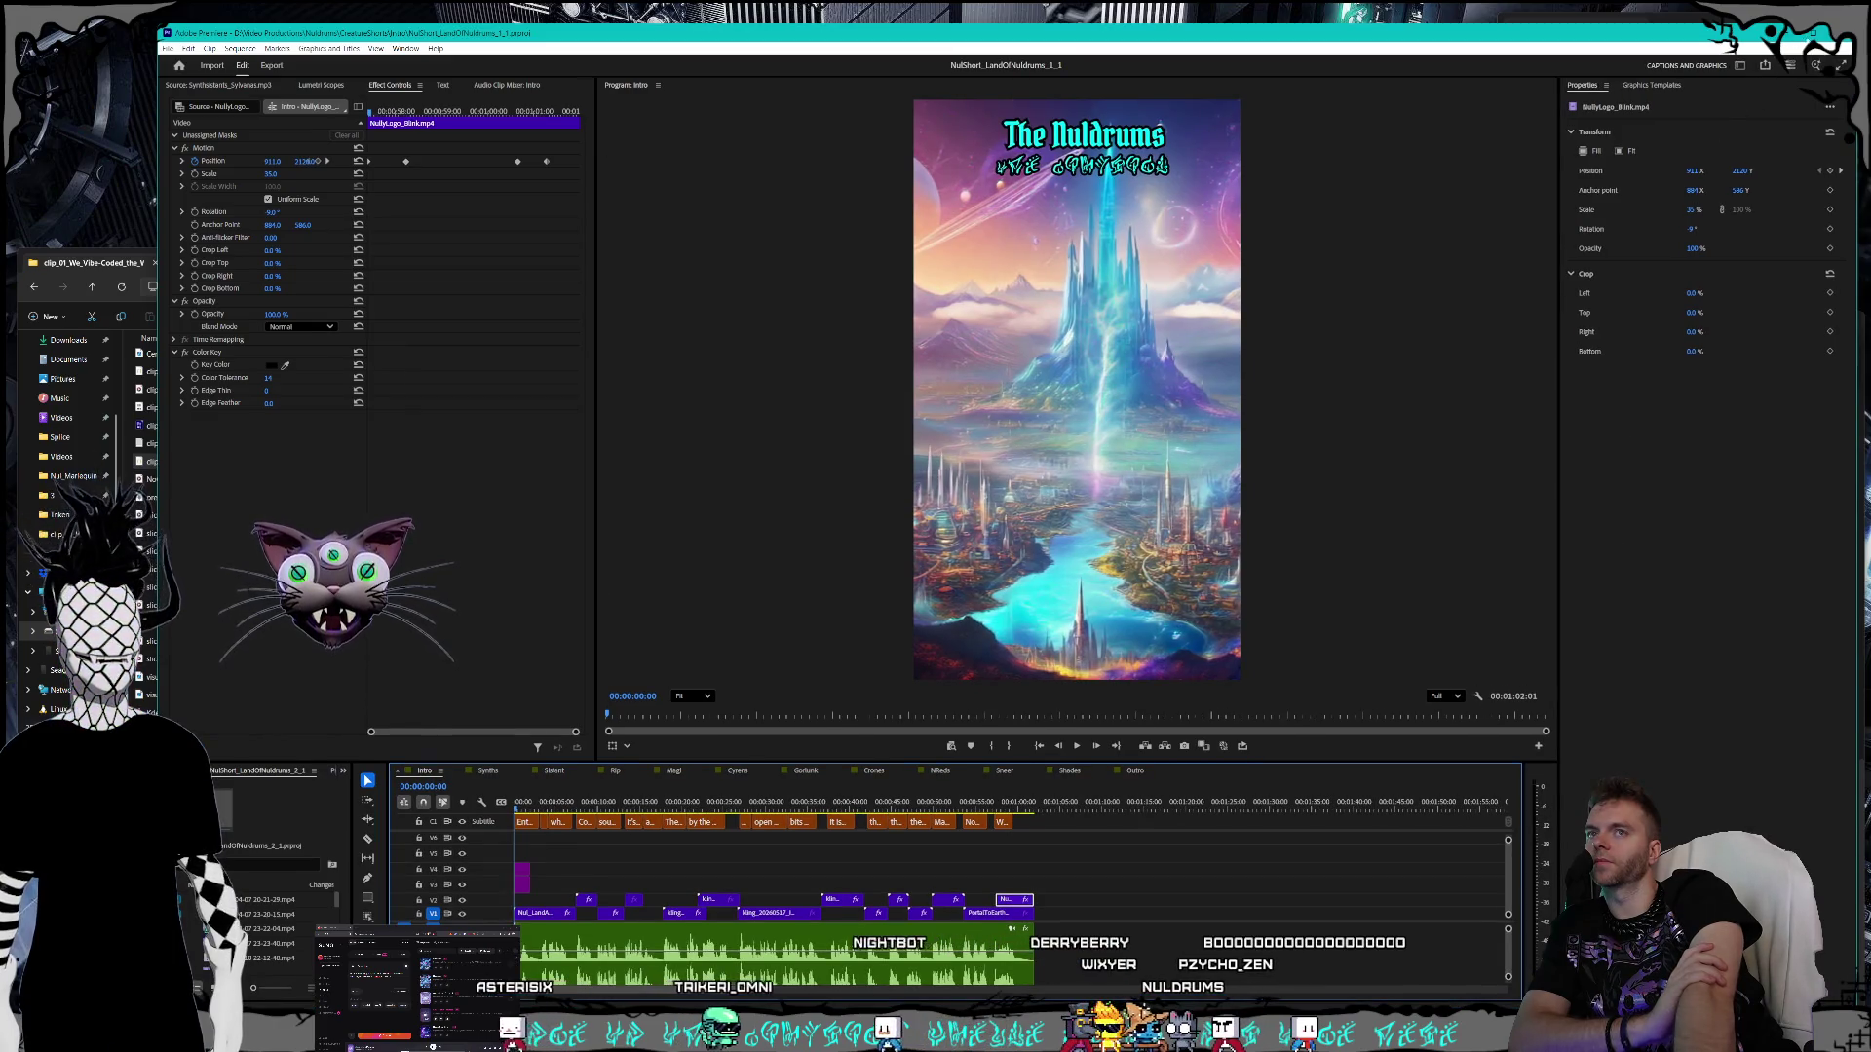
pyautogui.press('super+Up')
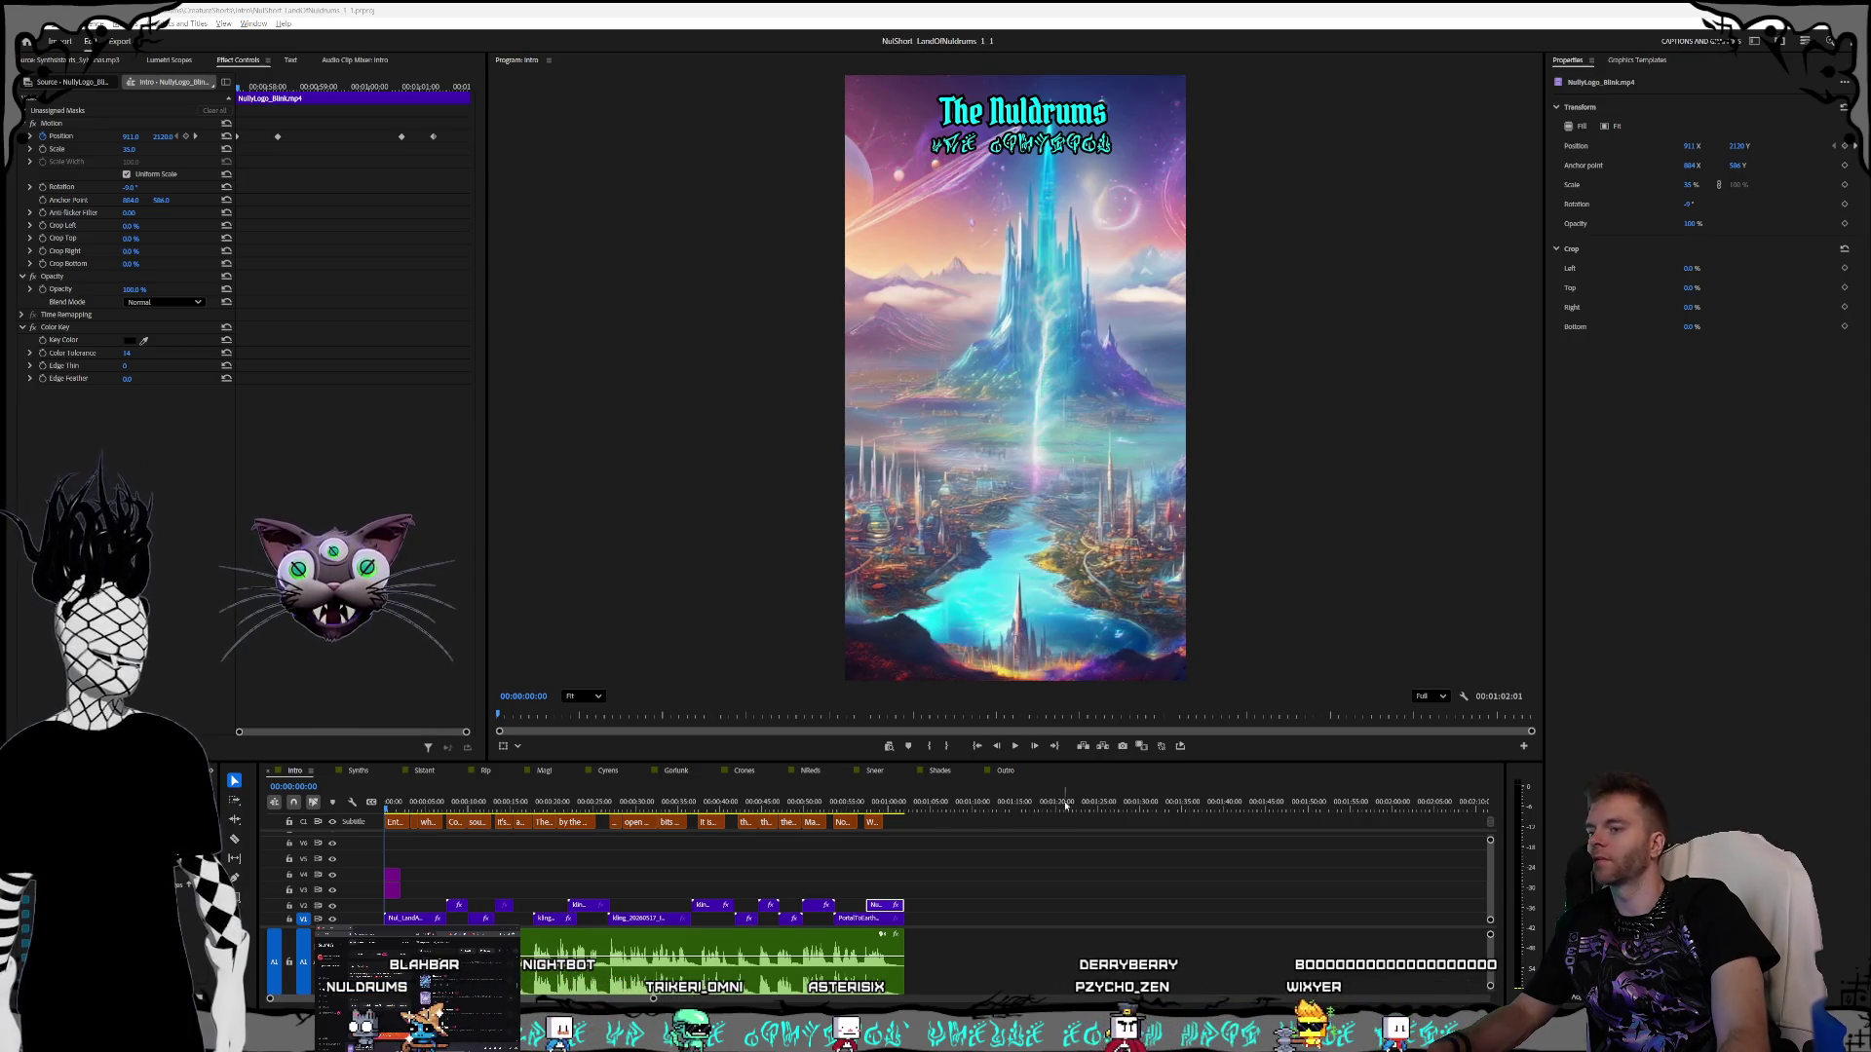
# - Play the Intro from the start up to the 'Enter, the Nuldrums' caption and stop
pyautogui.click(500, 801)
pyautogui.press('Home')
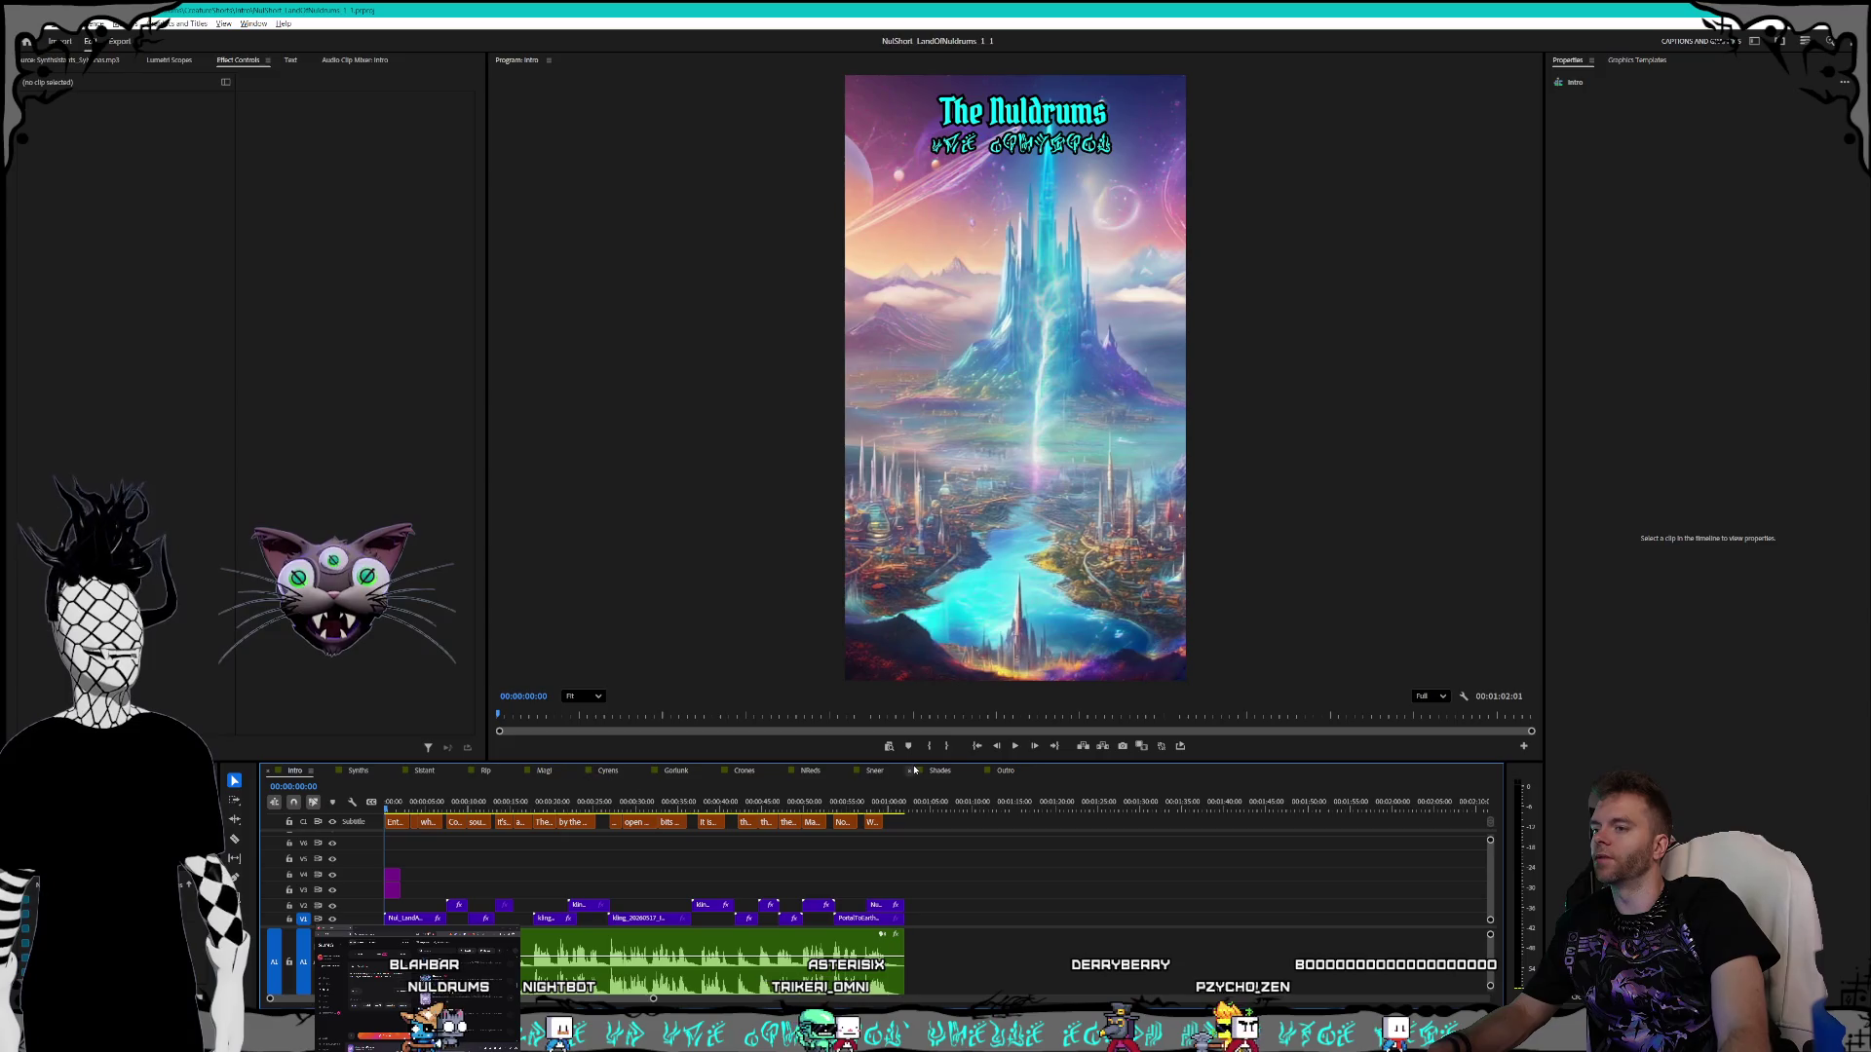
pyautogui.click(1014, 747)
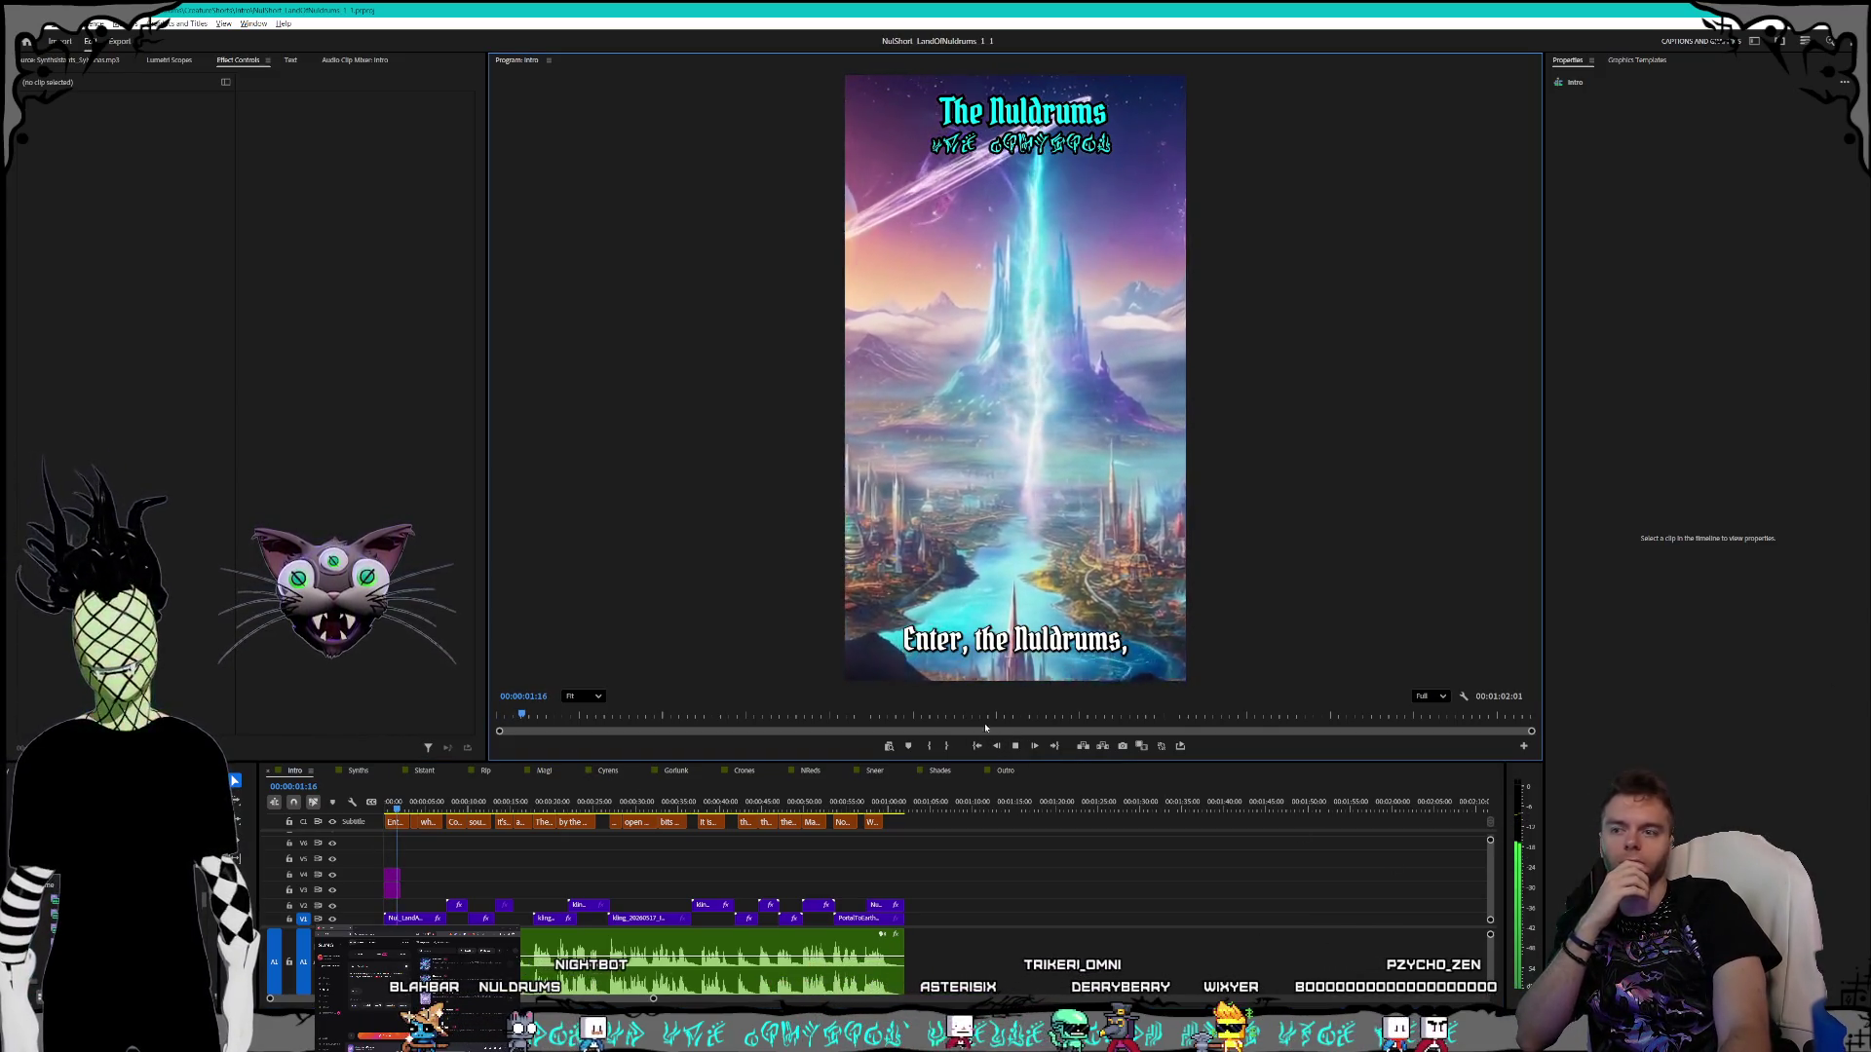
pyautogui.press('space')
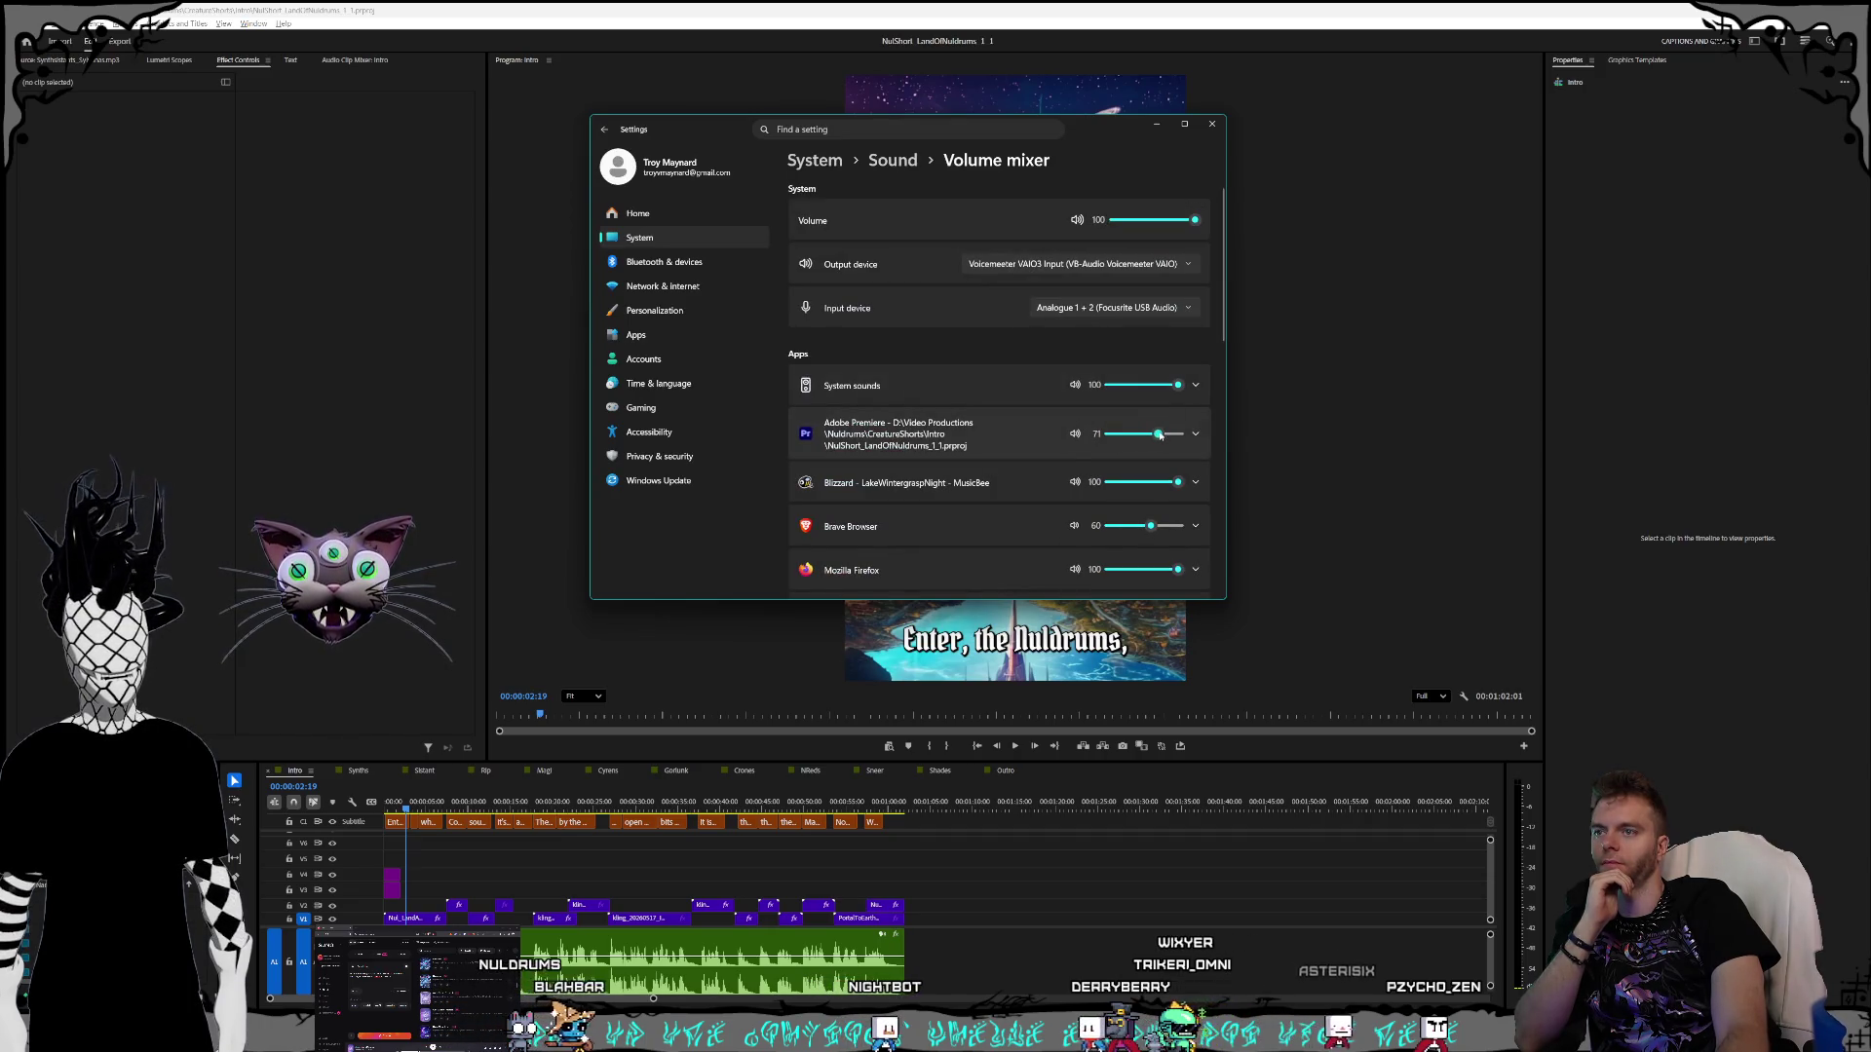
# - Lower Premiere's mixer volume slightly, then replay the Intro from the start
pyautogui.moveTo(1172, 437); pyautogui.dragTo(1168, 435)
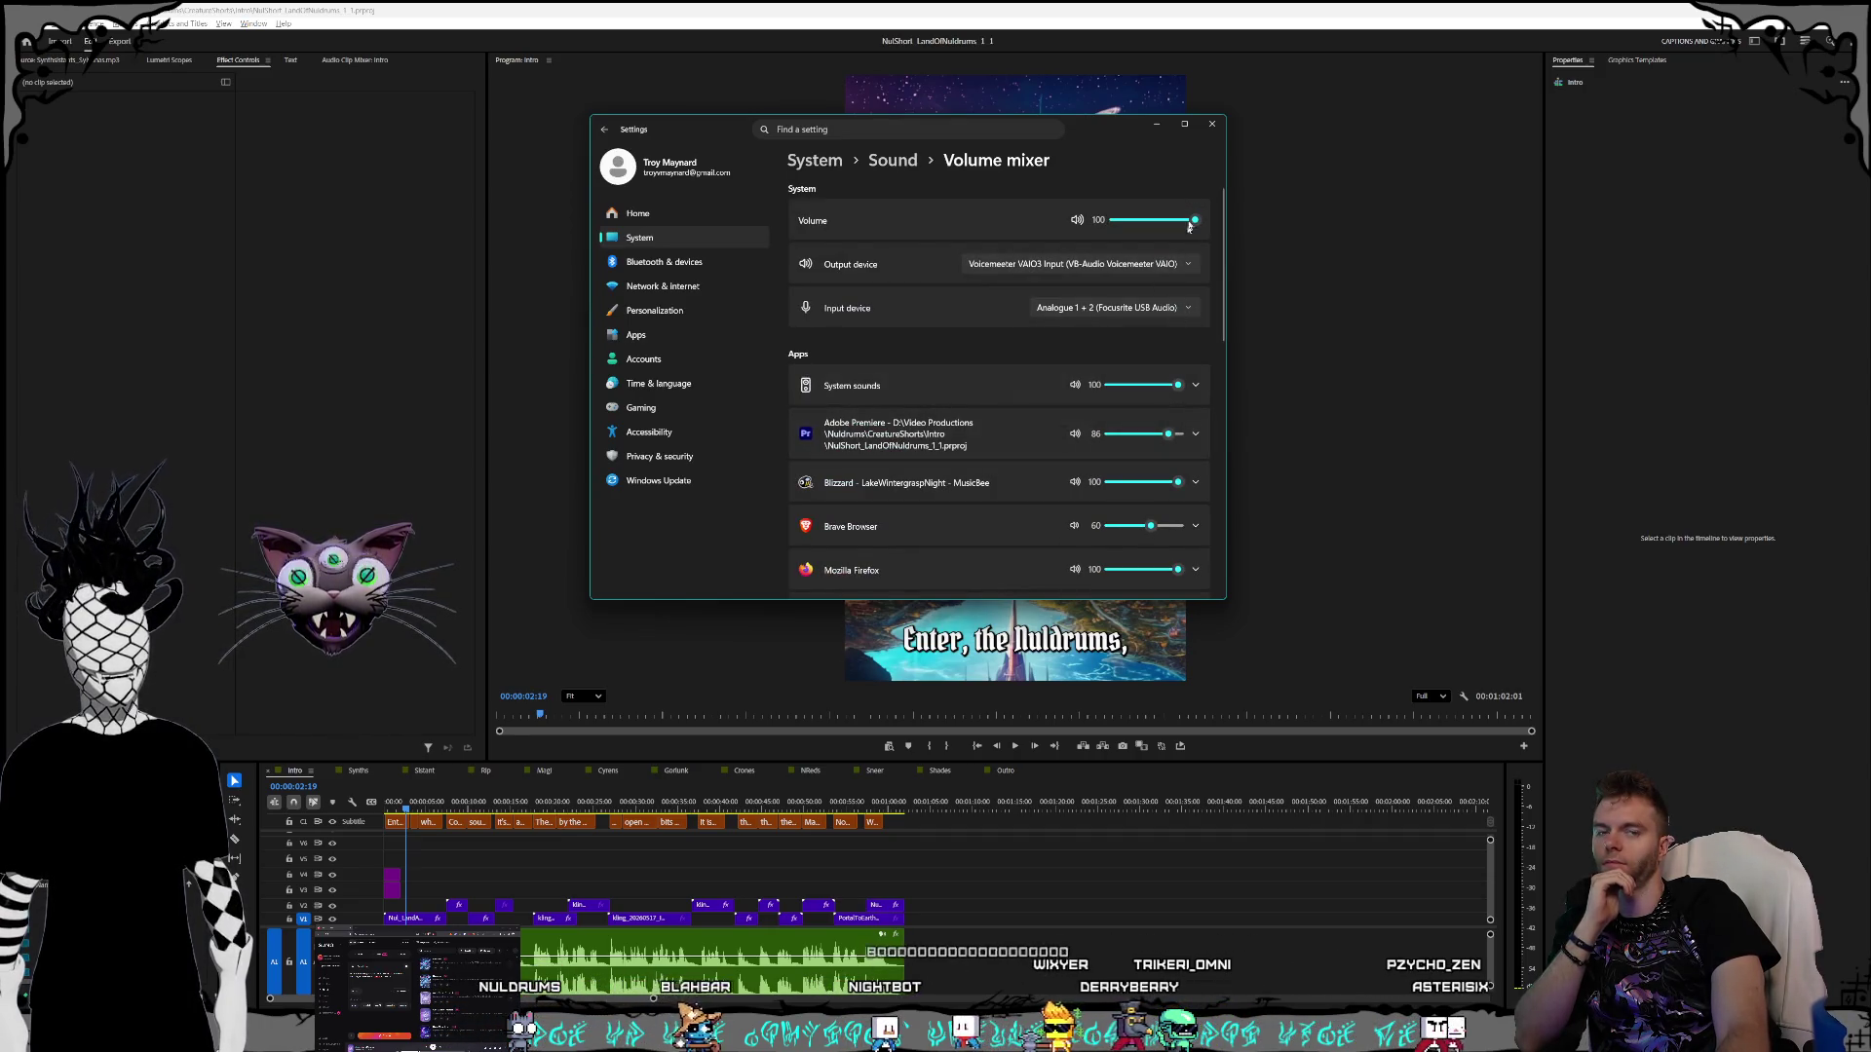
pyautogui.click(1213, 126)
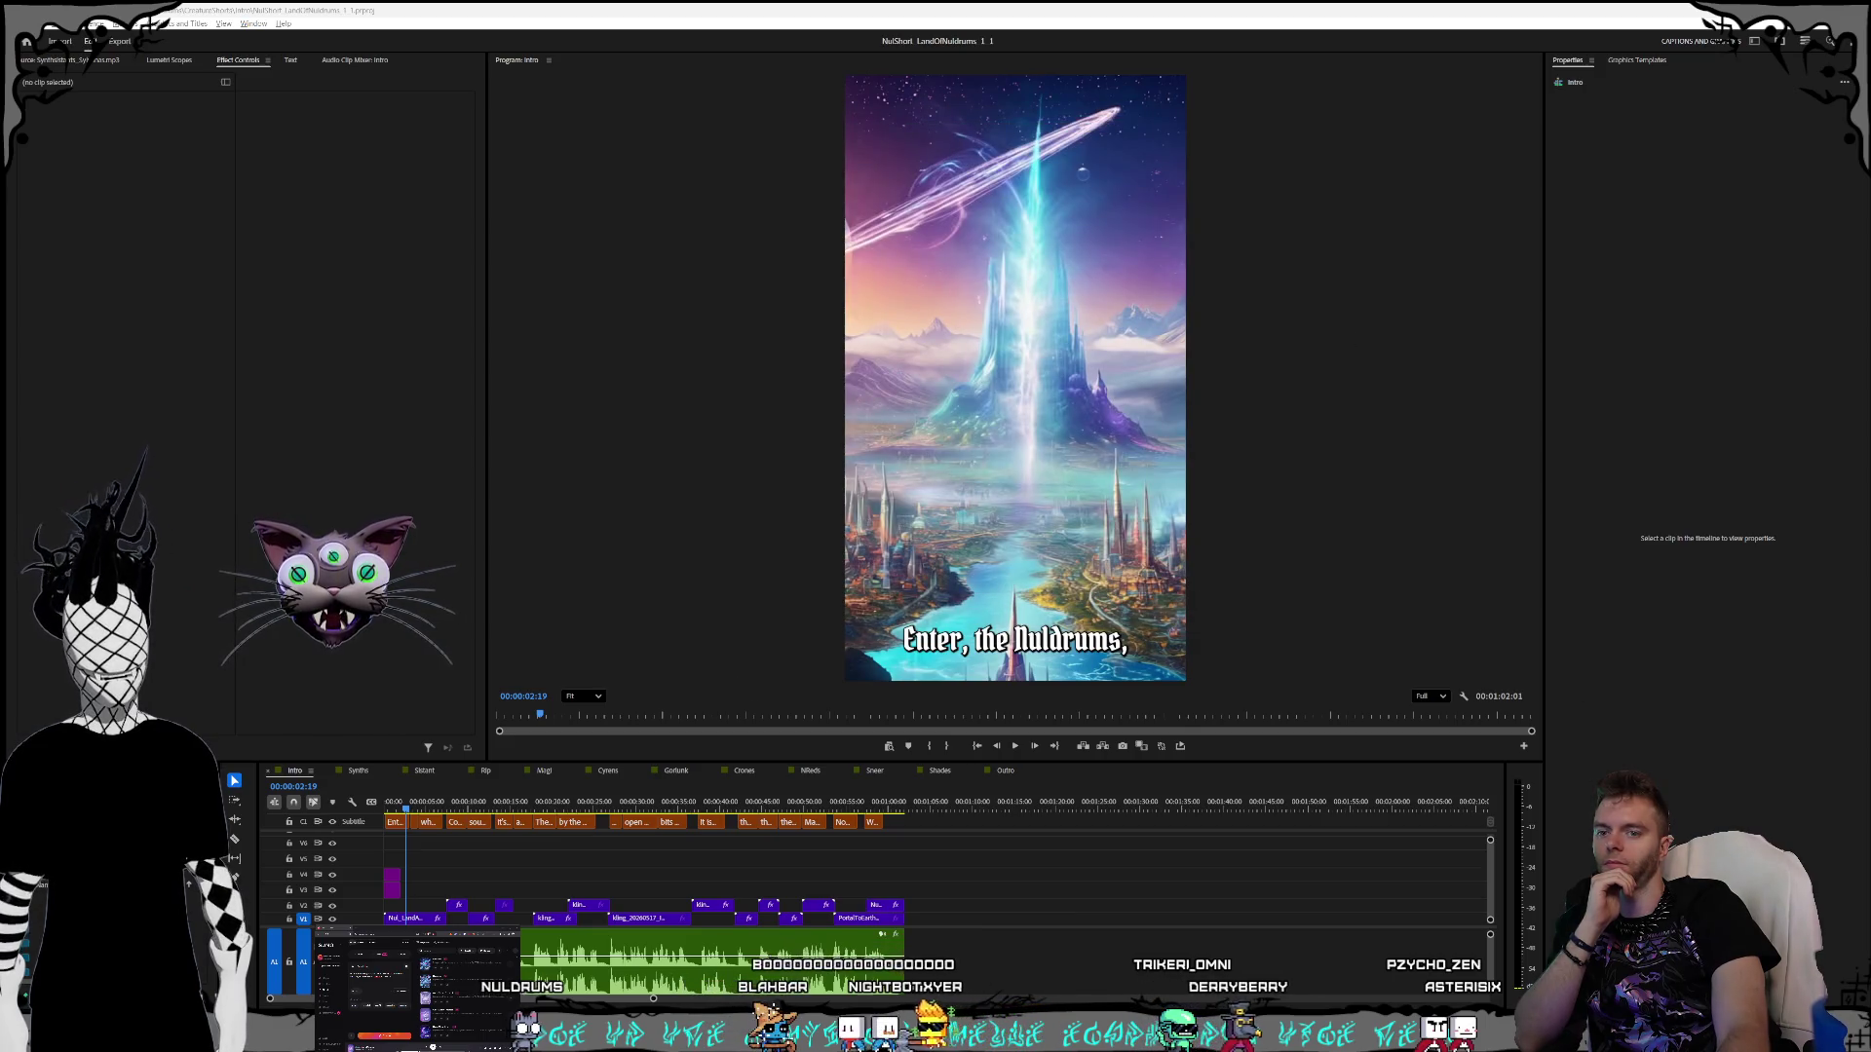
pyautogui.click(1017, 750)
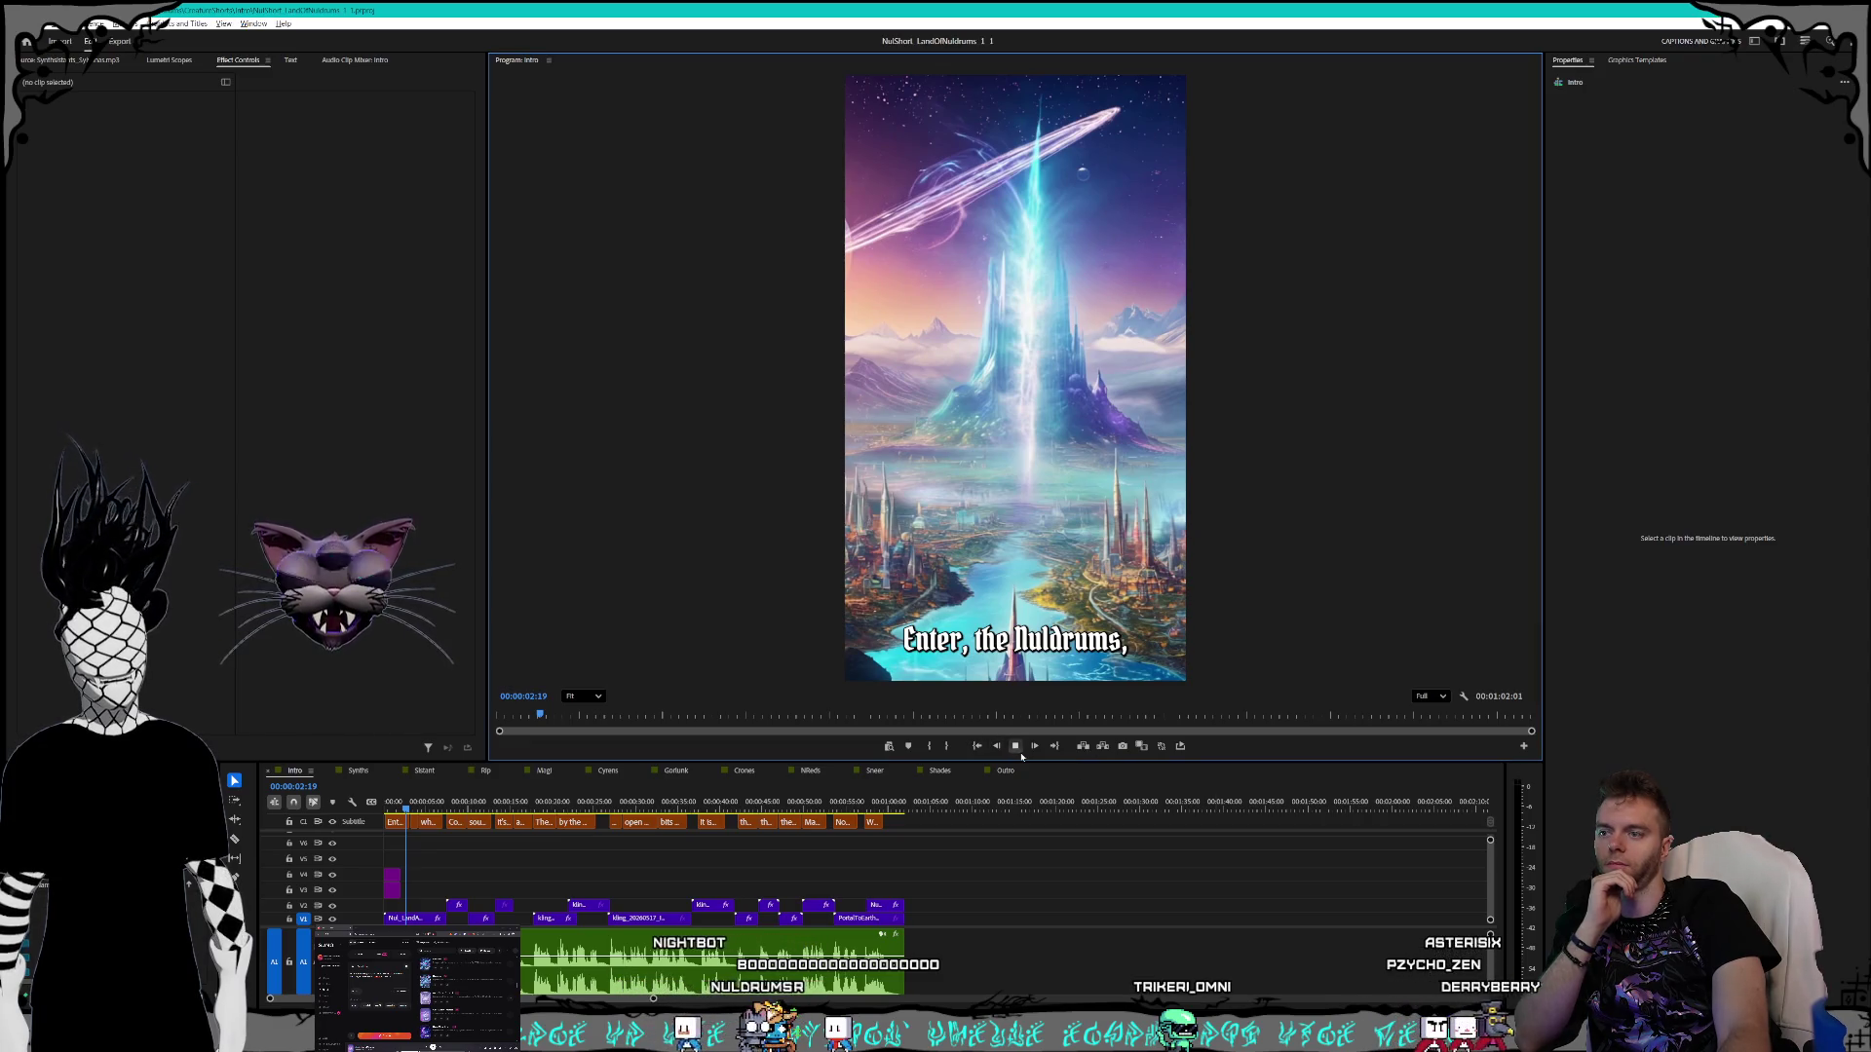
pyautogui.press('space')
pyautogui.press('Home')
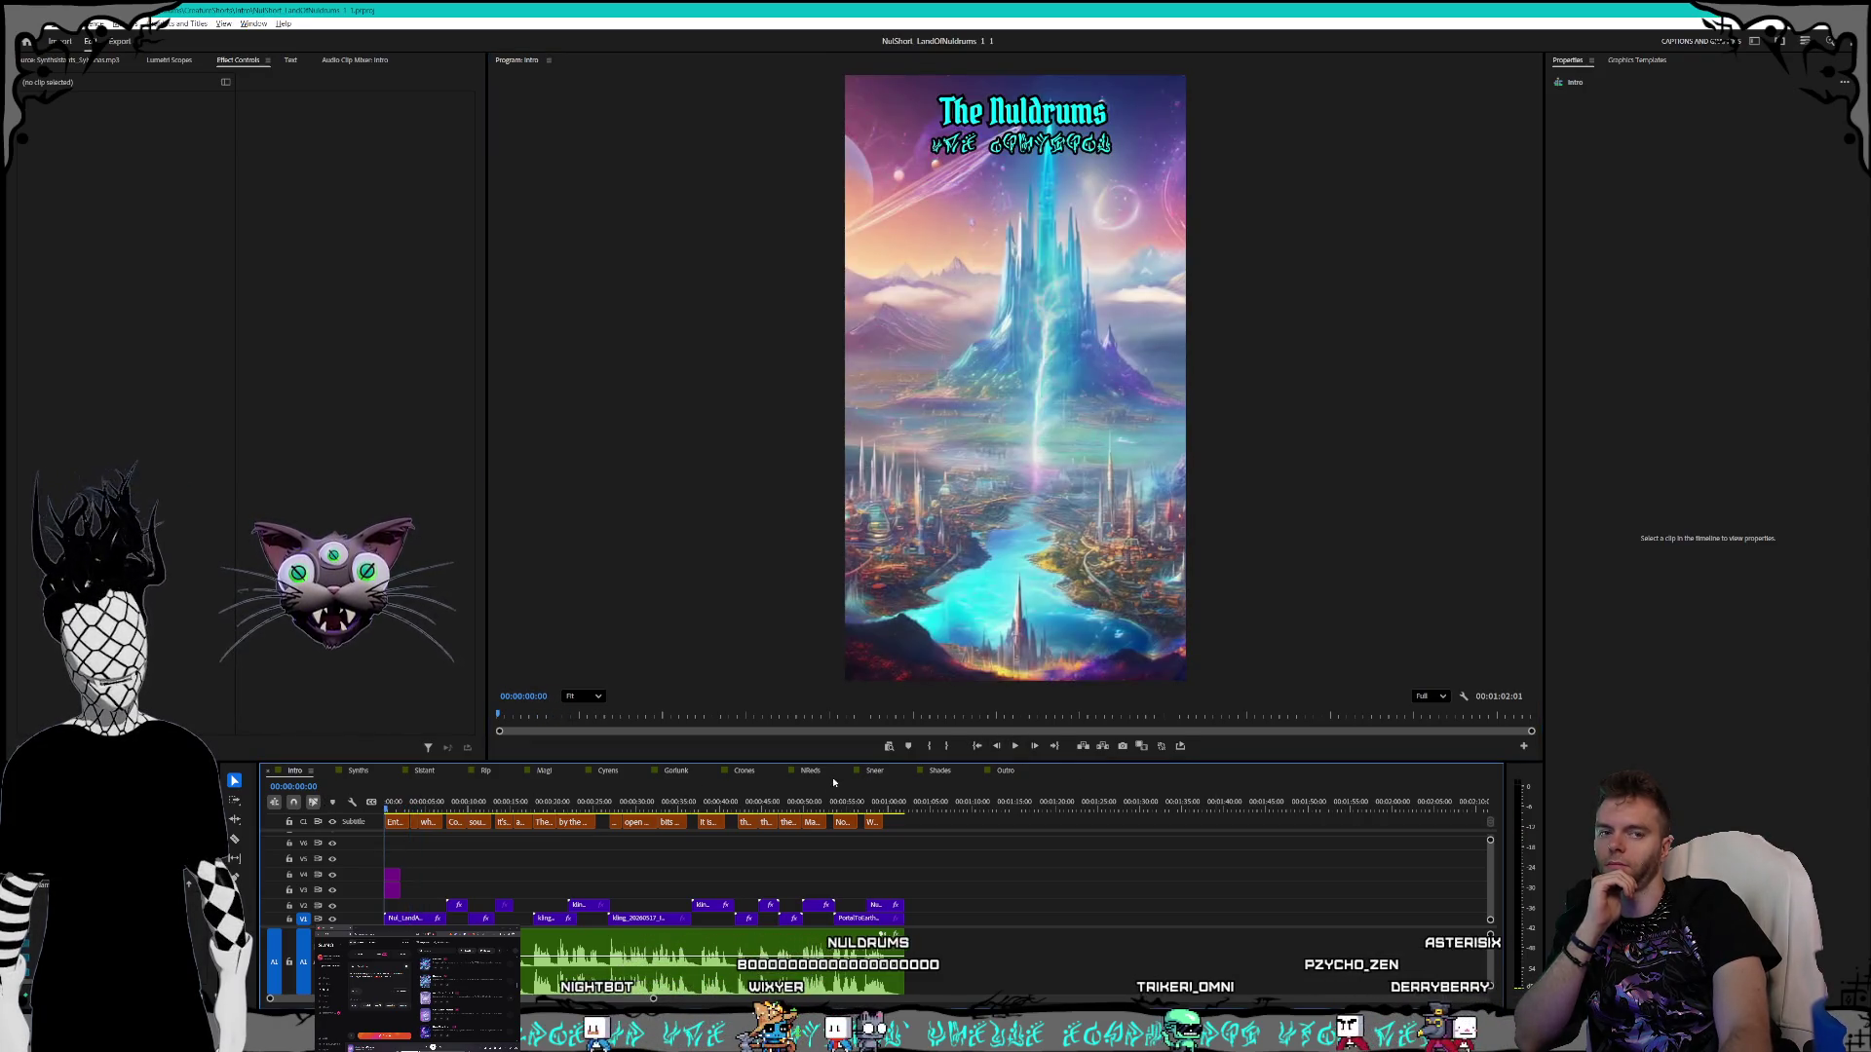
pyautogui.click(1017, 747)
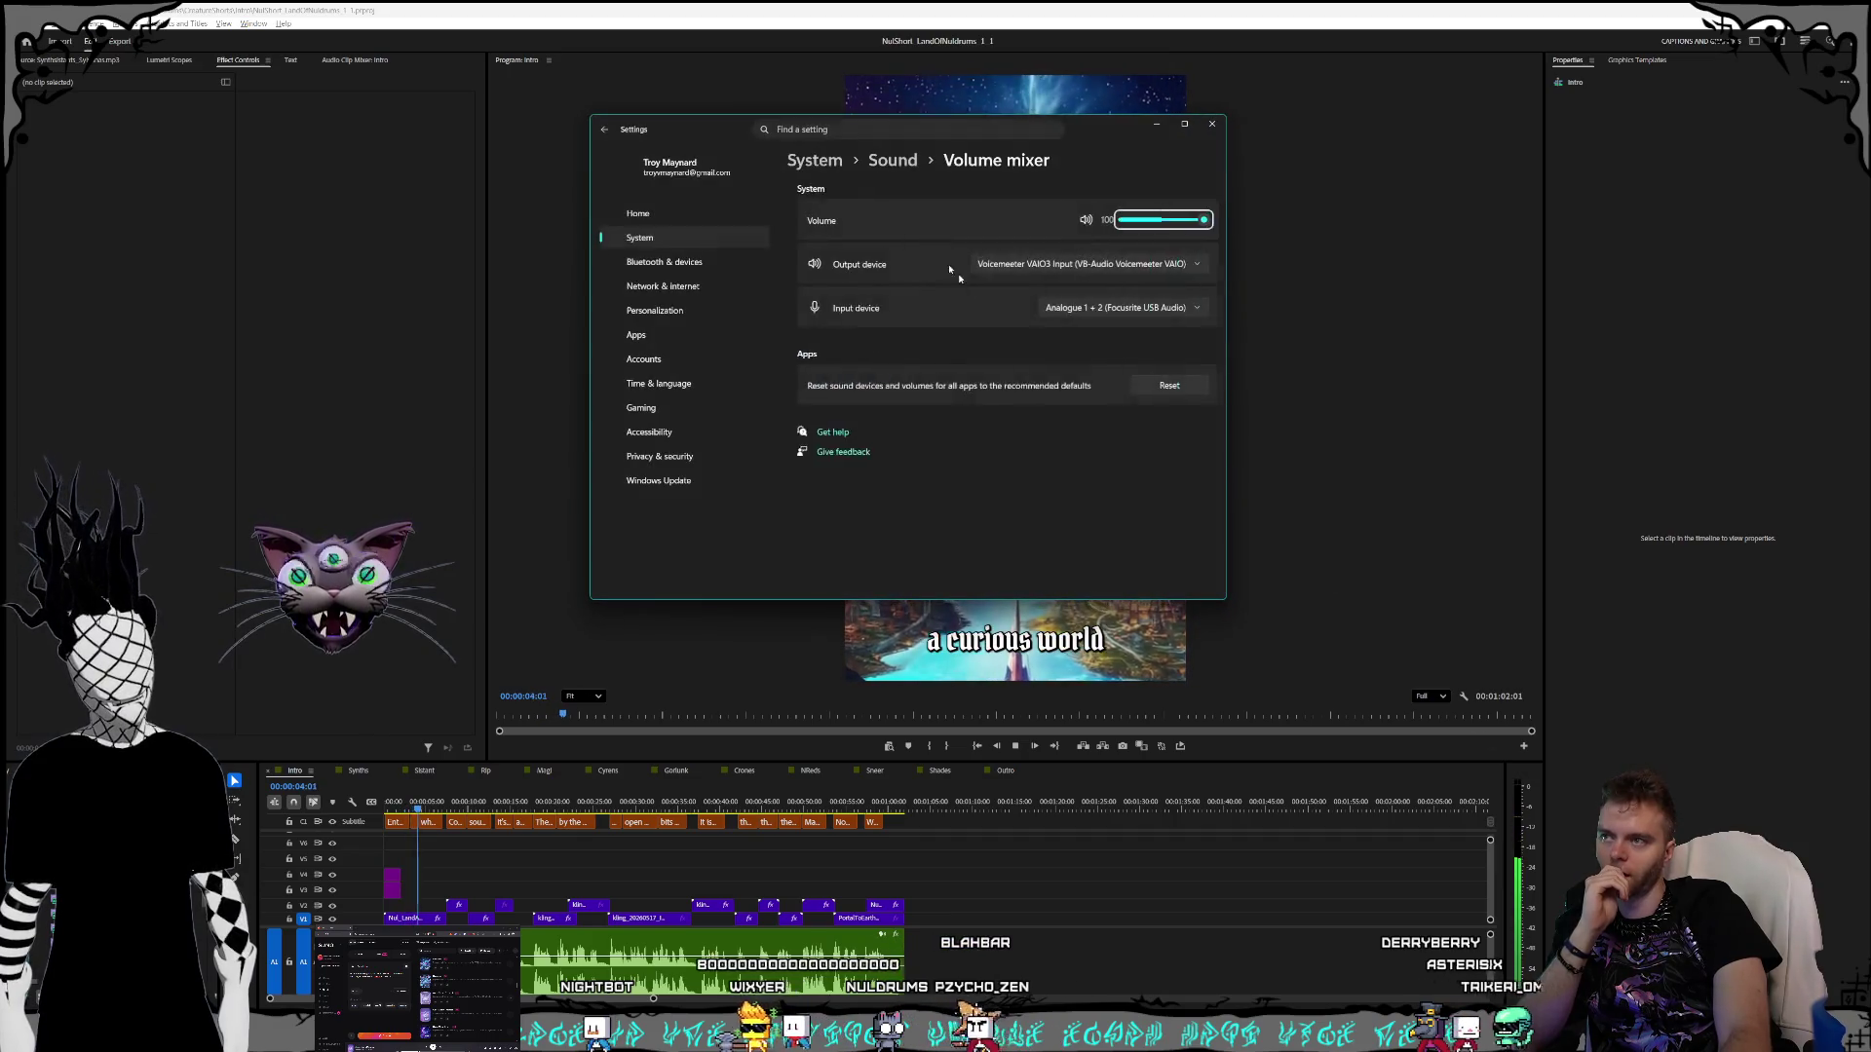
# - Move the volume mixer aside, set Premiere's volume to about 80, and close it
pyautogui.moveTo(938, 118); pyautogui.dragTo(403, 107)
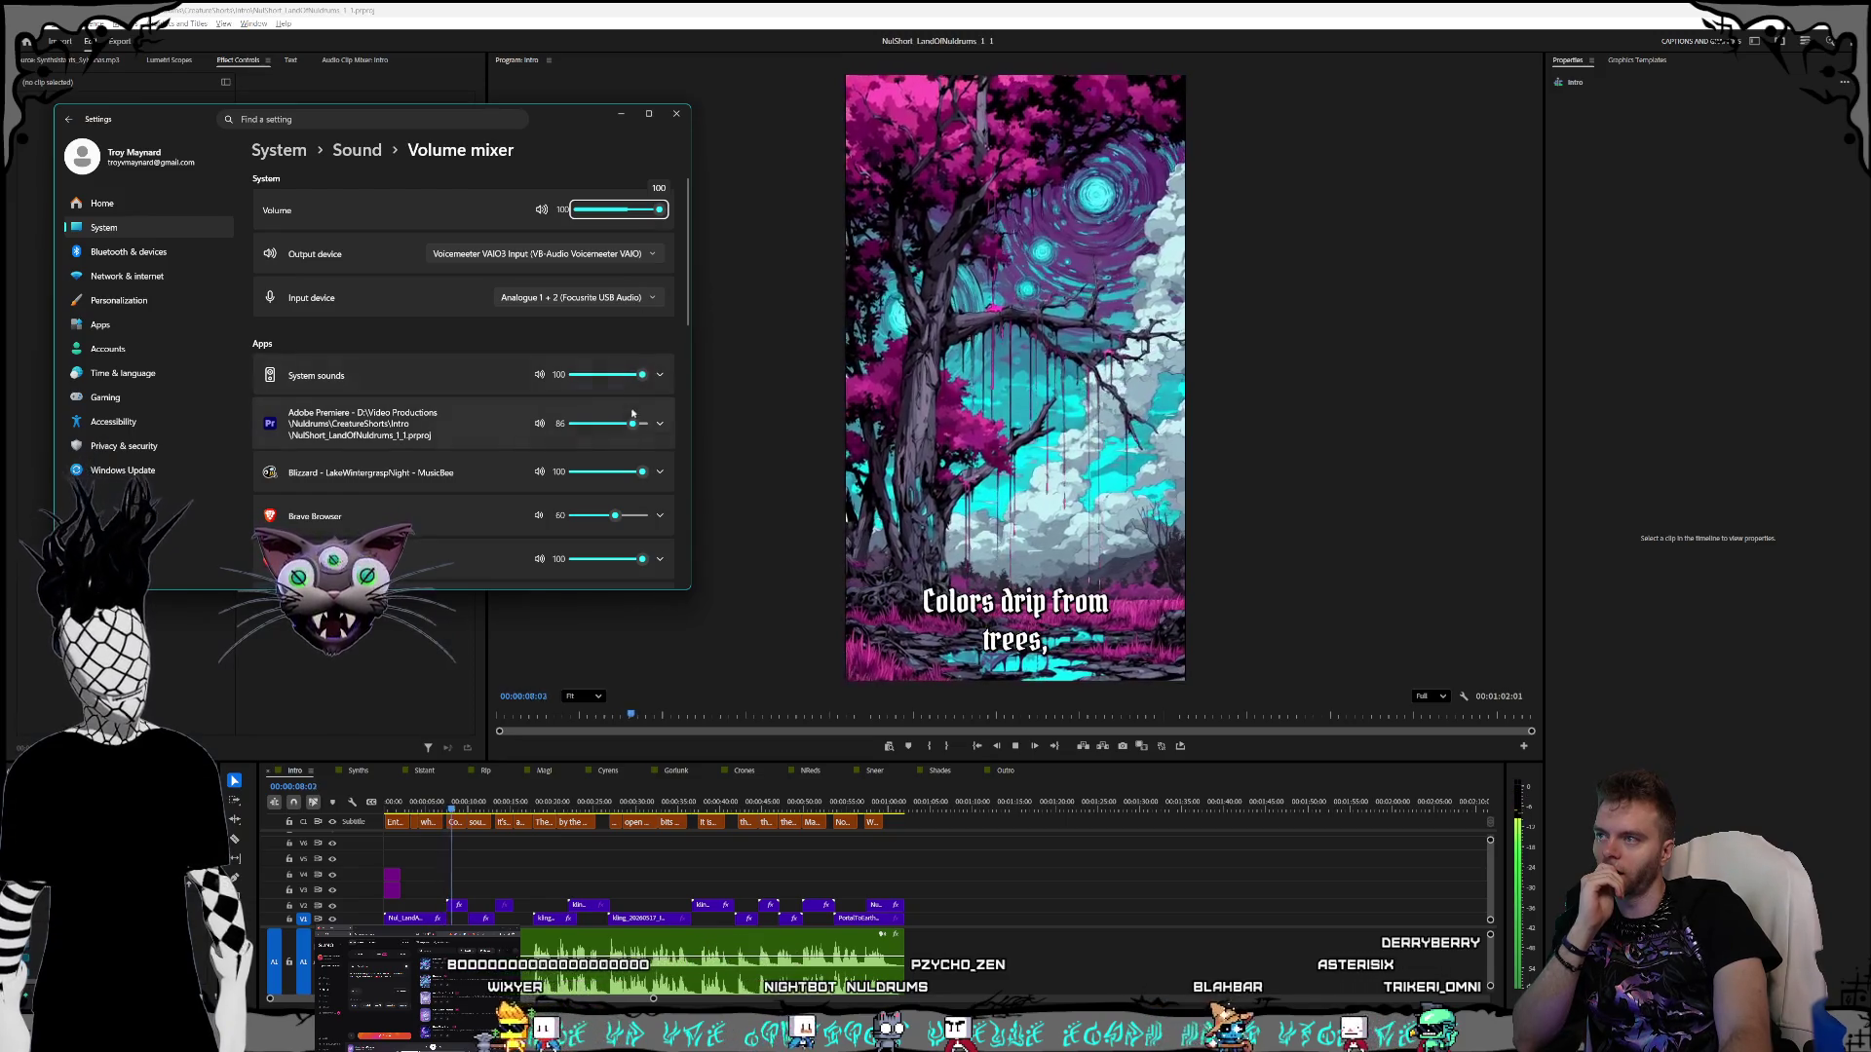
pyautogui.moveTo(632, 426); pyautogui.dragTo(627, 434)
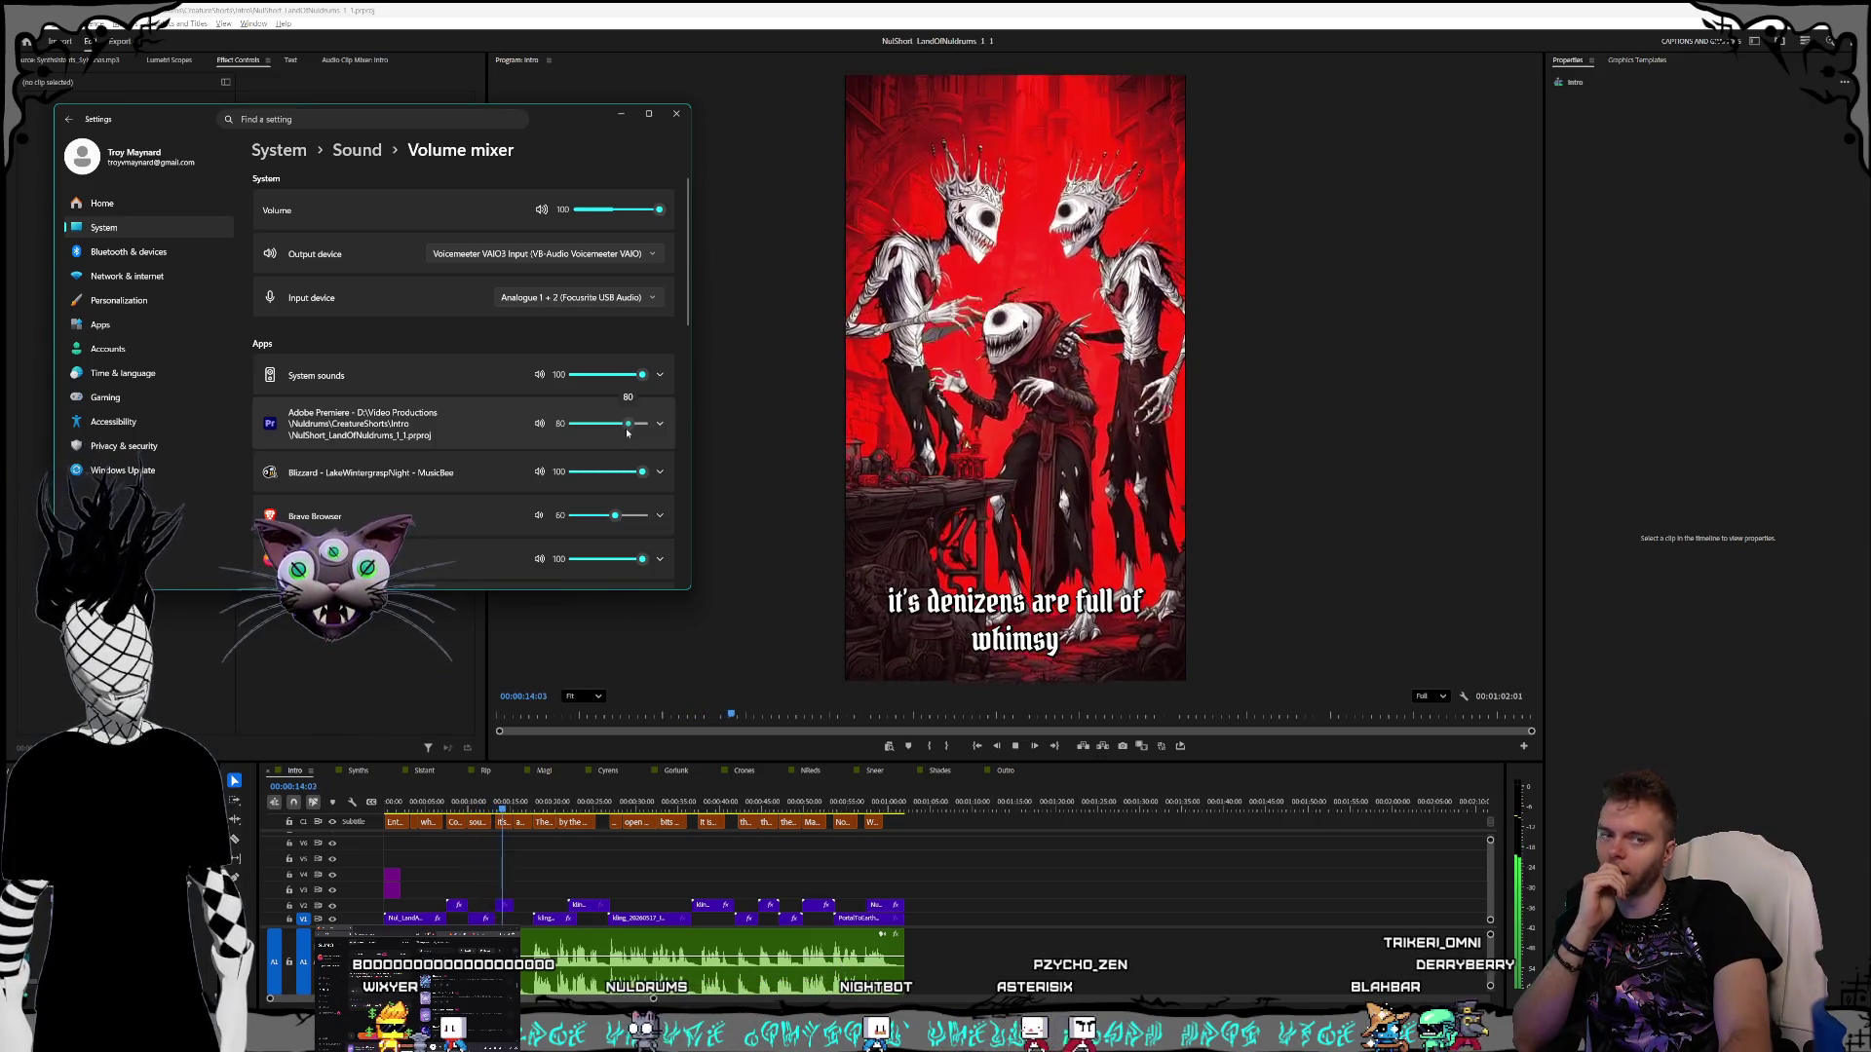
pyautogui.click(676, 113)
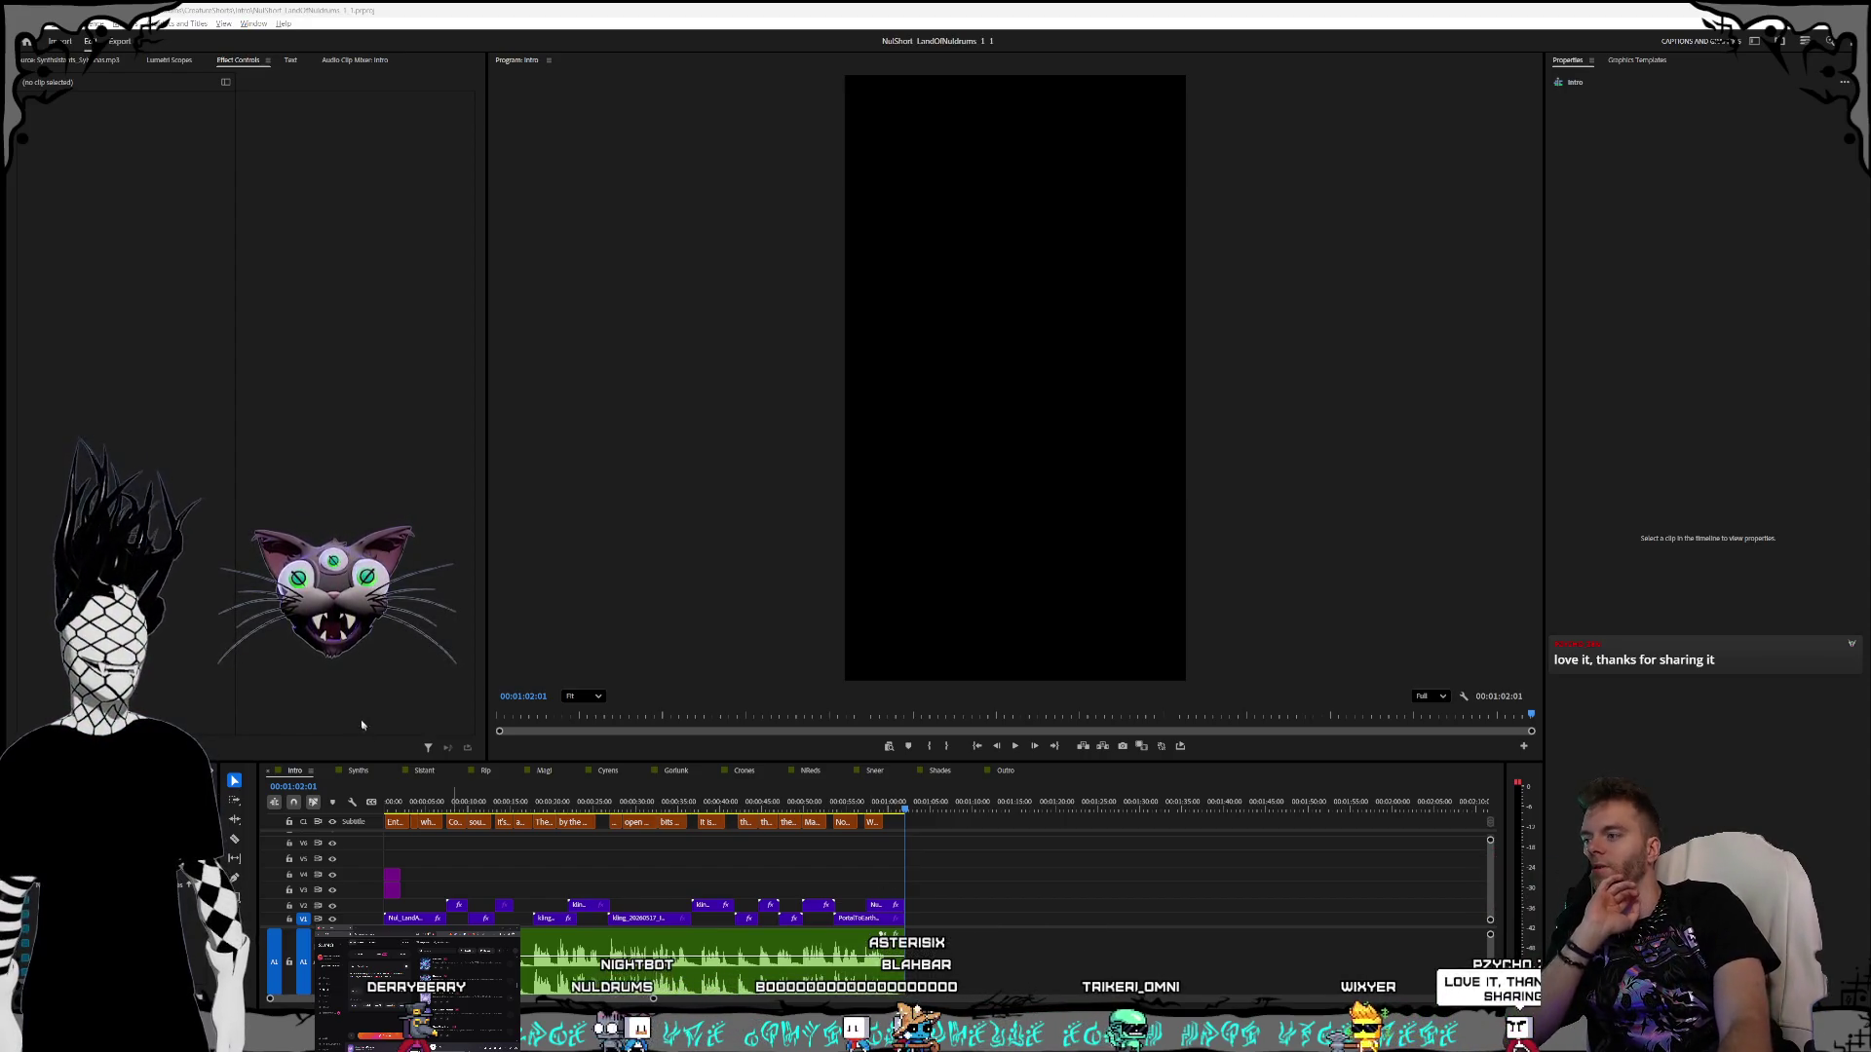
# - Review the Intro through its end, then switch to the Synths short's sequence
pyautogui.click(358, 770)
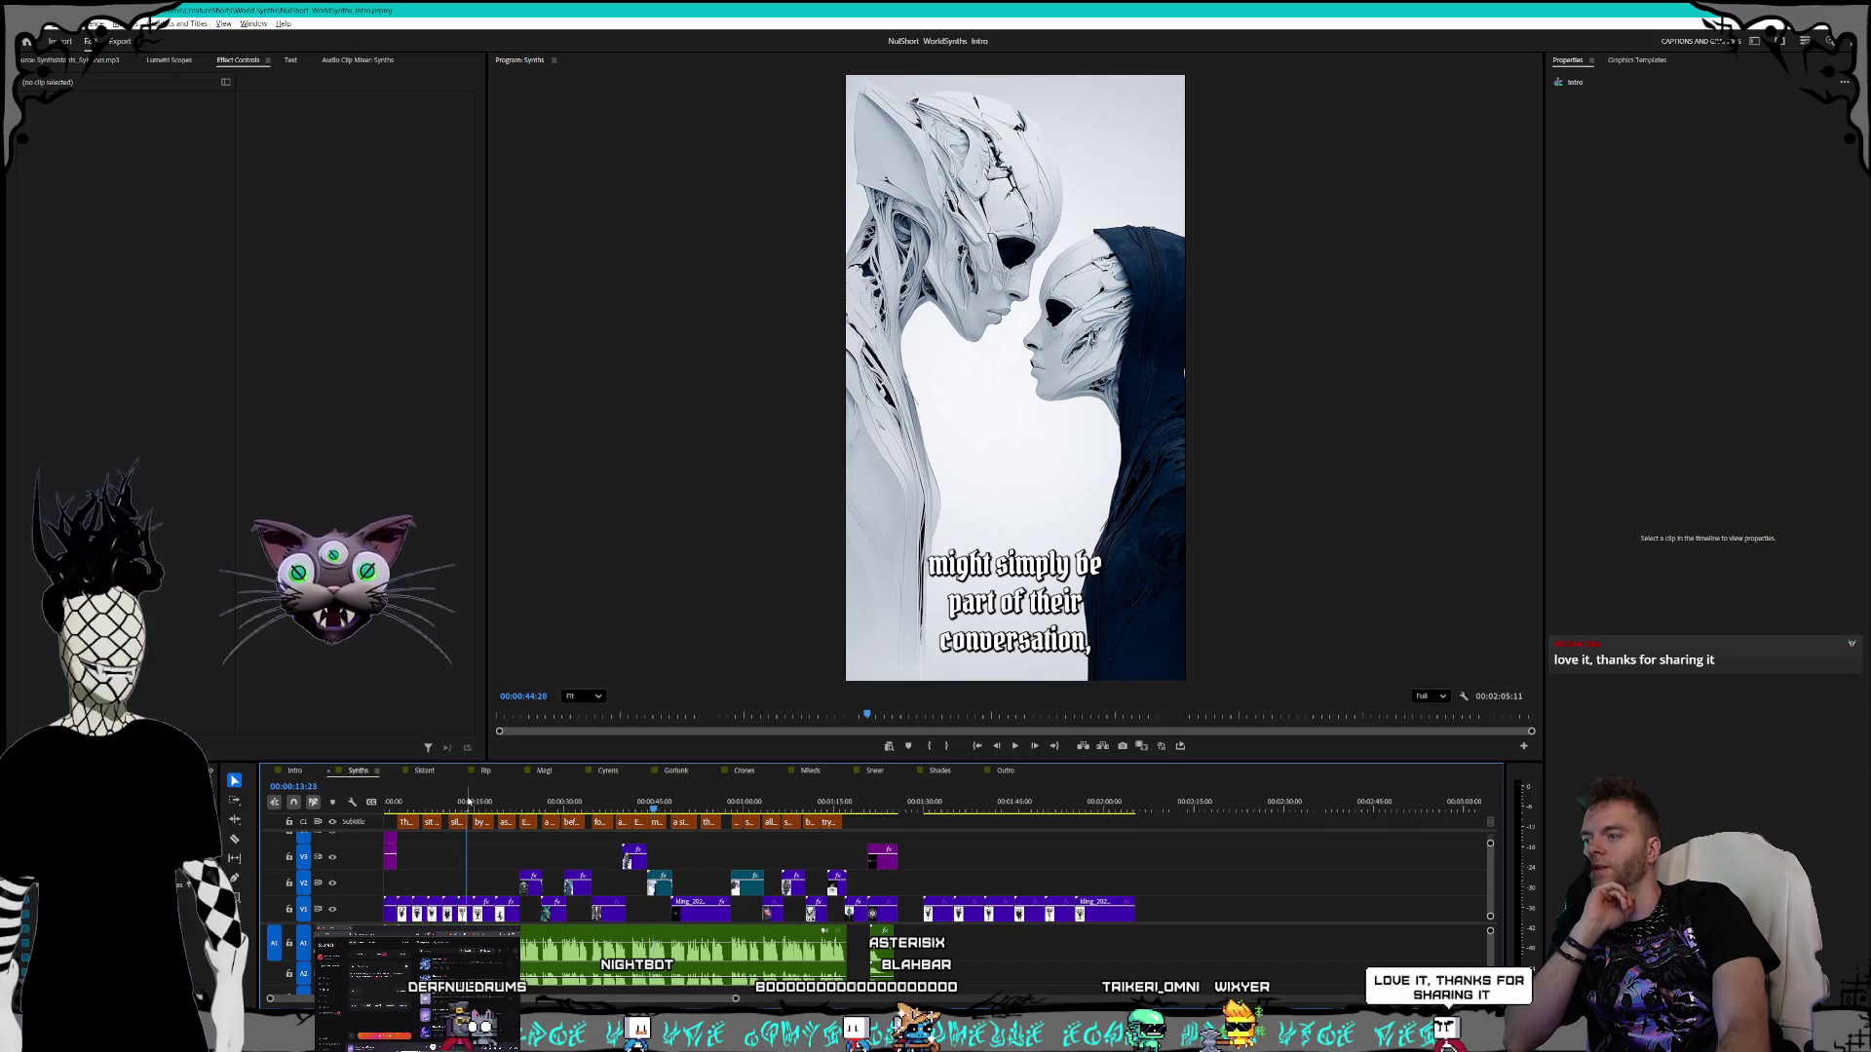
# - Play the Synths short from 00:00:00:00 through to its 00:02:05:11 end
pyautogui.moveTo(398, 805); pyautogui.dragTo(385, 805)
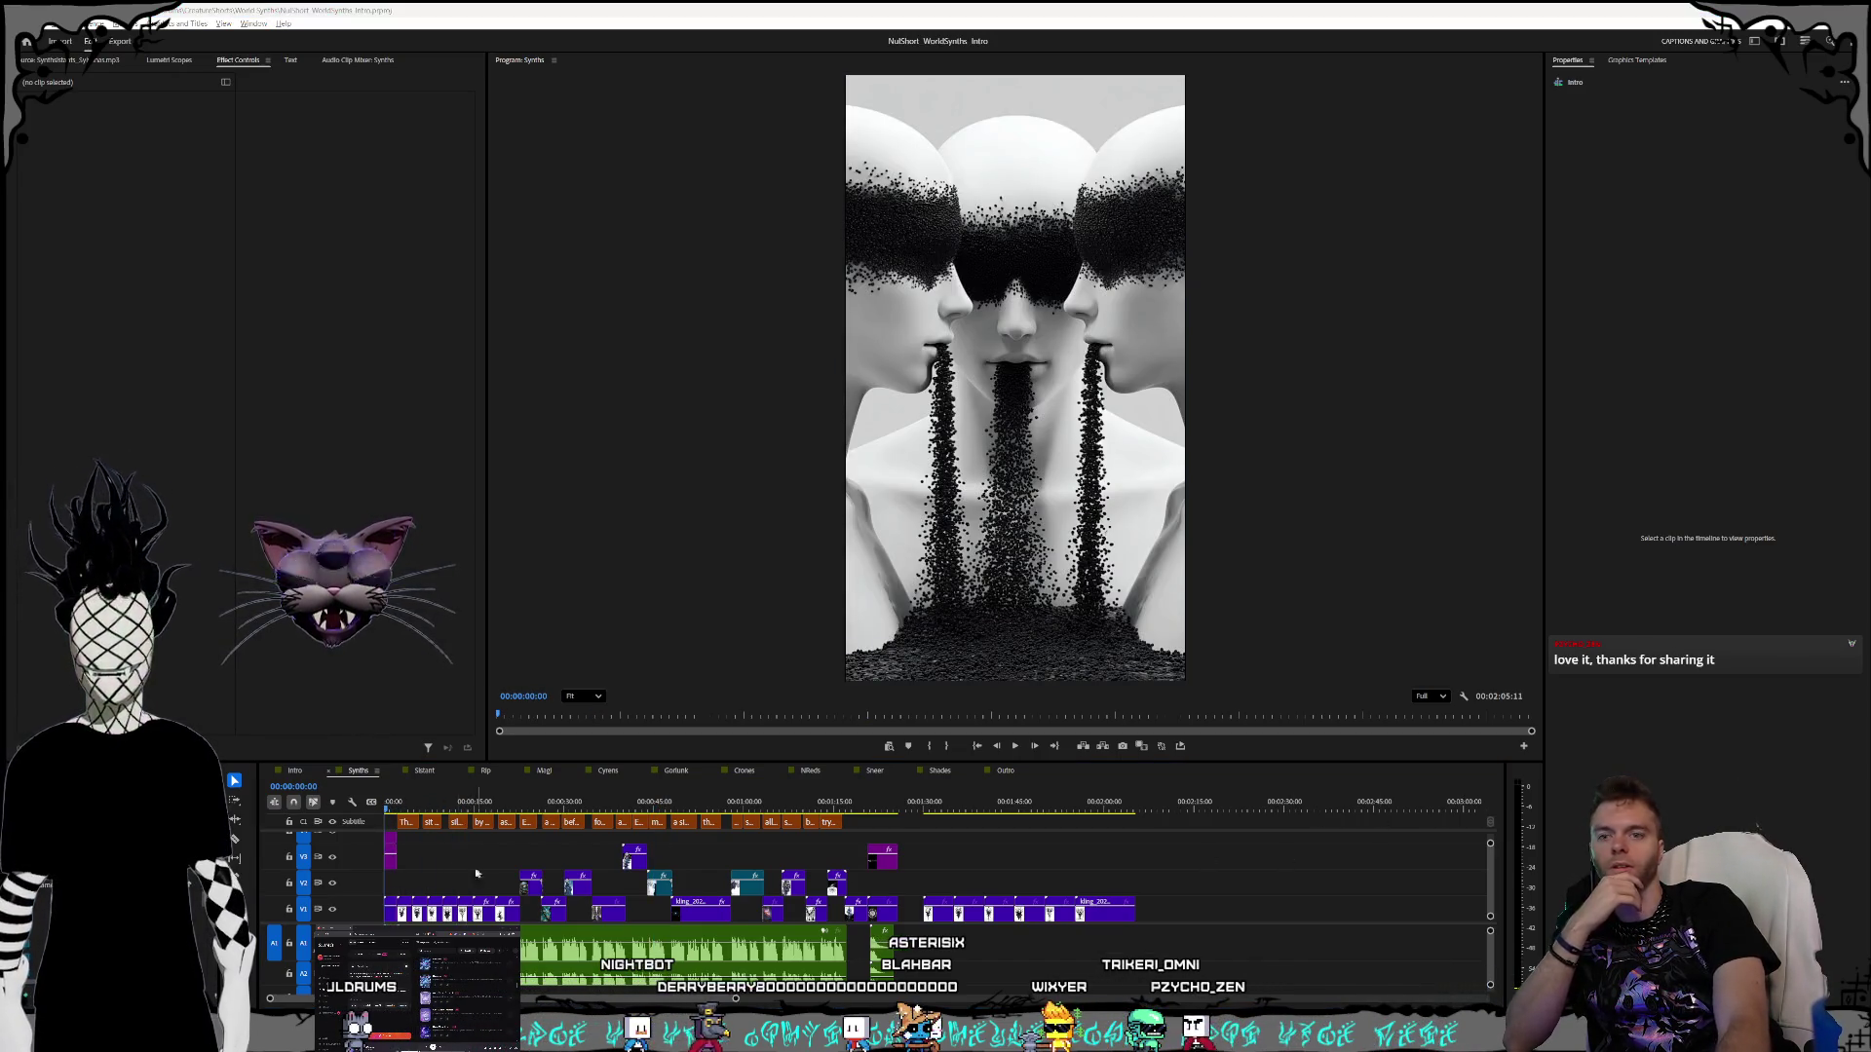
pyautogui.click(1016, 748)
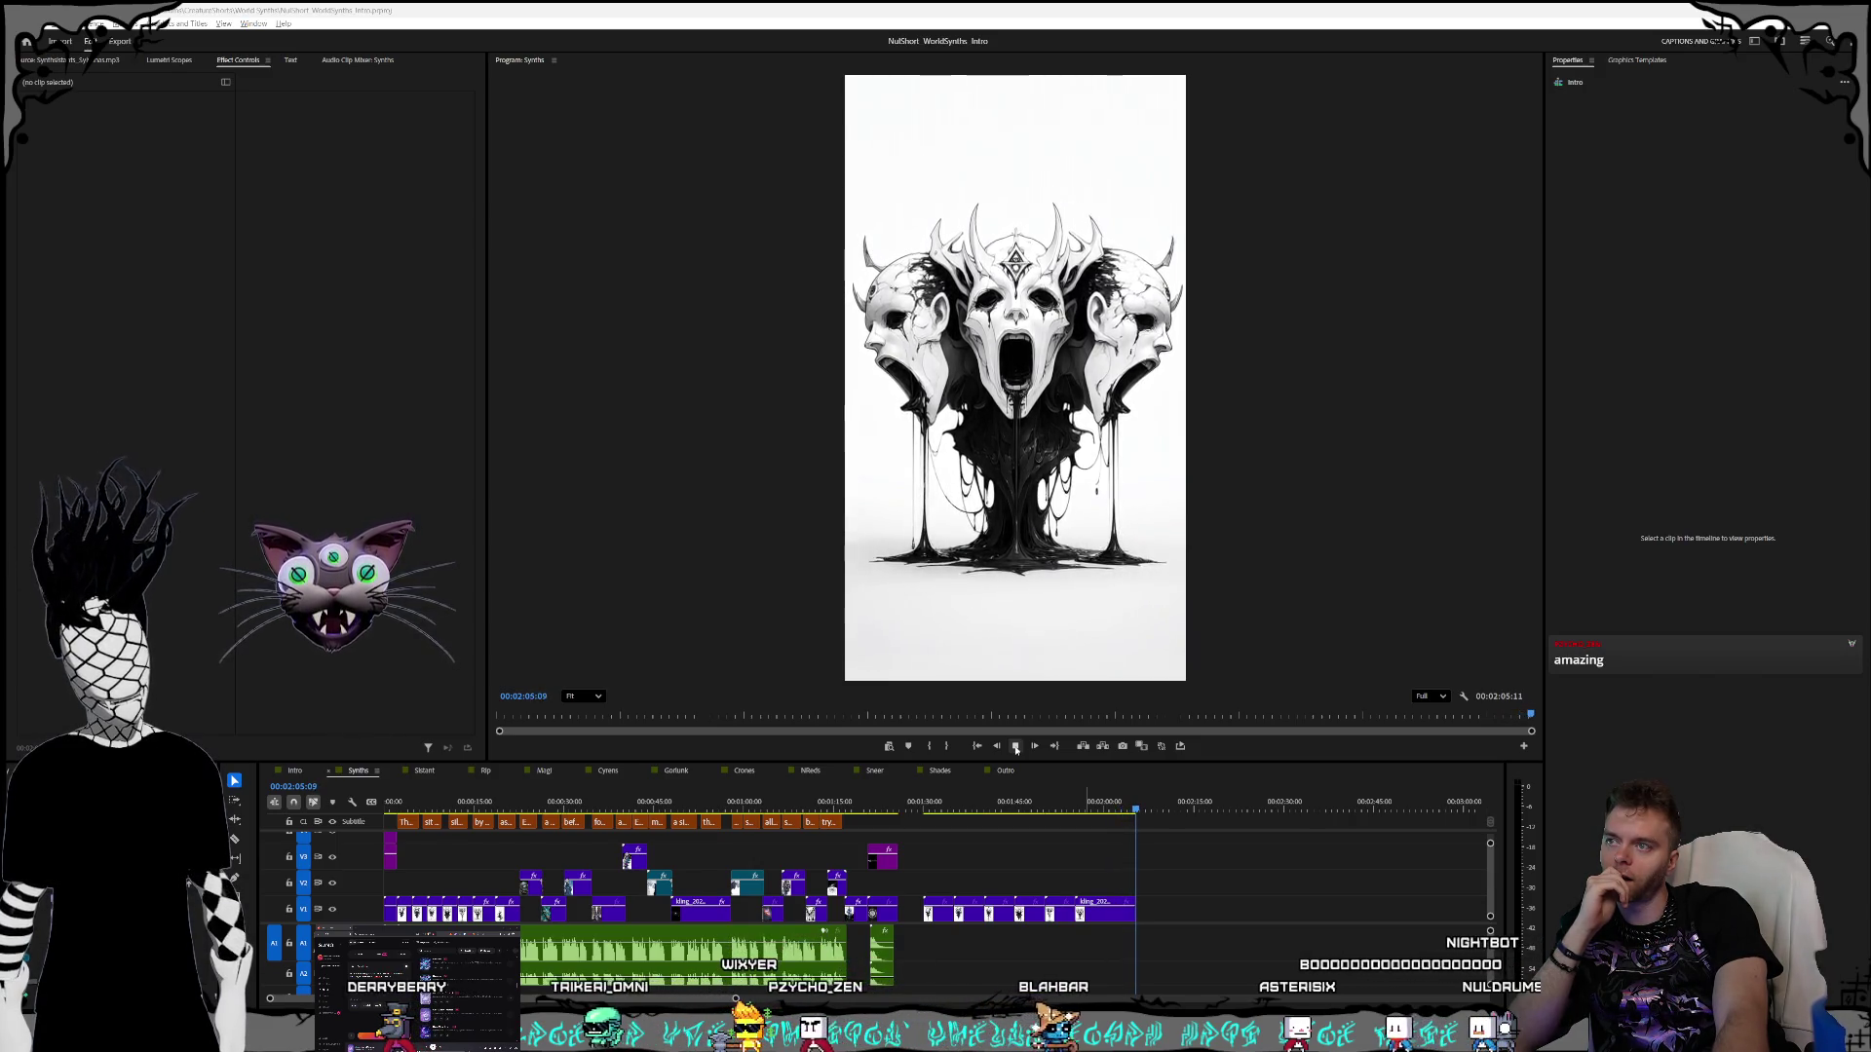
pyautogui.click(1016, 748)
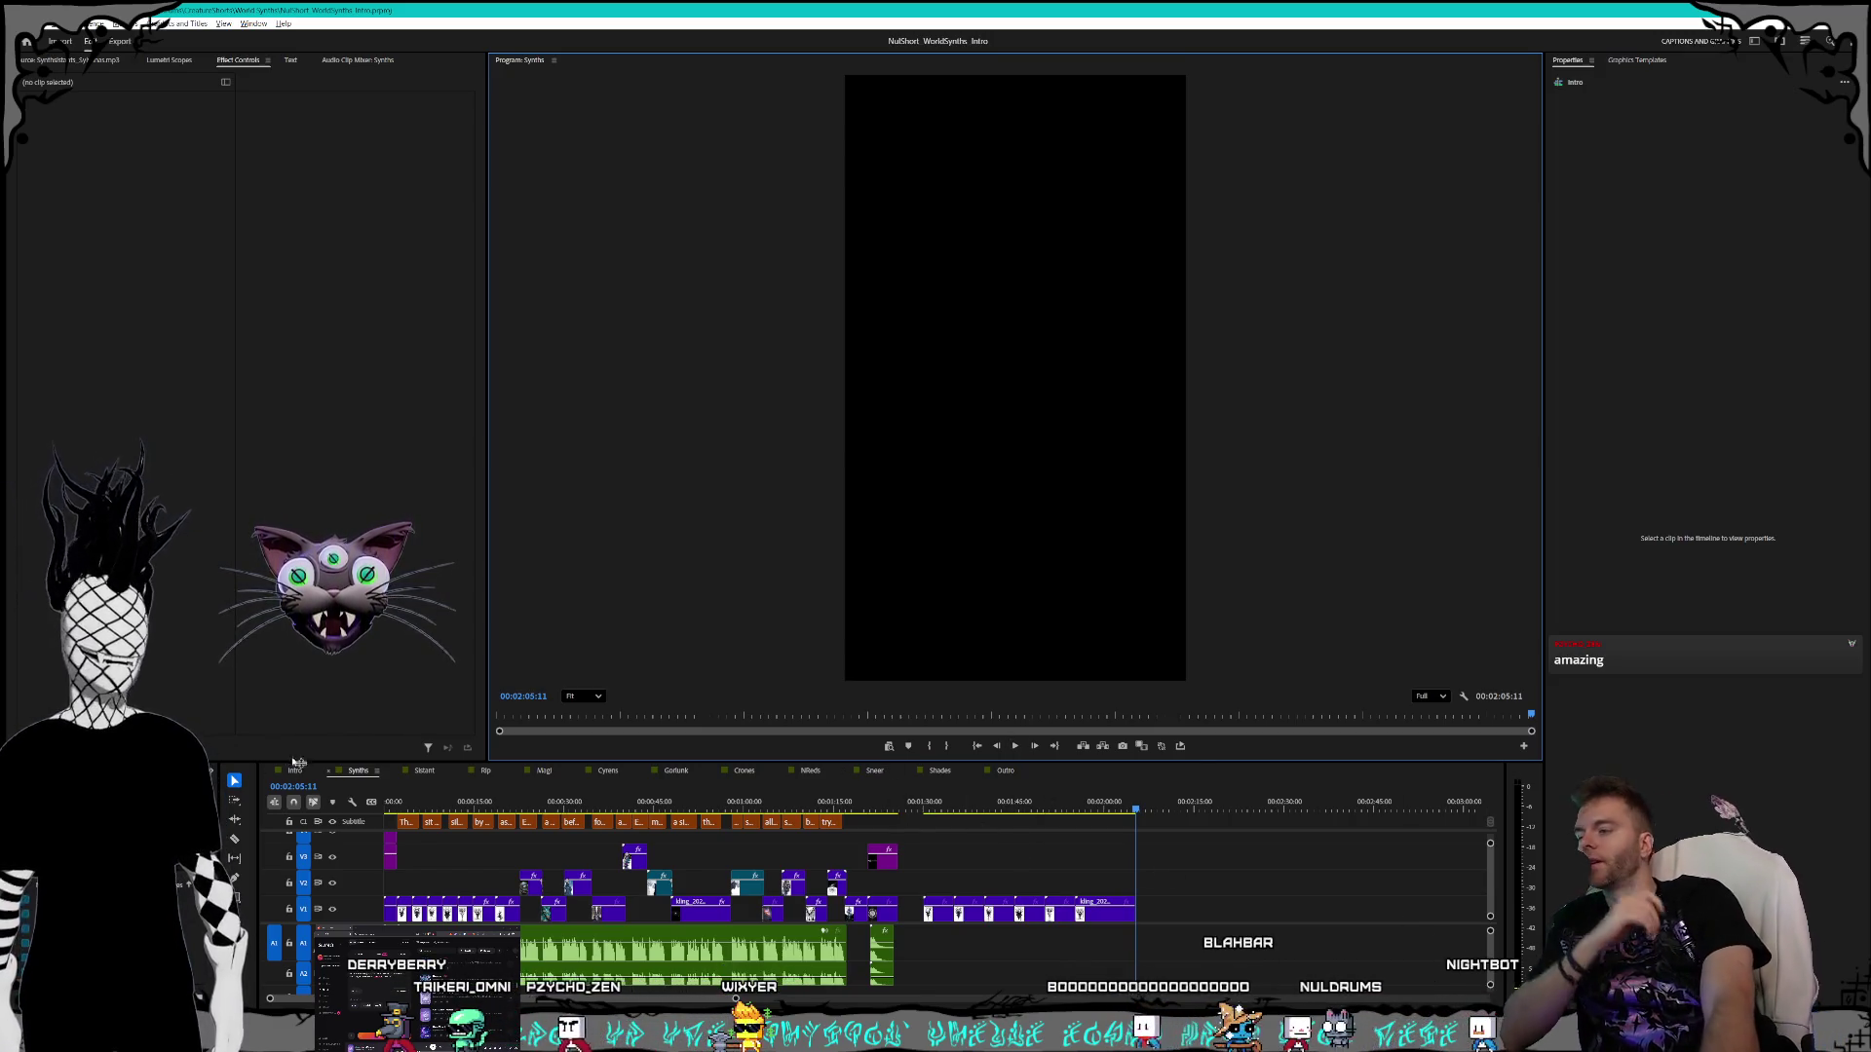
# - Scrub the short after Synths to check the caption over the rooftop cat frame
pyautogui.click(424, 770)
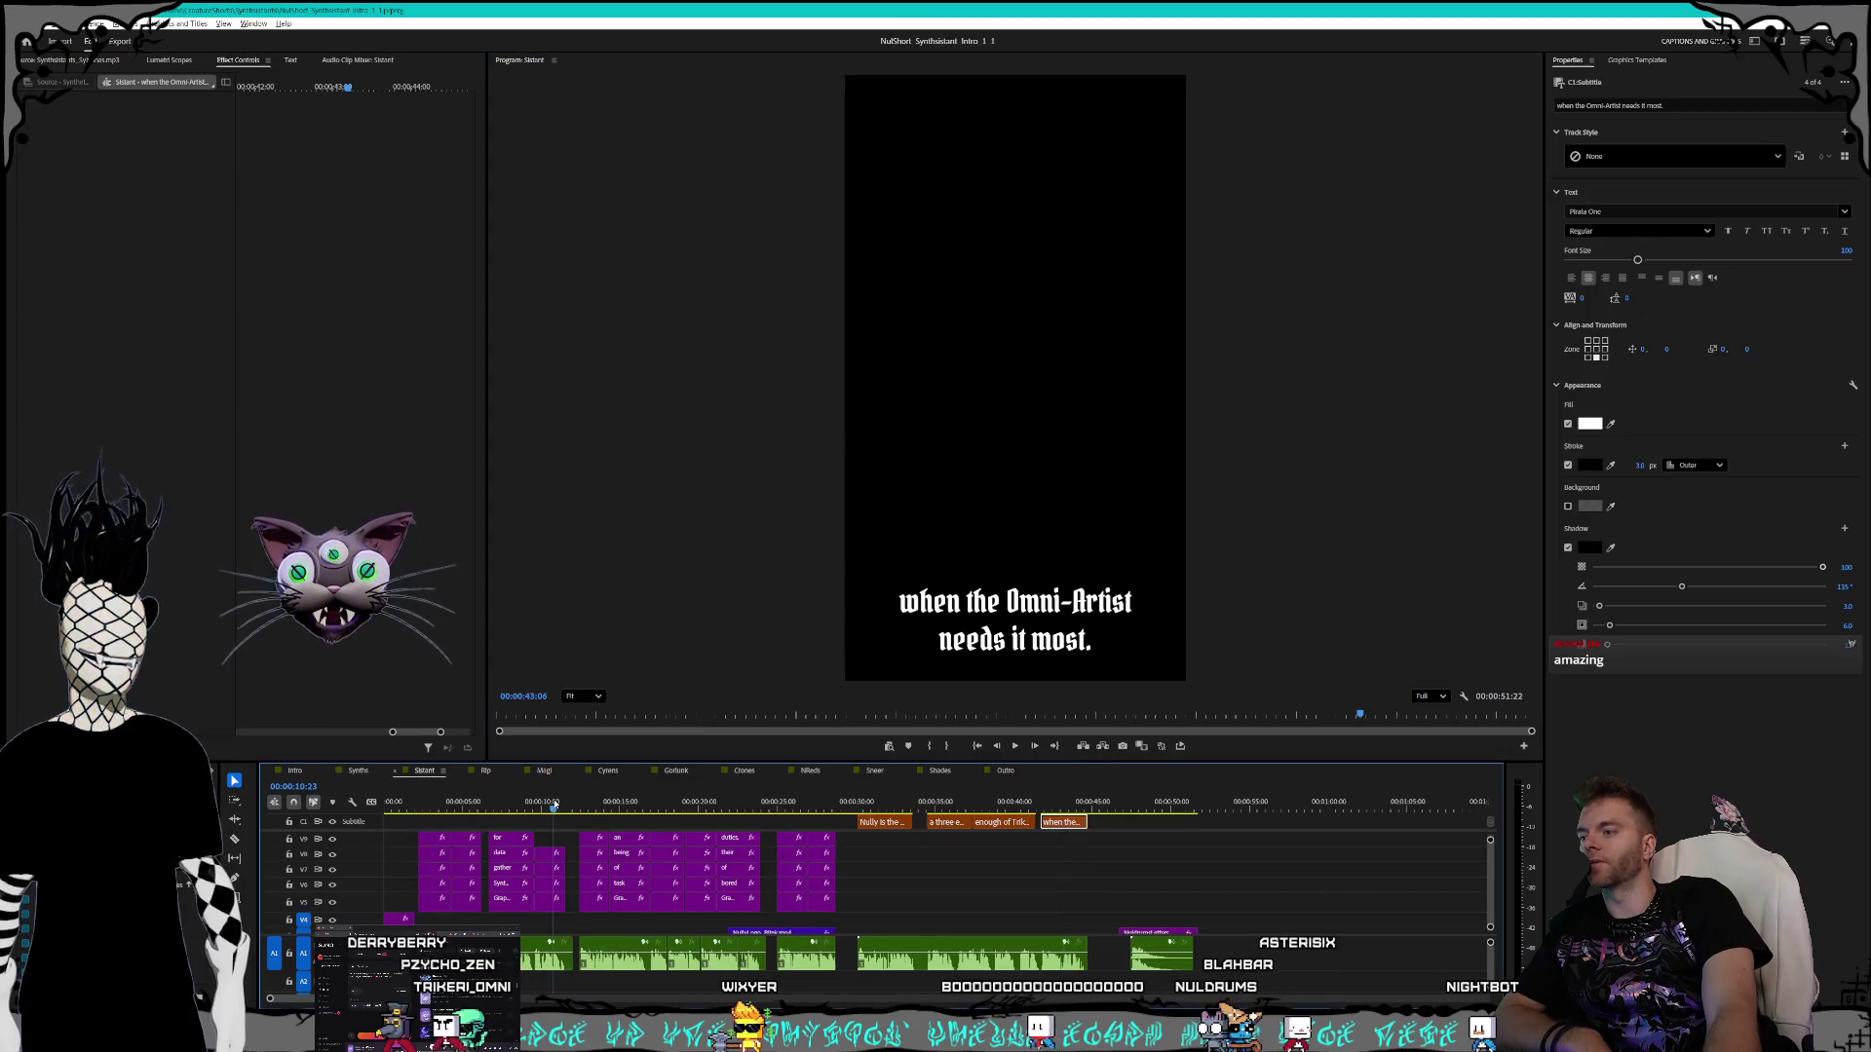
pyautogui.moveTo(541, 801); pyautogui.dragTo(639, 803)
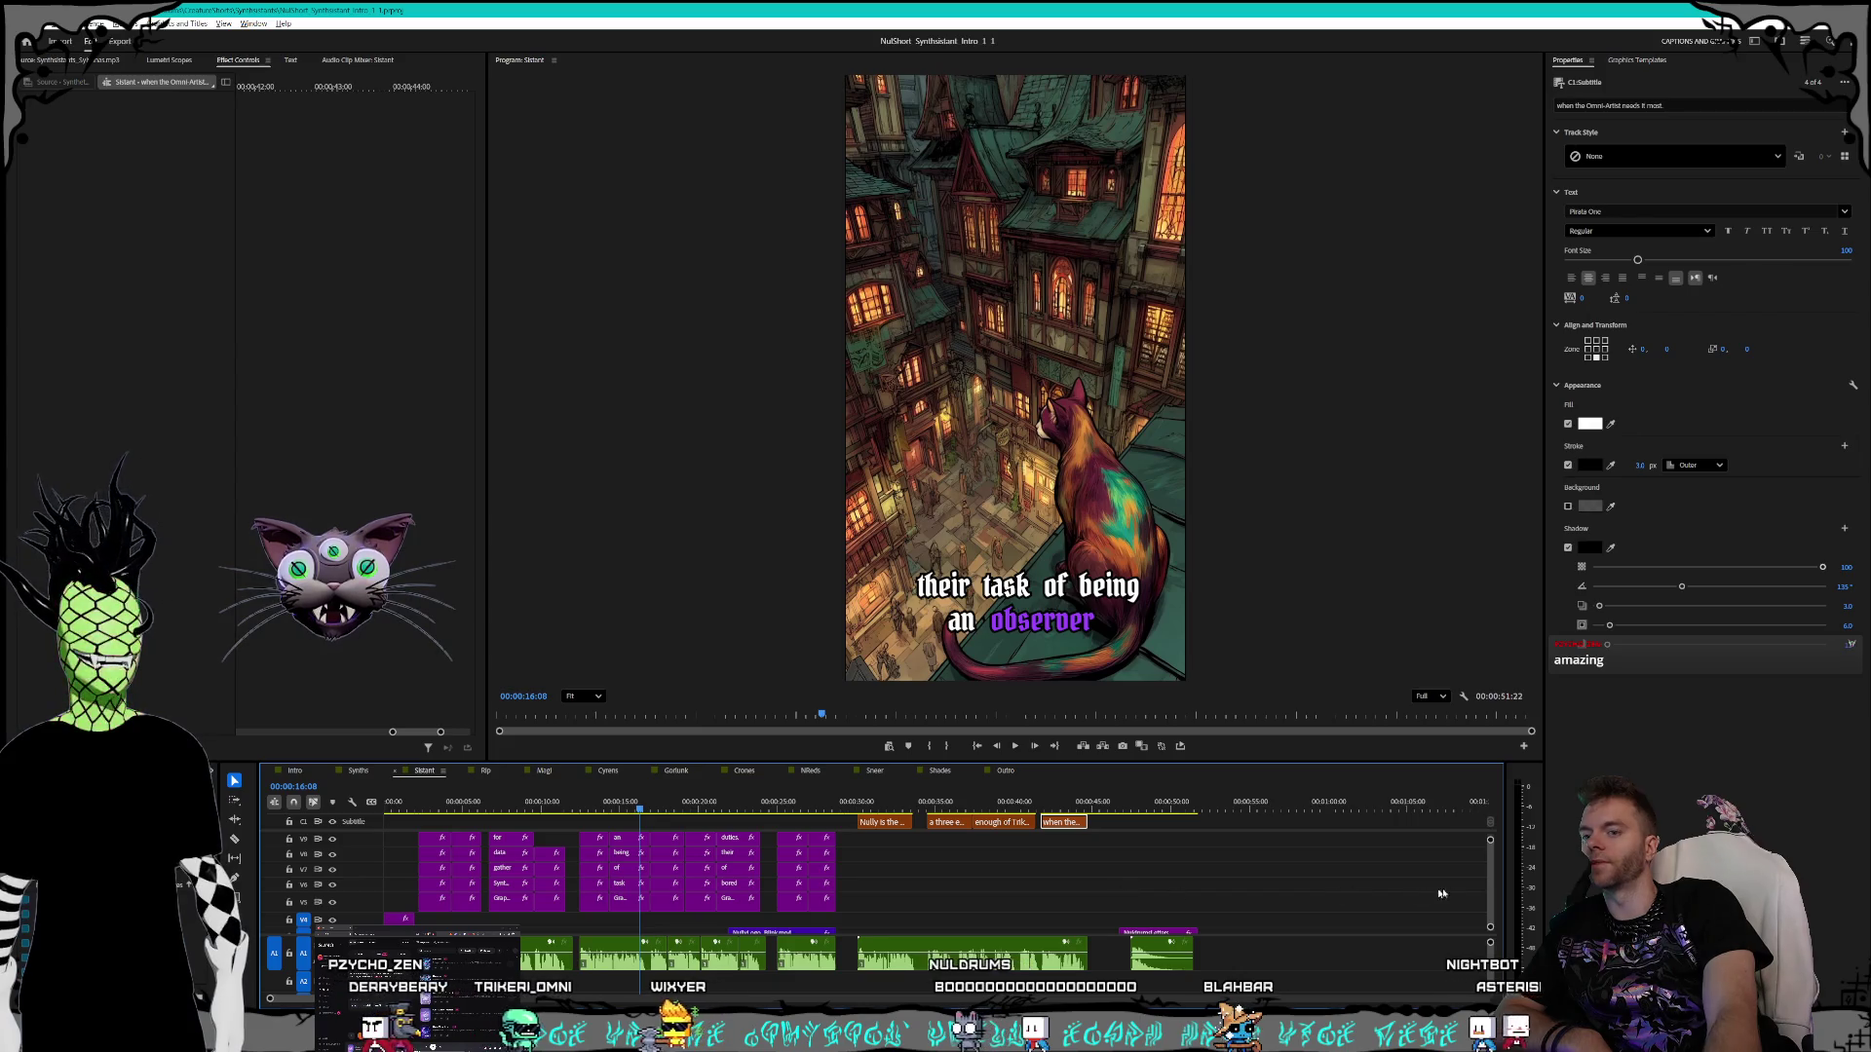
pyautogui.scroll(-3, 1494, 875)
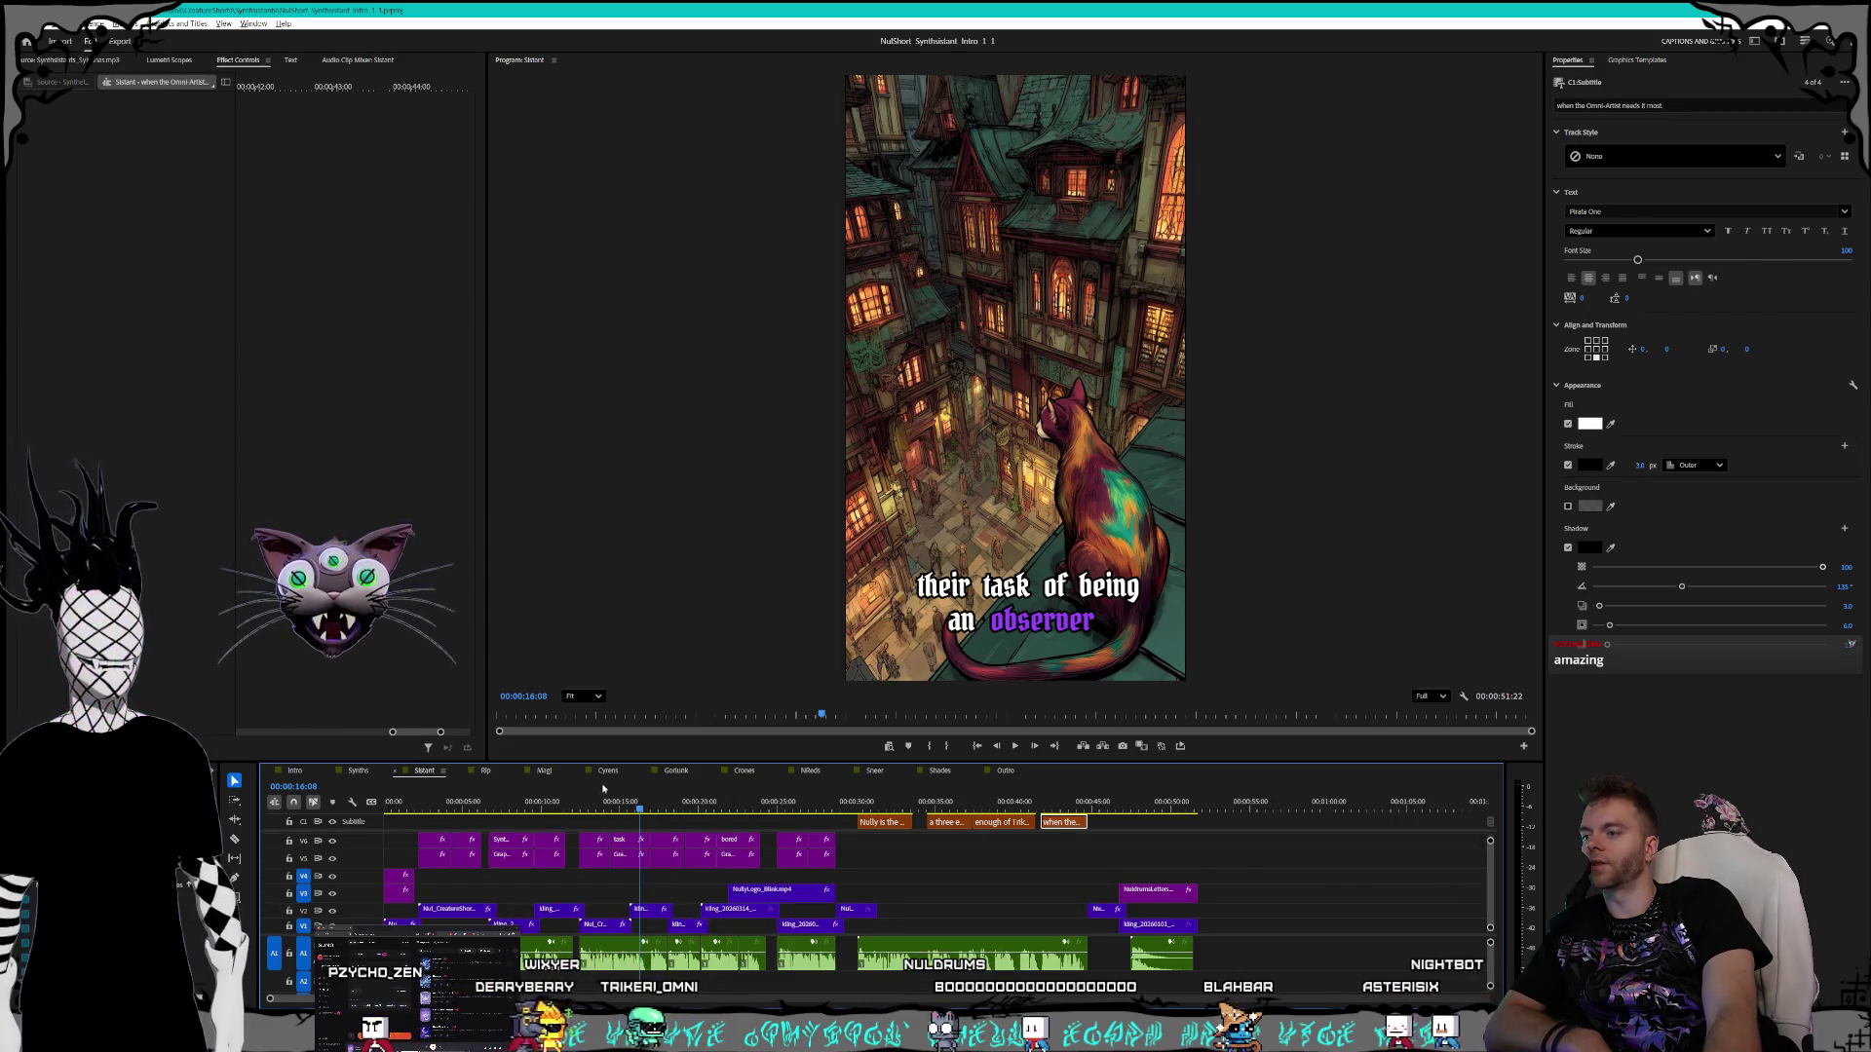
# - Check the Rip short's 'Young rippers' and opening captions, then switch to the Magi sequence
pyautogui.click(489, 772)
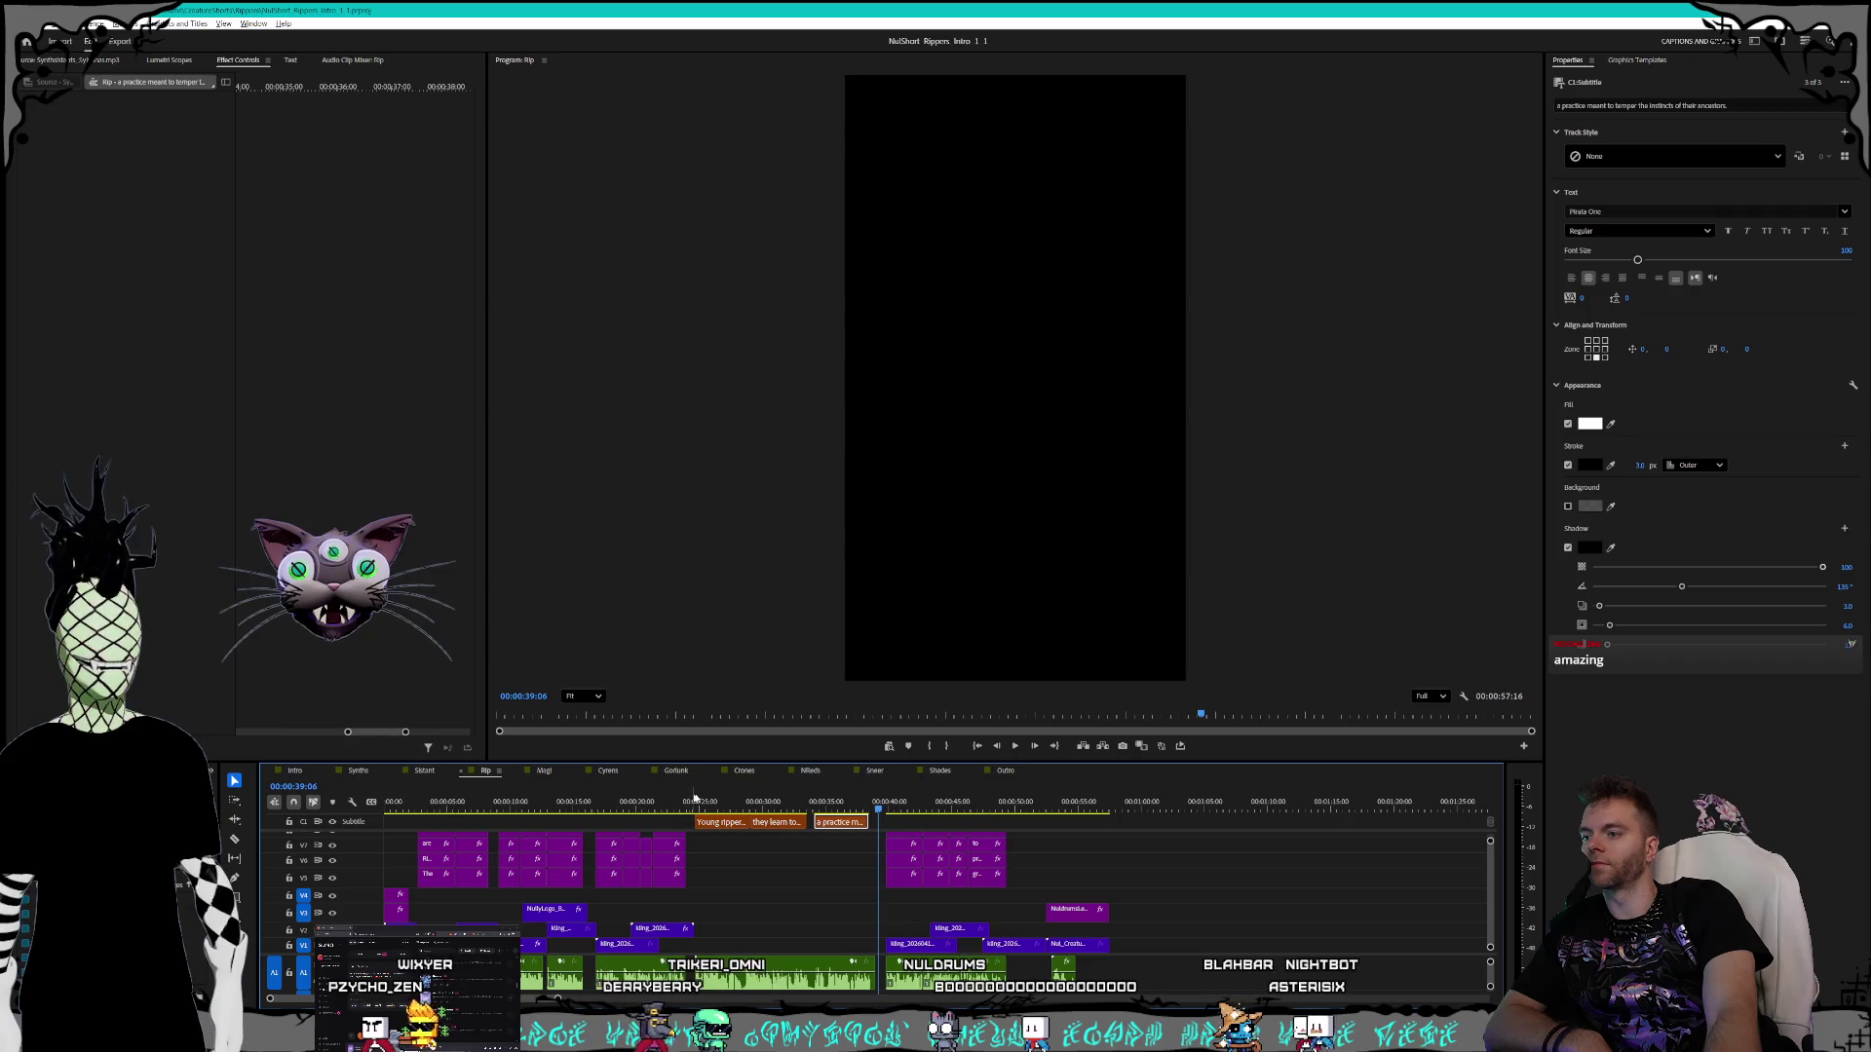
pyautogui.click(723, 799)
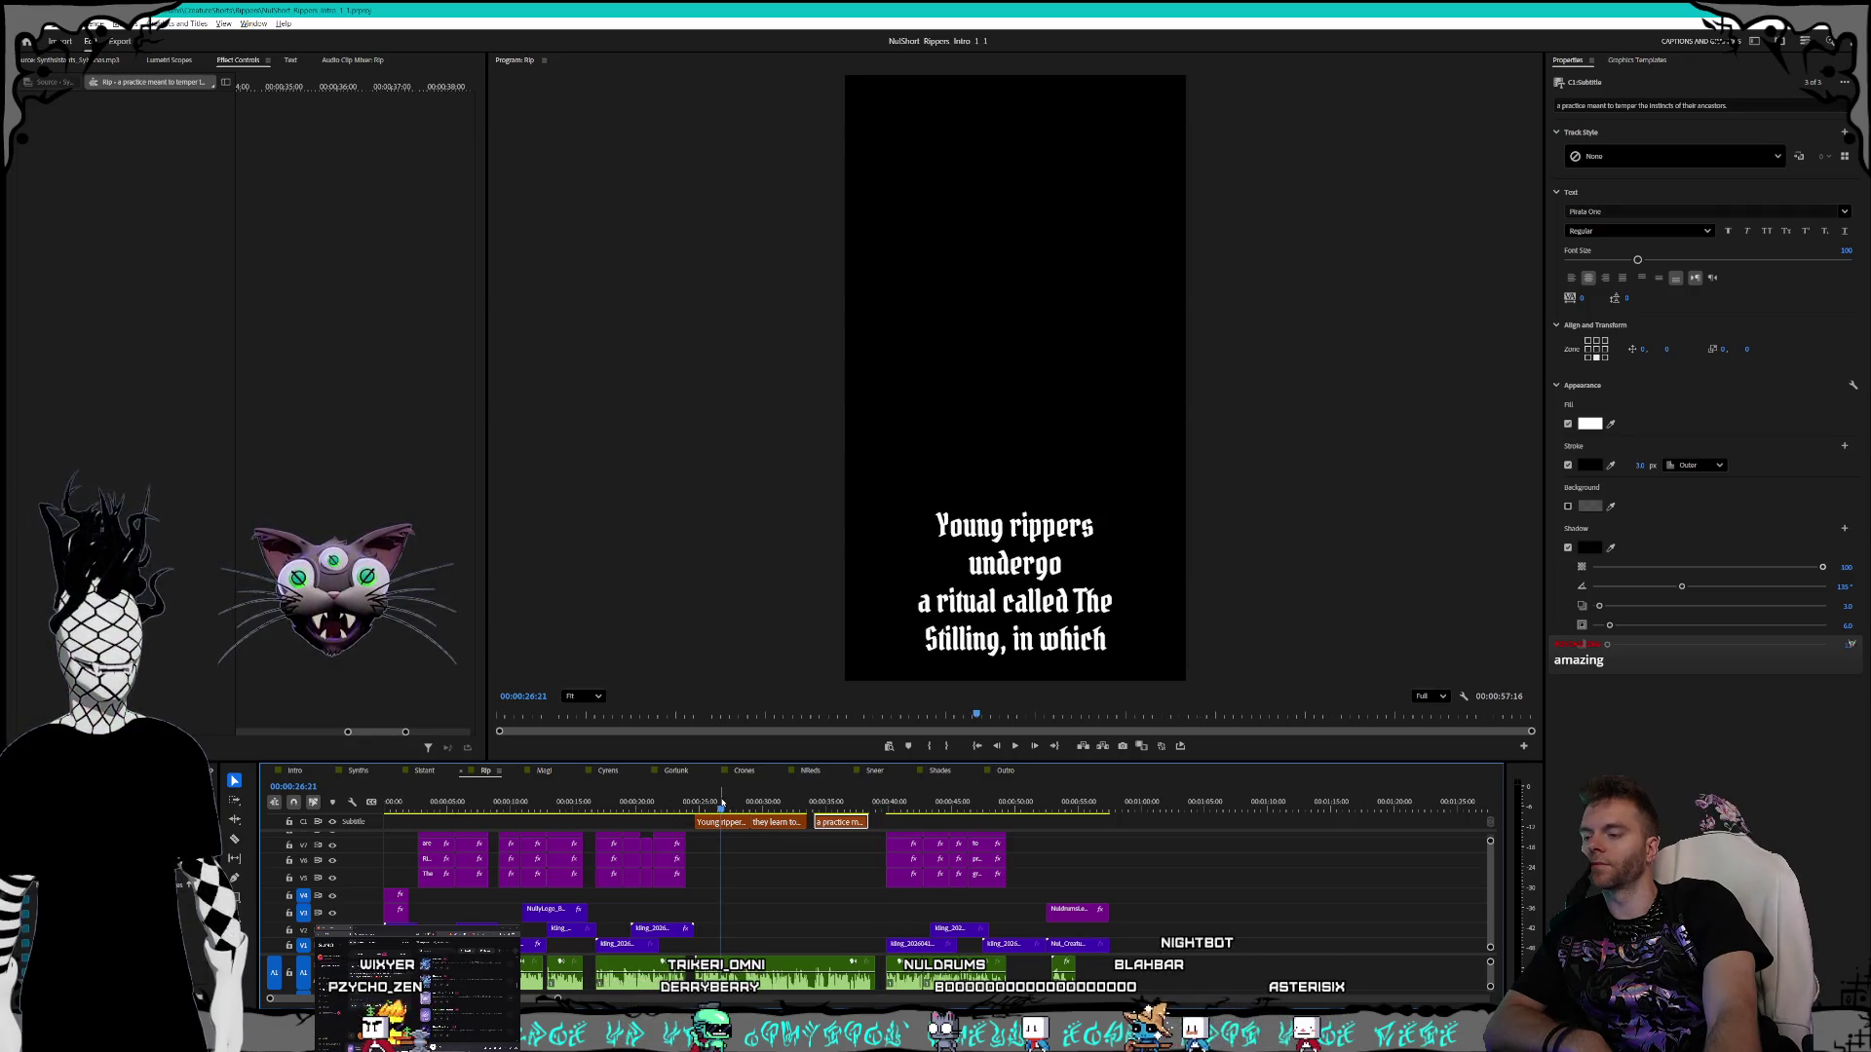
pyautogui.click(432, 801)
pyautogui.press('Left')
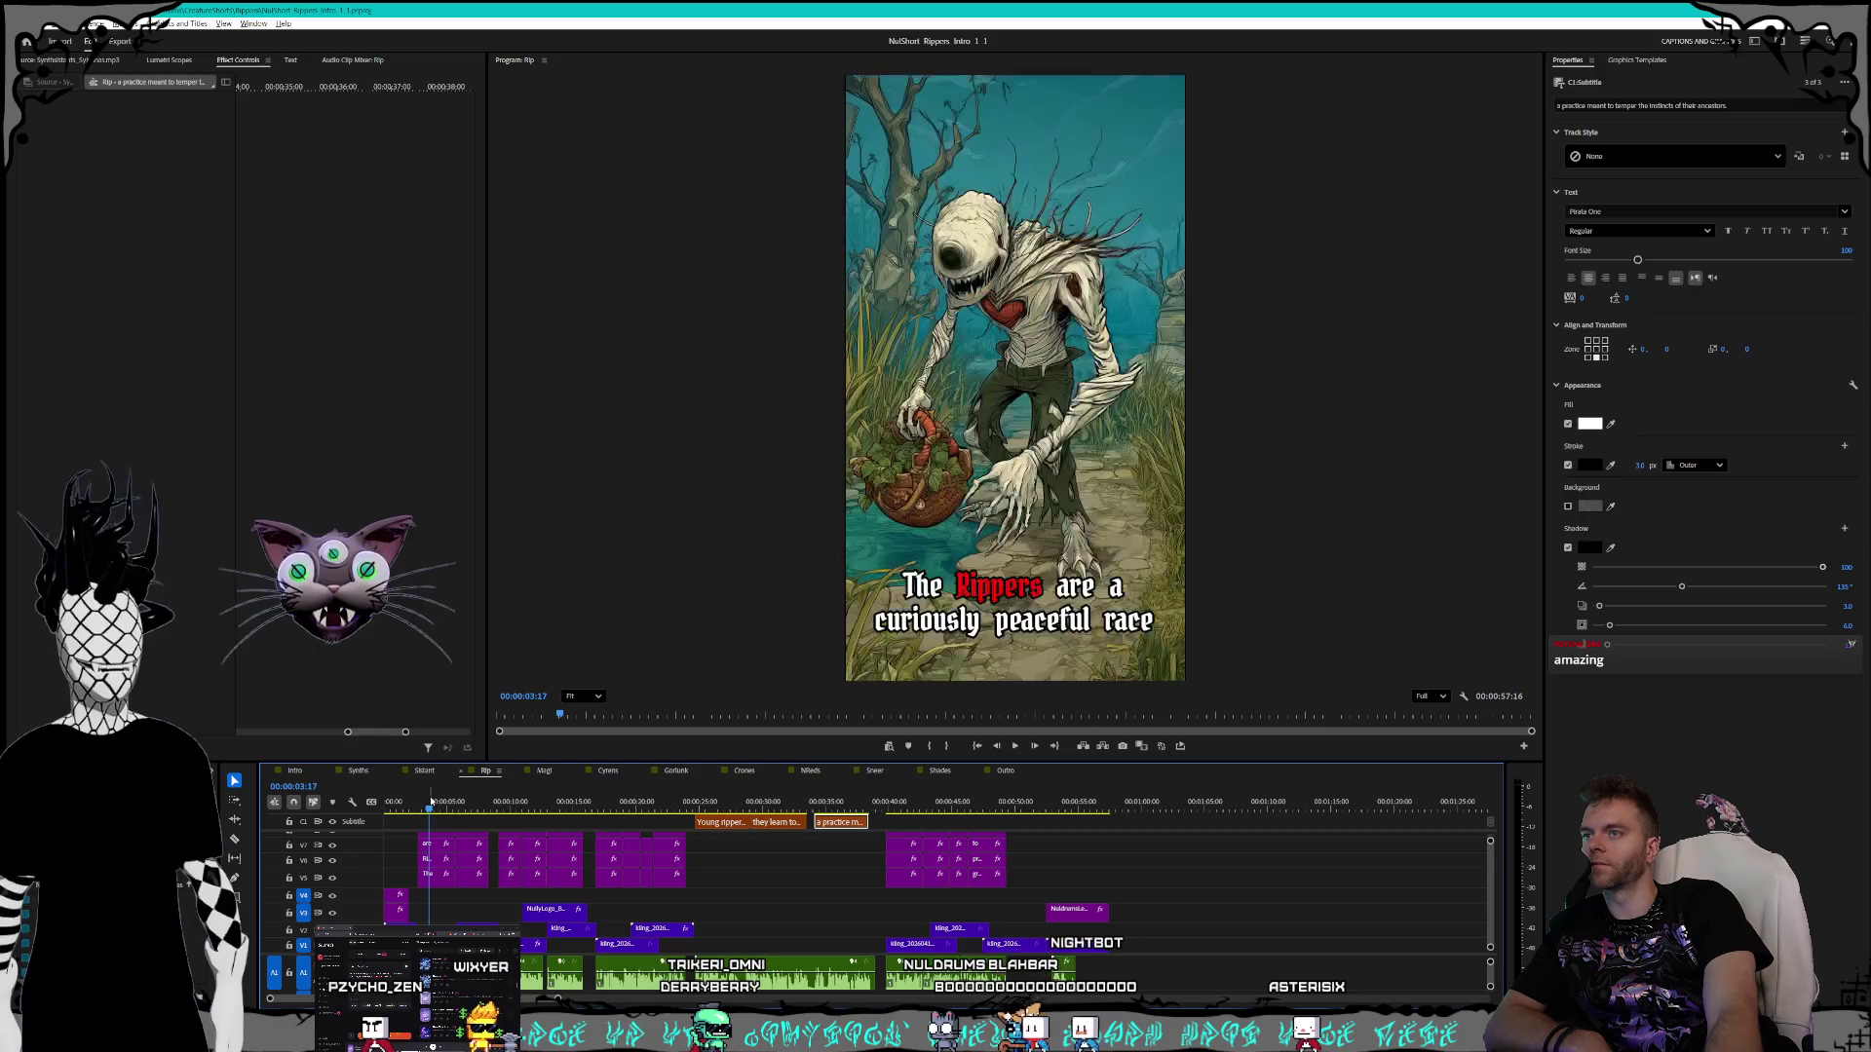
pyautogui.click(544, 770)
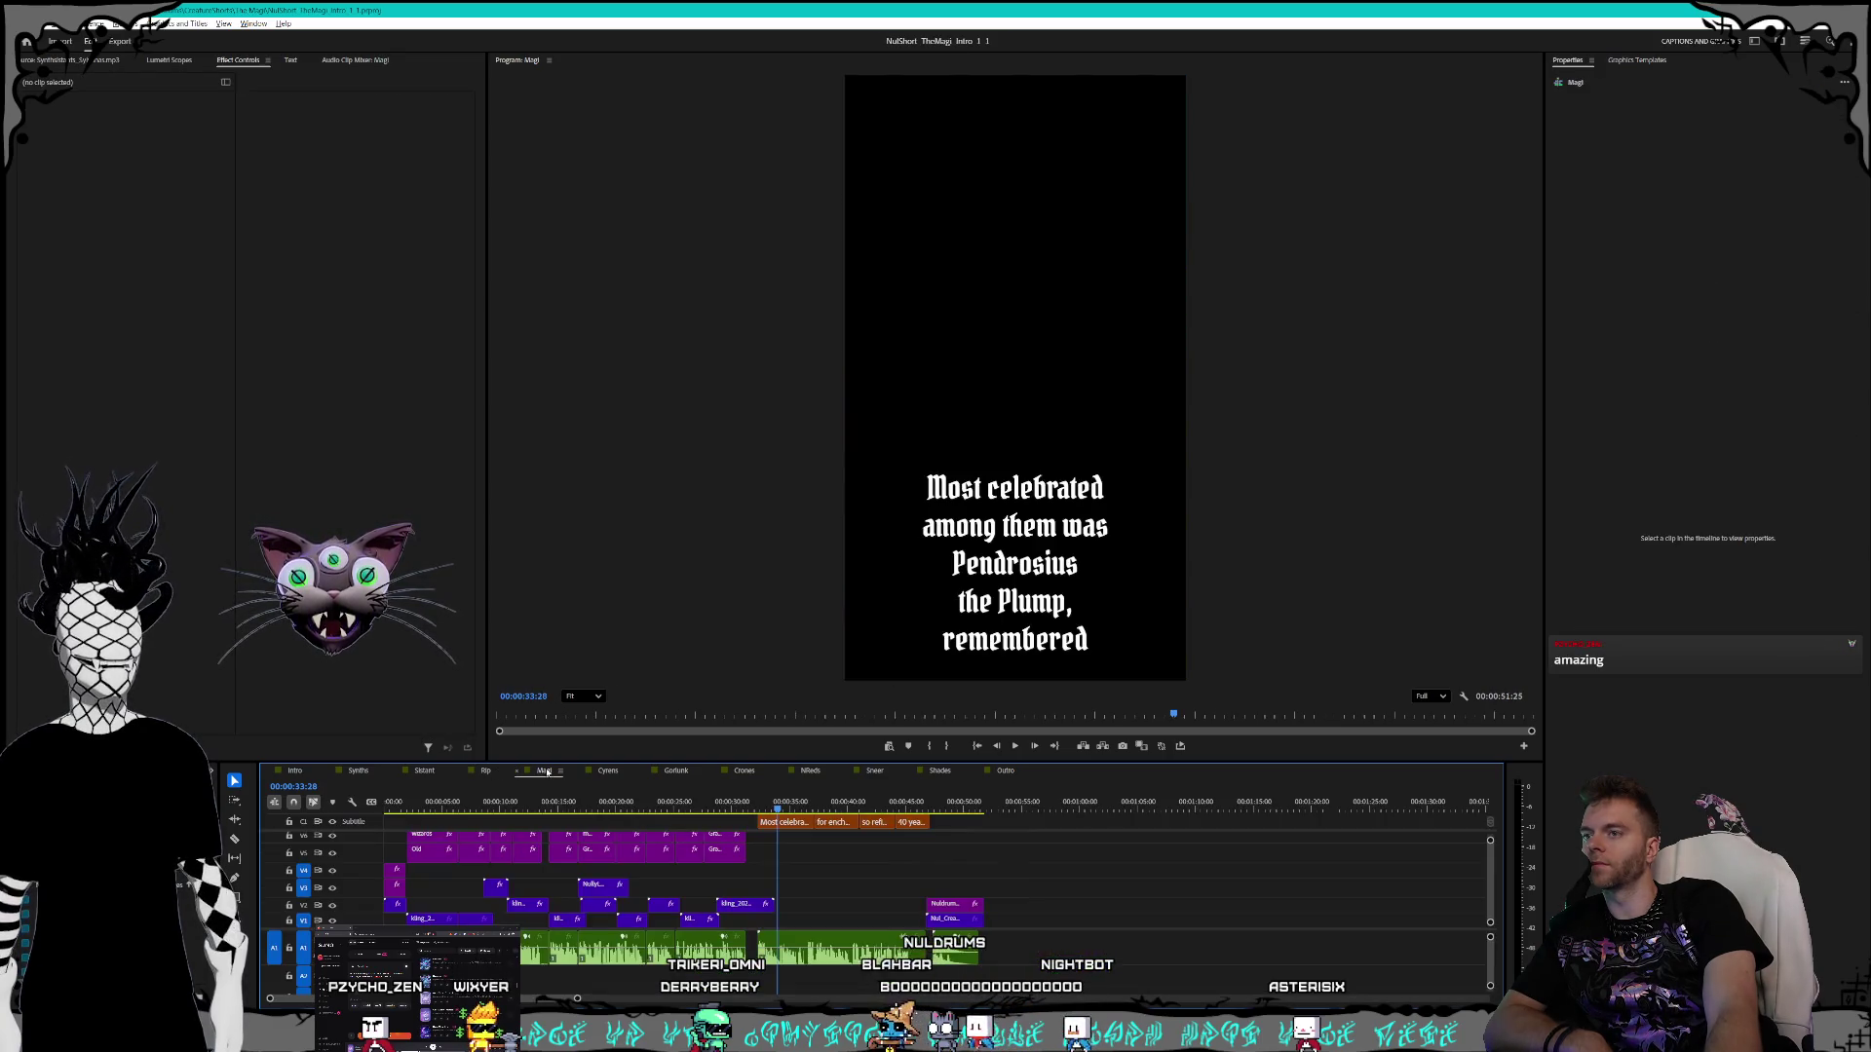
# - Review the Intro sequence, then move and enlarge the nuldrums.world browser over the editor
pyautogui.click(295, 770)
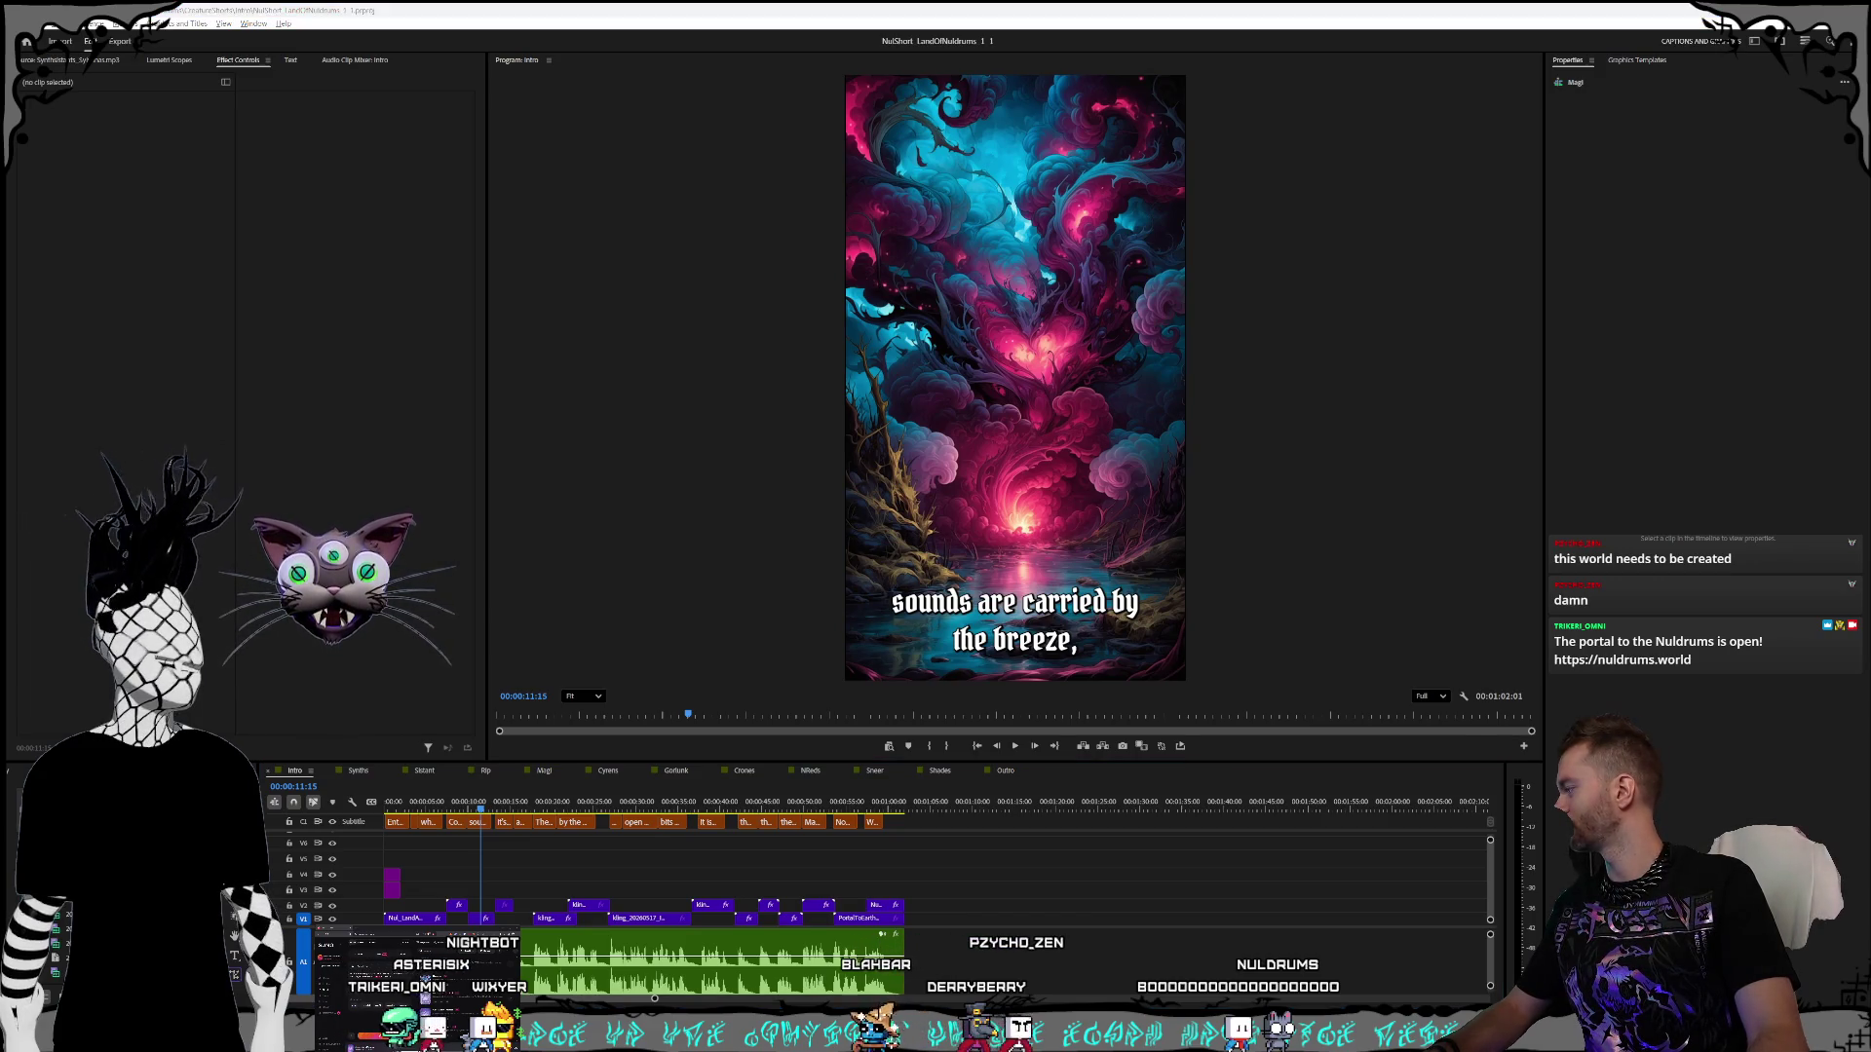
pyautogui.moveTo(10, 196)
pyautogui.mouseDown()
pyautogui.moveTo(901, 196)
pyautogui.moveTo(825, 288)
pyautogui.mouseUp()
pyautogui.moveTo(635, 272)
pyautogui.mouseDown()
pyautogui.moveTo(311, 200)
pyautogui.moveTo(276, 117)
pyautogui.mouseUp()
pyautogui.moveTo(877, 122); pyautogui.dragTo(921, 119)
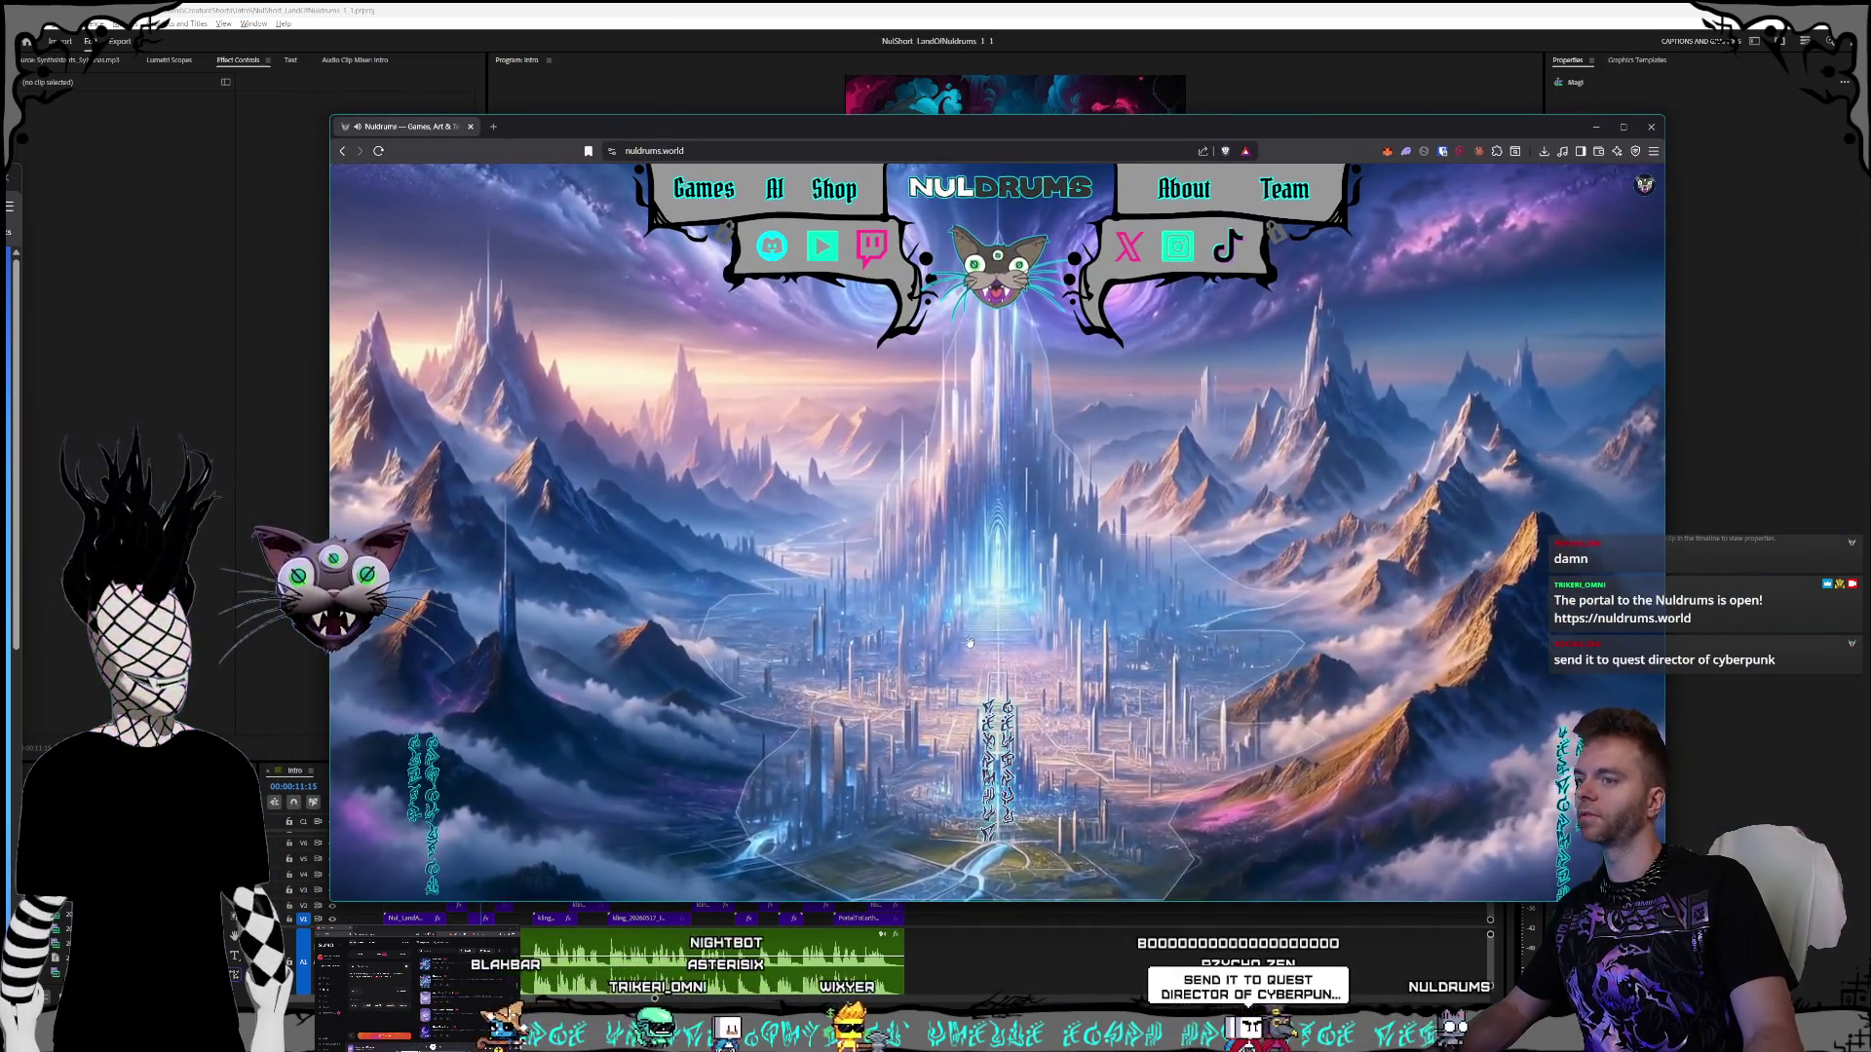
# - Visit the towers area and the Cyren Caves scene, then return to the towers
pyautogui.click(1370, 701)
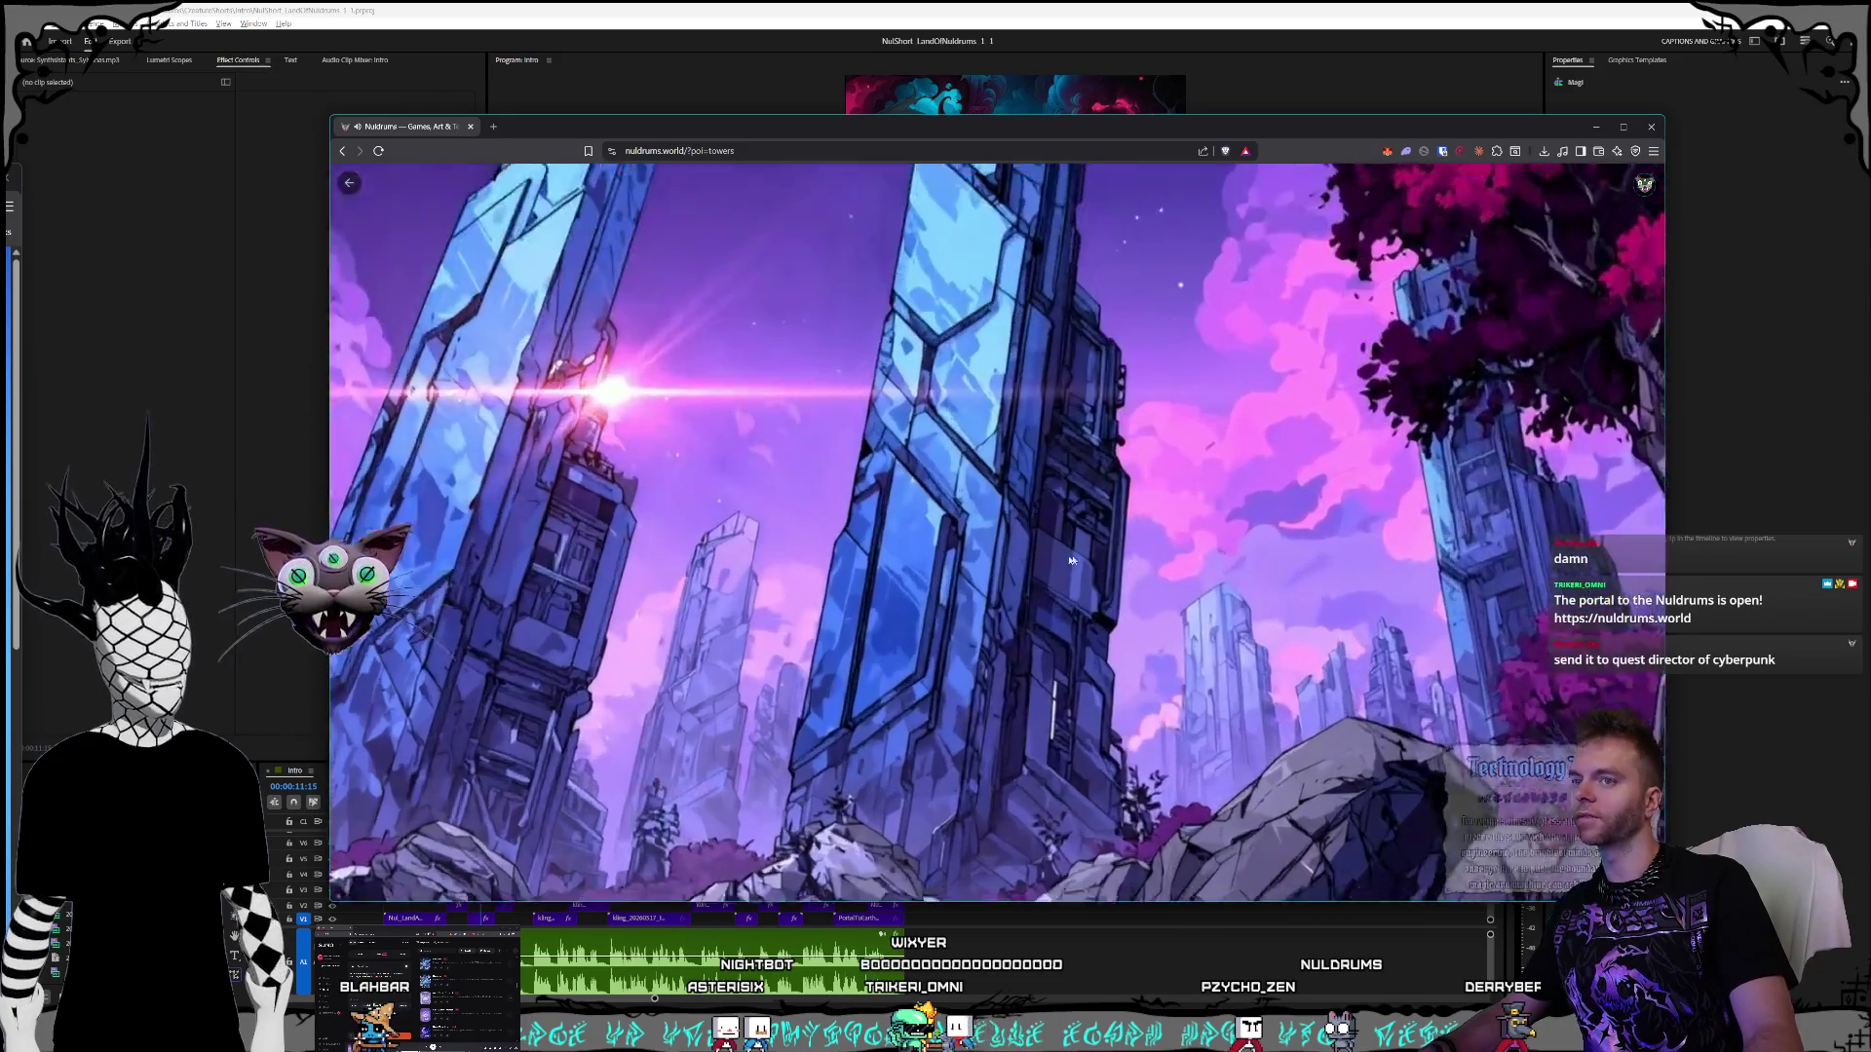
pyautogui.click(1130, 643)
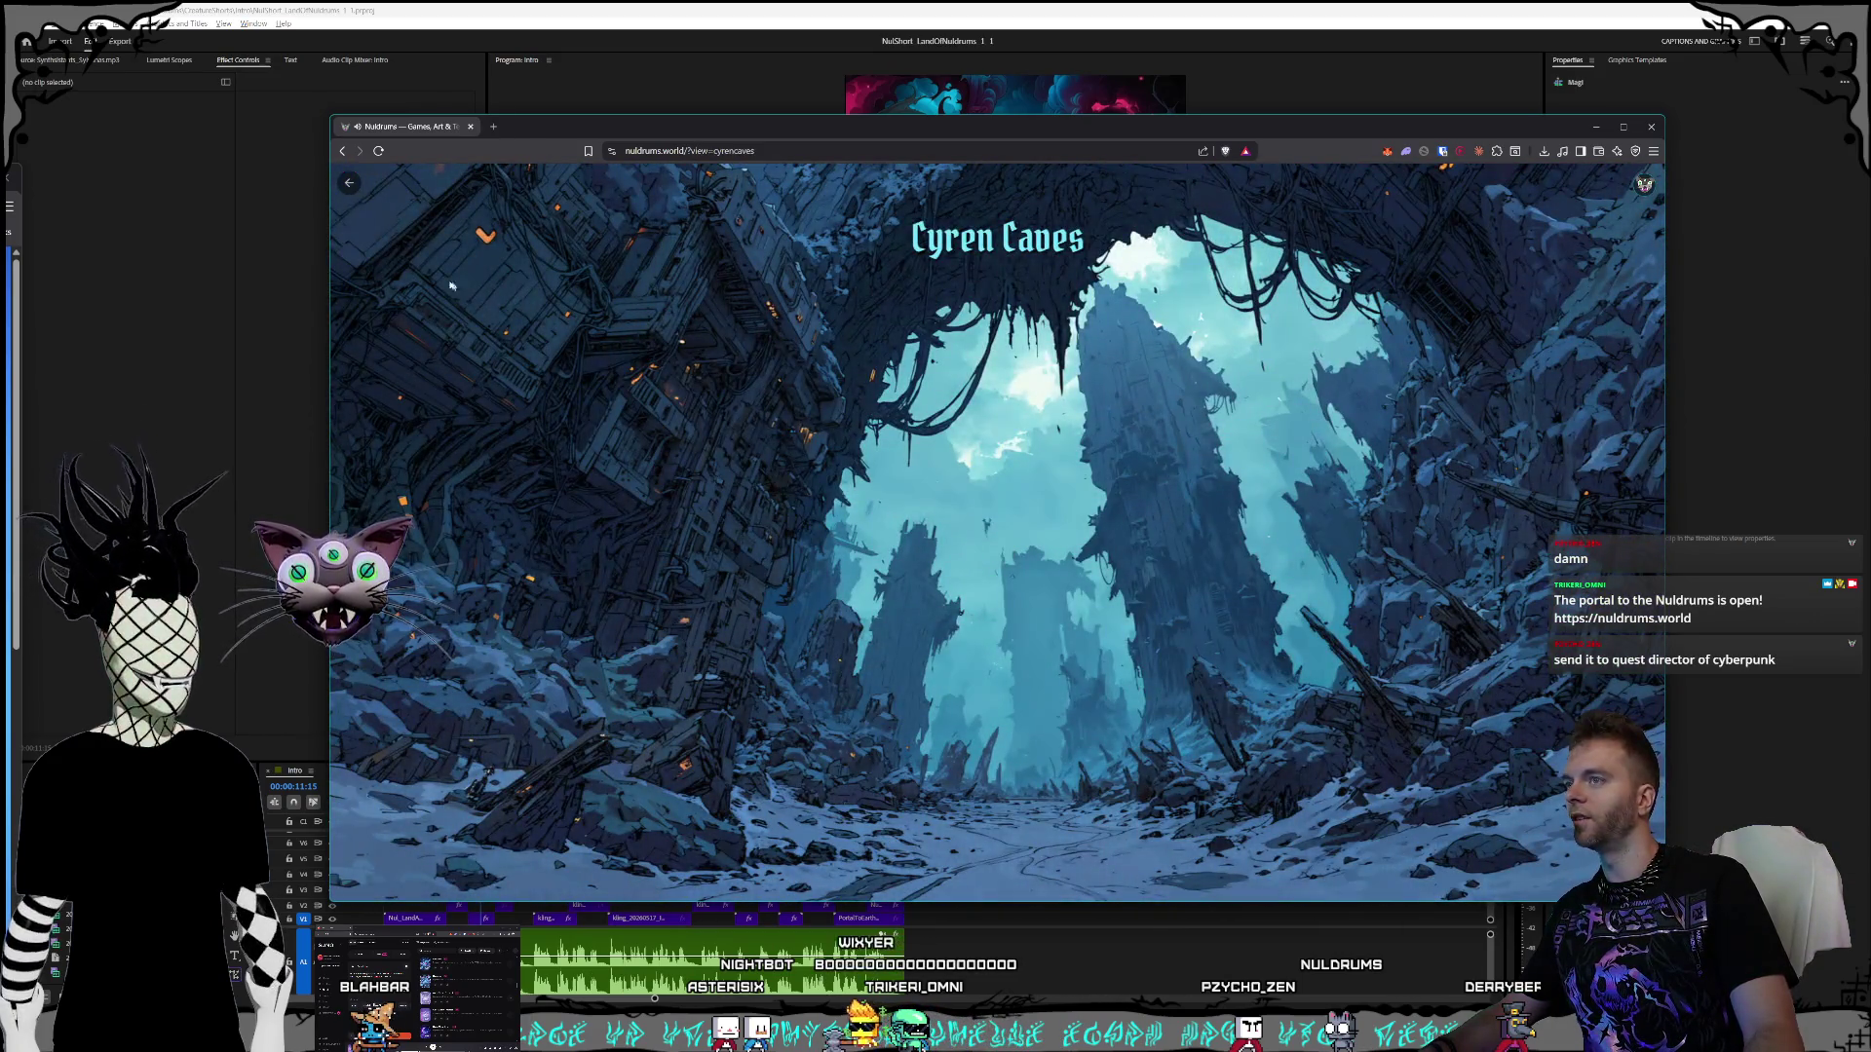
pyautogui.click(348, 185)
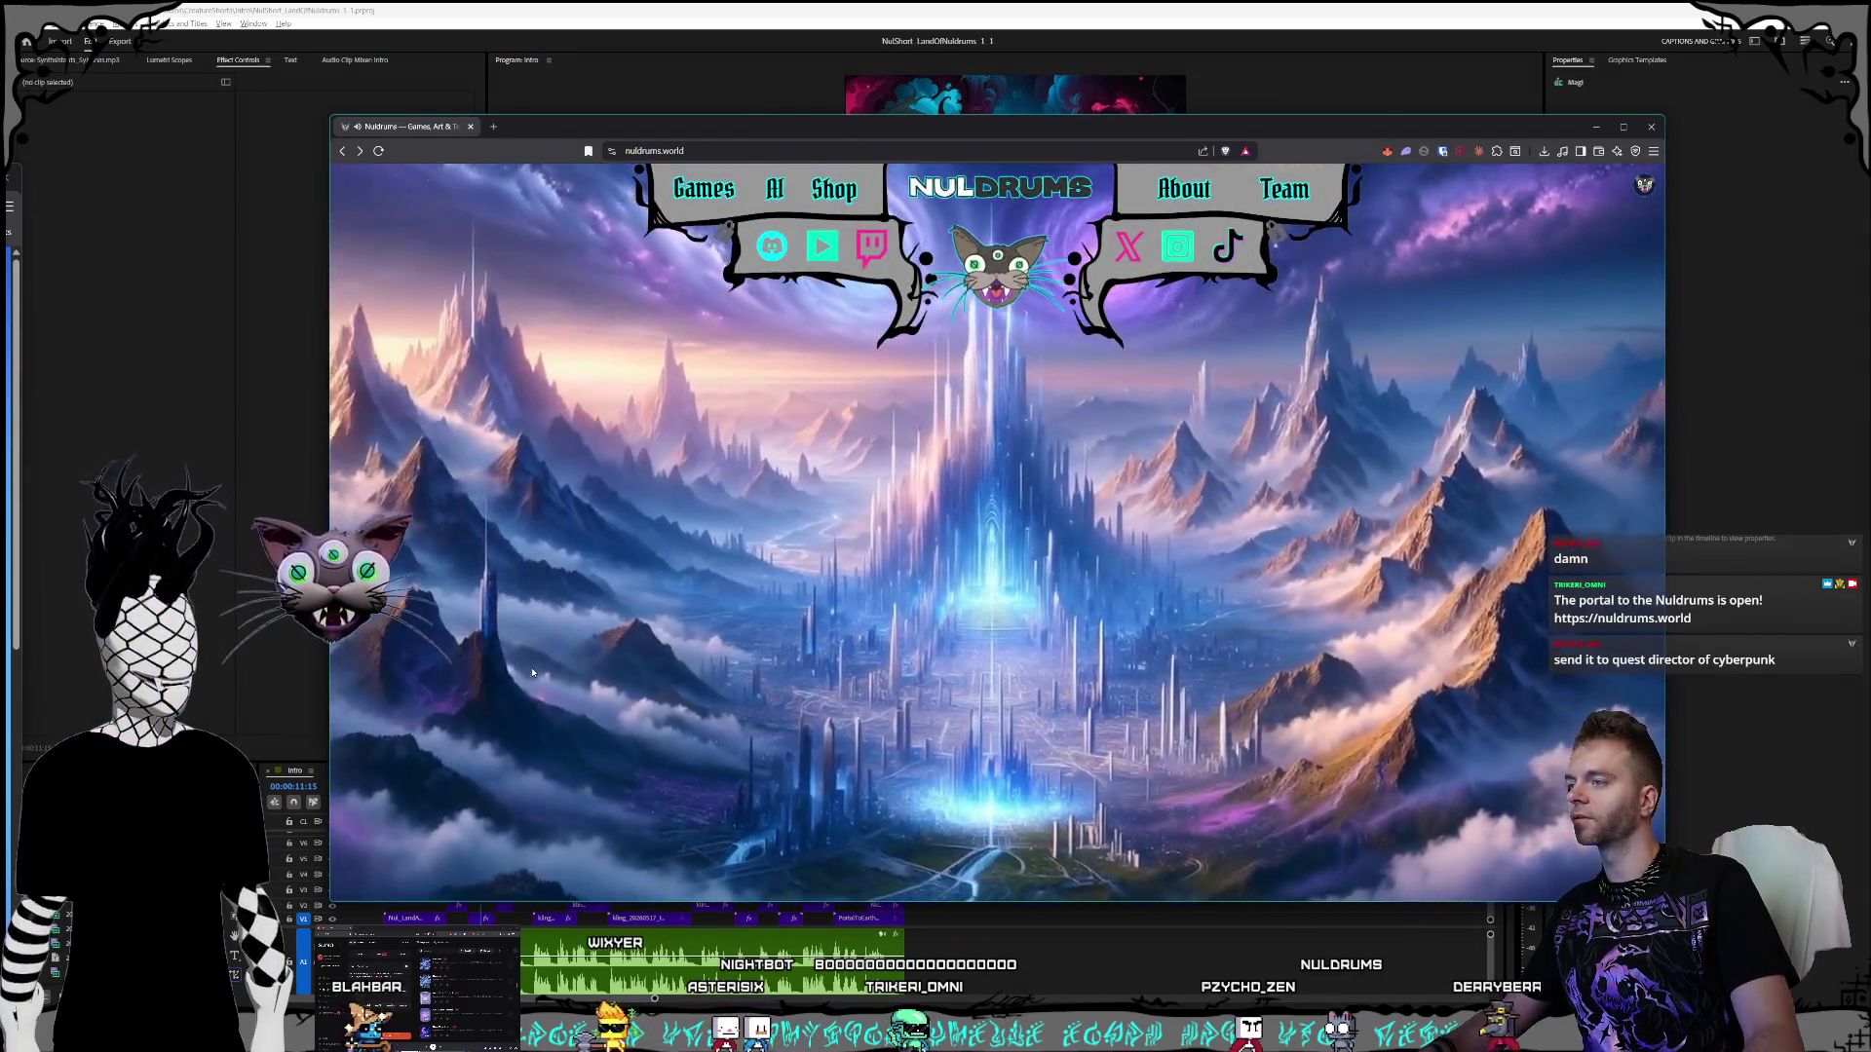
# - Walk the forest through The Hushed Pool, The Stoneworked Path, Starbloom Slabs and Twistwood Clearing
pyautogui.click(1059, 773)
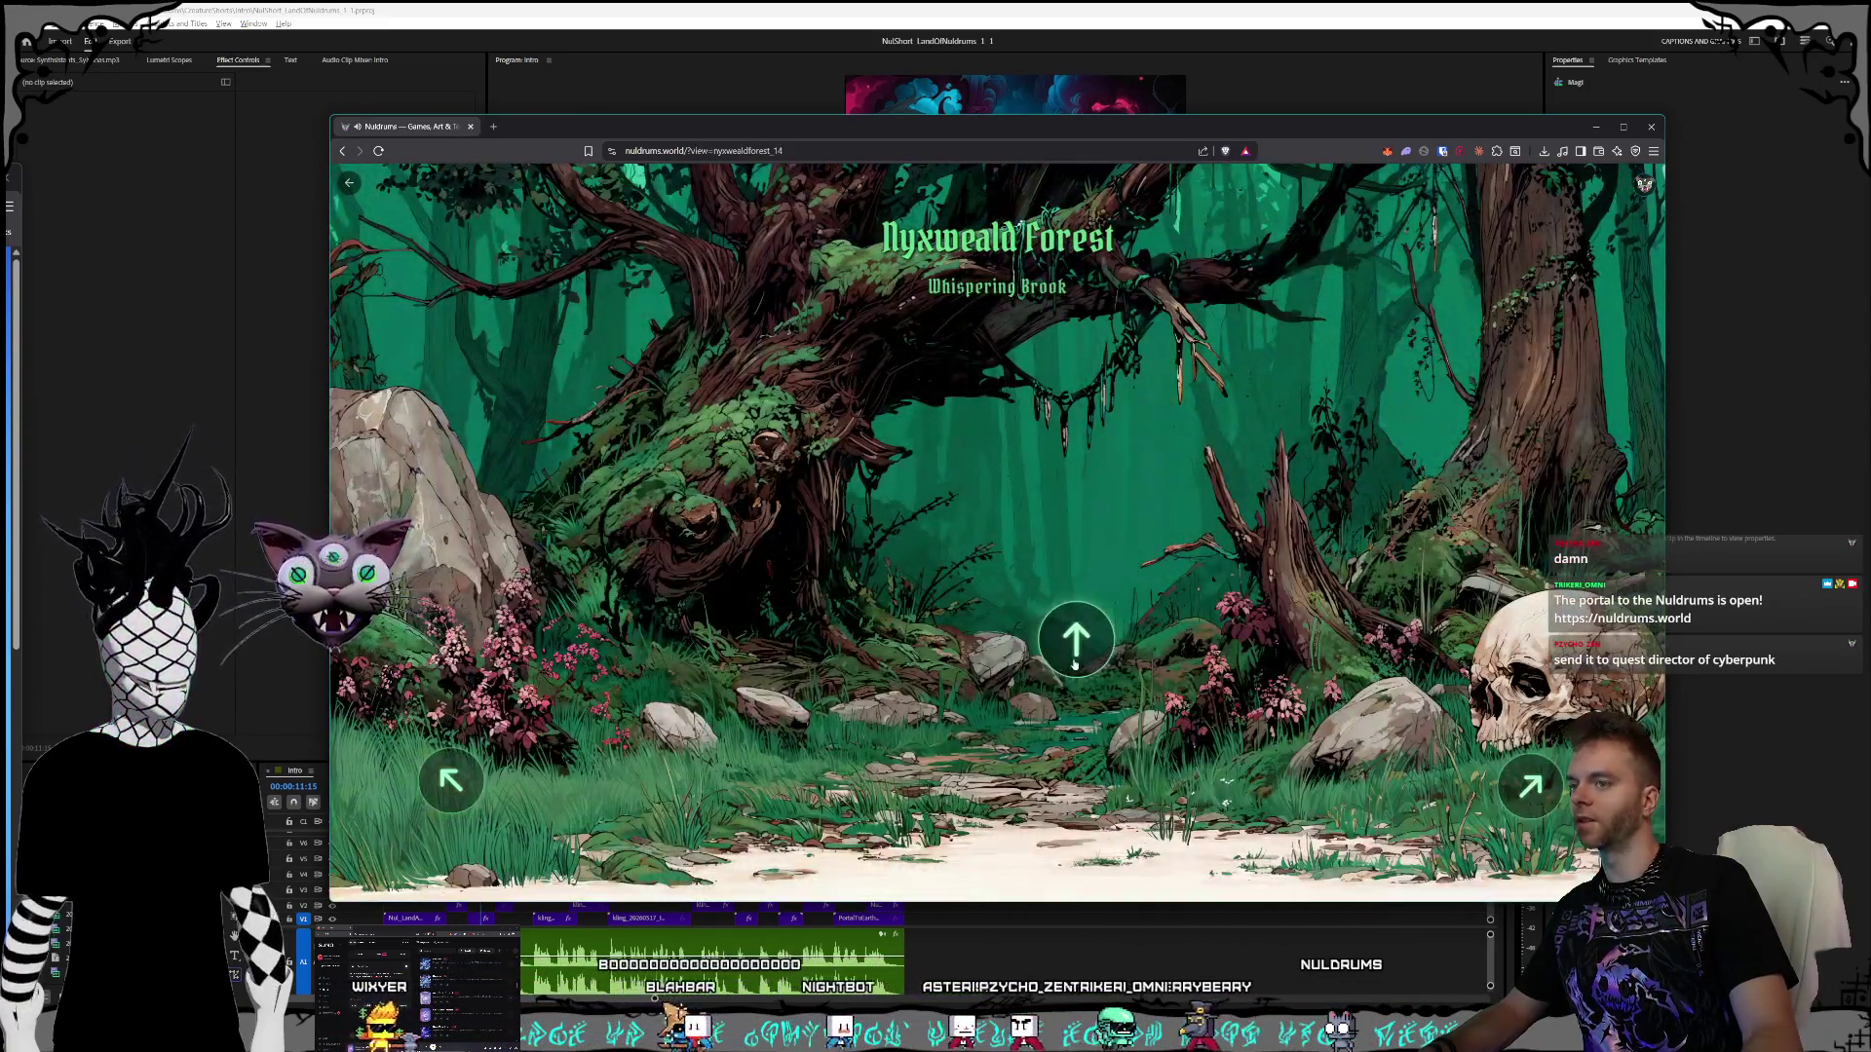
pyautogui.click(1074, 664)
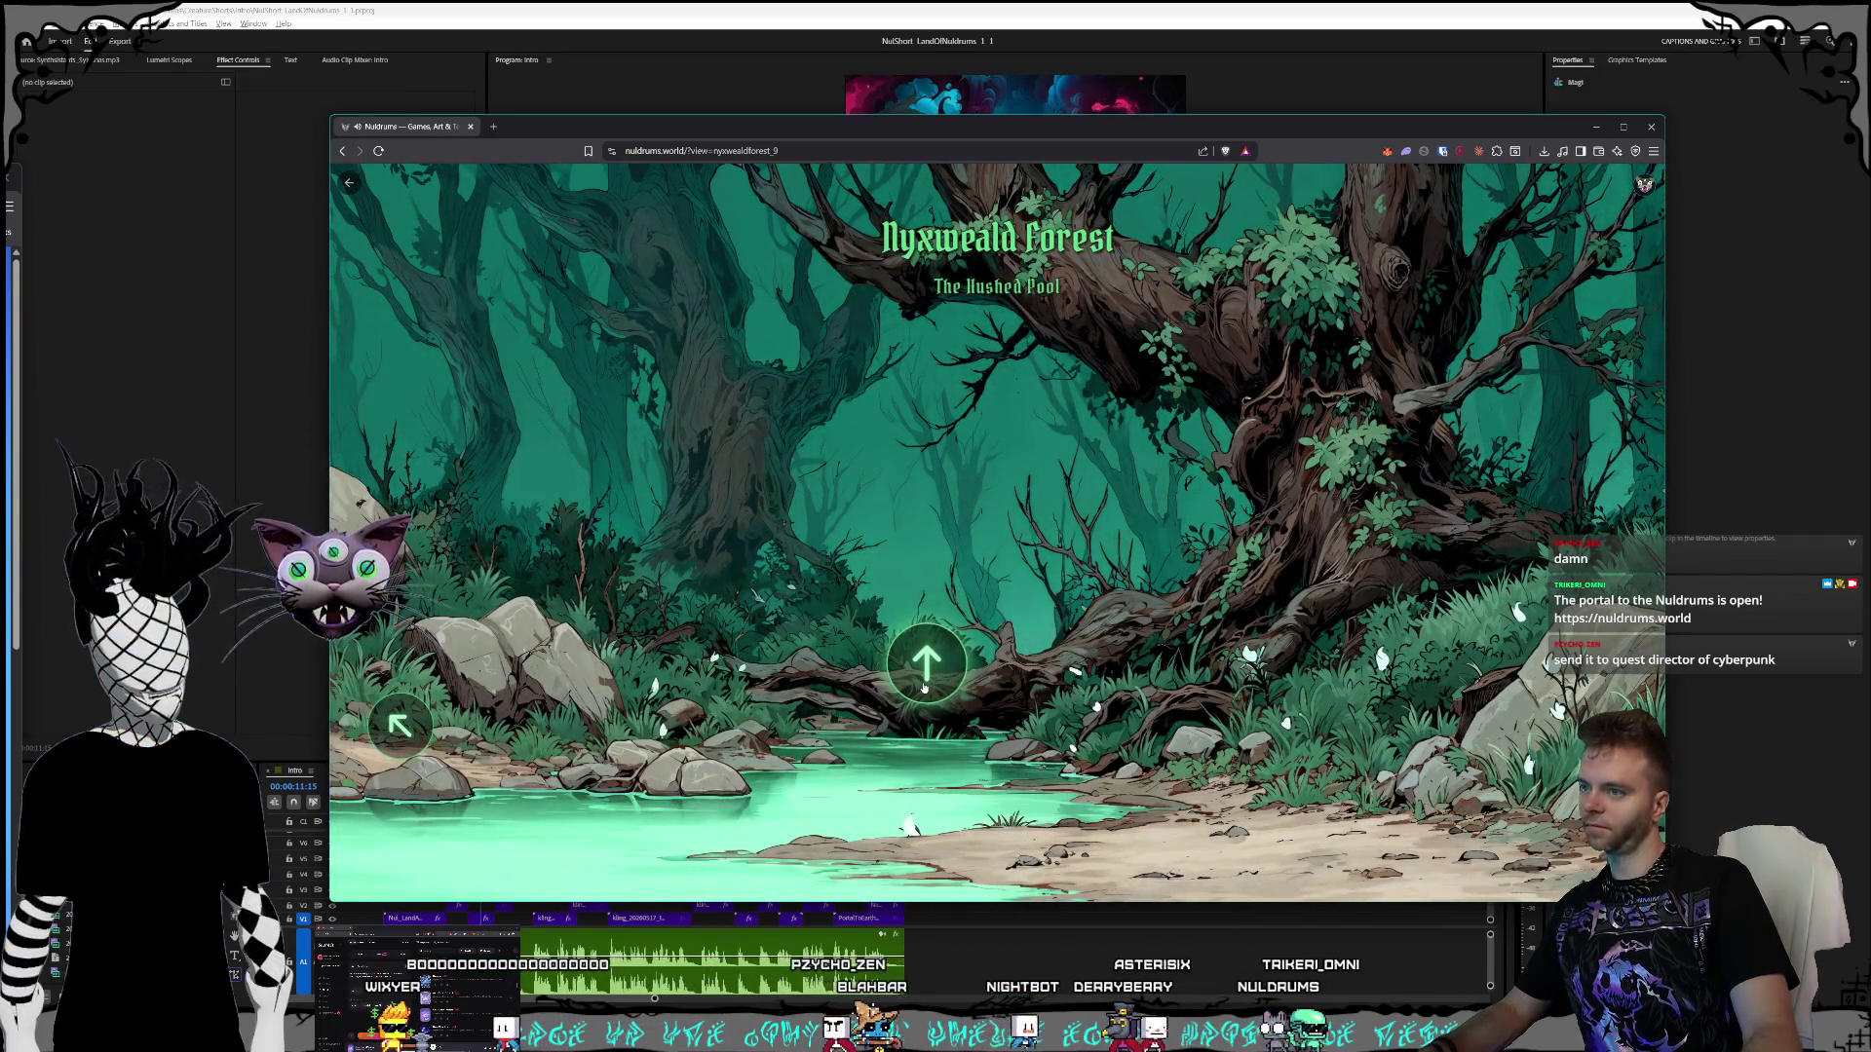
pyautogui.click(923, 686)
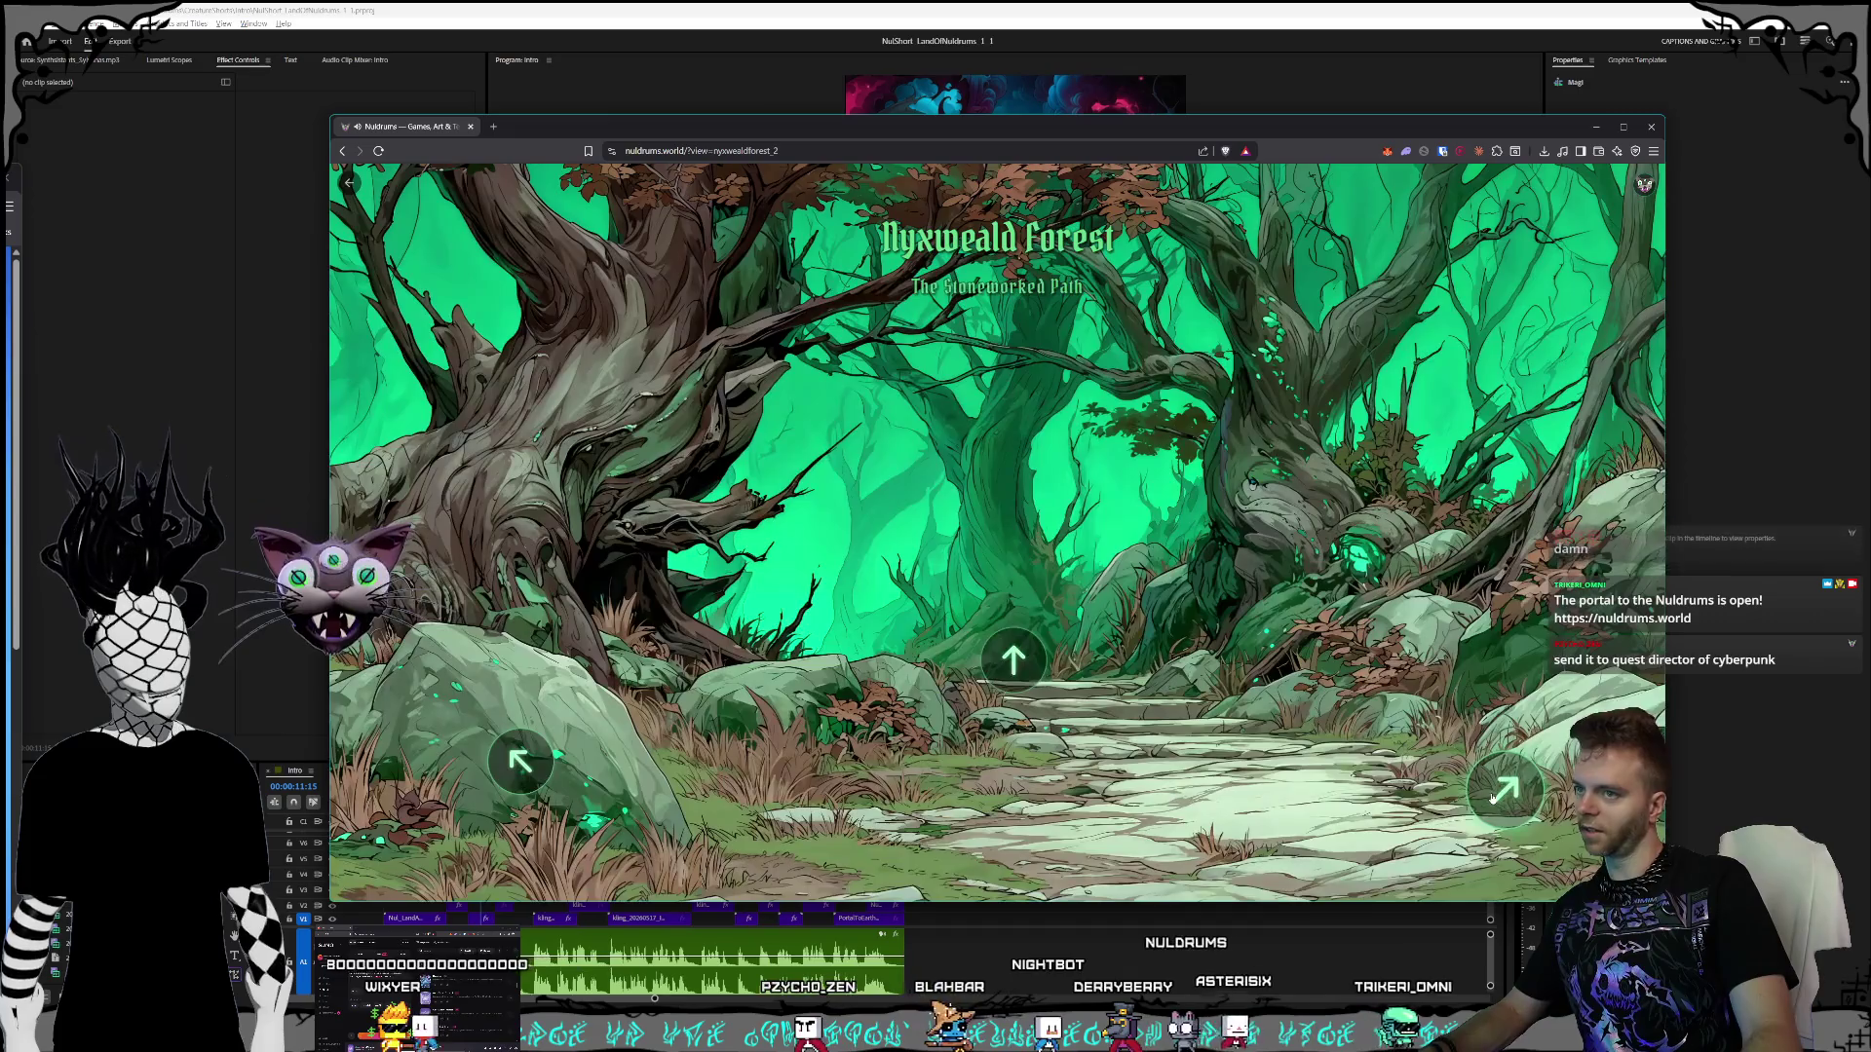
pyautogui.click(1506, 790)
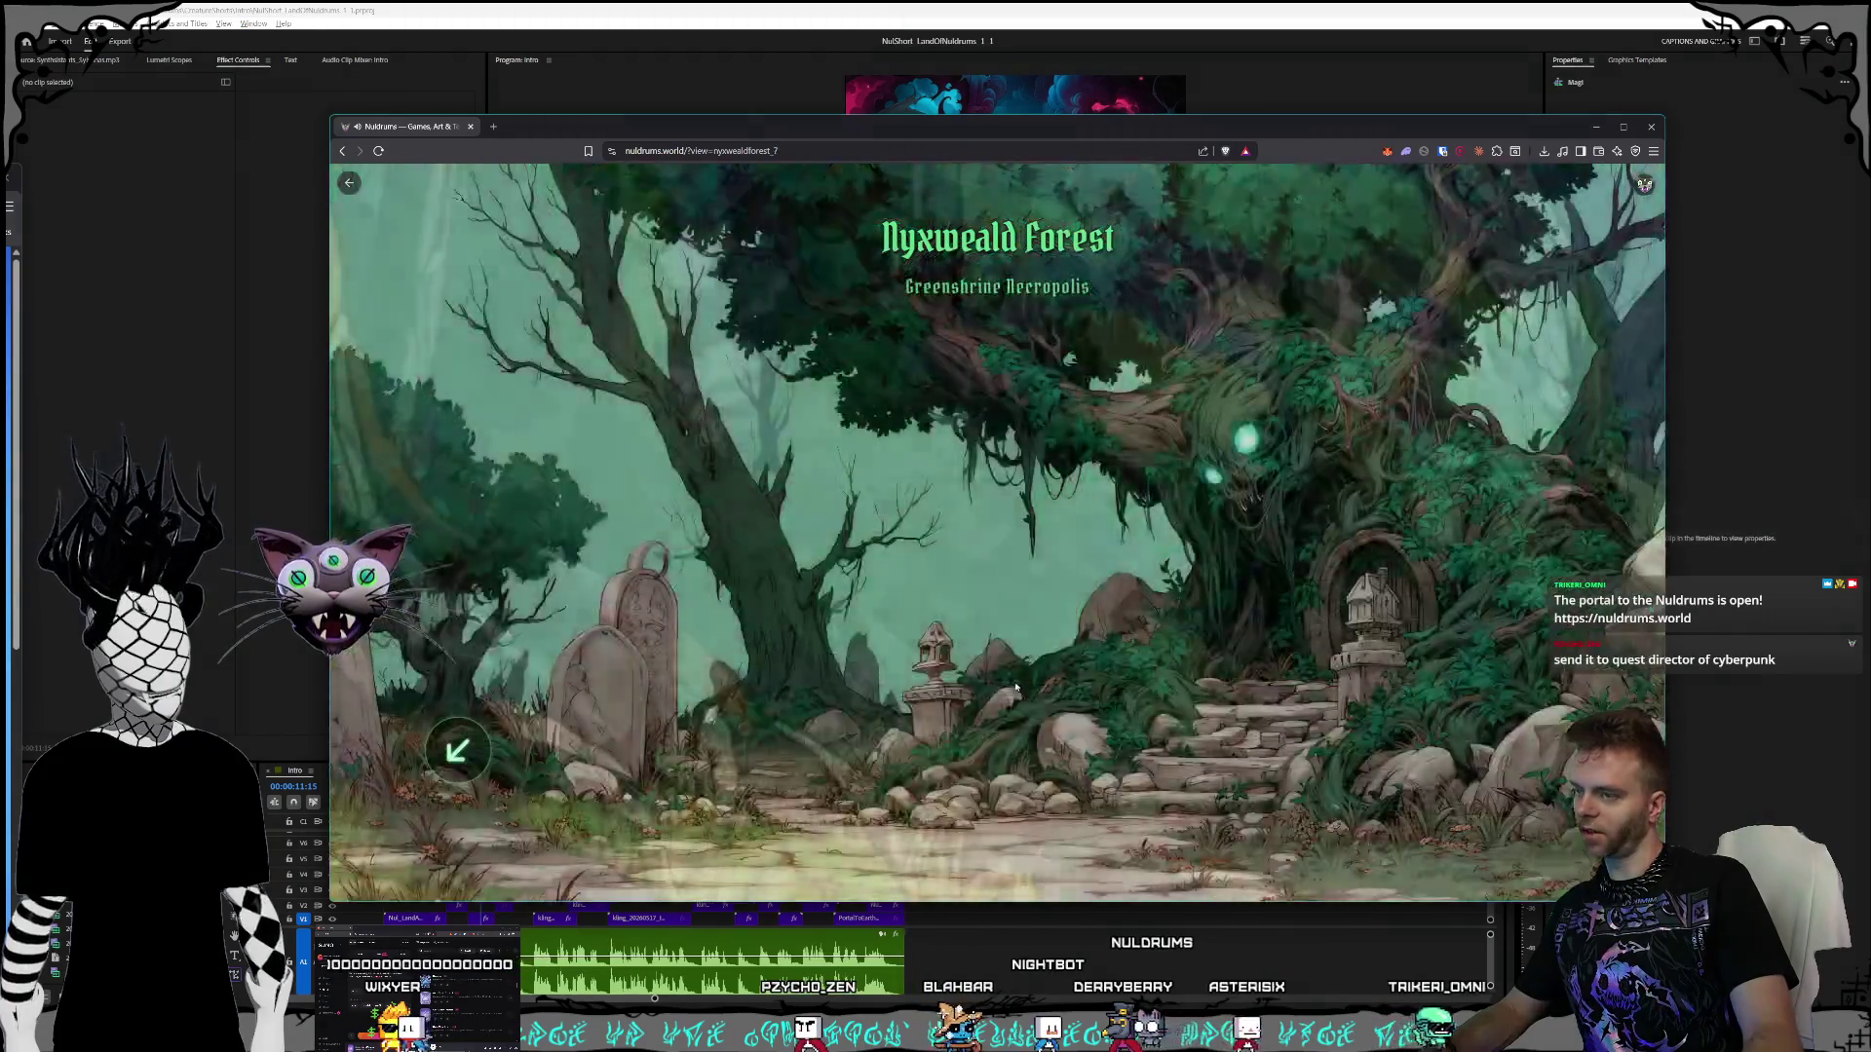
pyautogui.click(821, 682)
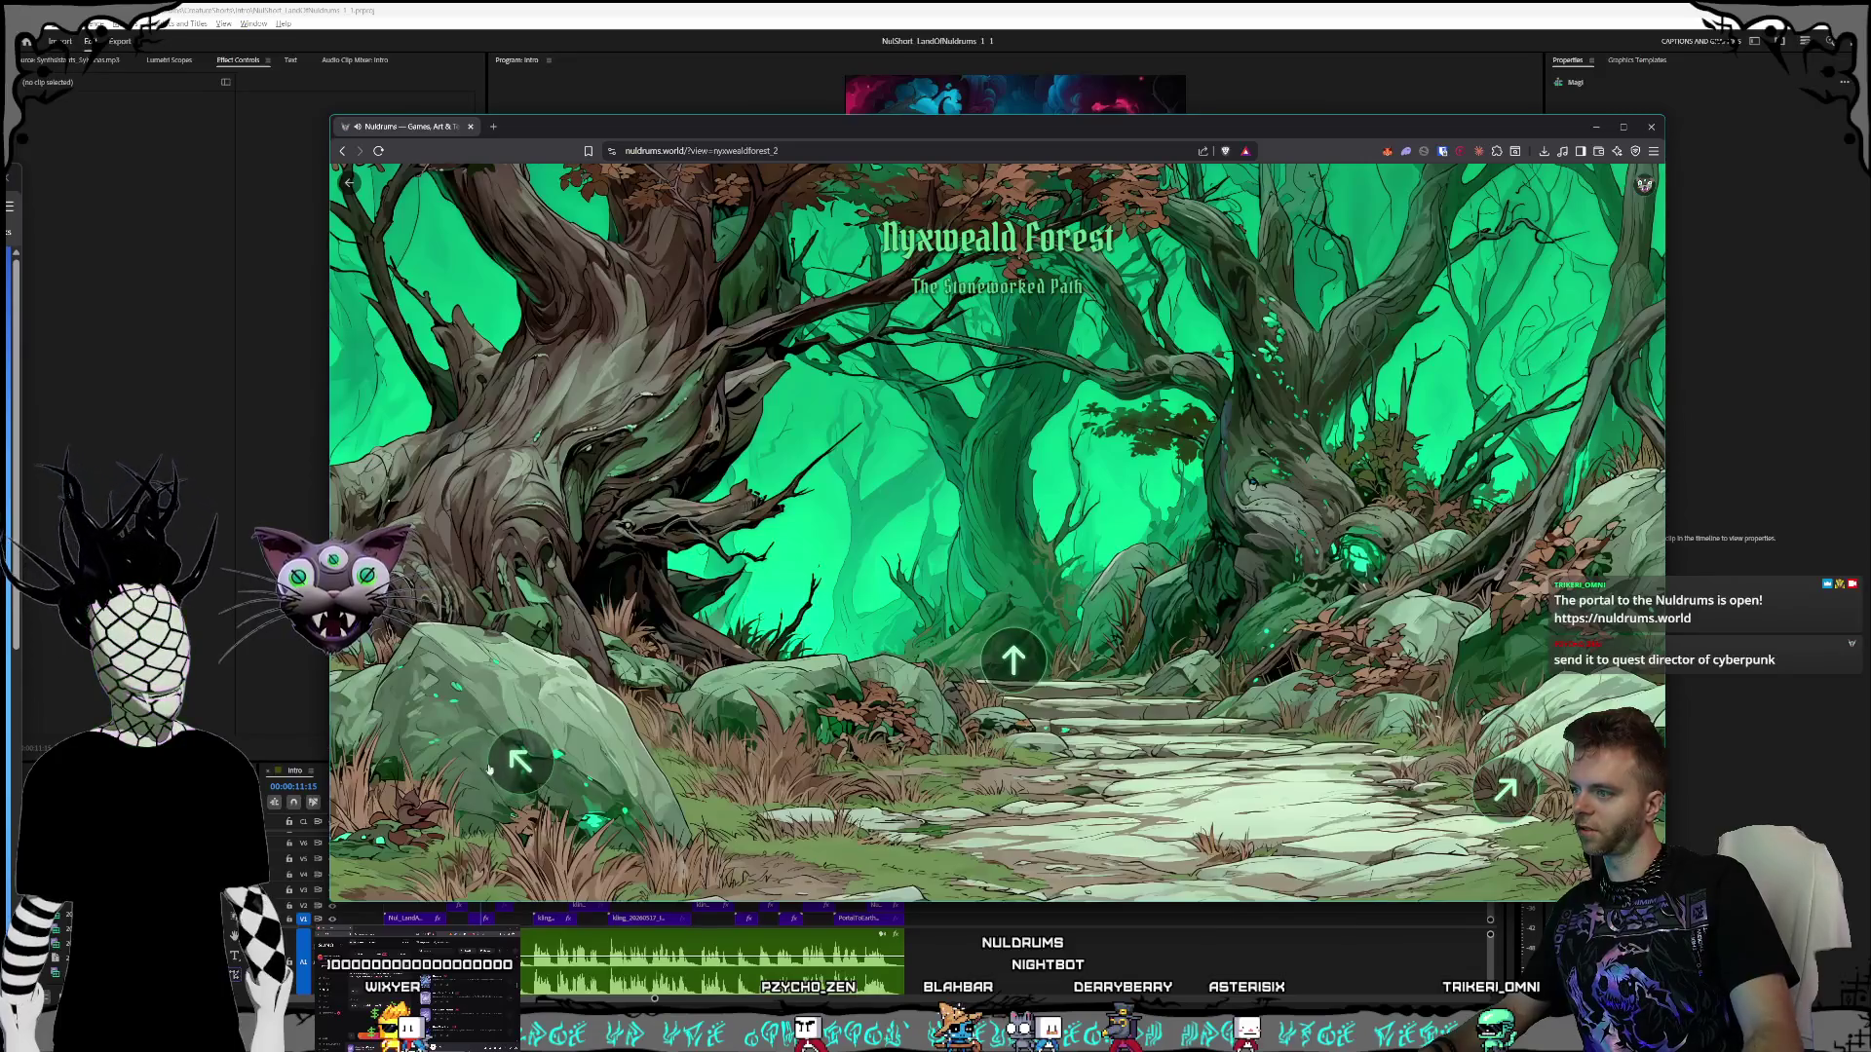
pyautogui.click(1014, 660)
pyautogui.click(1008, 663)
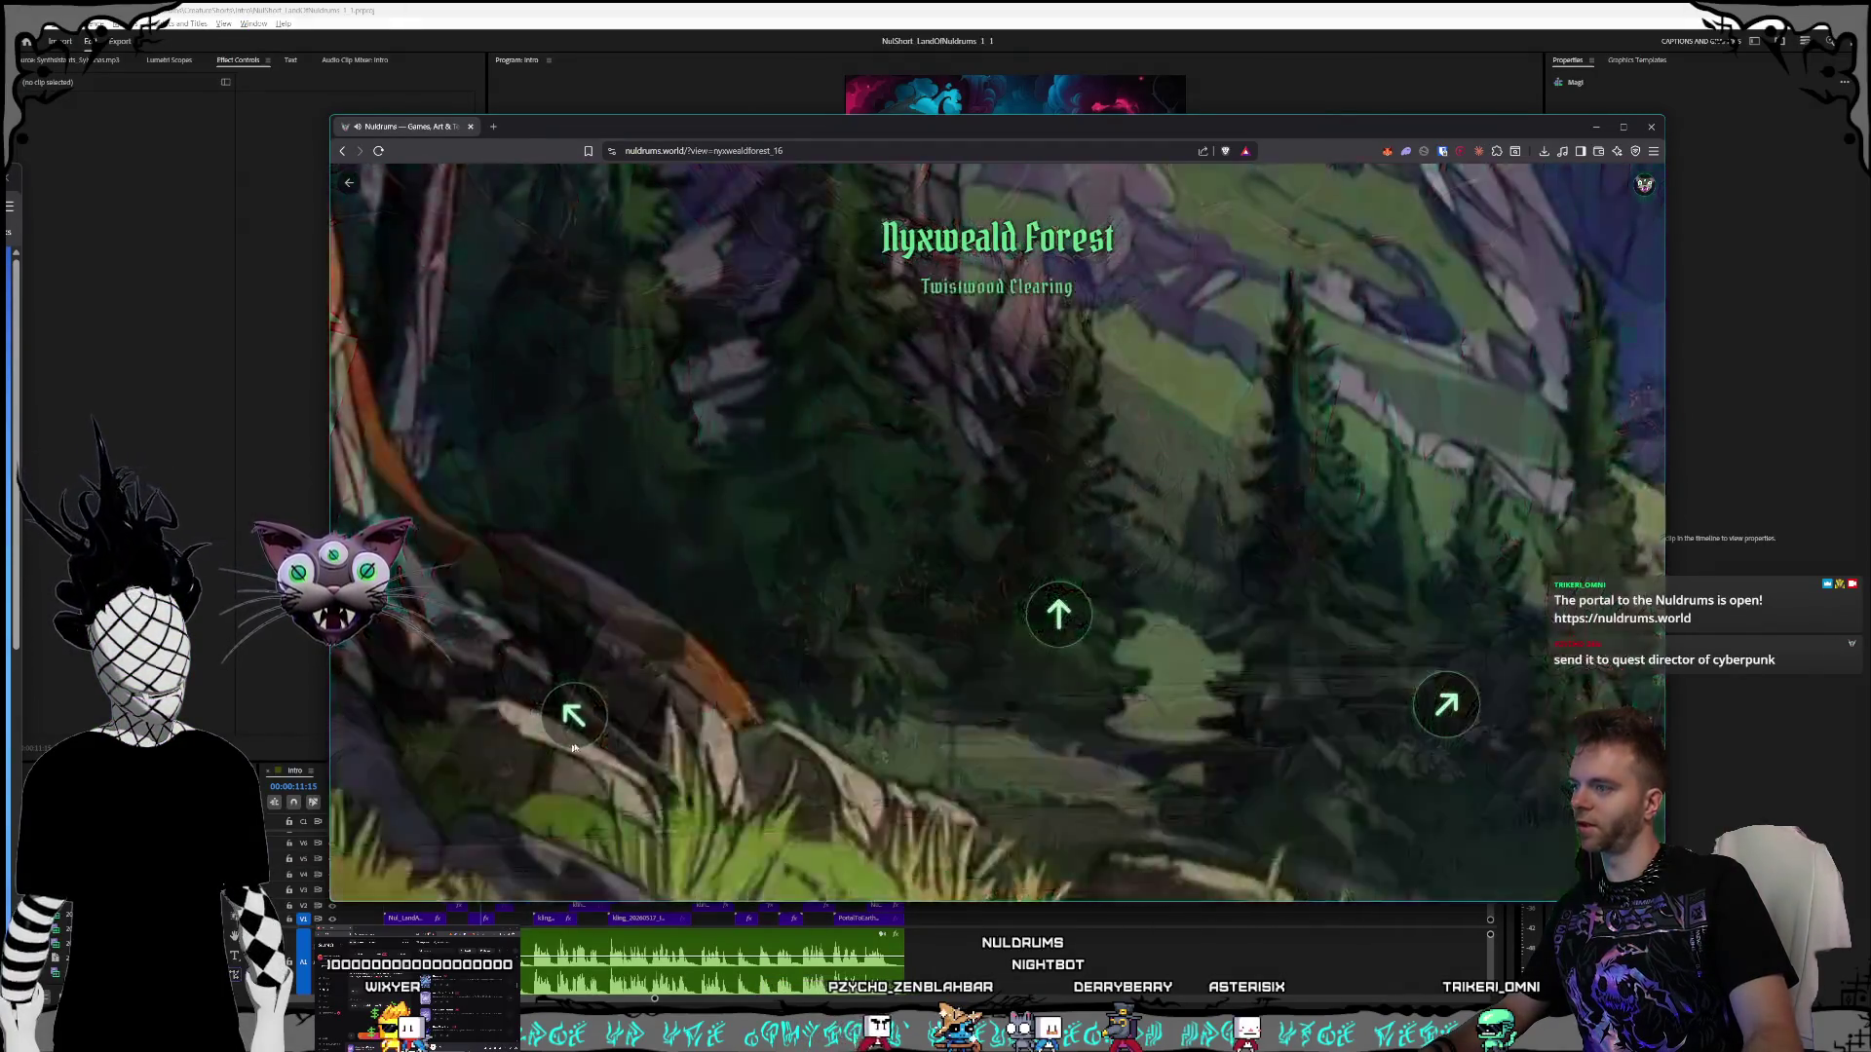
# - Return to Magic Mountains and advance through Crownhearth Foothills to the foxes' treehouse scene
pyautogui.click(350, 187)
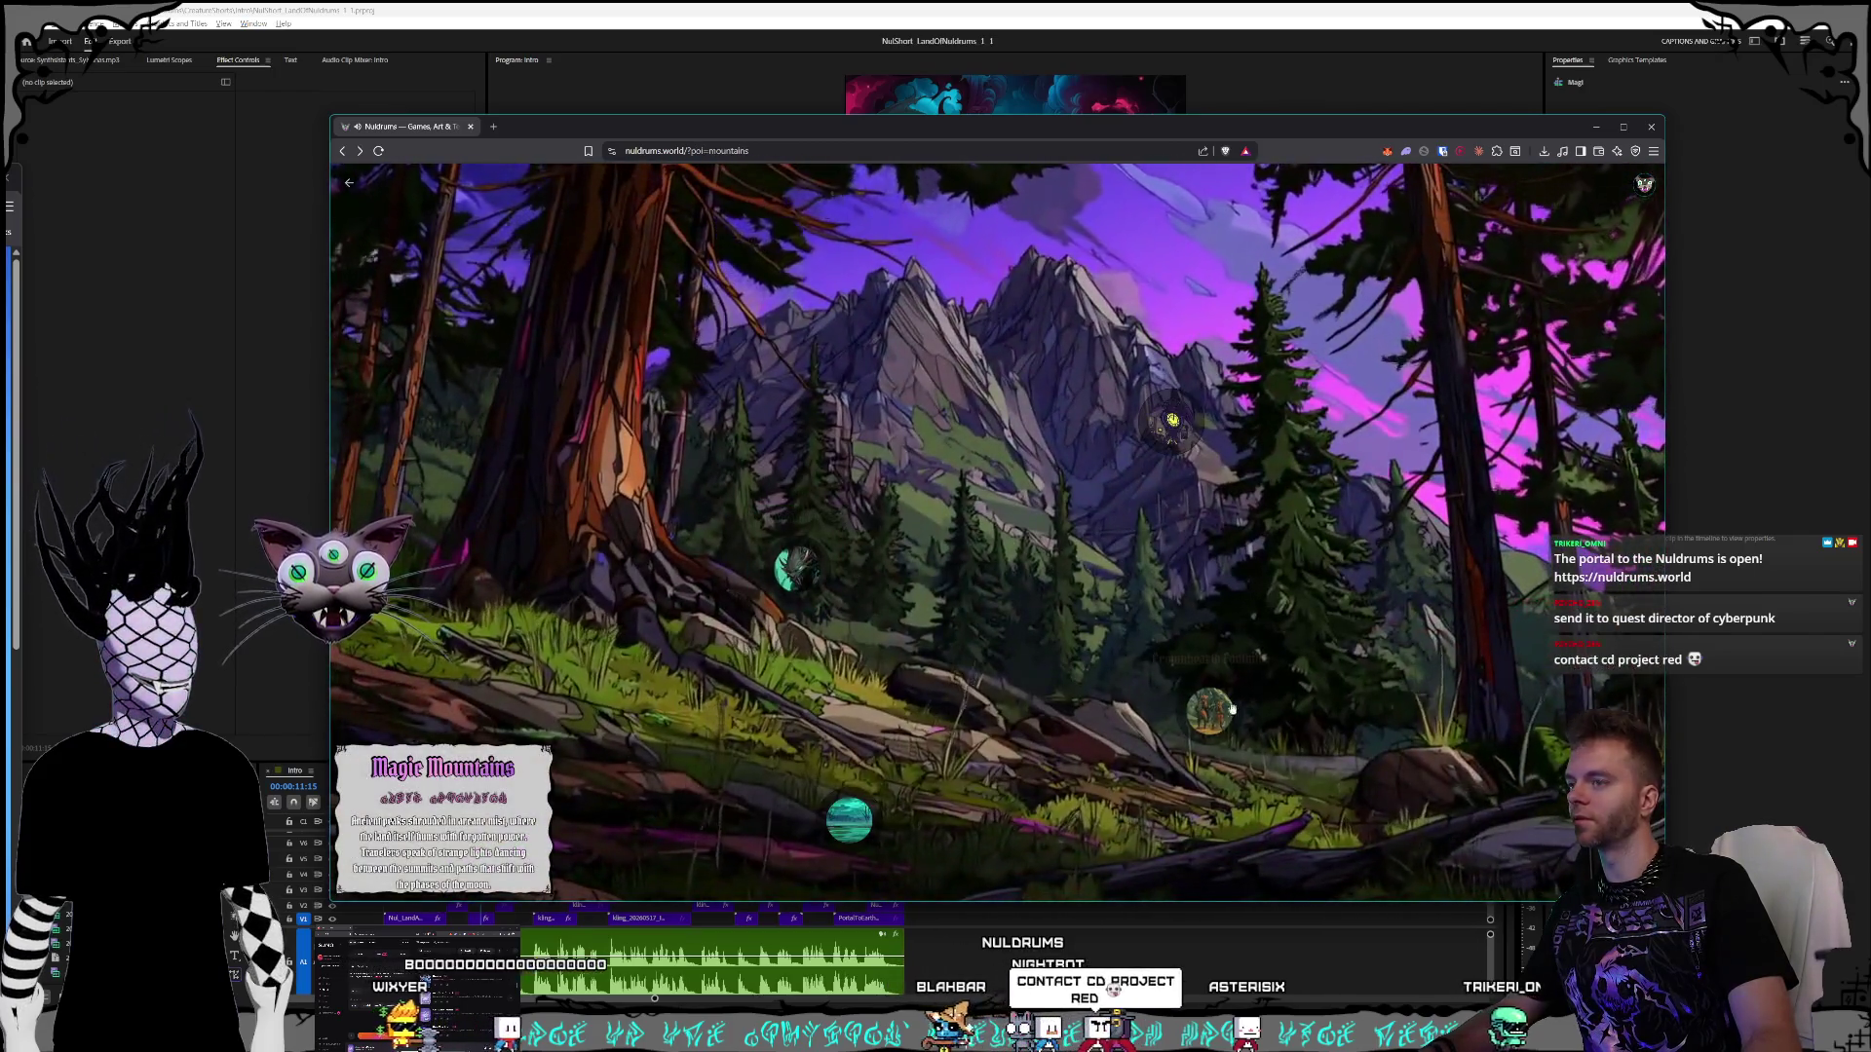
pyautogui.click(1229, 709)
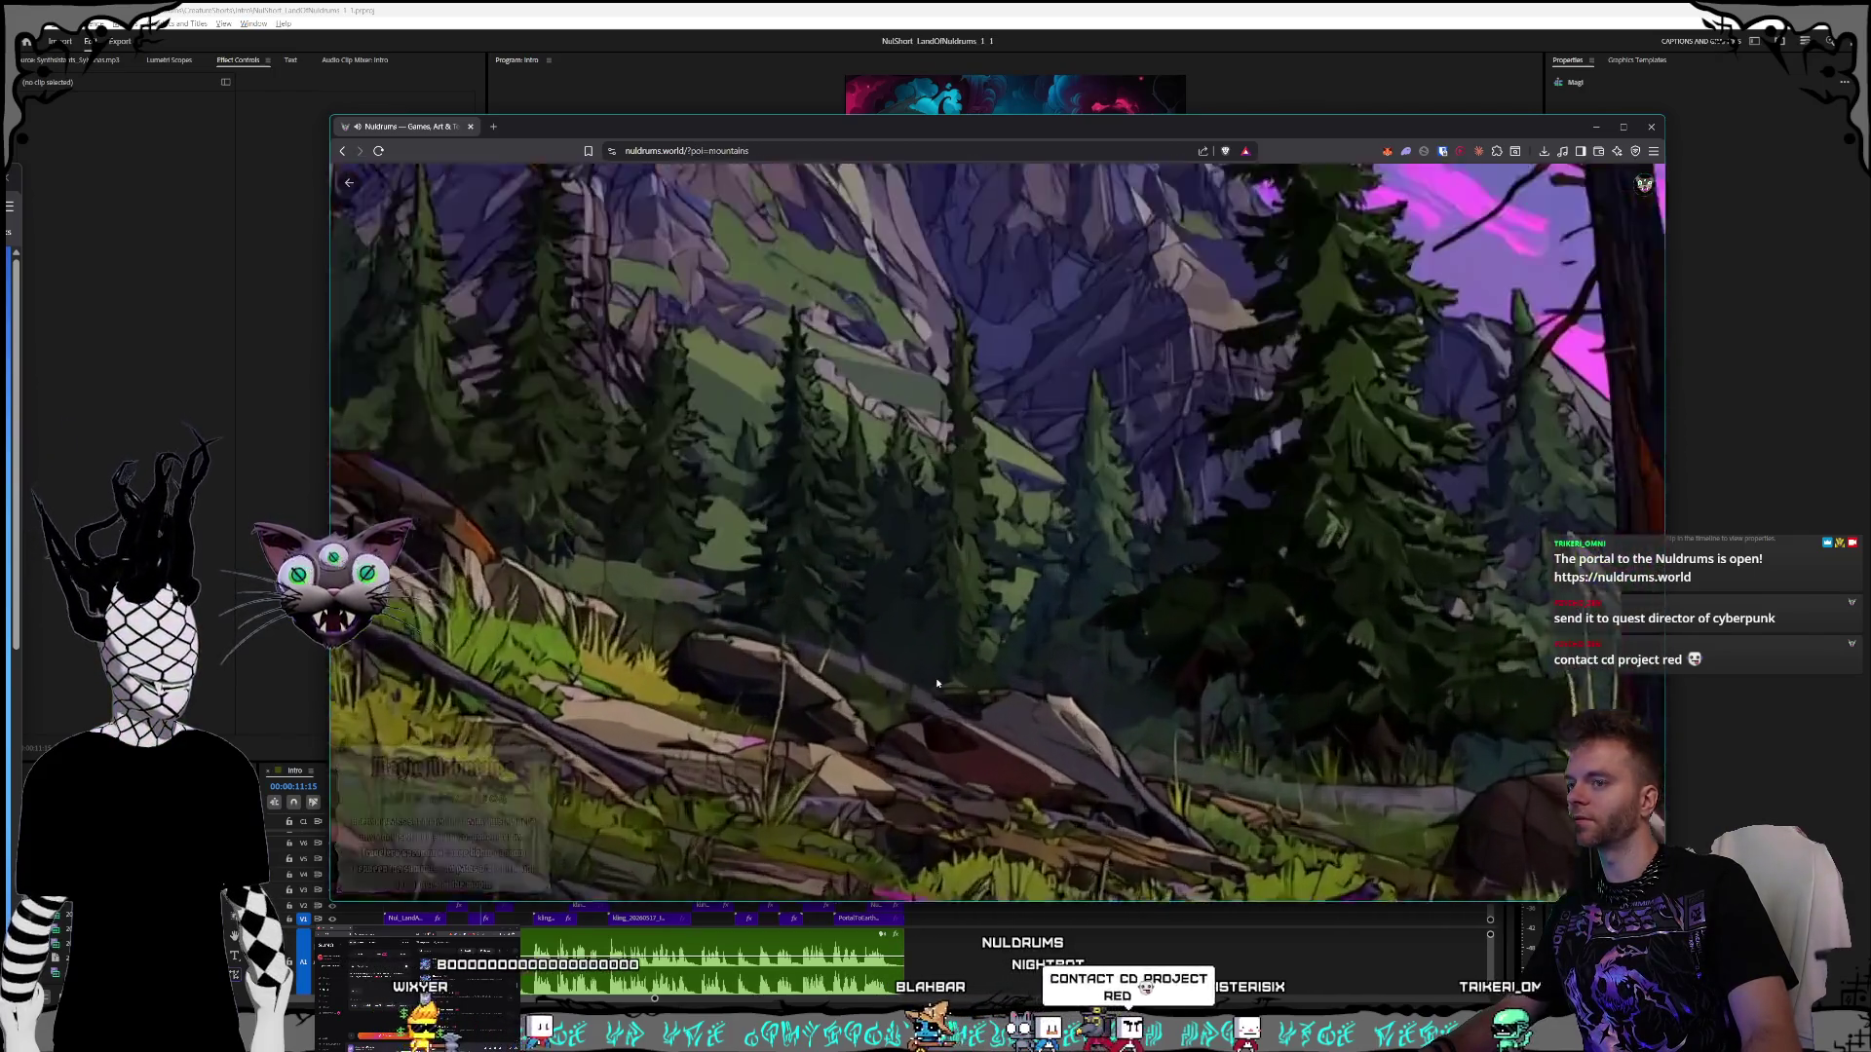
pyautogui.click(1267, 823)
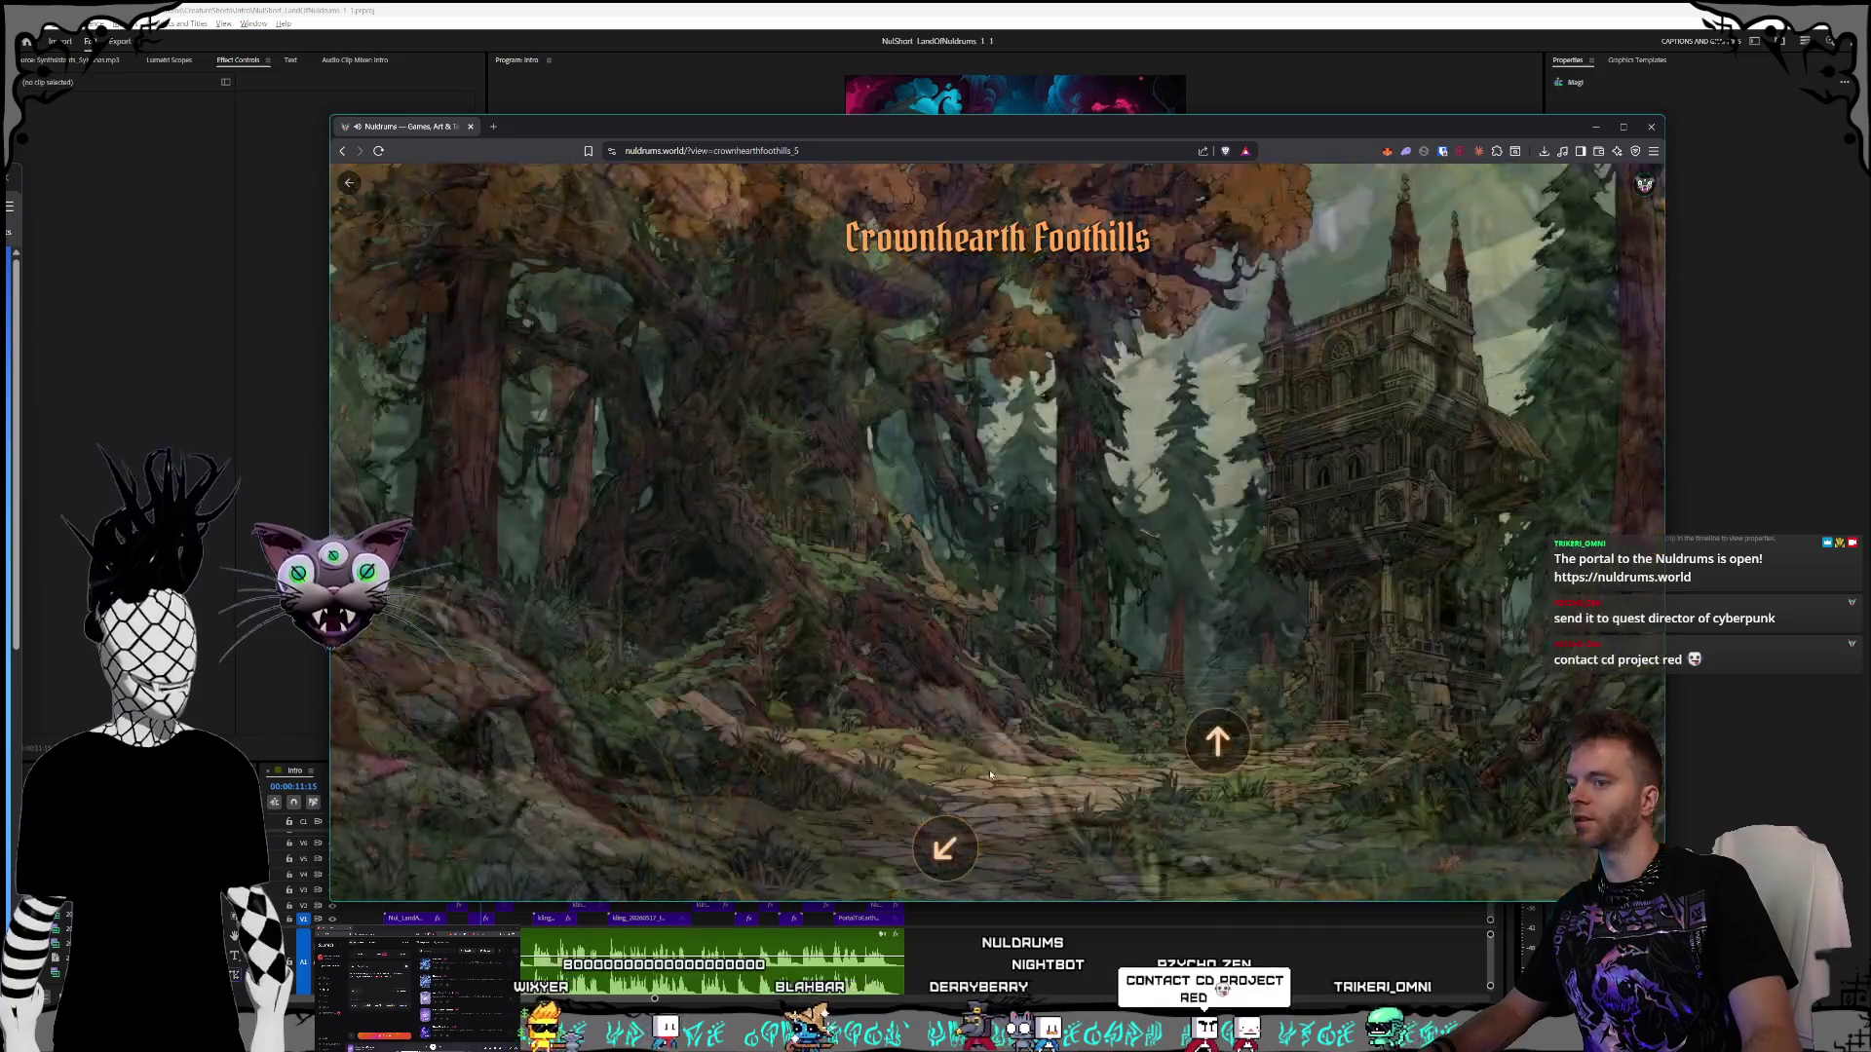
pyautogui.click(1211, 740)
pyautogui.click(604, 651)
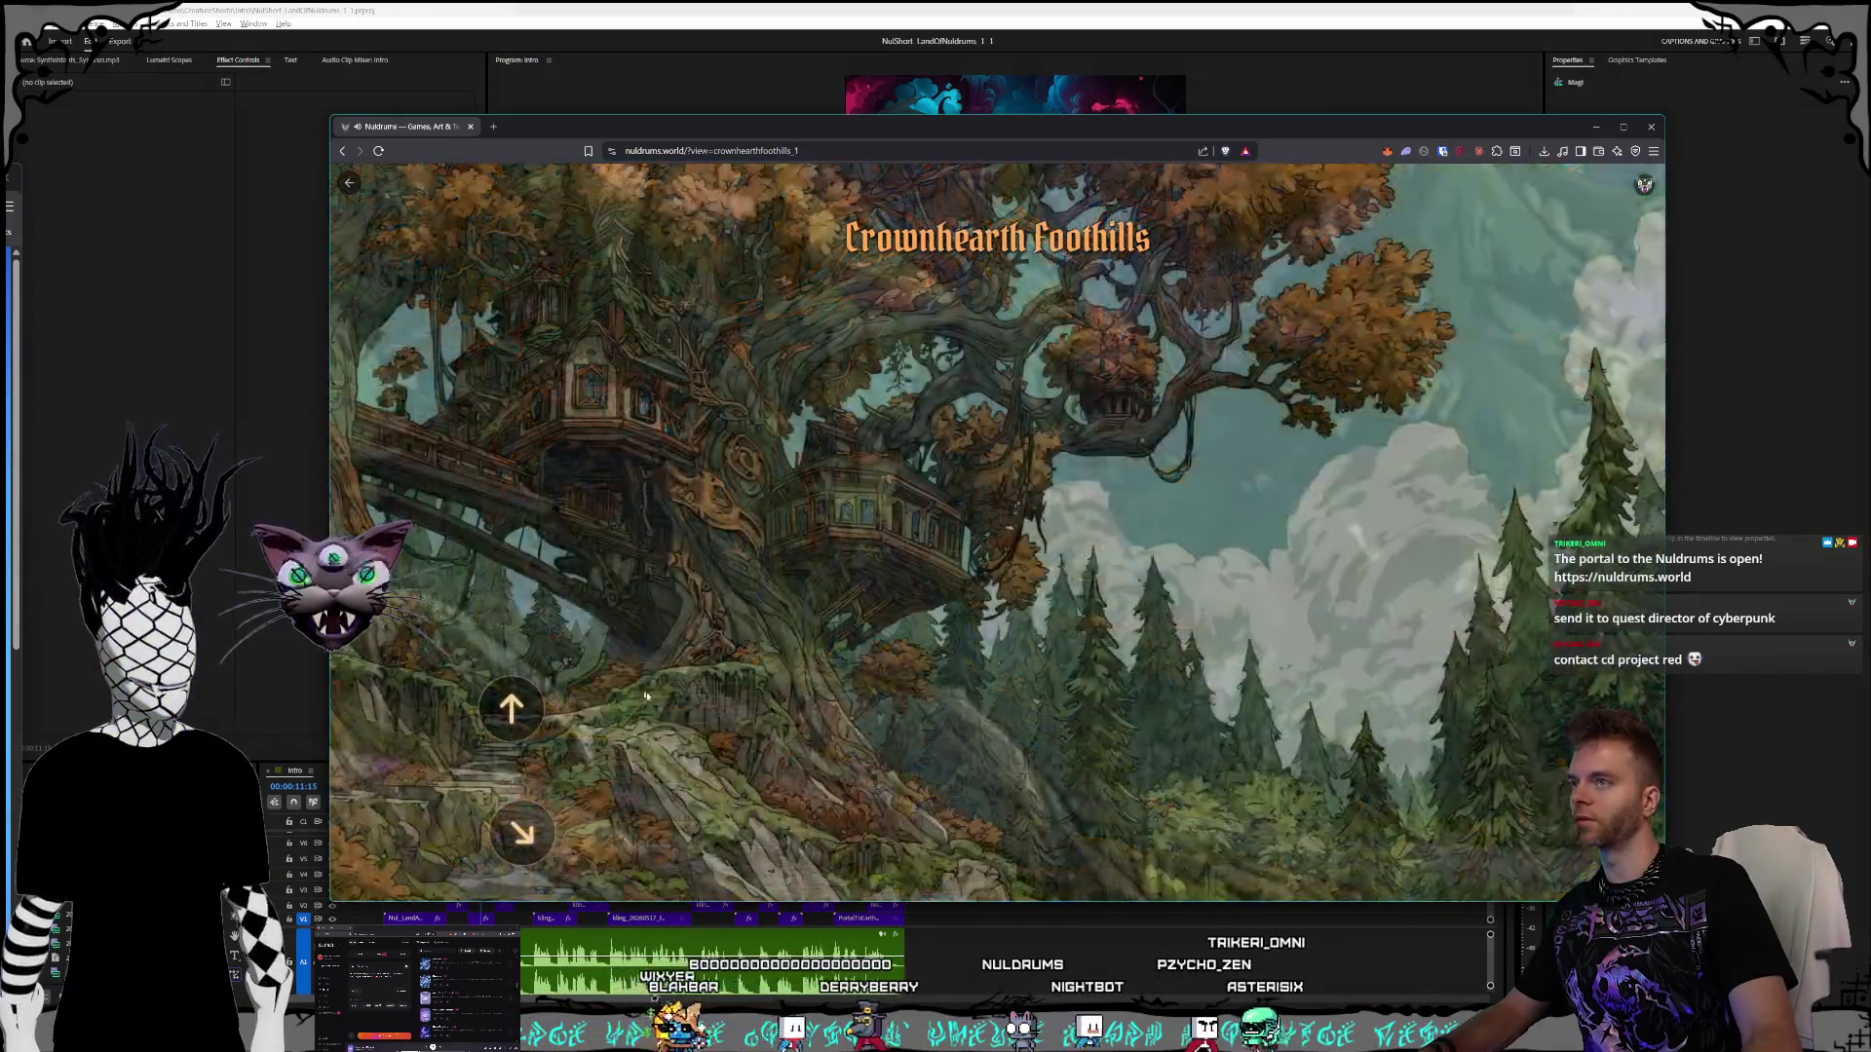
pyautogui.click(510, 710)
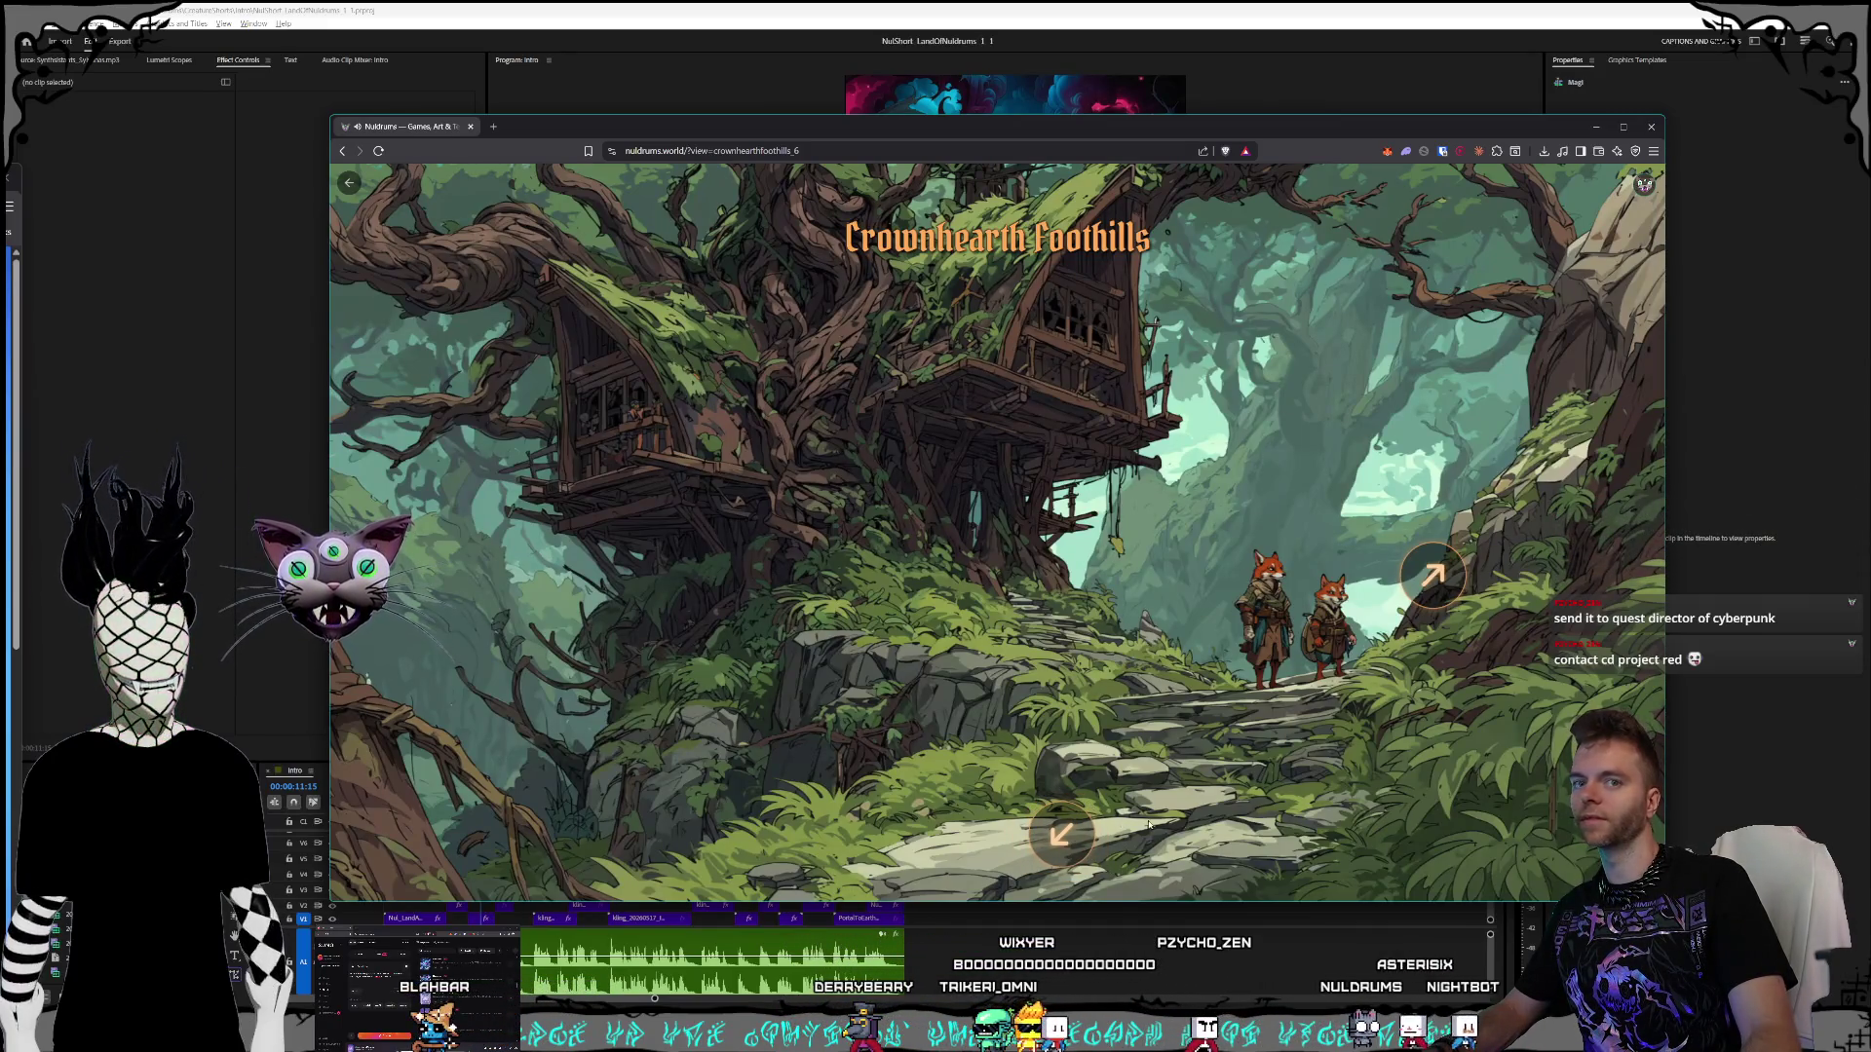
# - Step through the orange-leaved treehouse, stone-archway and foxes-on-the-path Crownhearth scenes
pyautogui.click(1060, 835)
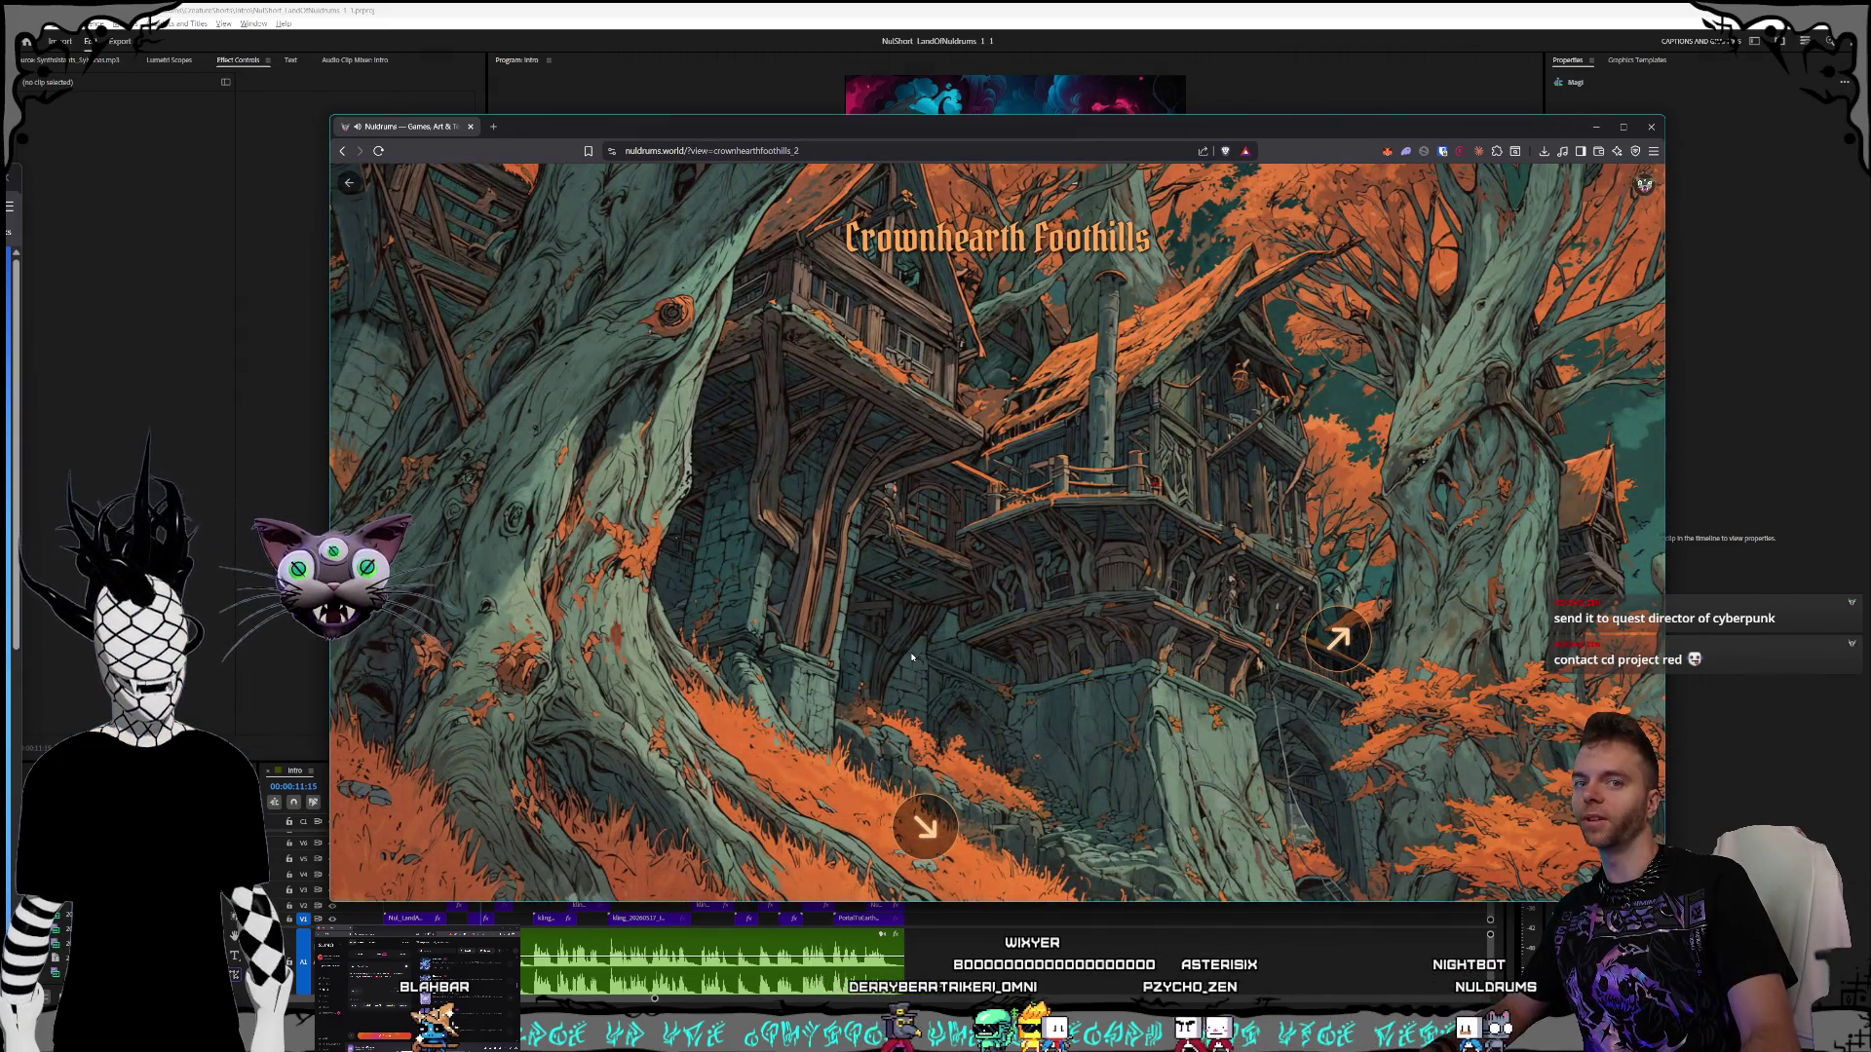
pyautogui.click(924, 827)
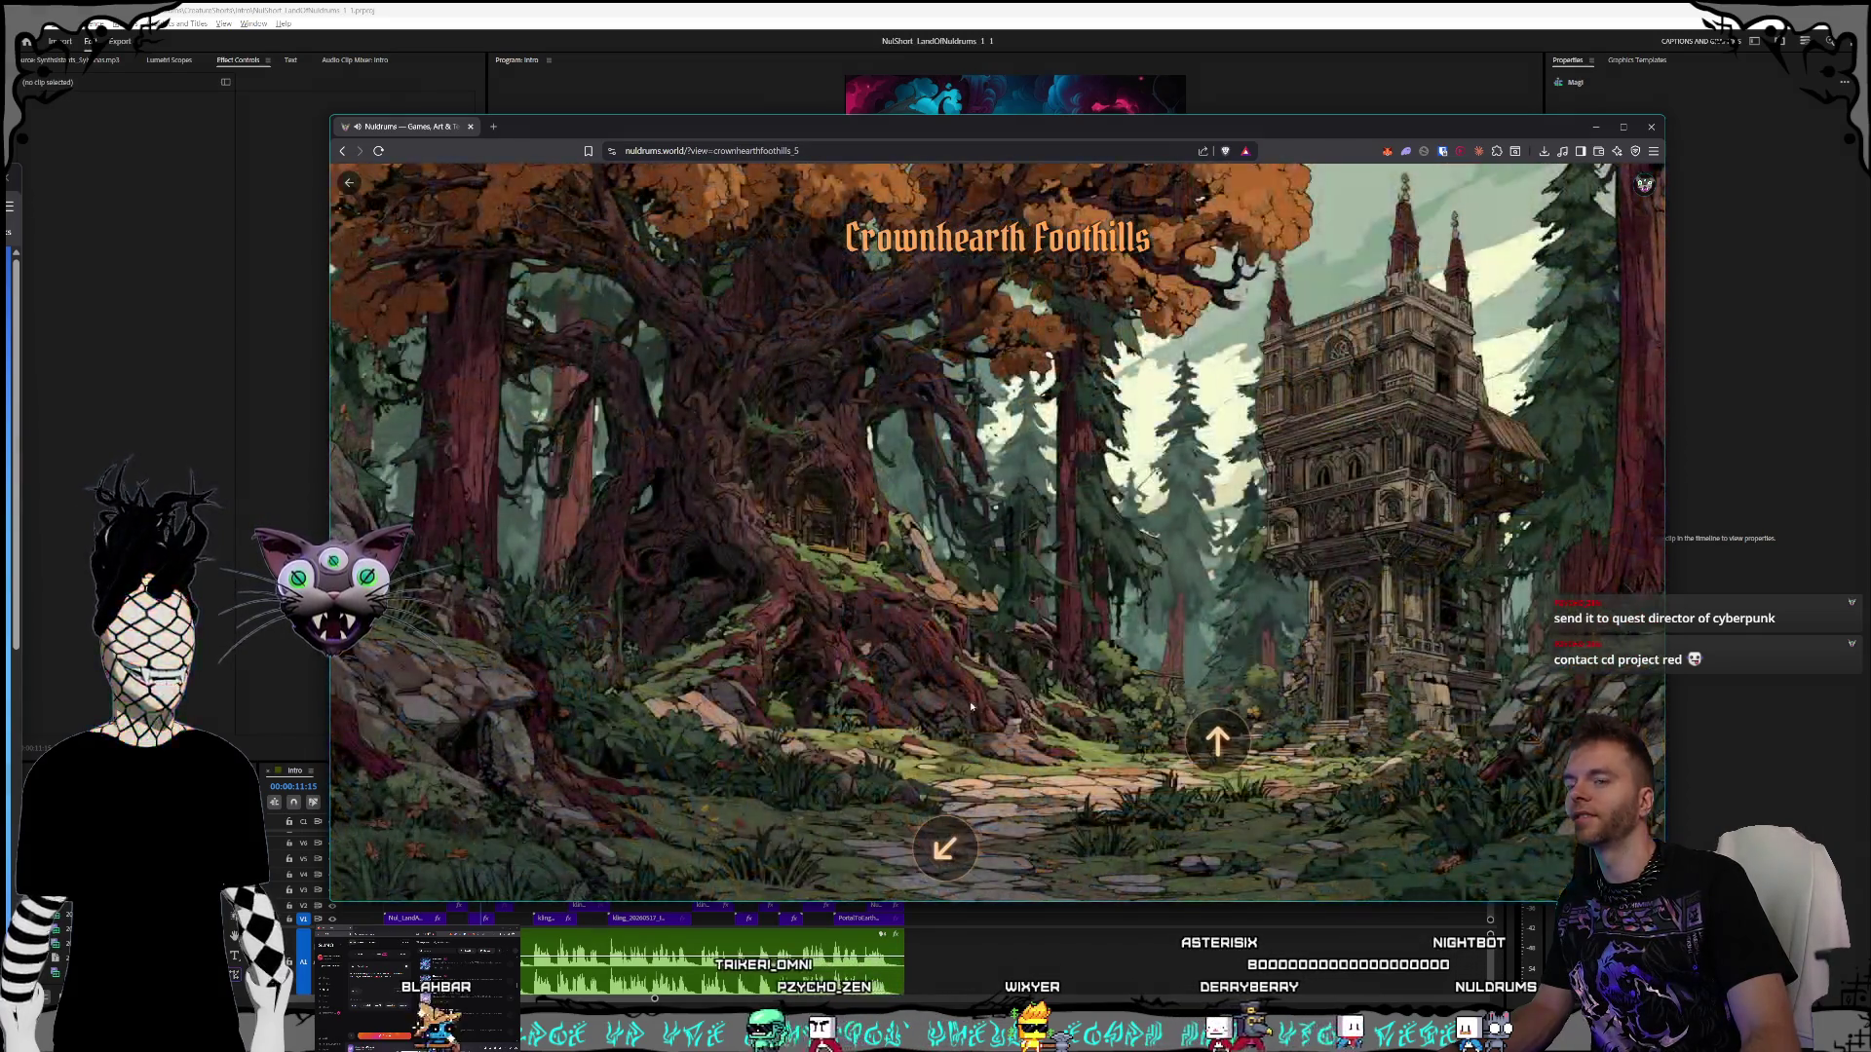
pyautogui.click(1218, 742)
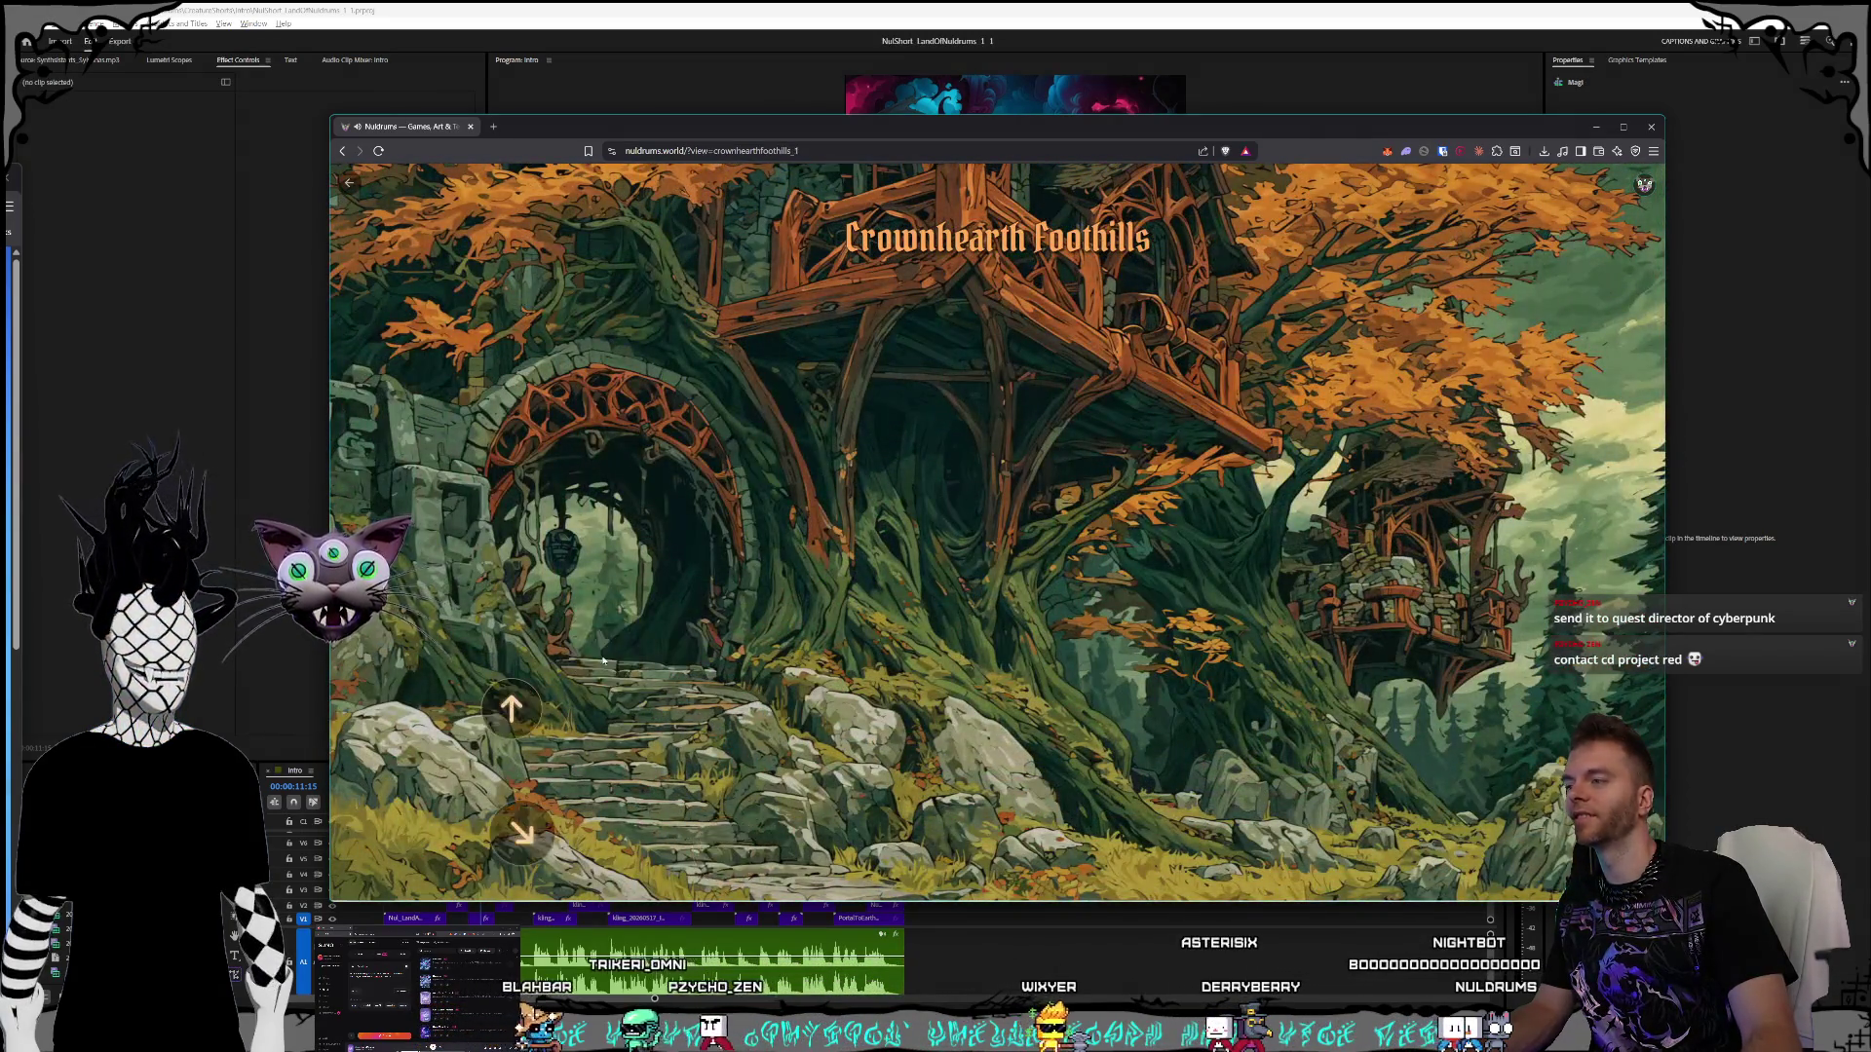
pyautogui.click(601, 645)
pyautogui.click(510, 709)
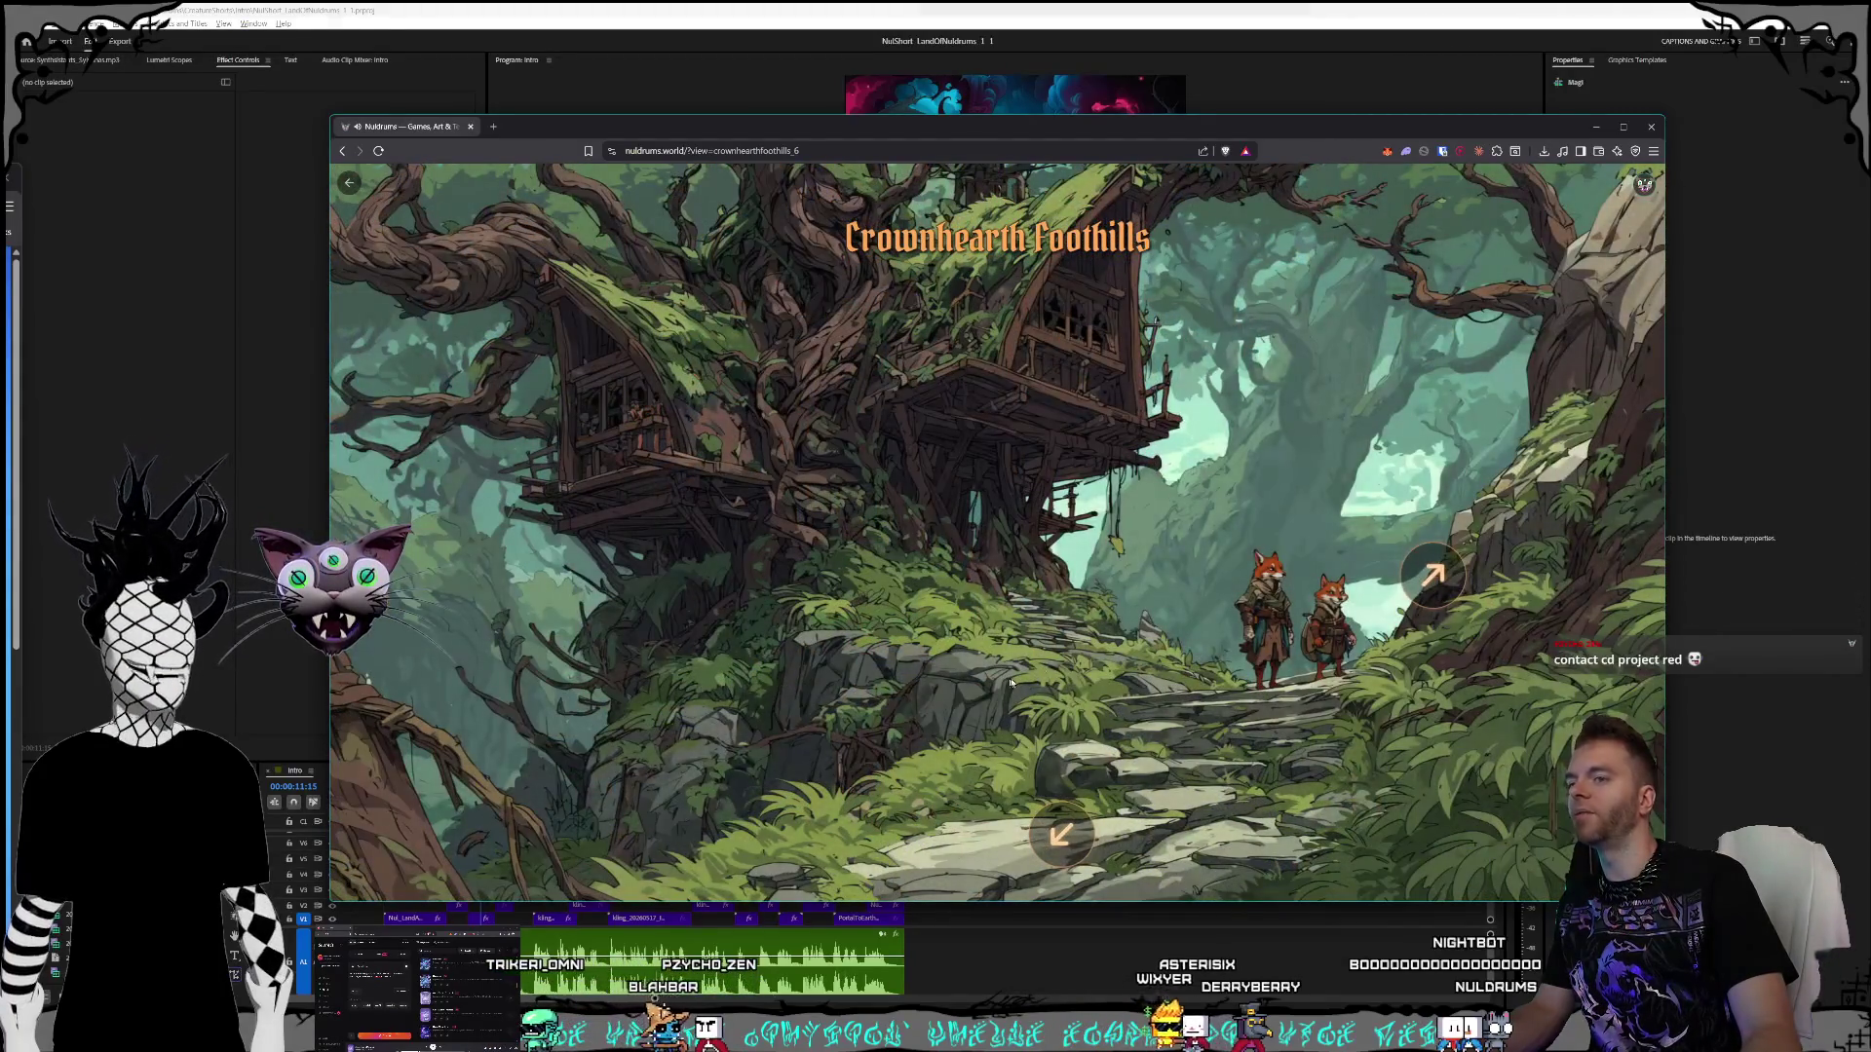
# - Cycle through the autumn treehouse, archway, tower and foxes-at-treehouse scenes, ending on the teal-and-orange treehouse
pyautogui.click(1435, 573)
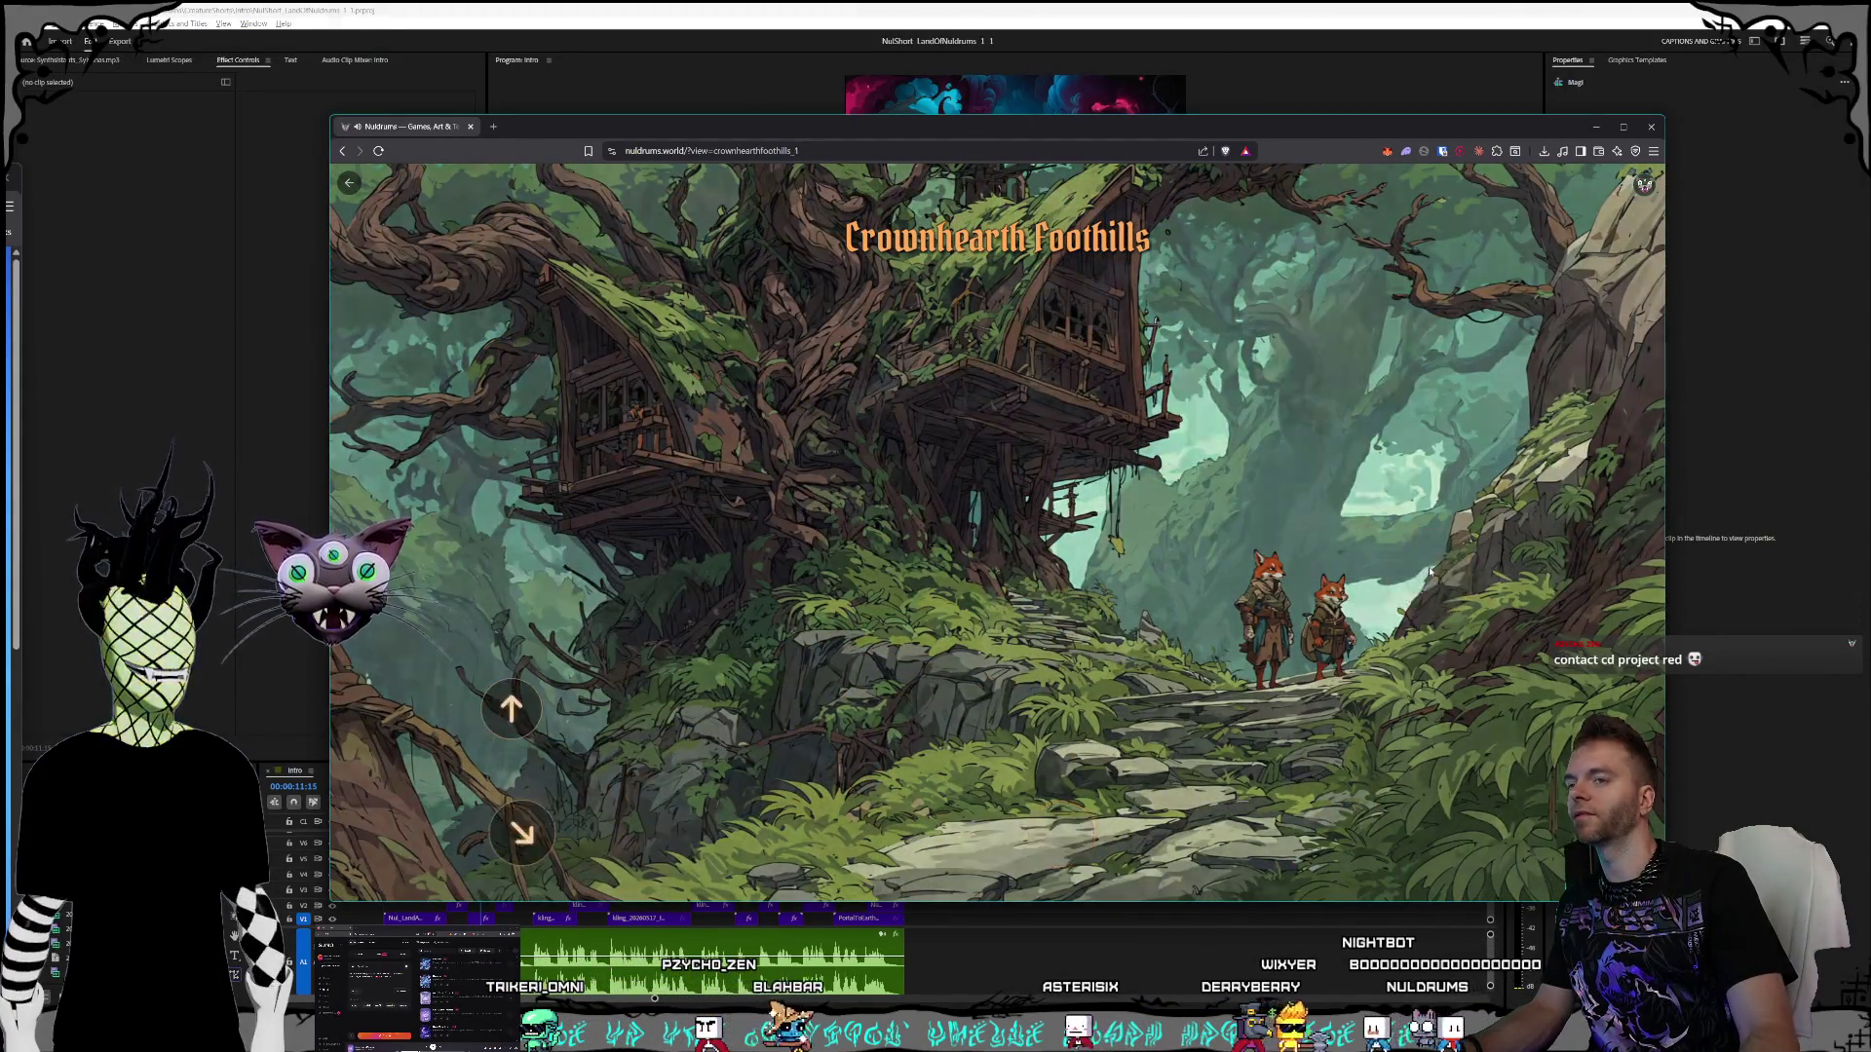
pyautogui.click(539, 711)
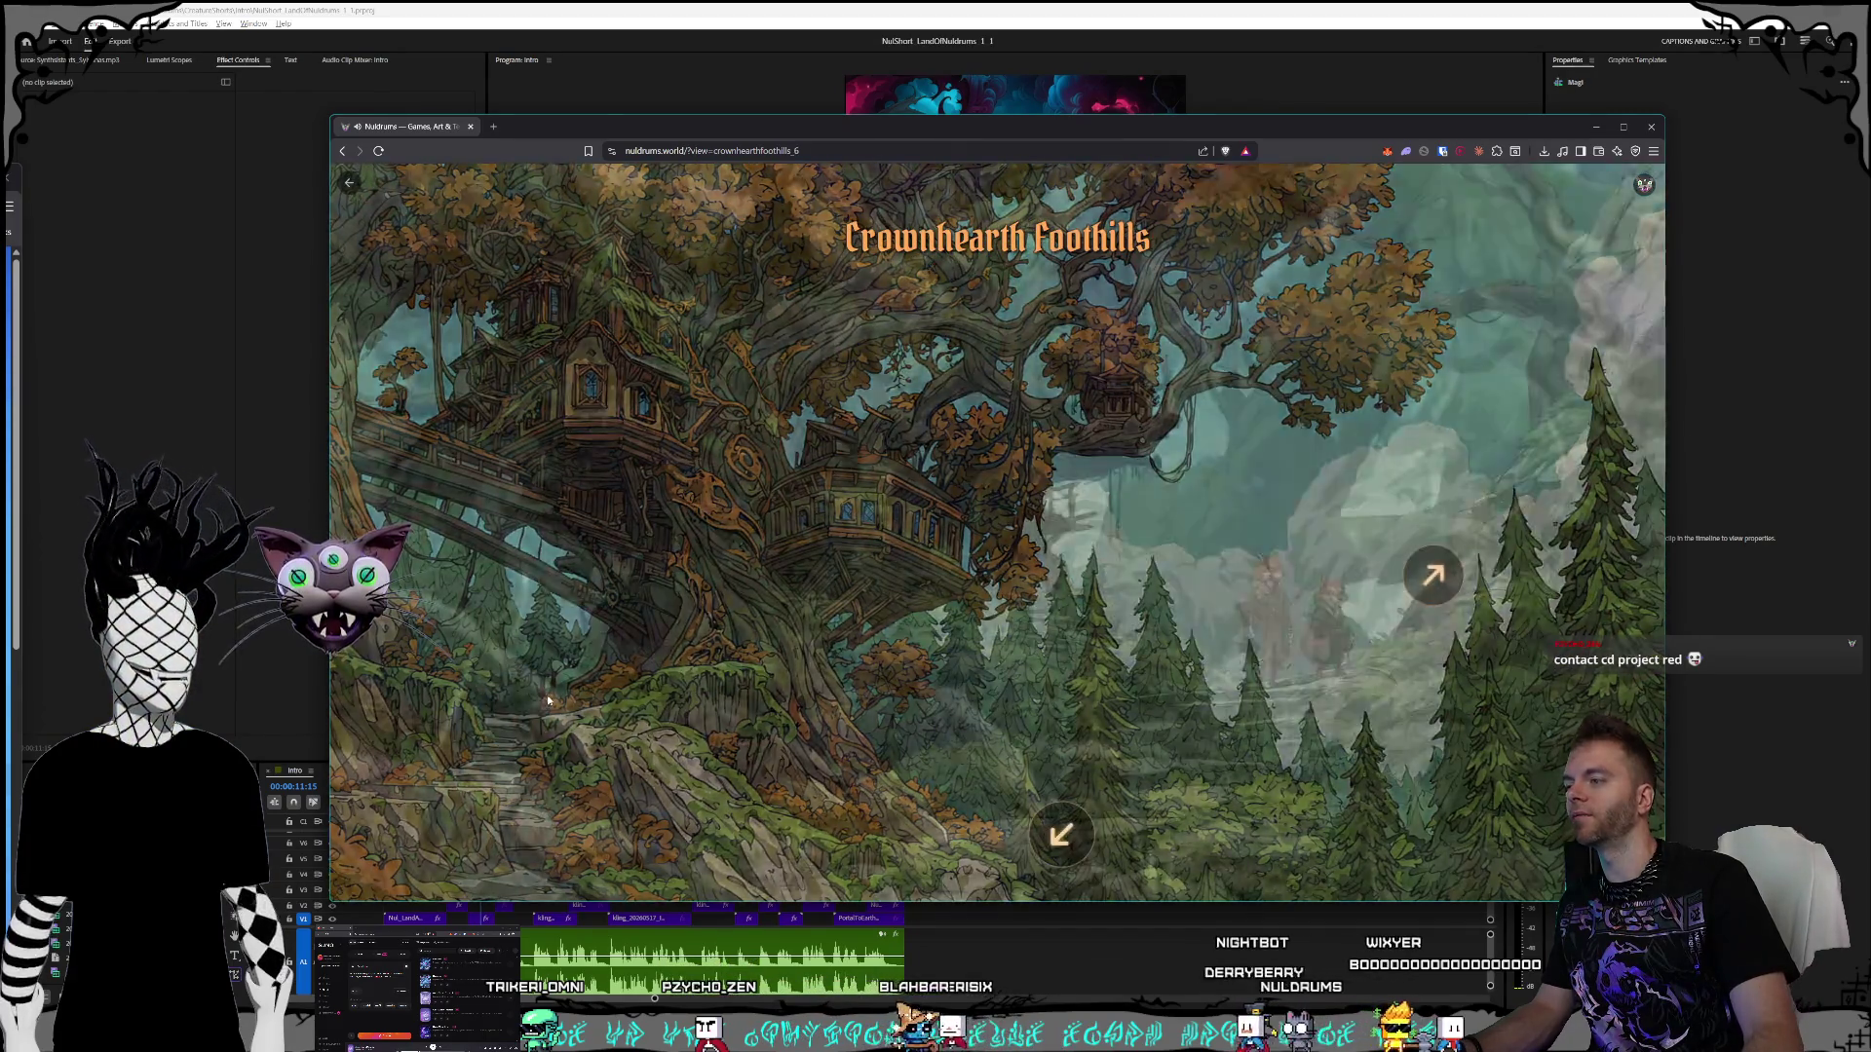
pyautogui.click(1434, 572)
pyautogui.click(522, 833)
pyautogui.click(748, 842)
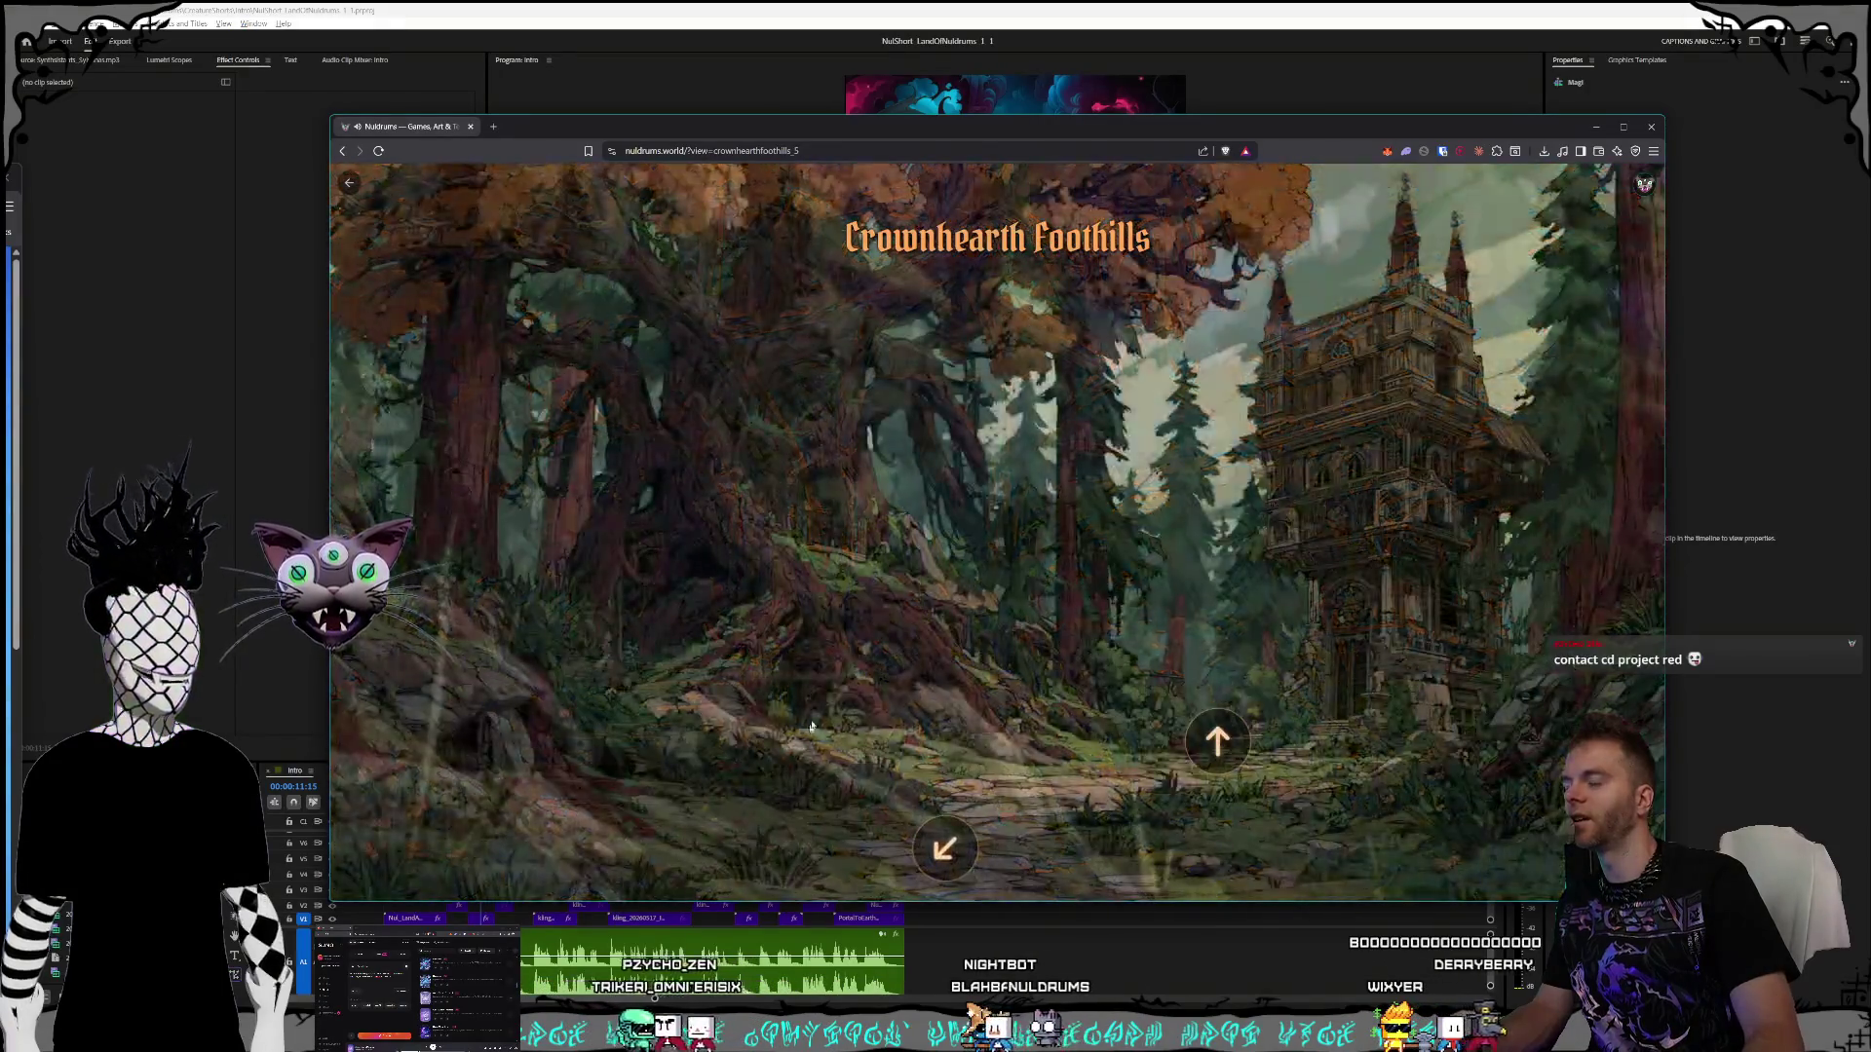
pyautogui.click(942, 845)
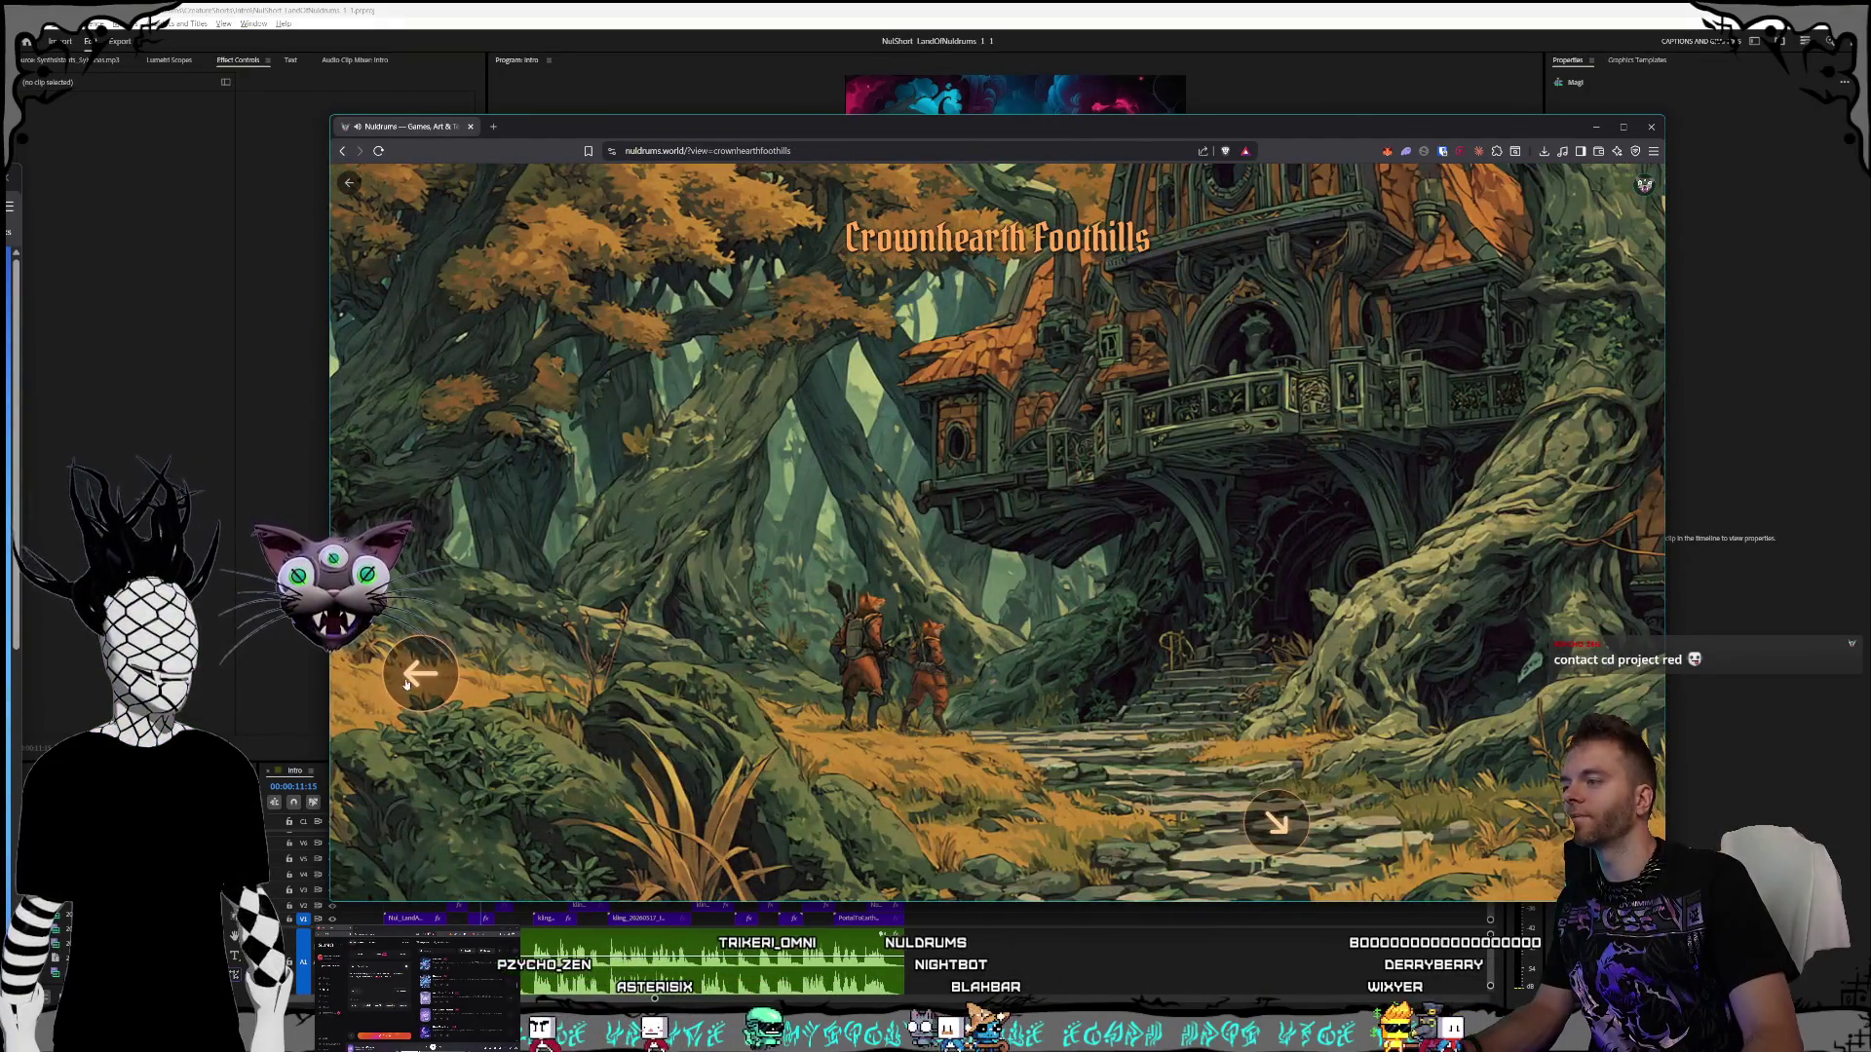
pyautogui.click(828, 779)
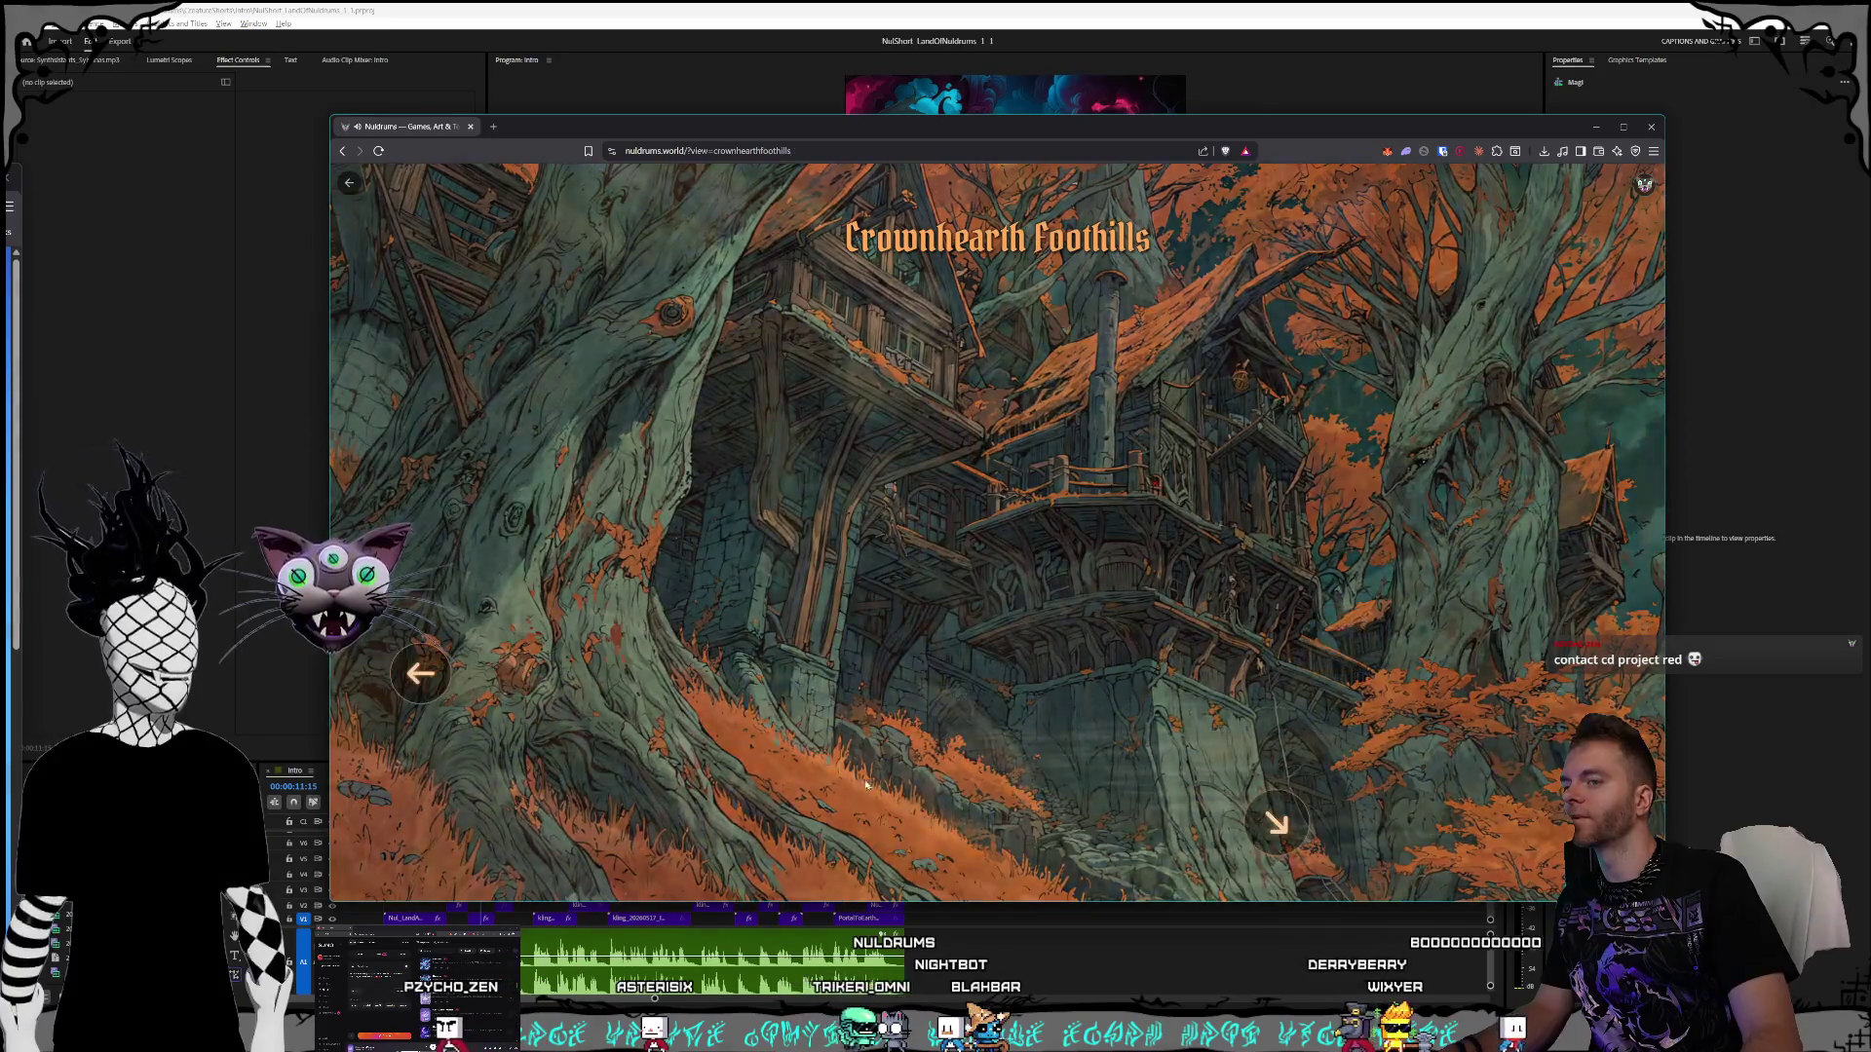
pyautogui.click(857, 771)
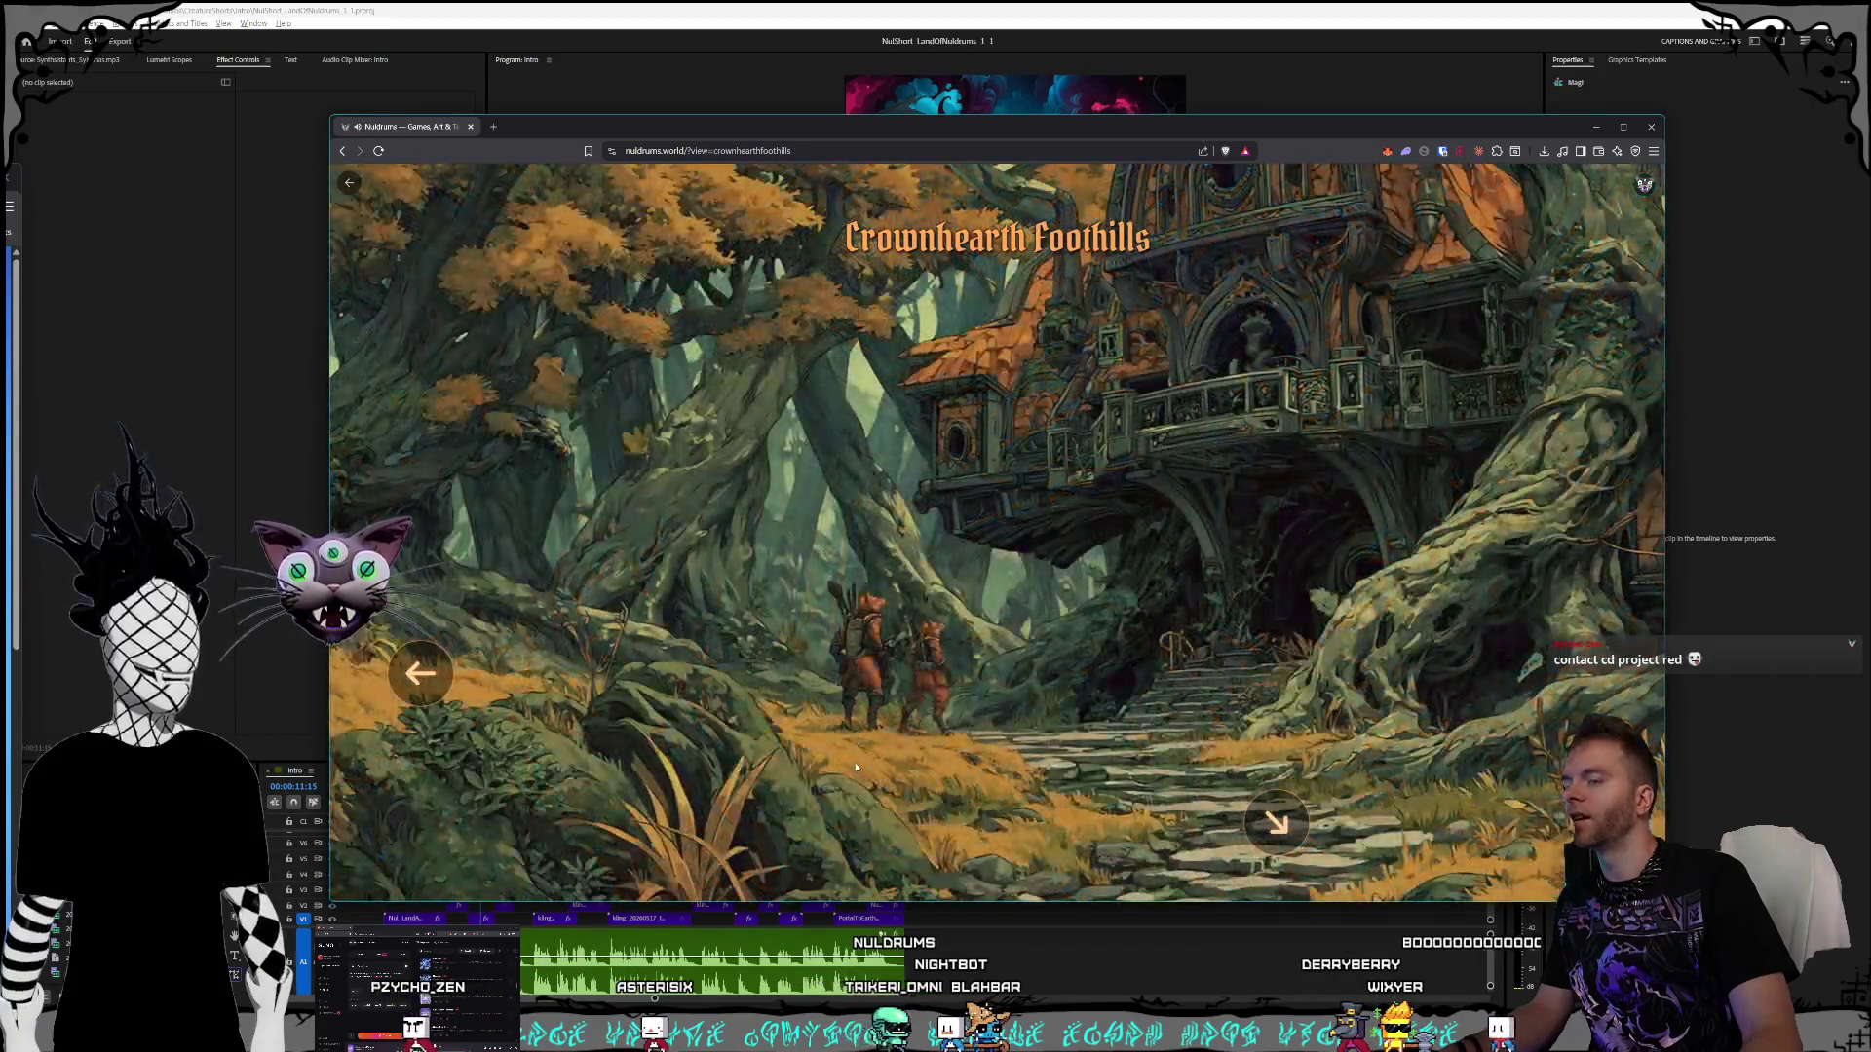
pyautogui.click(421, 674)
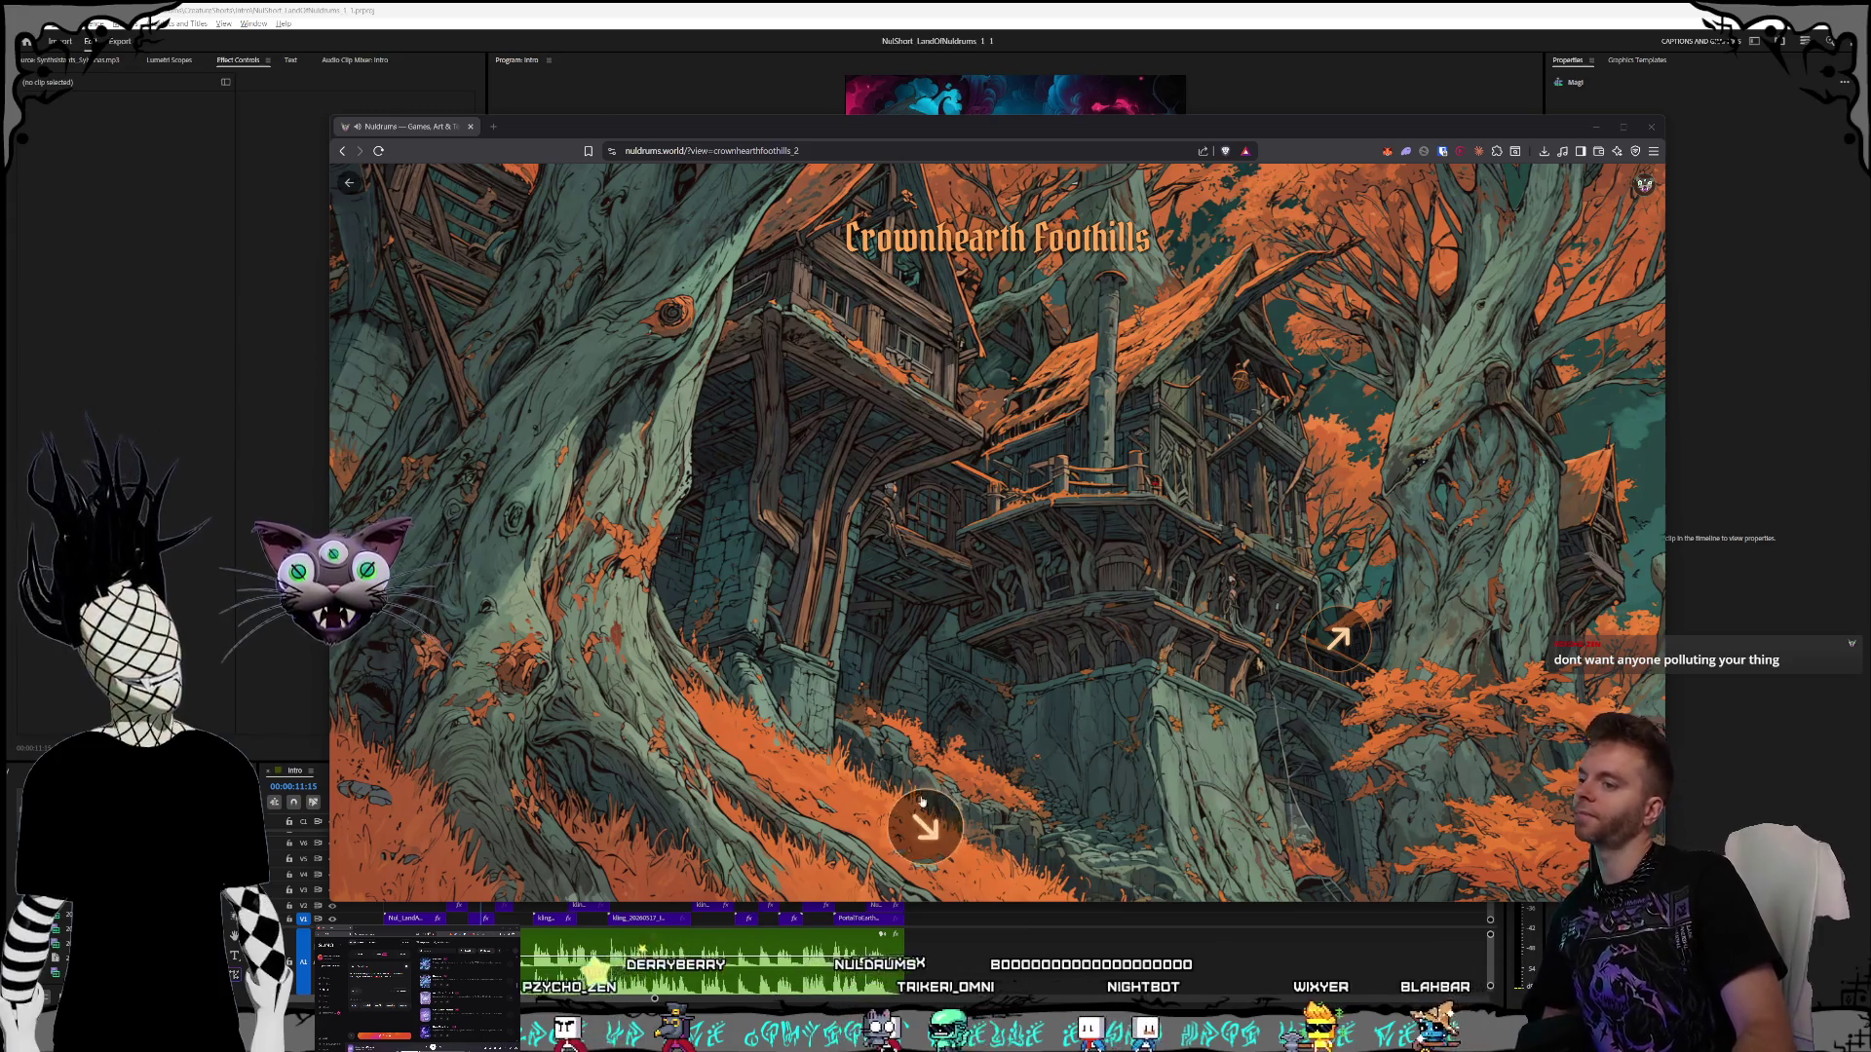
pyautogui.click(926, 819)
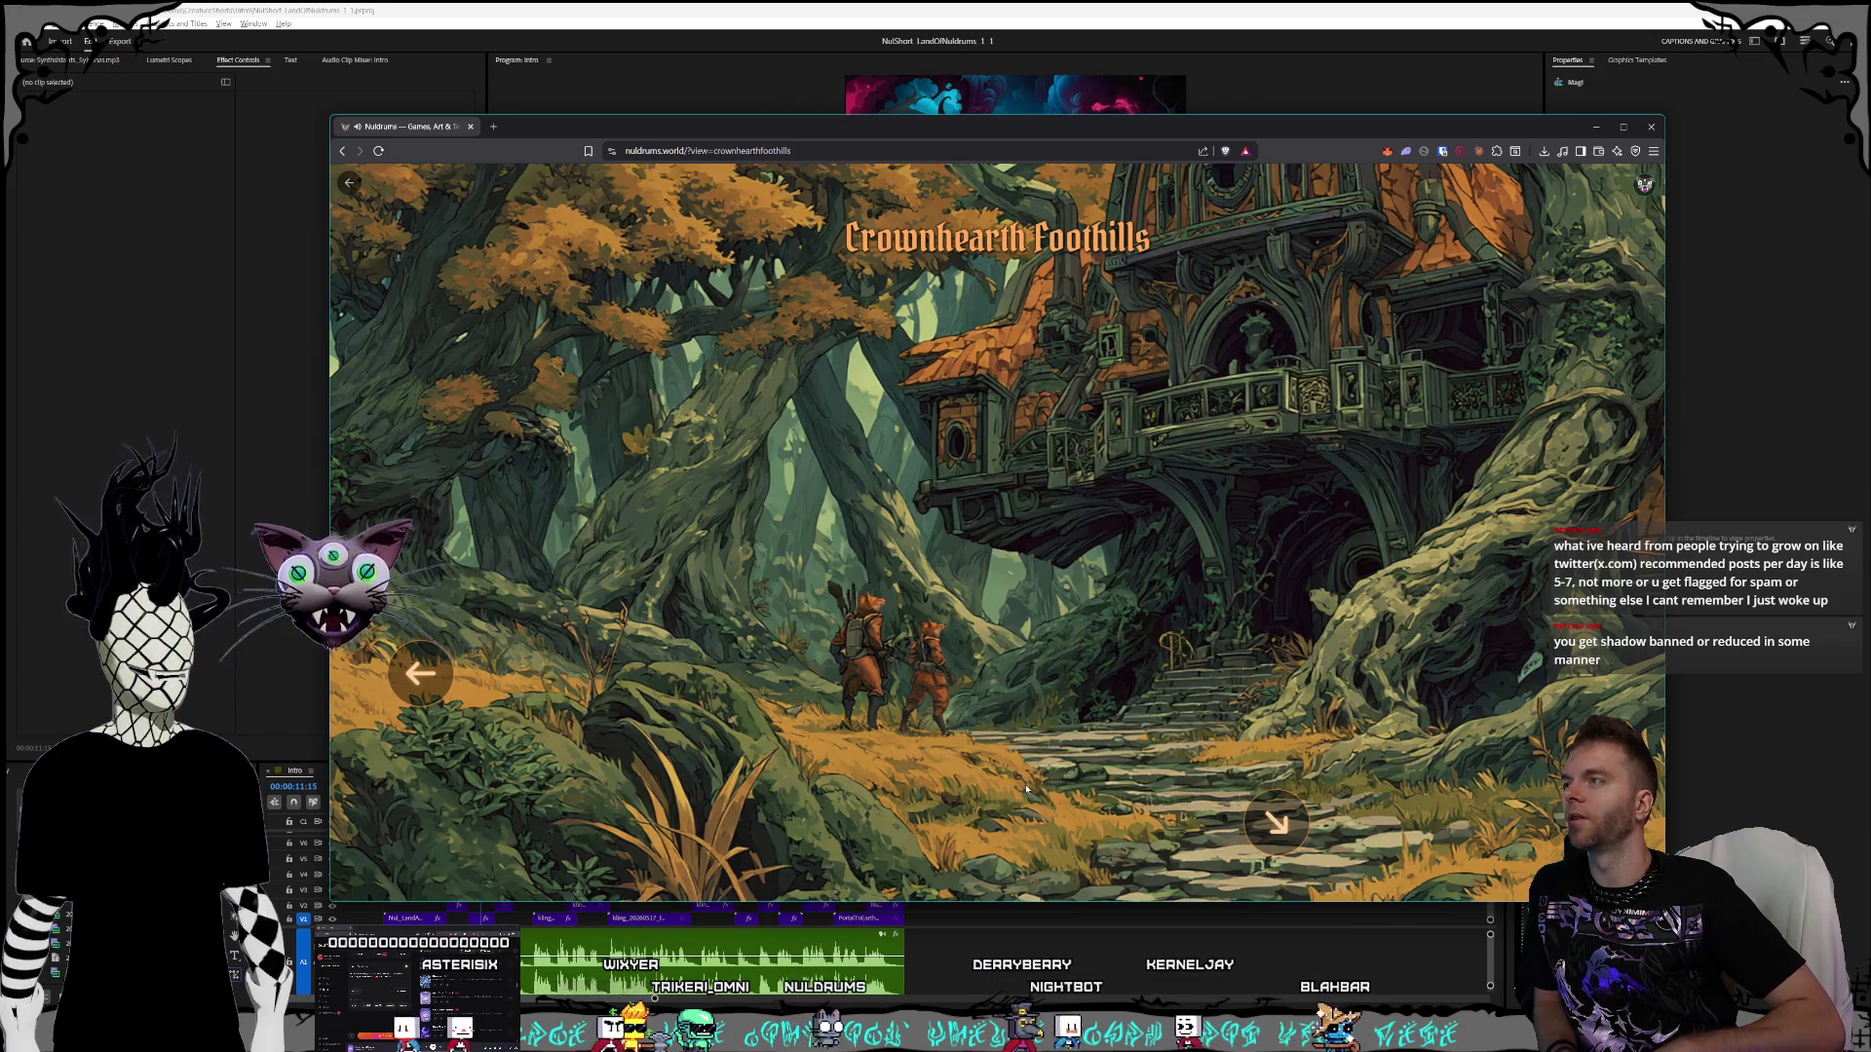
pyautogui.click(1595, 126)
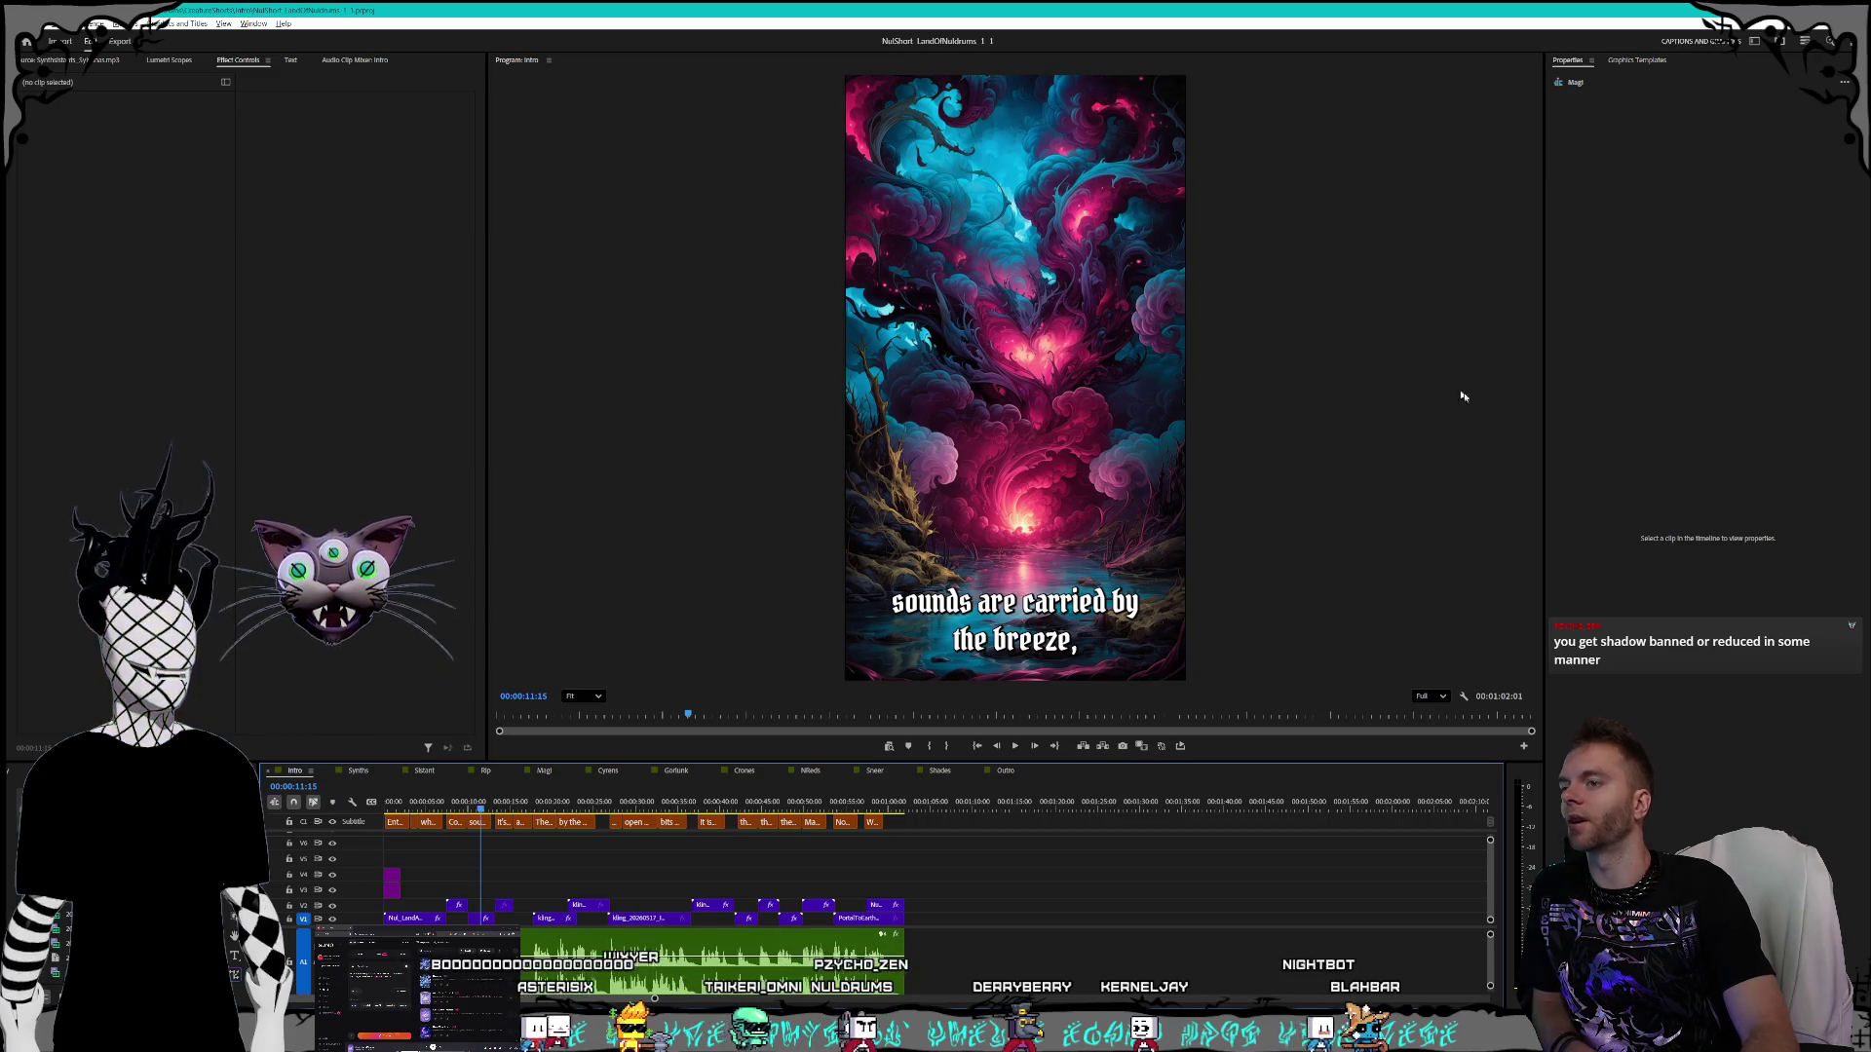
pyautogui.click(1536, 392)
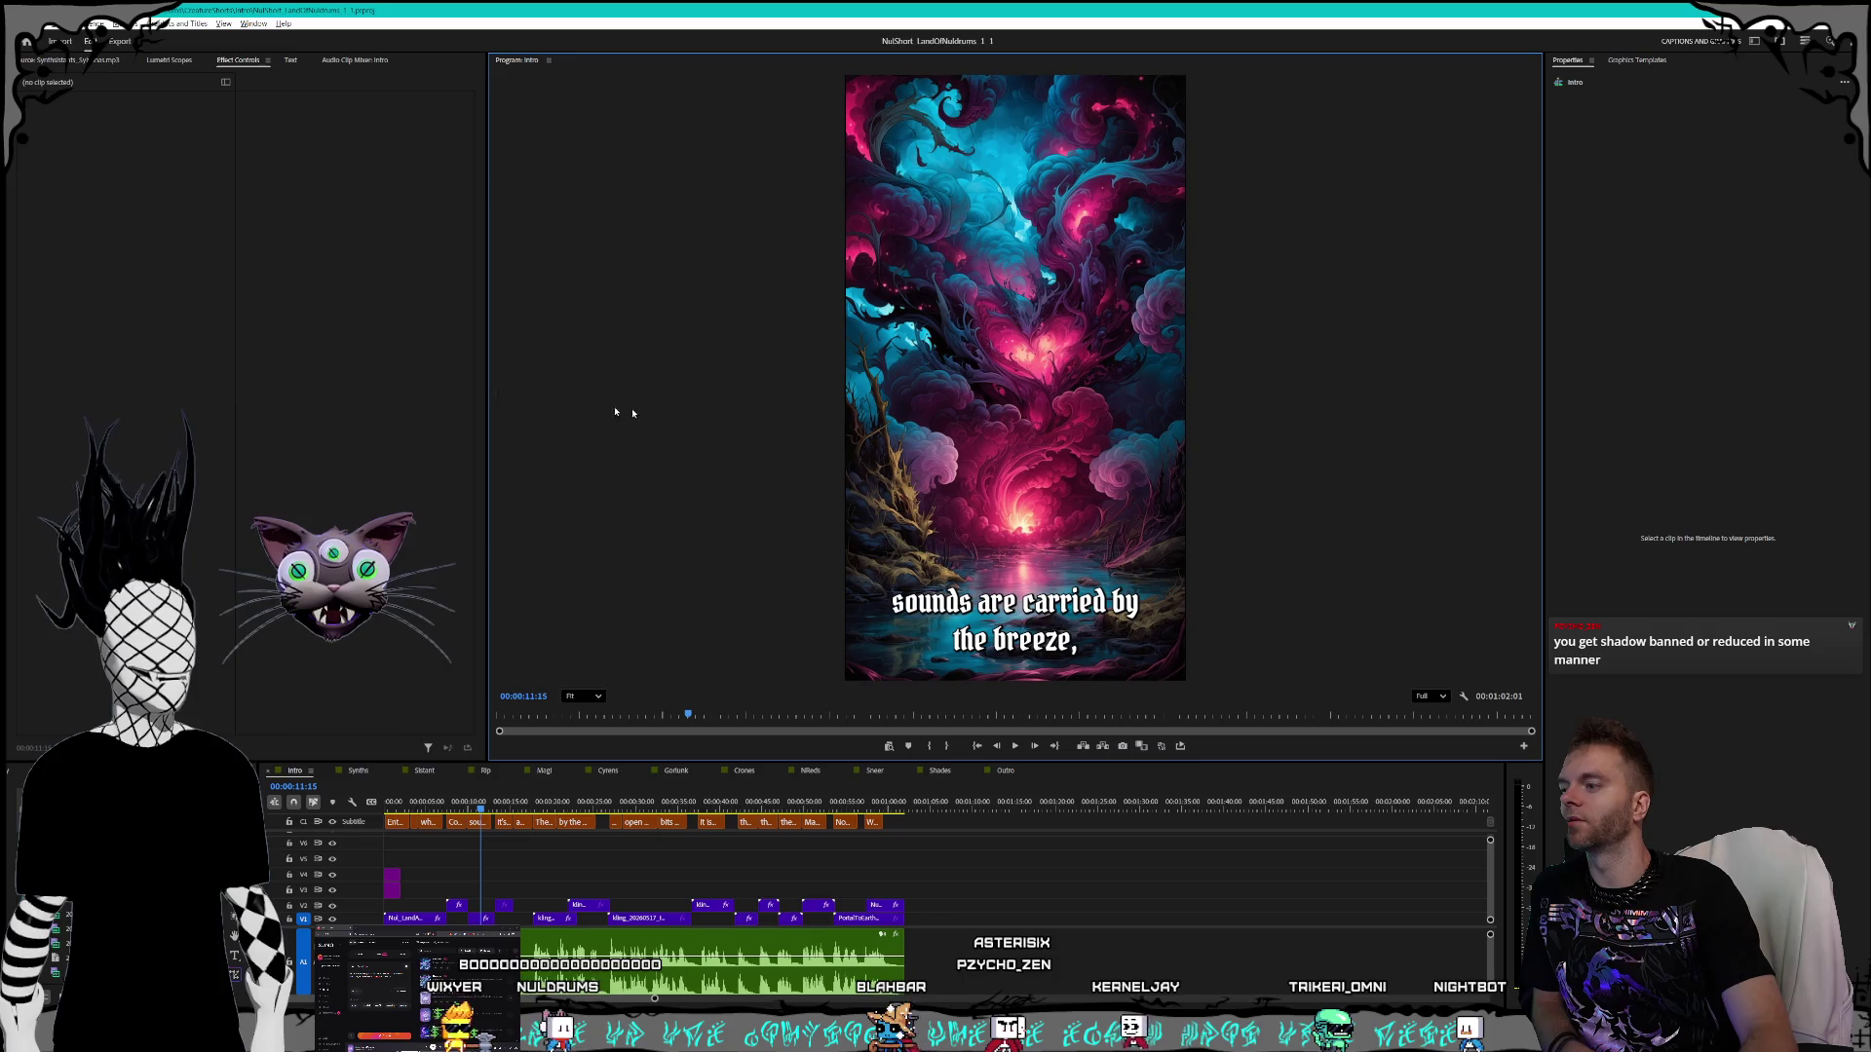
pyautogui.click(429, 361)
pyautogui.click(605, 384)
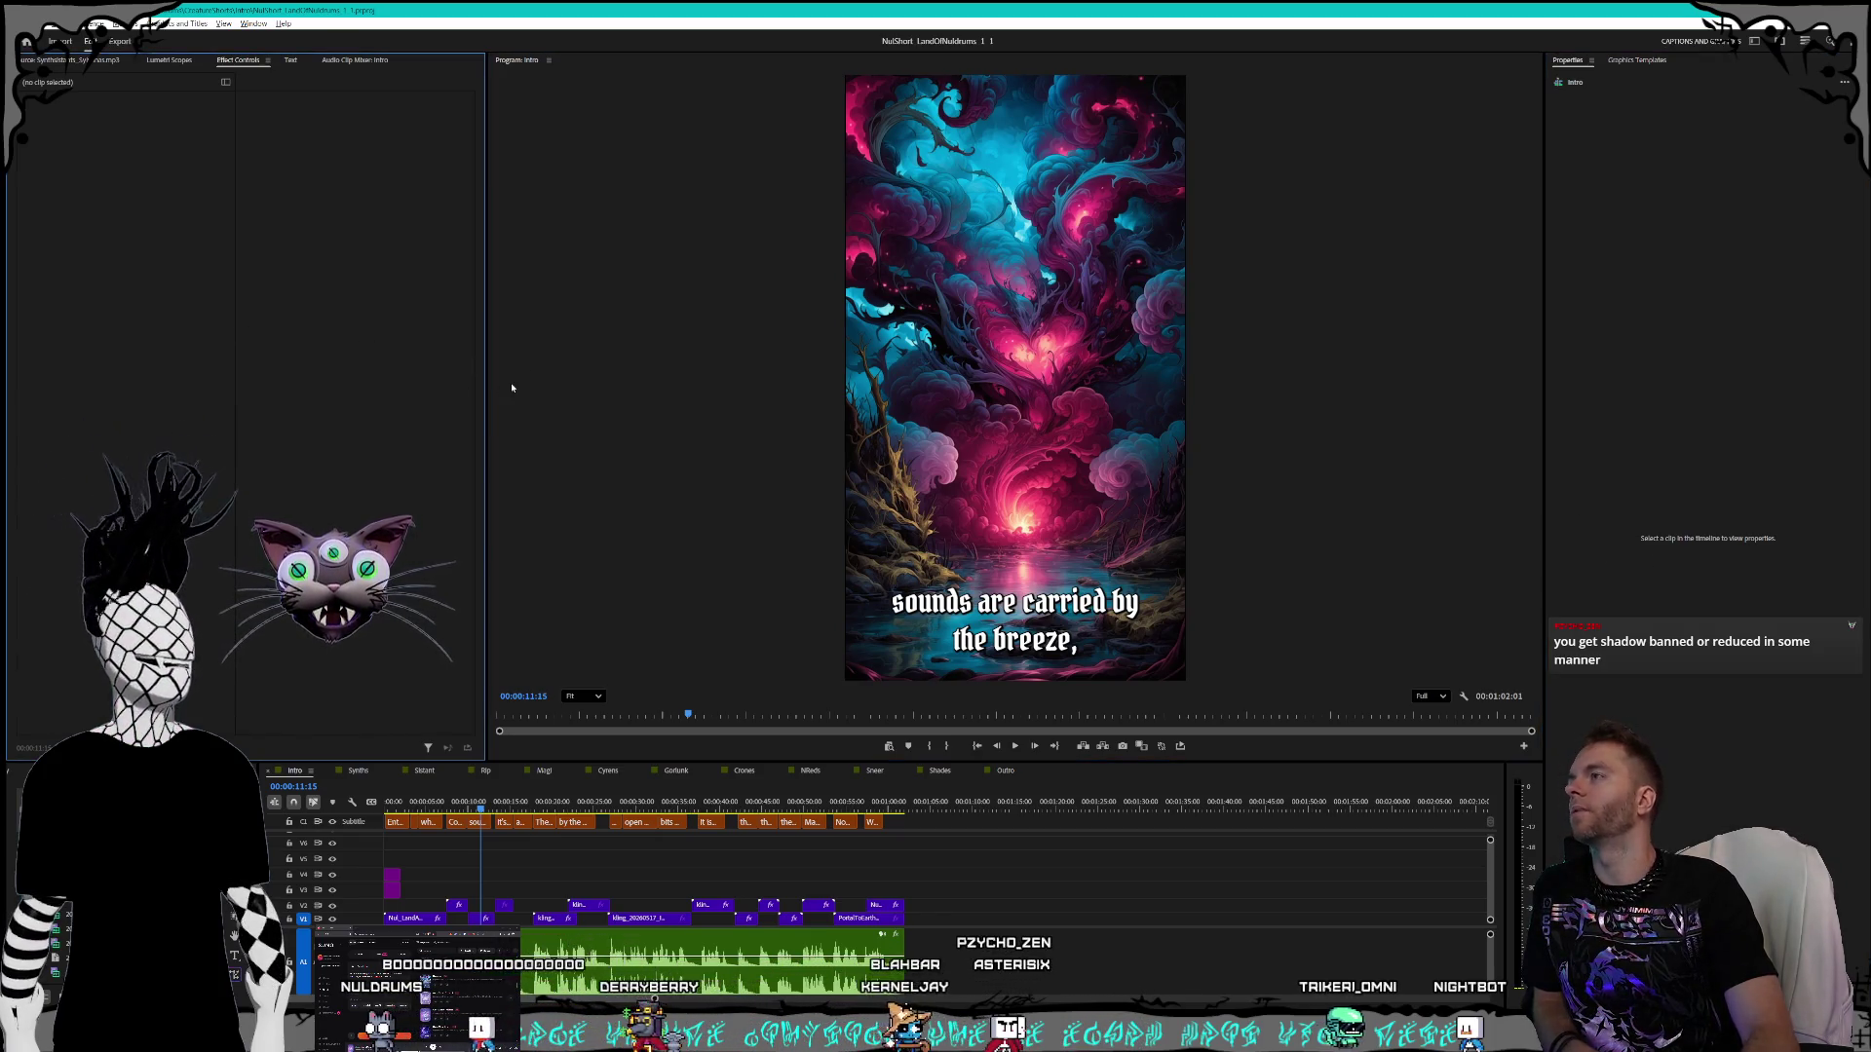
pyautogui.click(415, 395)
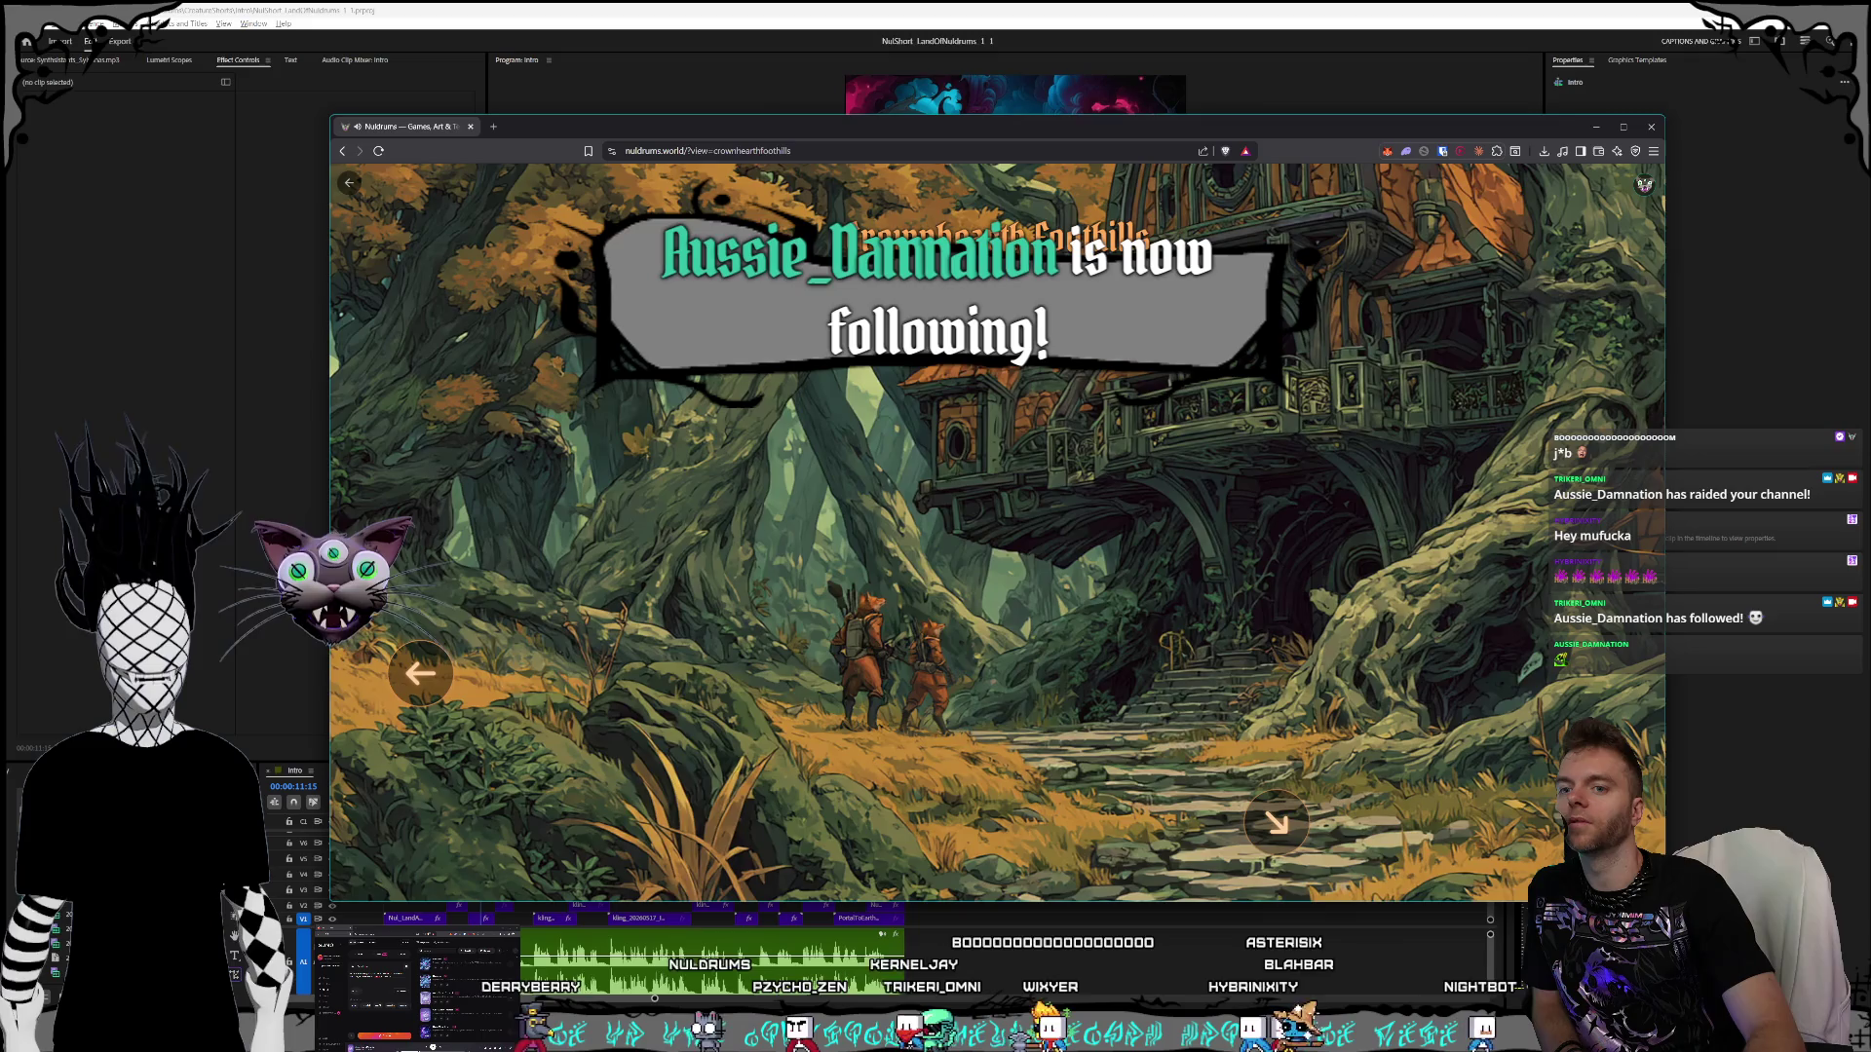
pyautogui.moveTo(631, 136)
pyautogui.mouseDown()
pyautogui.moveTo(669, 125)
pyautogui.moveTo(624, 140)
pyautogui.mouseUp()
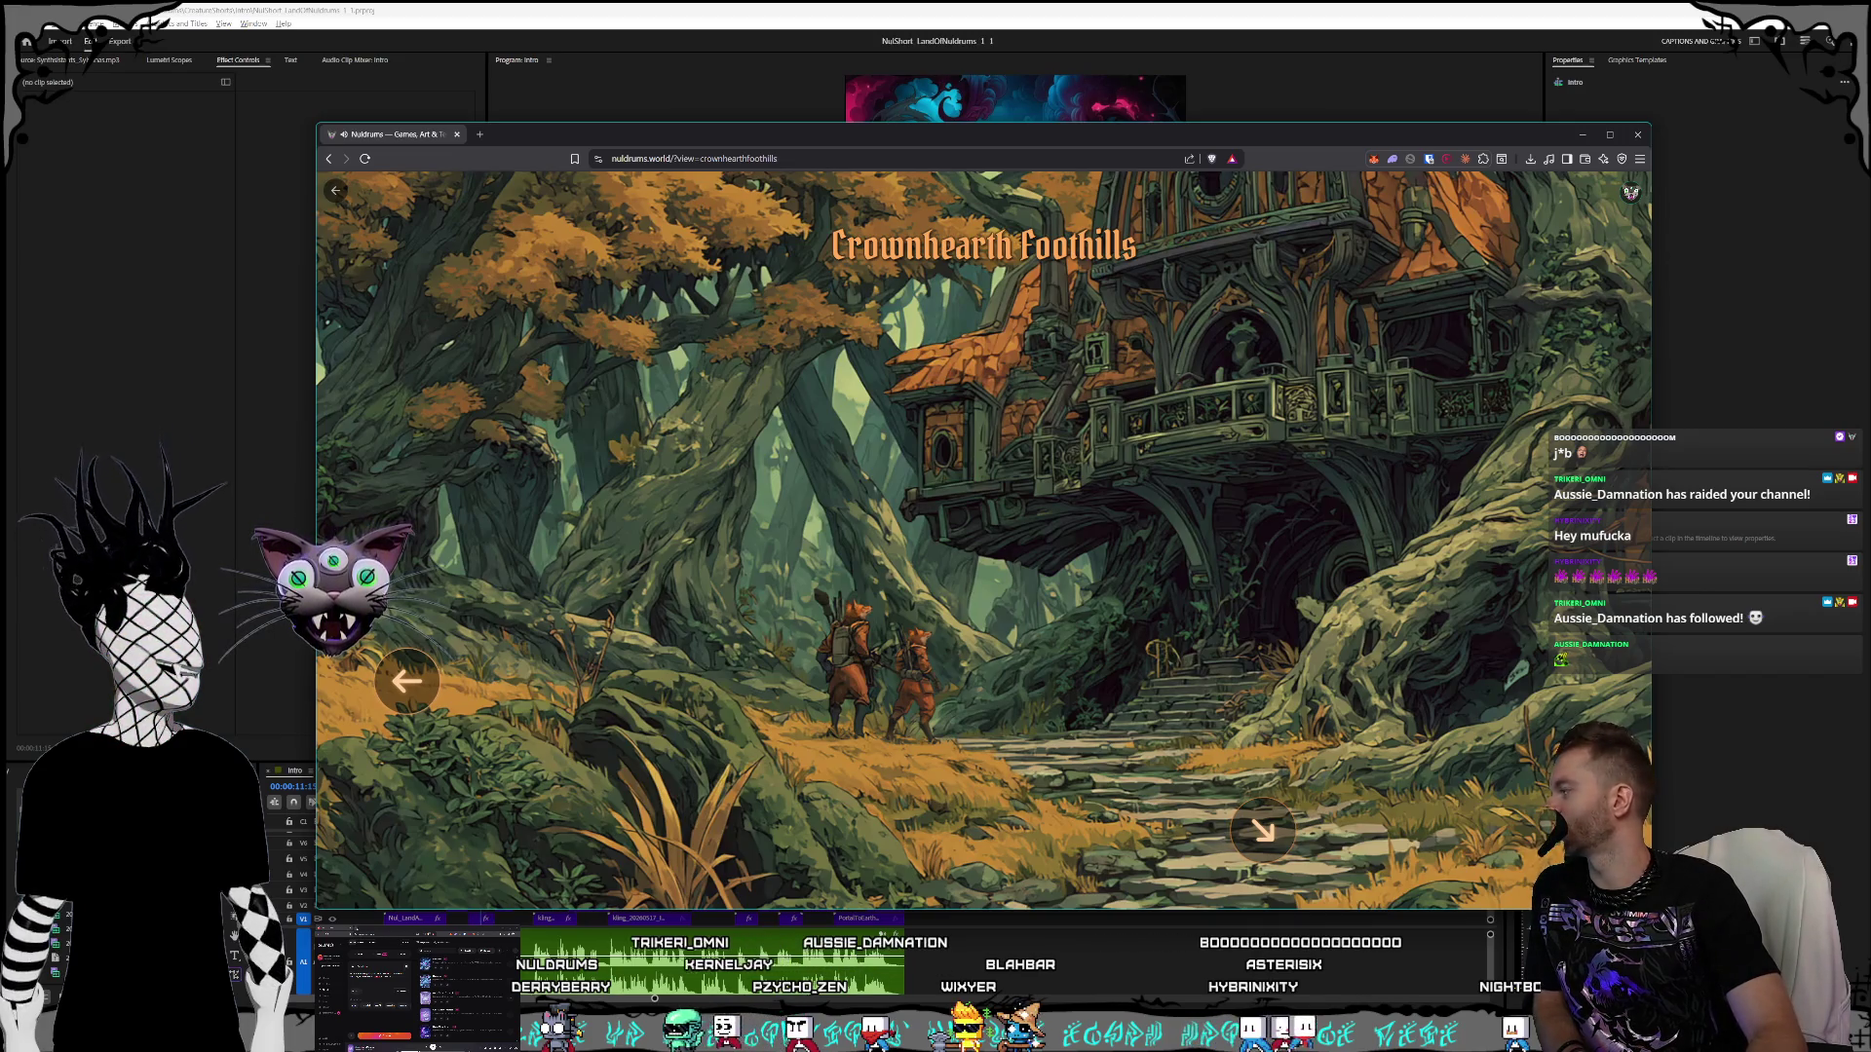
pyautogui.hotkey('alt', 'Tab')
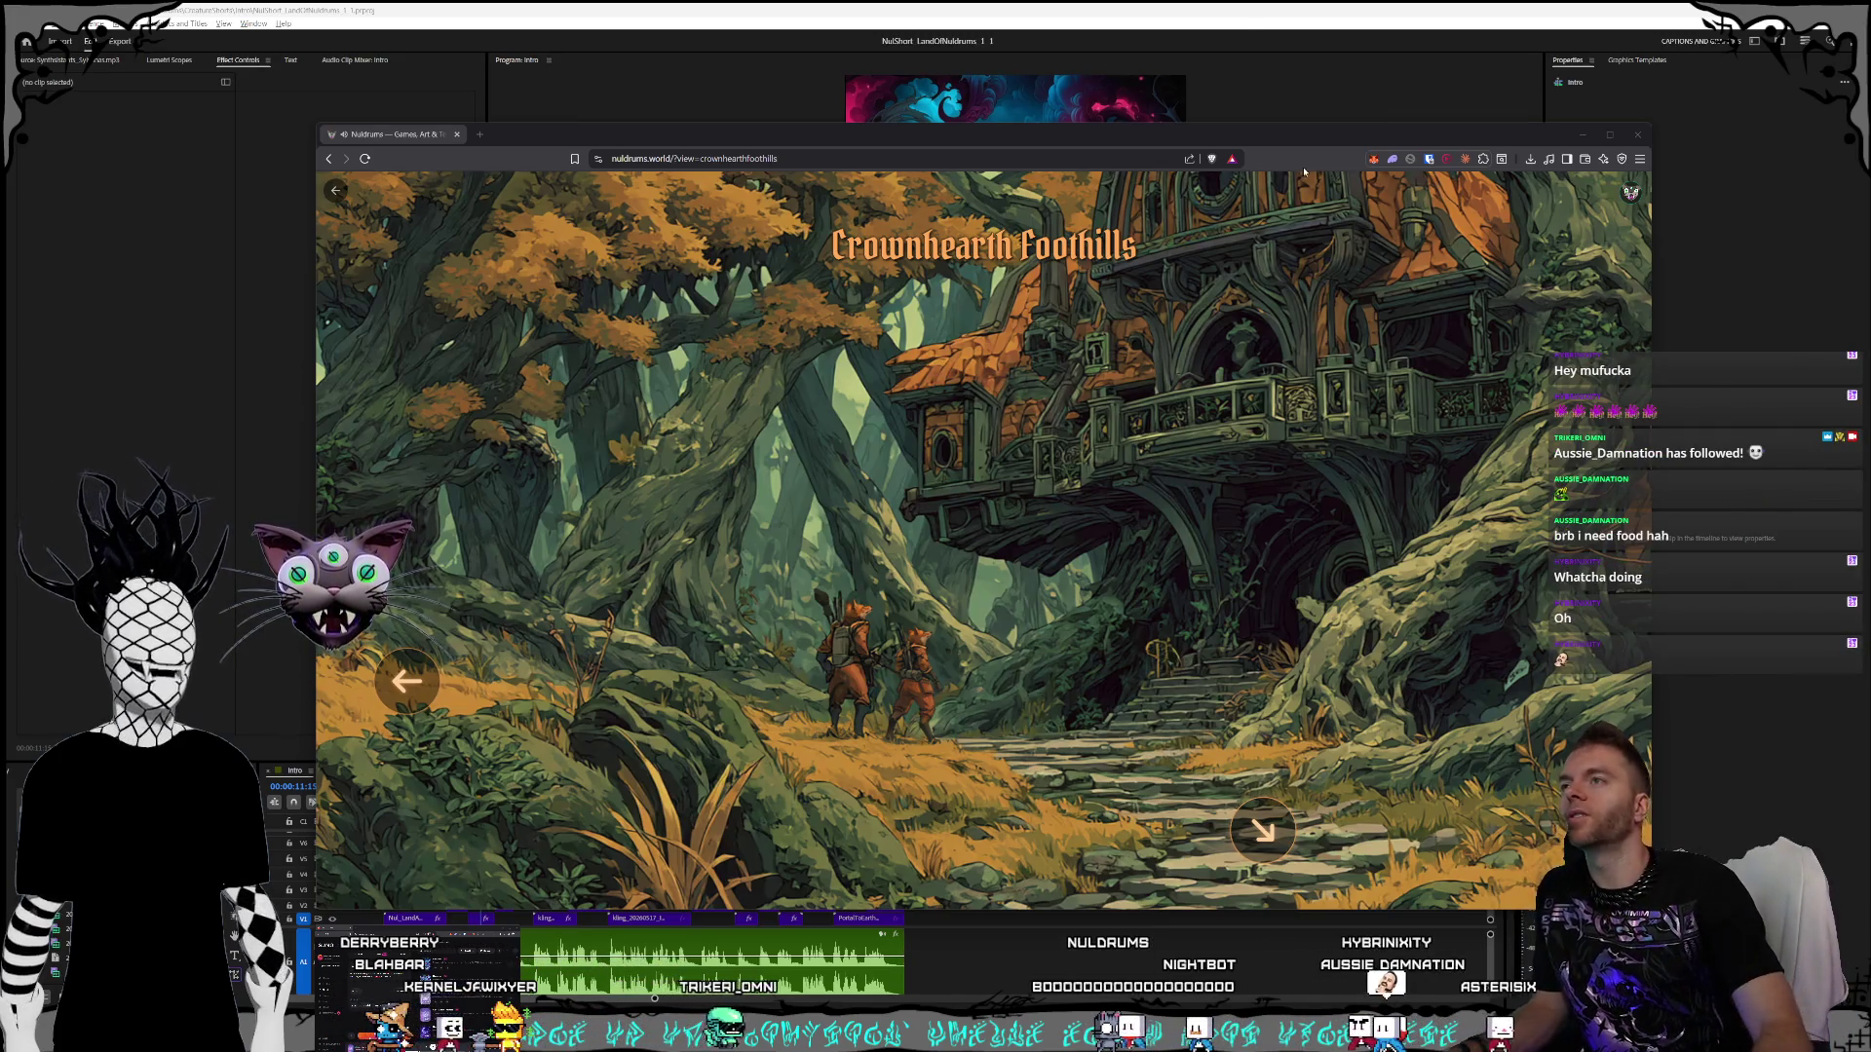
pyautogui.click(1230, 18)
# - Shrink Premiere into a smaller floating window beside File Explorer, then switch to the Scripts notes
pyautogui.doubleClick(1230, 8)
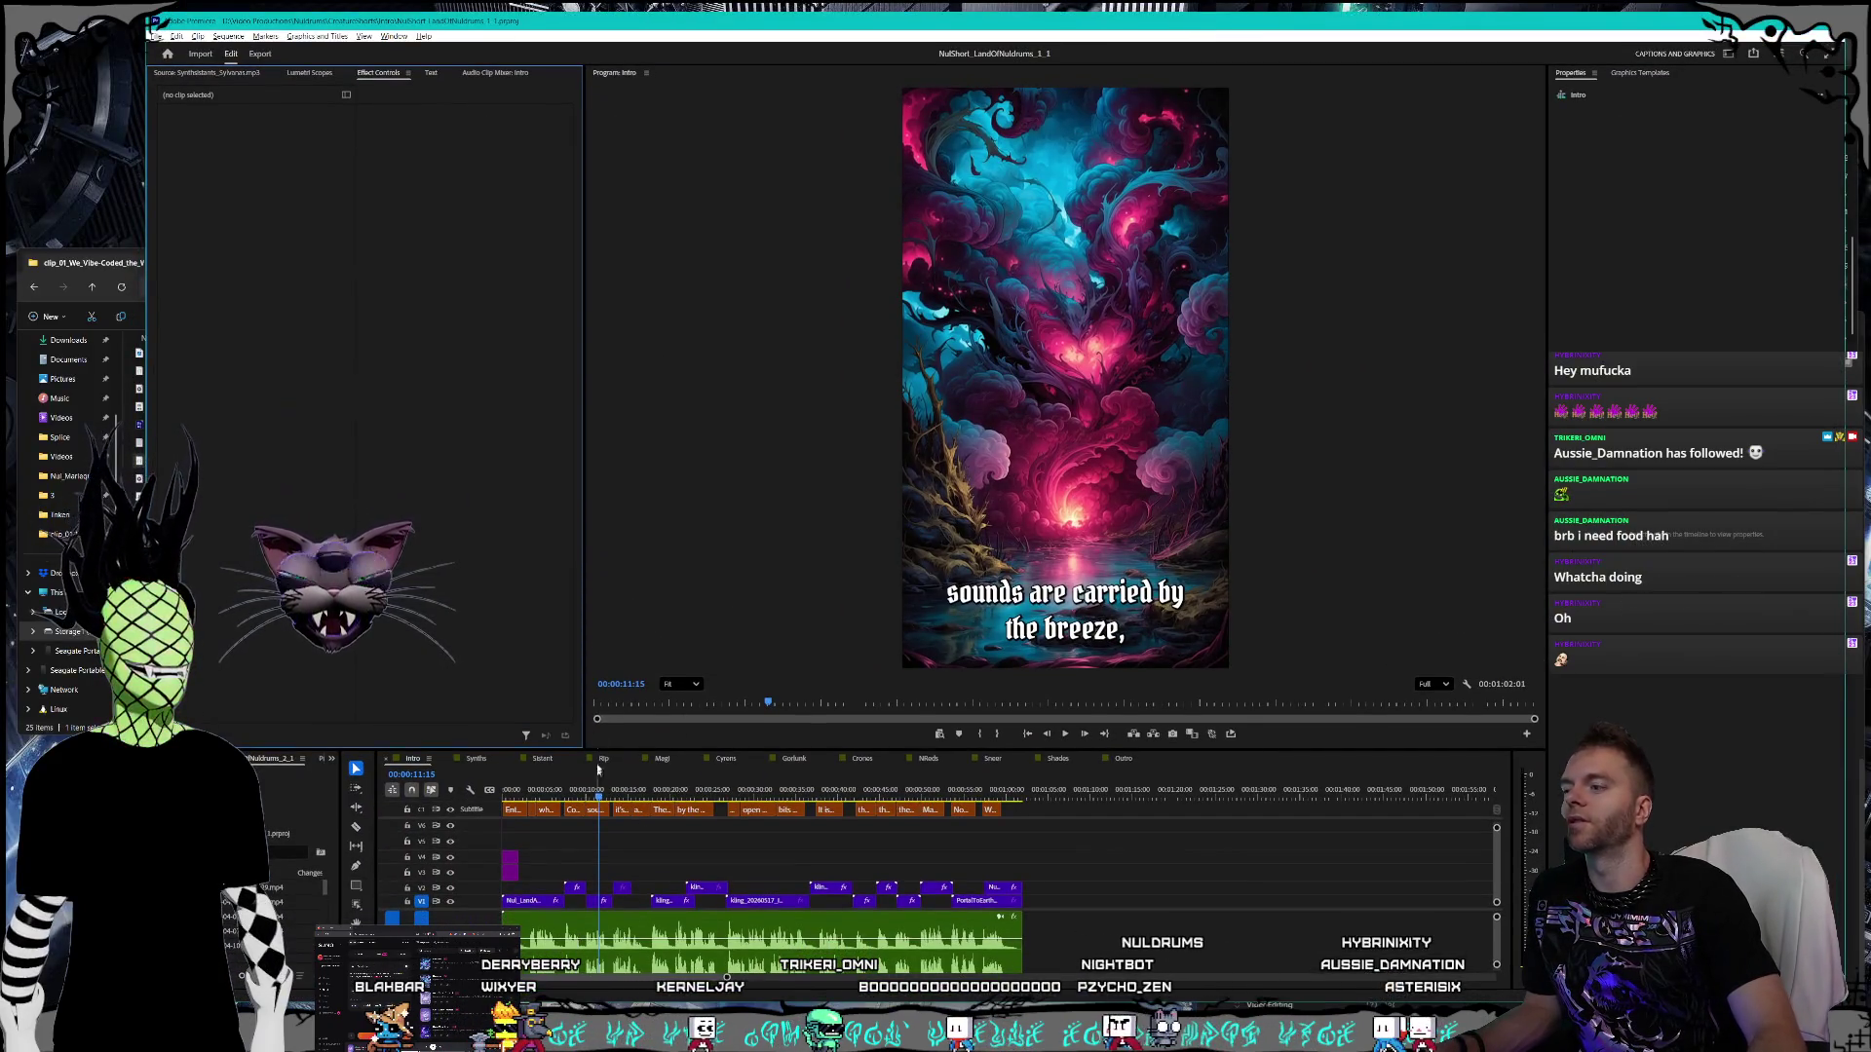
pyautogui.moveTo(147, 14)
pyautogui.mouseDown()
pyautogui.moveTo(248, 114)
pyautogui.moveTo(182, 65)
pyautogui.mouseUp()
pyautogui.moveTo(410, 86); pyautogui.dragTo(380, 53)
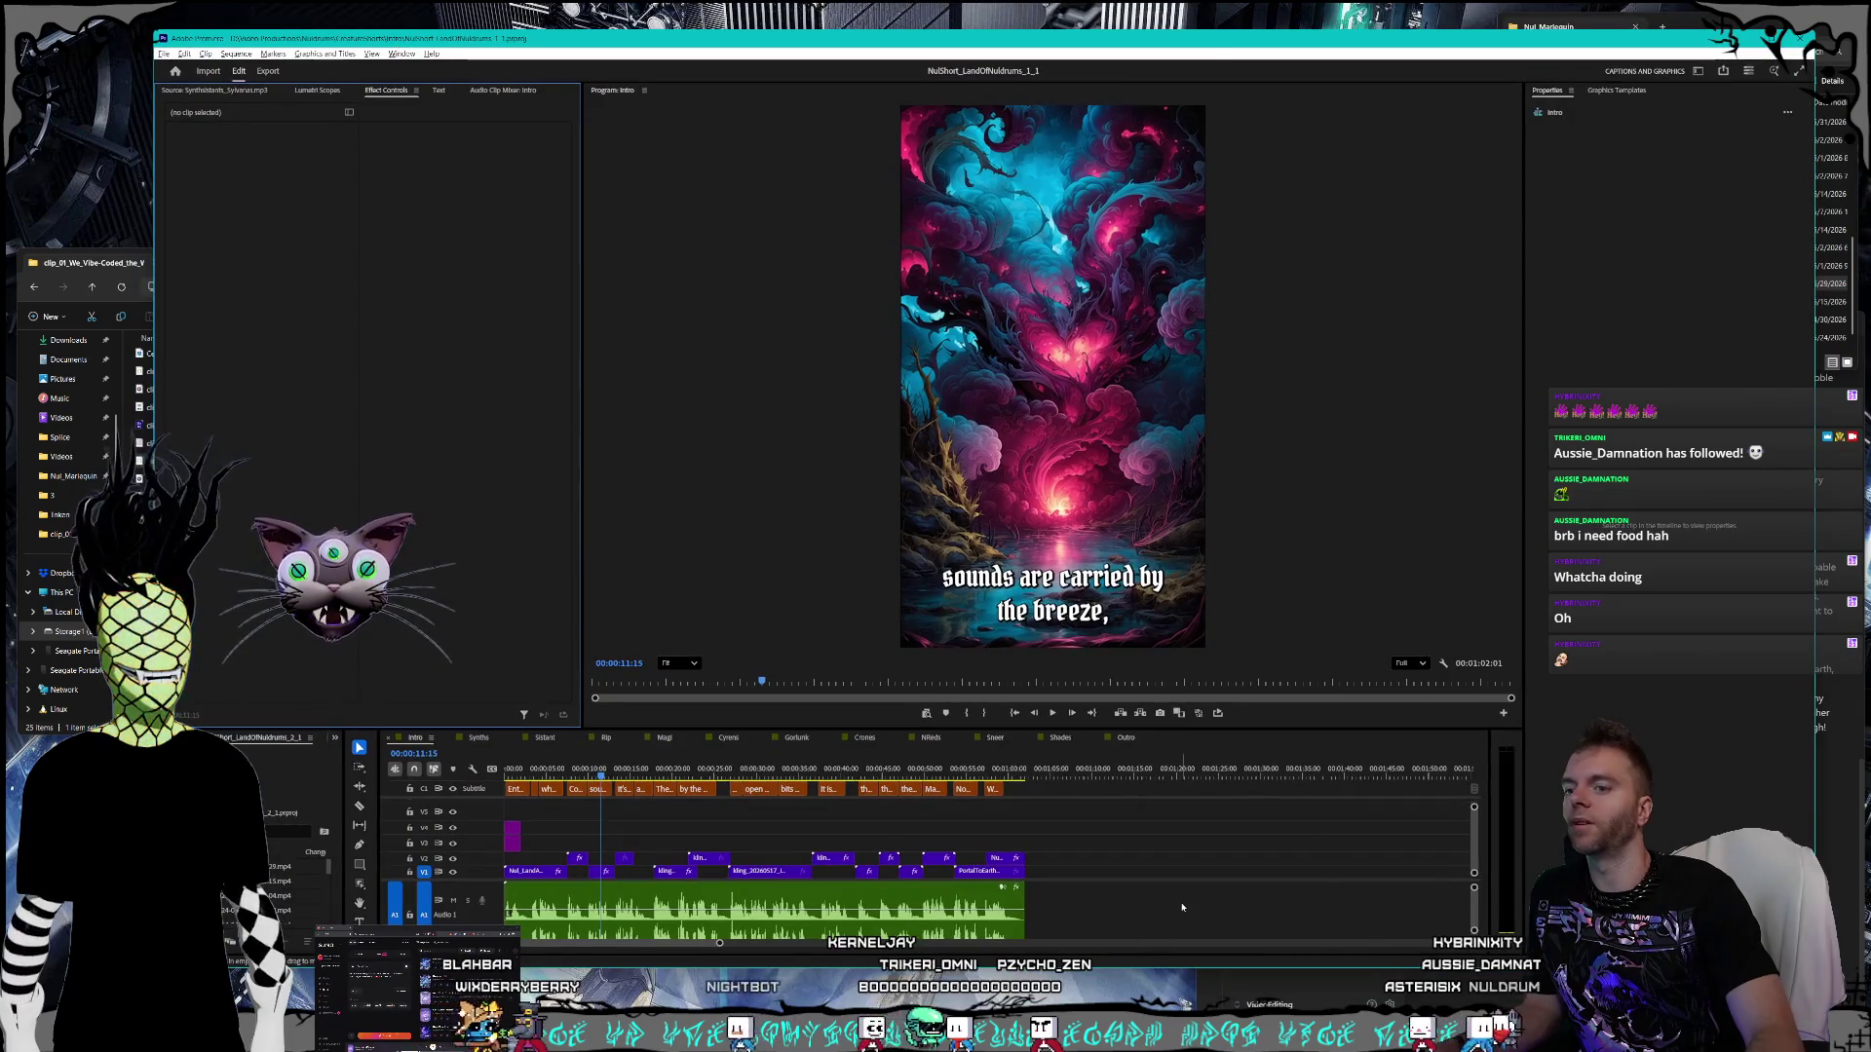
pyautogui.hotkey('alt', 'Tab')
pyautogui.scroll(15, 1627, 546)
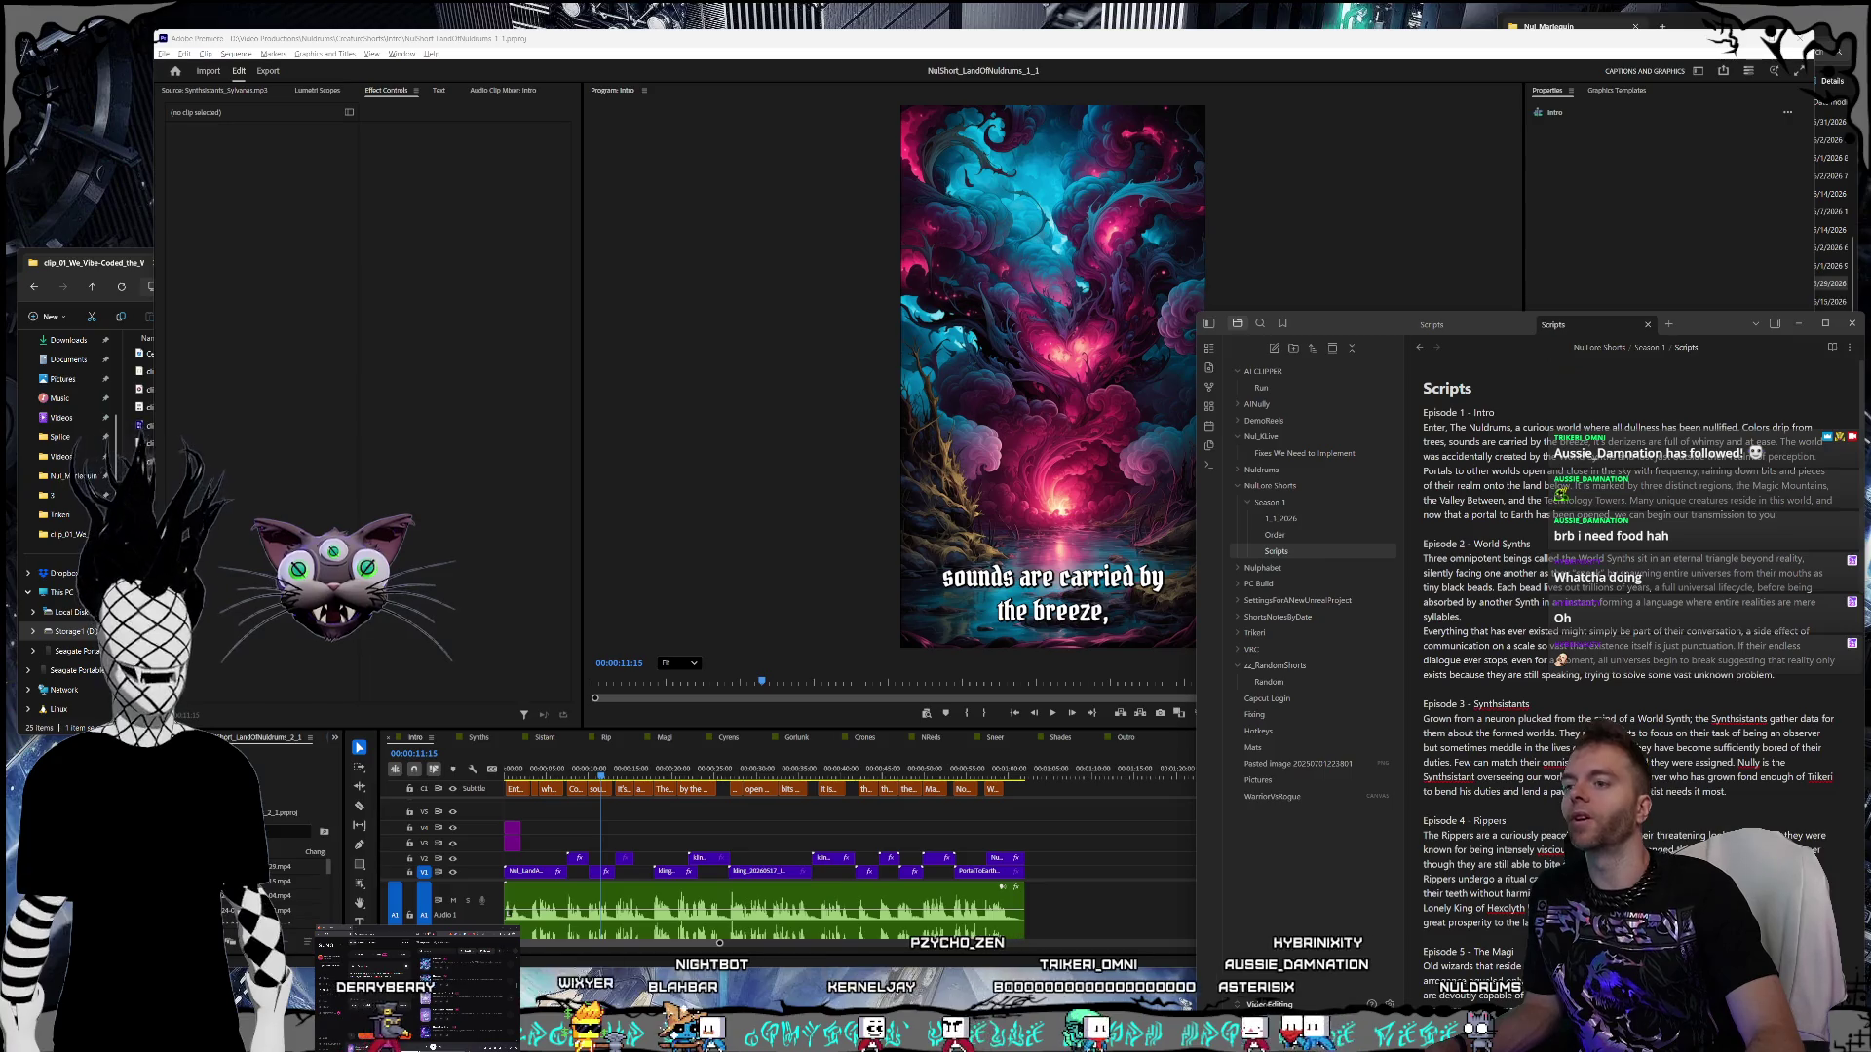
# - Send the Scripts notes behind the editor and bring OBS Studio forward
pyautogui.click(698, 45)
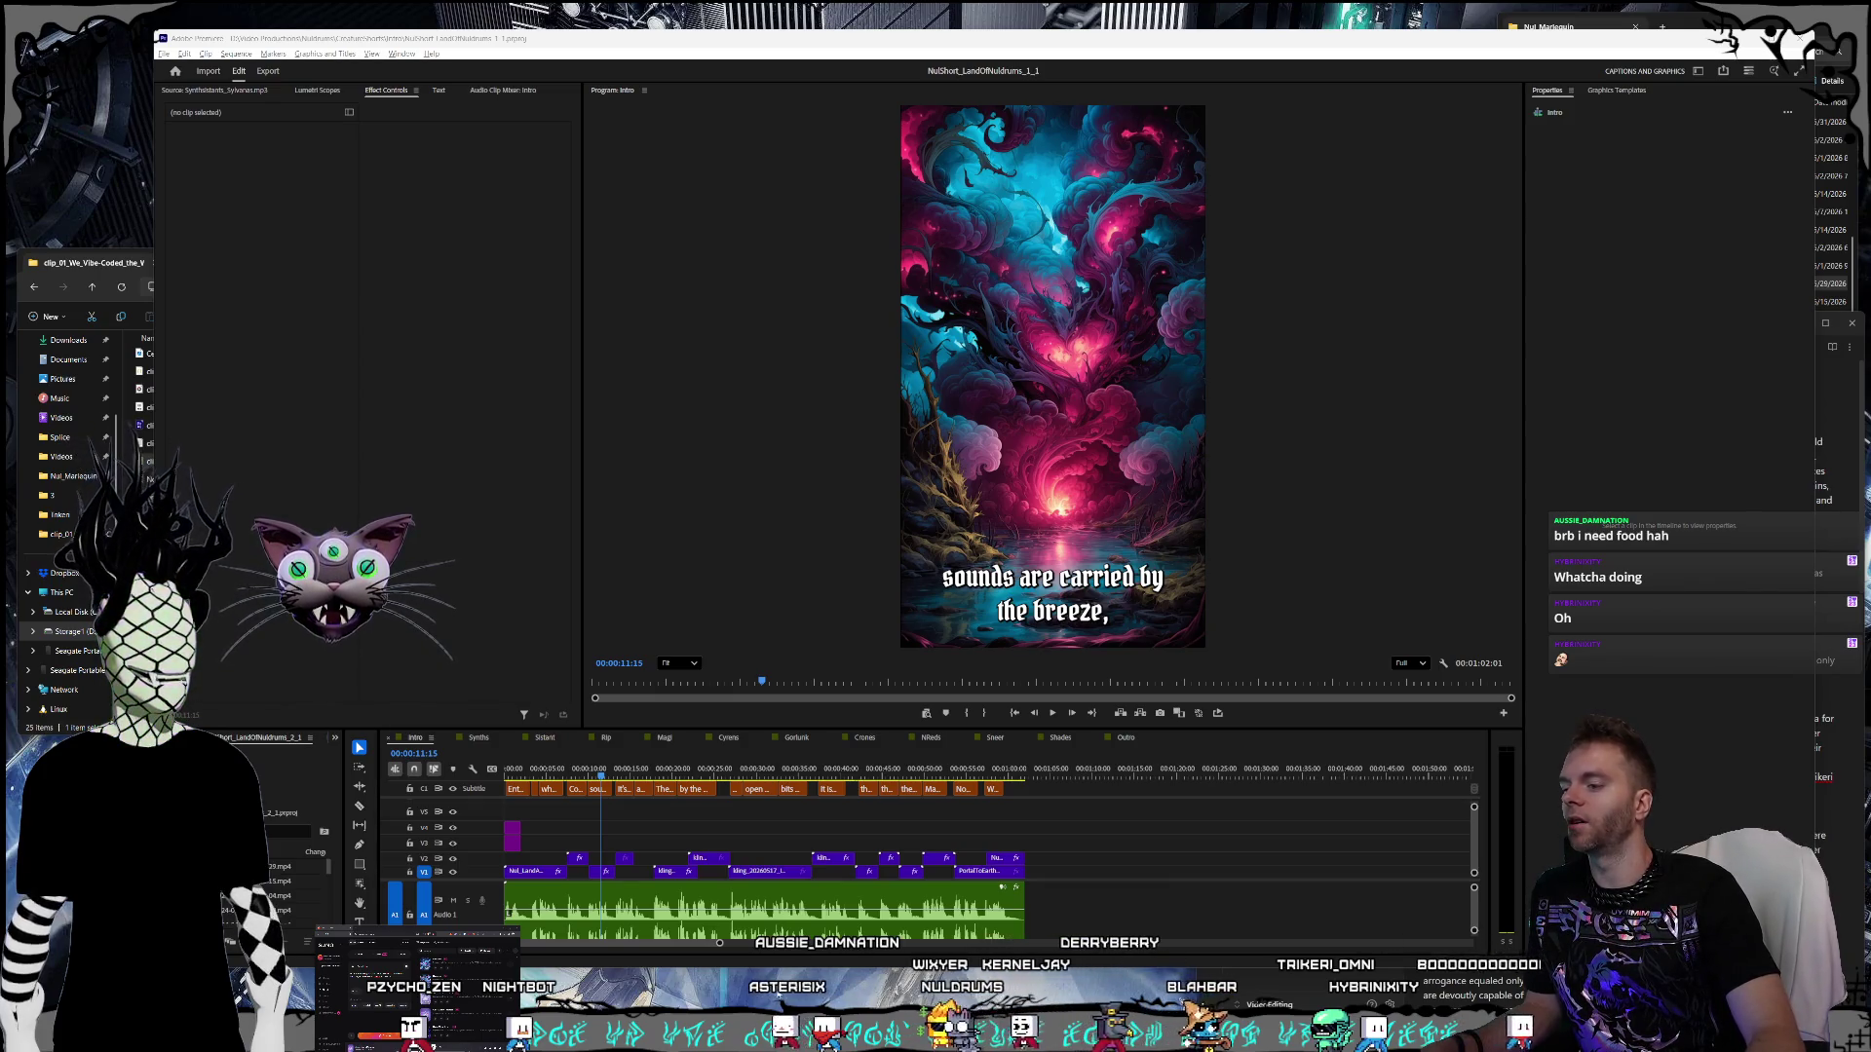
pyautogui.click(777, 998)
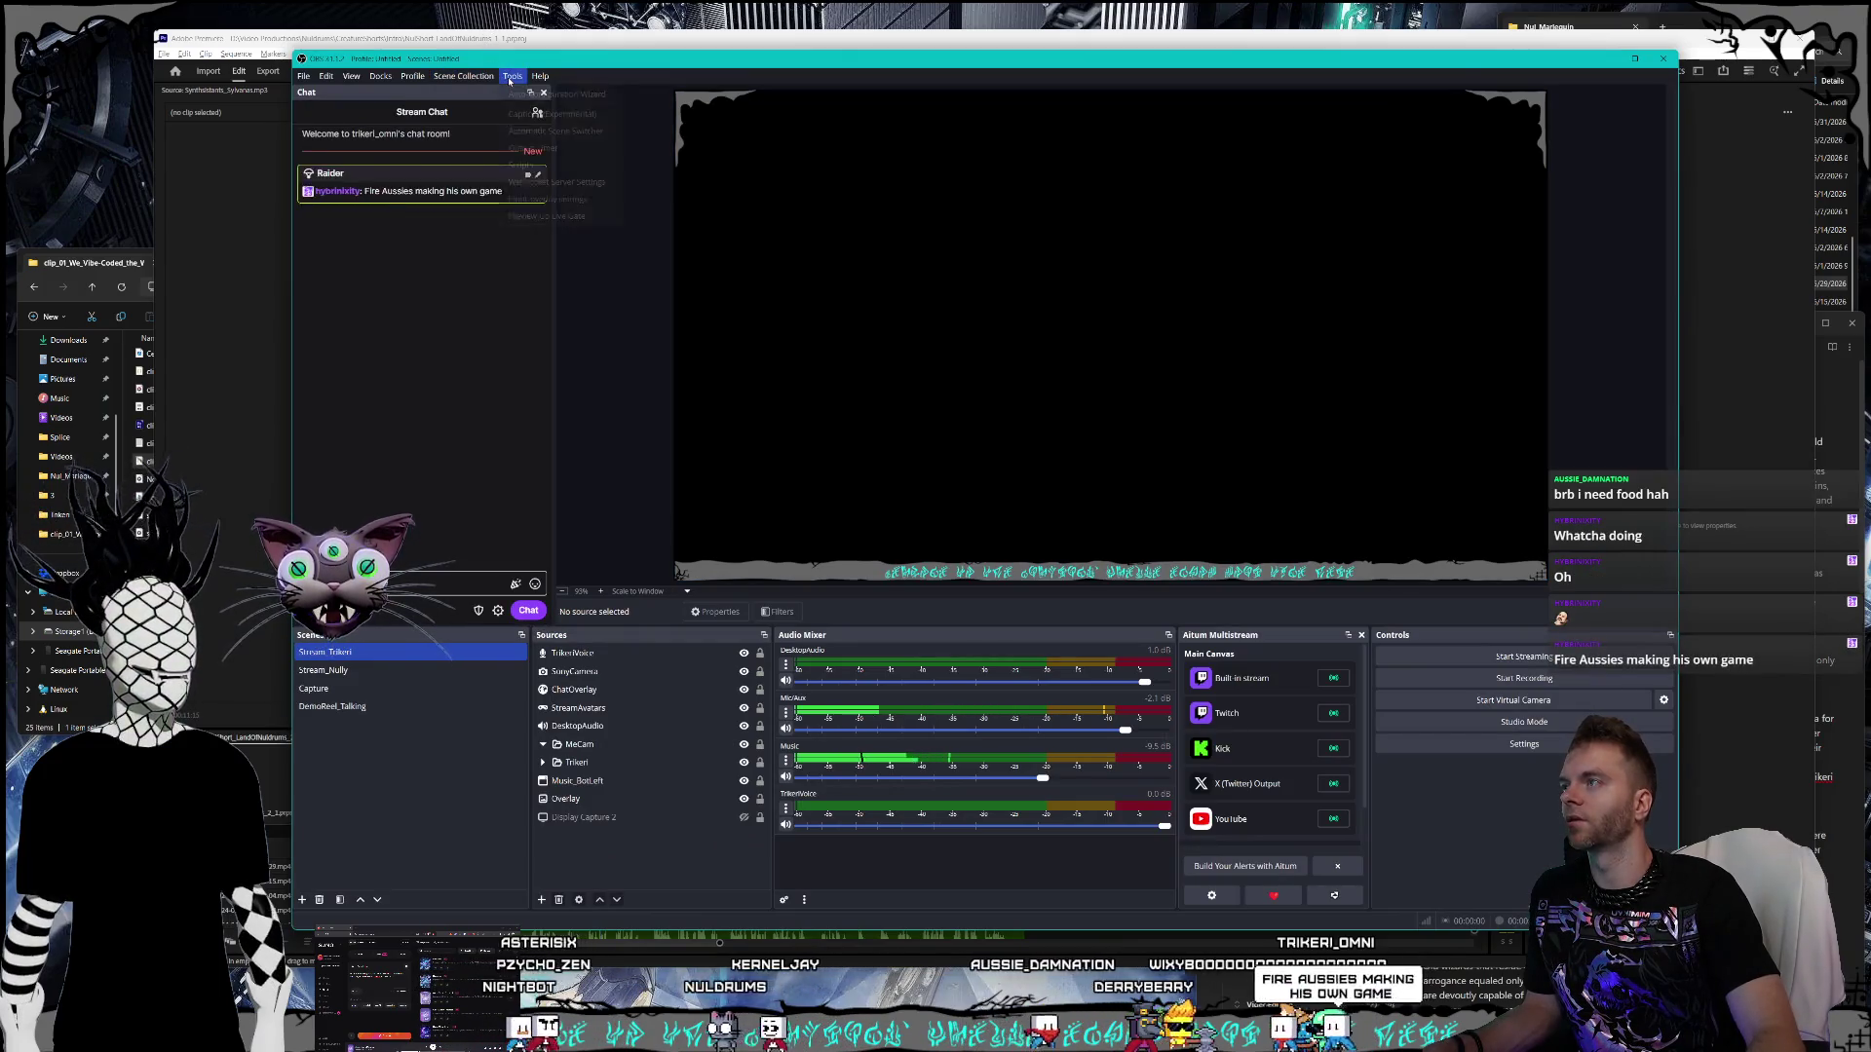
# - Edit the X, Twitch and OBS titles in the go-live preview, then minimize OBS
pyautogui.click(512, 76)
pyautogui.click(556, 207)
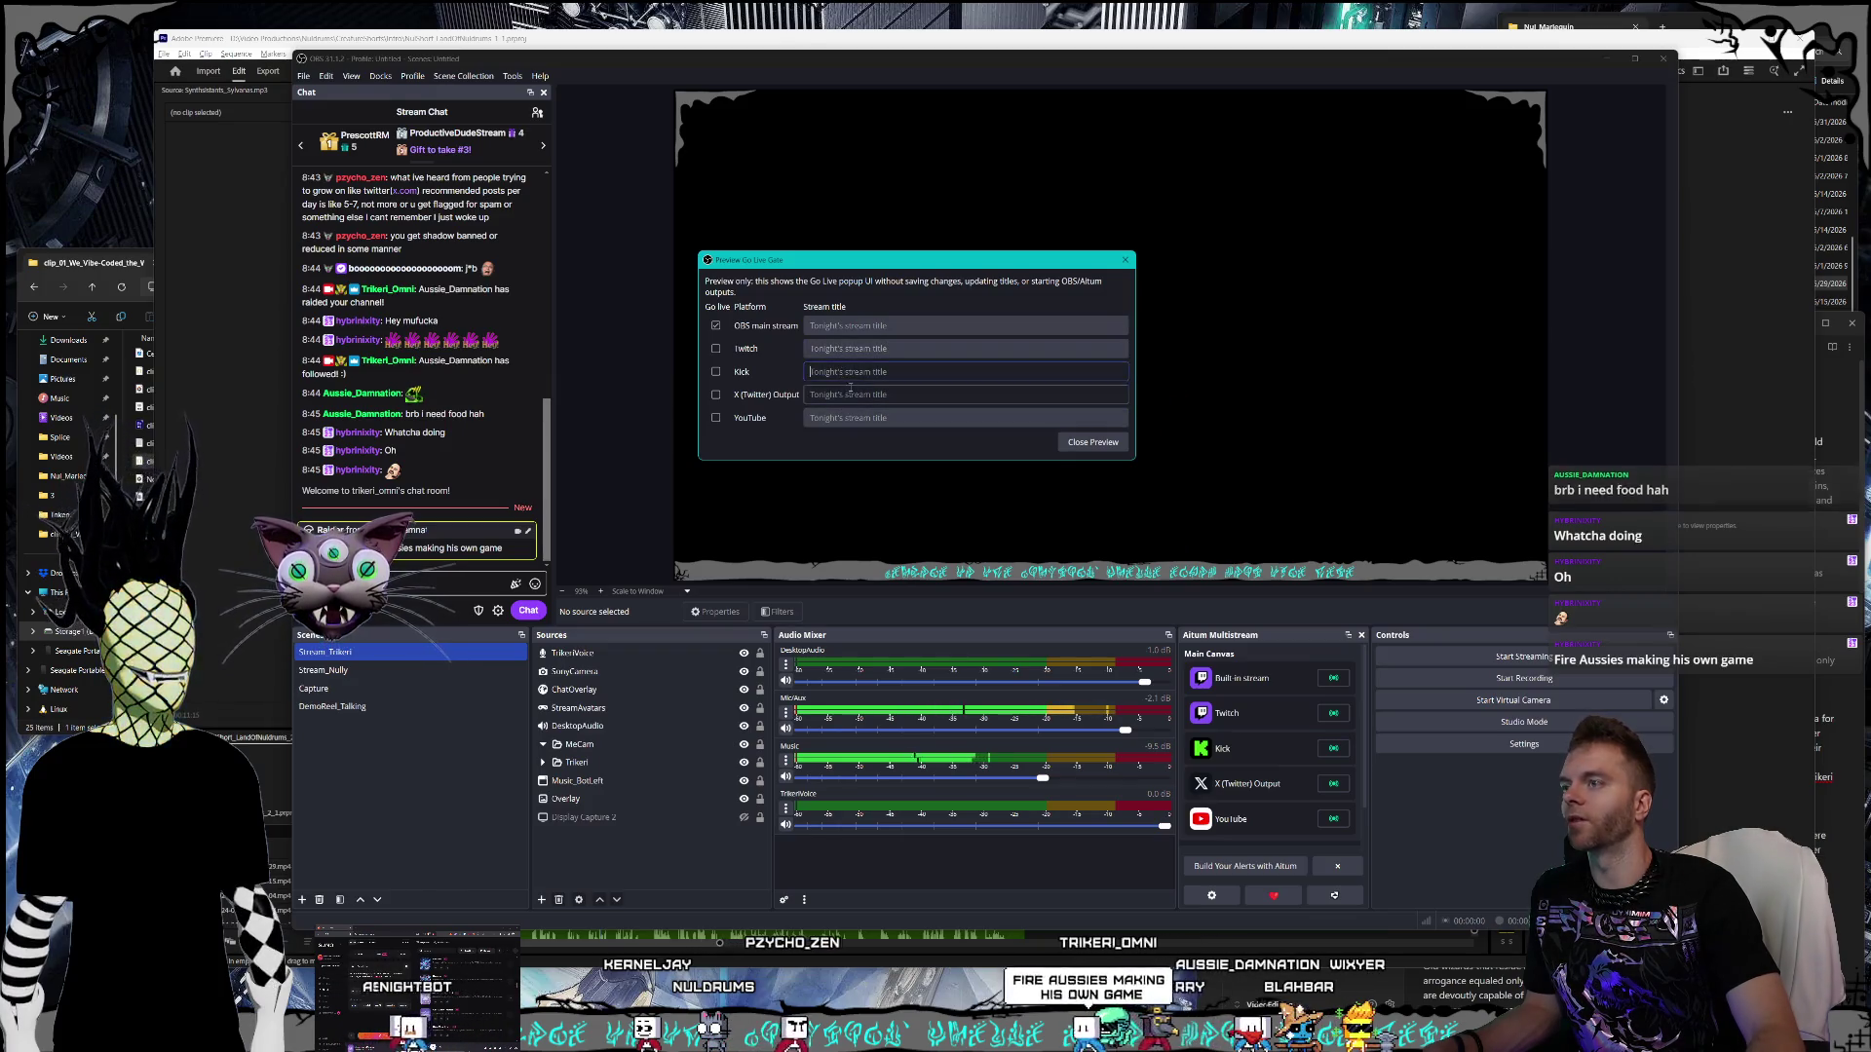
pyautogui.click(853, 400)
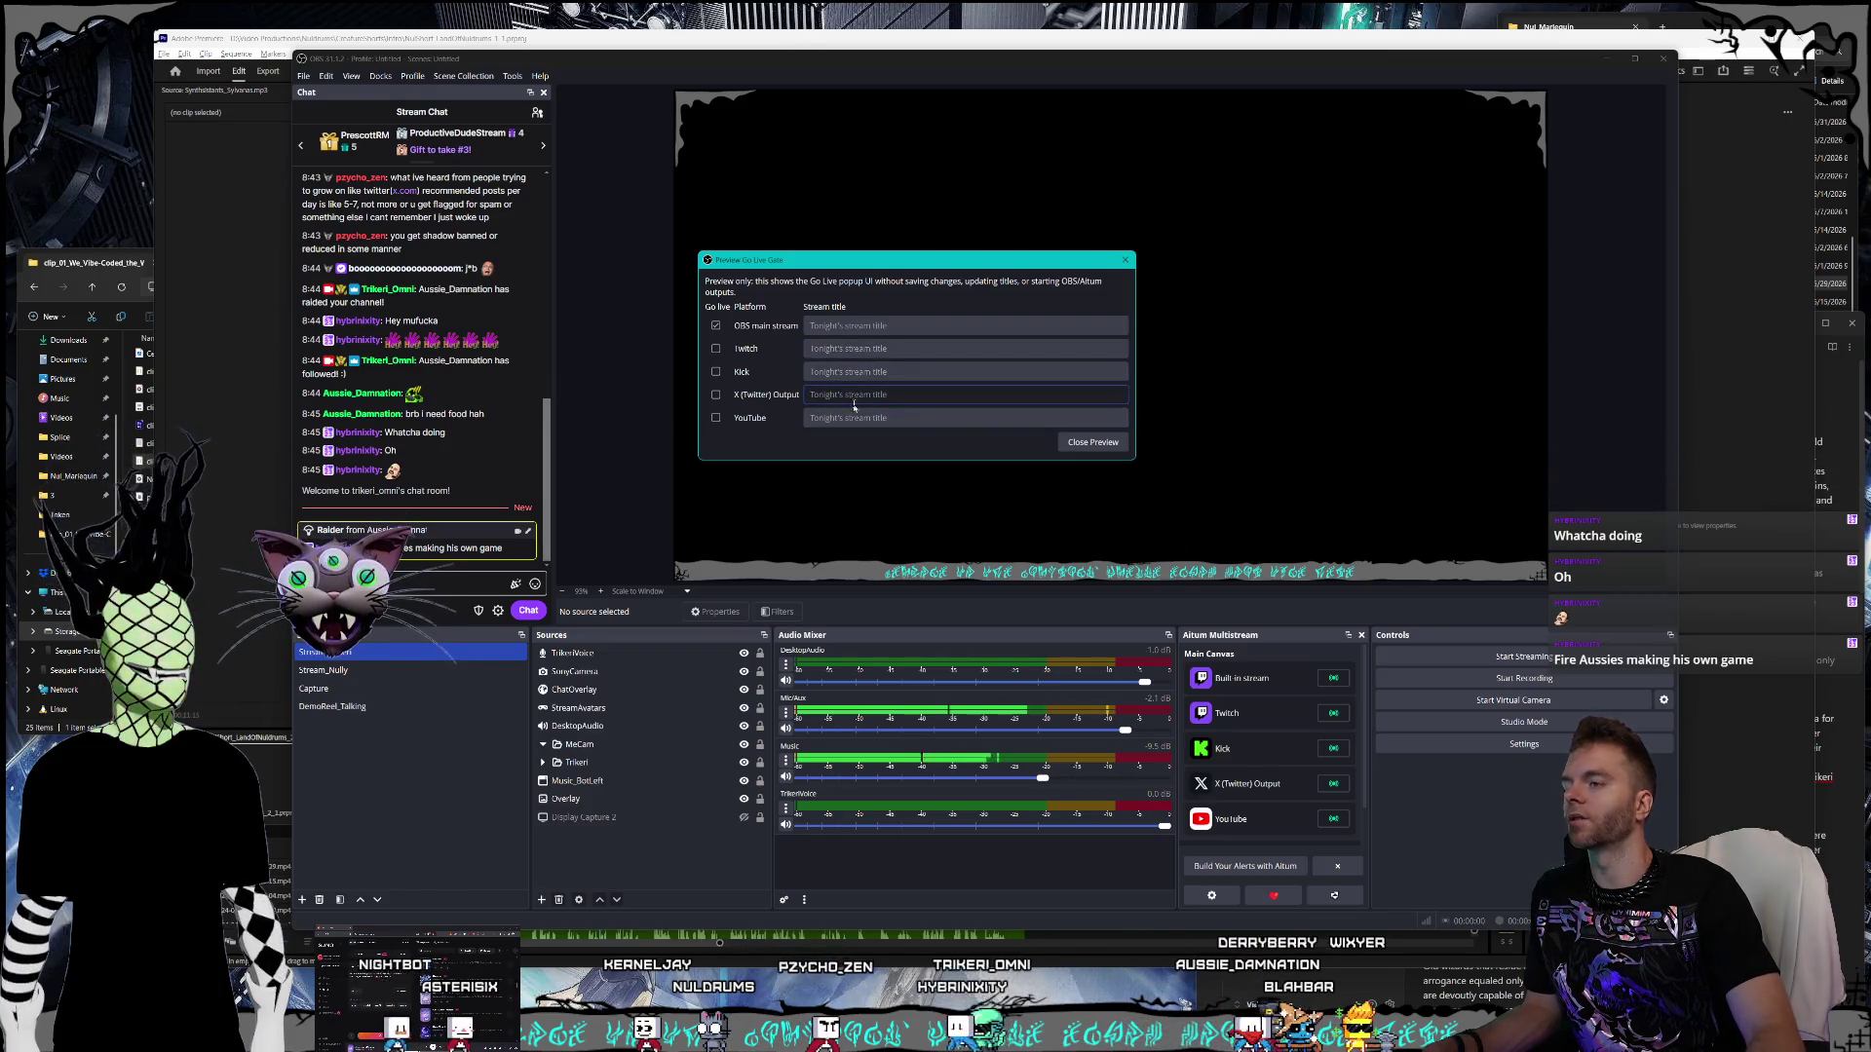
pyautogui.click(849, 351)
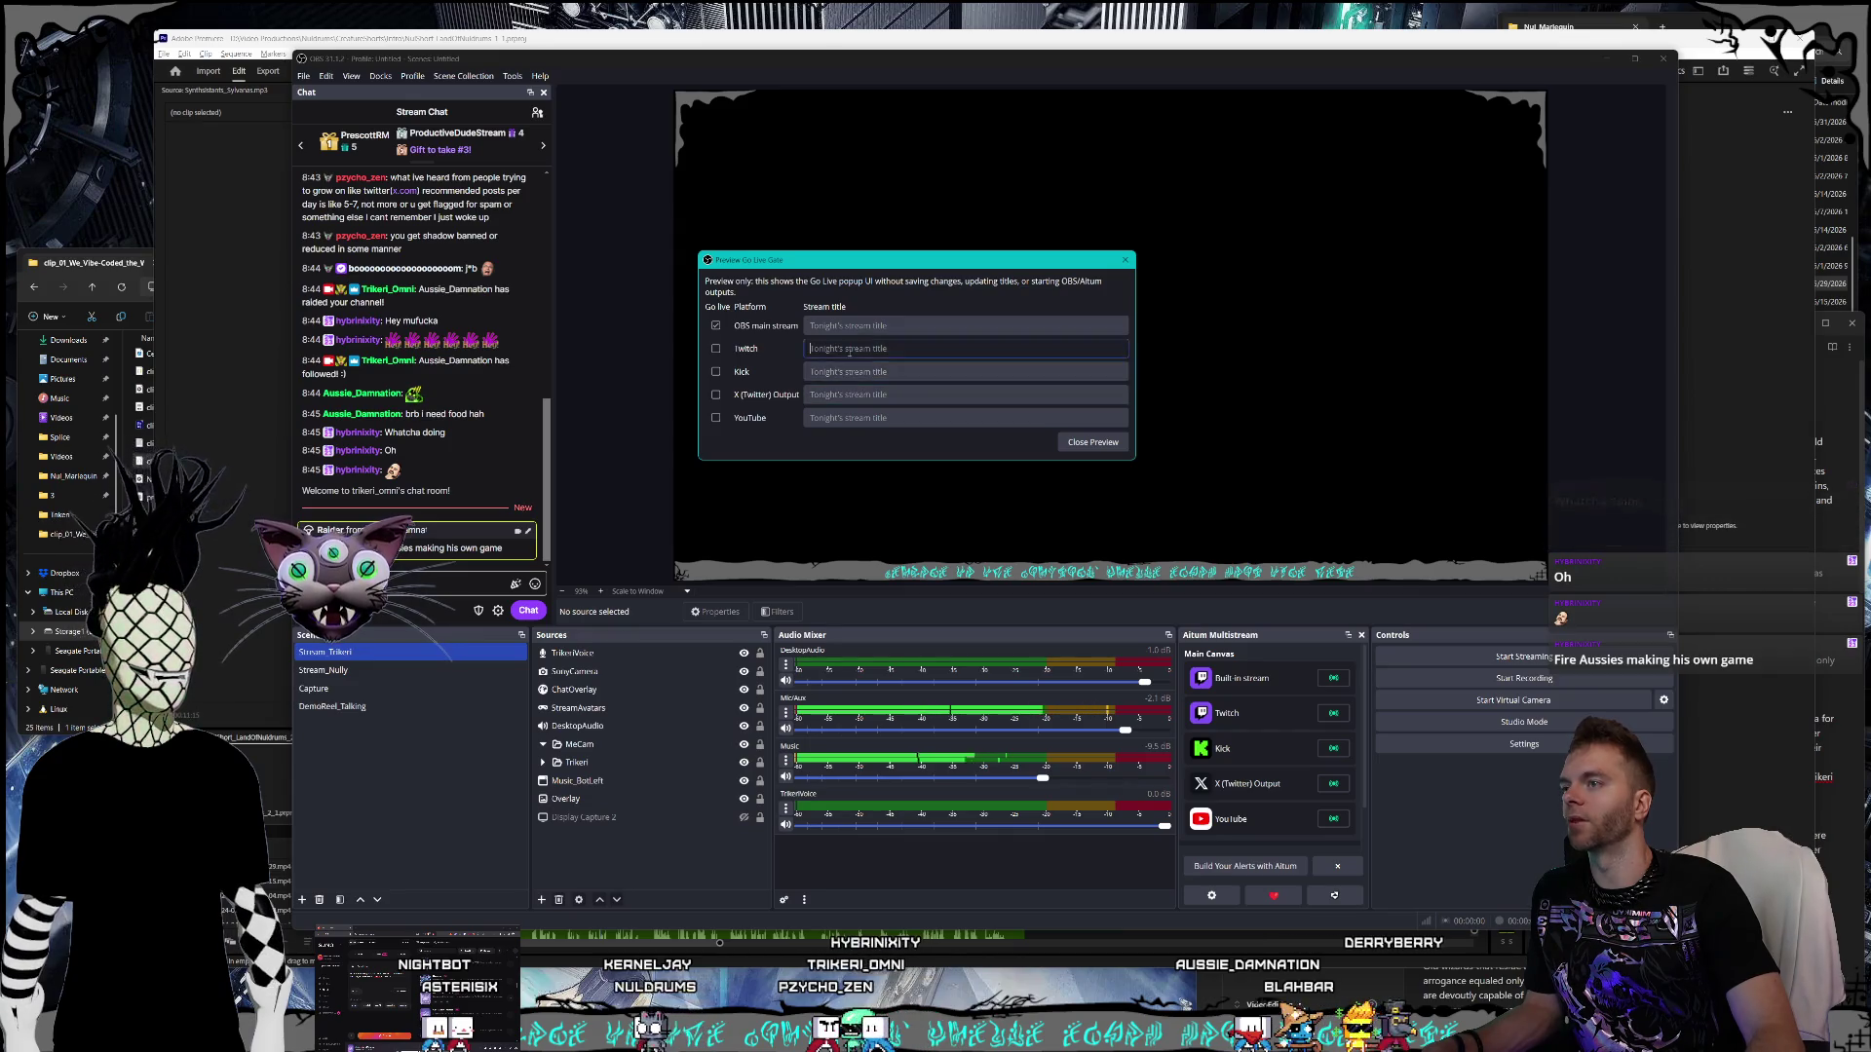
pyautogui.click(829, 395)
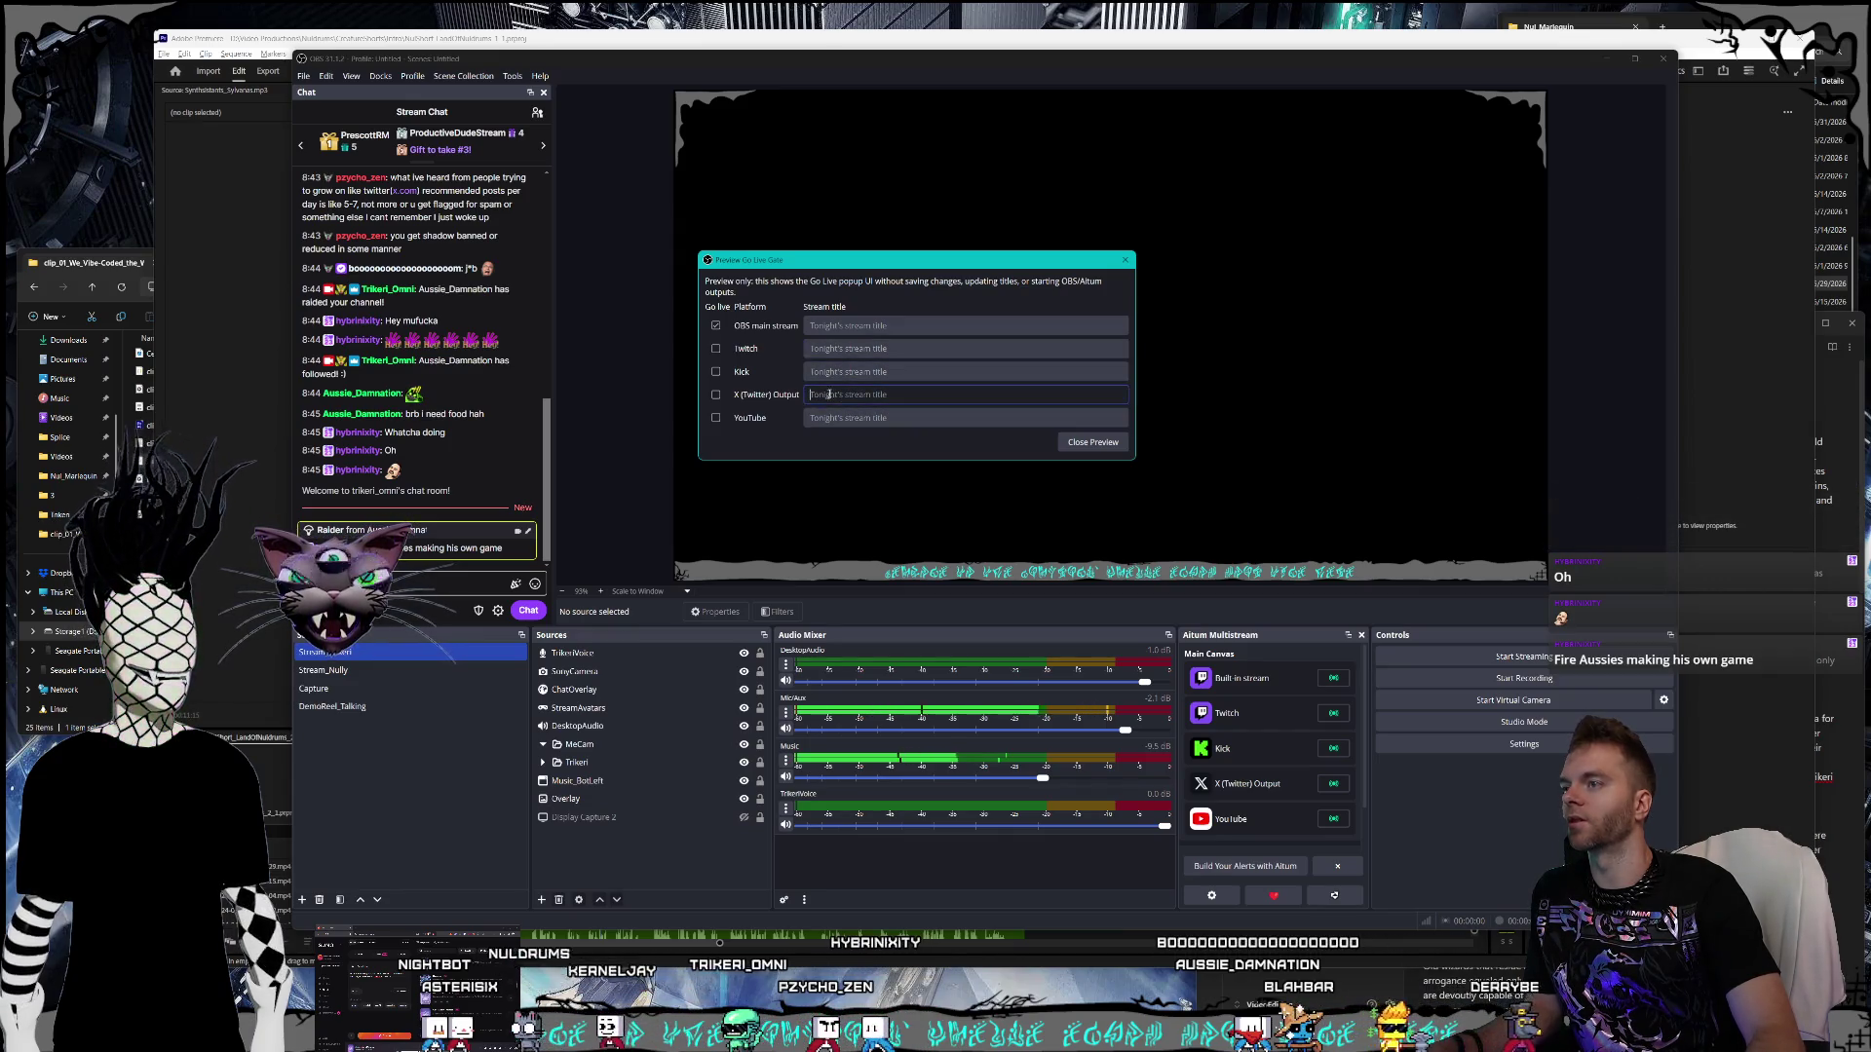
pyautogui.click(848, 325)
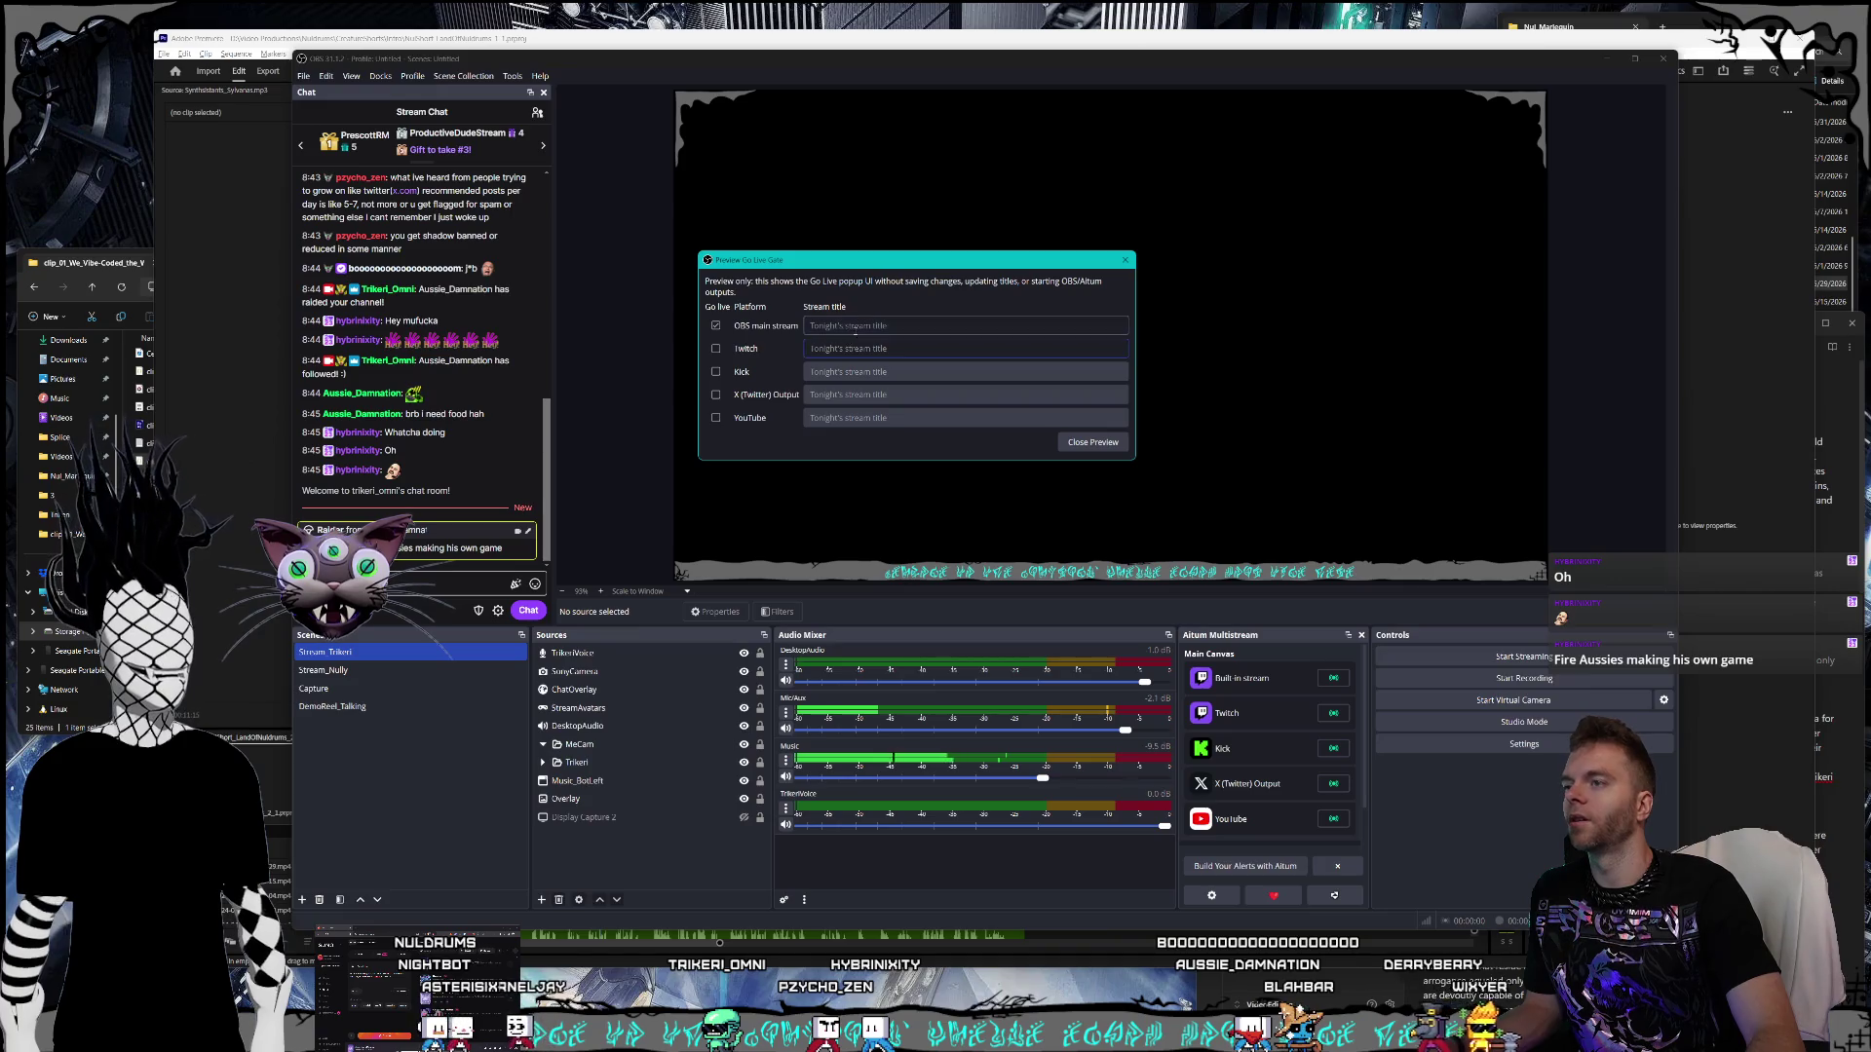
pyautogui.click(1124, 261)
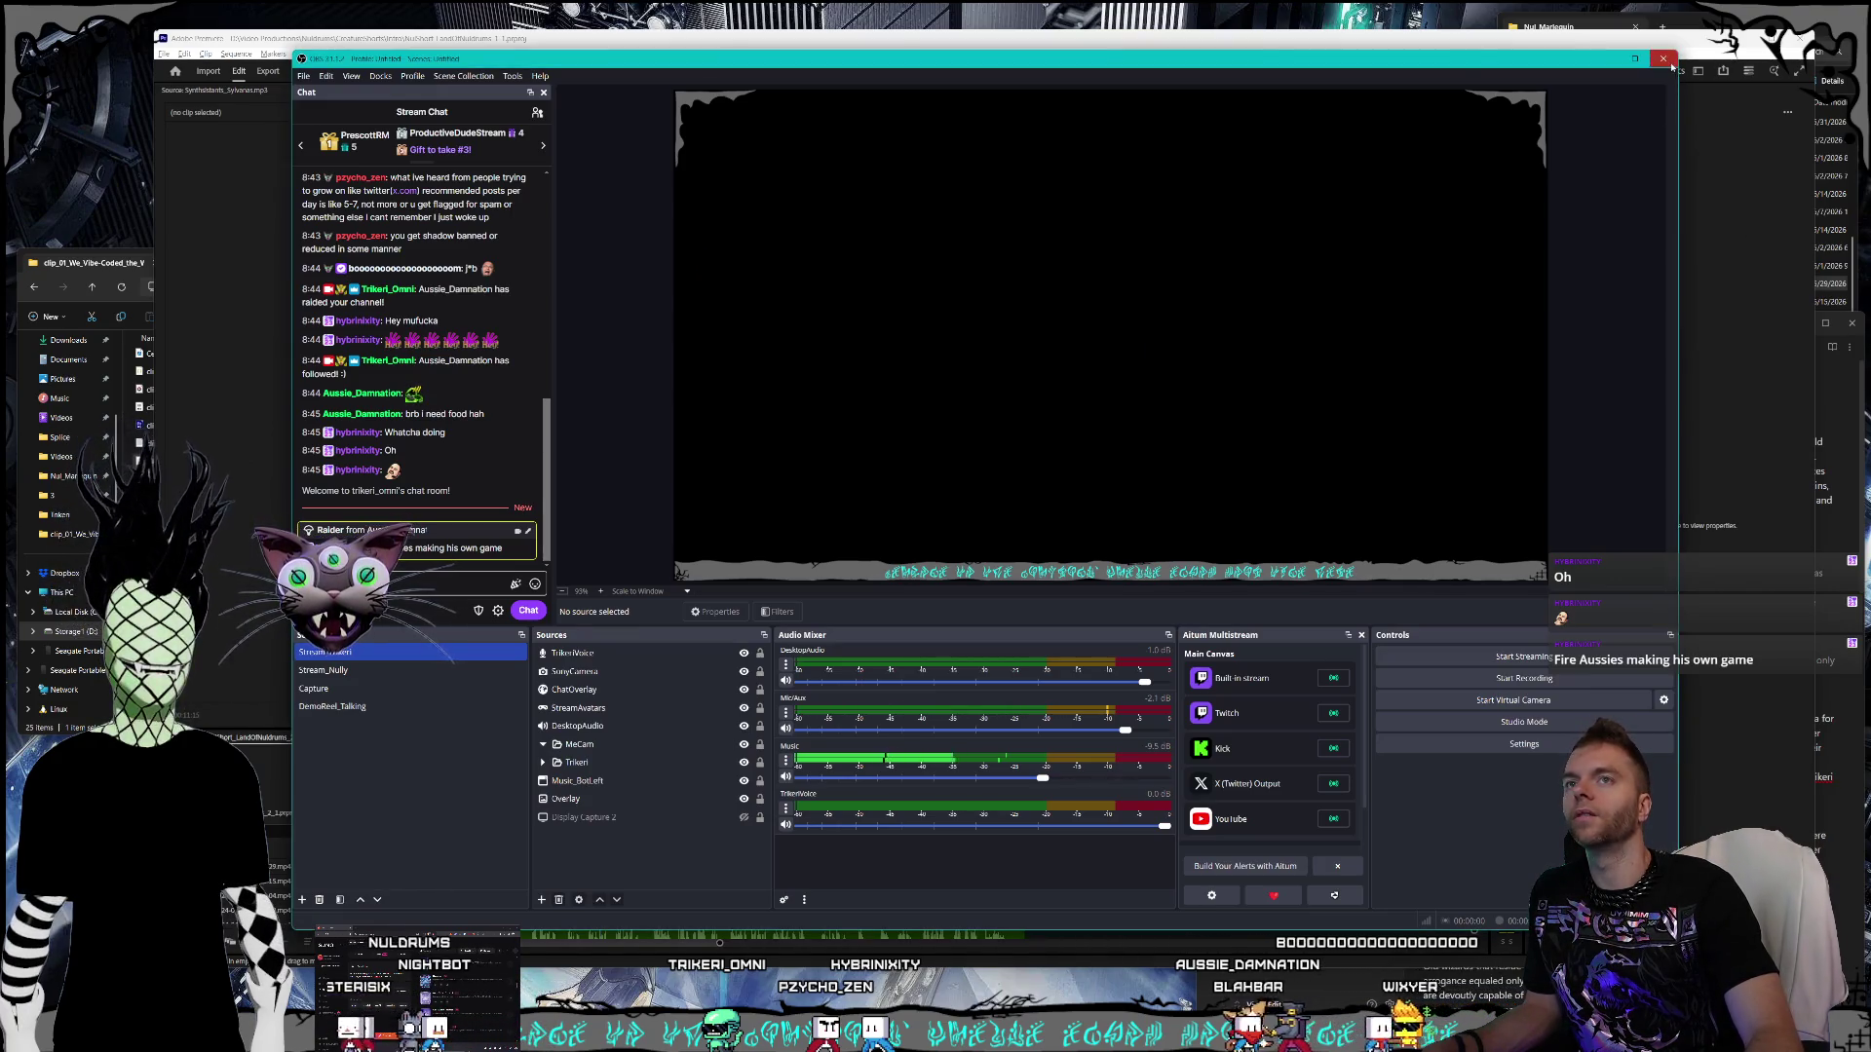
pyautogui.click(1669, 63)
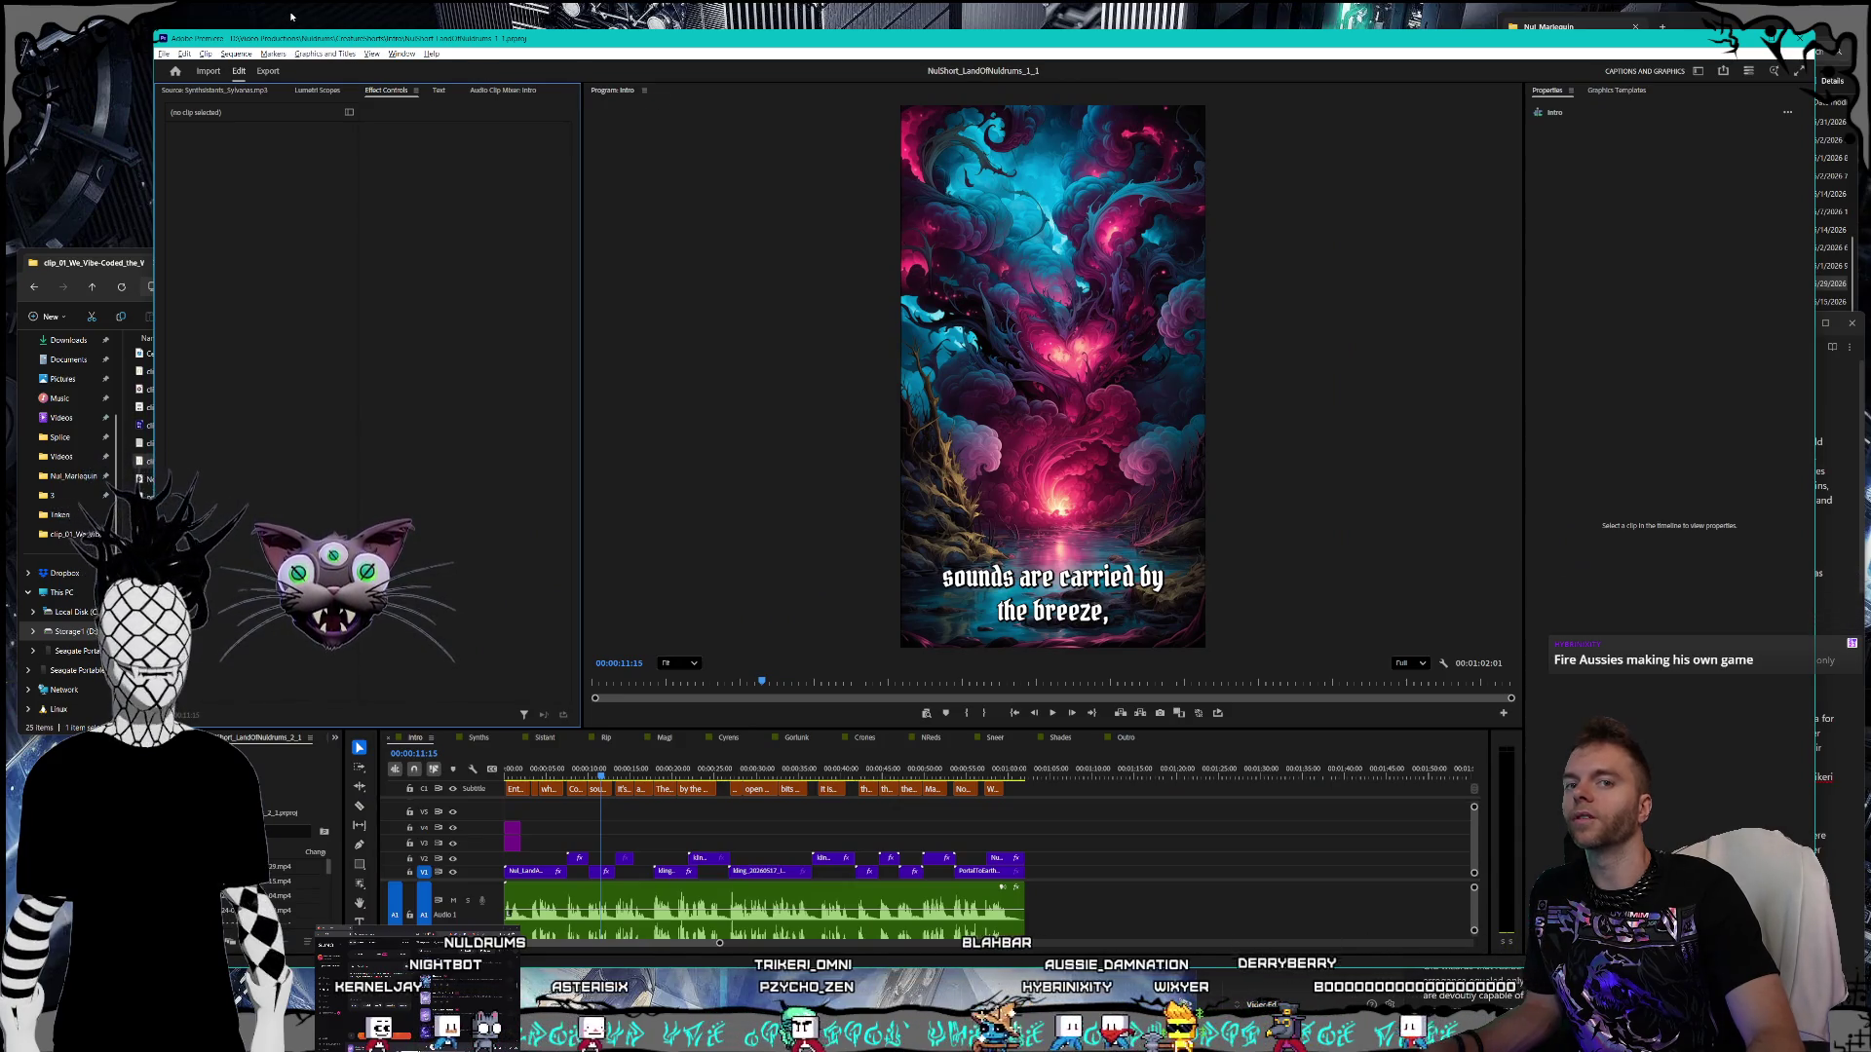
# - Scrub and play the Intro's captions from about 14 seconds, then open the Synths sequence
pyautogui.moveTo(125, 172)
pyautogui.mouseDown()
pyautogui.moveTo(213, 29)
pyautogui.moveTo(389, 3)
pyautogui.moveTo(87, 19)
pyautogui.moveTo(346, 9)
pyautogui.mouseUp()
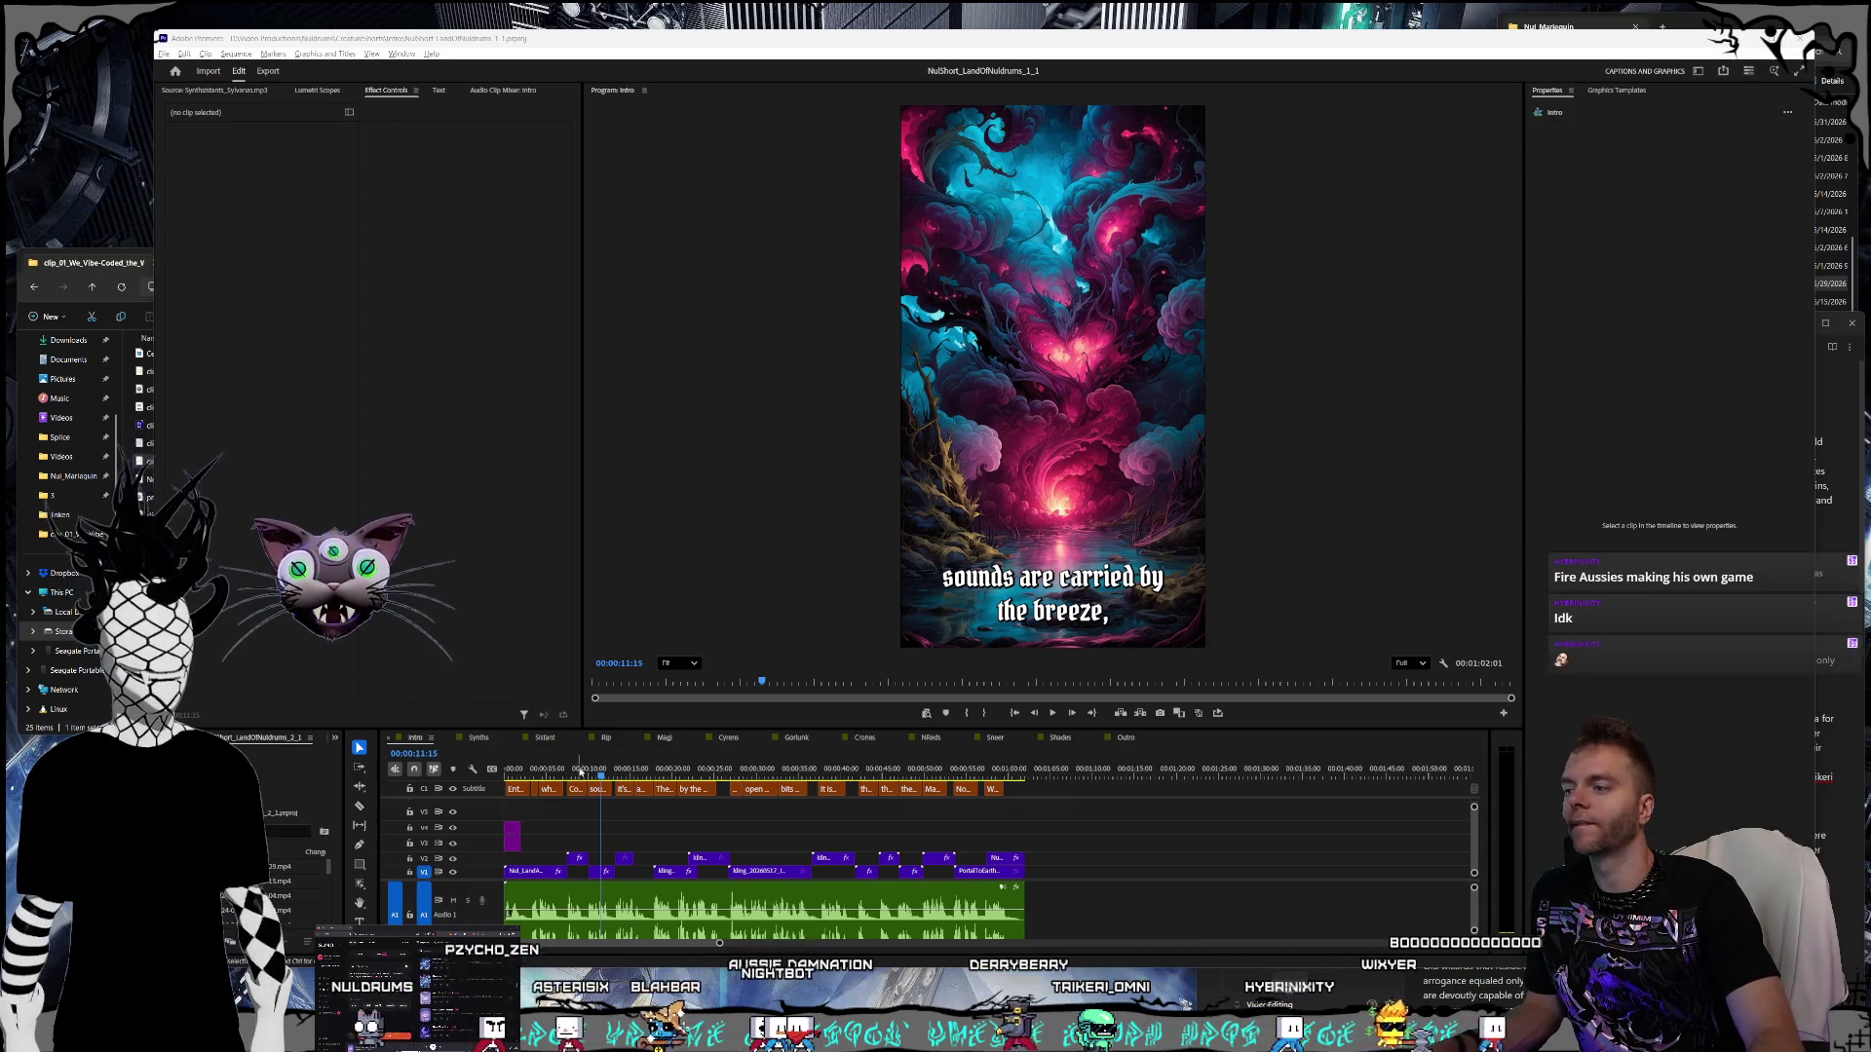
pyautogui.click(625, 775)
pyautogui.moveTo(625, 774)
pyautogui.mouseDown()
pyautogui.moveTo(927, 757)
pyautogui.moveTo(896, 753)
pyautogui.mouseUp()
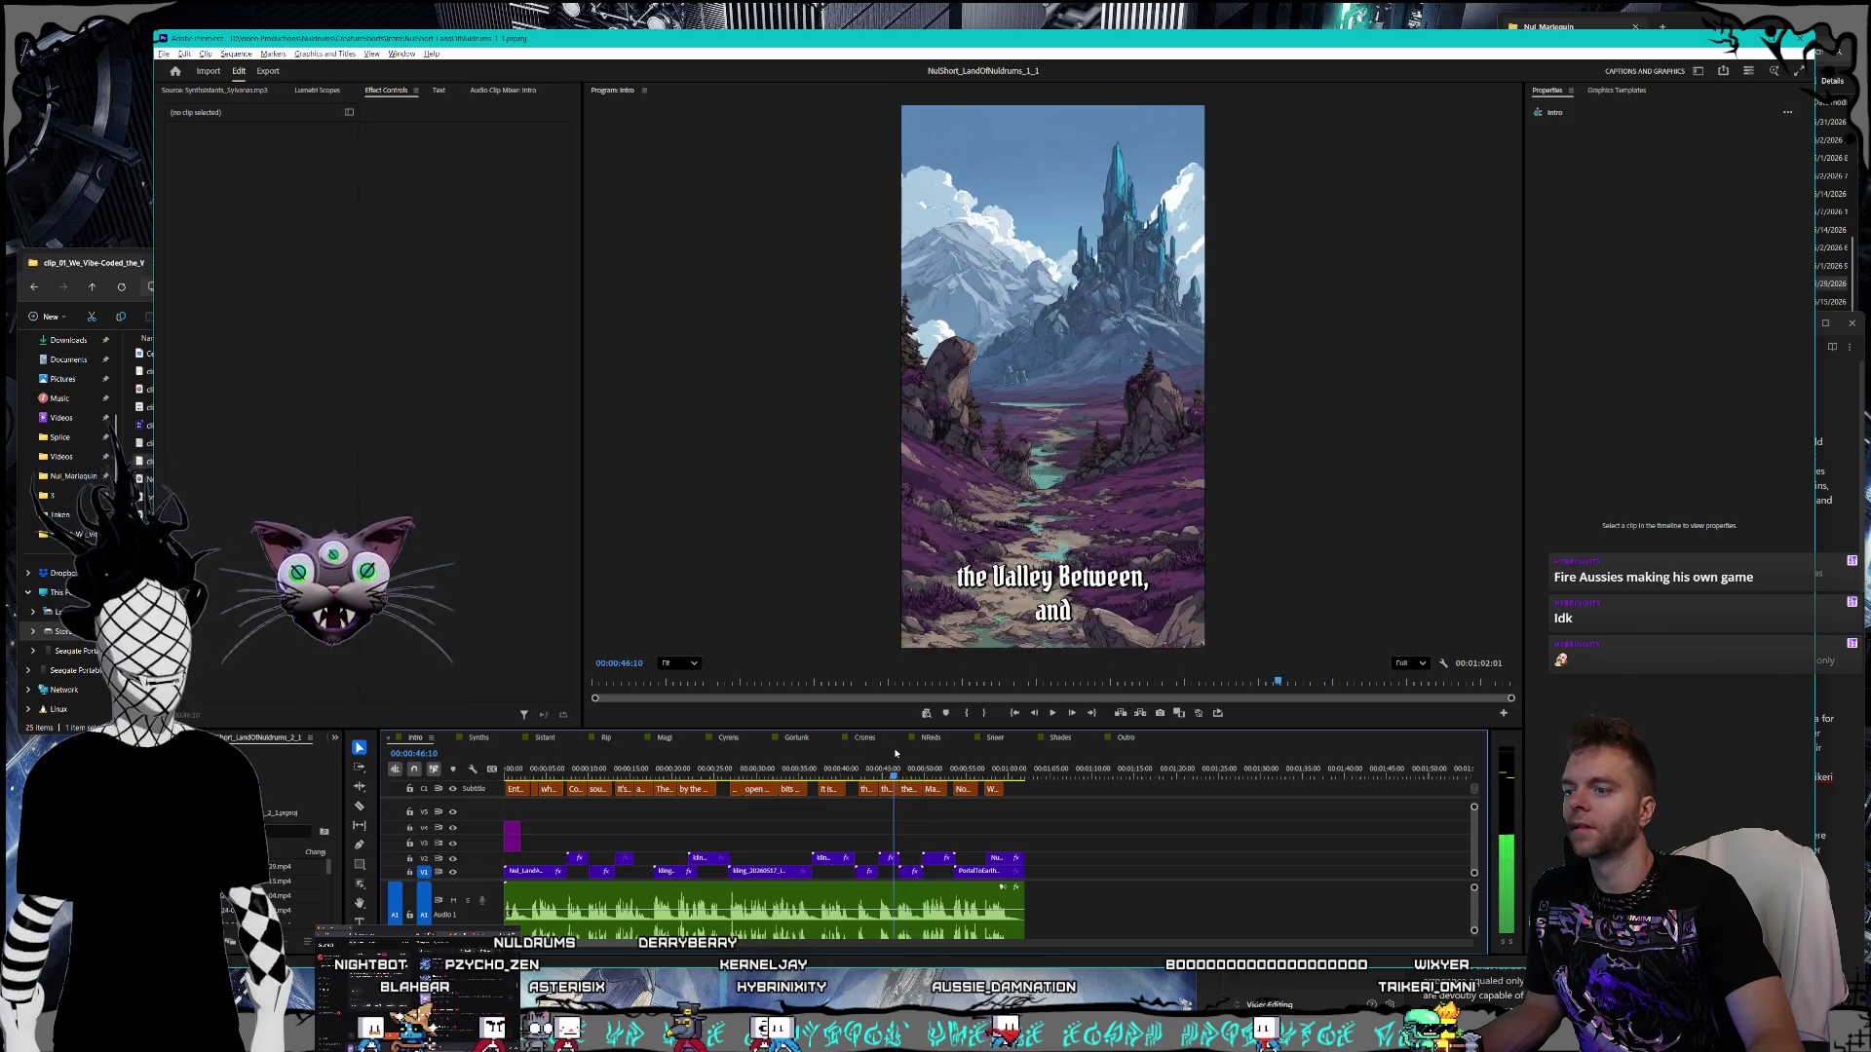
pyautogui.press('space')
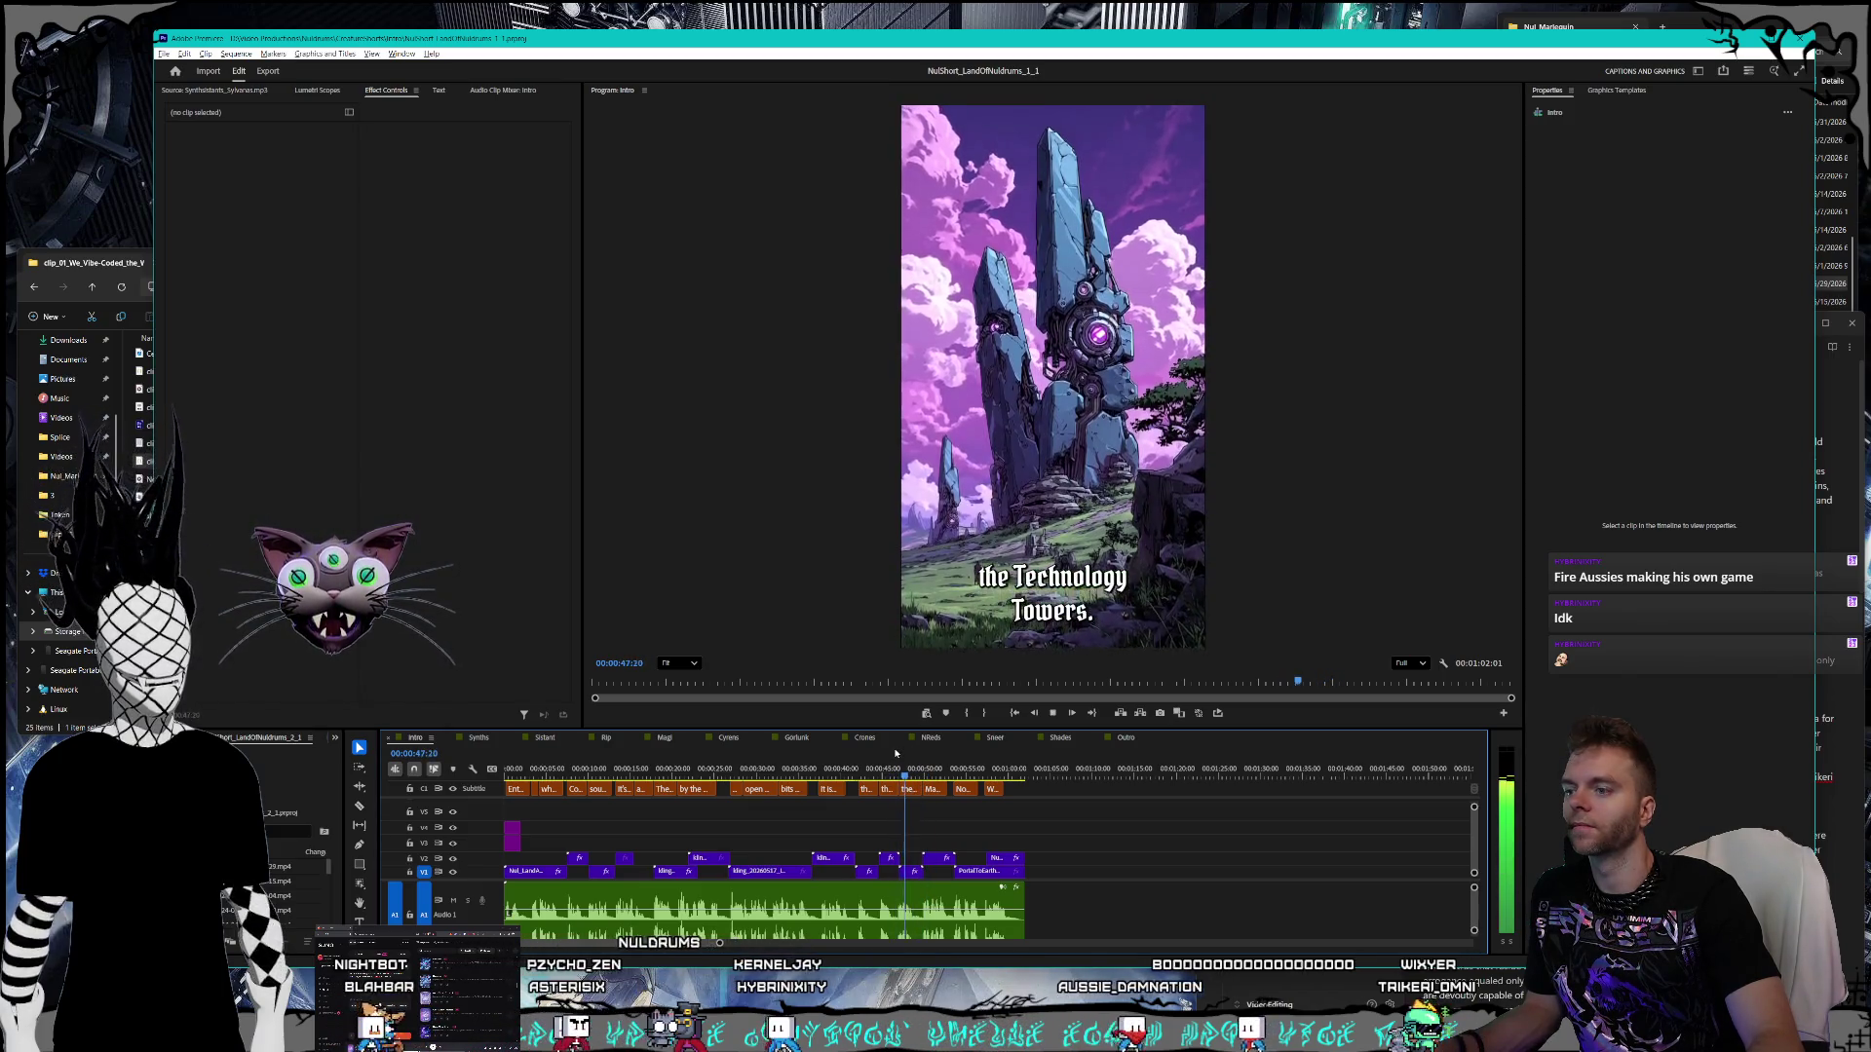
pyautogui.press('space')
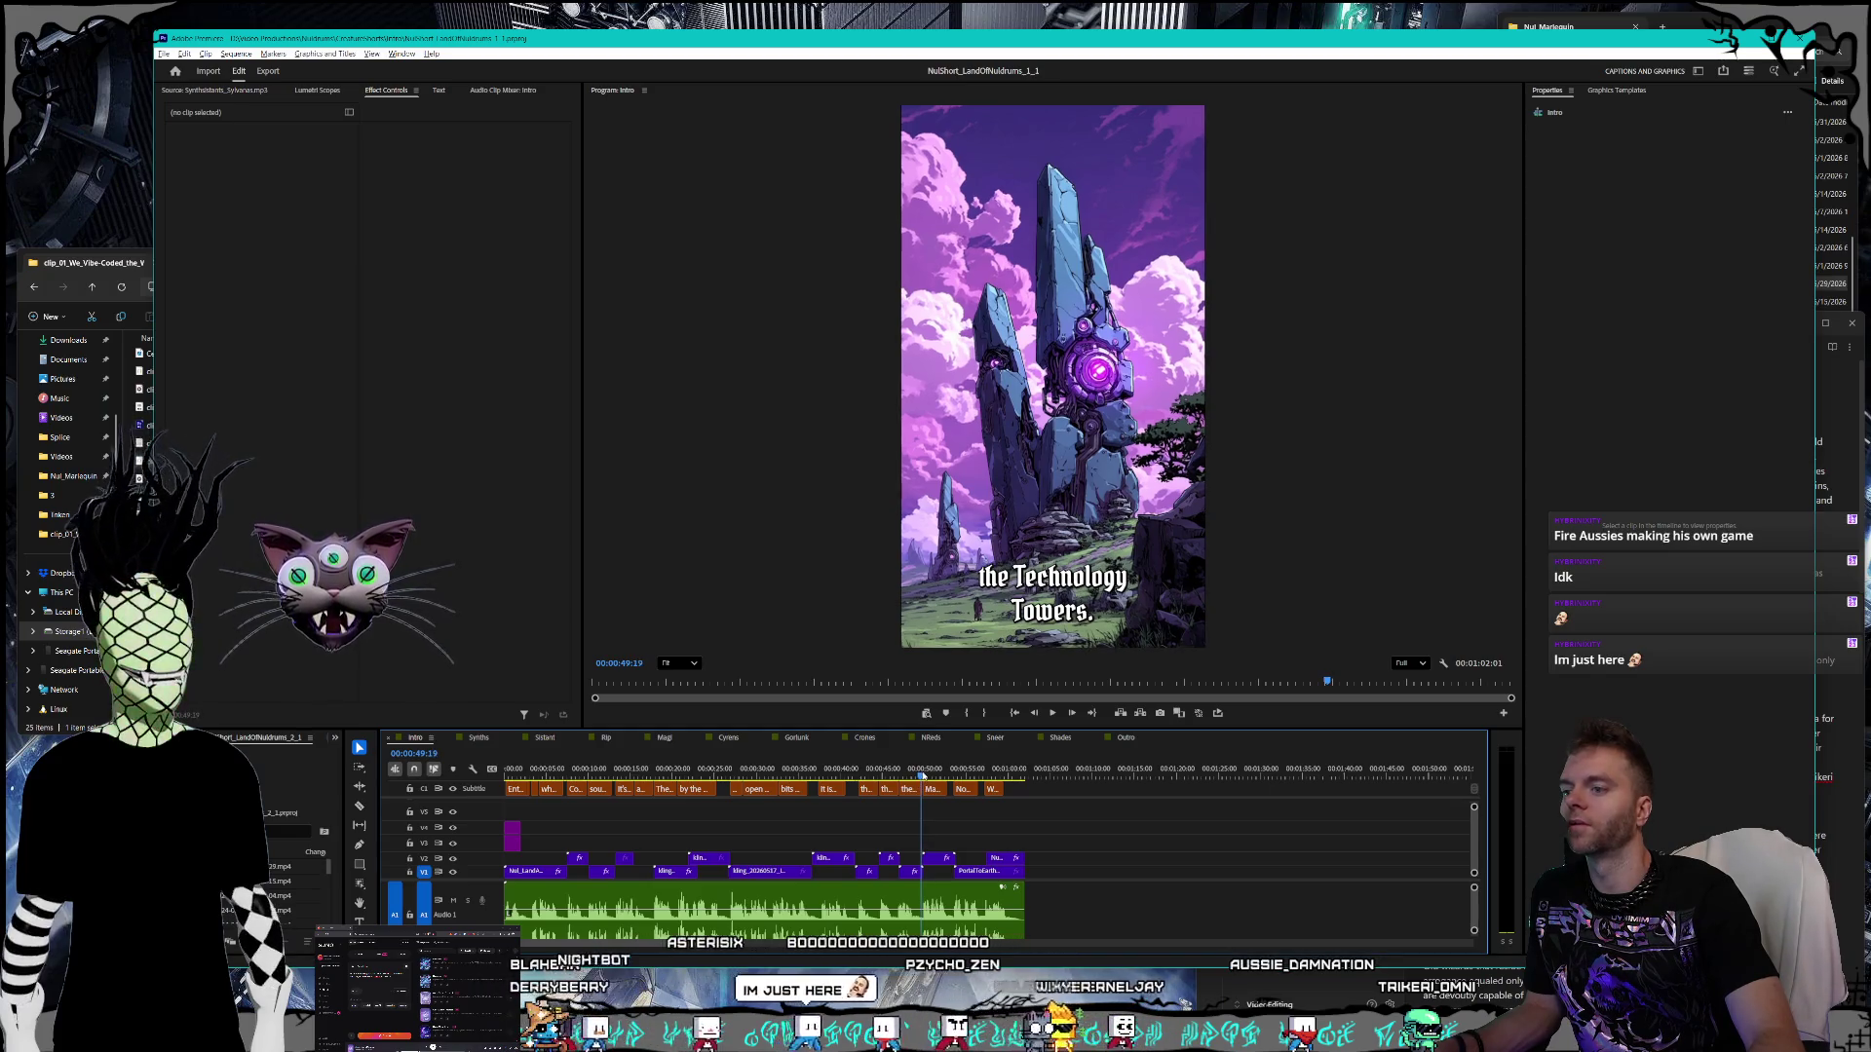
pyautogui.press('space')
pyautogui.press('space')
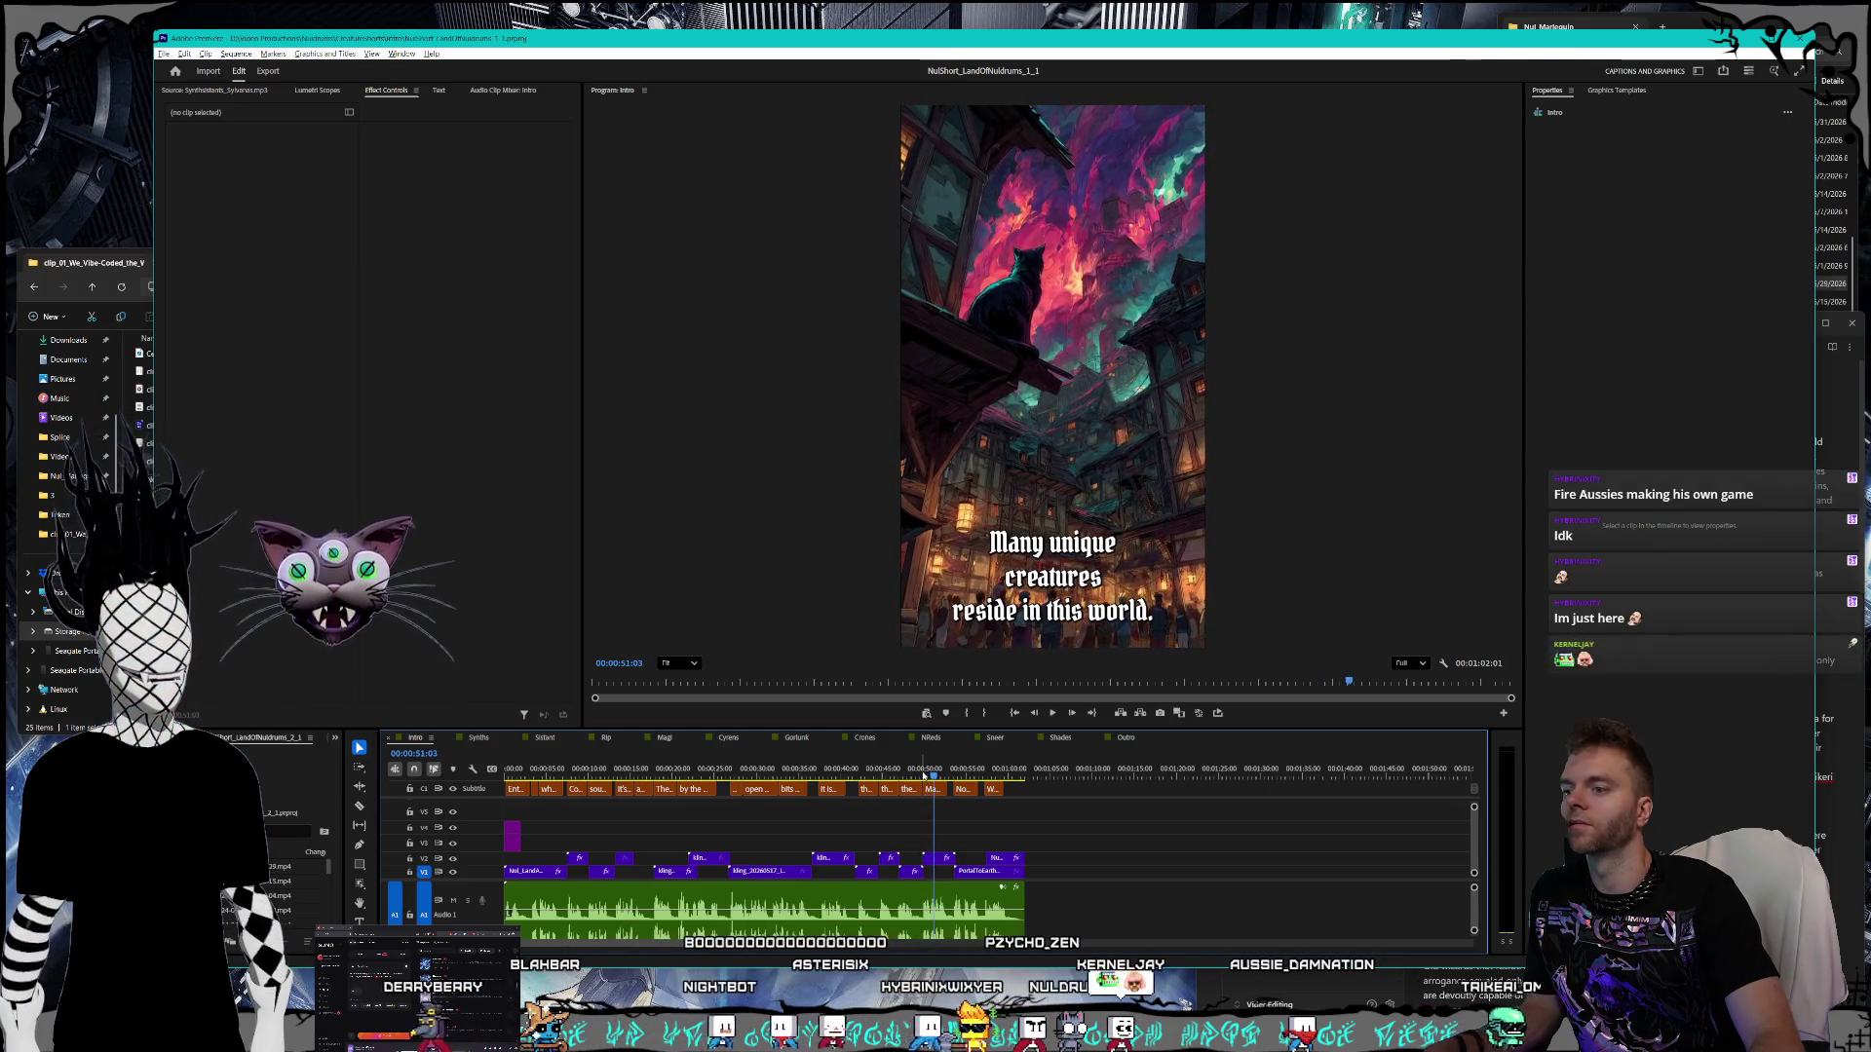
pyautogui.click(914, 772)
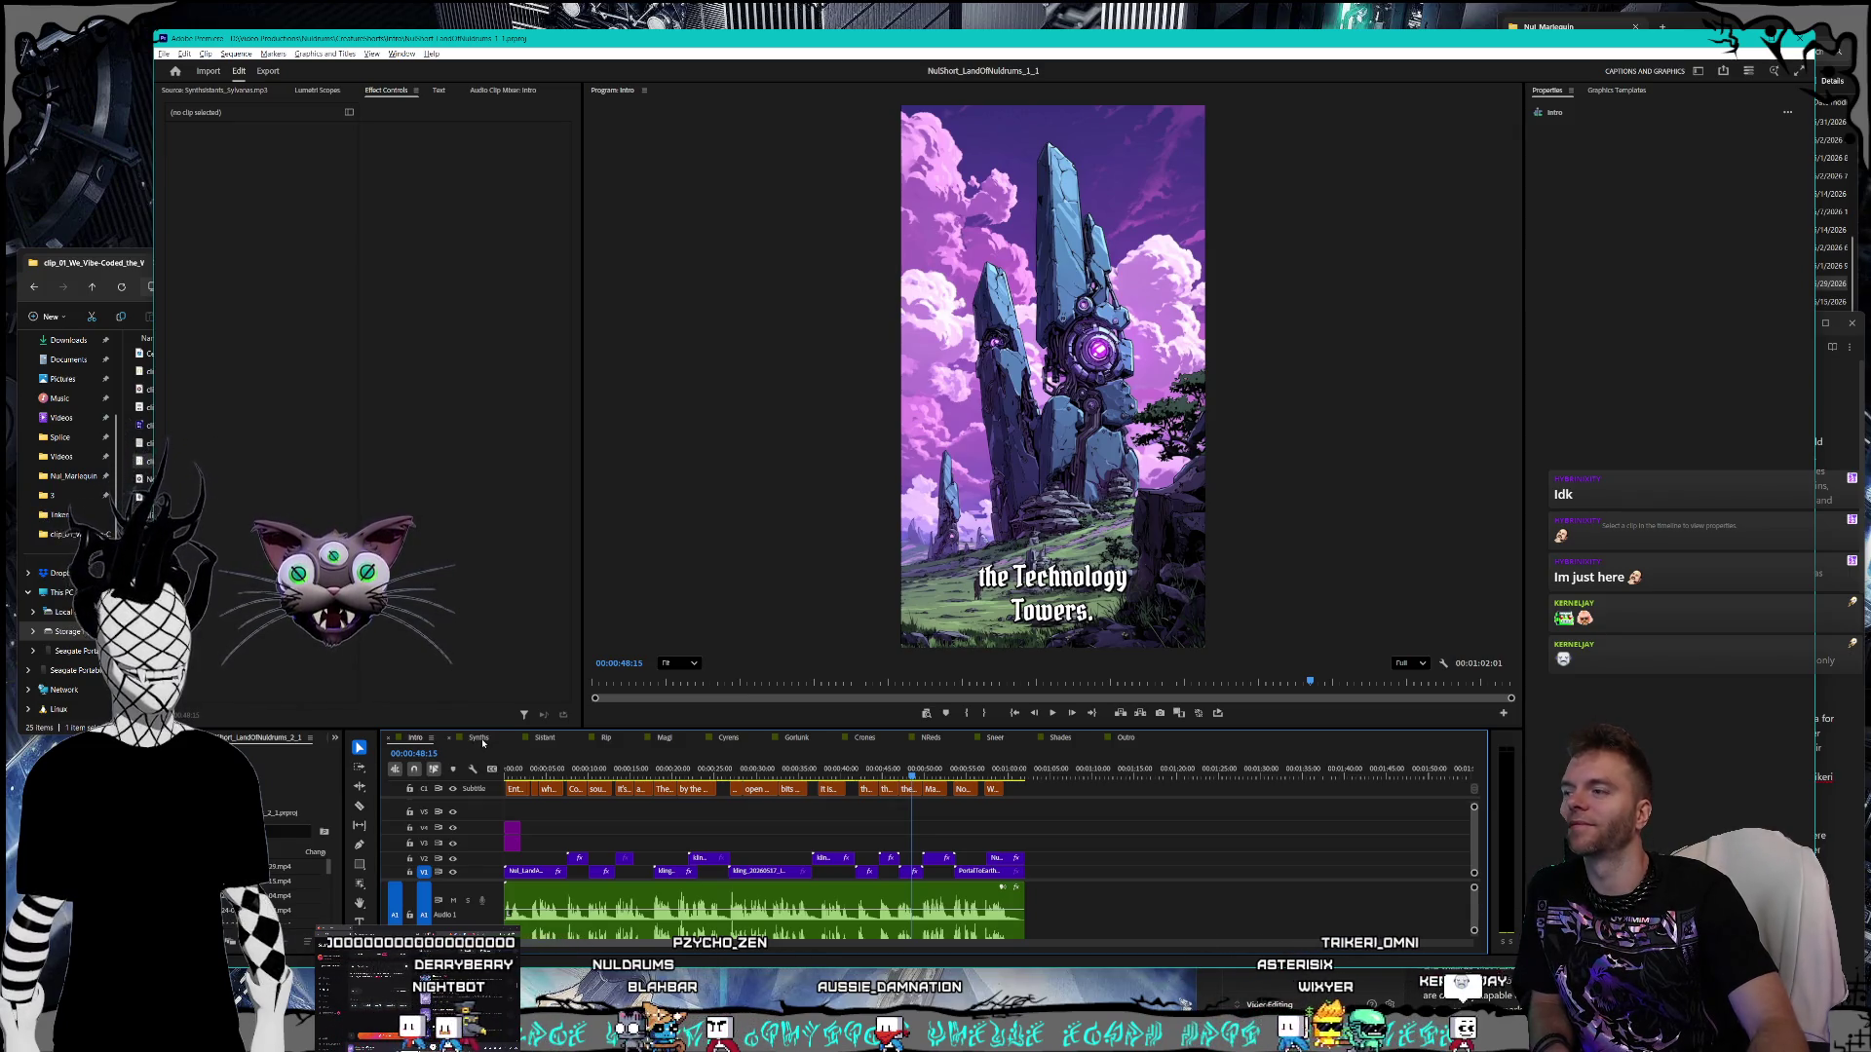
pyautogui.click(481, 739)
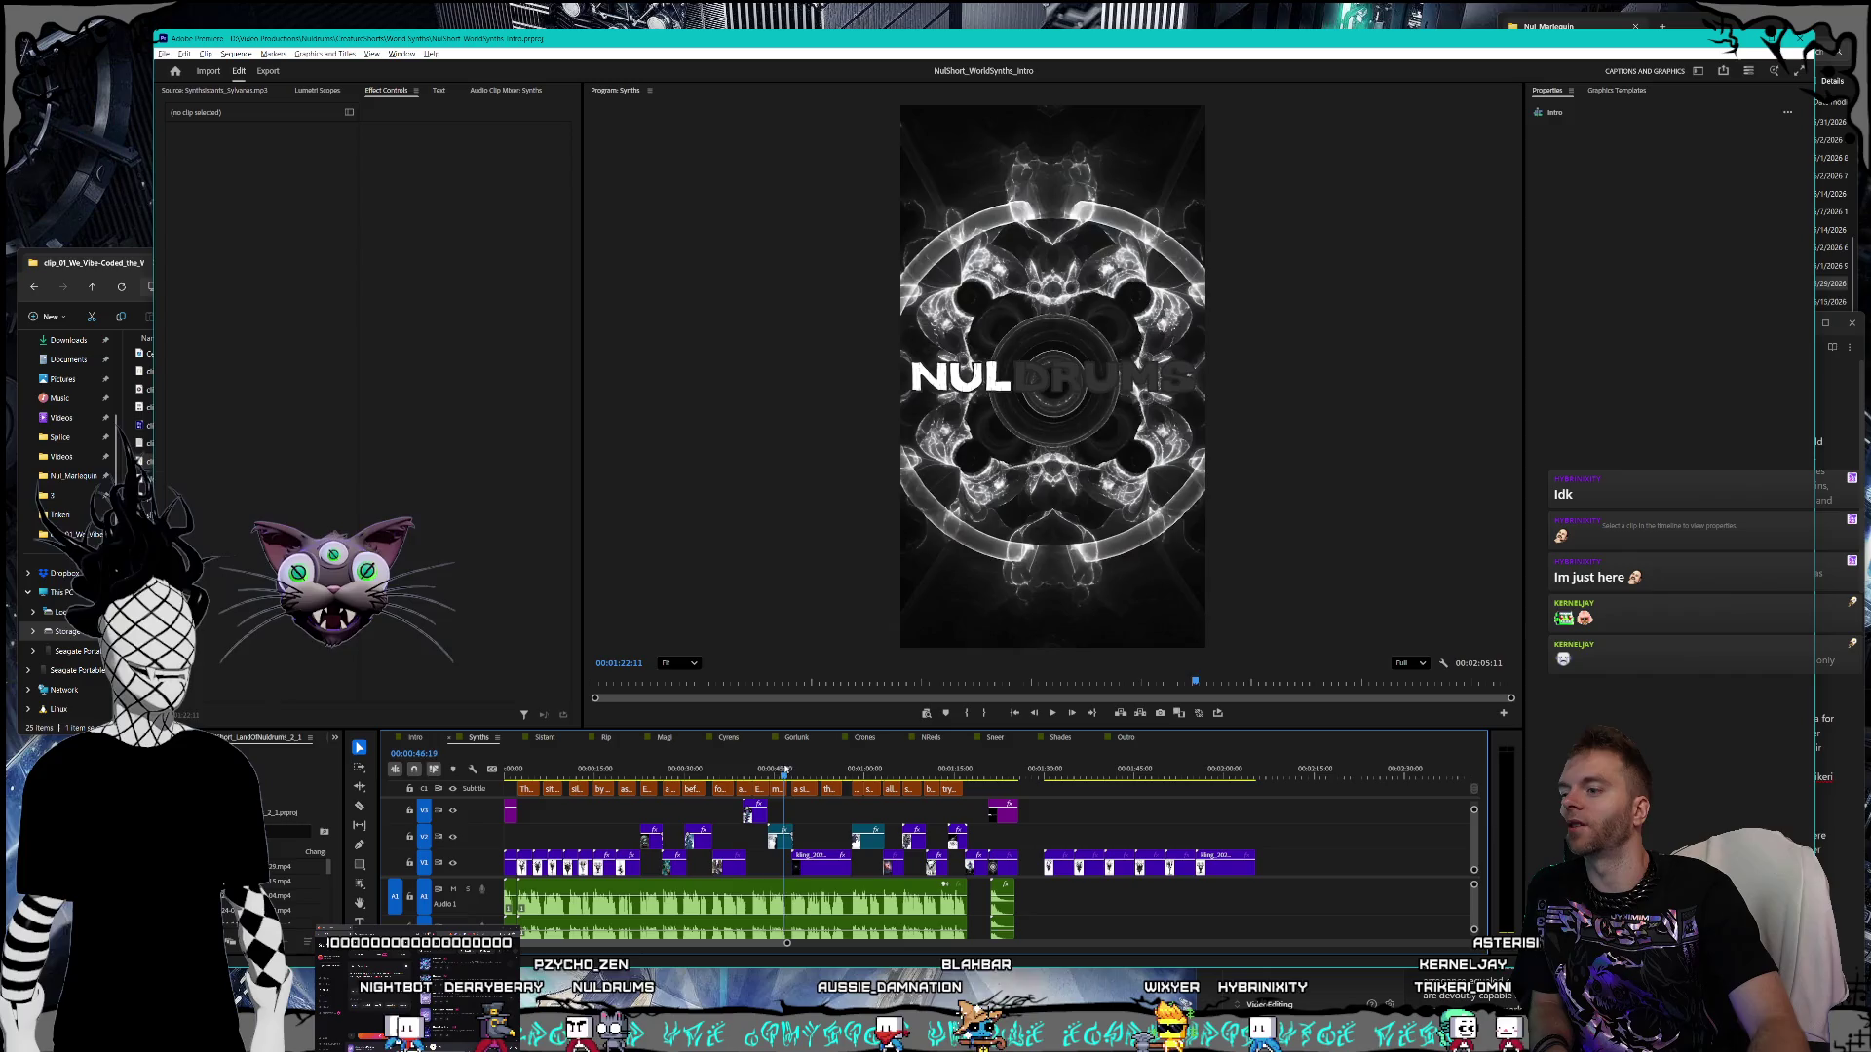
# - Scrub Synths back to 00:00:00:00, then switch to the nuldrums.world browser
pyautogui.moveTo(790, 770); pyautogui.dragTo(454, 744)
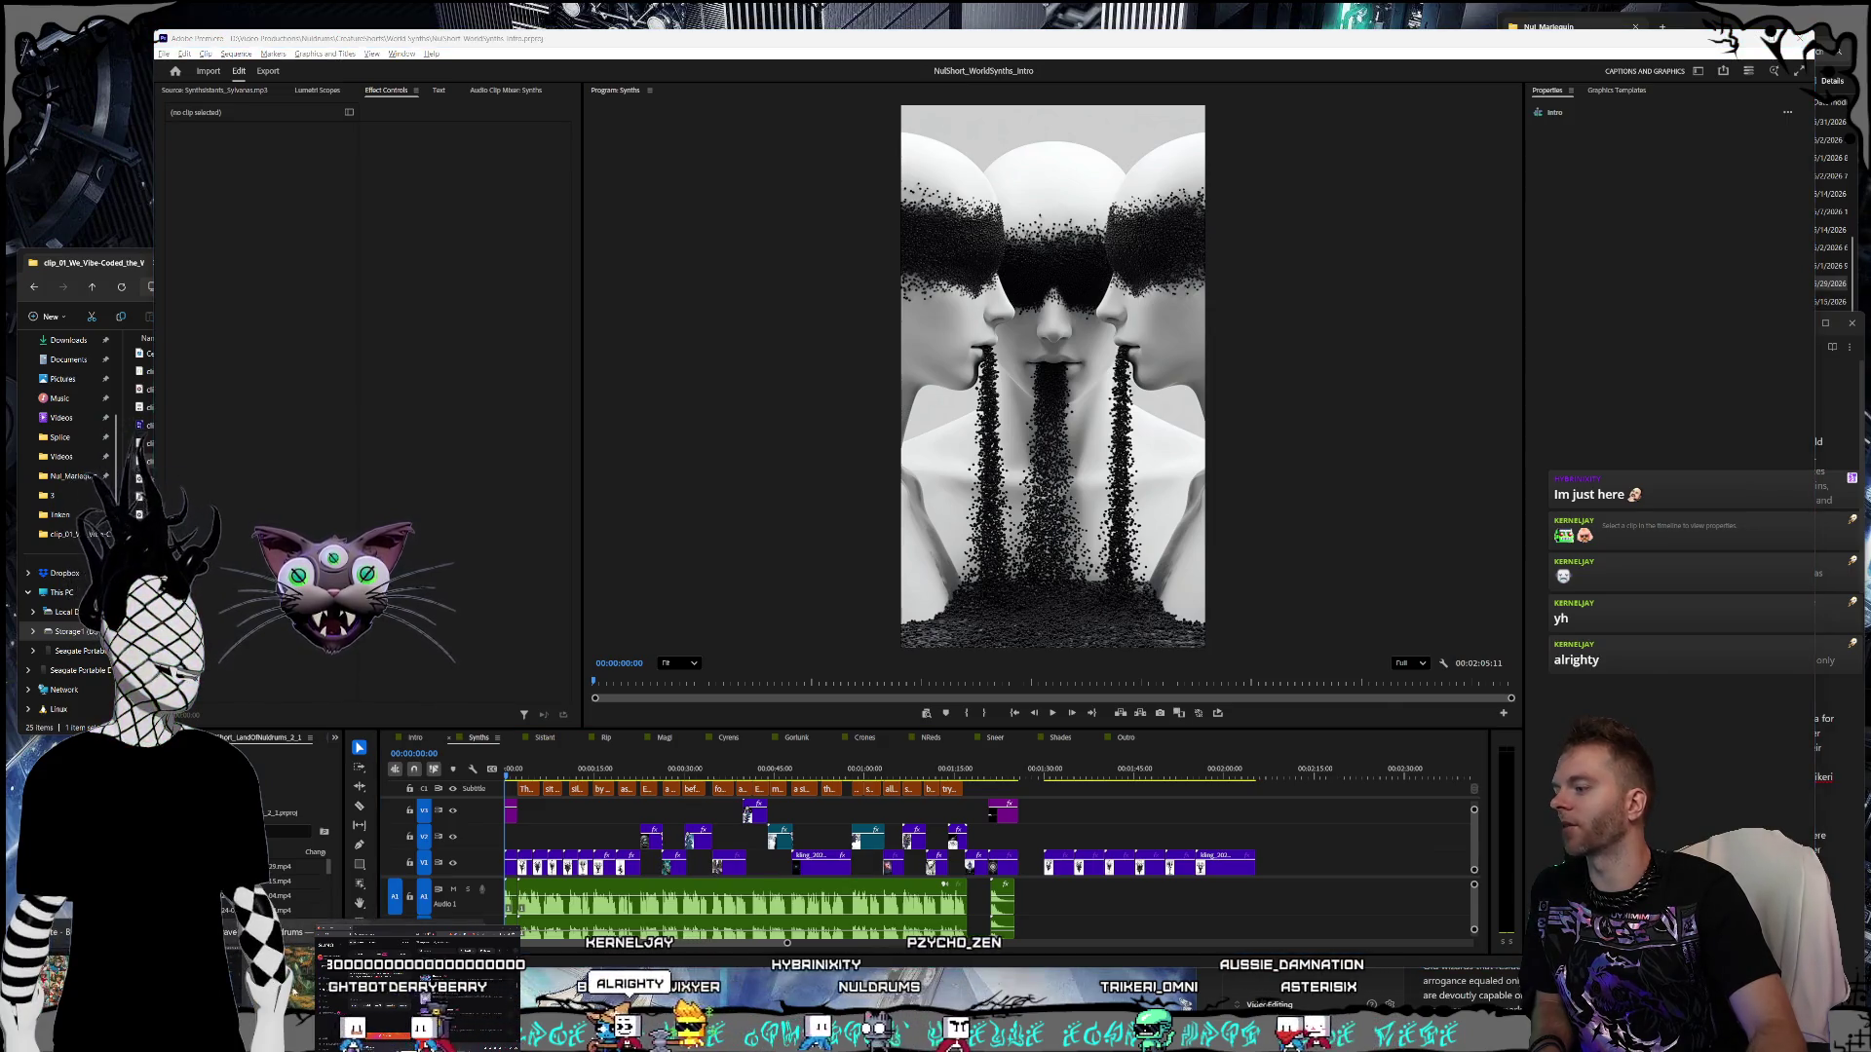
pyautogui.hotkey('alt', 'Tab')
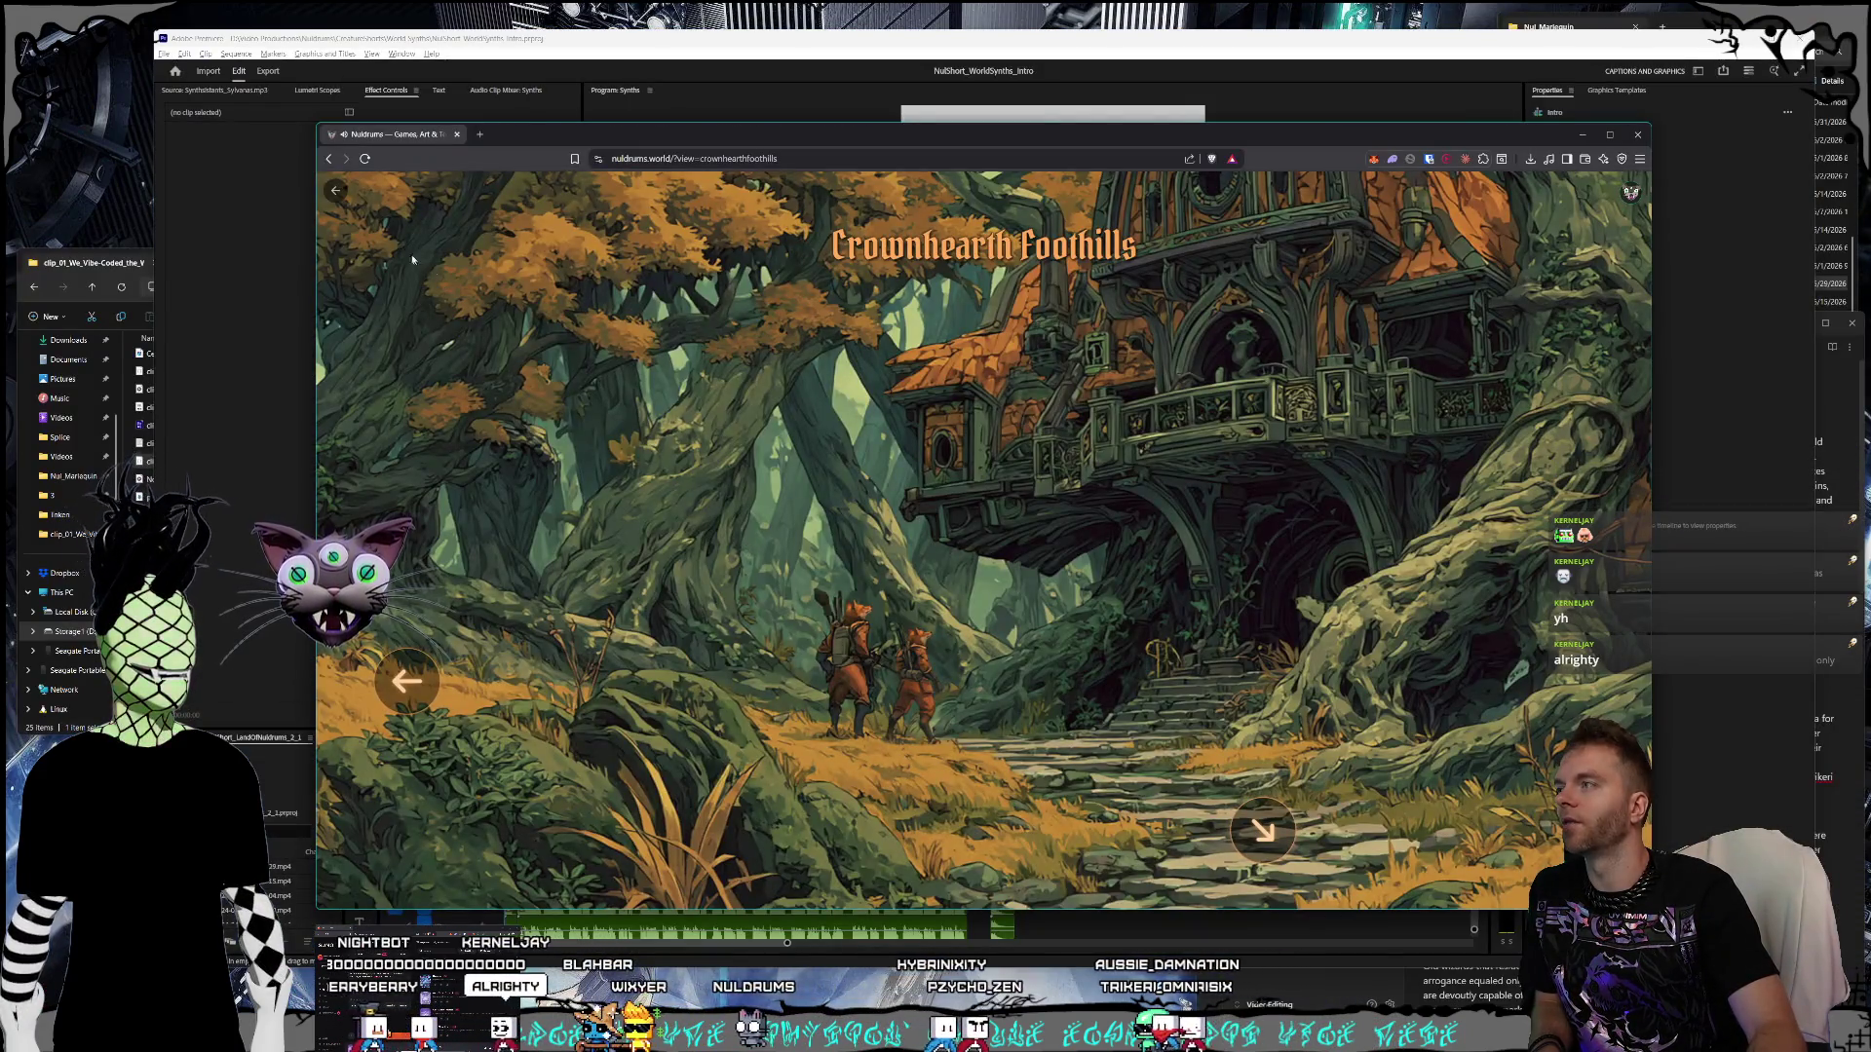
# - View the Nuldrums mountains scene, return to the home page, then minimize the browser
pyautogui.click(336, 195)
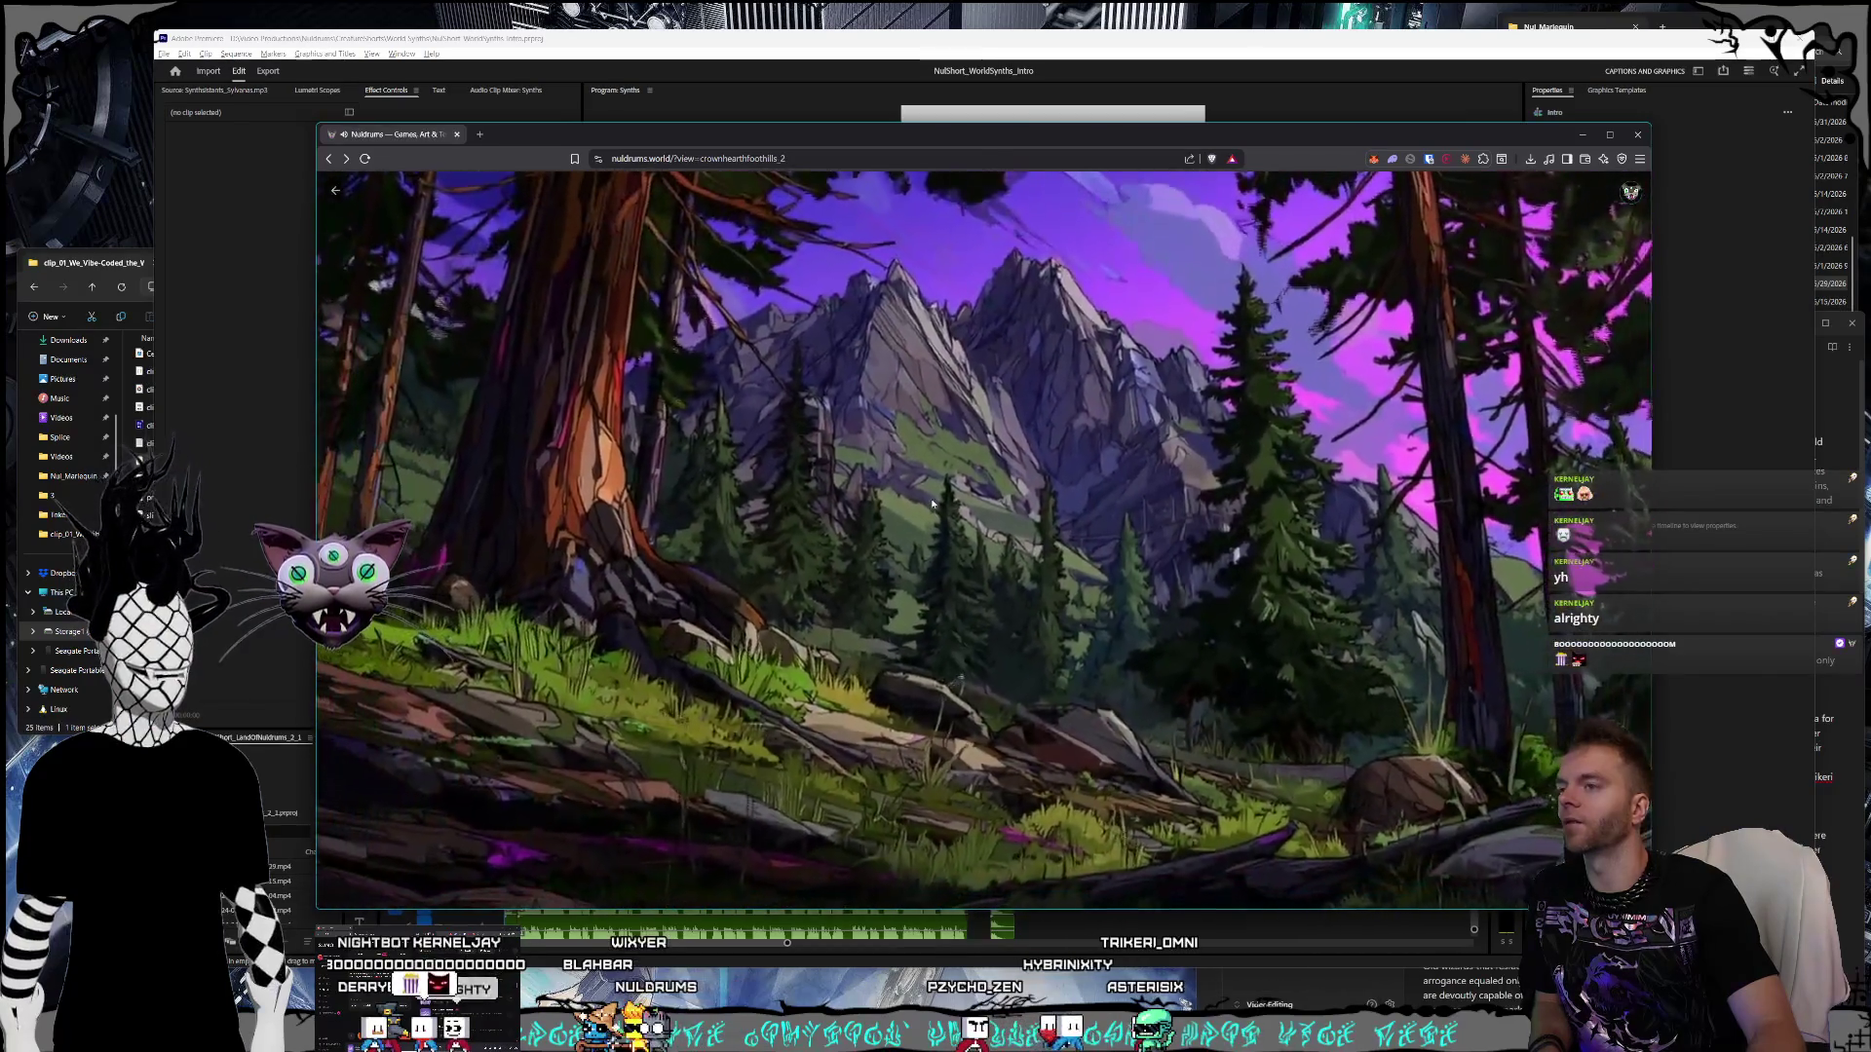
pyautogui.click(624, 352)
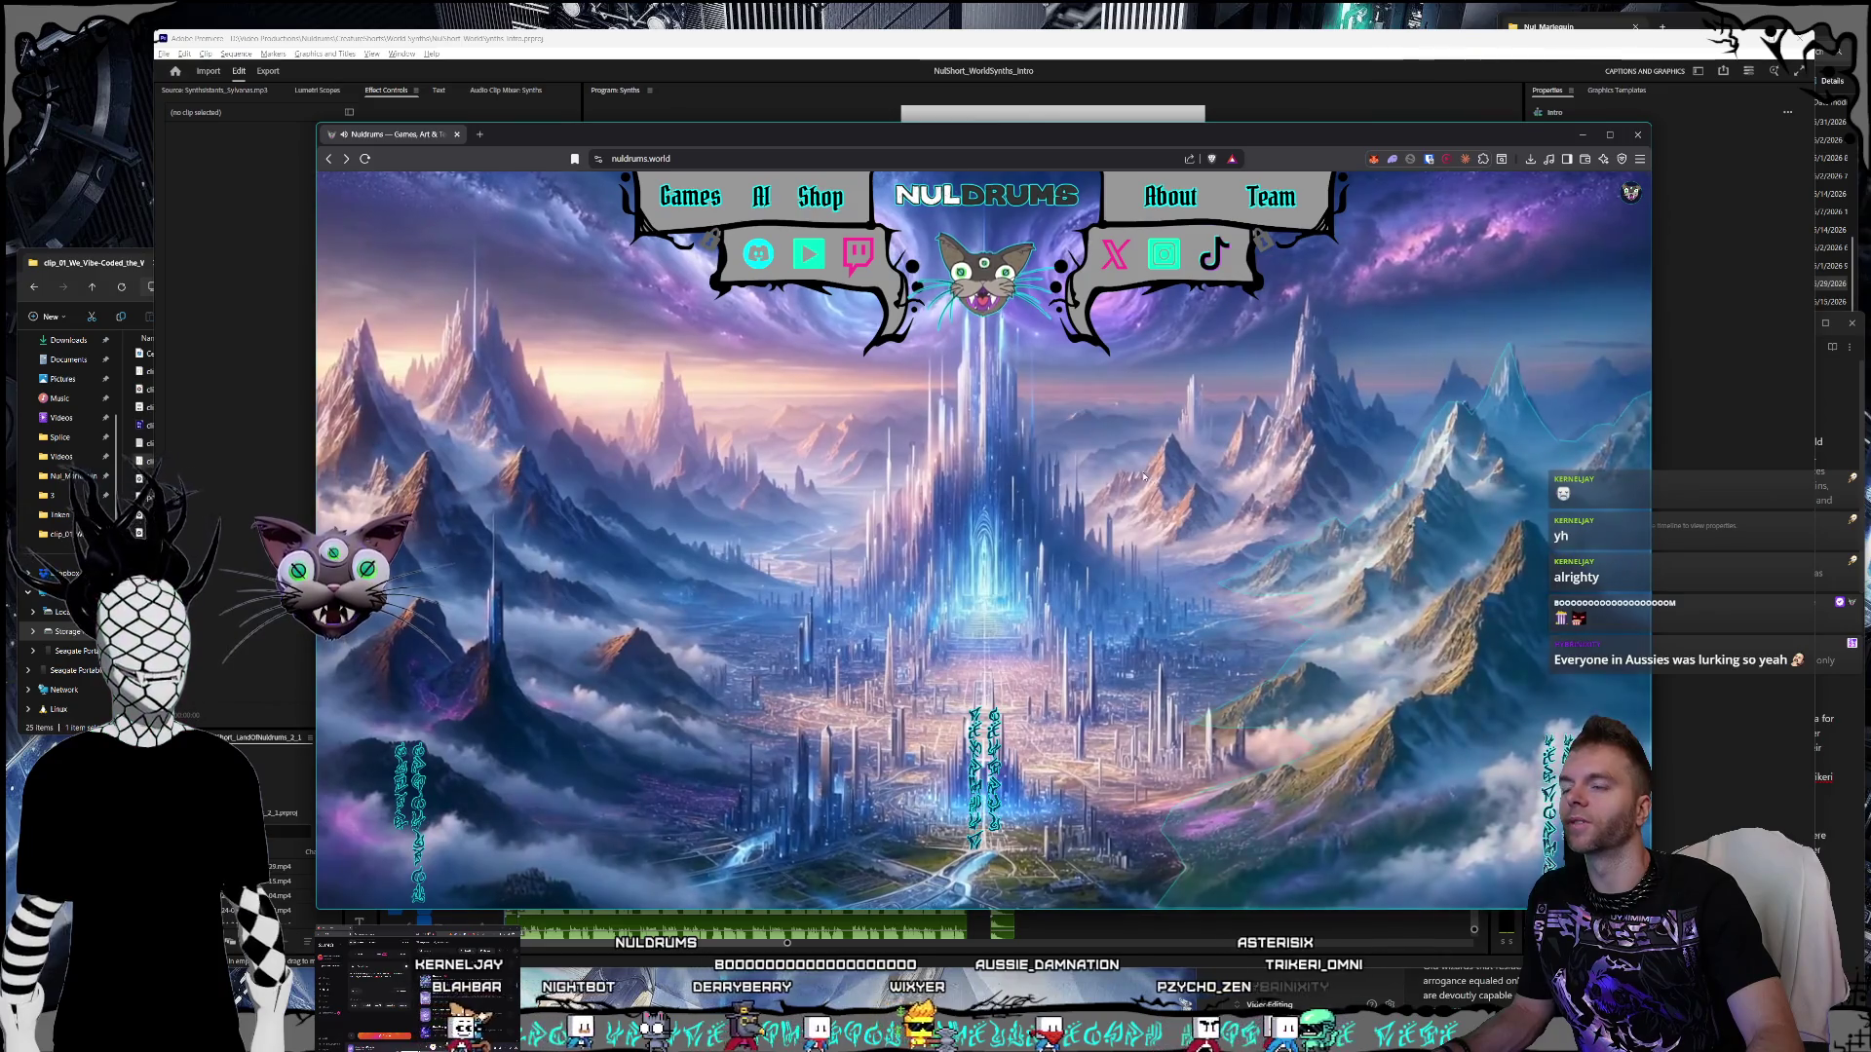
pyautogui.moveTo(1571, 134); pyautogui.dragTo(1567, 118)
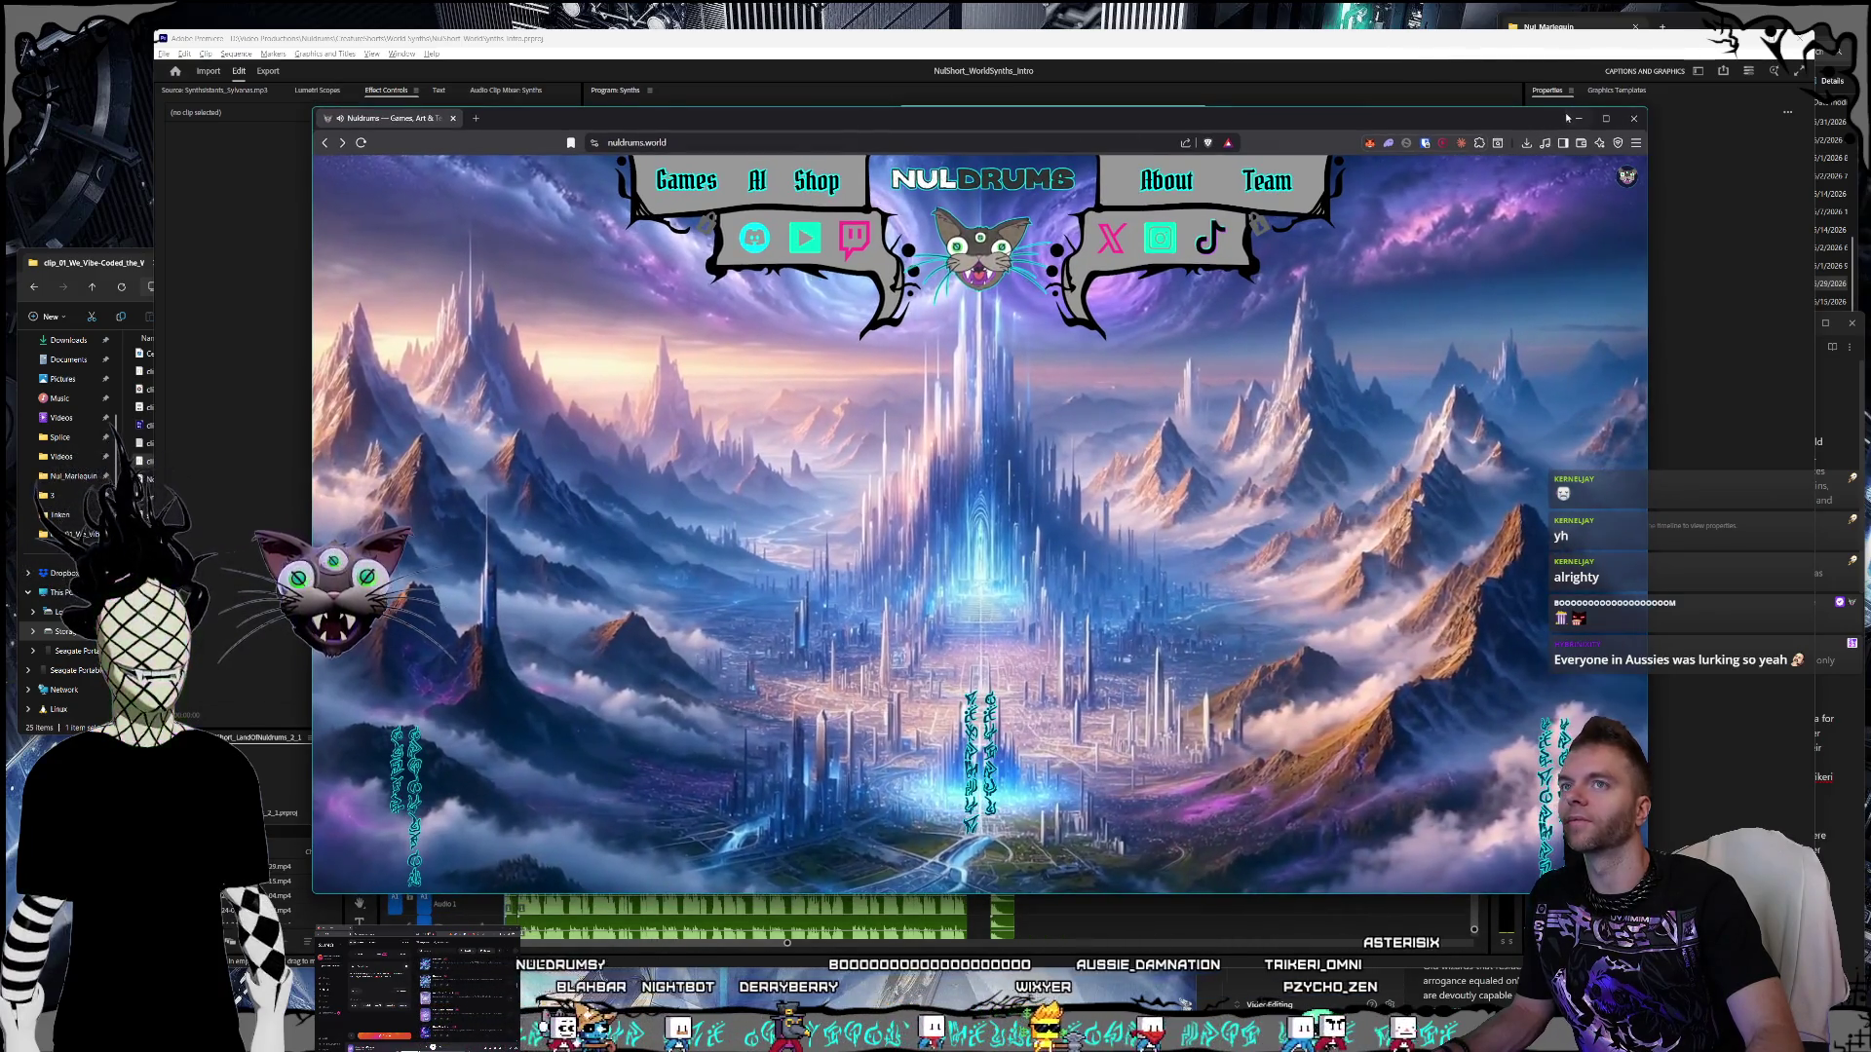
pyautogui.click(1577, 118)
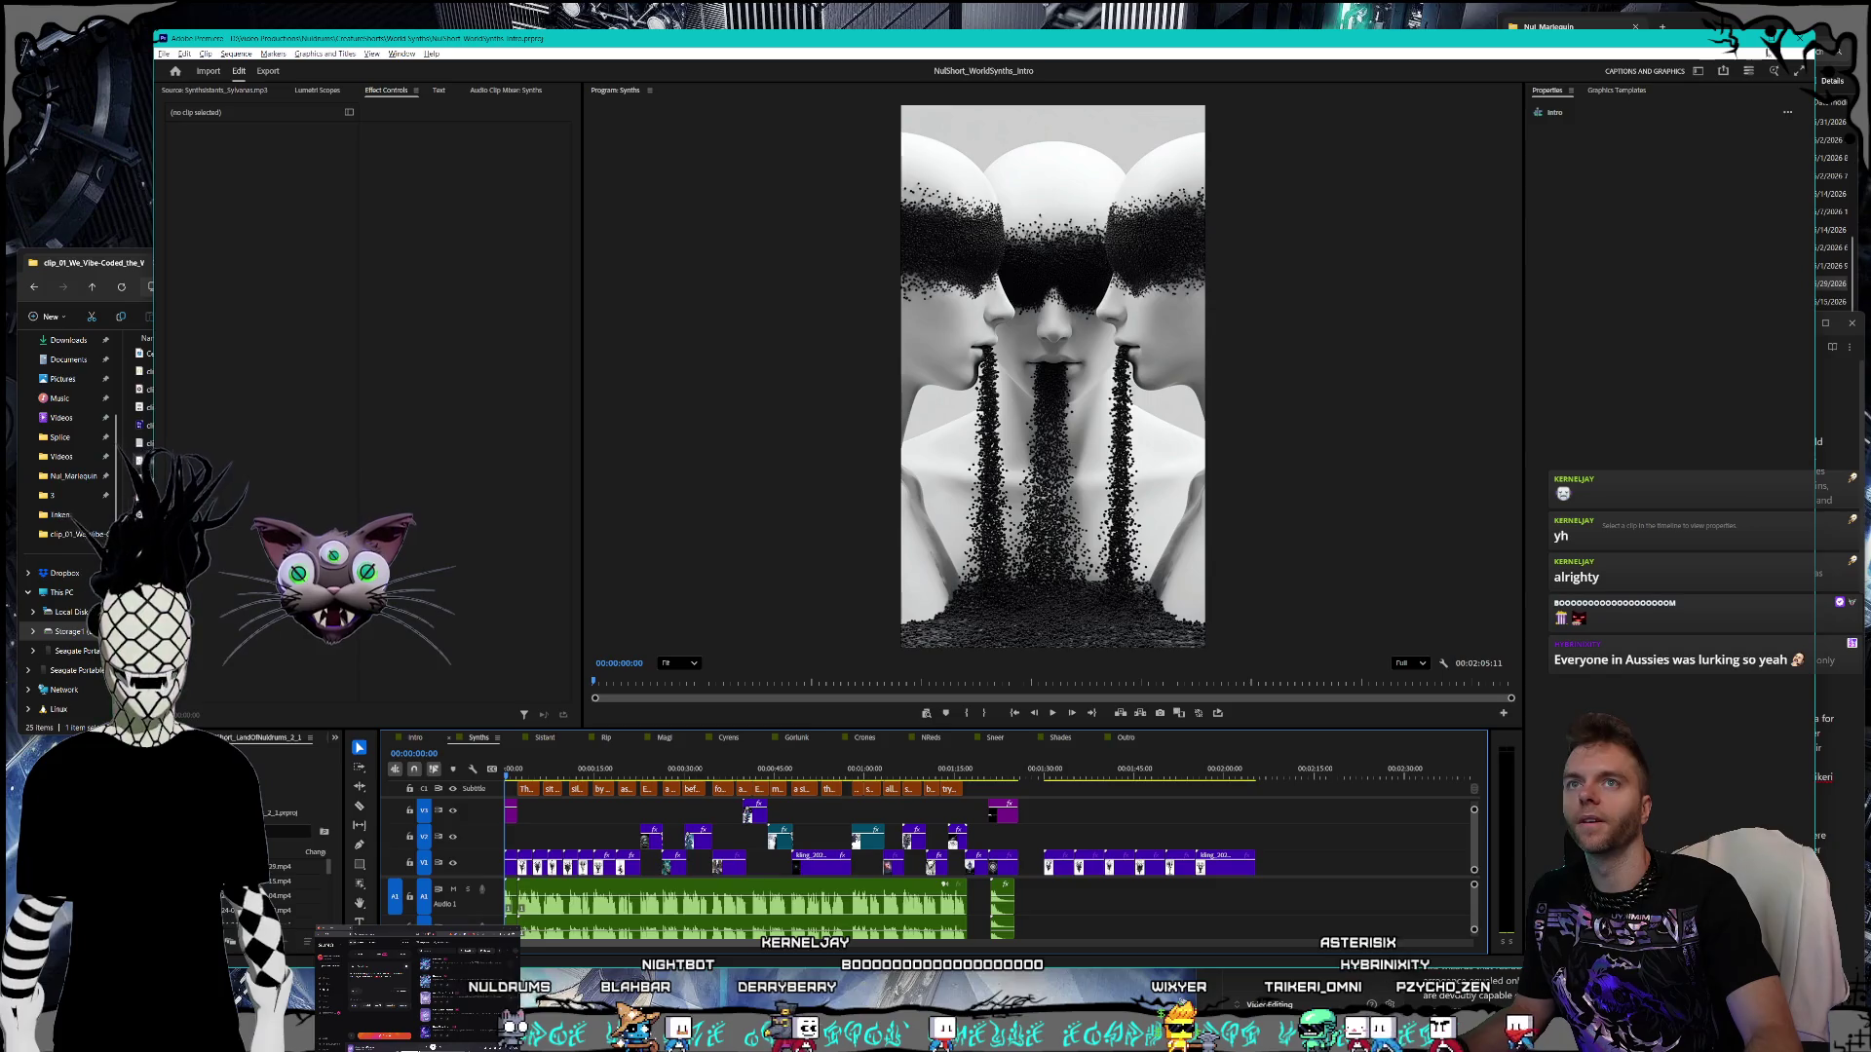
# - Maximize Premiere Pro, play the Synths short through and stop it, then switch to Twitch
pyautogui.moveTo(1768, 39); pyautogui.dragTo(1341, 4)
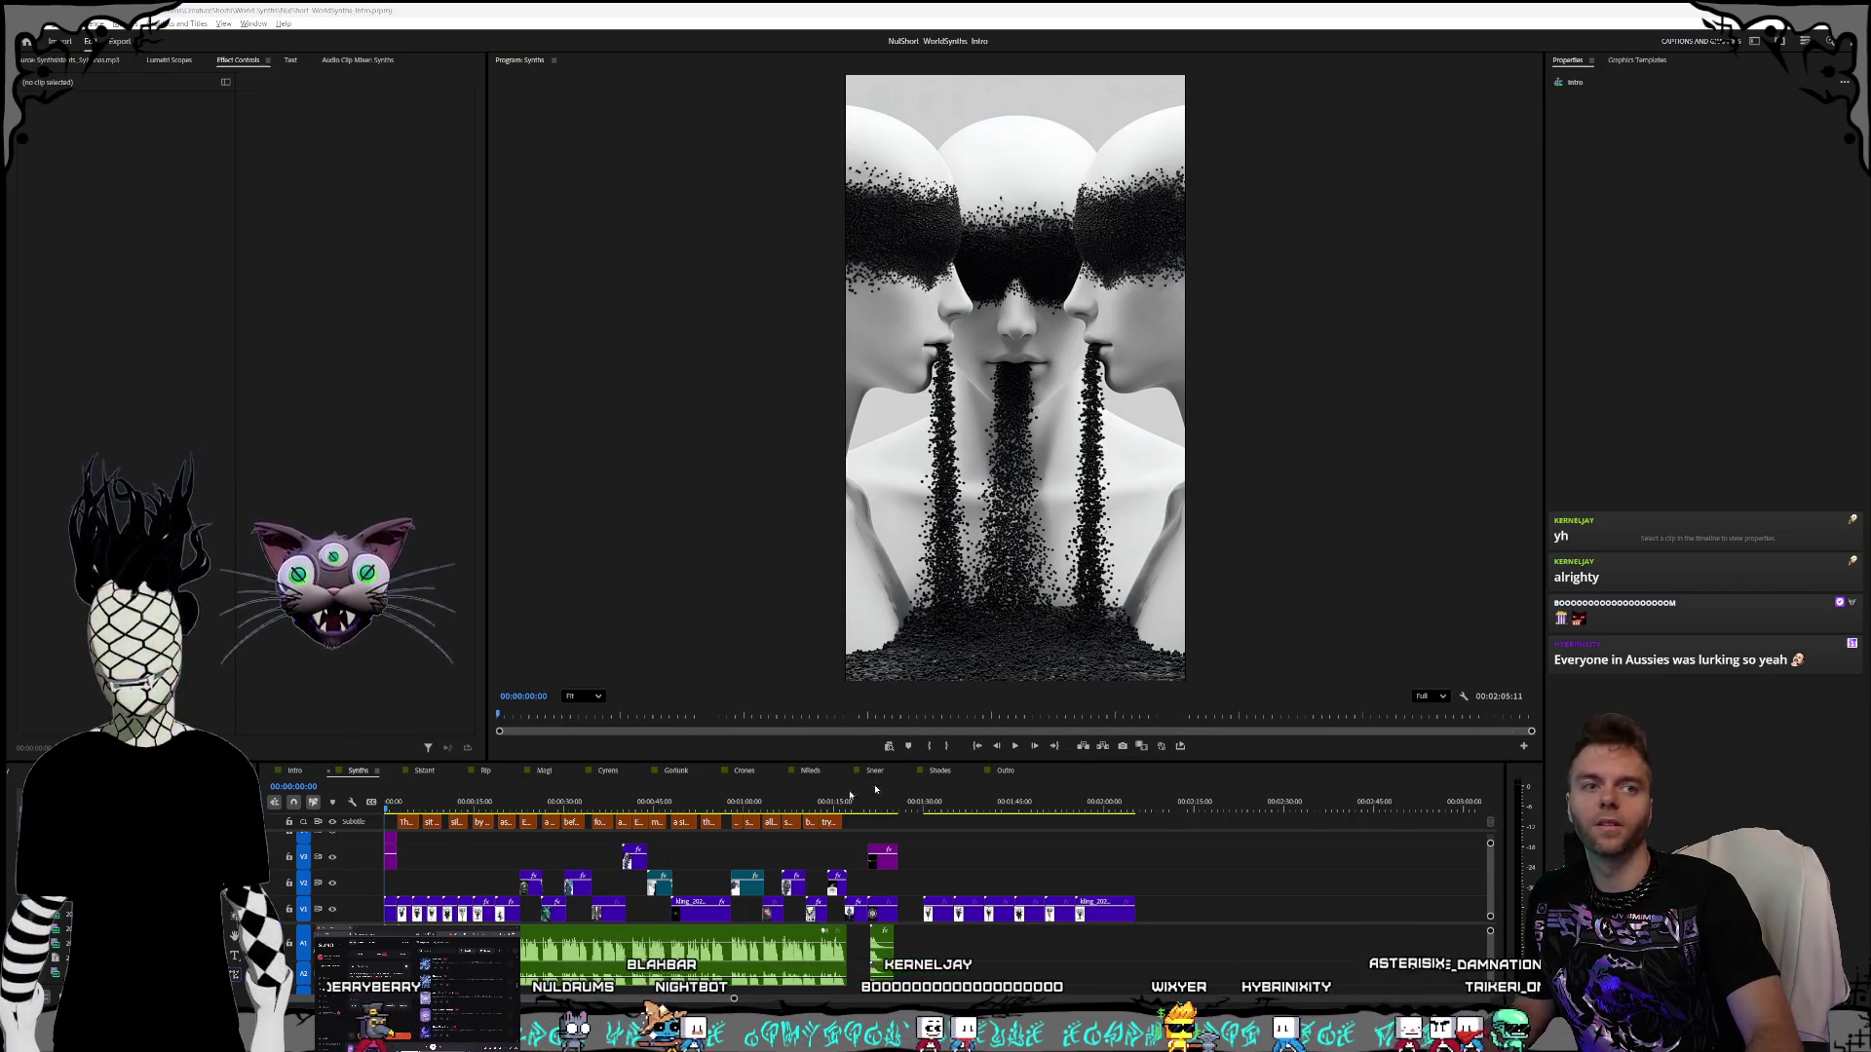
pyautogui.click(1014, 745)
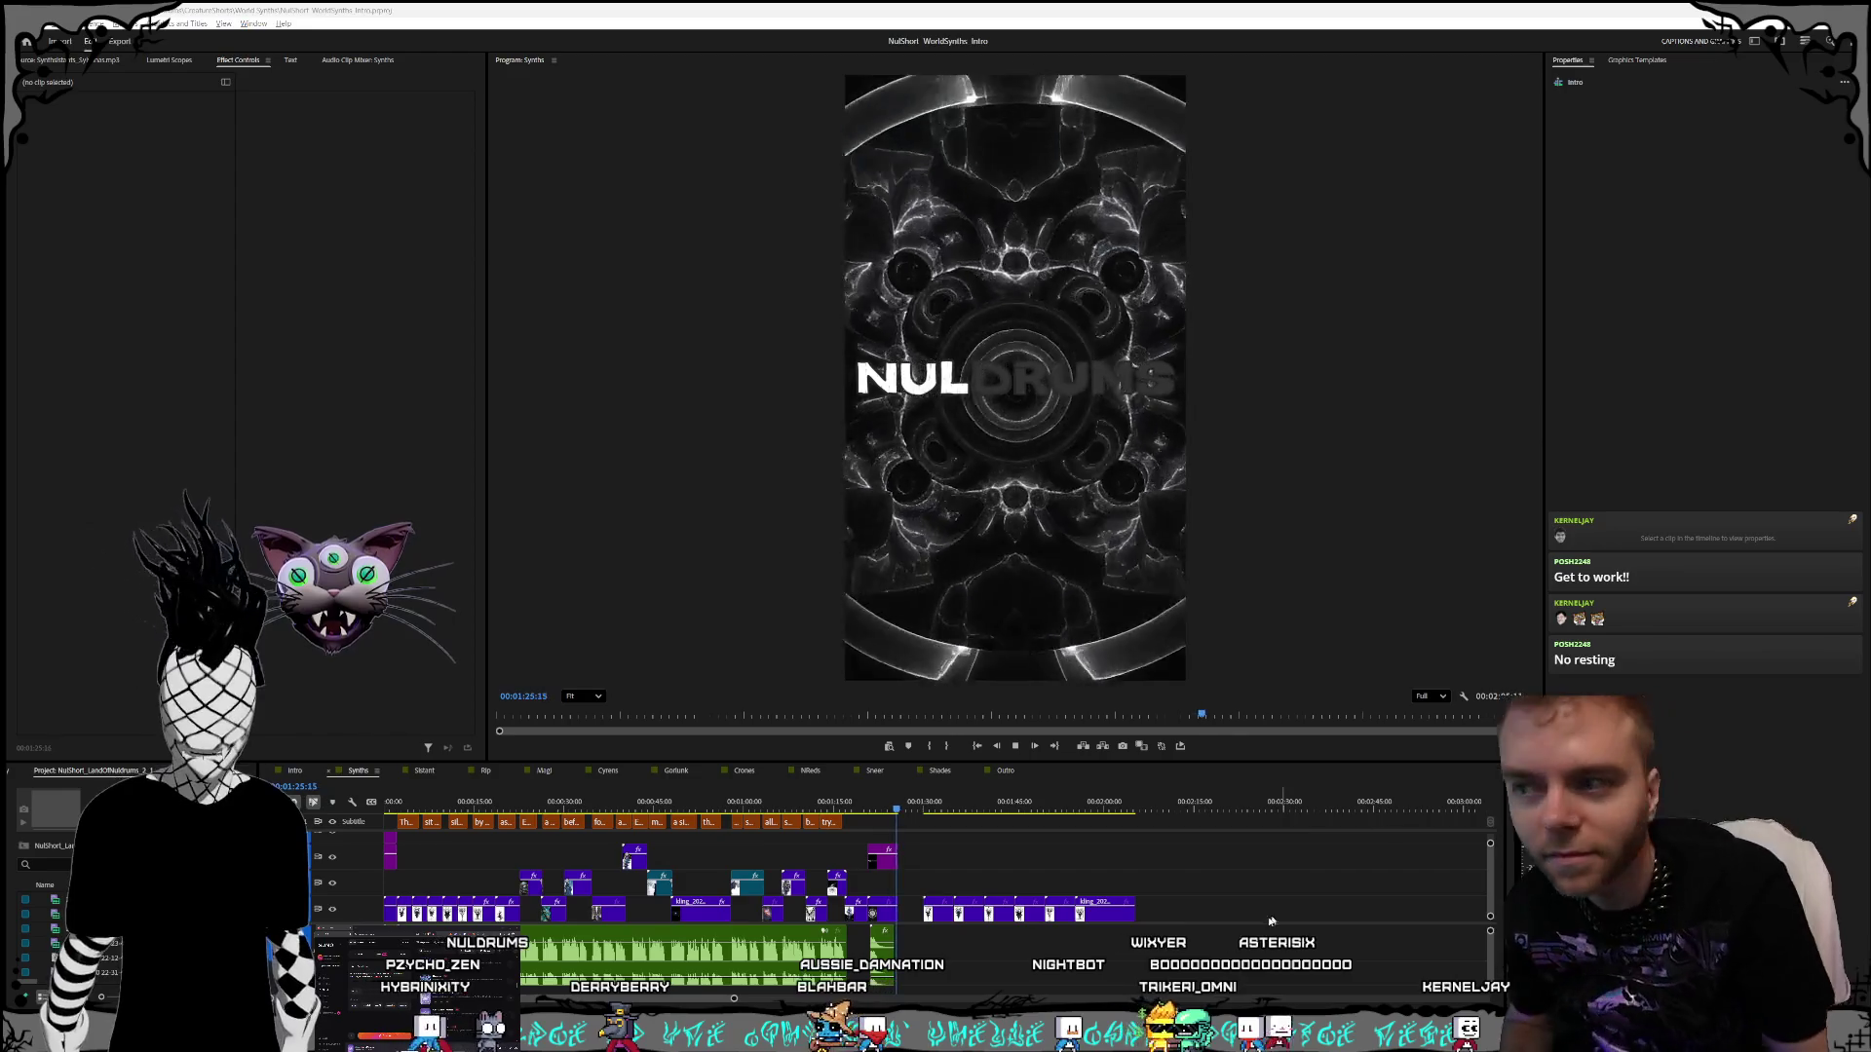
pyautogui.click(1016, 746)
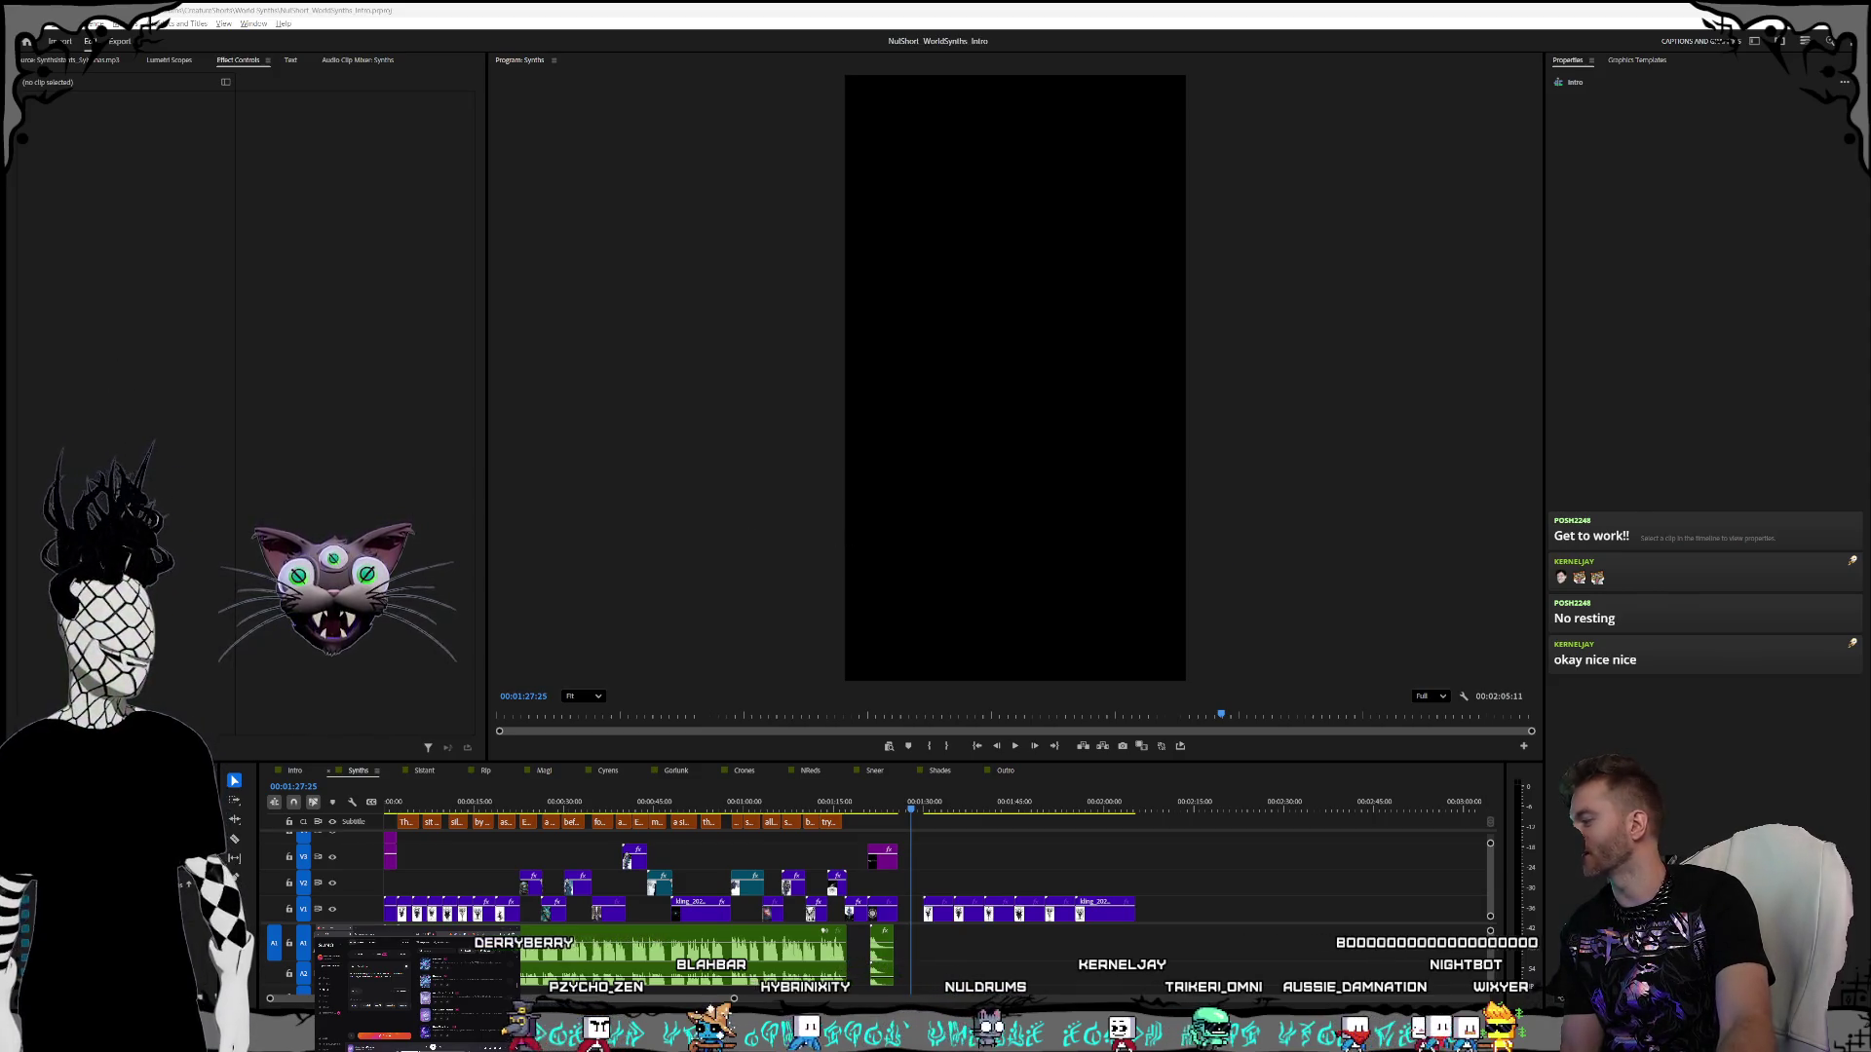
pyautogui.hotkey('alt', 'Tab')
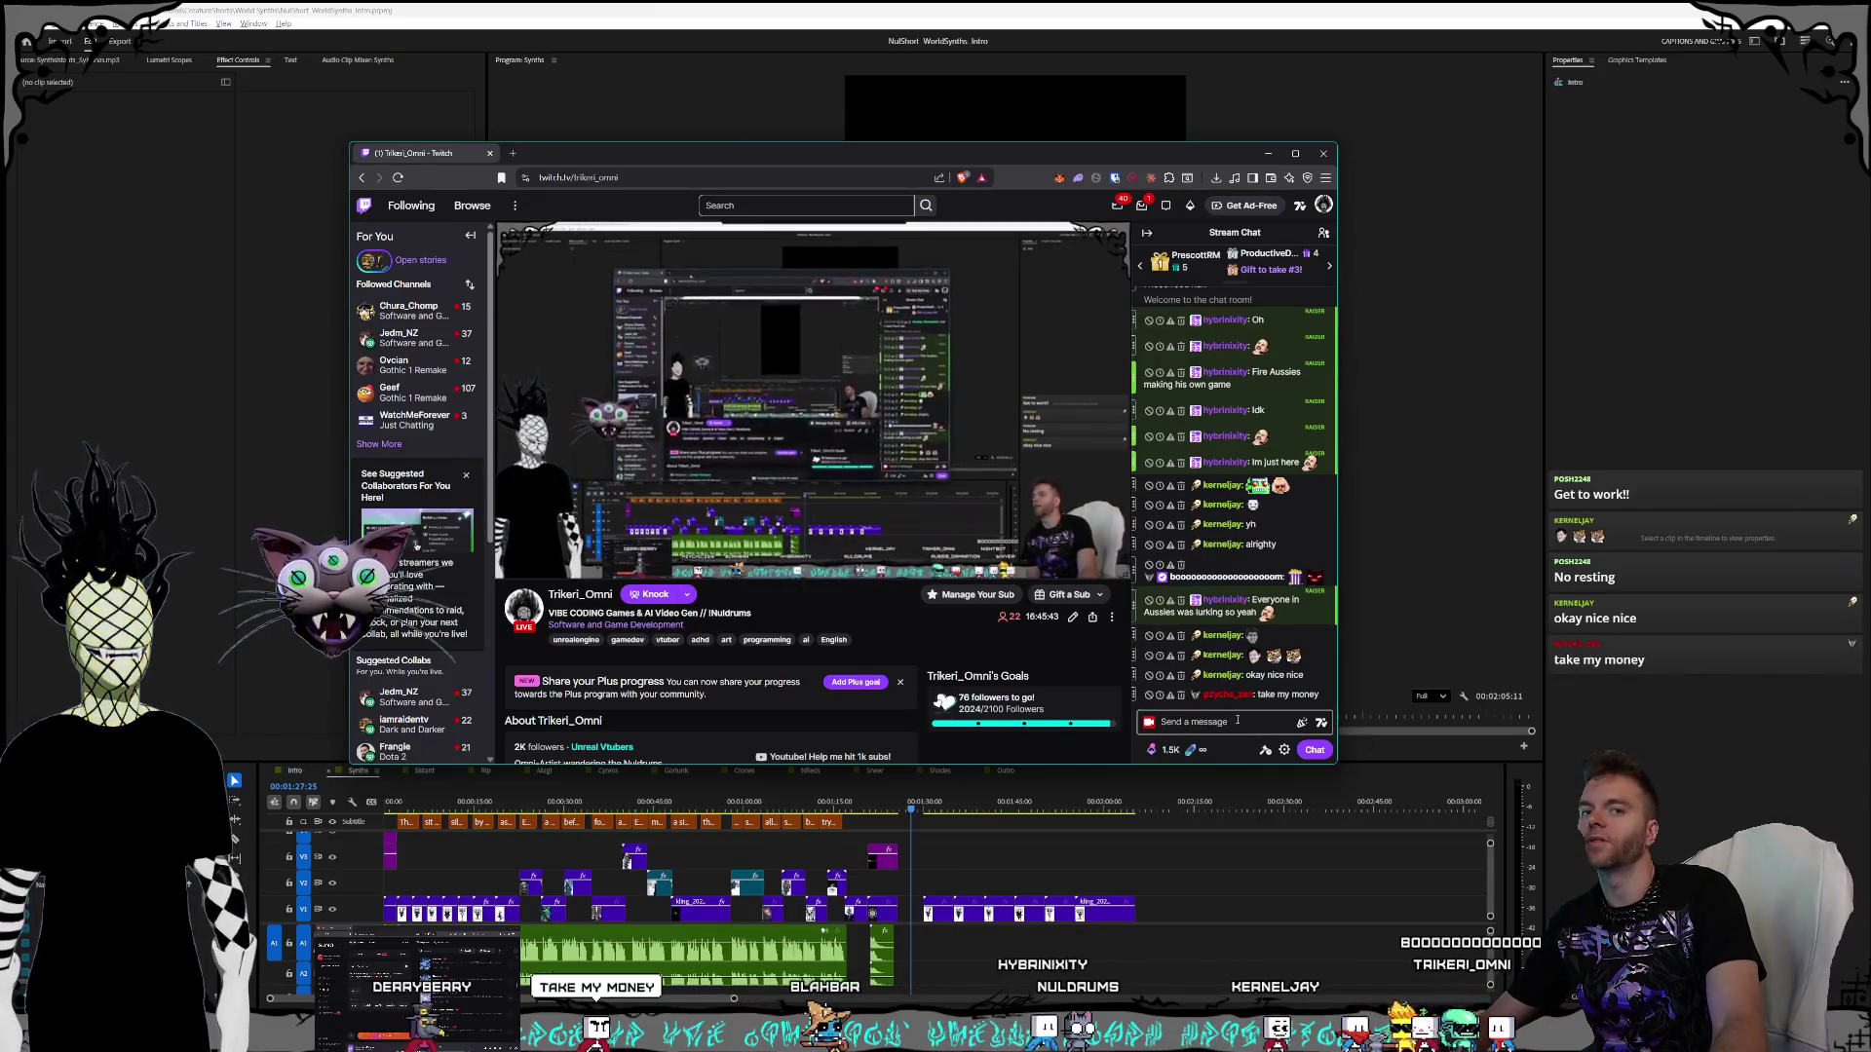
# - Resize and move the Twitch window aside to uncover the Premiere timeline
pyautogui.moveTo(1333, 767); pyautogui.dragTo(1485, 874)
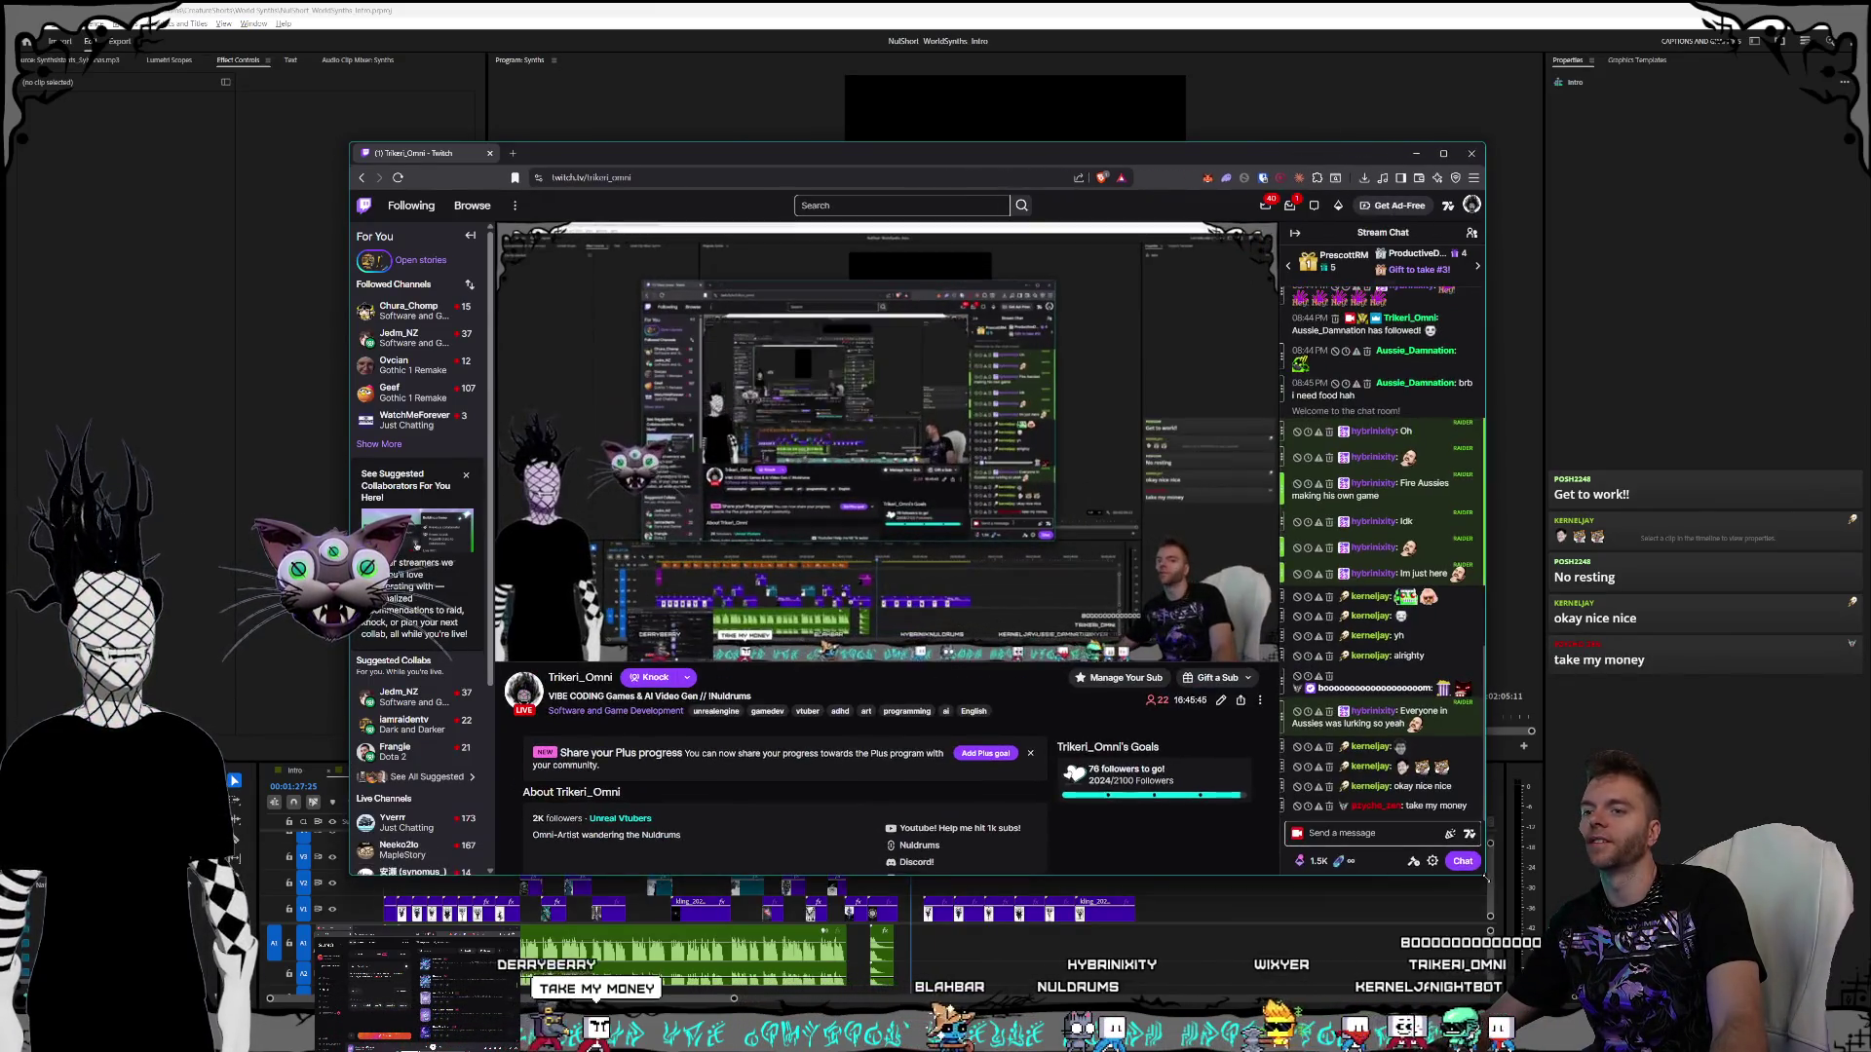
pyautogui.moveTo(620, 143); pyautogui.dragTo(756, 161)
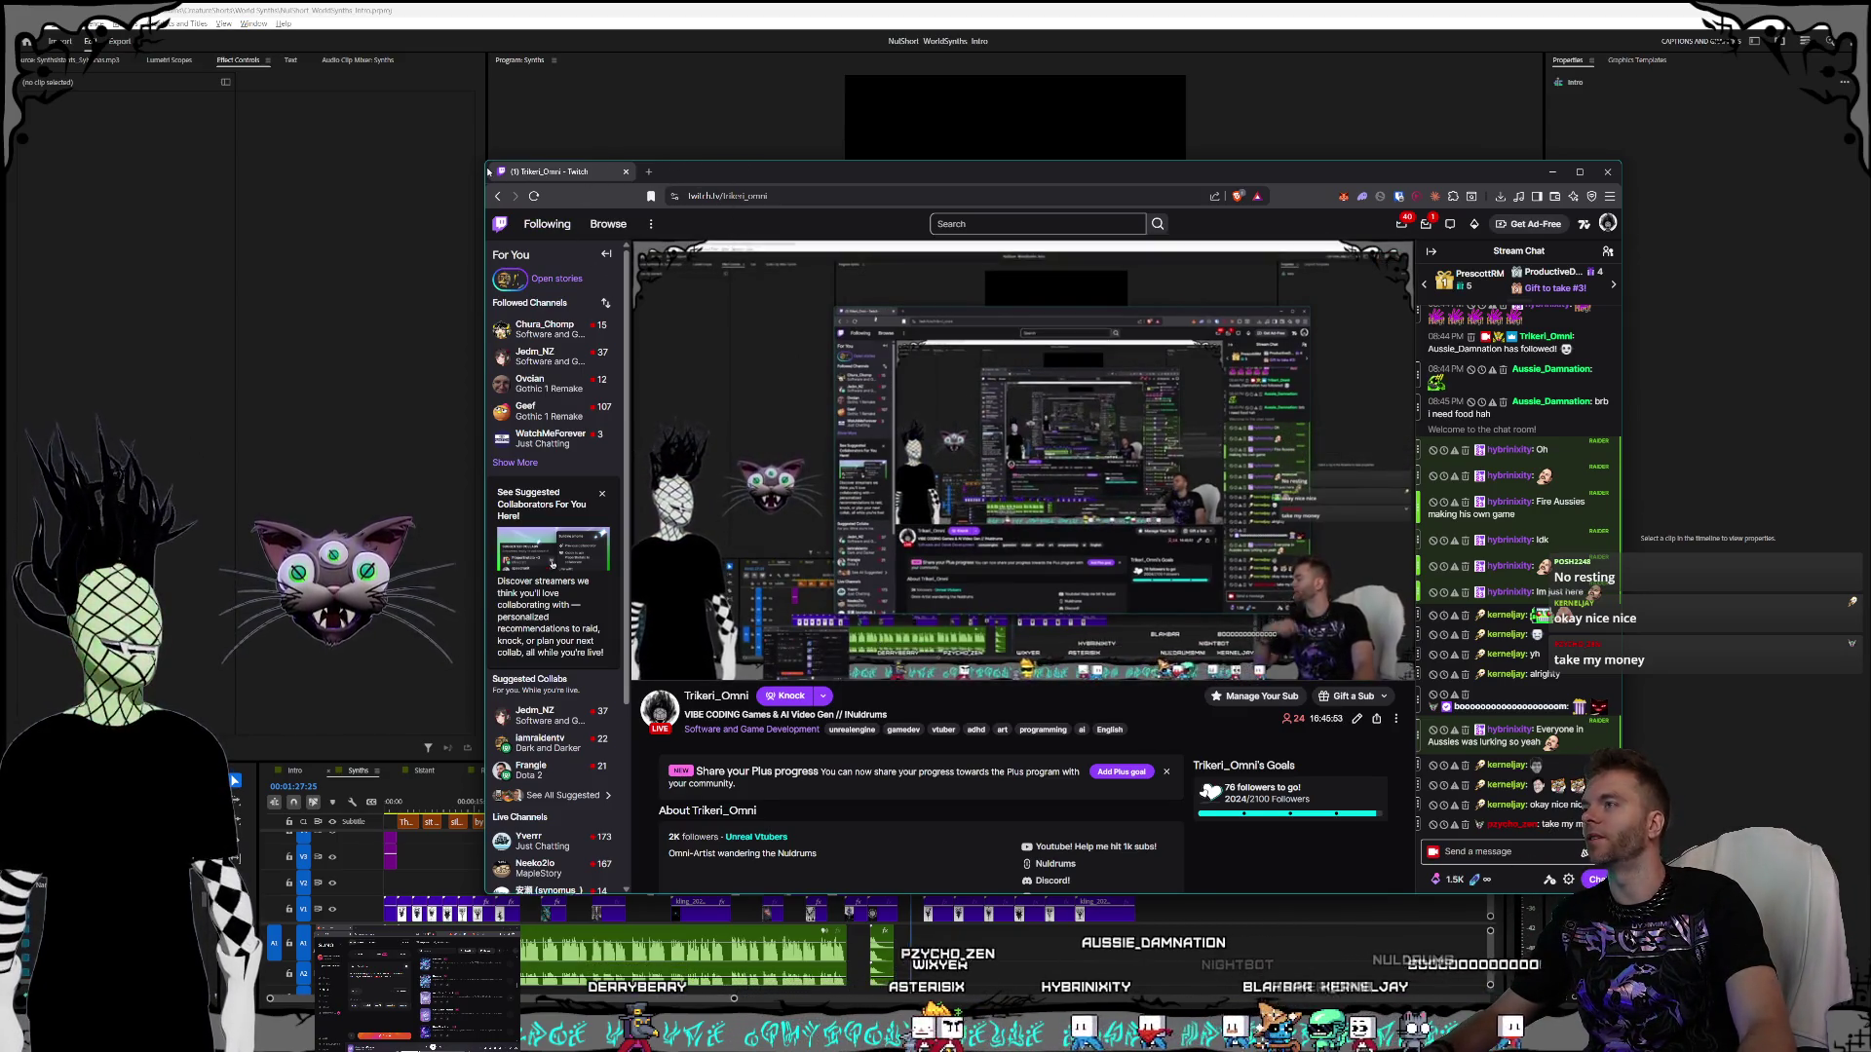
pyautogui.moveTo(485, 161); pyautogui.dragTo(520, 188)
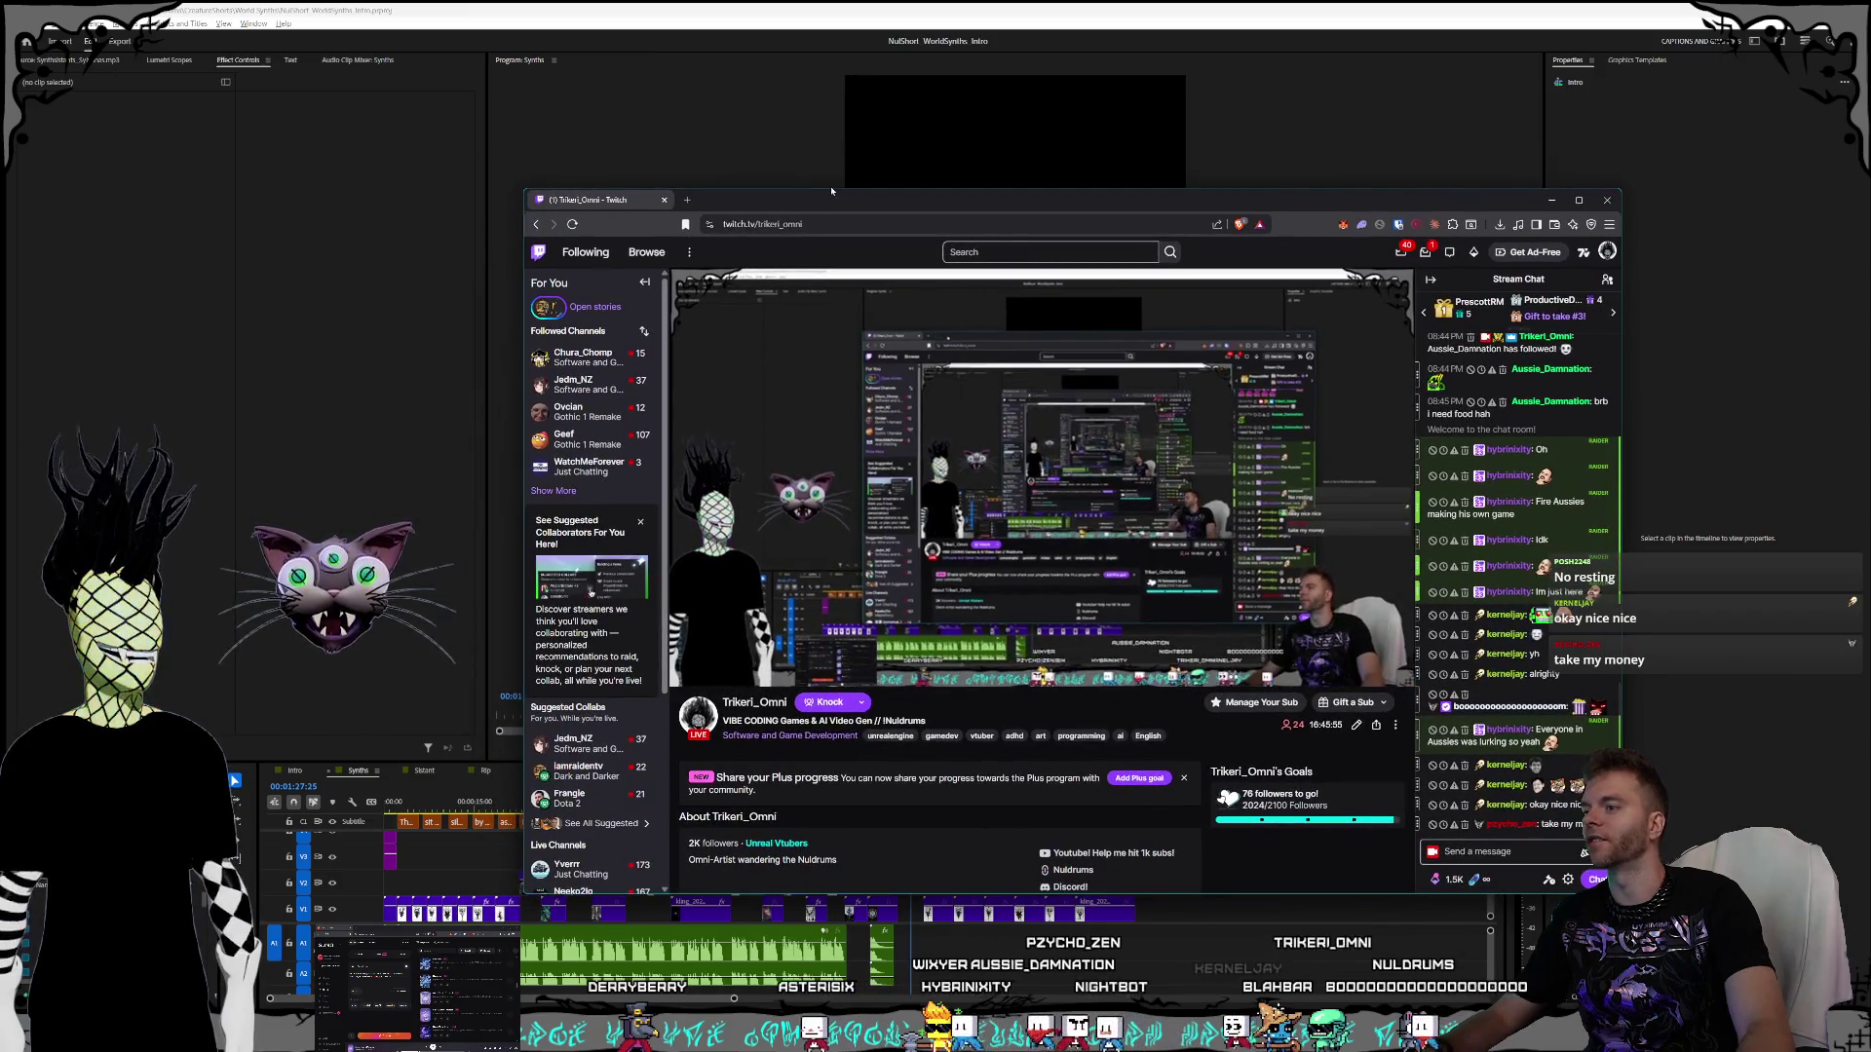
pyautogui.moveTo(1169, 191); pyautogui.dragTo(96, 402)
# - Check the editor, then type a /raid command for another followed channel in Twitch chat
pyautogui.hotkey('alt', 'Tab')
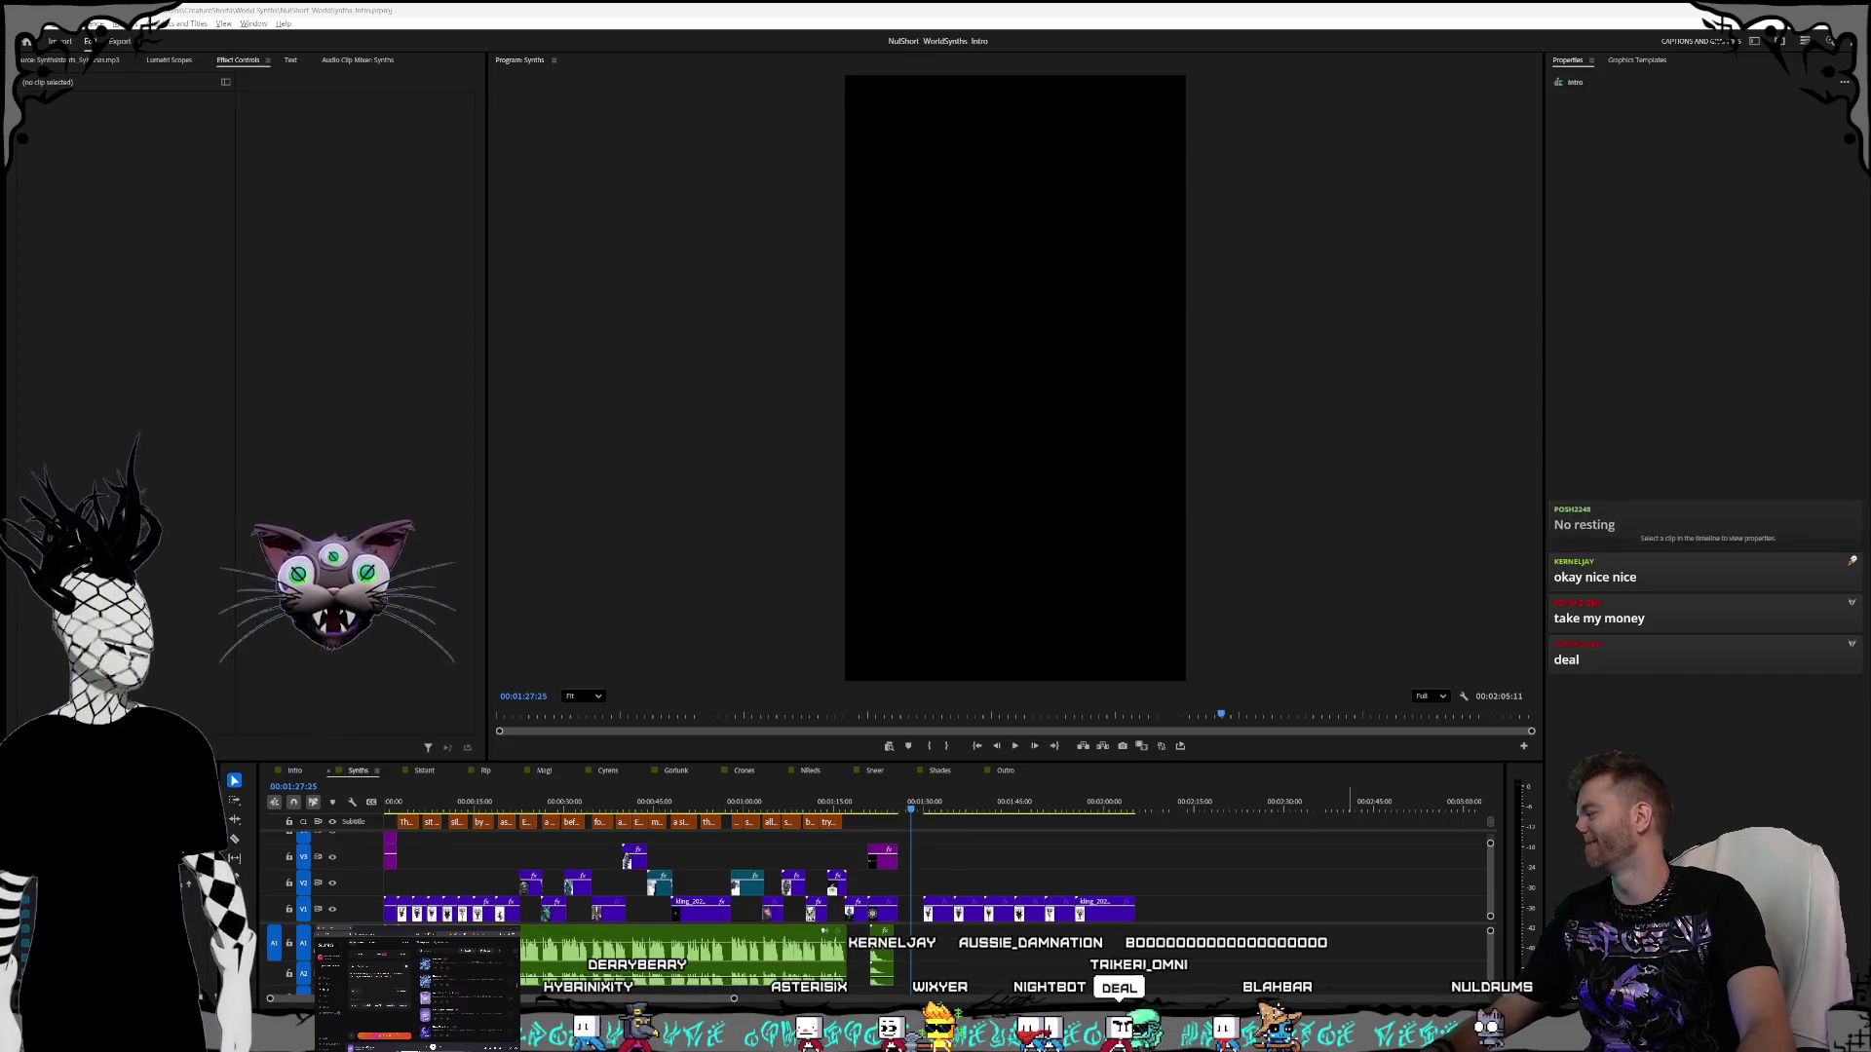
pyautogui.hotkey('alt', 'Tab')
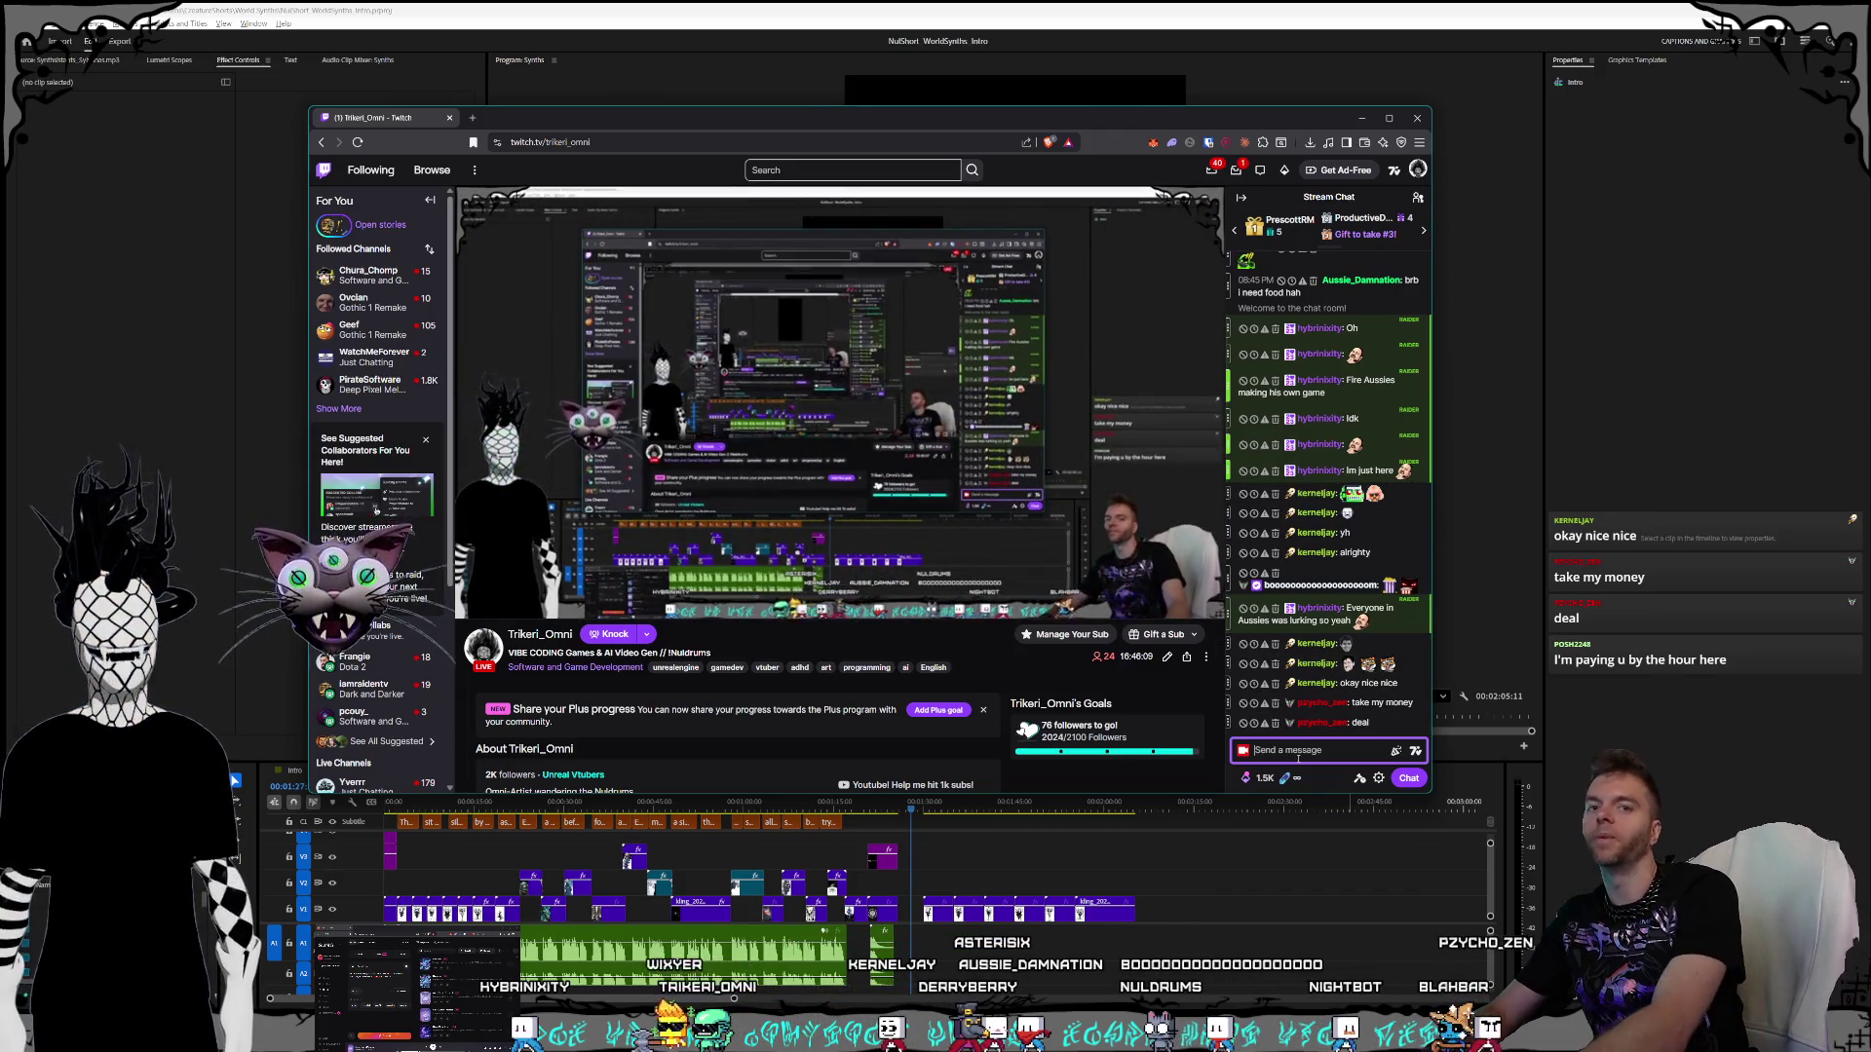
pyautogui.write('/ra')
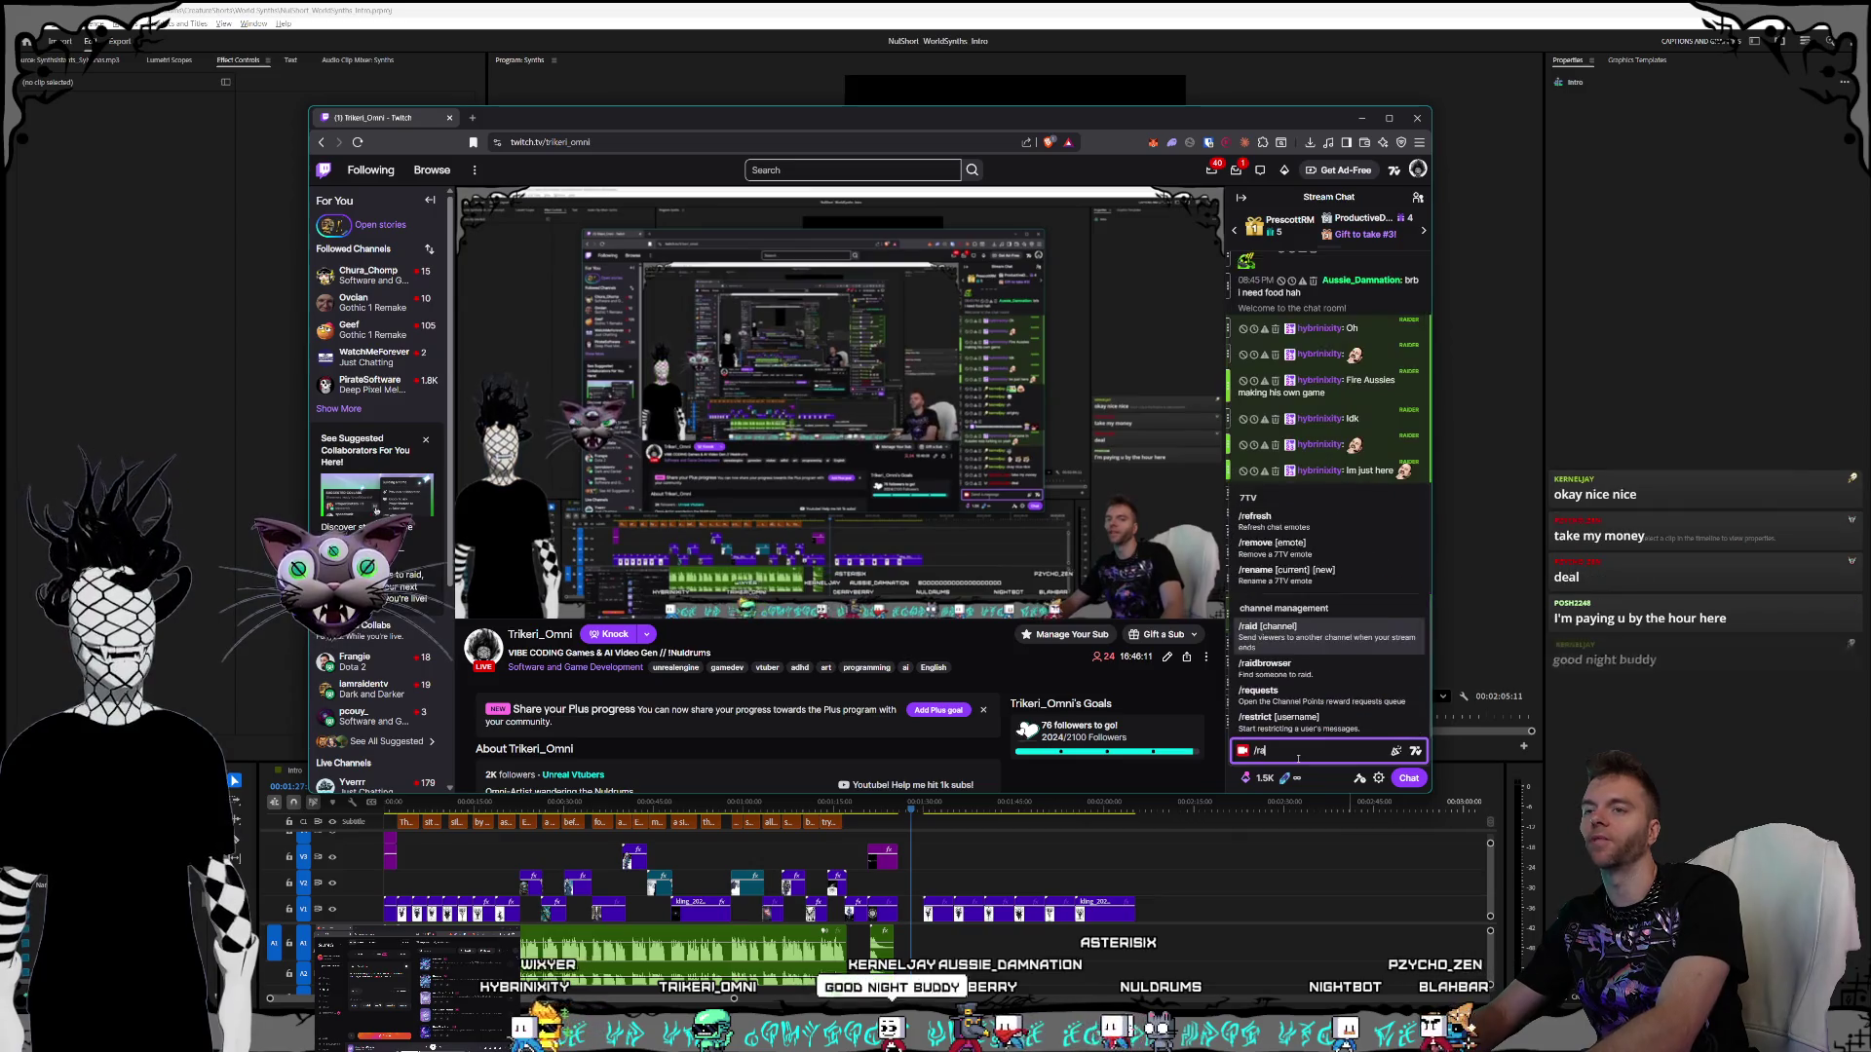
pyautogui.write('id ch')
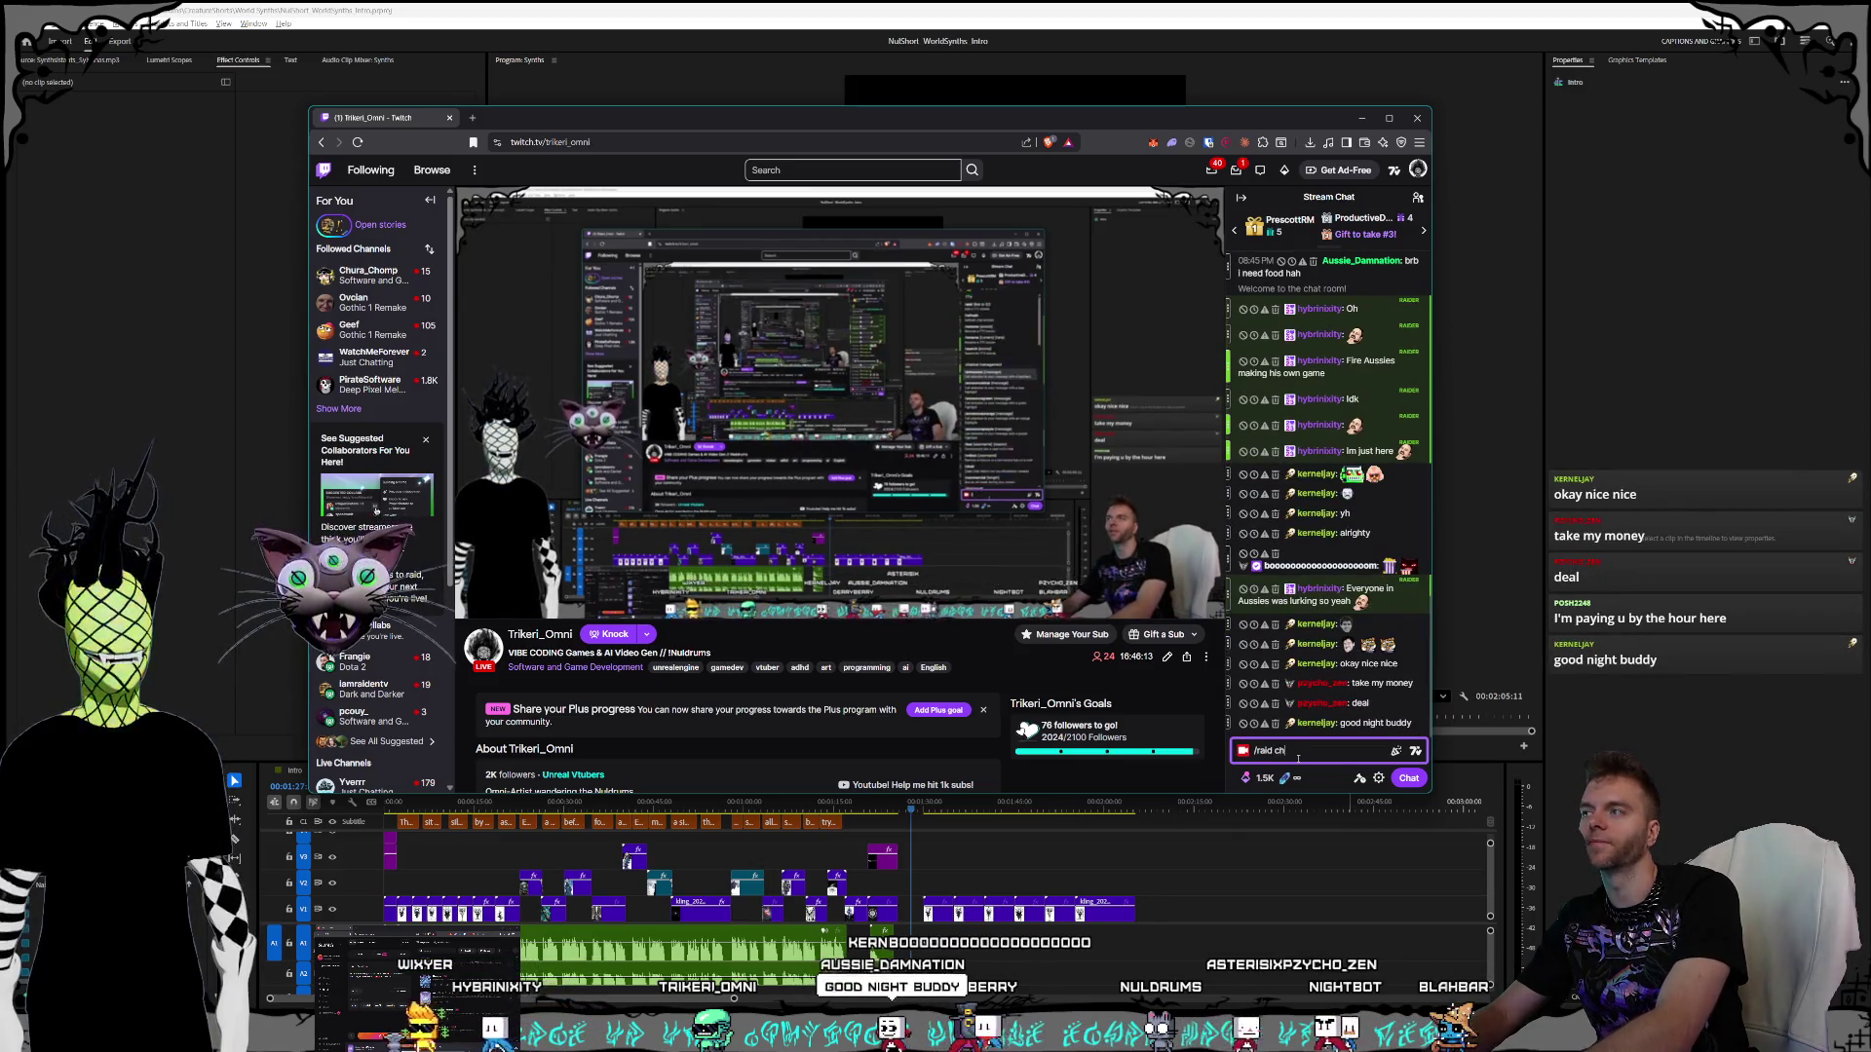
pyautogui.write('ura_chomp')
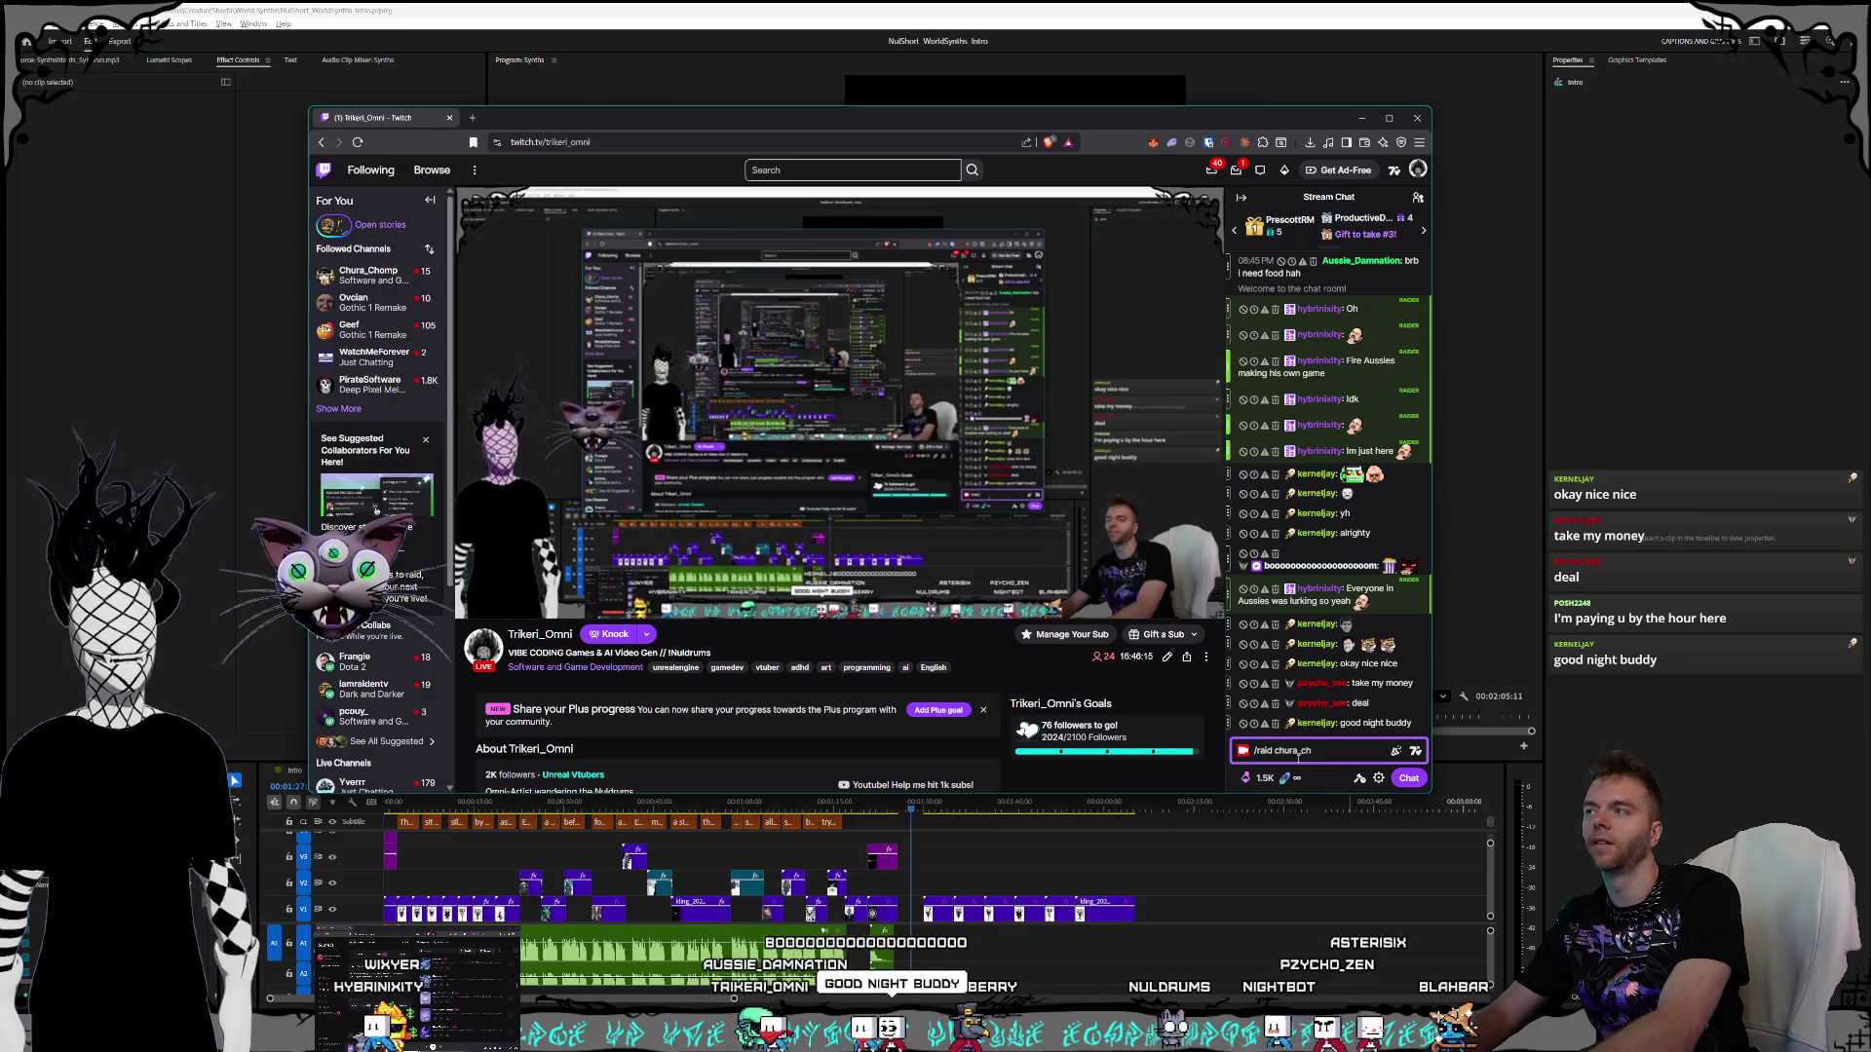